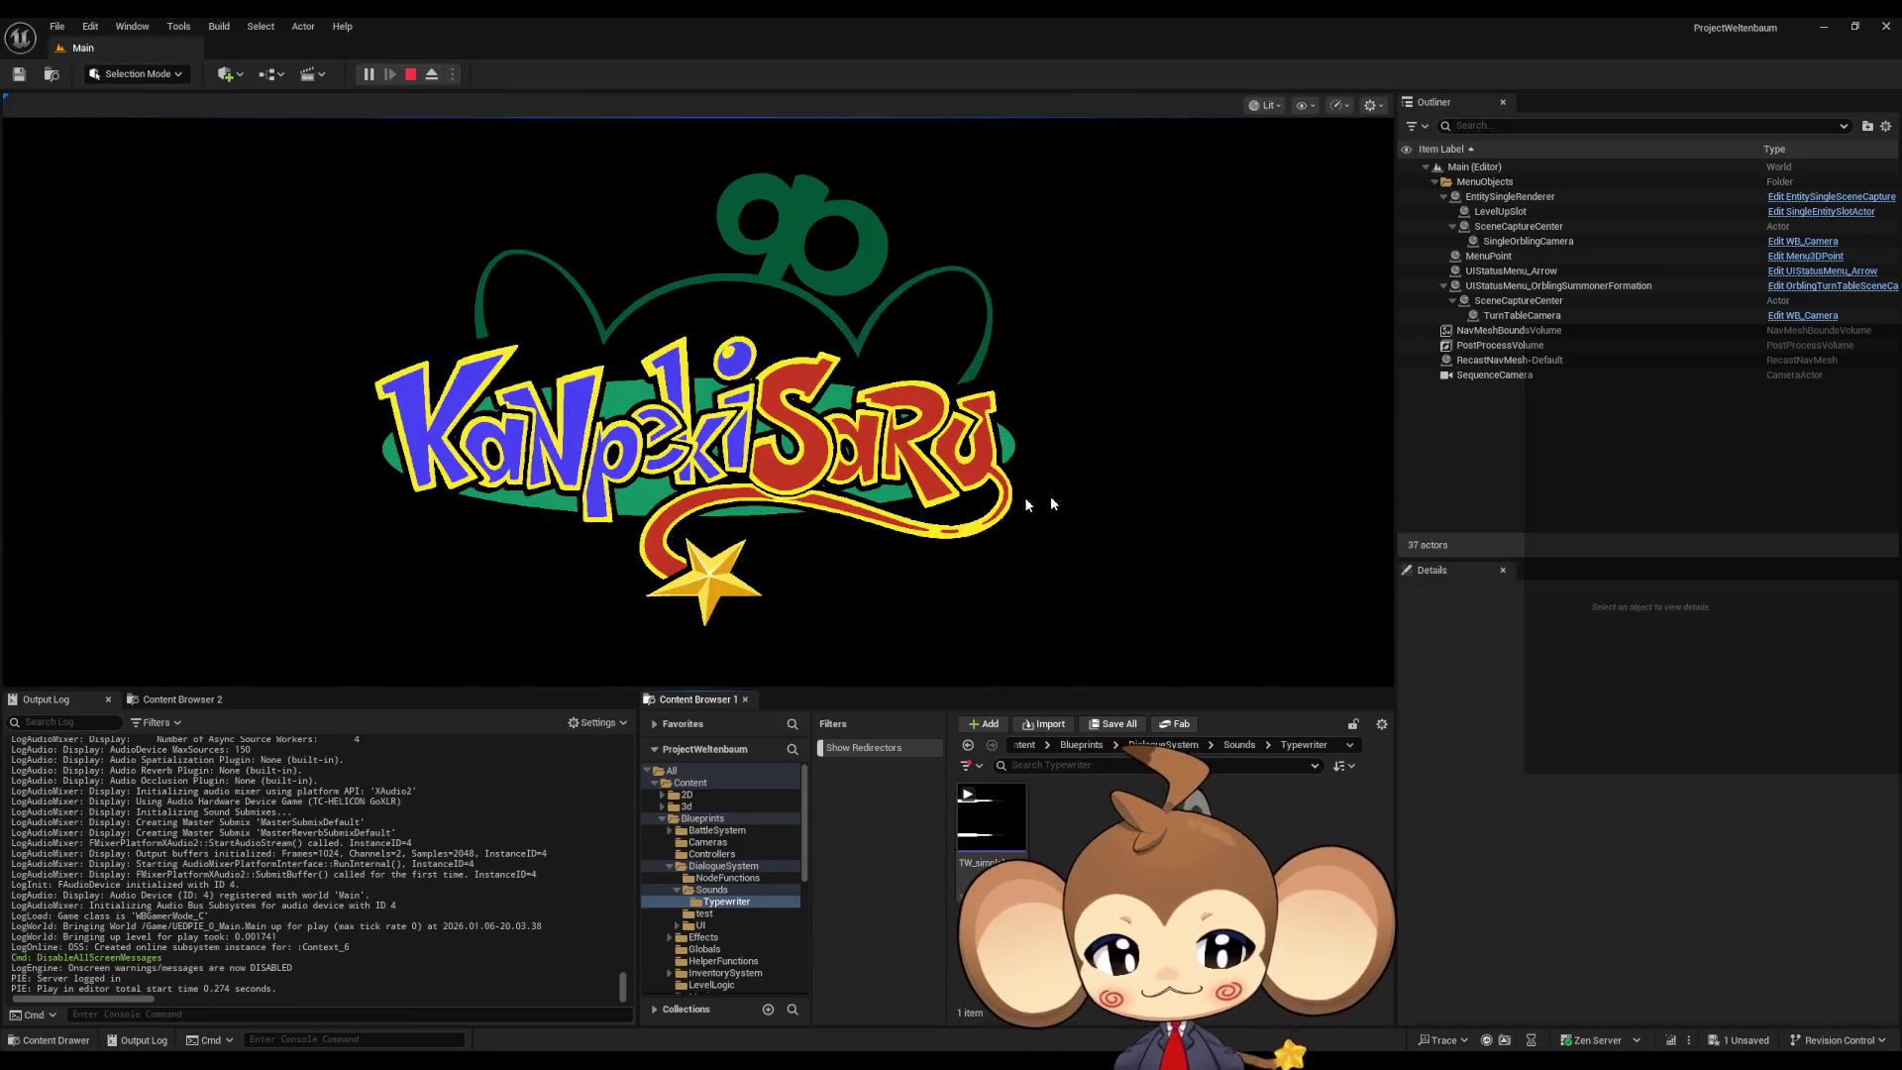
Step: Playtest the typewriter dialogue via Load Game, stop, and return to the DialogueMainWidget graph
click(260, 589)
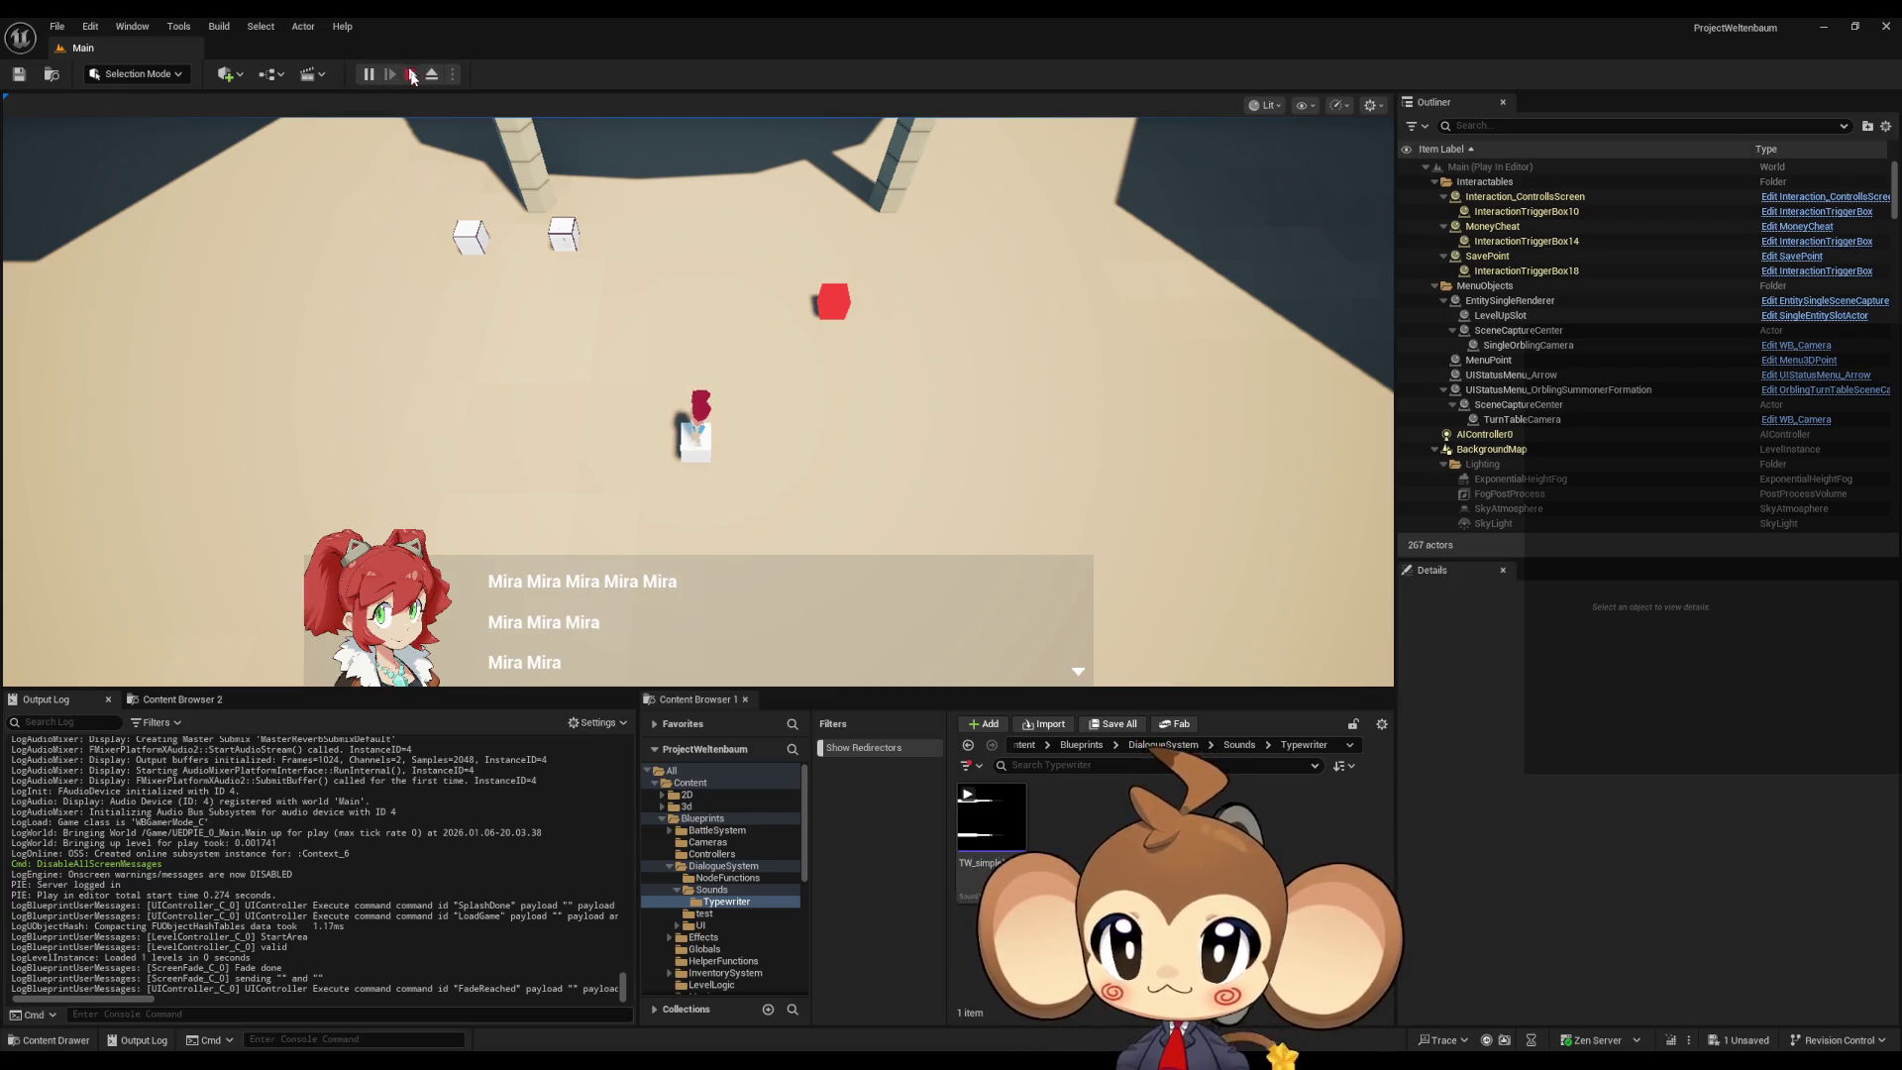
key(Escape)
click(901, 996)
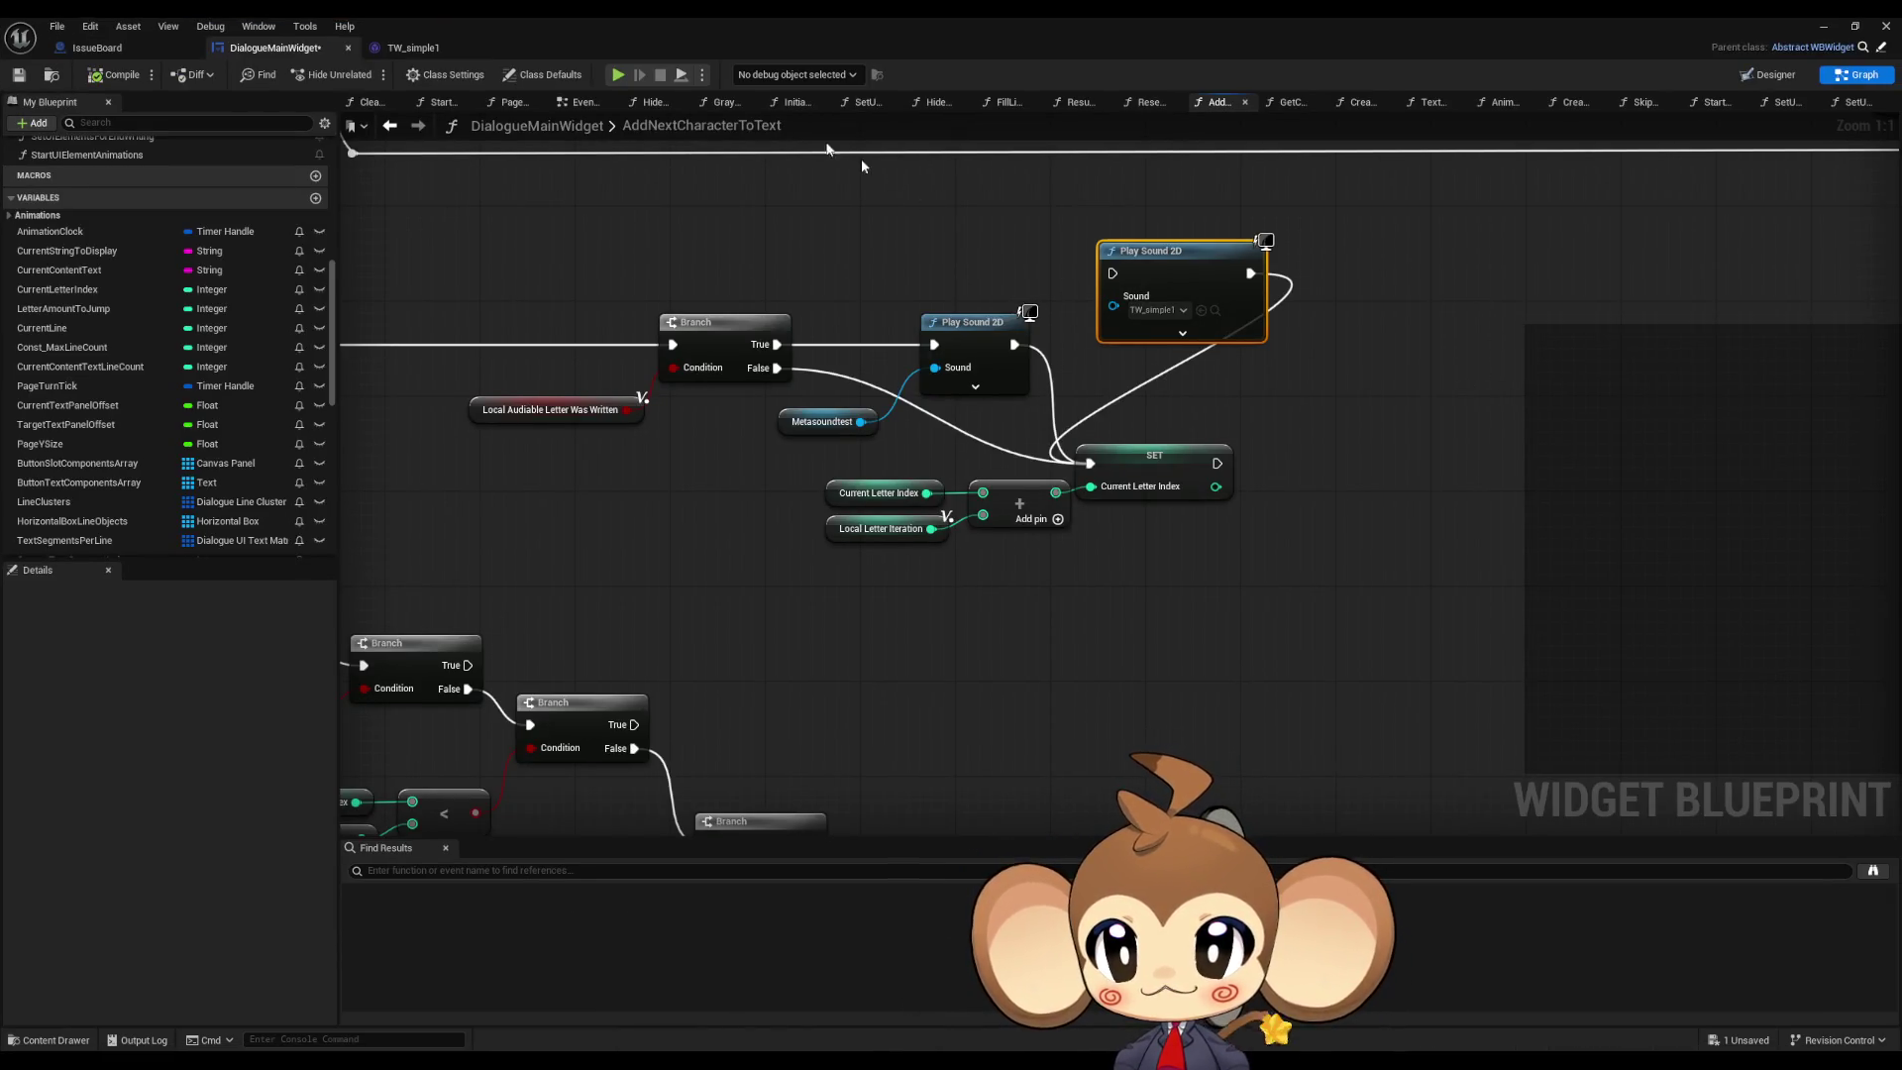
Step: Delete the extra Play Sound 2D node and force-delete the TW_simple1 sound asset
drag(937, 377, 825, 548)
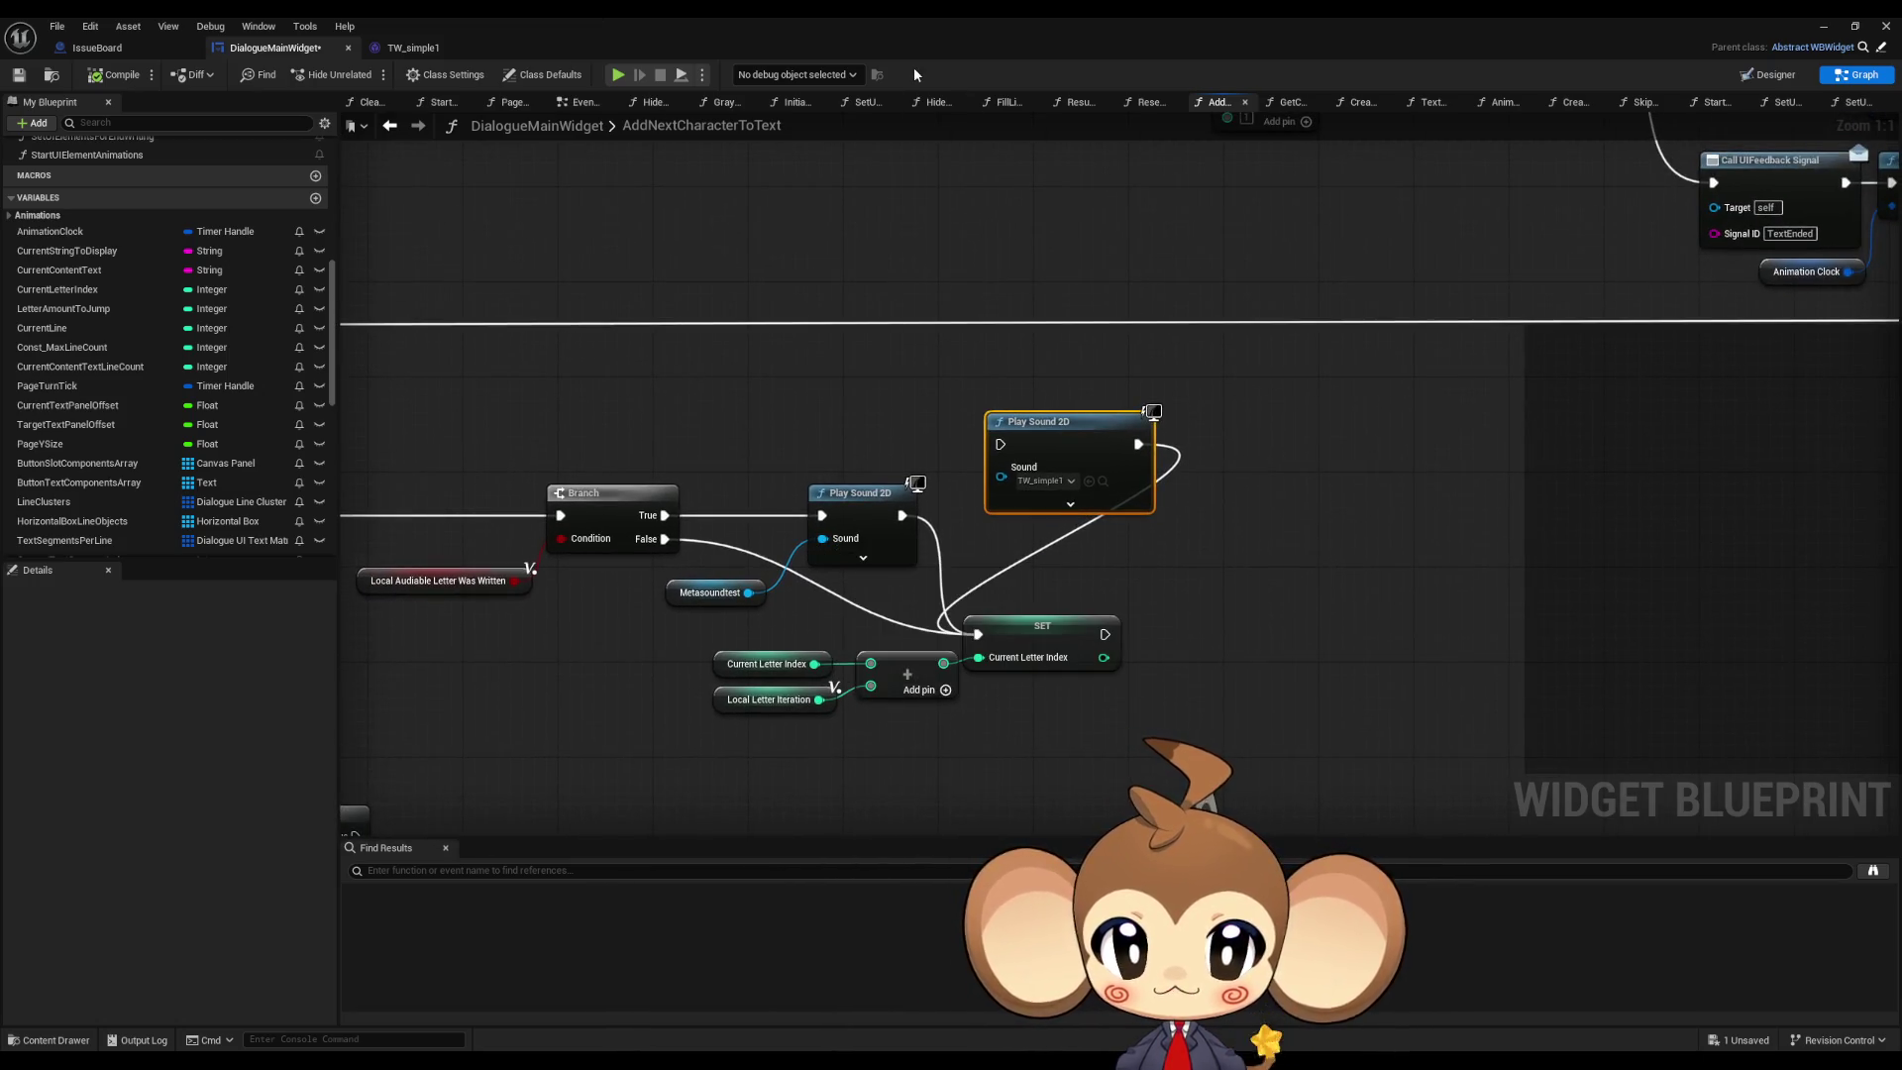
key(Delete)
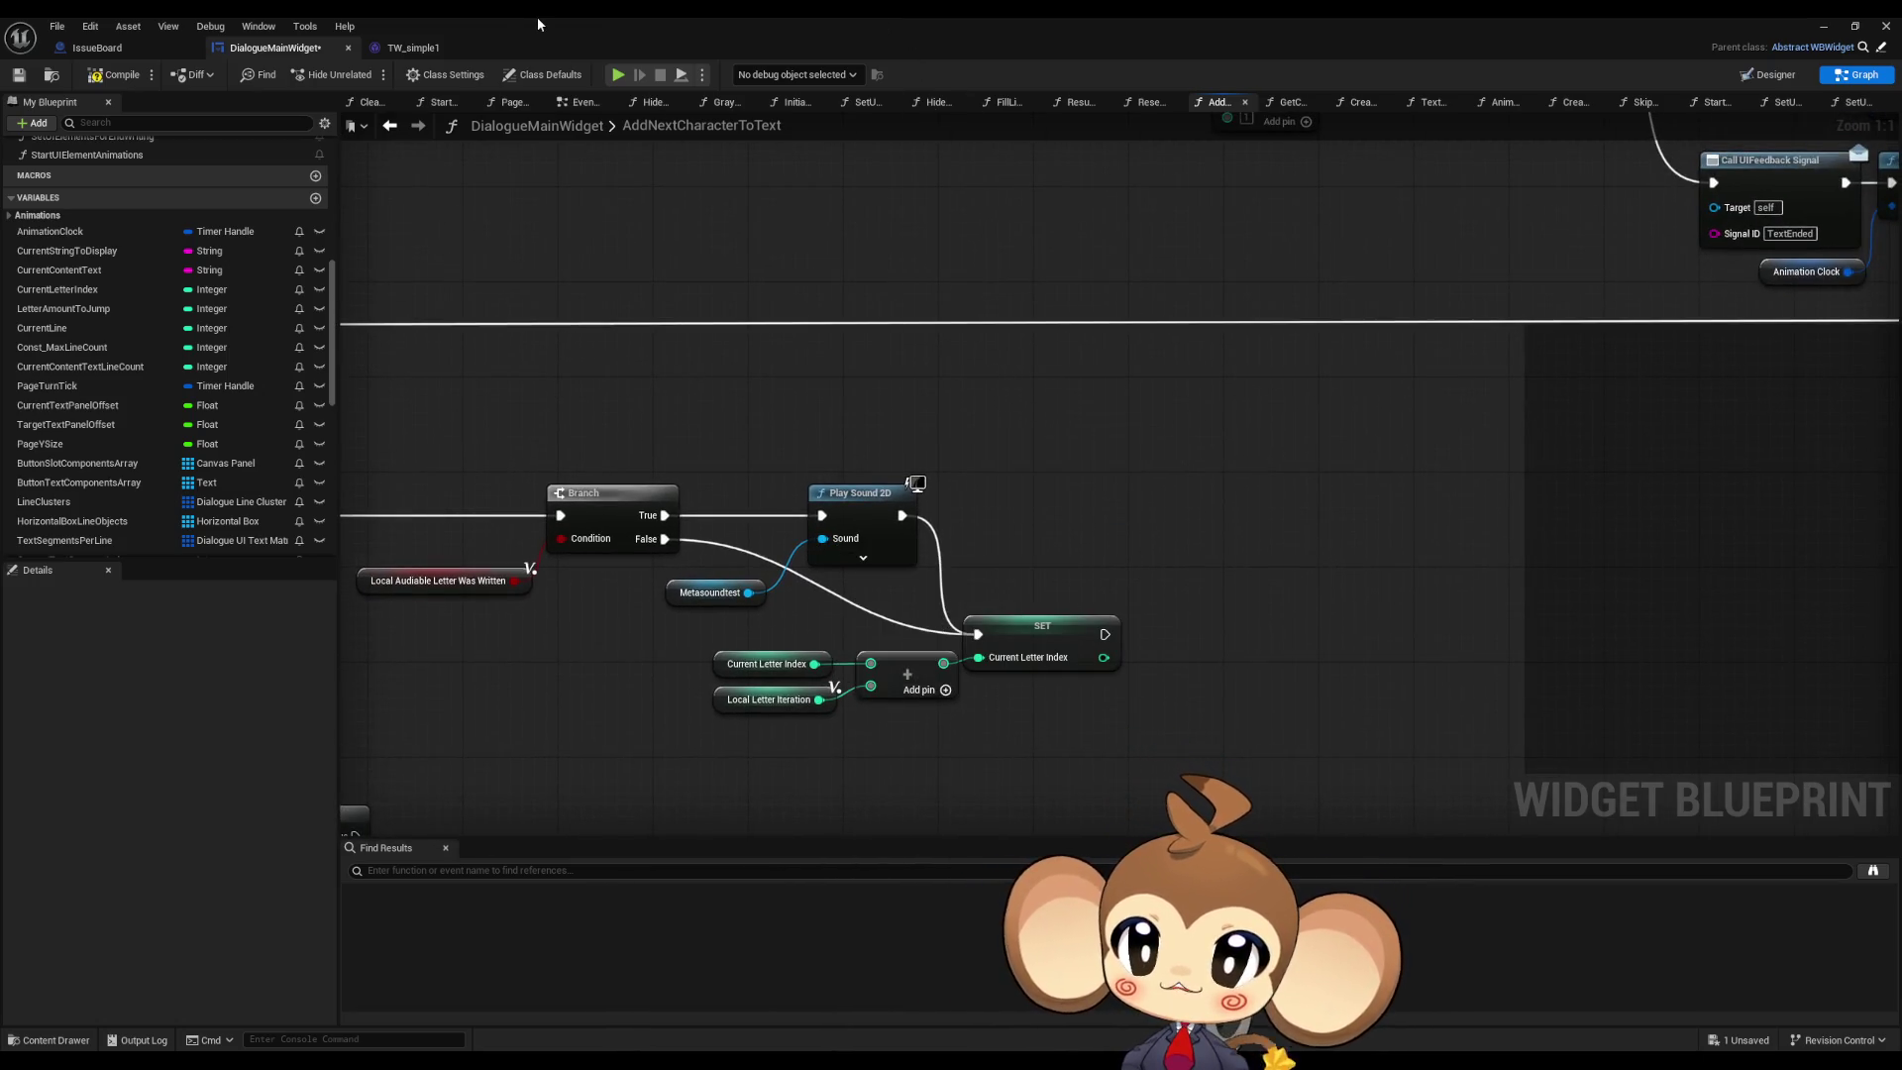
double_click(537, 16)
click(991, 818)
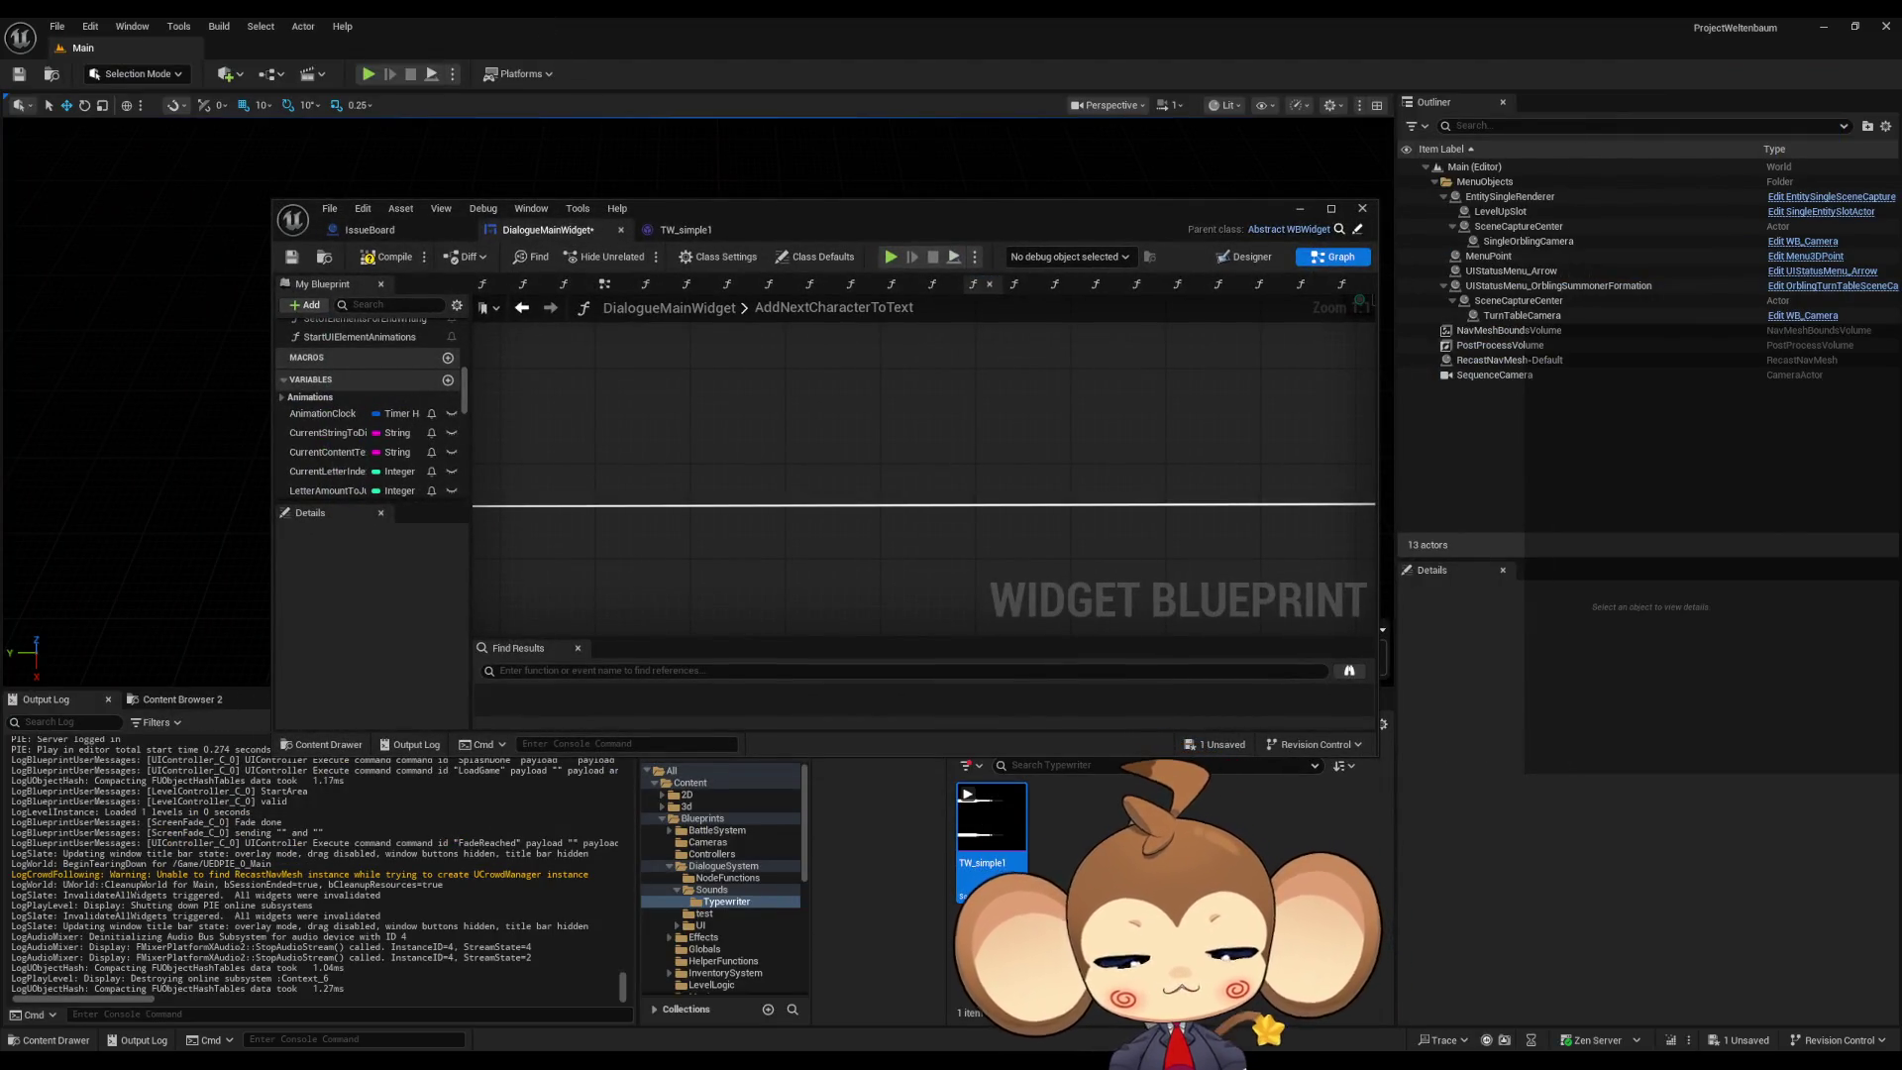
key(Delete)
click(921, 785)
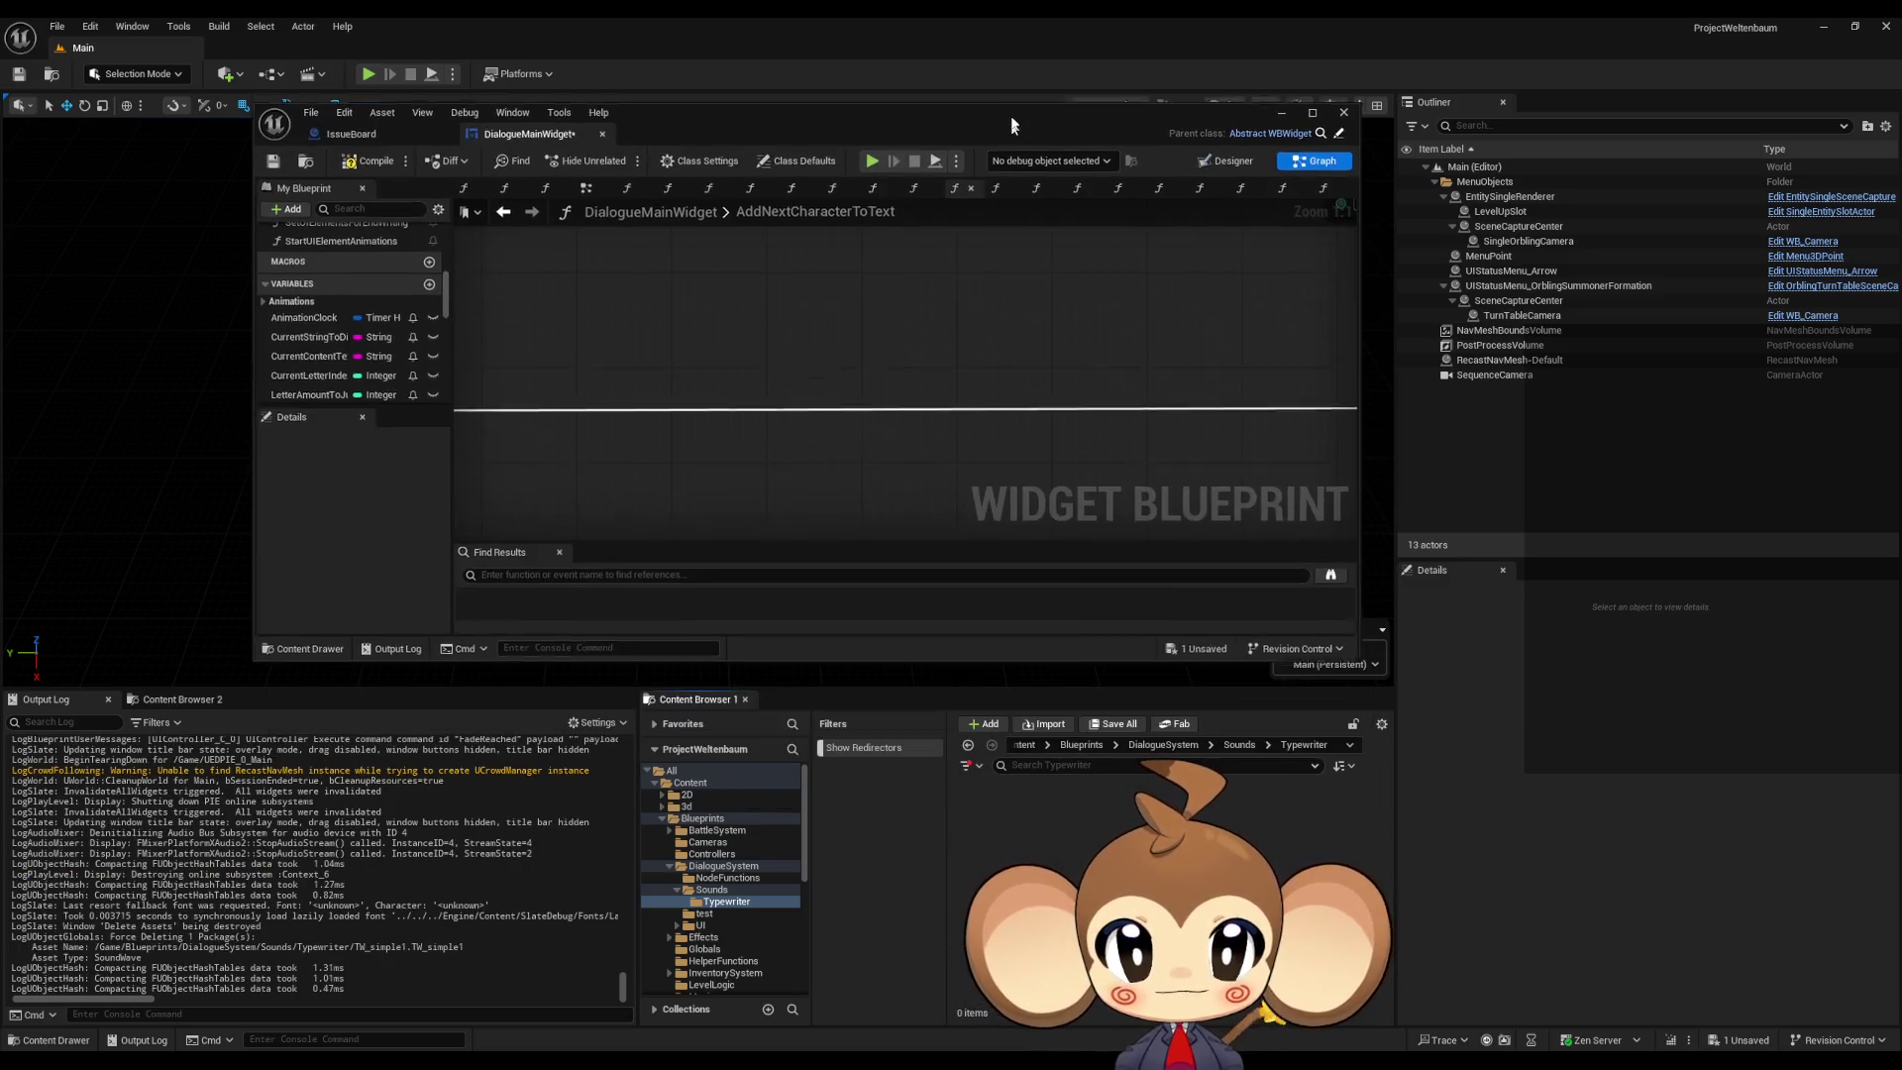
Step: Browse the DialogueSystem folders to find the test typewriter MetaSound
click(1240, 745)
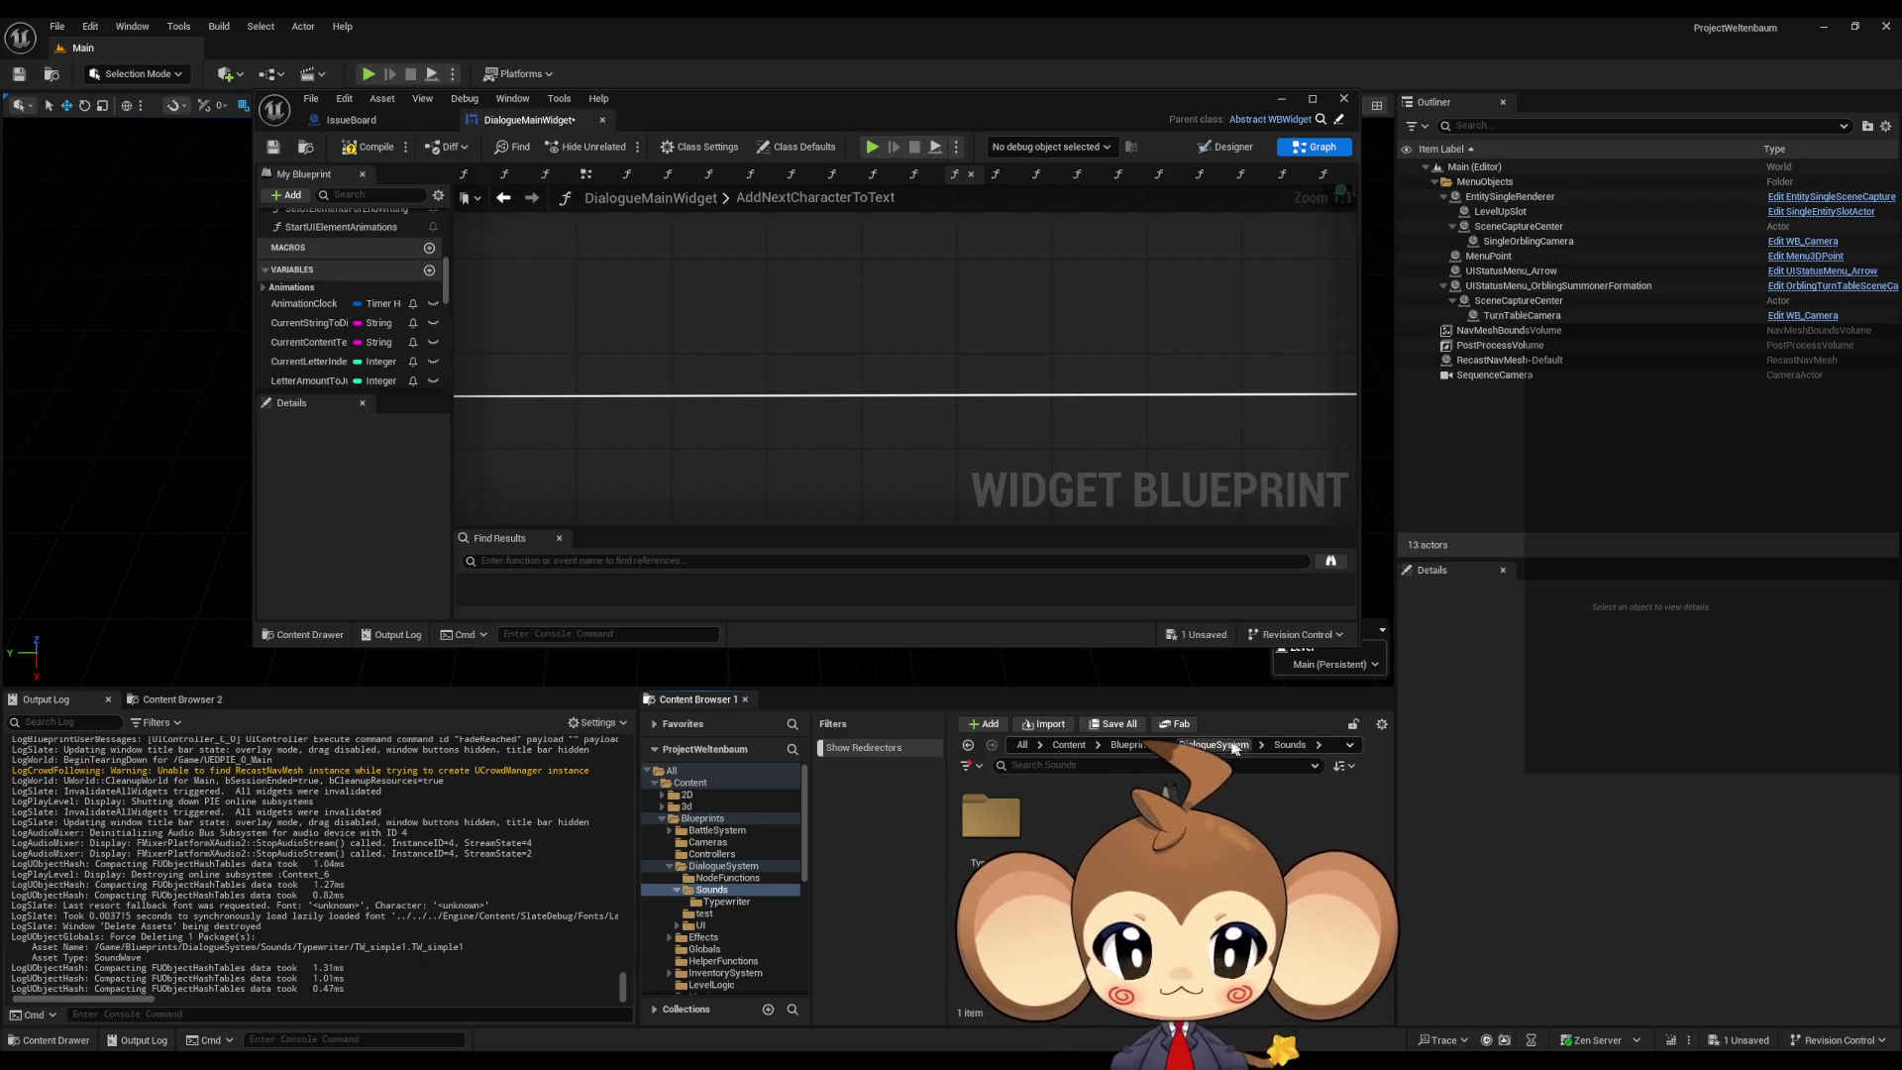
click(1228, 745)
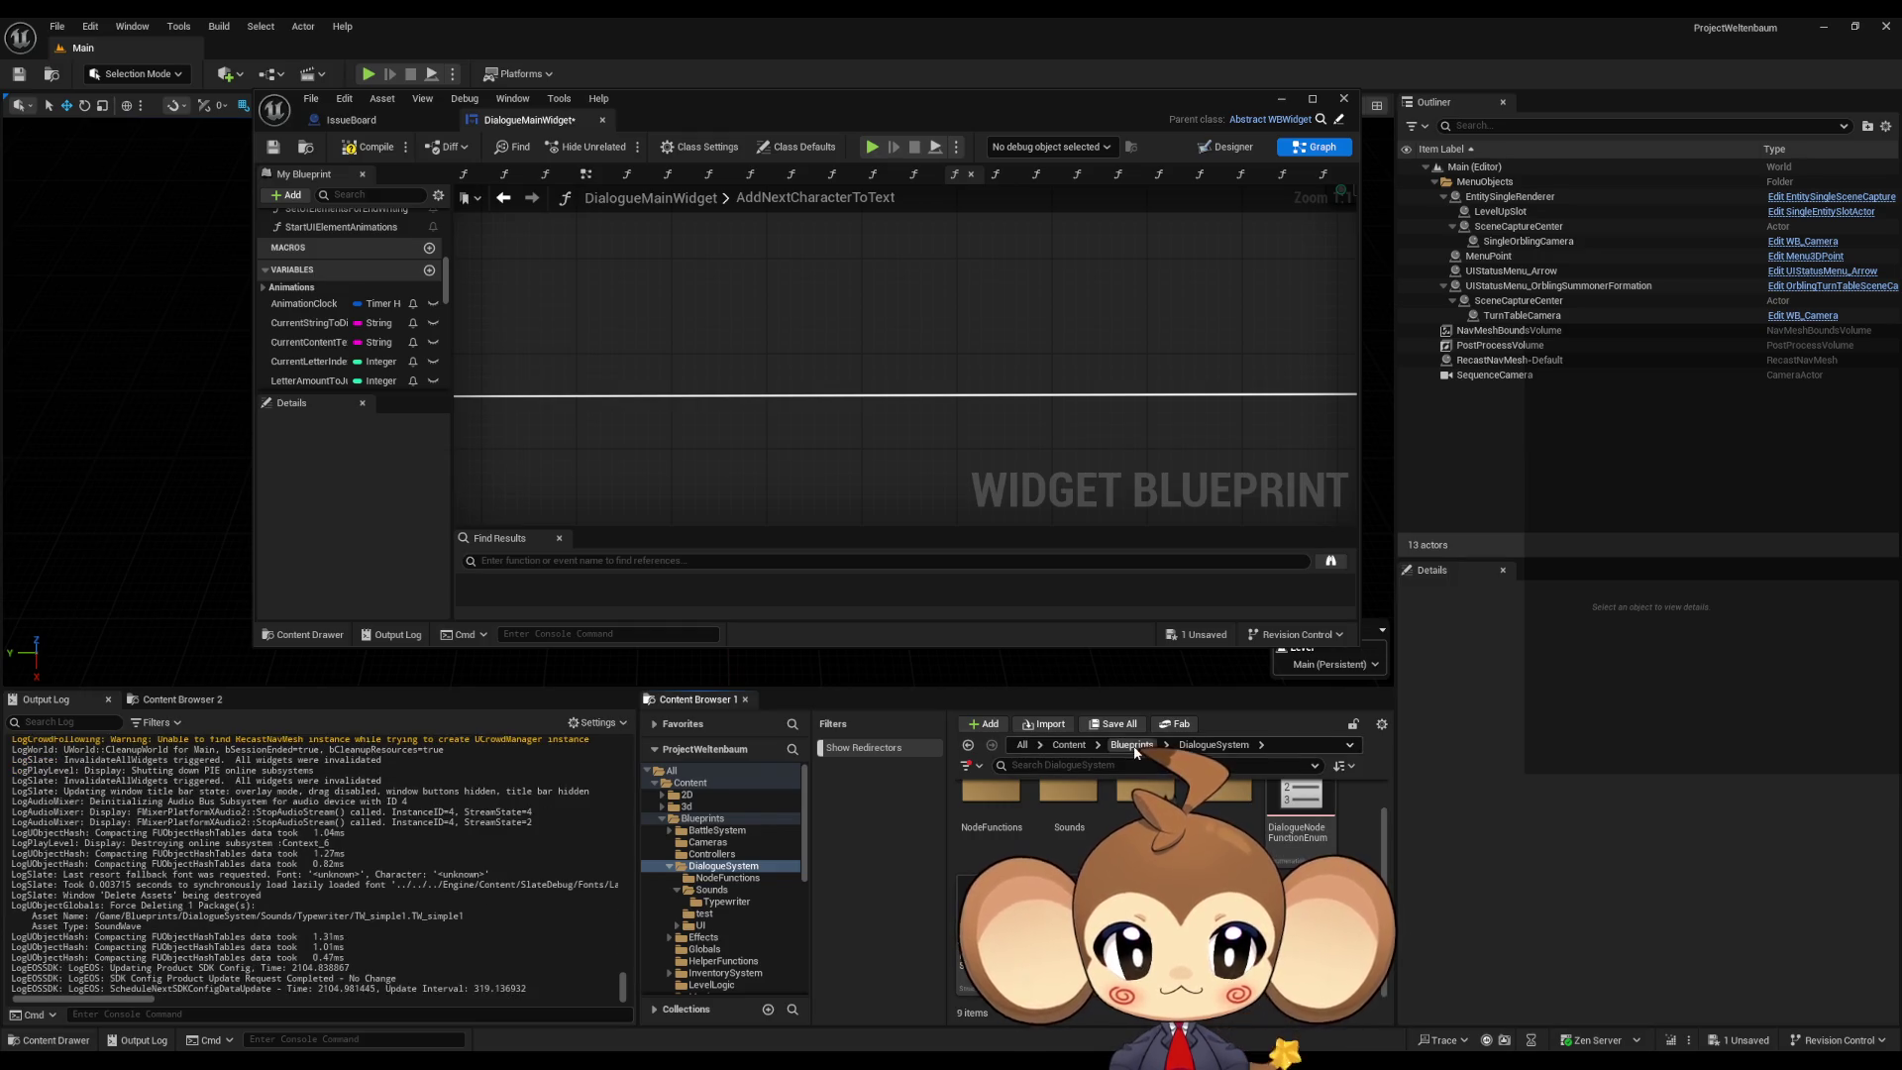
double_click(1224, 792)
click(1131, 745)
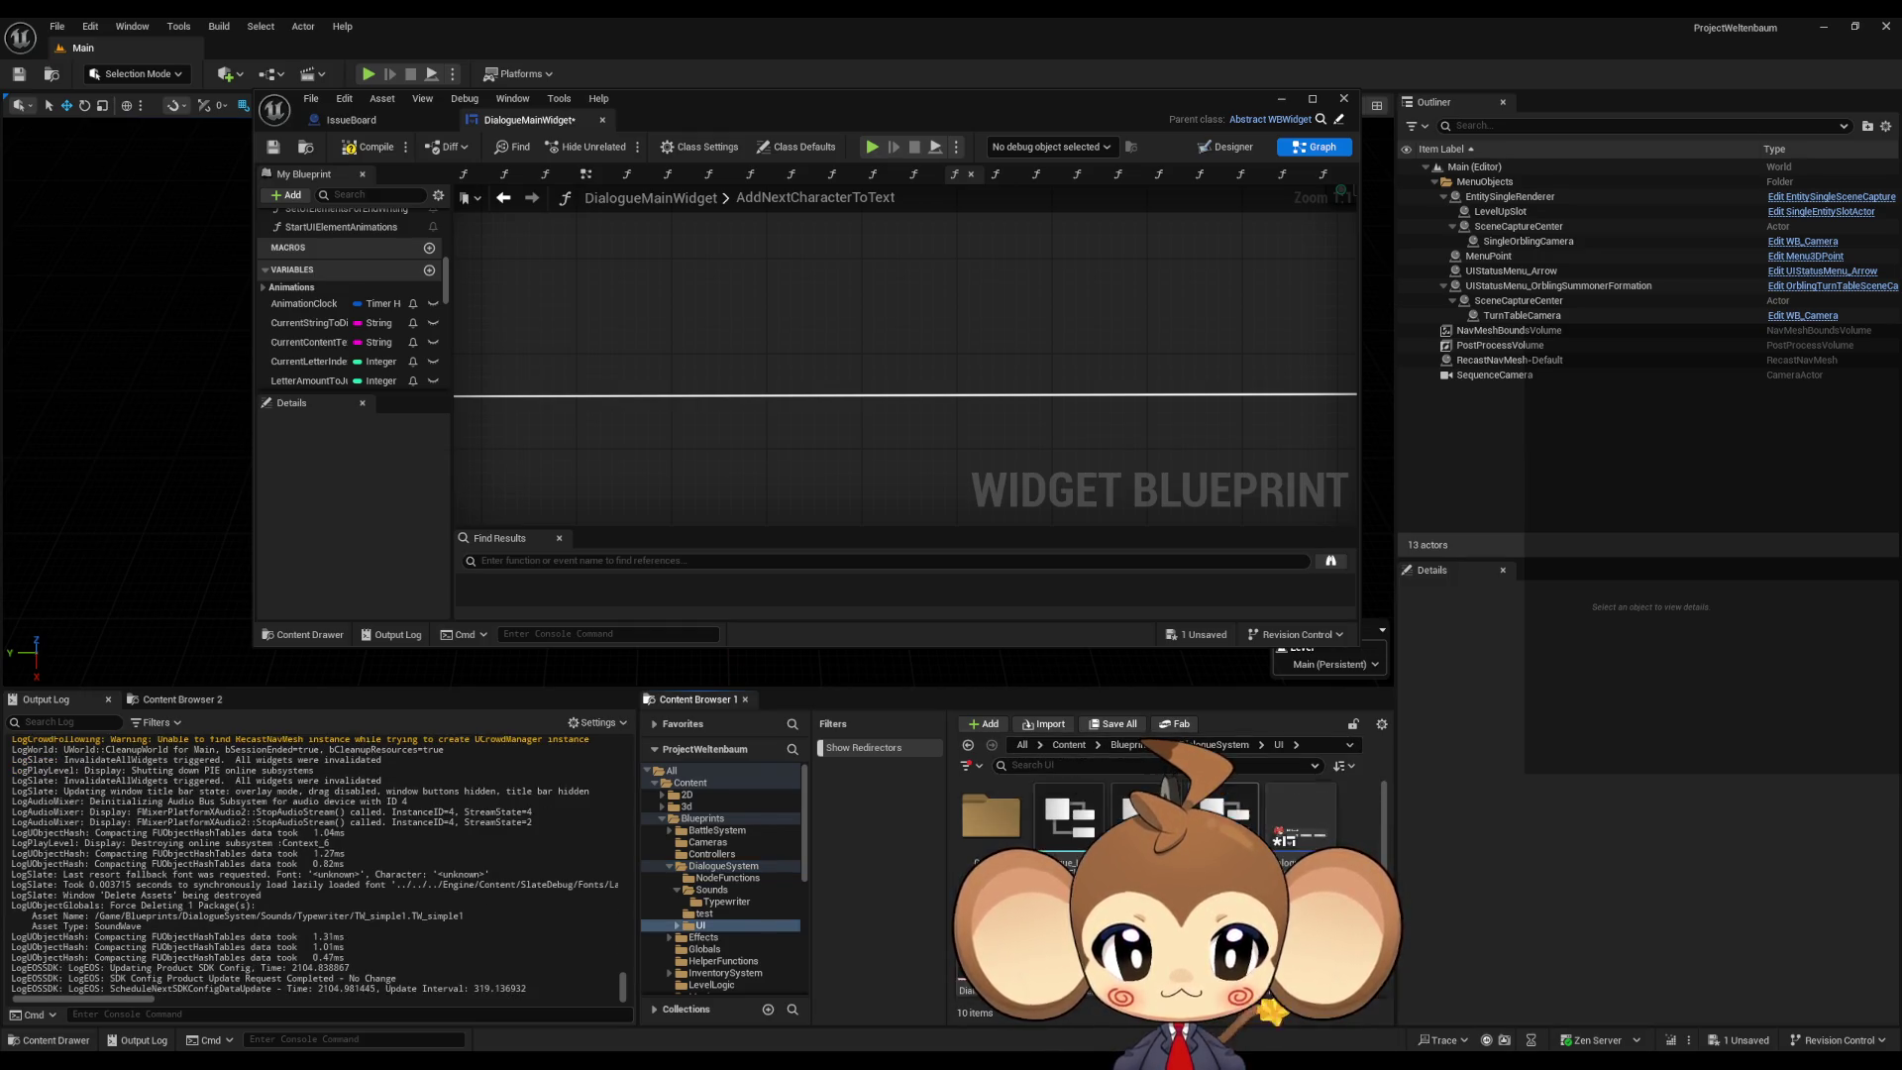
click(1166, 745)
click(1194, 830)
click(1258, 745)
click(1278, 810)
Step: Move the test typewriter MetaSound into the Typewriter folder
mouse_move(1070, 818)
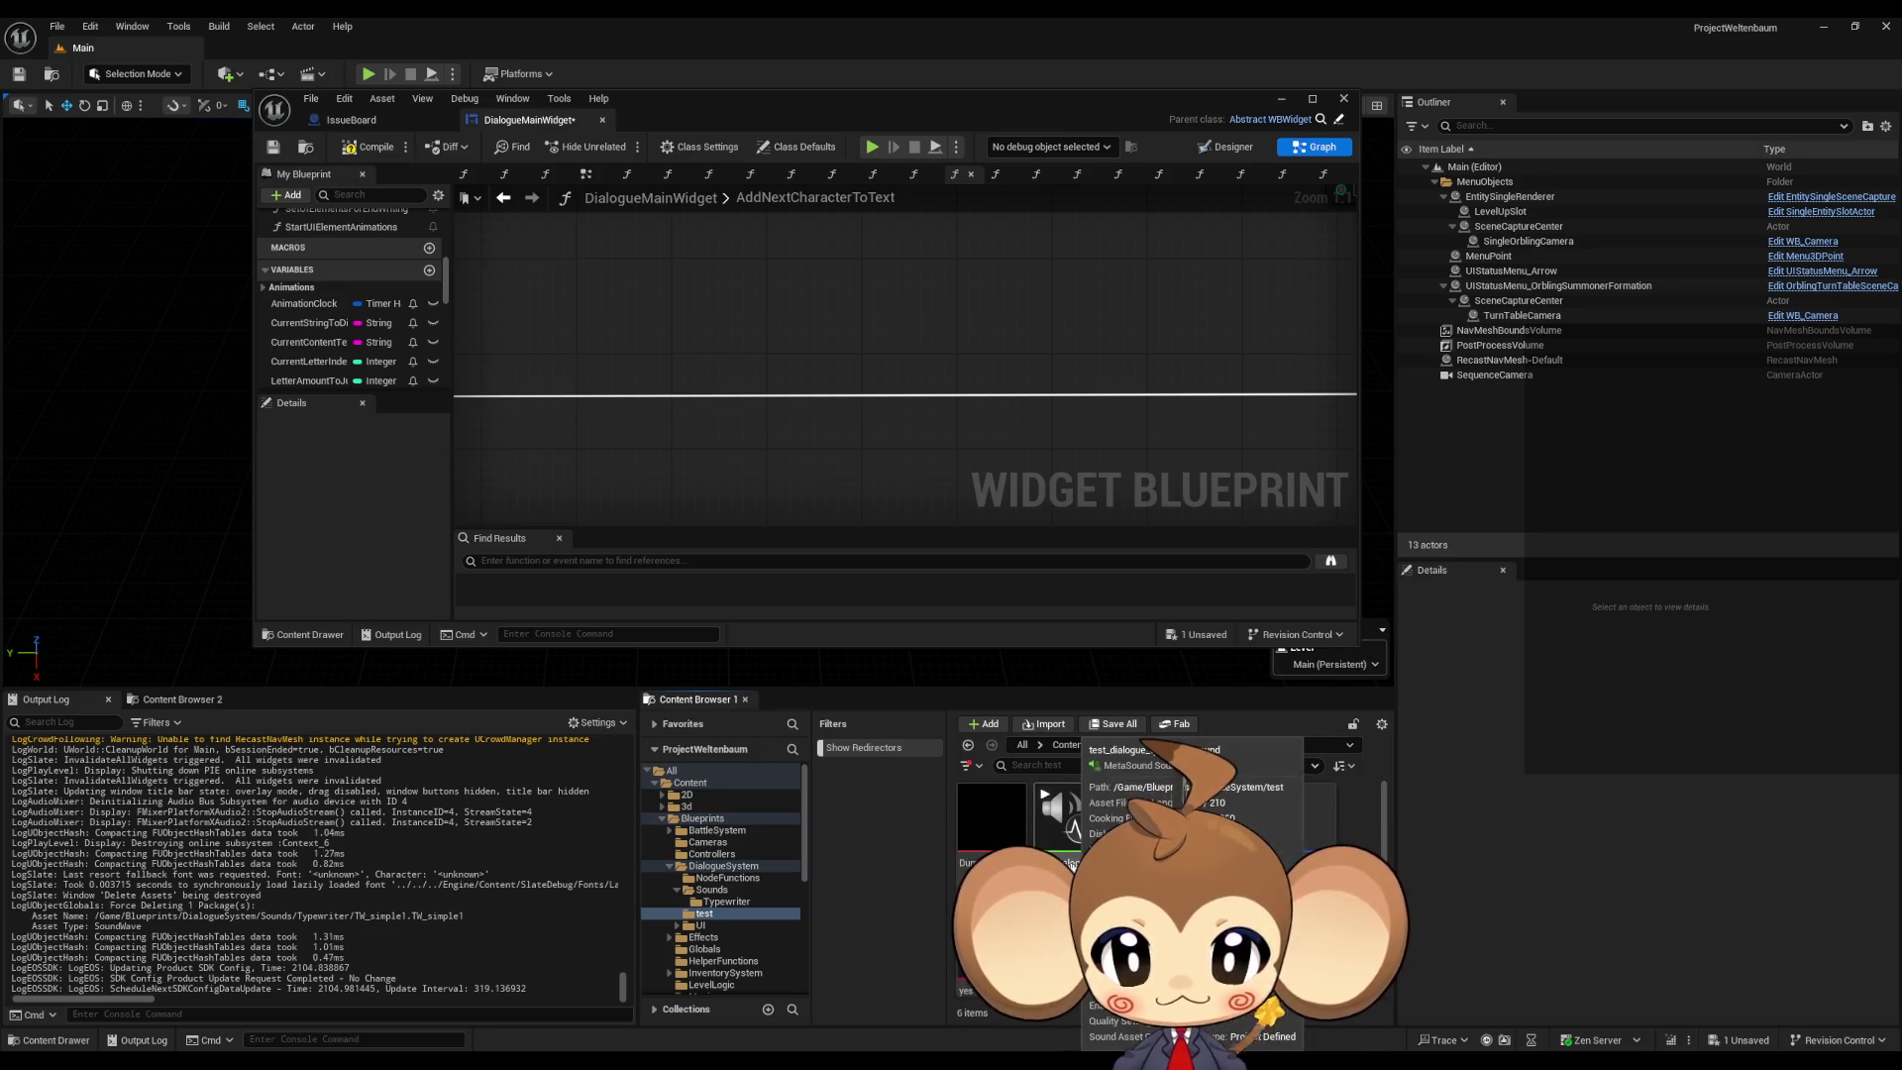
drag(1070, 818, 733, 905)
click(778, 936)
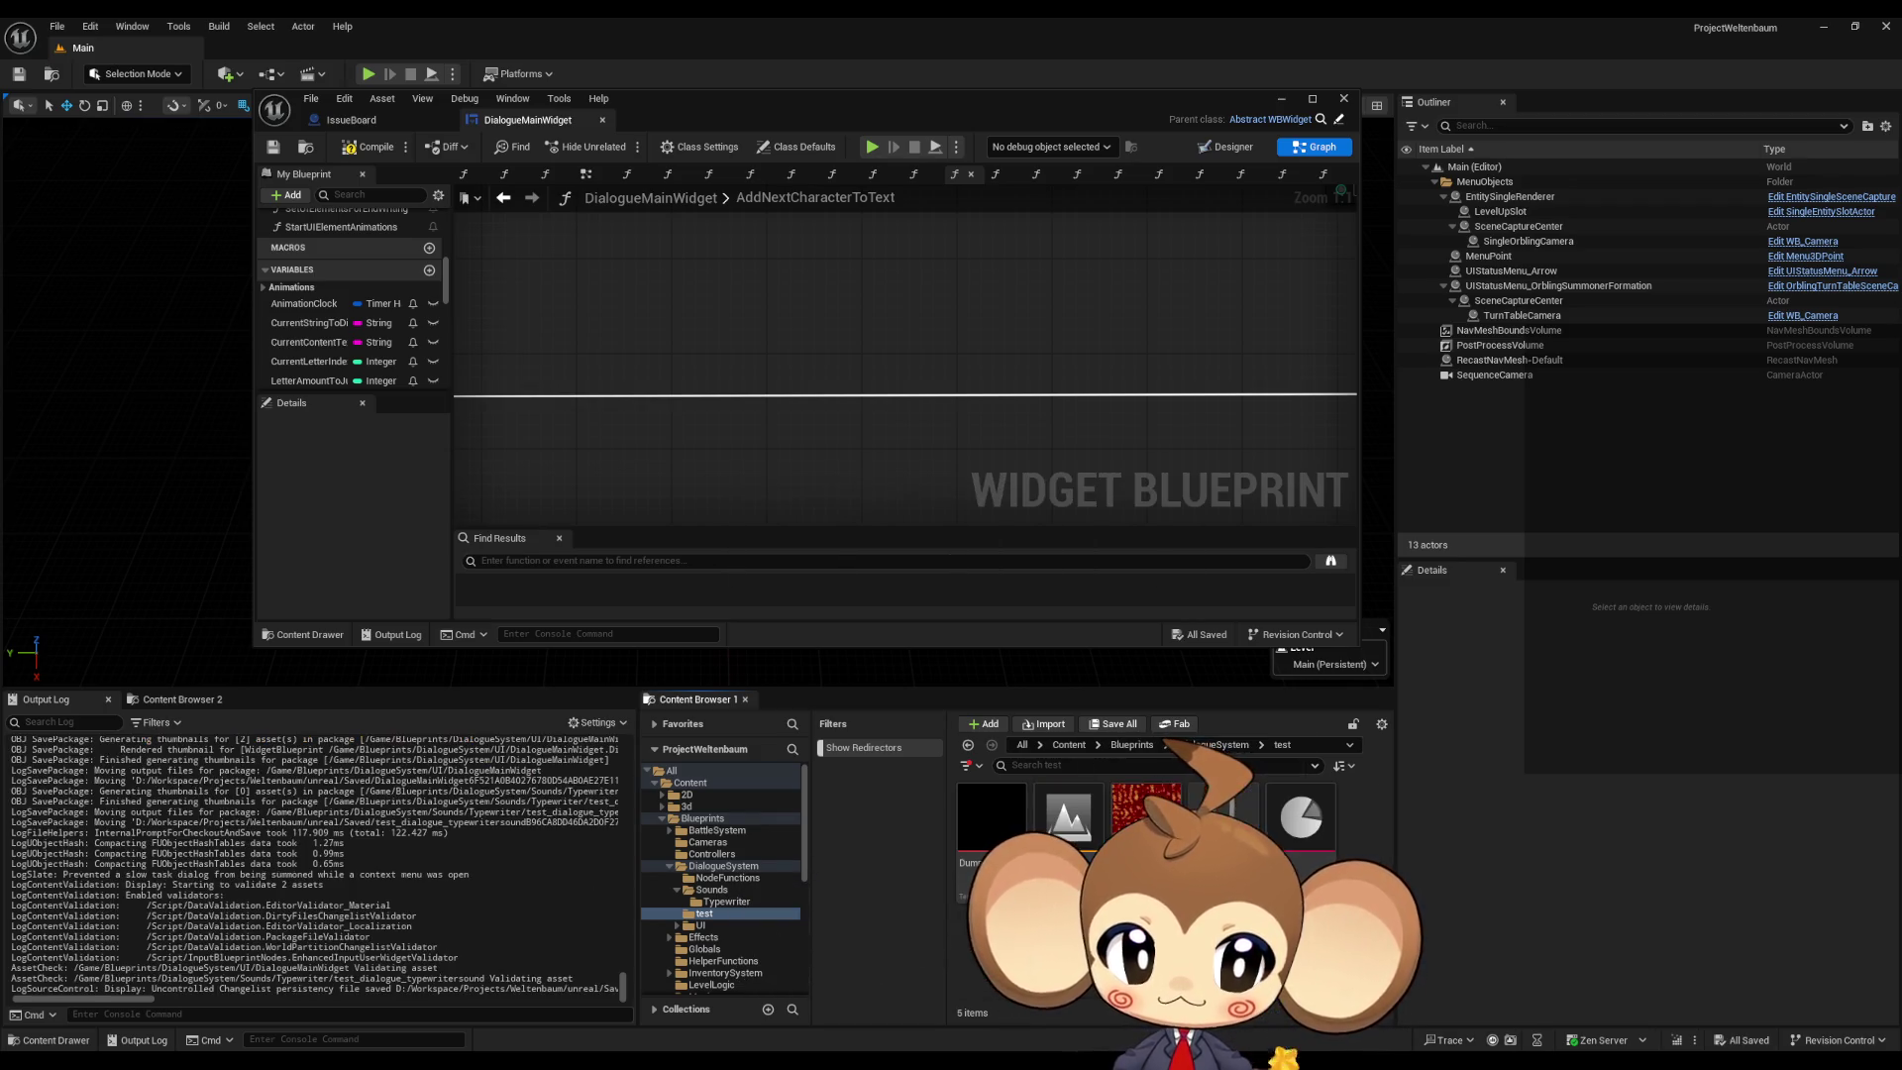
click(1224, 745)
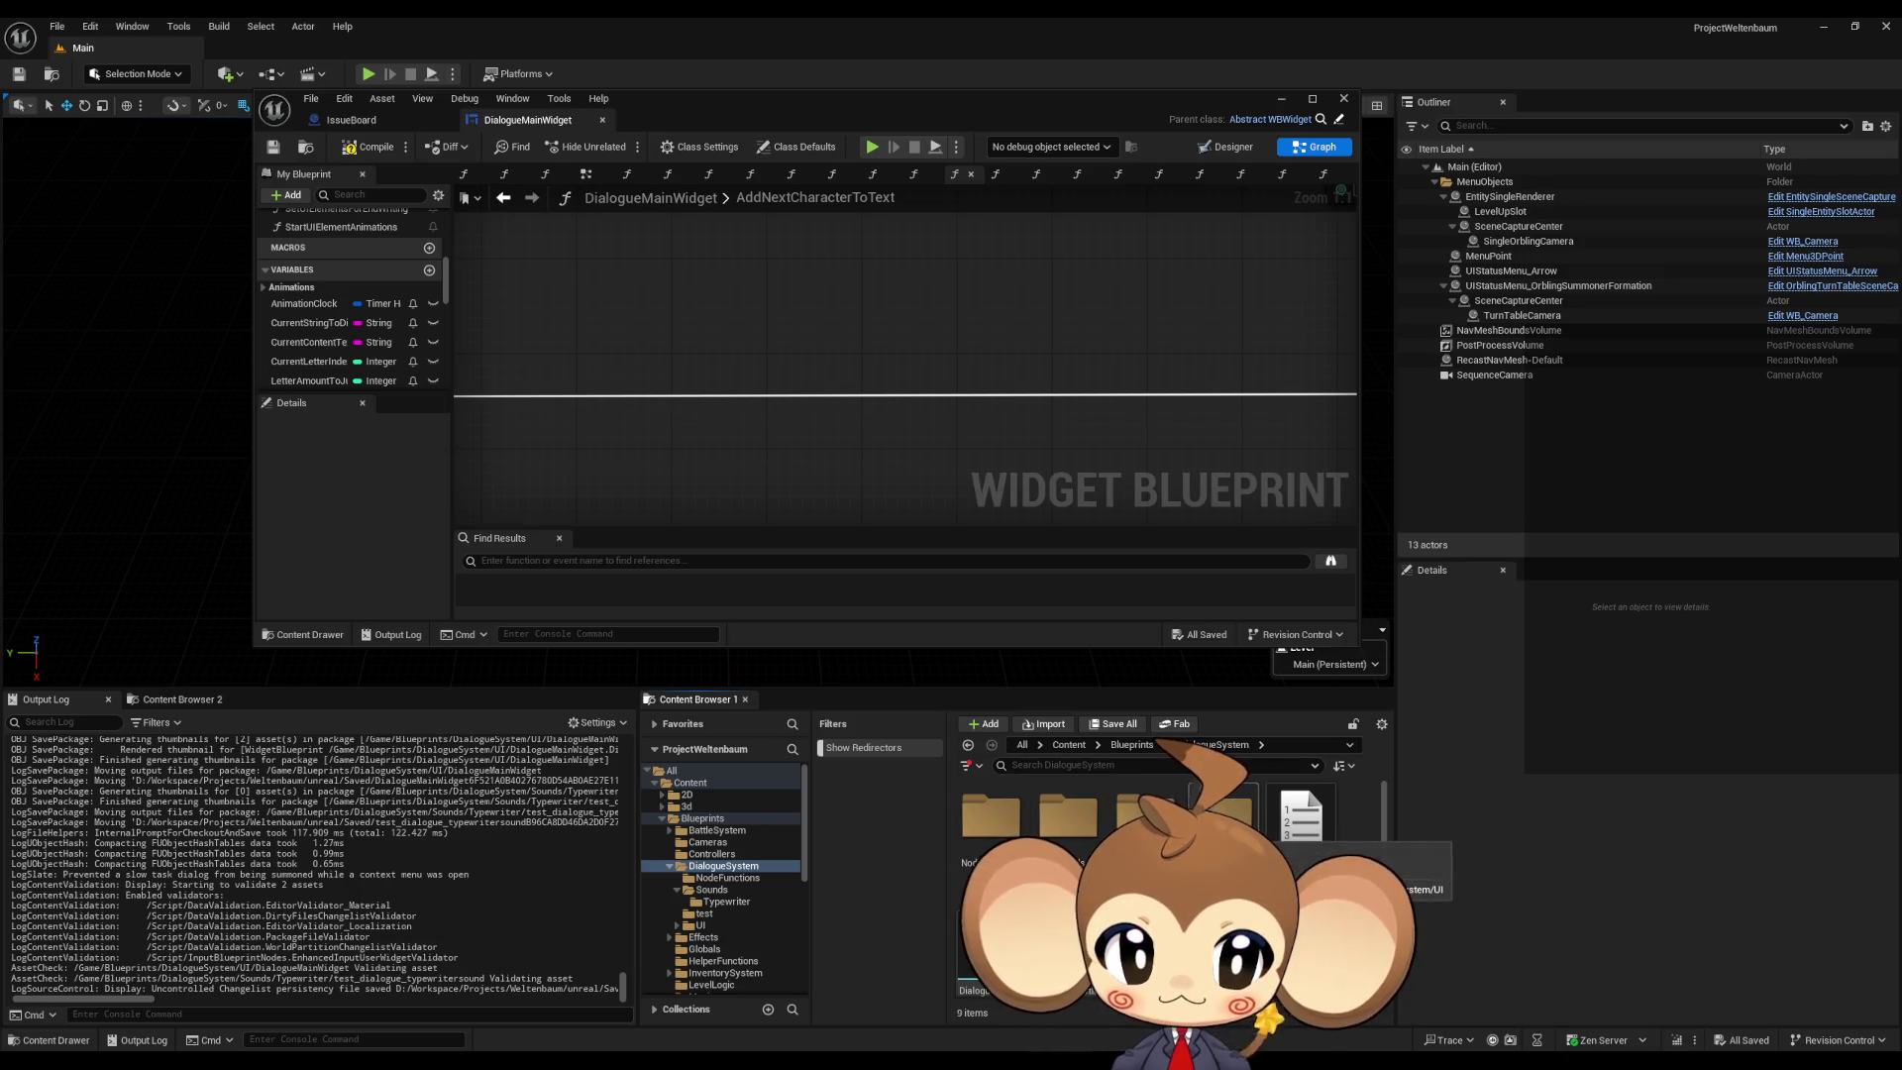
Step: Open test_dialogue_typewritersound from Sounds/Typewriter in the MetaSound editor
double_click(1068, 814)
click(978, 825)
double_click(977, 826)
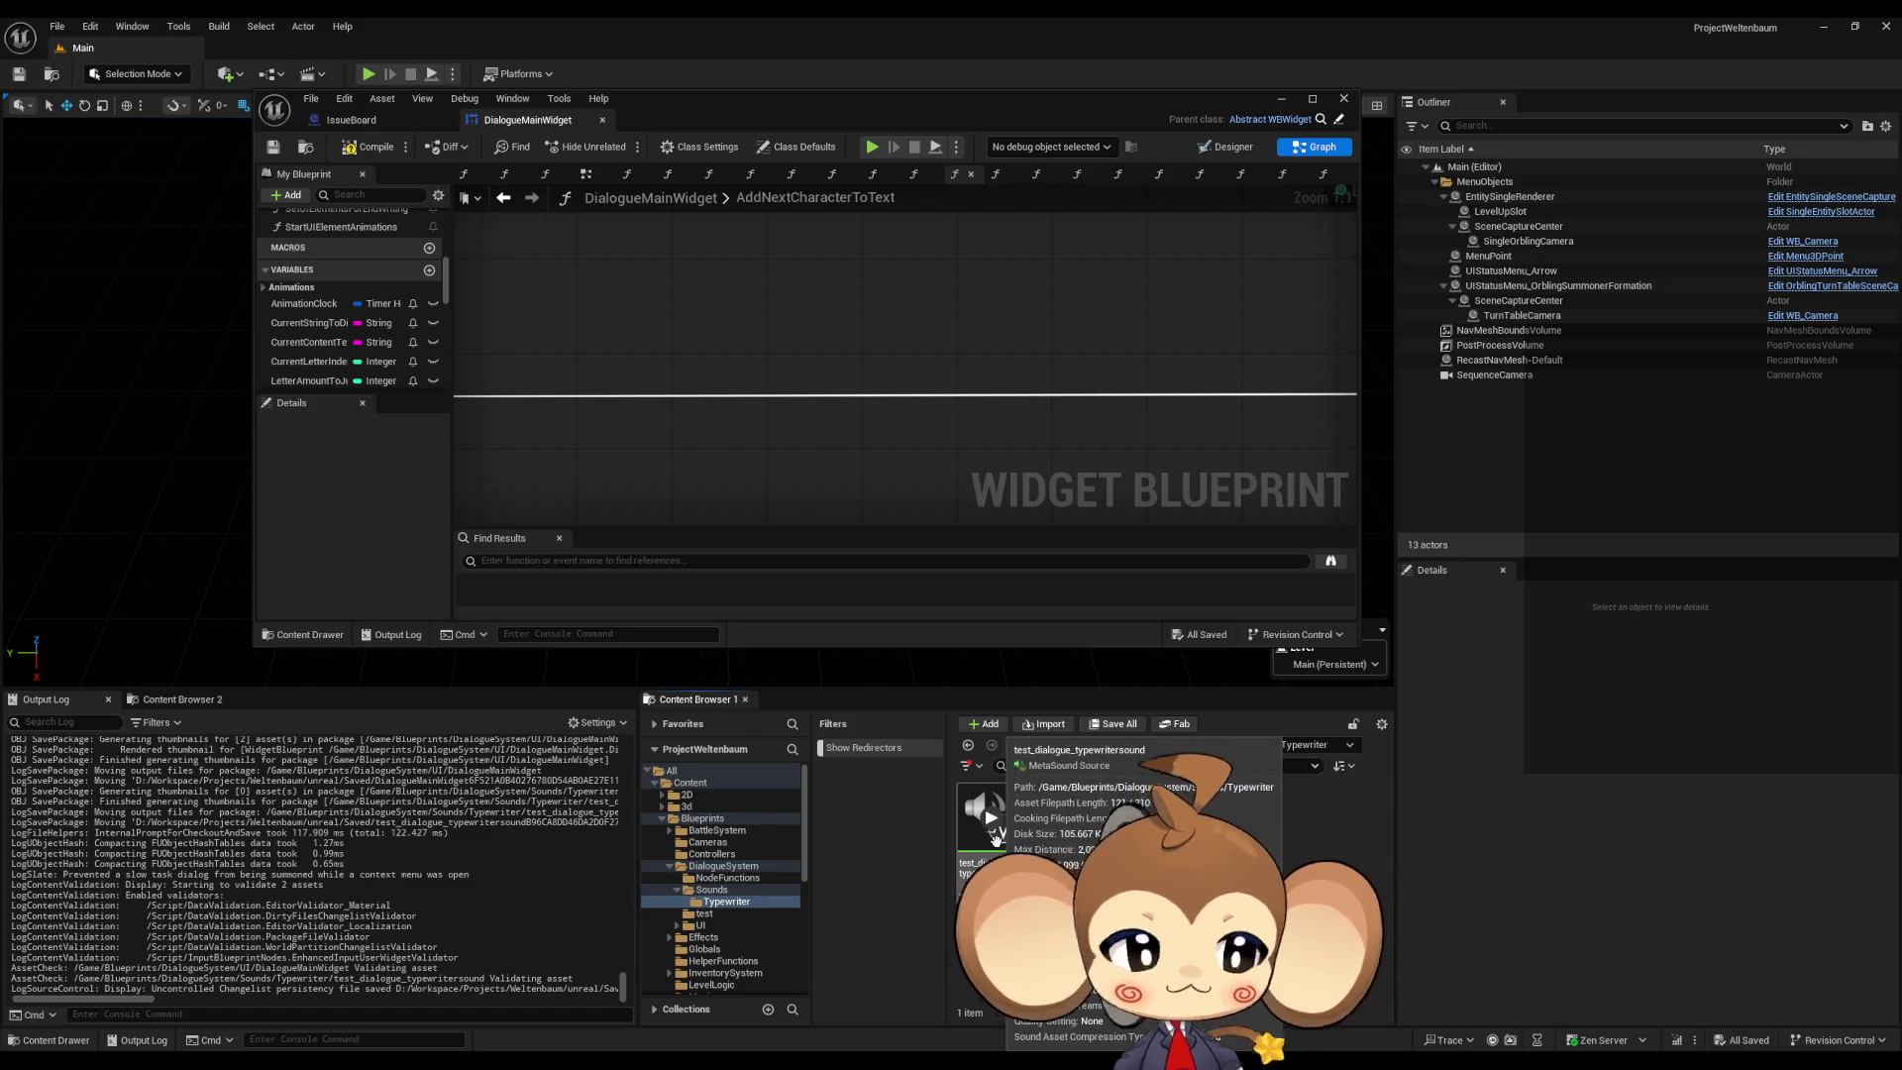
double_click(985, 858)
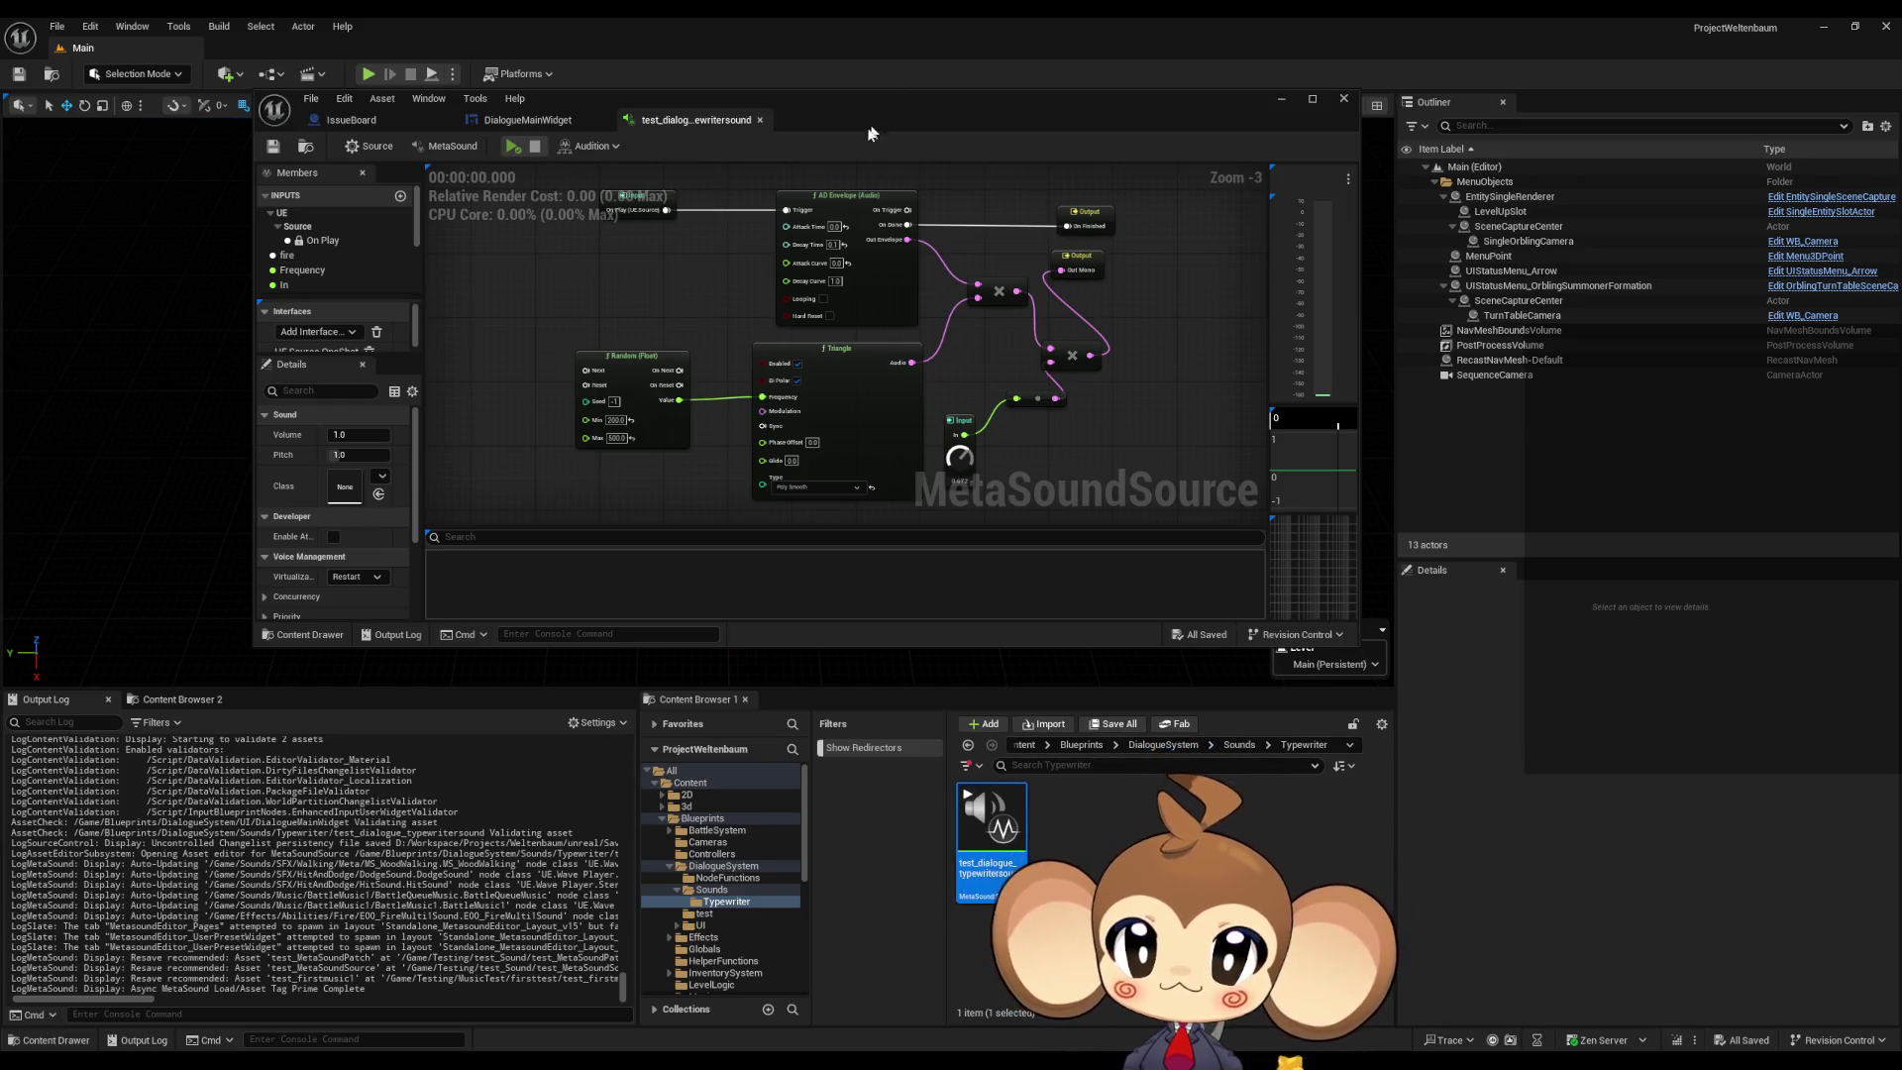
Step: Audition test_dialogue_typewritersound, zoom into its graph, and maximize the MetaSound editor
click(513, 149)
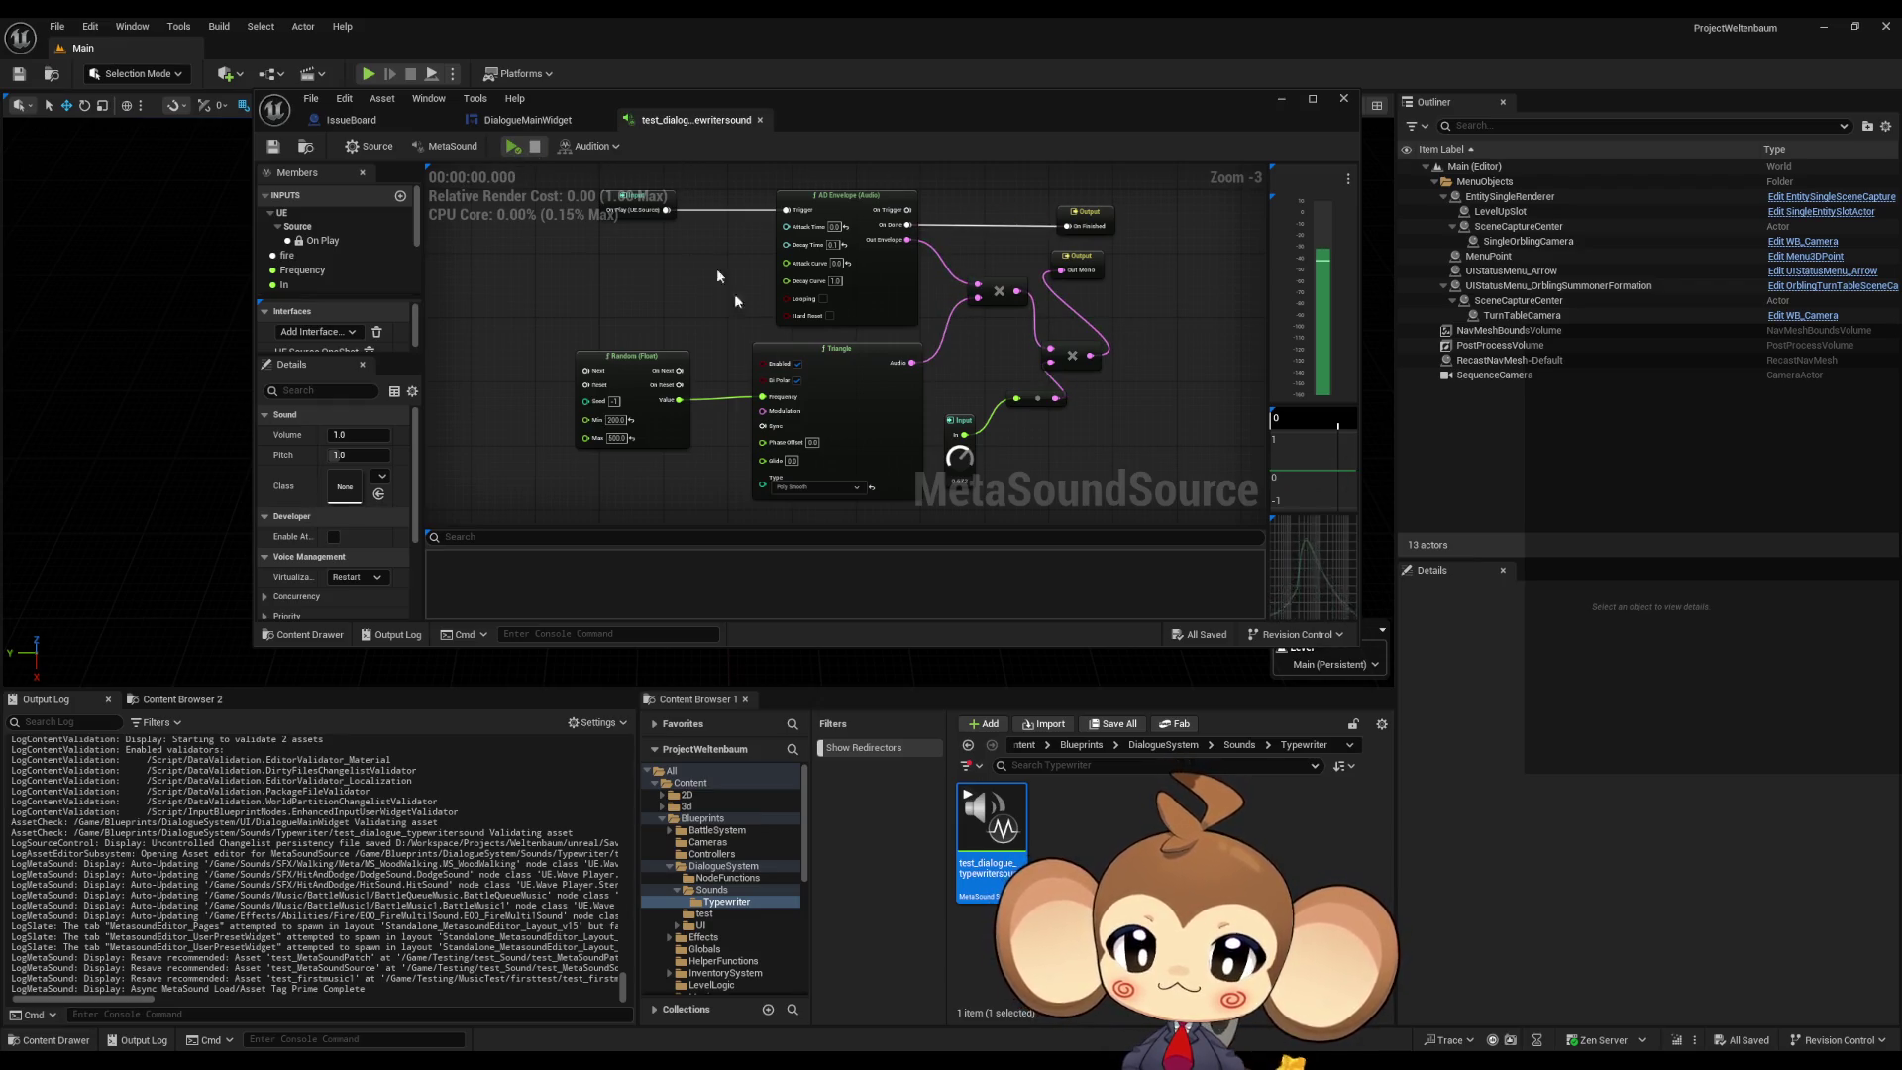
scroll(872, 407, up, 2)
mouse_move(857, 417)
mouse_down()
mouse_move(806, 315)
mouse_move(929, 442)
mouse_up()
scroll(807, 315, up, 1)
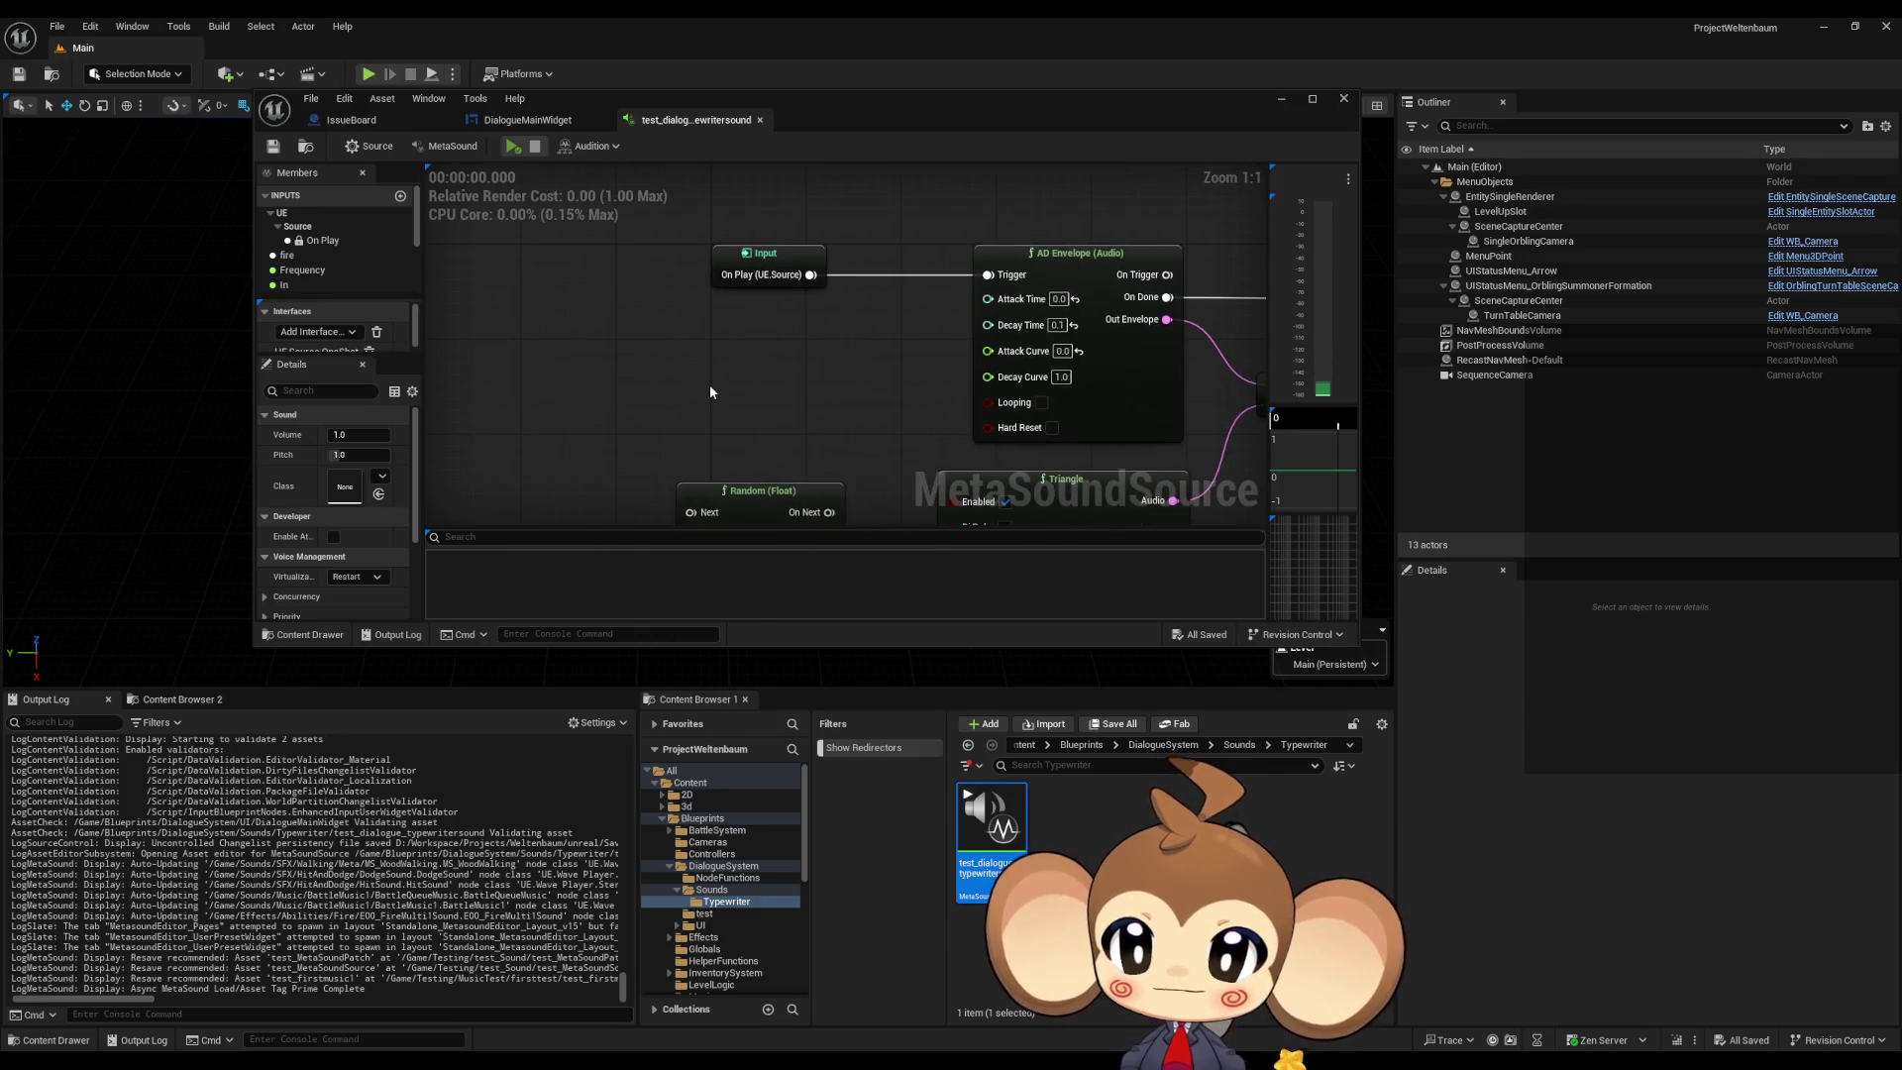
double_click(666, 93)
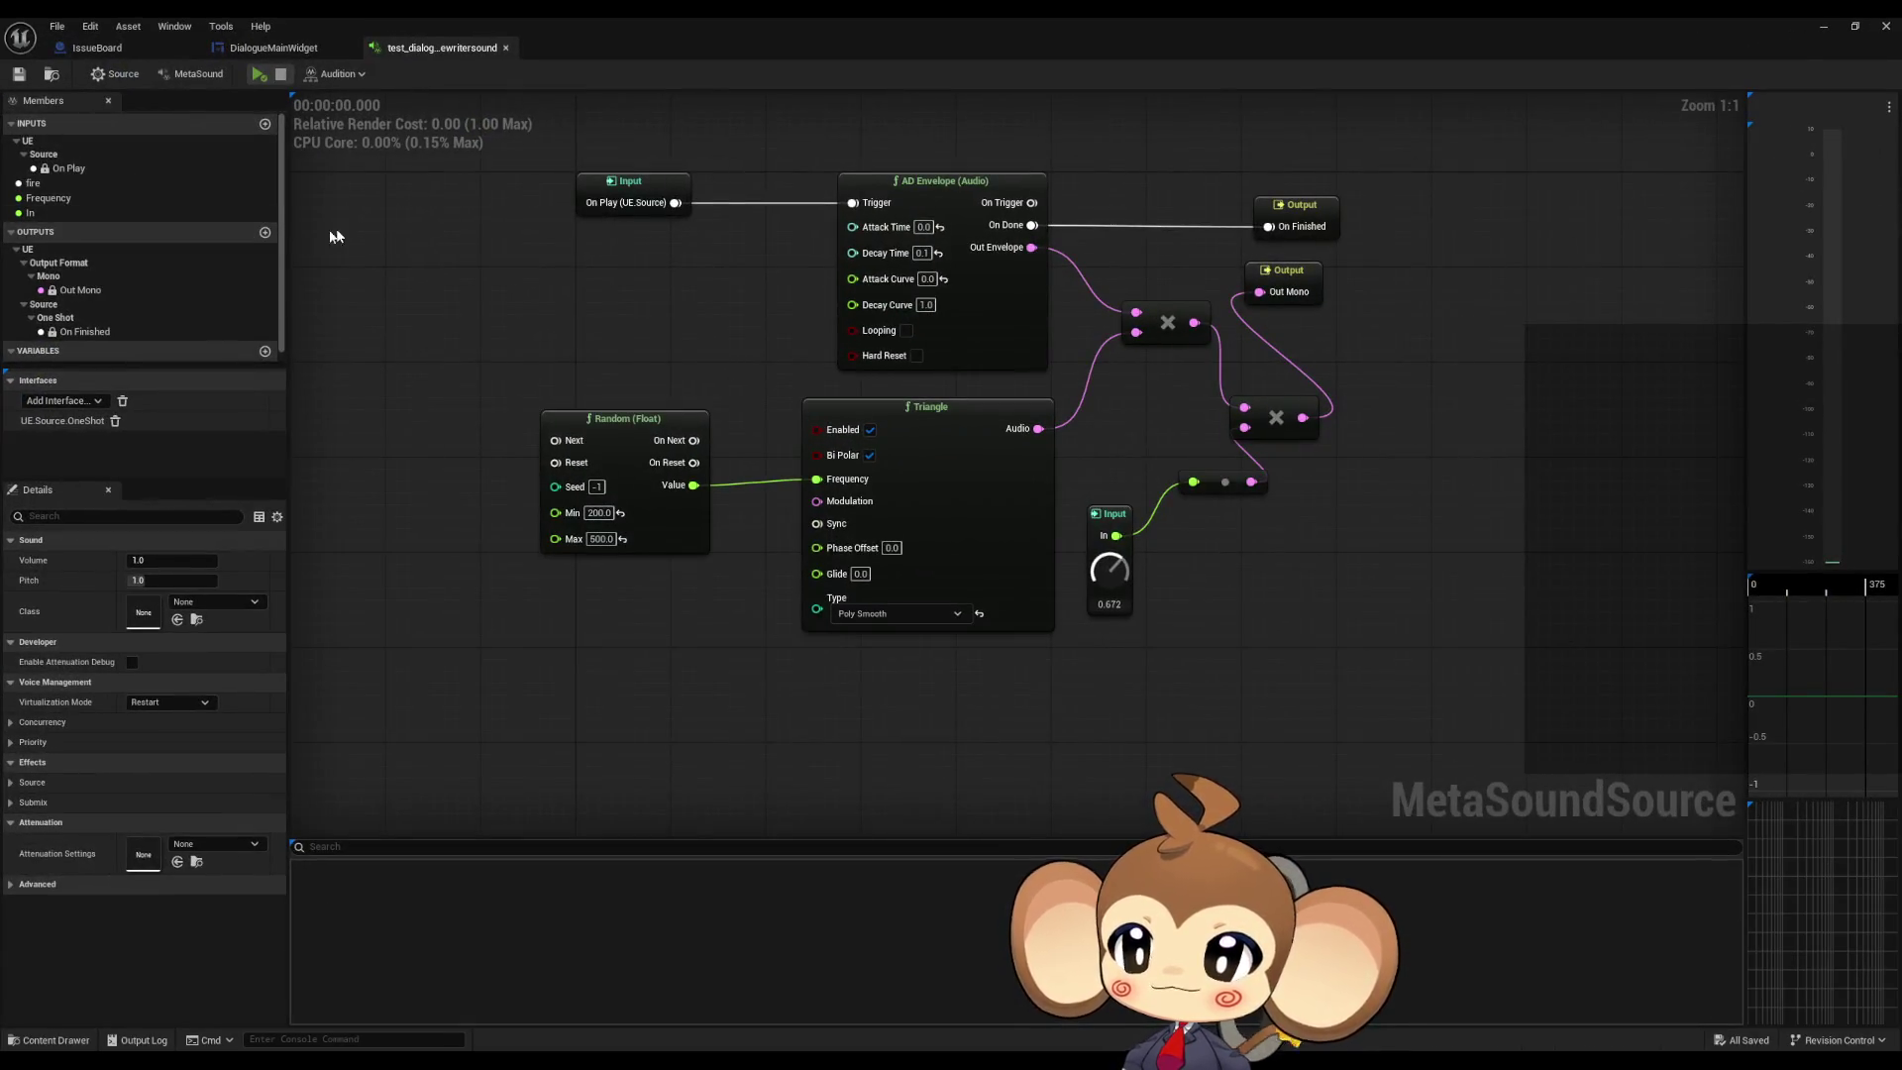
drag(530, 343, 550, 388)
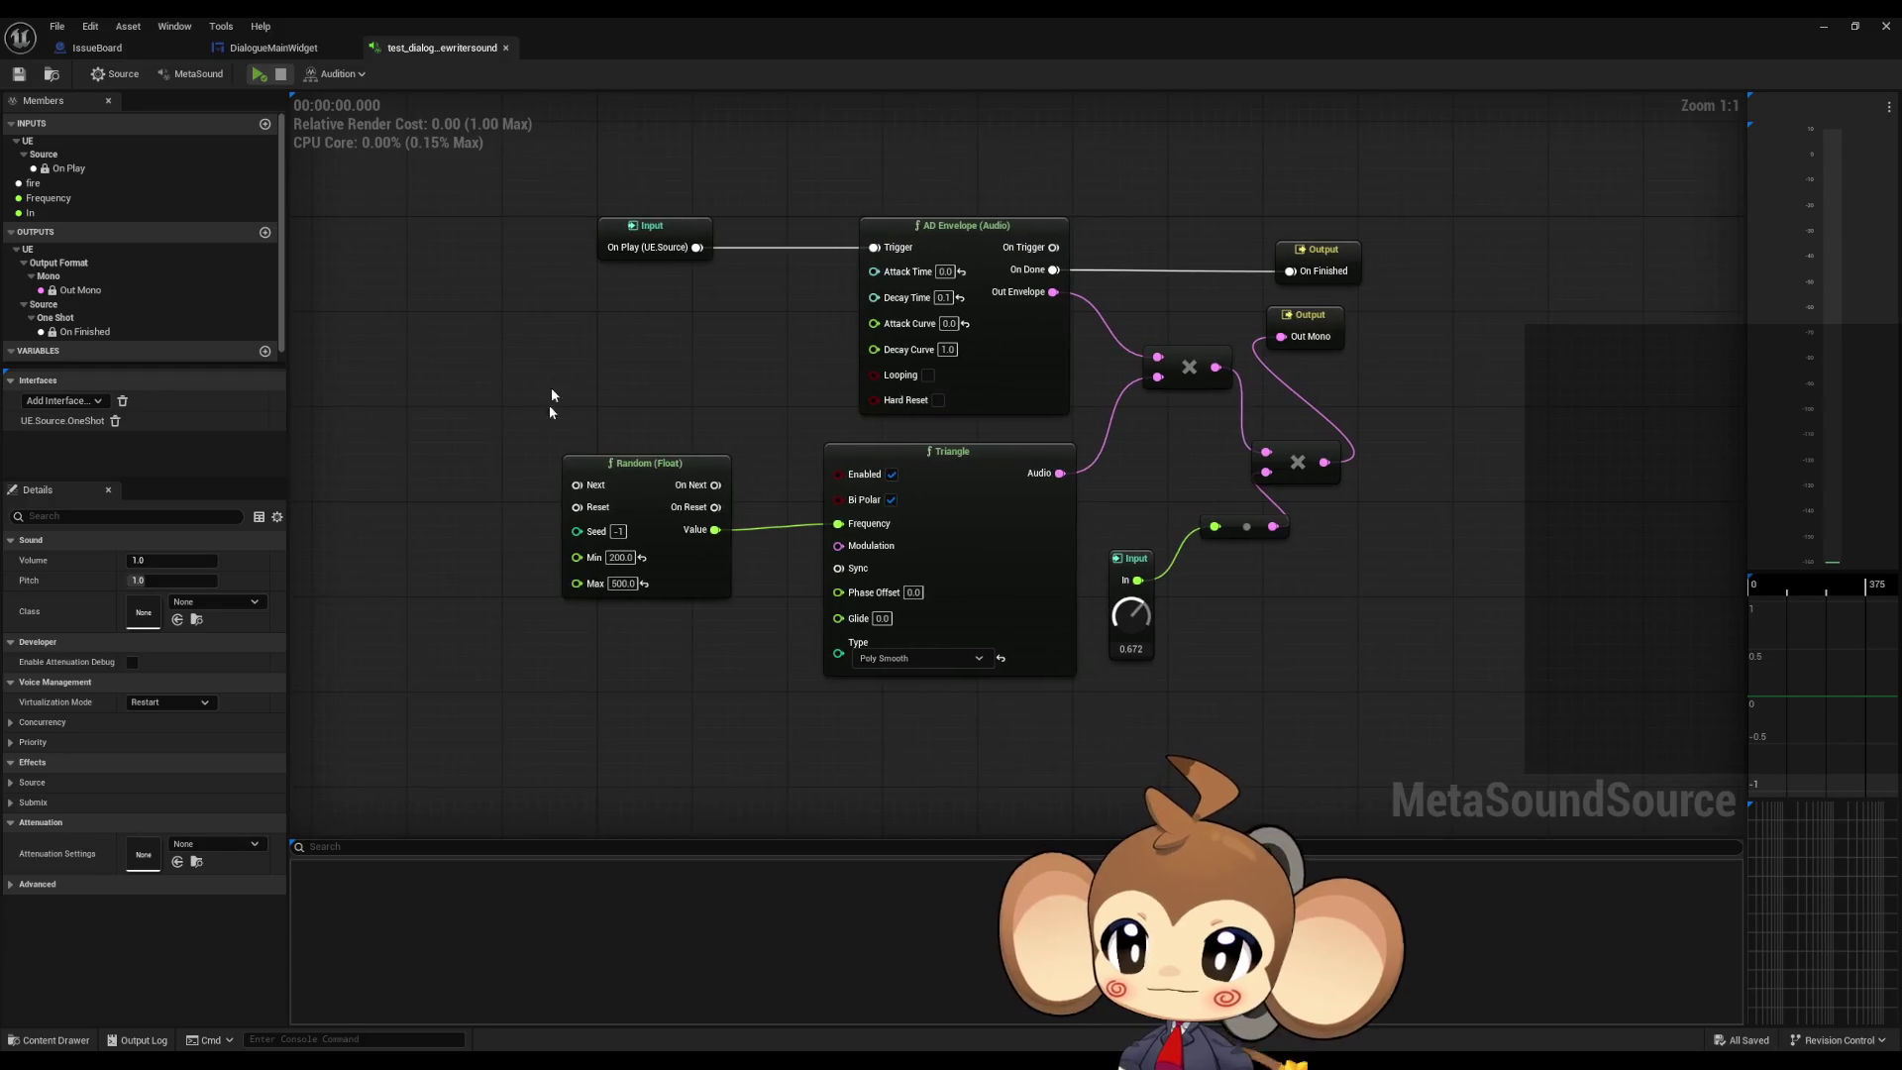
right_click(624, 704)
text(sound)
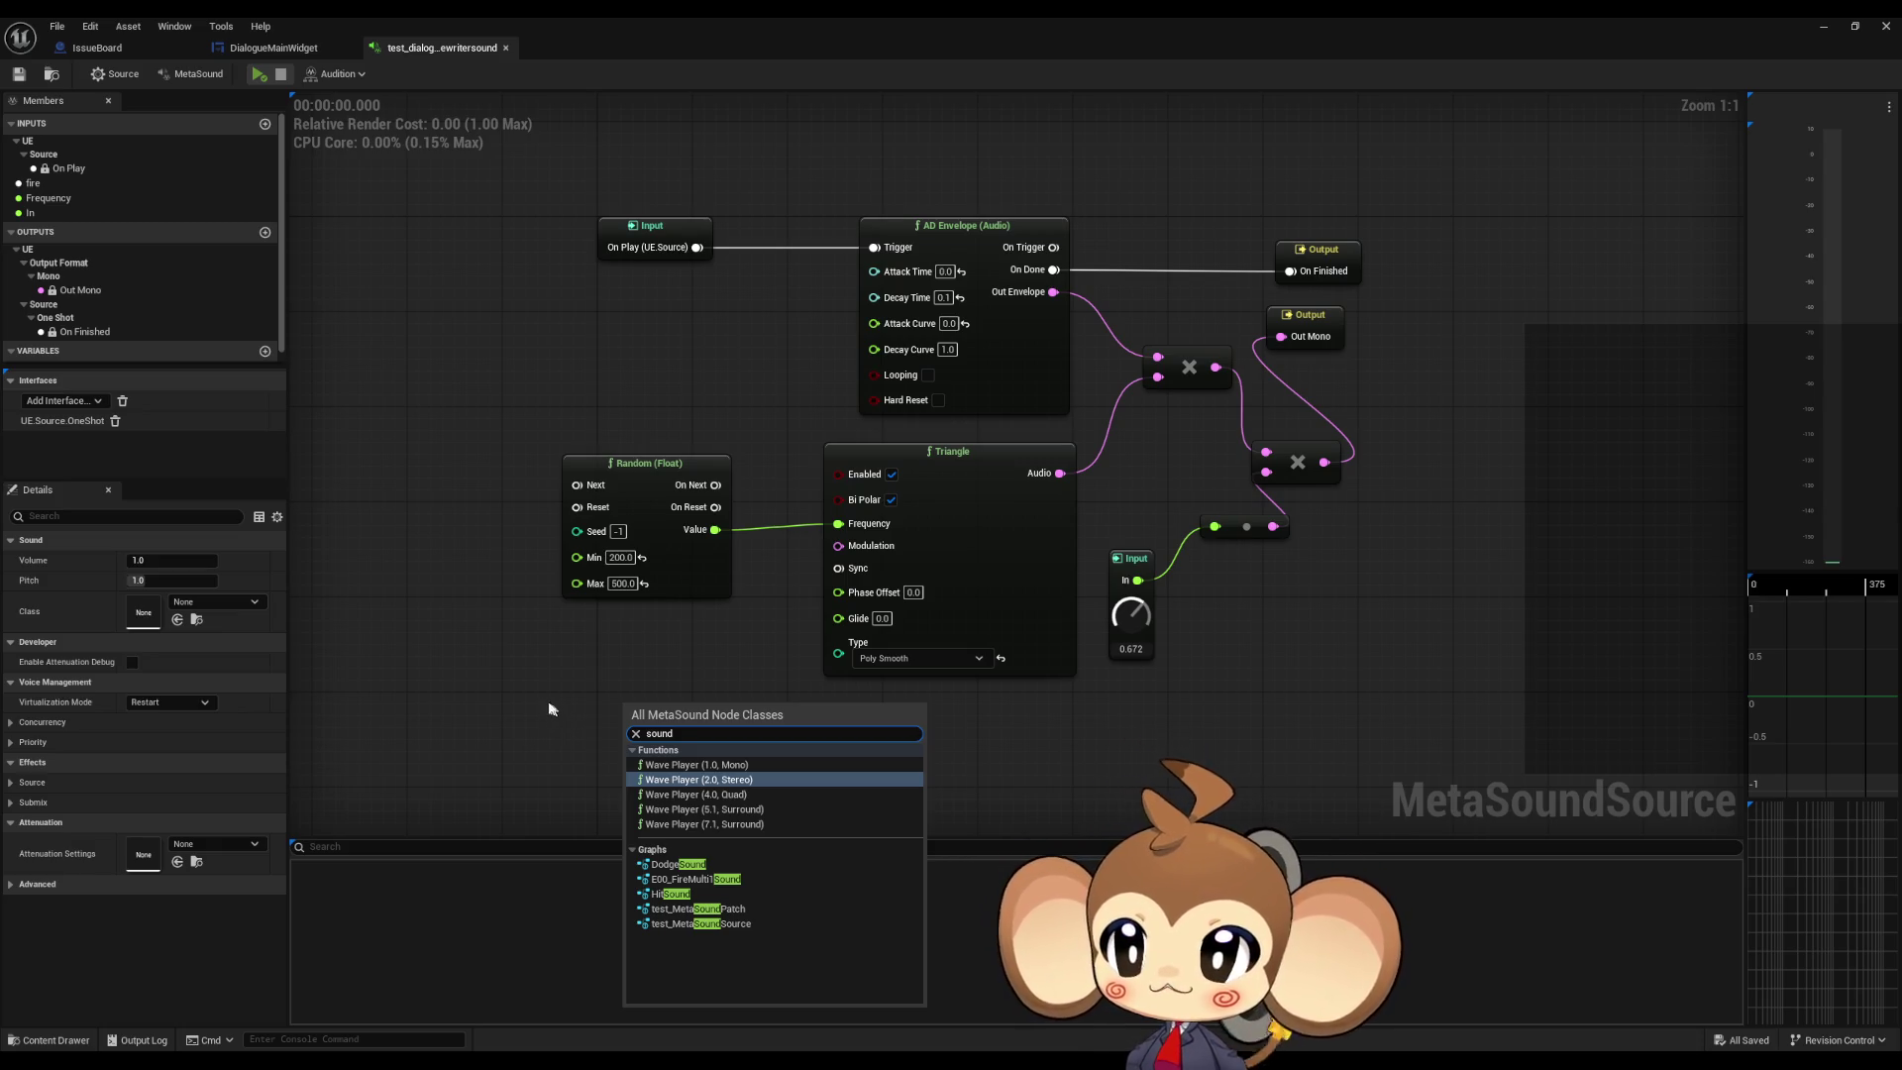
click(554, 704)
right_click(509, 681)
text(sampl)
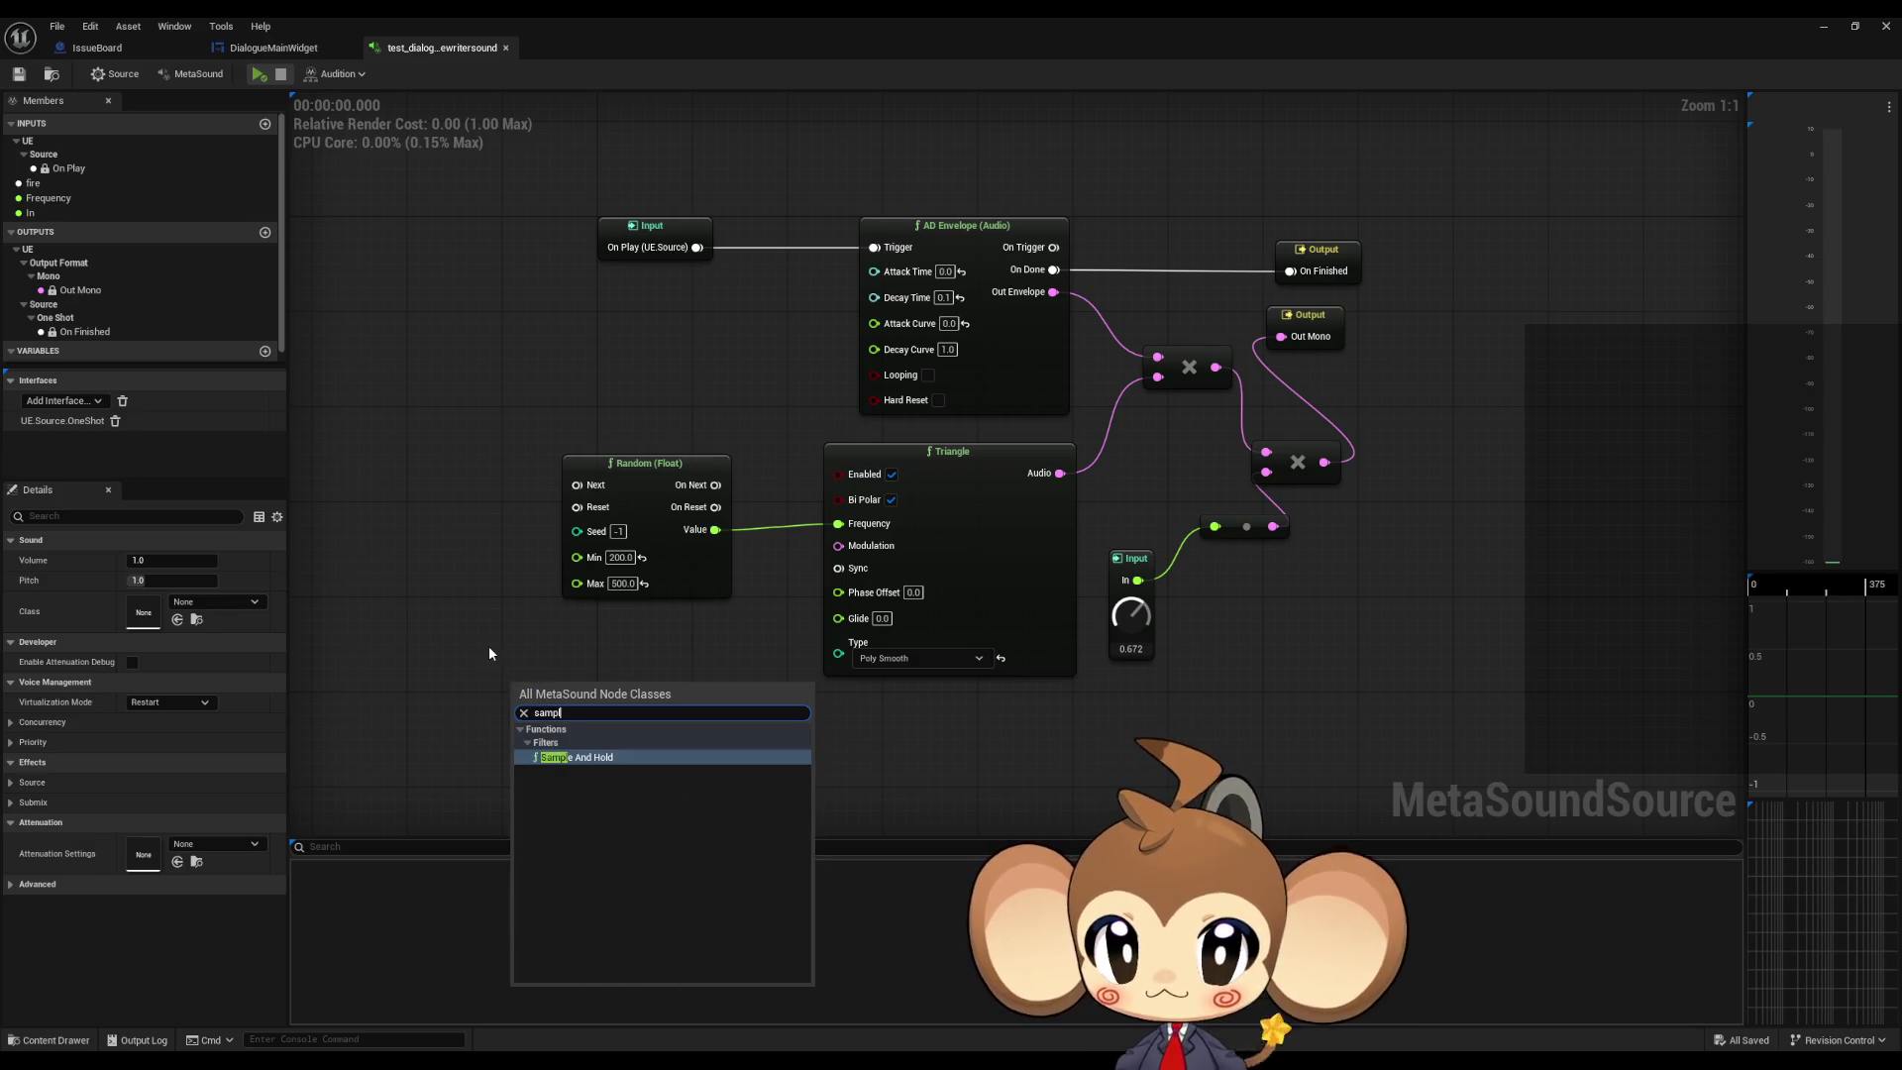
key(Escape)
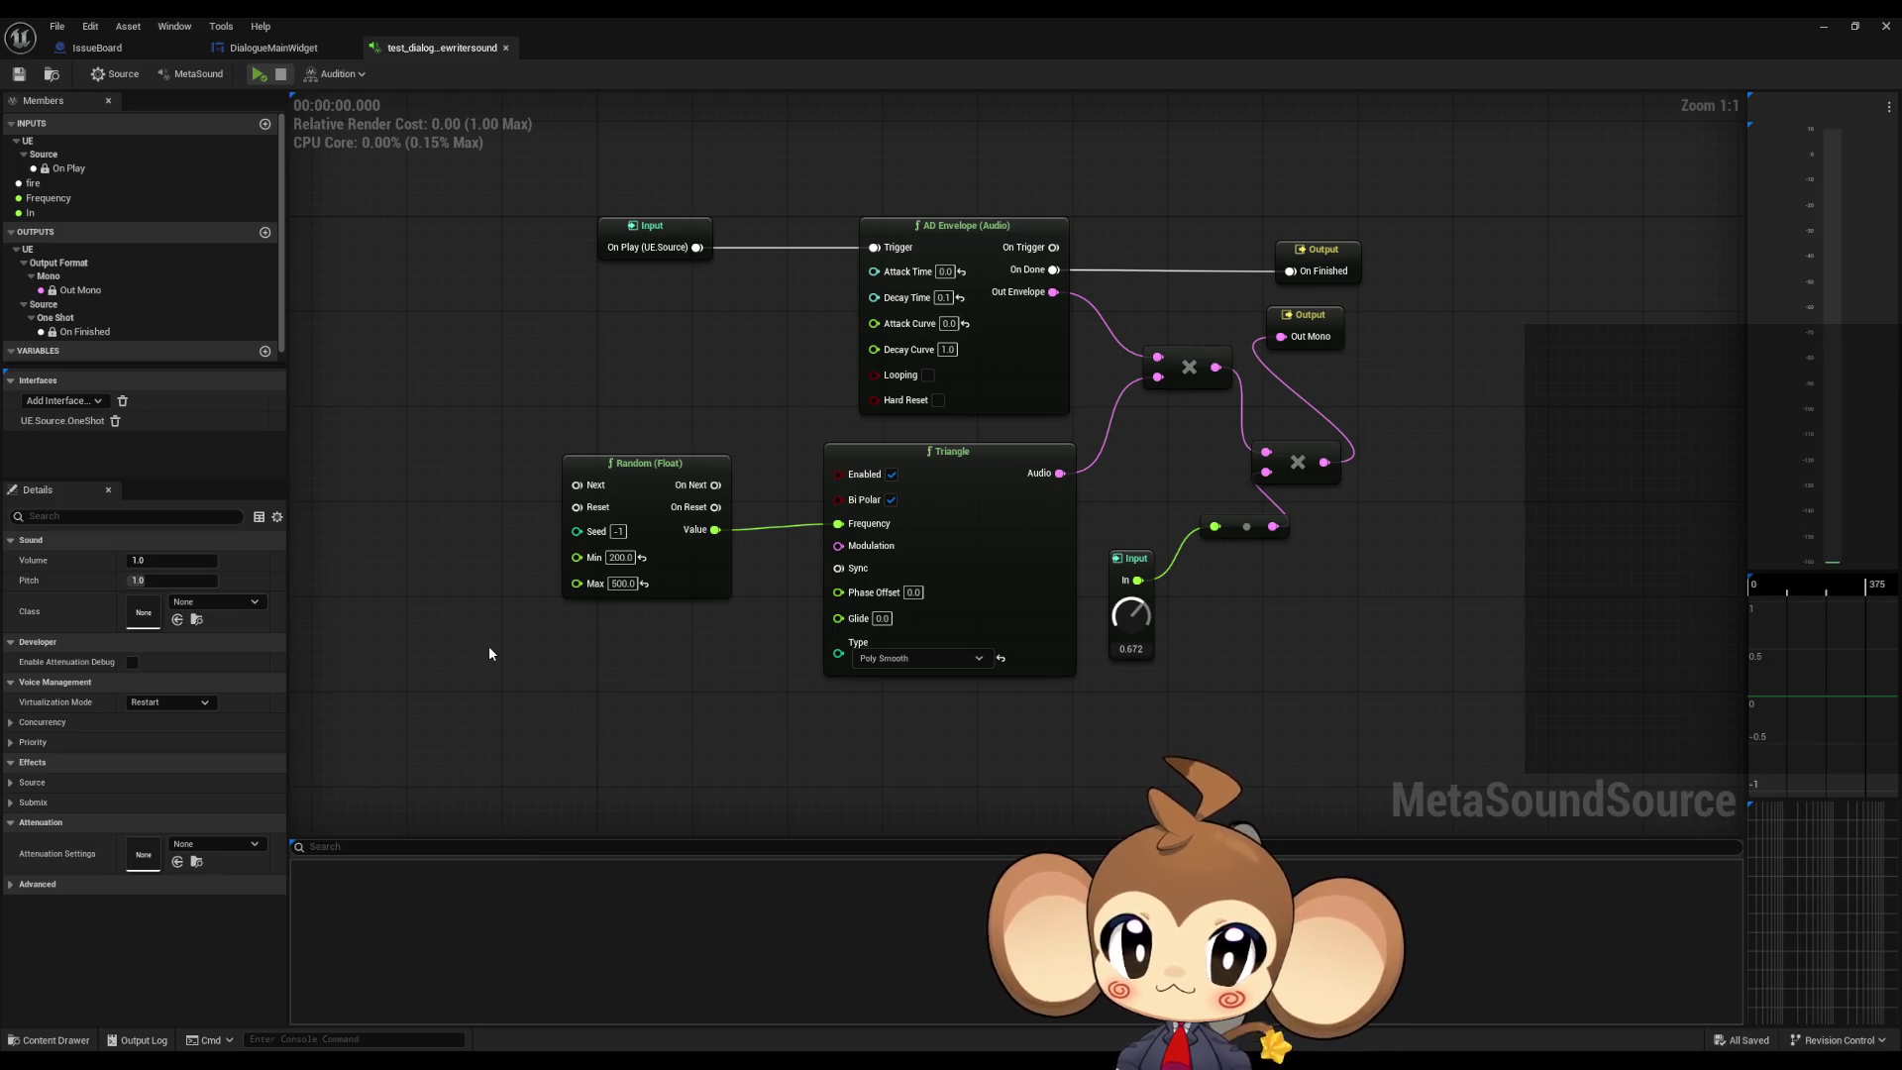
right_click(500, 730)
text(wave)
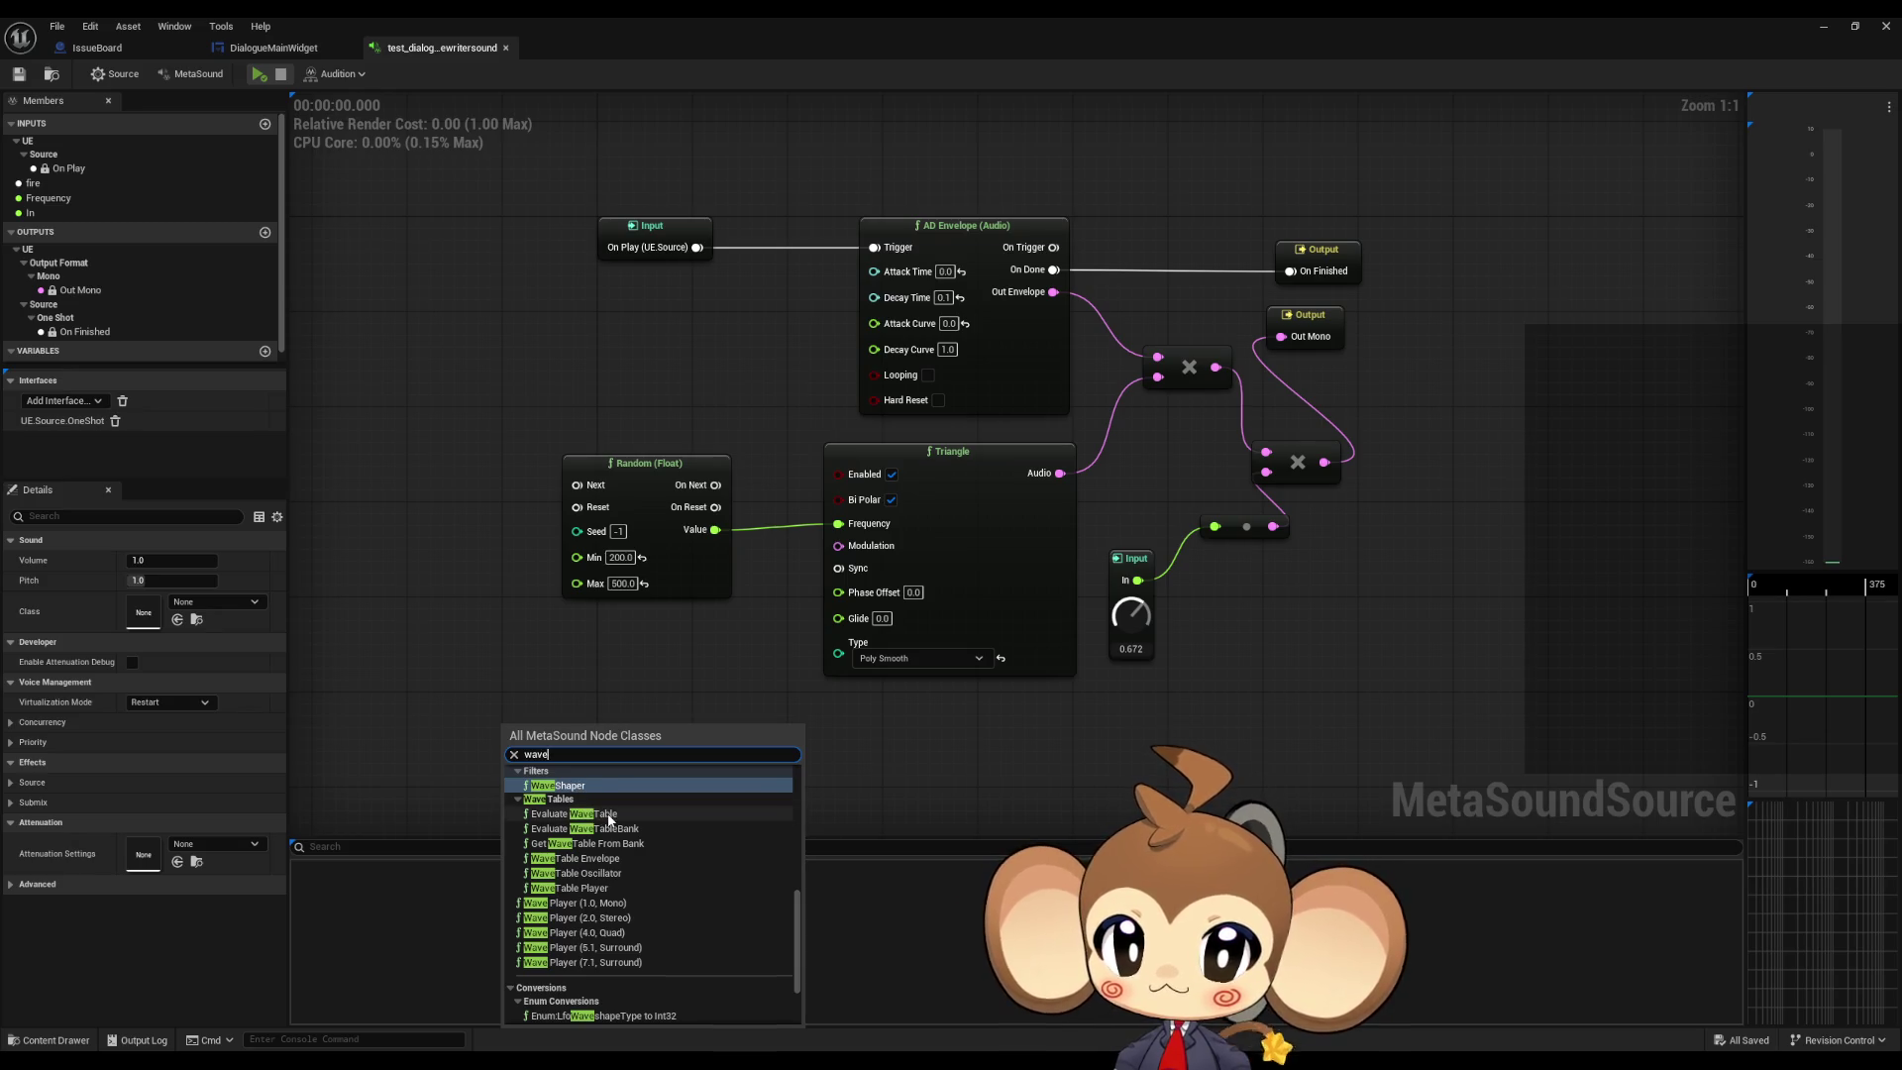
scroll(609, 852, down, 2)
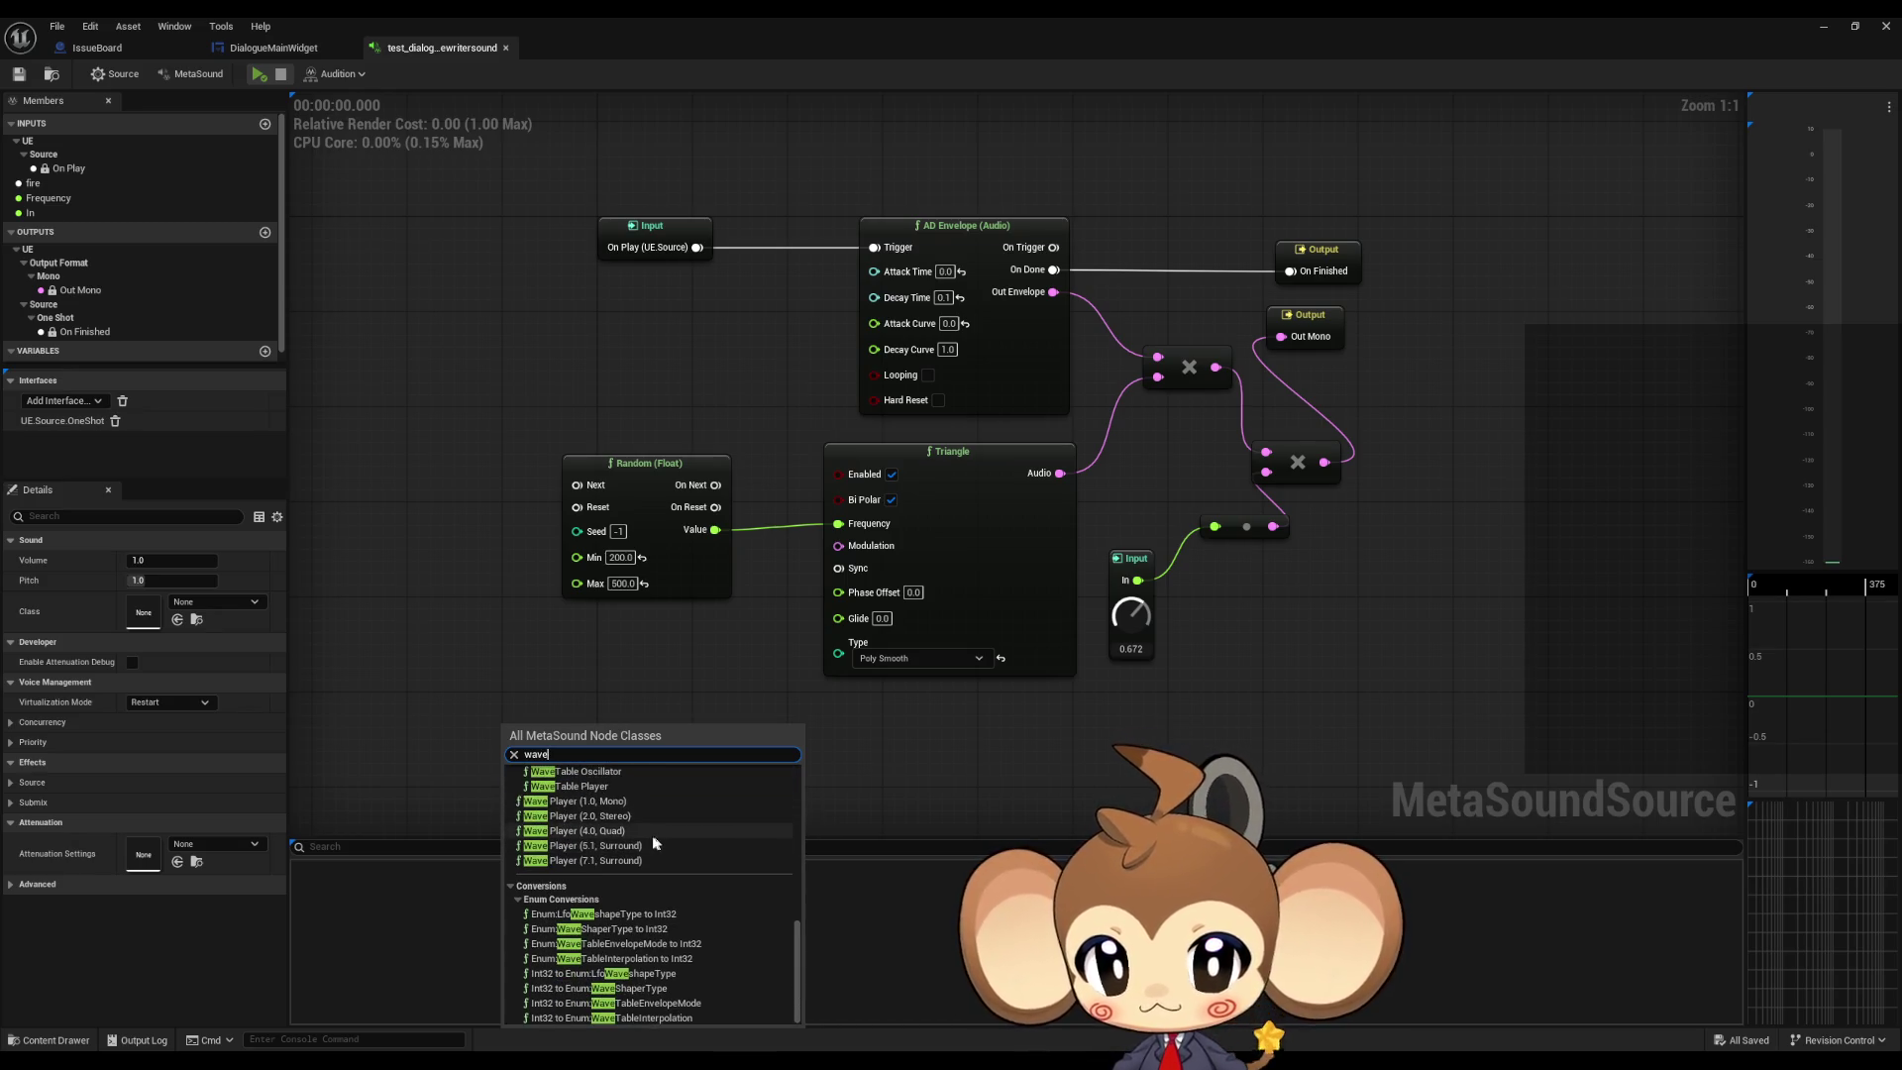
click(421, 608)
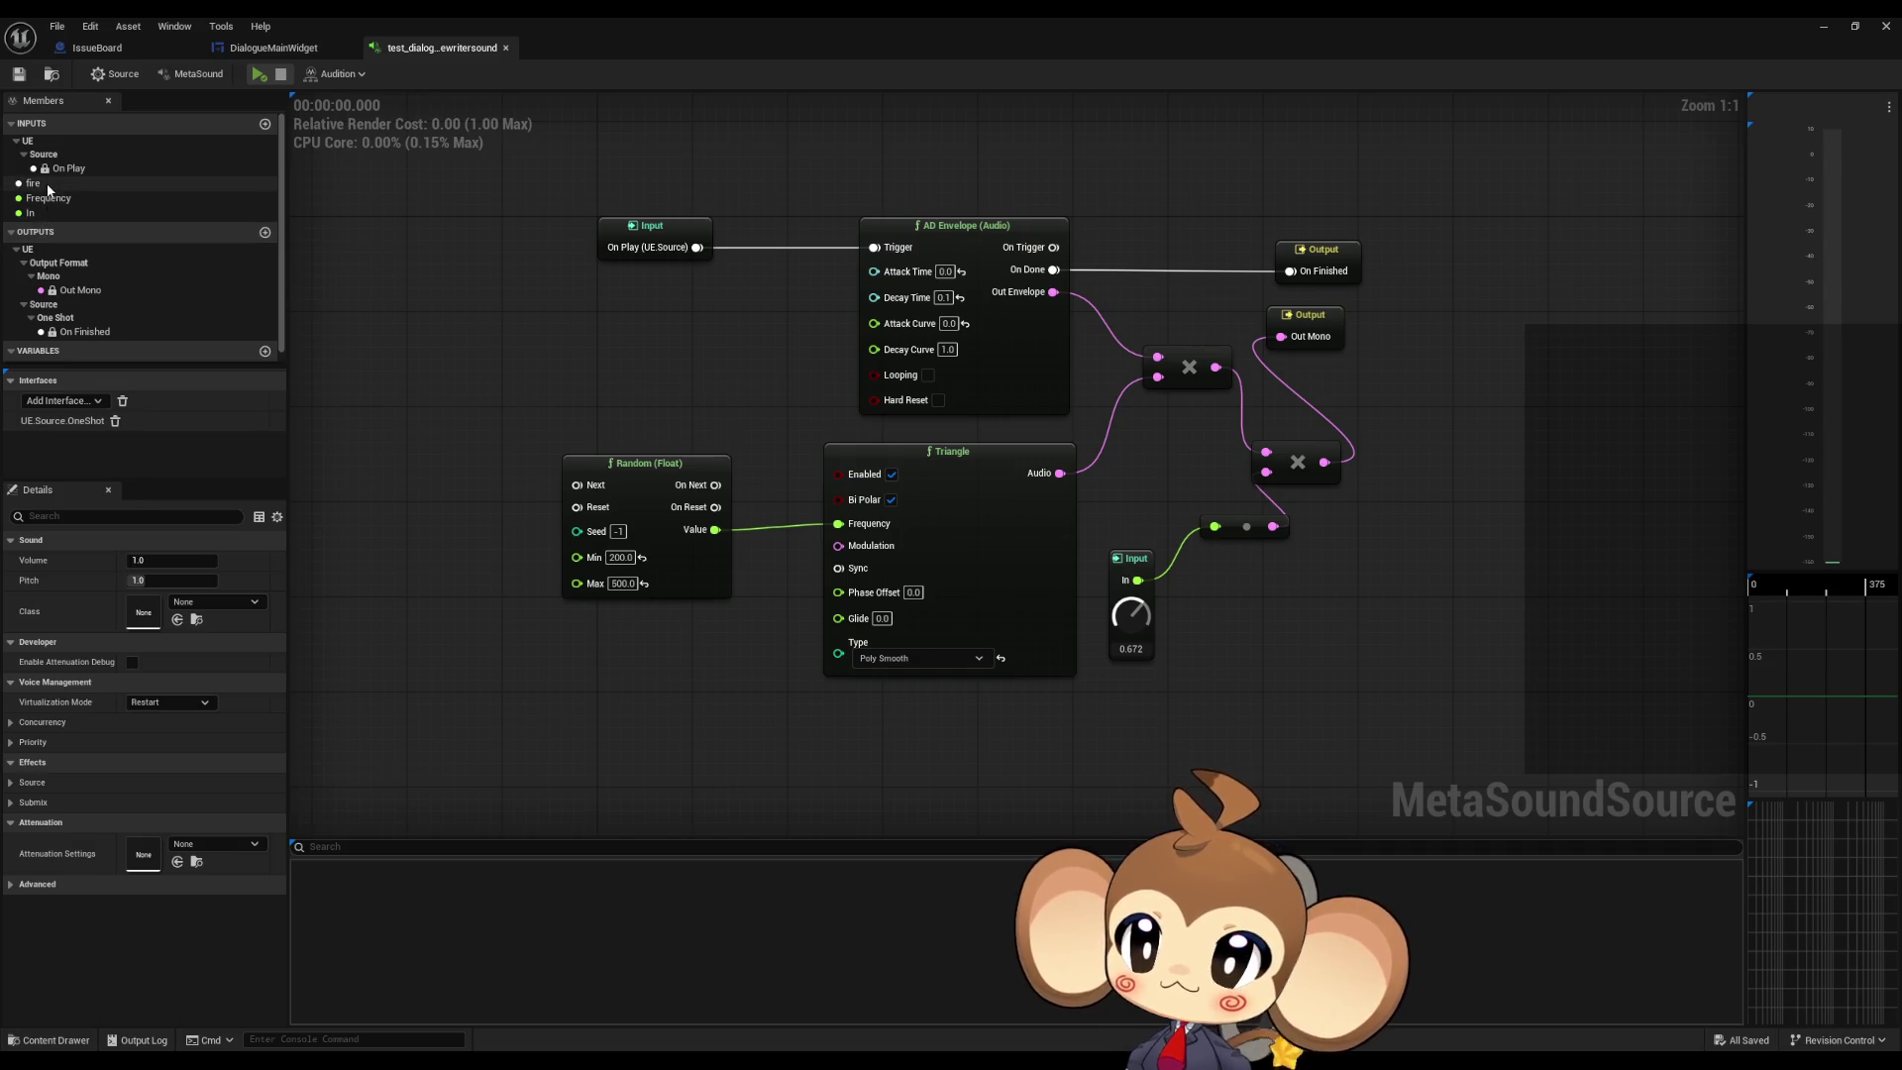
Step: Add a graph input named Input and set its type to Audio
click(264, 124)
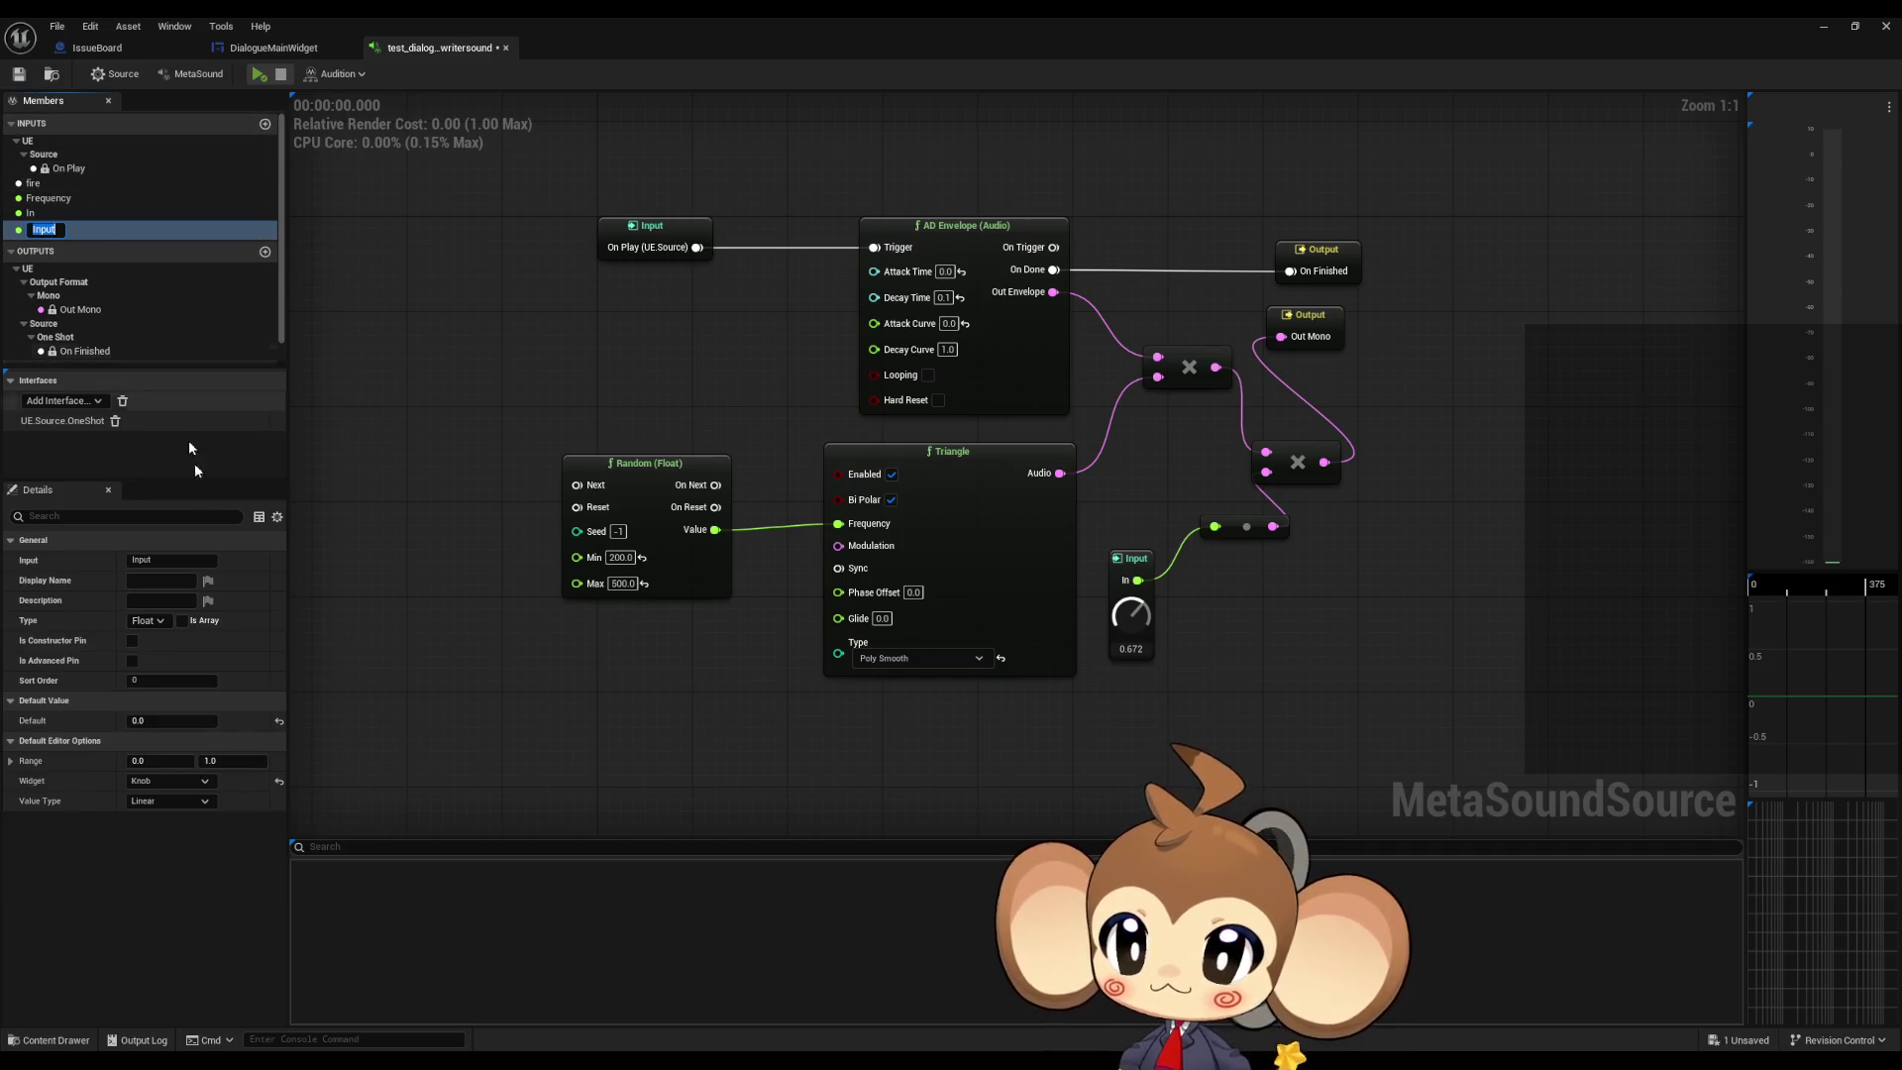
click(60, 198)
click(55, 229)
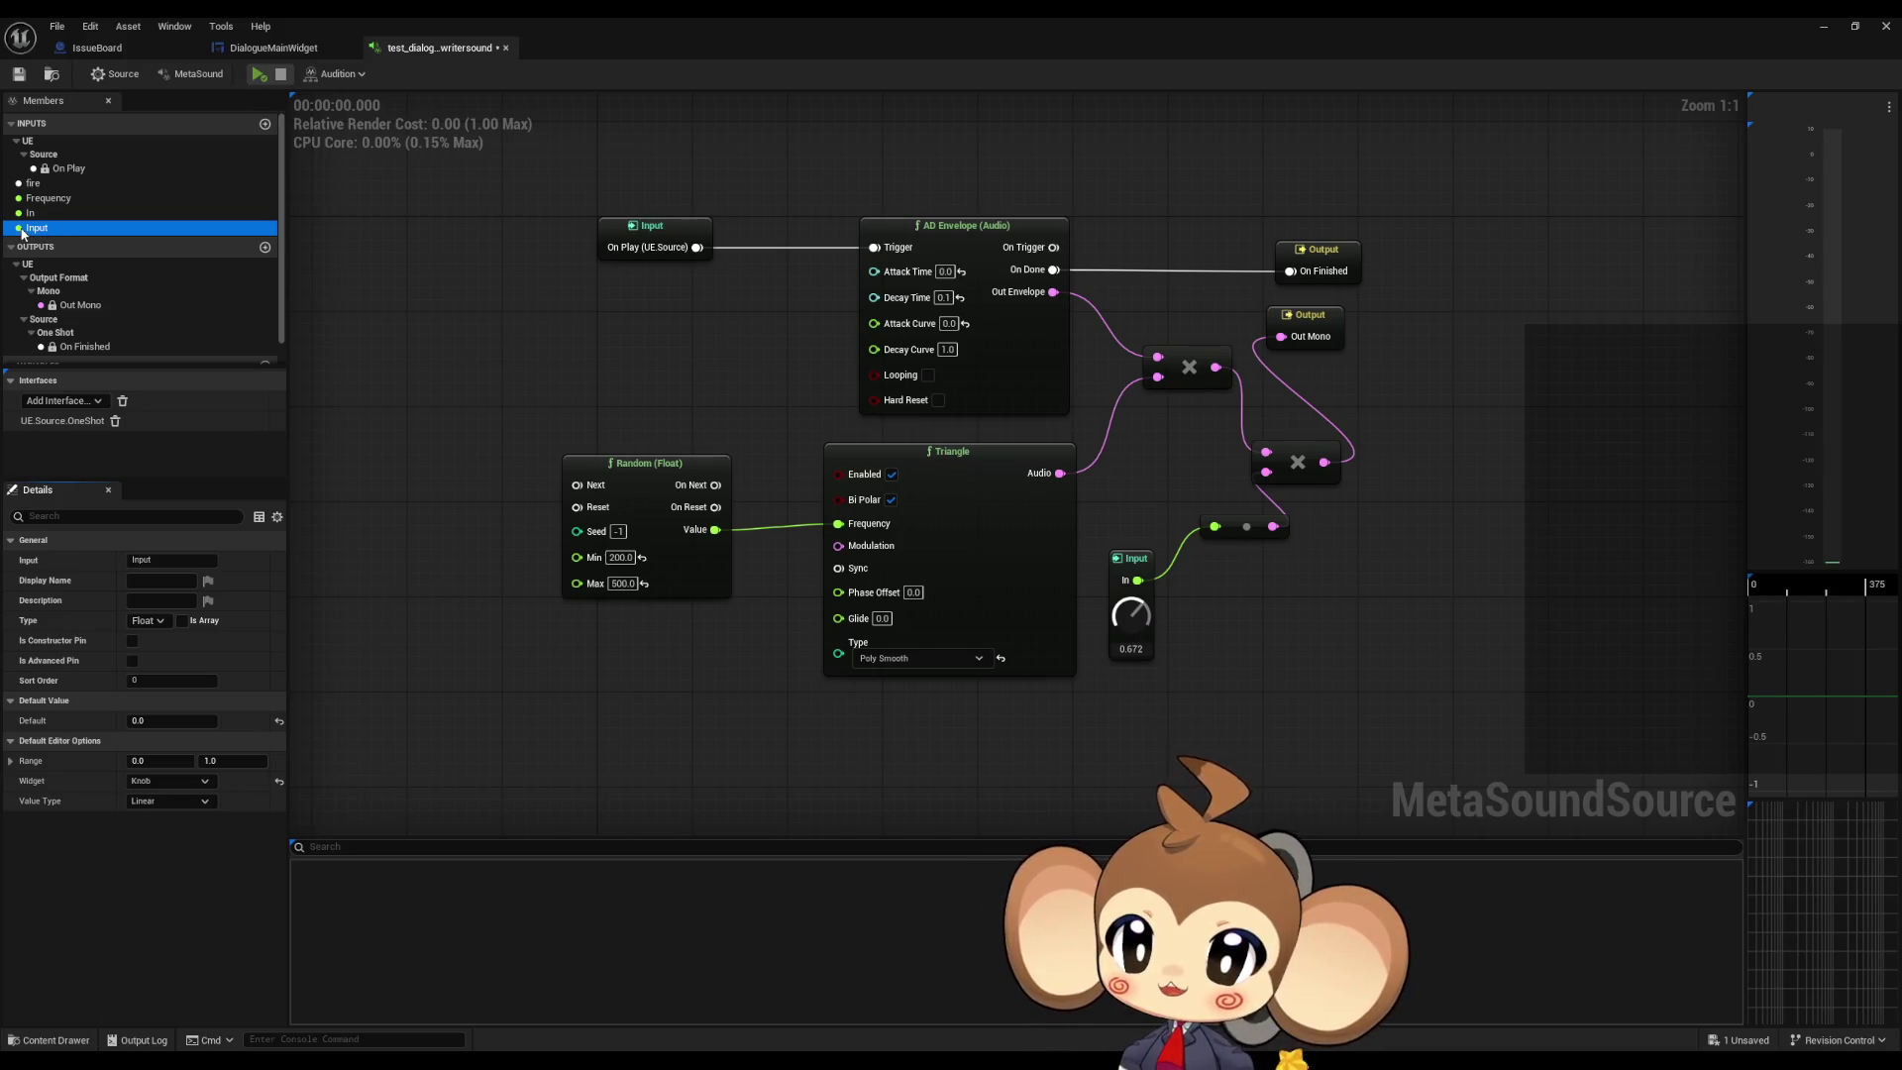
click(149, 621)
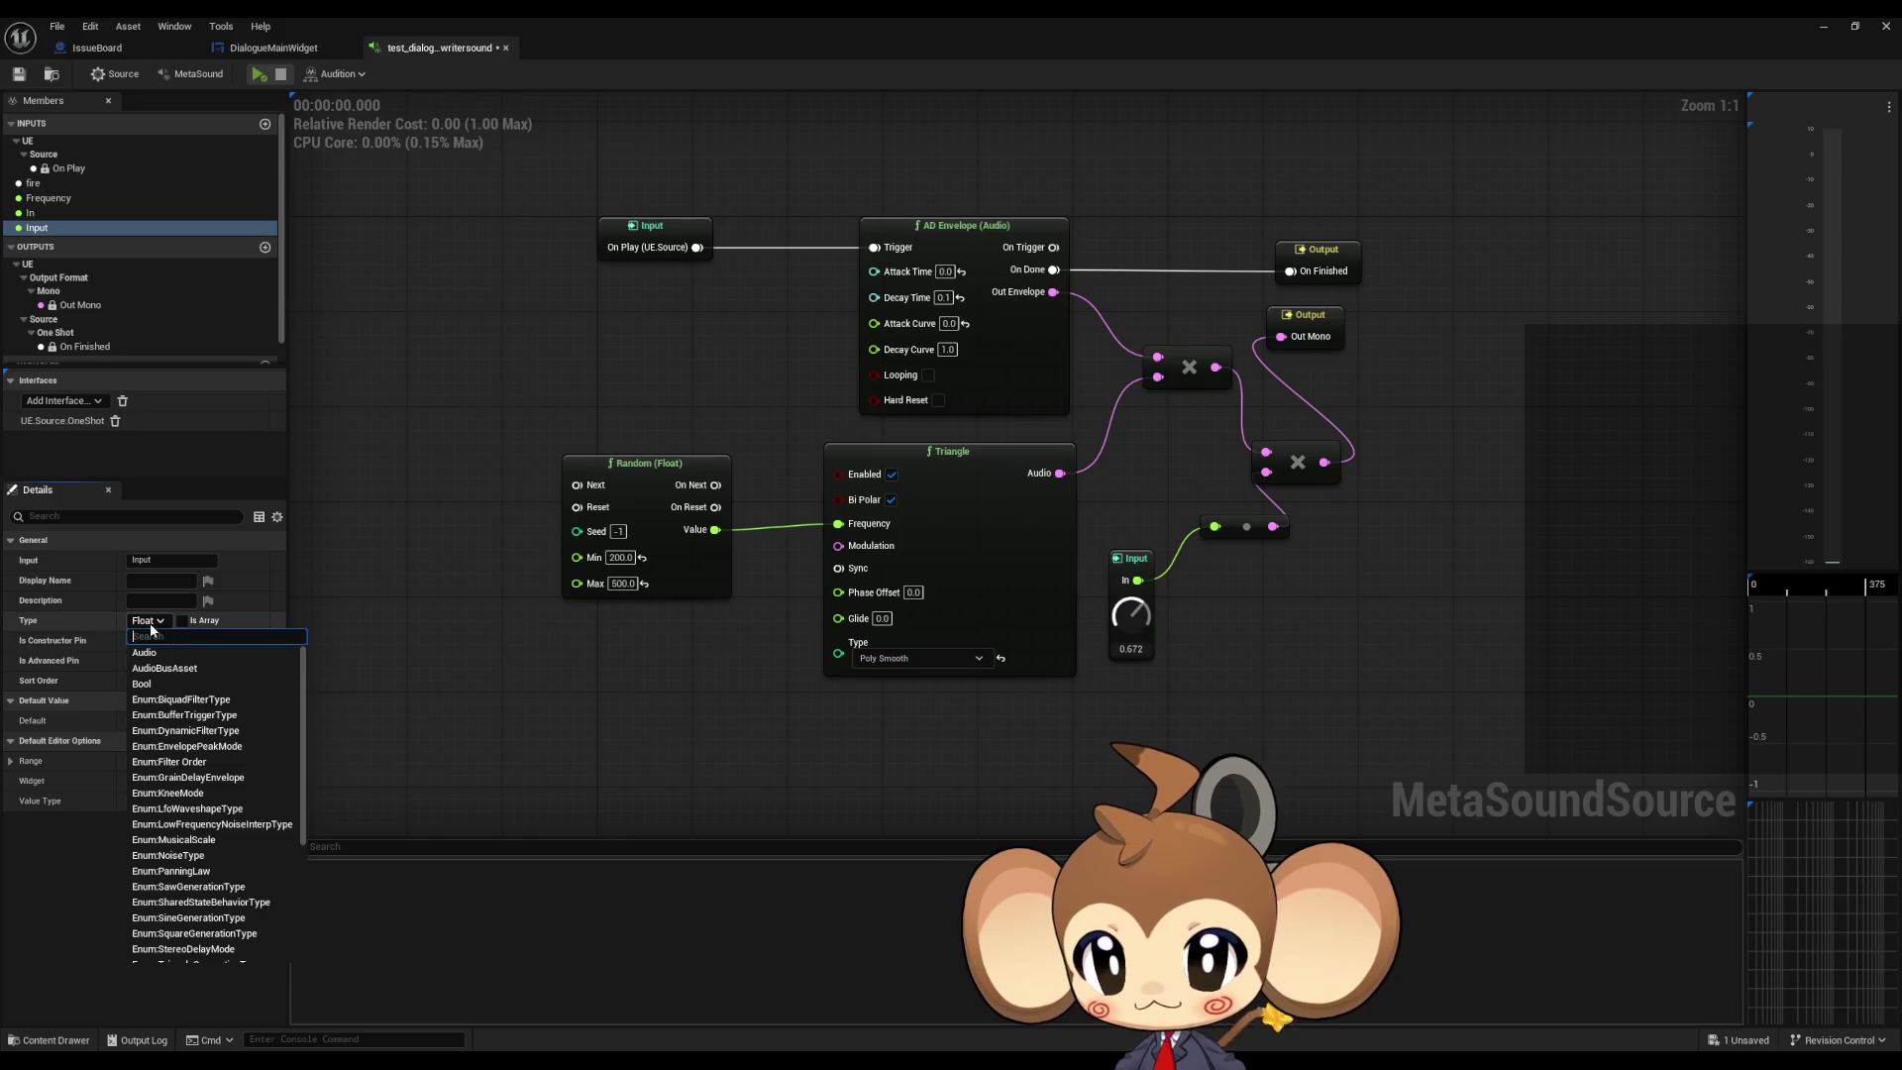
click(143, 652)
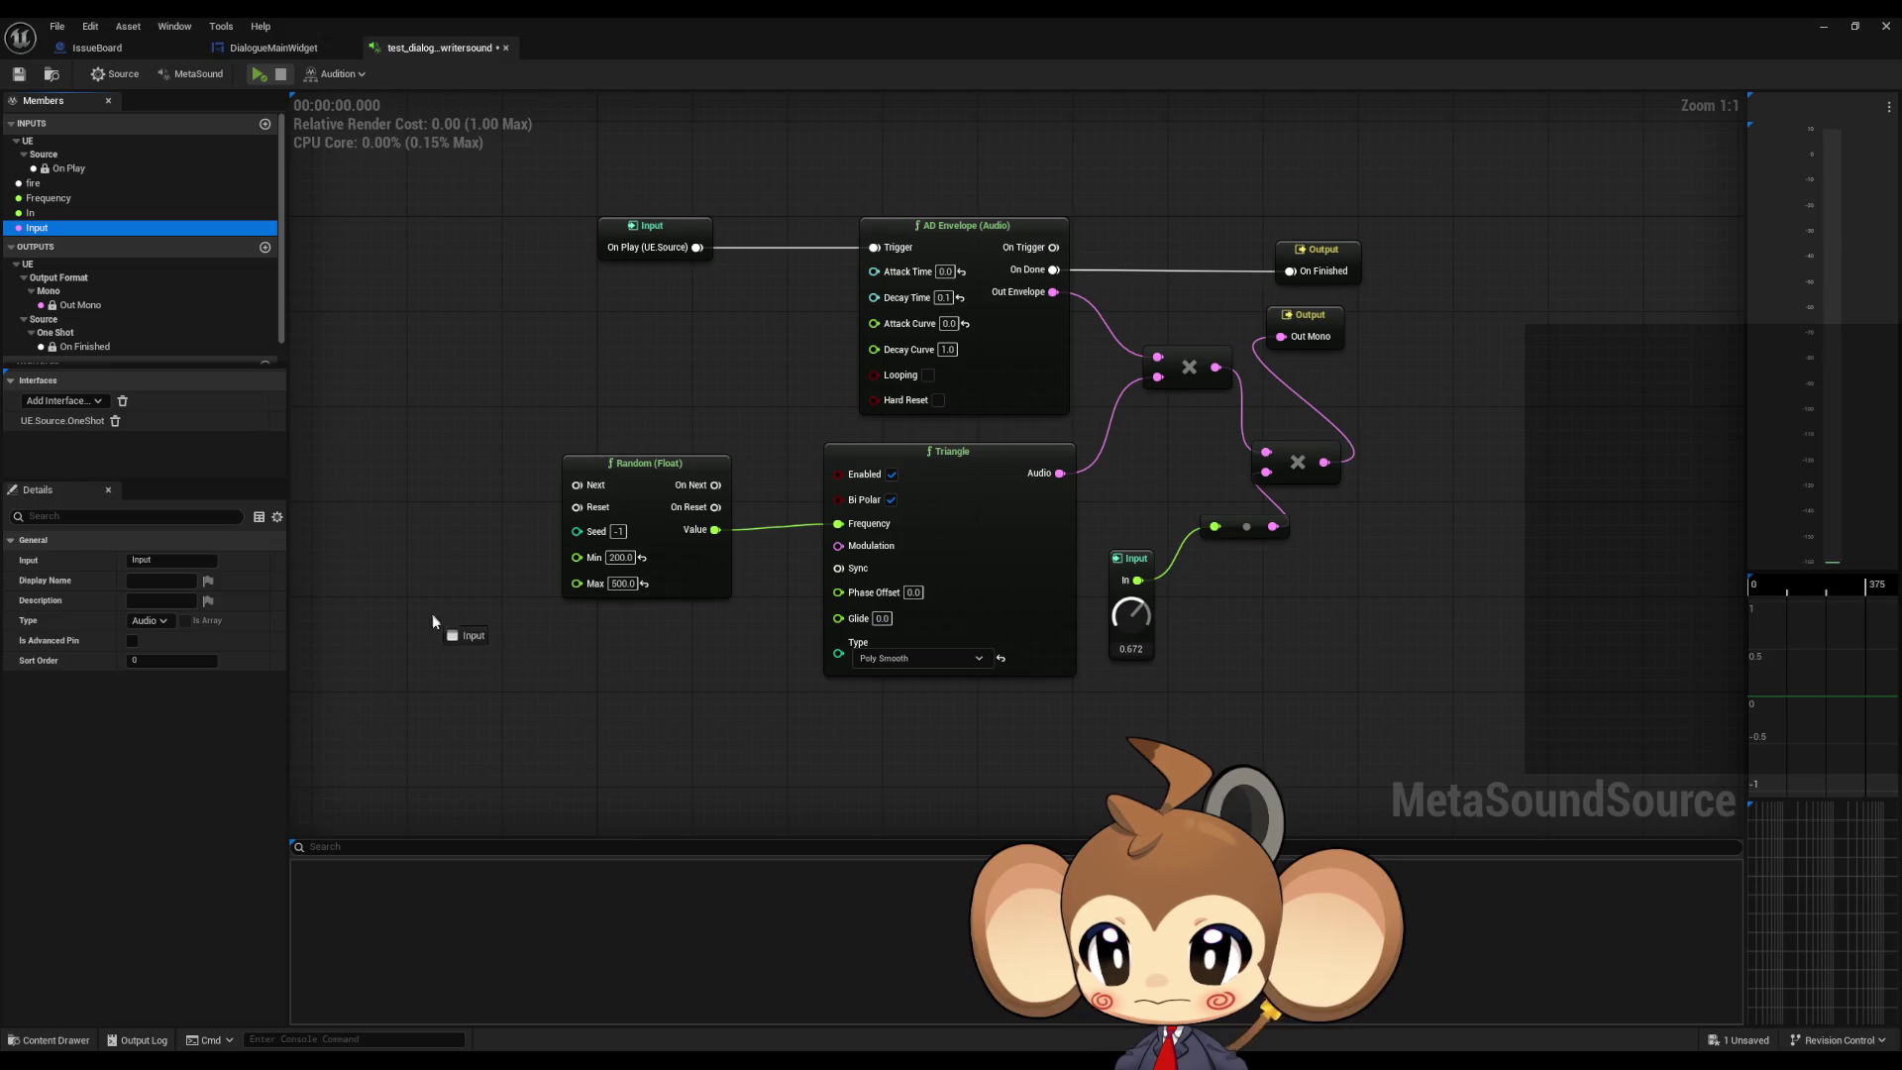
Step: Drag several Input nodes onto the MetaSound graph
drag(432, 618, 543, 691)
drag(252, 229, 265, 253)
drag(427, 386, 428, 387)
click(79, 230)
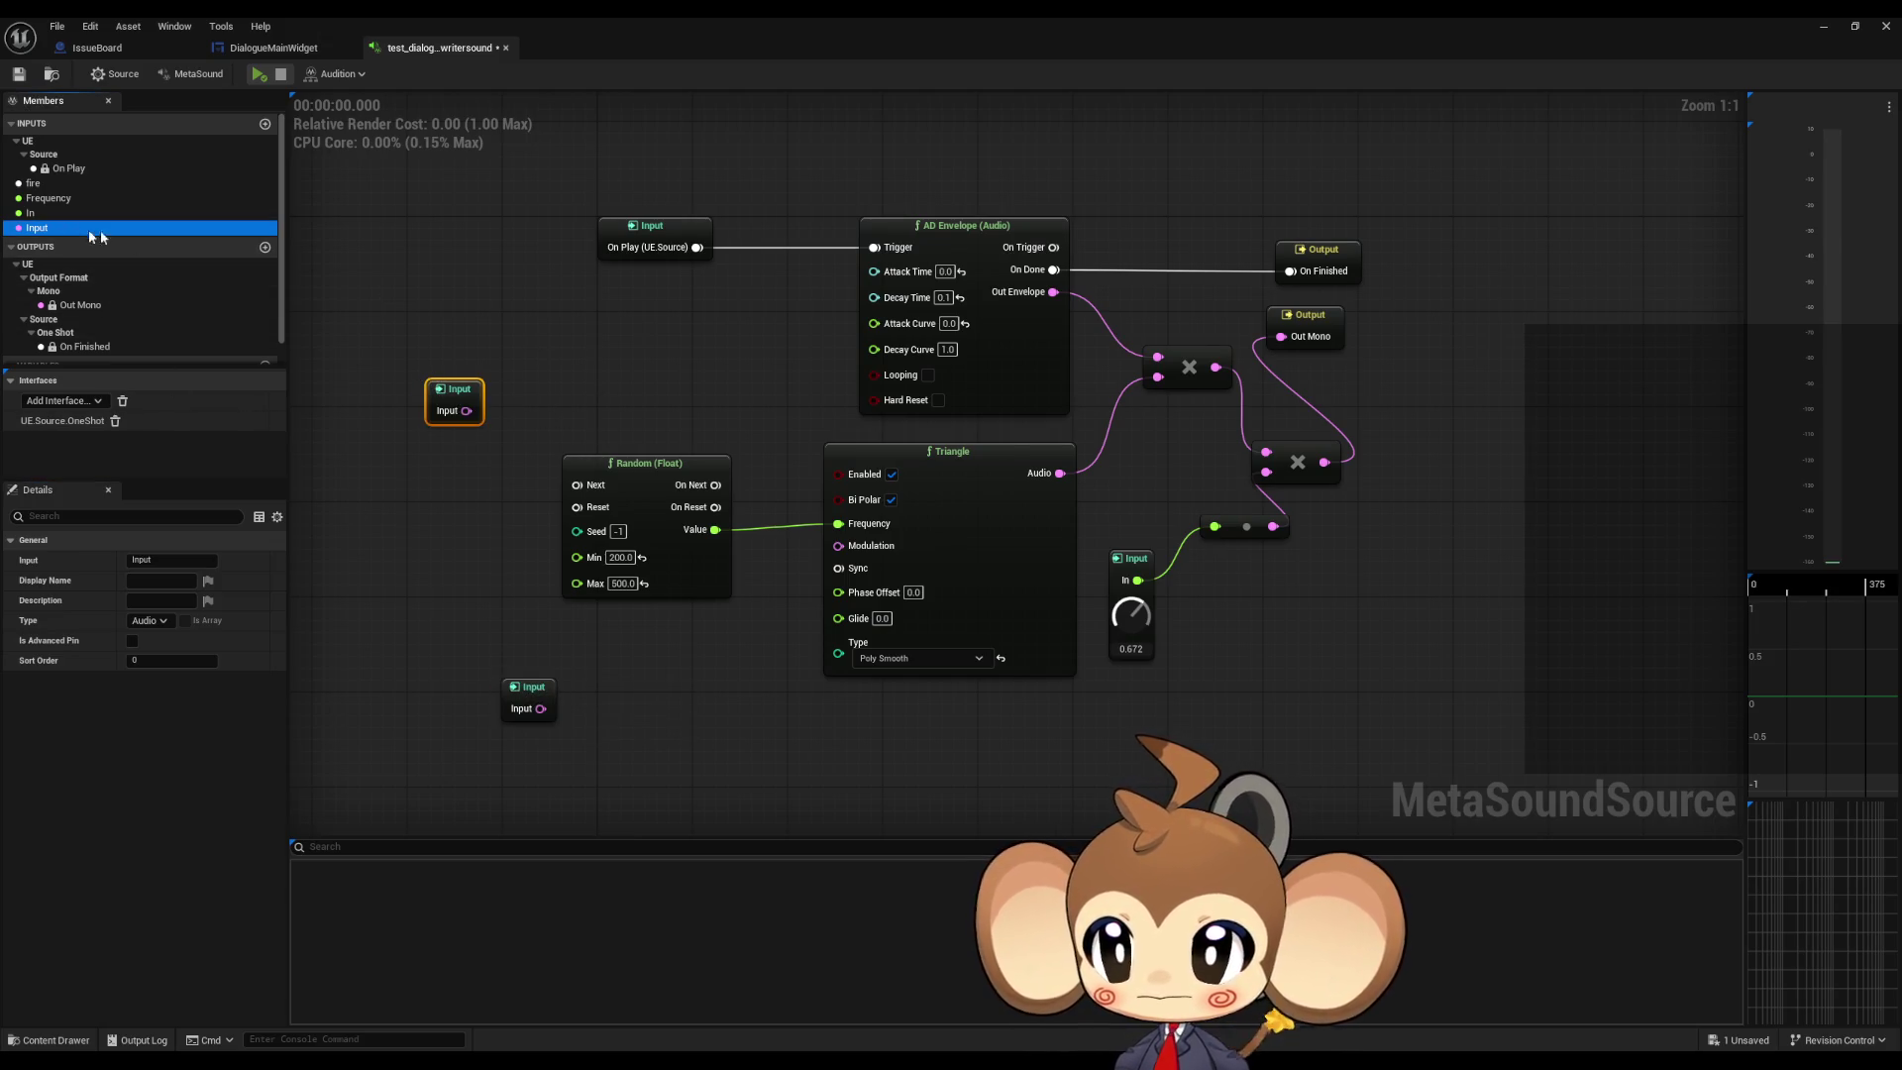
drag(548, 334, 550, 335)
drag(60, 229, 418, 547)
Step: Delete all the placed Input nodes and return the sound editor to a window
drag(402, 334, 615, 428)
key(Delete)
mouse_move(404, 515)
mouse_down()
mouse_move(477, 607)
mouse_move(542, 745)
mouse_up()
key(Delete)
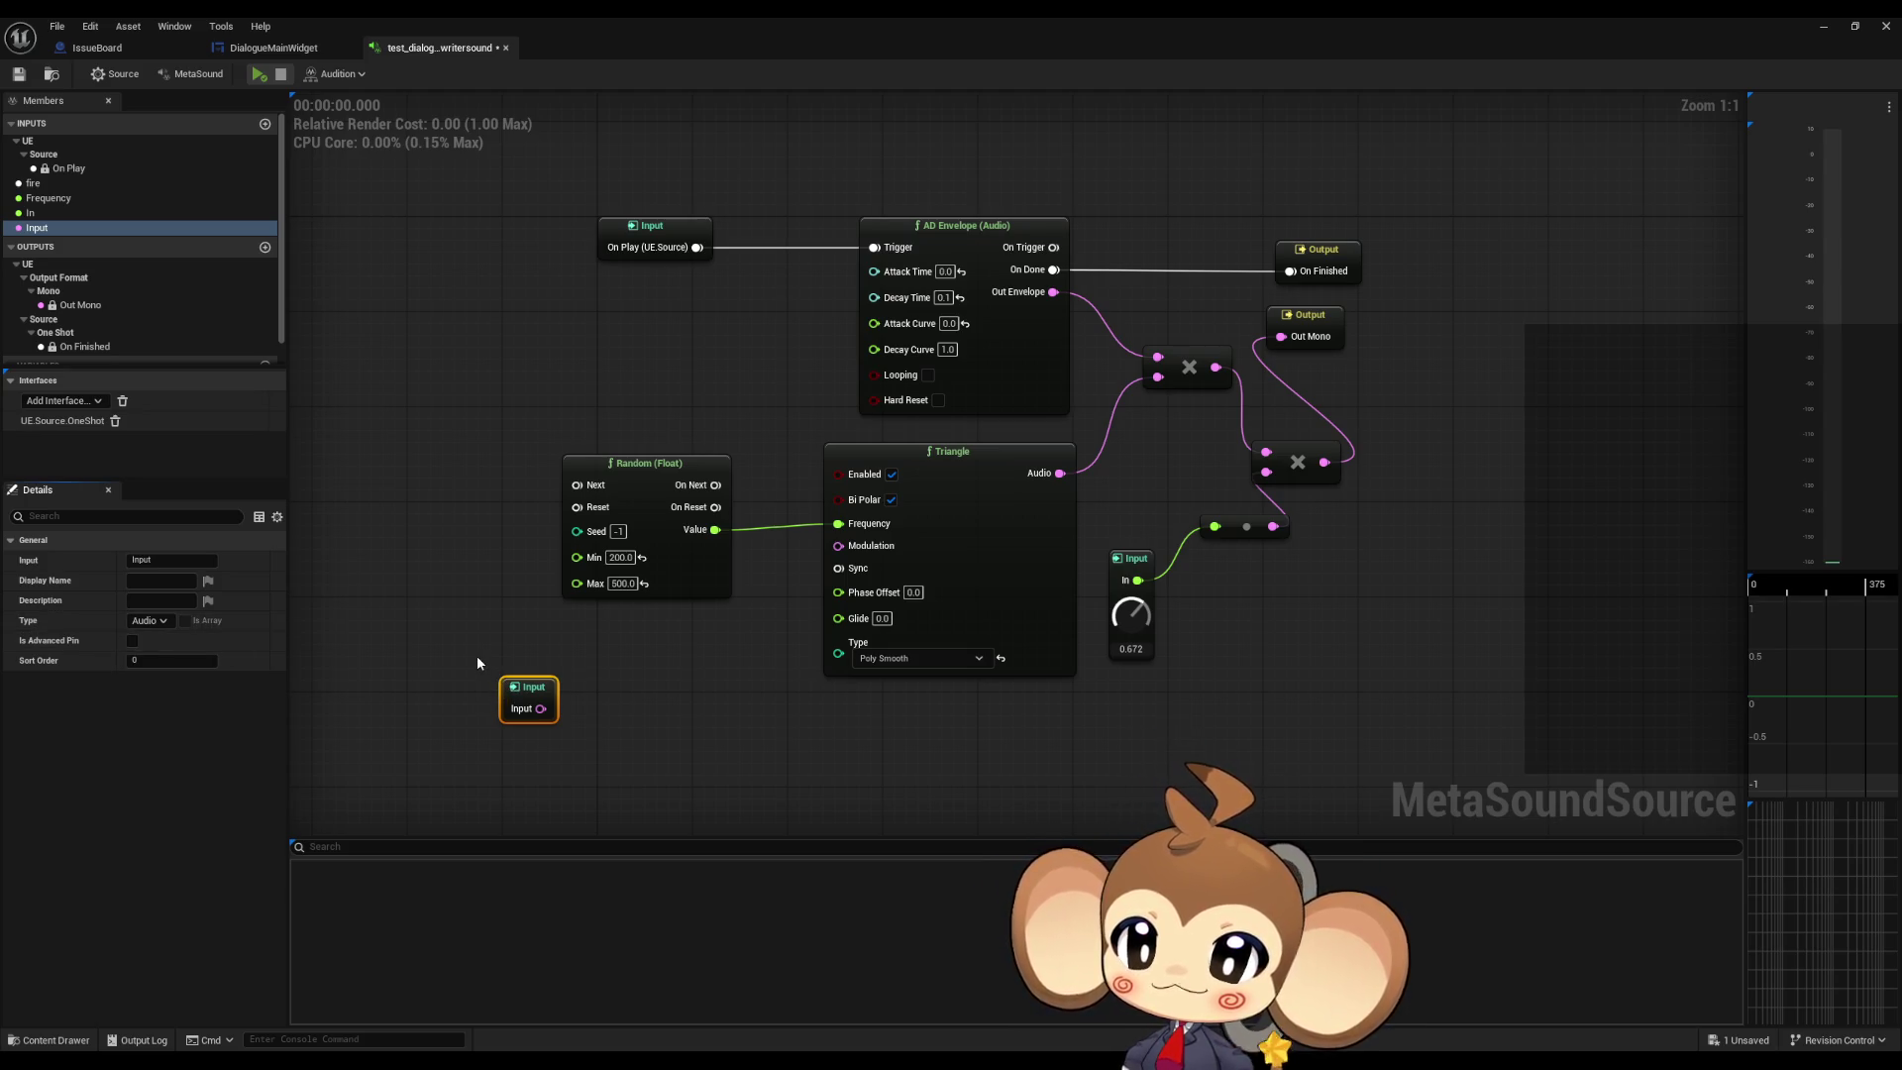
key(Delete)
click(54, 228)
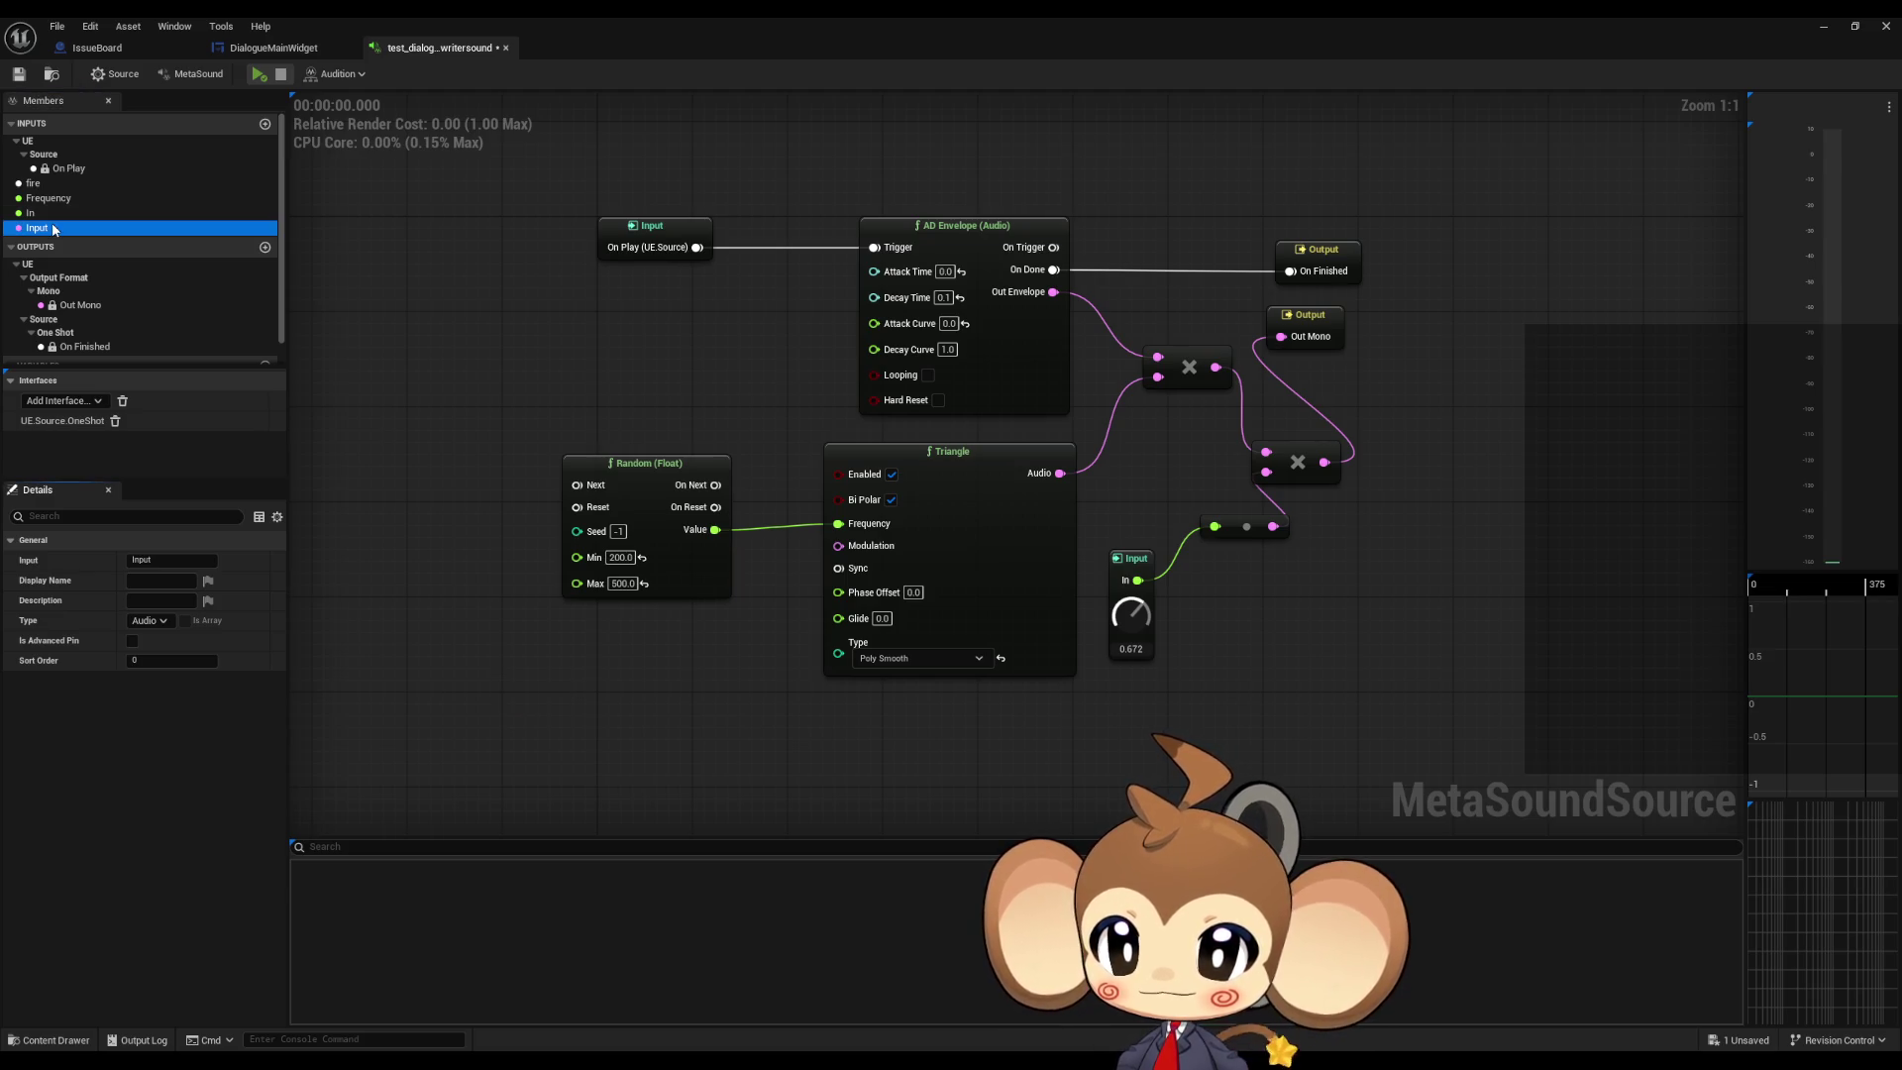
double_click(662, 16)
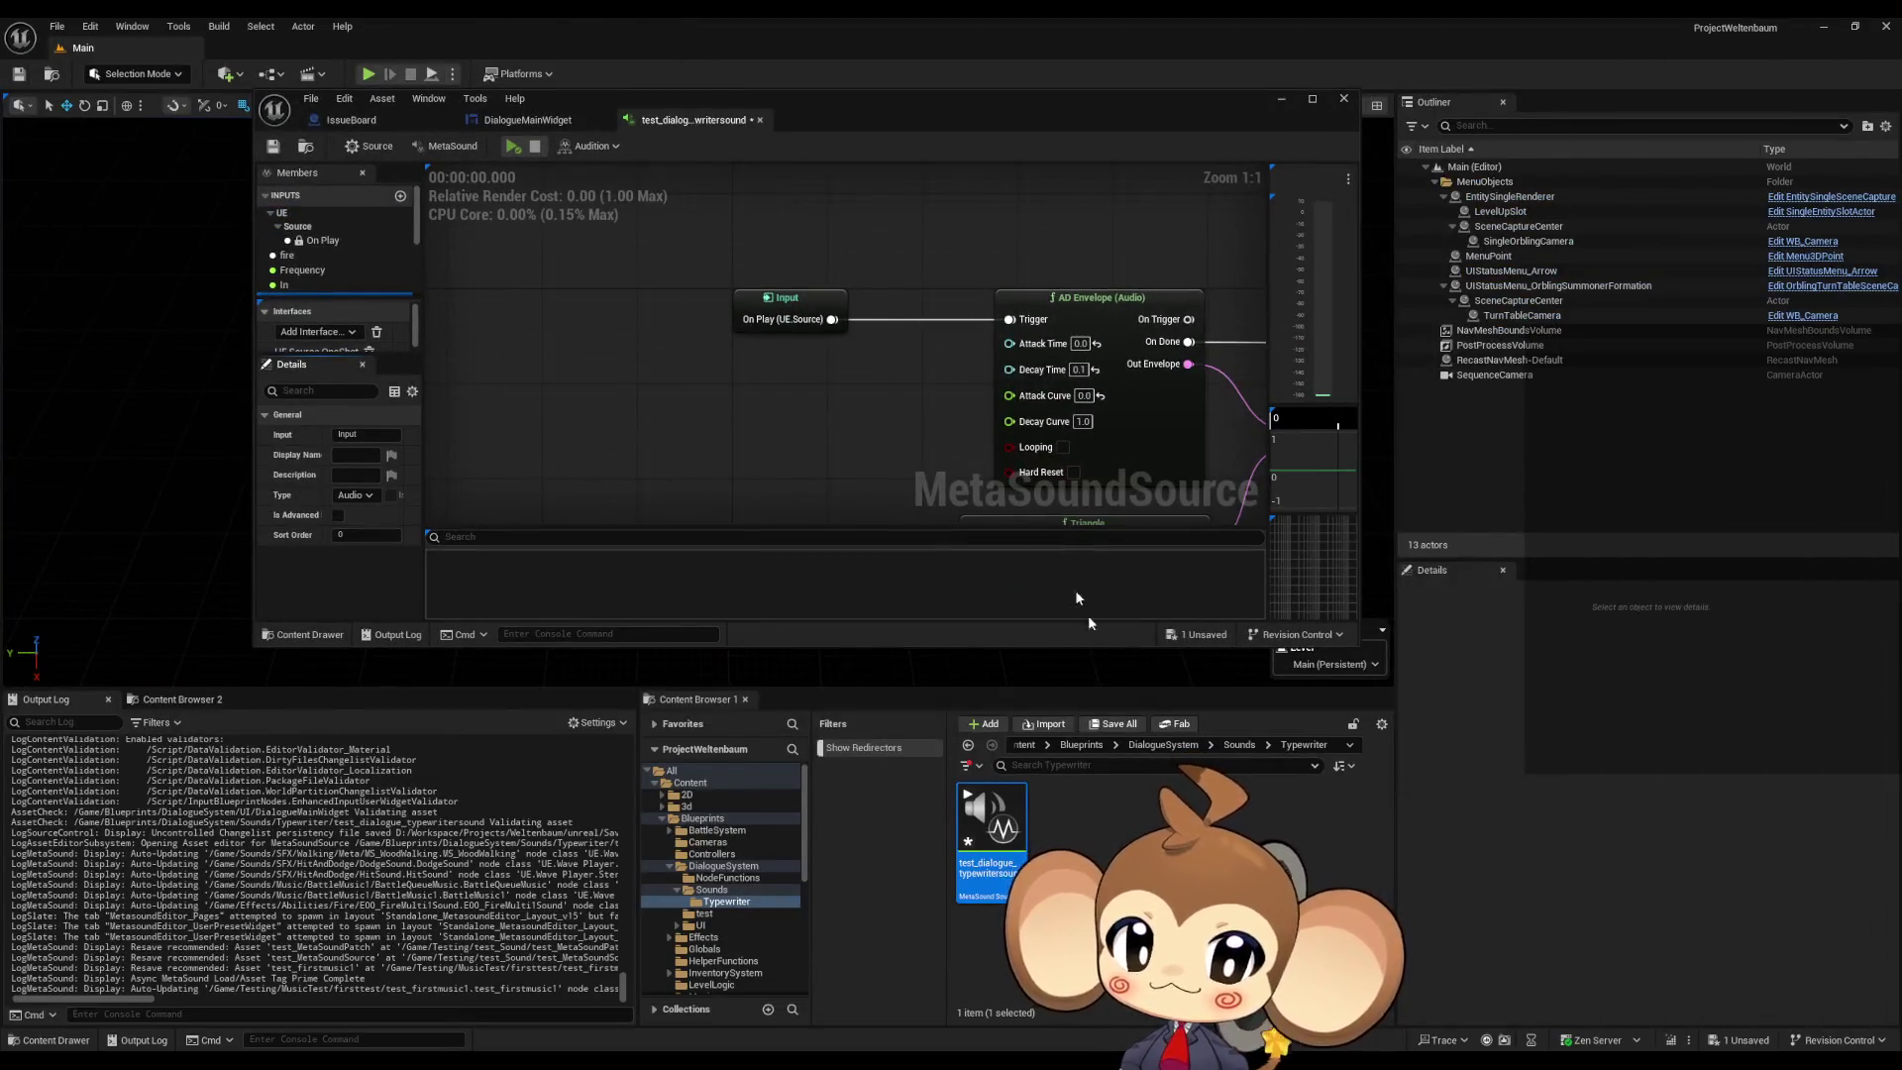
Step: Rename the typewriter MetaSound in the Typewriter folder to TW_random and save all
click(998, 818)
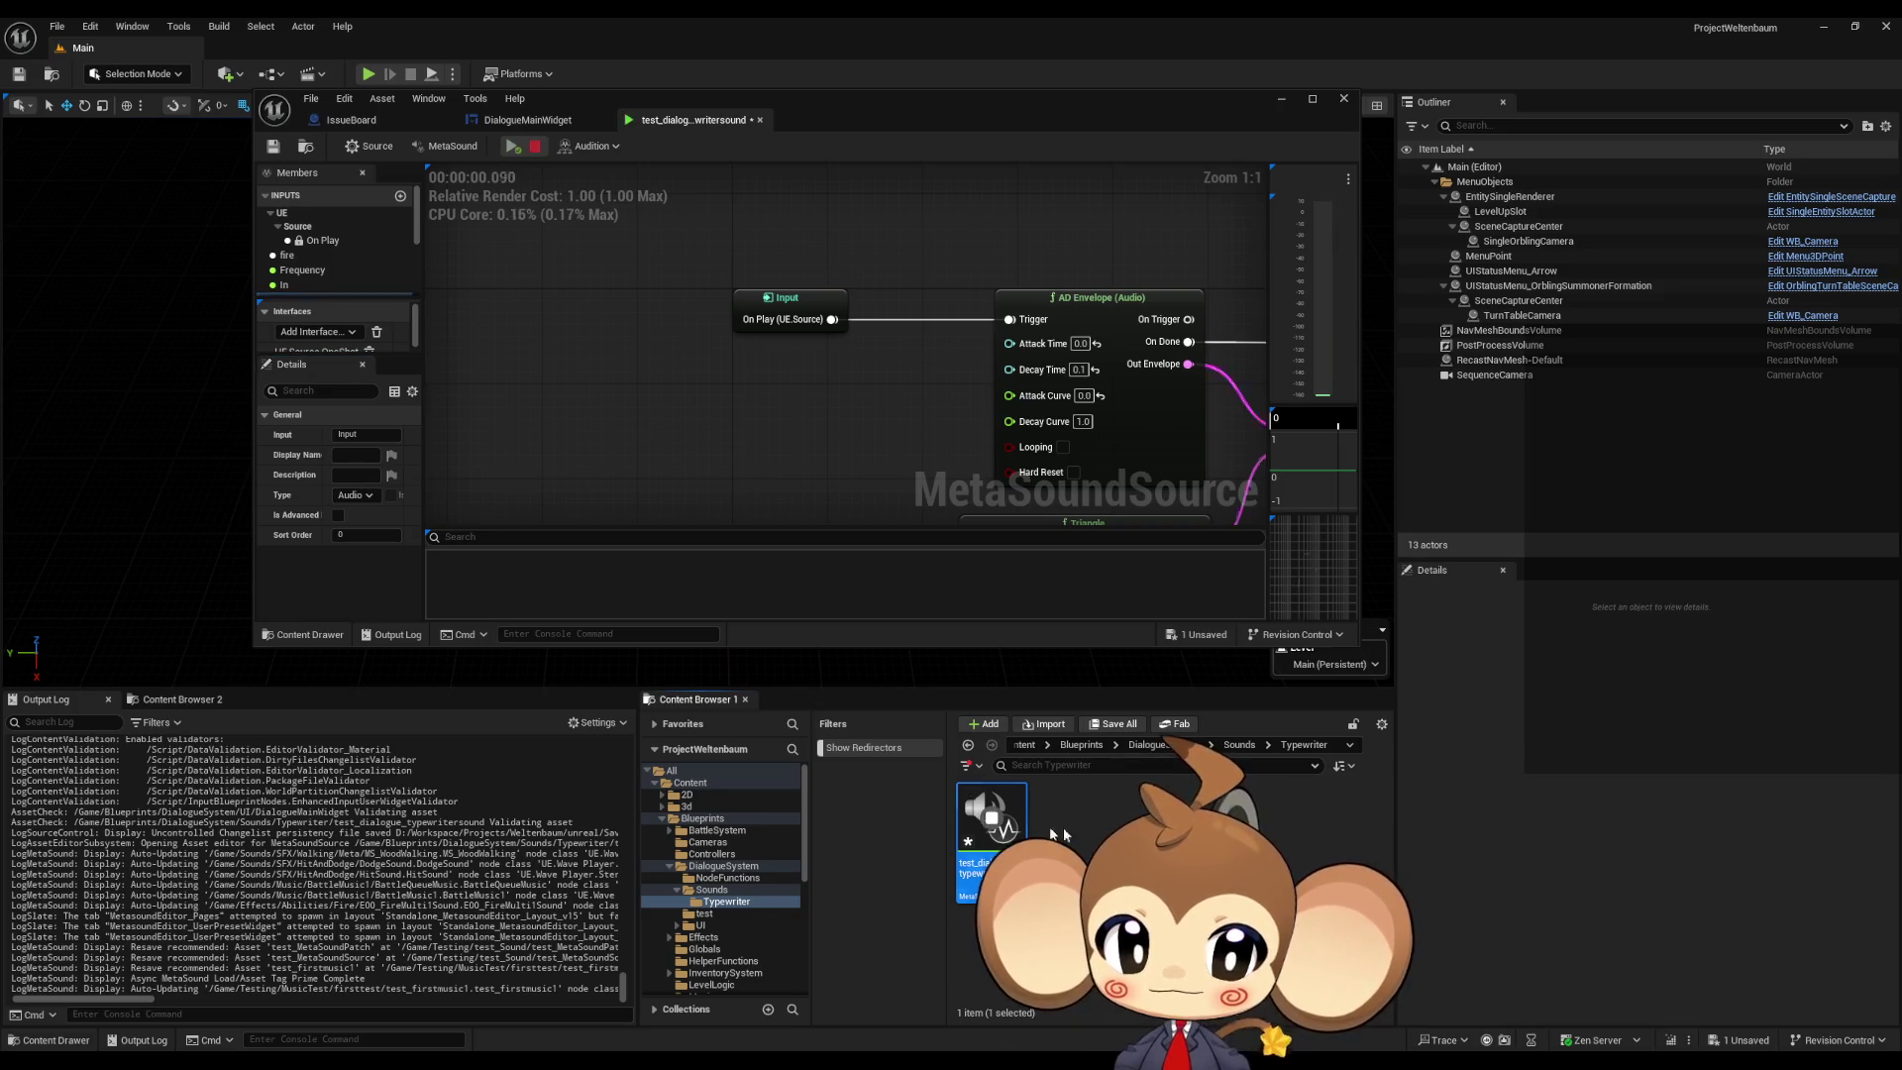
key(F2)
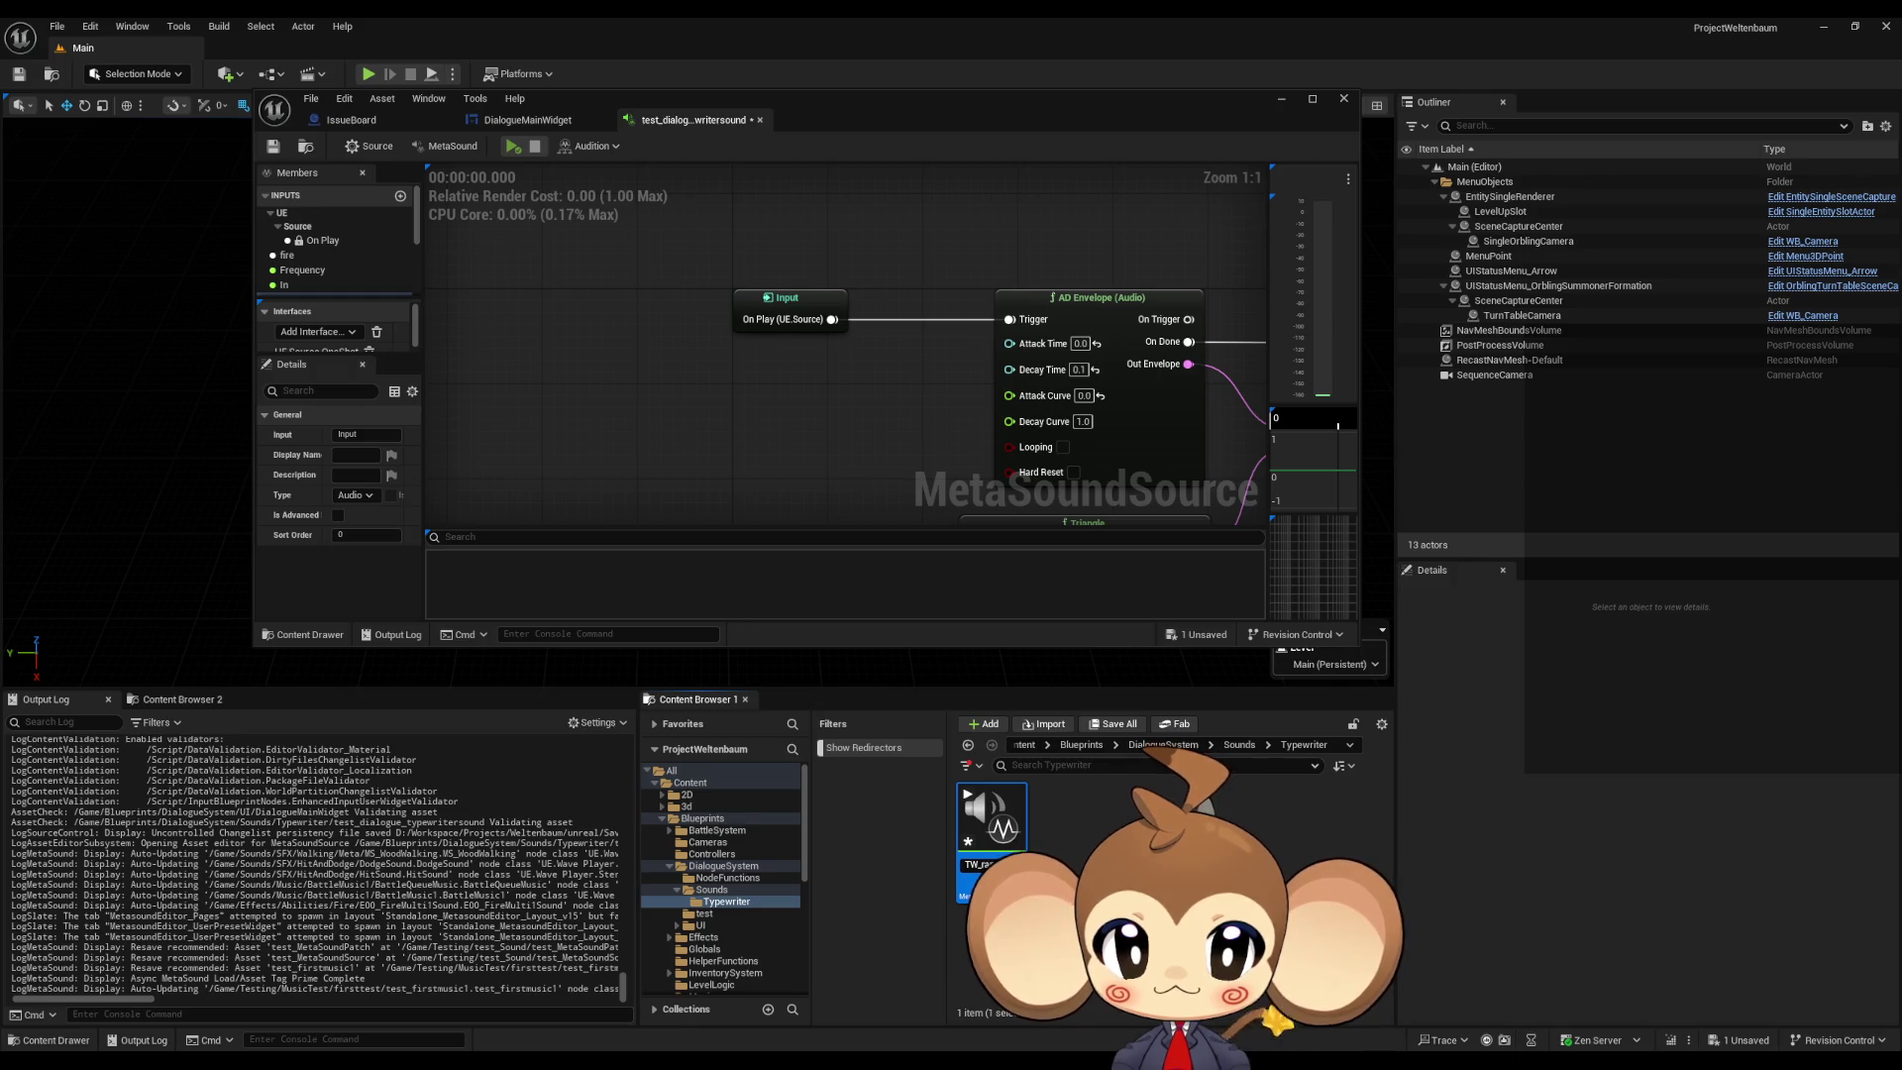
key(ctrl+s)
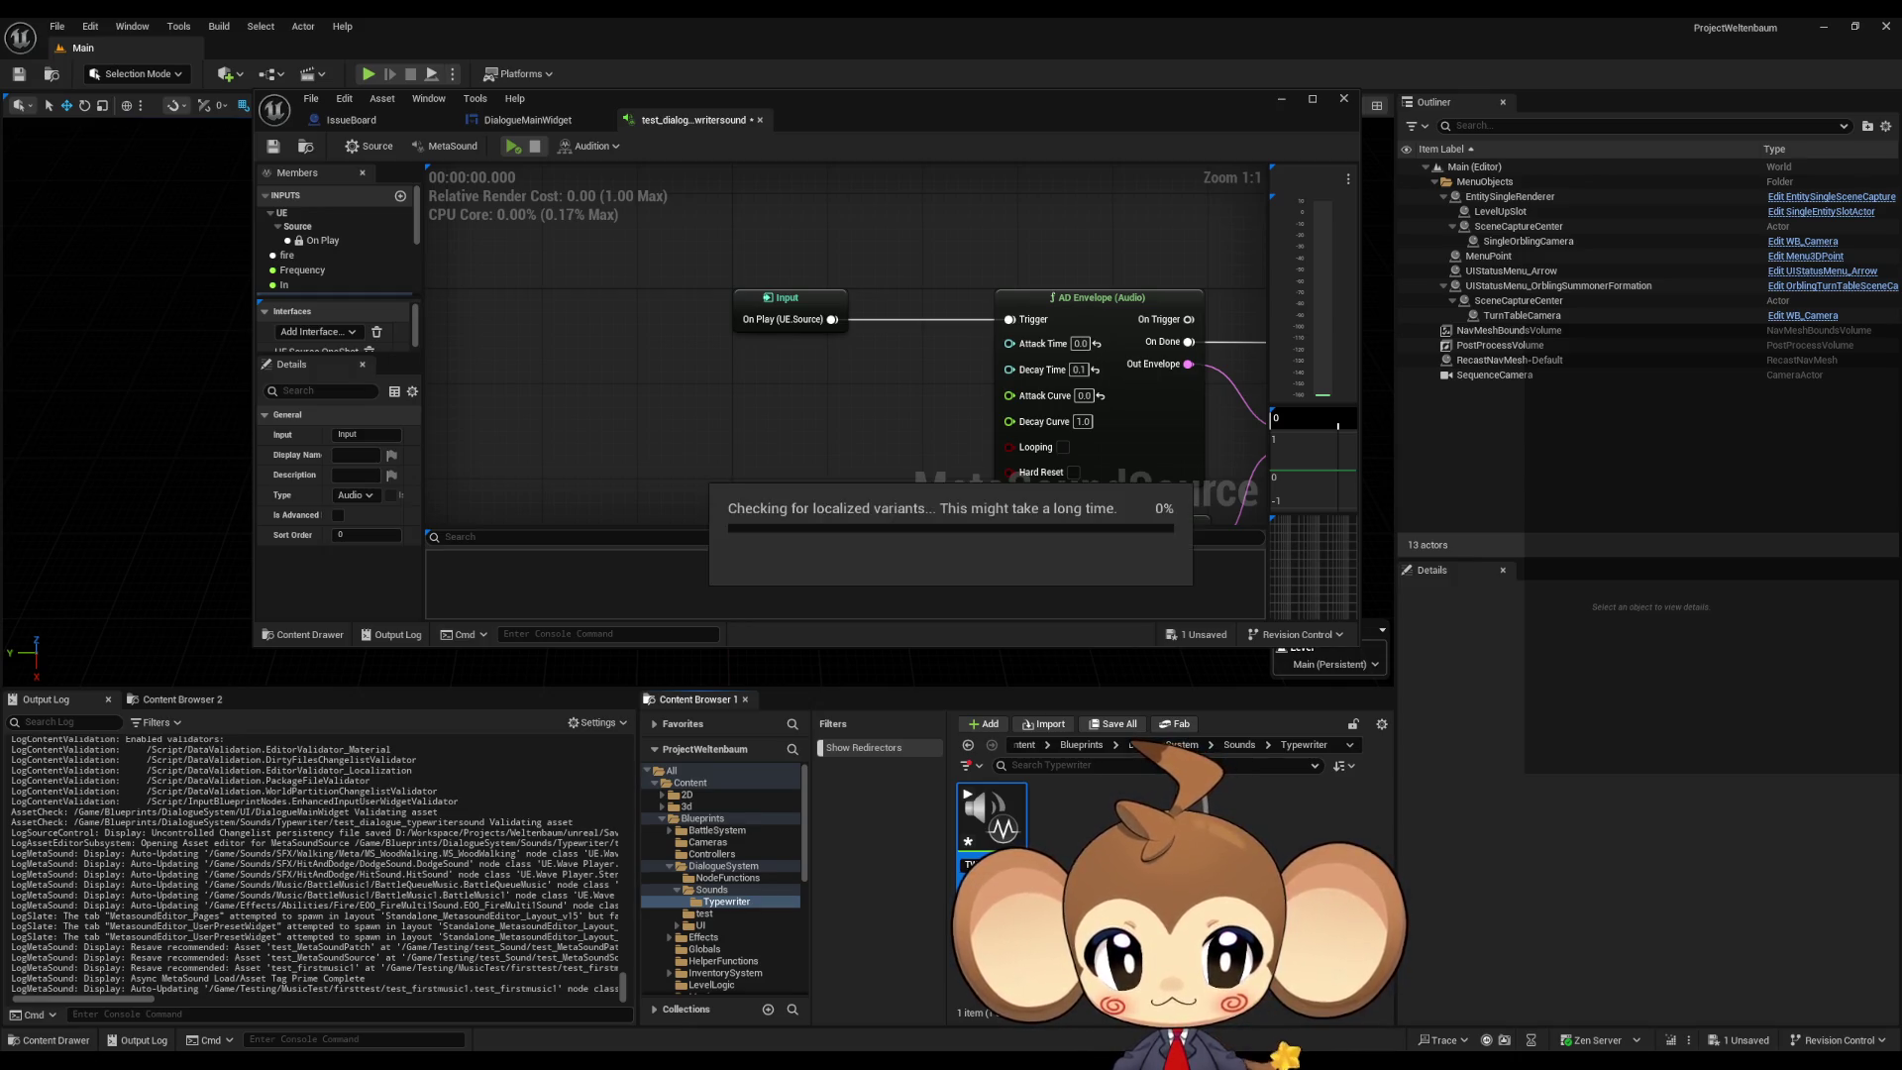
Step: Open TW_random, then go back to the DialogueMainWidget graph near the Play Sound 2D nodes
double_click(986, 860)
mouse_move(1026, 414)
mouse_down()
mouse_move(877, 331)
mouse_move(1110, 431)
mouse_move(1109, 550)
mouse_up()
click(519, 123)
scroll(852, 426, down, 5)
scroll(769, 390, up, 6)
scroll(1023, 314, up, 1)
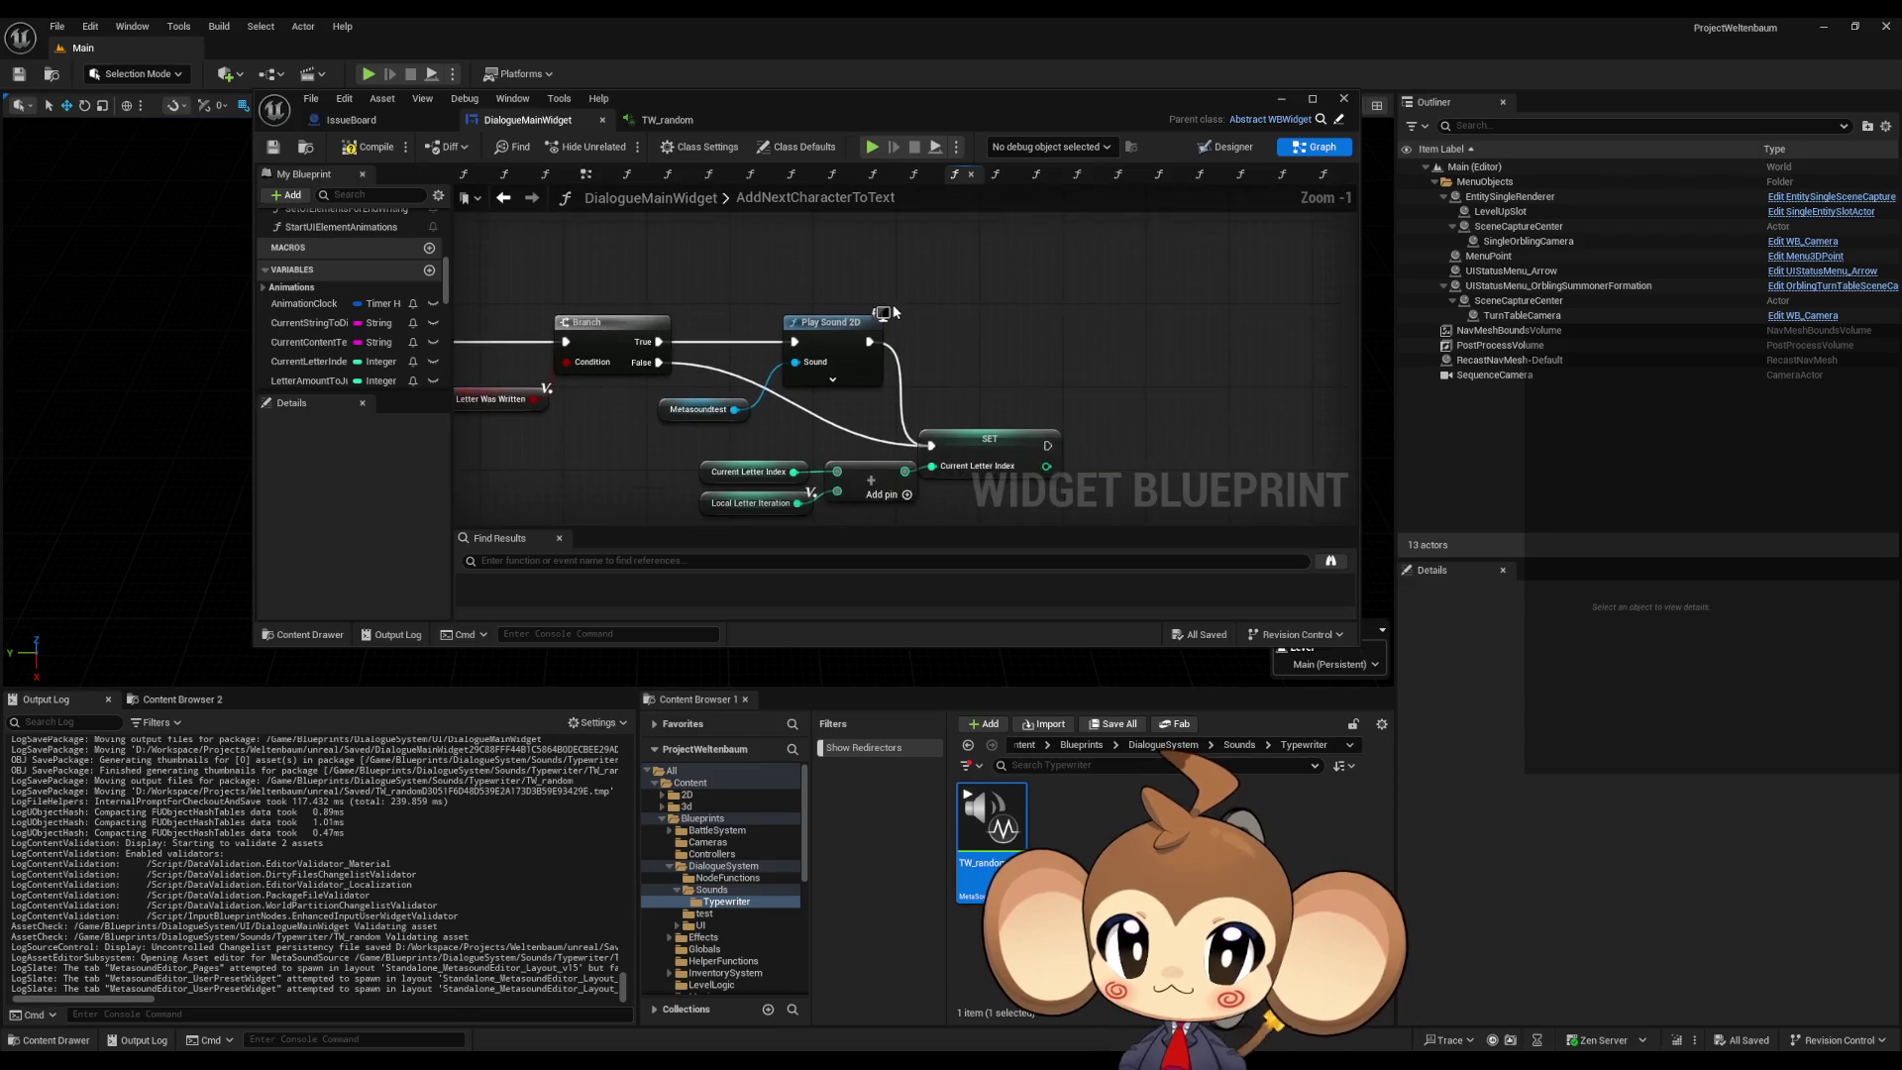
drag(858, 297, 878, 267)
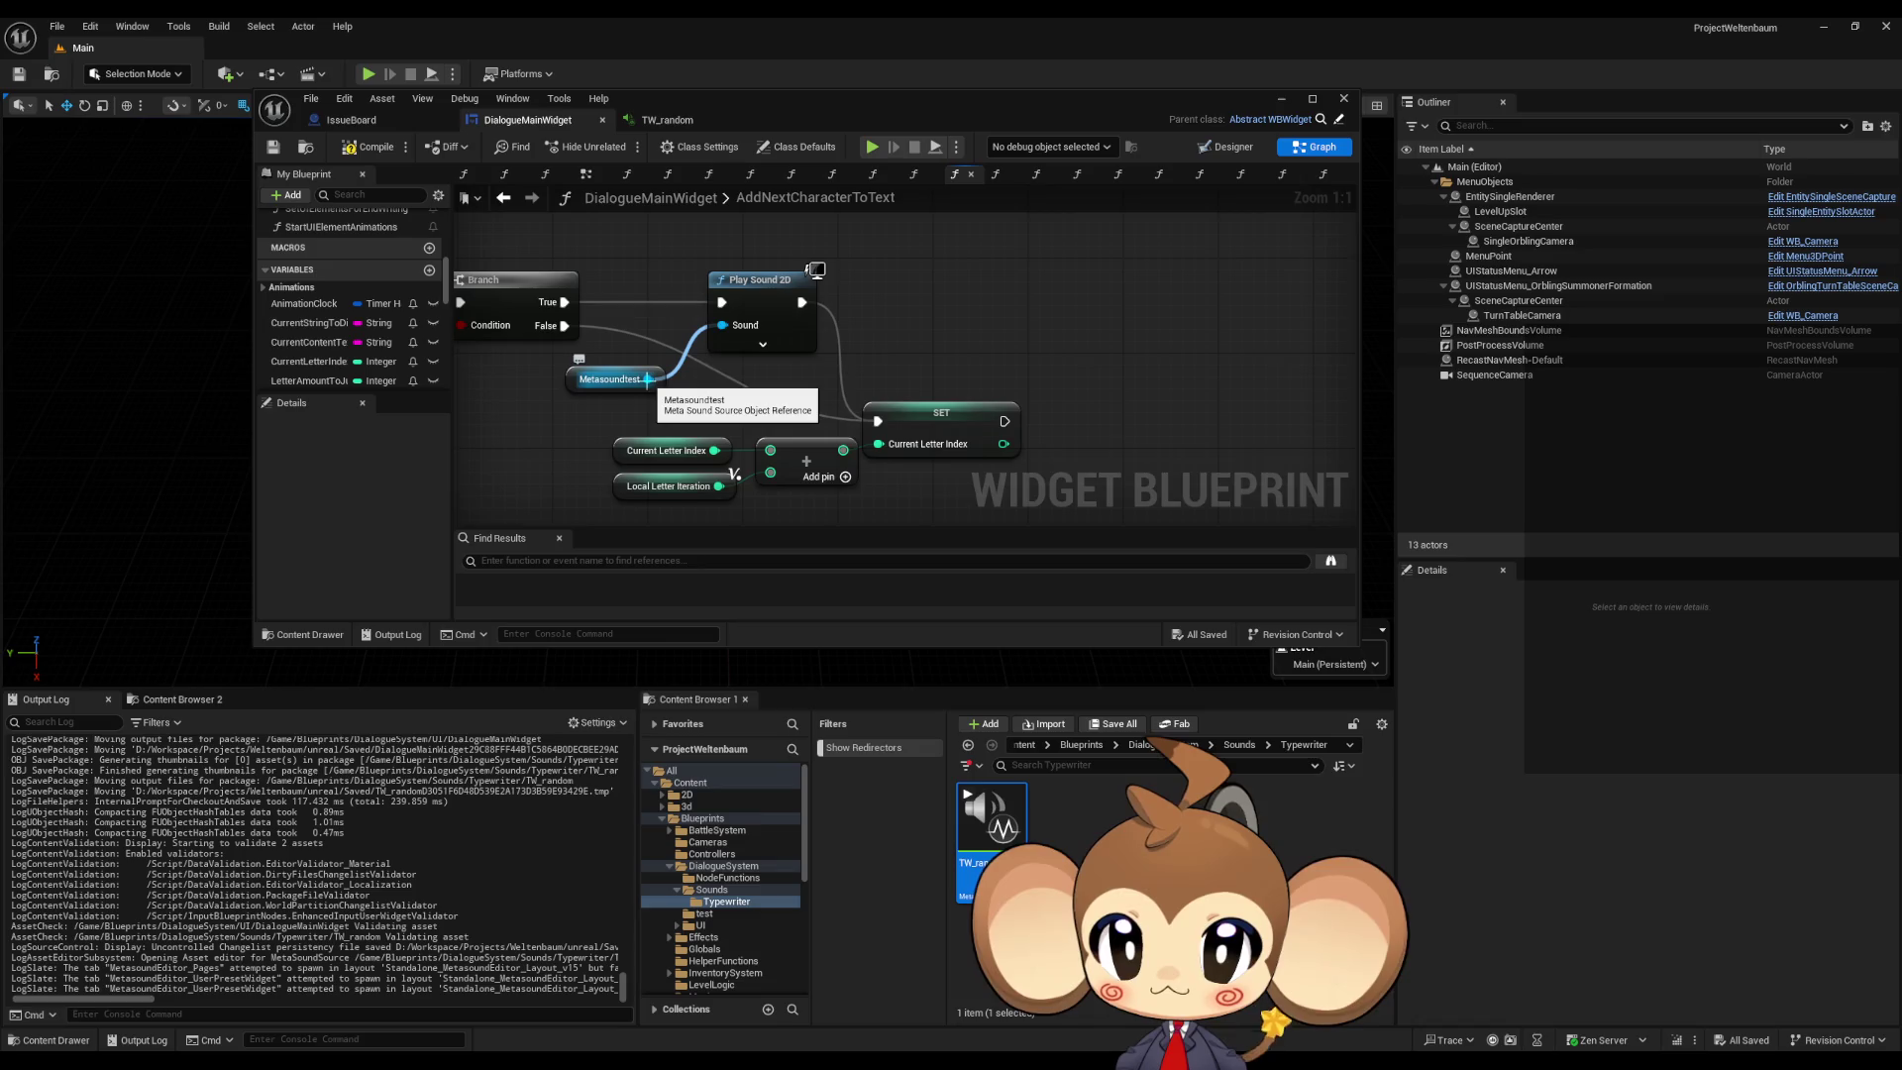
Step: Search the Metasoundtest action list for 'float', 'parameter' and 'set'
drag(647, 379, 1036, 311)
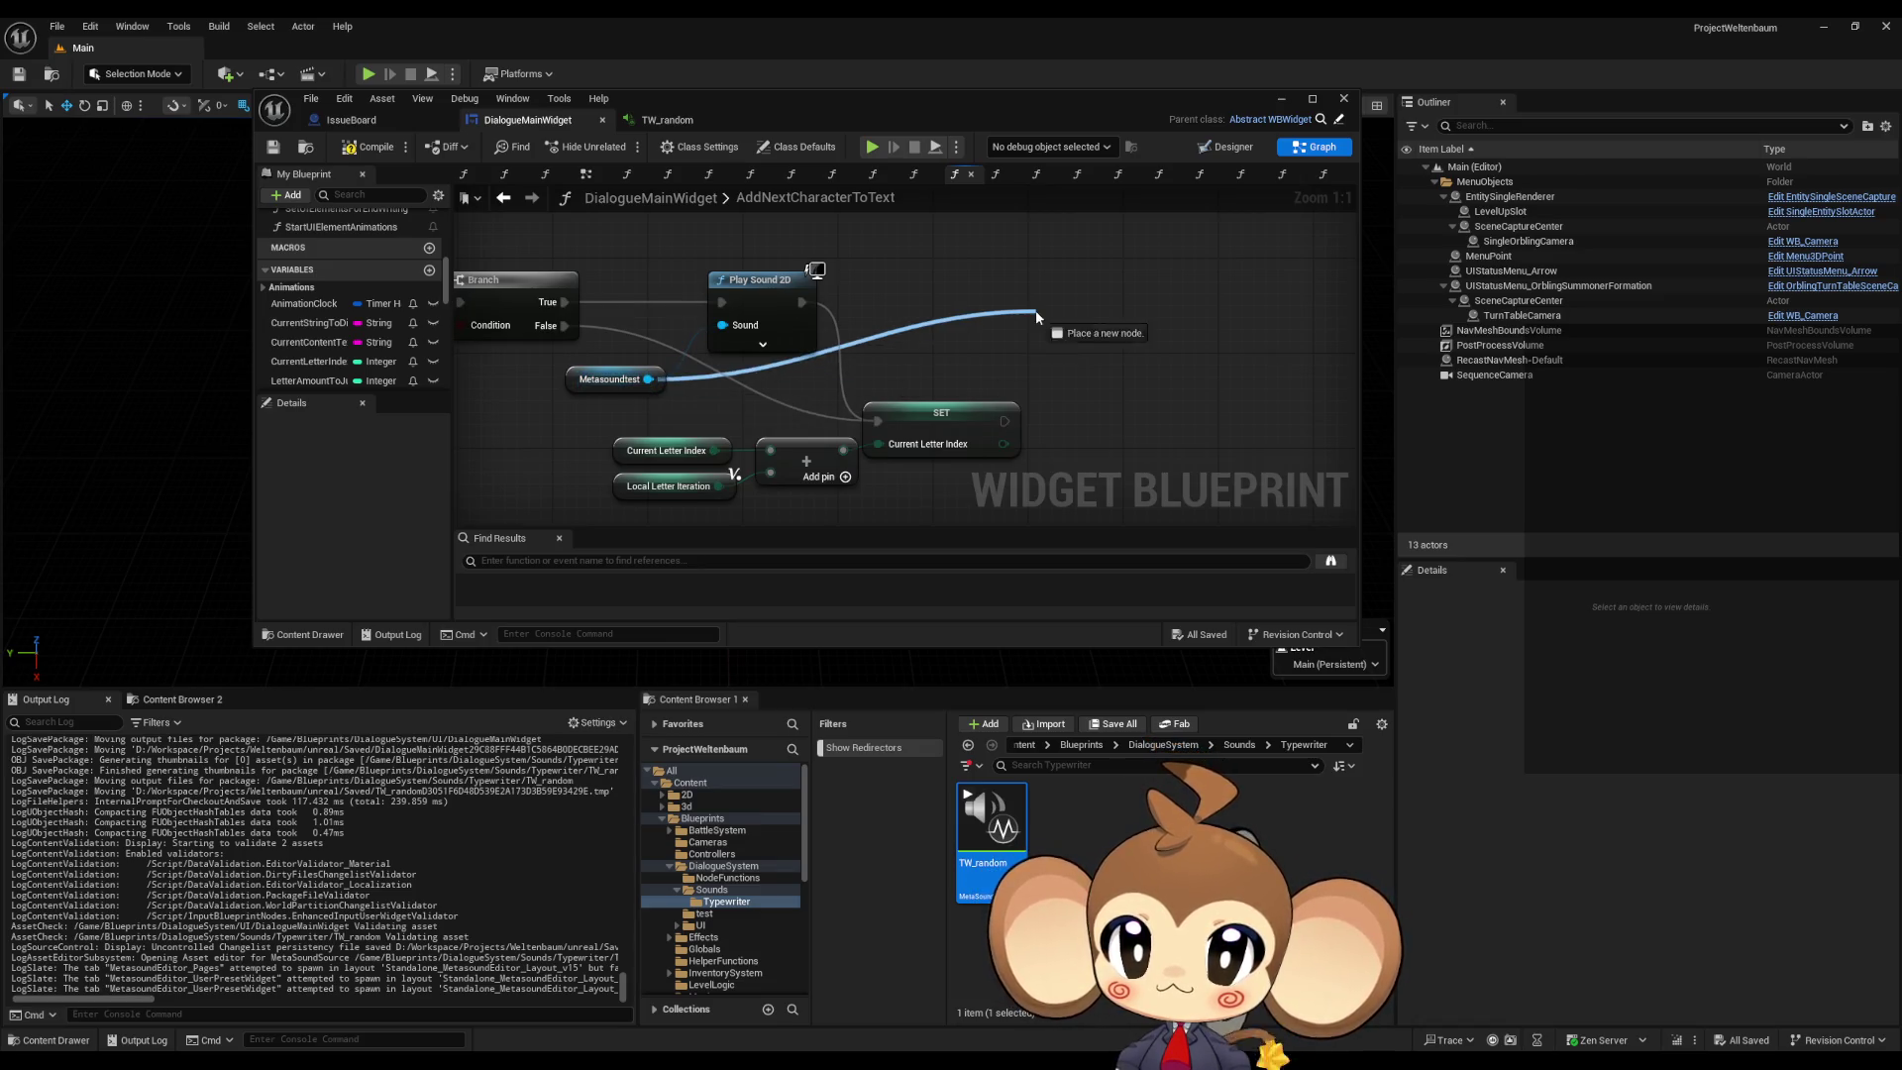
text(float)
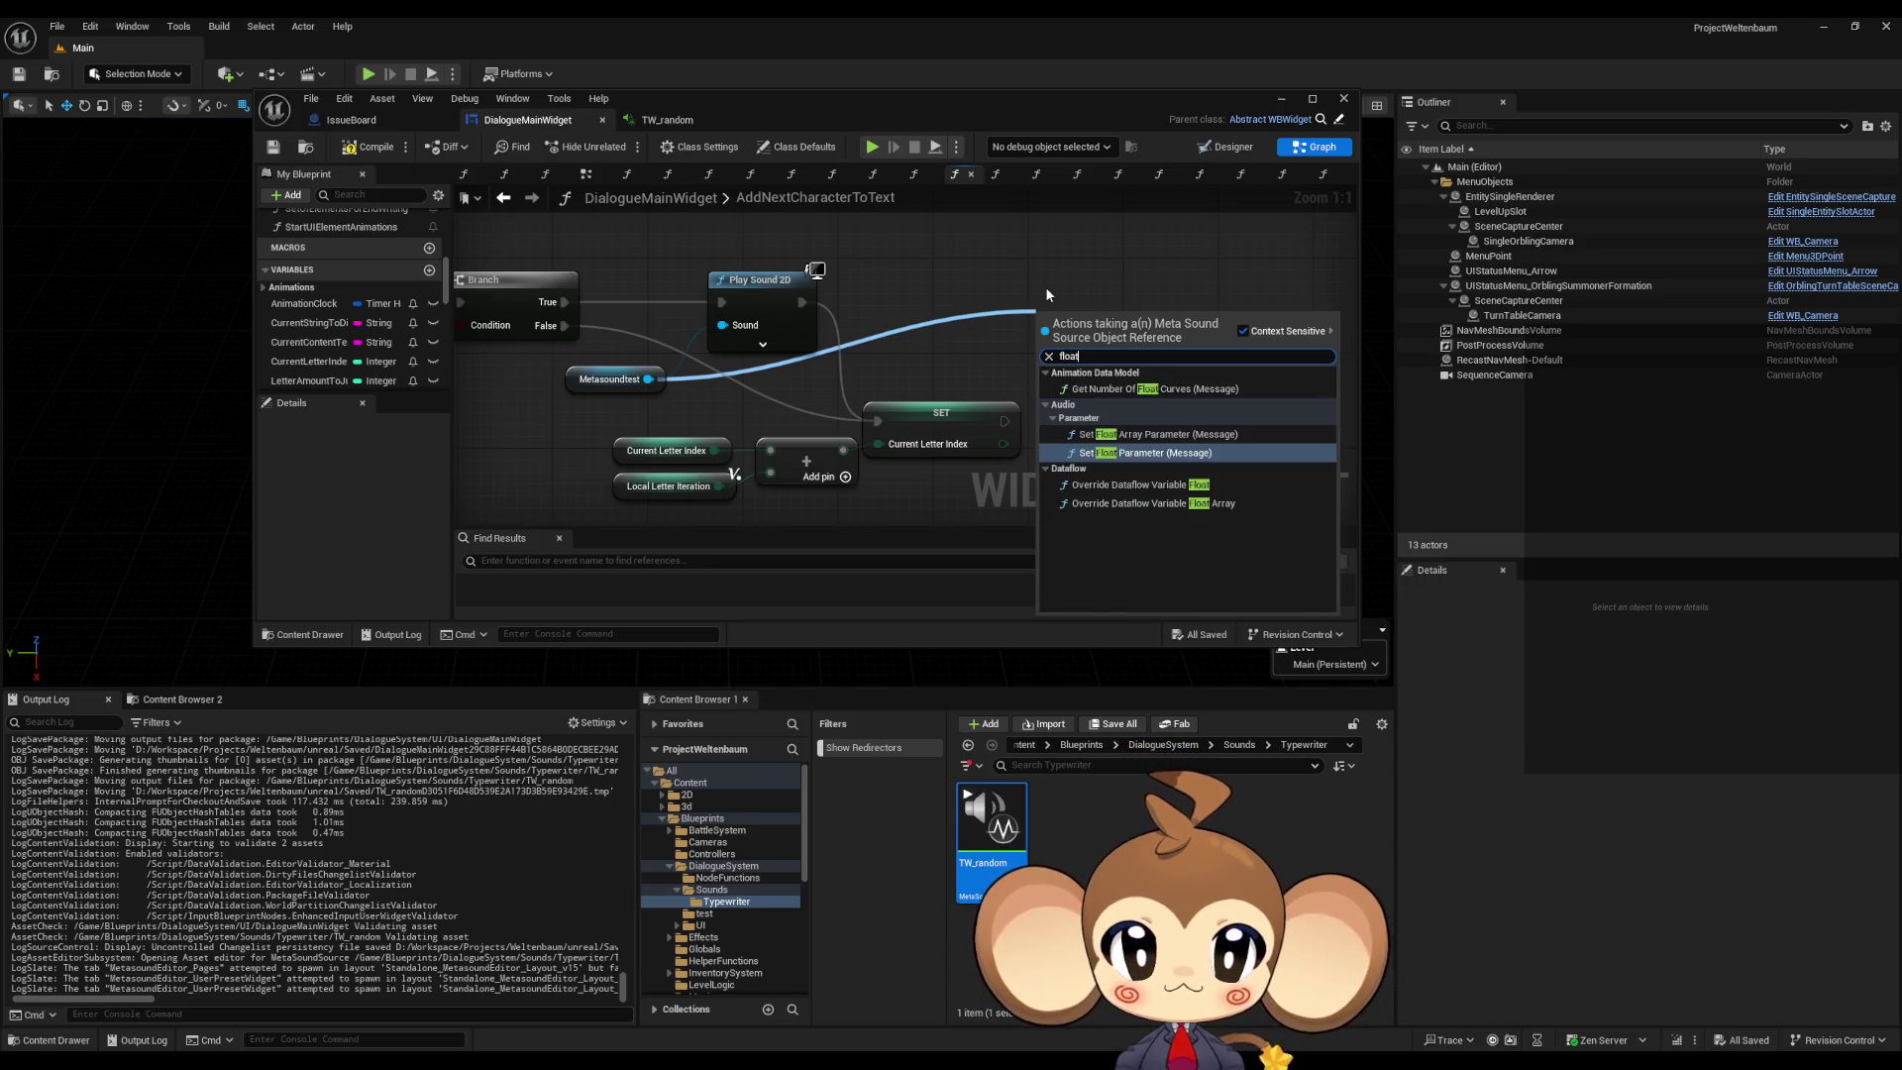
key(ctrl+a)
text(para)
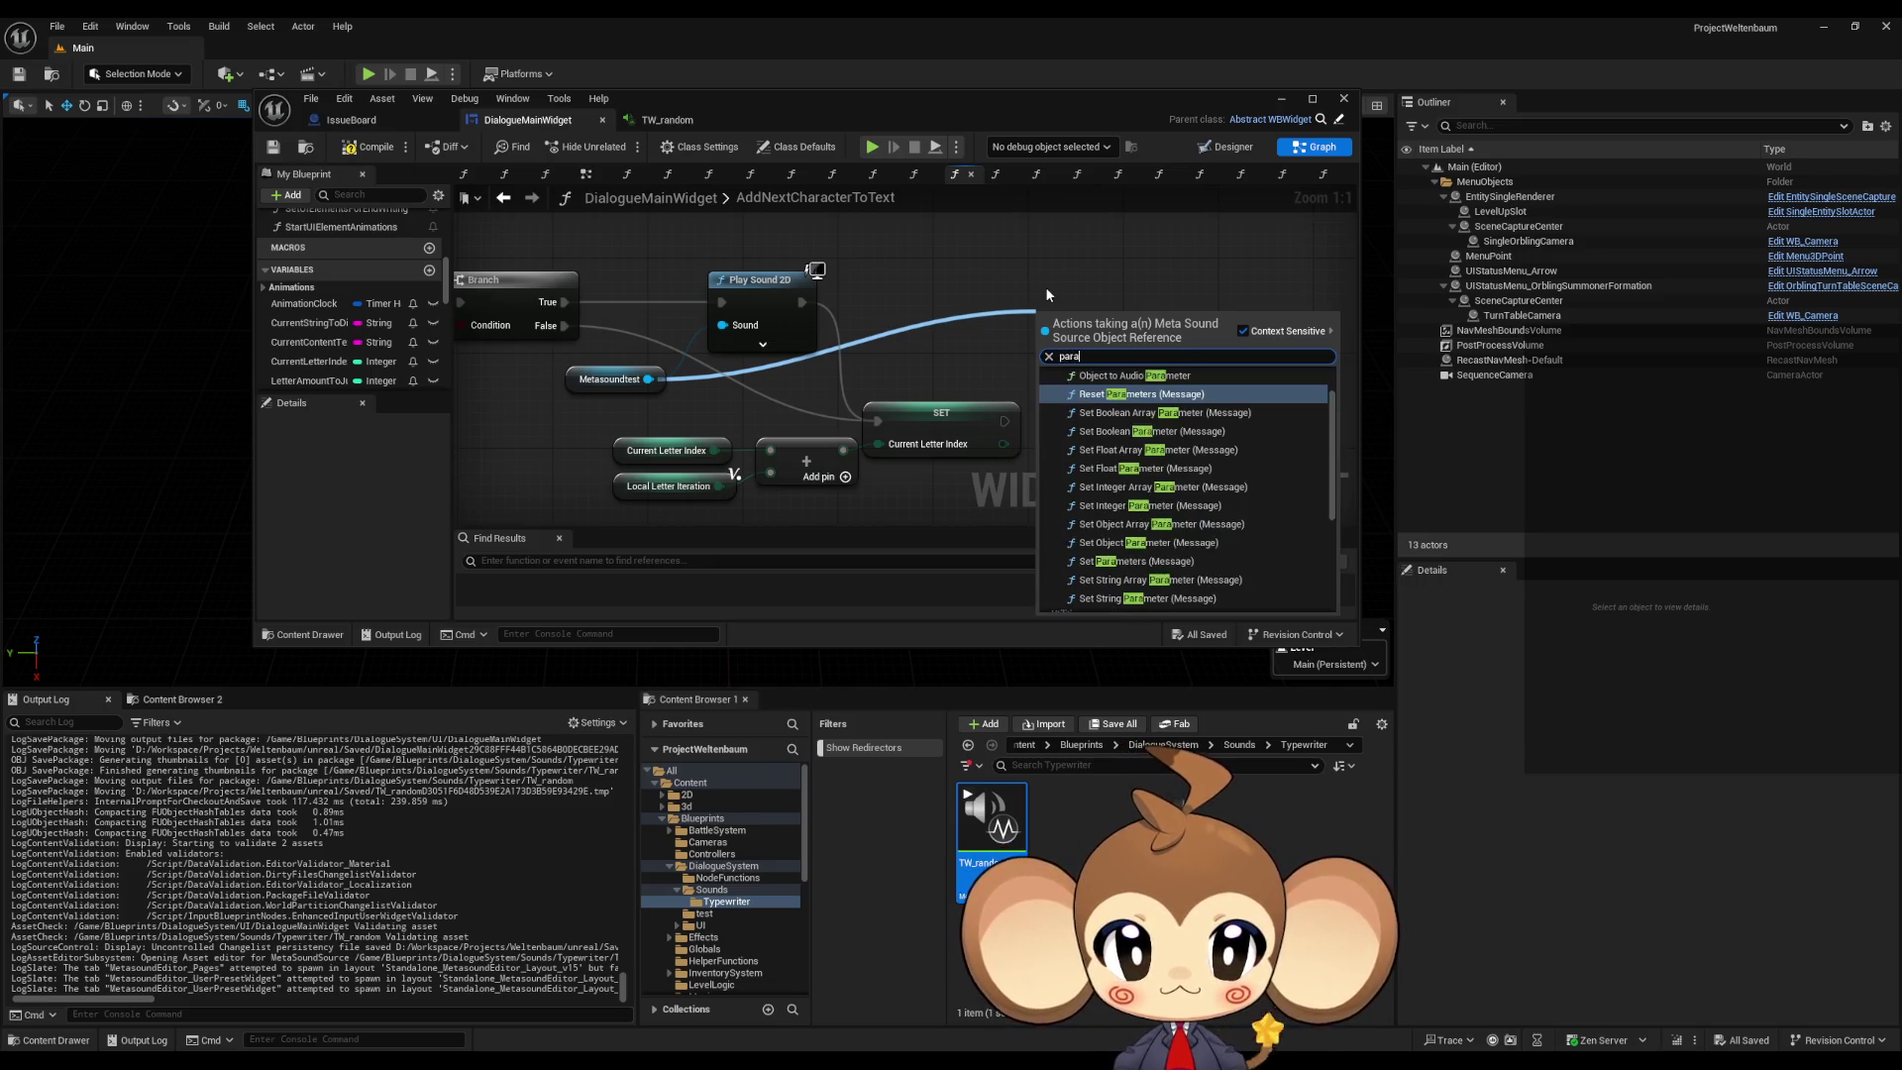
text(meter)
scroll(1208, 464, down, 1)
text( set)
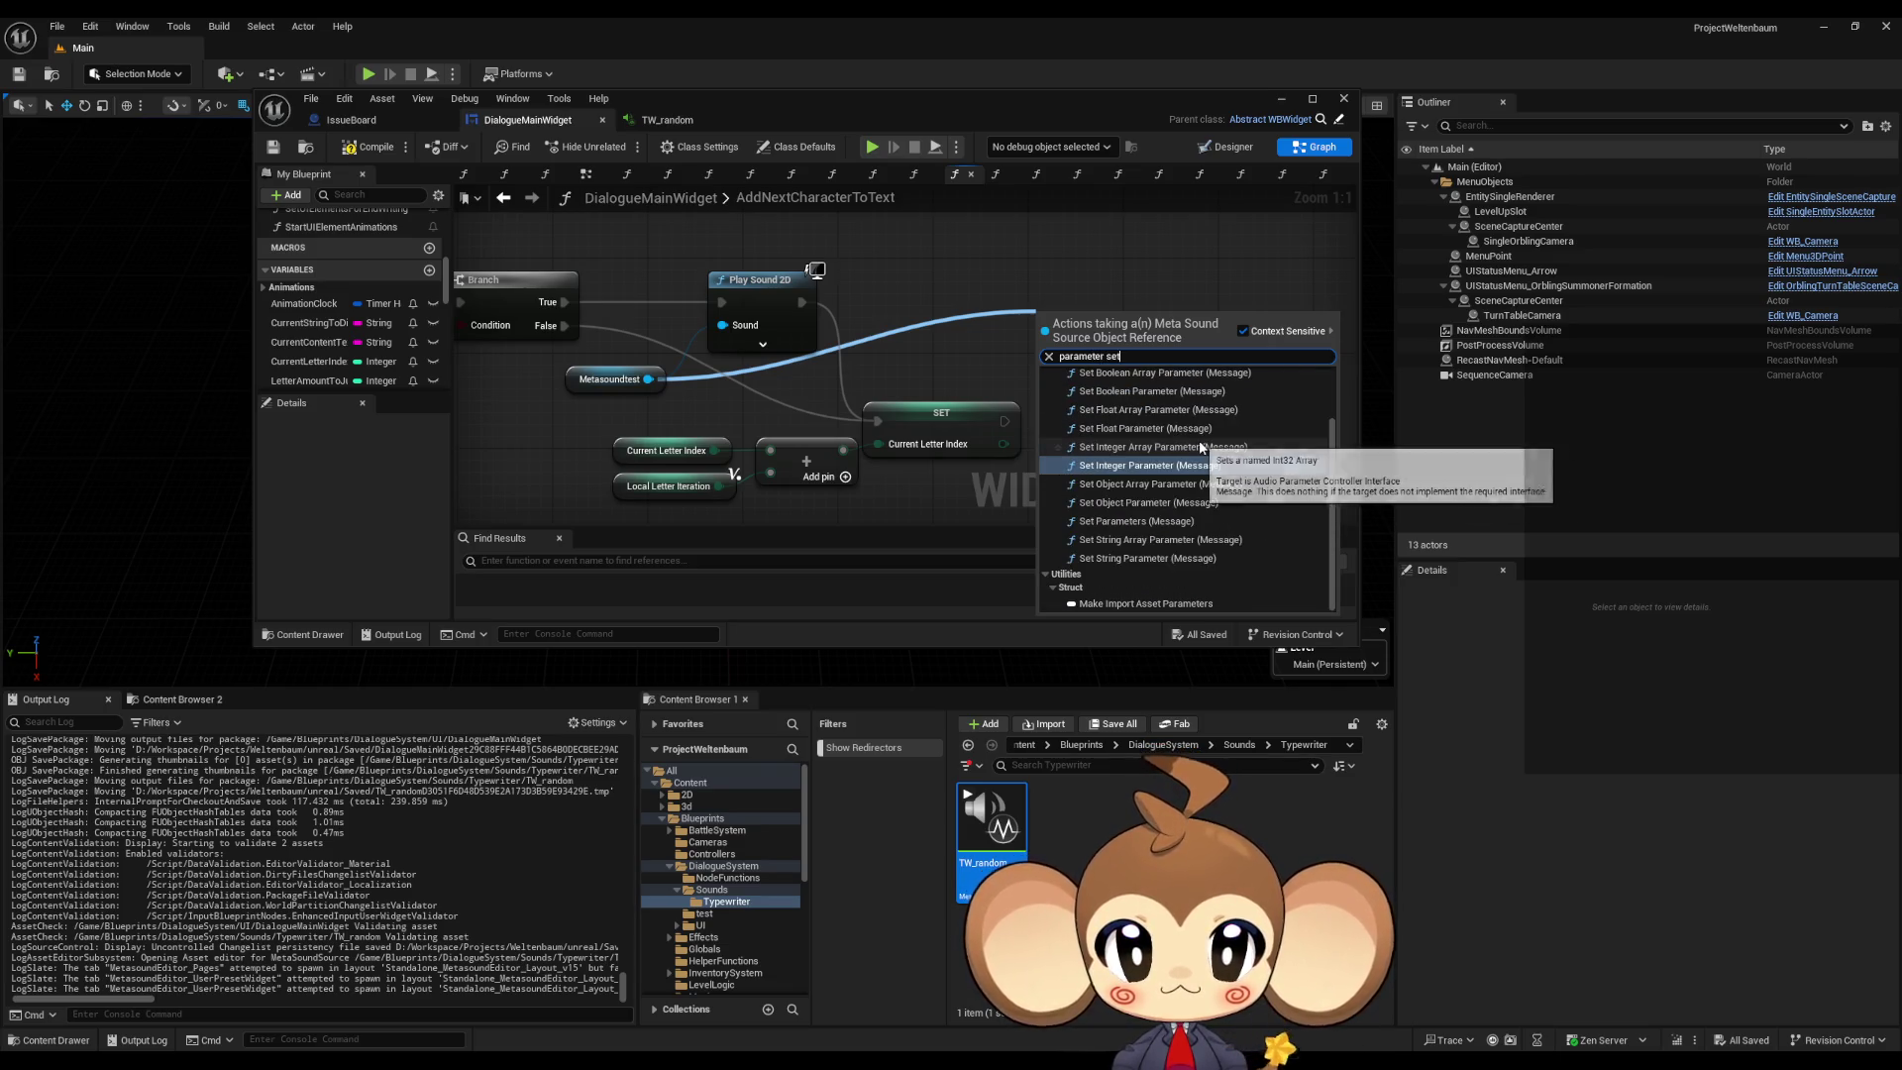
scroll(1228, 481, down, 2)
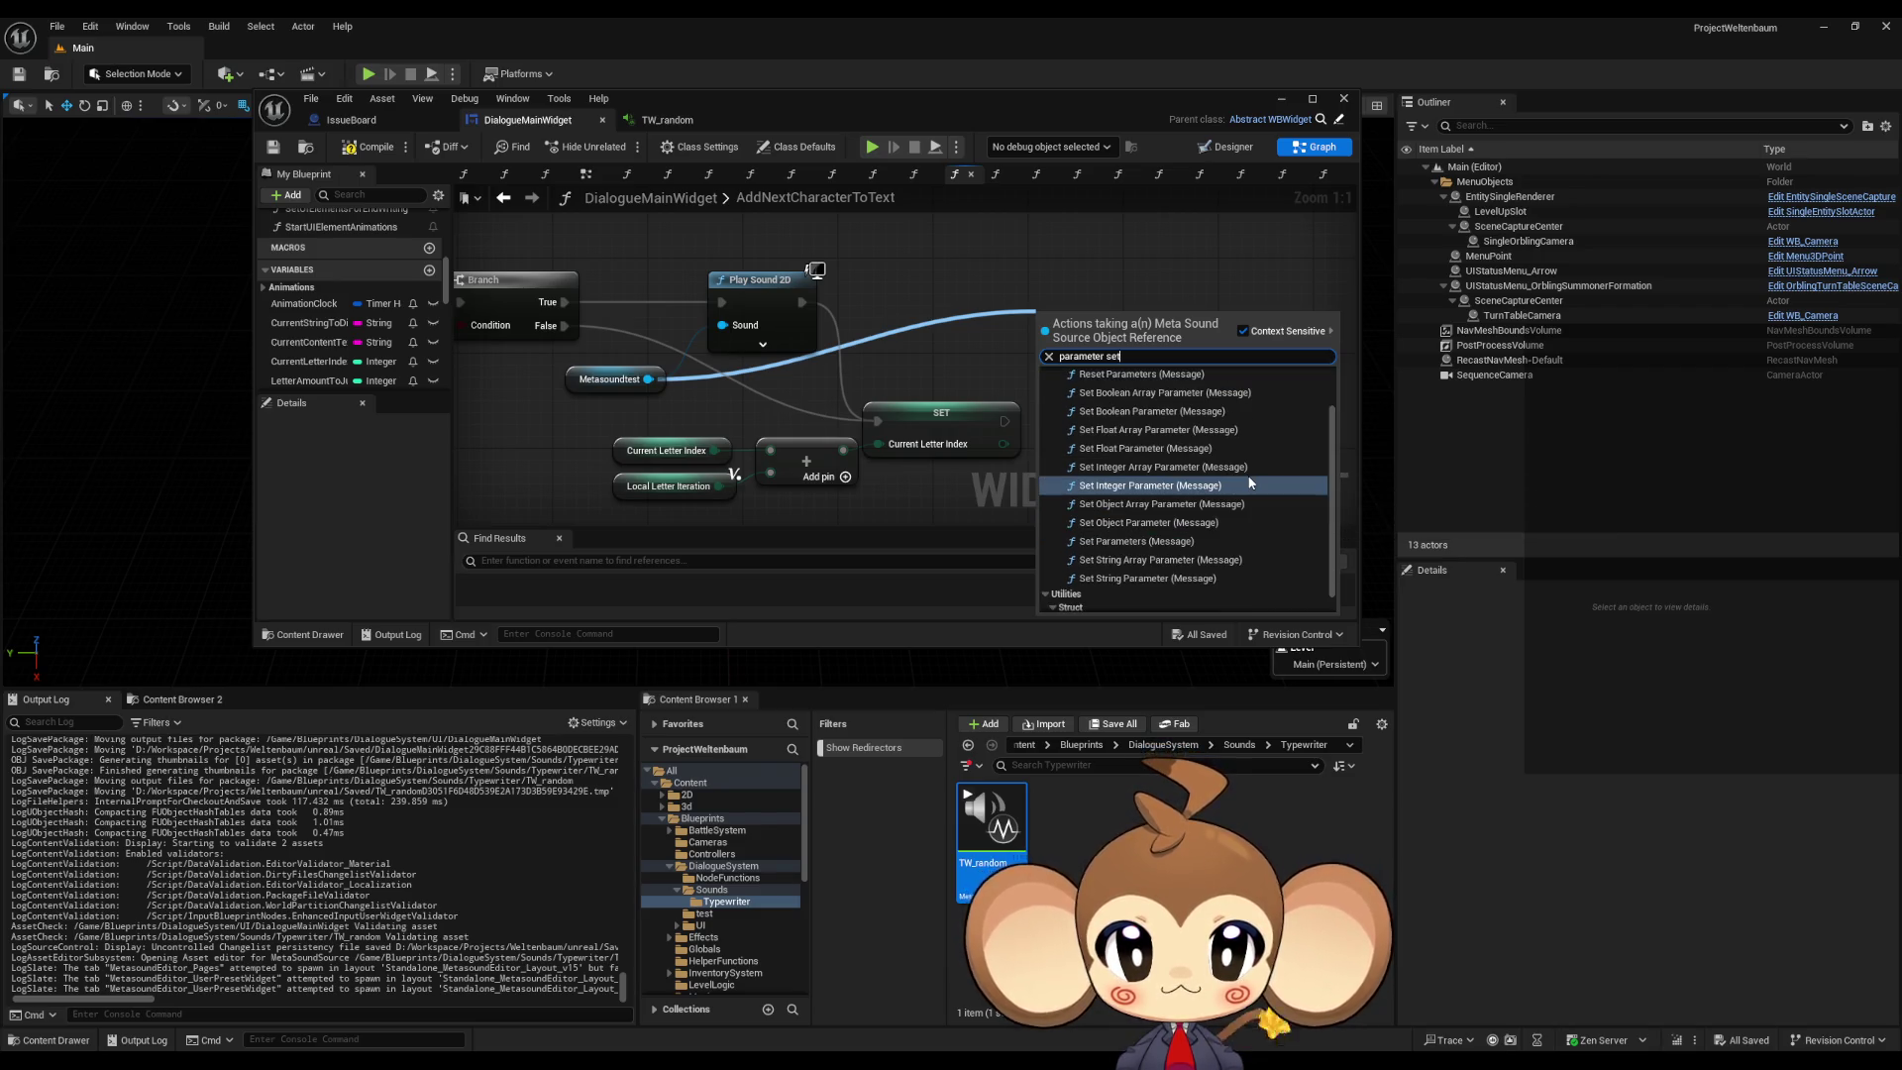
scroll(1248, 481, up, 2)
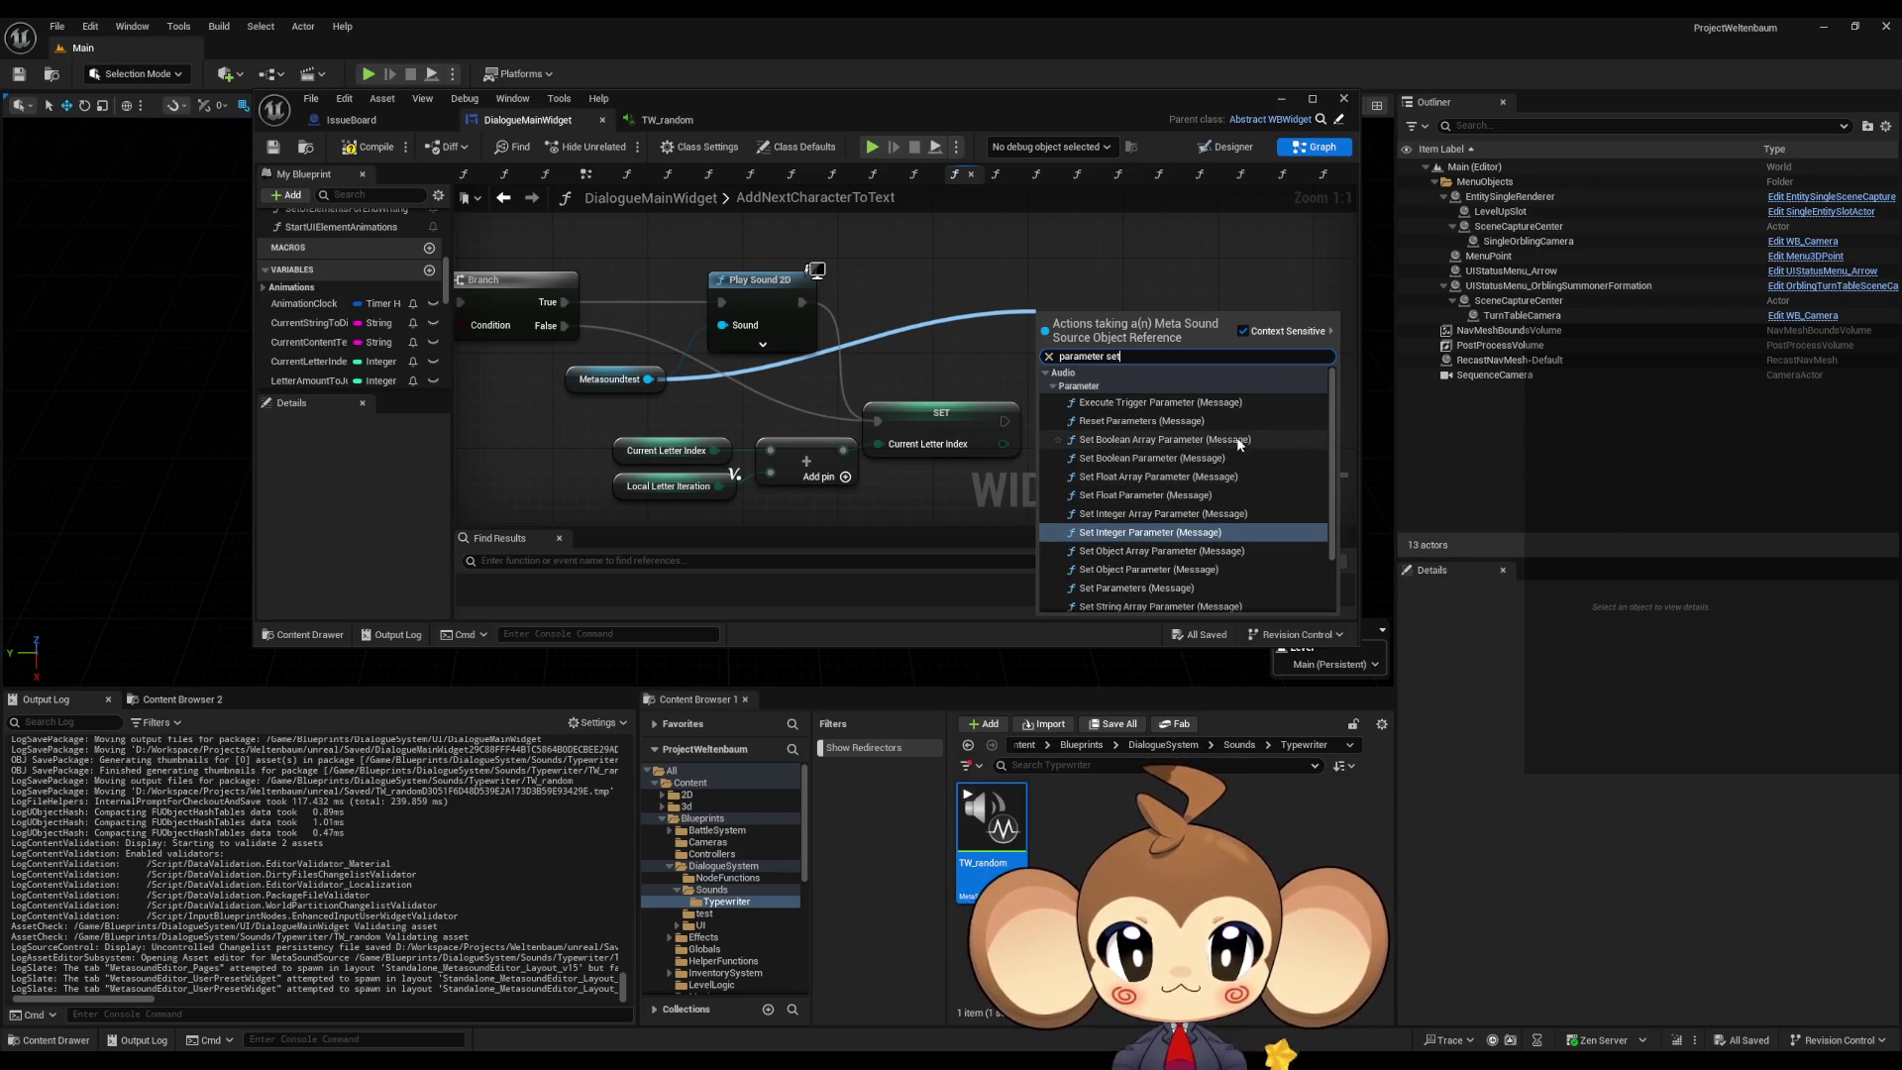
scroll(1245, 484, down, 1)
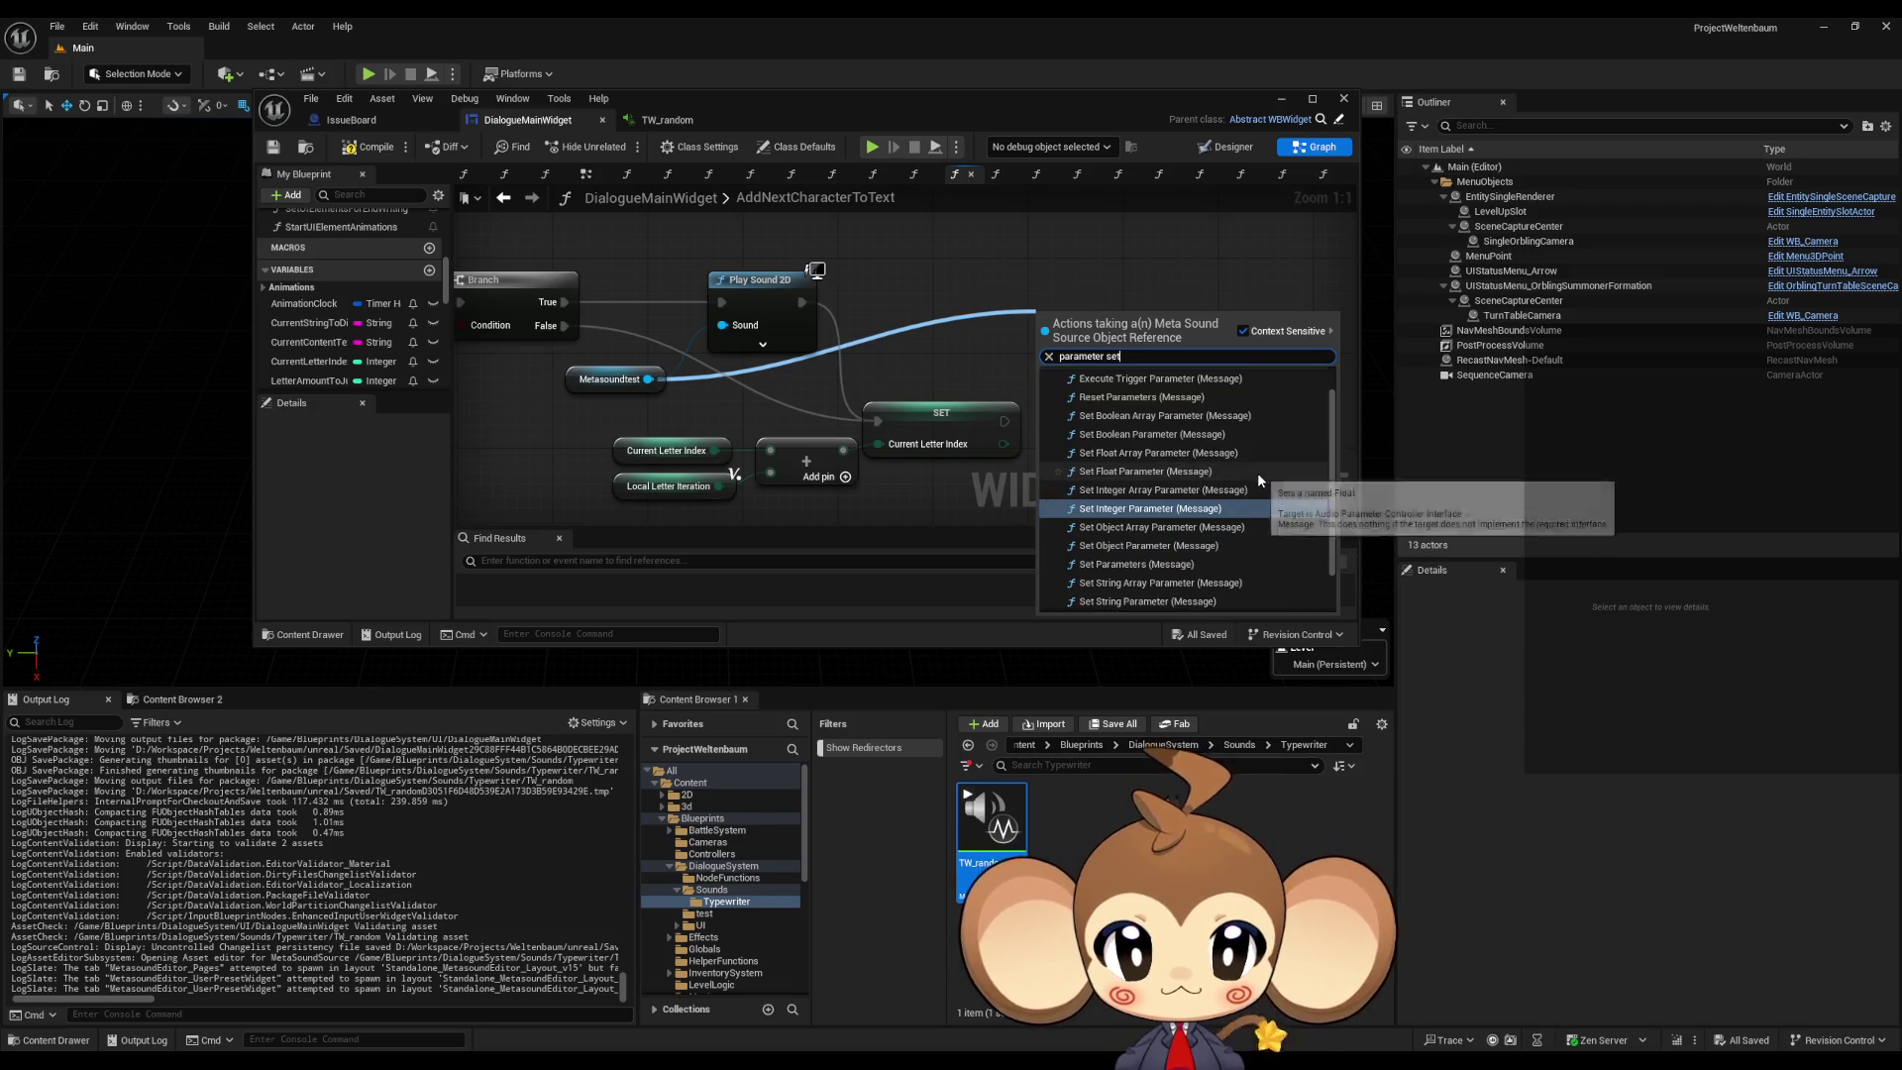
Step: Scroll through all 'set' results for Metasoundtest, then dismiss the list without adding a node
key(ctrl+a)
text(set)
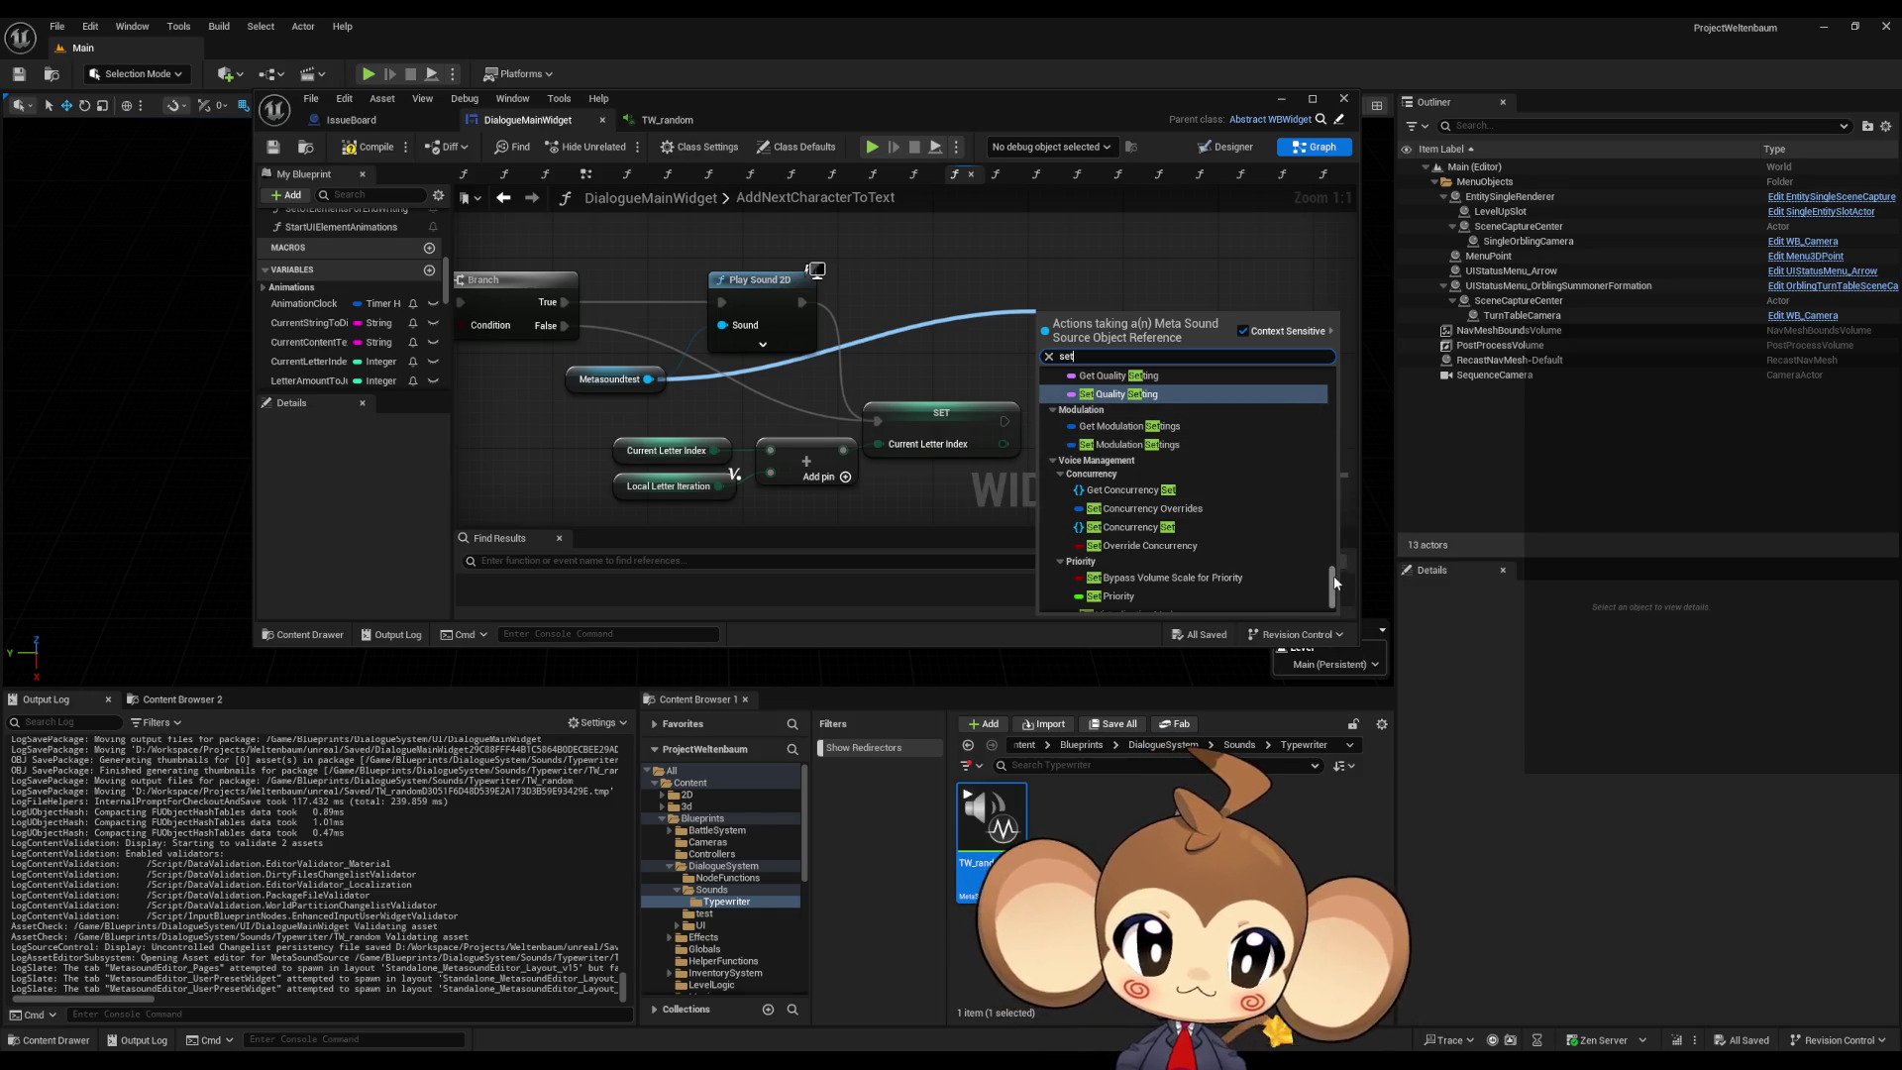
drag(1334, 583, 1318, 376)
scroll(1316, 369, down, 5)
scroll(1311, 400, down, 10)
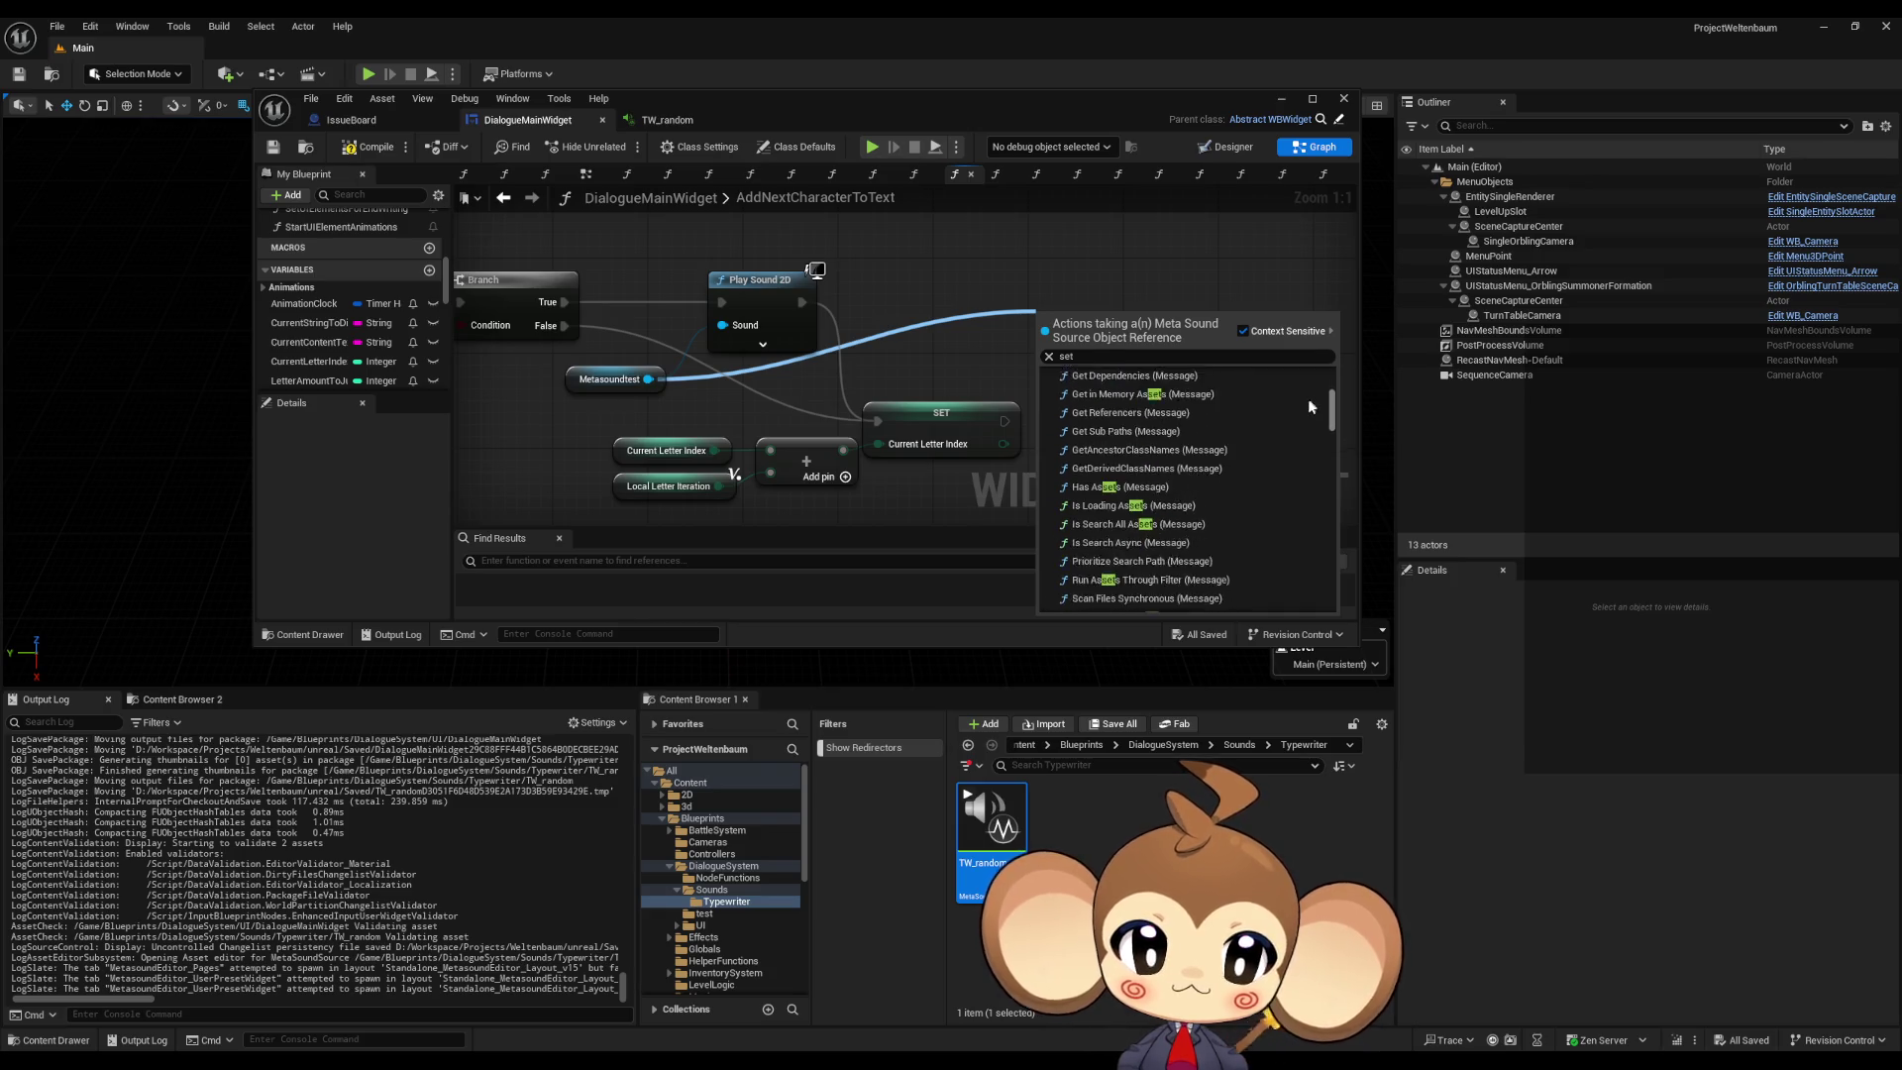
scroll(1304, 418, down, 2)
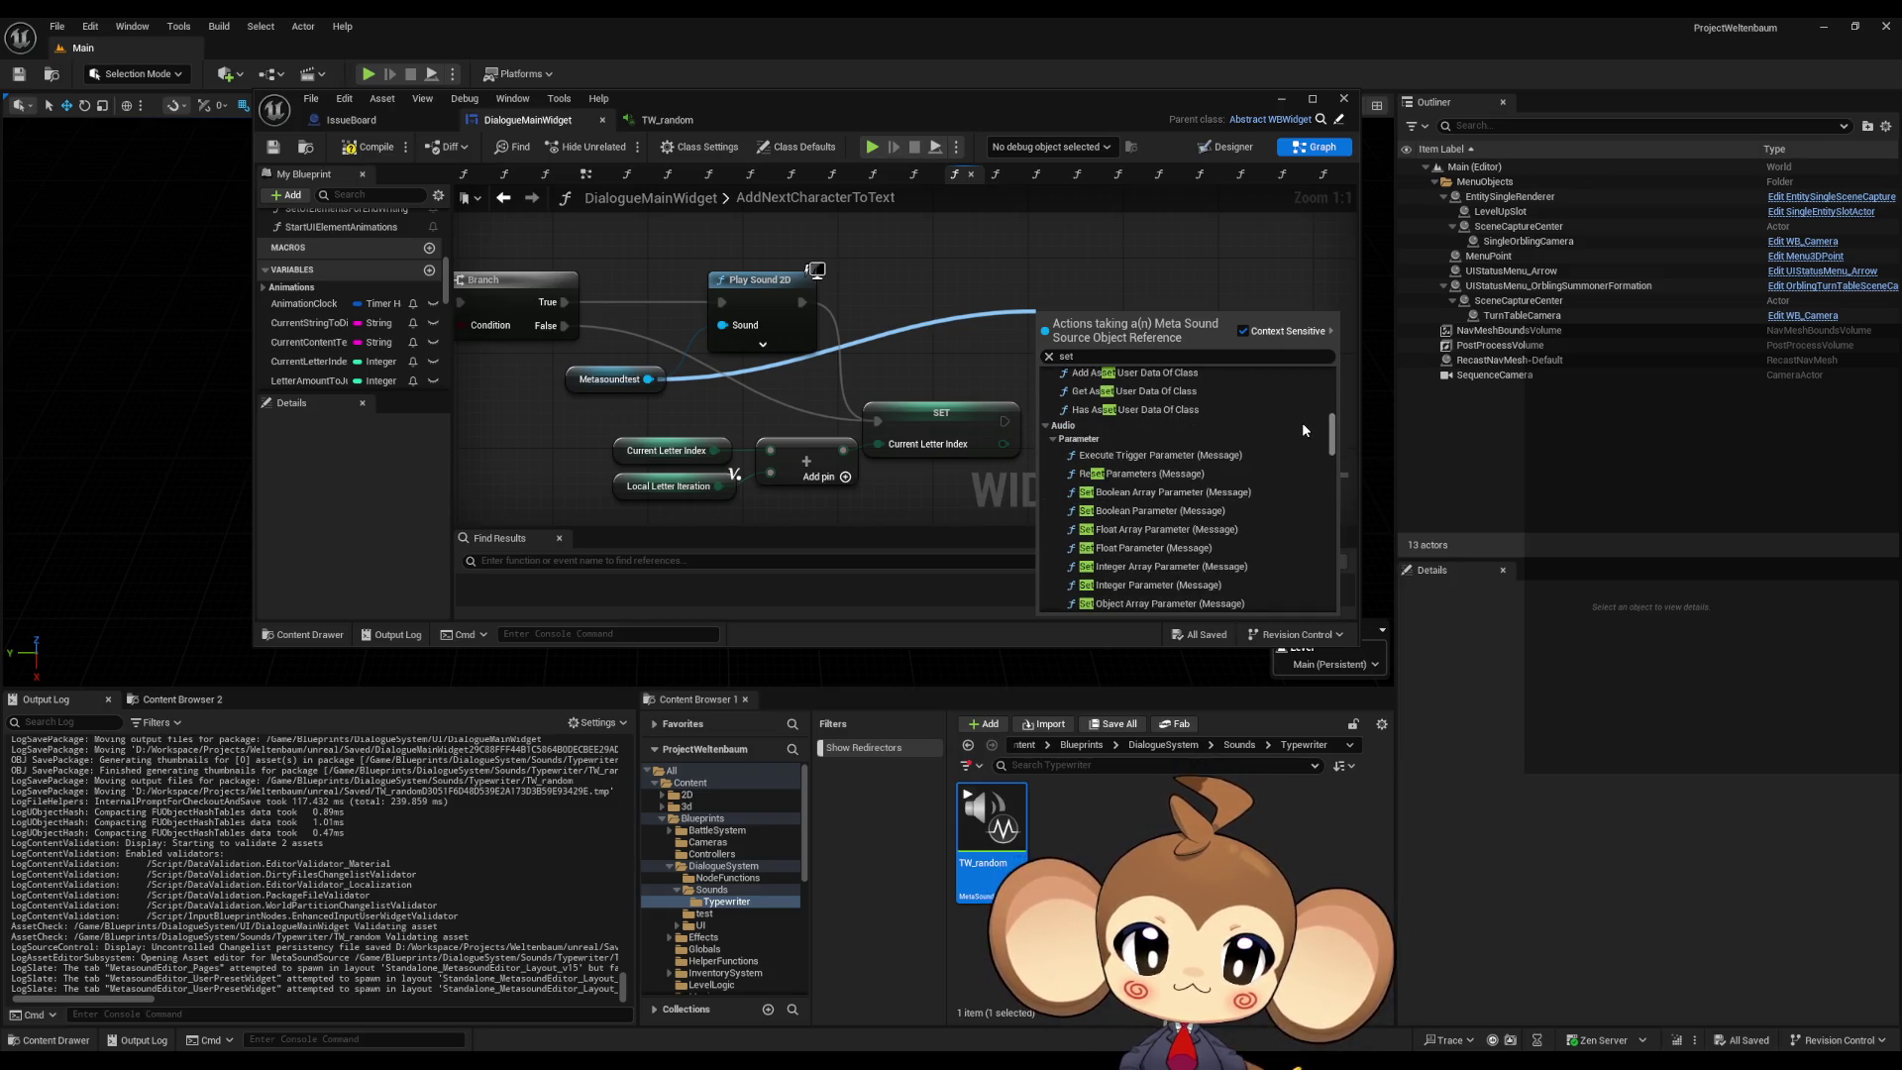
scroll(1302, 422, down, 2)
scroll(1301, 430, down, 1)
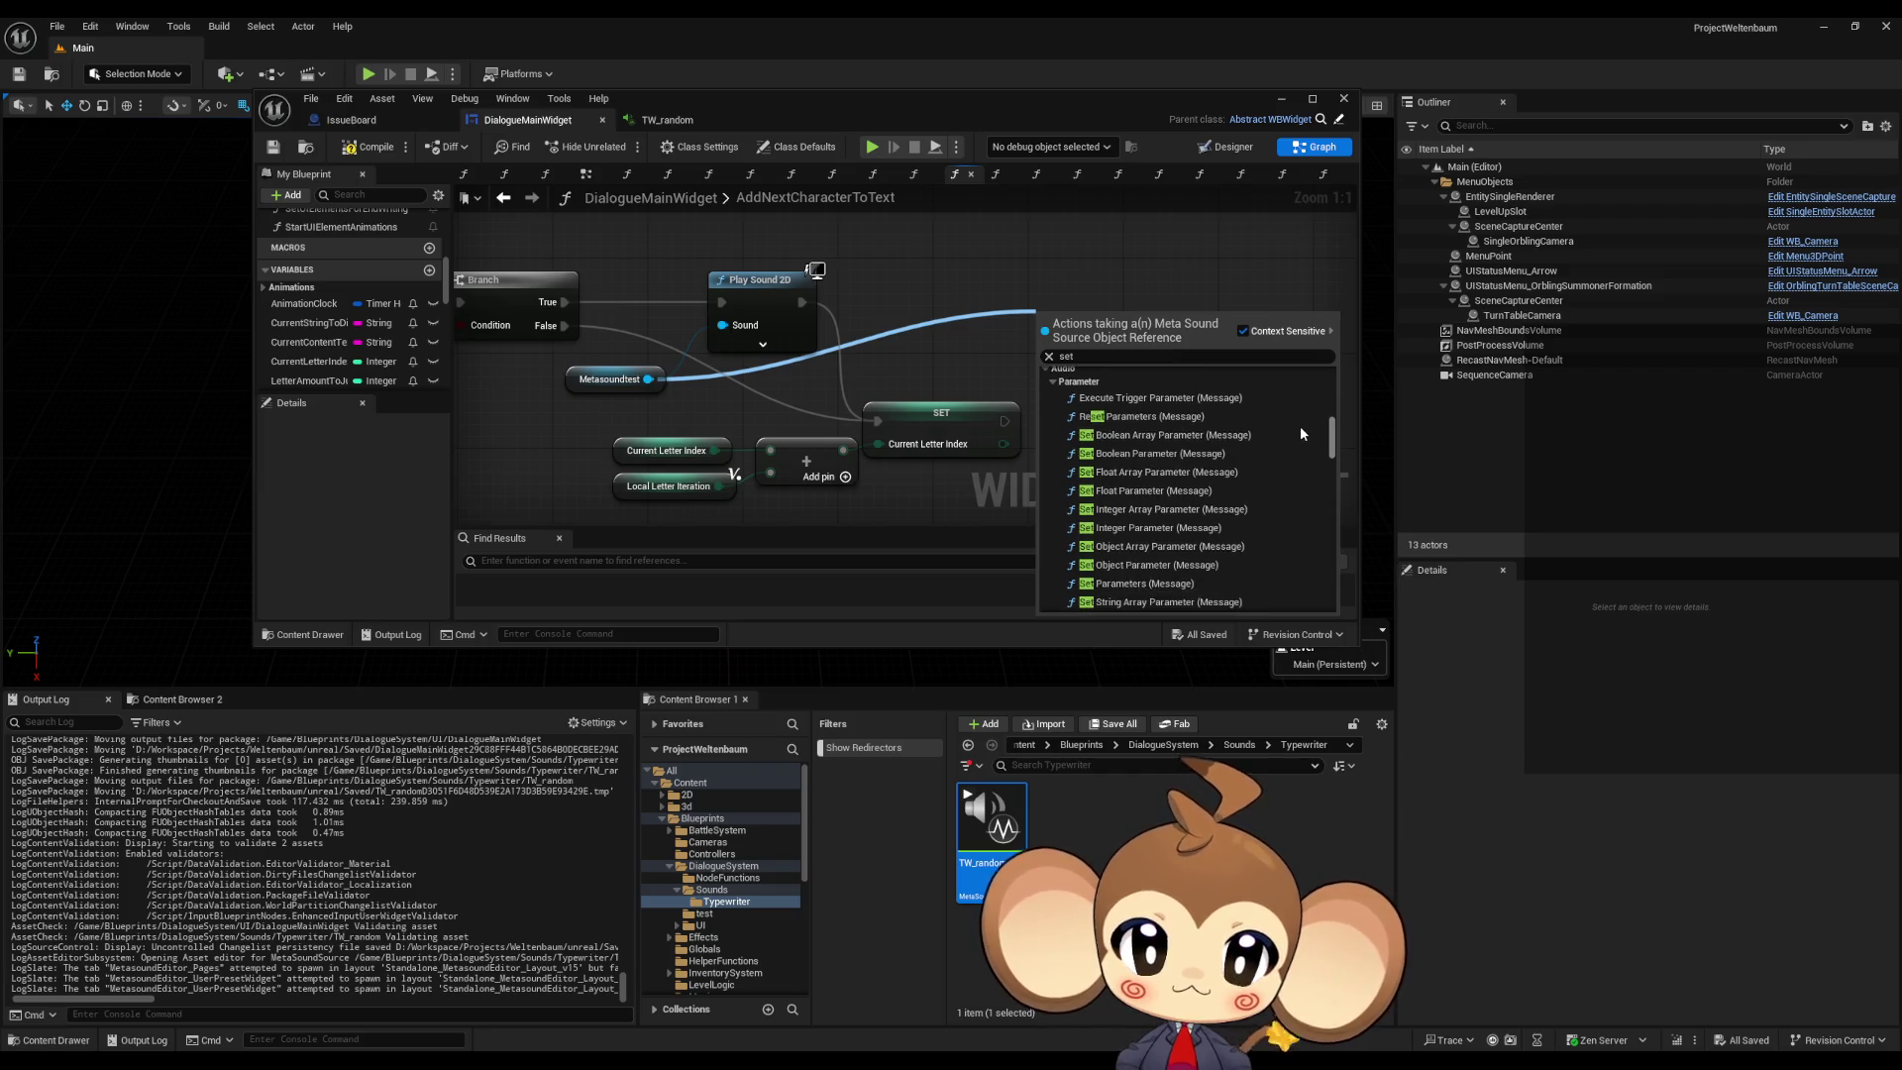
scroll(1299, 433, down, 4)
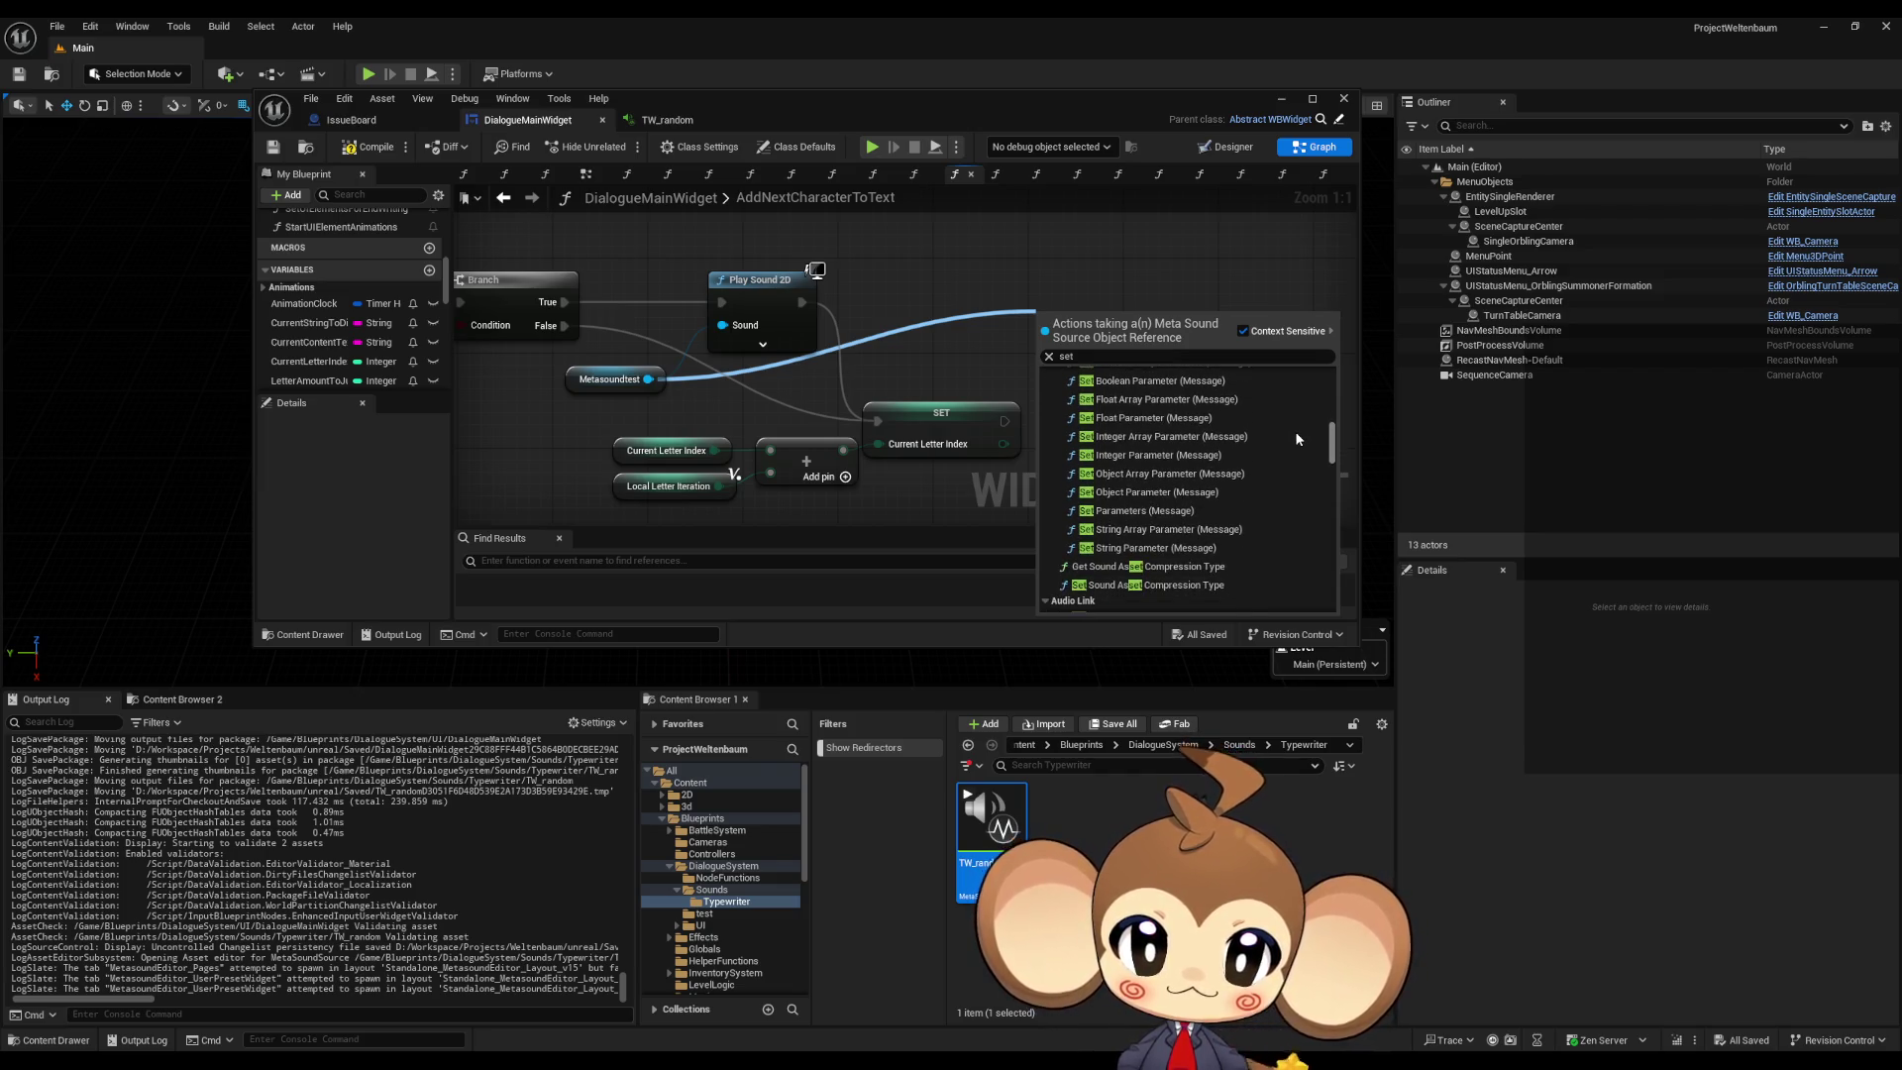
scroll(1296, 439, down, 3)
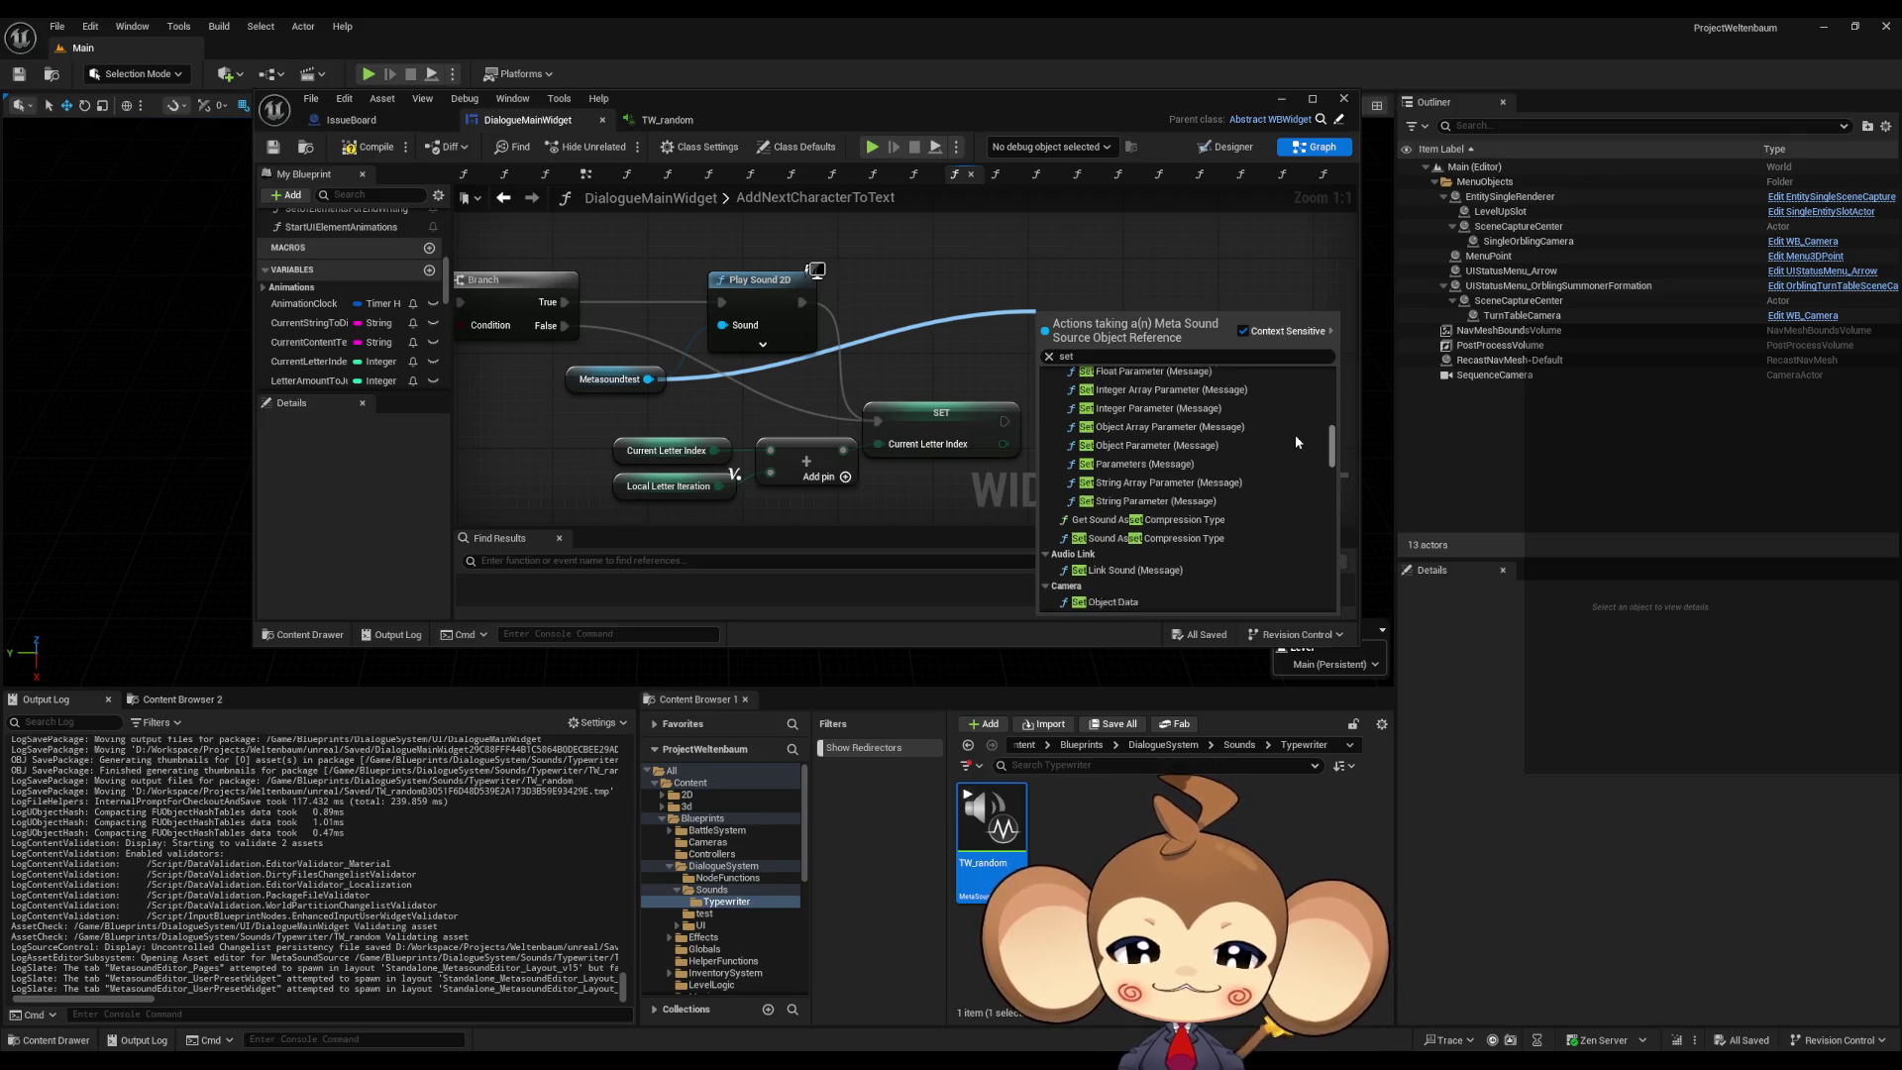
scroll(1296, 446, down, 7)
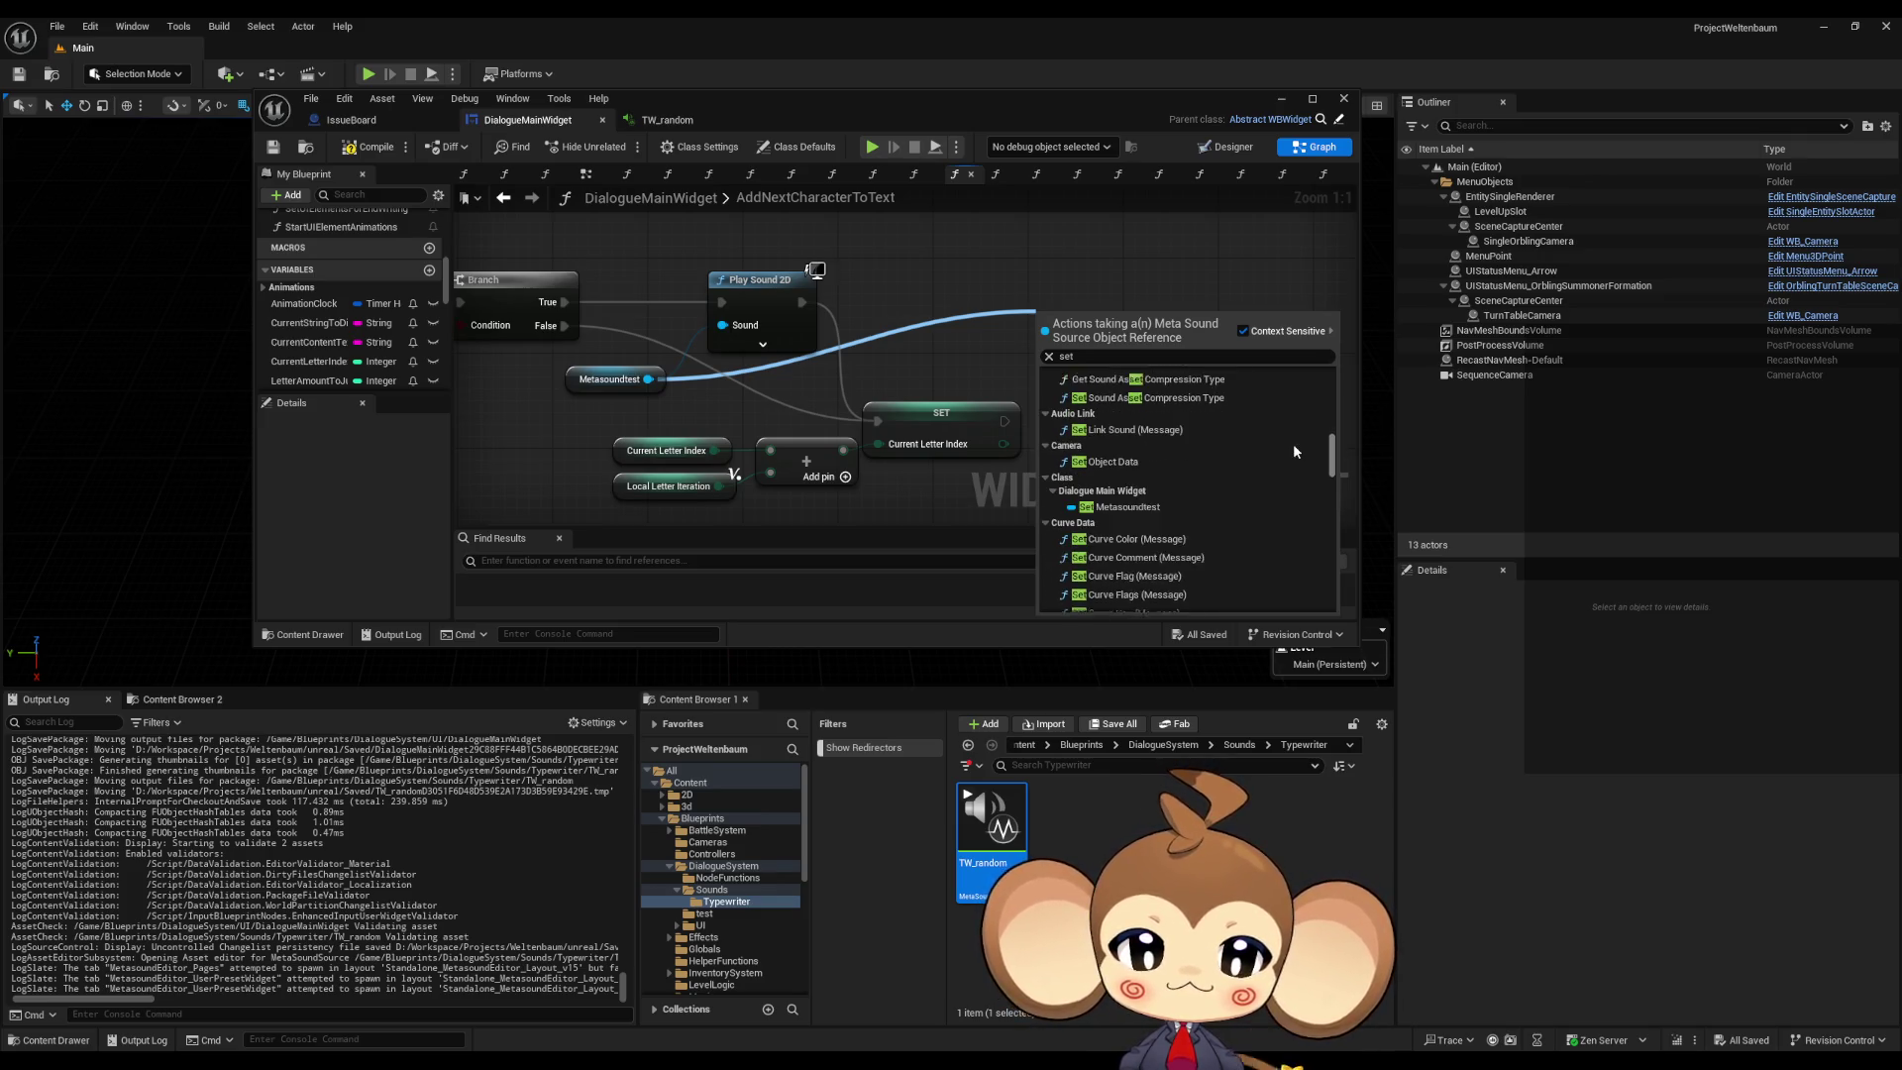
scroll(1292, 446, down, 9)
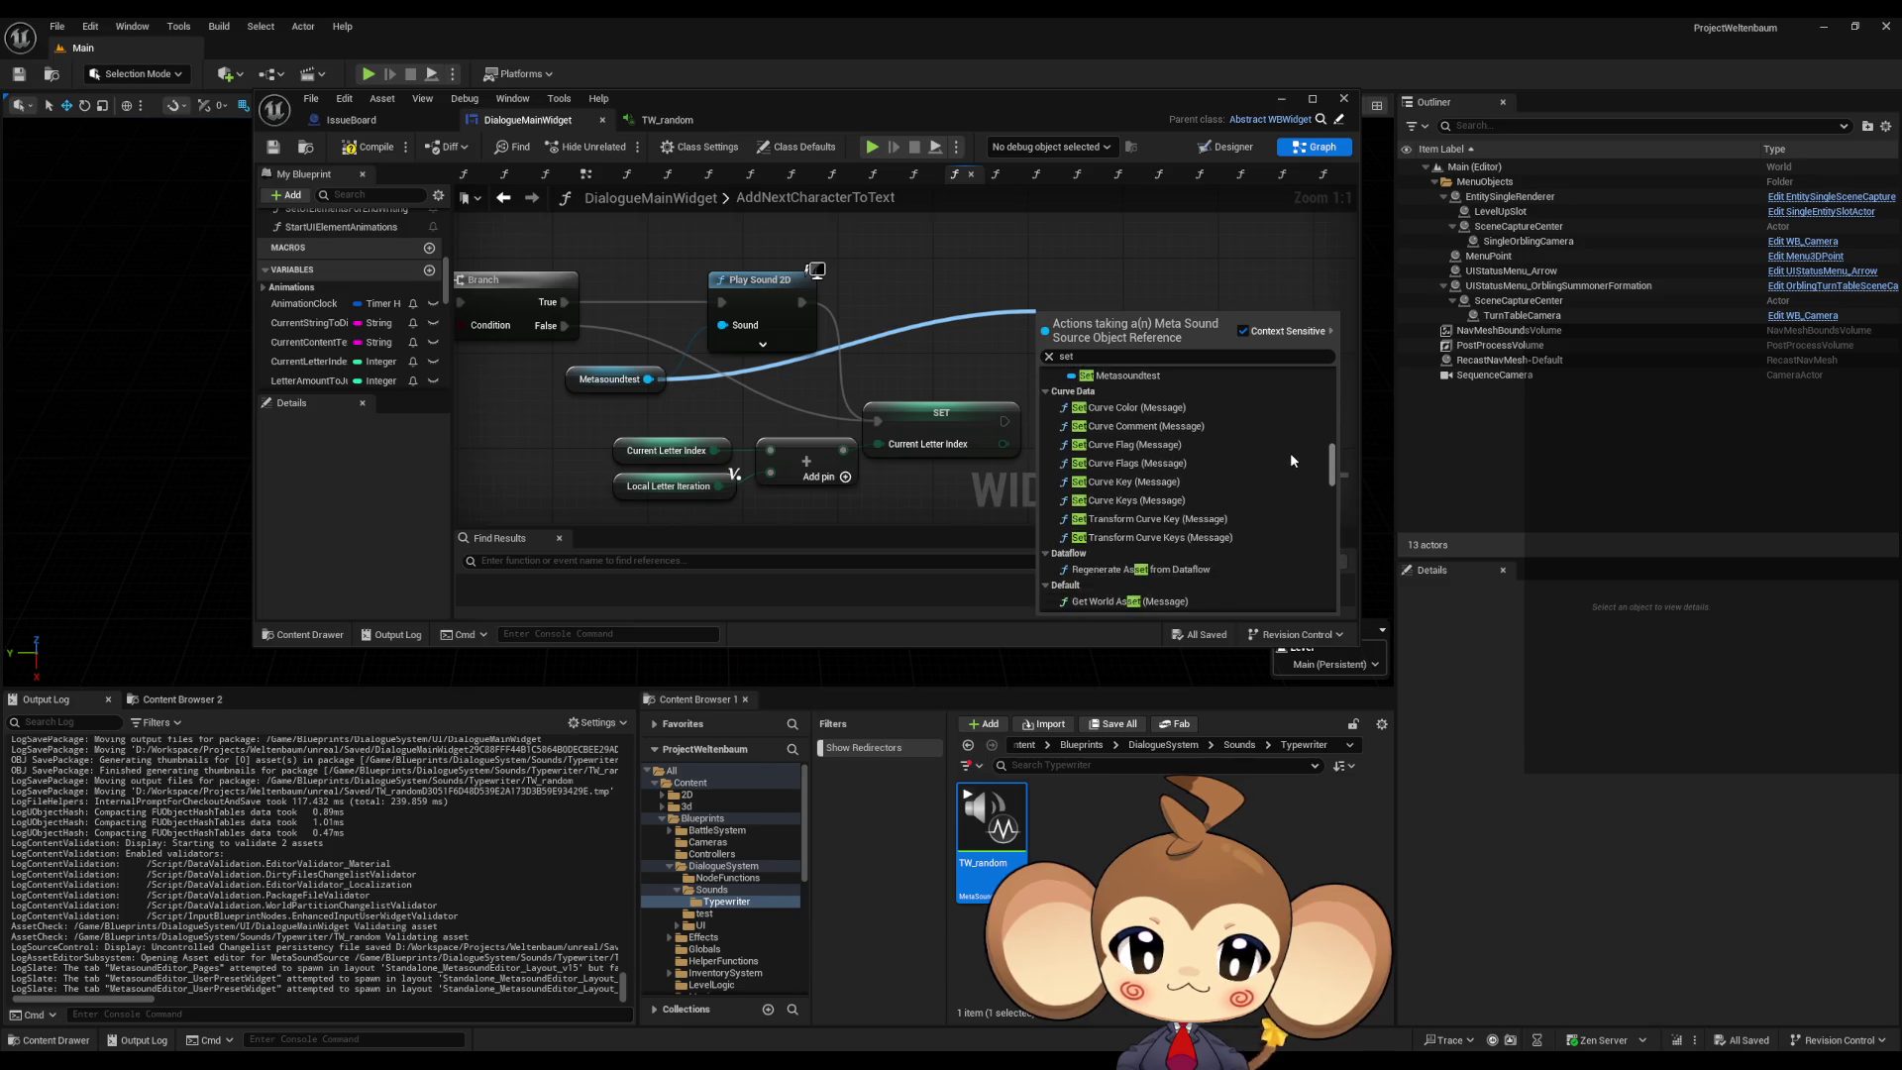
scroll(1290, 466, down, 7)
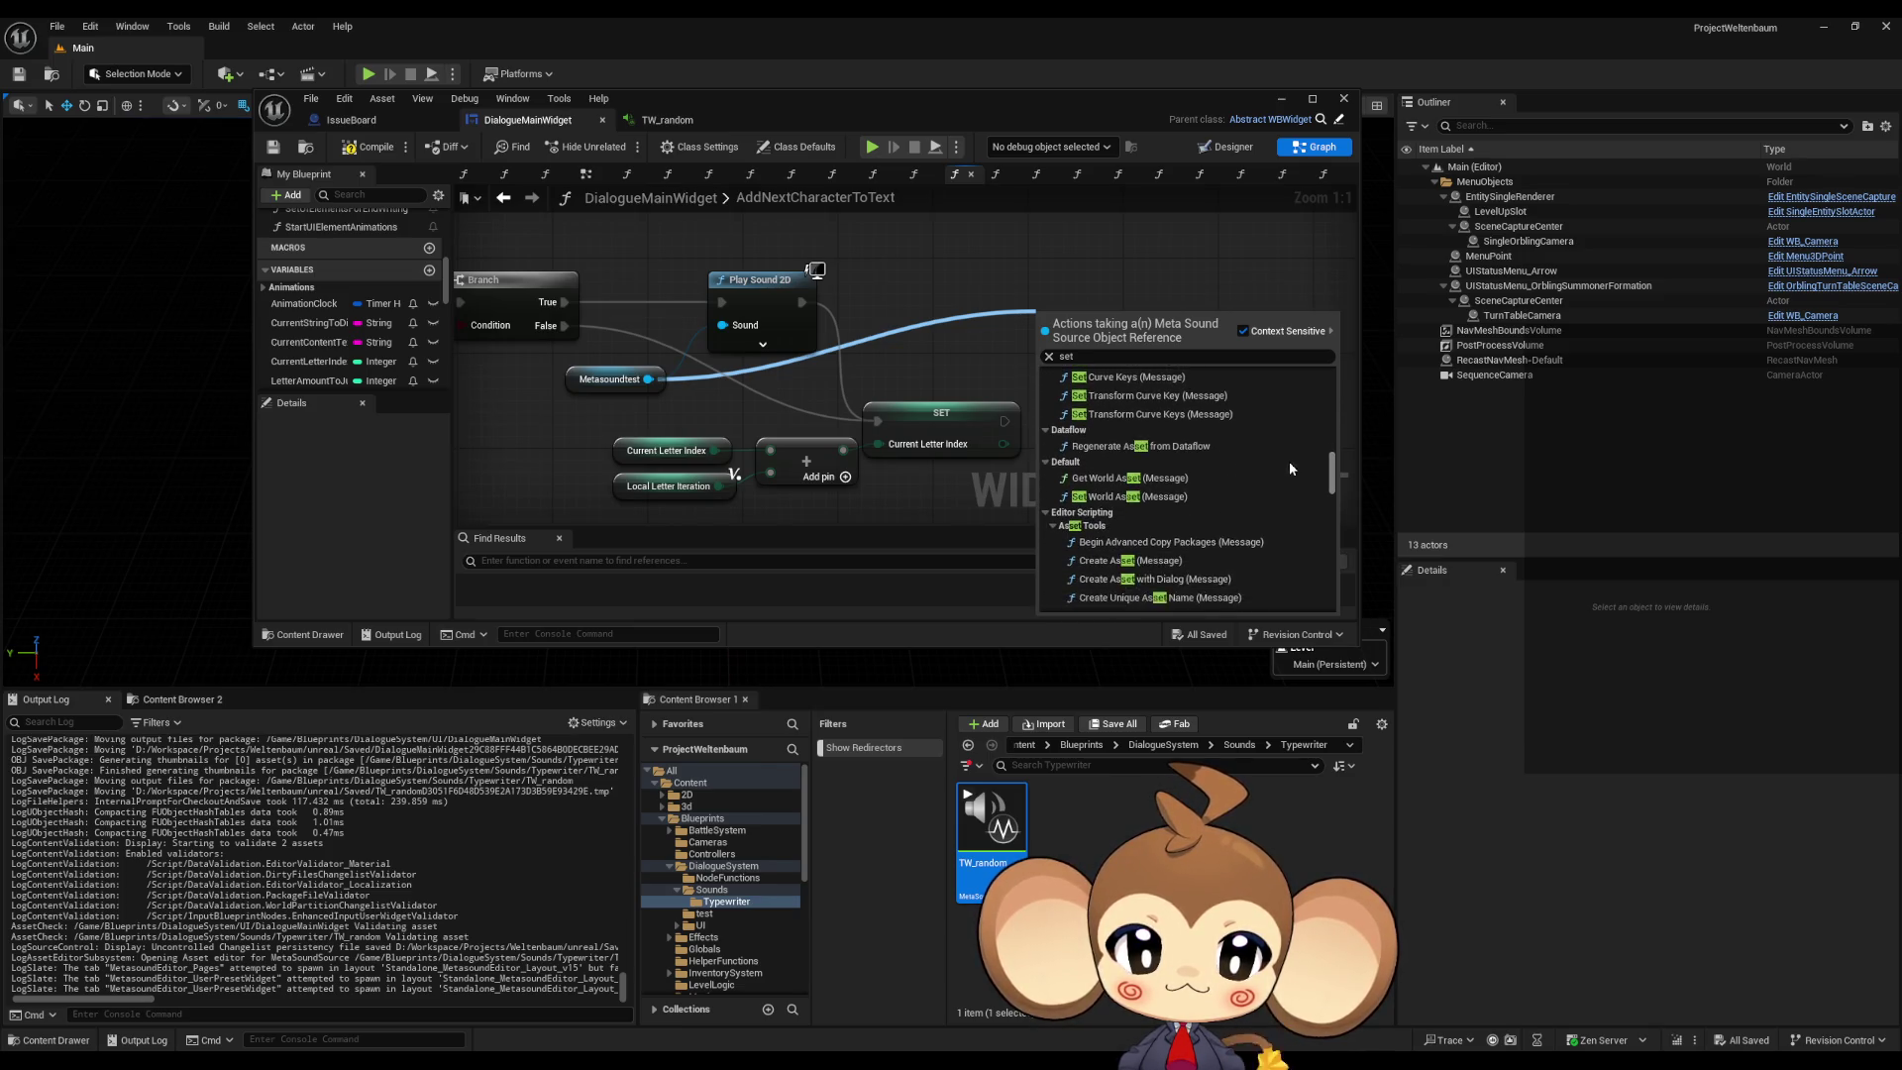
scroll(1286, 465, down, 1)
scroll(1288, 476, down, 10)
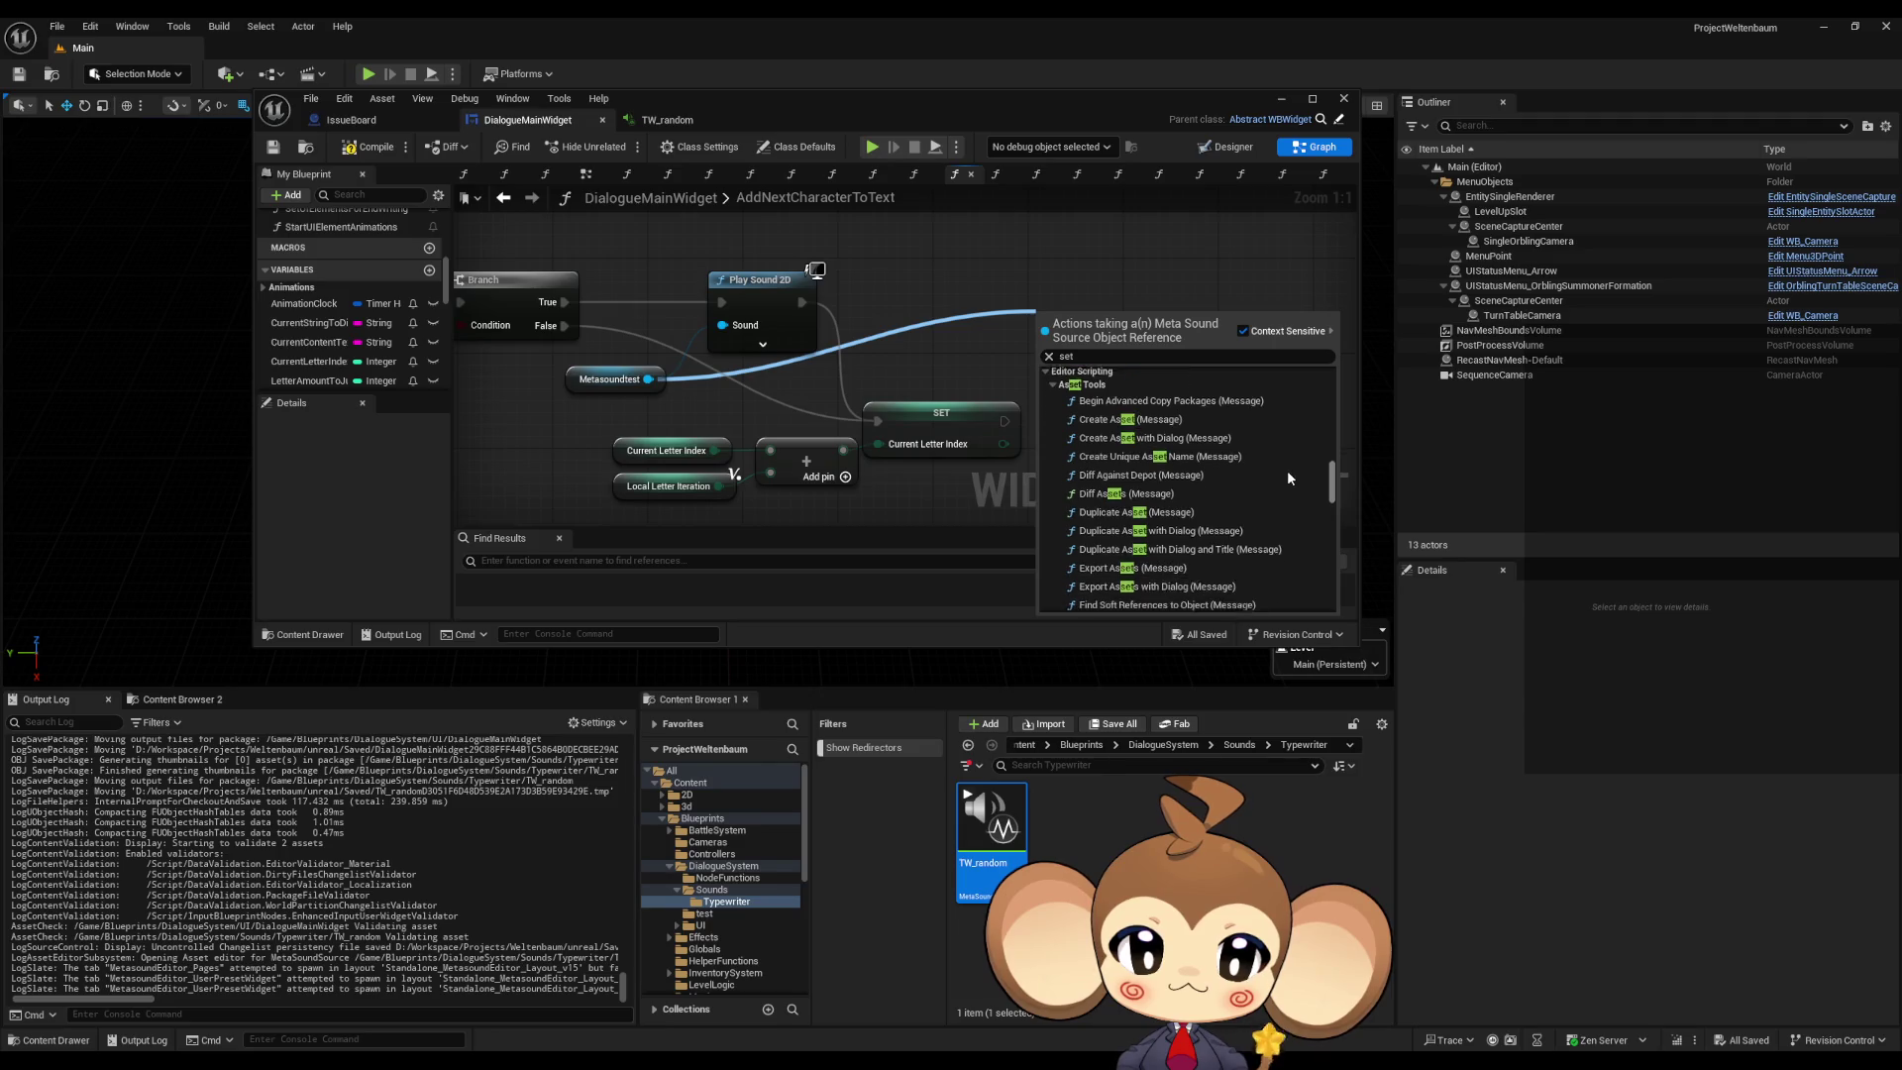
scroll(1288, 486, down, 10)
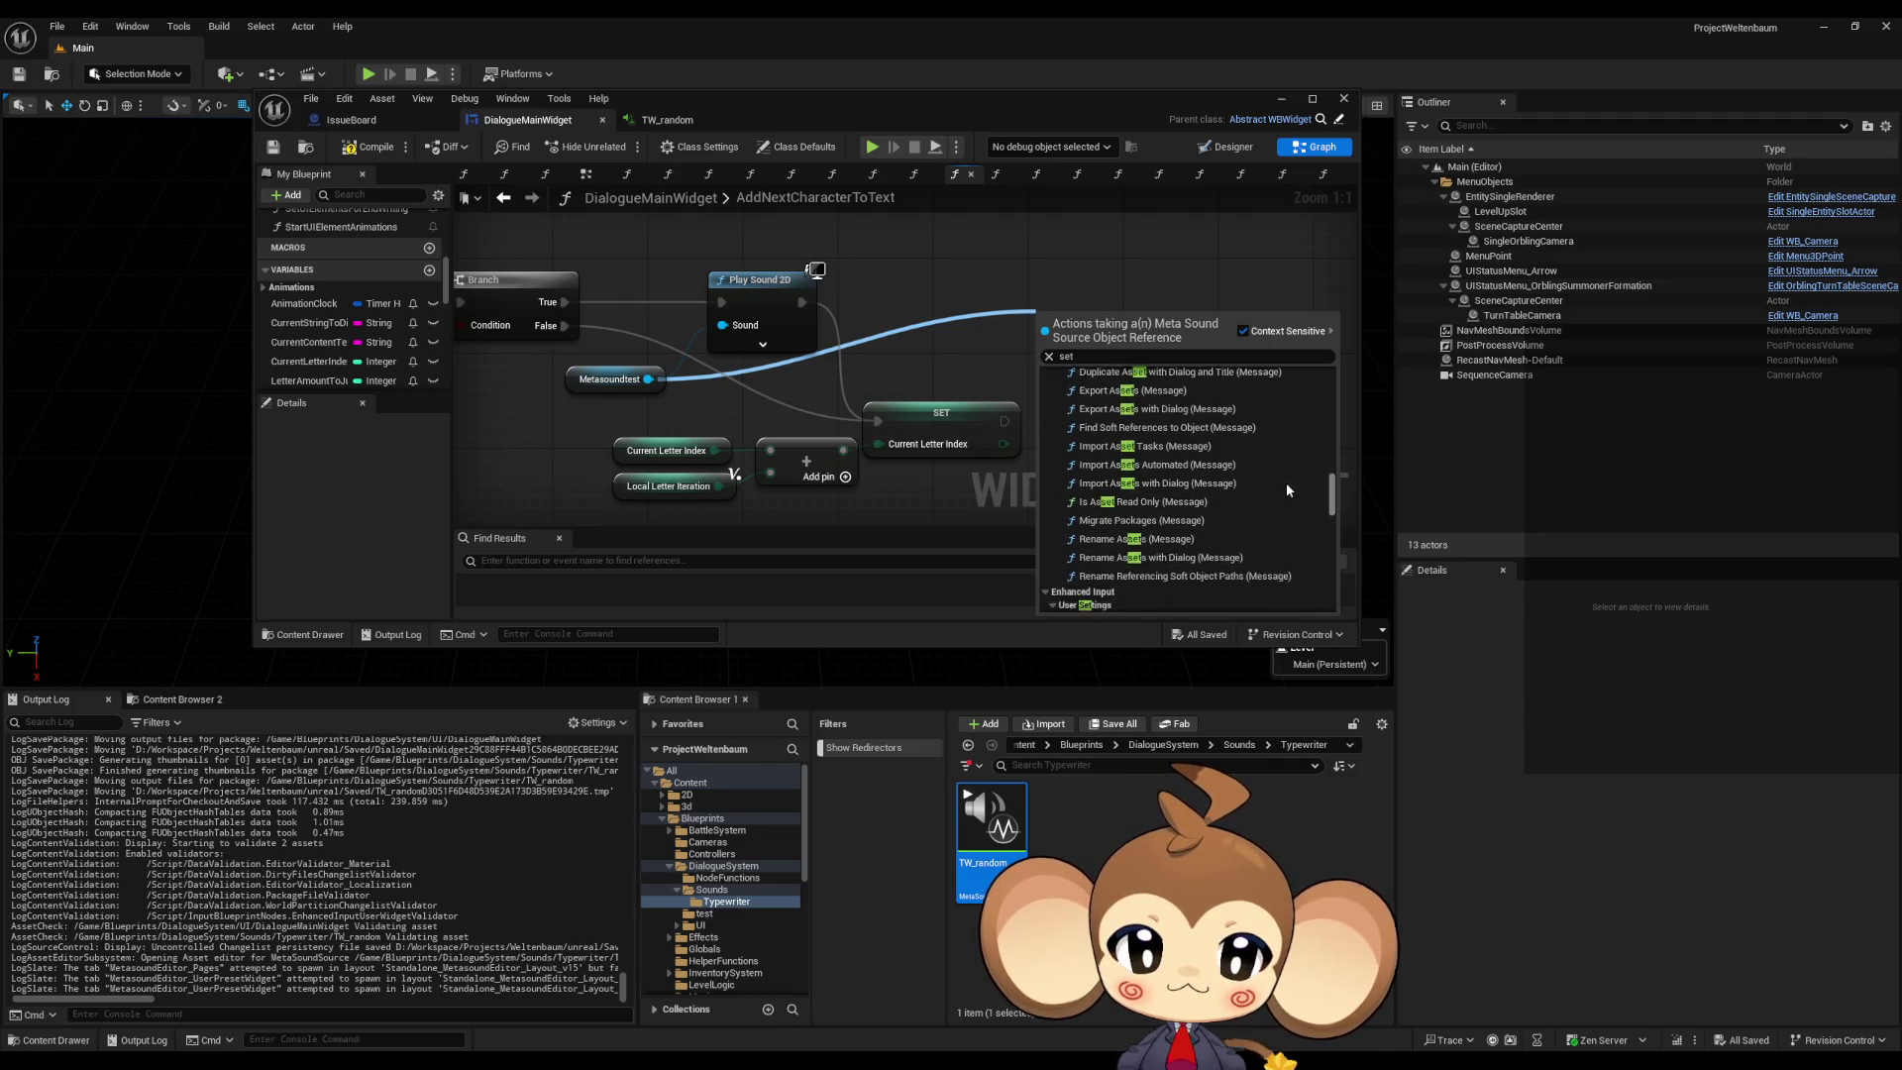
scroll(1285, 511, down, 10)
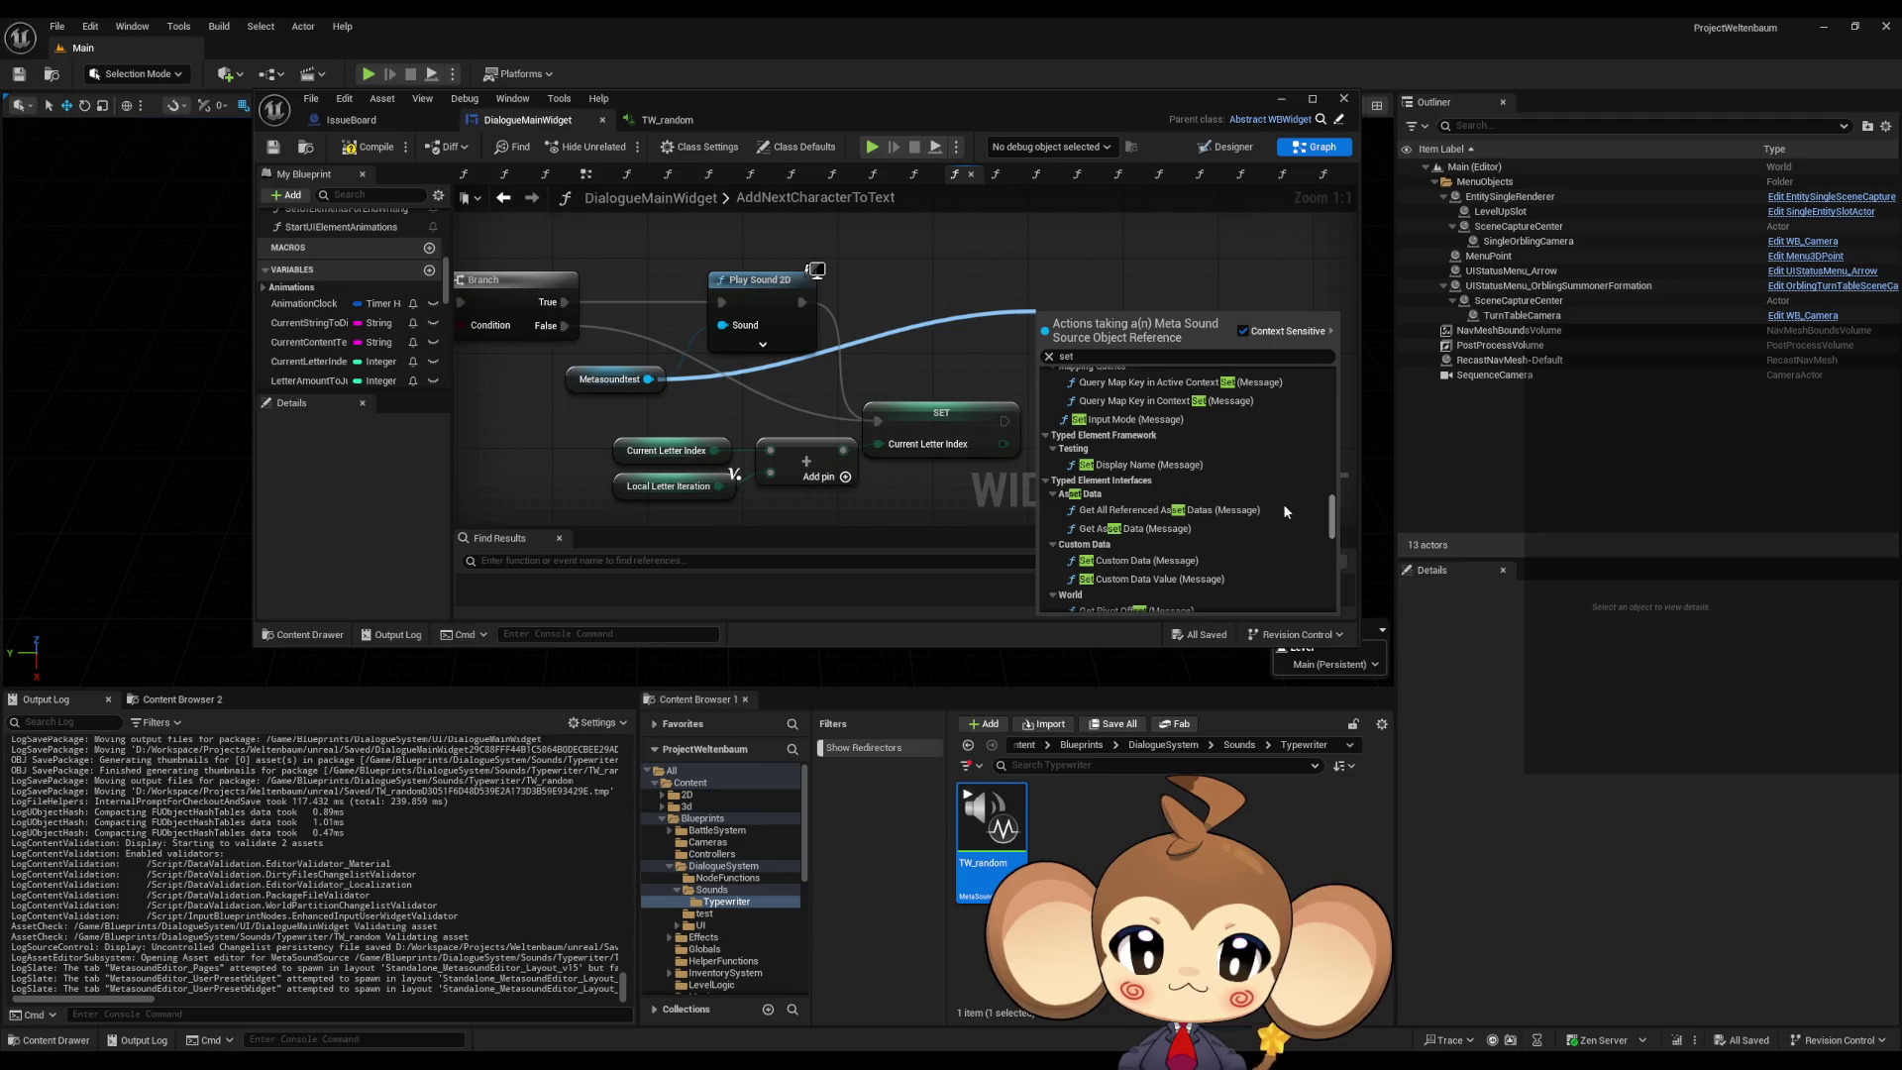
scroll(1284, 527, down, 15)
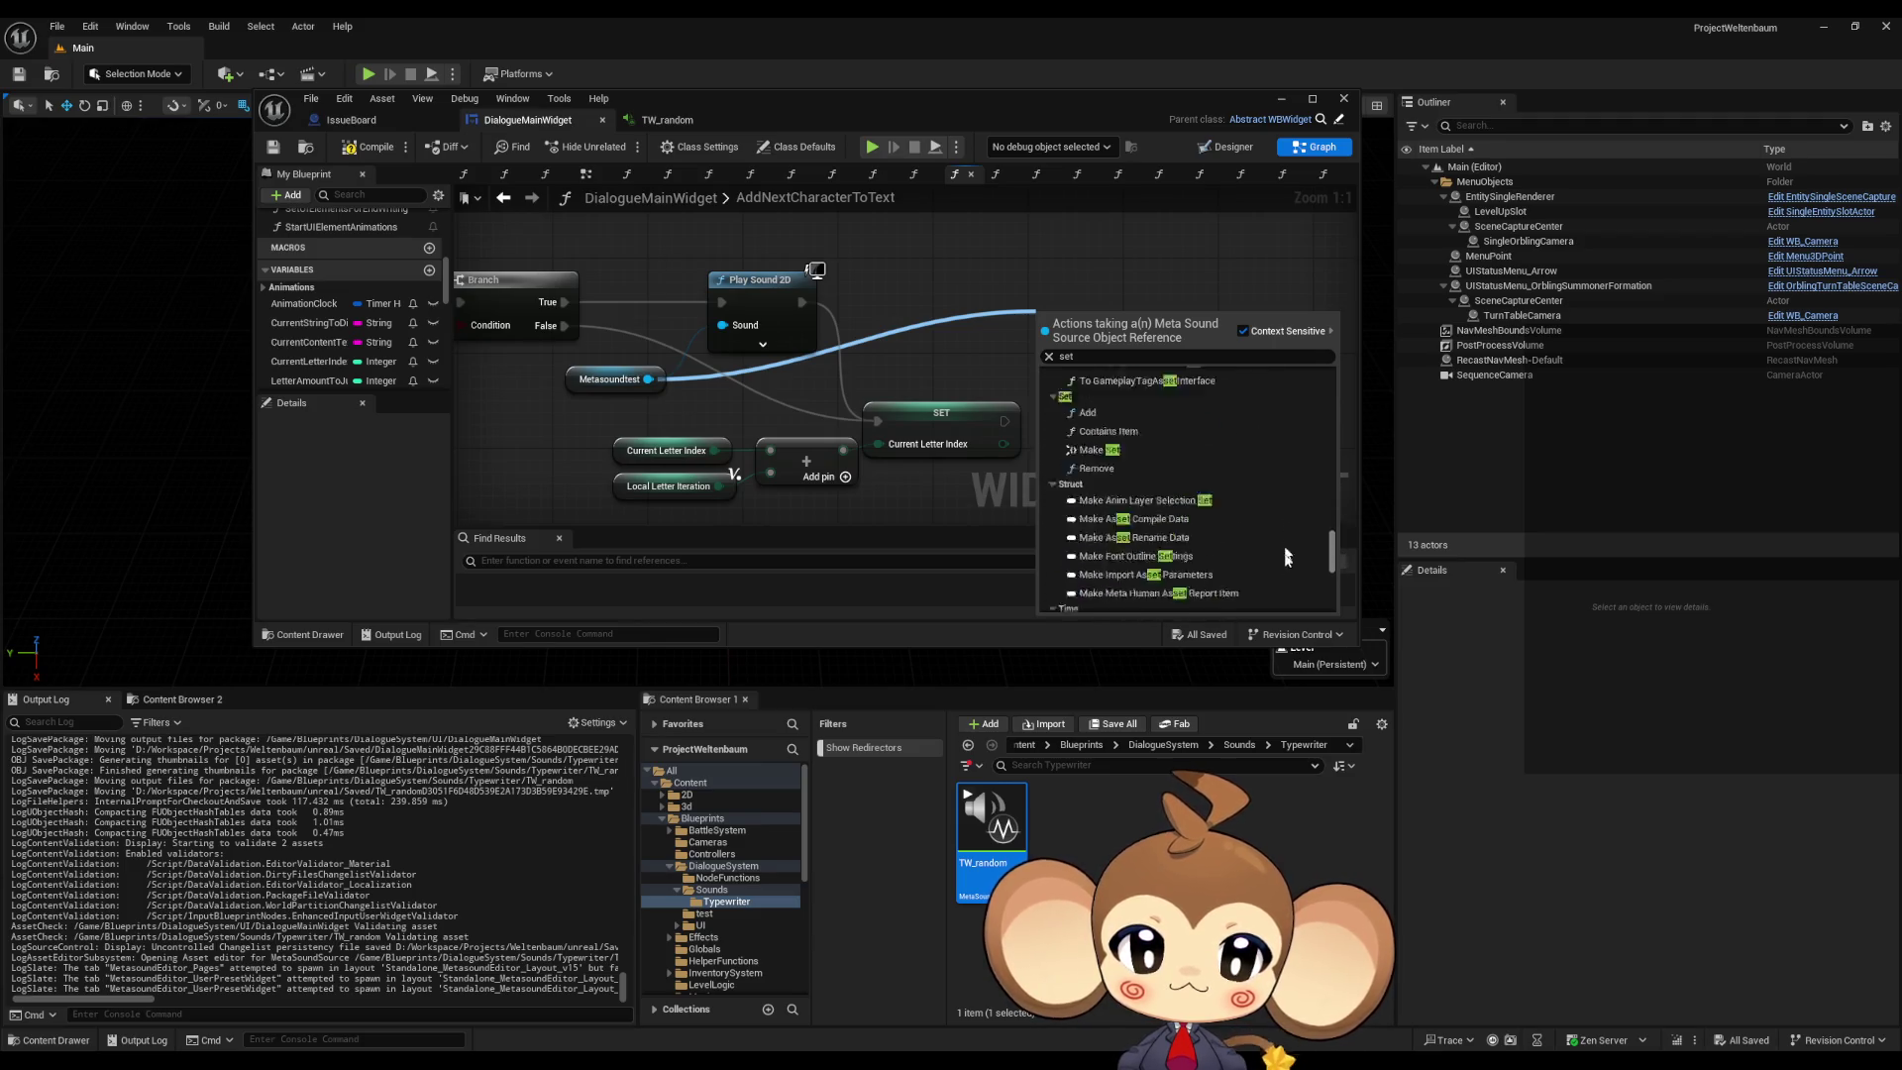
scroll(1287, 568, down, 5)
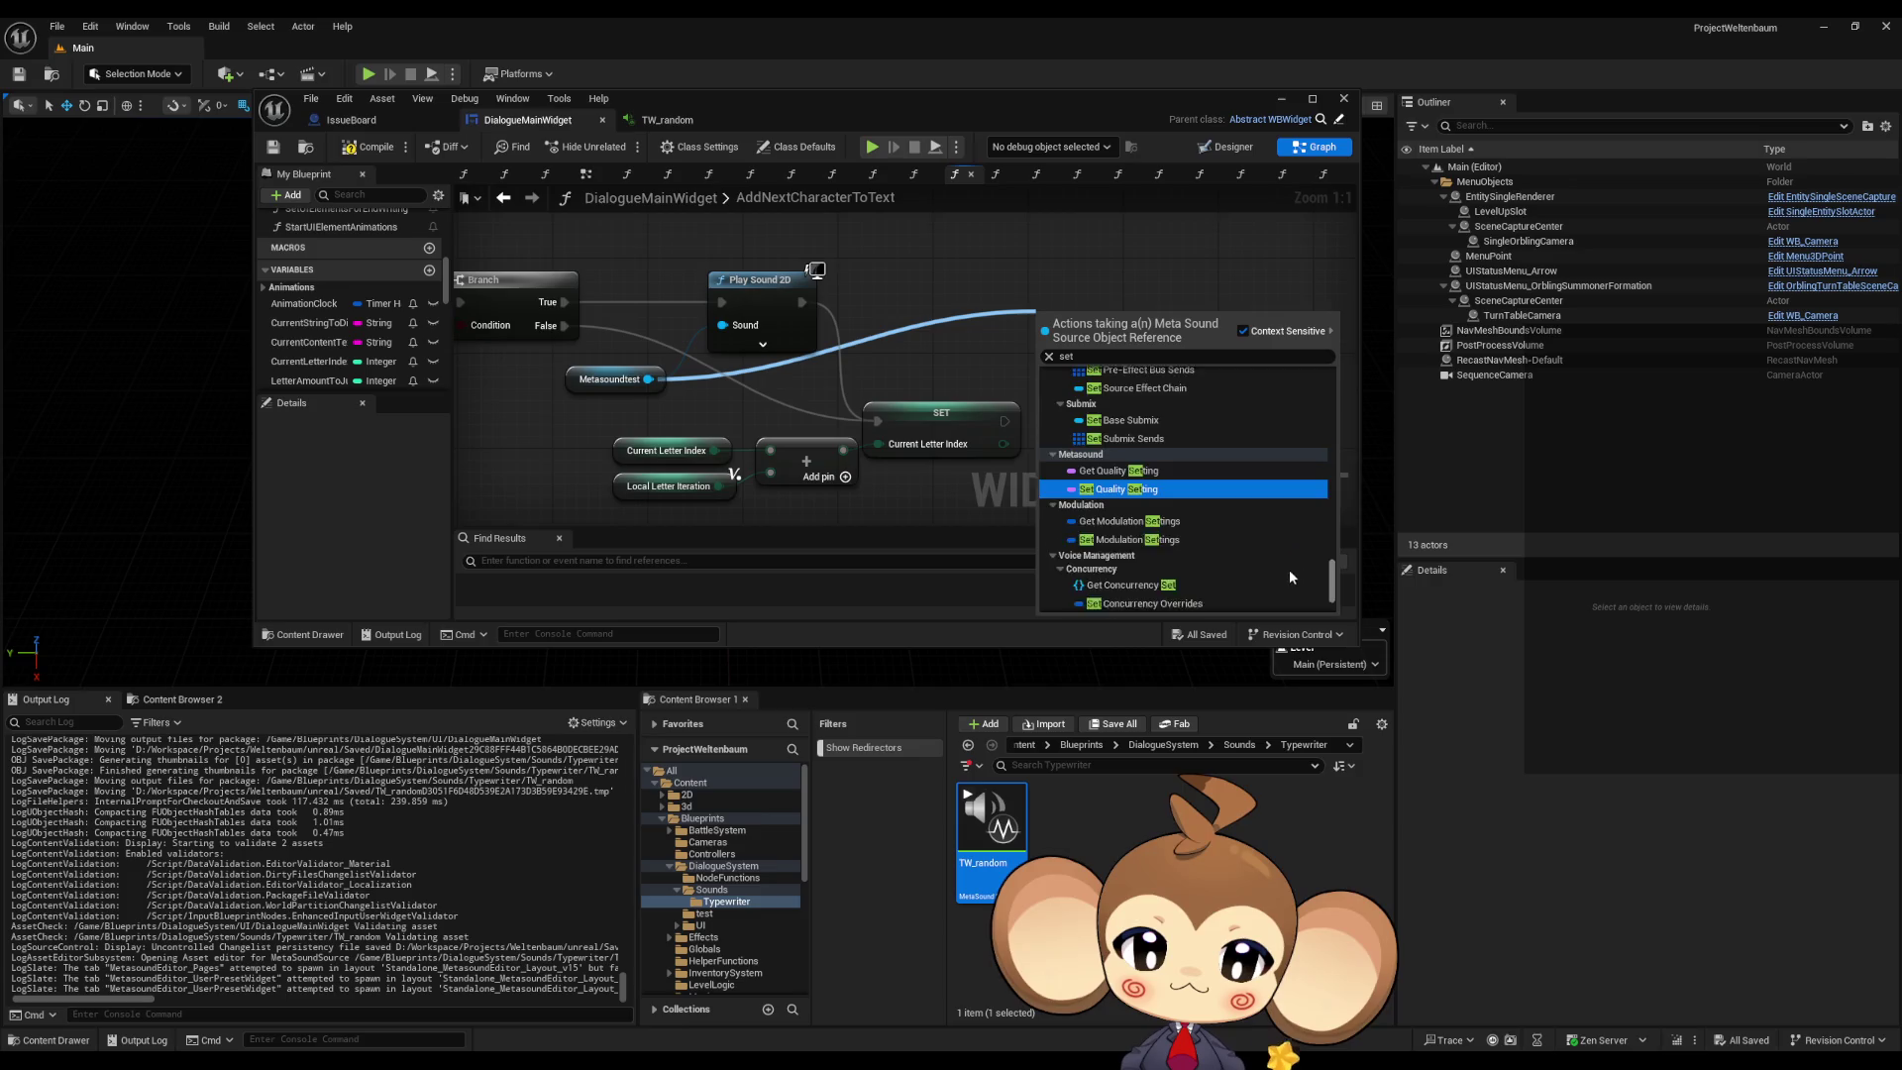
click(969, 229)
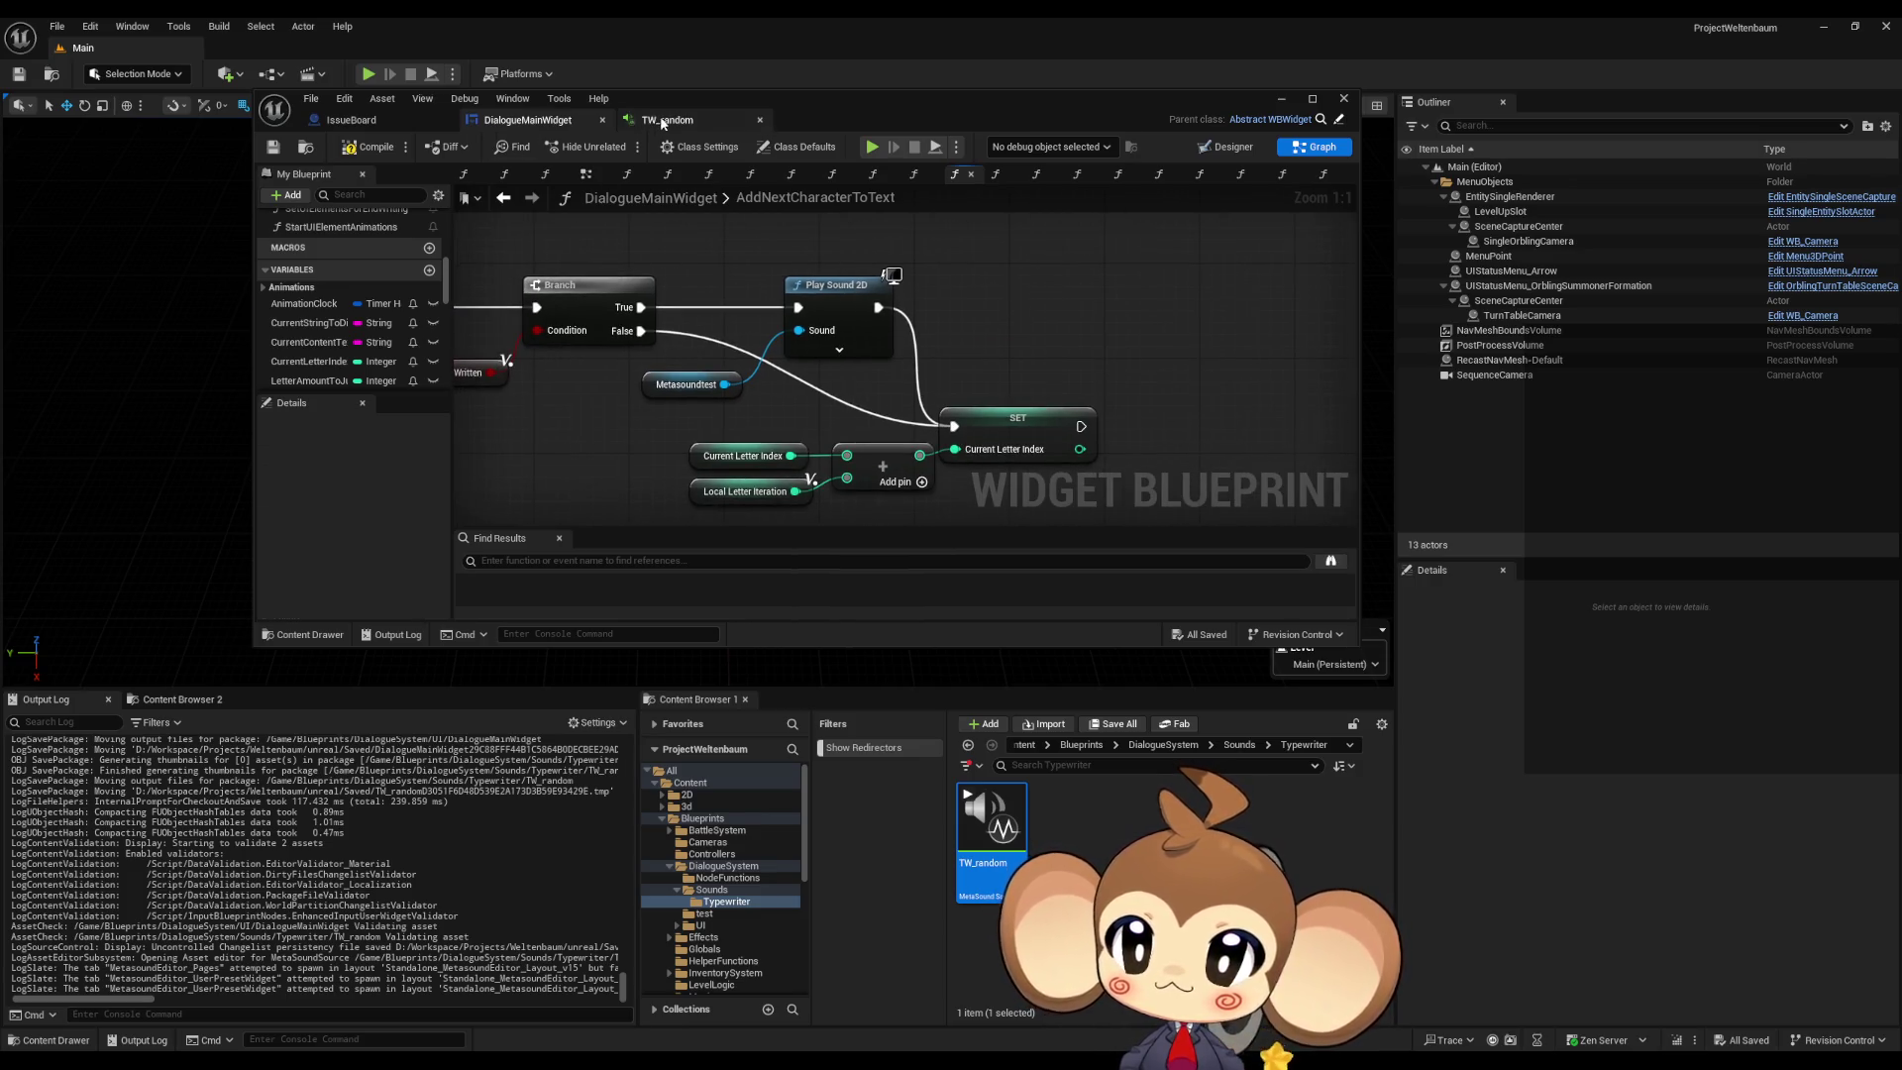
Step: Change TW_random's Input type from Audio to WaveAsset and save the MetaSound
click(659, 119)
scroll(317, 258, down, 3)
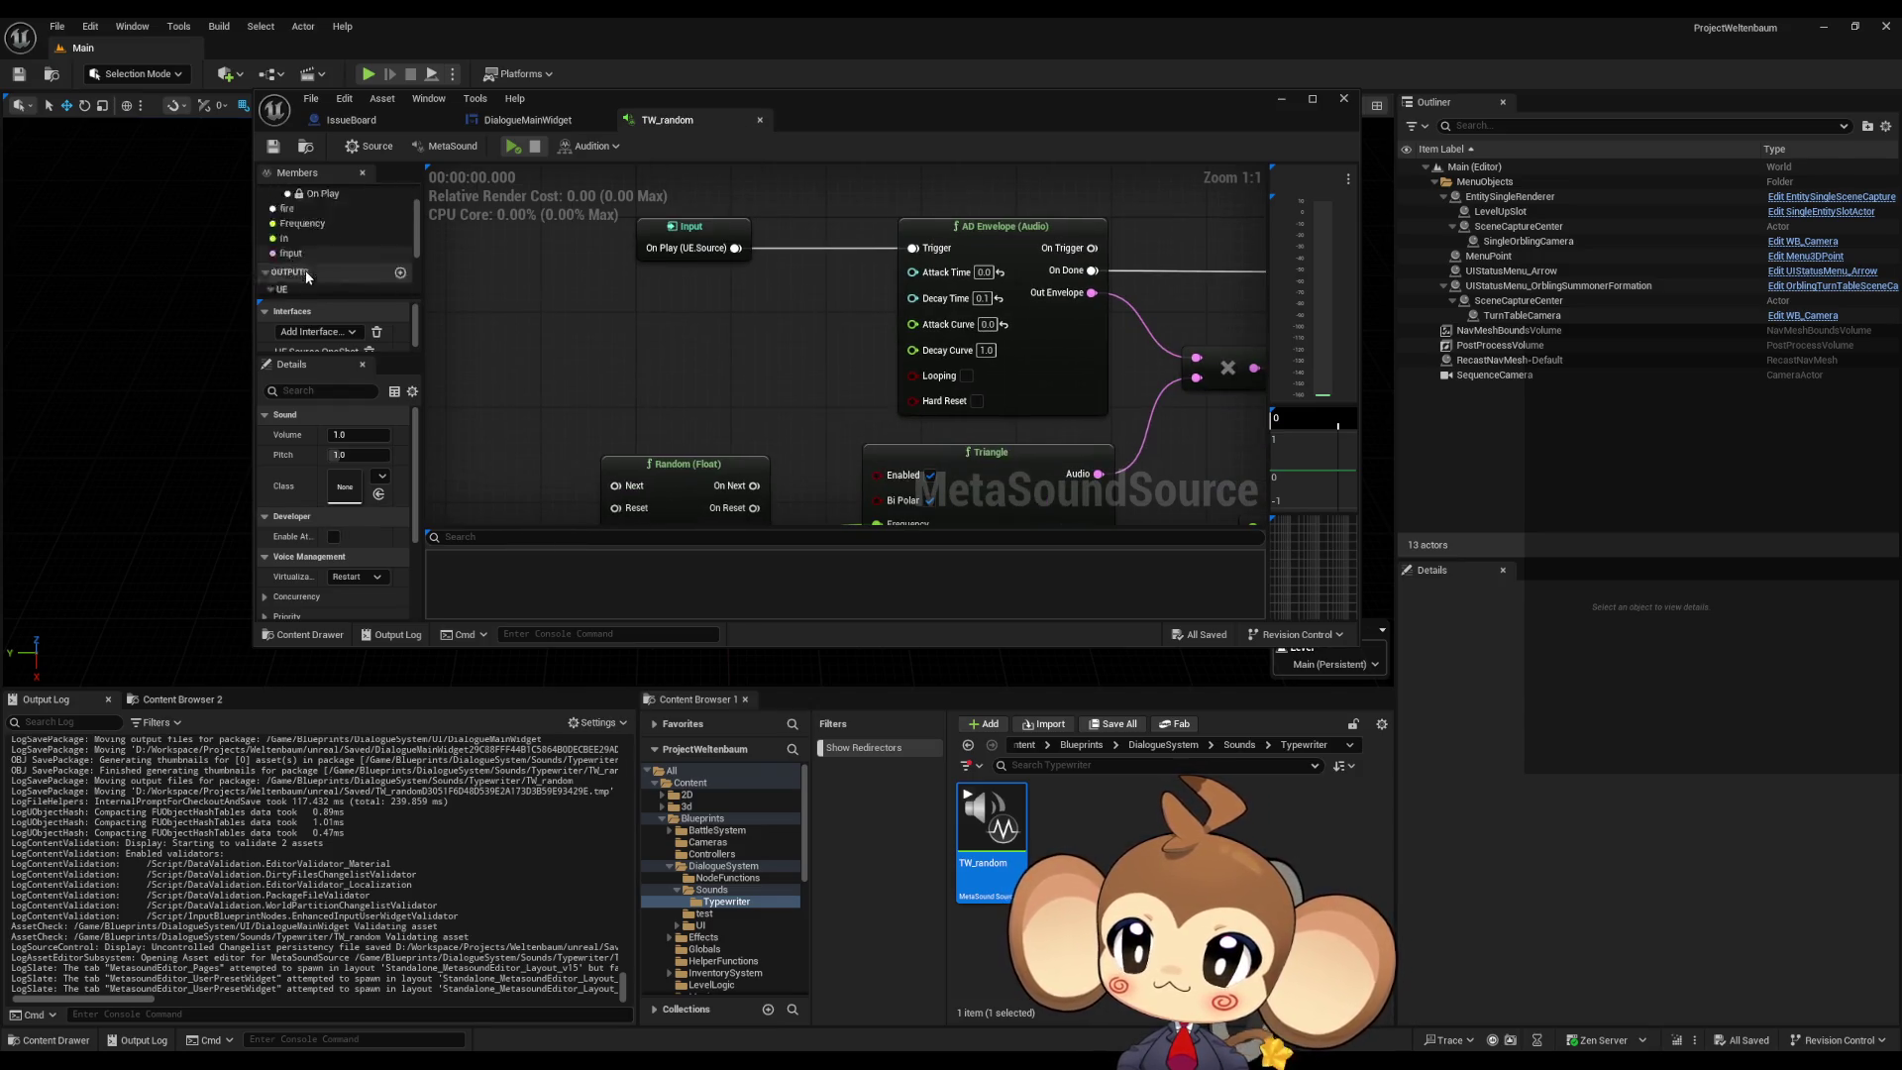
click(290, 228)
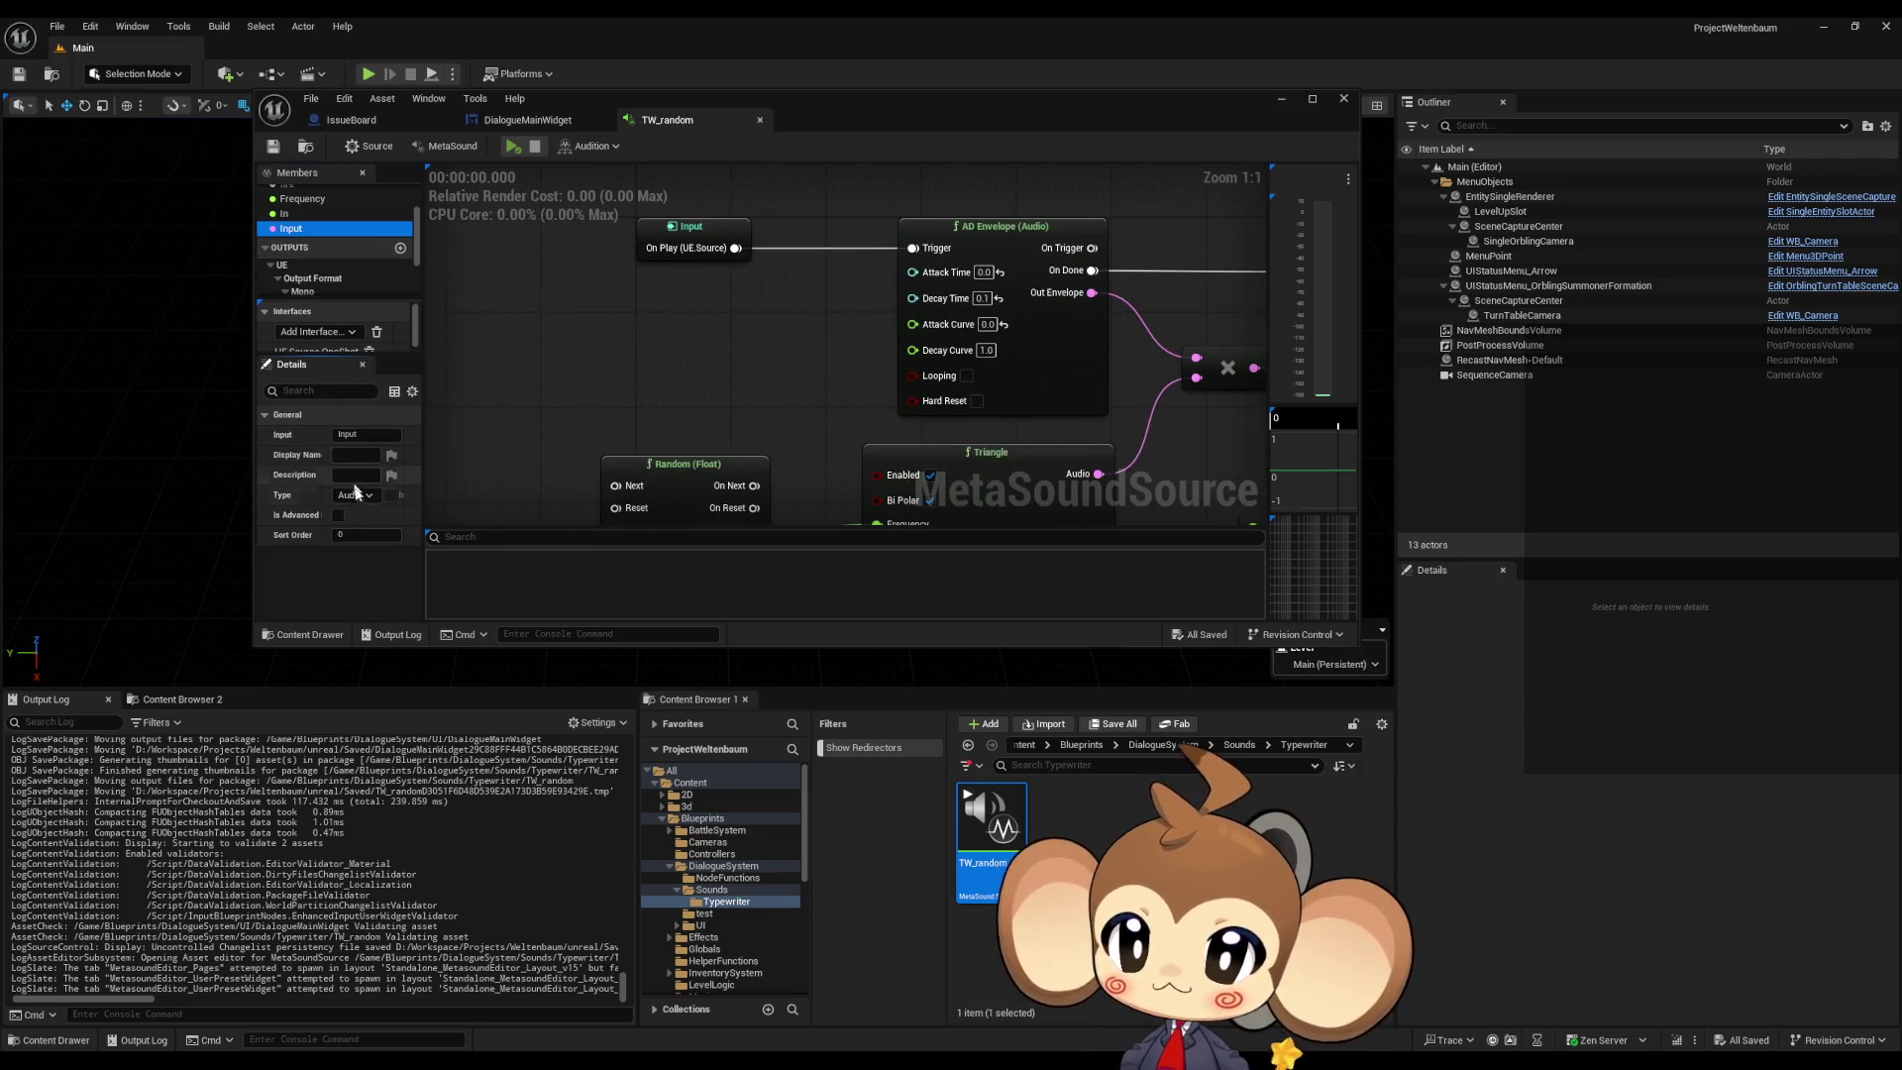
click(355, 494)
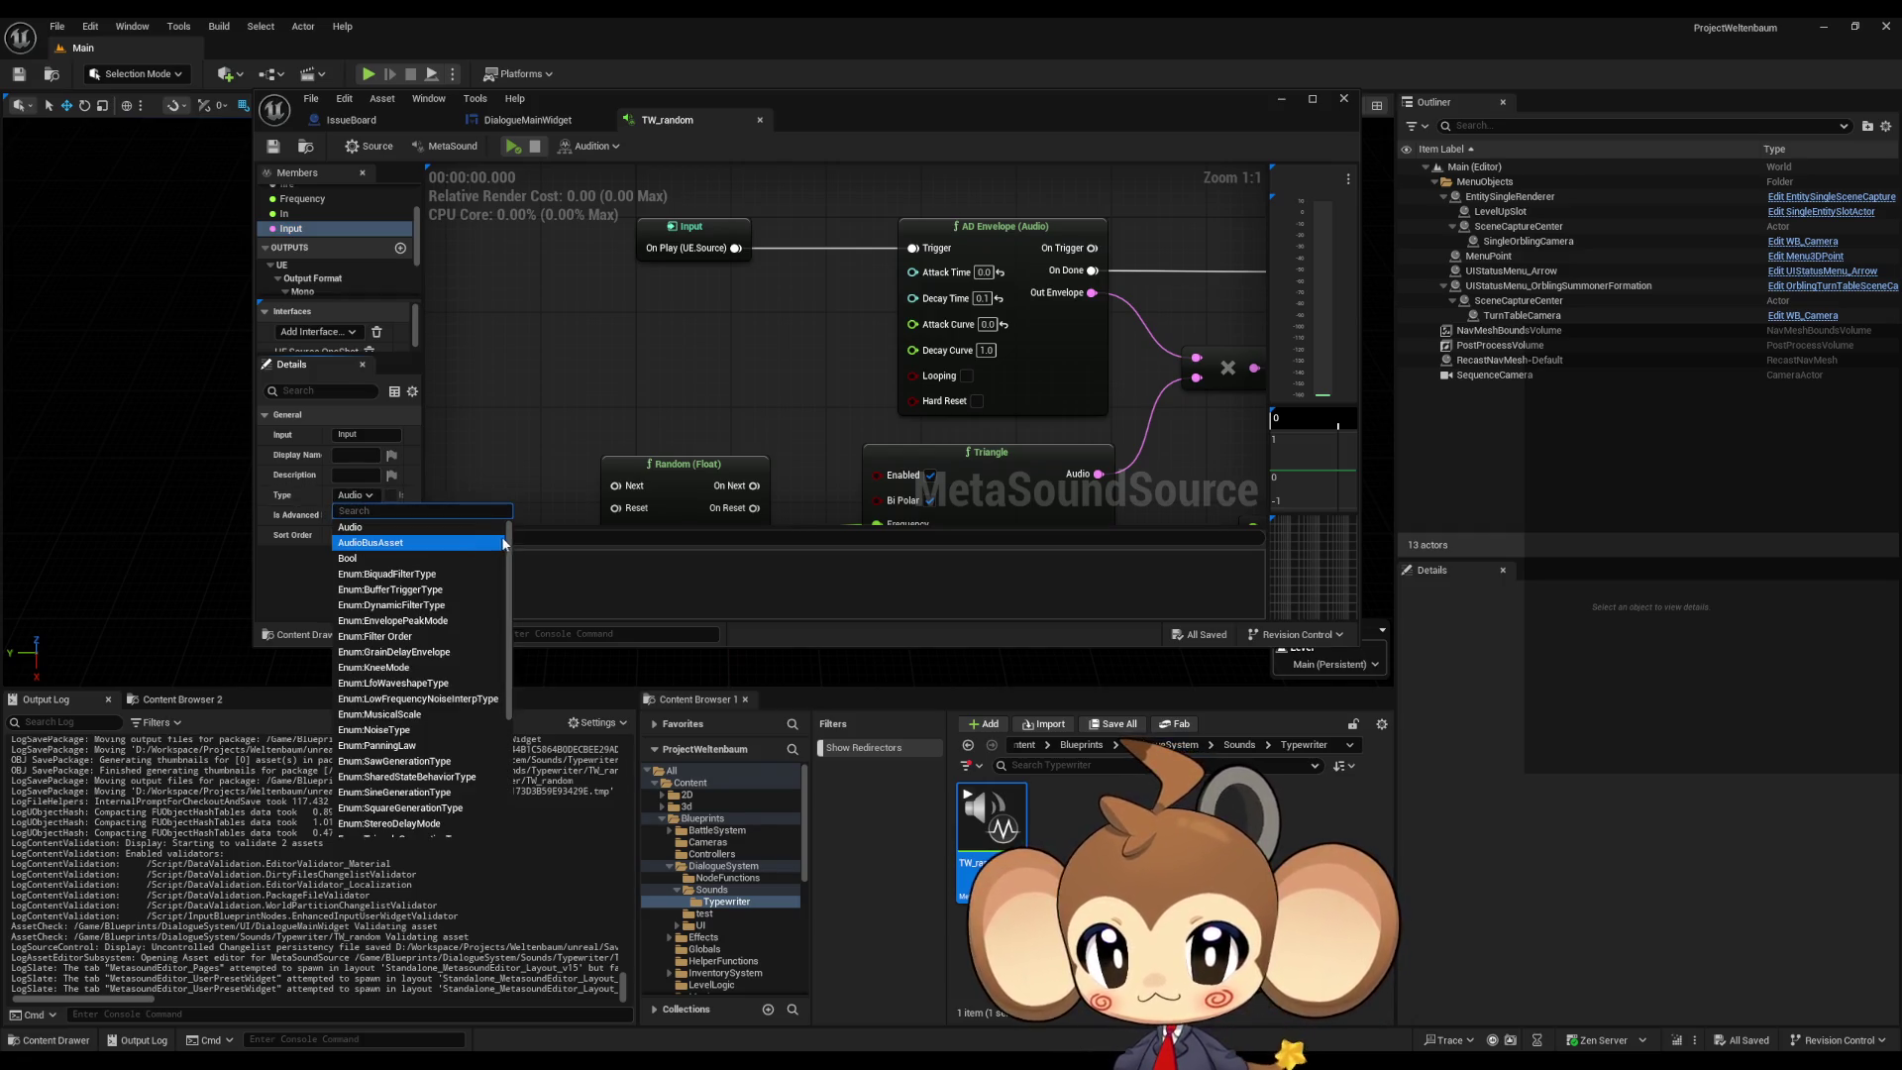
scroll(485, 584, down, 4)
scroll(486, 614, down, 3)
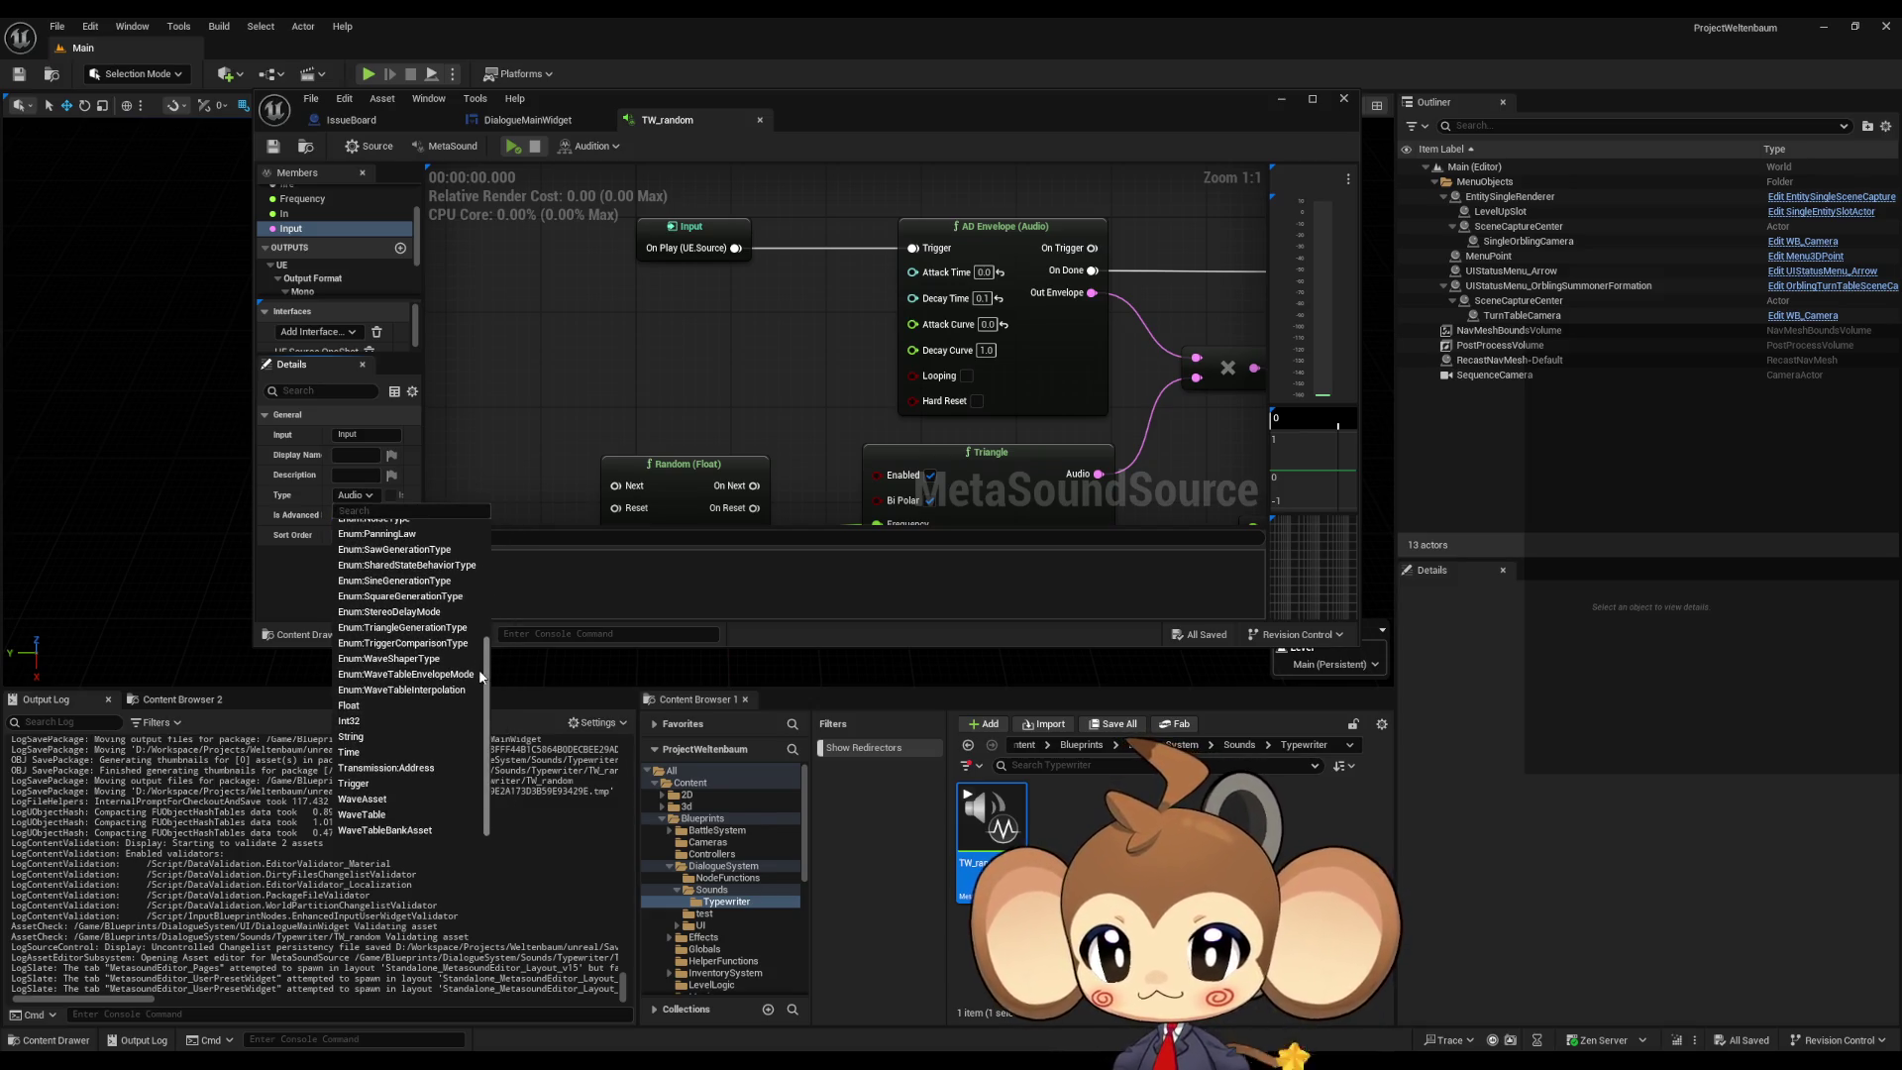
click(393, 800)
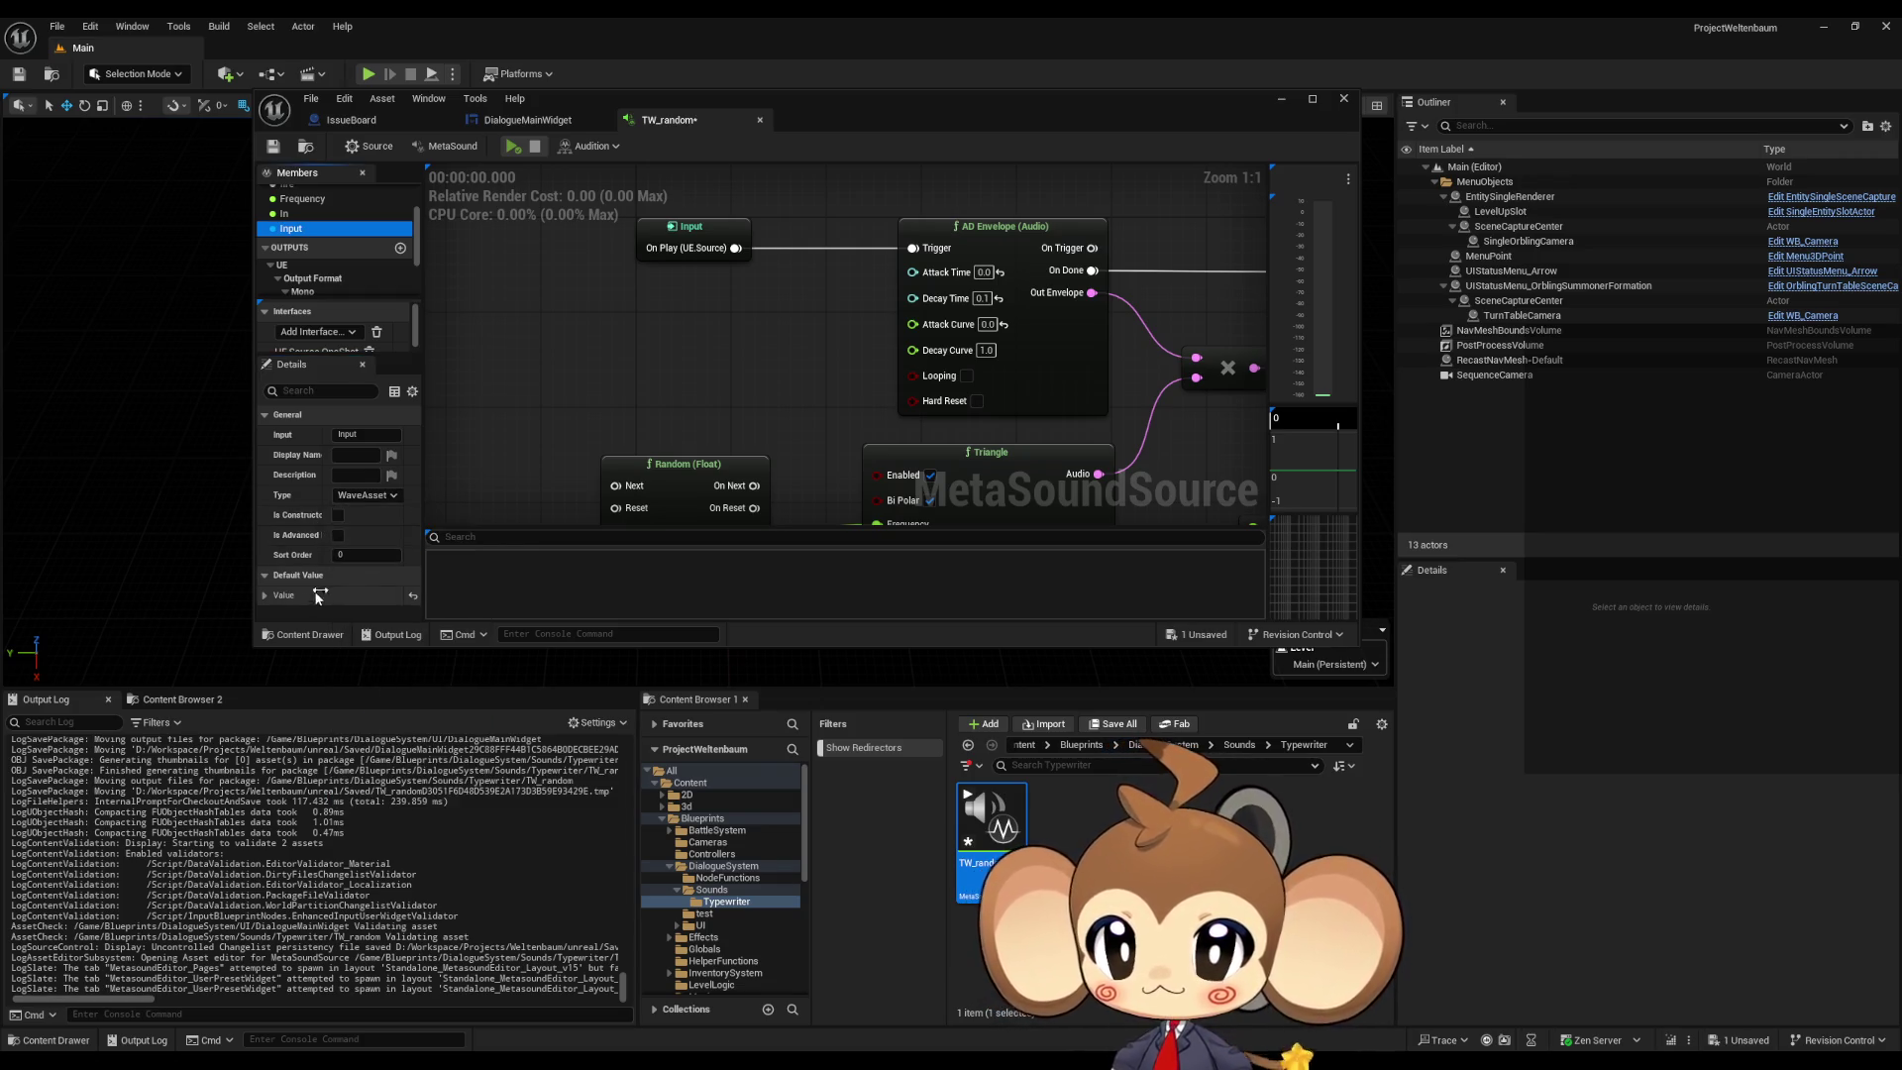
key(ctrl+s)
Step: Browse the Input's default asset list without choosing, then return to DialogueMainWidget
click(265, 595)
click(341, 607)
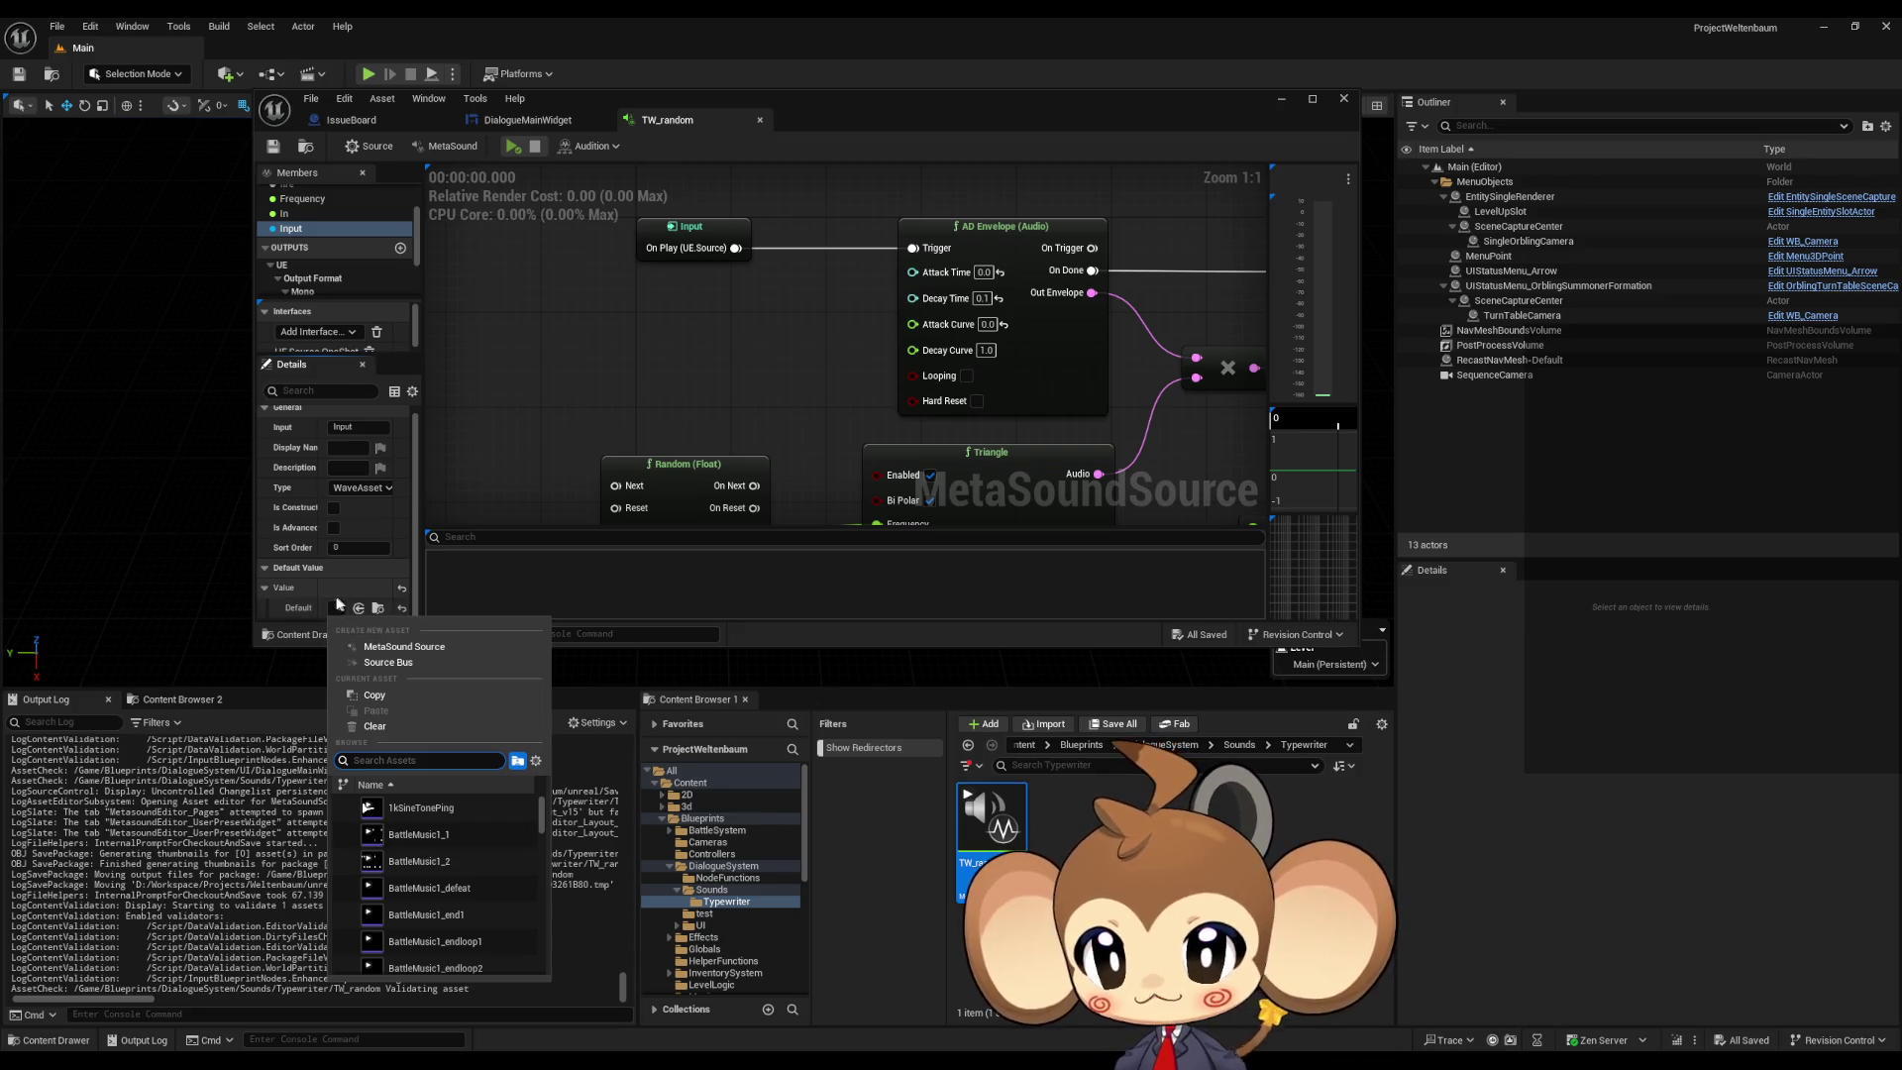
click(577, 382)
click(493, 124)
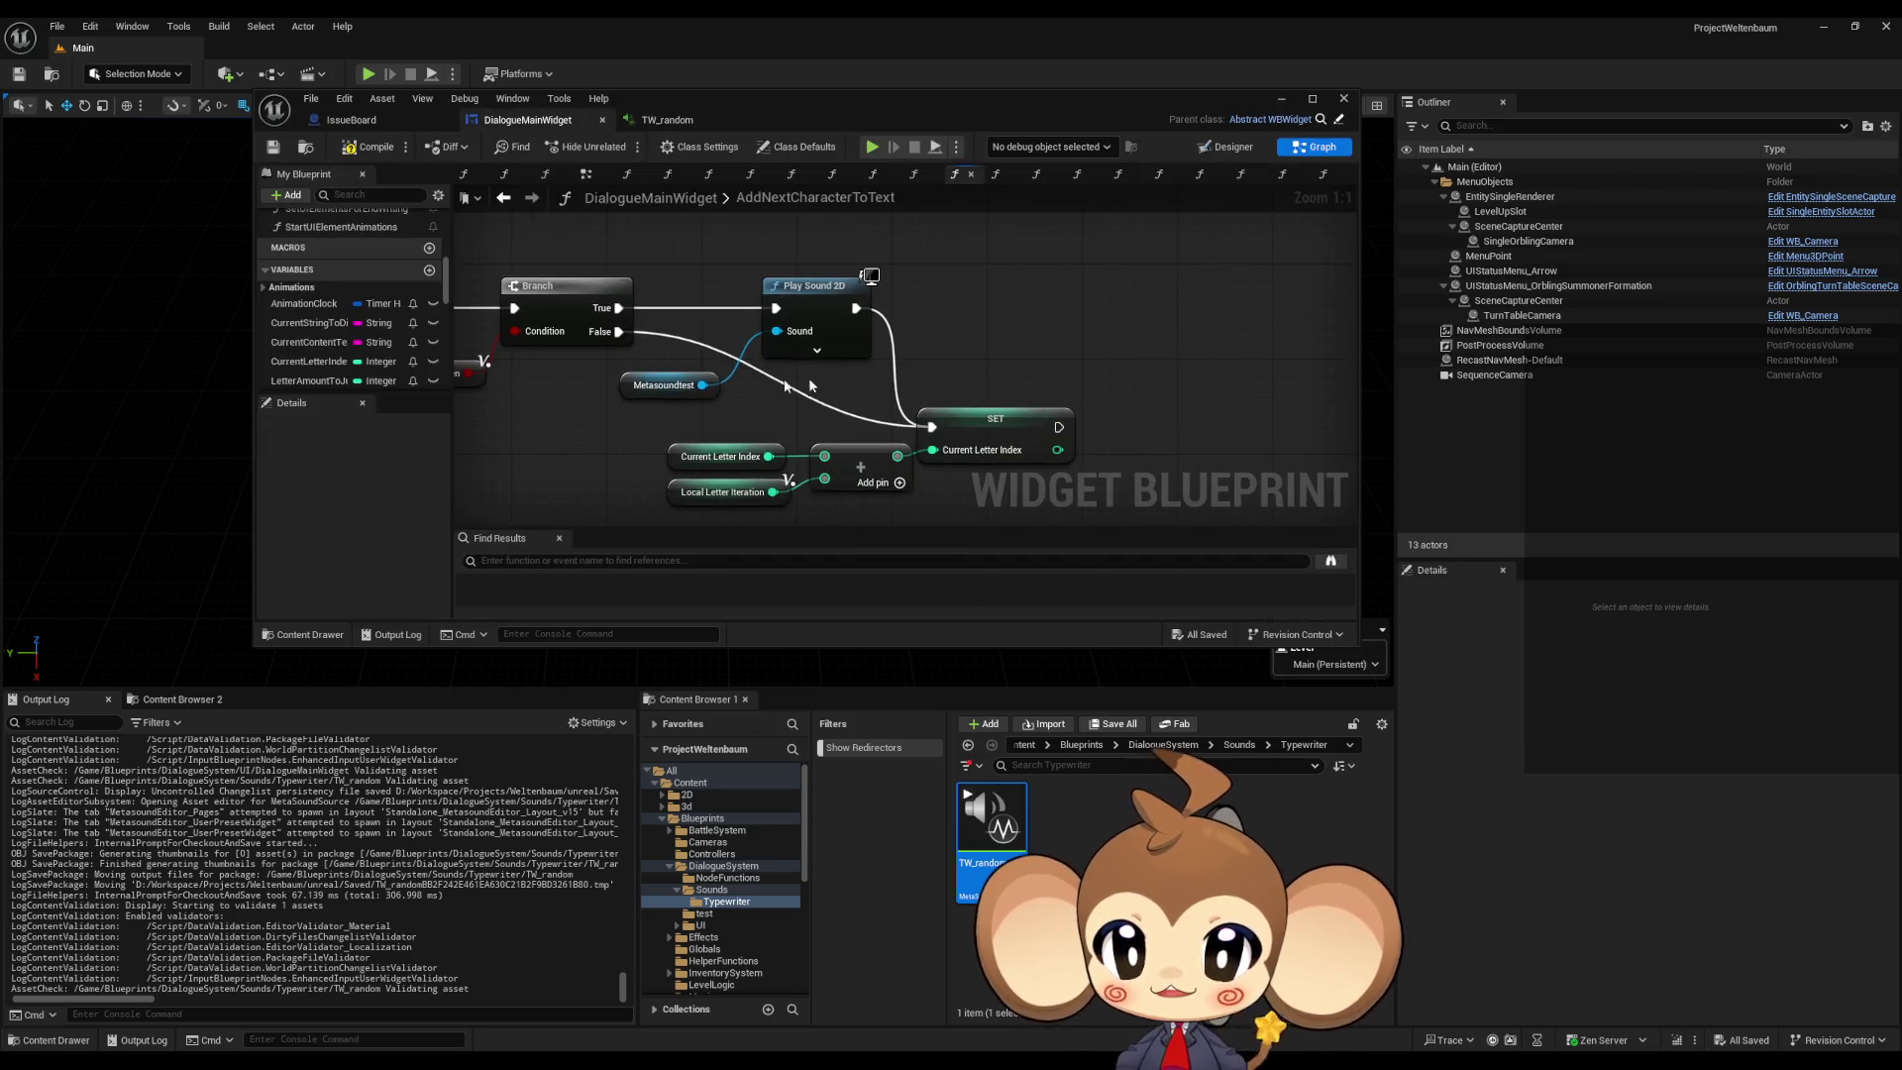
Step: Search Metasoundtest's actions for 'wave as', cancel, then list them again filtered by 'wave'
drag(703, 384, 1005, 352)
text(wave as)
key(BackSpace)
key(BackSpace)
key(BackSpace)
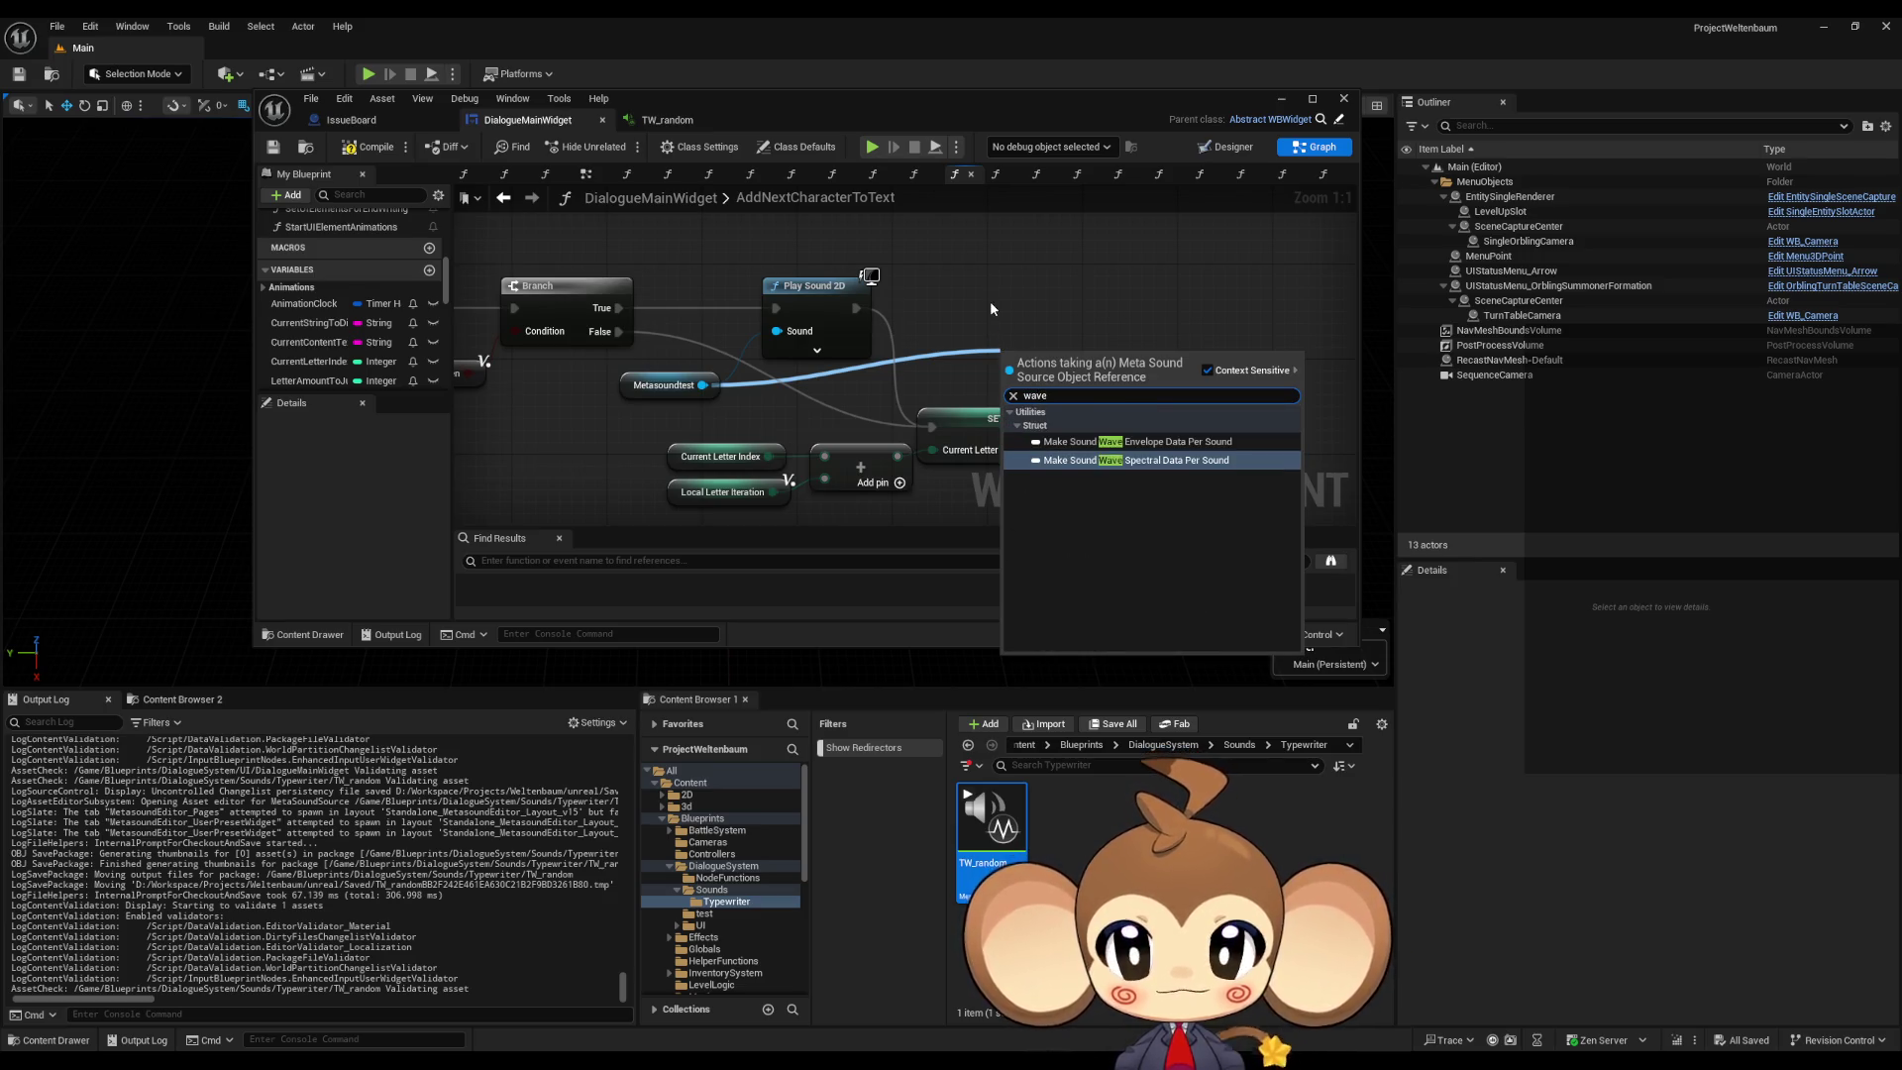
key(Escape)
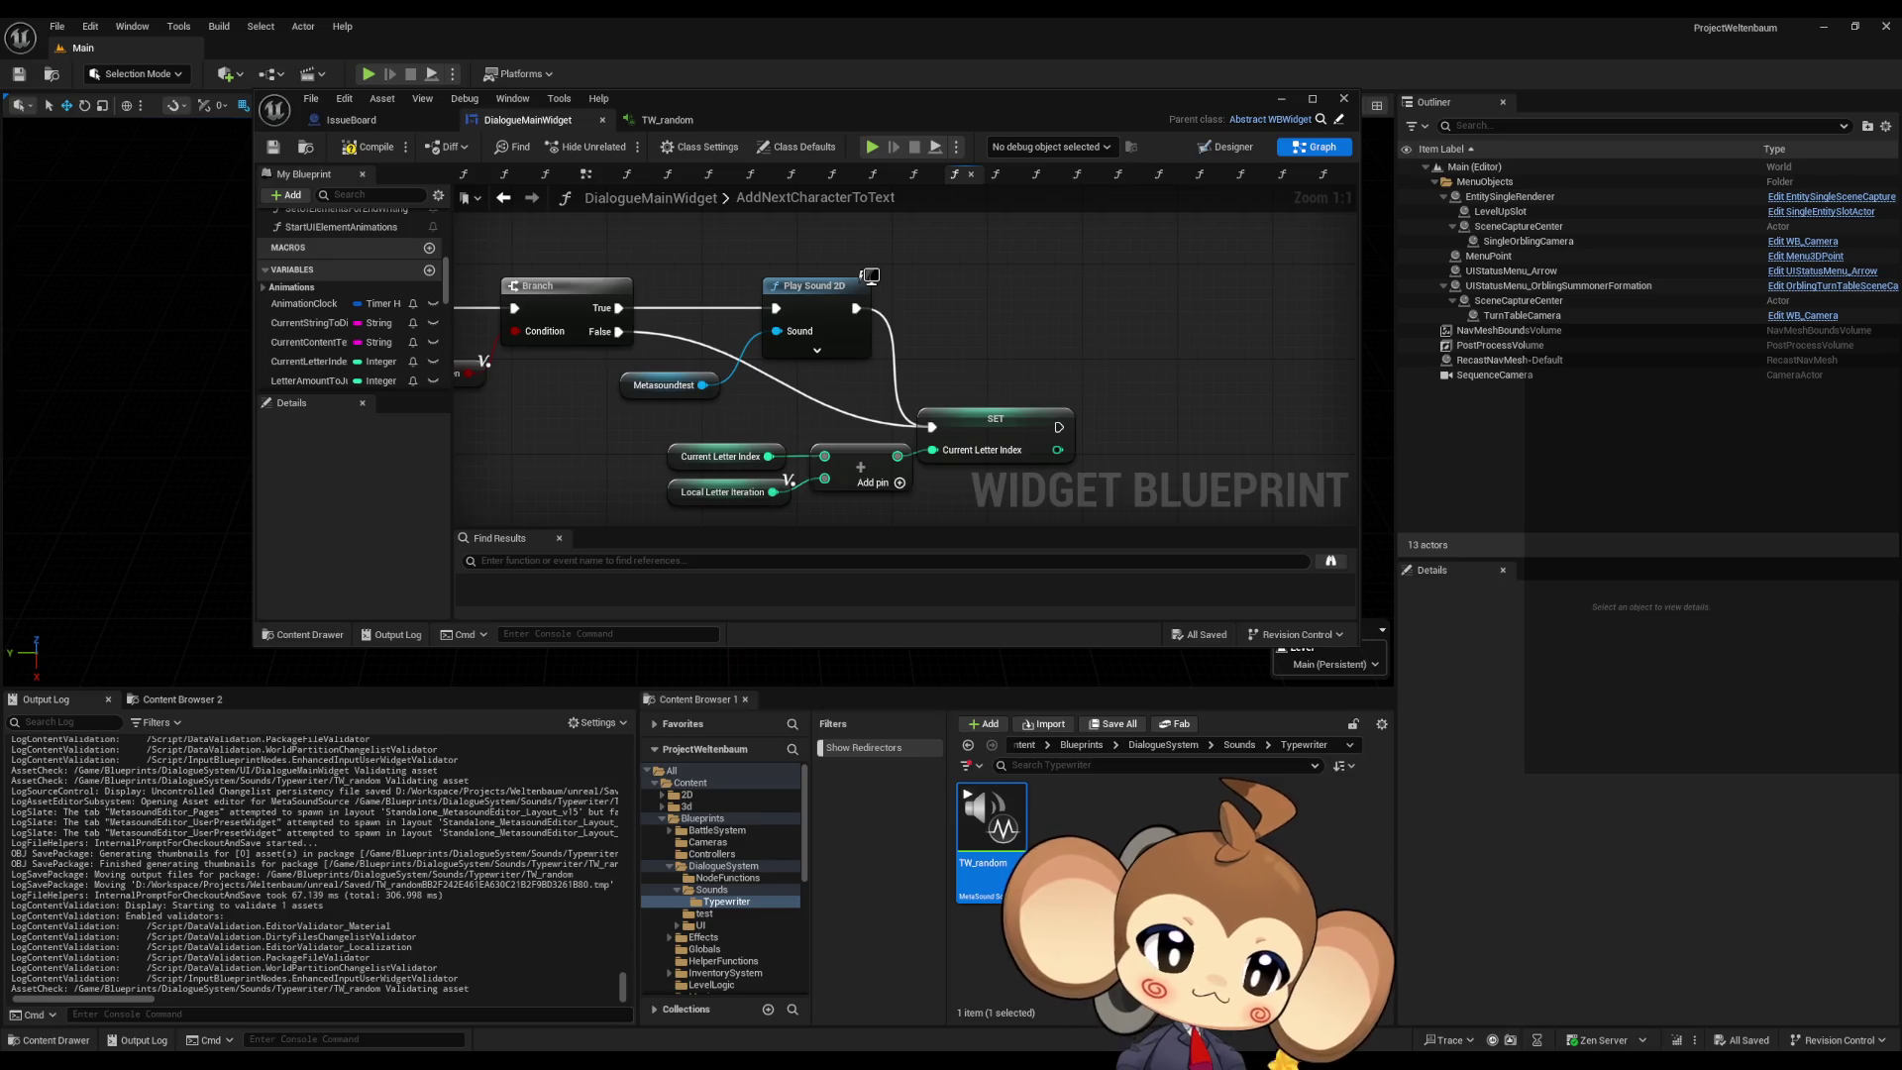
drag(702, 384, 1000, 365)
text(wave)
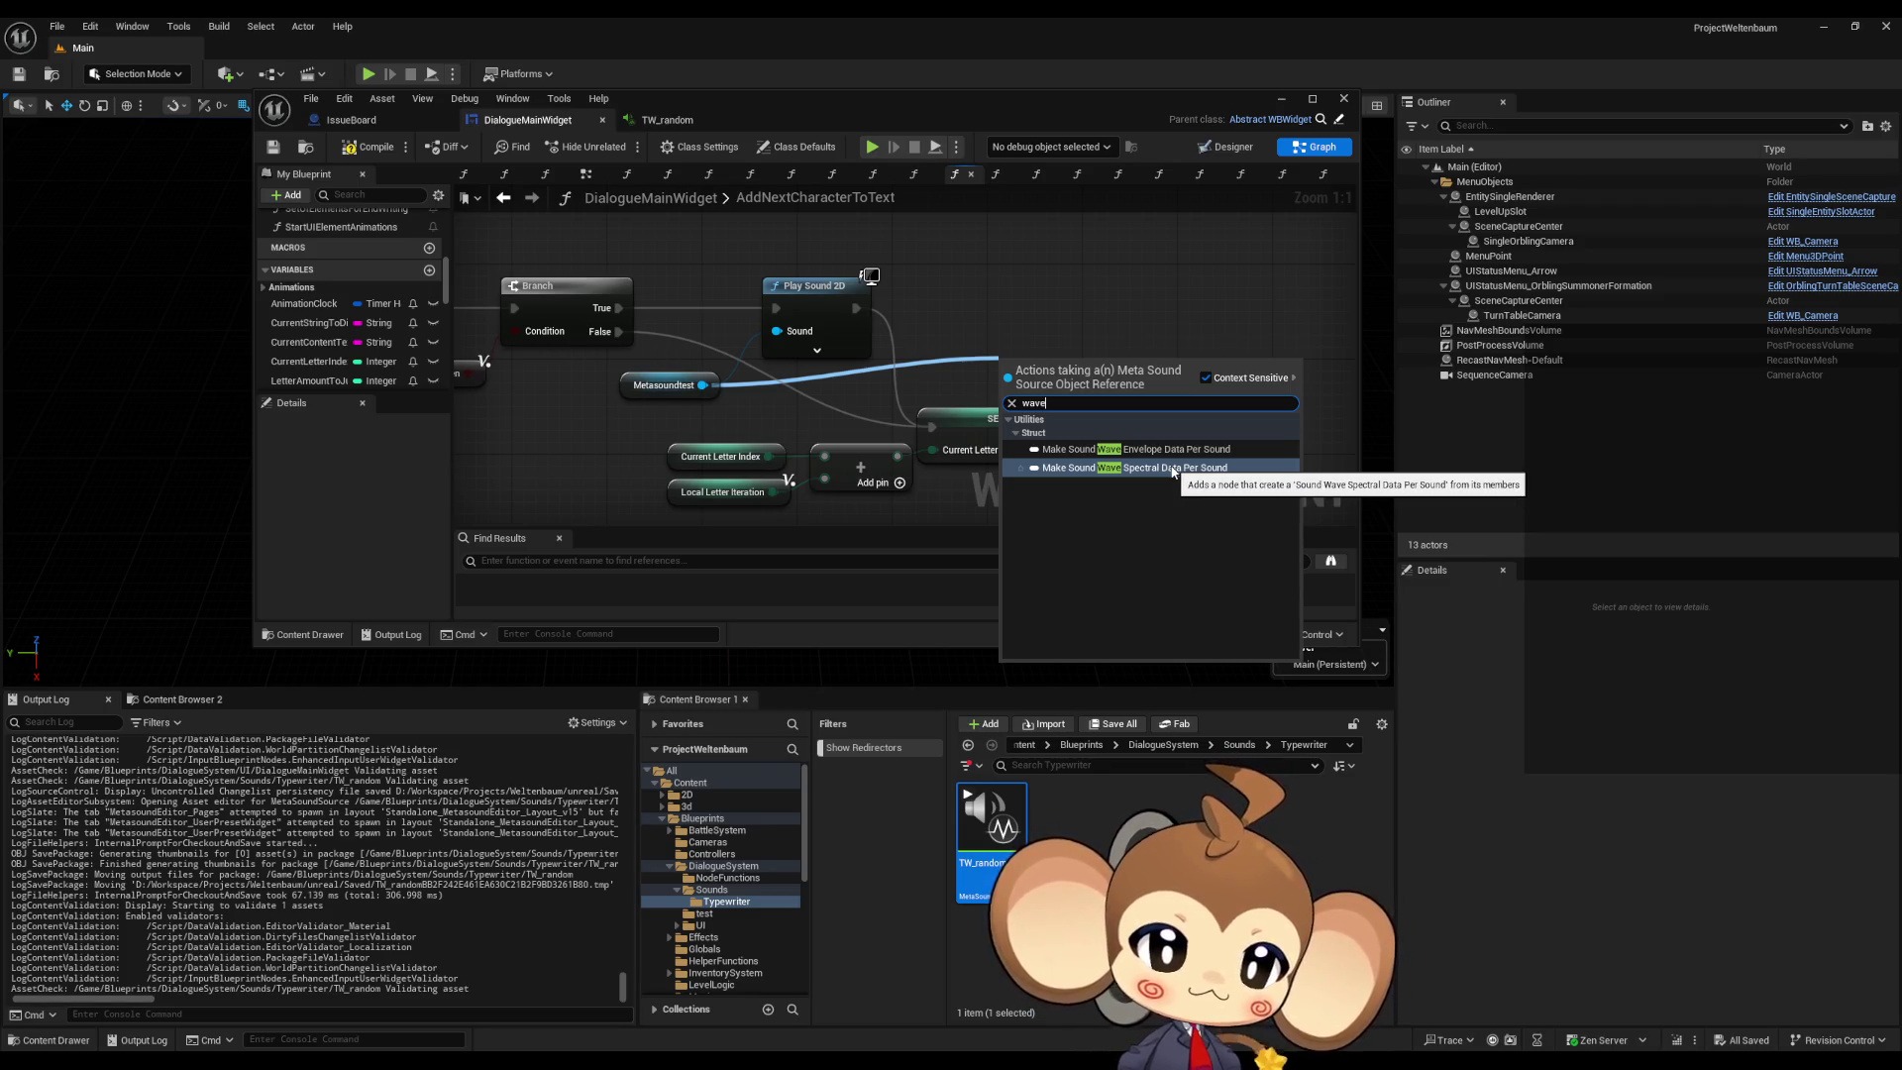
Step: Add a Set Object Parameter node on Metasoundtest with In Name 'wave'
key(BackSpace)
key(BackSpace)
key(BackSpace)
text(set object)
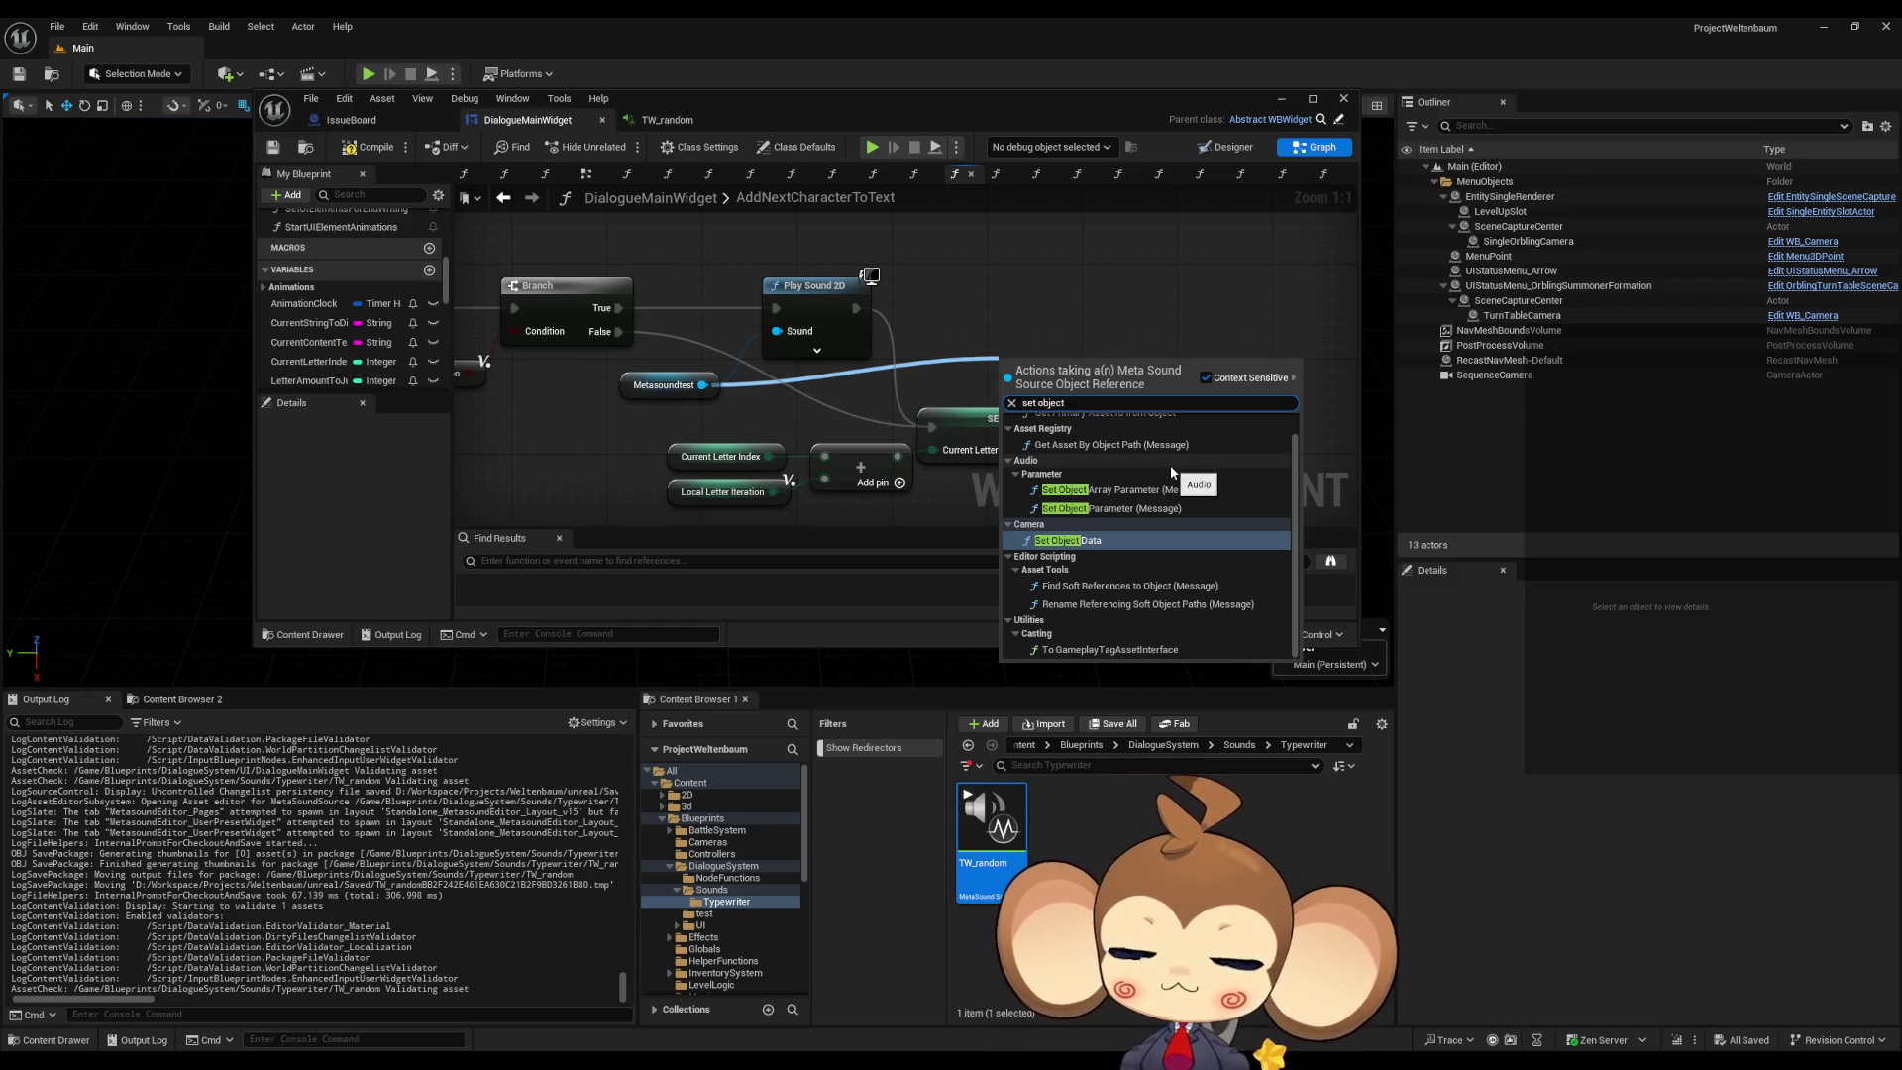
text( para)
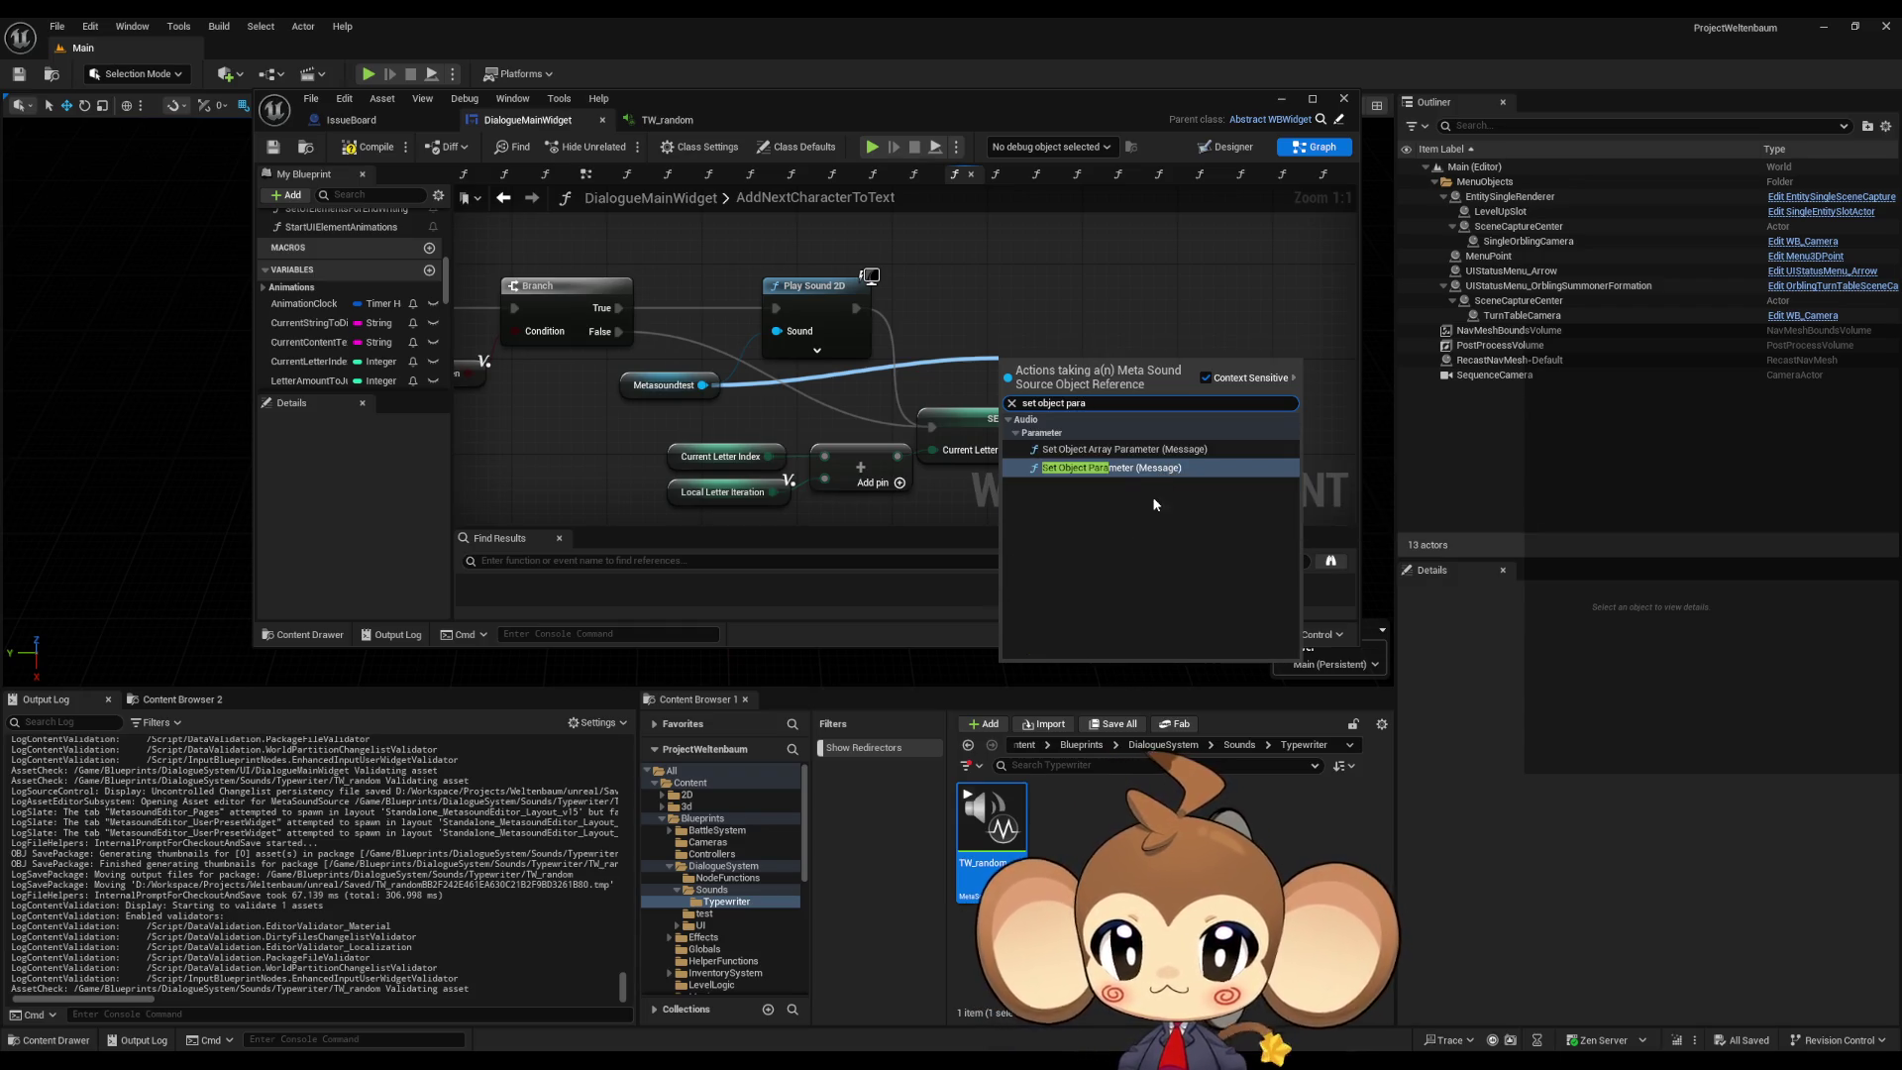
click(1126, 469)
mouse_move(1073, 386)
mouse_down()
mouse_move(1073, 276)
mouse_move(1125, 260)
mouse_up()
click(1123, 319)
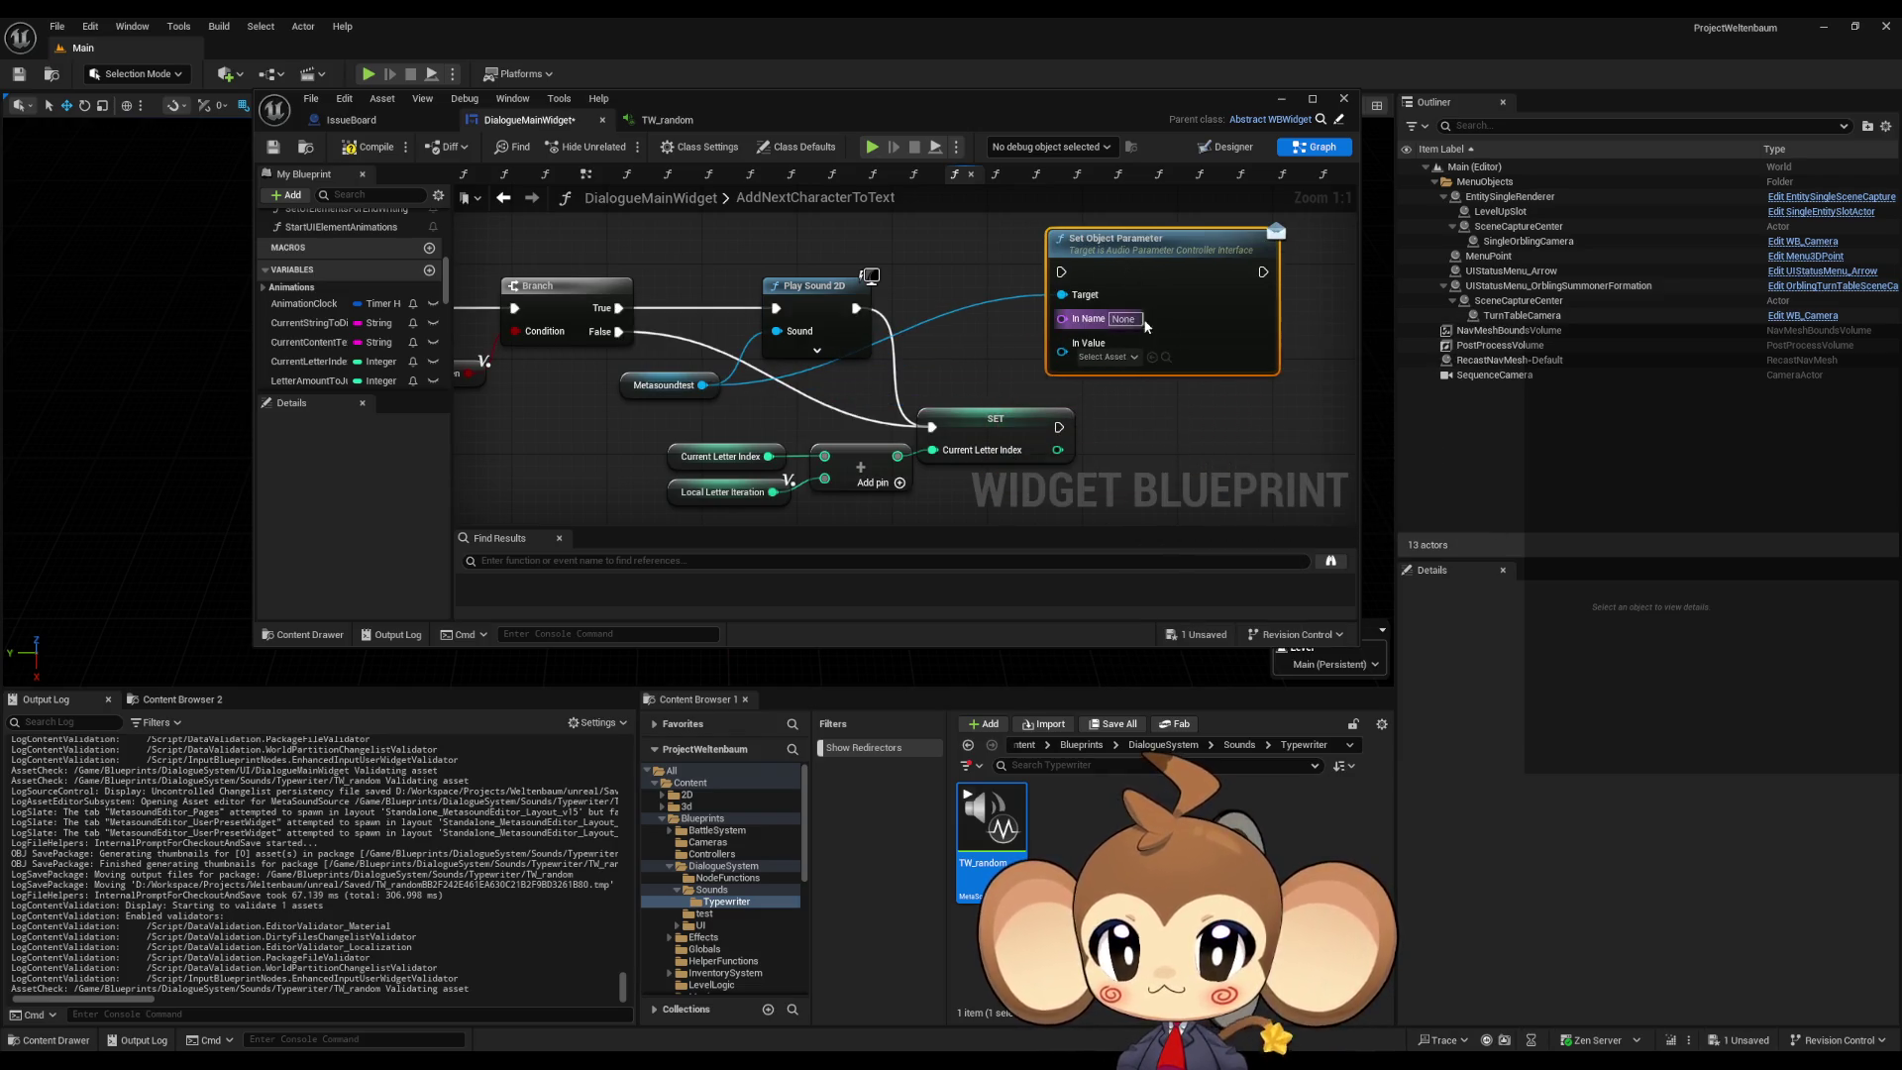
text(wave)
click(1165, 473)
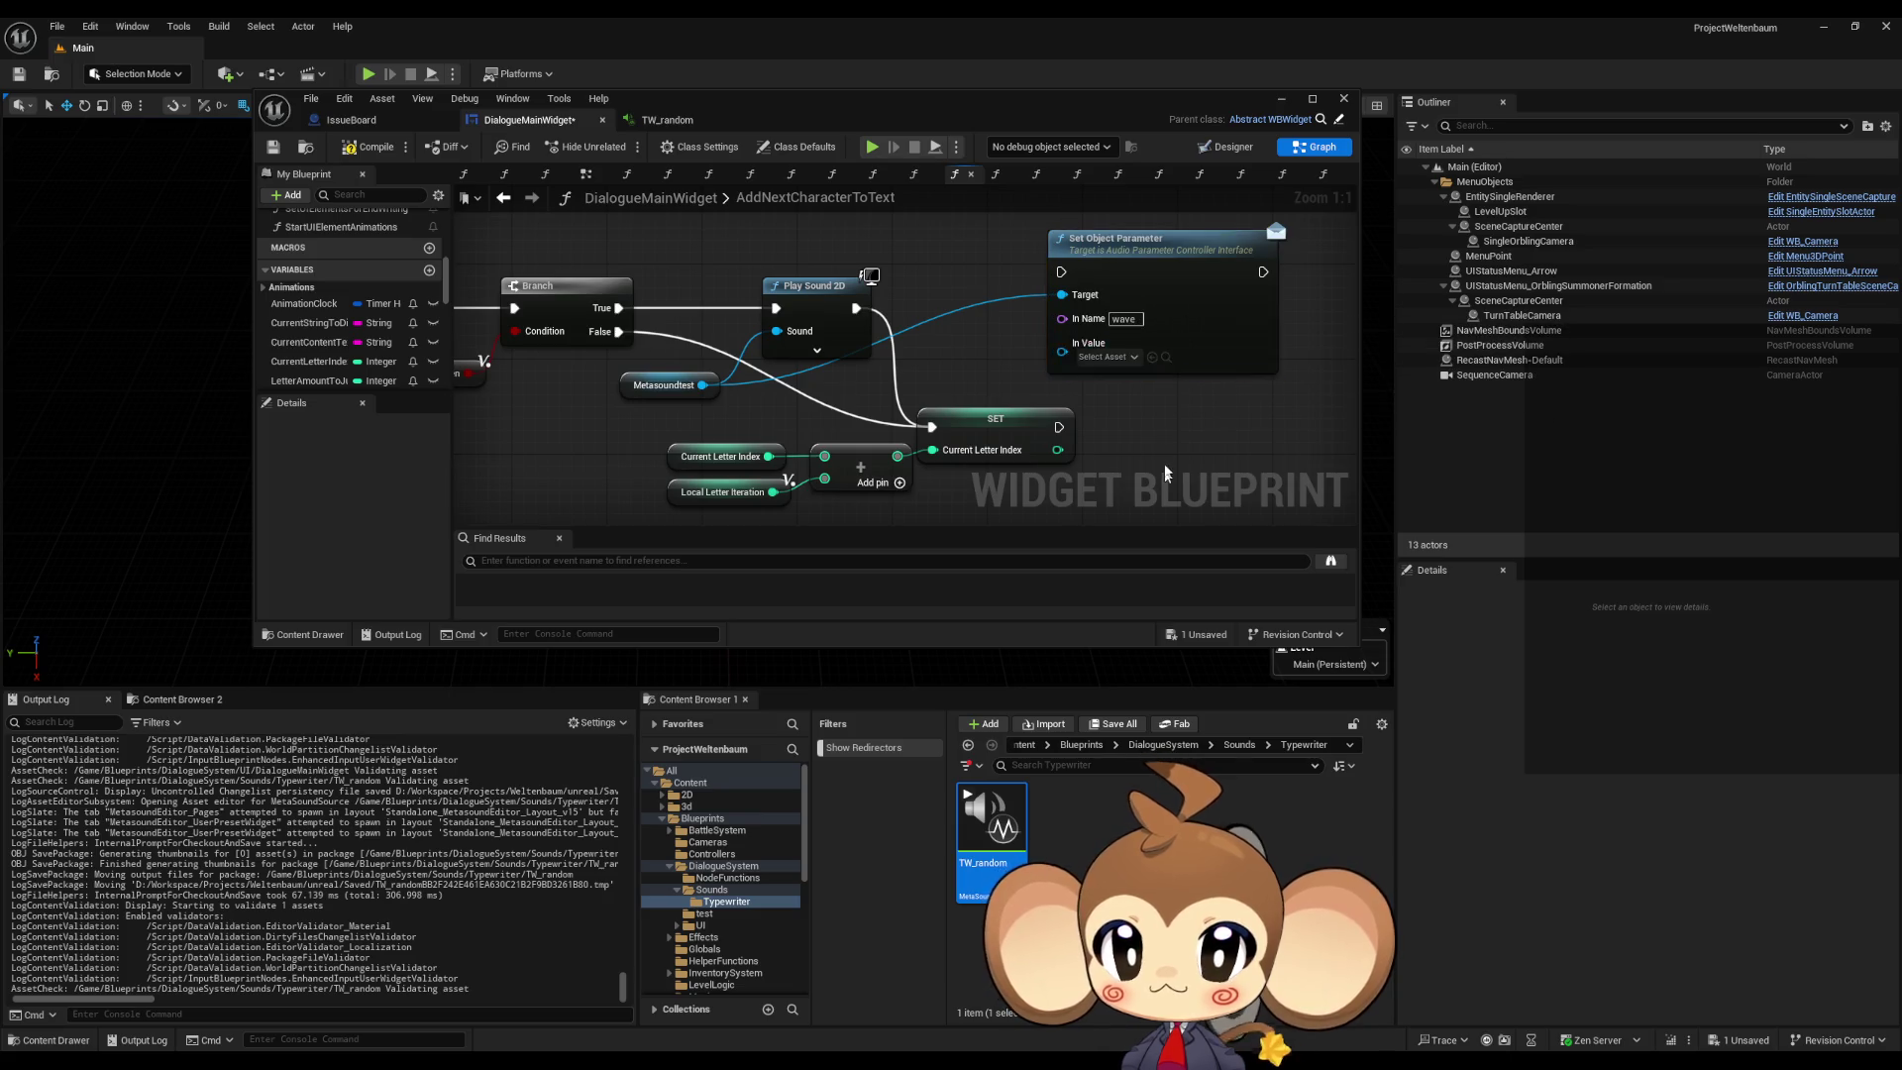
Step: Search In Value assets for 'sound', then import a new sound file into Typewriter
click(1107, 356)
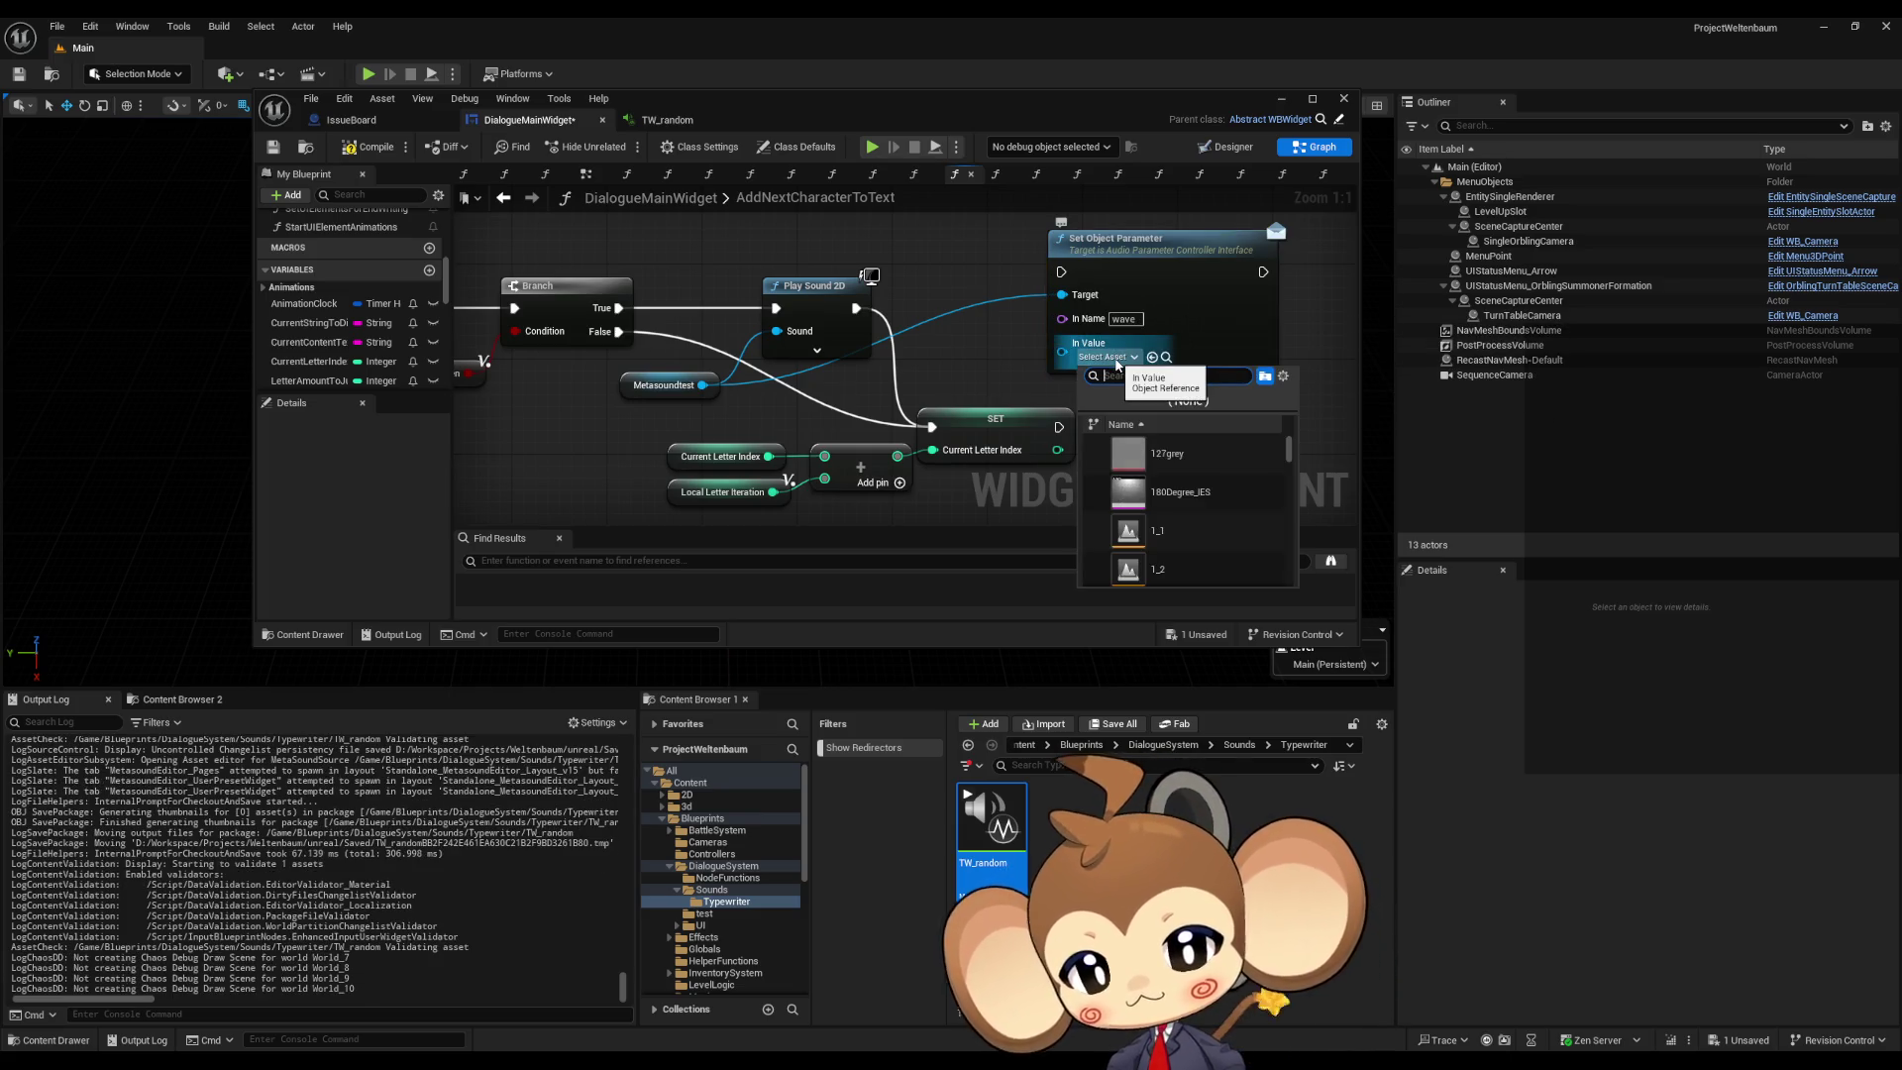
text(tw sound)
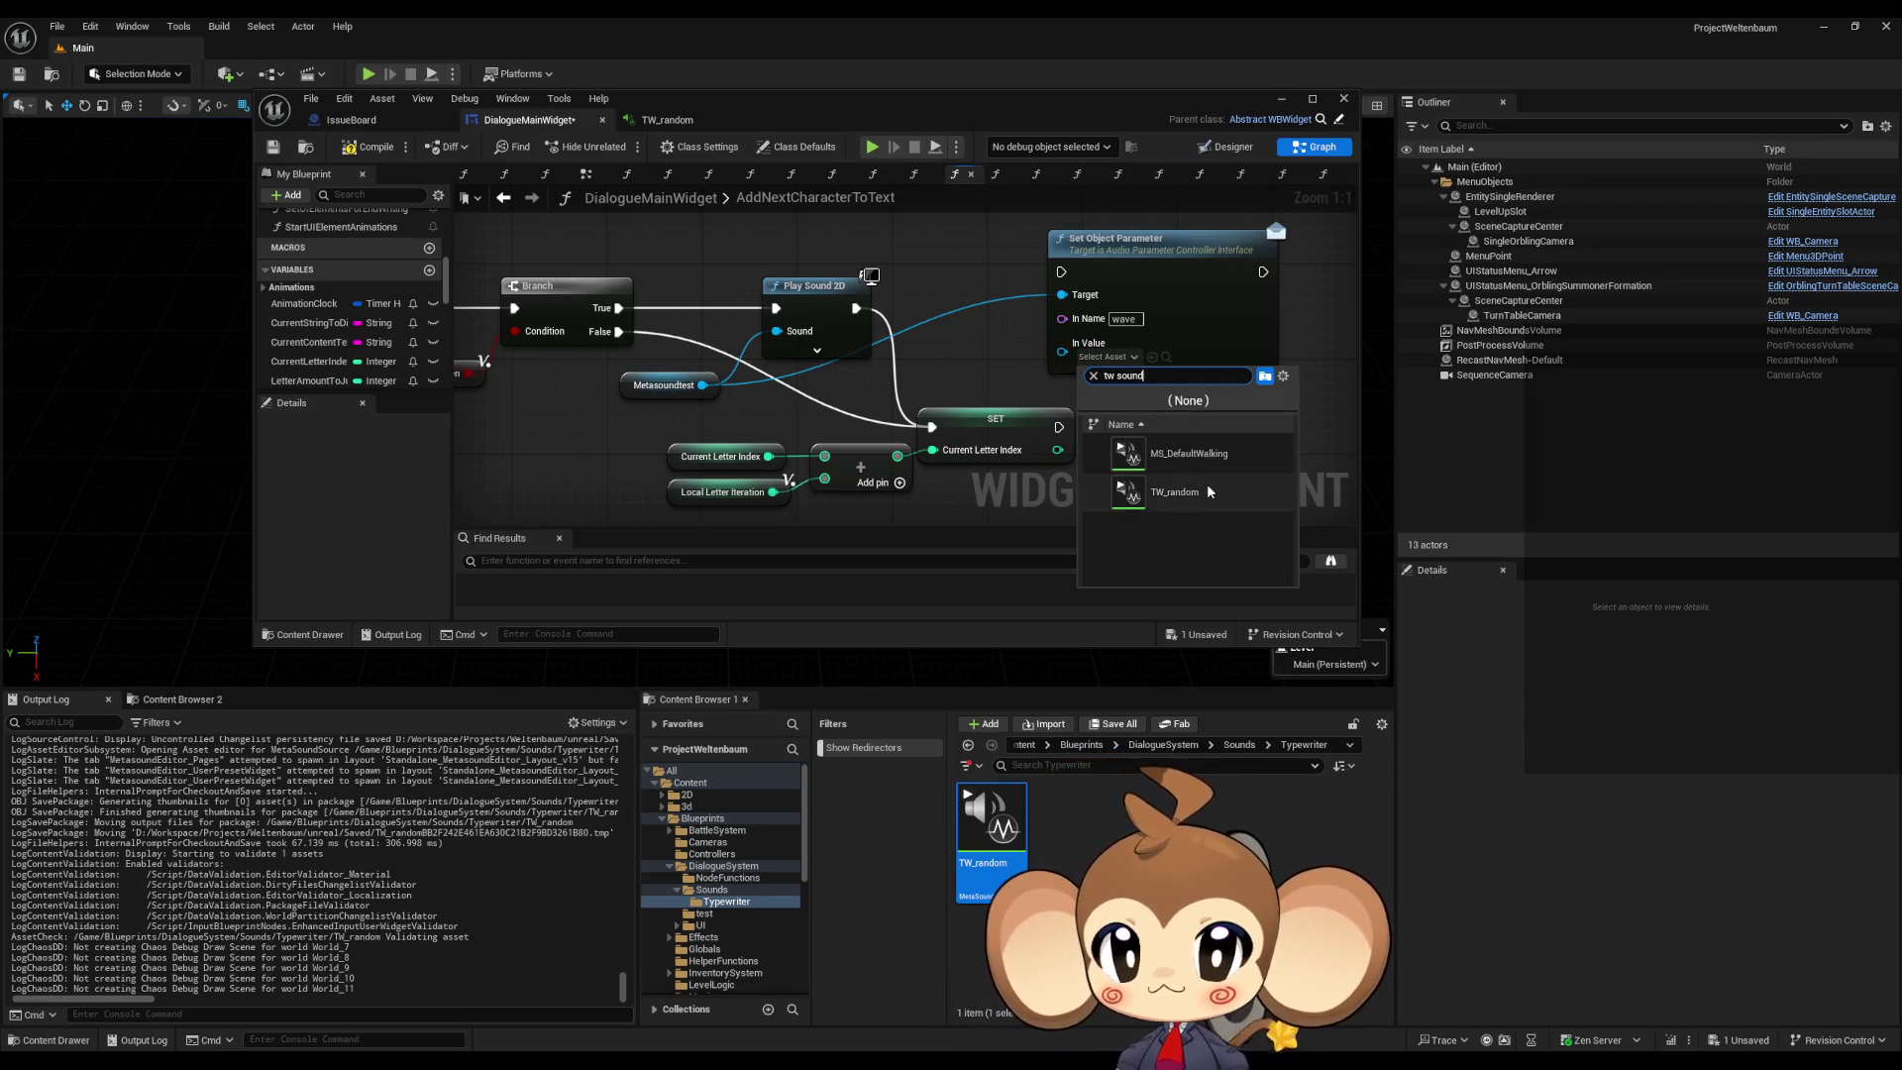
key(ctrl+a)
text(sound)
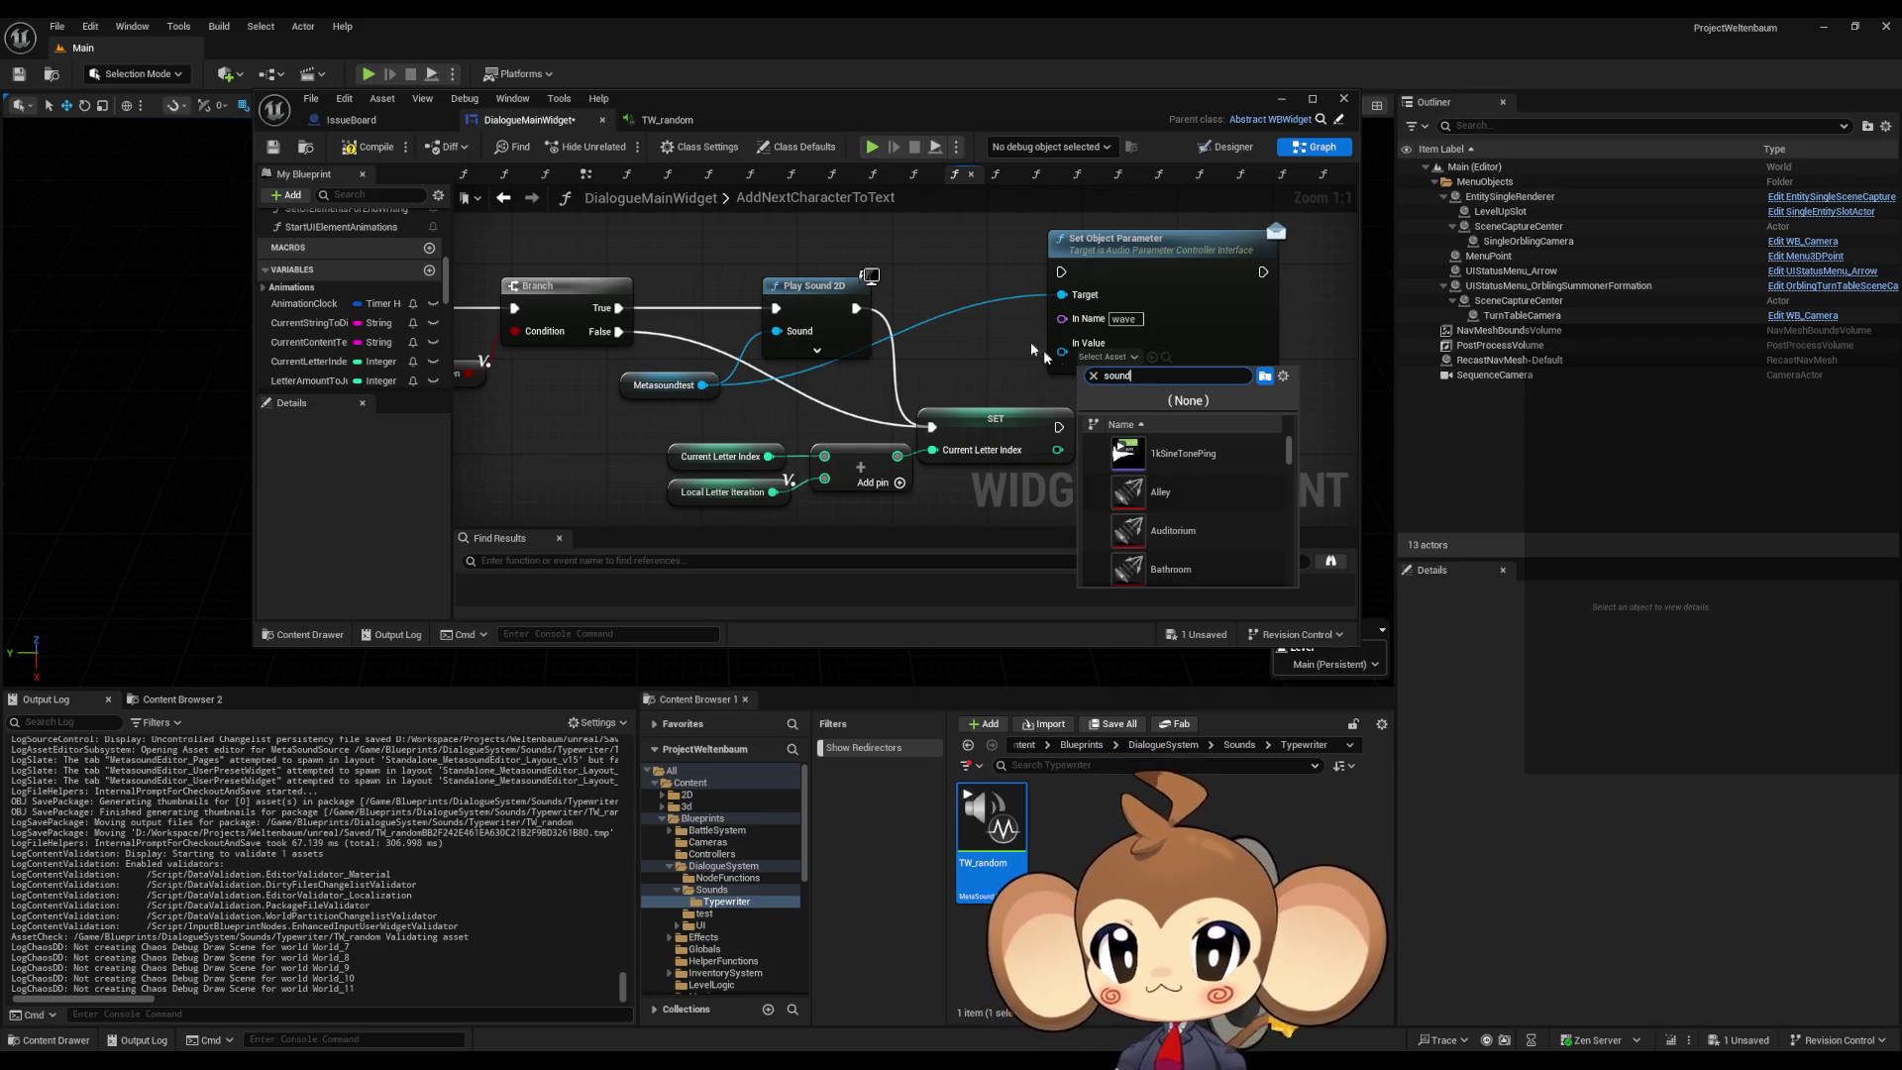
scroll(1229, 454, down, 3)
scroll(1230, 452, down, 1)
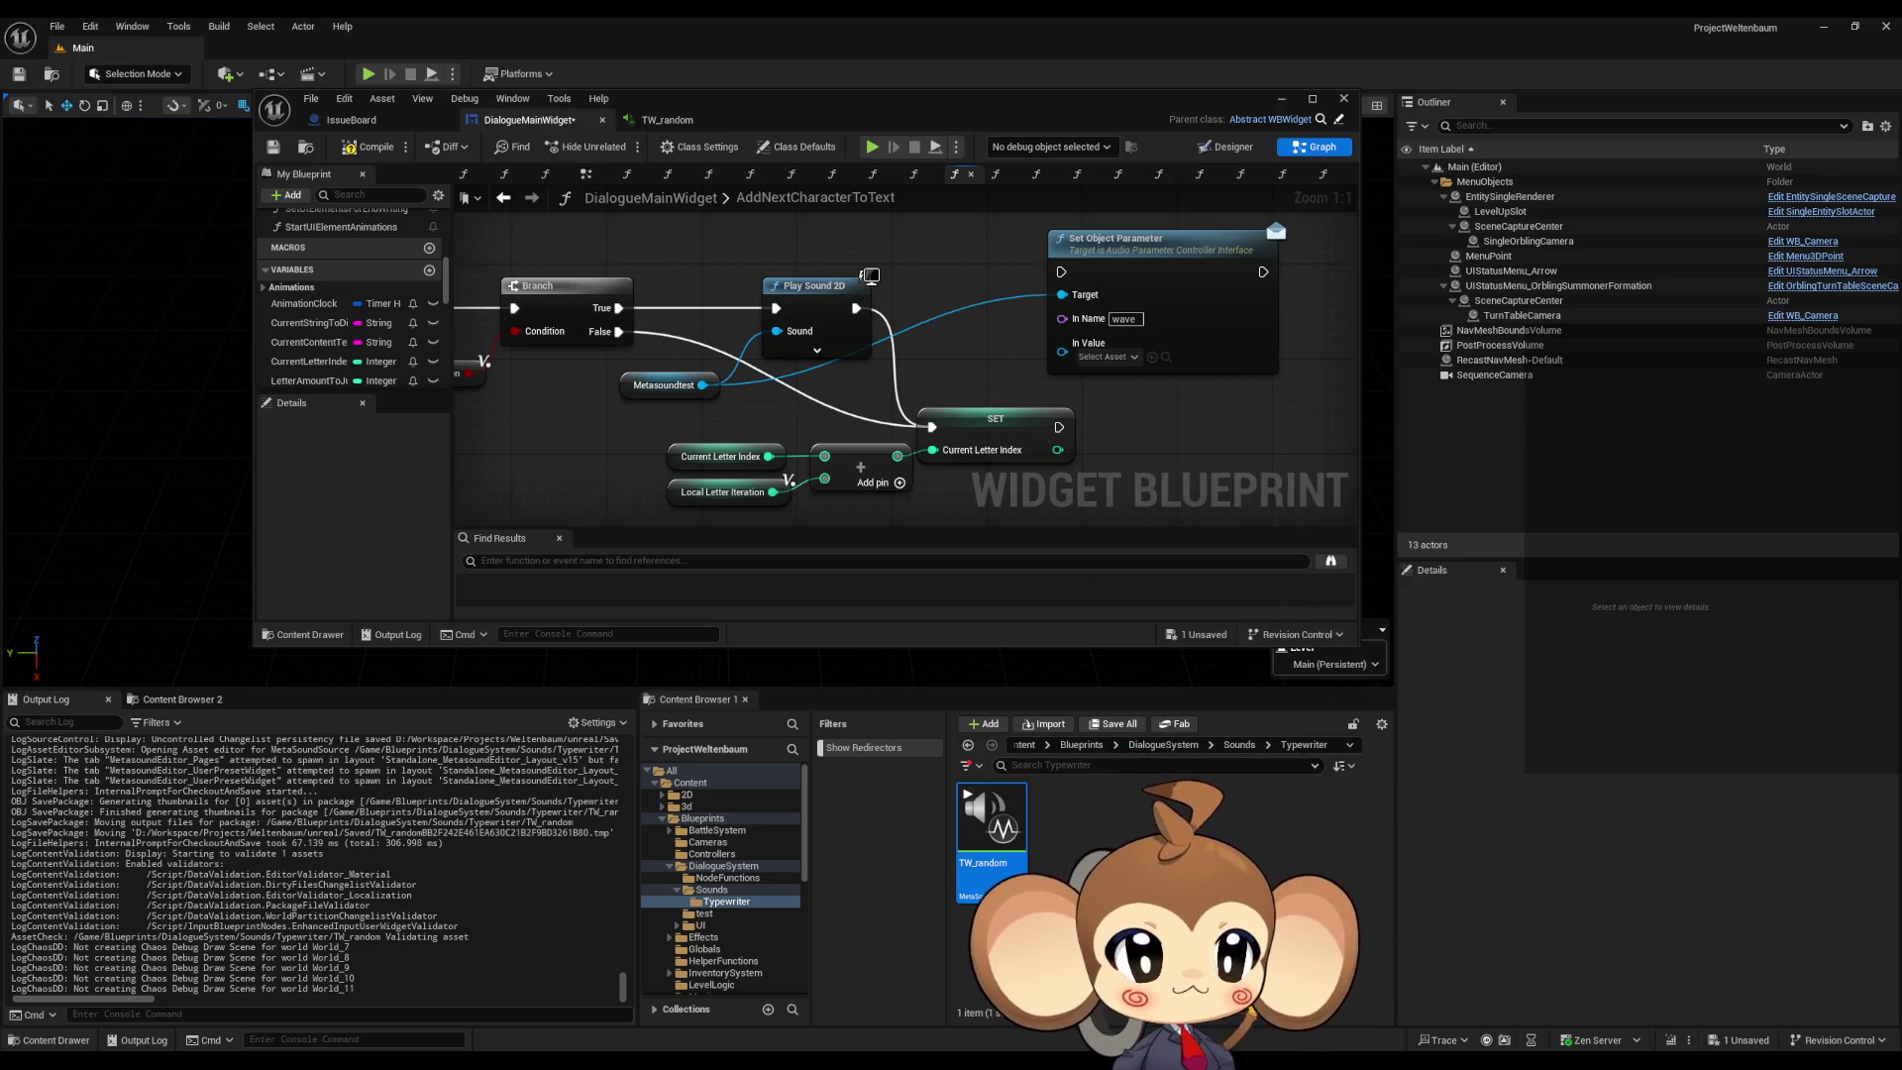
drag(1901, 842, 1139, 871)
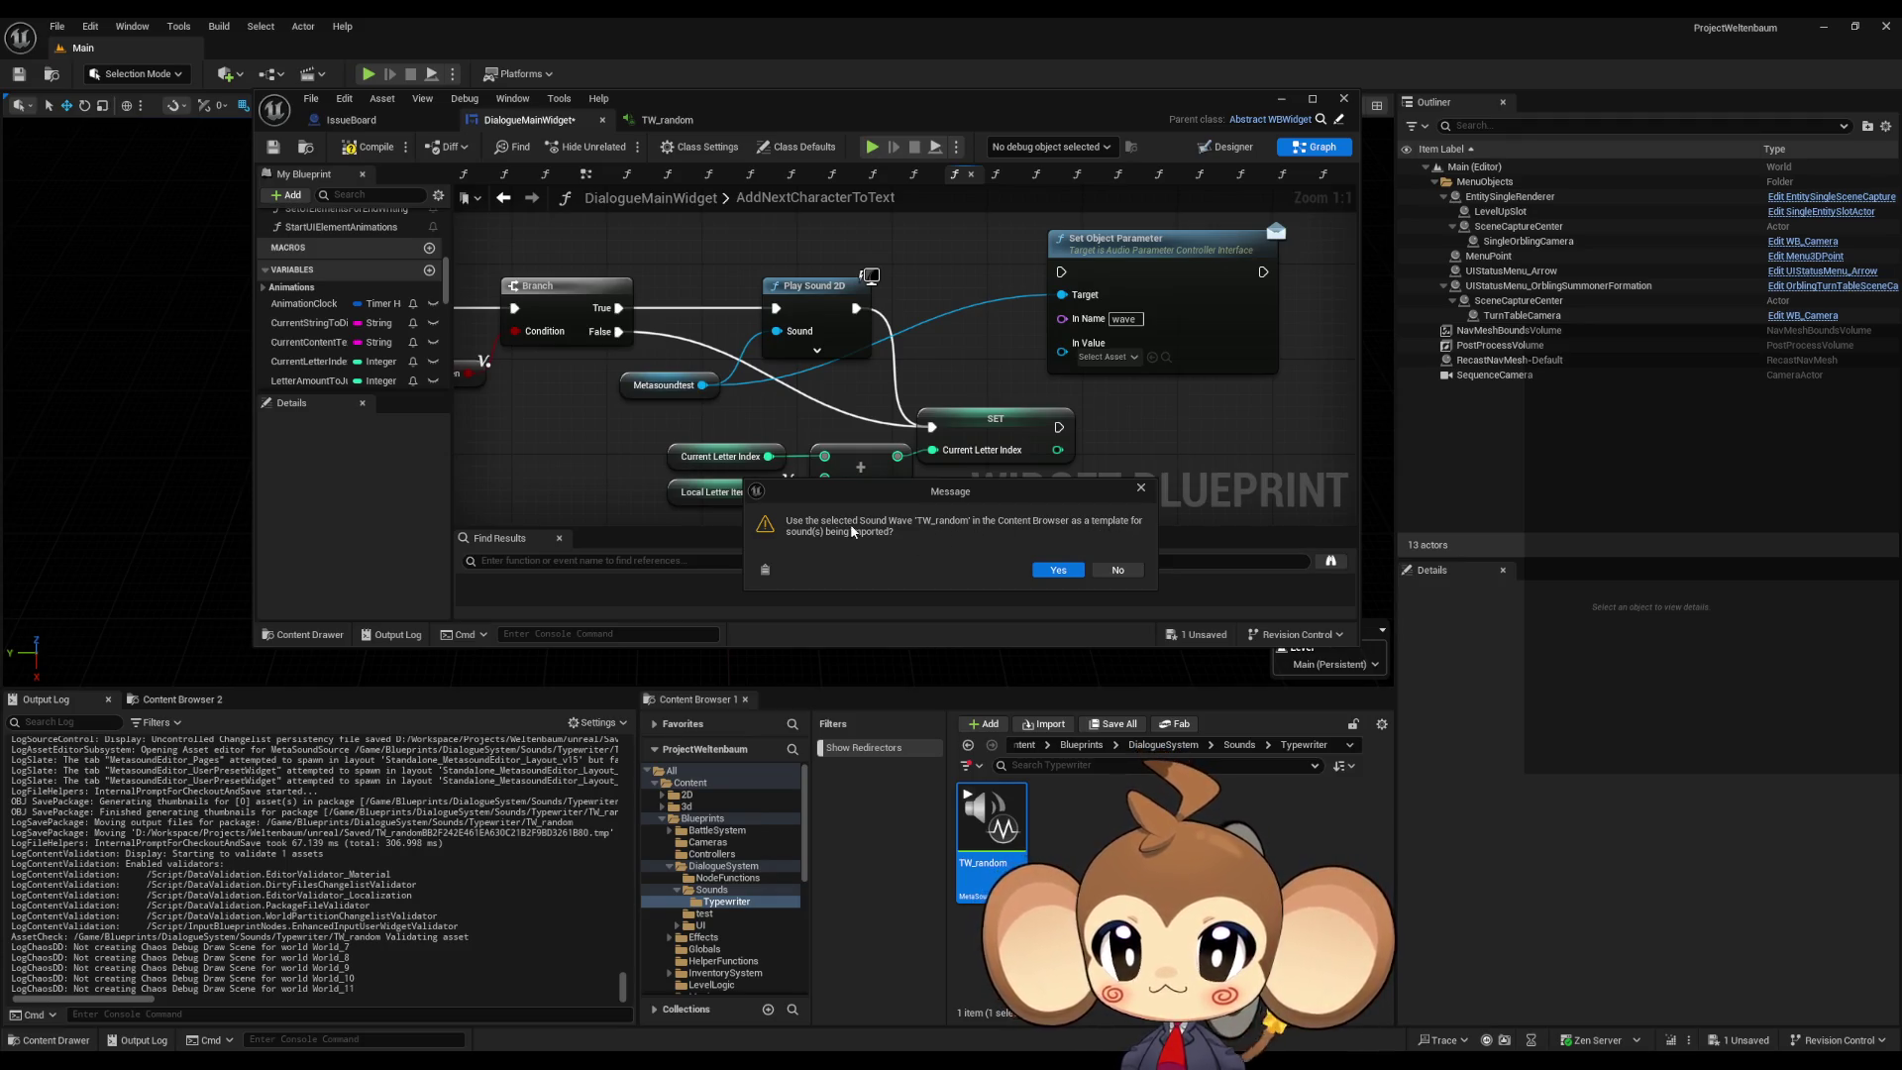
click(1118, 570)
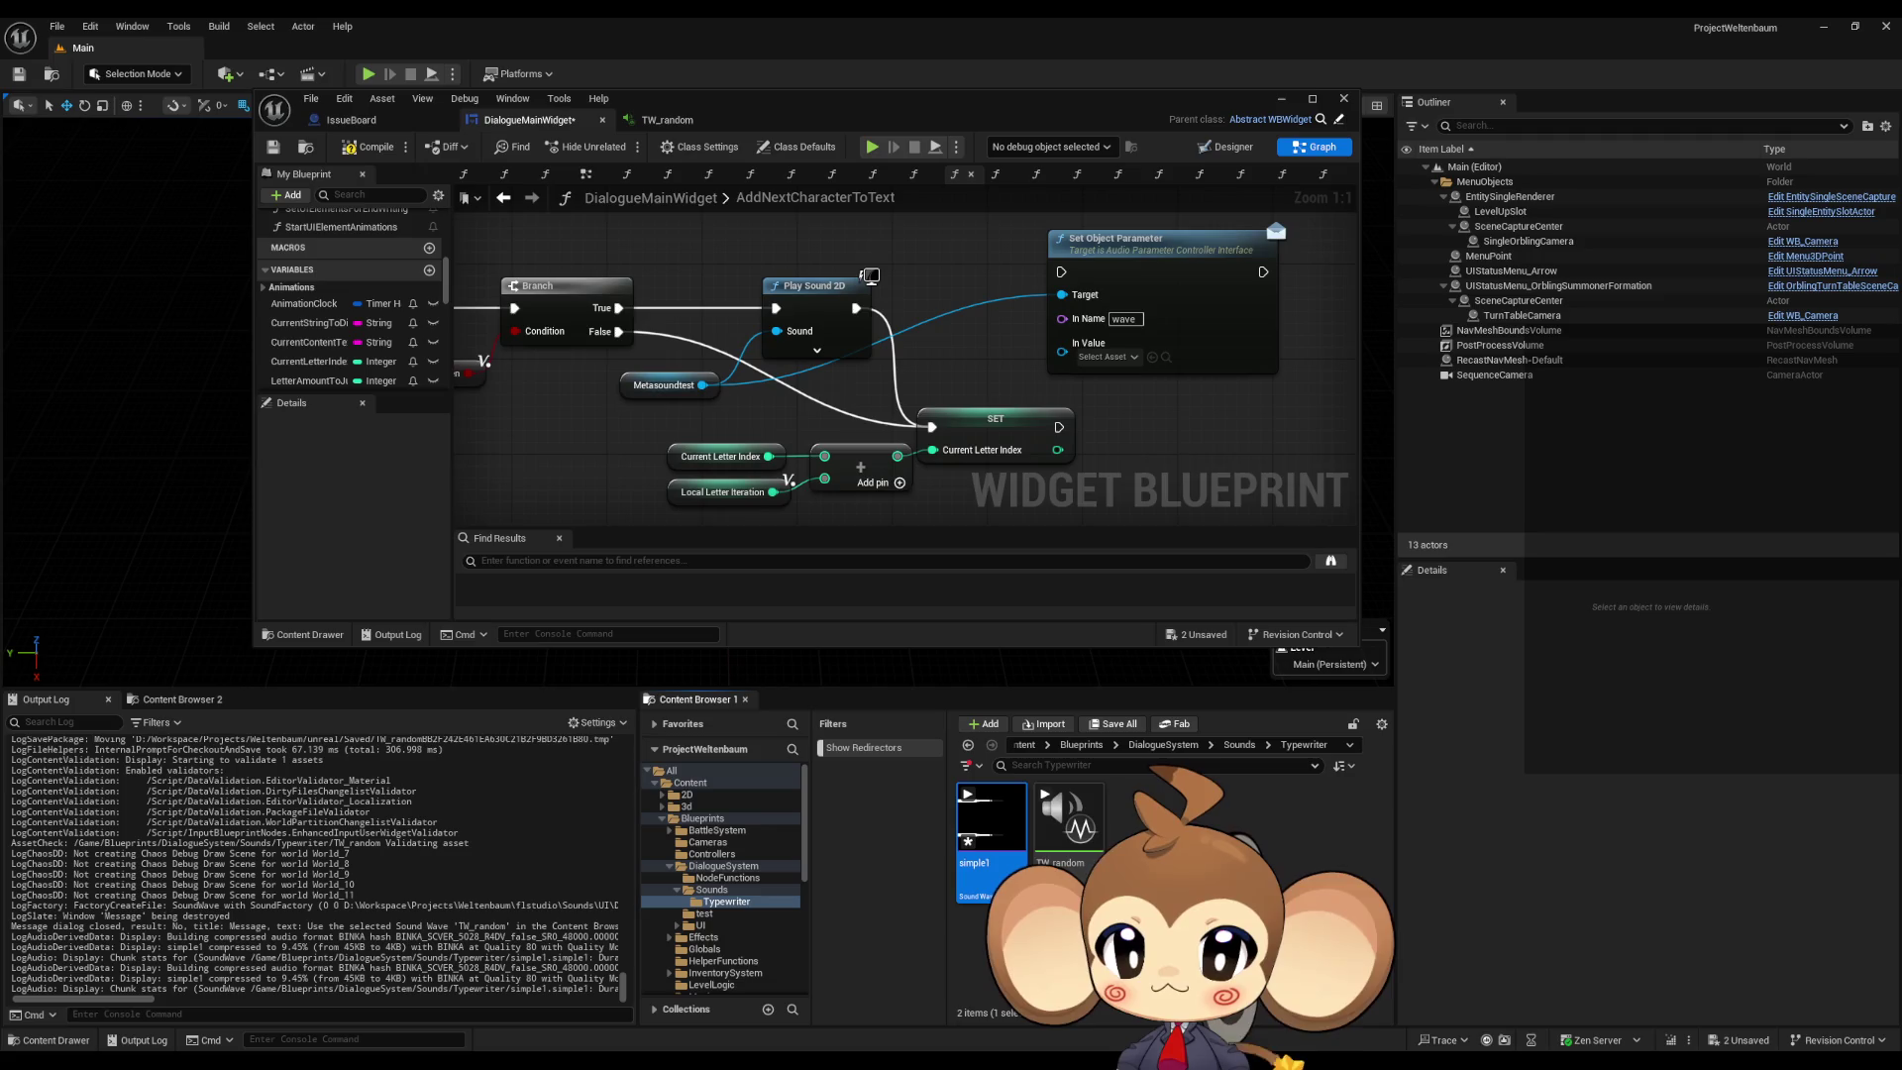
Step: Set the node's In Value to the imported simple1 sound
click(1107, 356)
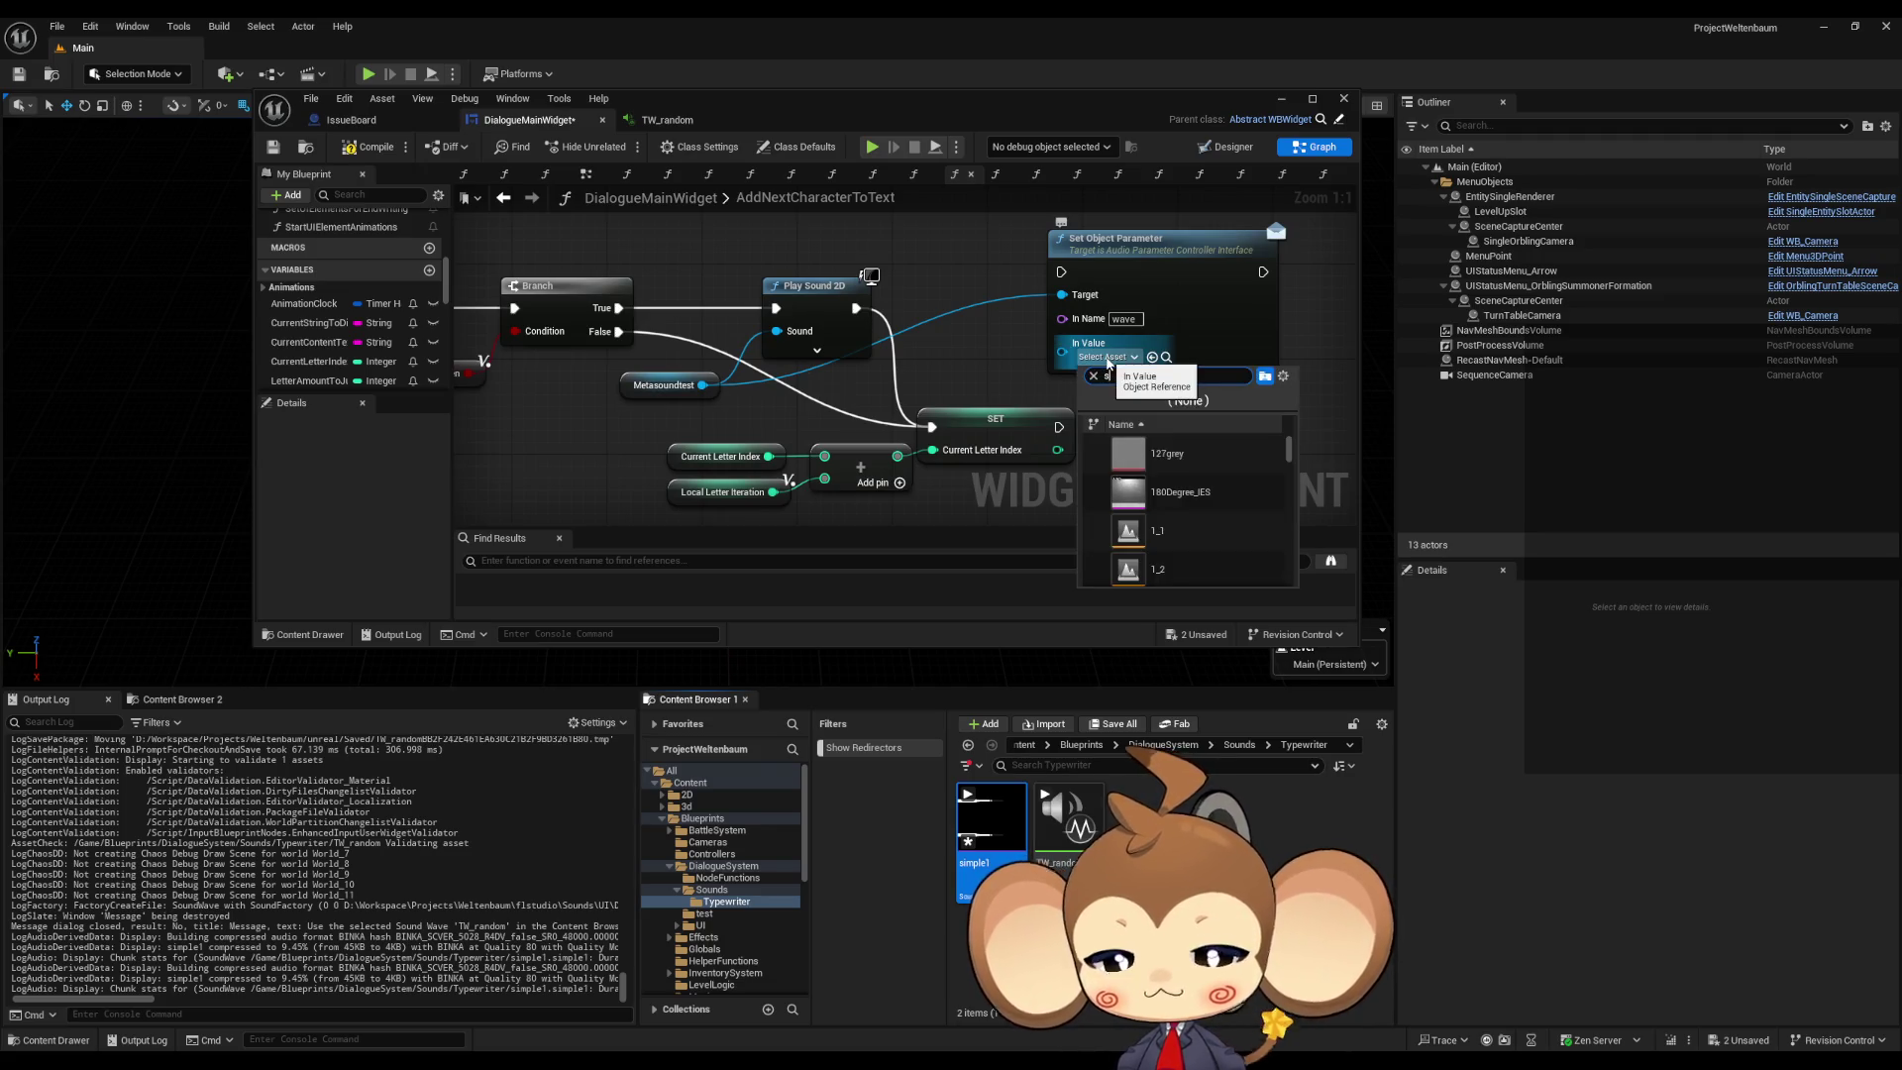
text(simp)
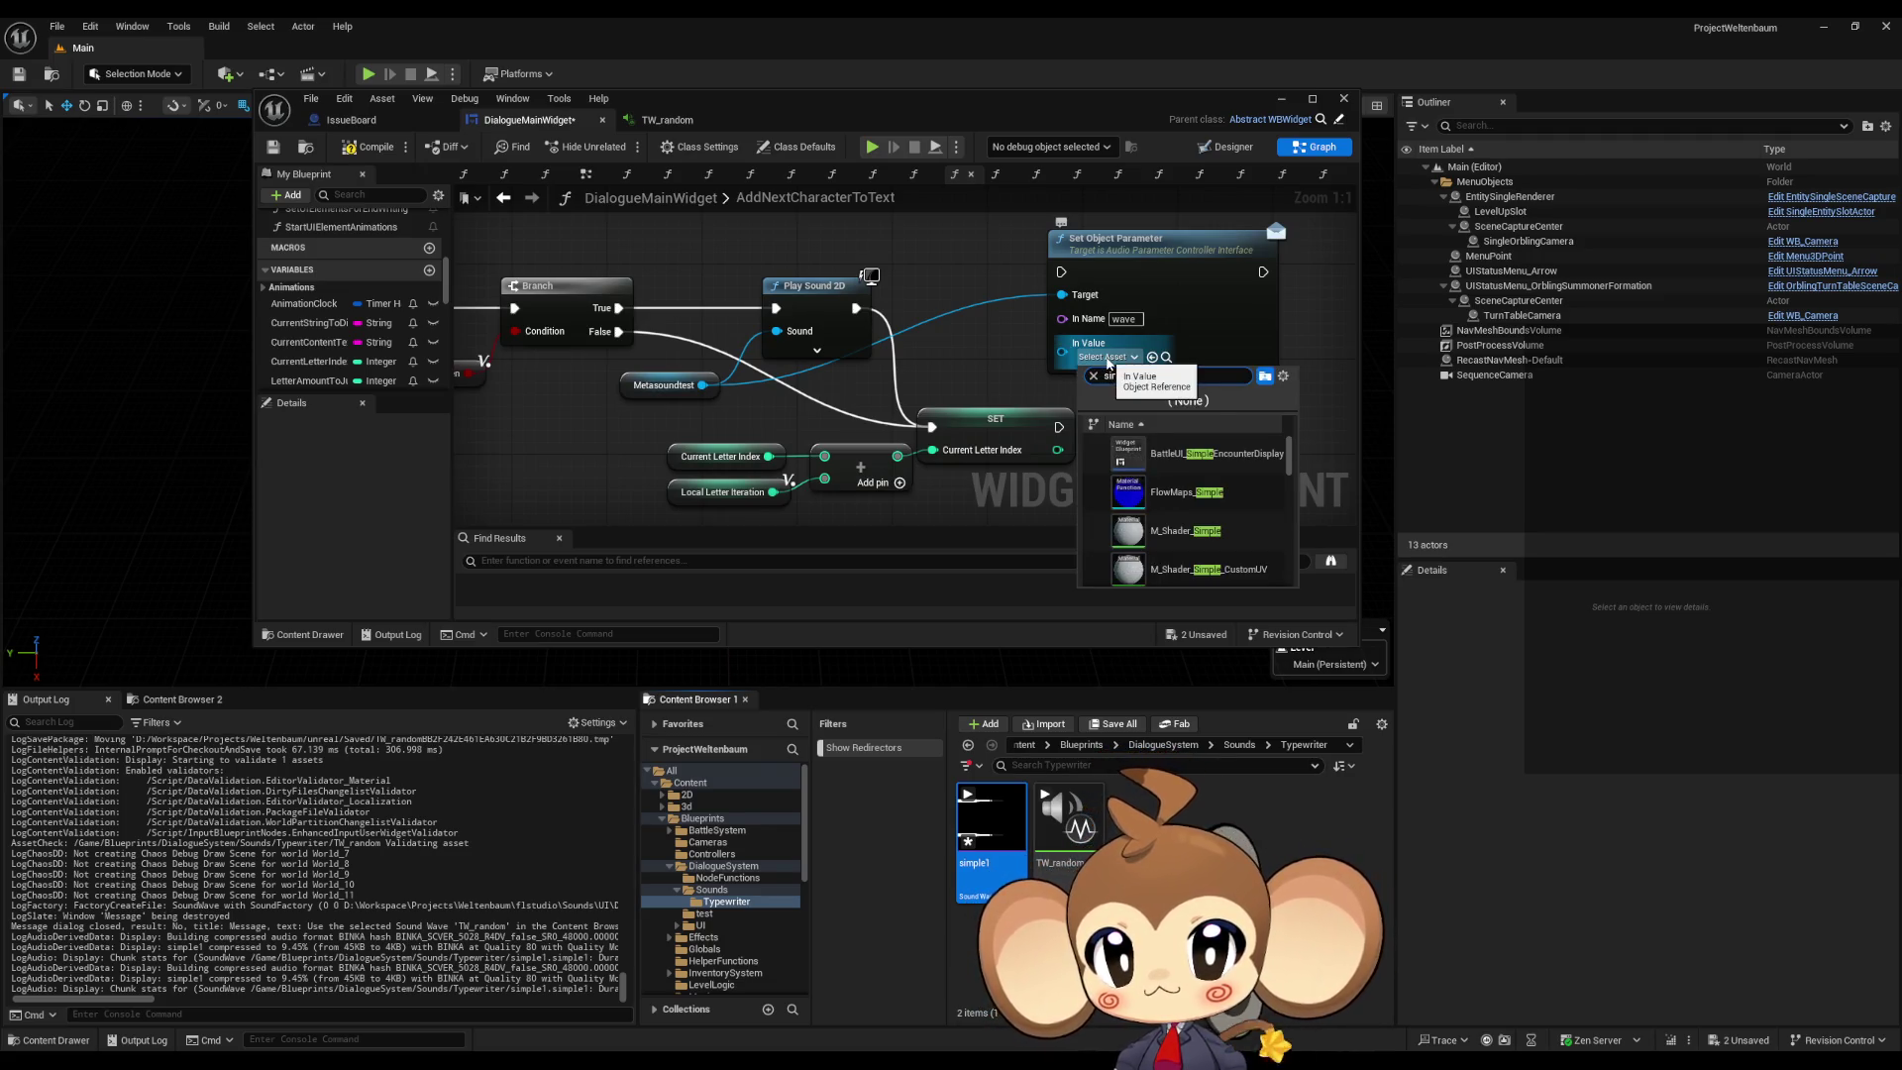
text(le)
click(1151, 465)
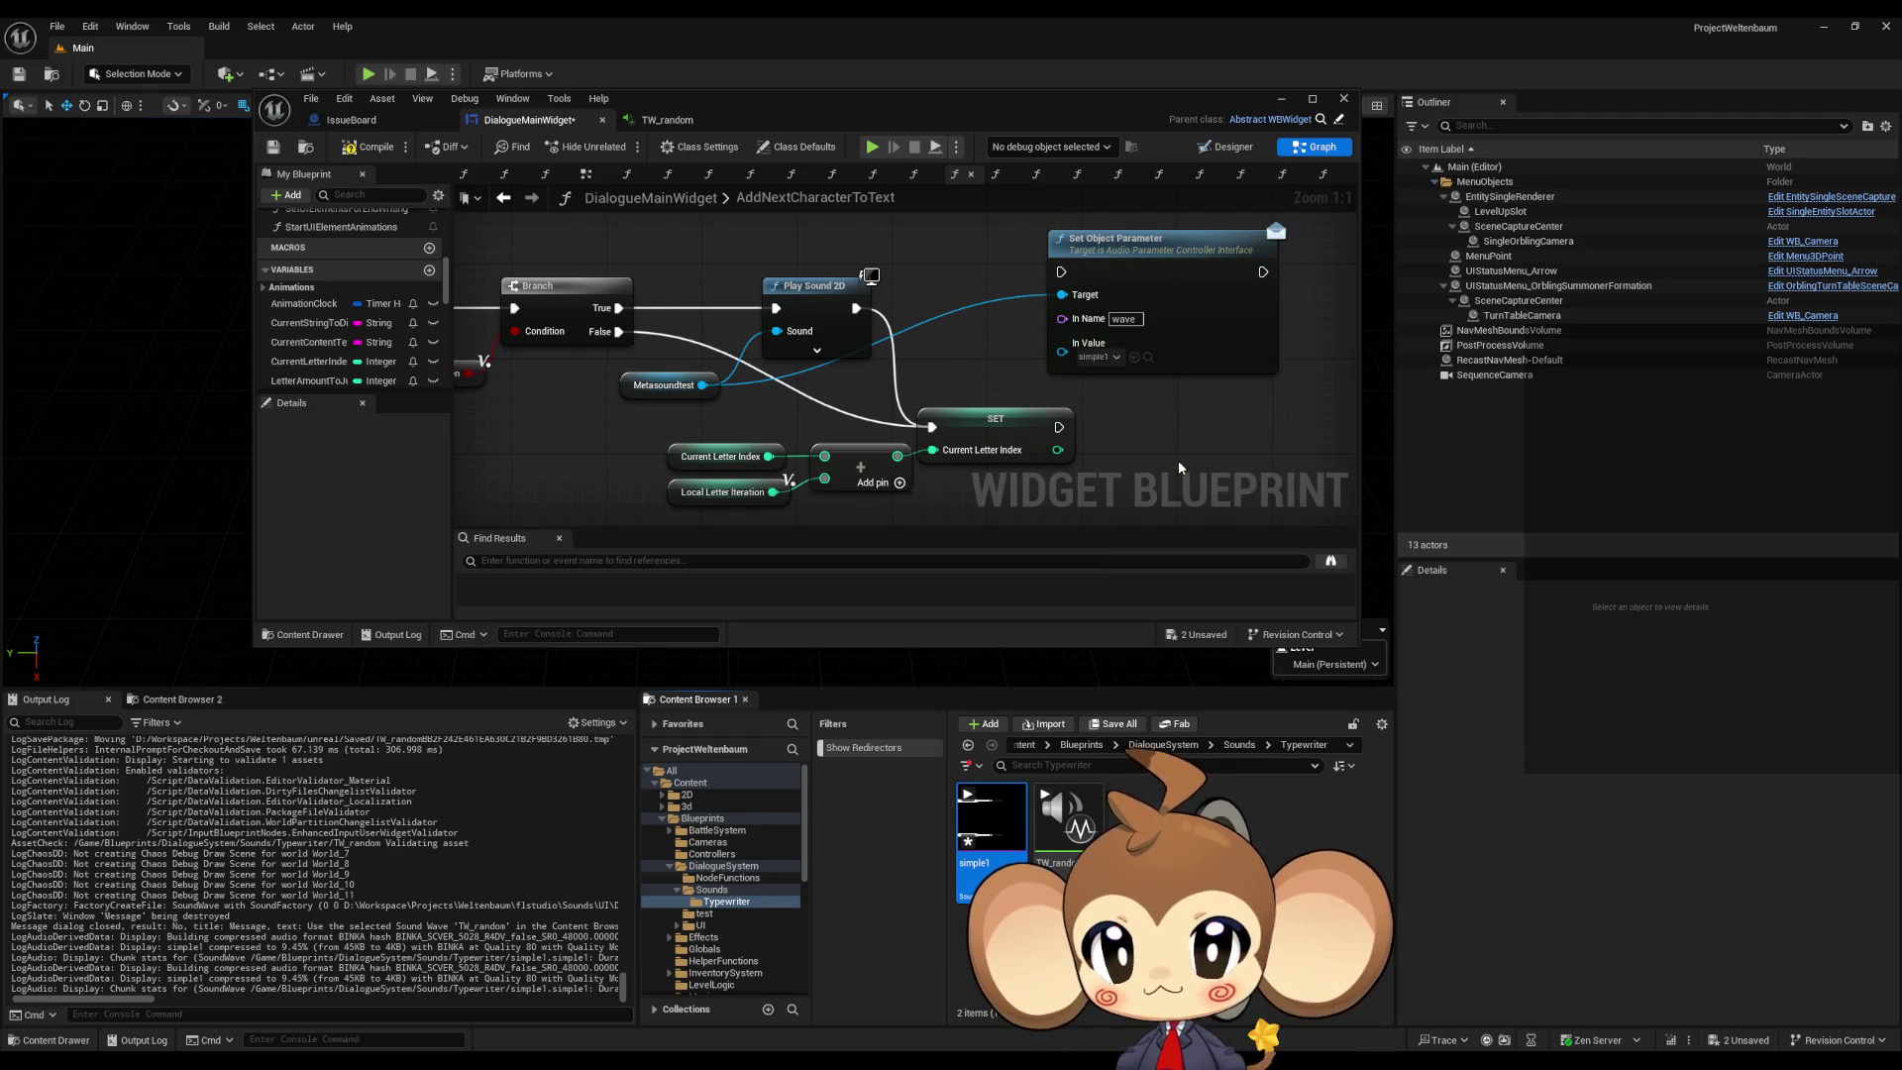
drag(1178, 460, 1238, 471)
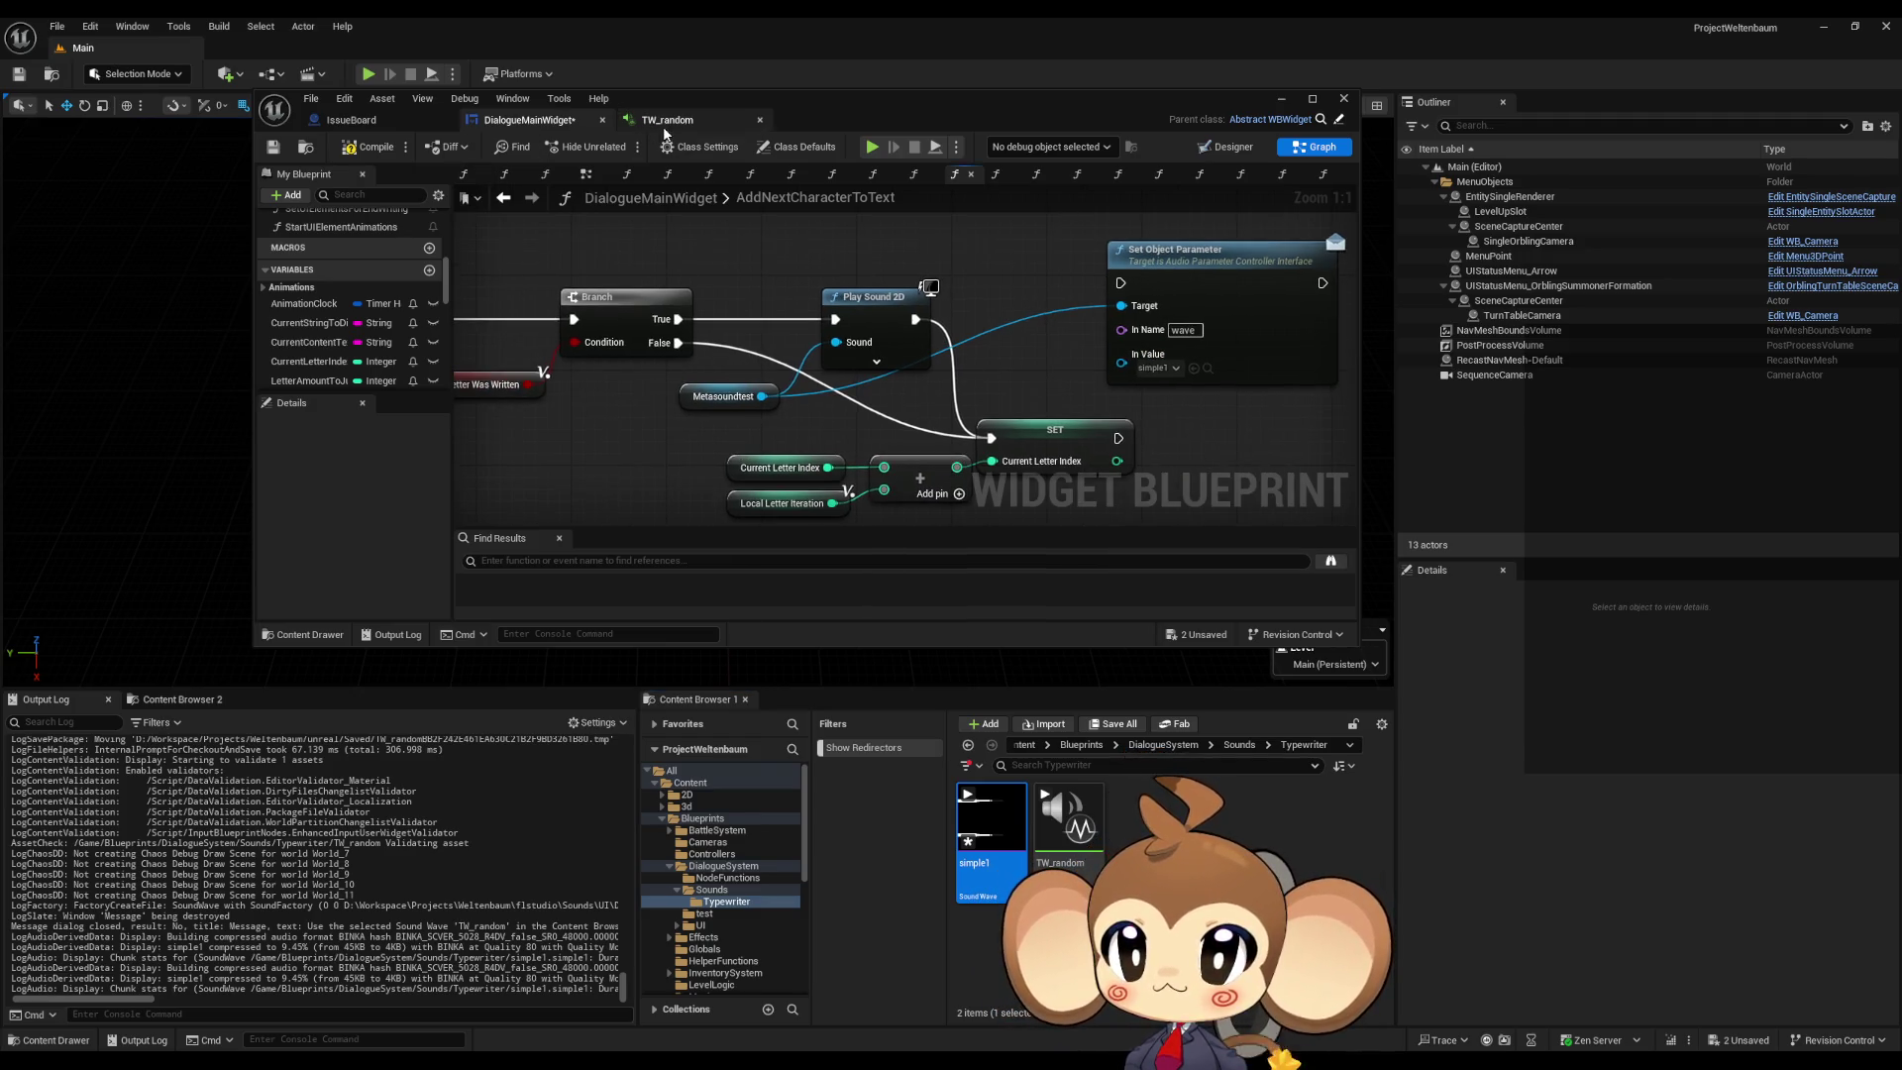
Step: In TW_random, rename the Input member to Wave and place it on the graph
click(664, 126)
click(310, 229)
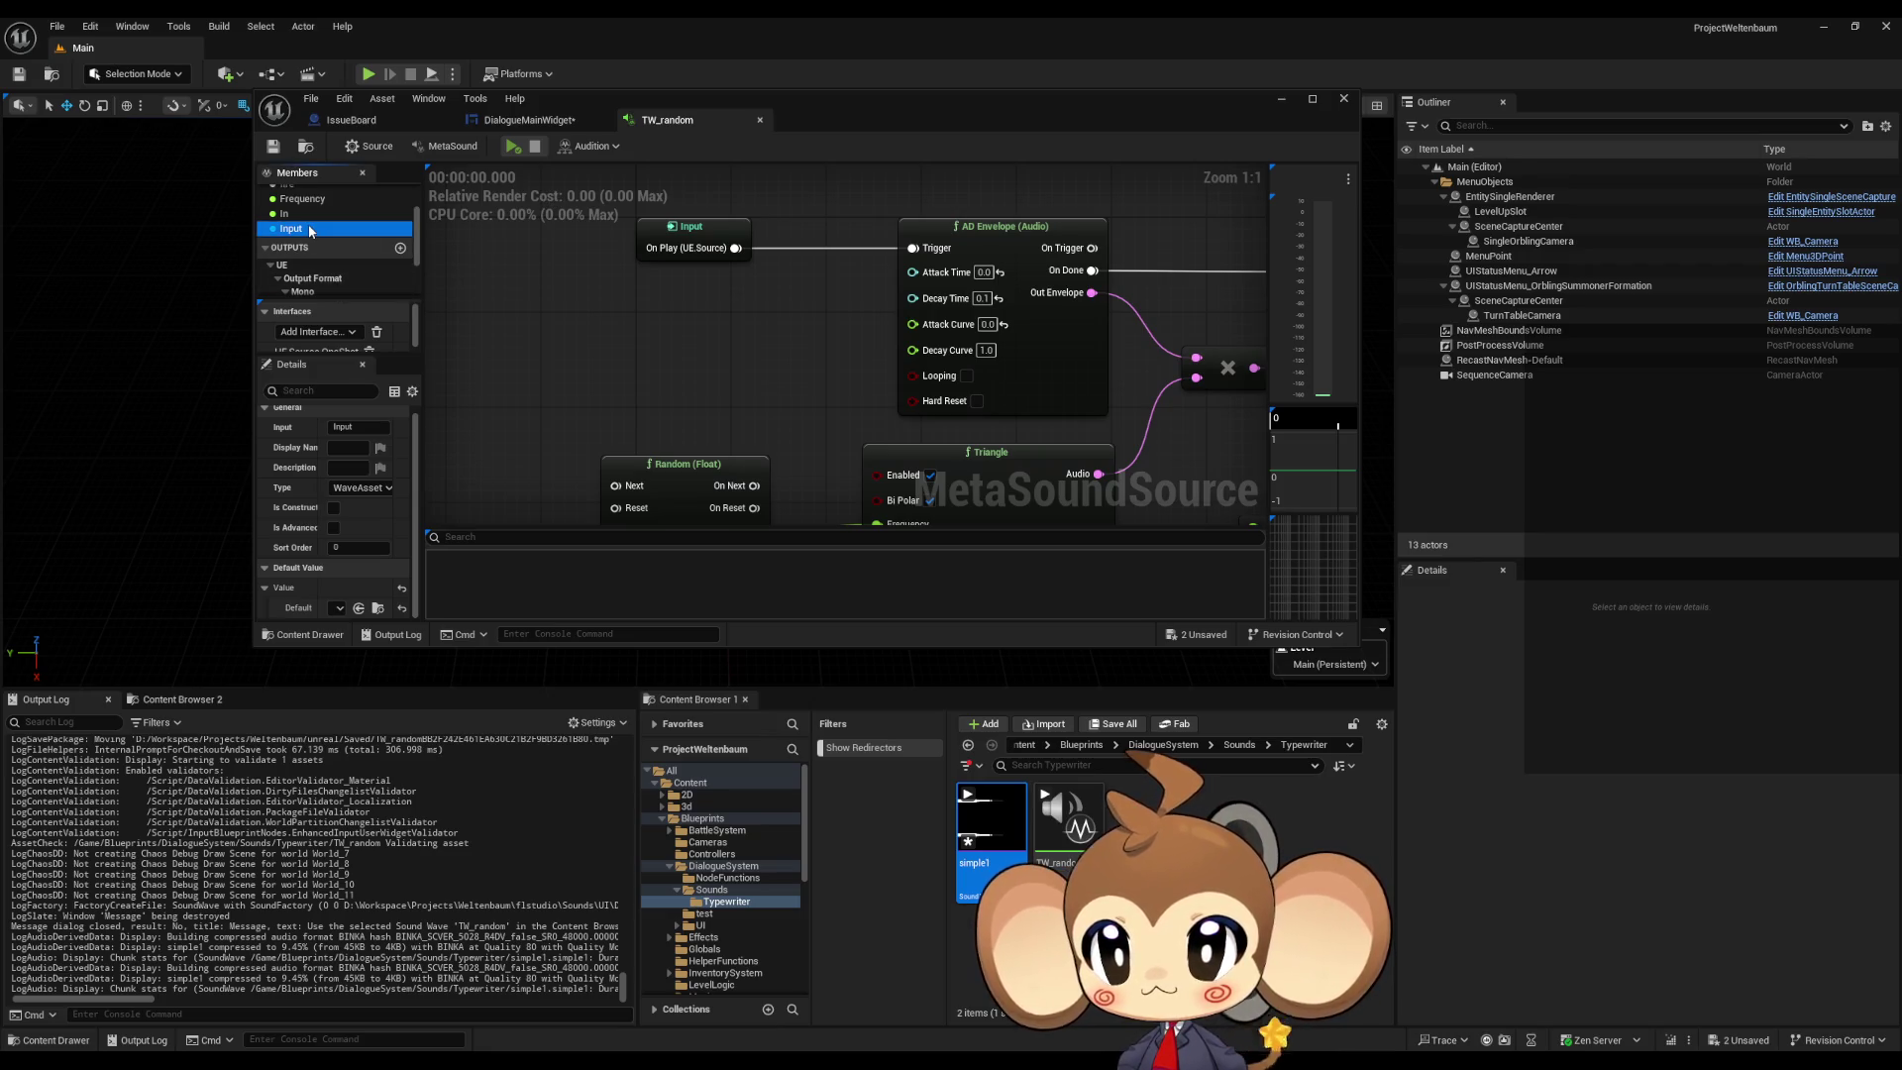
double_click(310, 229)
text(Wave)
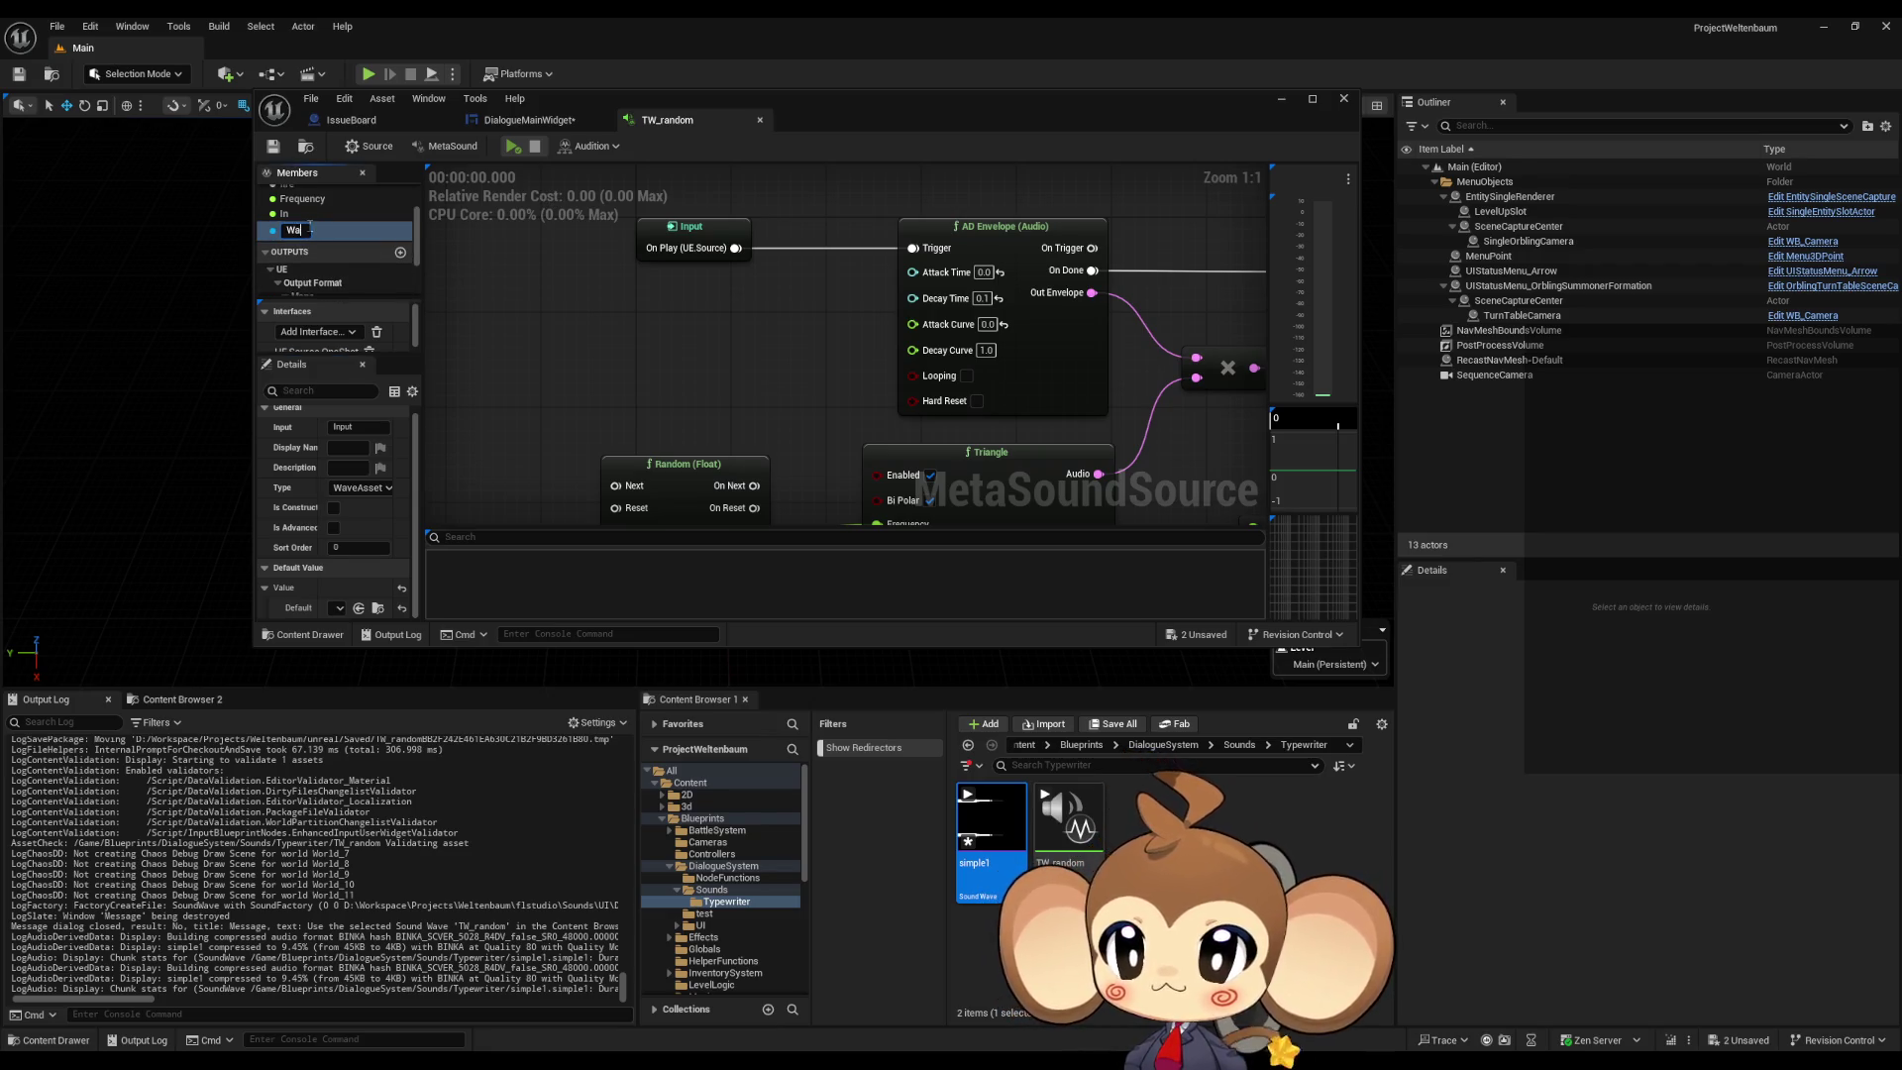
click(578, 300)
mouse_move(292, 229)
mouse_down()
mouse_move(634, 351)
mouse_move(771, 379)
mouse_move(795, 363)
mouse_up()
Step: Save TW_random and set the Wave input's default to BattleMusic1_1
scroll(668, 370, down, 3)
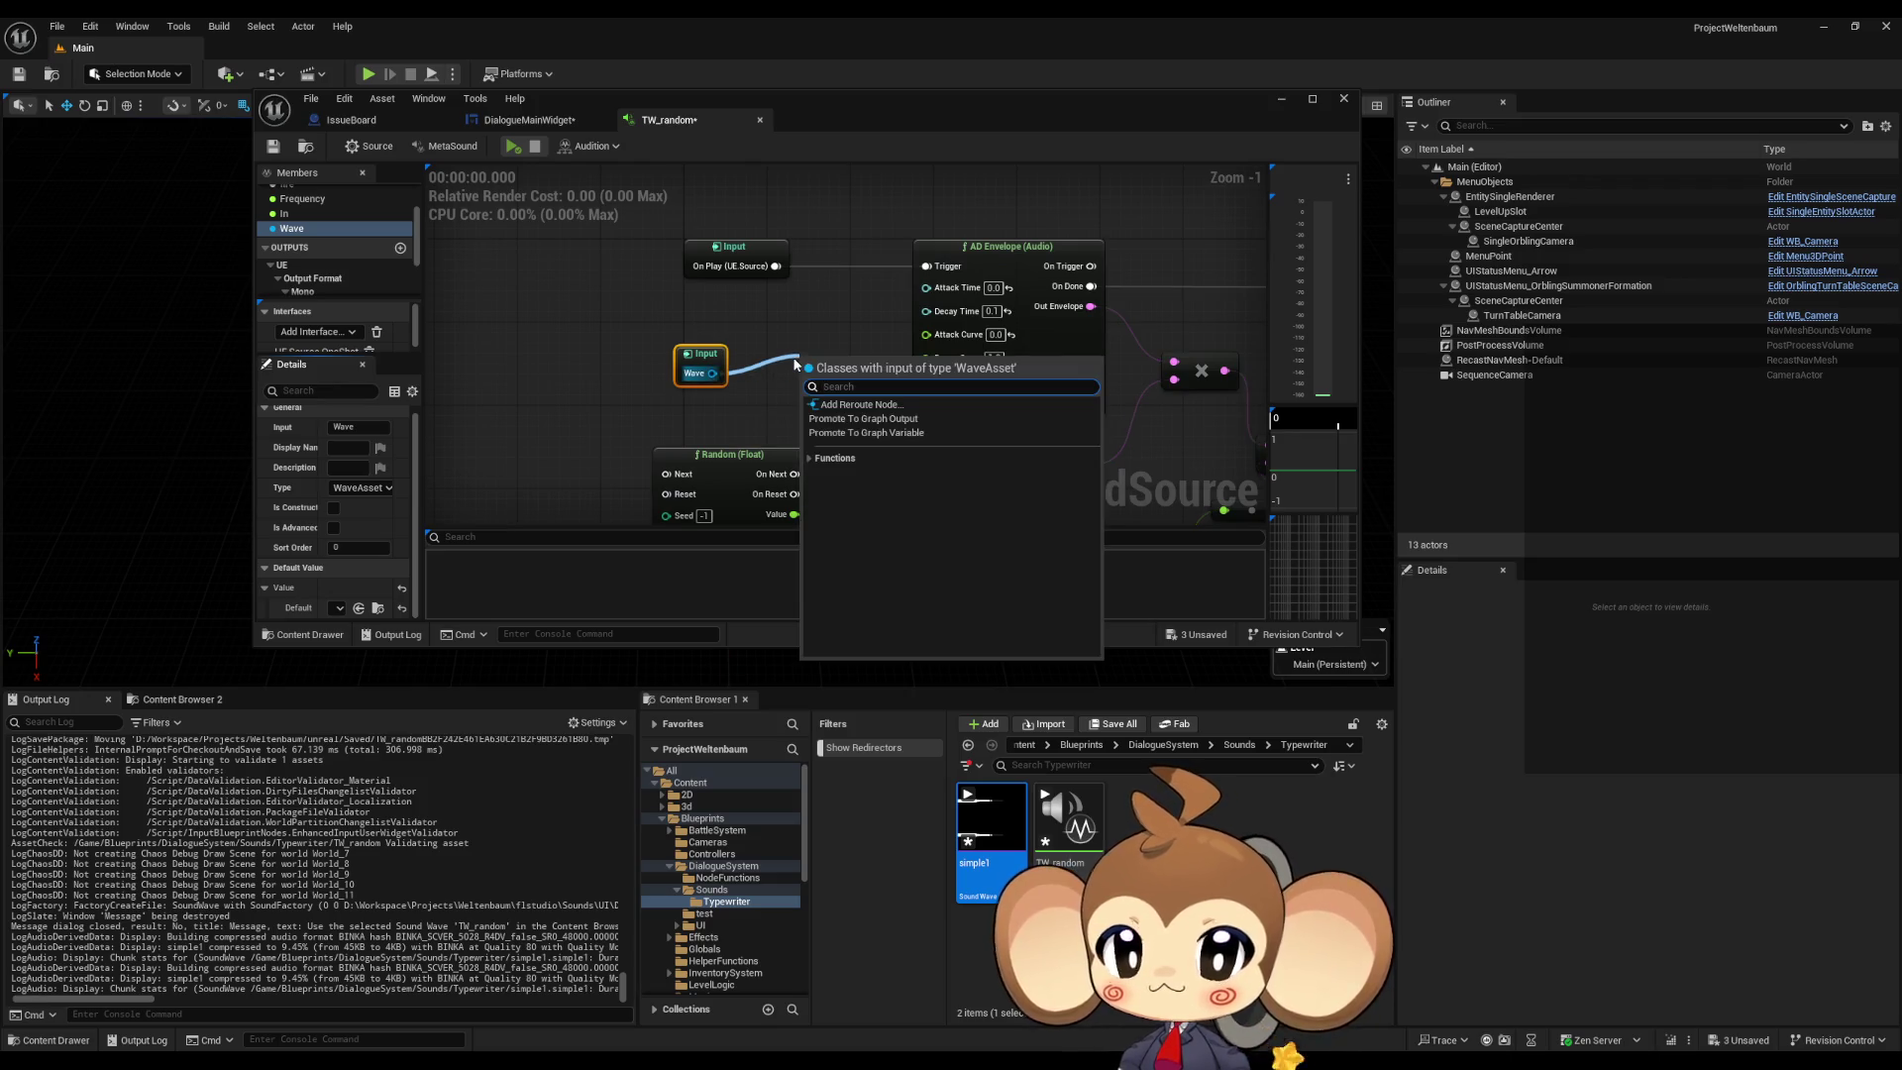
text(play)
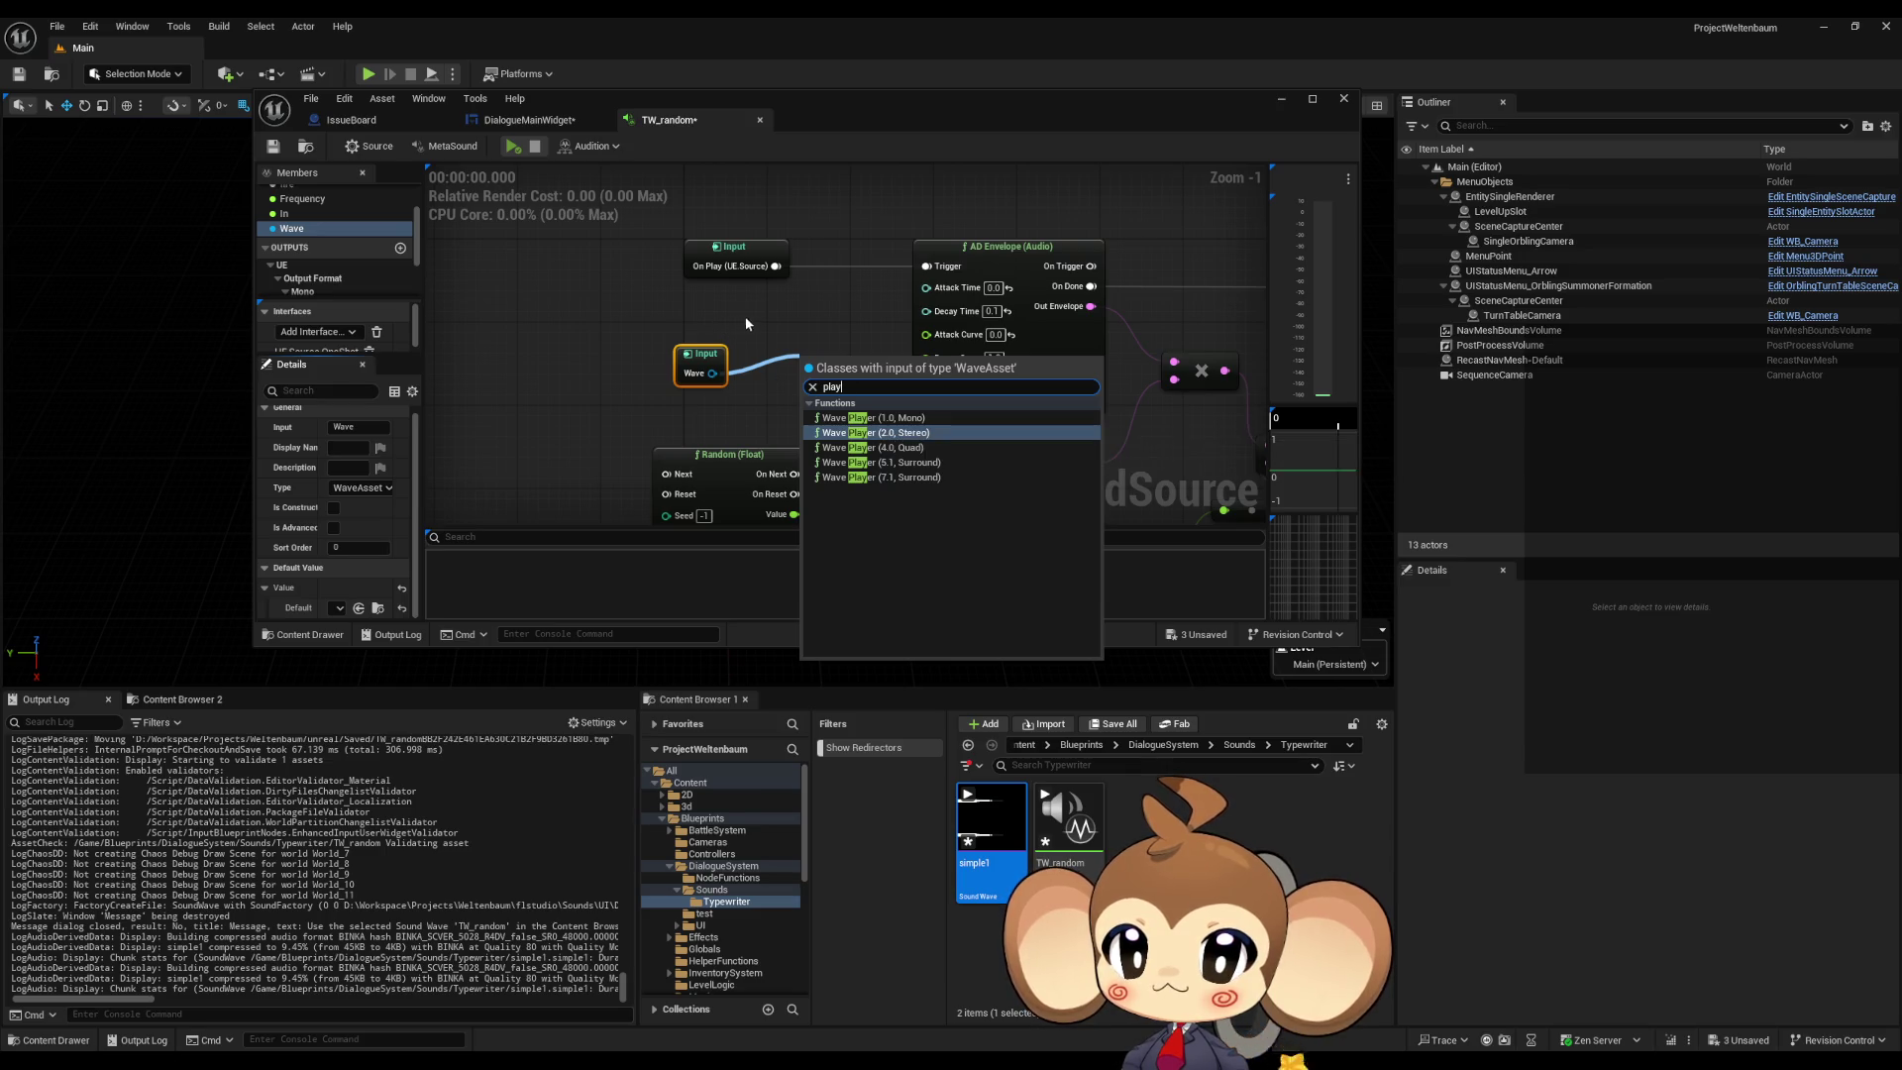
scroll(727, 323, down, 2)
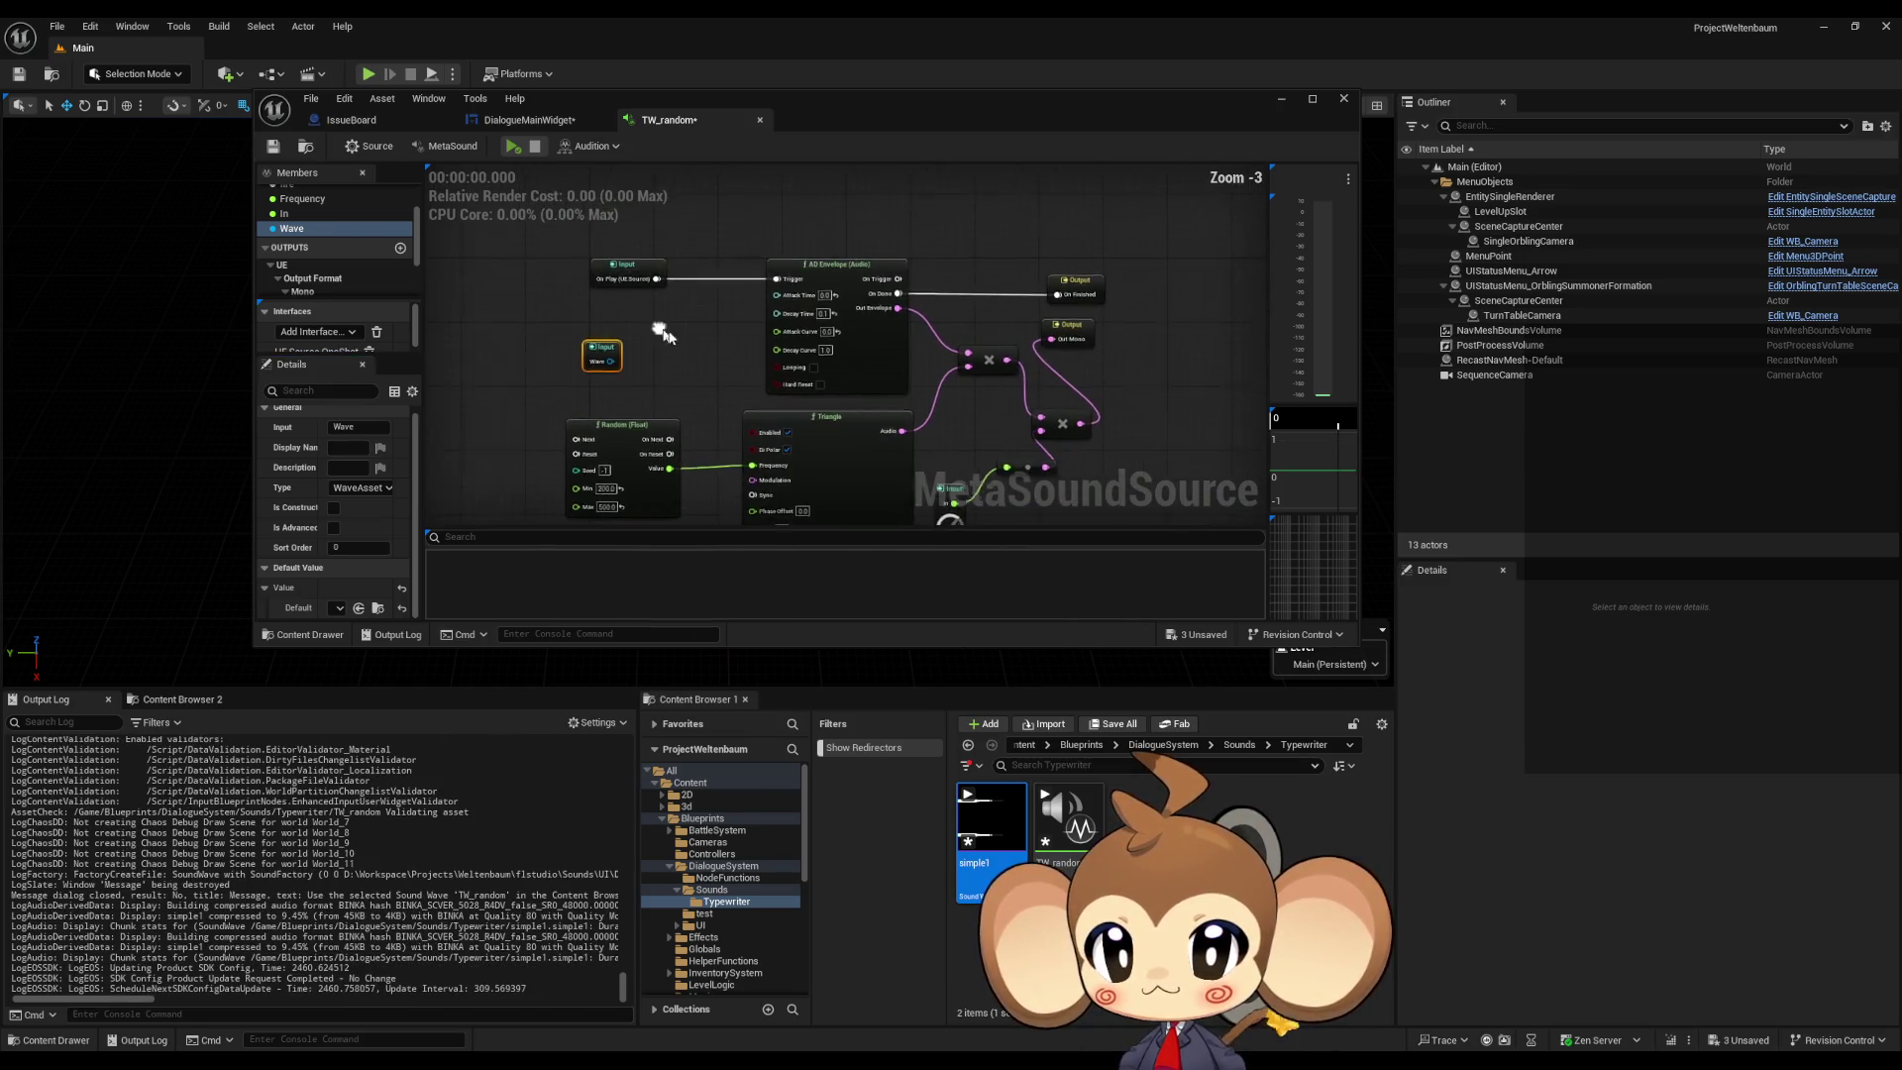
scroll(624, 343, up, 3)
drag(600, 366, 492, 327)
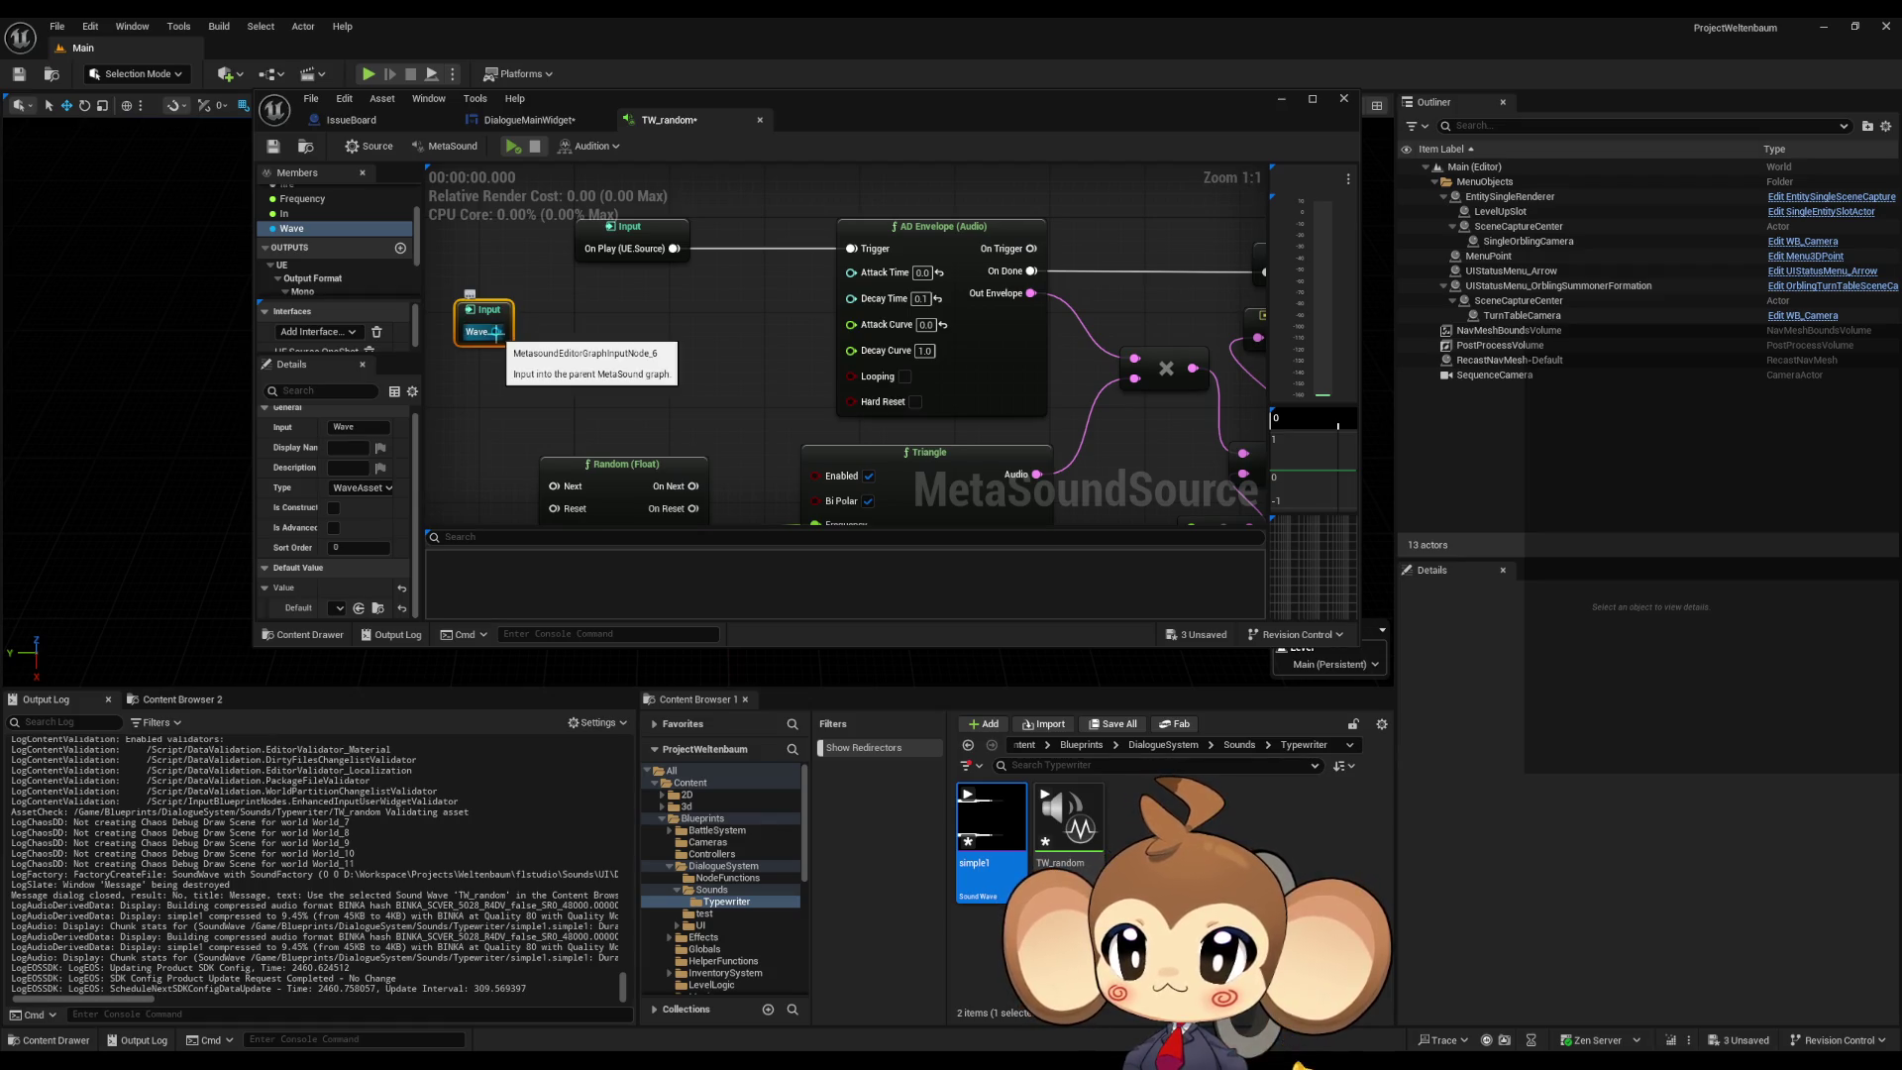
click(275, 148)
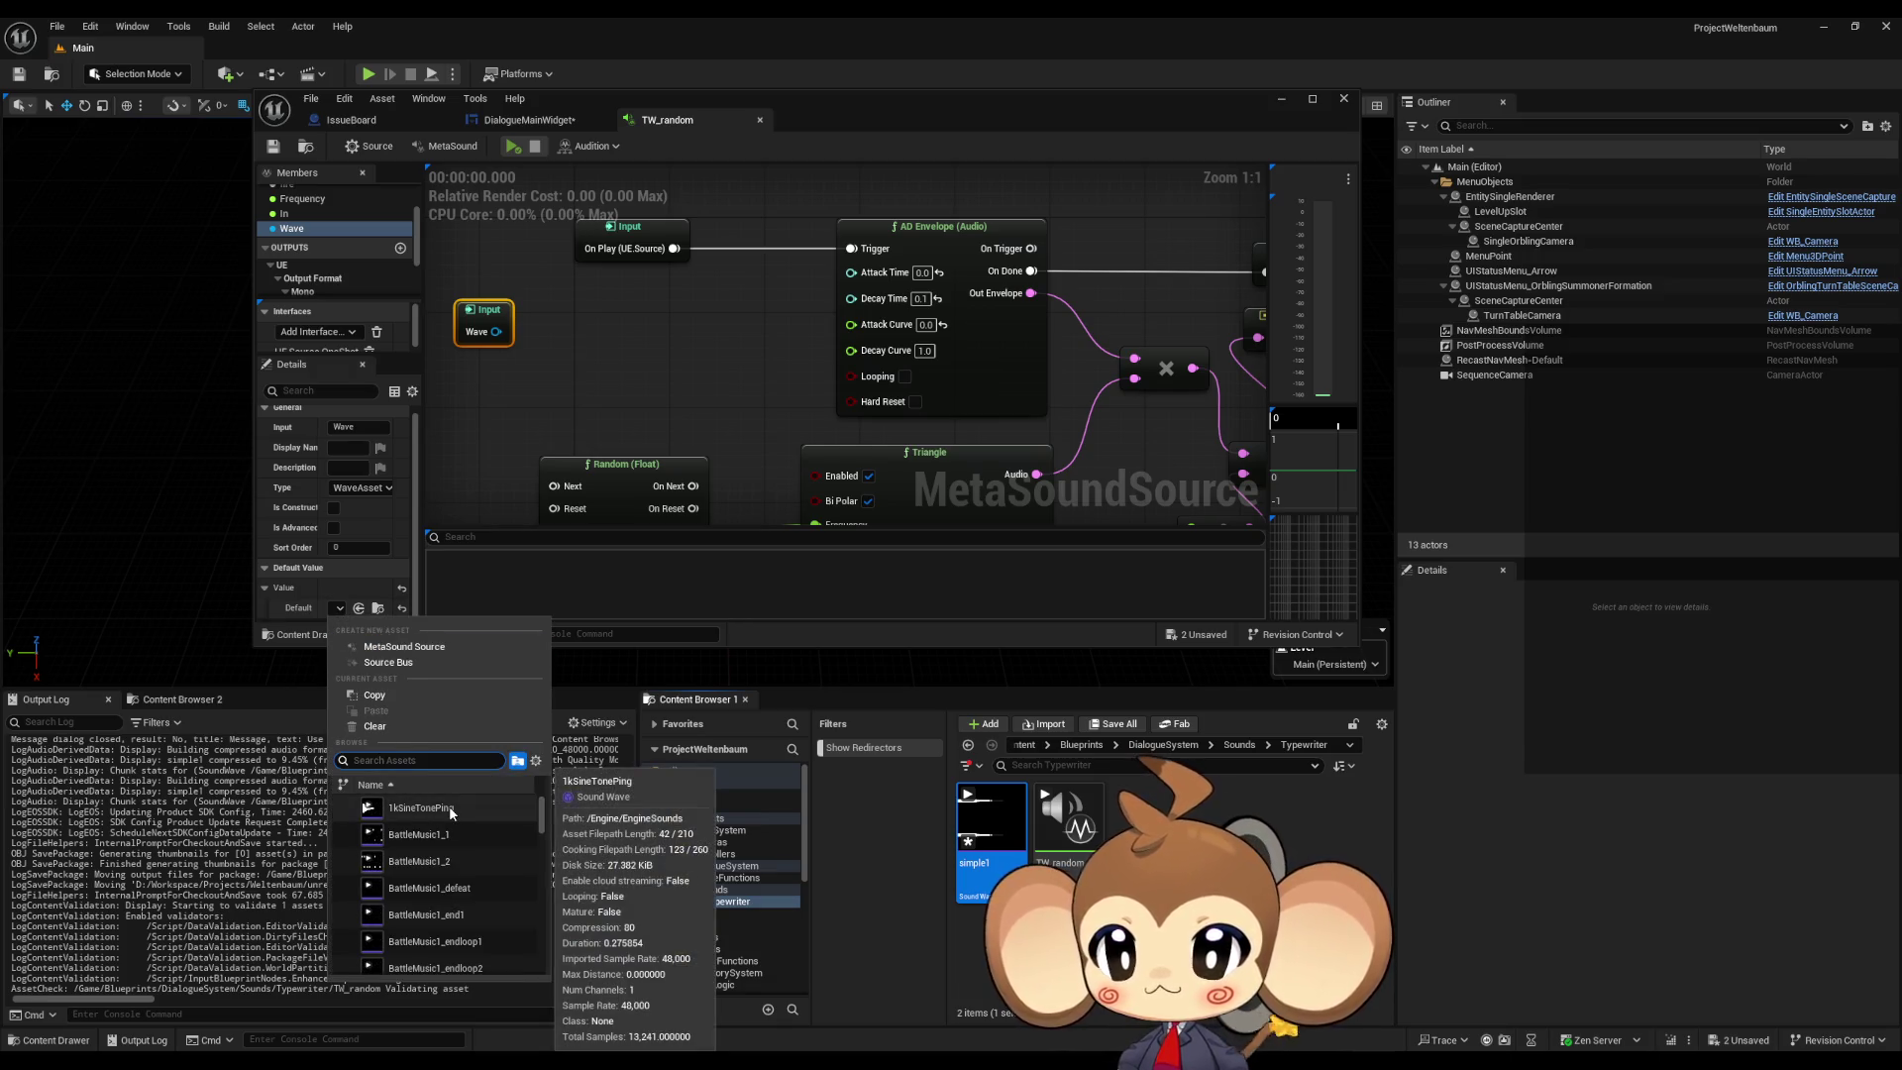
mouse_move(471, 840)
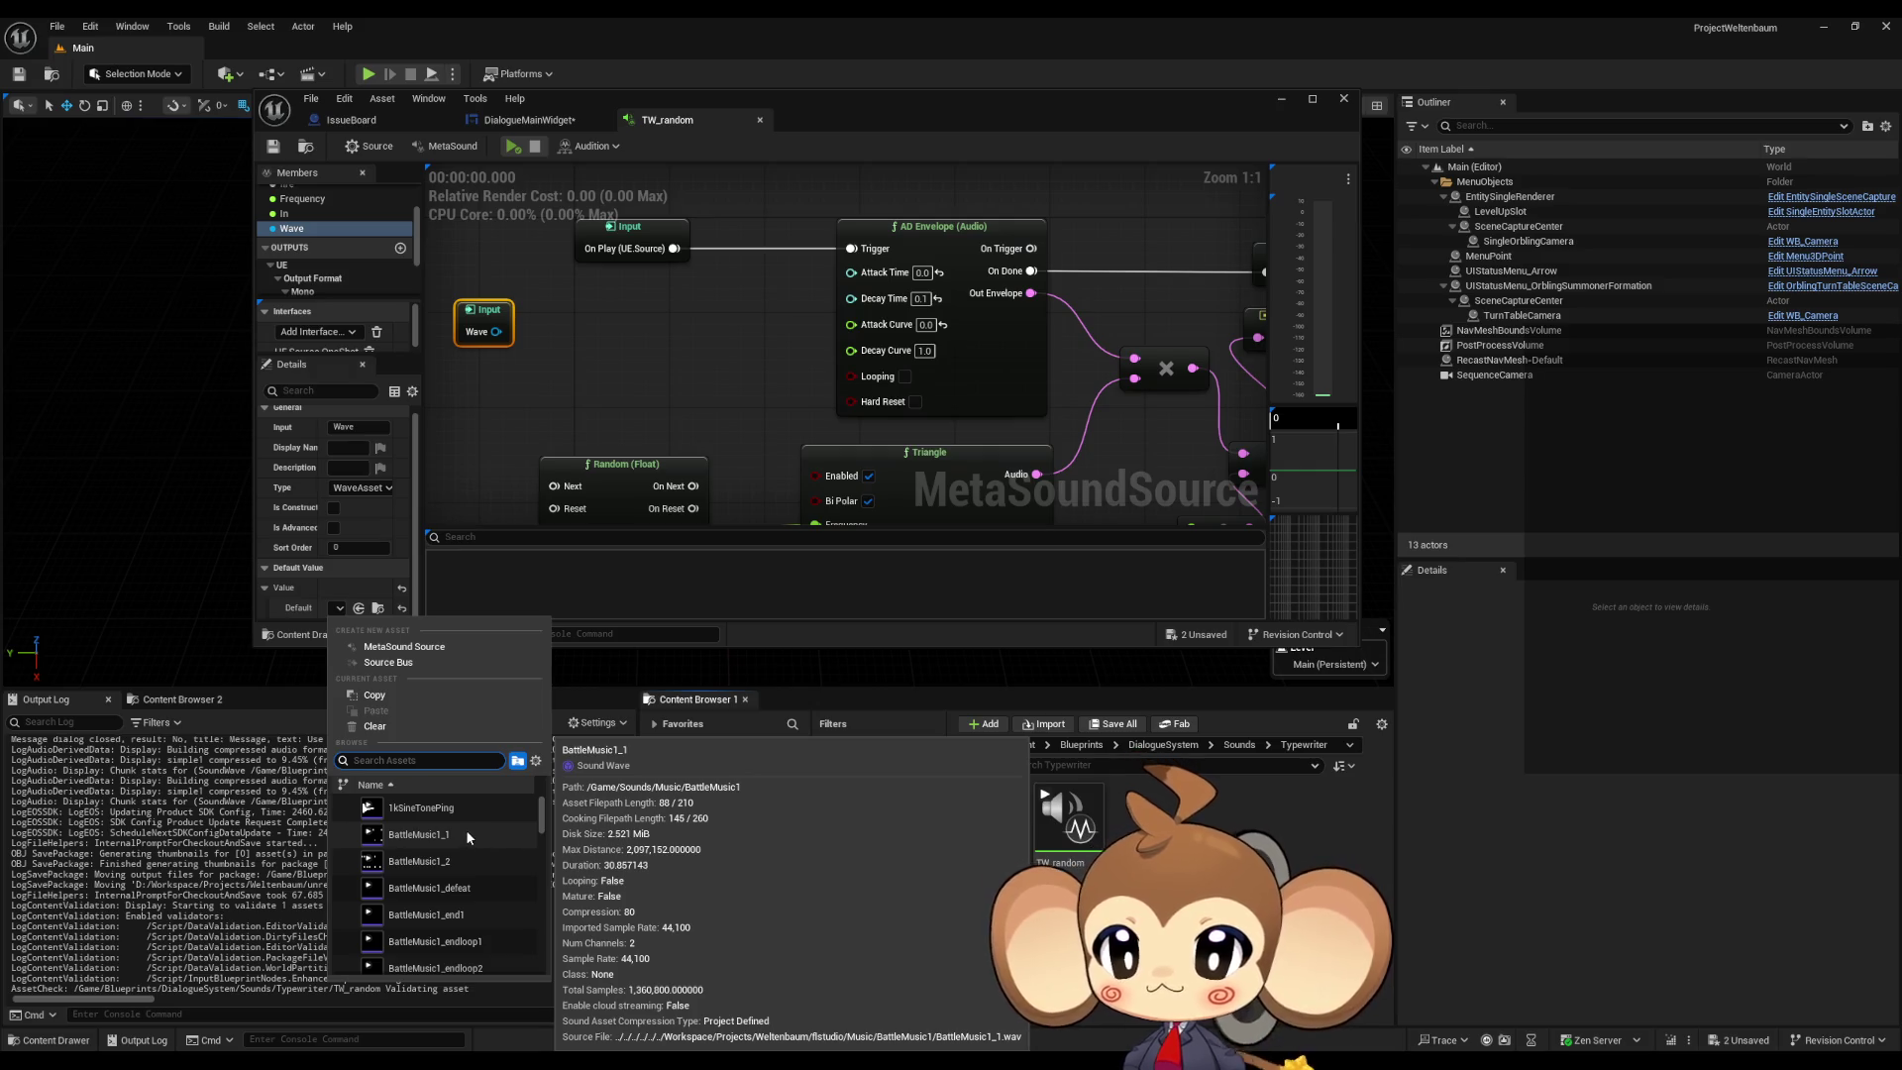
click(465, 837)
mouse_move(501, 318)
mouse_down()
mouse_move(560, 328)
mouse_move(346, 273)
mouse_move(385, 151)
mouse_up()
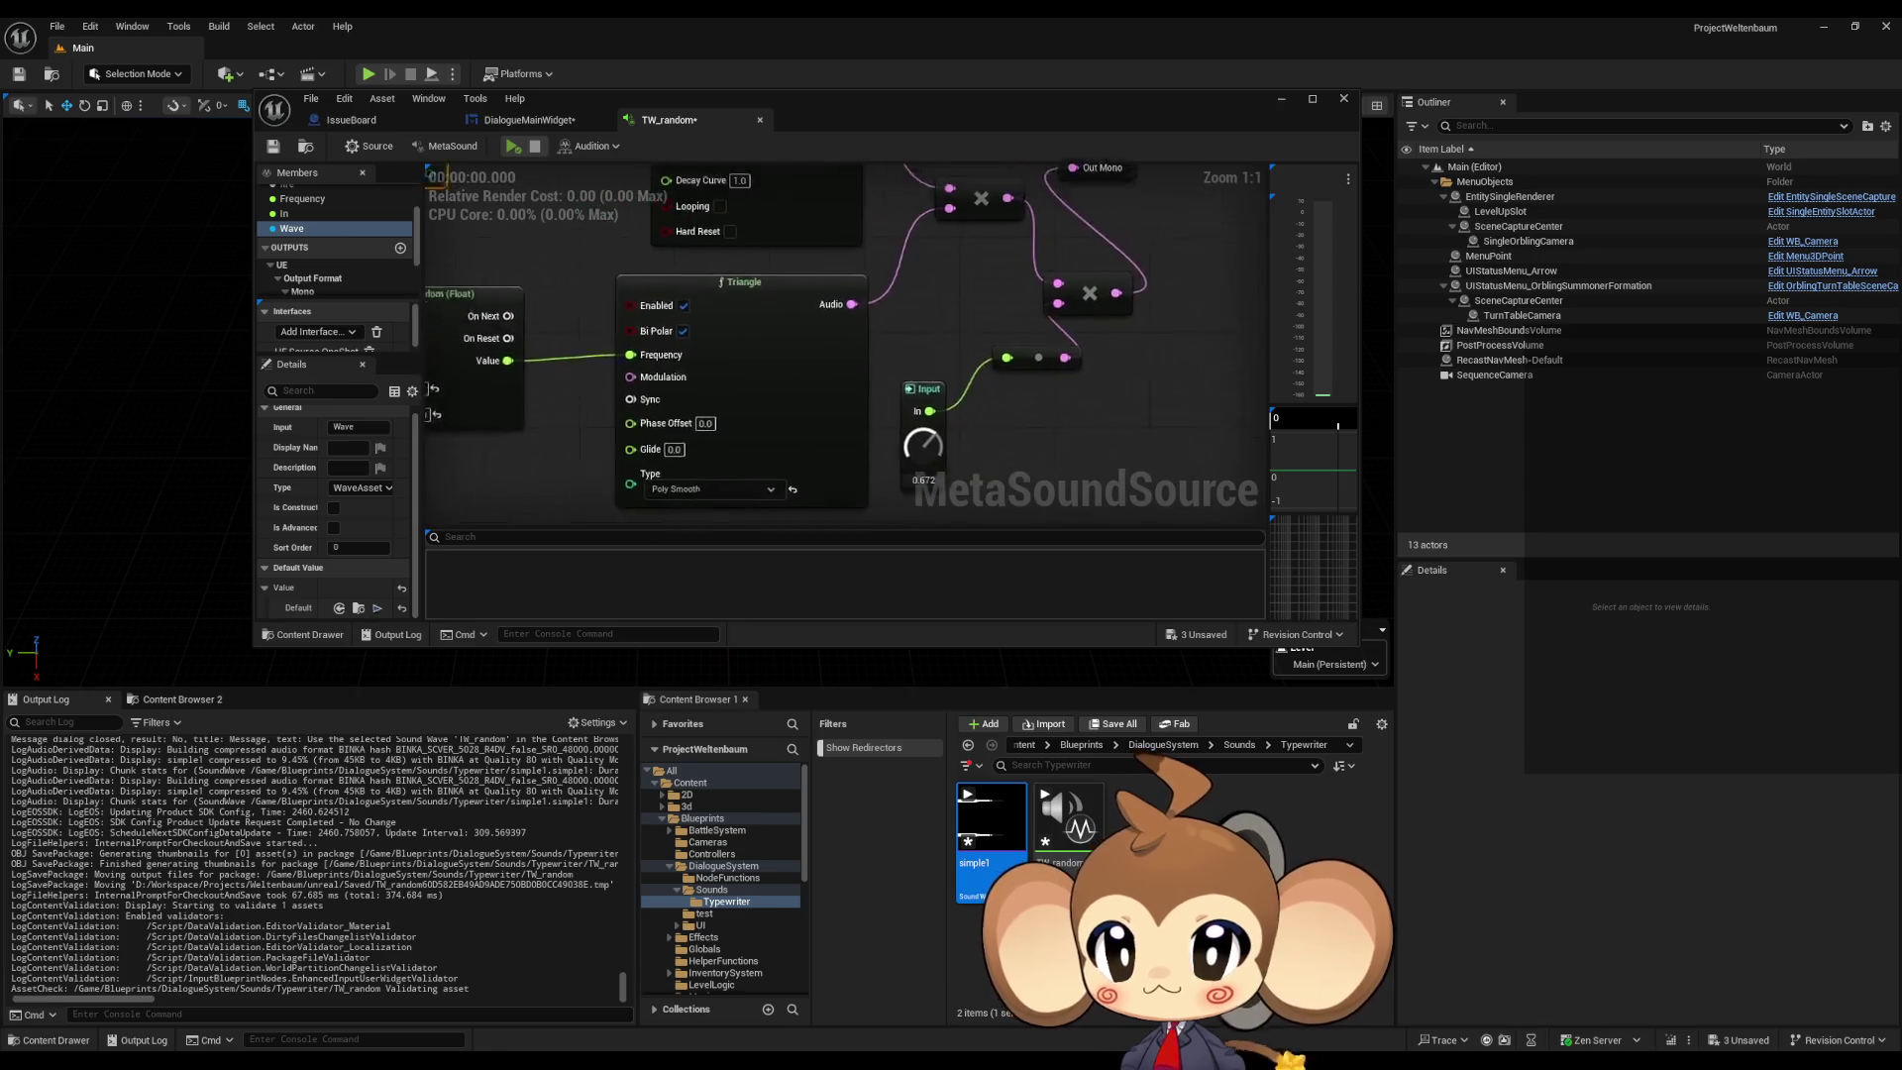
Step: Add a Wave Player (2.0, Stereo) fed by Wave and triggered by On Play
drag(535, 218, 751, 342)
double_click(826, 103)
drag(527, 290, 606, 528)
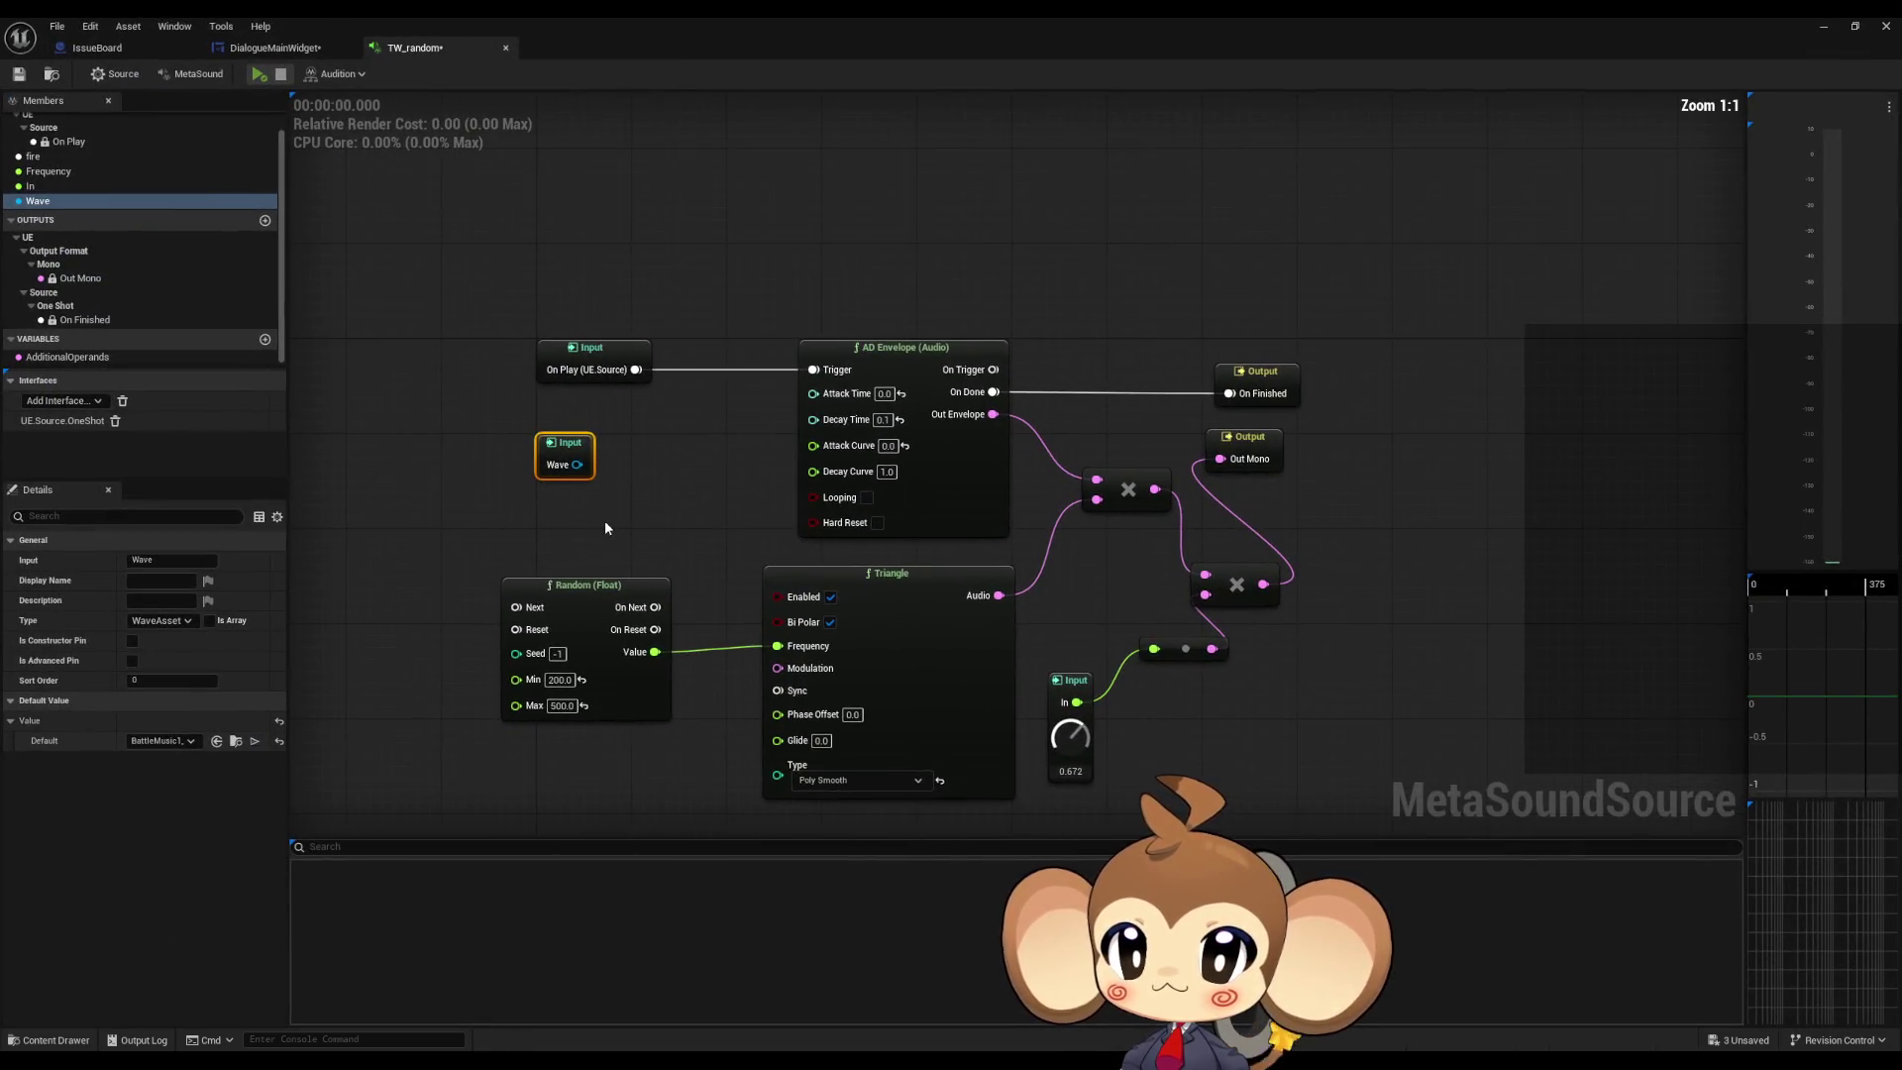
drag(578, 465, 634, 466)
text(play)
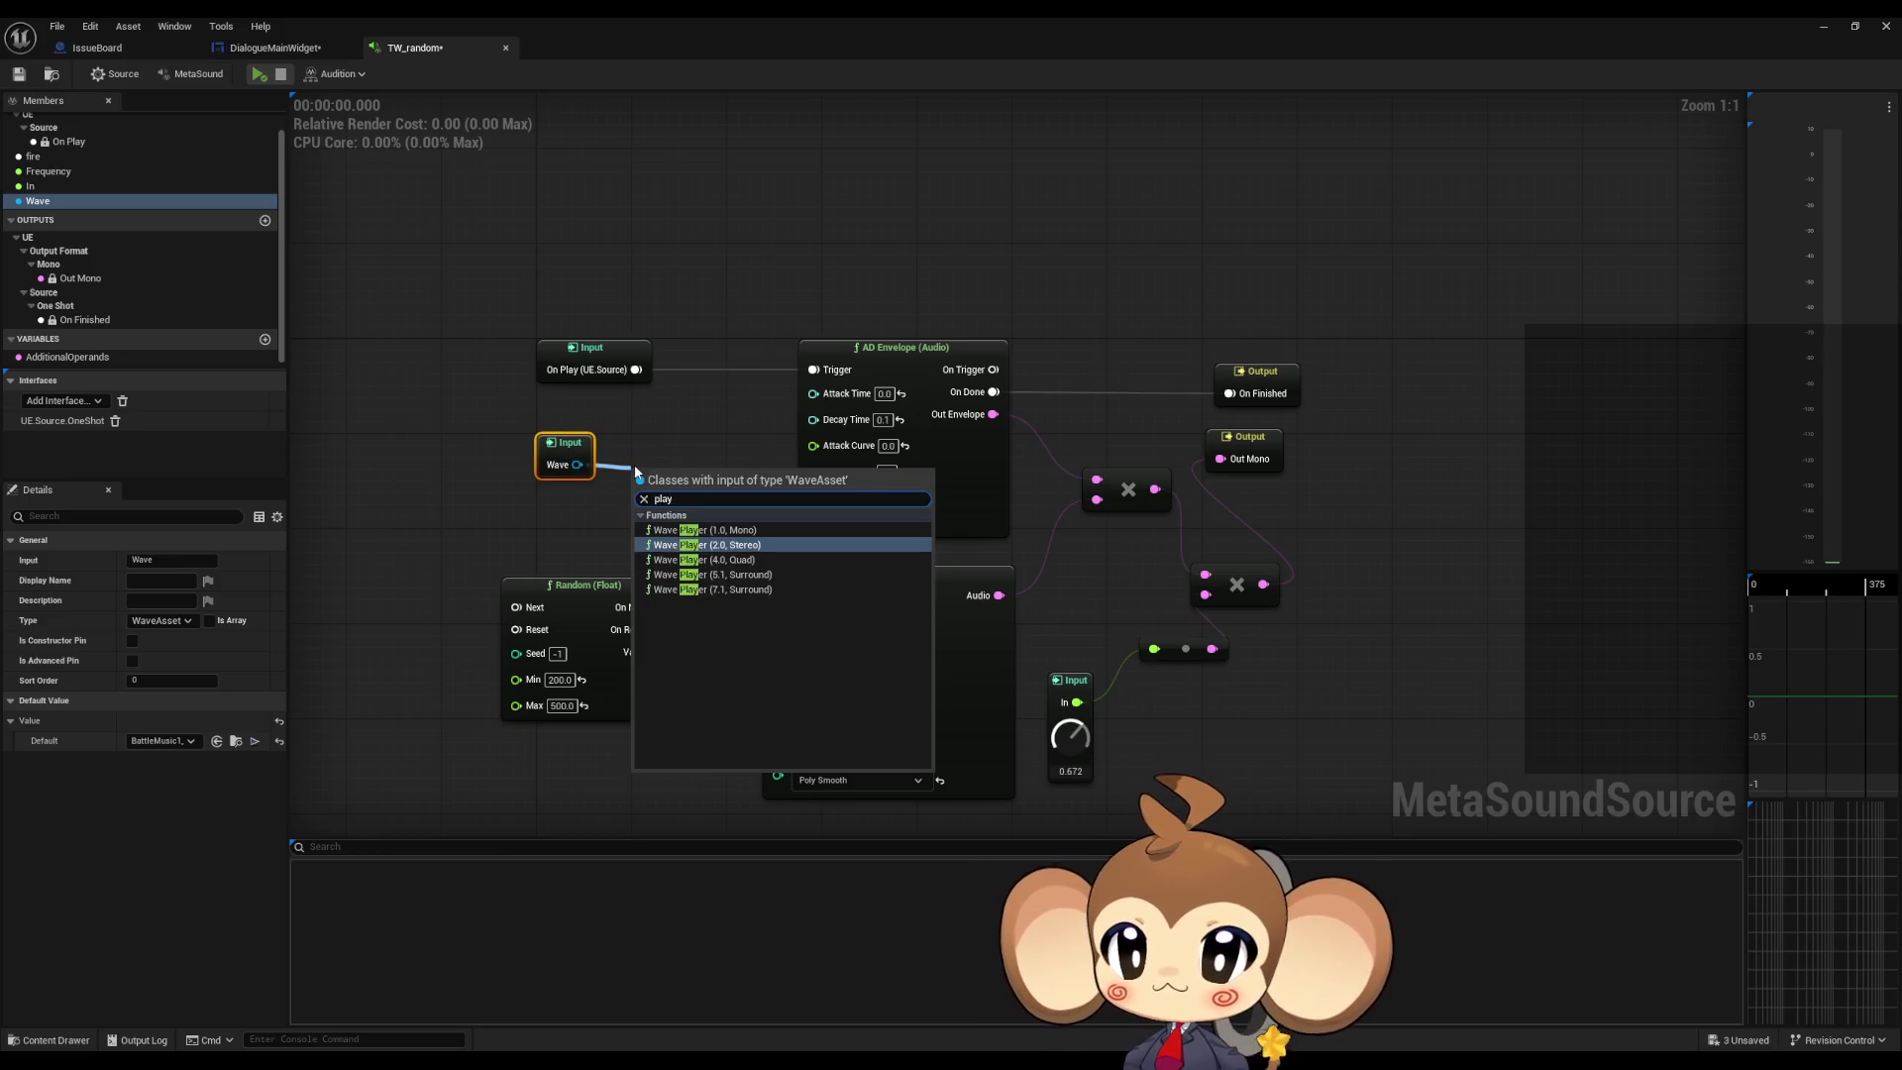
key(Return)
drag(699, 493, 807, 150)
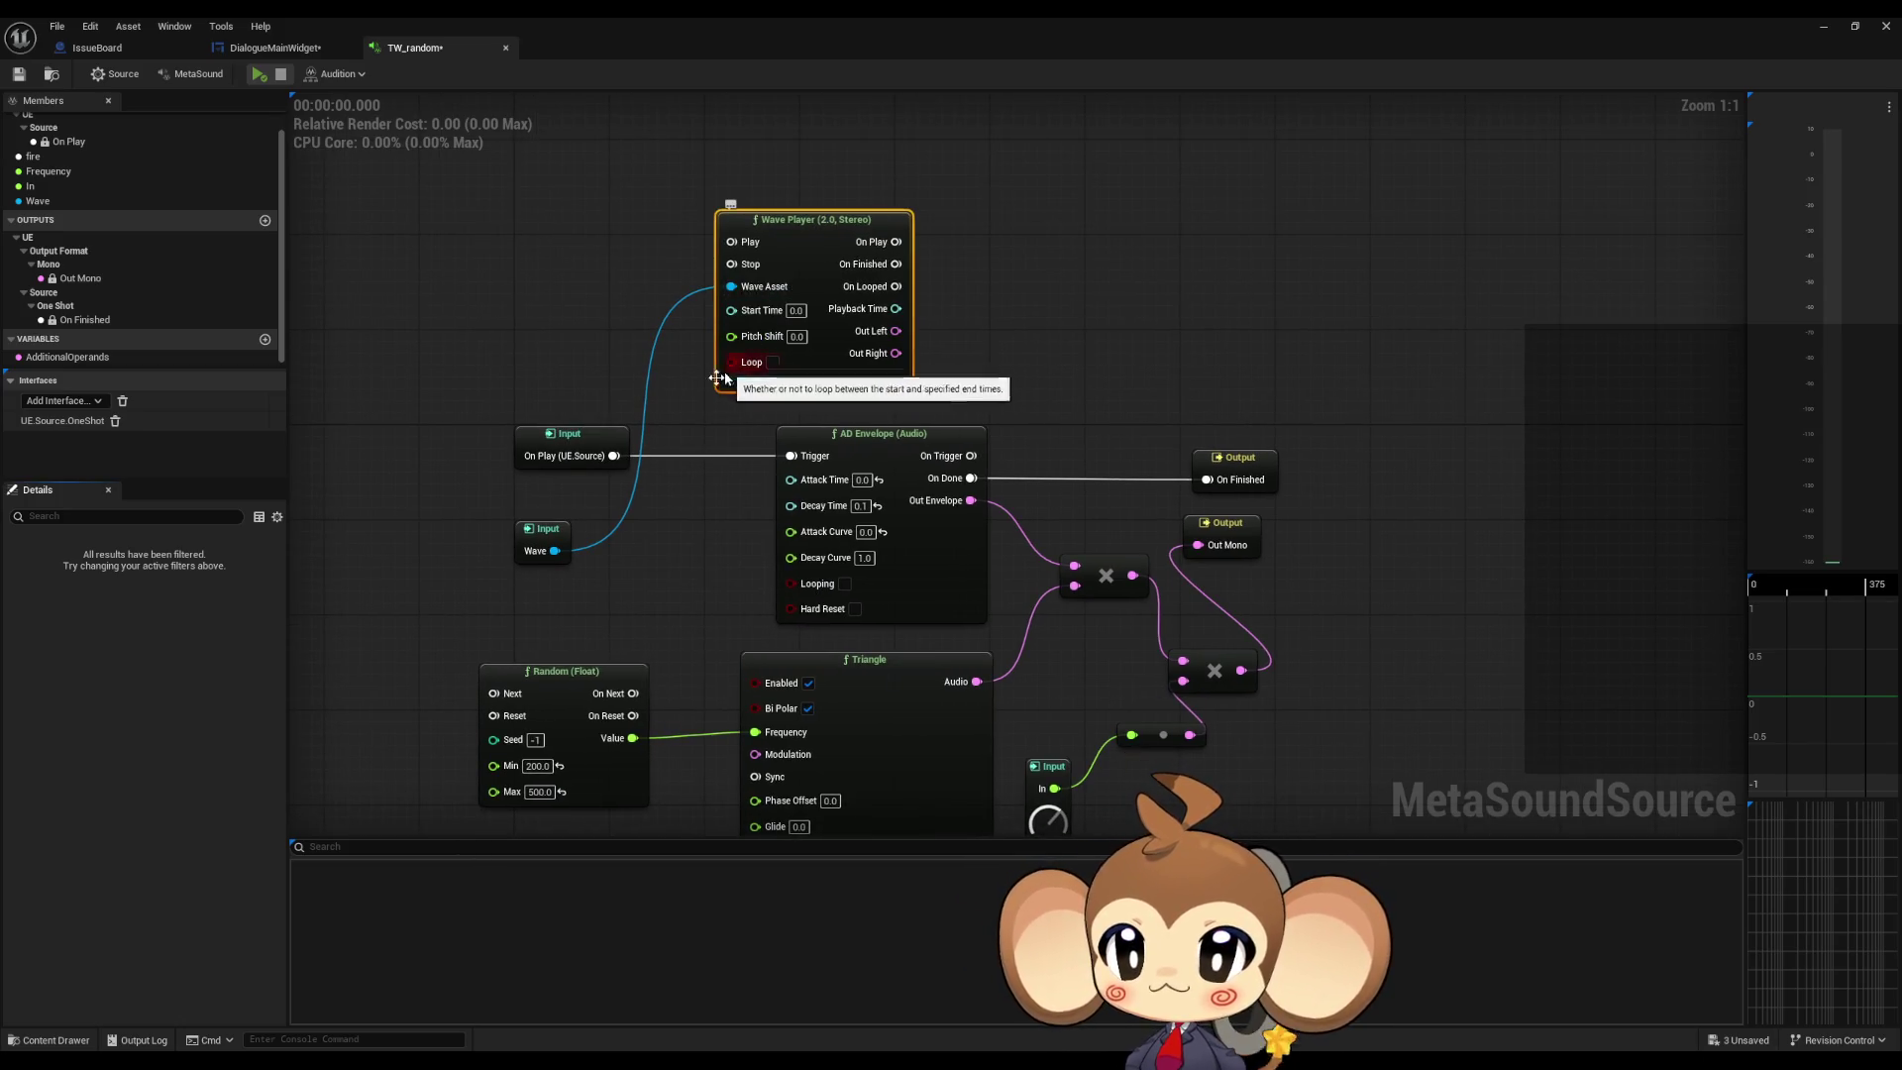
mouse_move(614, 456)
mouse_down()
mouse_move(746, 259)
mouse_move(733, 241)
mouse_up()
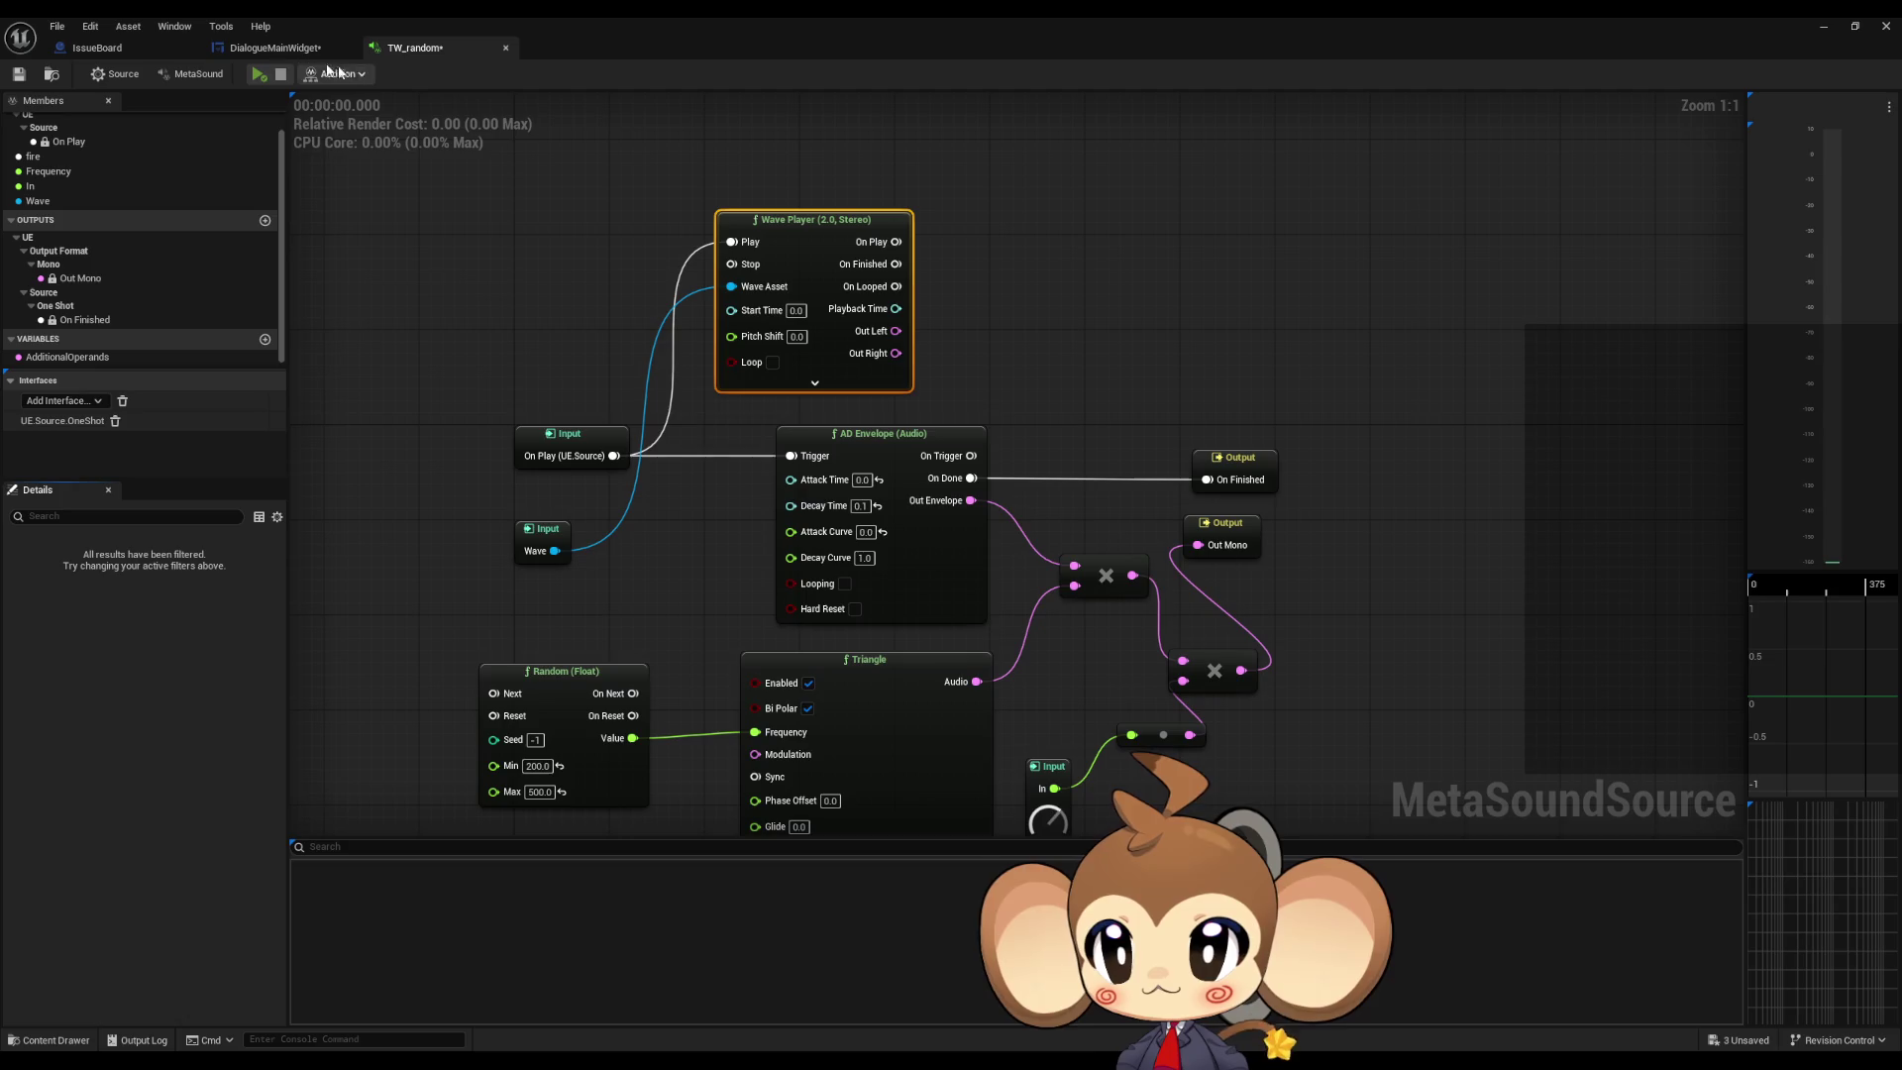
Step: Audition TW_random, unhook On Play from the AD Envelope trigger, and restore the editor window
click(262, 74)
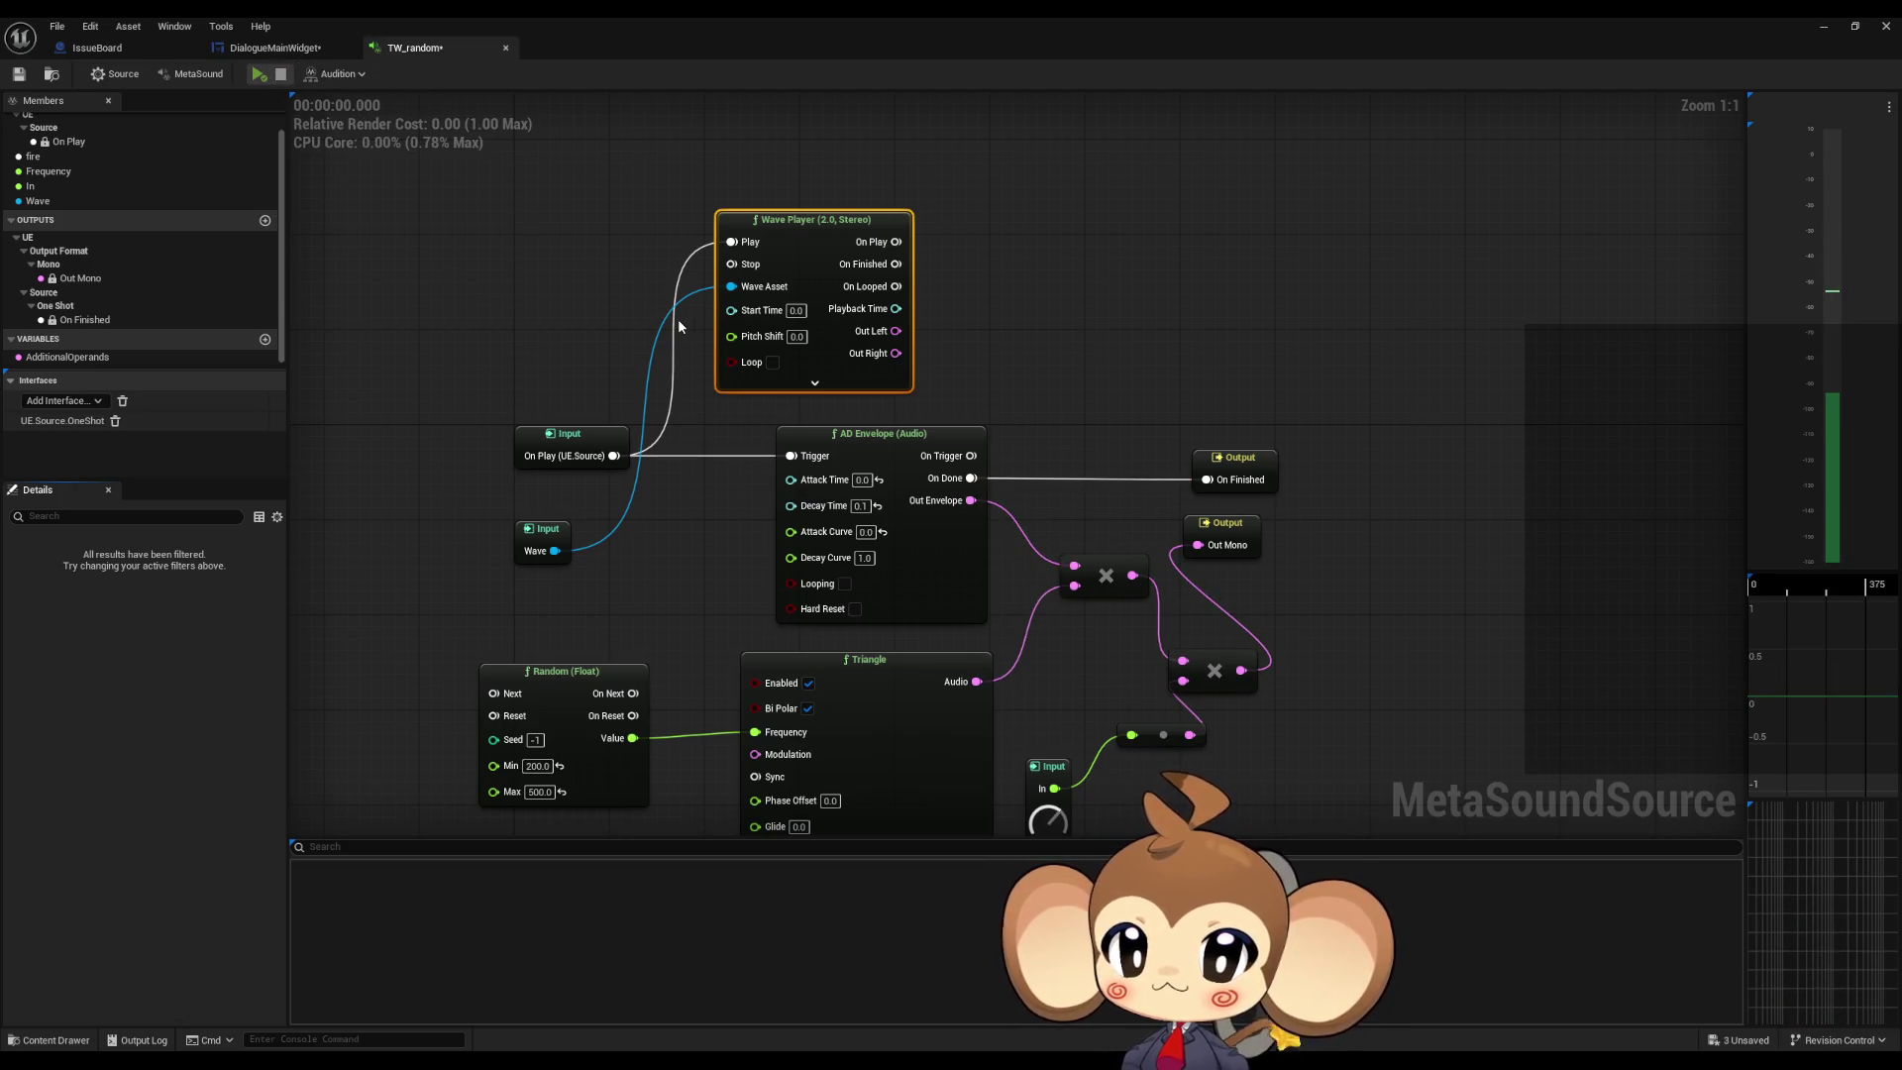
click(267, 74)
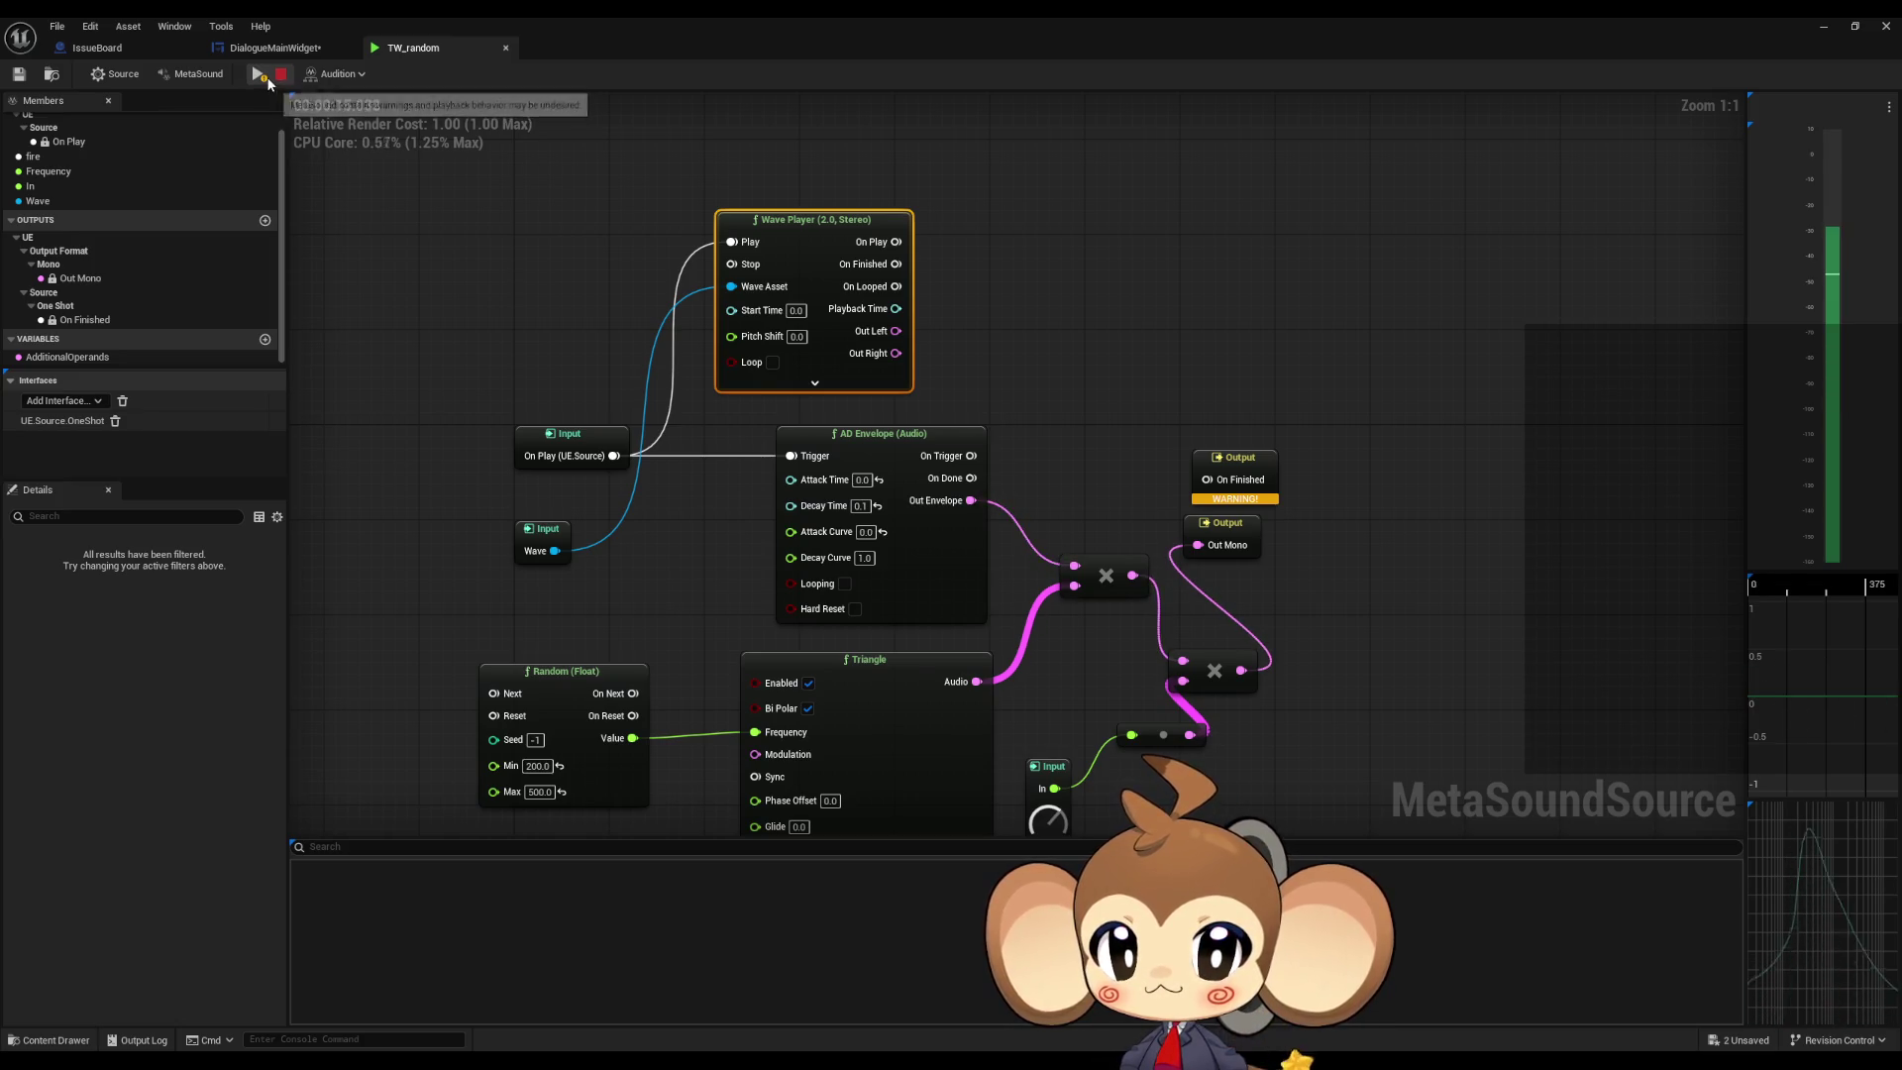
drag(614, 456, 731, 243)
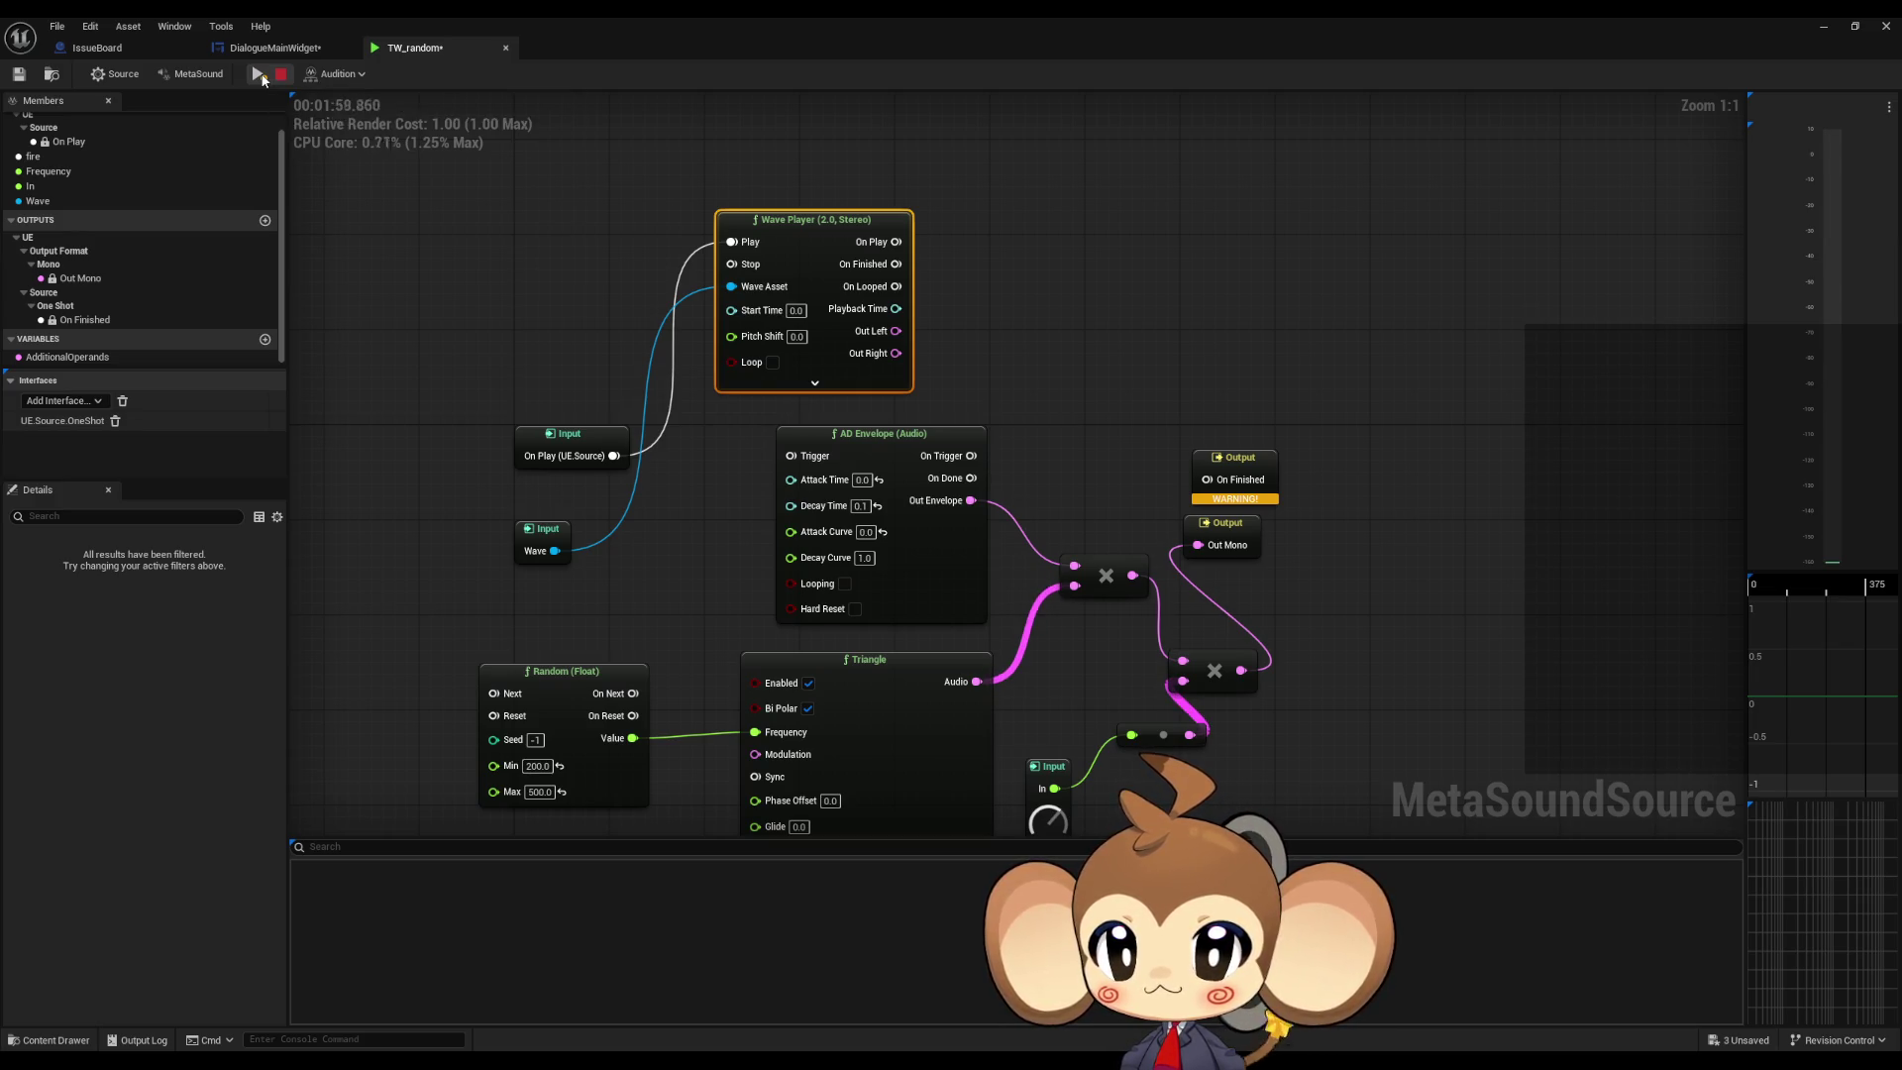
double_click(680, 28)
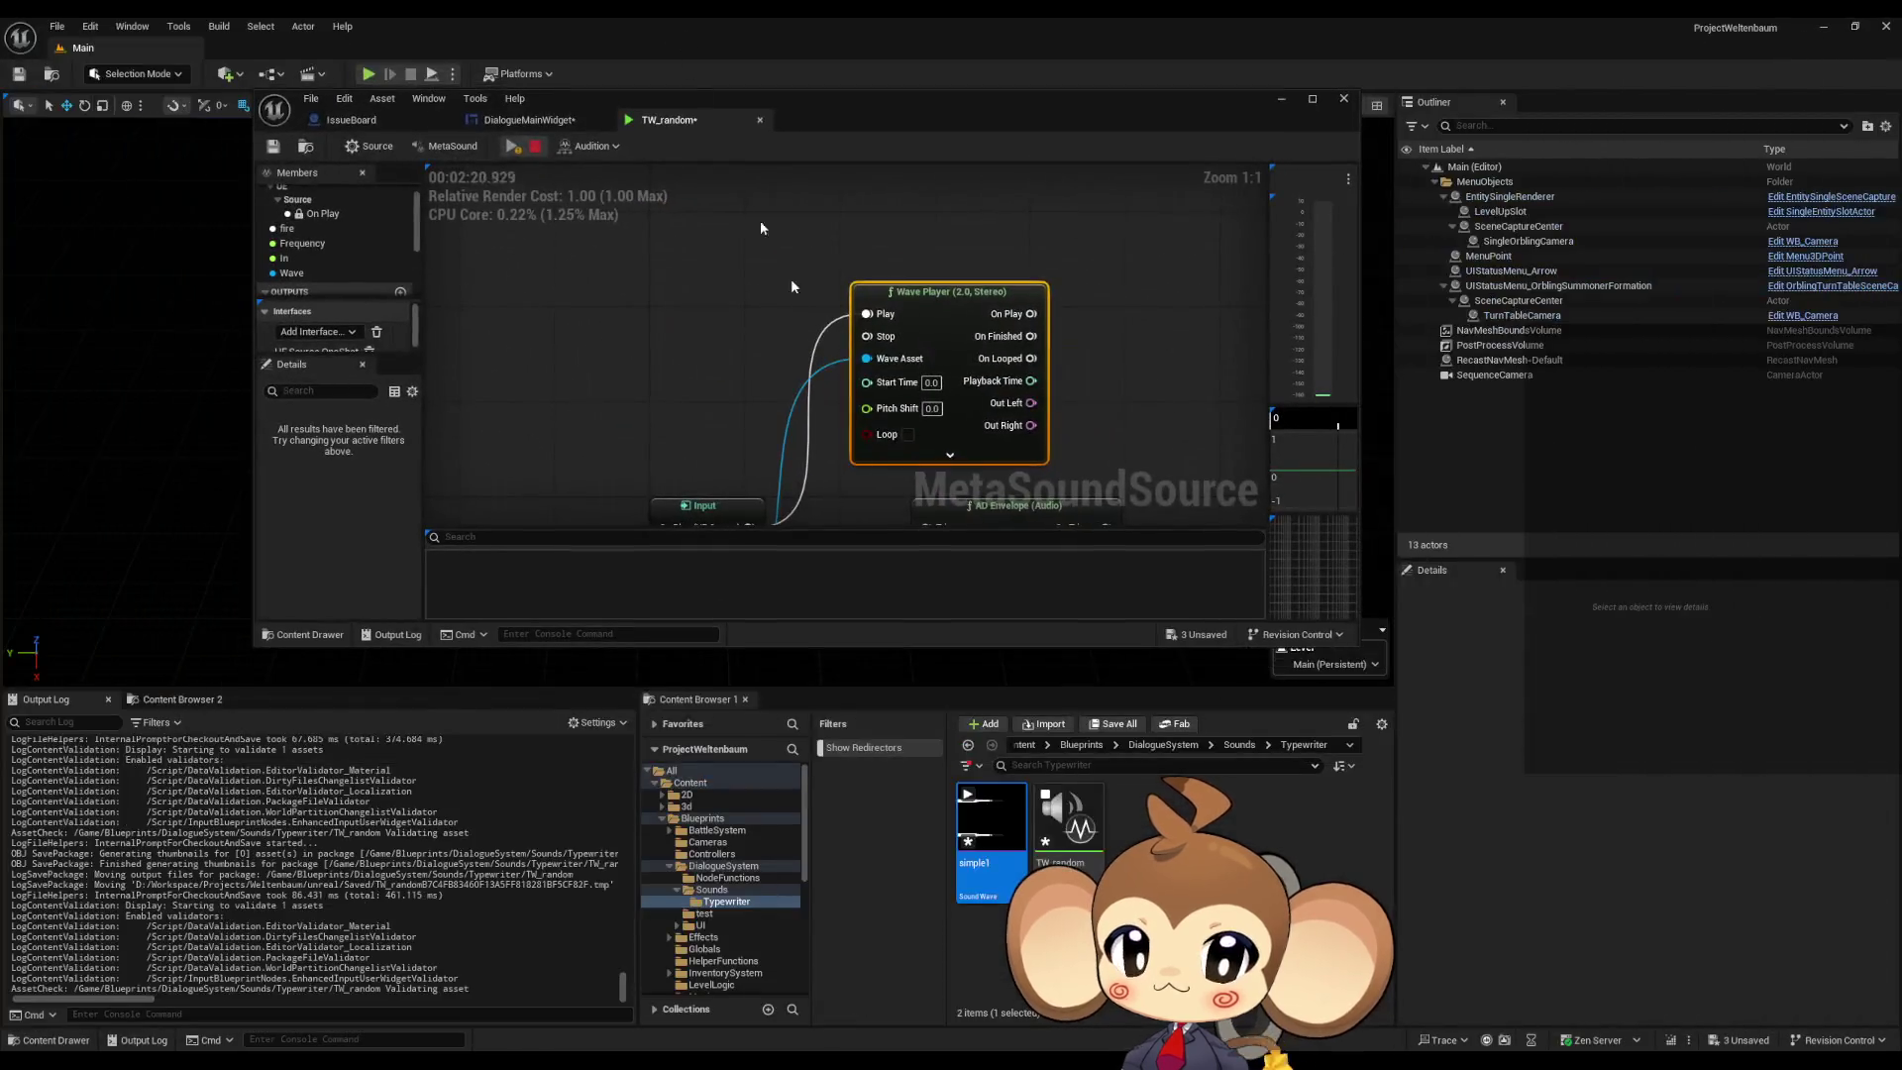
Step: Browse to Content/Sounds/Music/BattleMusic1 and open the BattleMusic1 MetaSound asset
click(1088, 745)
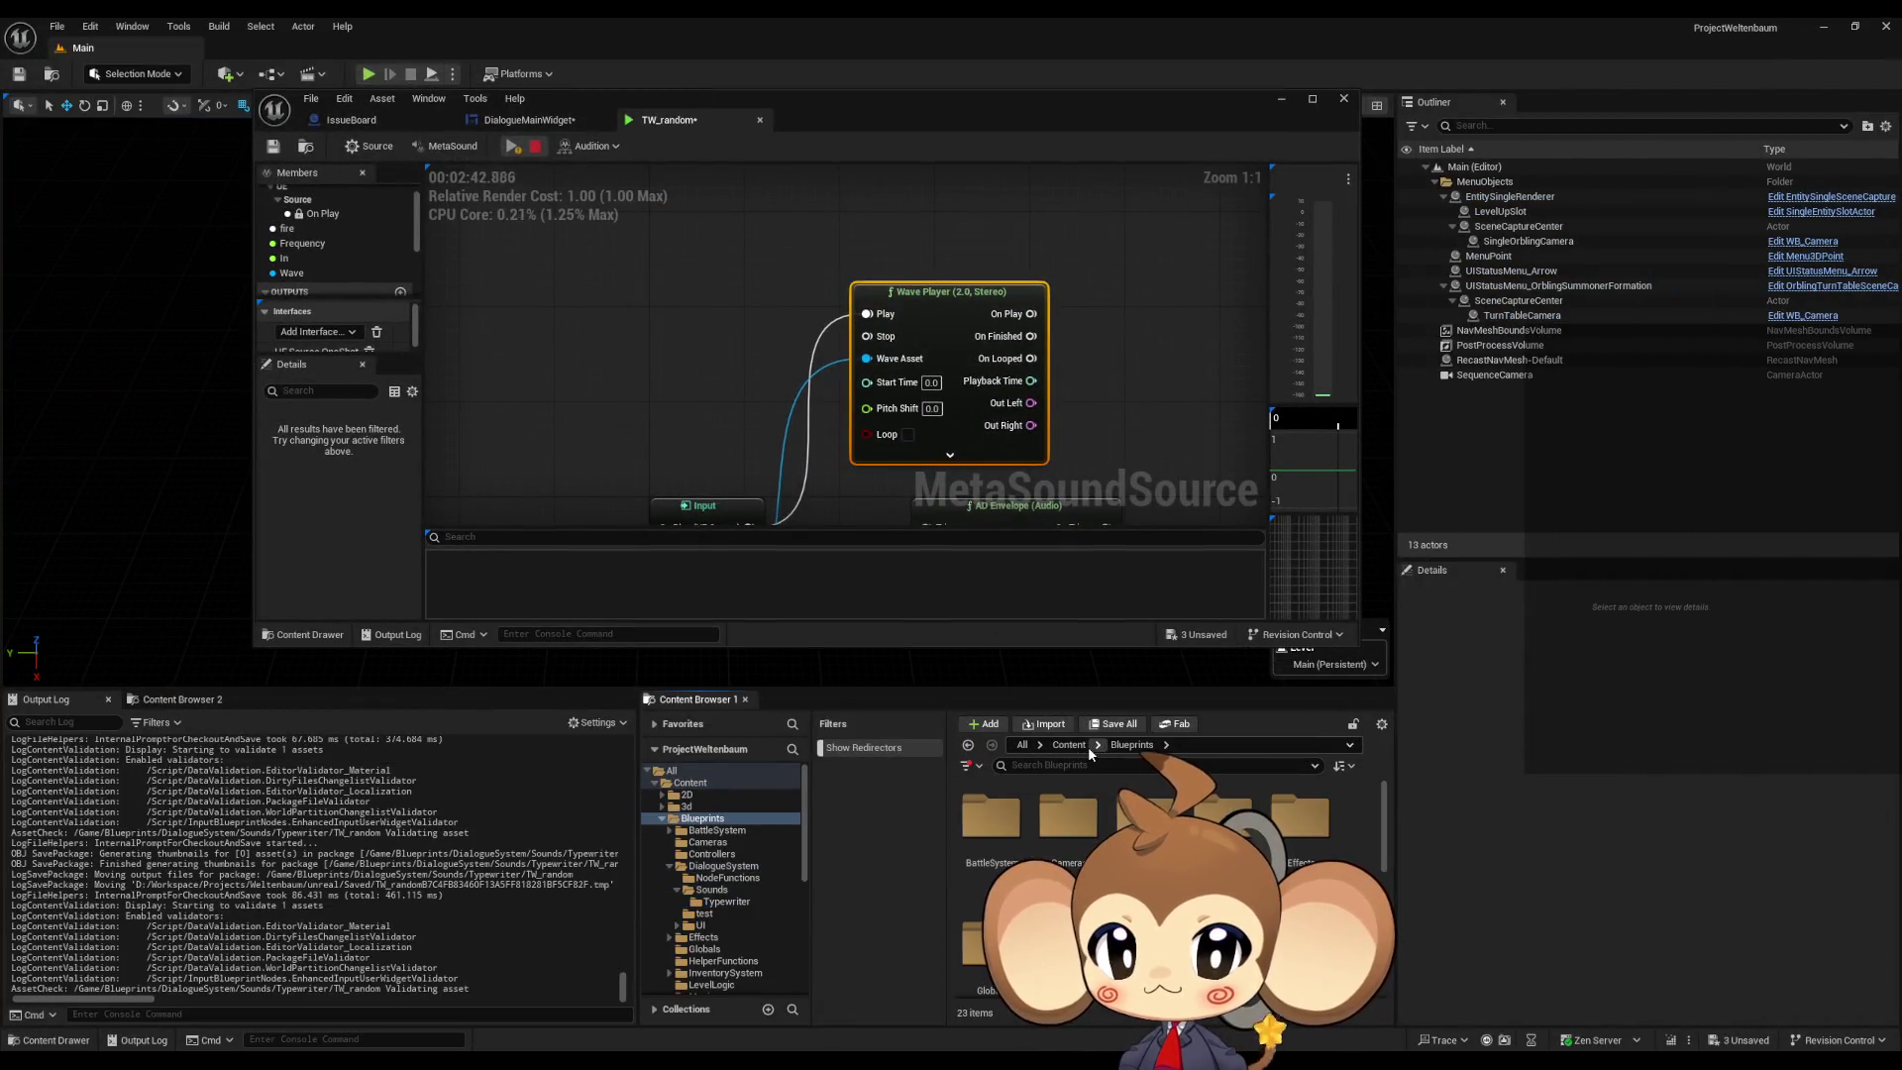
click(1069, 745)
double_click(1327, 852)
double_click(1069, 832)
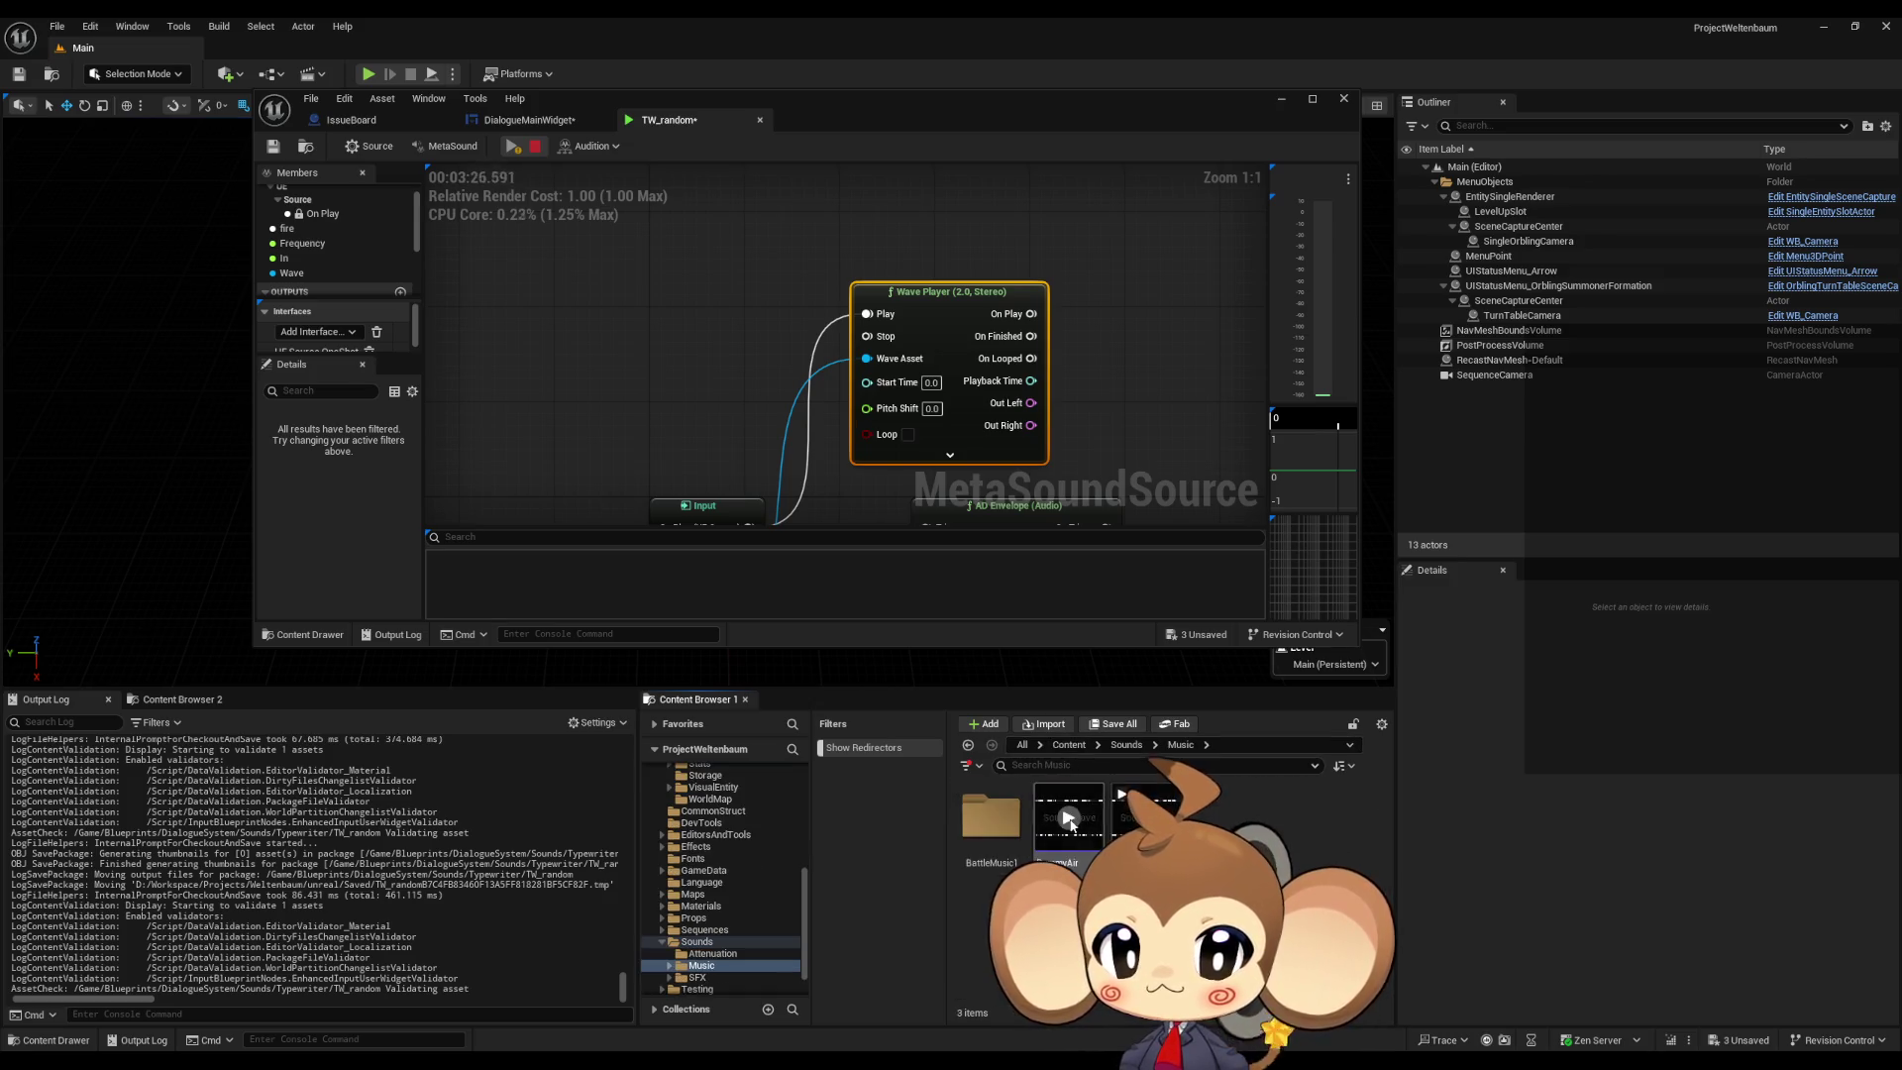
double_click(963, 857)
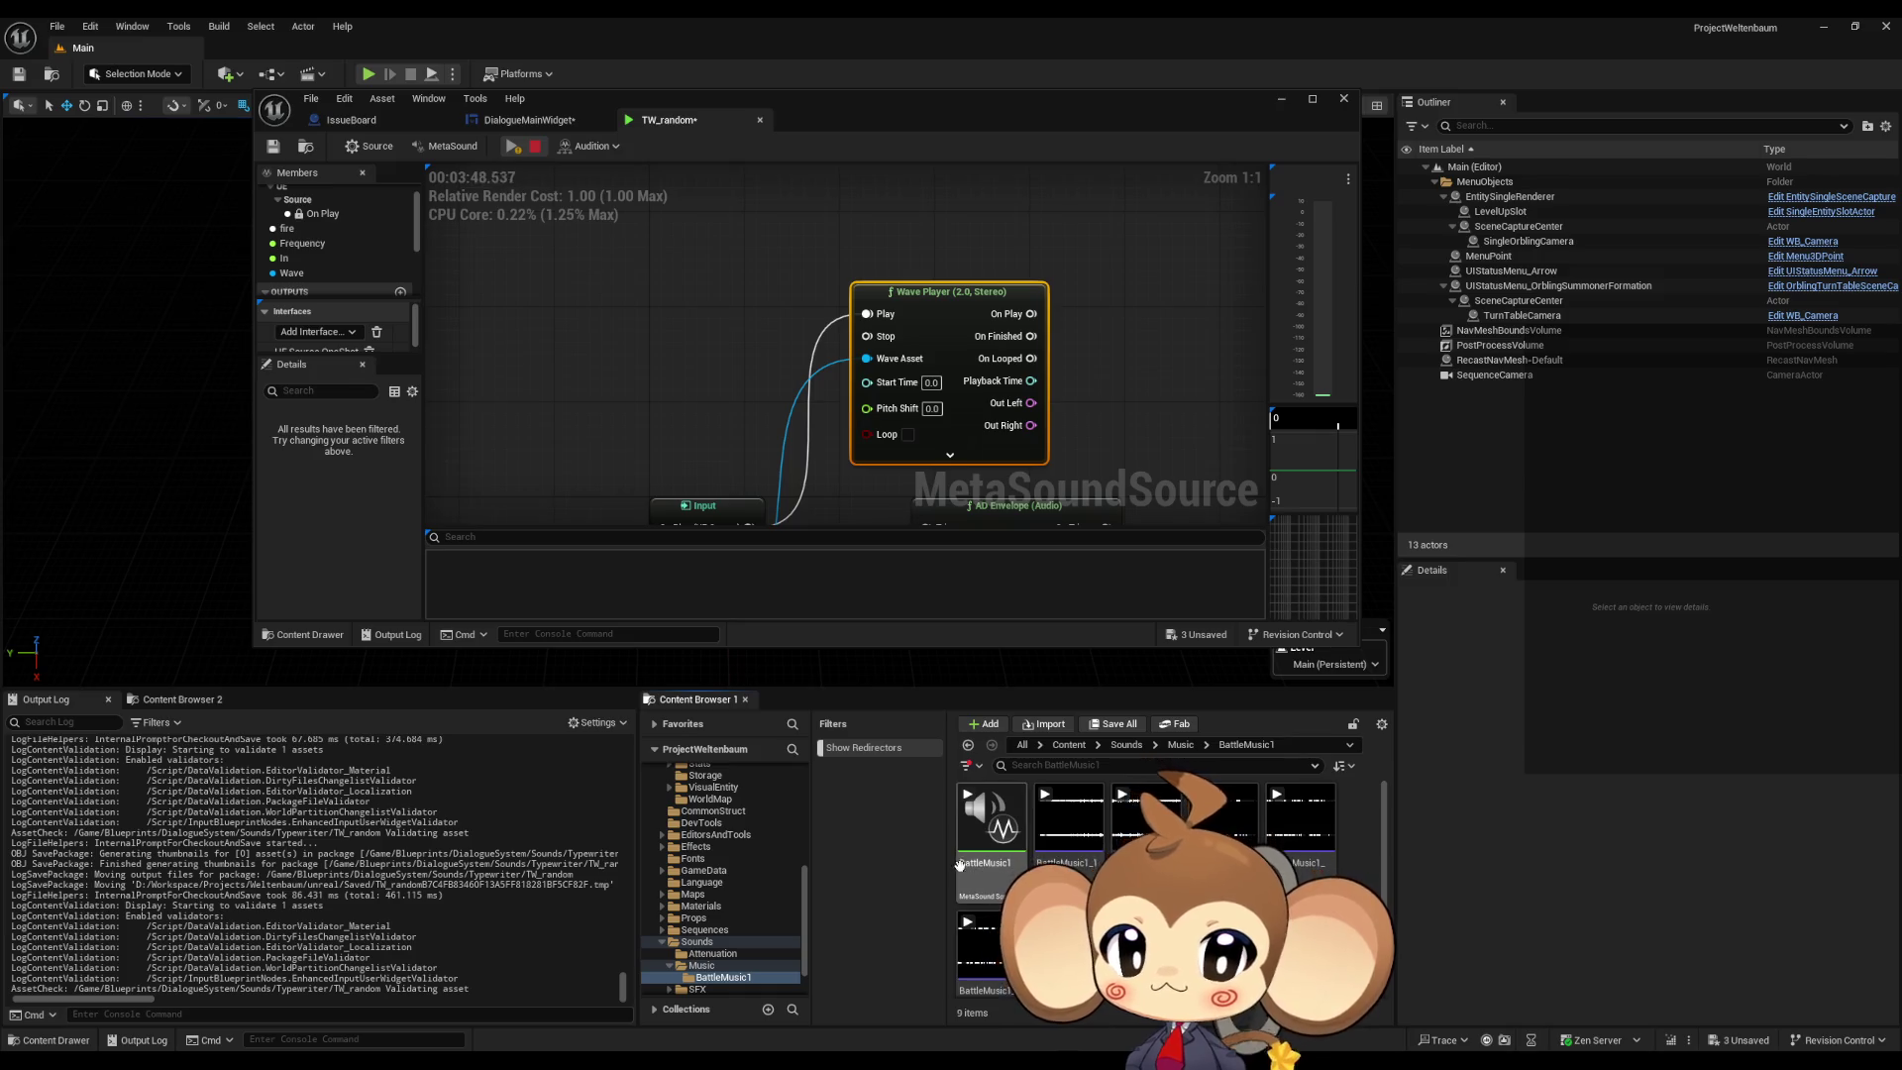
double_click(989, 868)
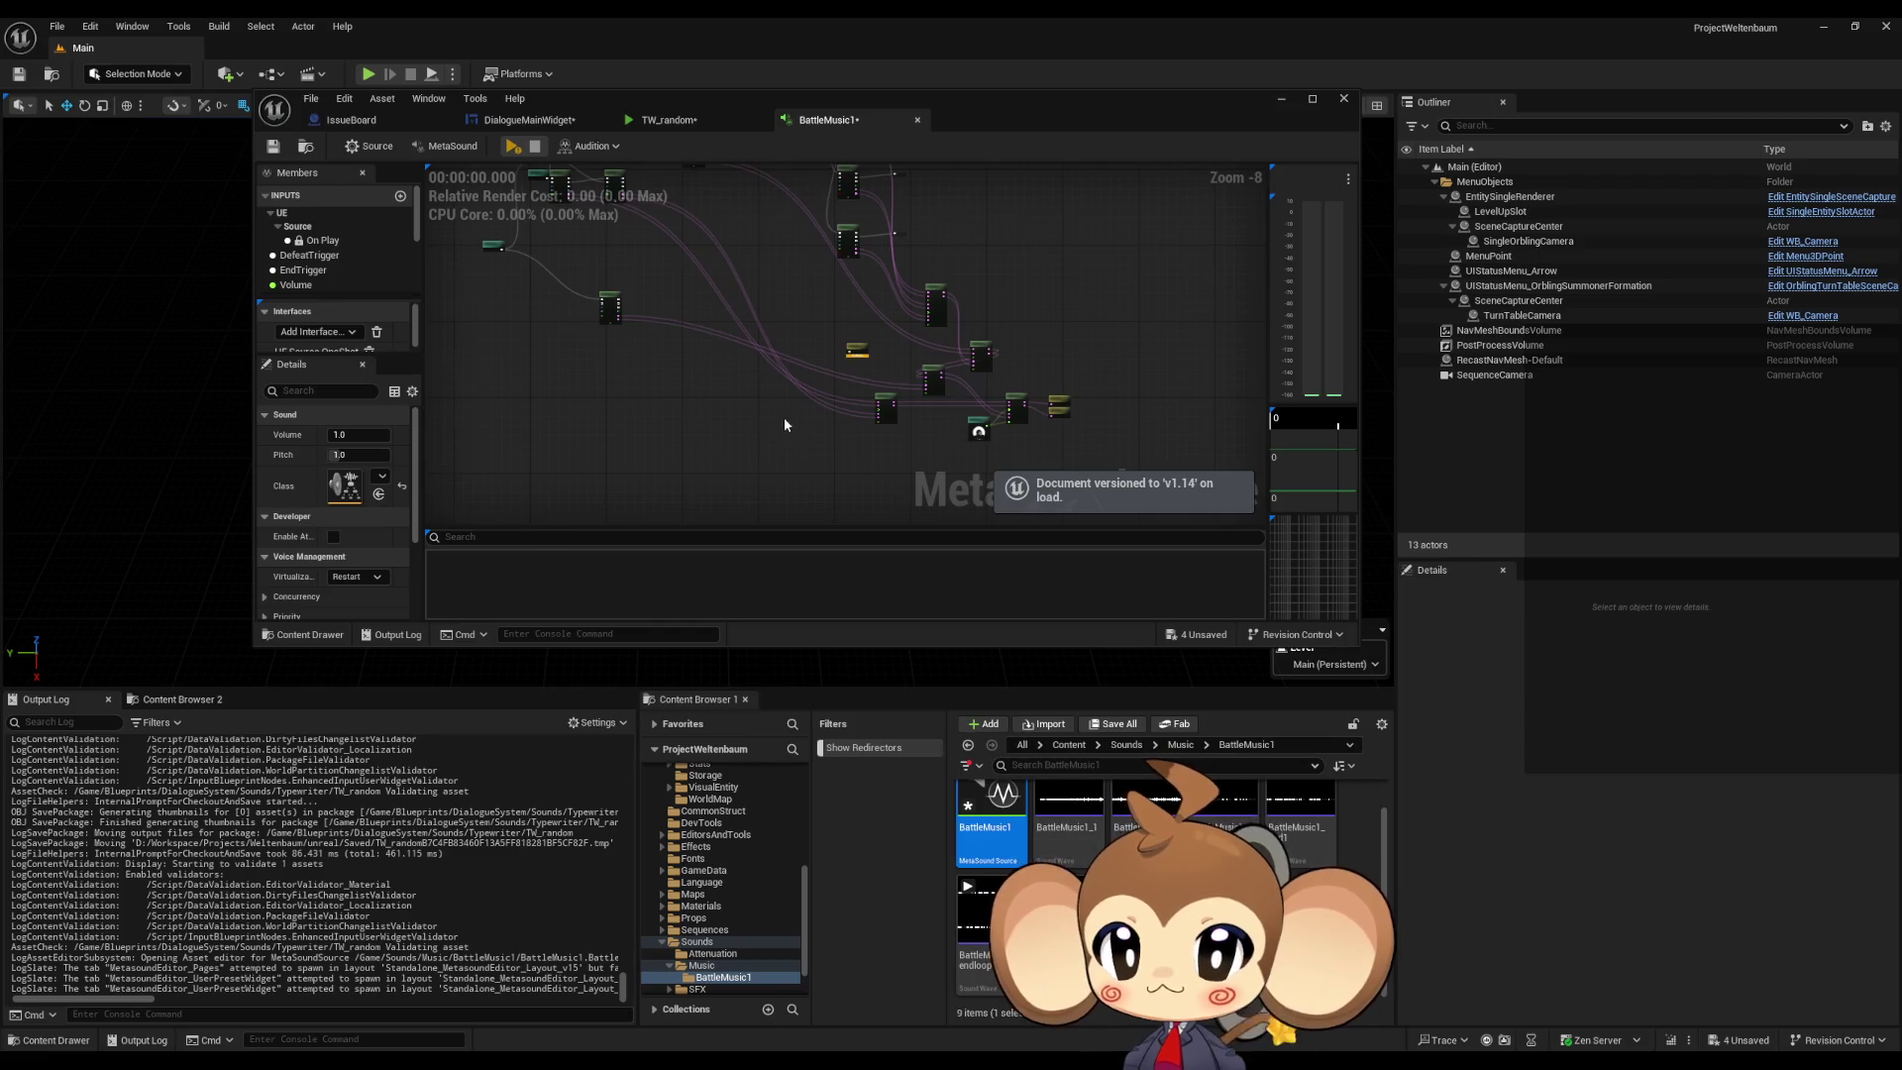
scroll(785, 424, up, 8)
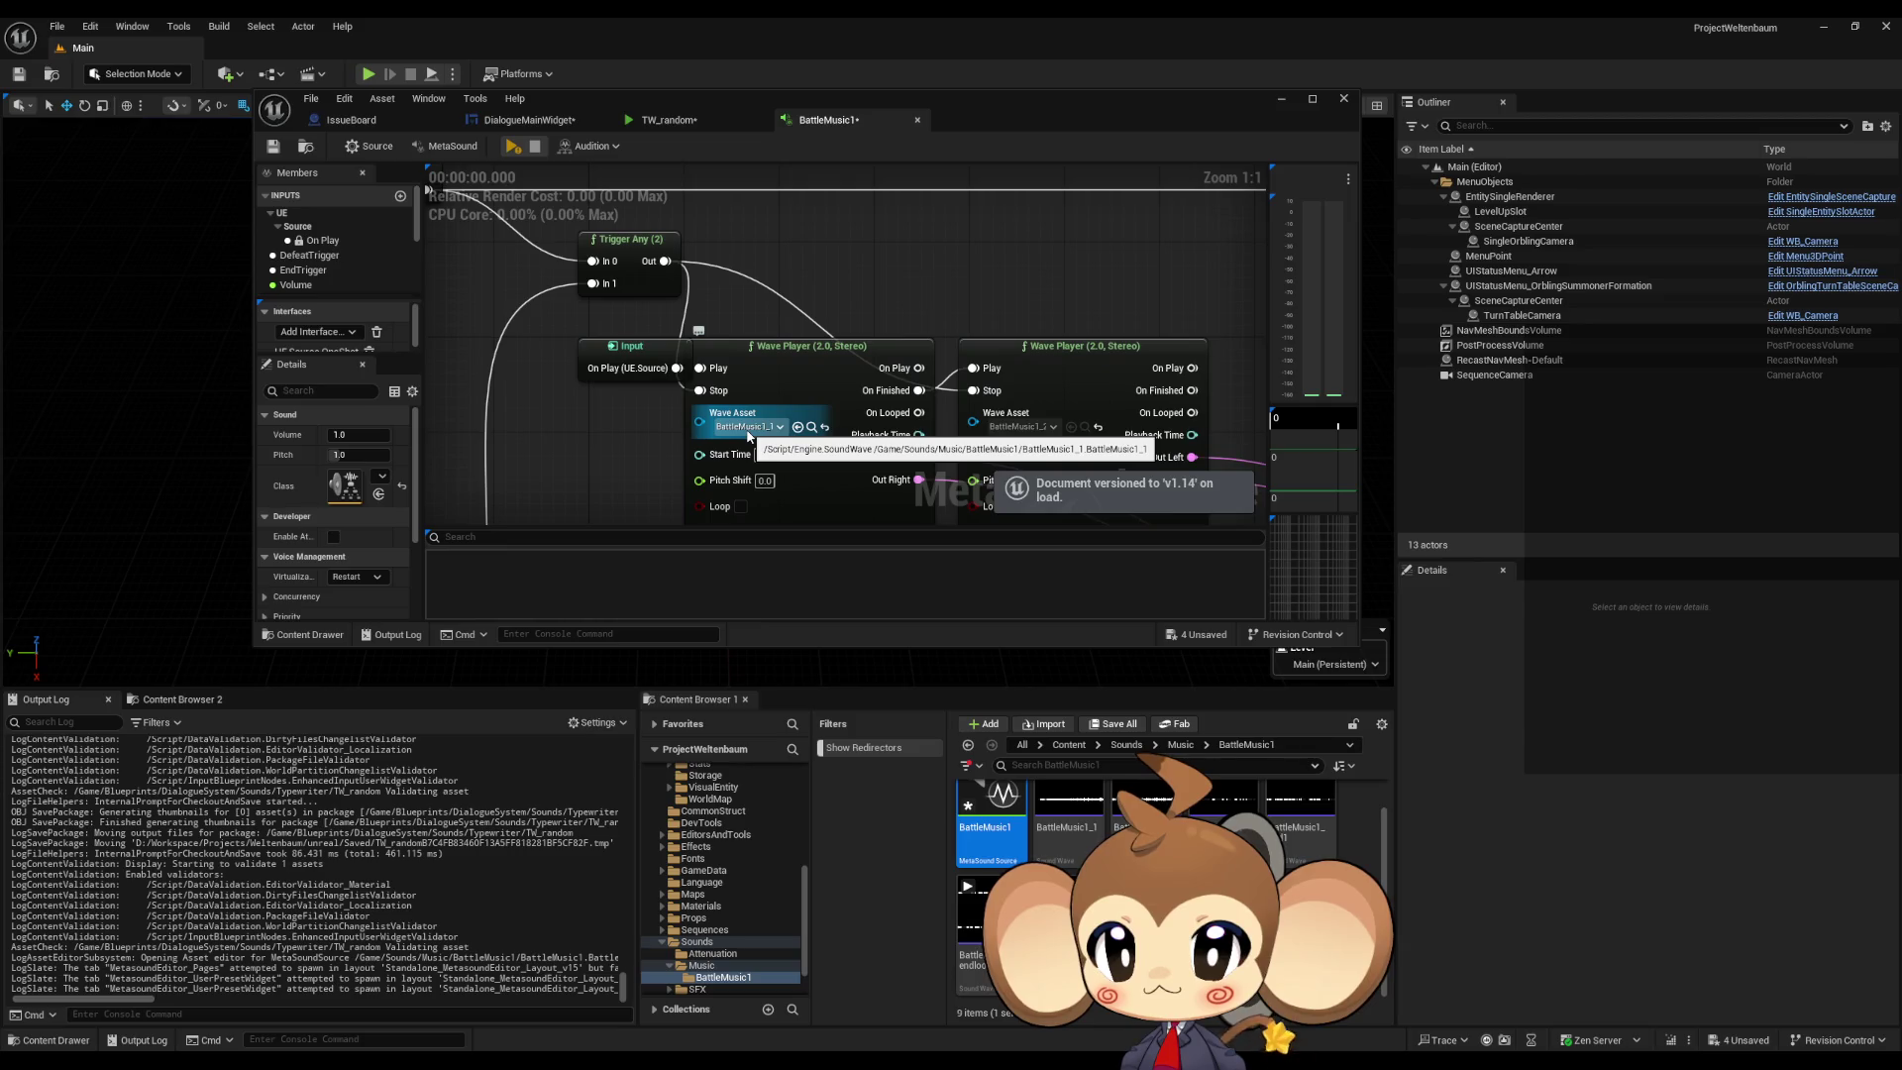
Step: In TW_random, promote the Wave Asset pin to a new graph input
click(690, 119)
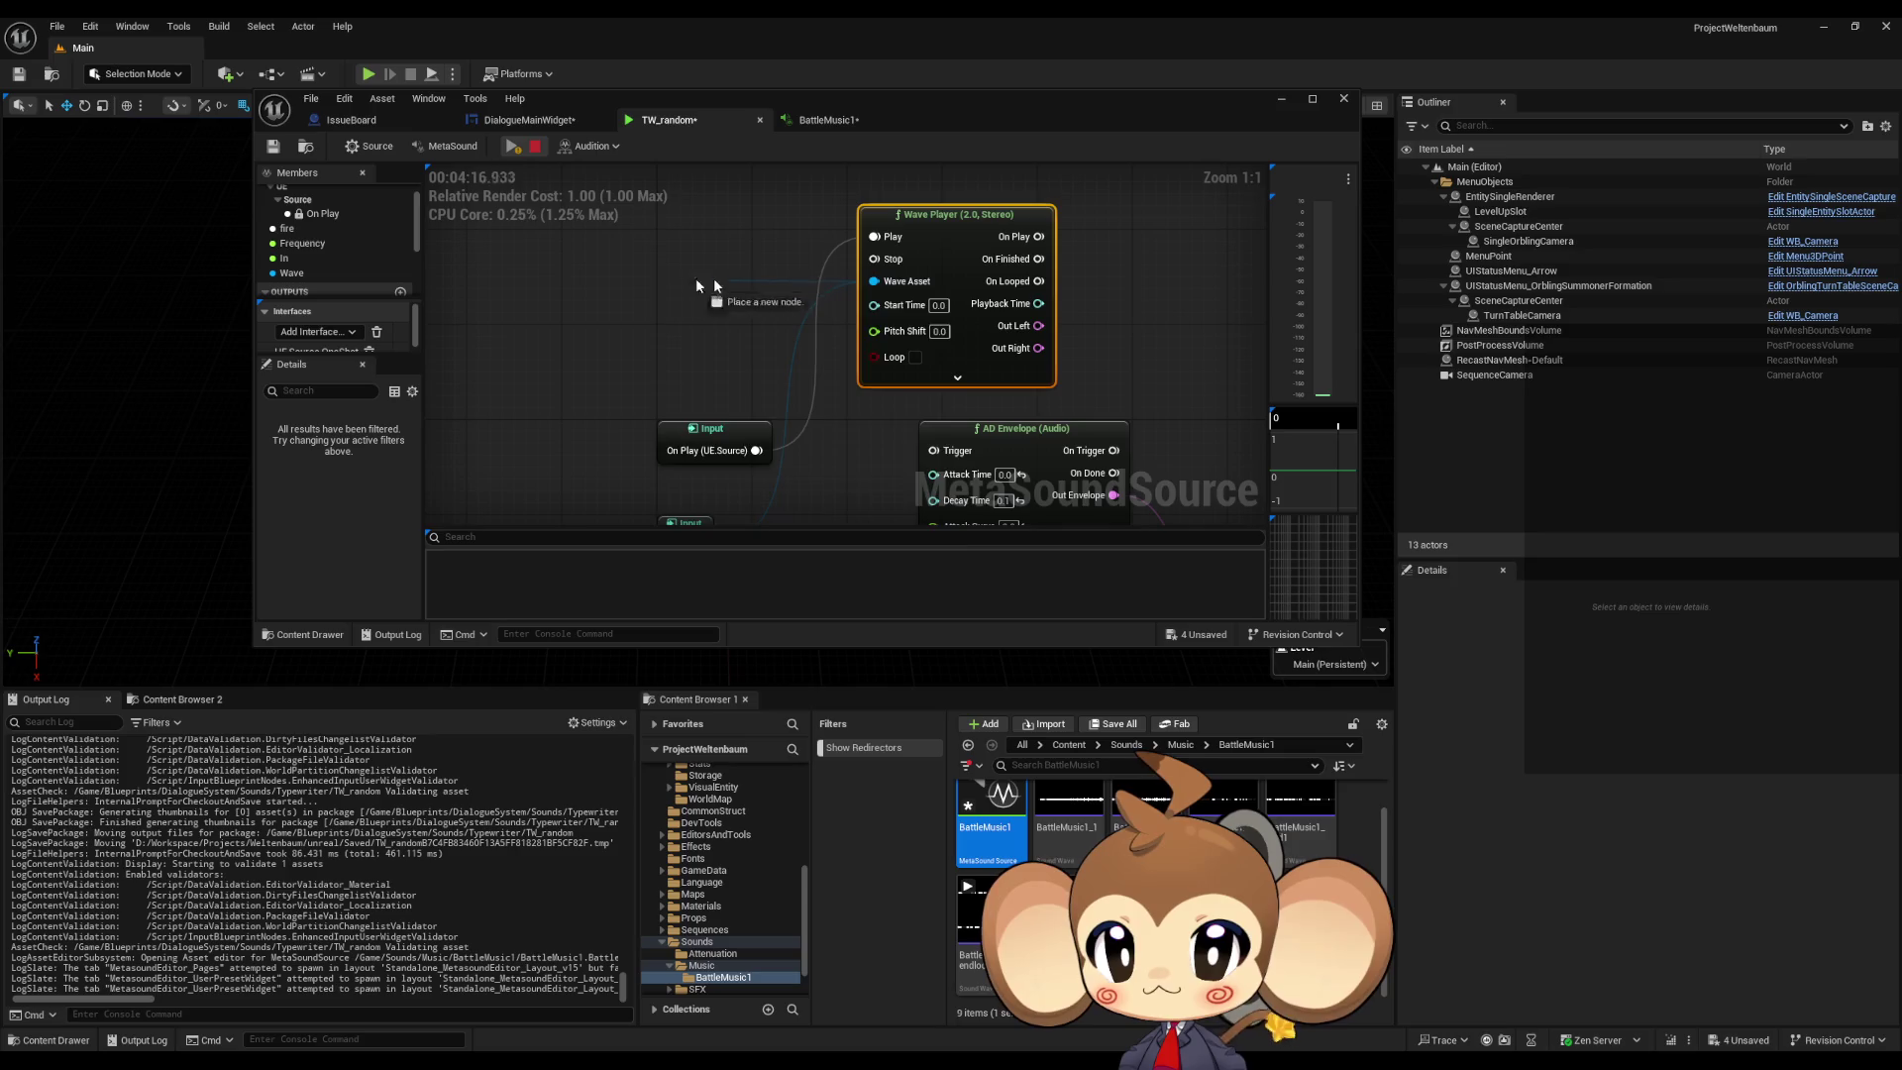
drag(715, 286, 666, 283)
text(pro)
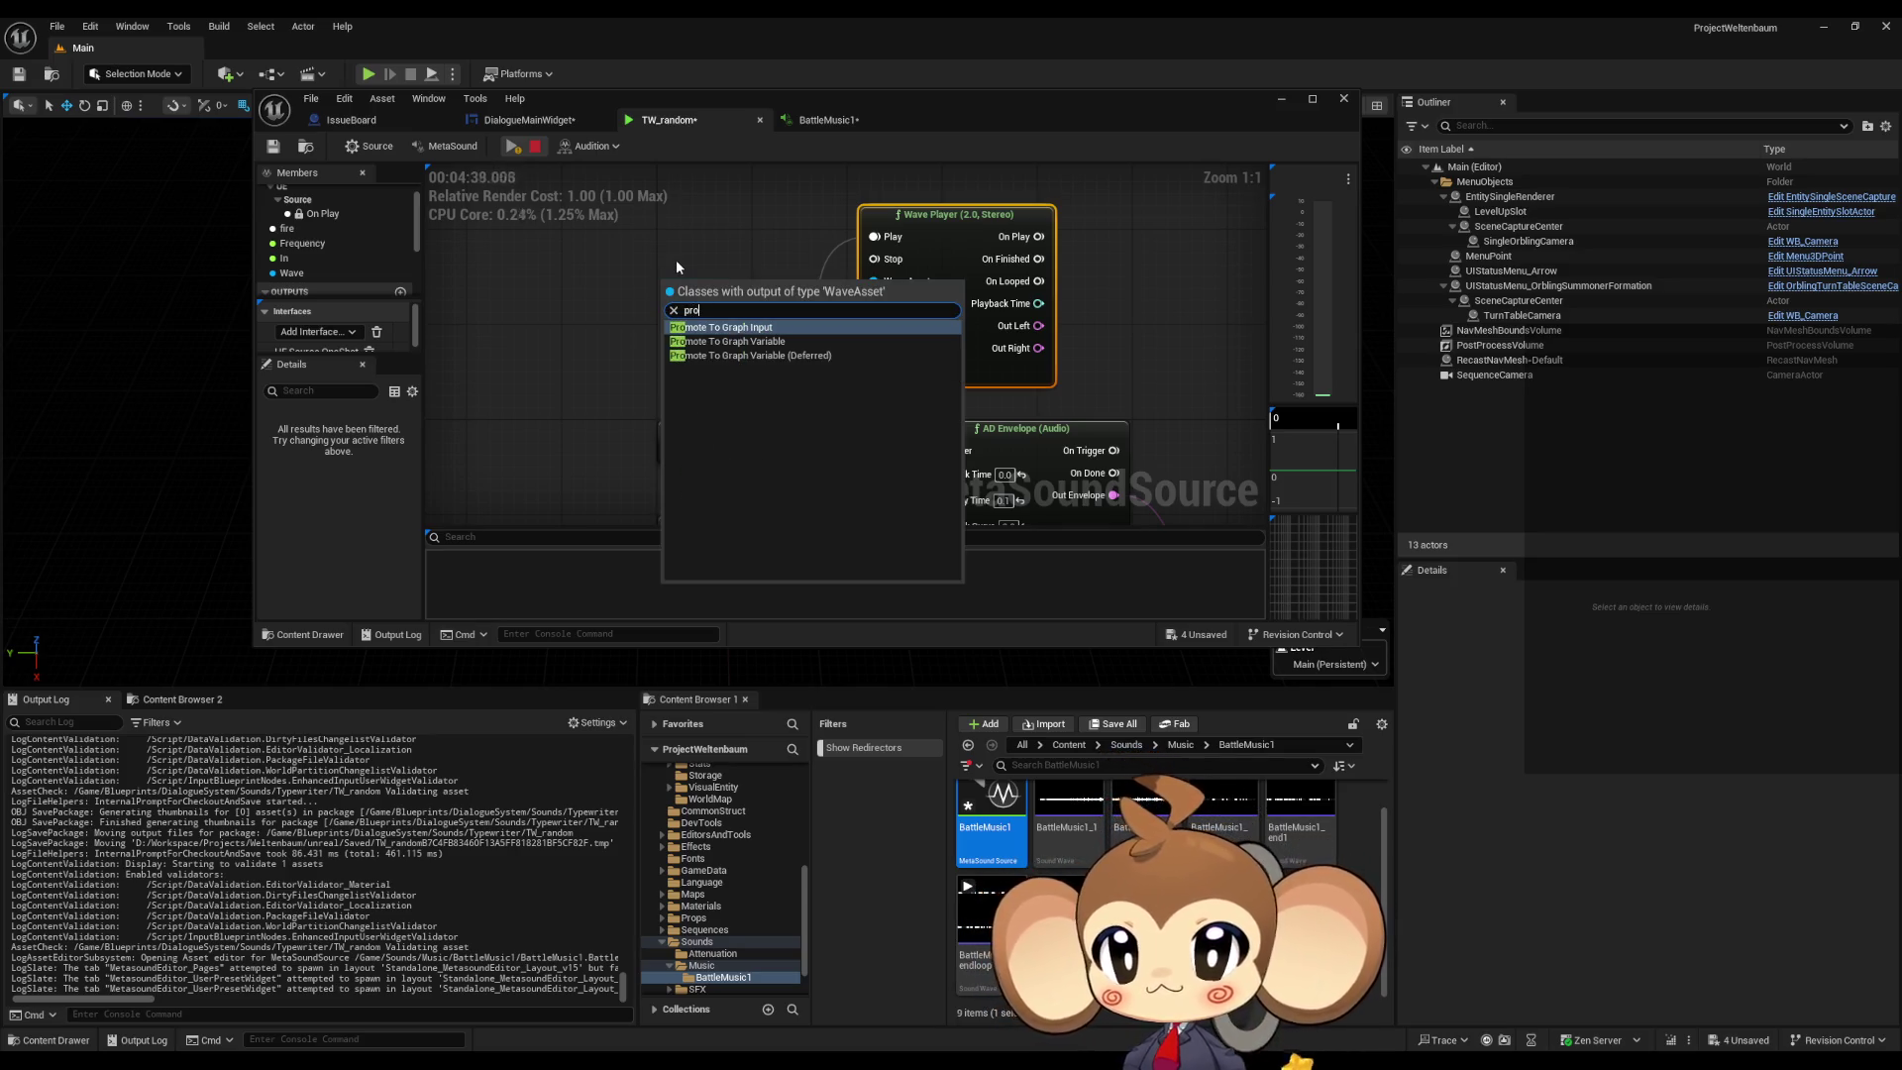
key(Return)
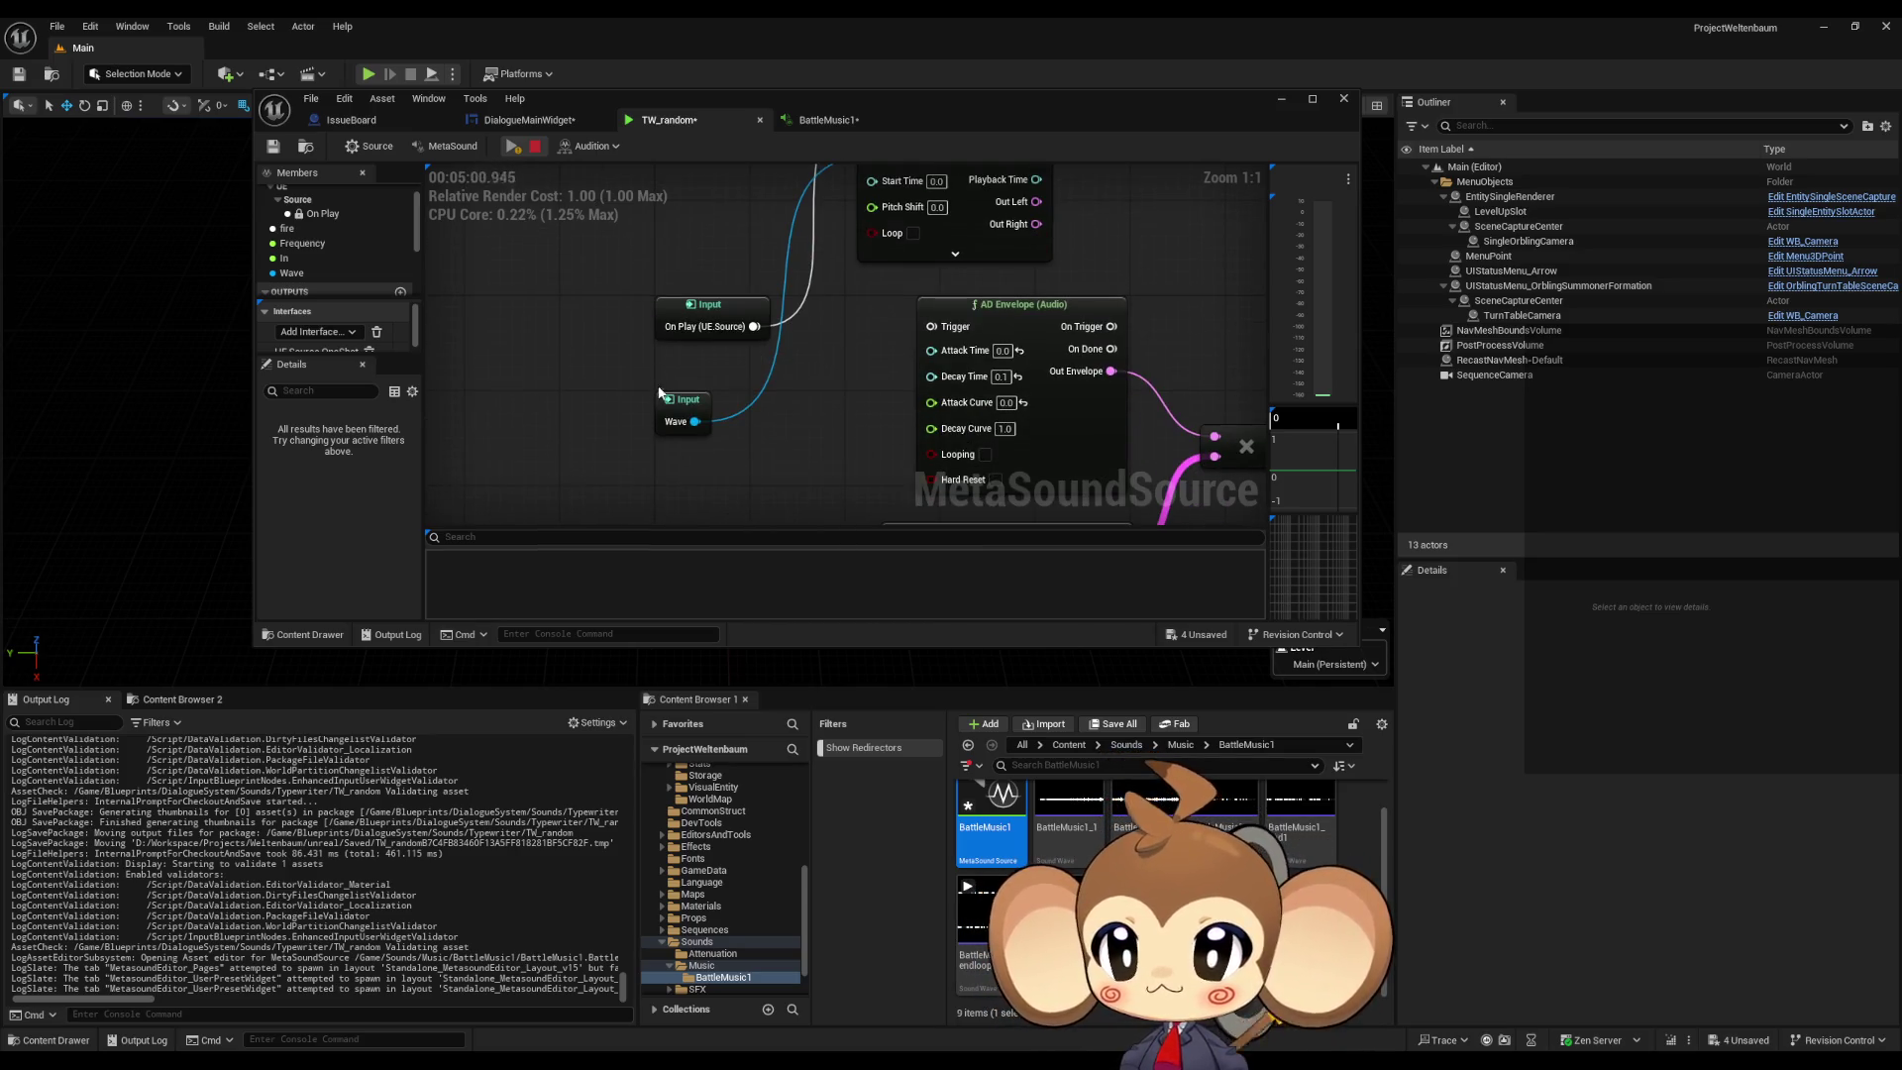
click(662, 398)
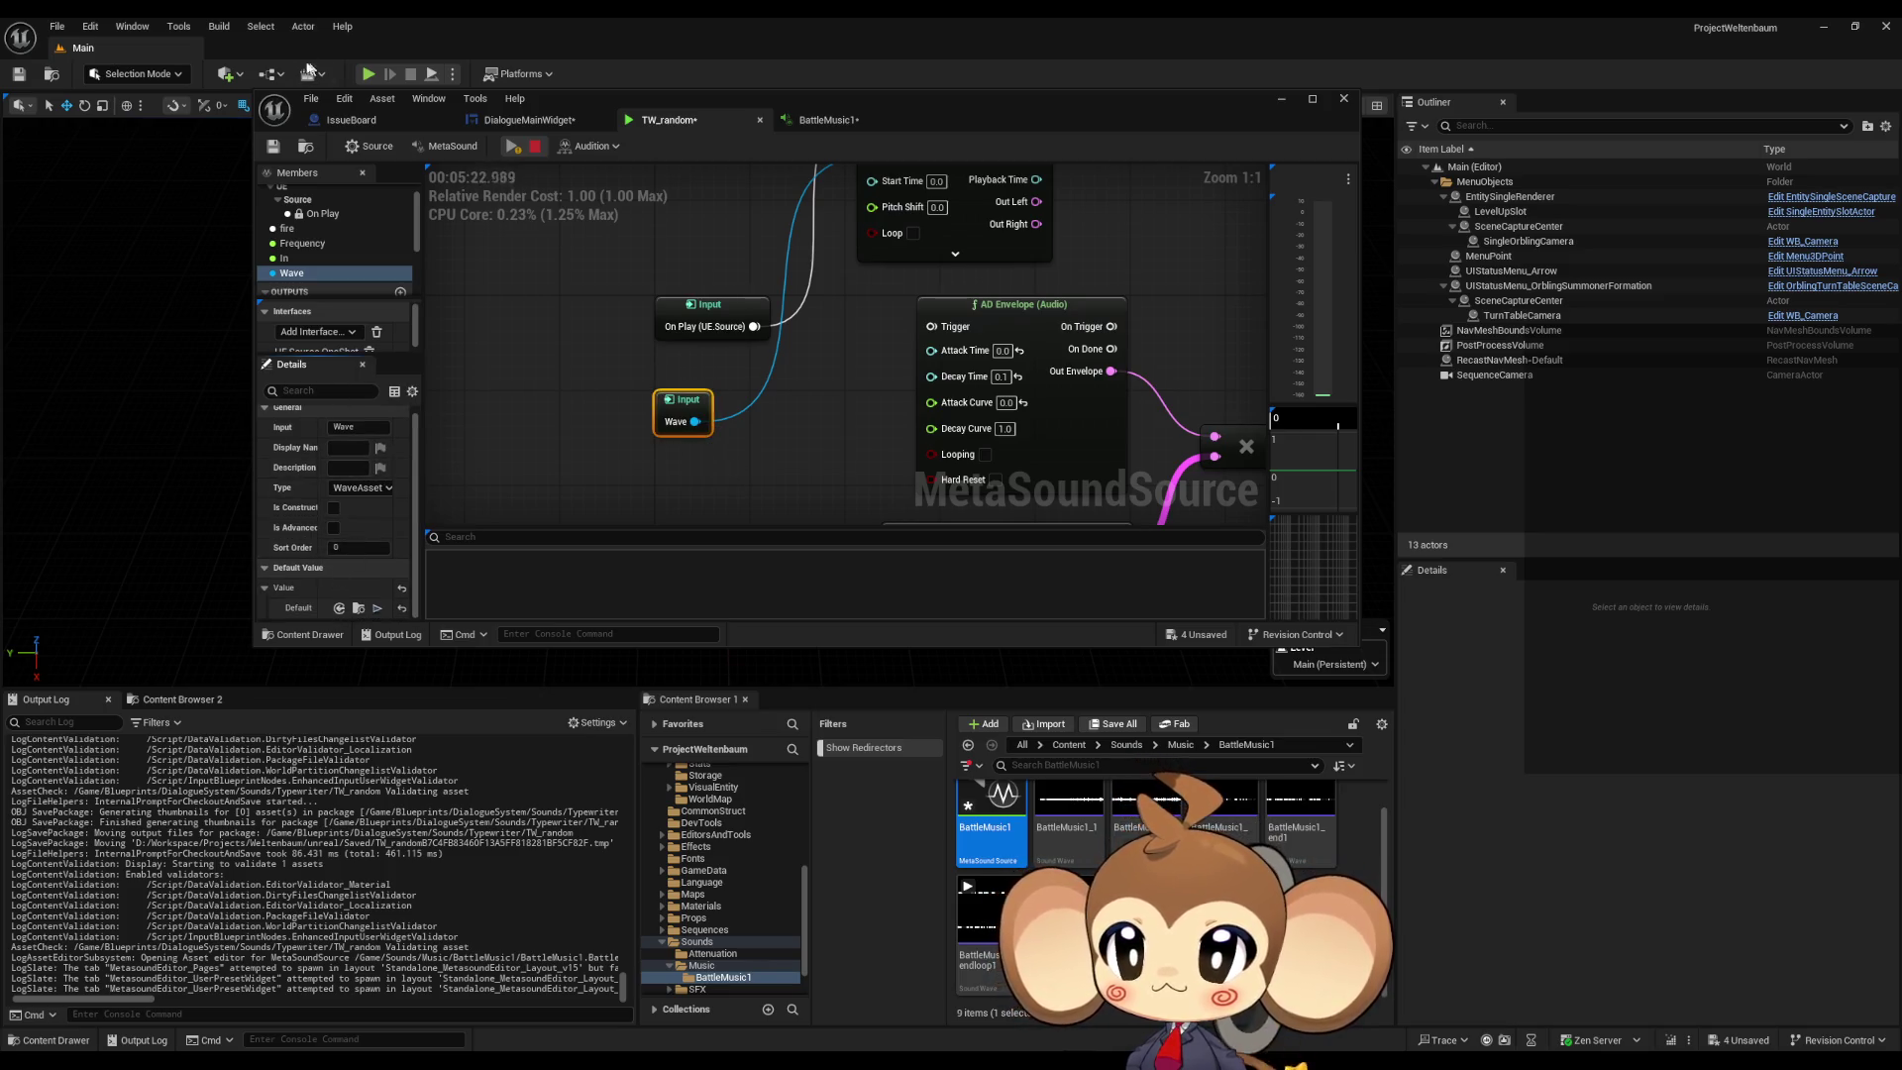
Step: Set that input's default to BattleMusic1, audition the asset, and preview TW_random
double_click(590, 97)
click(215, 742)
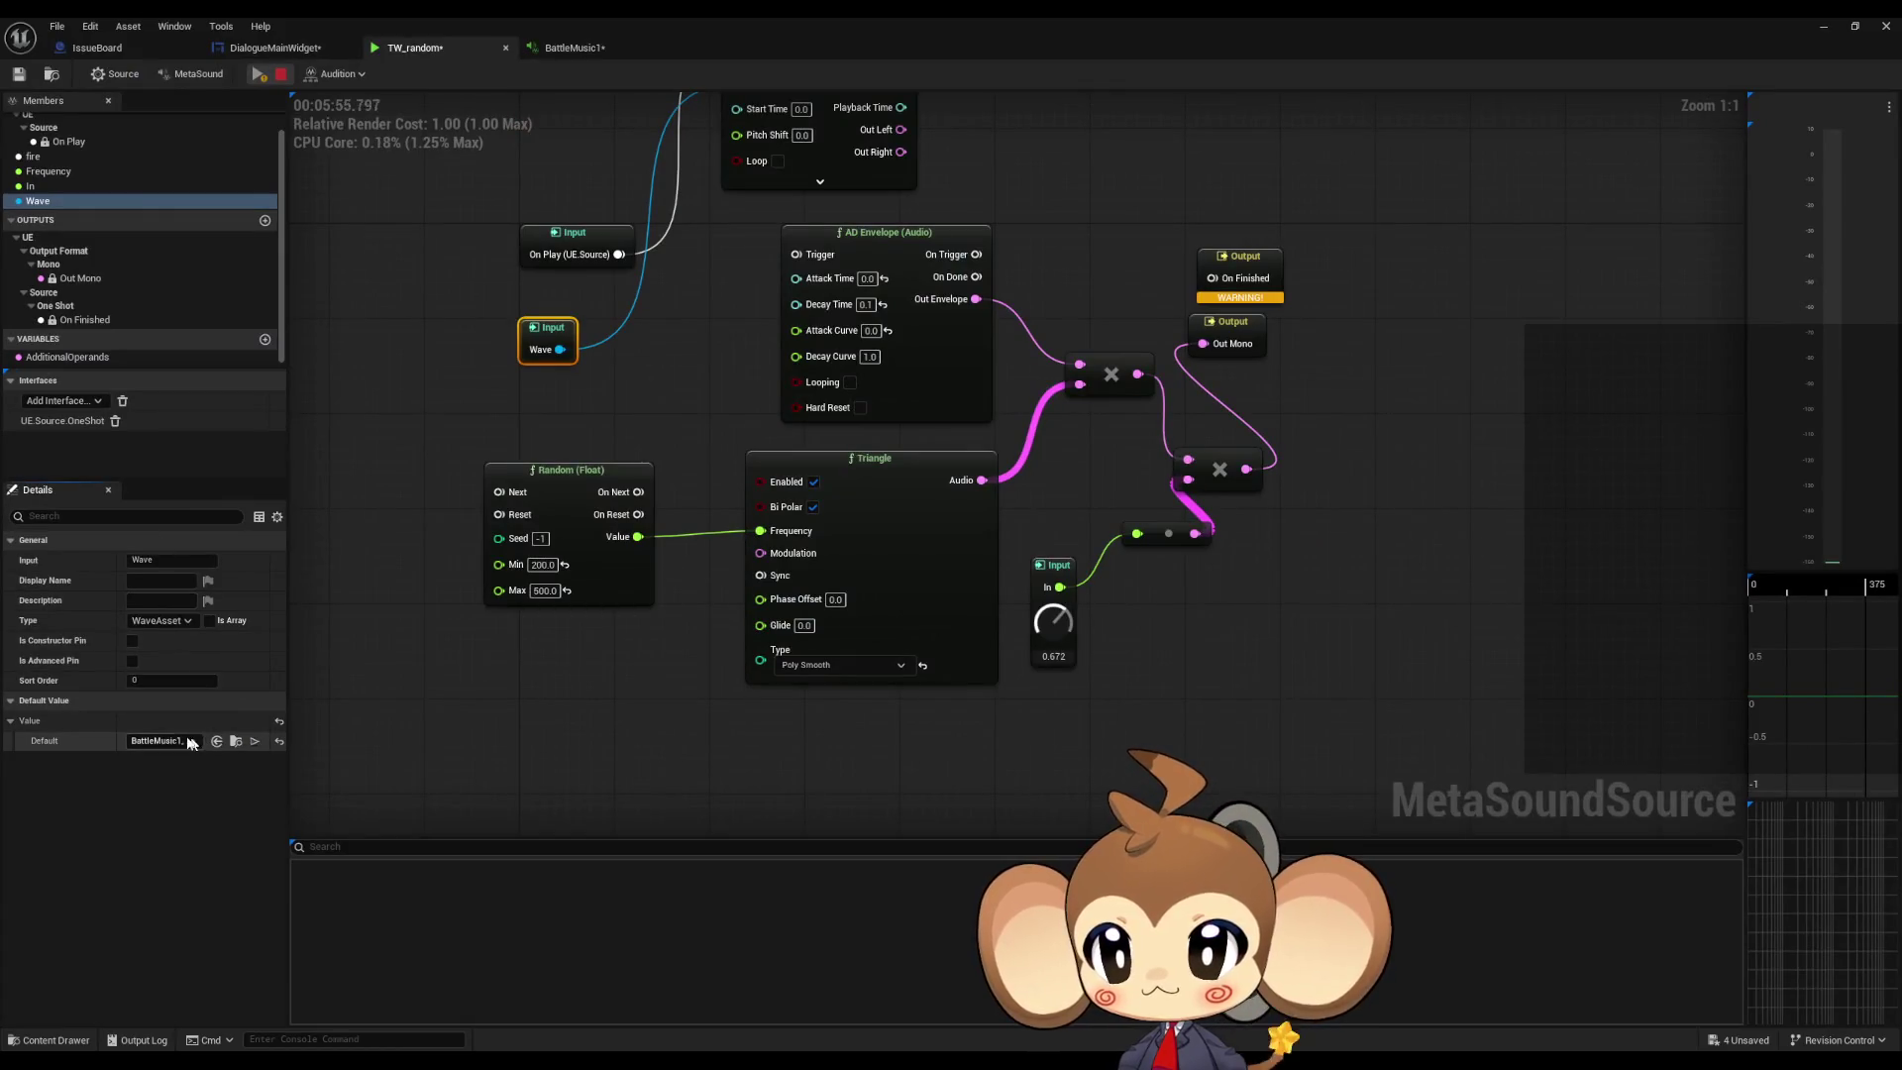
click(253, 743)
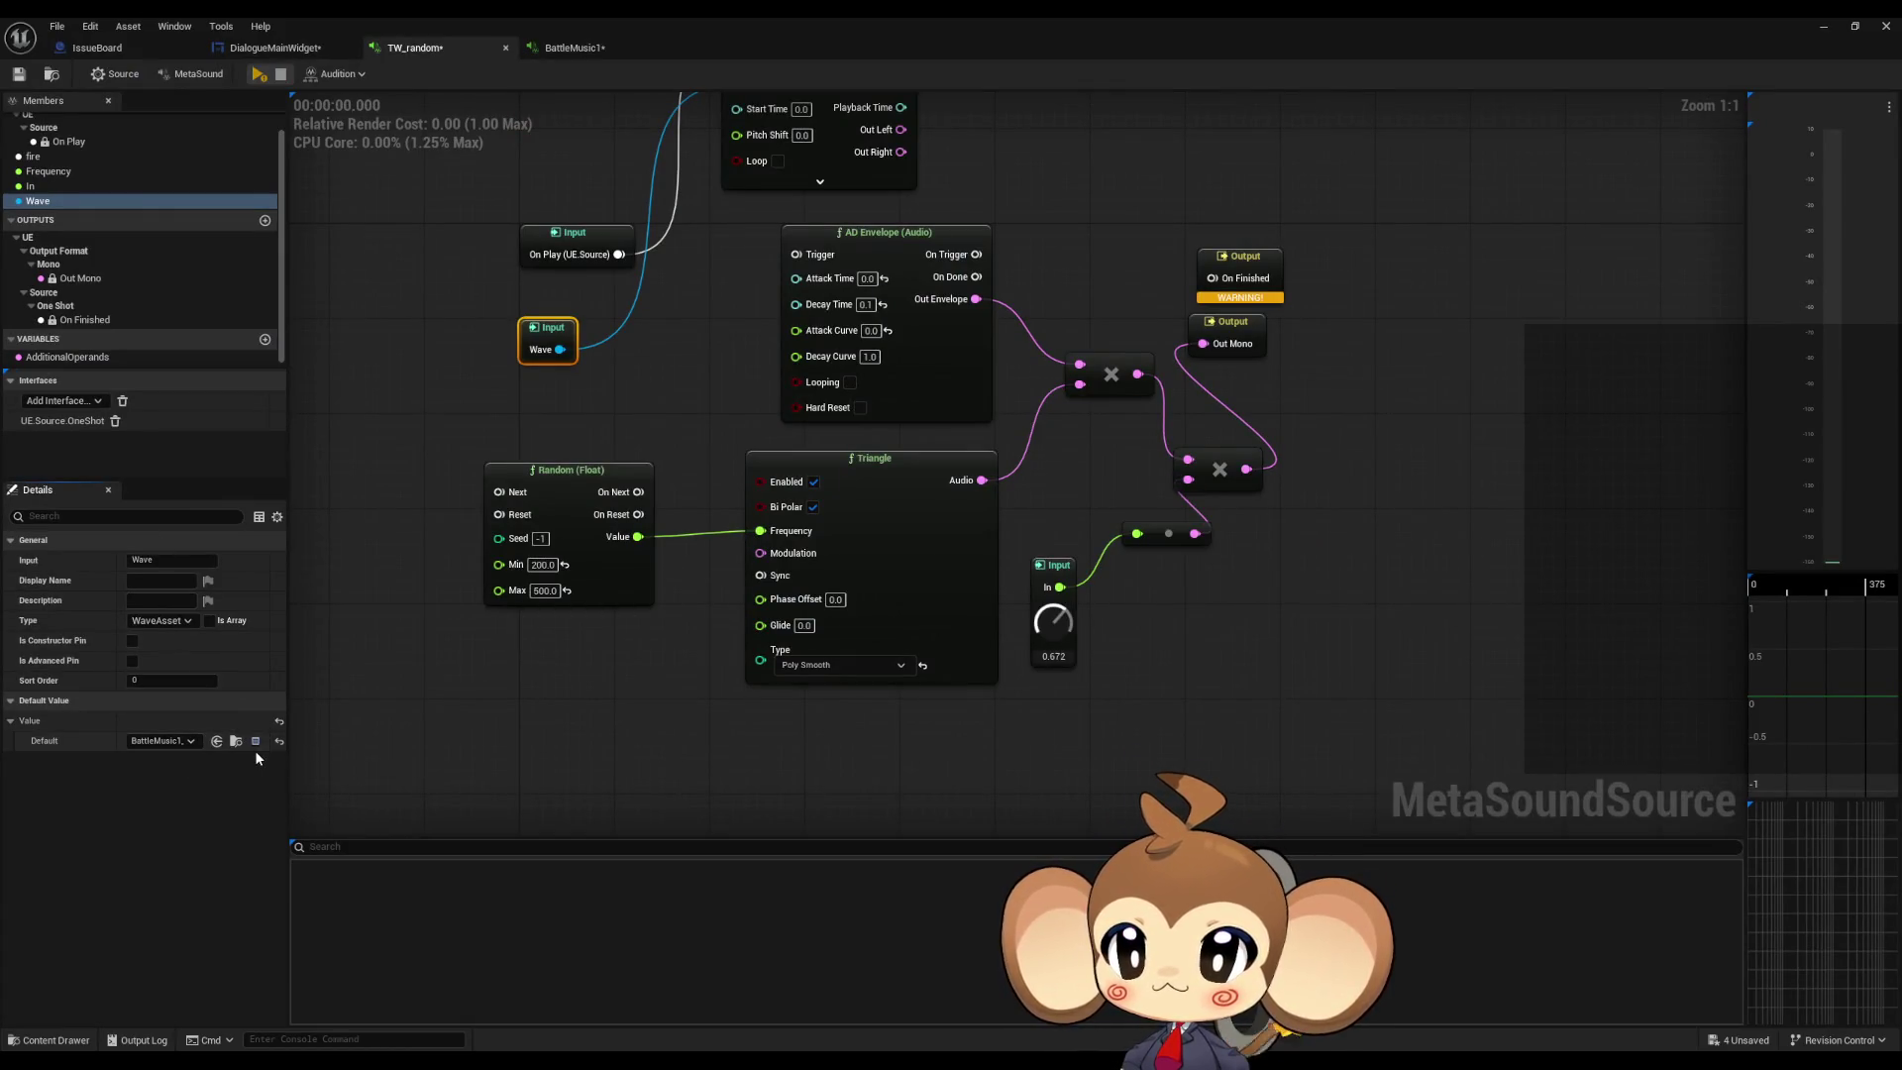
click(254, 743)
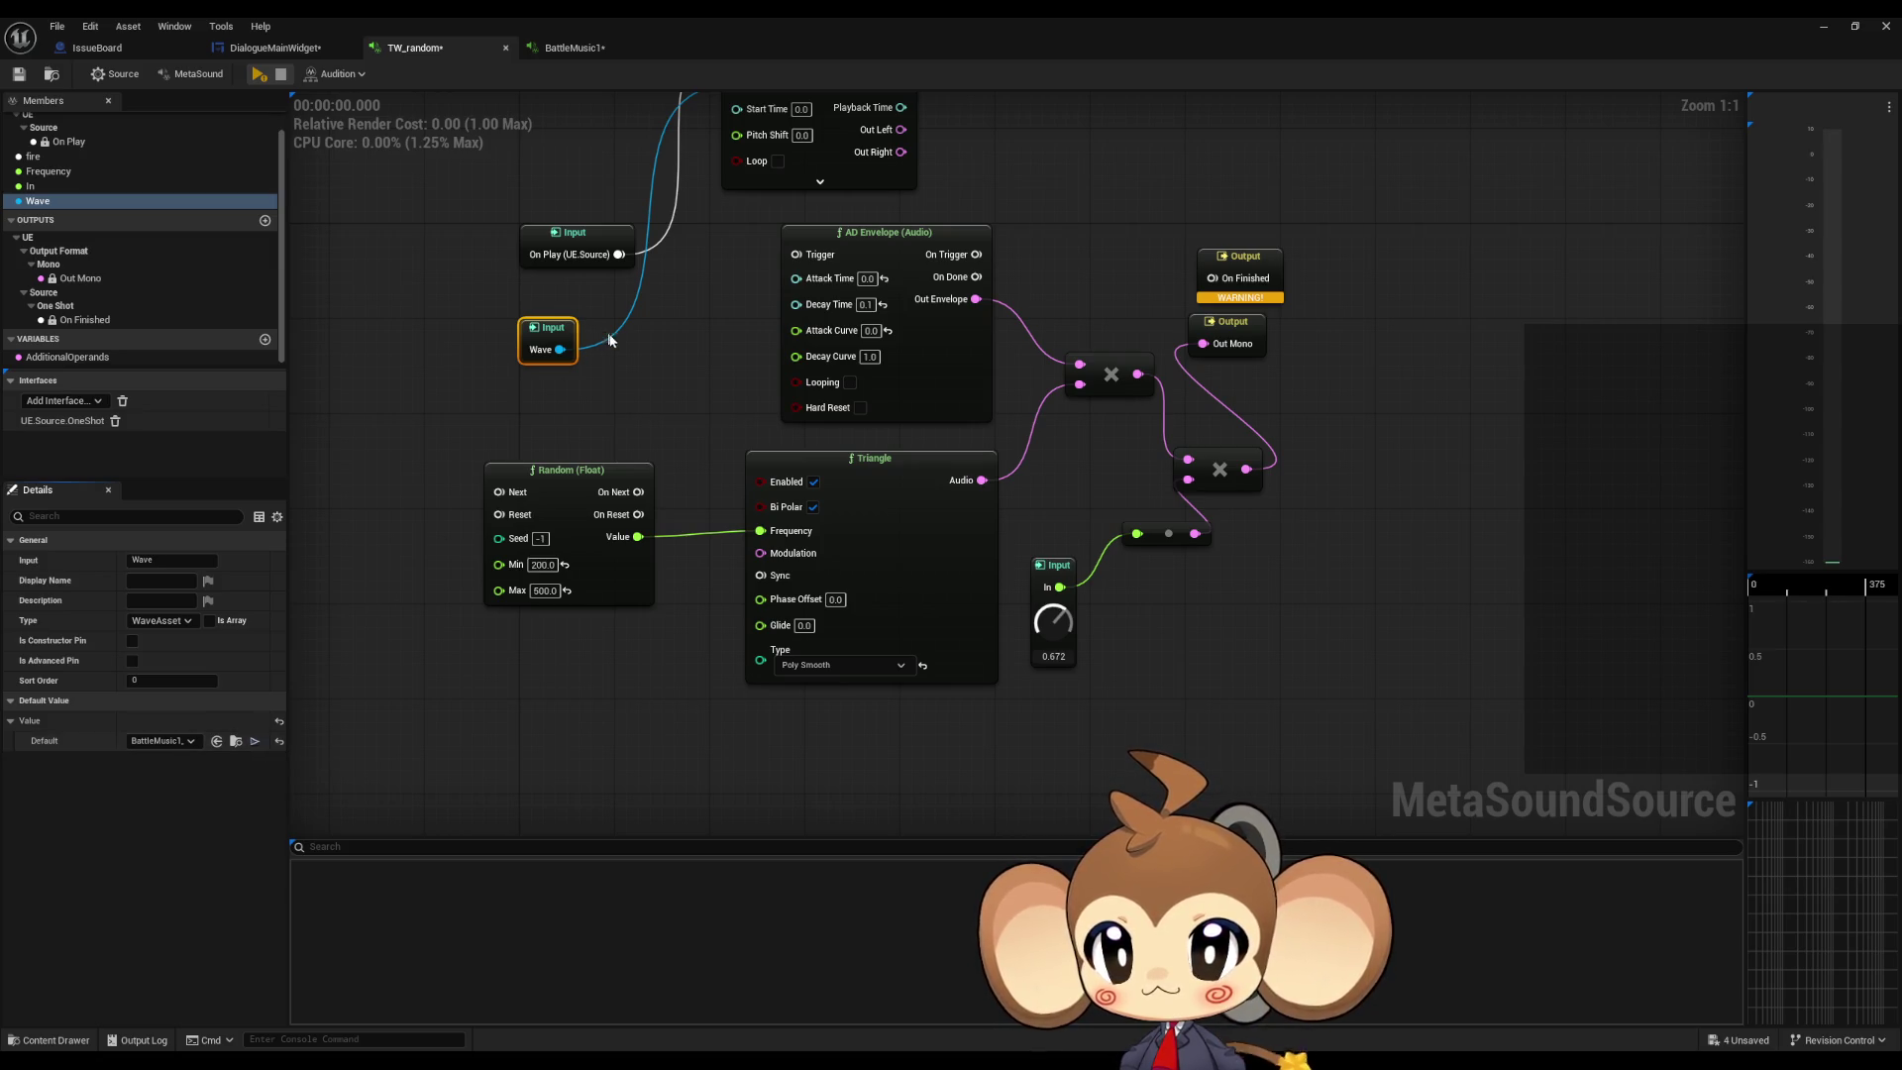
drag(609, 338, 683, 535)
click(256, 75)
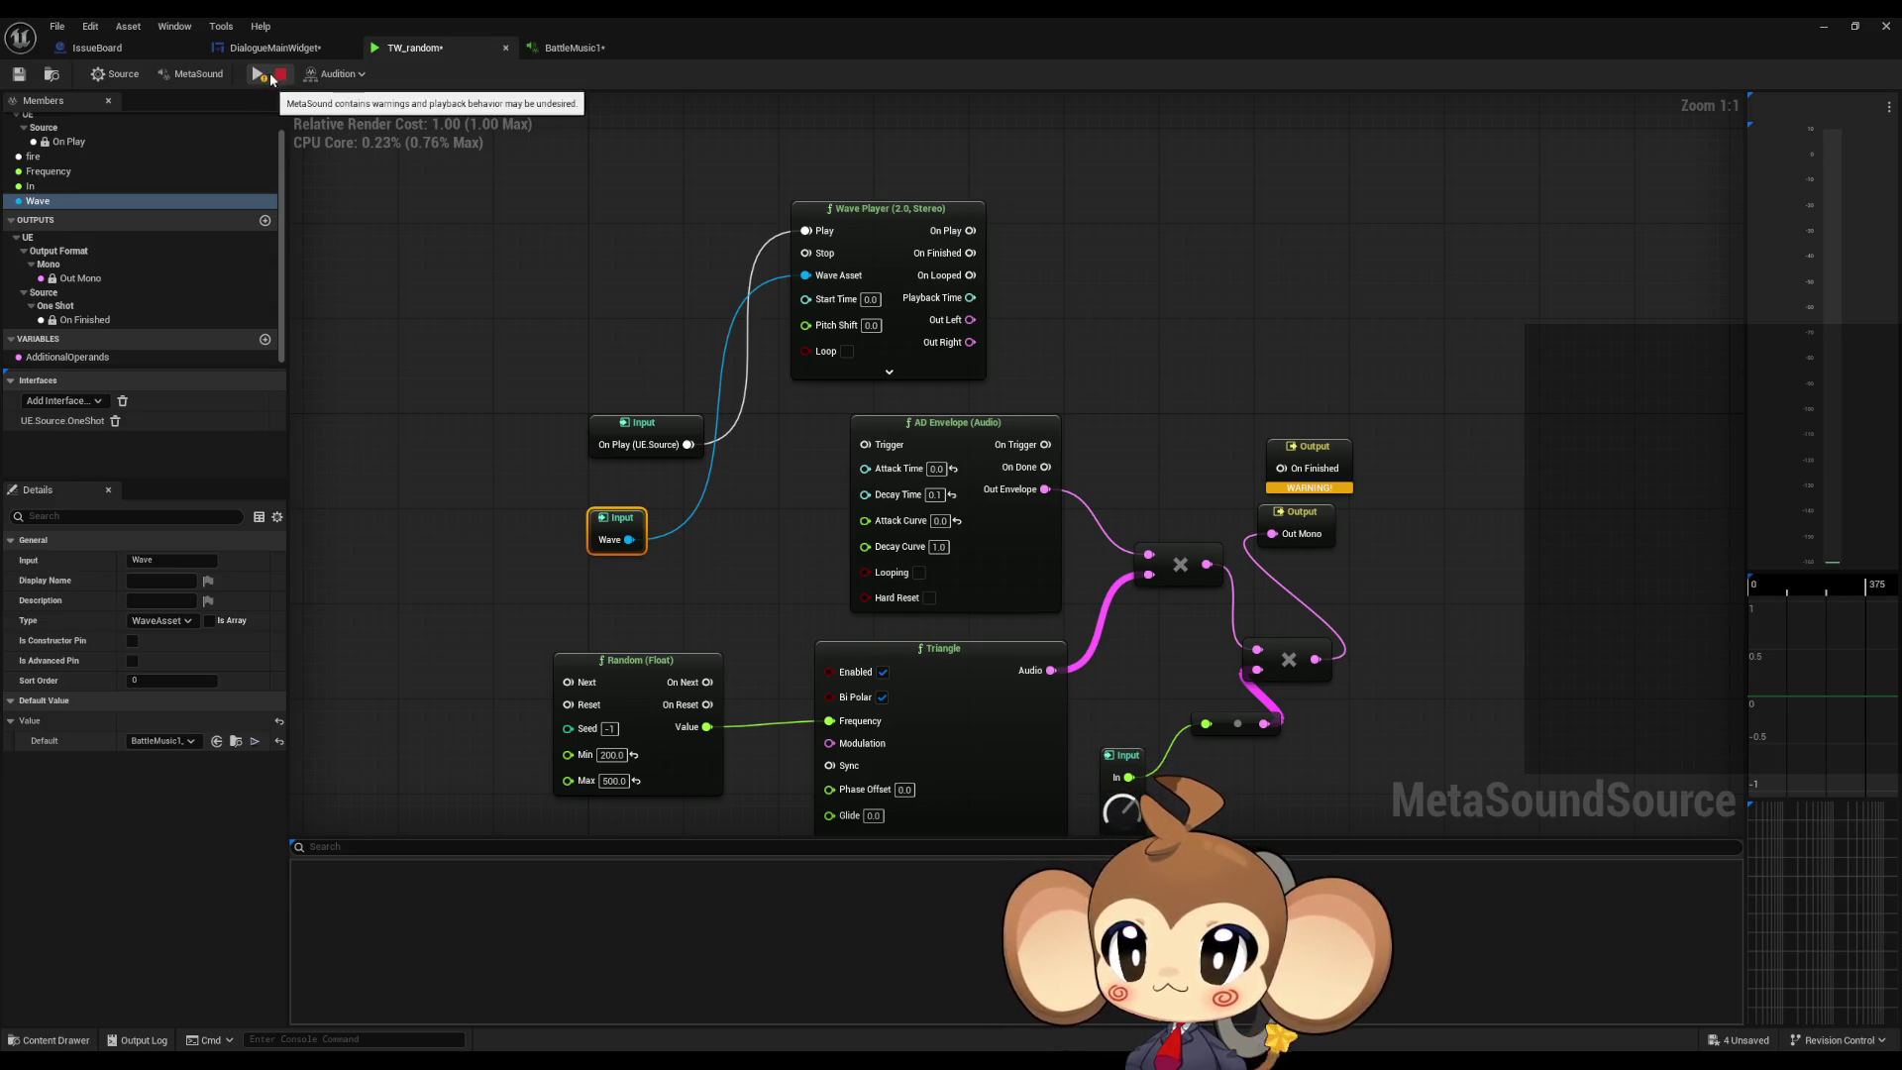
Step: Wire the Wave Player's Out Left into Out Mono, then play and stop the preview
click(1296, 520)
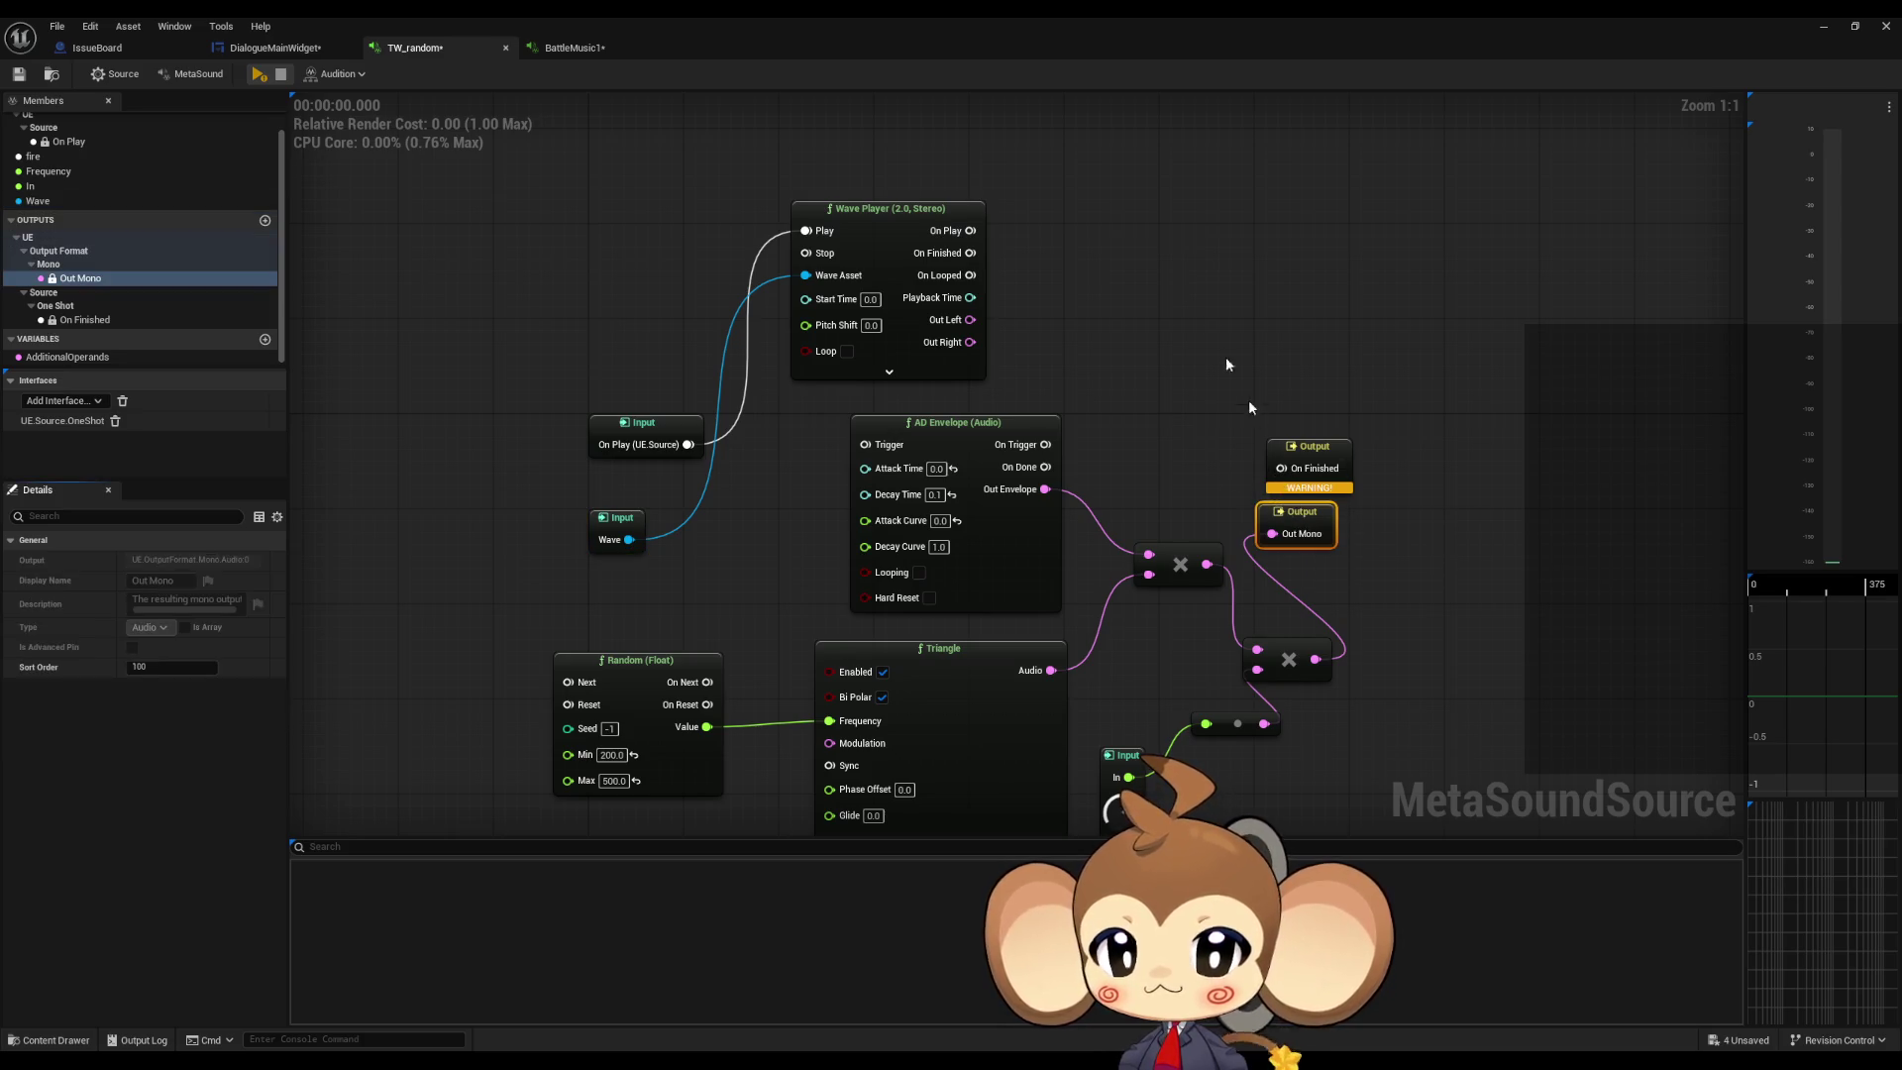
mouse_move(1276, 536)
mouse_down()
mouse_move(984, 328)
mouse_move(1152, 368)
mouse_move(970, 319)
mouse_up()
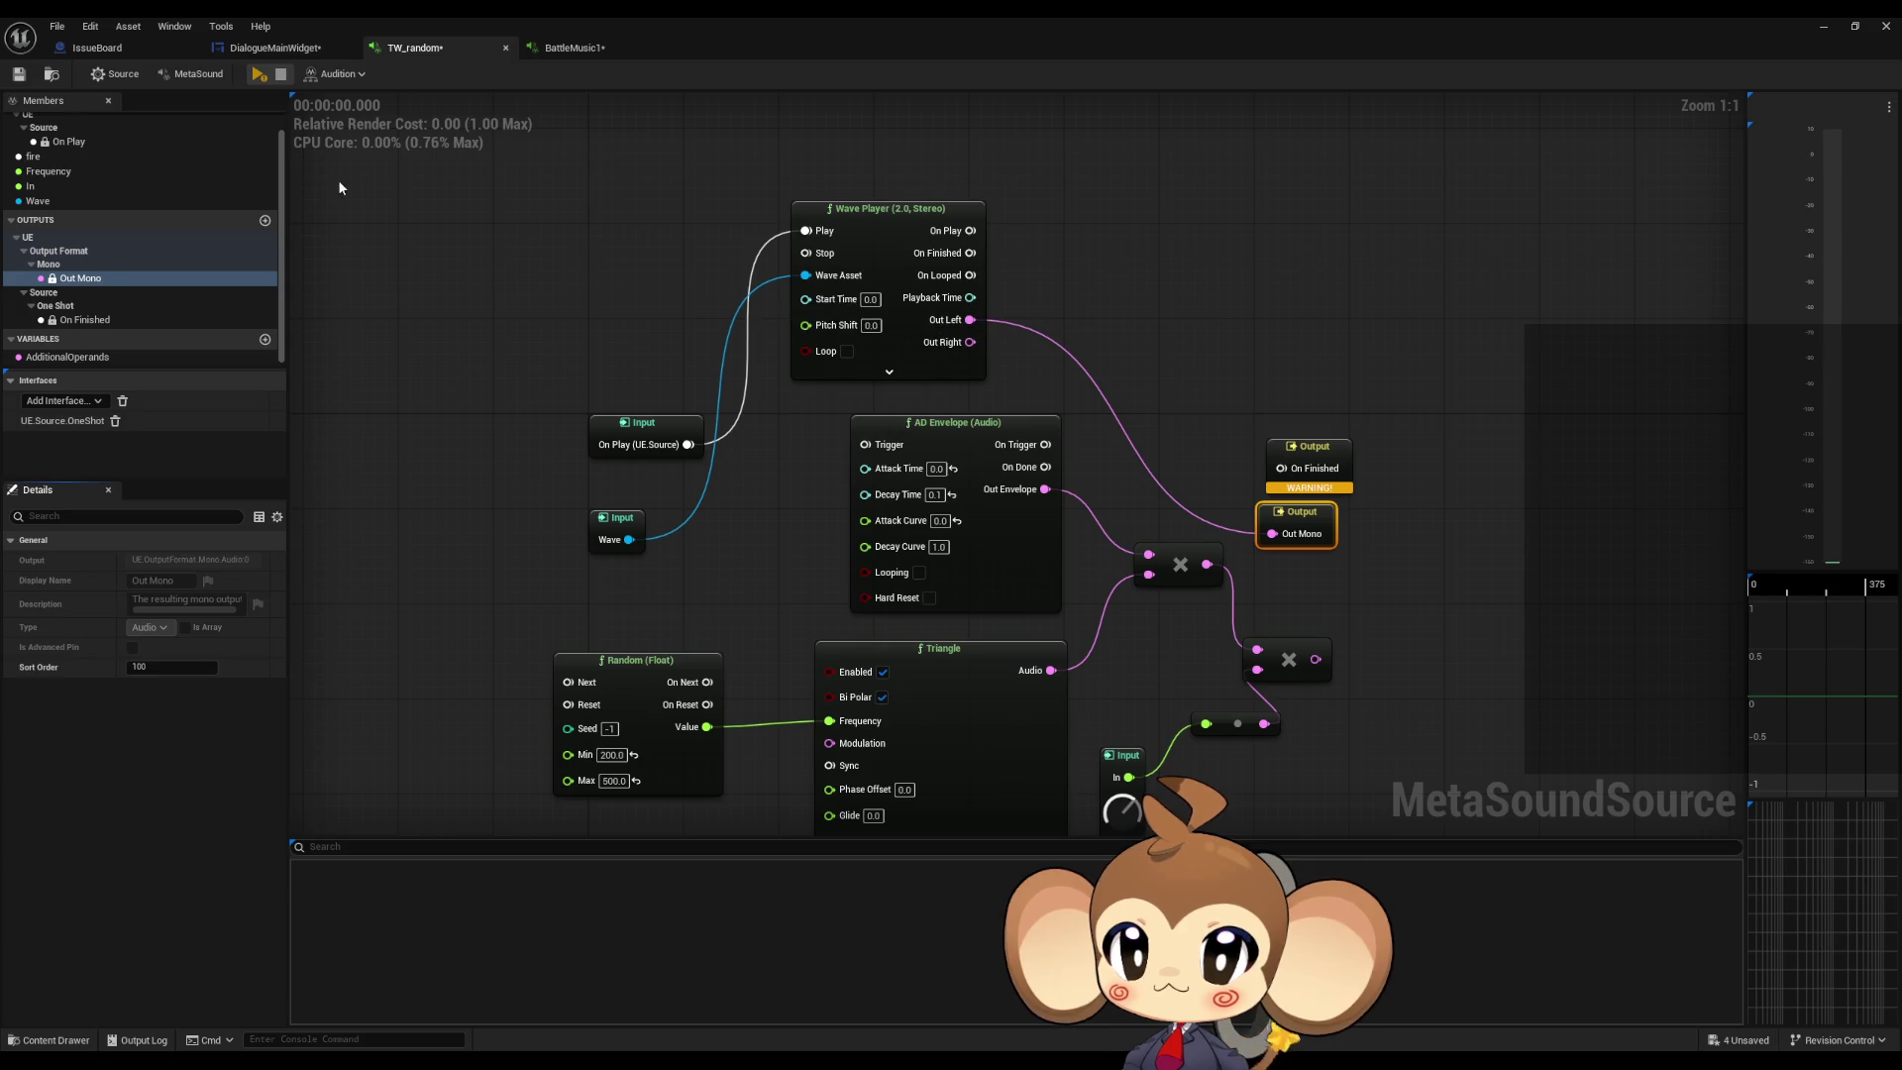
click(262, 75)
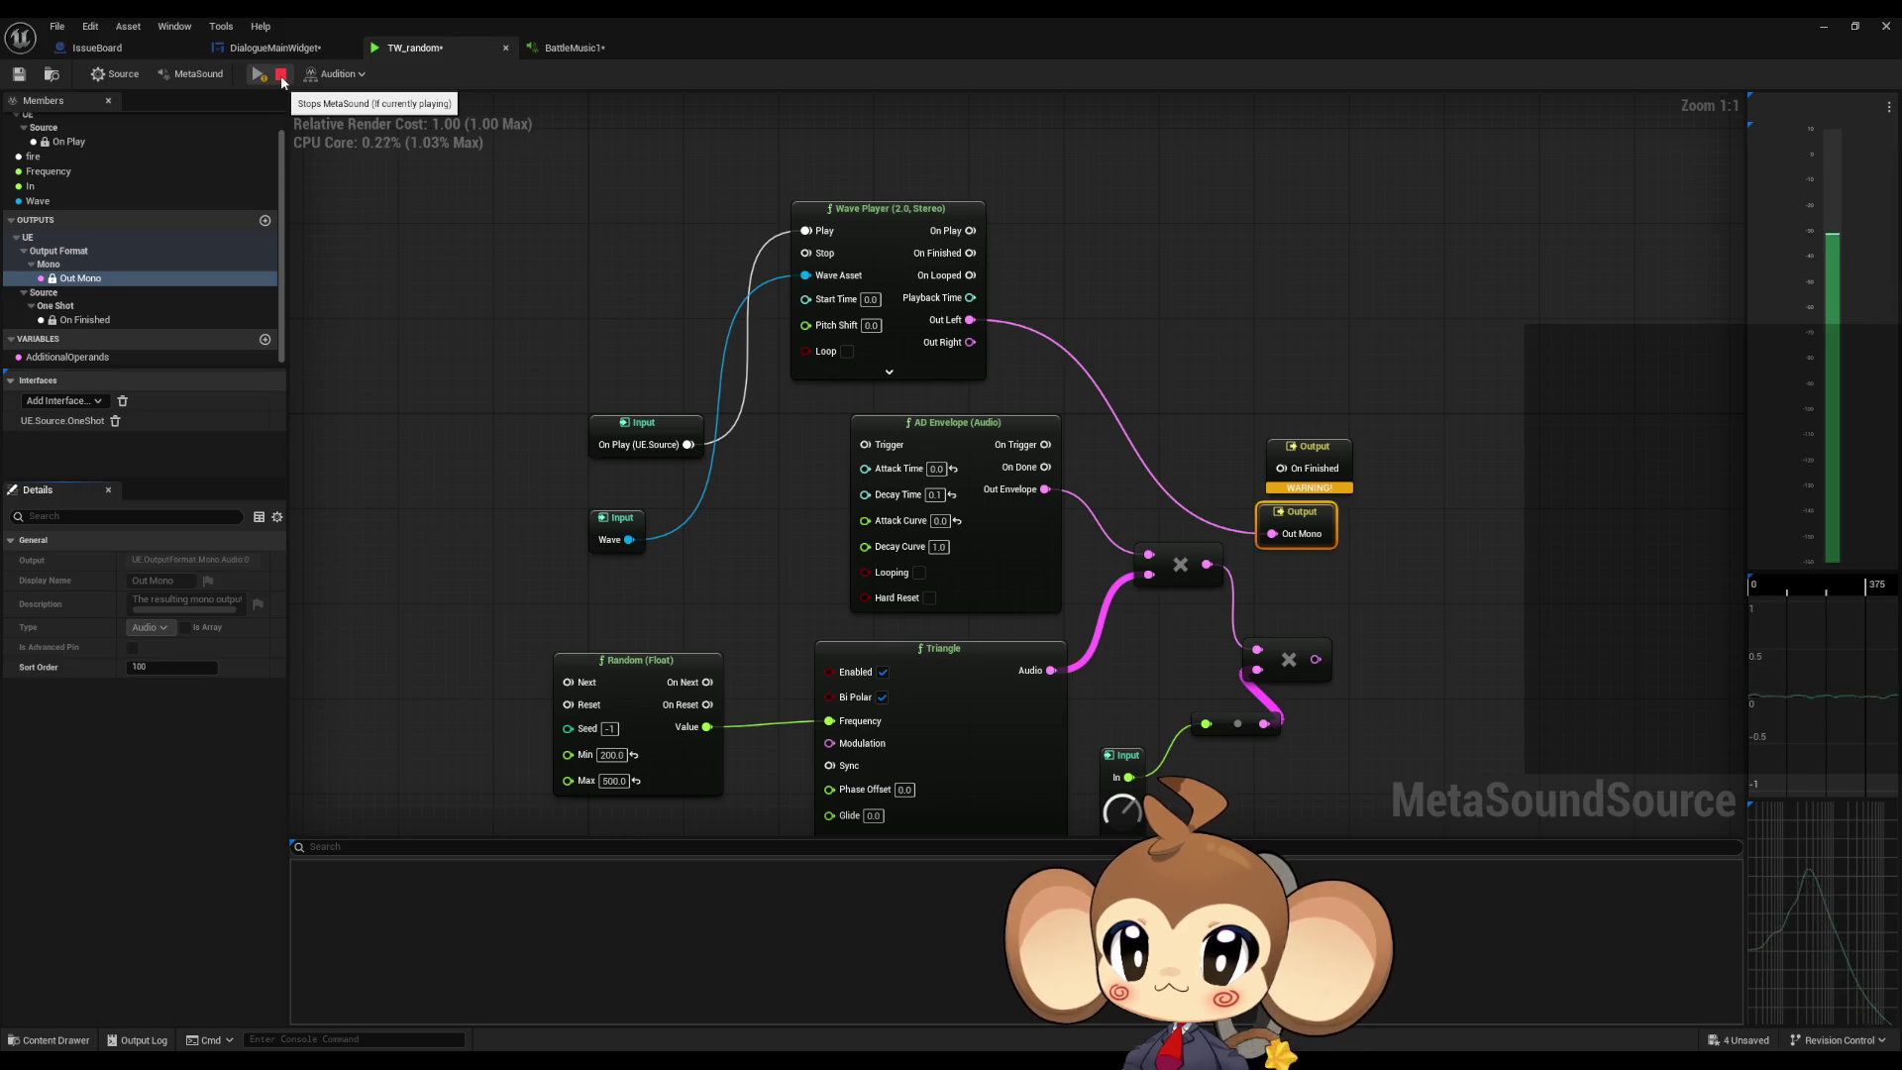
click(282, 76)
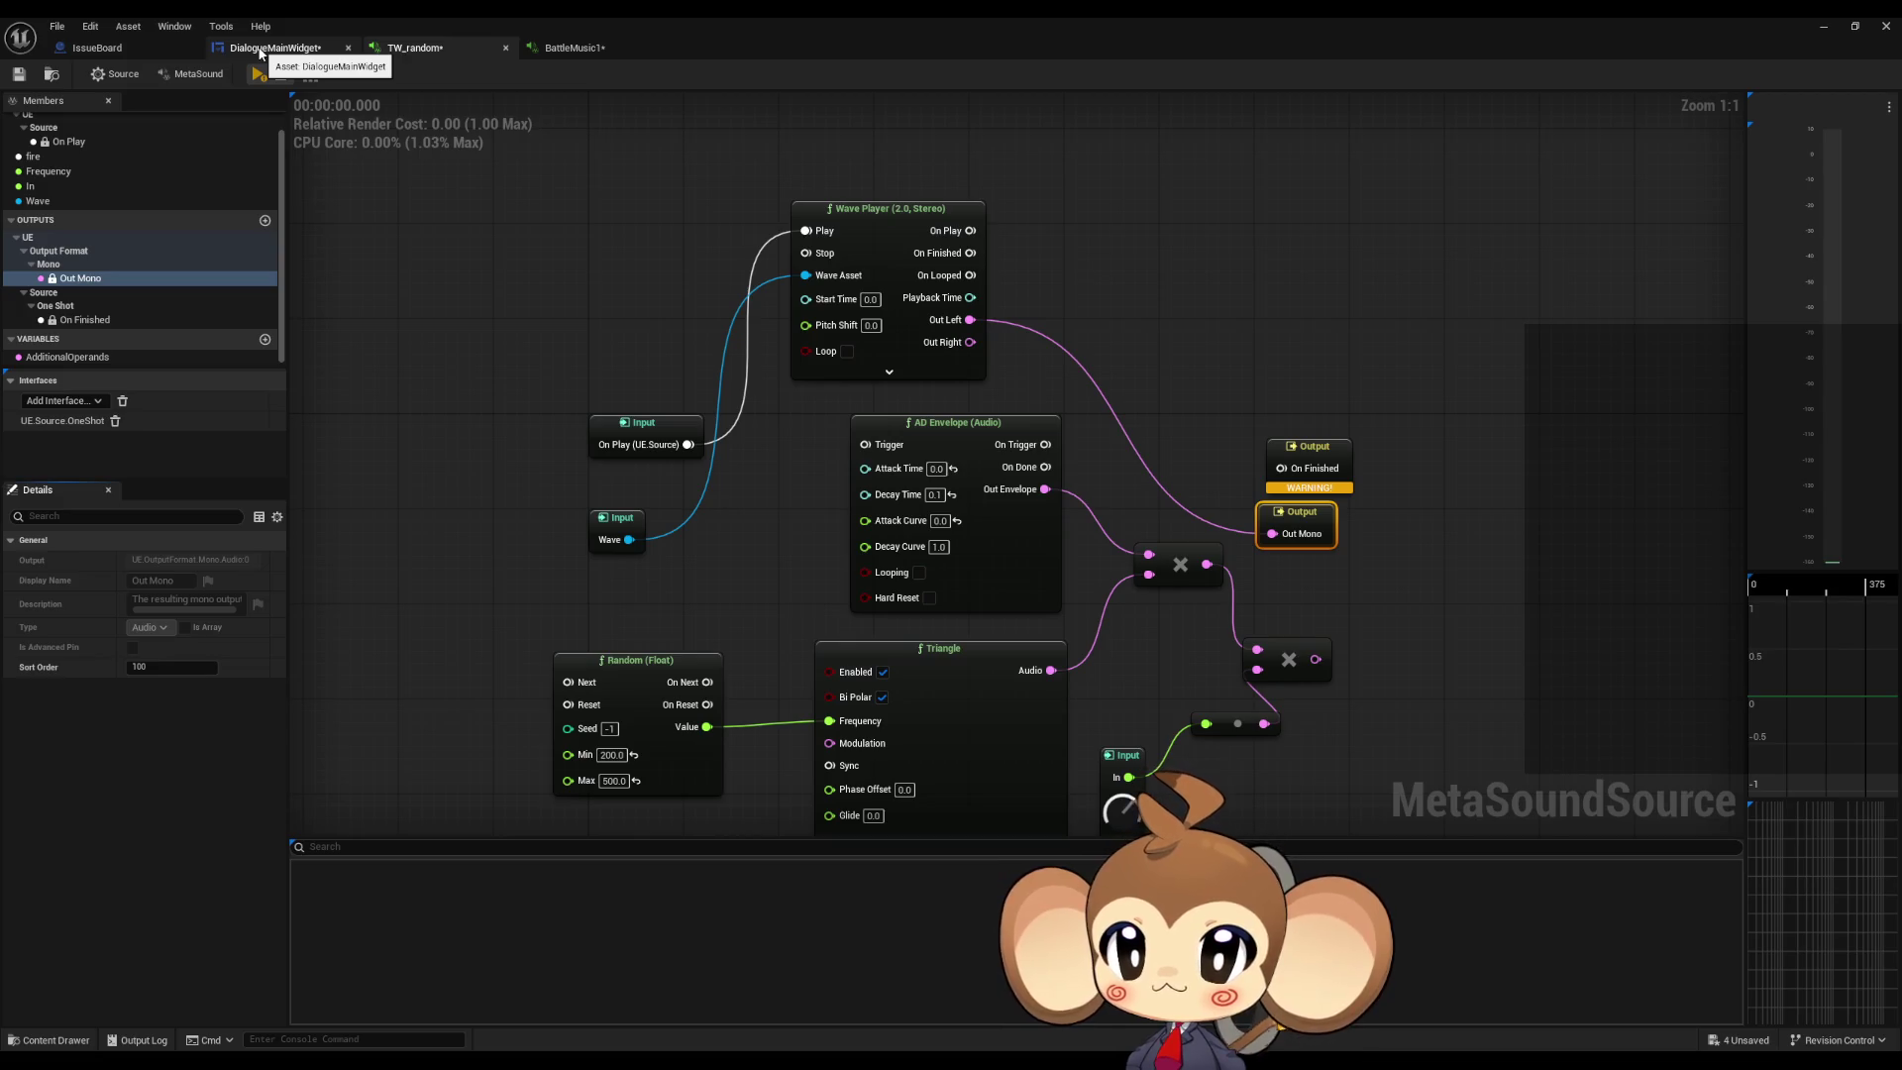
click(260, 49)
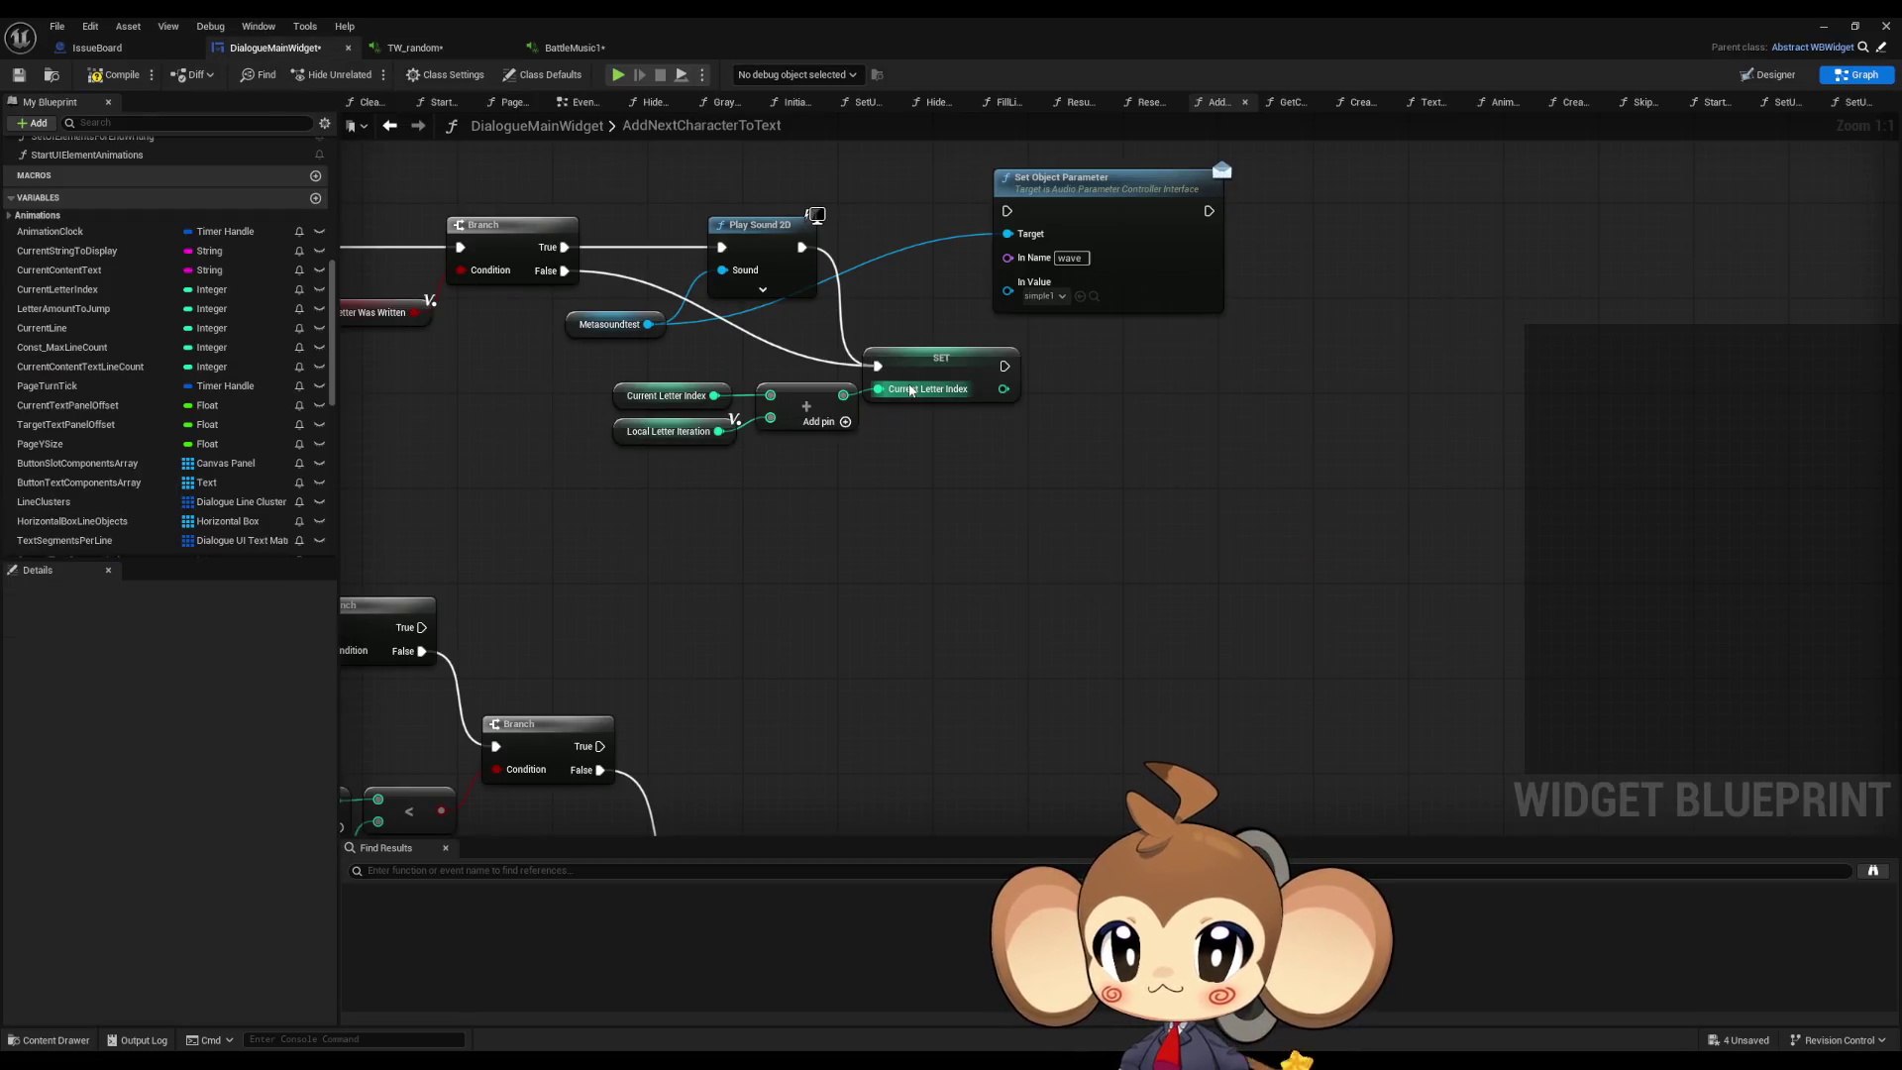
Step: Chain Branch True → Set Object Parameter → Play Sound 2D, and wire TW_random's On Finished
drag(931, 443, 985, 591)
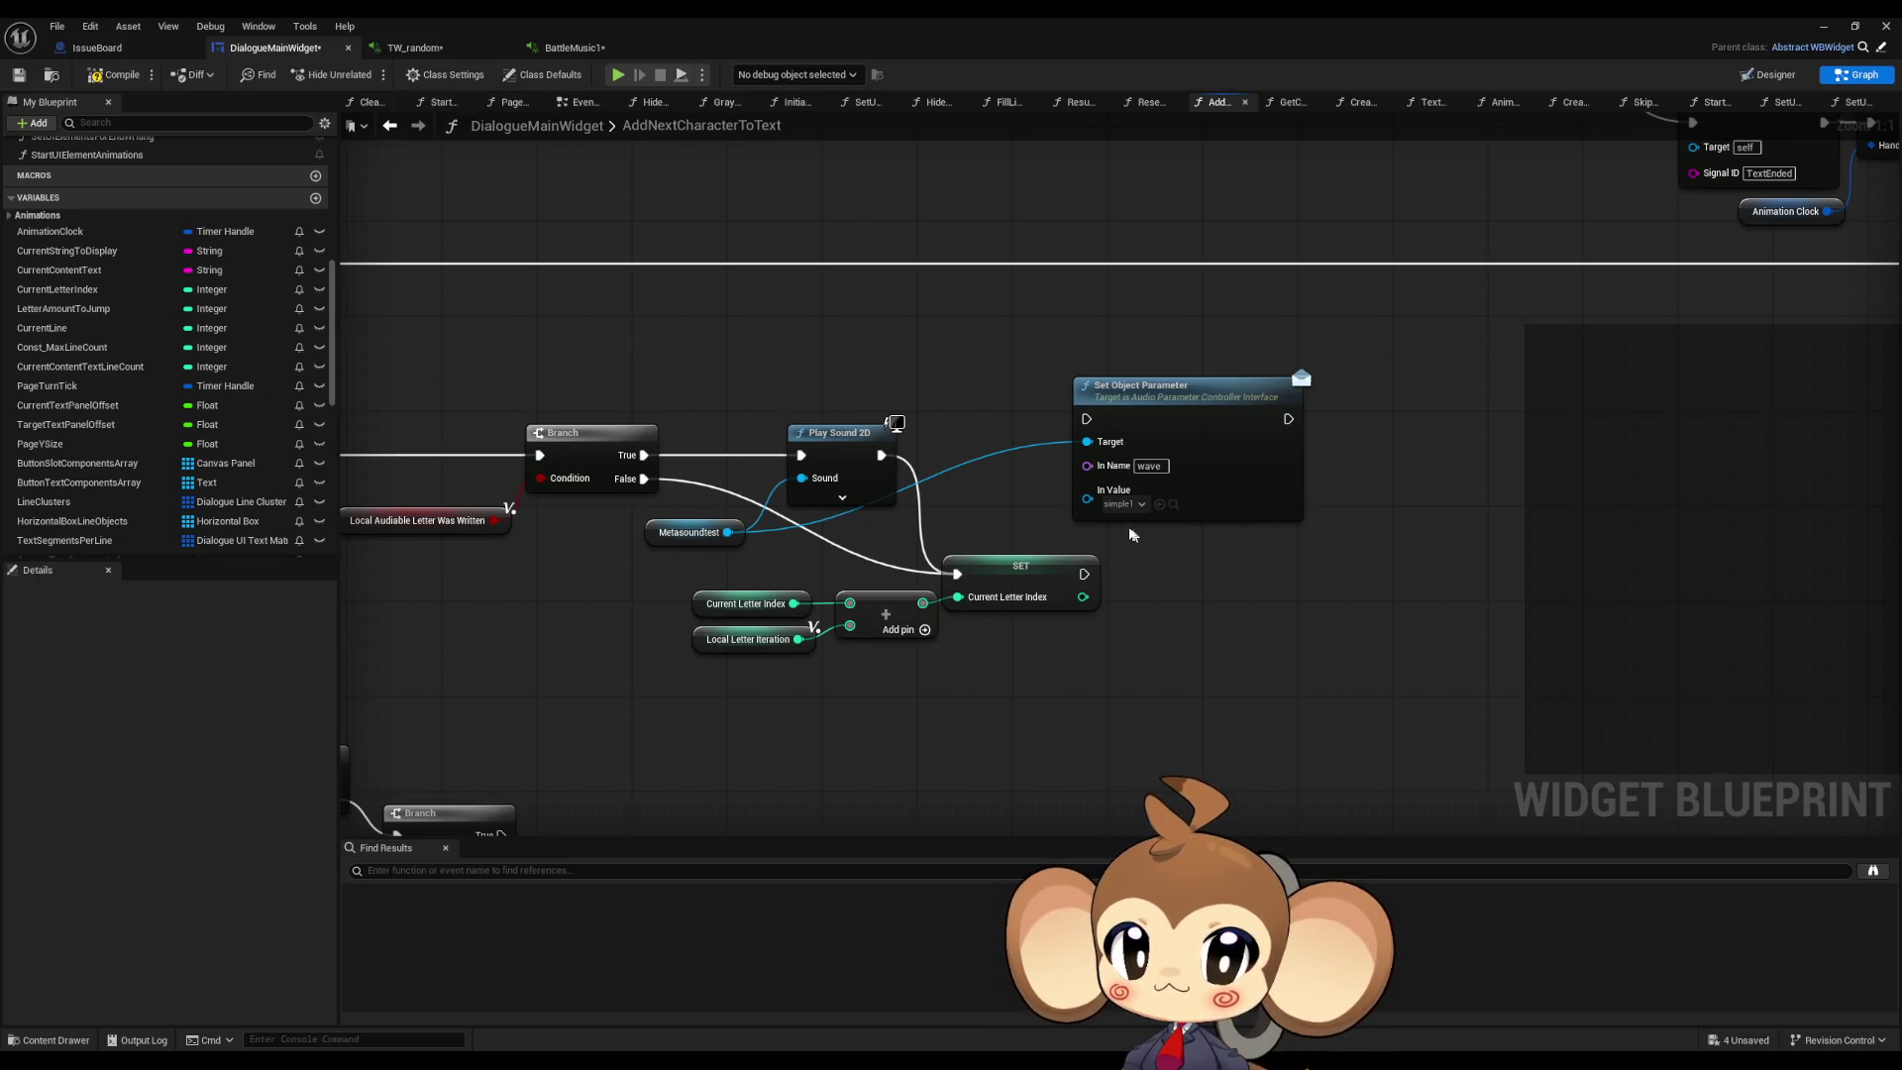
drag(1182, 410, 787, 280)
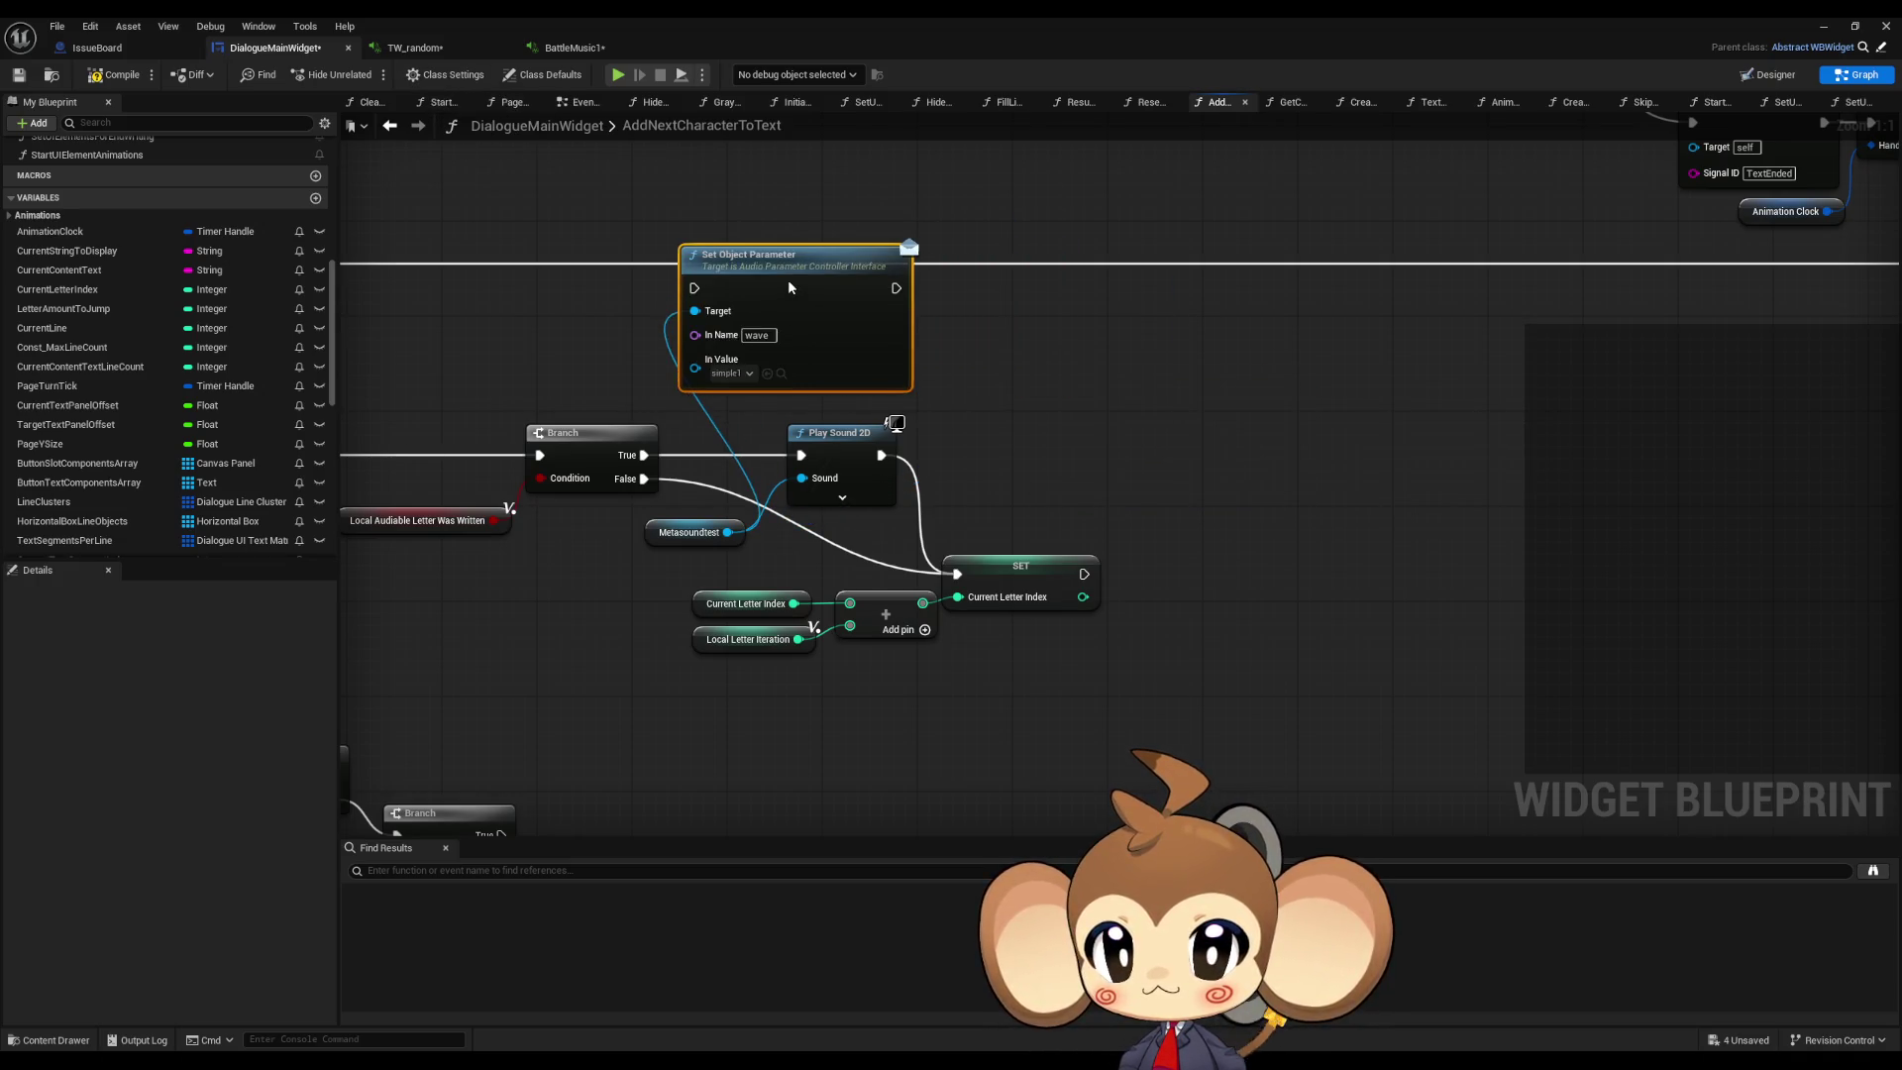
mouse_move(643, 455)
mouse_down()
mouse_move(674, 426)
mouse_move(694, 288)
mouse_up()
drag(896, 288, 801, 455)
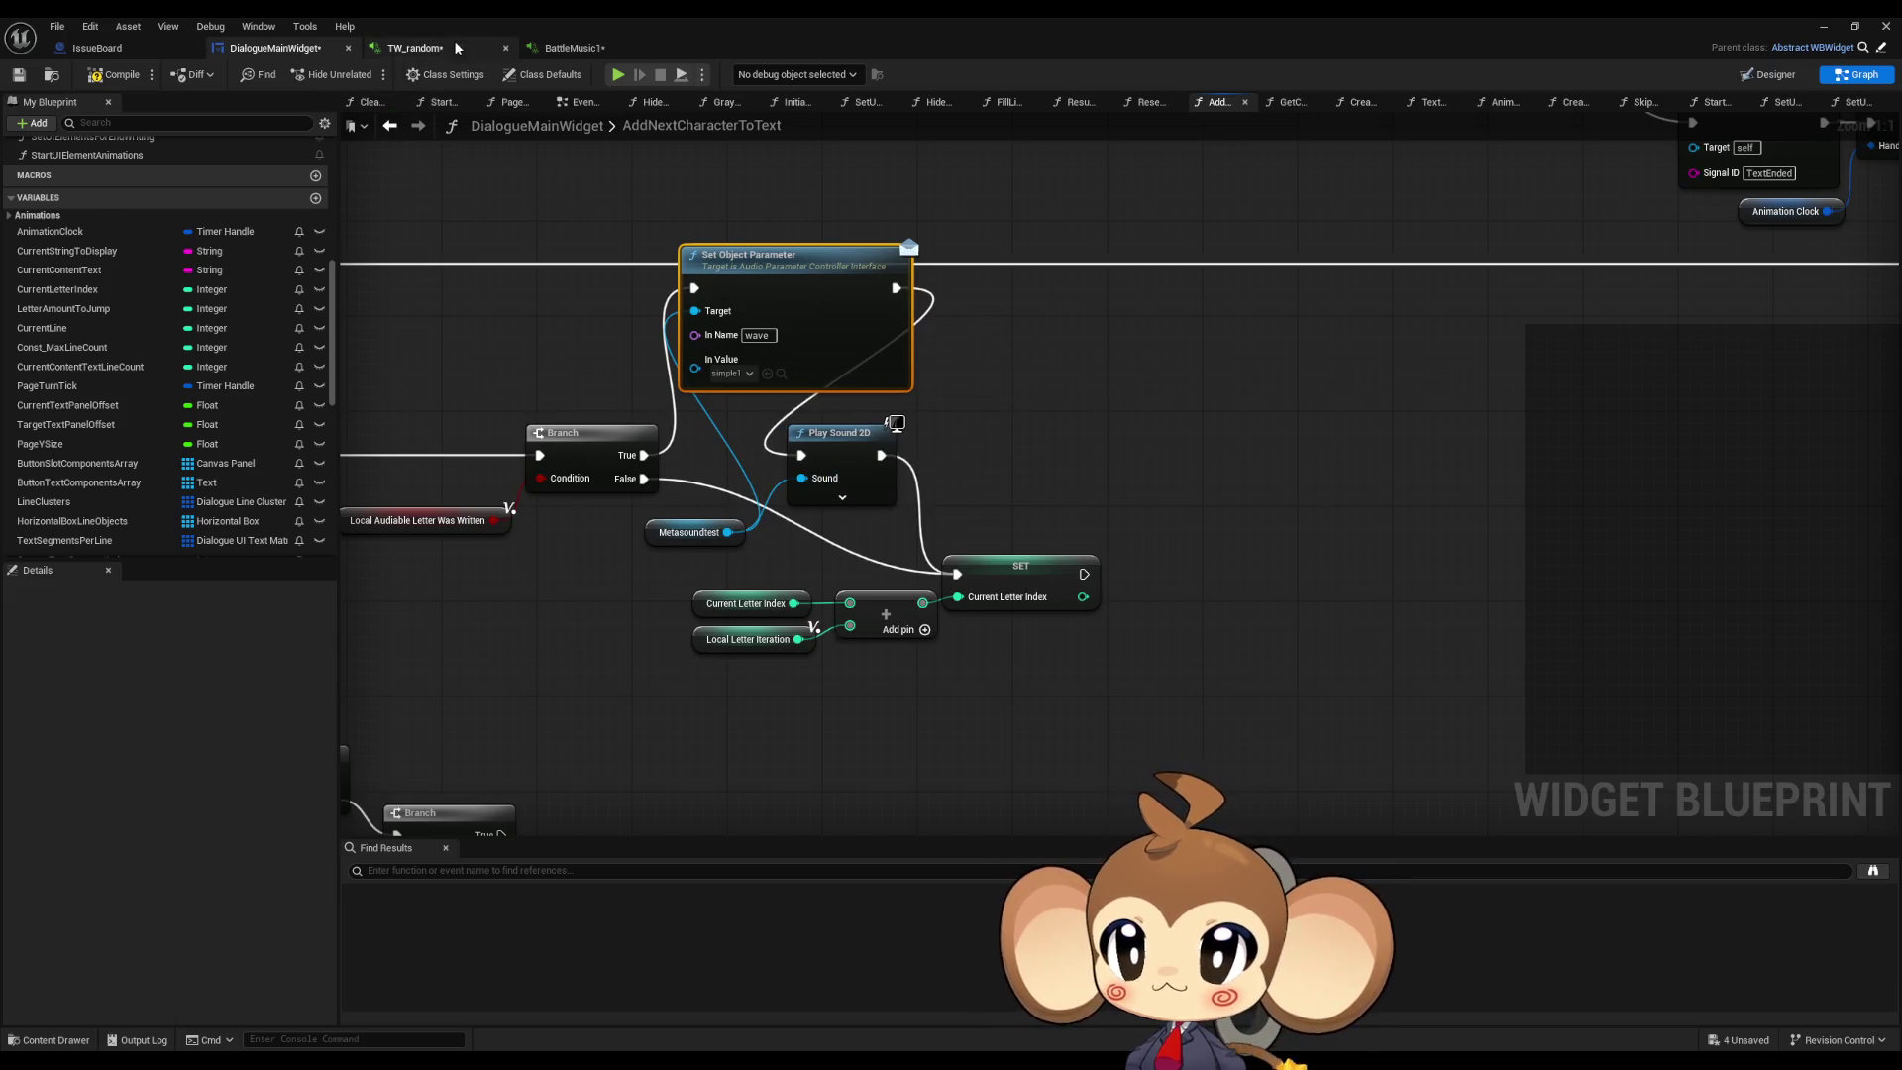
click(456, 41)
drag(969, 253, 1281, 467)
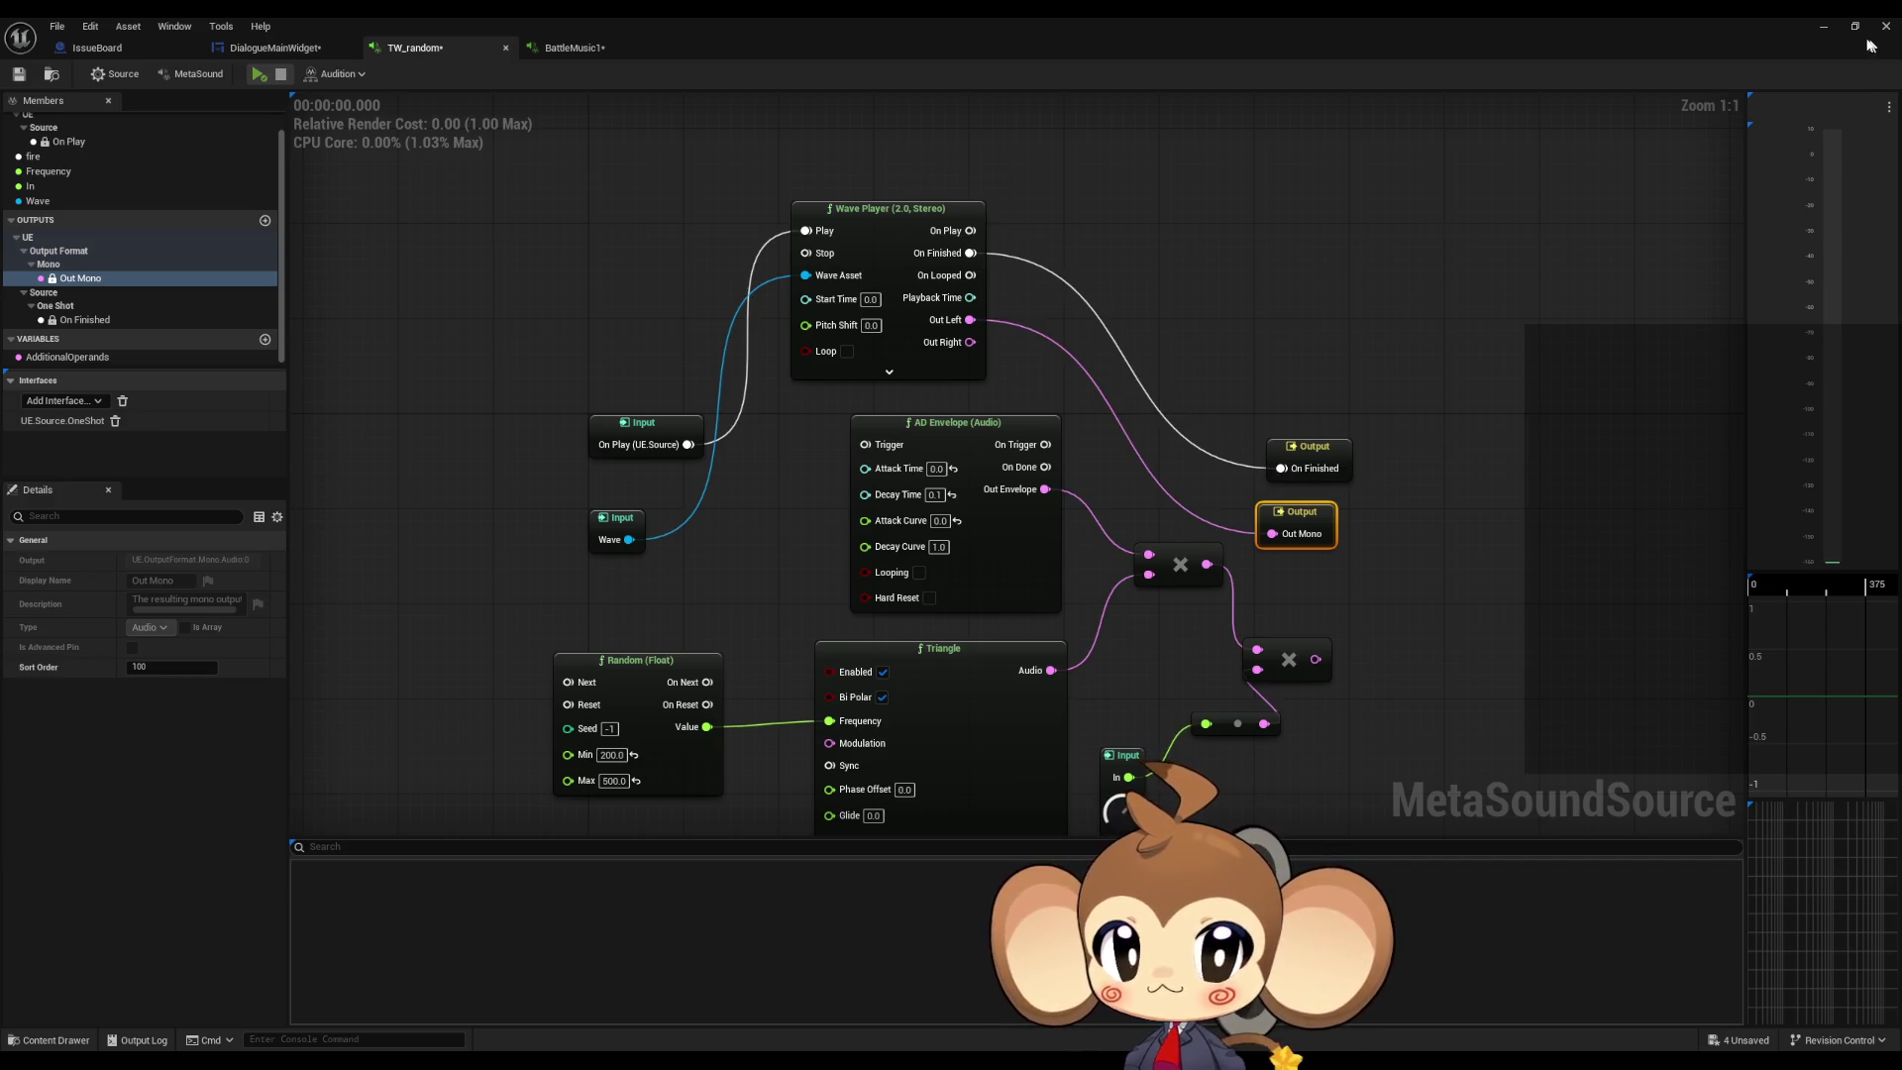
Step: Run a play-in-editor test, stop it, and bring the TW_random editor back
click(1828, 30)
click(374, 76)
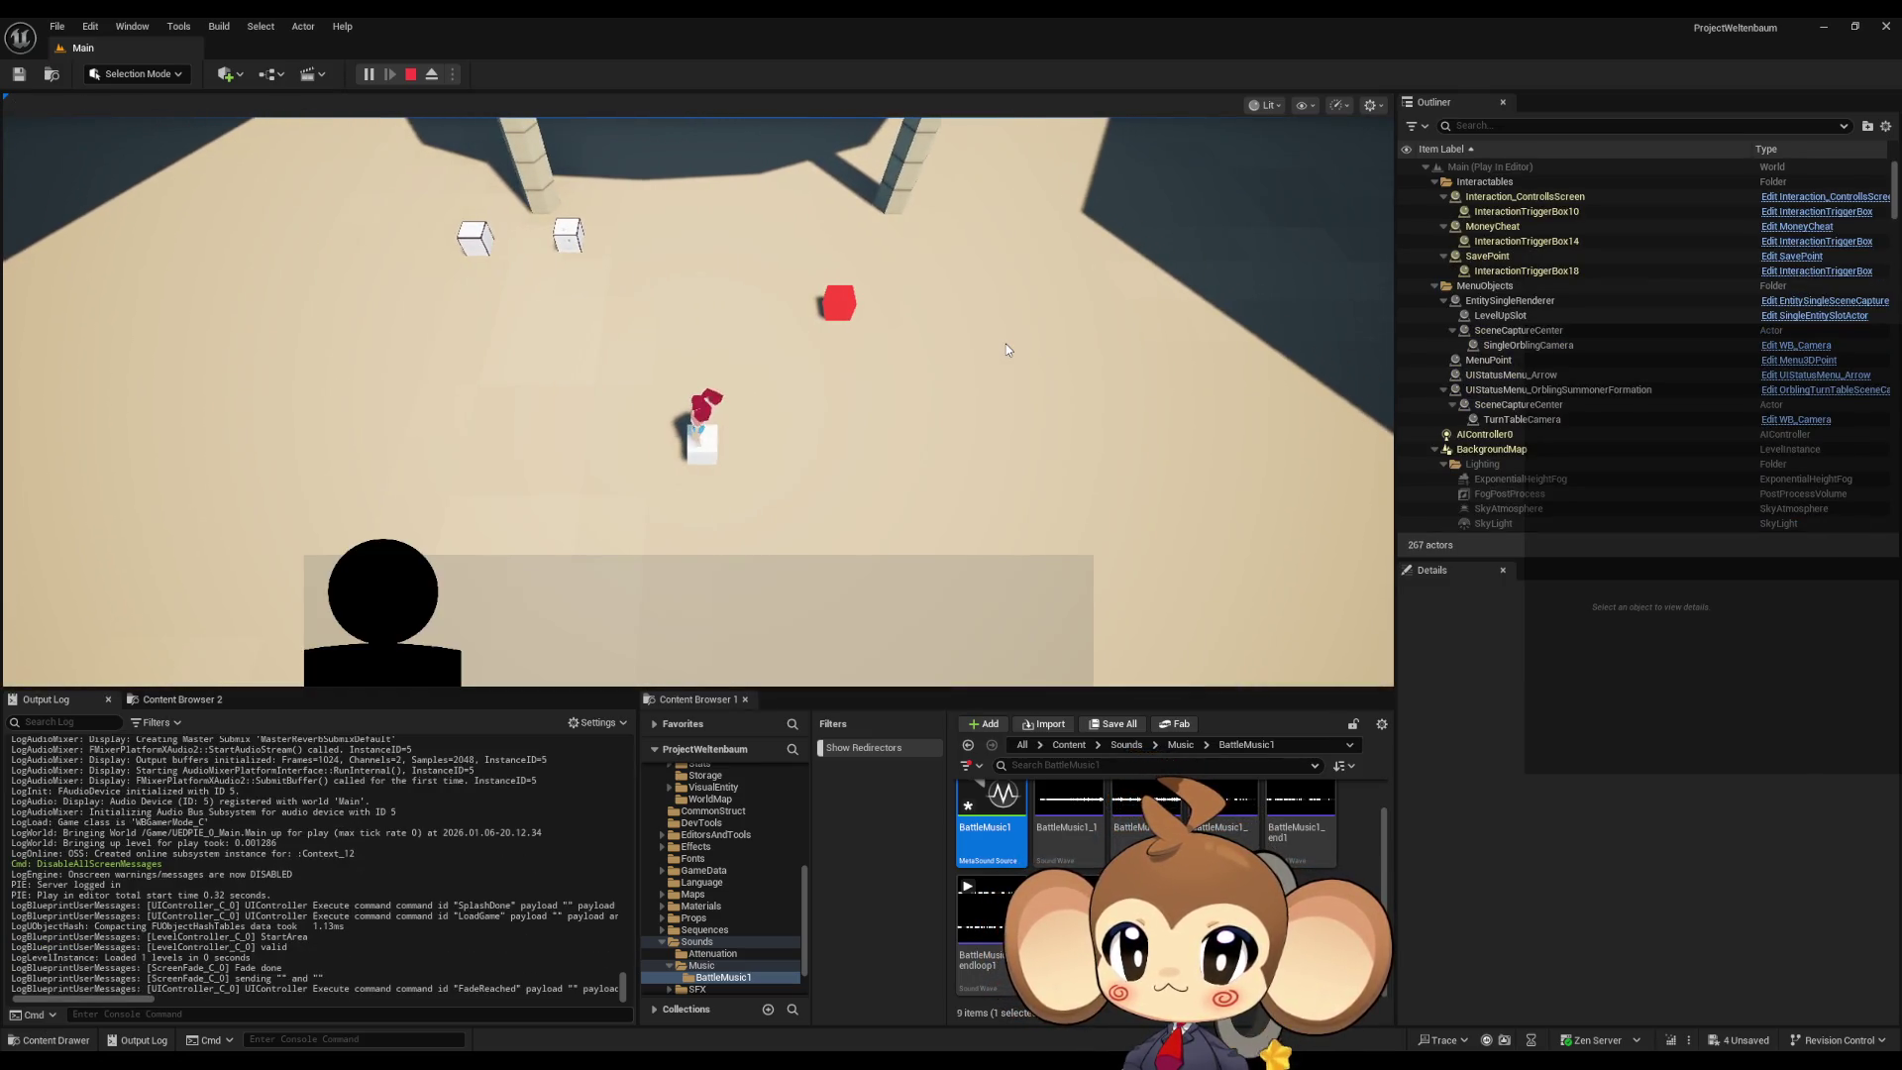
click(411, 75)
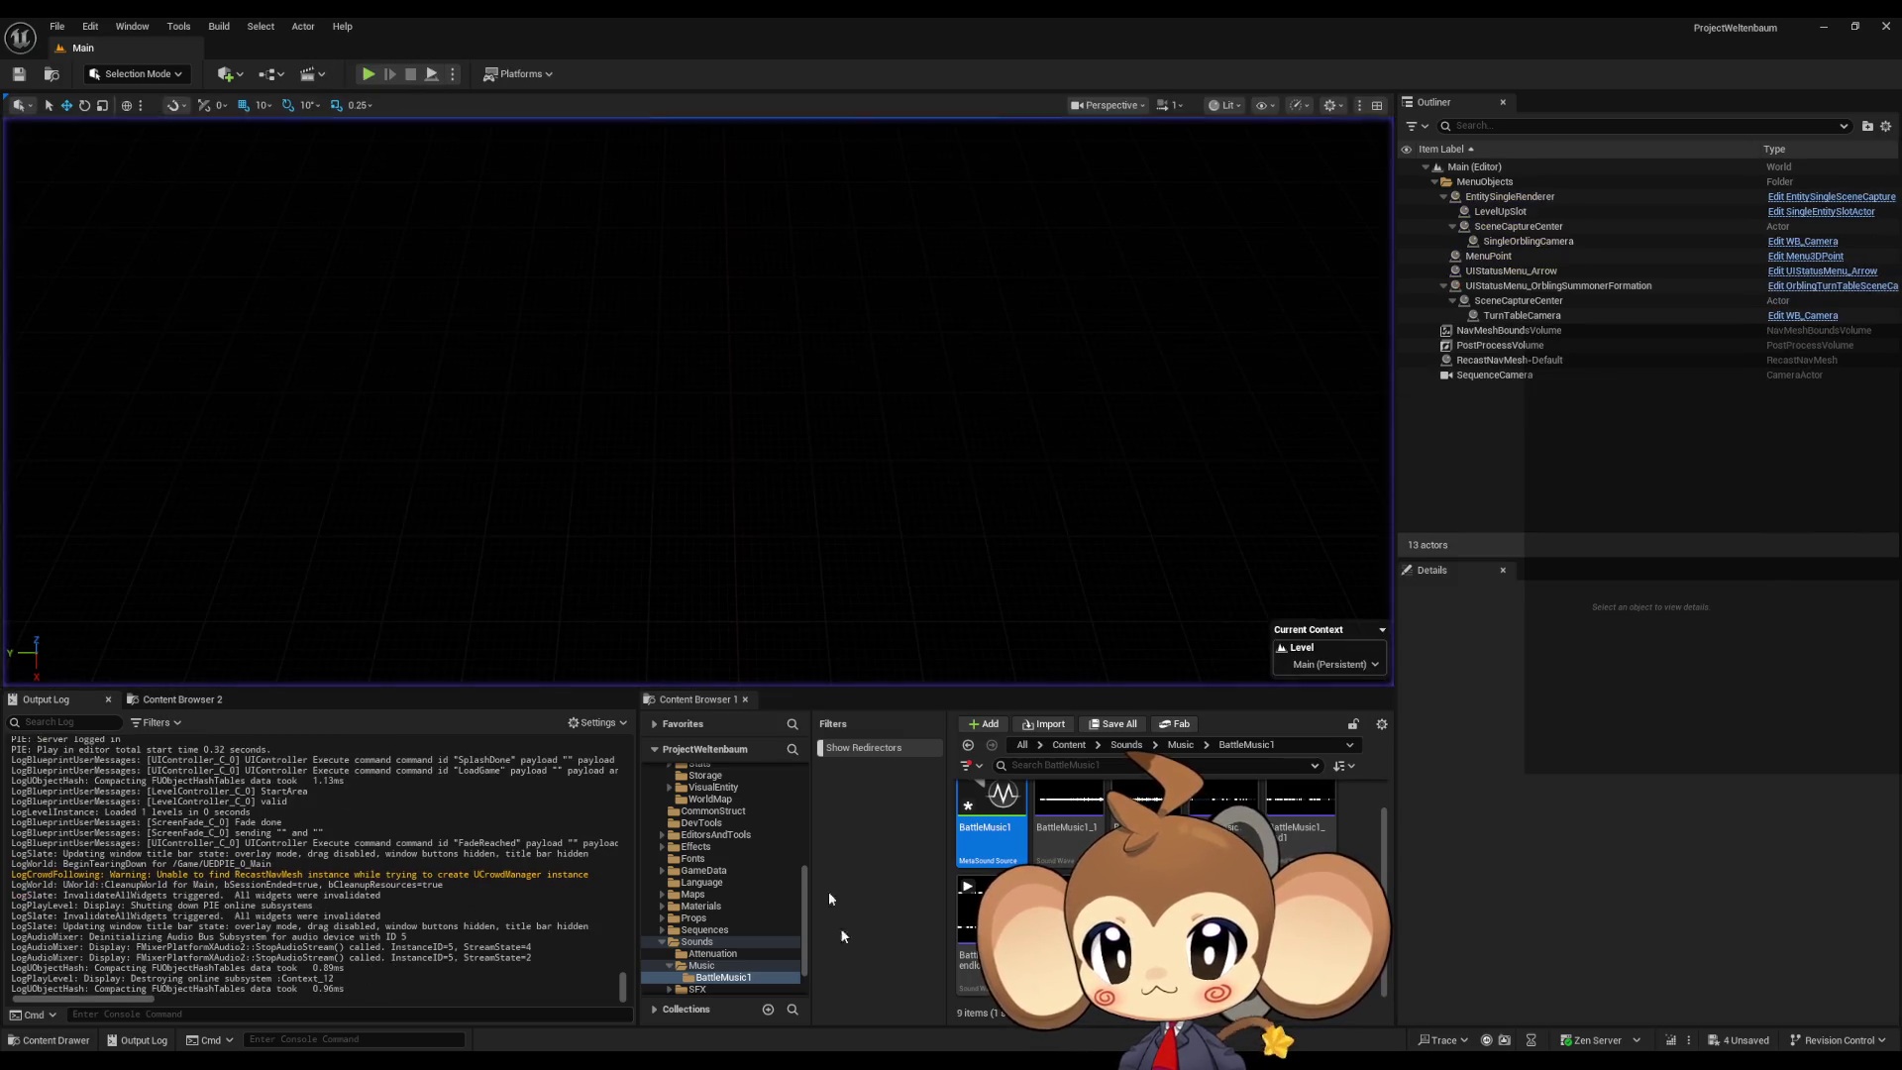
mouse_move(779, 1060)
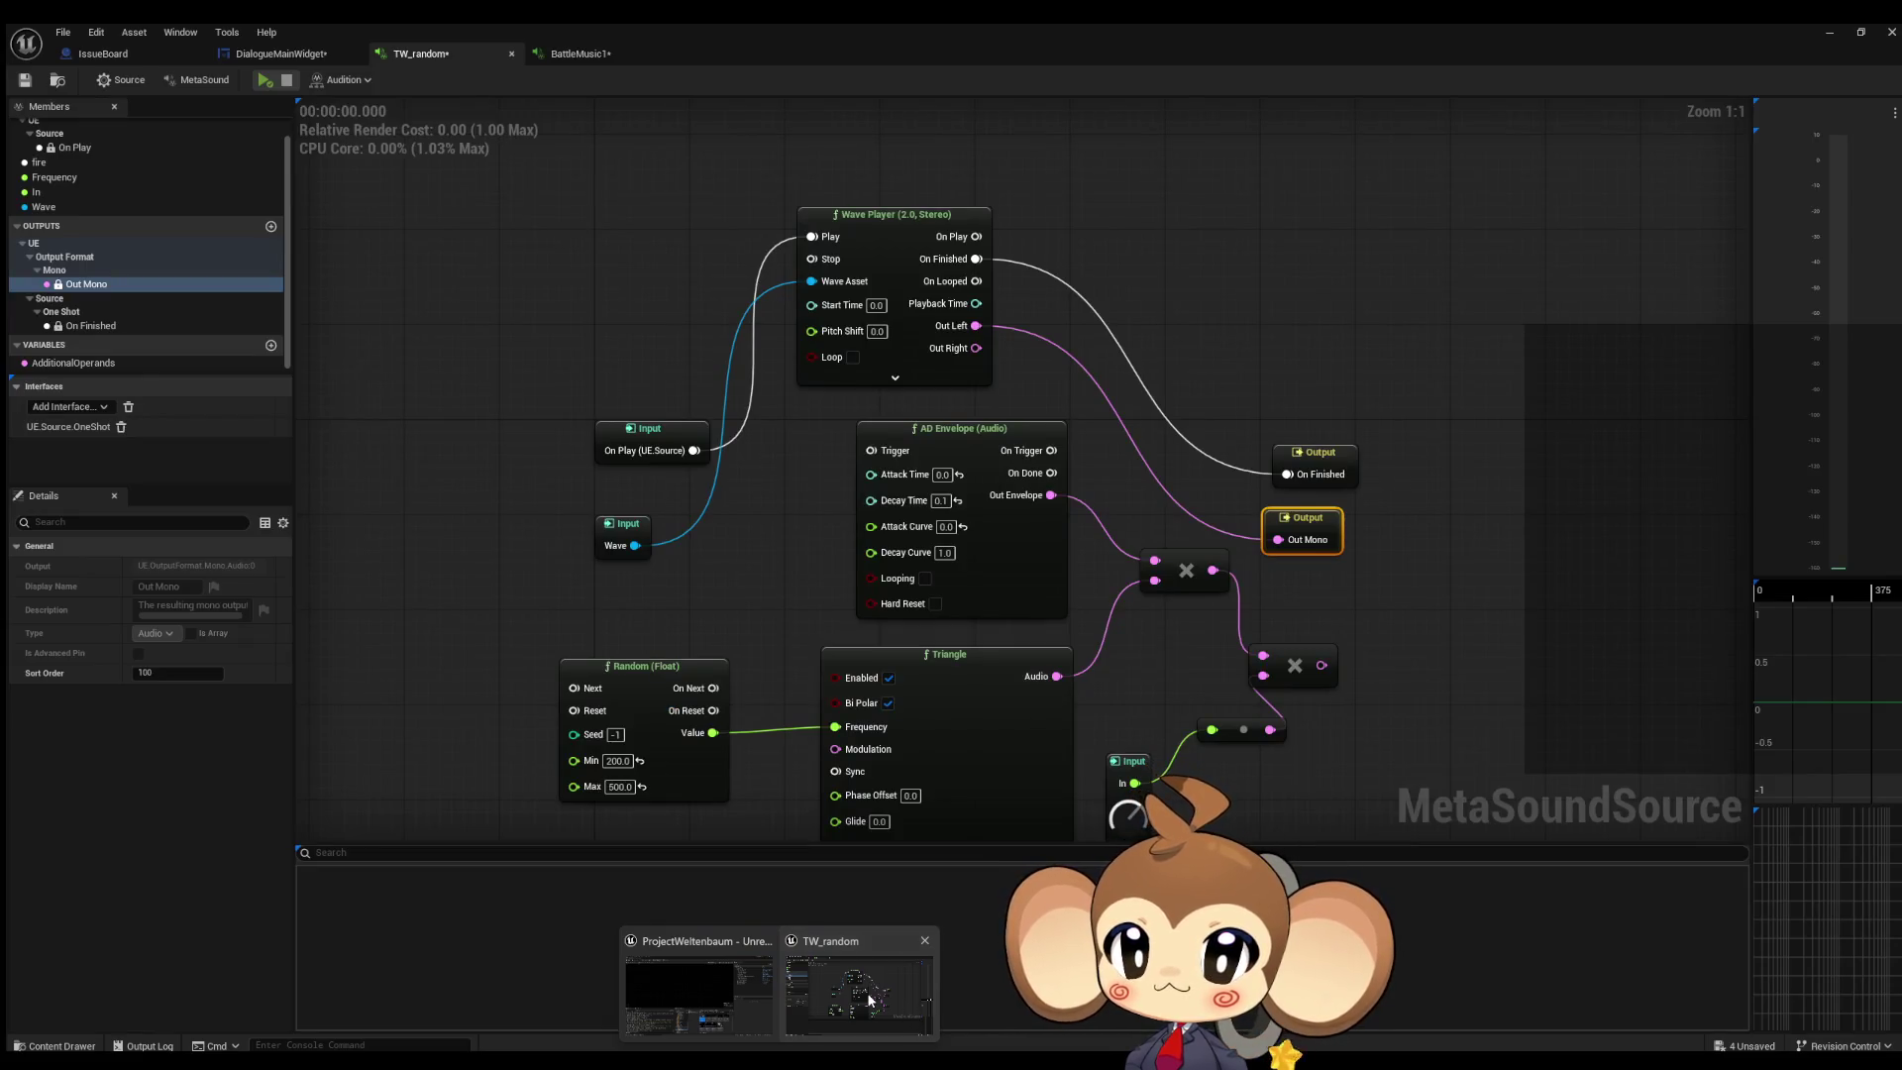
click(868, 1001)
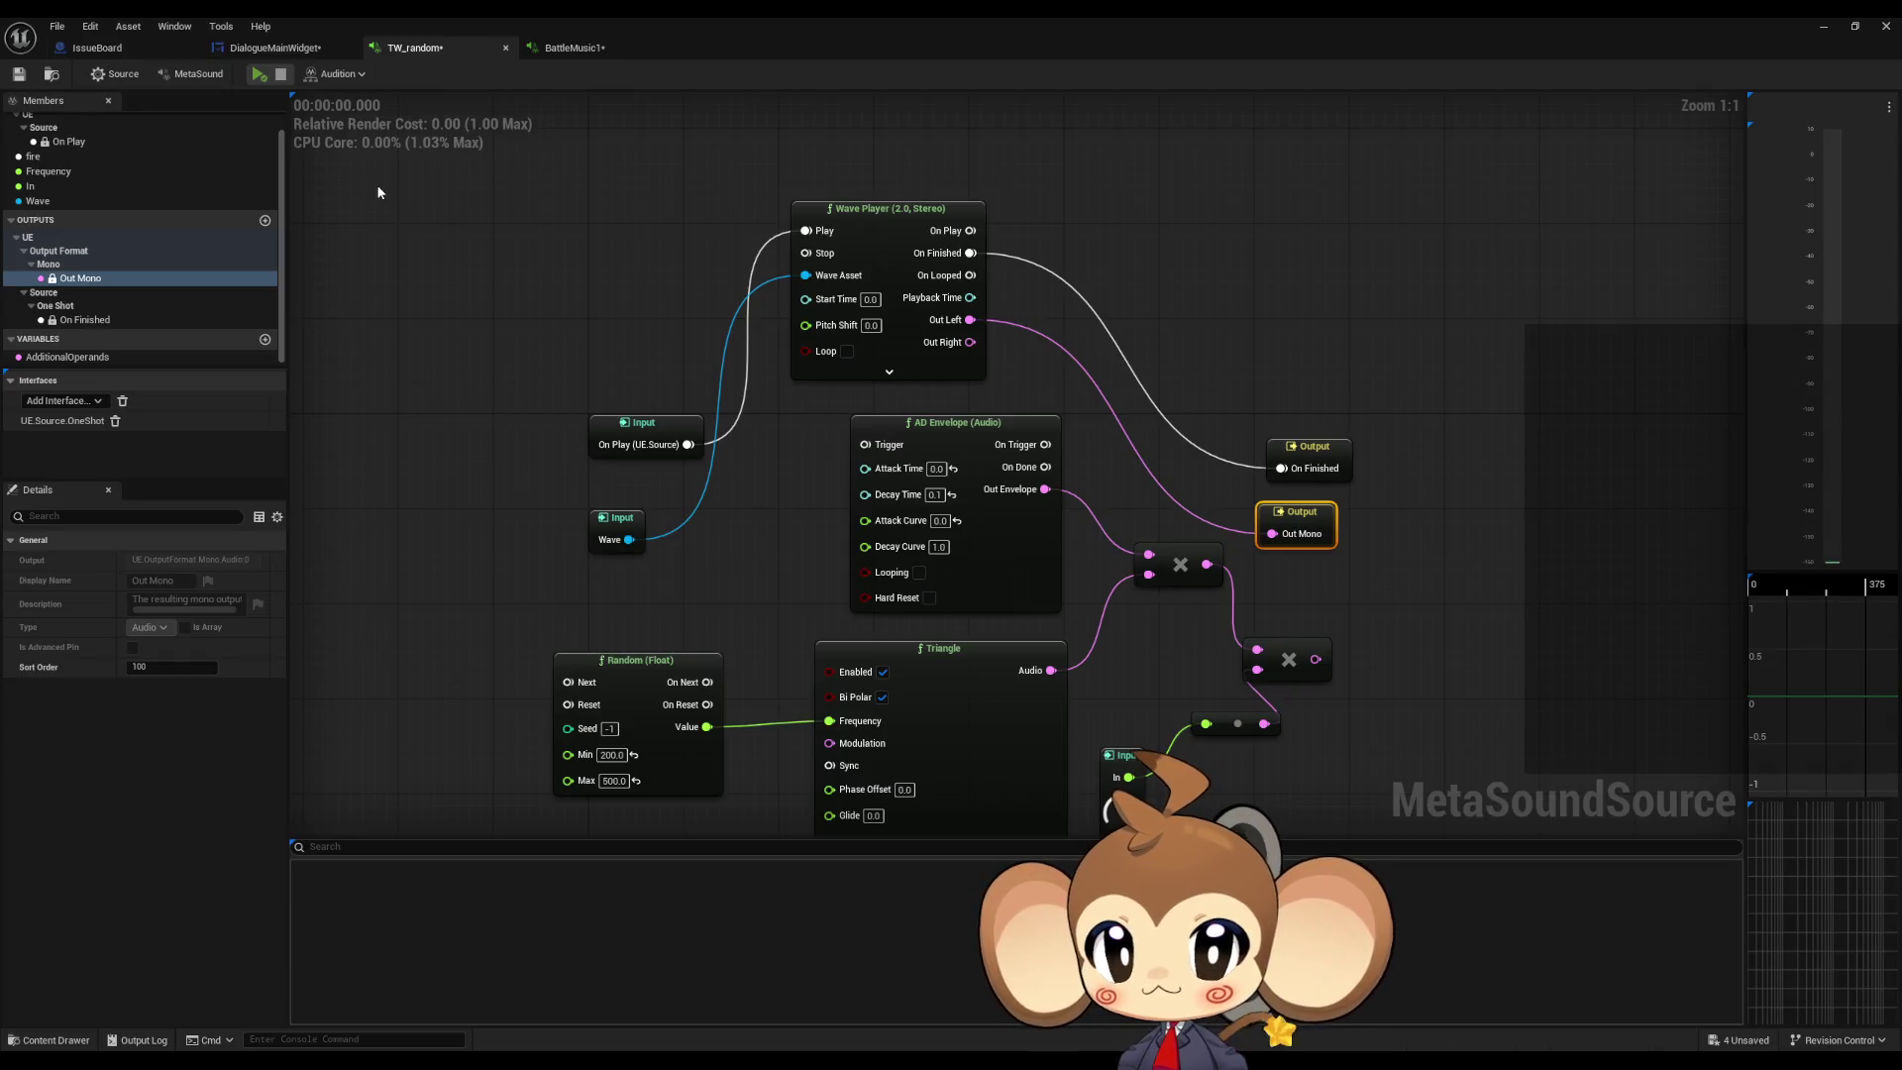
click(302, 49)
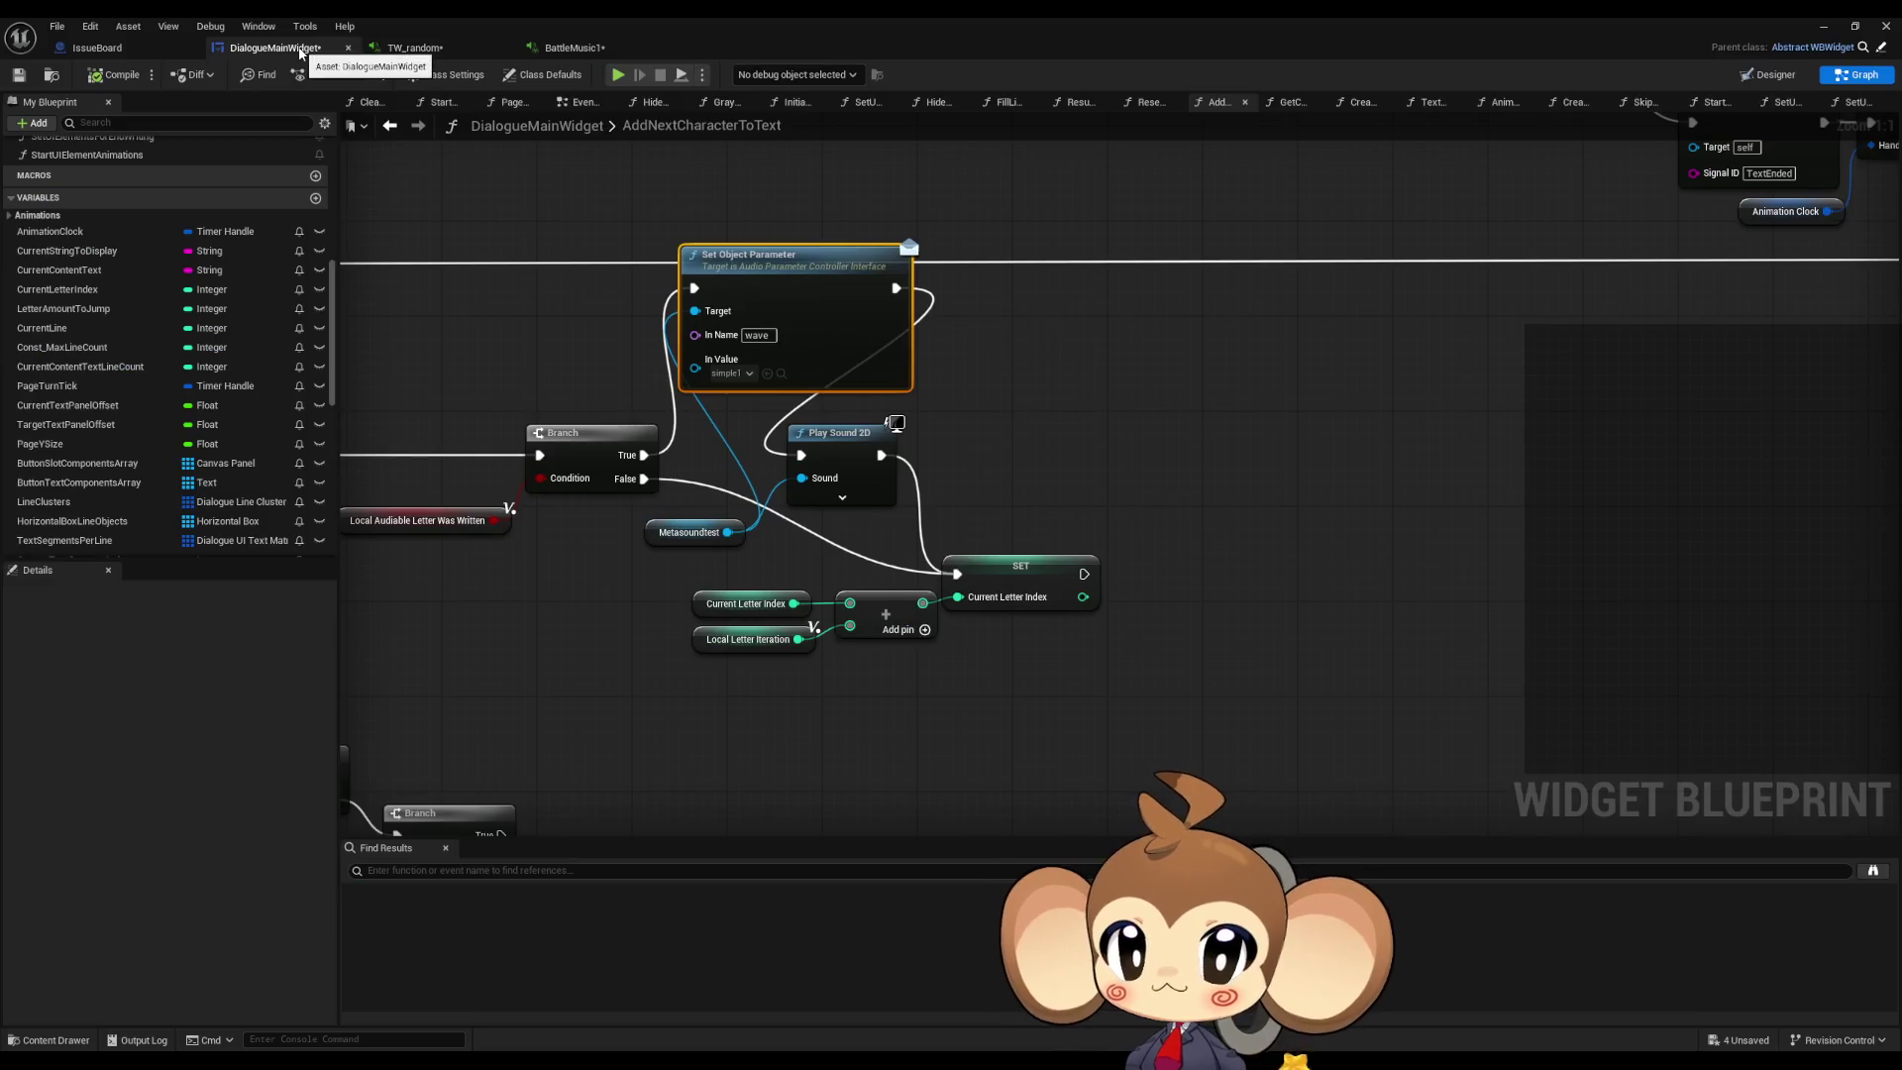
Step: Search 'sim' in Metasoundtest's default asset picker and close it, keeping TW_random
click(688, 532)
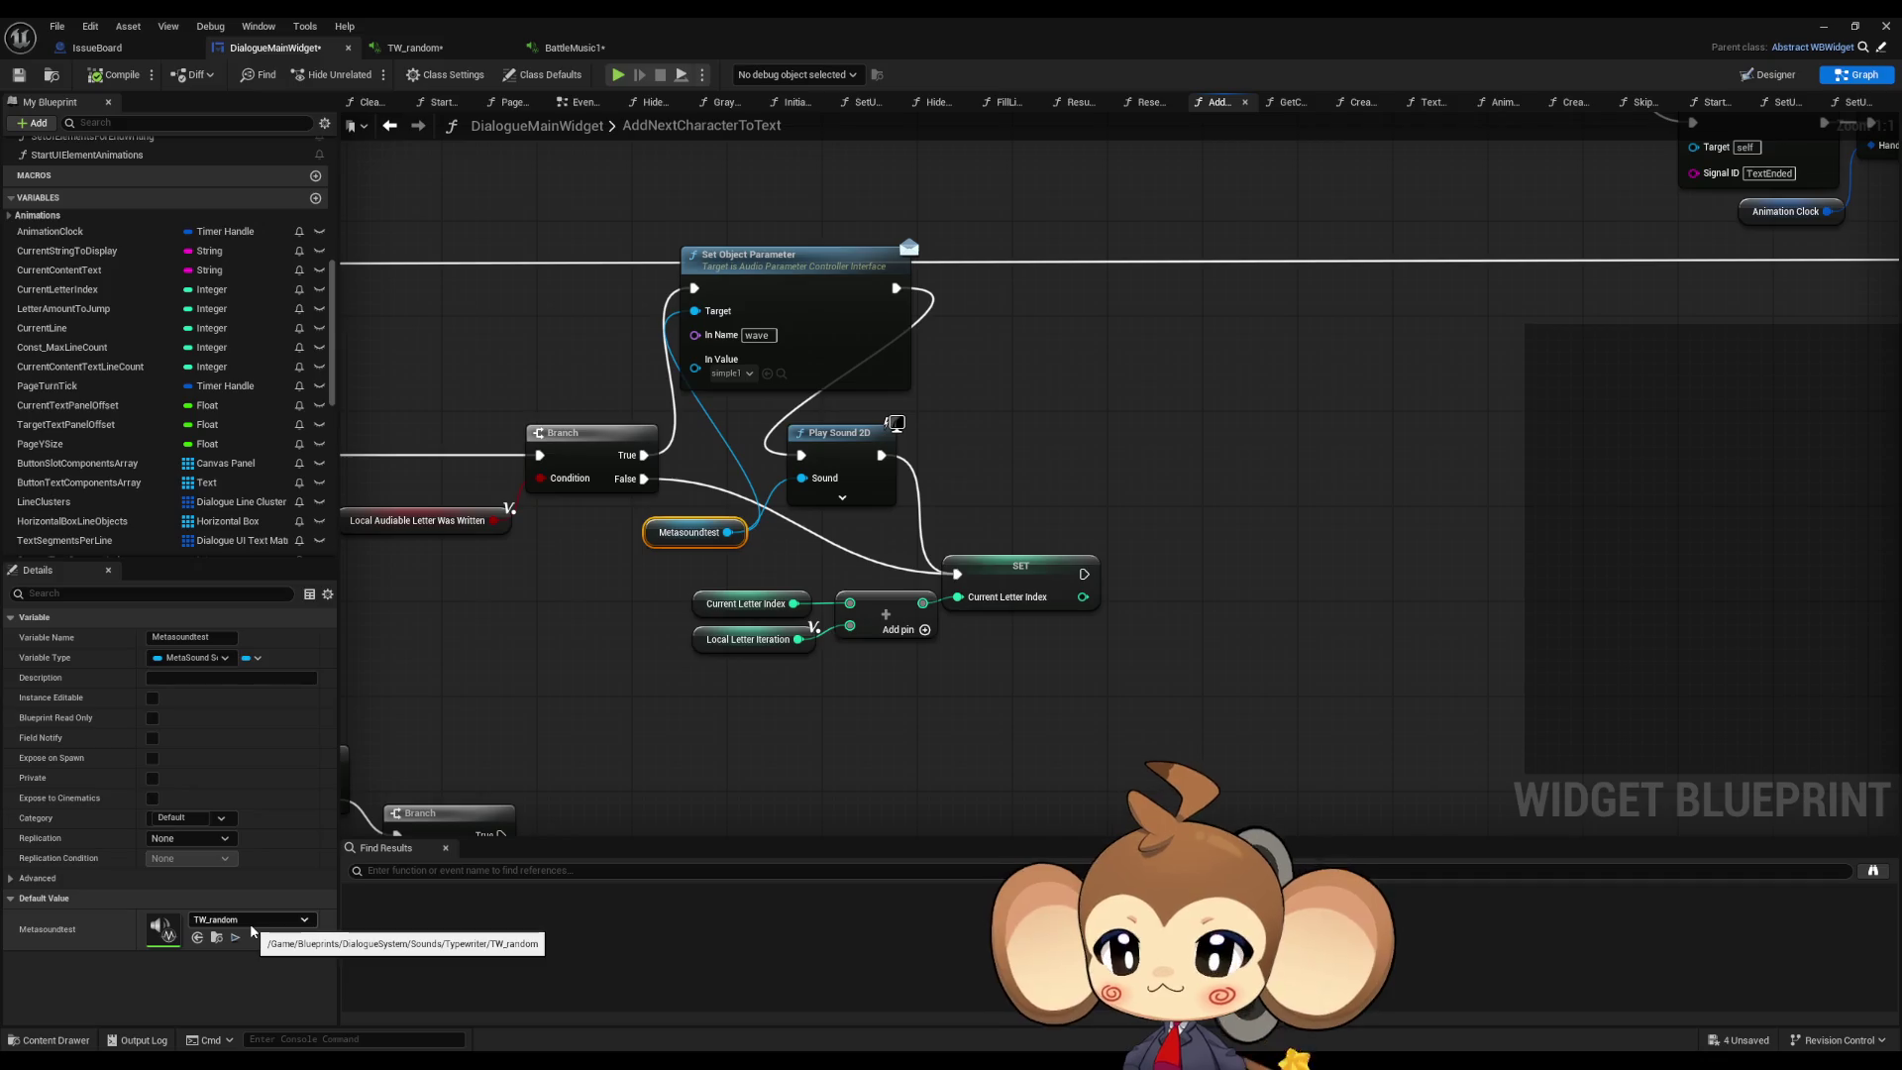
click(252, 923)
text(s)
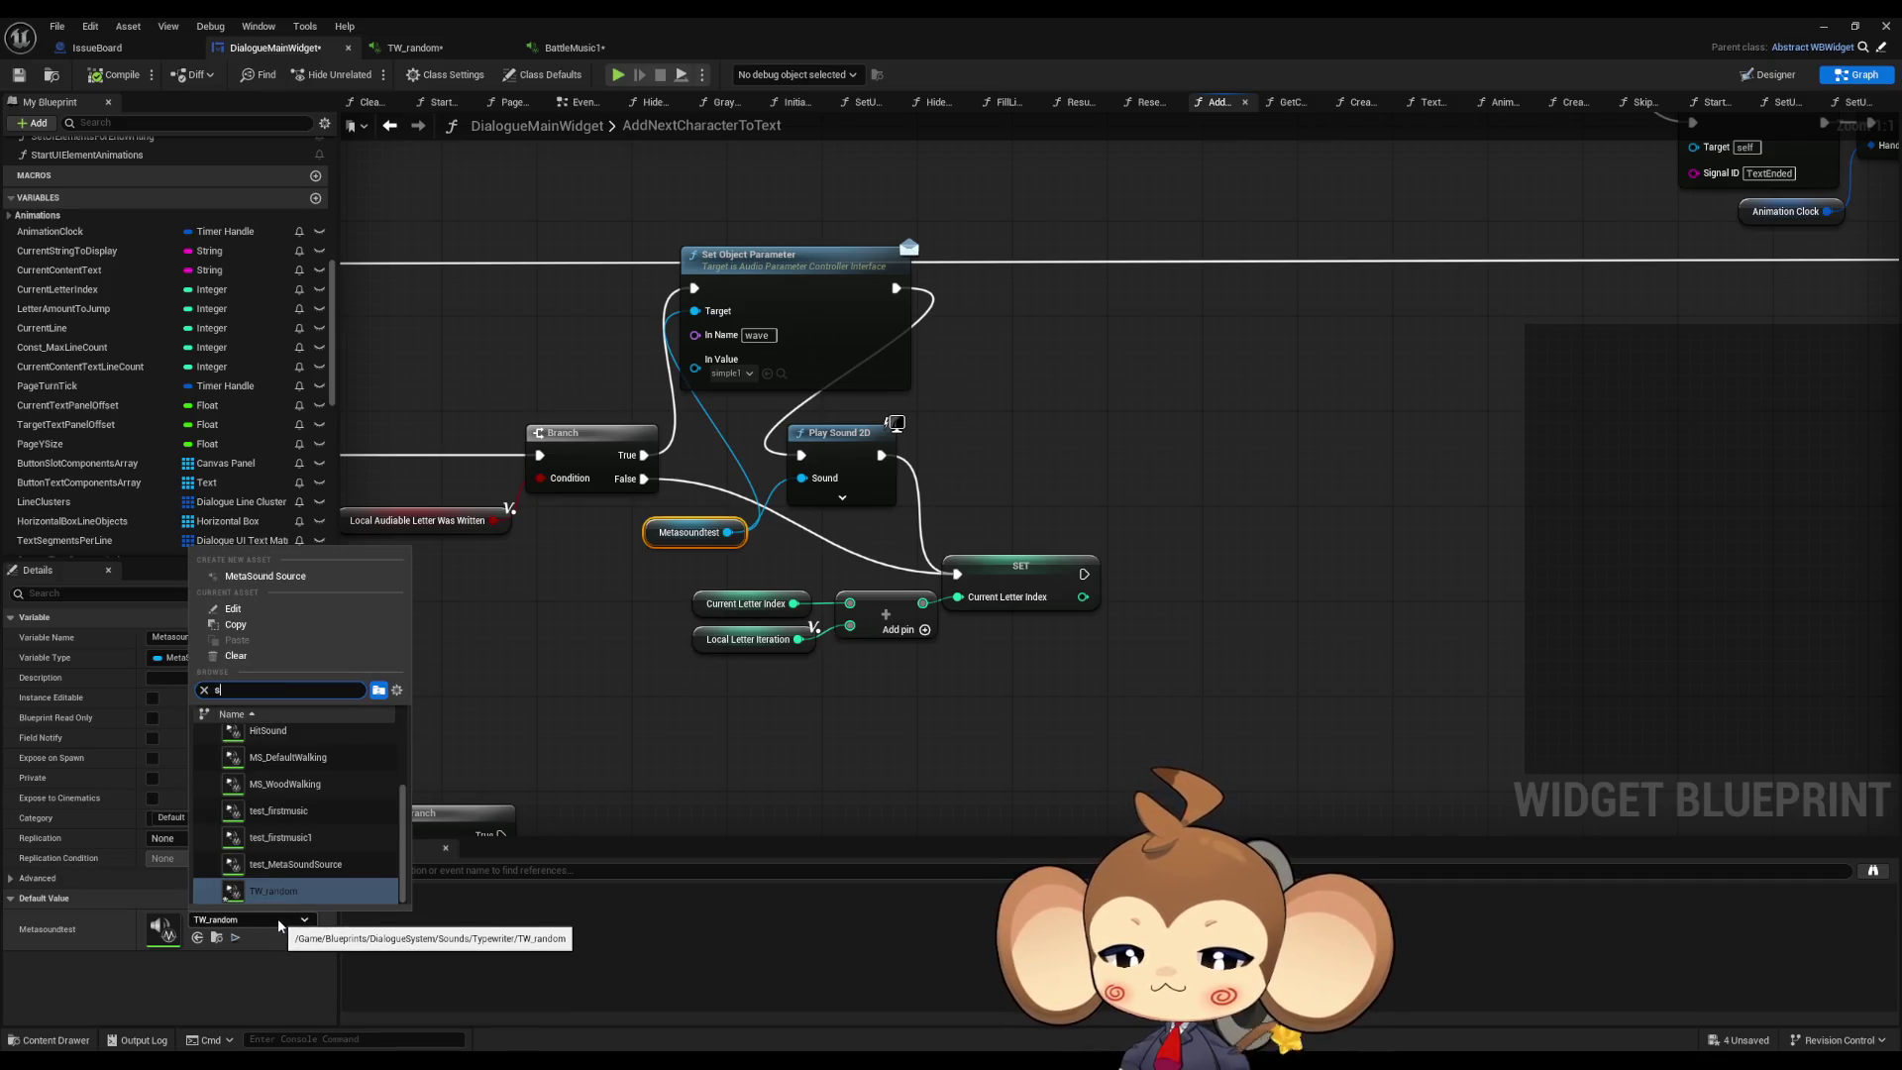
text(im)
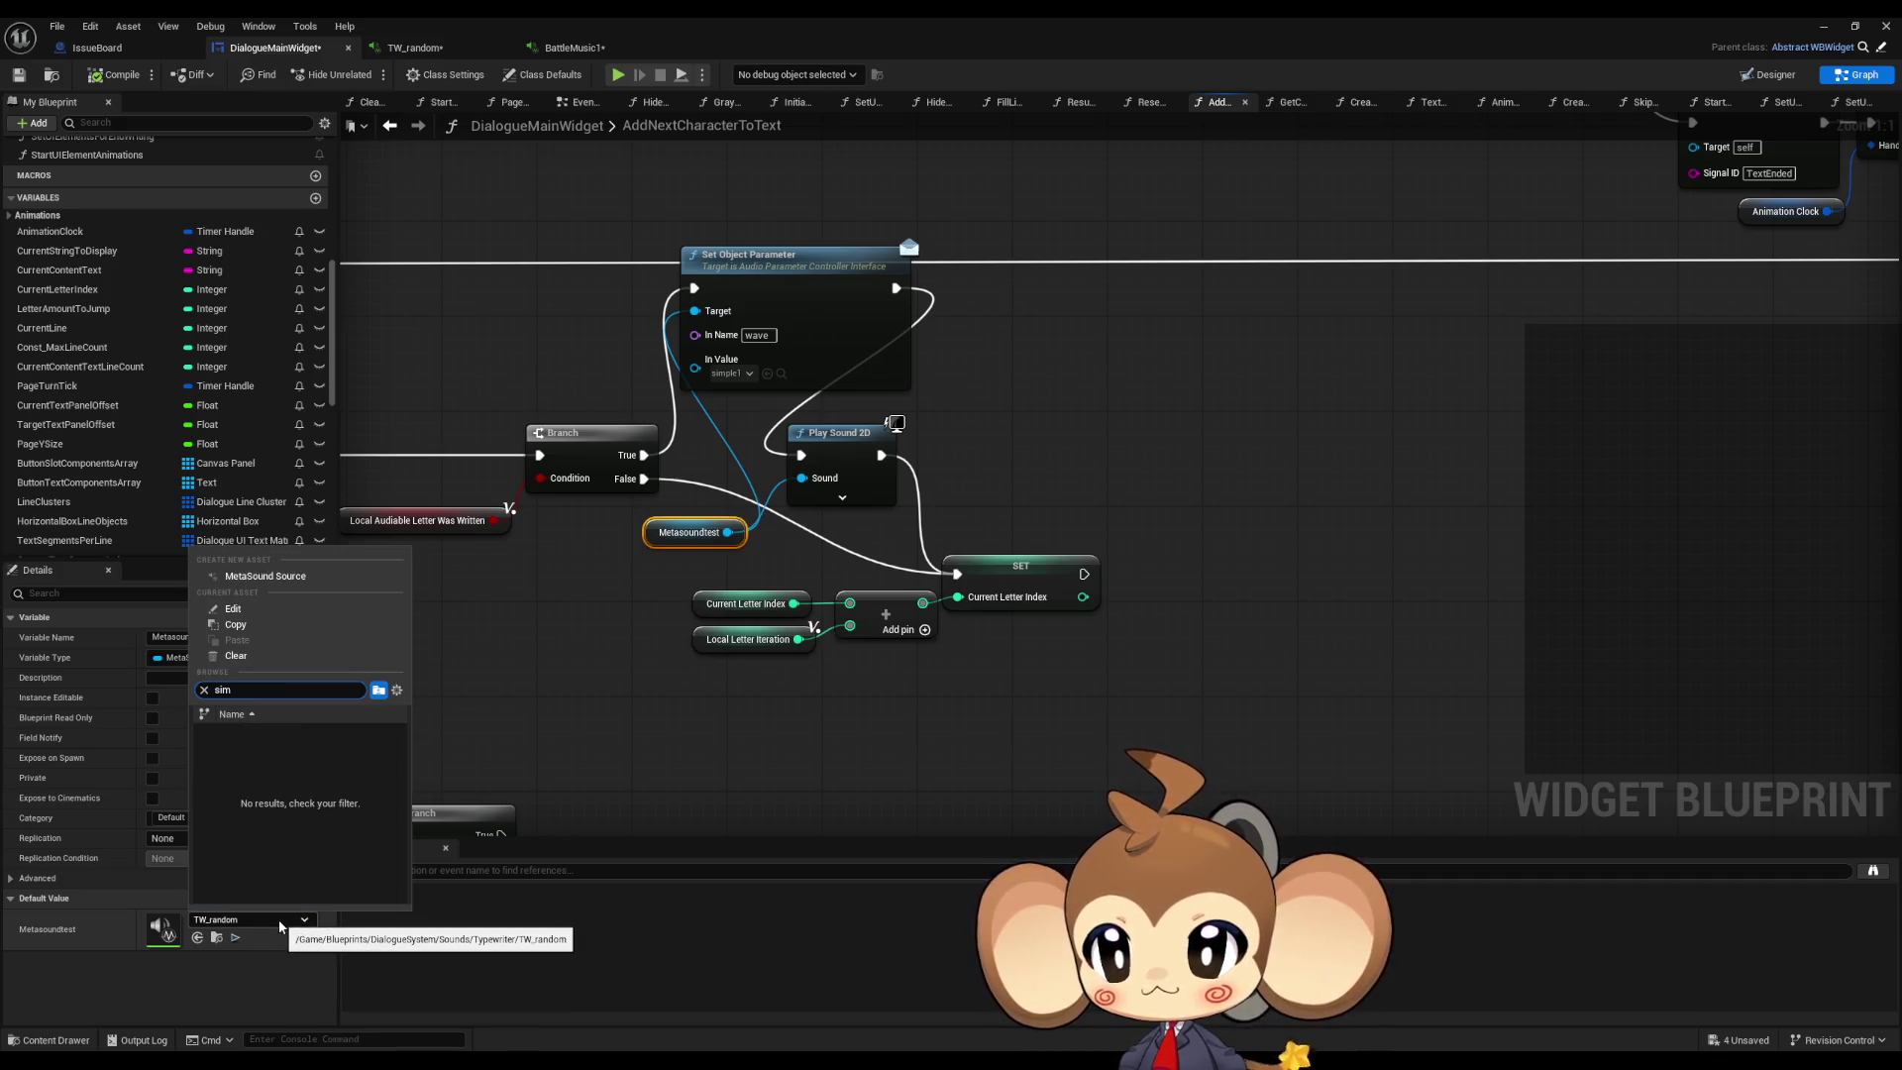
click(574, 639)
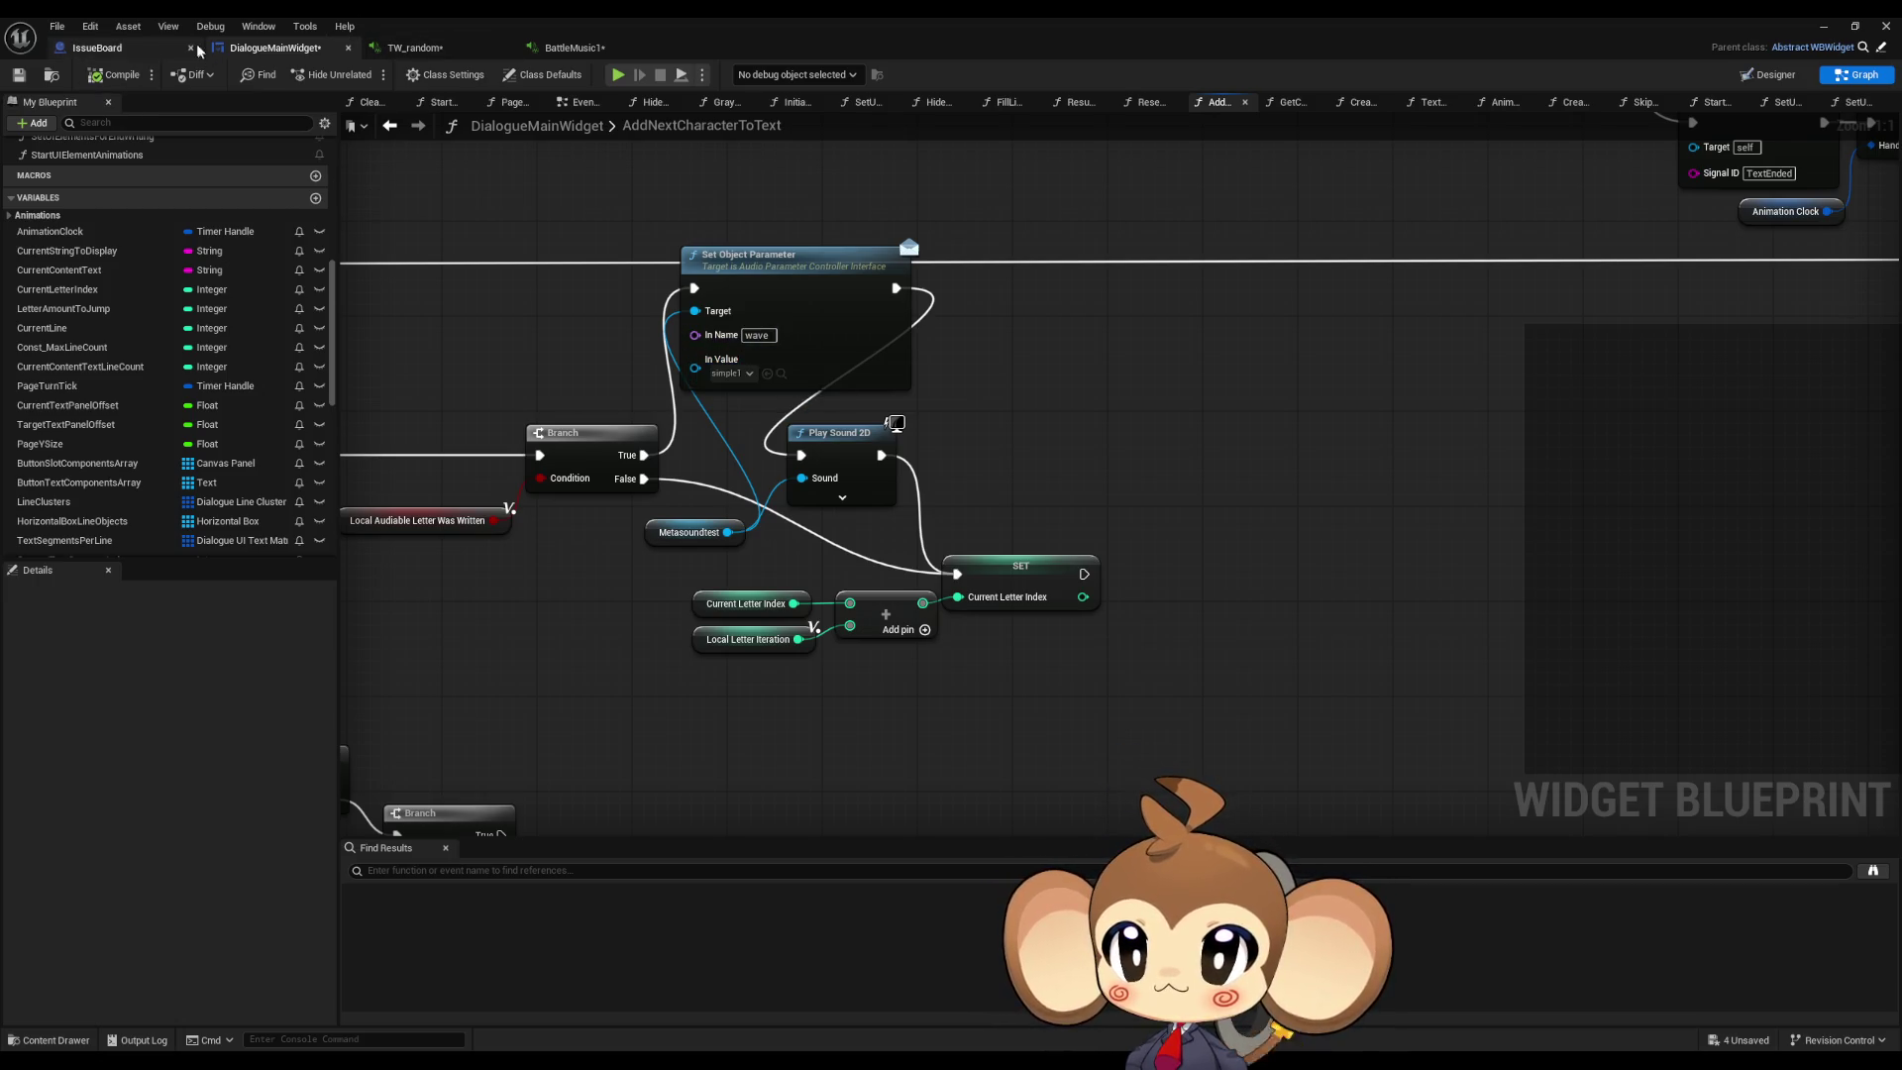
Step: Glance over the BattleMusic1 MetaSound graph, then close its tab
click(572, 47)
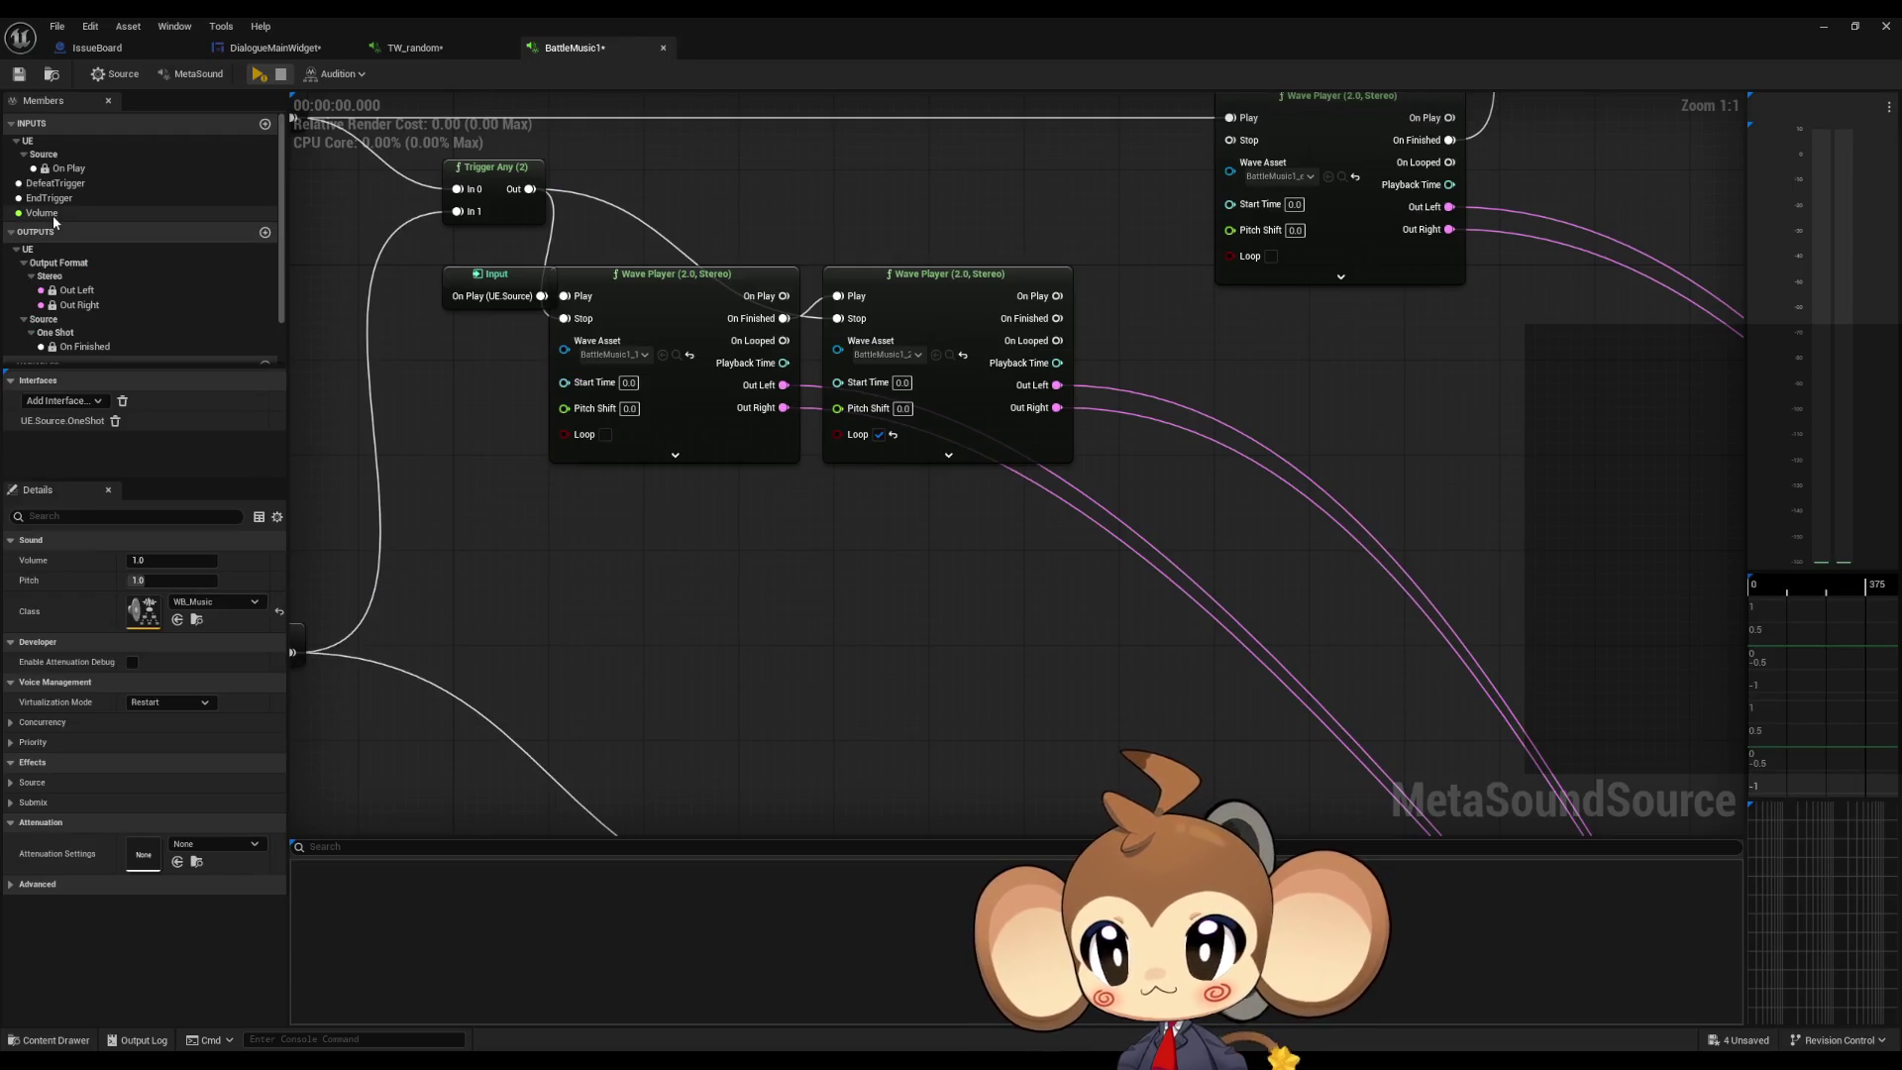
scroll(87, 222, down, 2)
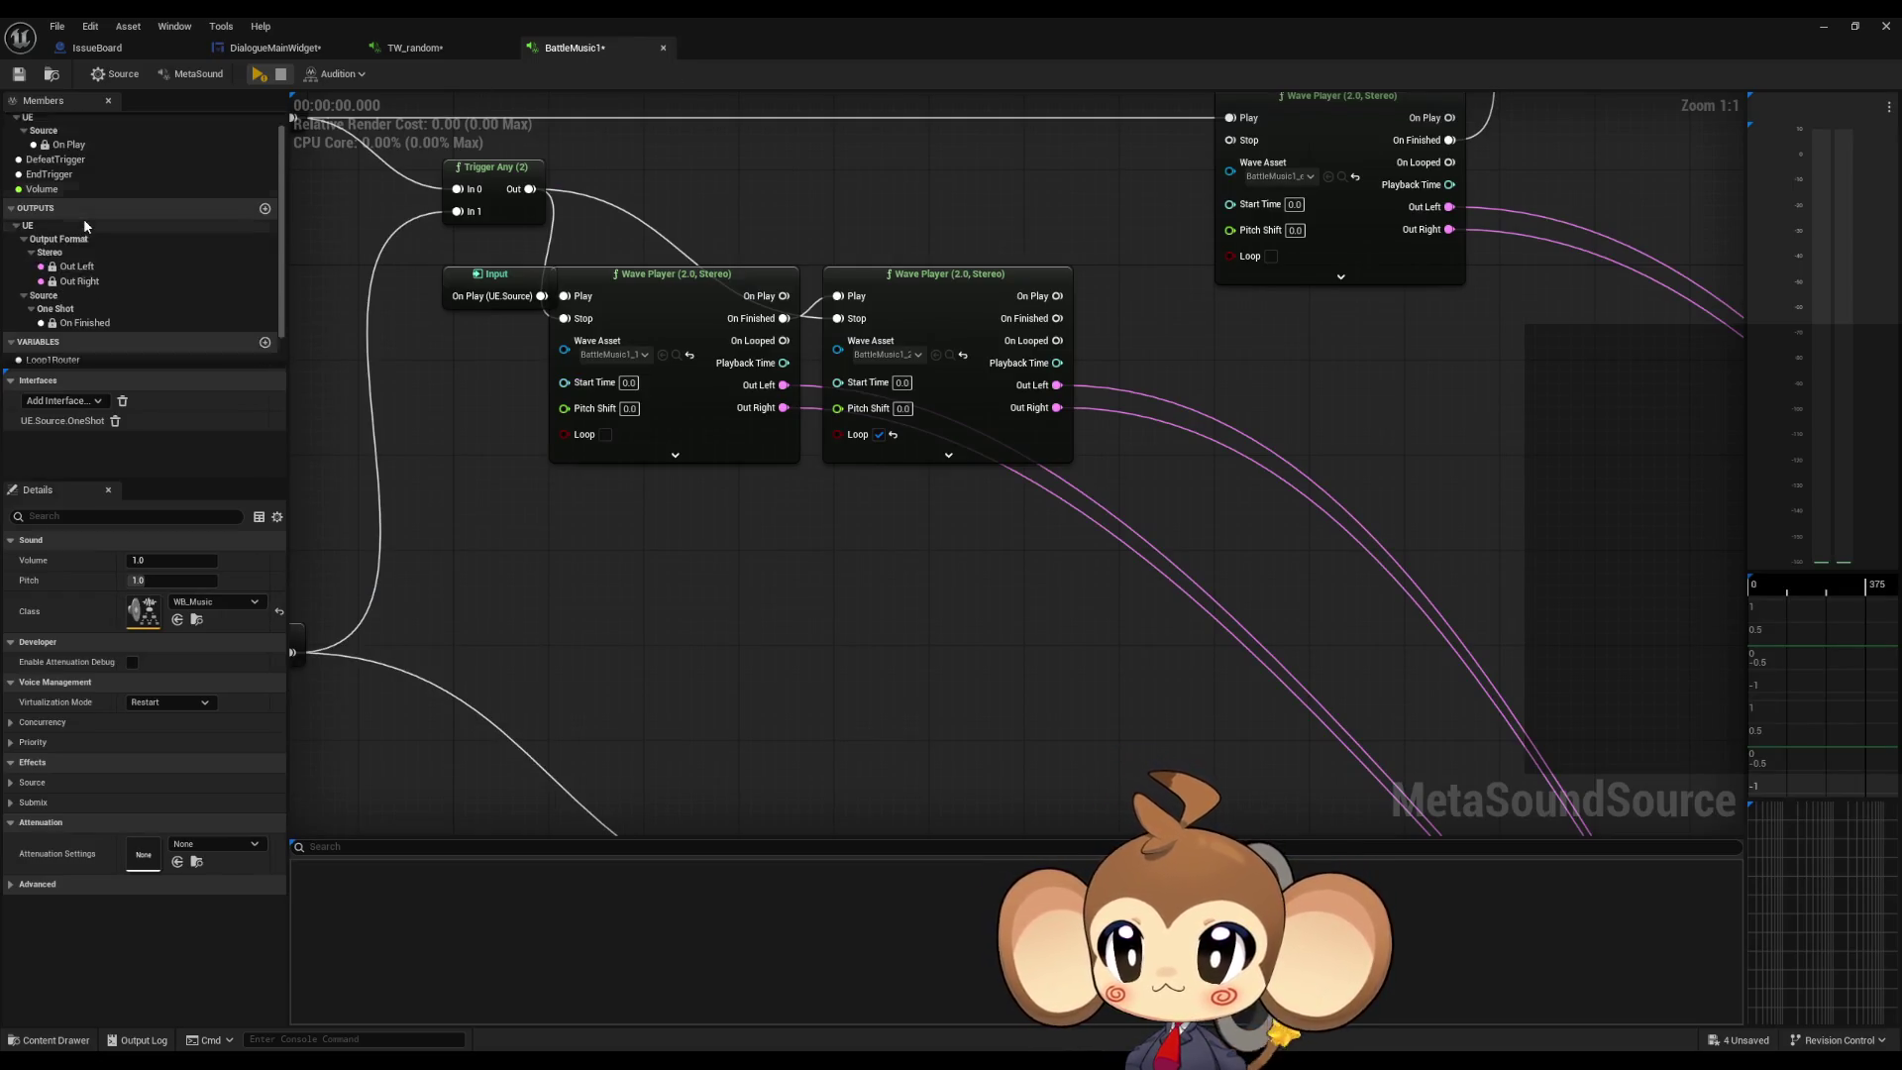
scroll(83, 218, up, 2)
middle_click(560, 46)
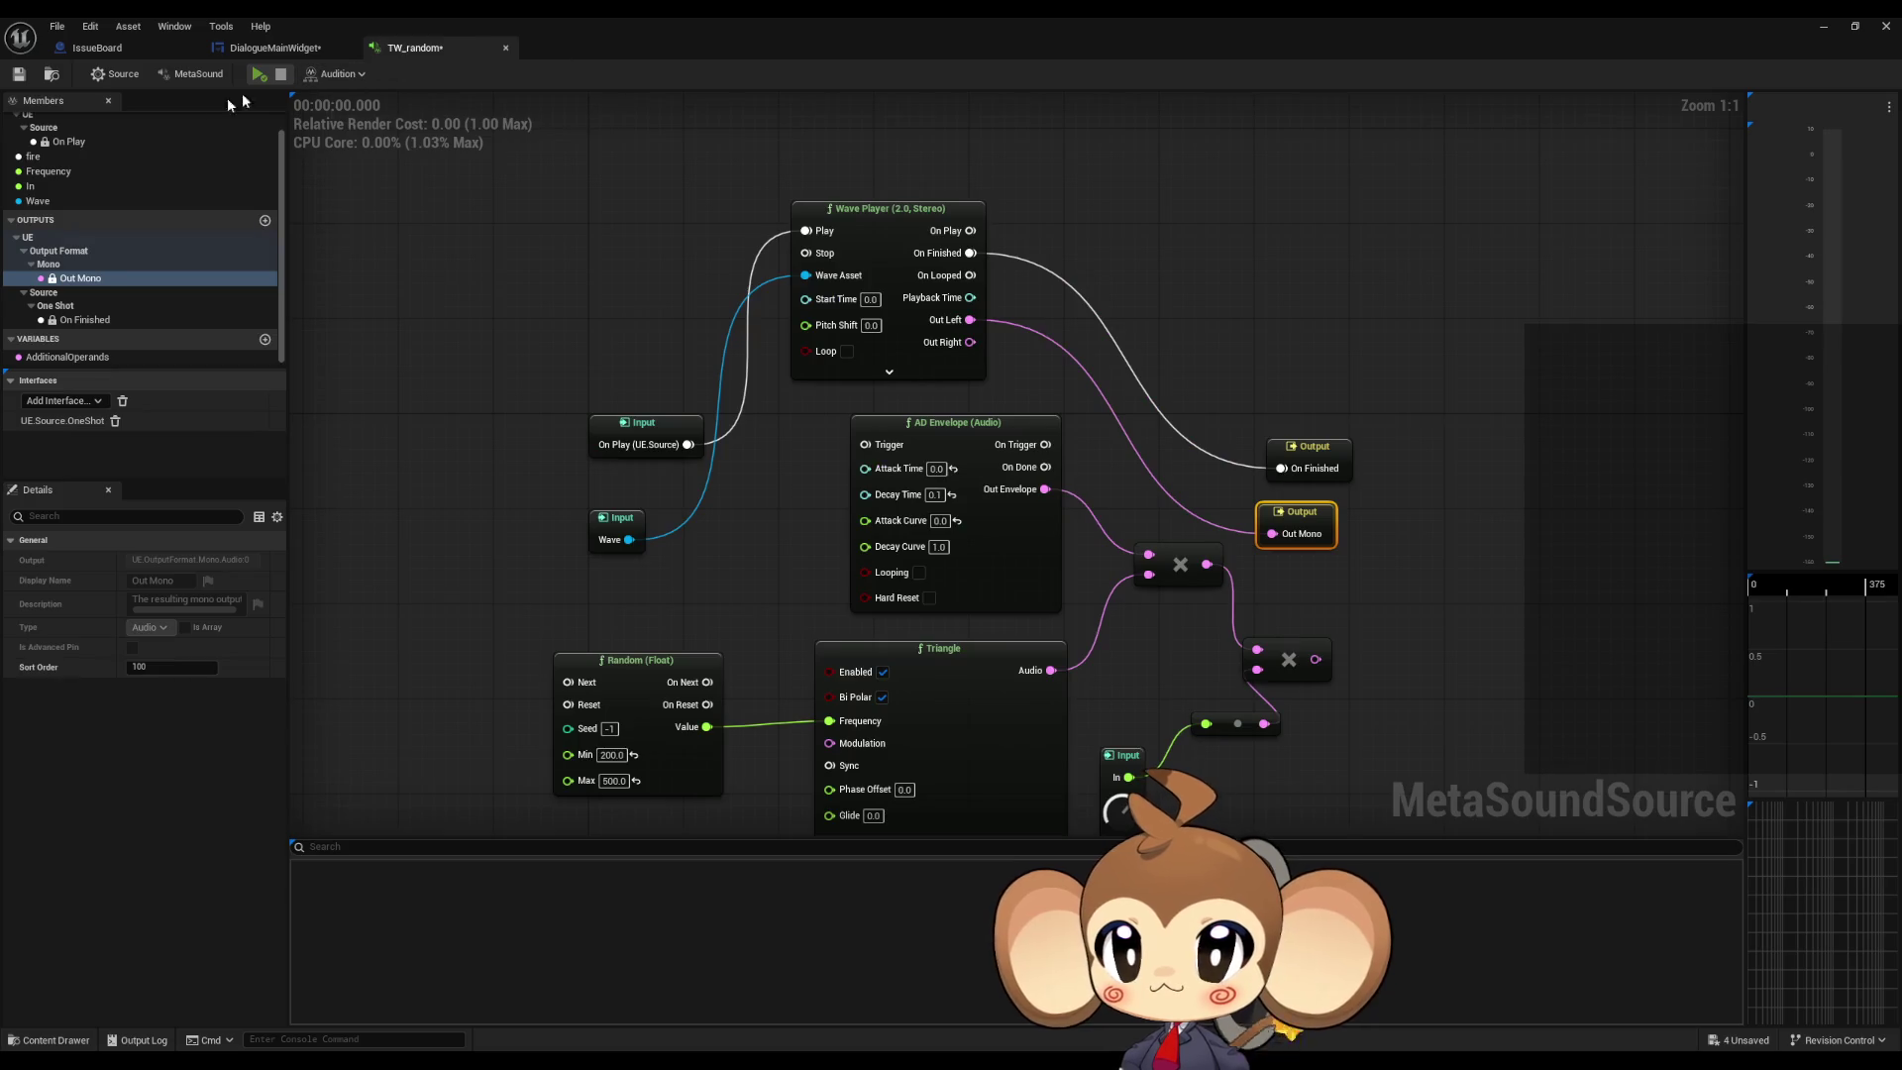
Step: Rename TW_random's Wave input to test1, then start a play-in-editor session from DialogueMainWidget
click(67, 202)
key(F2)
text(test1)
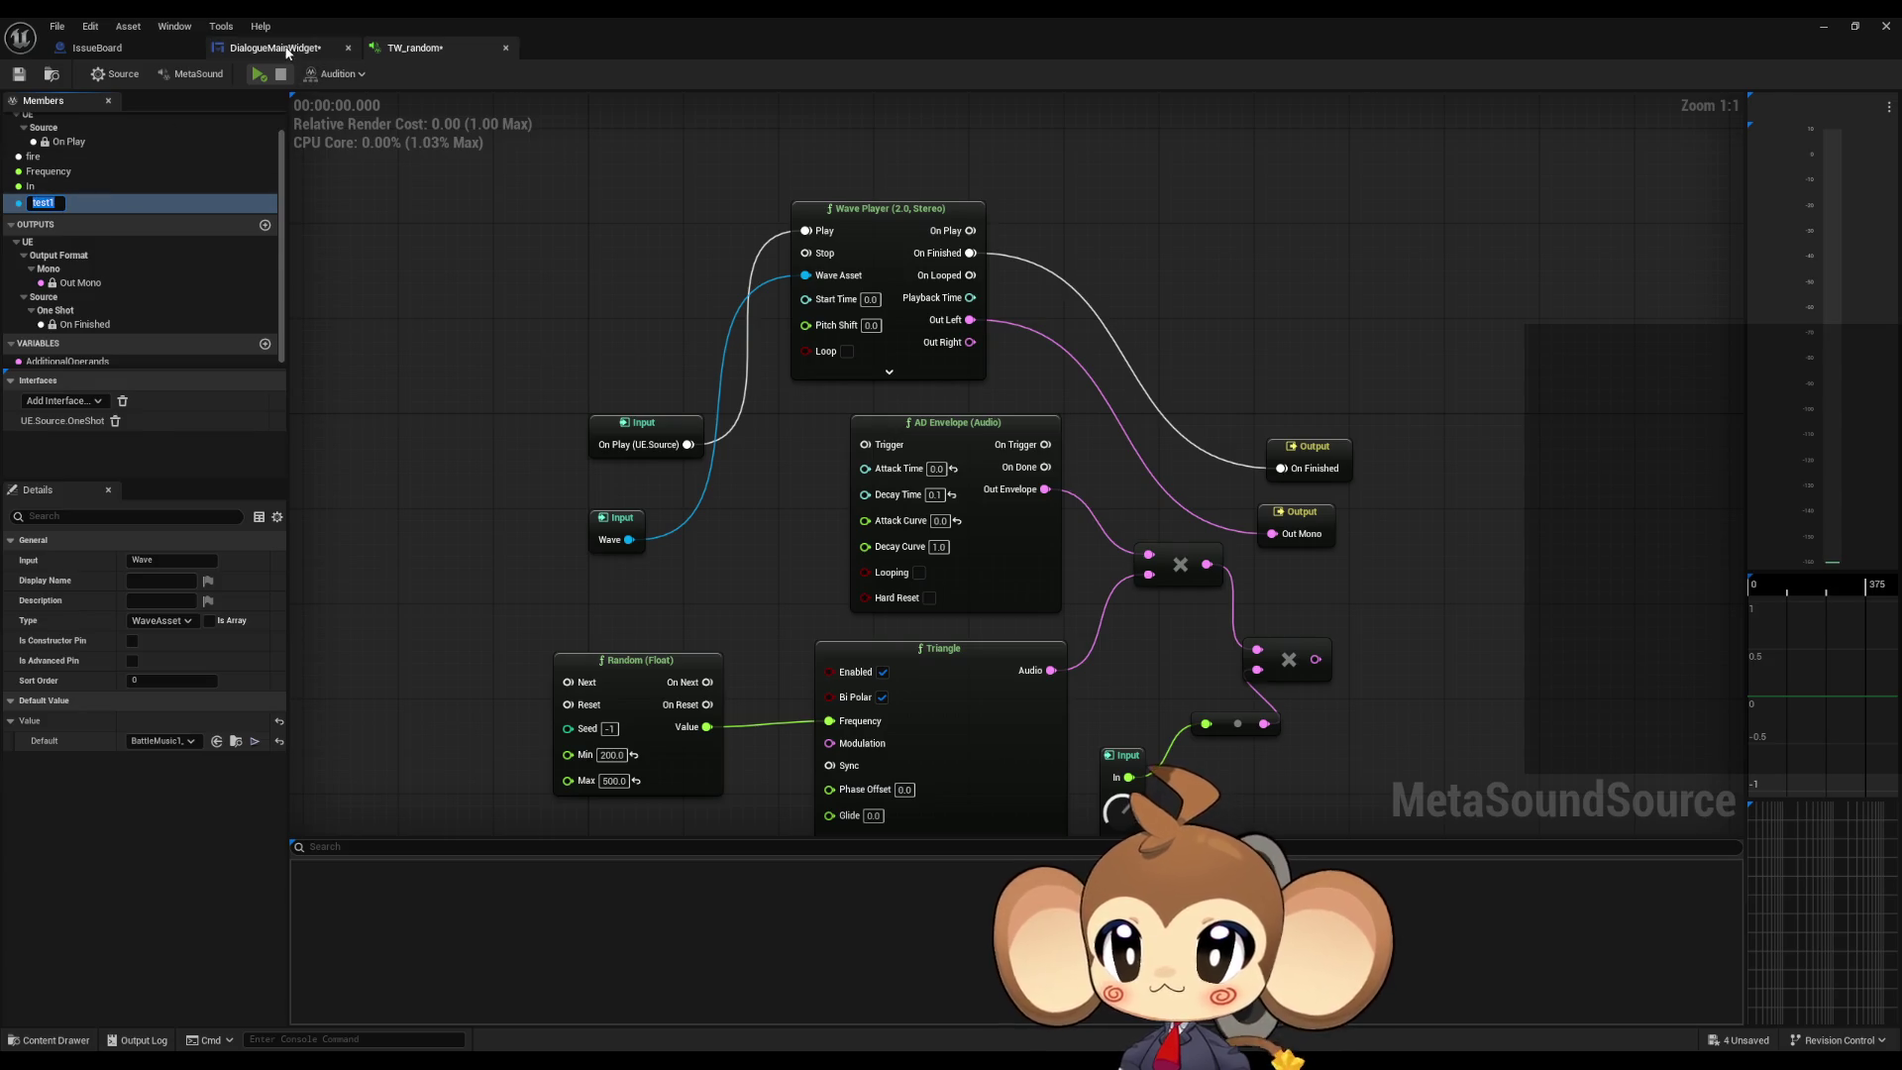
click(274, 47)
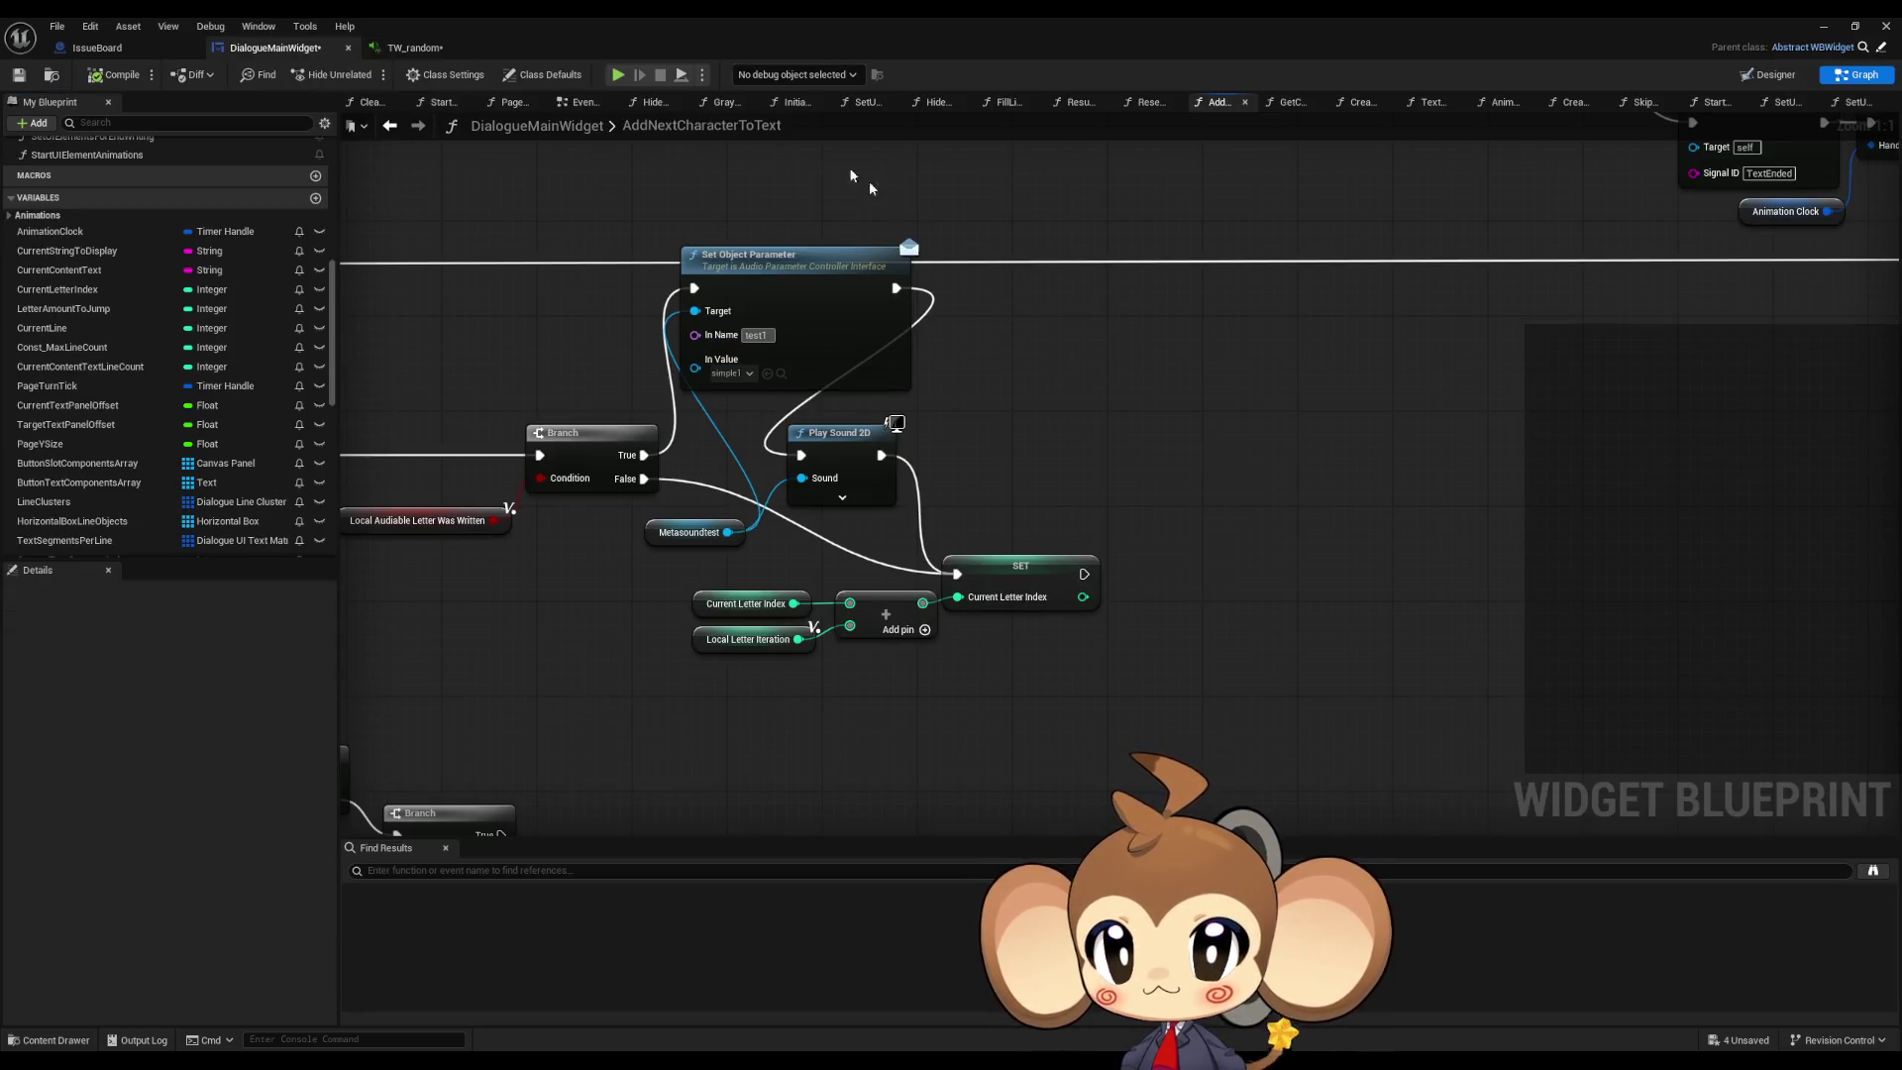
key(alt+p)
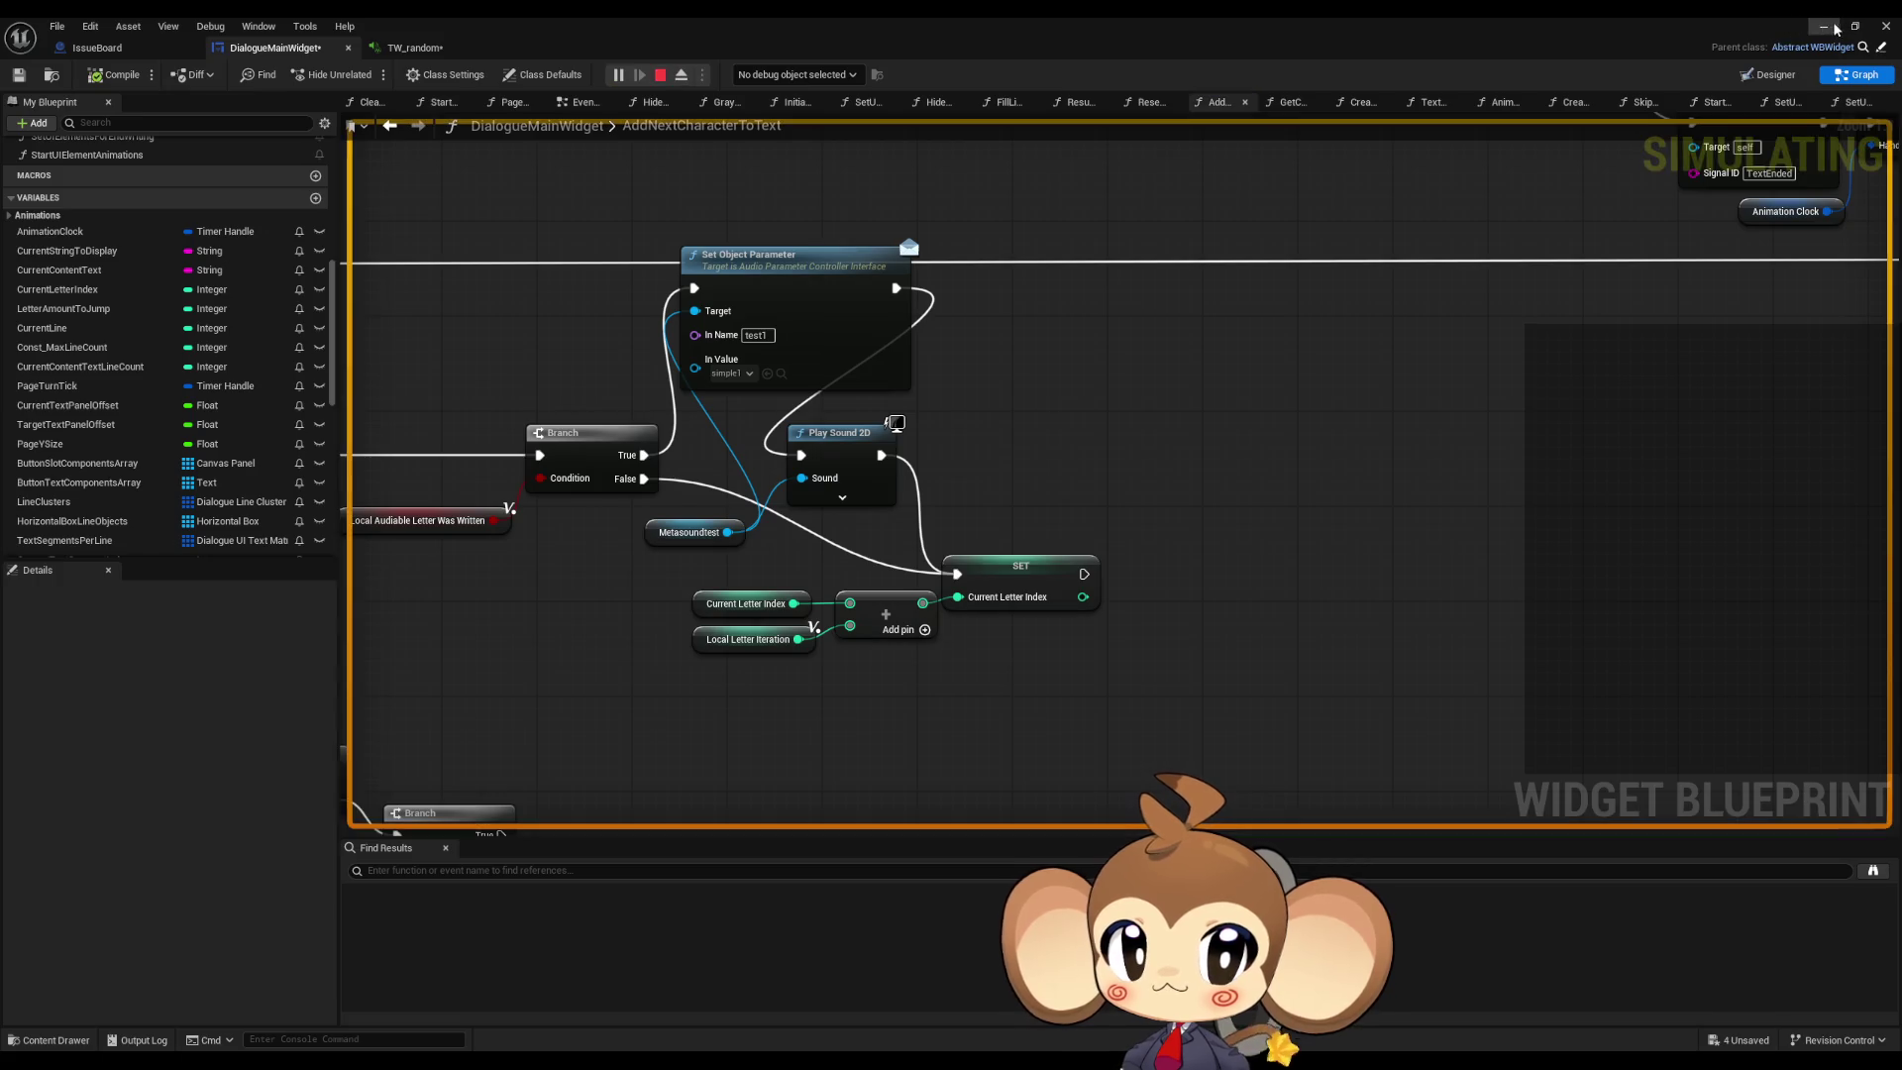
Step: Play-test the dialogue box via Load Game, stop, then switch to the MetaSounds Quick Start docs
click(1826, 30)
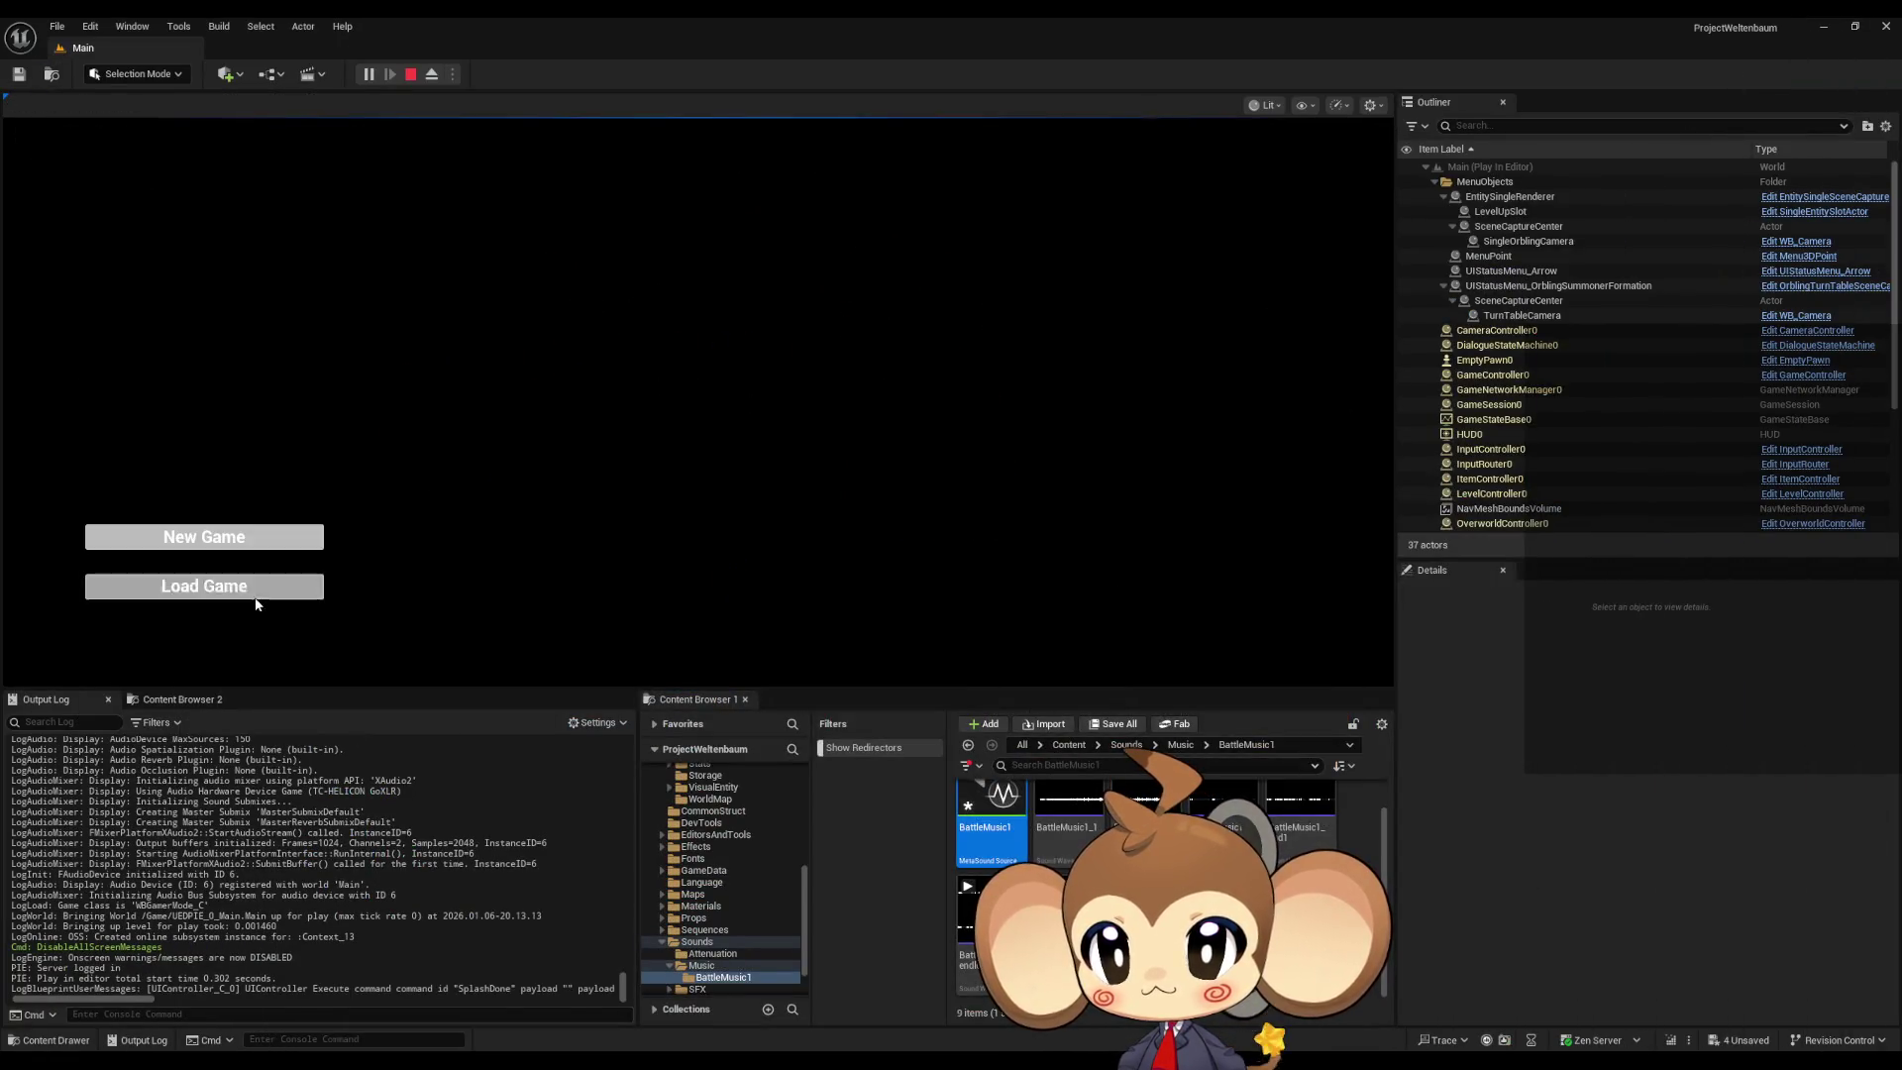
click(255, 593)
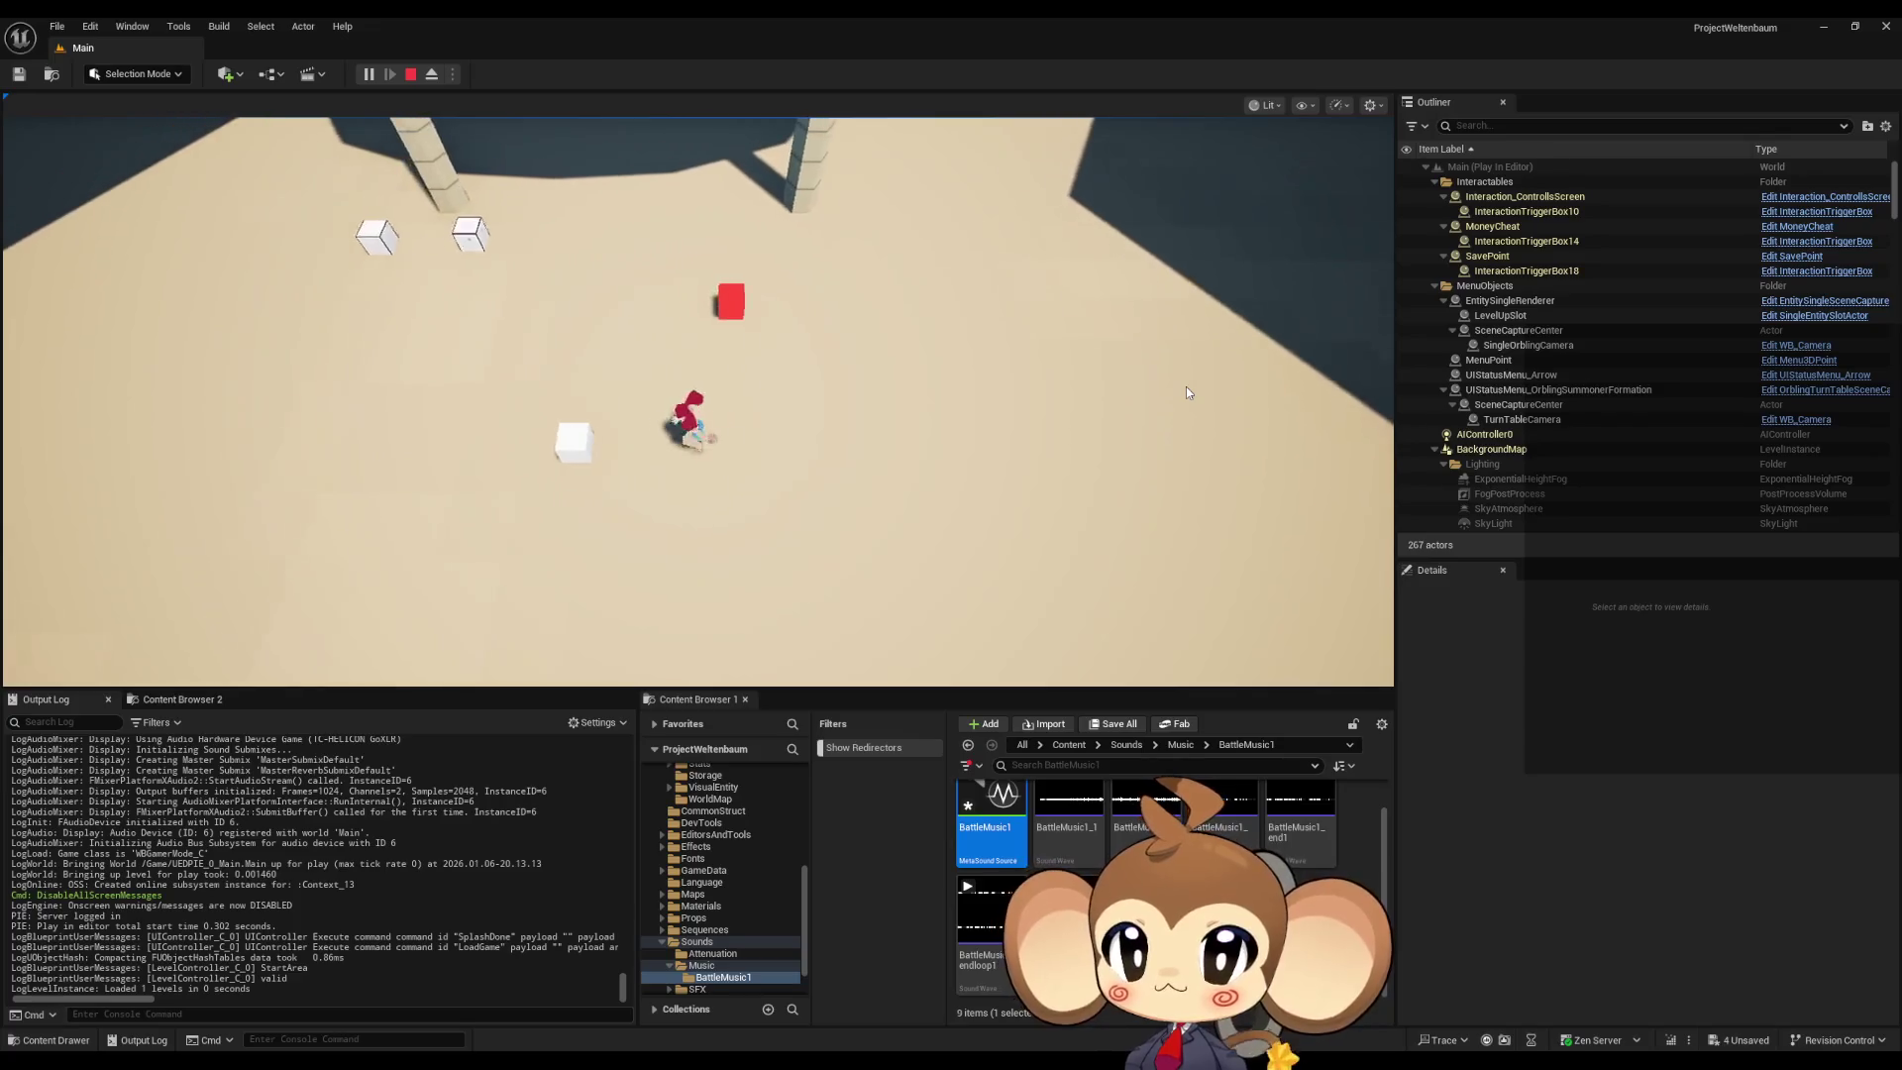
click(414, 74)
mouse_move(772, 1013)
click(792, 951)
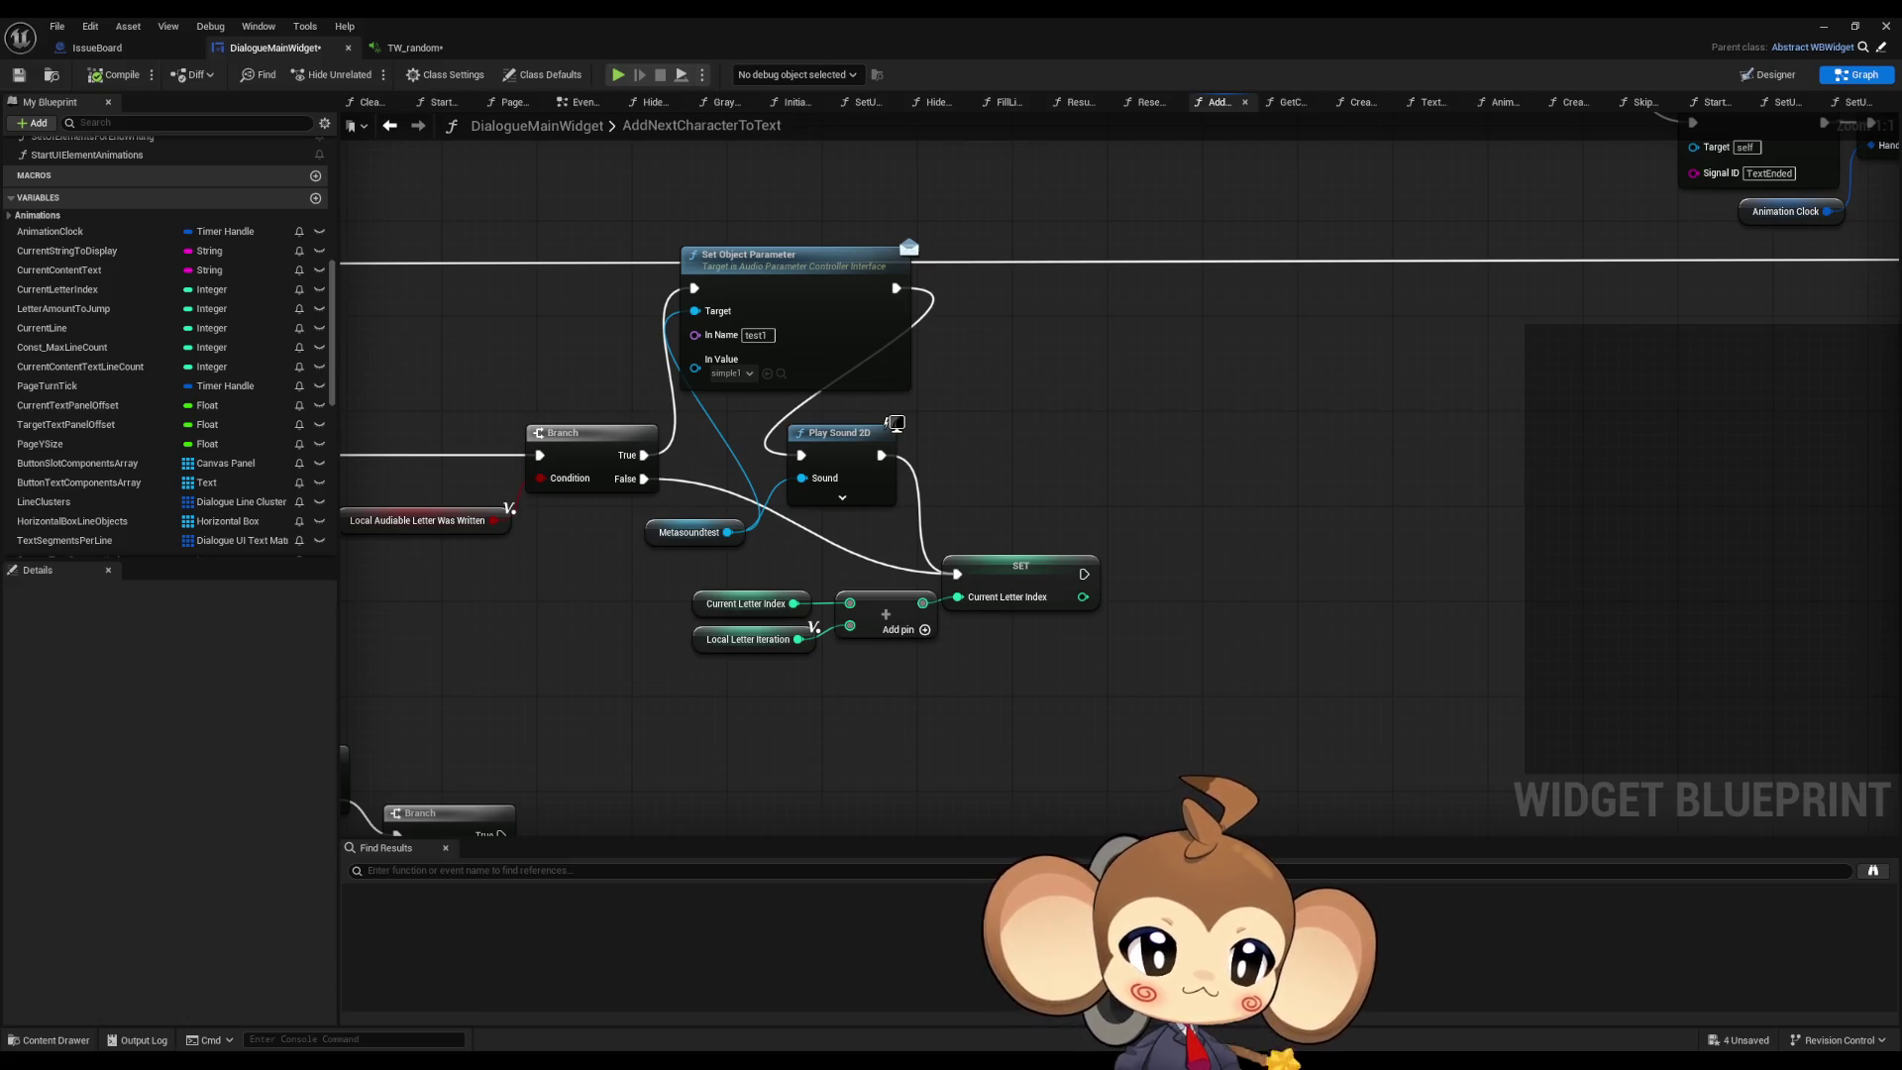
key(alt+Tab)
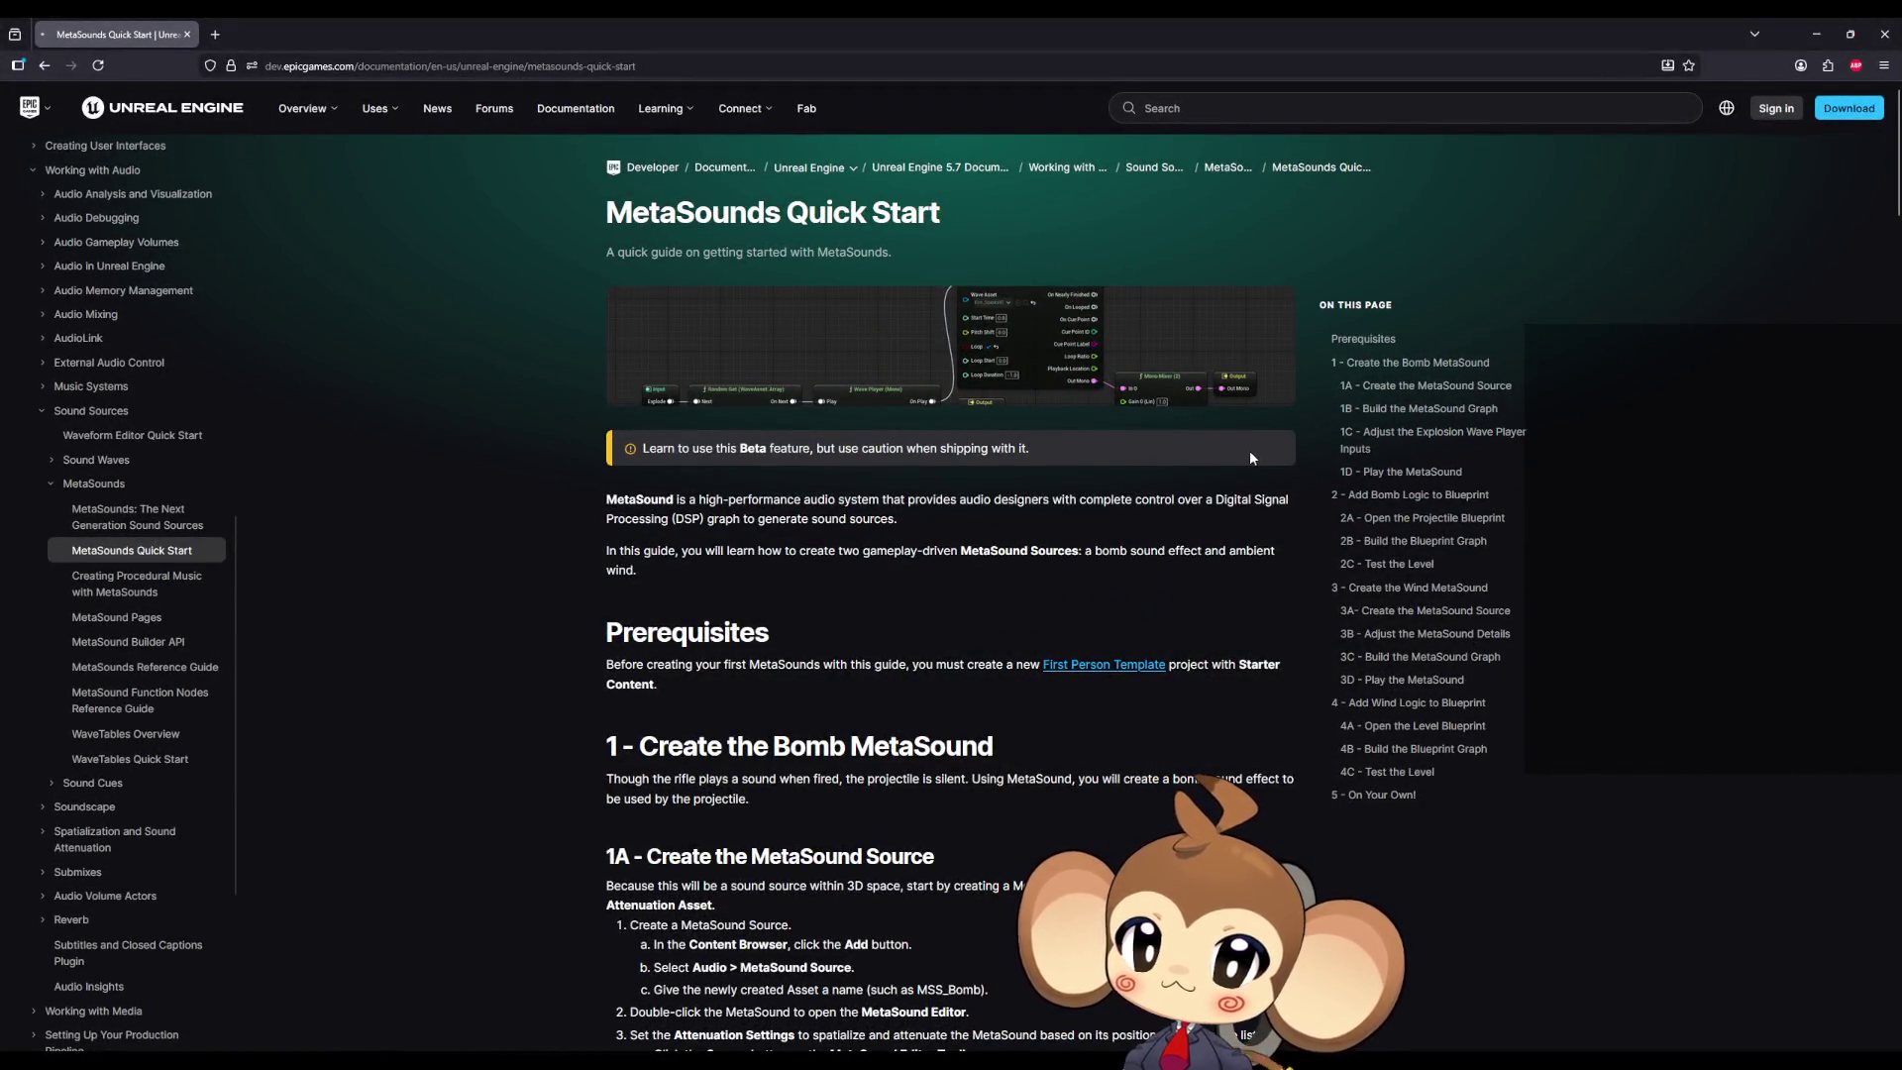
scroll(1250, 454, down, 5)
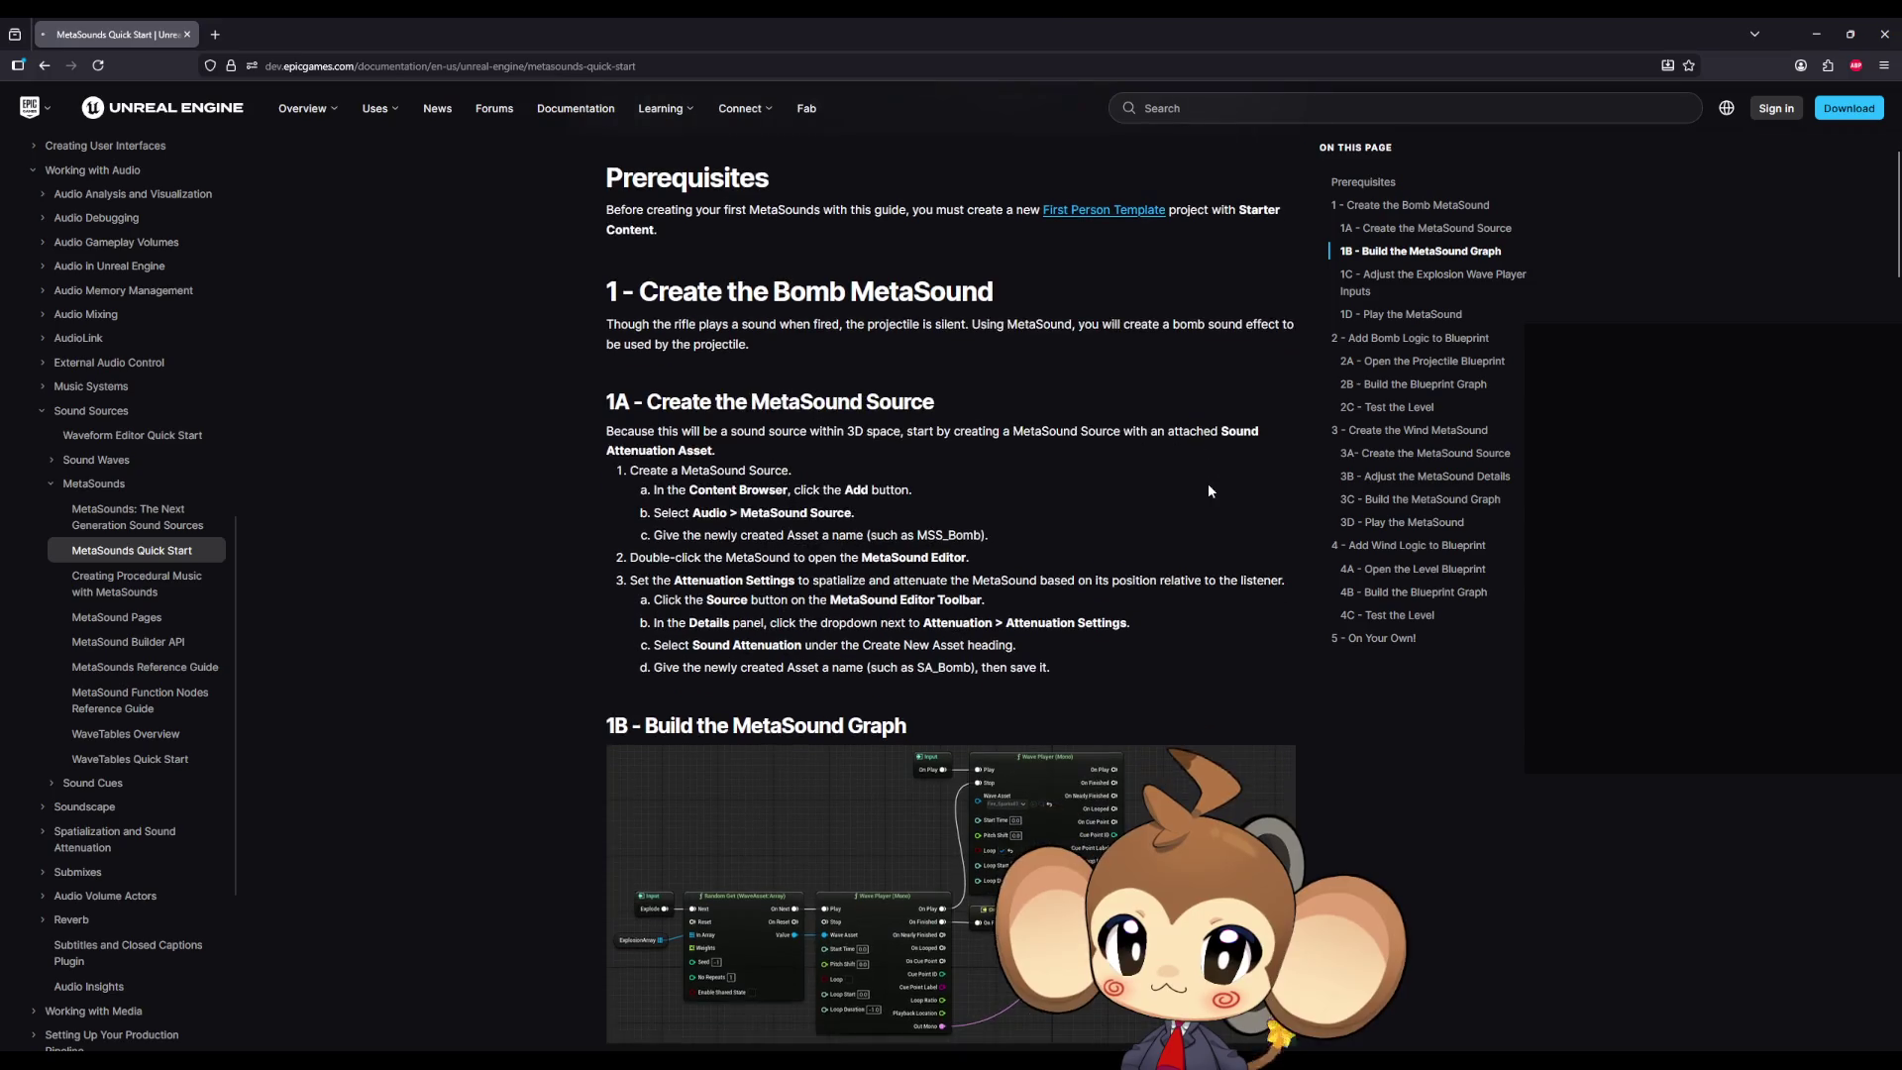
scroll(1120, 480, down, 1)
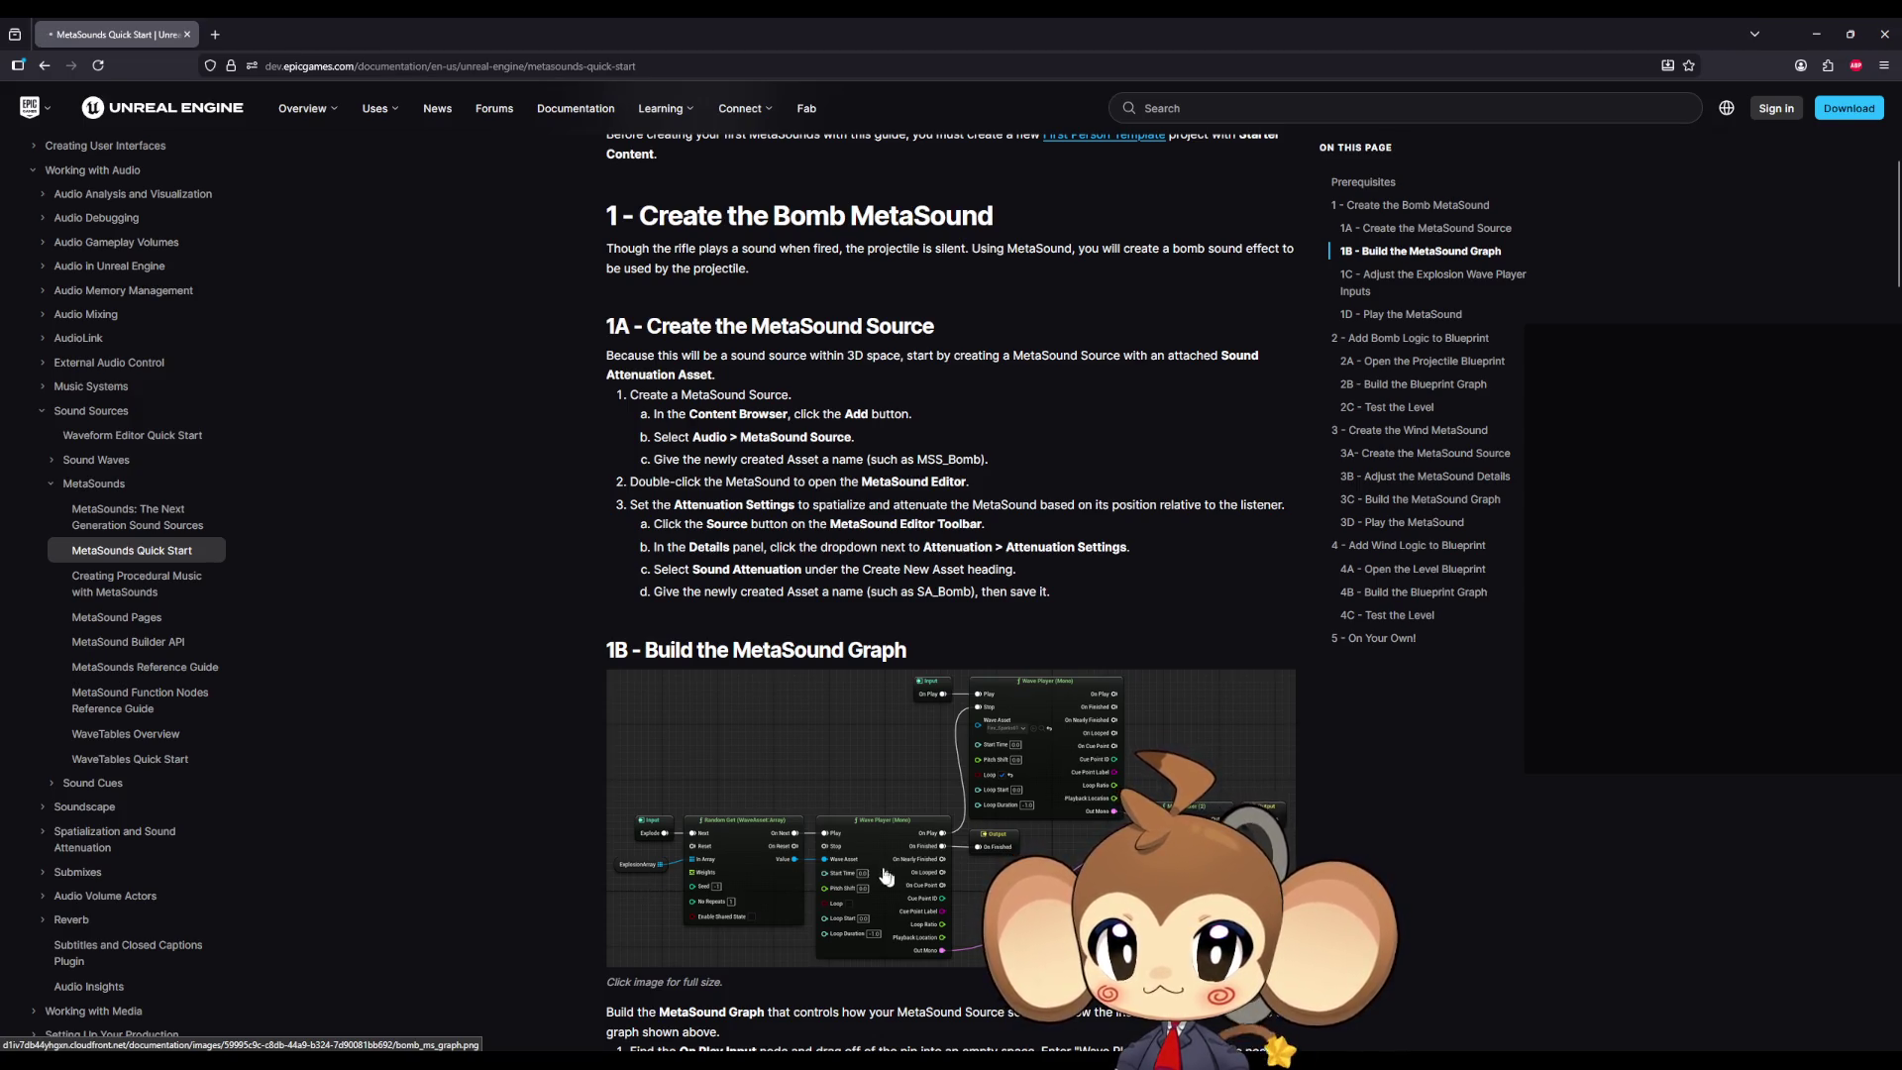
scroll(659, 865, down, 1)
scroll(660, 865, down, 8)
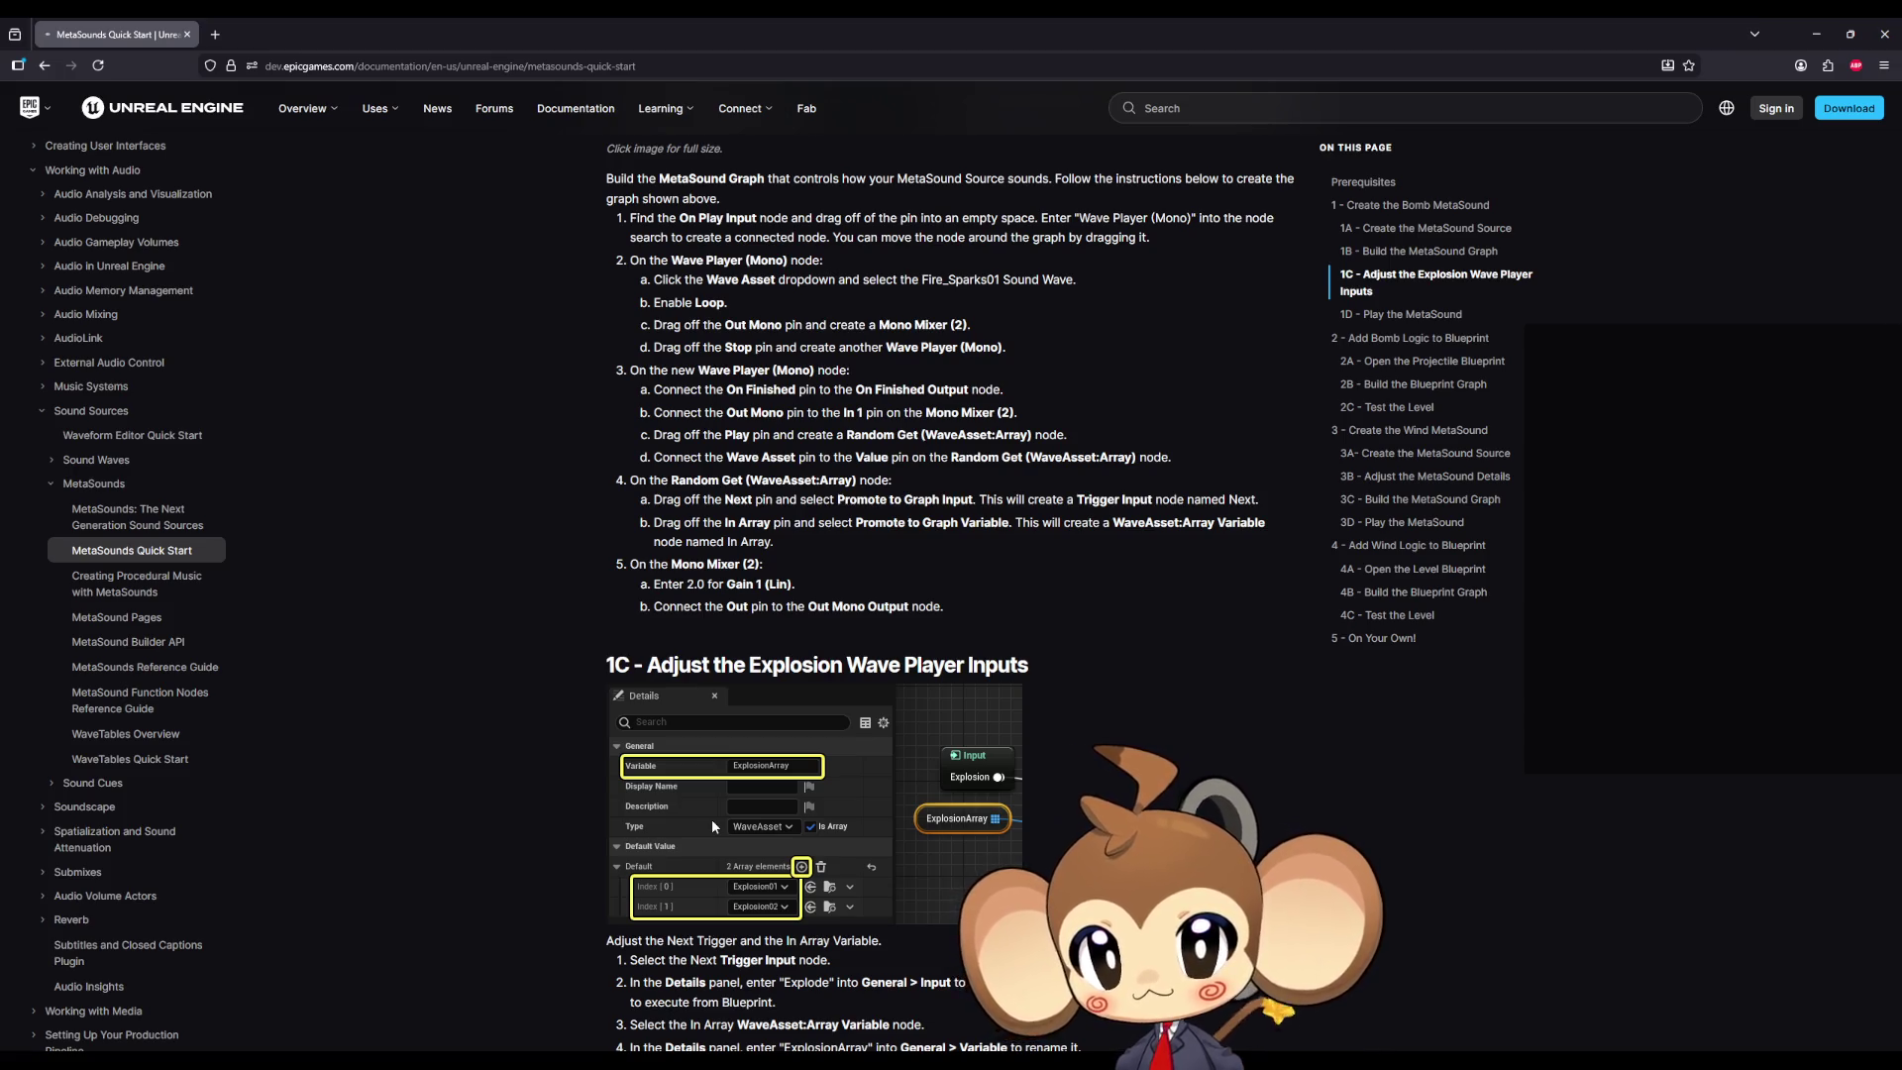
scroll(711, 818, down, 5)
scroll(709, 822, down, 6)
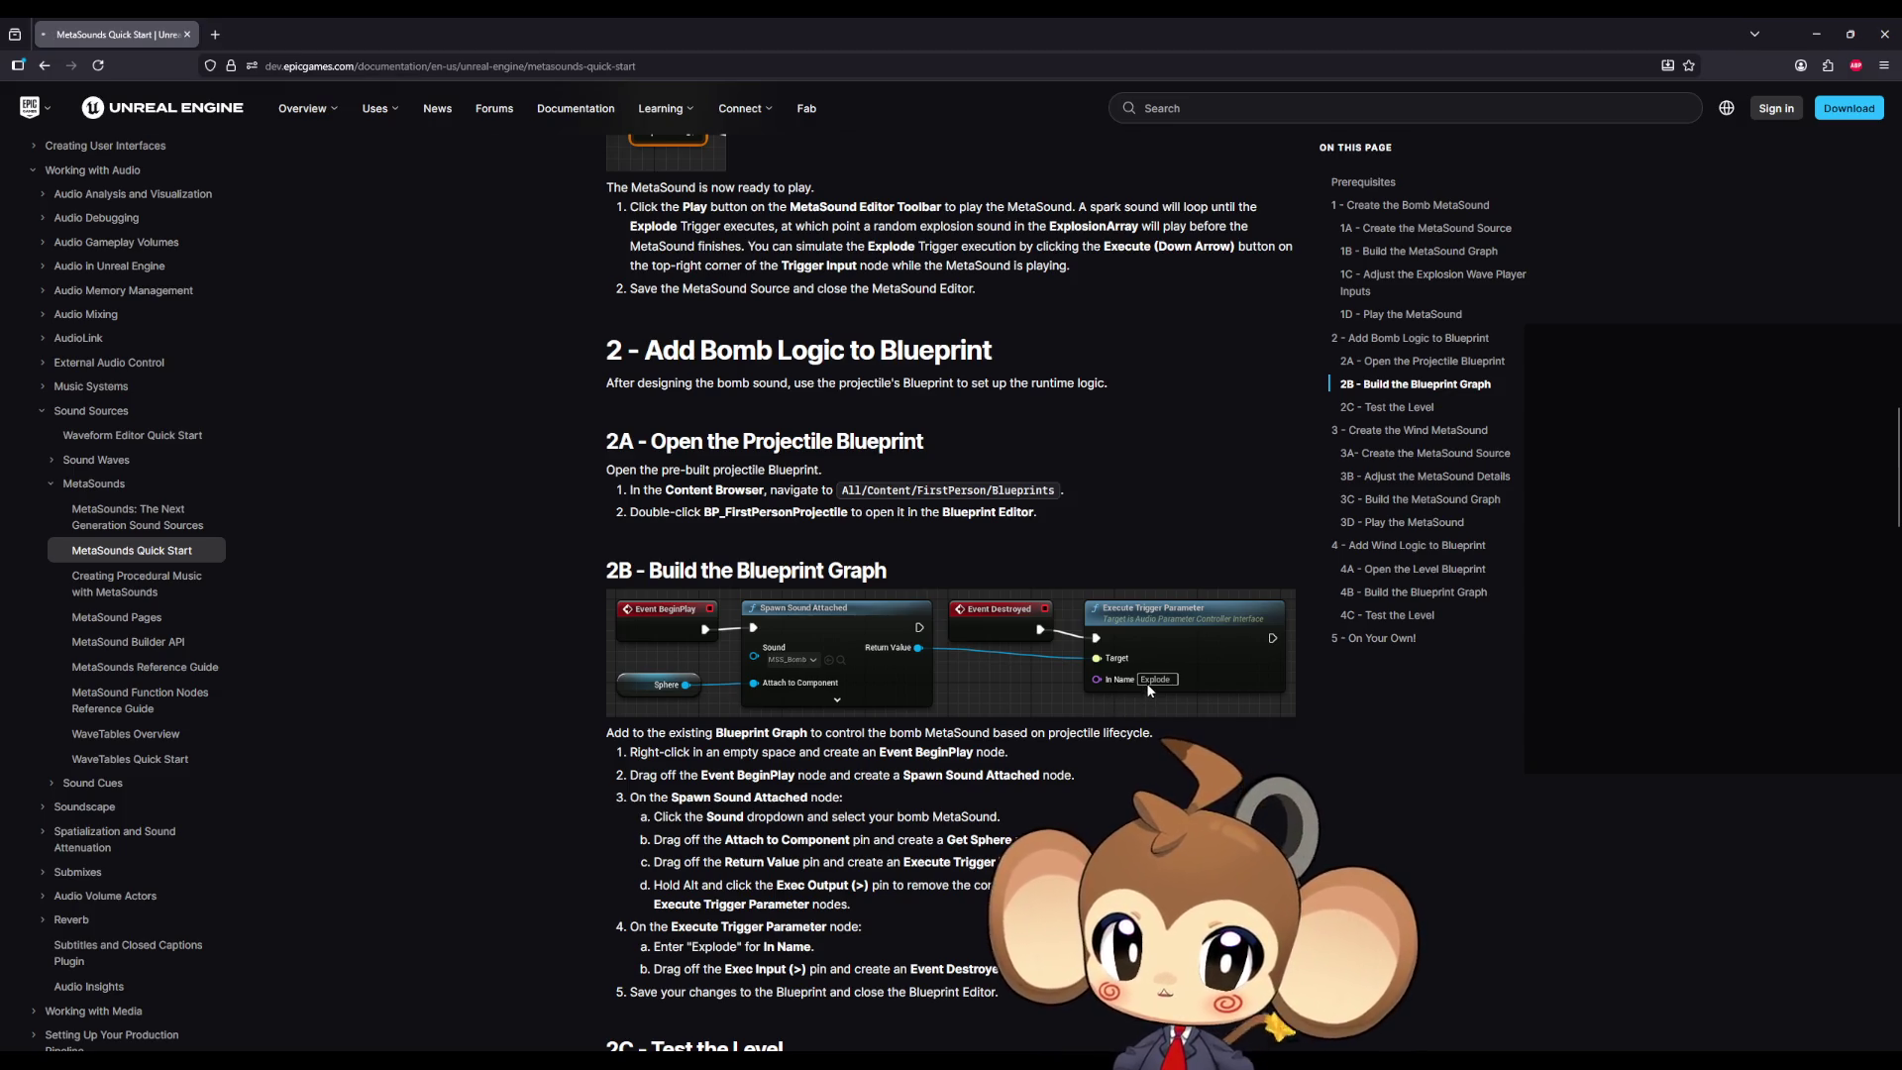
scroll(1147, 691, down, 3)
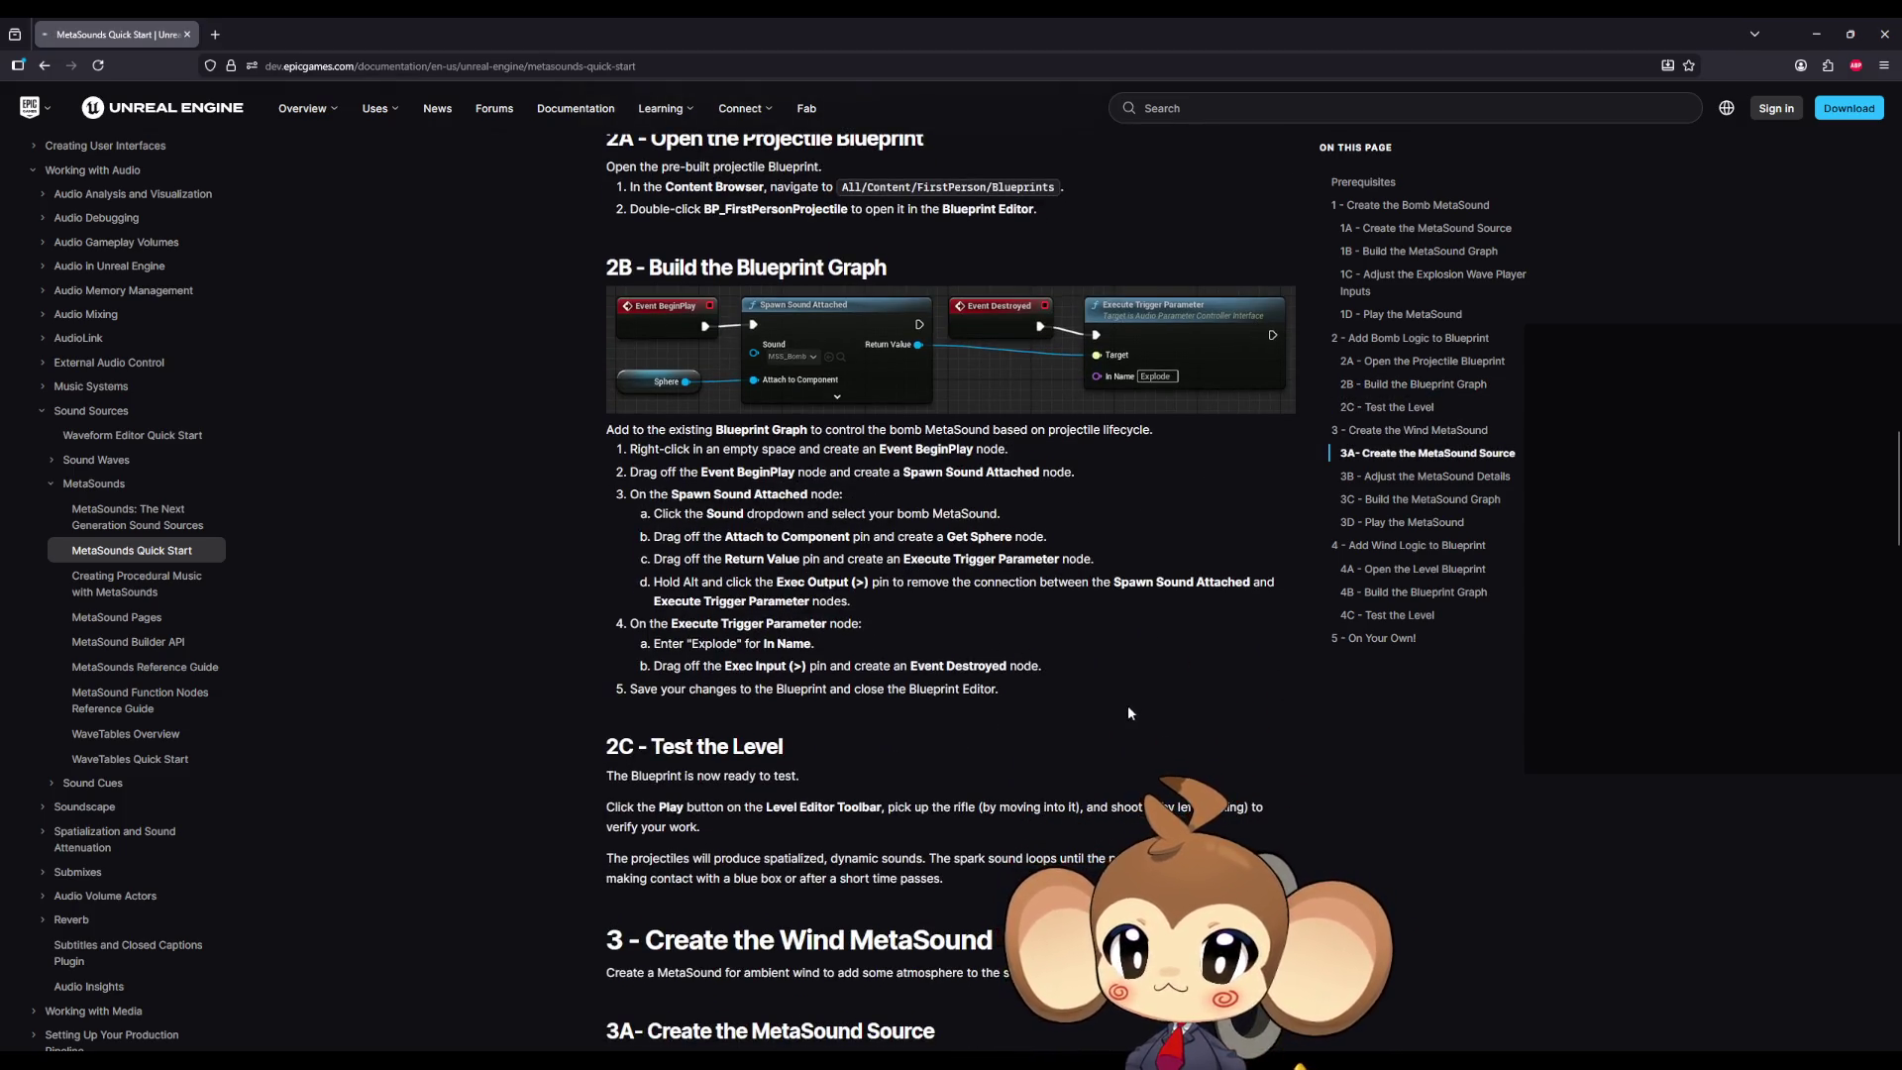
scroll(1128, 705, down, 6)
scroll(1126, 702, down, 6)
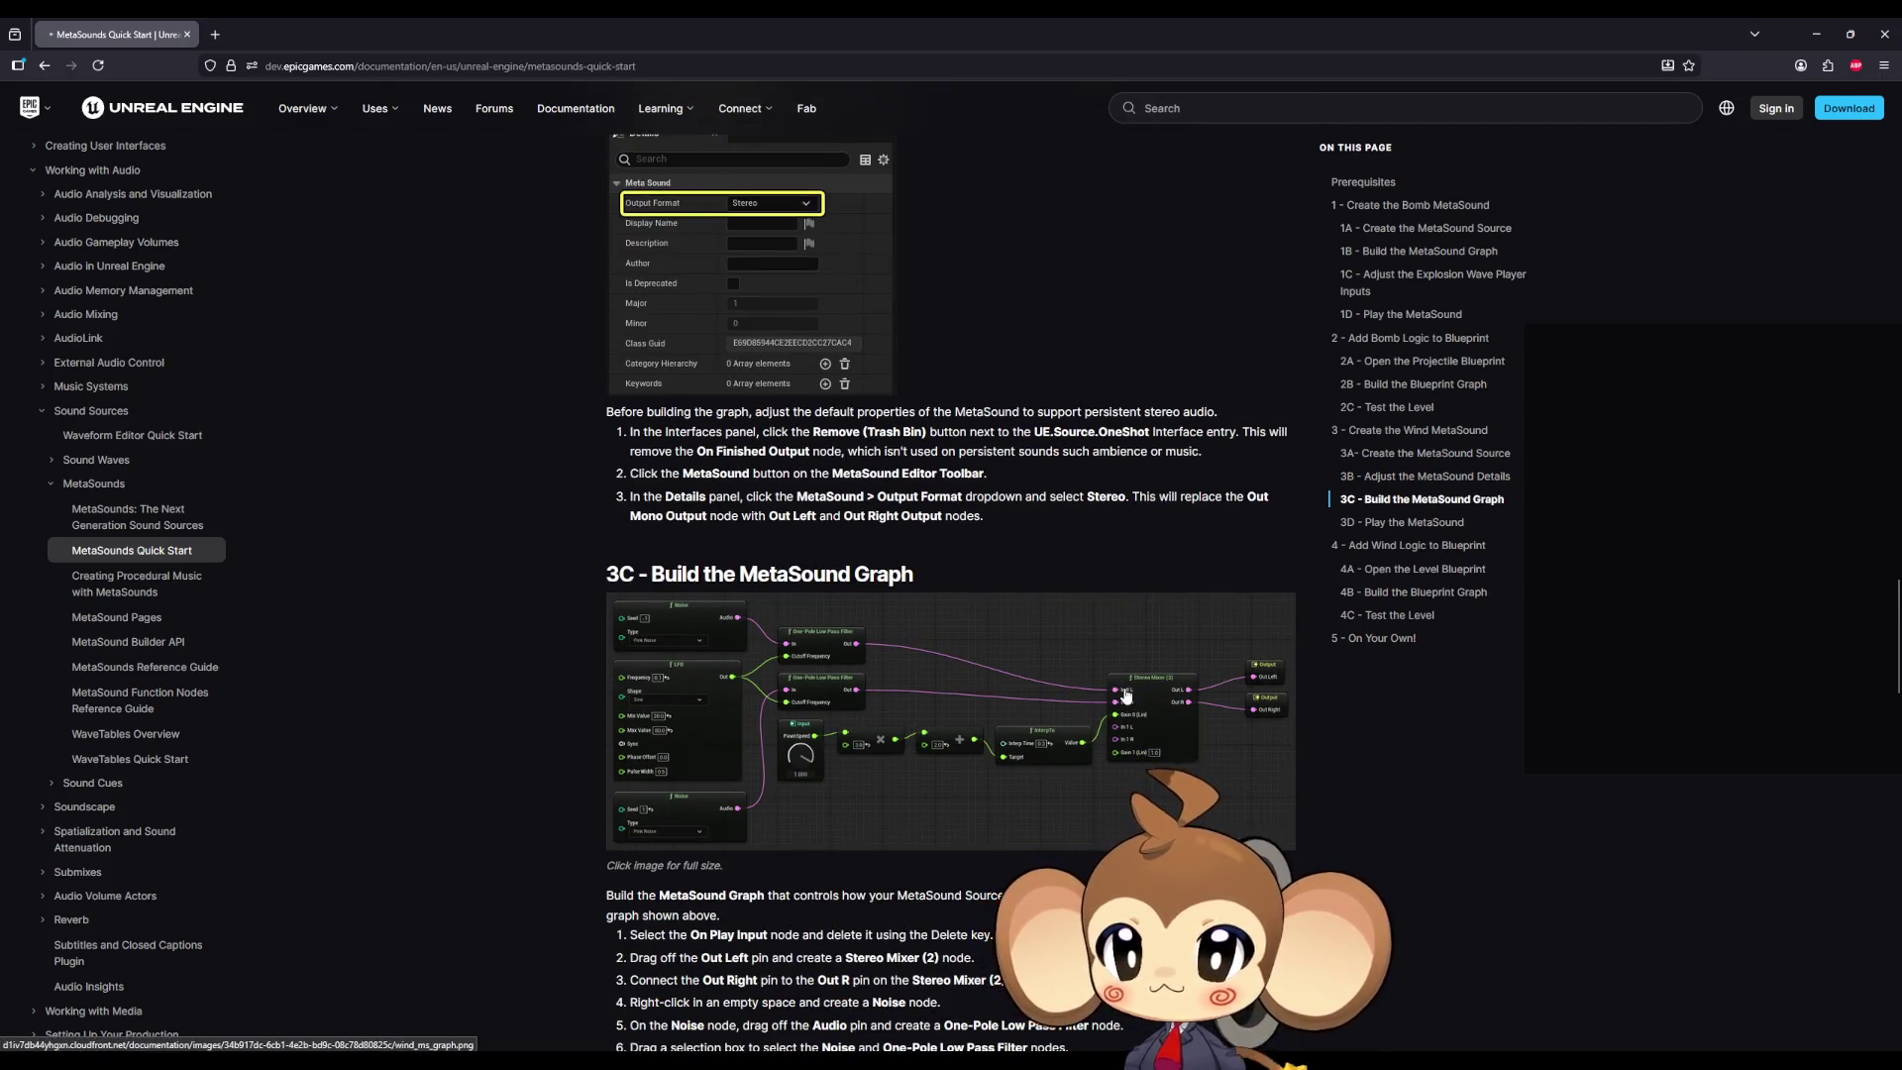
scroll(1126, 696, down, 1)
scroll(1126, 696, down, 17)
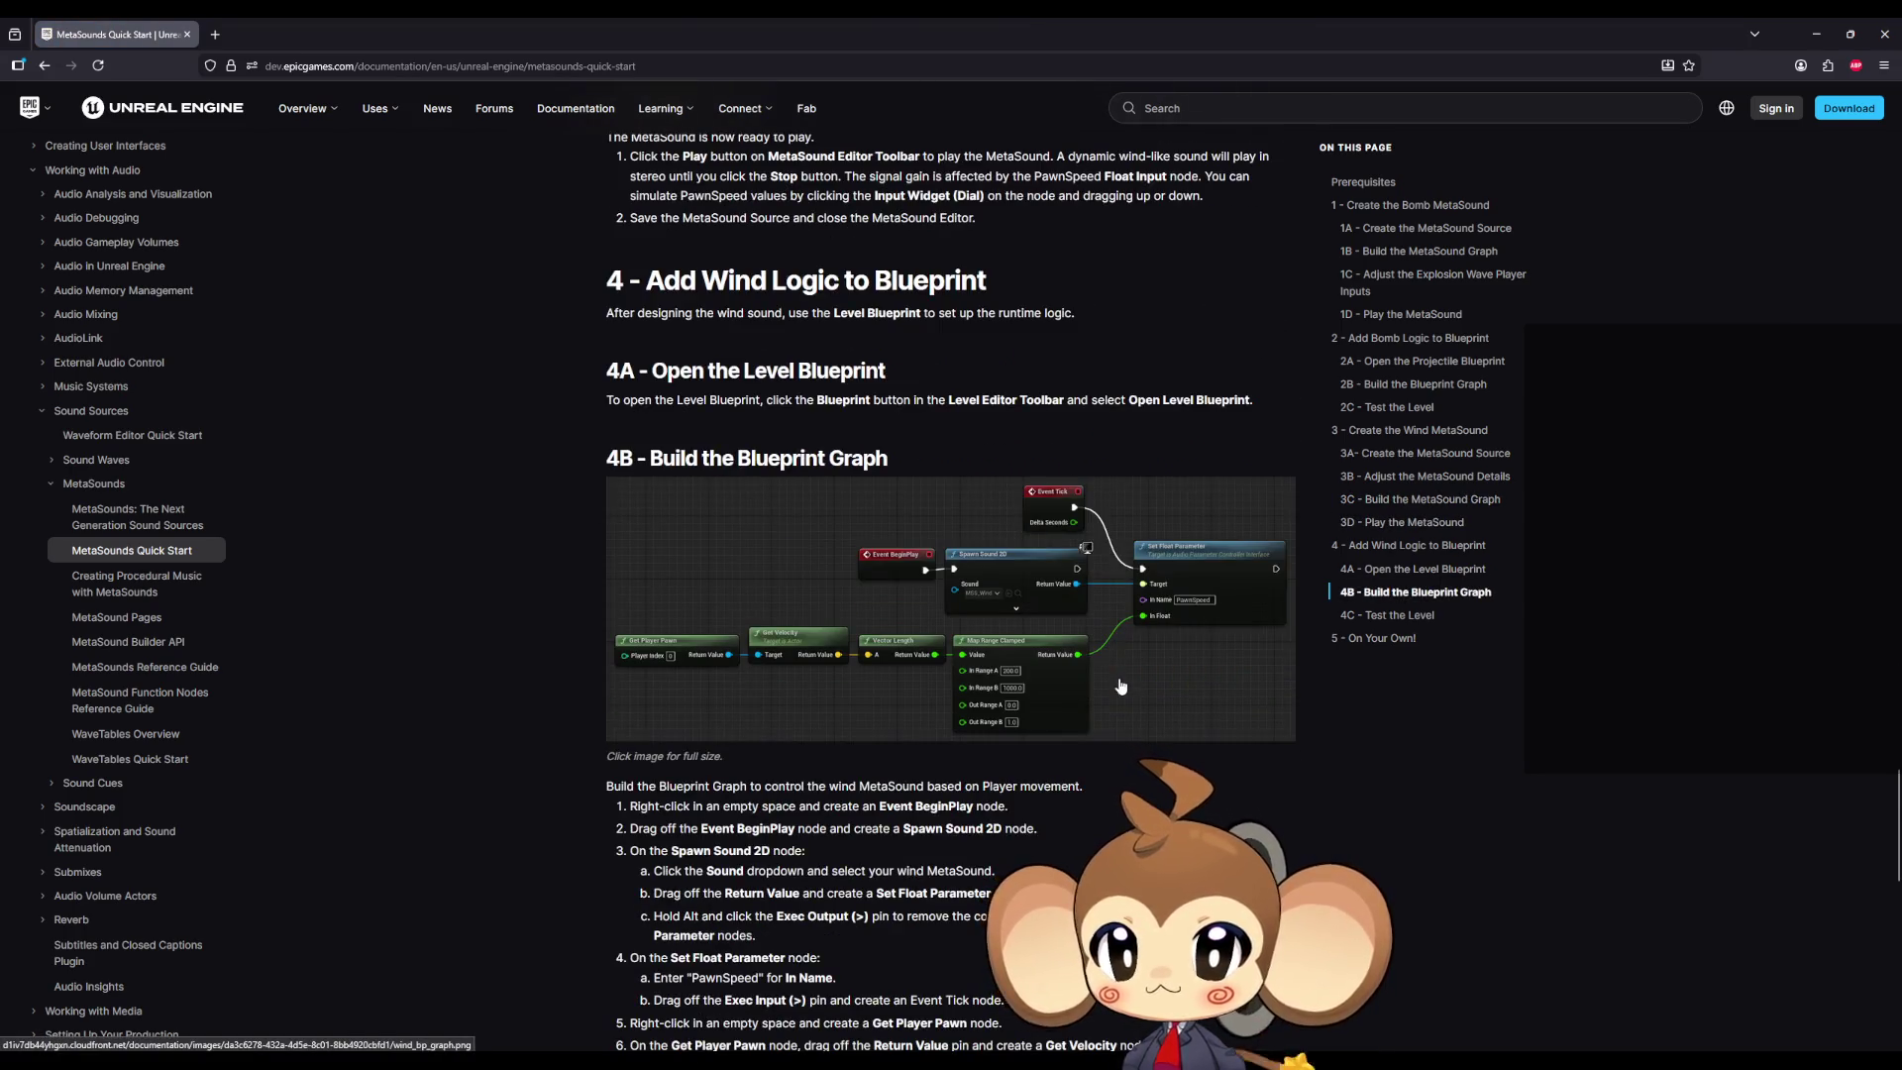
scroll(1121, 686, down, 4)
scroll(1121, 681, down, 5)
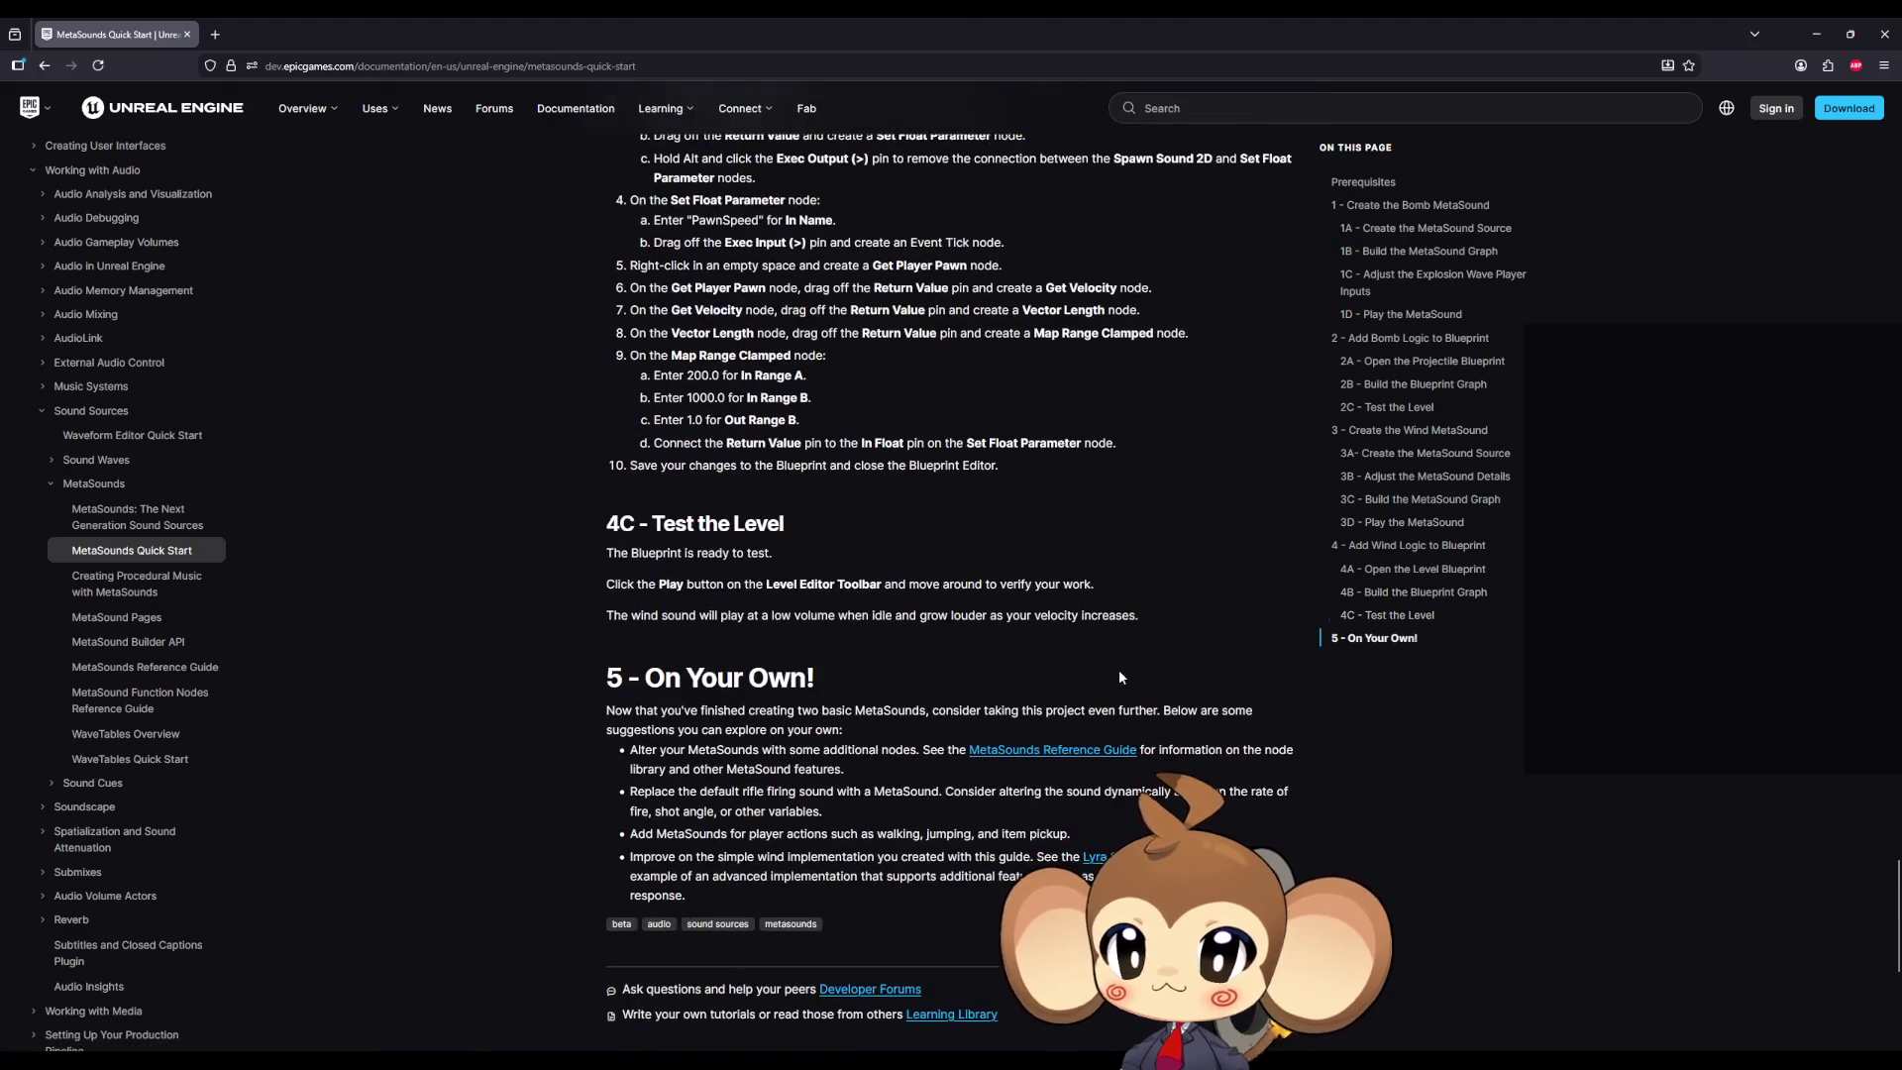
scroll(1120, 670, down, 2)
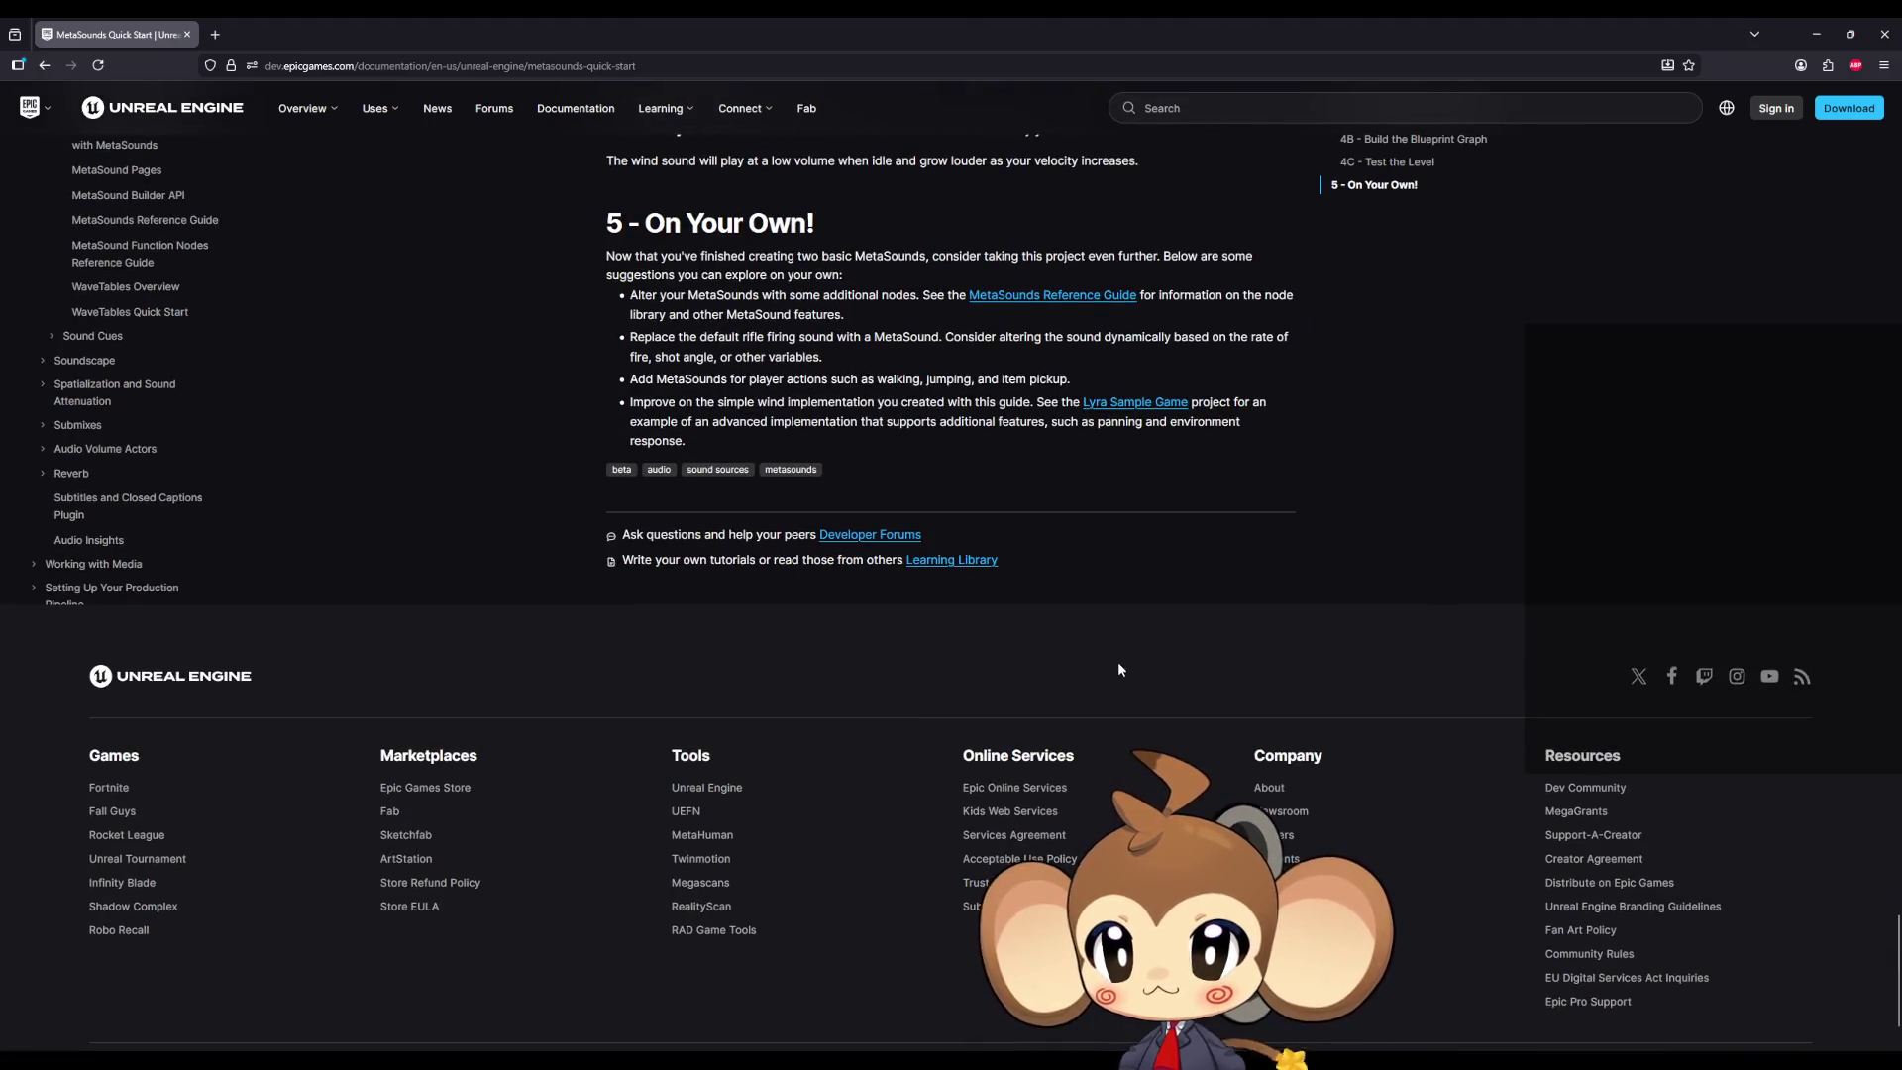
scroll(1115, 656, up, 12)
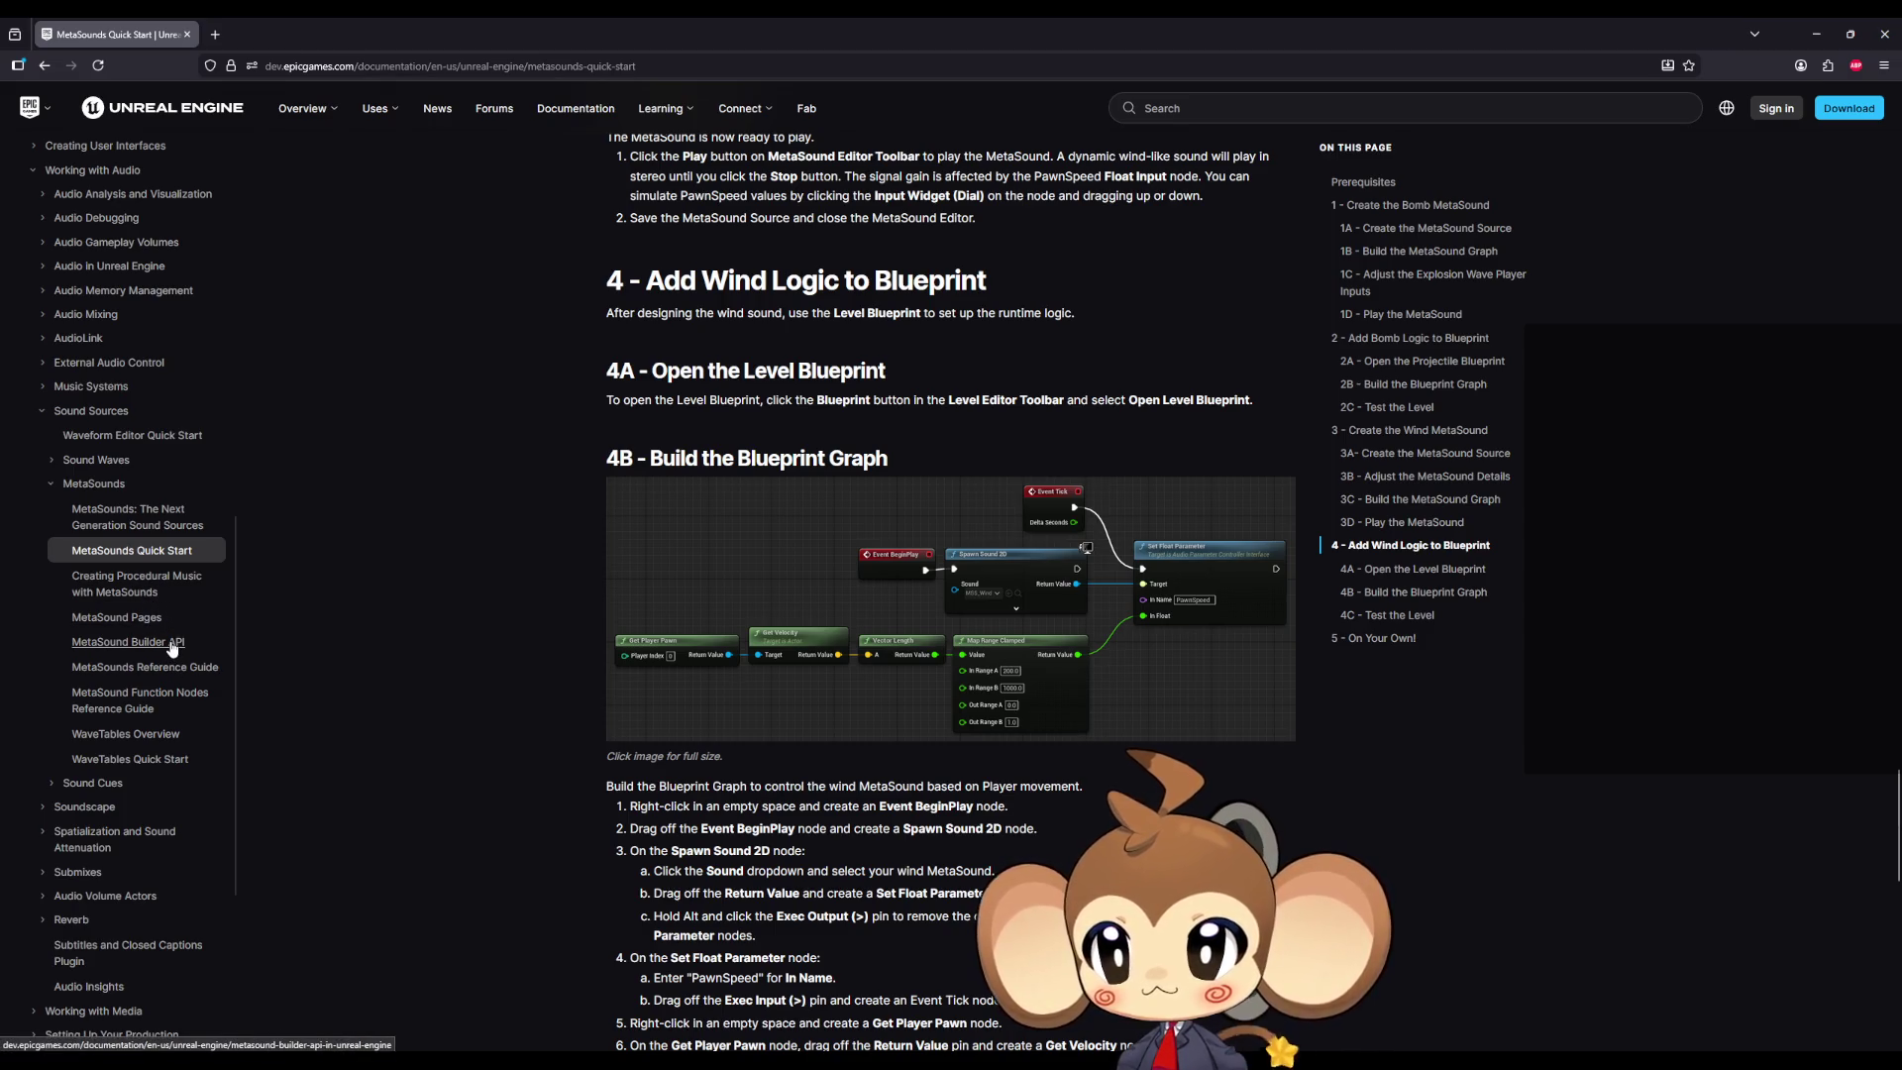
Step: Read through the MetaSound Builder API page, then move on to the MetaSounds Reference Guide
click(170, 644)
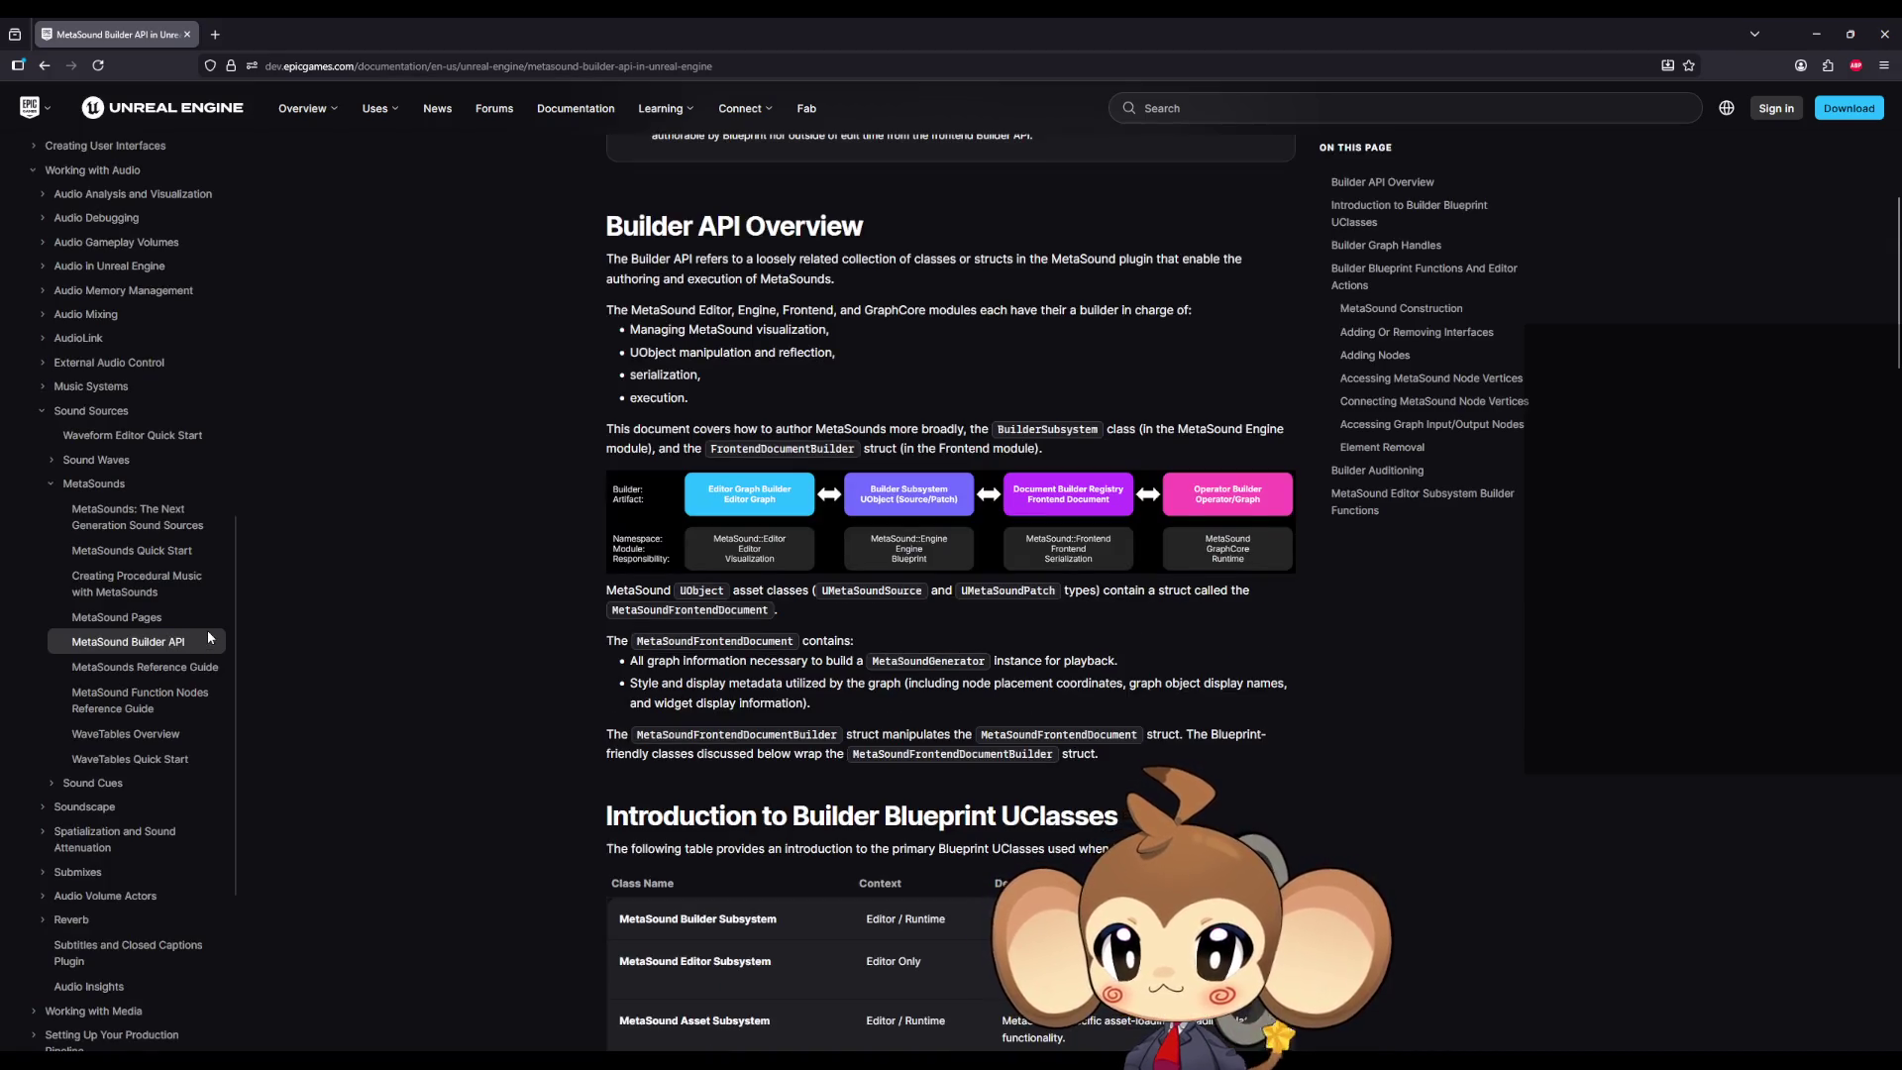
scroll(495, 668, down, 8)
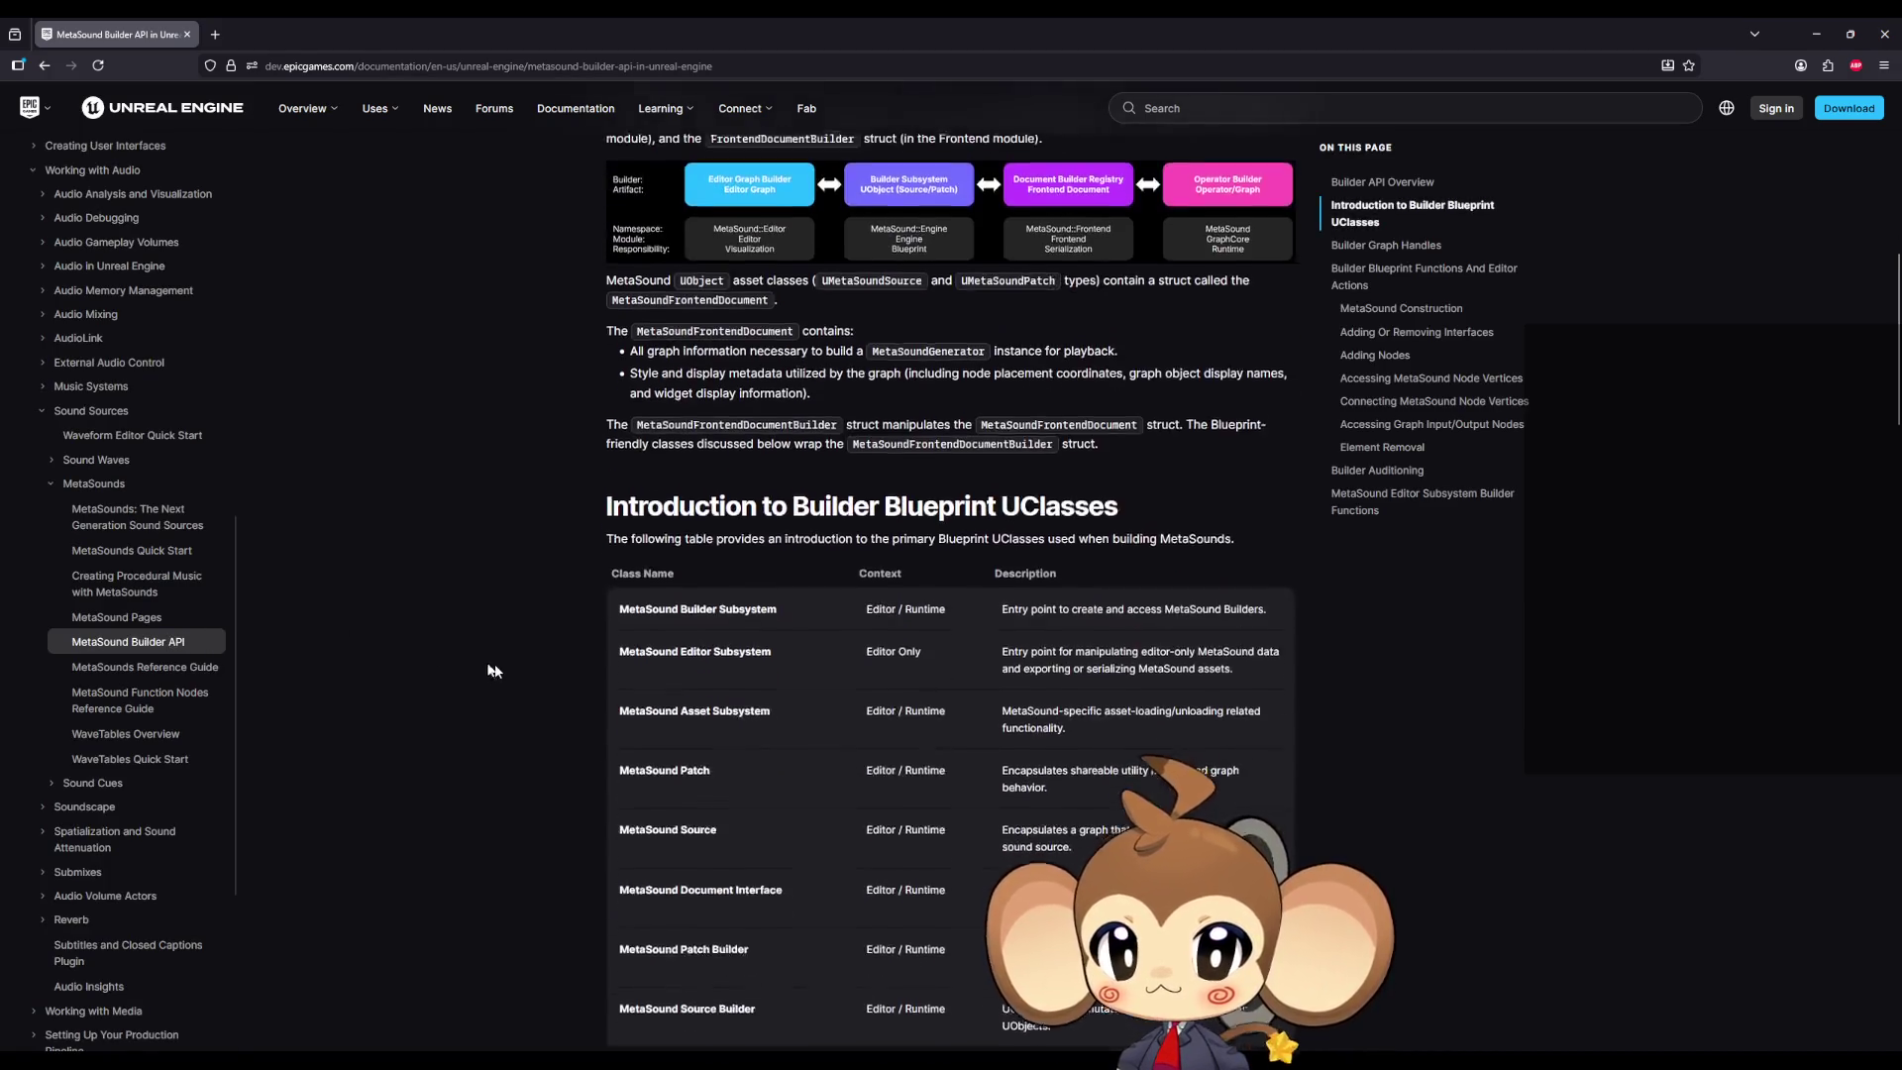
scroll(519, 672, down, 7)
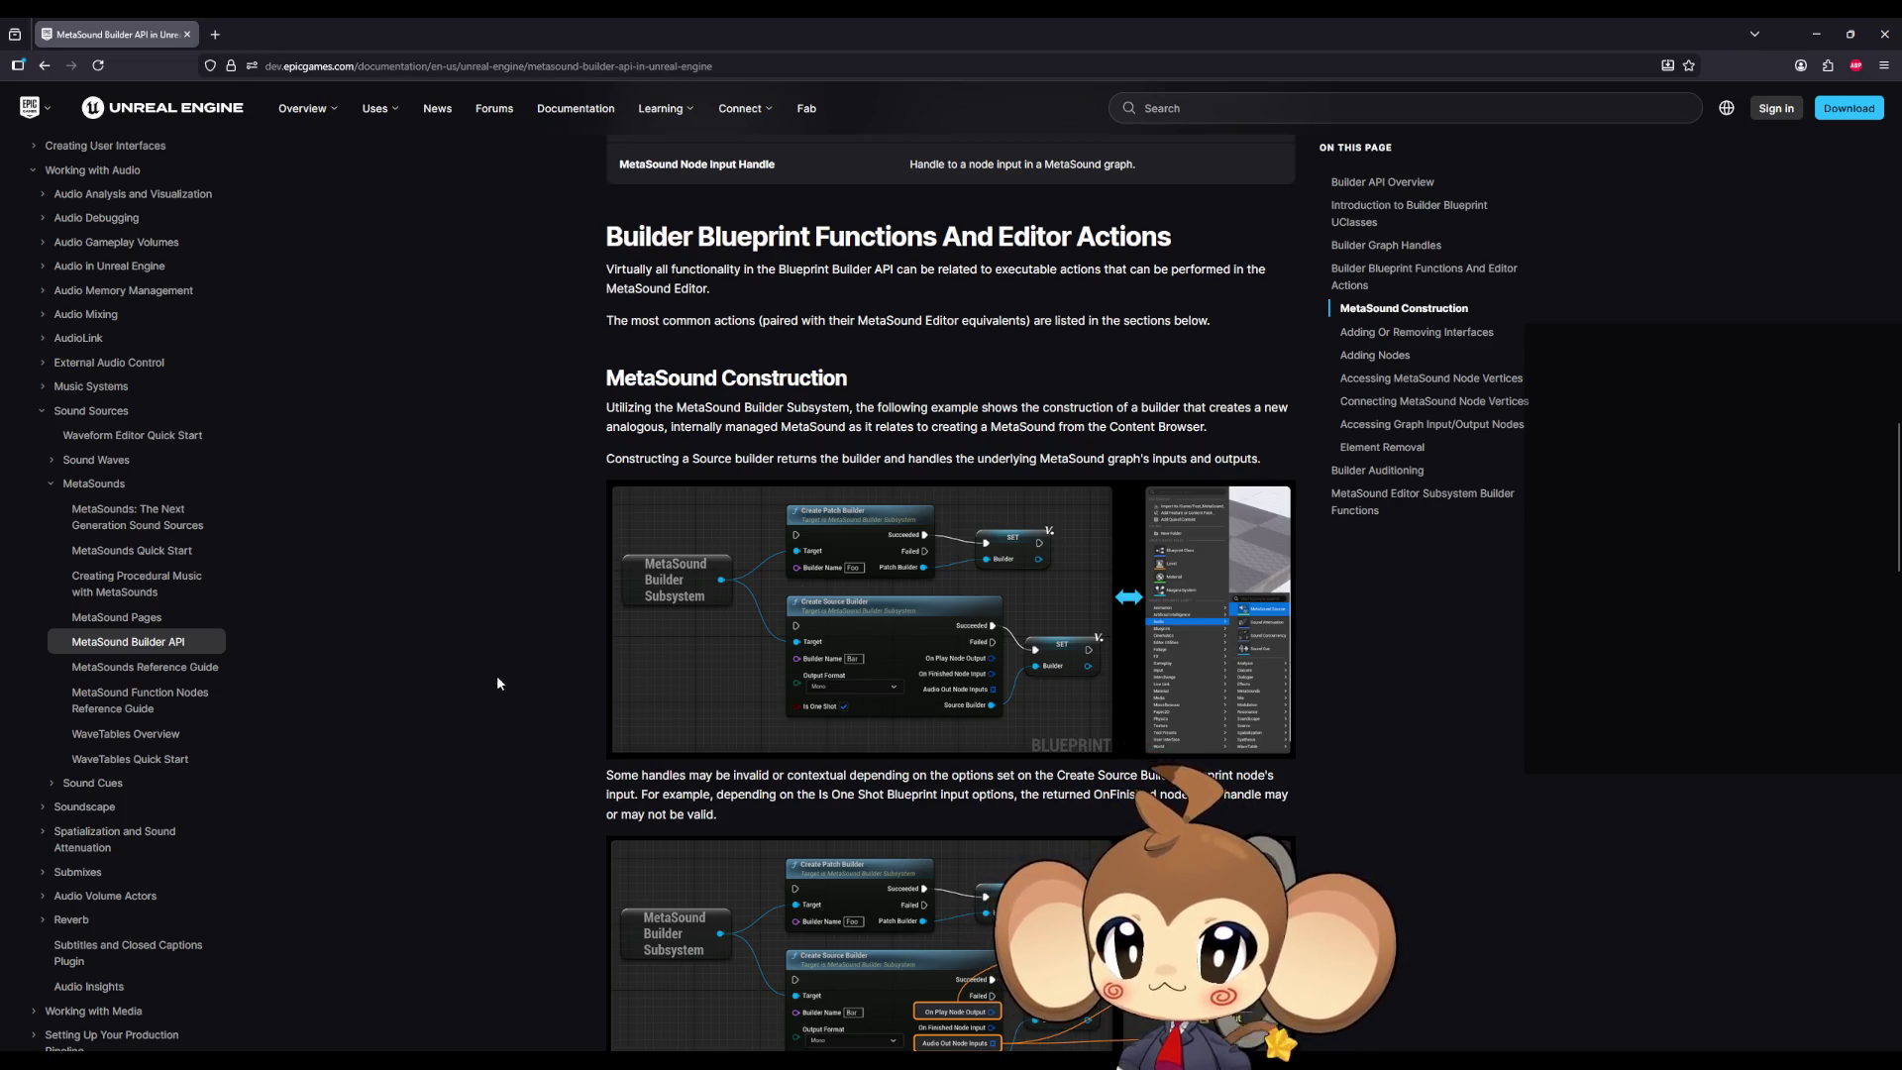
scroll(484, 682, down, 5)
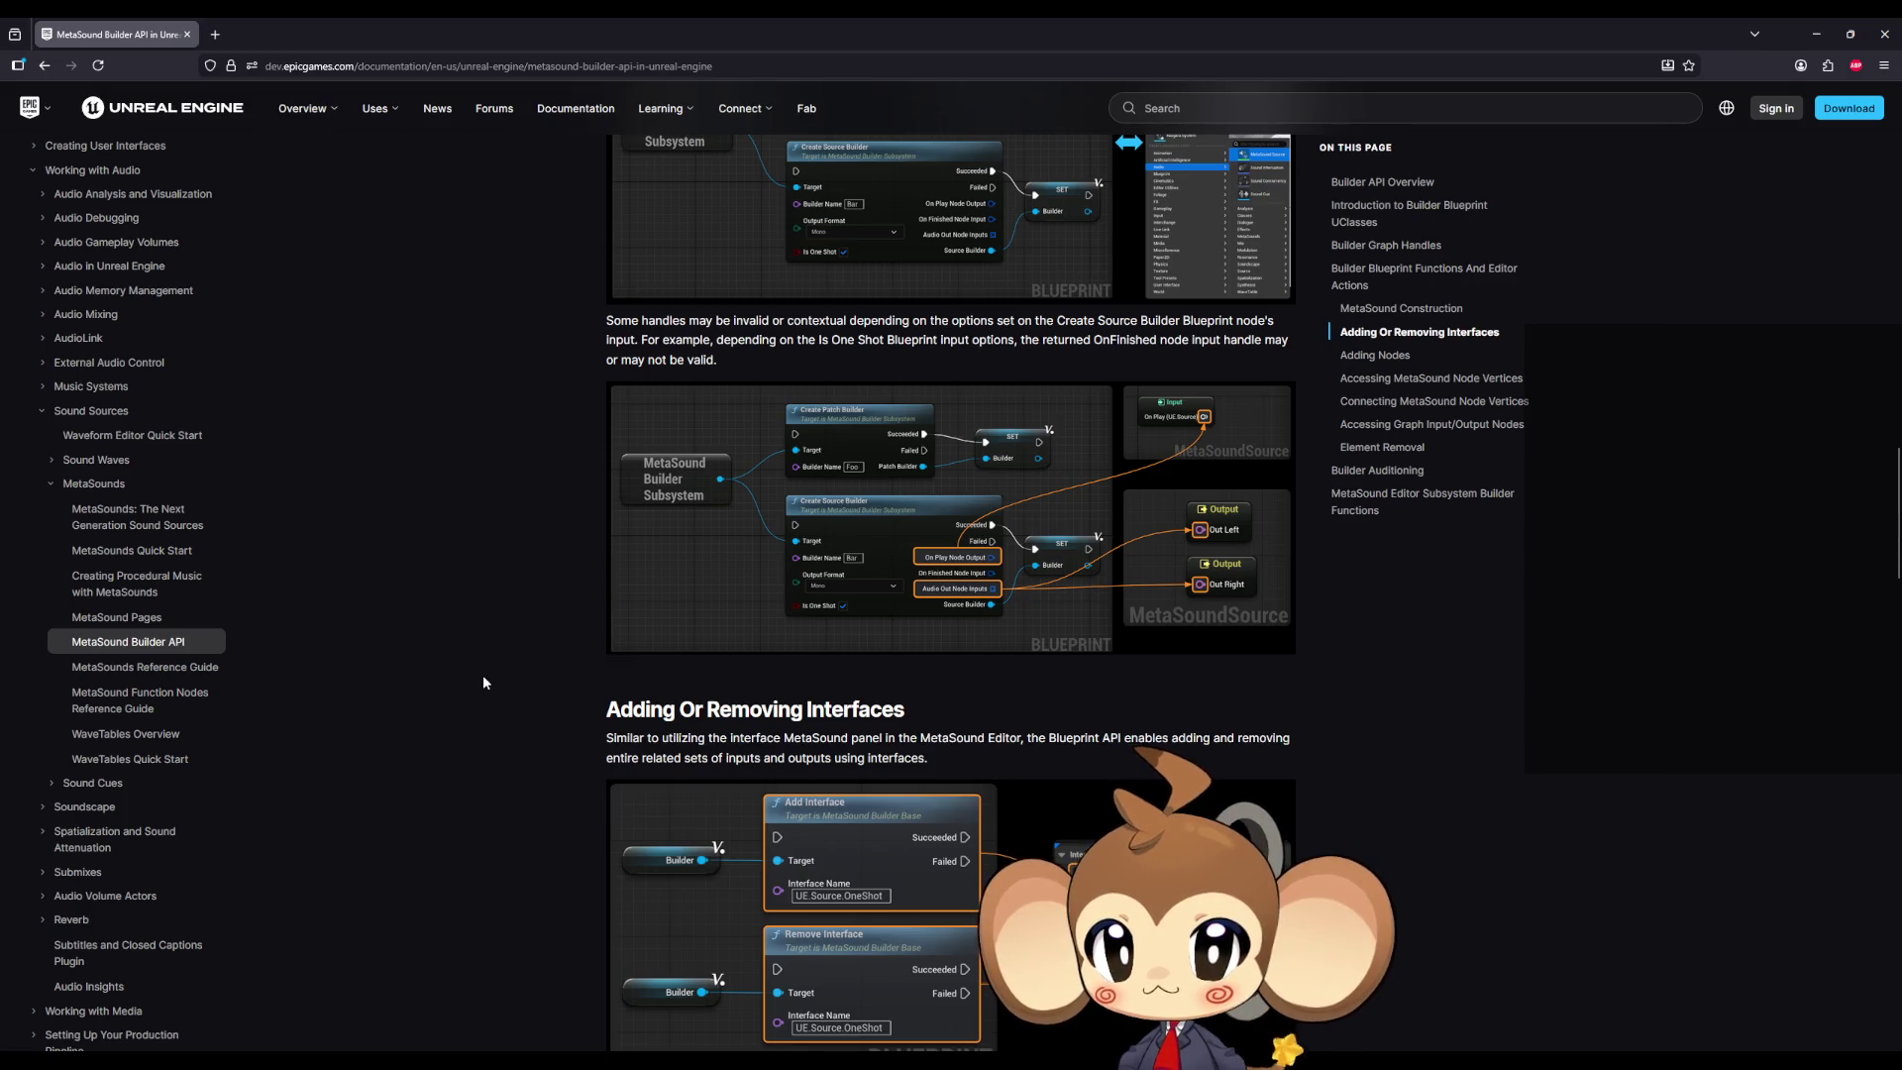
scroll(485, 681, down, 4)
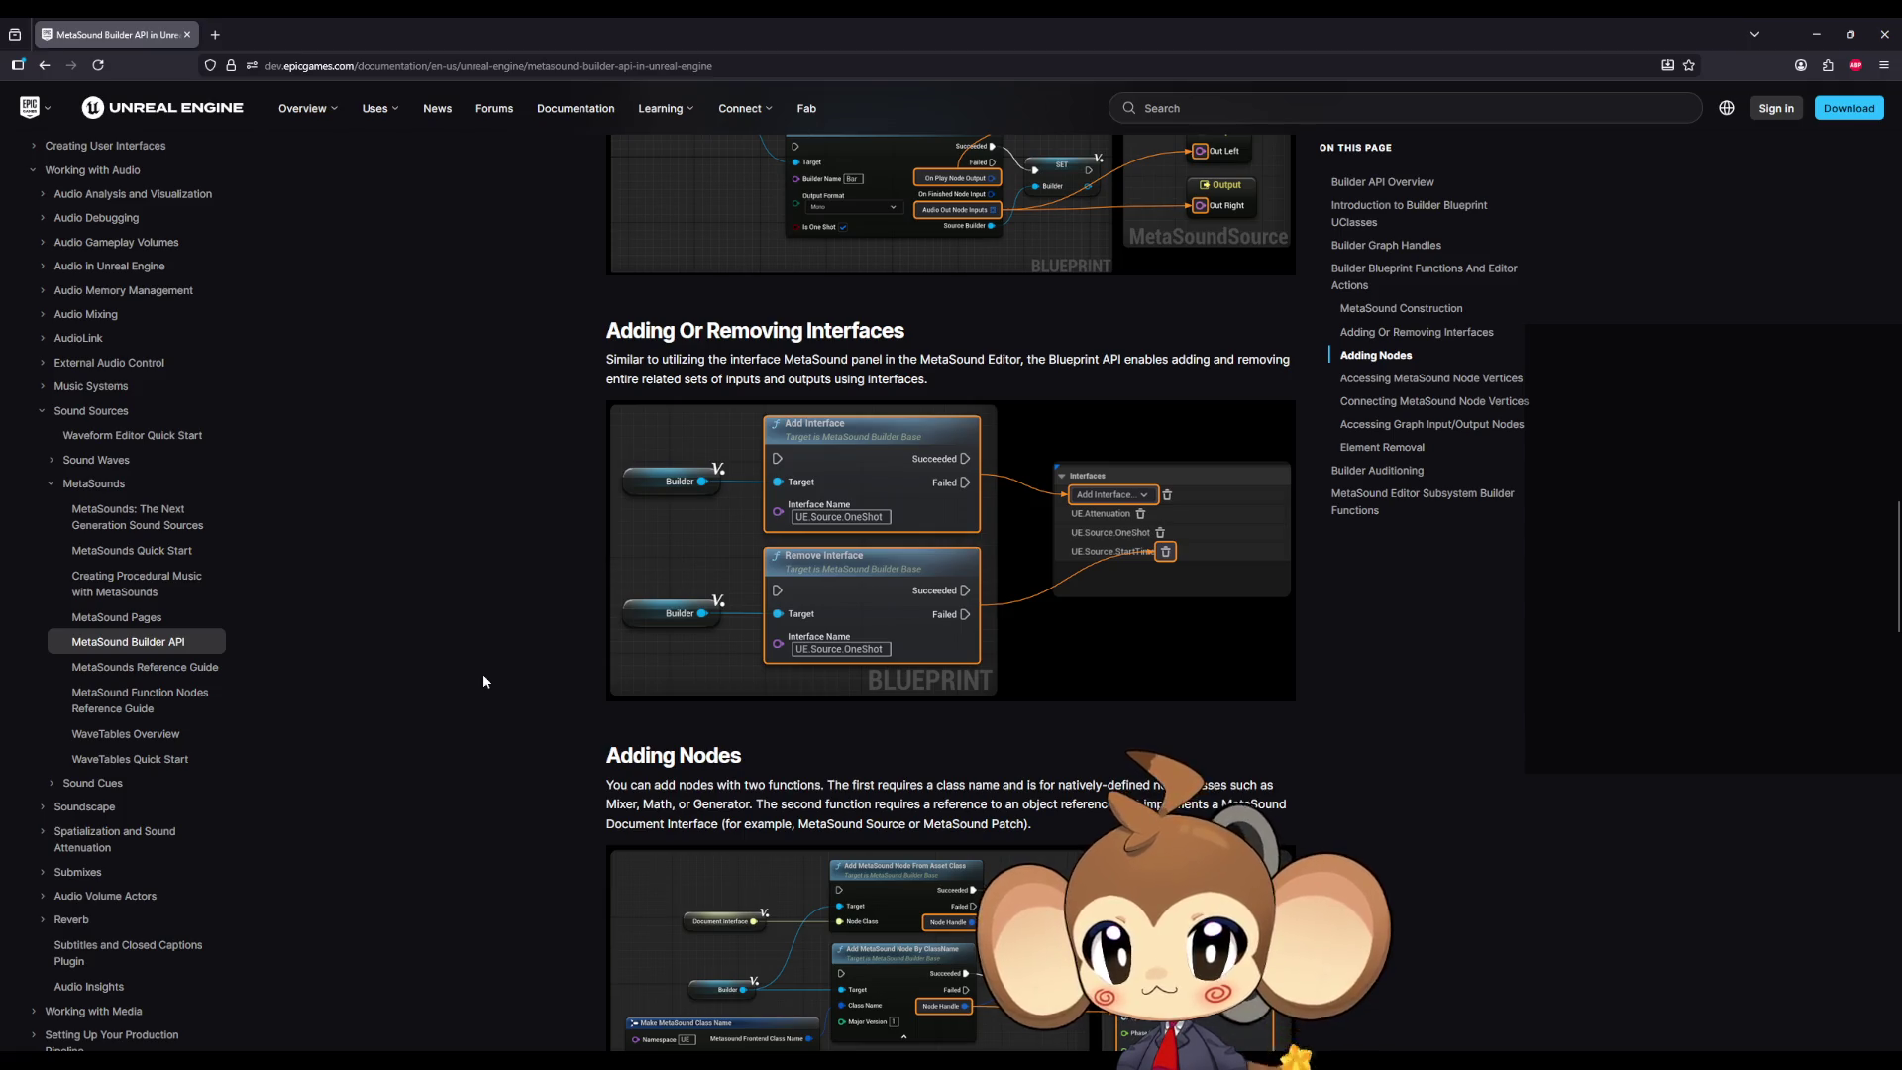
scroll(484, 682, down, 4)
scroll(483, 682, down, 5)
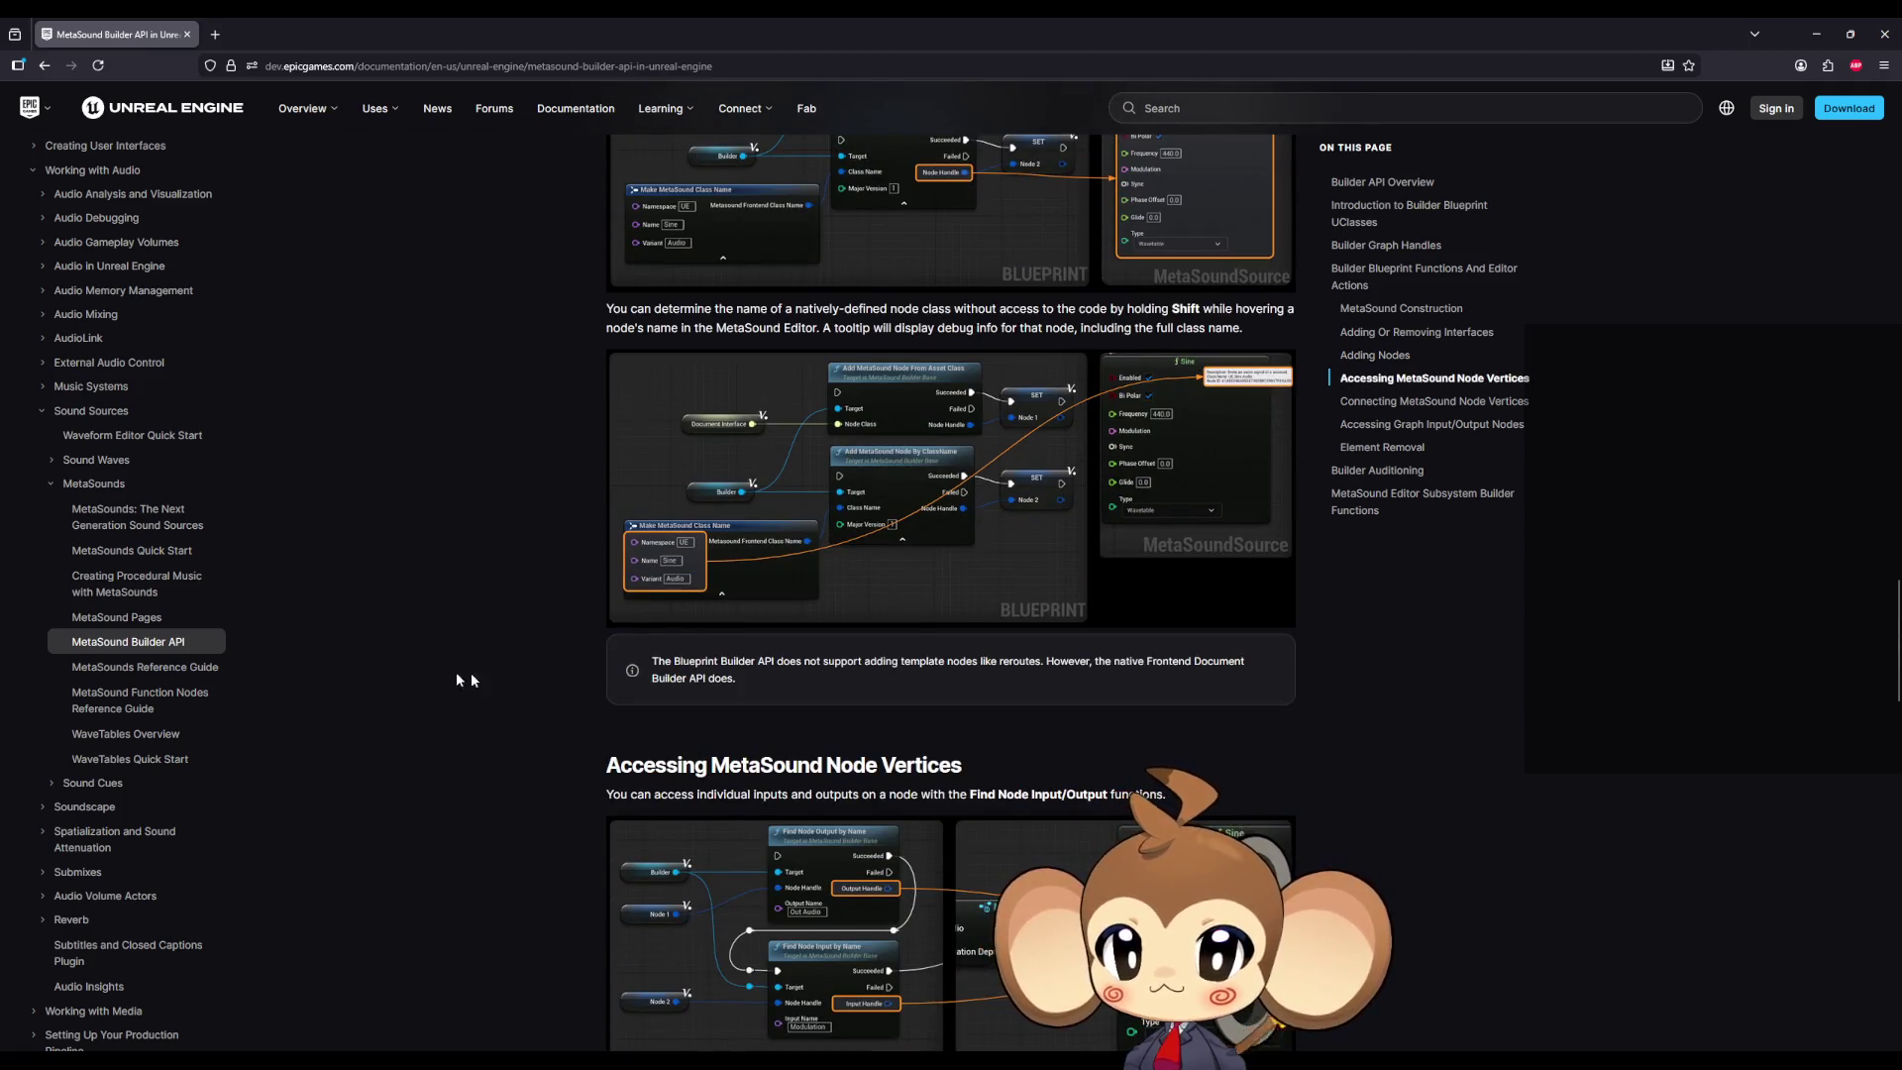
click(193, 674)
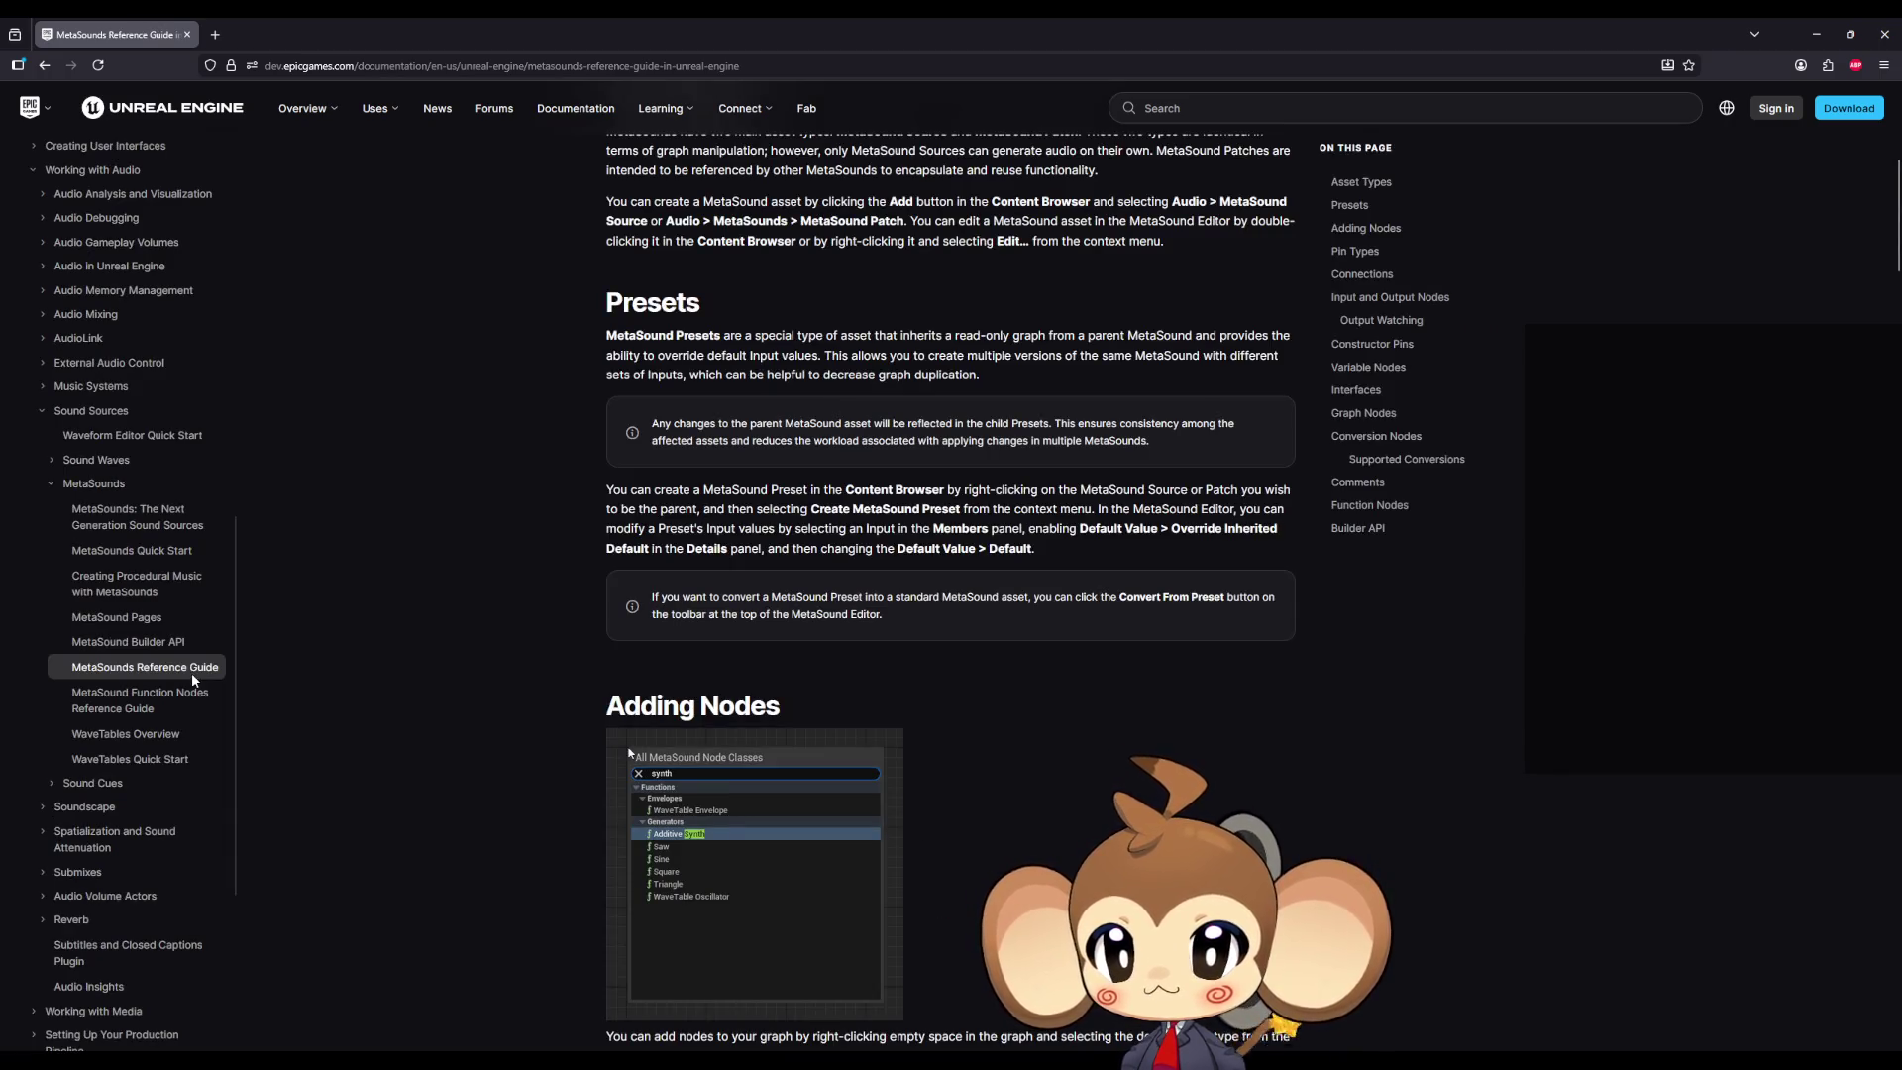
Step: Highlight the UObject pin type description, then move the browser aside to reveal the editor
scroll(568, 578, down, 5)
scroll(565, 576, down, 4)
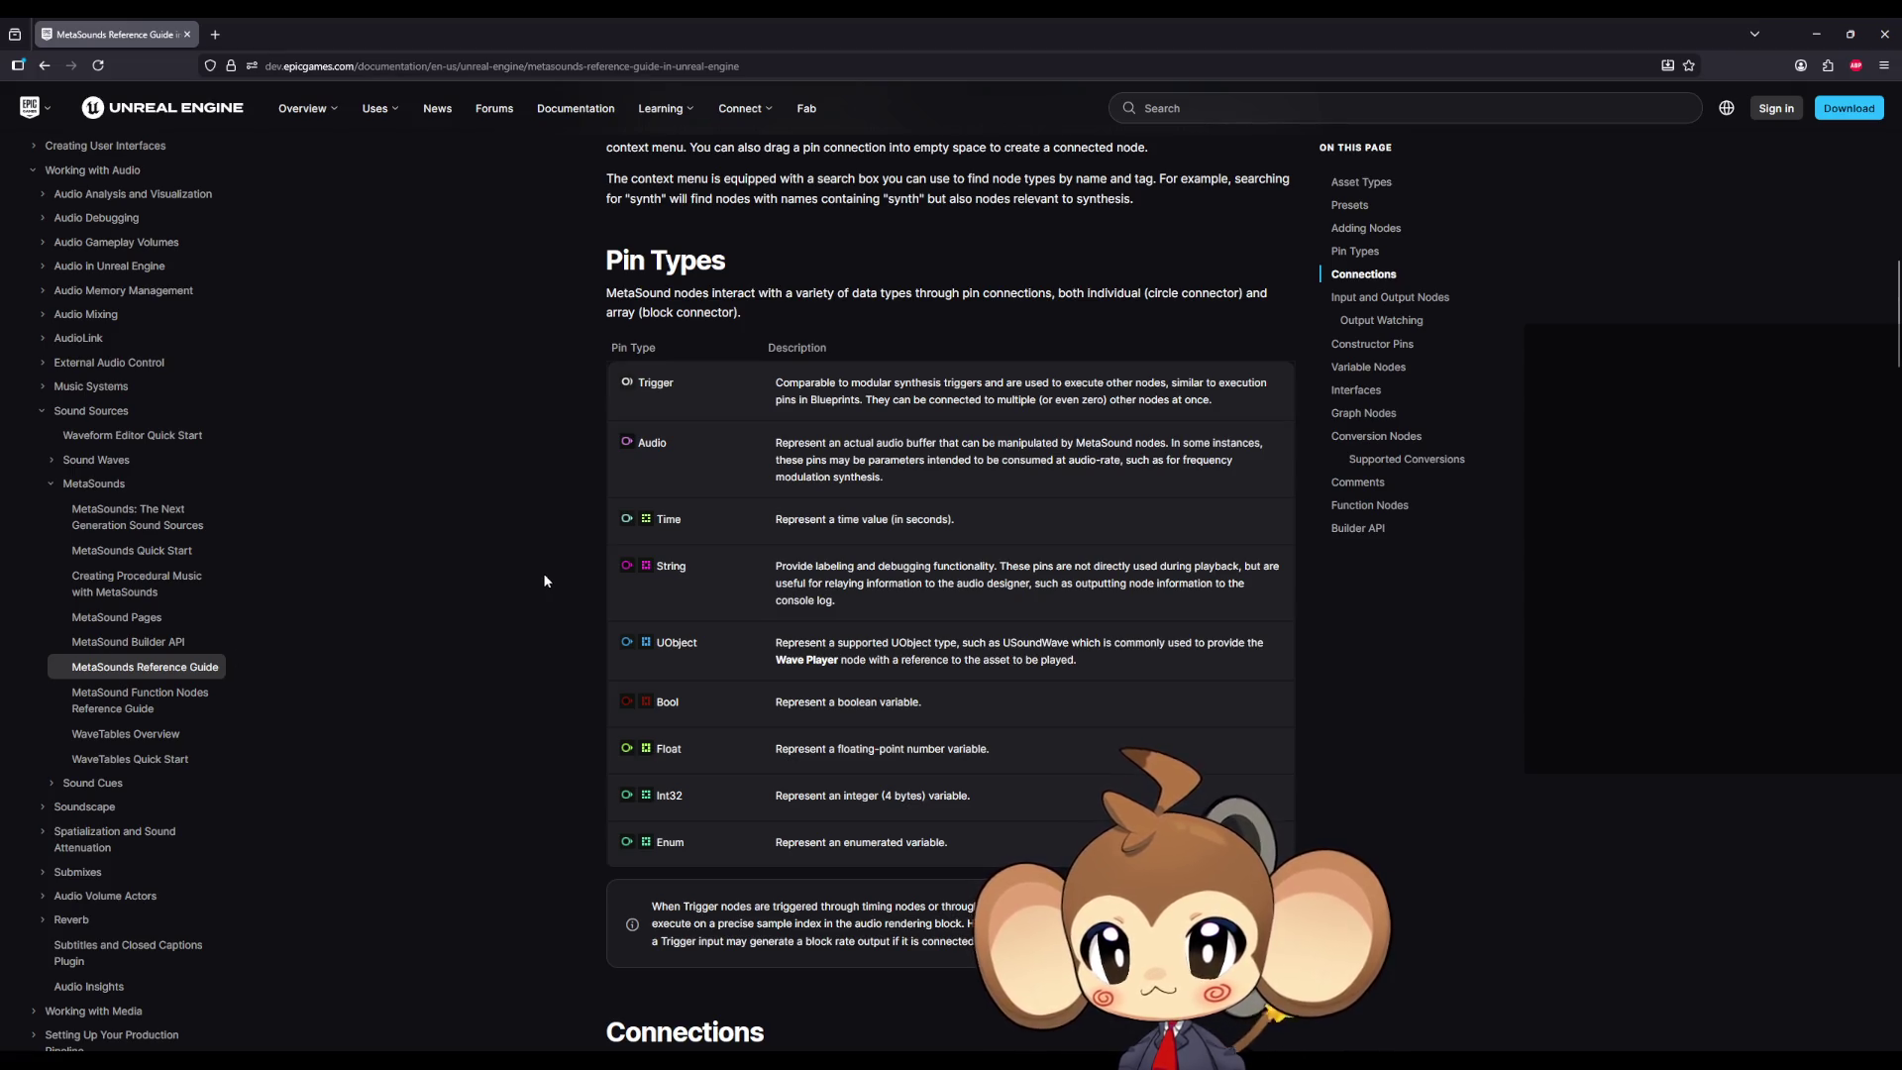
mouse_move(891, 641)
mouse_down()
mouse_move(1227, 648)
mouse_move(909, 662)
mouse_move(1065, 664)
mouse_up()
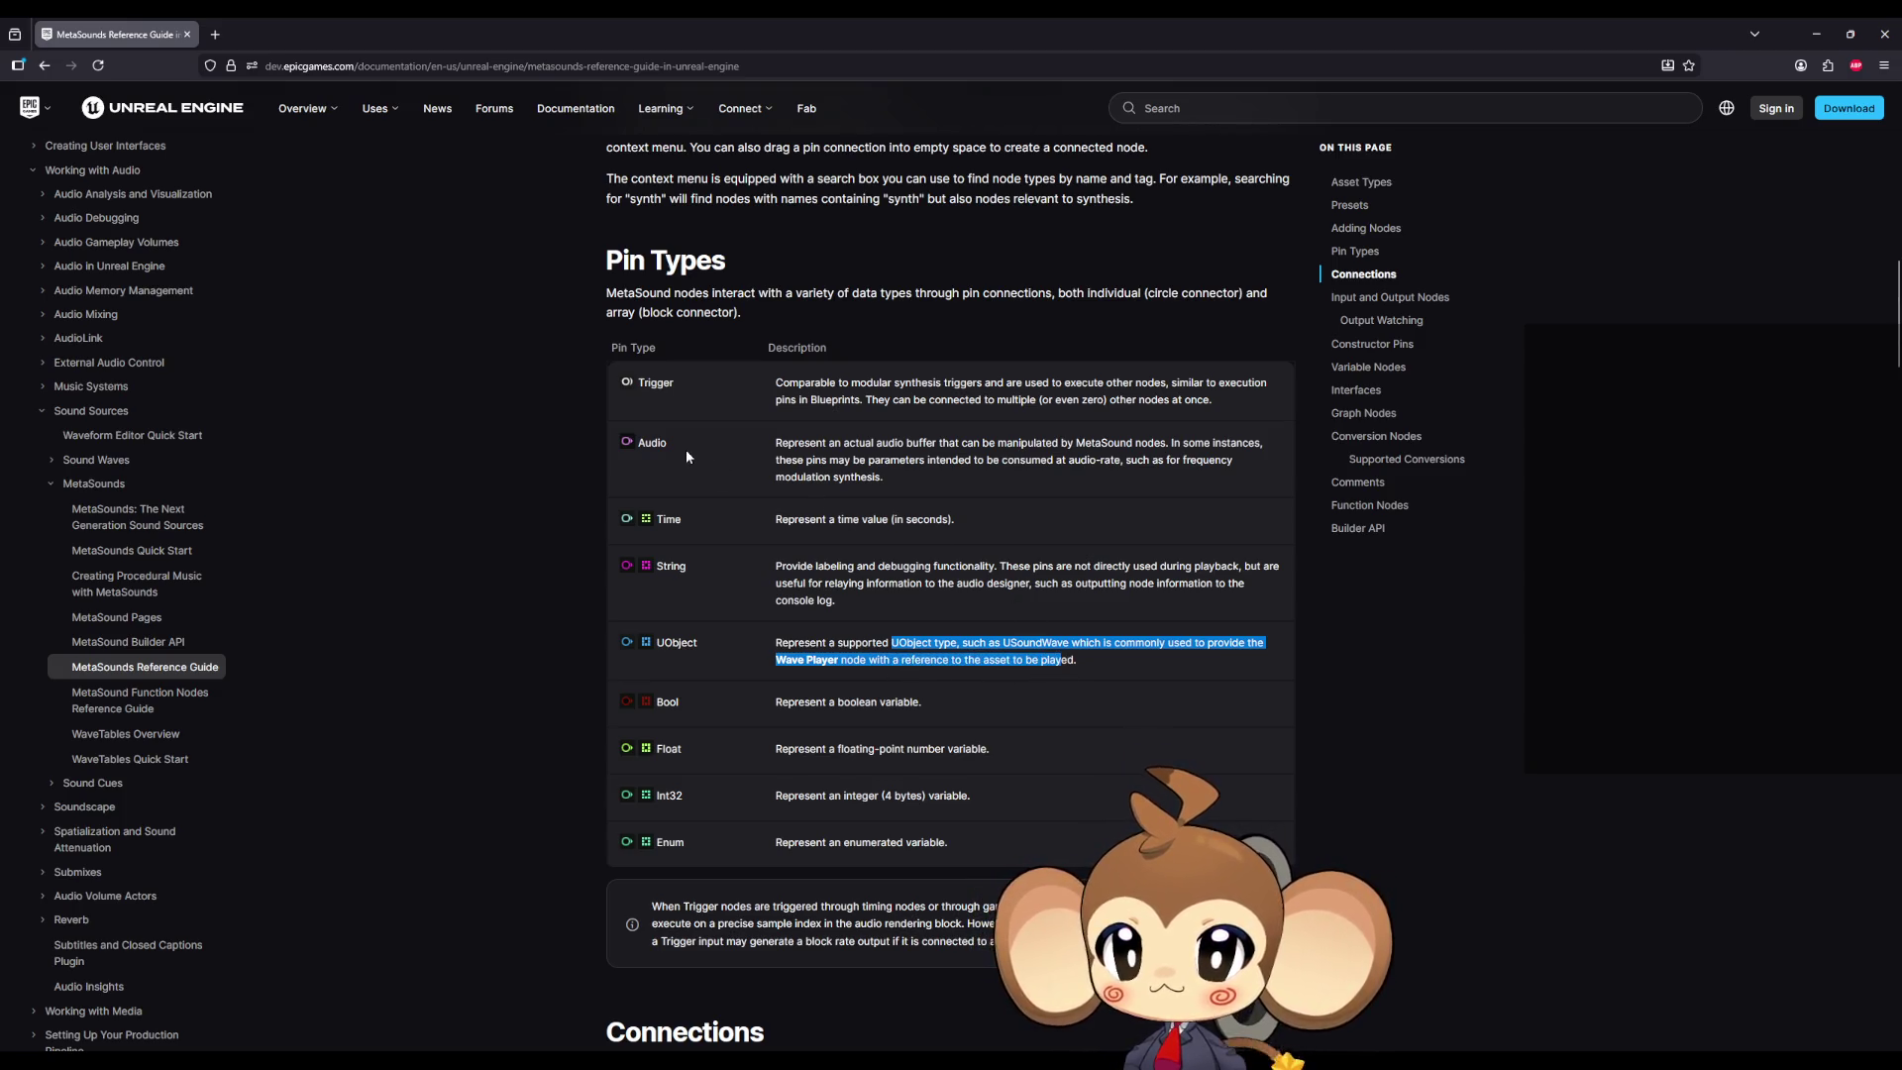
mouse_move(1030, 15)
mouse_down()
mouse_move(998, 303)
mouse_move(1037, 326)
mouse_move(1901, 242)
mouse_up()
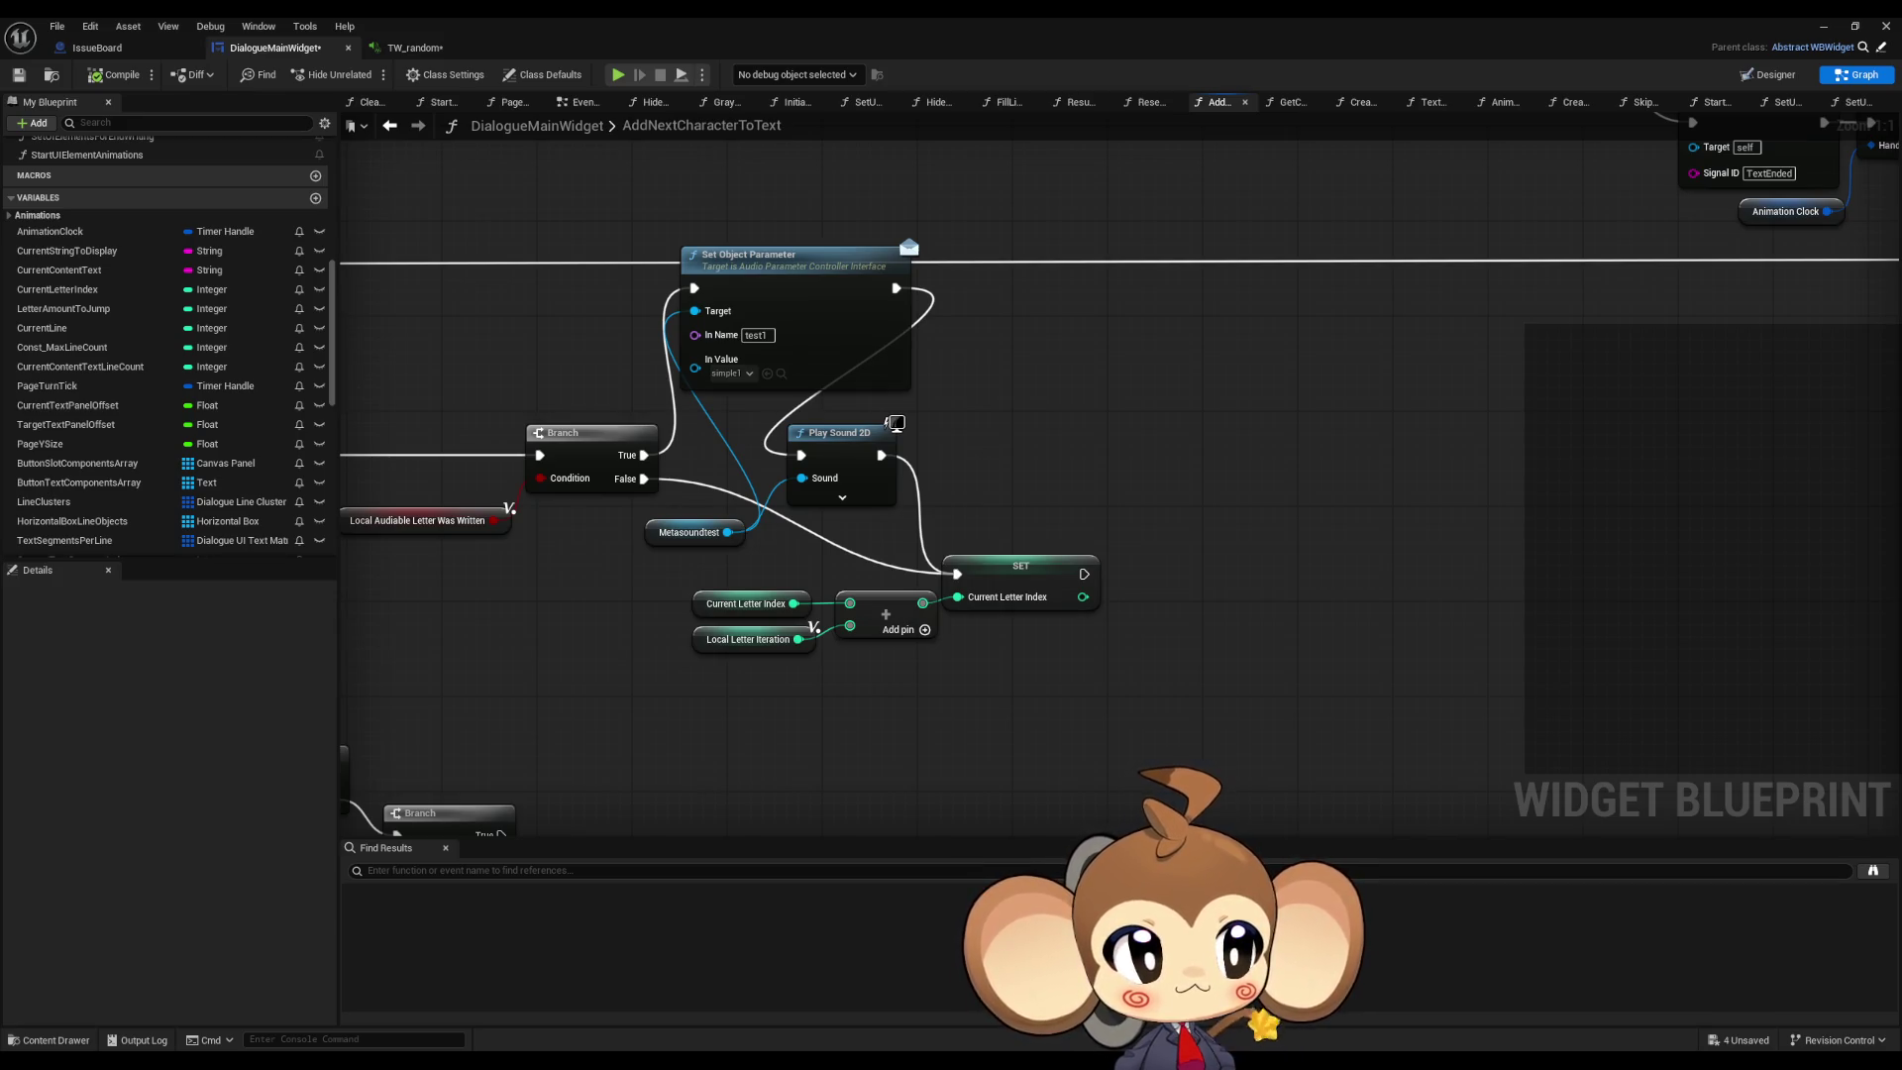
Step: In TW_random, browse the data types offered for test1, leaving it as WaveAsset
drag(856, 417, 962, 429)
click(409, 46)
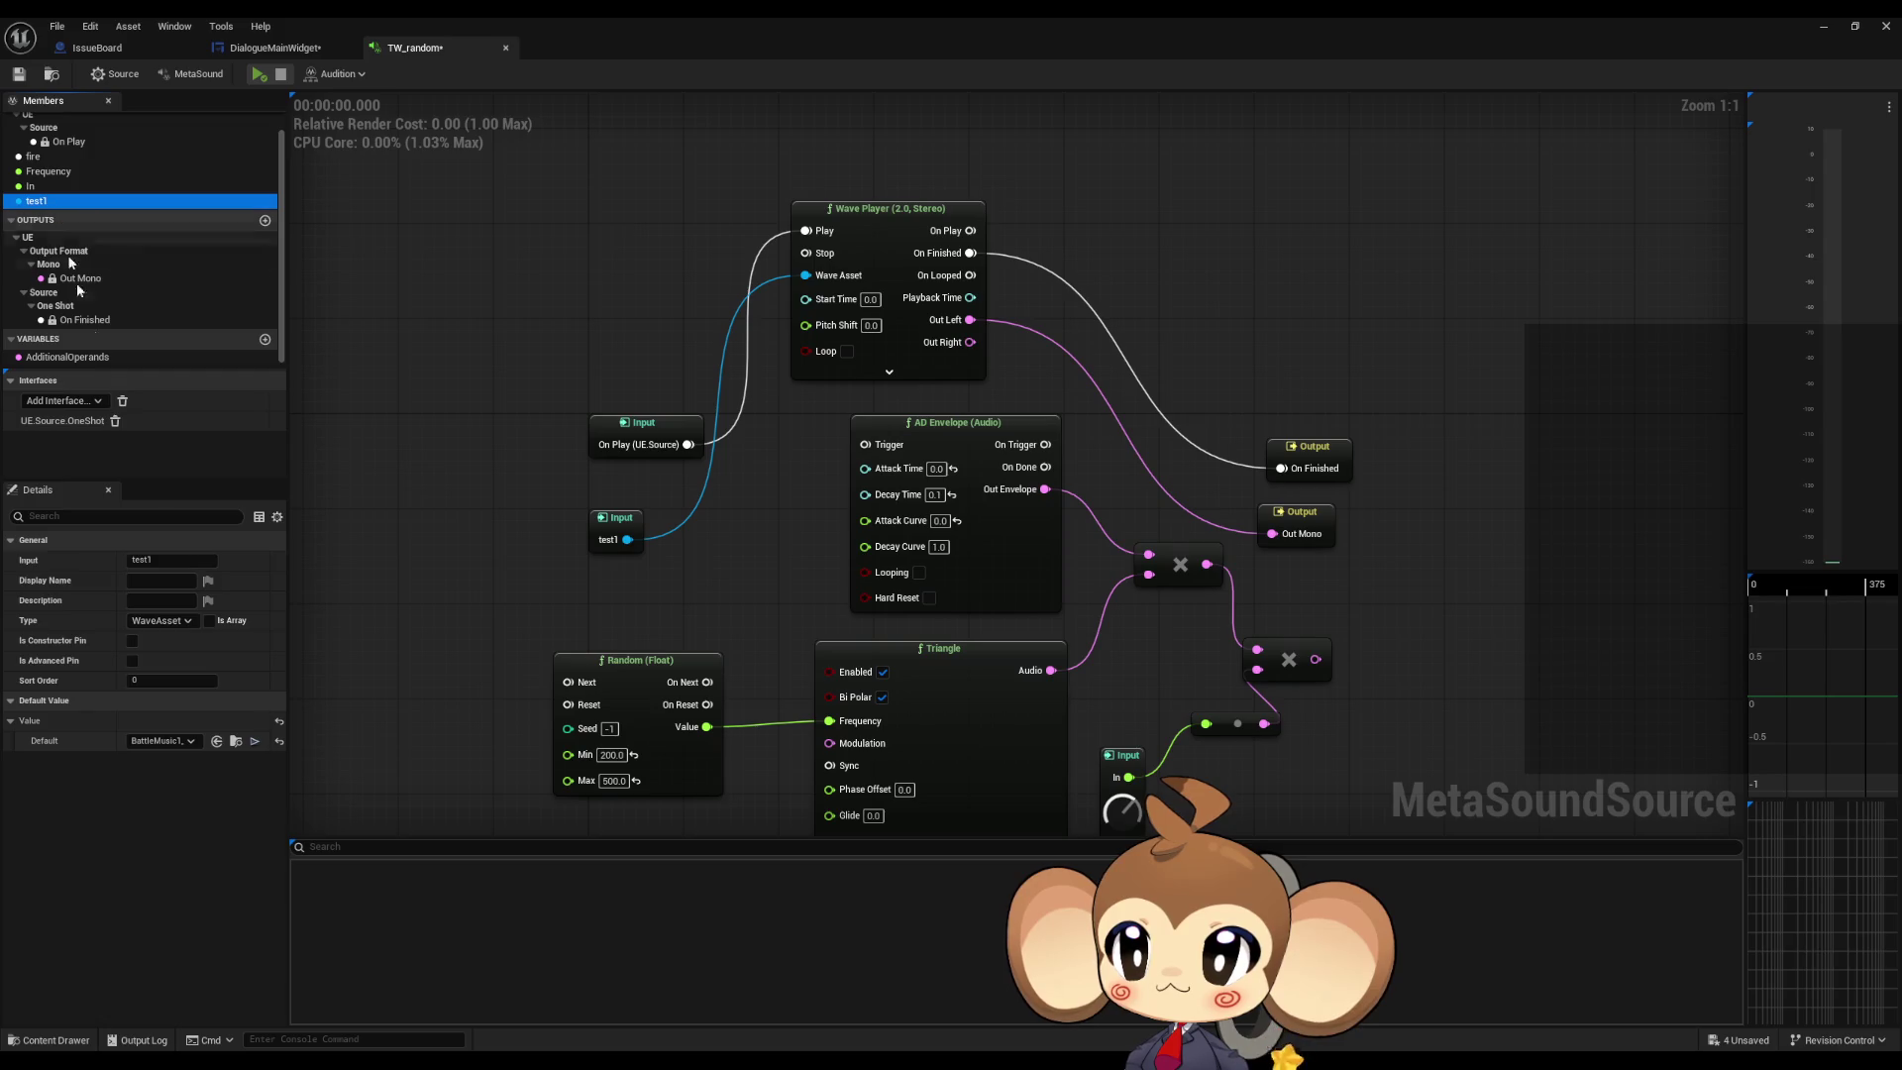
click(172, 621)
scroll(199, 752, down, 5)
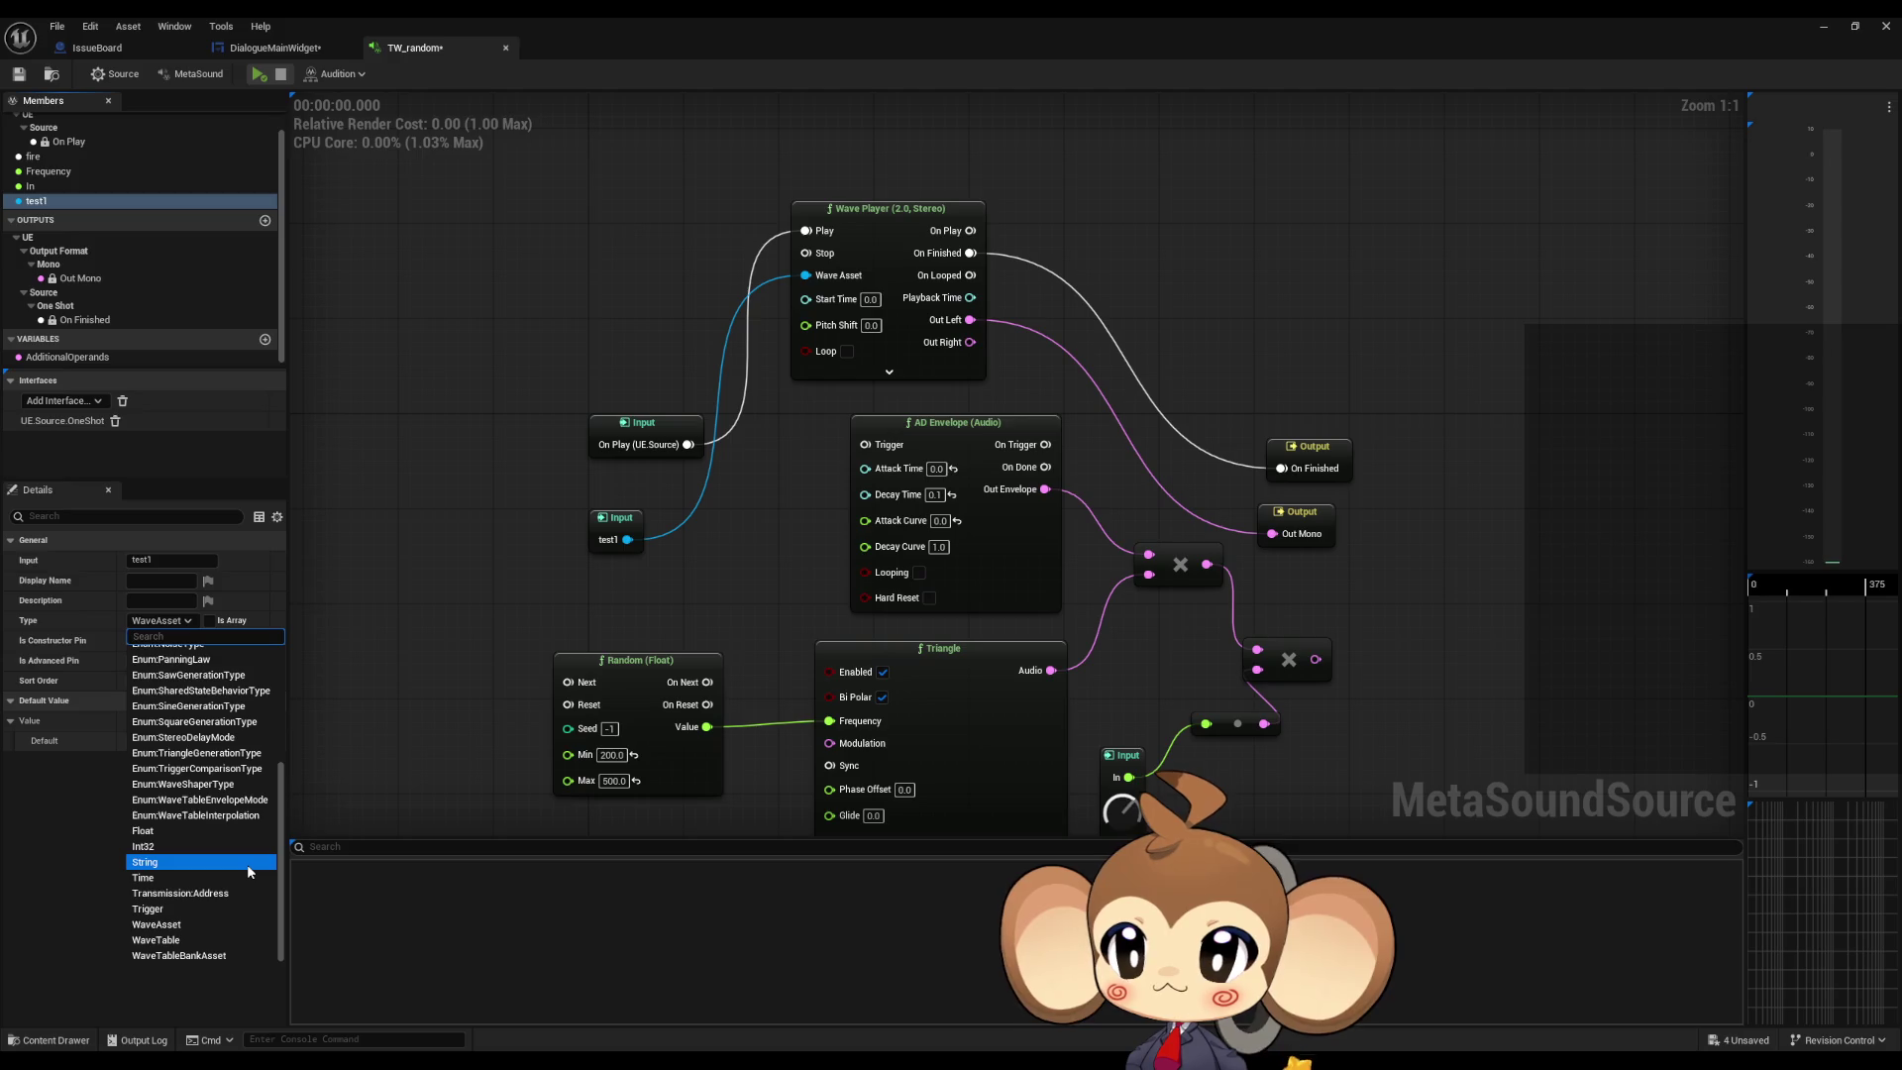
scroll(248, 872, up, 5)
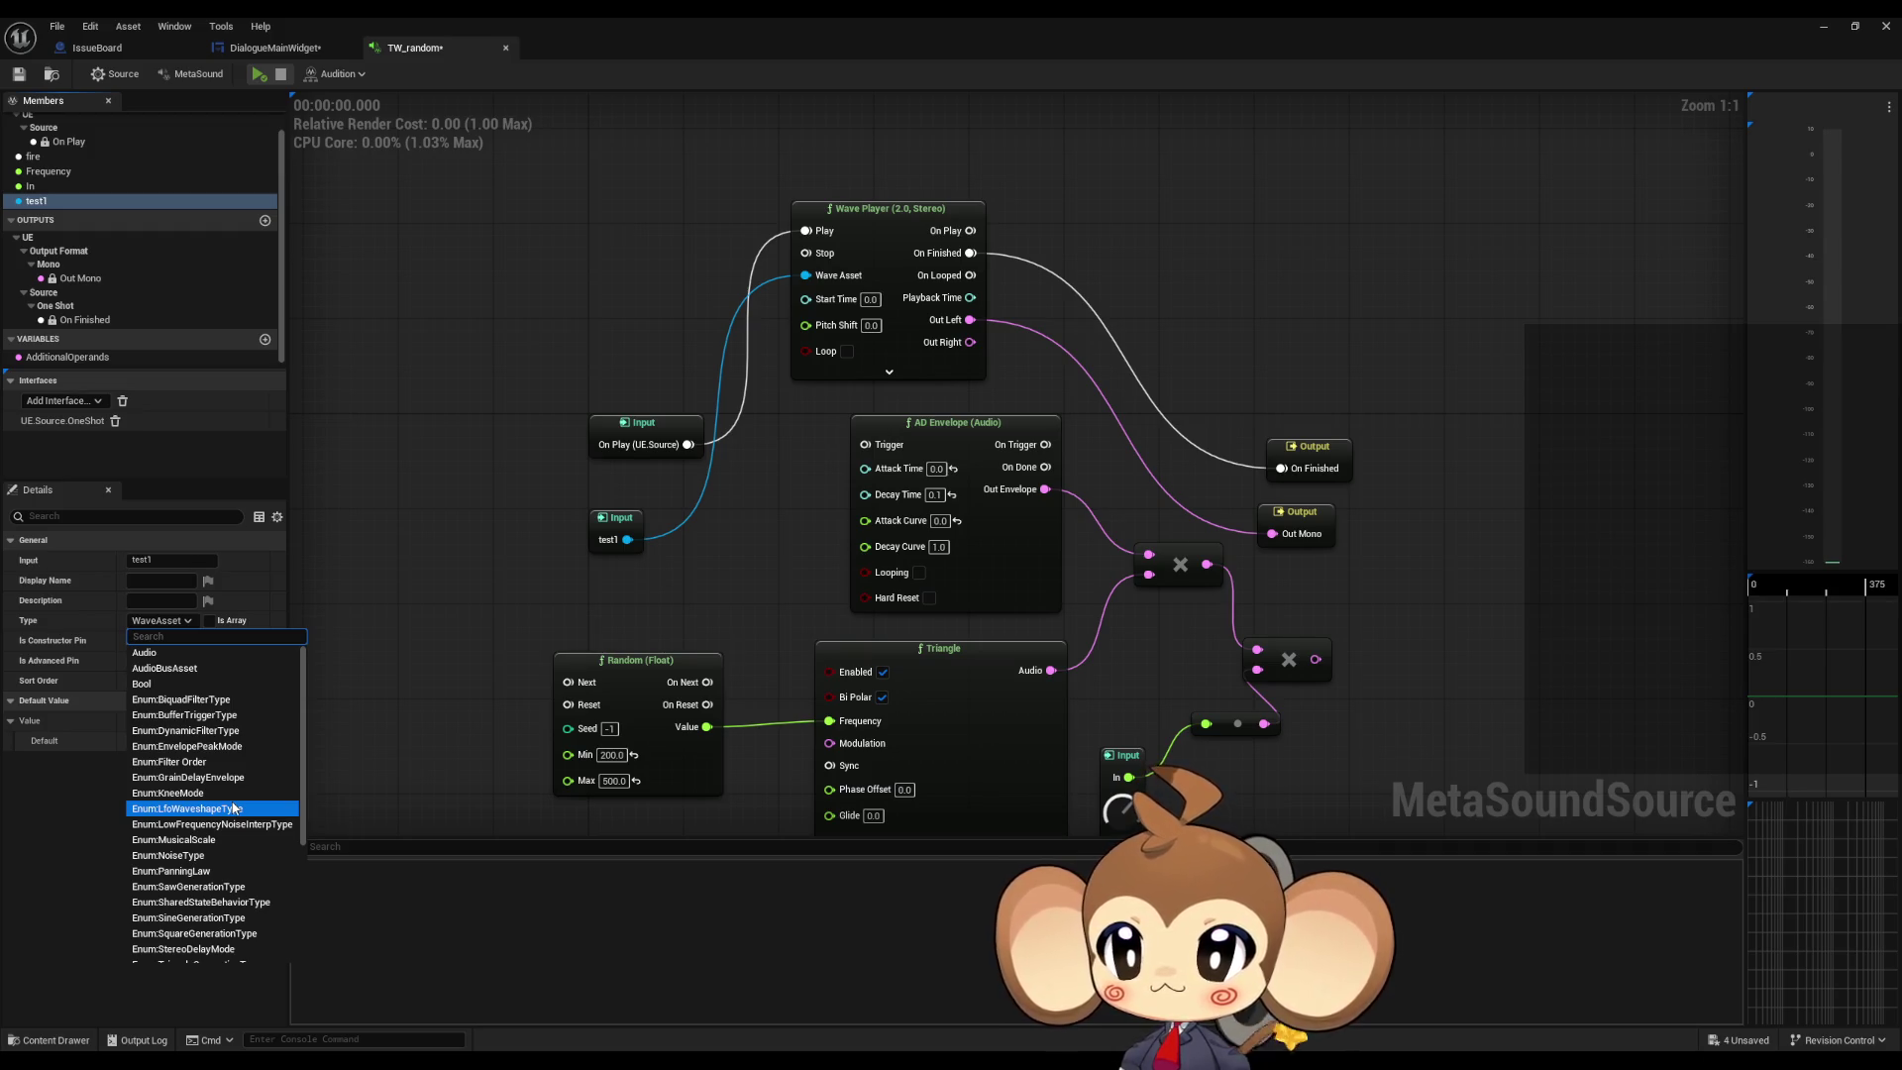
scroll(234, 808, down, 5)
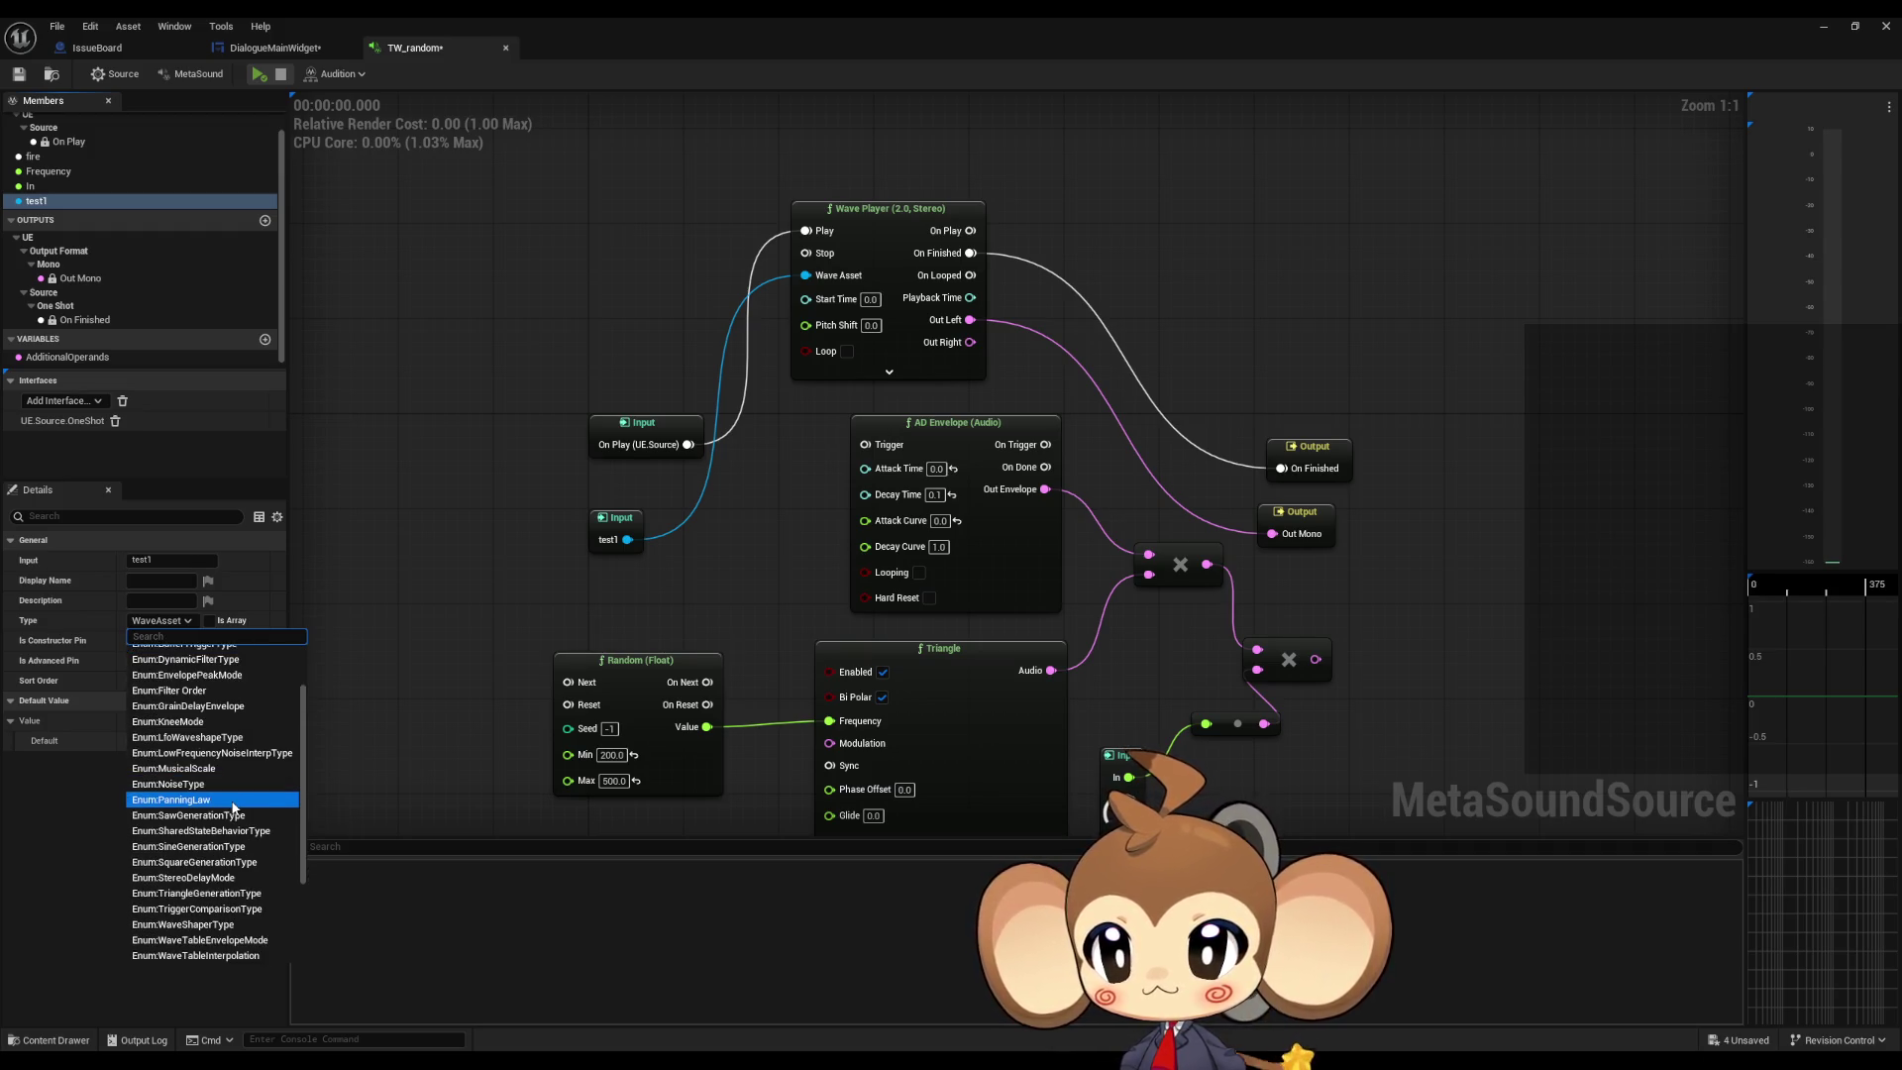
scroll(235, 807, down, 1)
scroll(234, 815, down, 3)
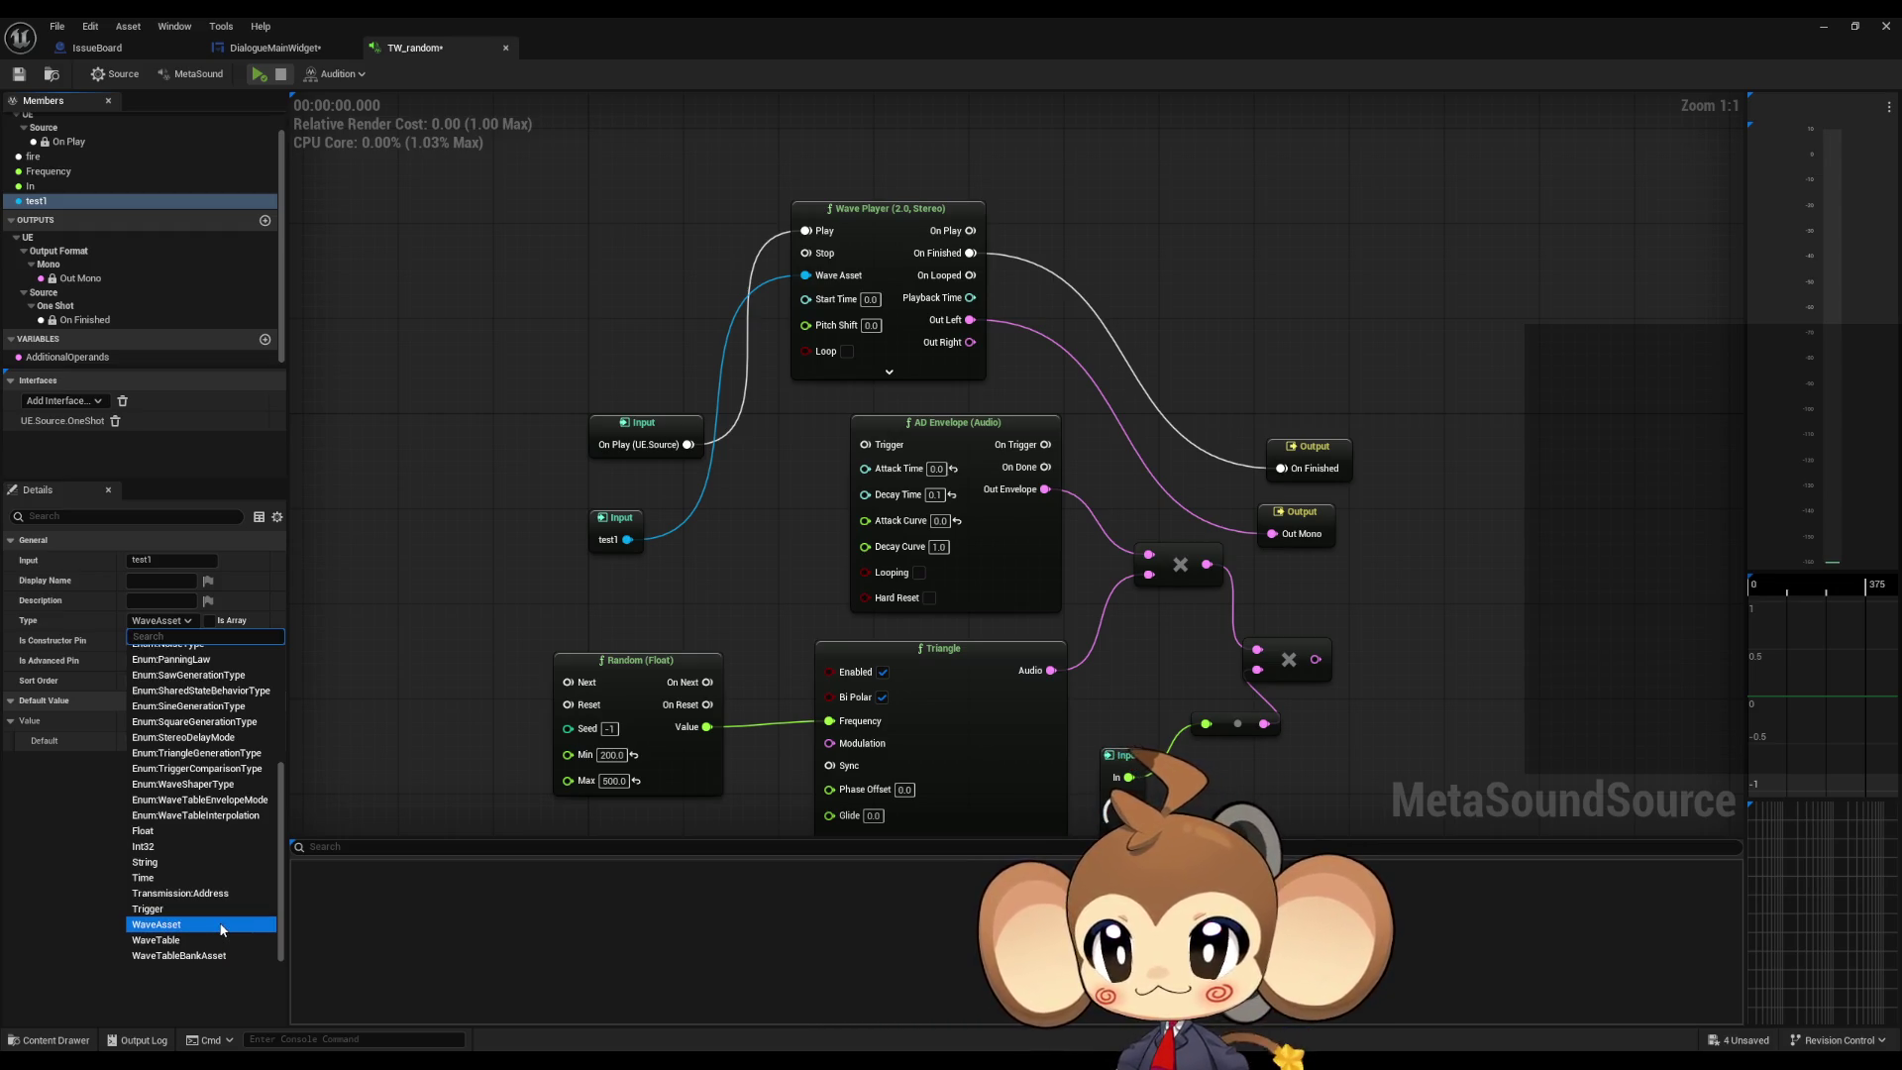
click(438, 484)
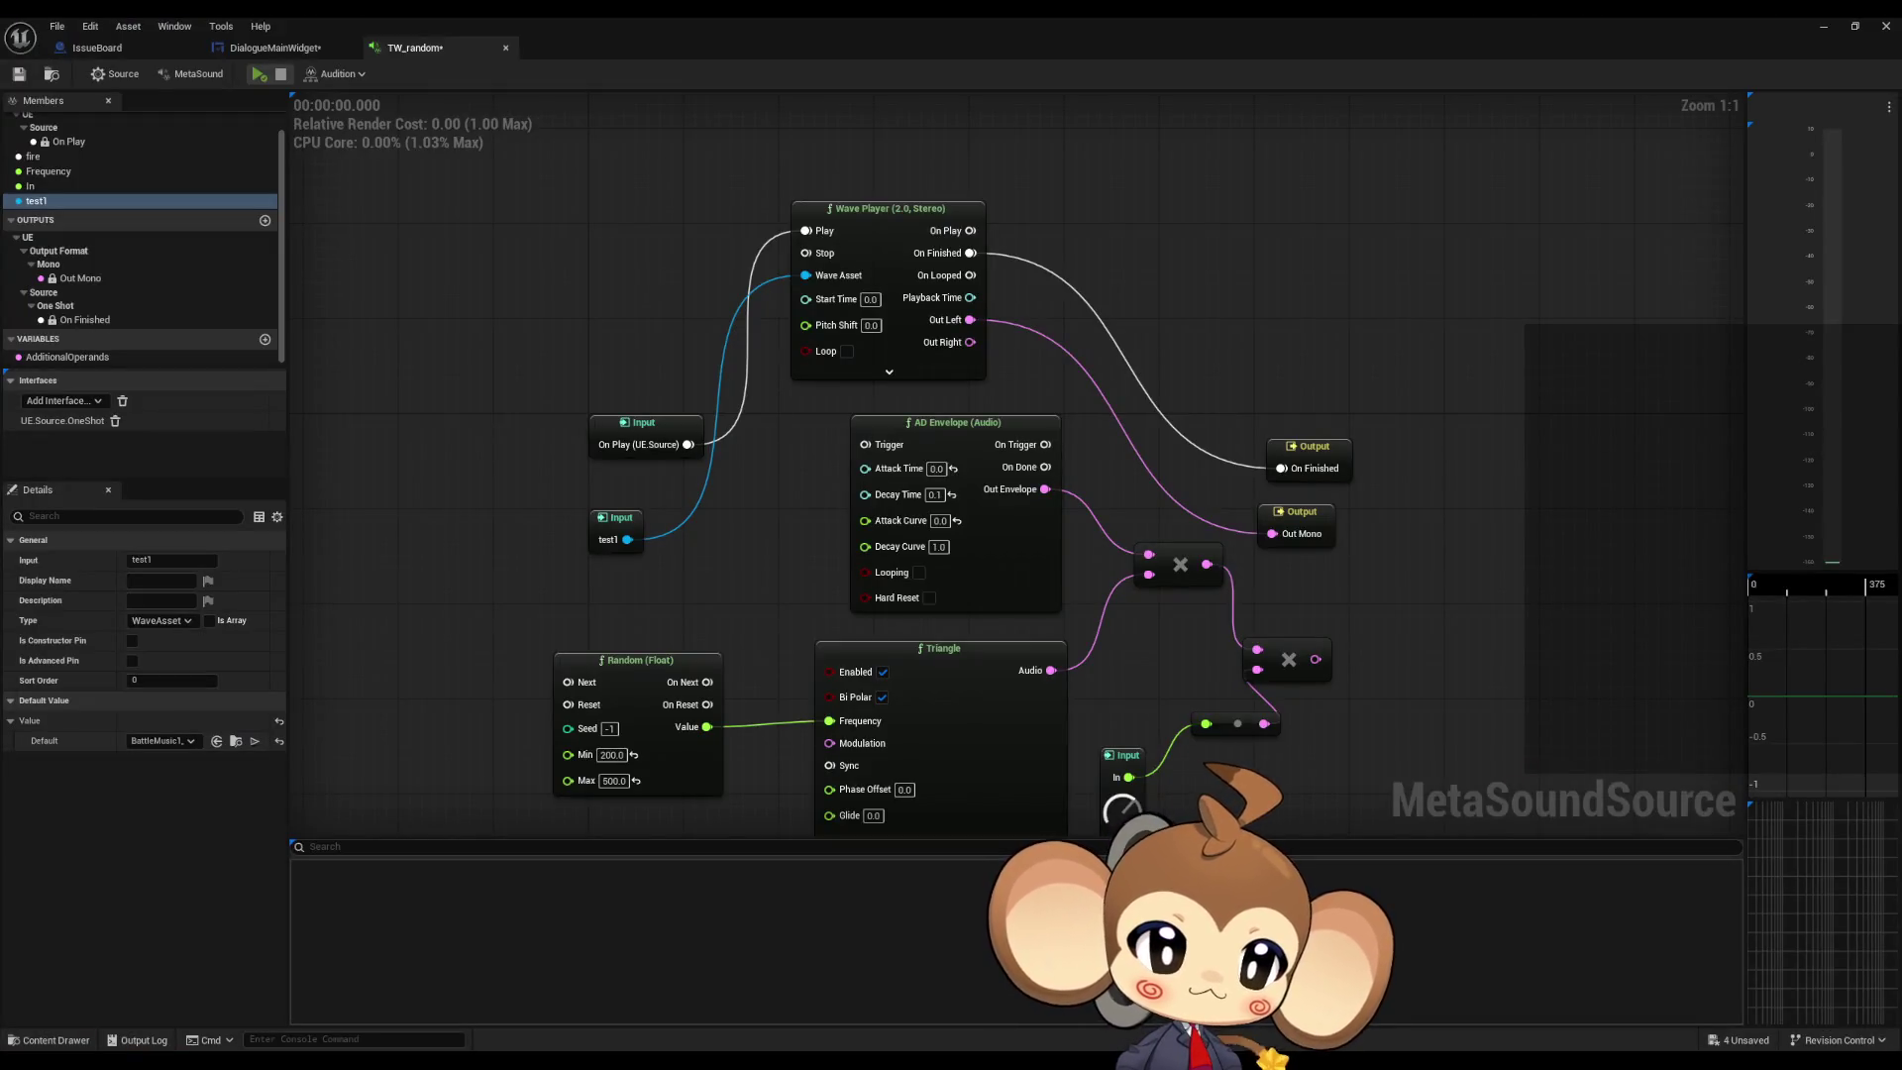
Step: Bring the Firefox documentation window back over the editor at its Pin Types section
key(alt+Tab)
mouse_move(1098, 384)
mouse_down()
mouse_move(653, 285)
mouse_move(703, 285)
mouse_up()
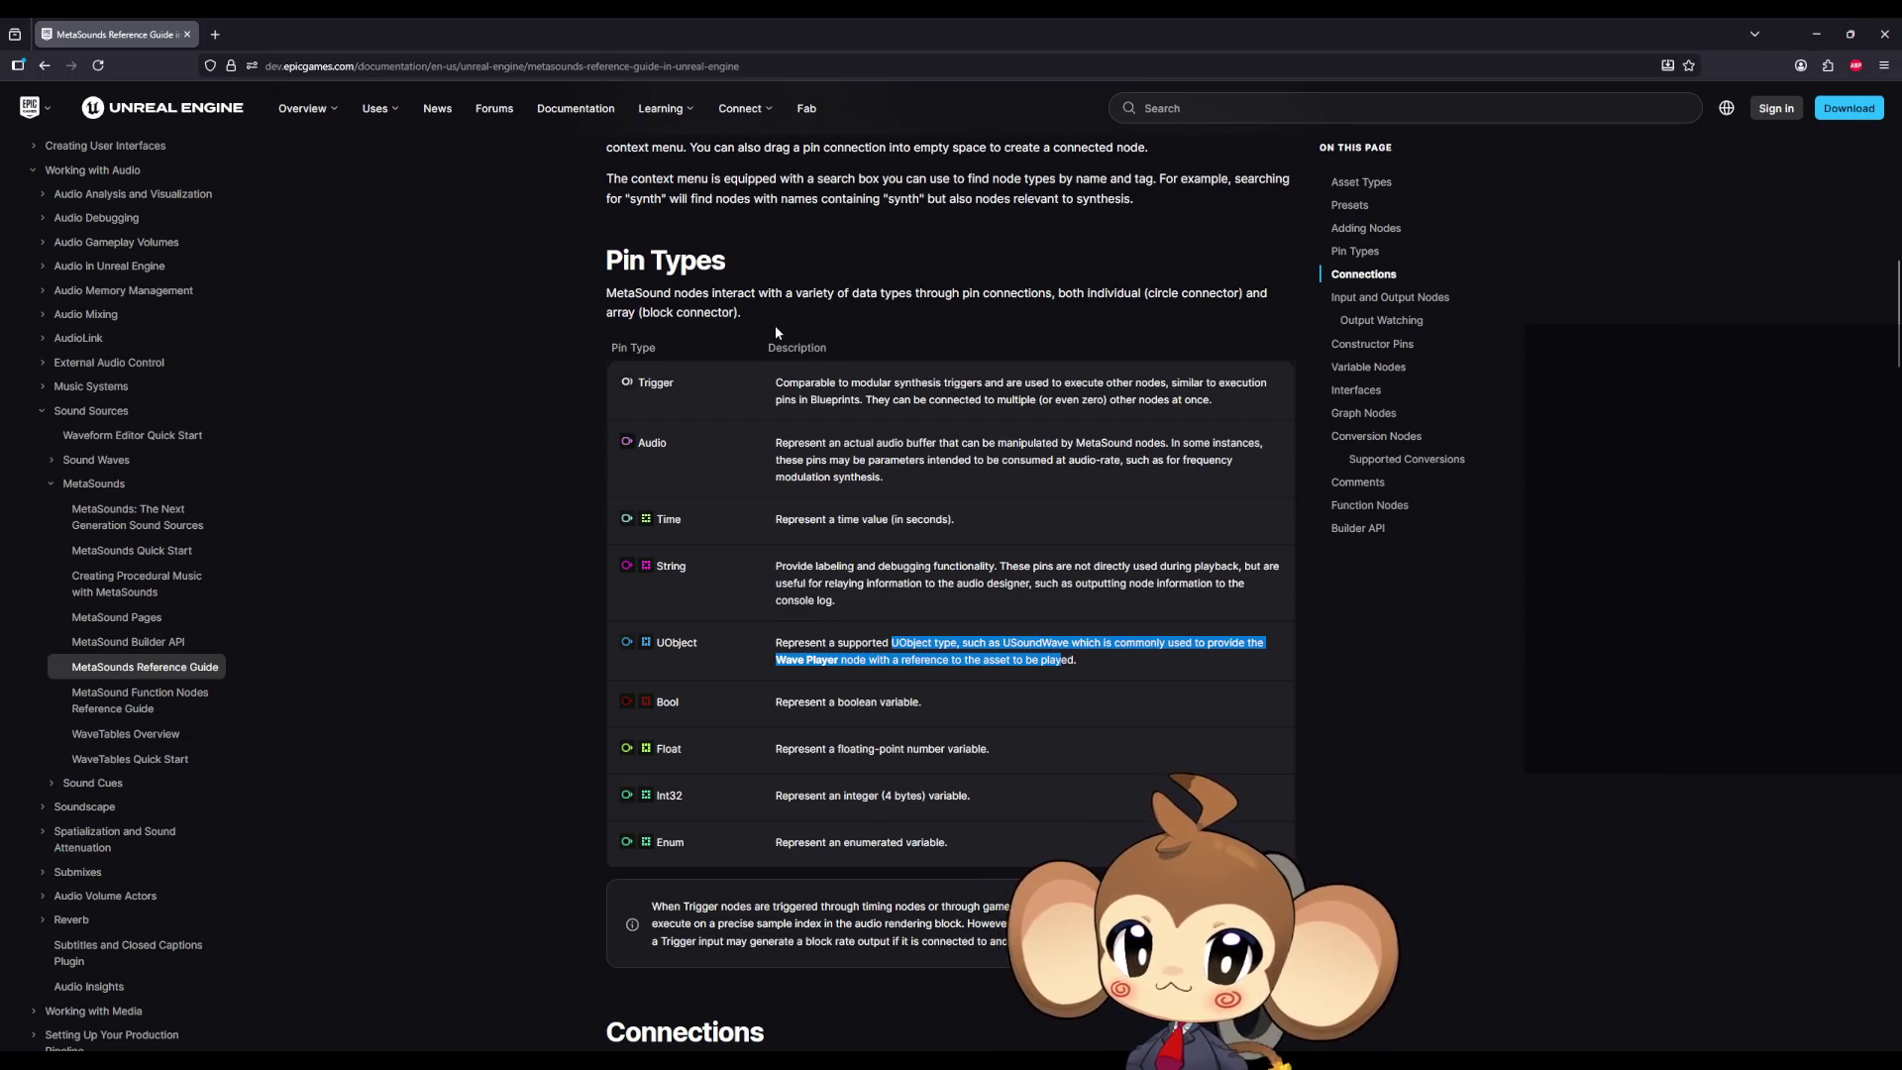
Step: Scroll the Reference Guide from Pin Types through Connections, Constructor Pins and Comments to Builder API
scroll(777, 333, down, 4)
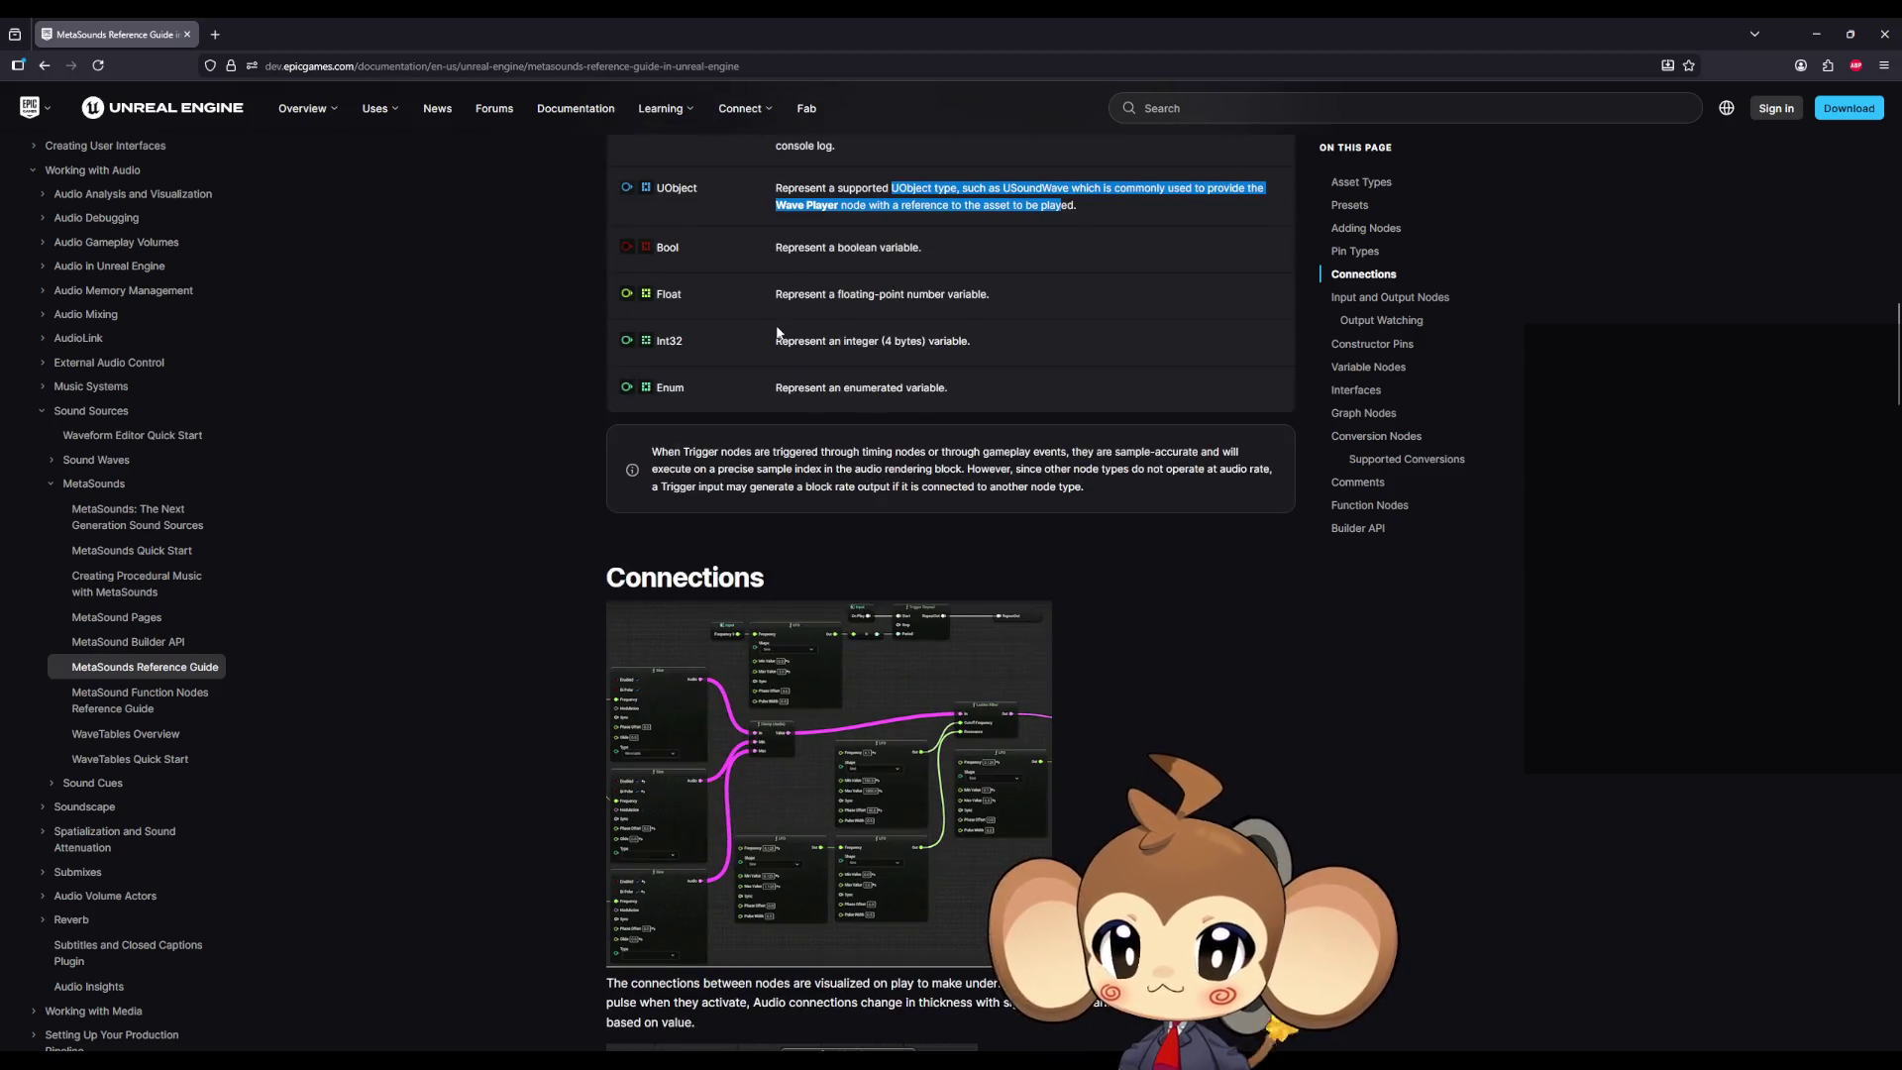
scroll(777, 332, down, 5)
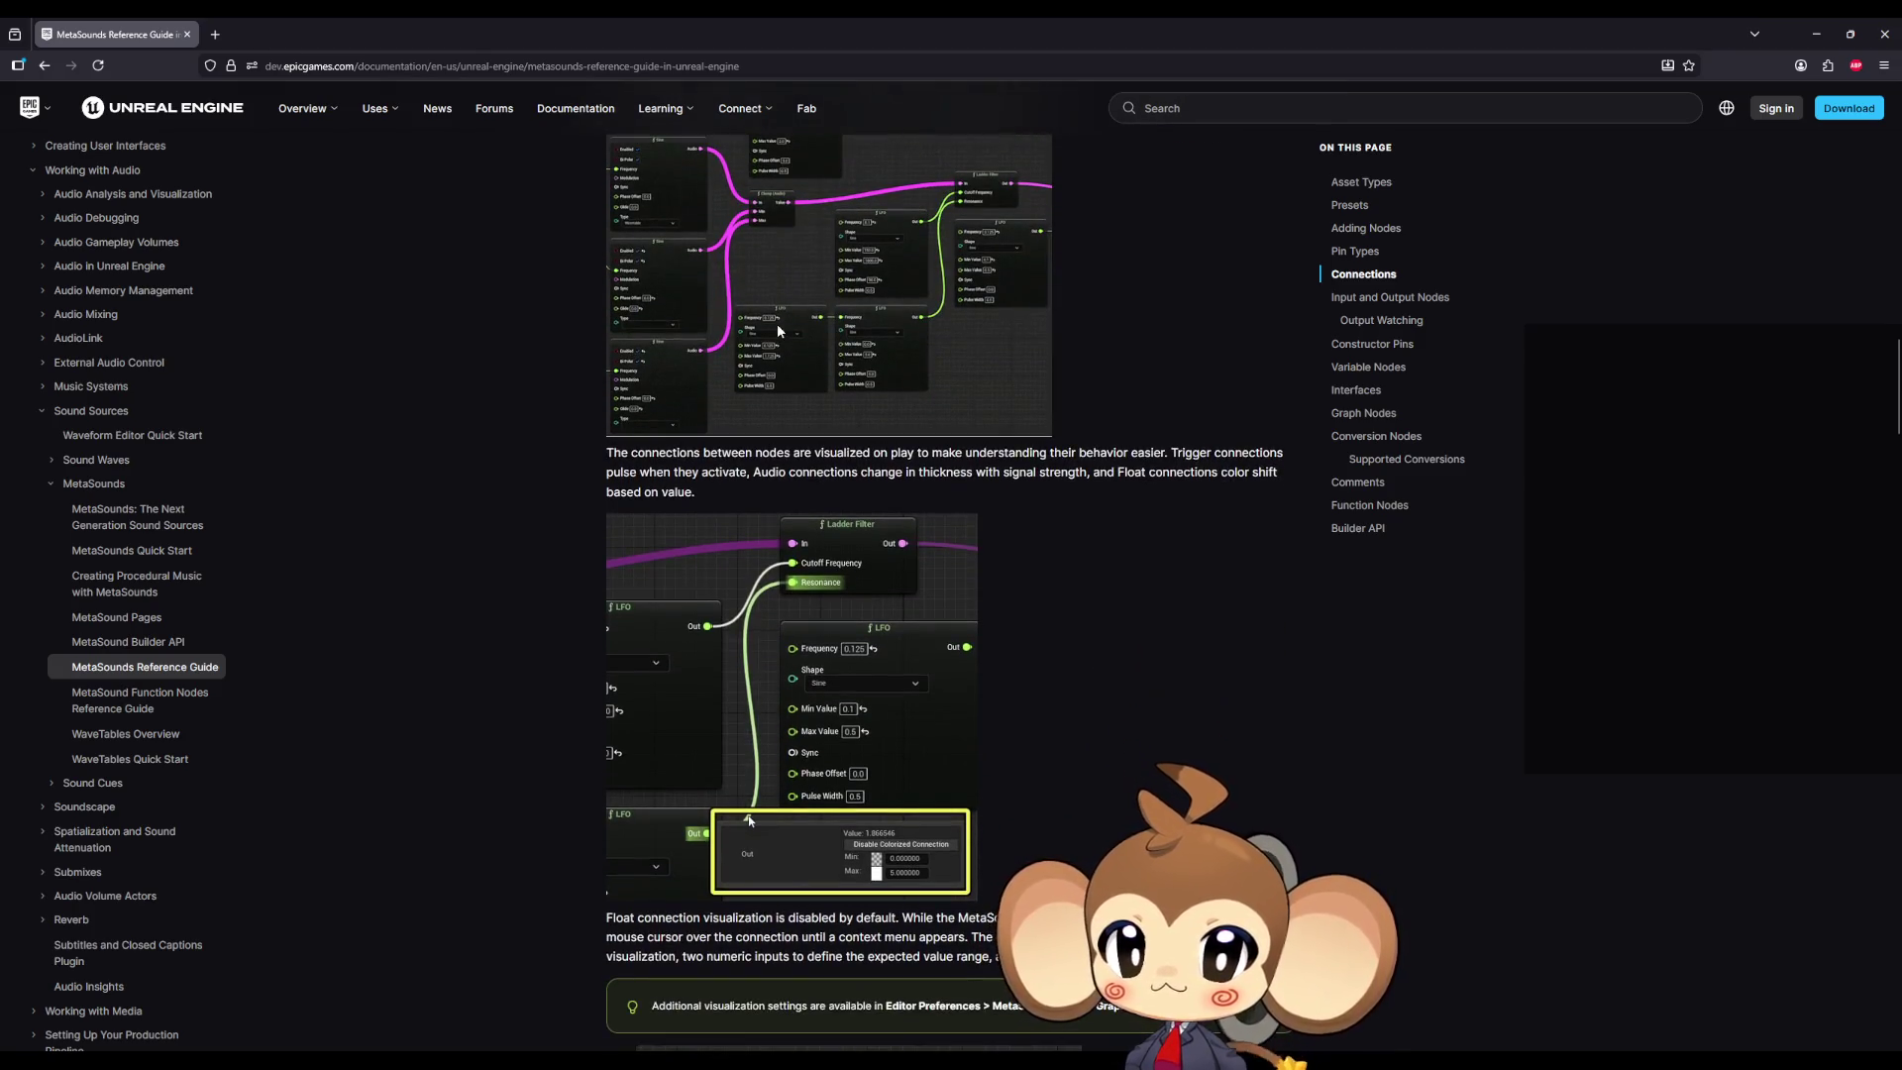
scroll(779, 331, down, 4)
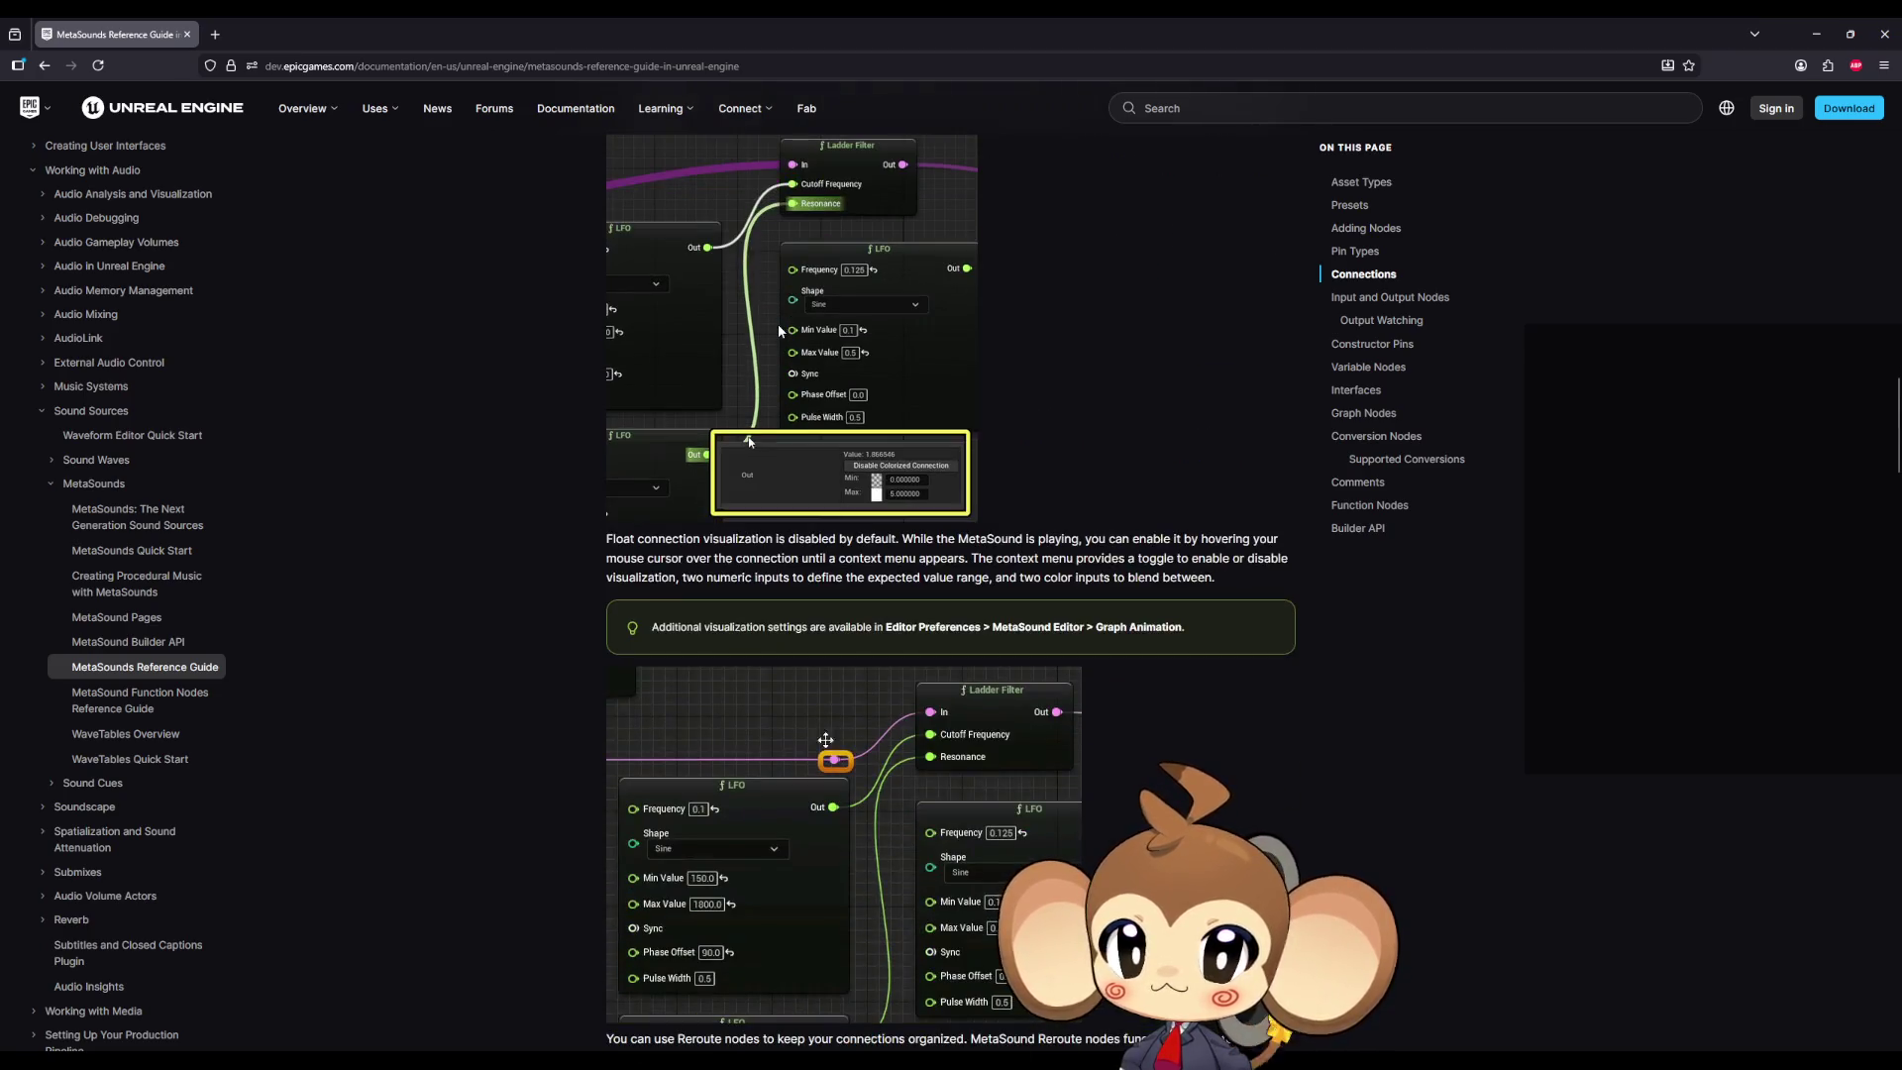
scroll(778, 331, down, 5)
scroll(779, 331, down, 5)
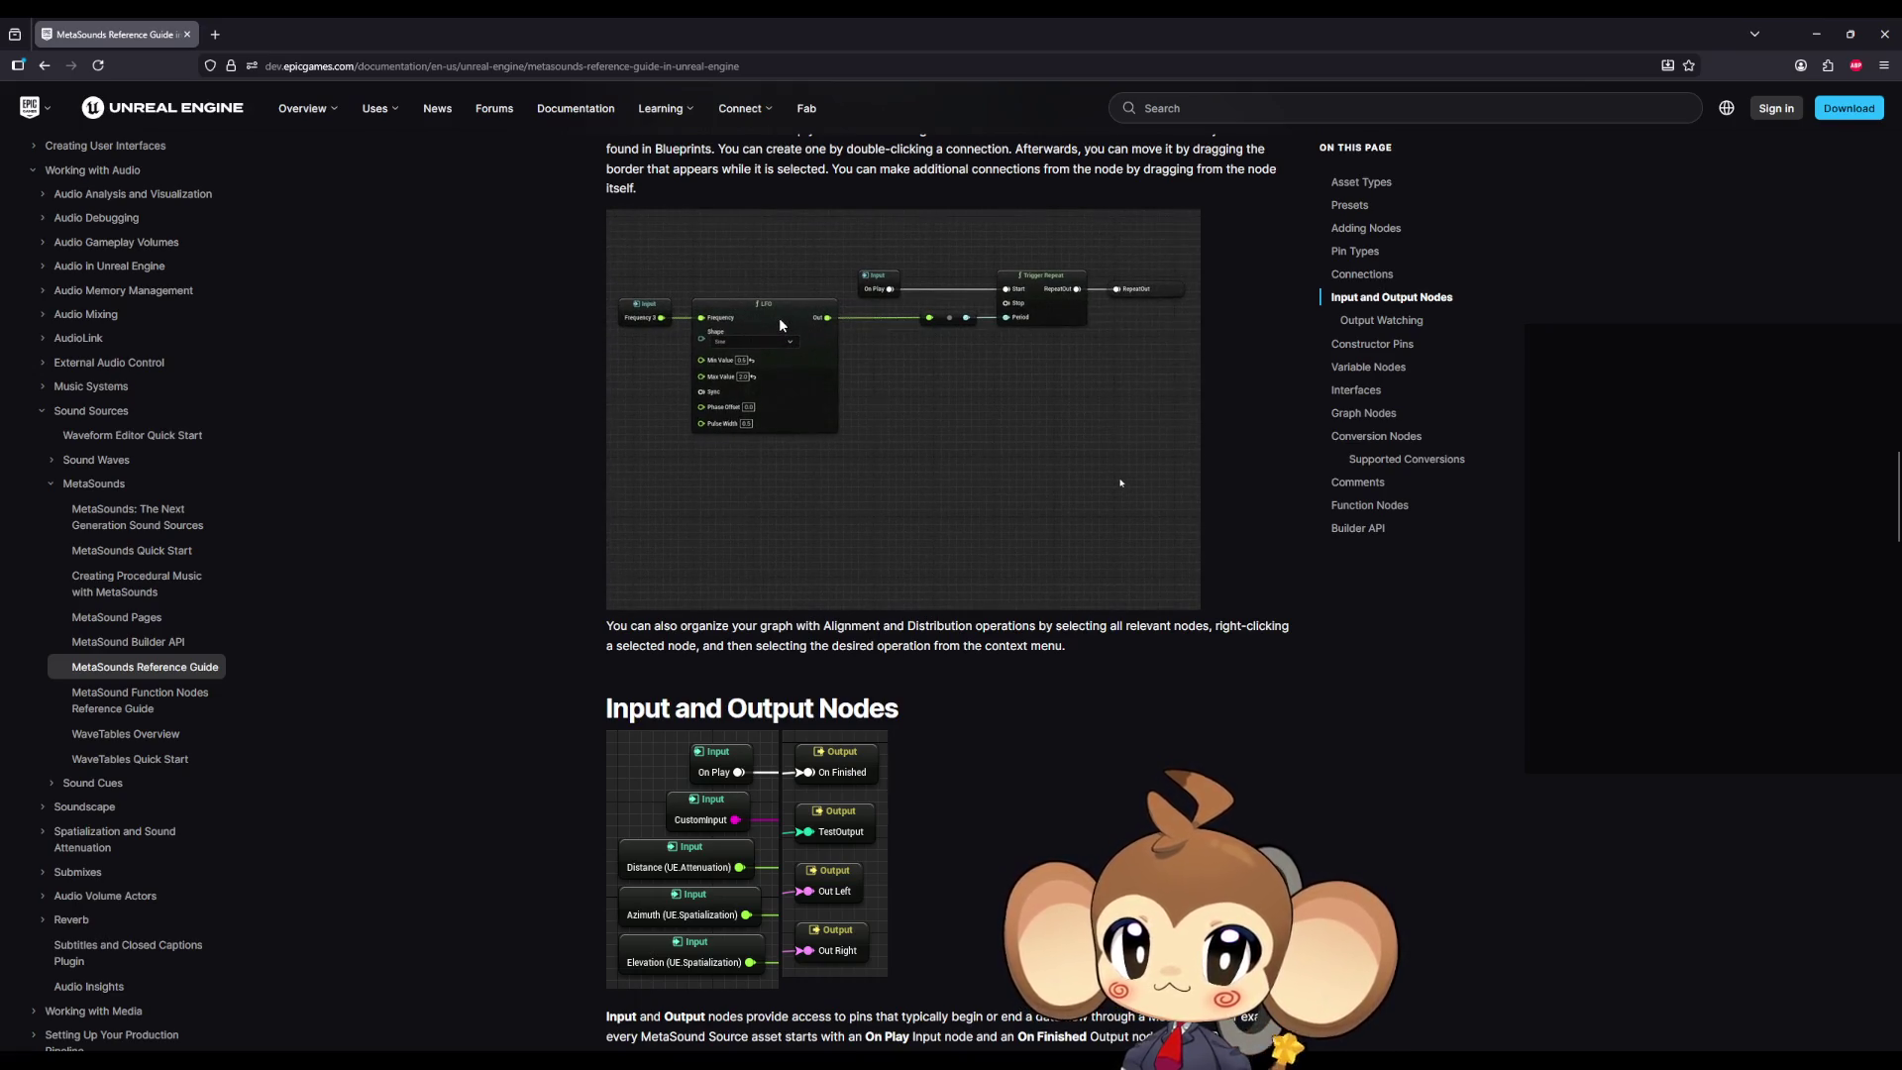
scroll(779, 324, down, 4)
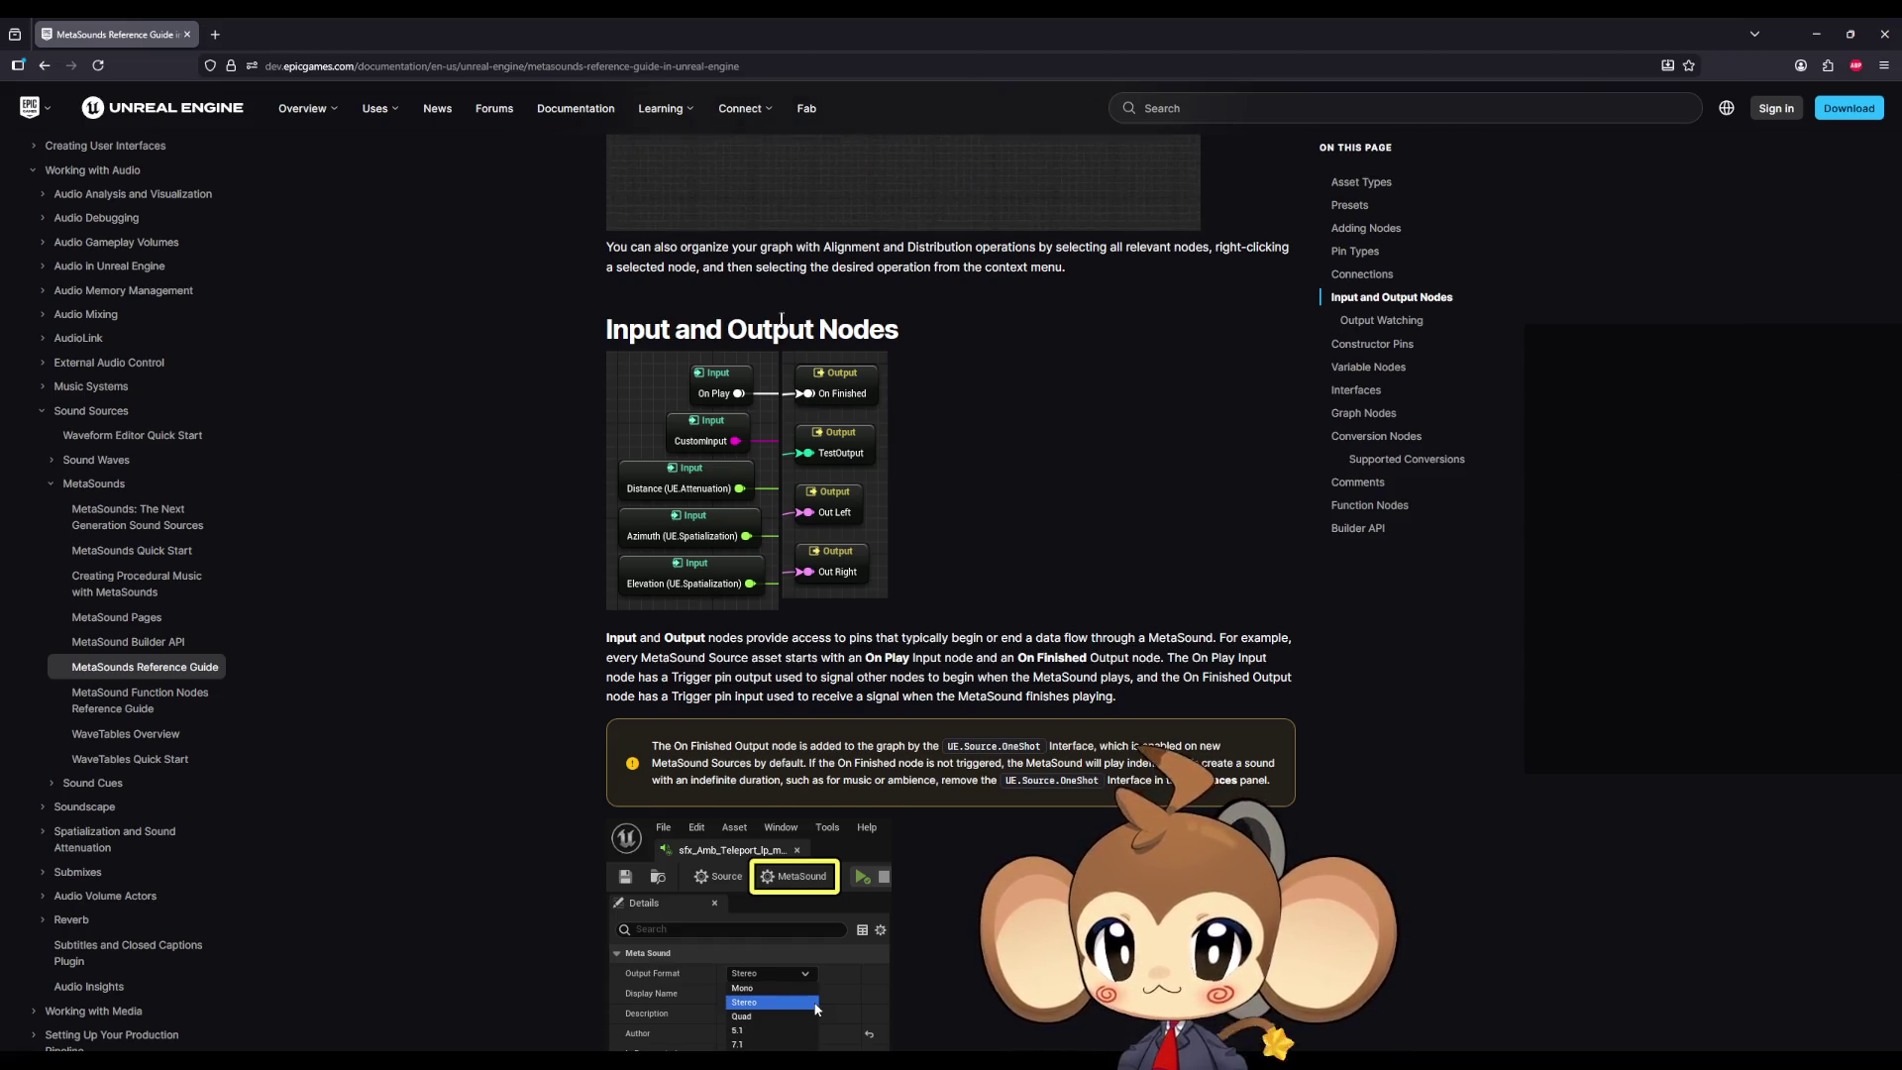
scroll(781, 319, down, 3)
scroll(781, 322, down, 4)
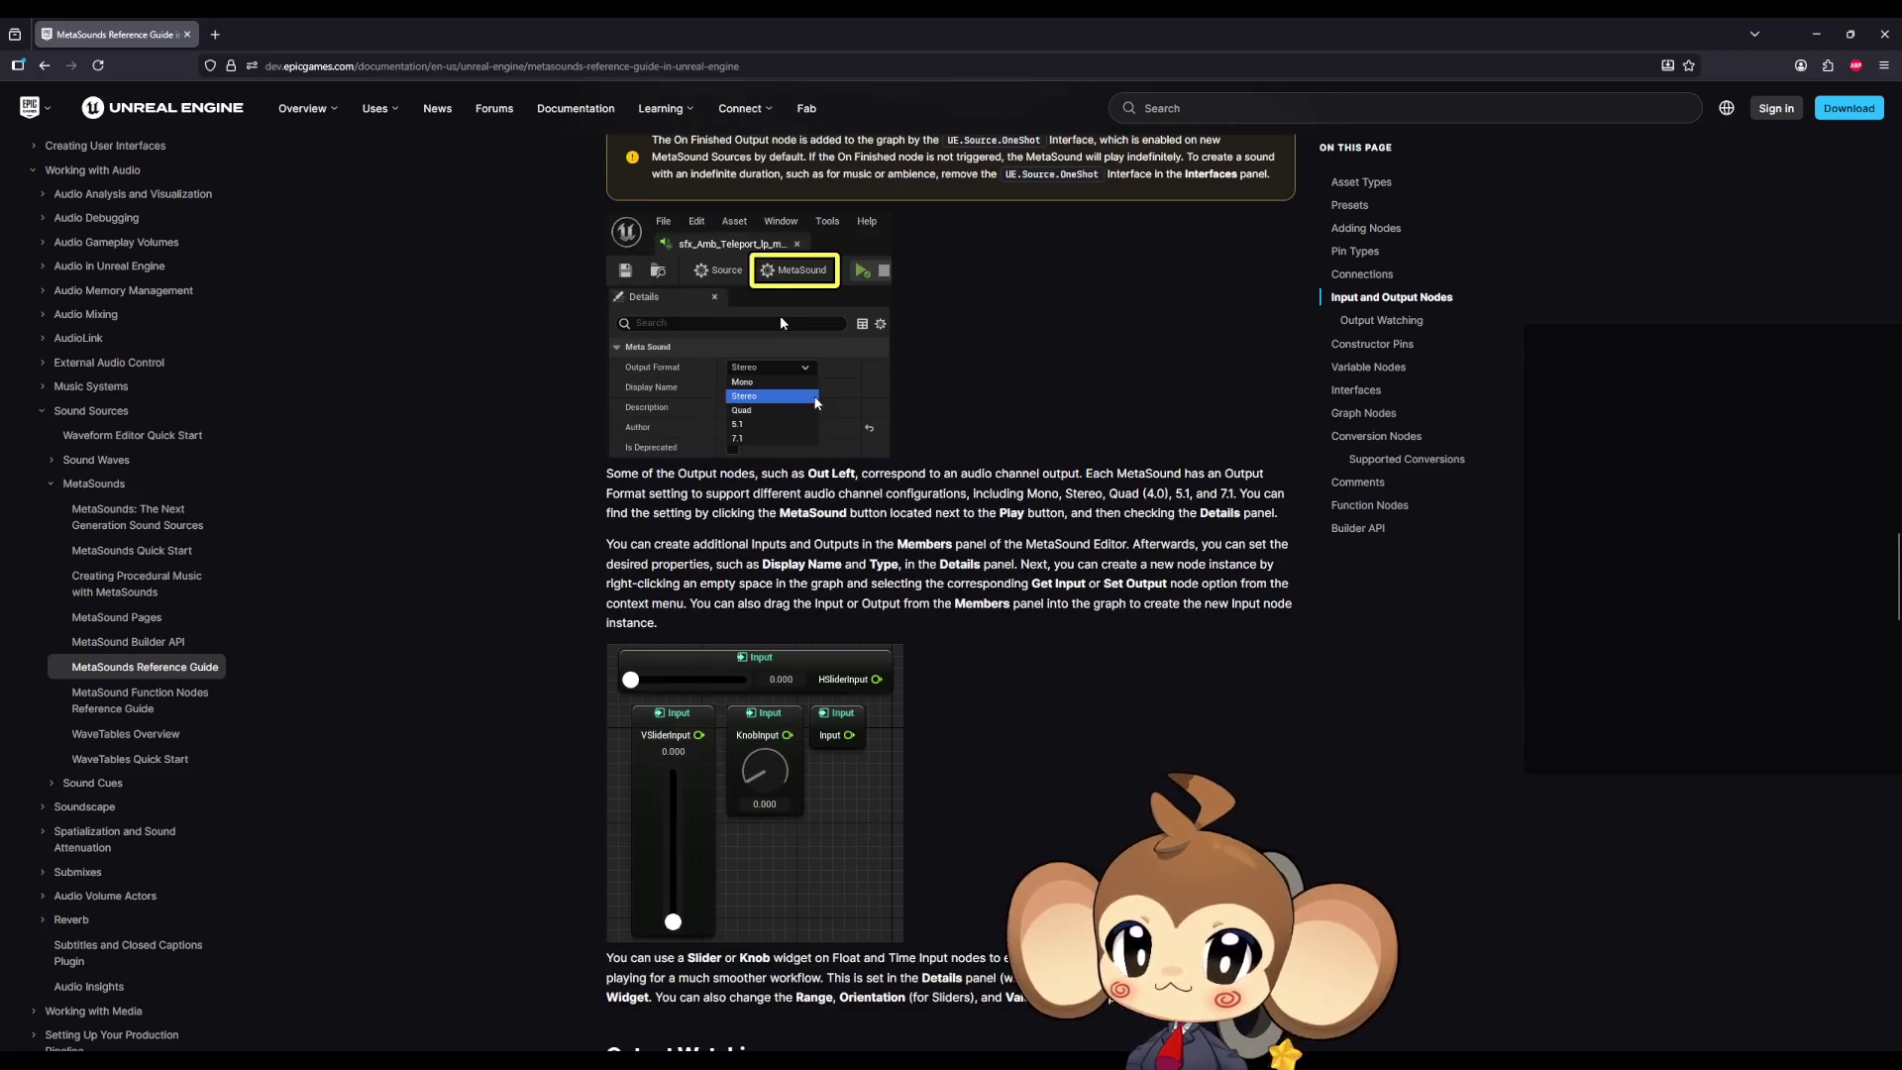
scroll(780, 317, down, 4)
scroll(780, 319, down, 2)
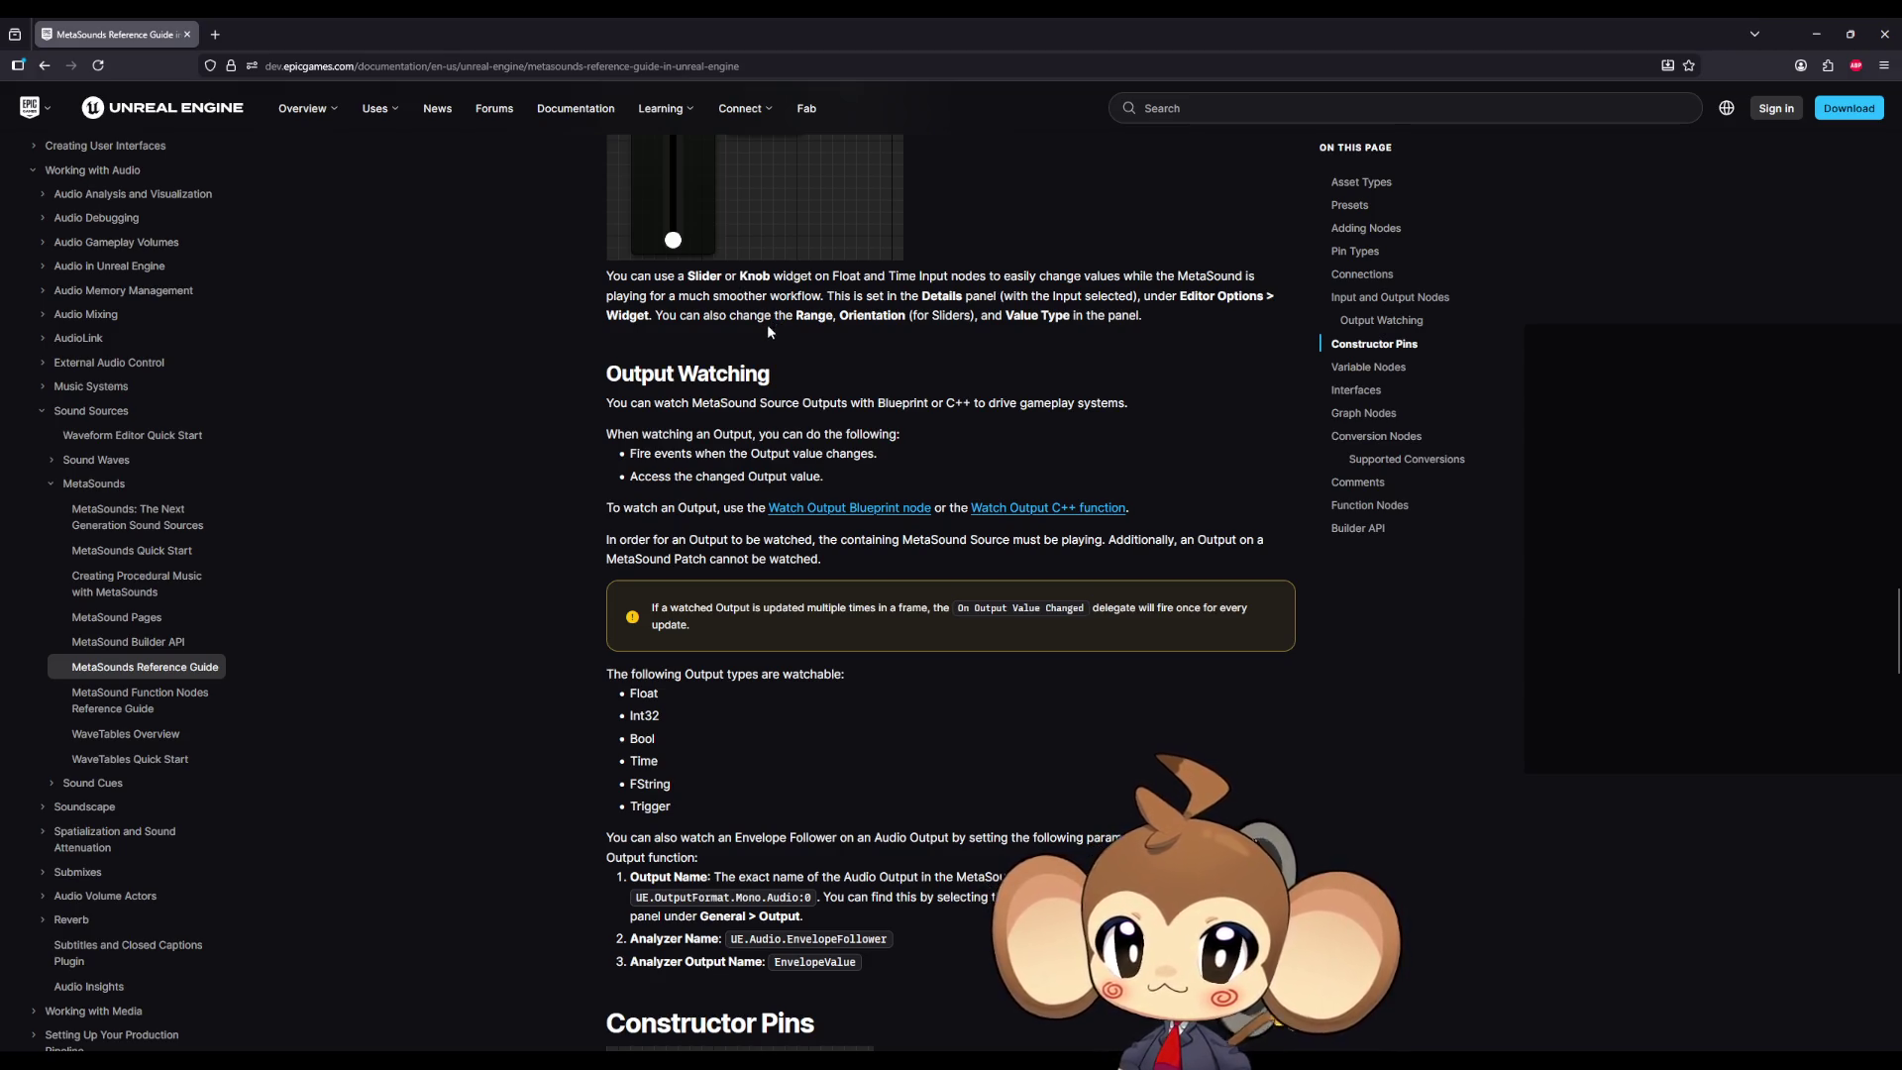
scroll(762, 337, down, 2)
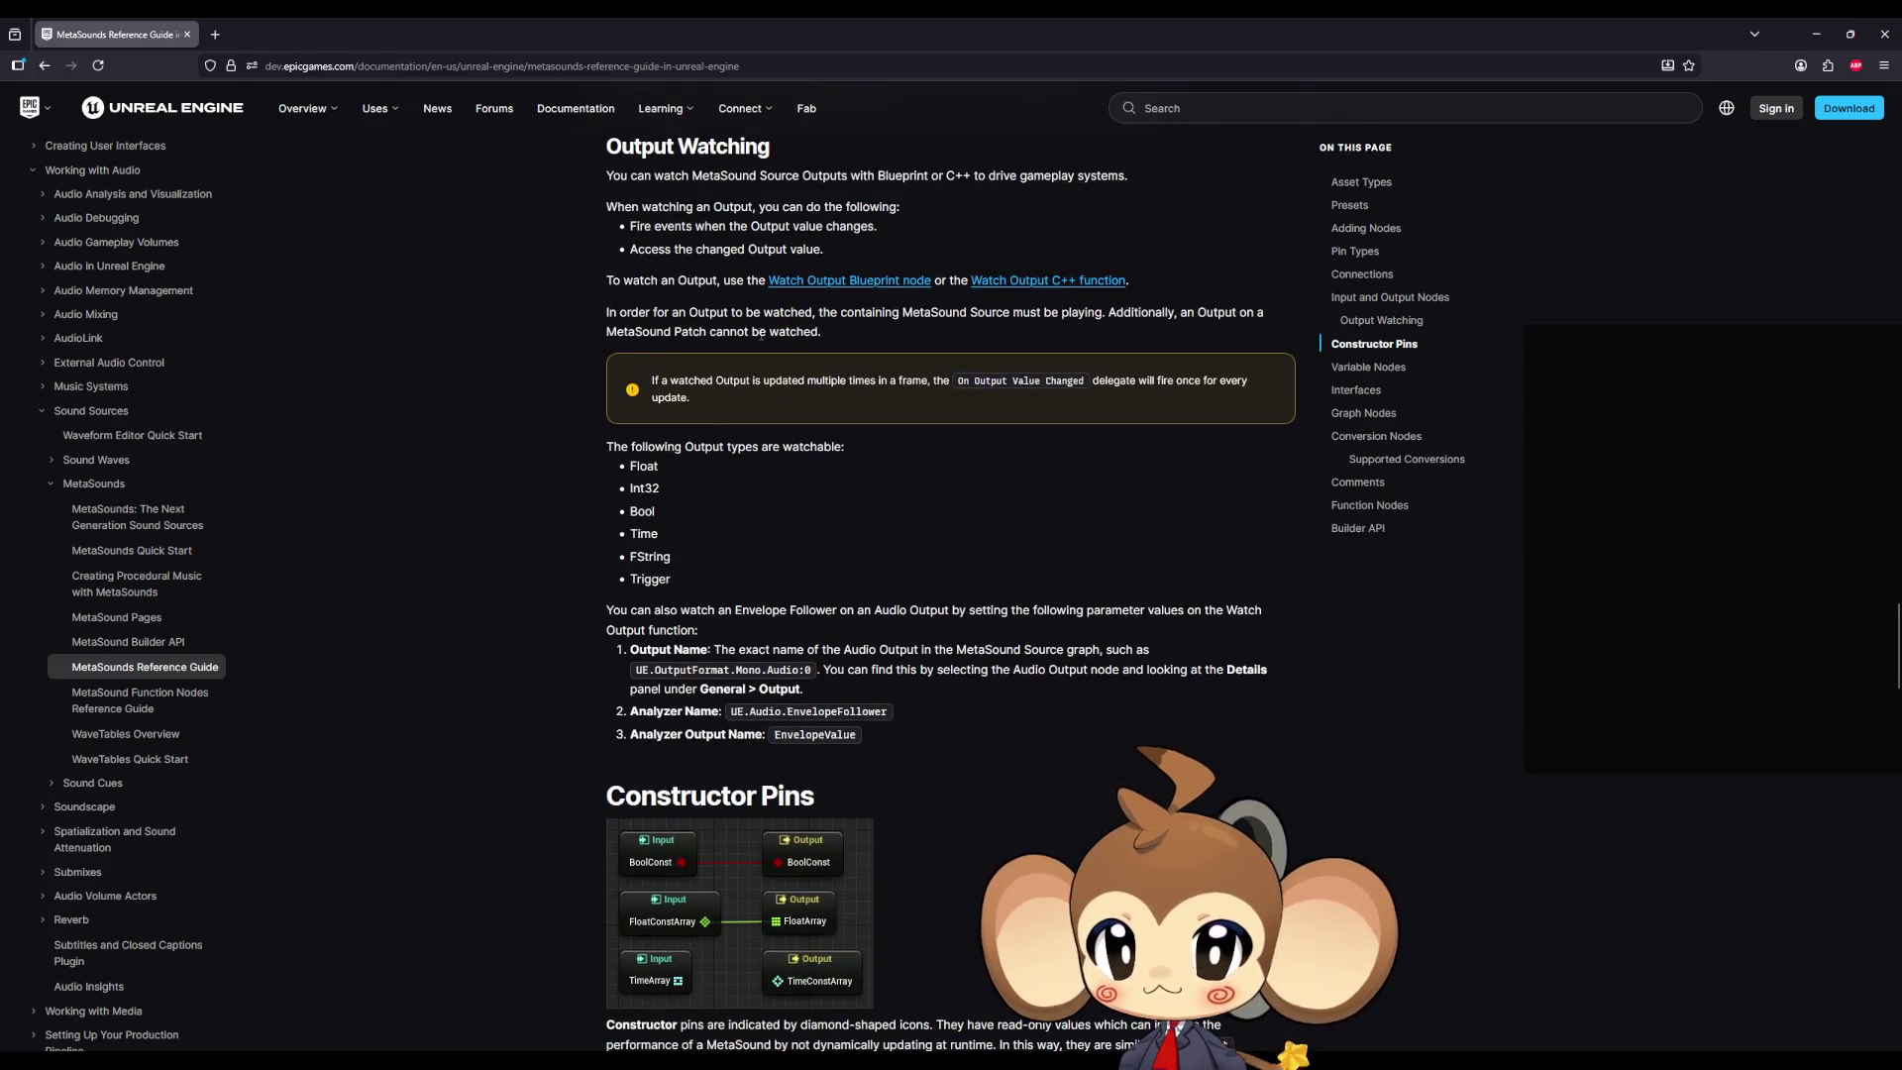
scroll(760, 337, down, 3)
scroll(760, 337, down, 10)
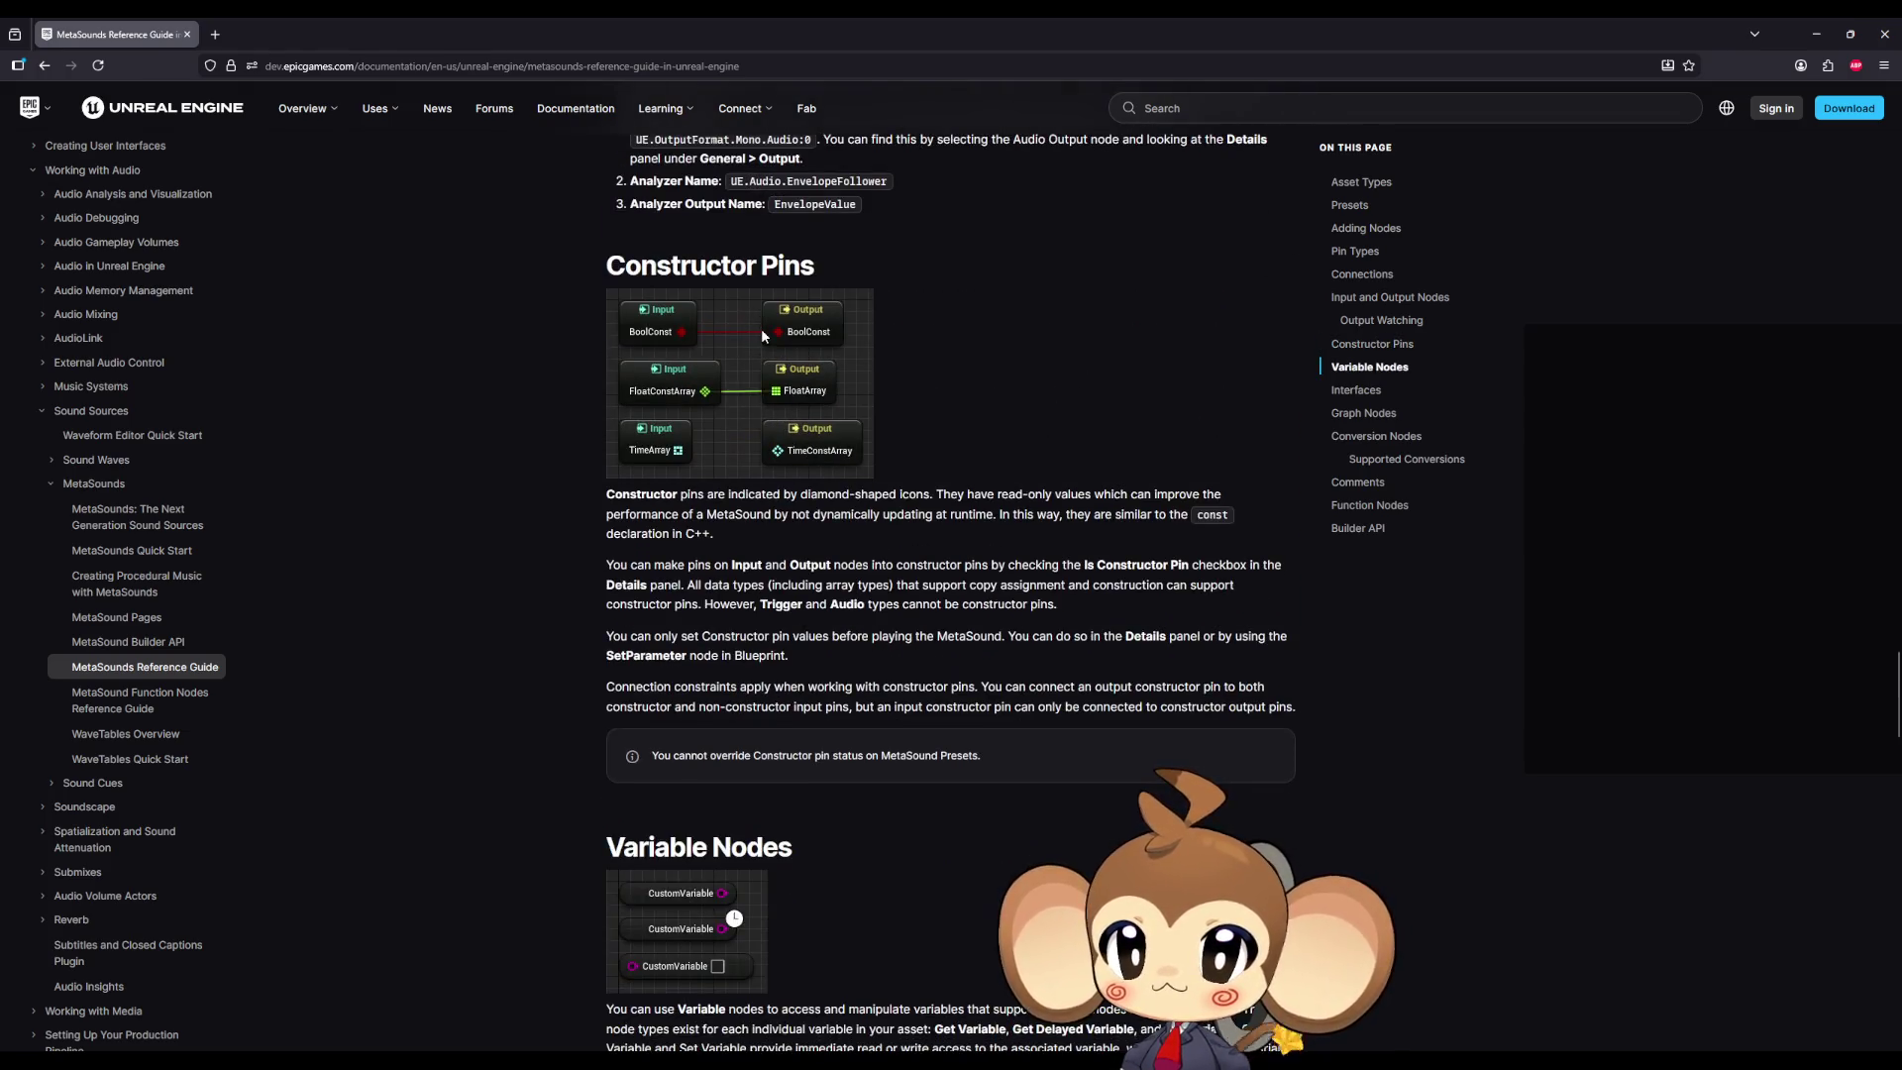
scroll(716, 295, down, 14)
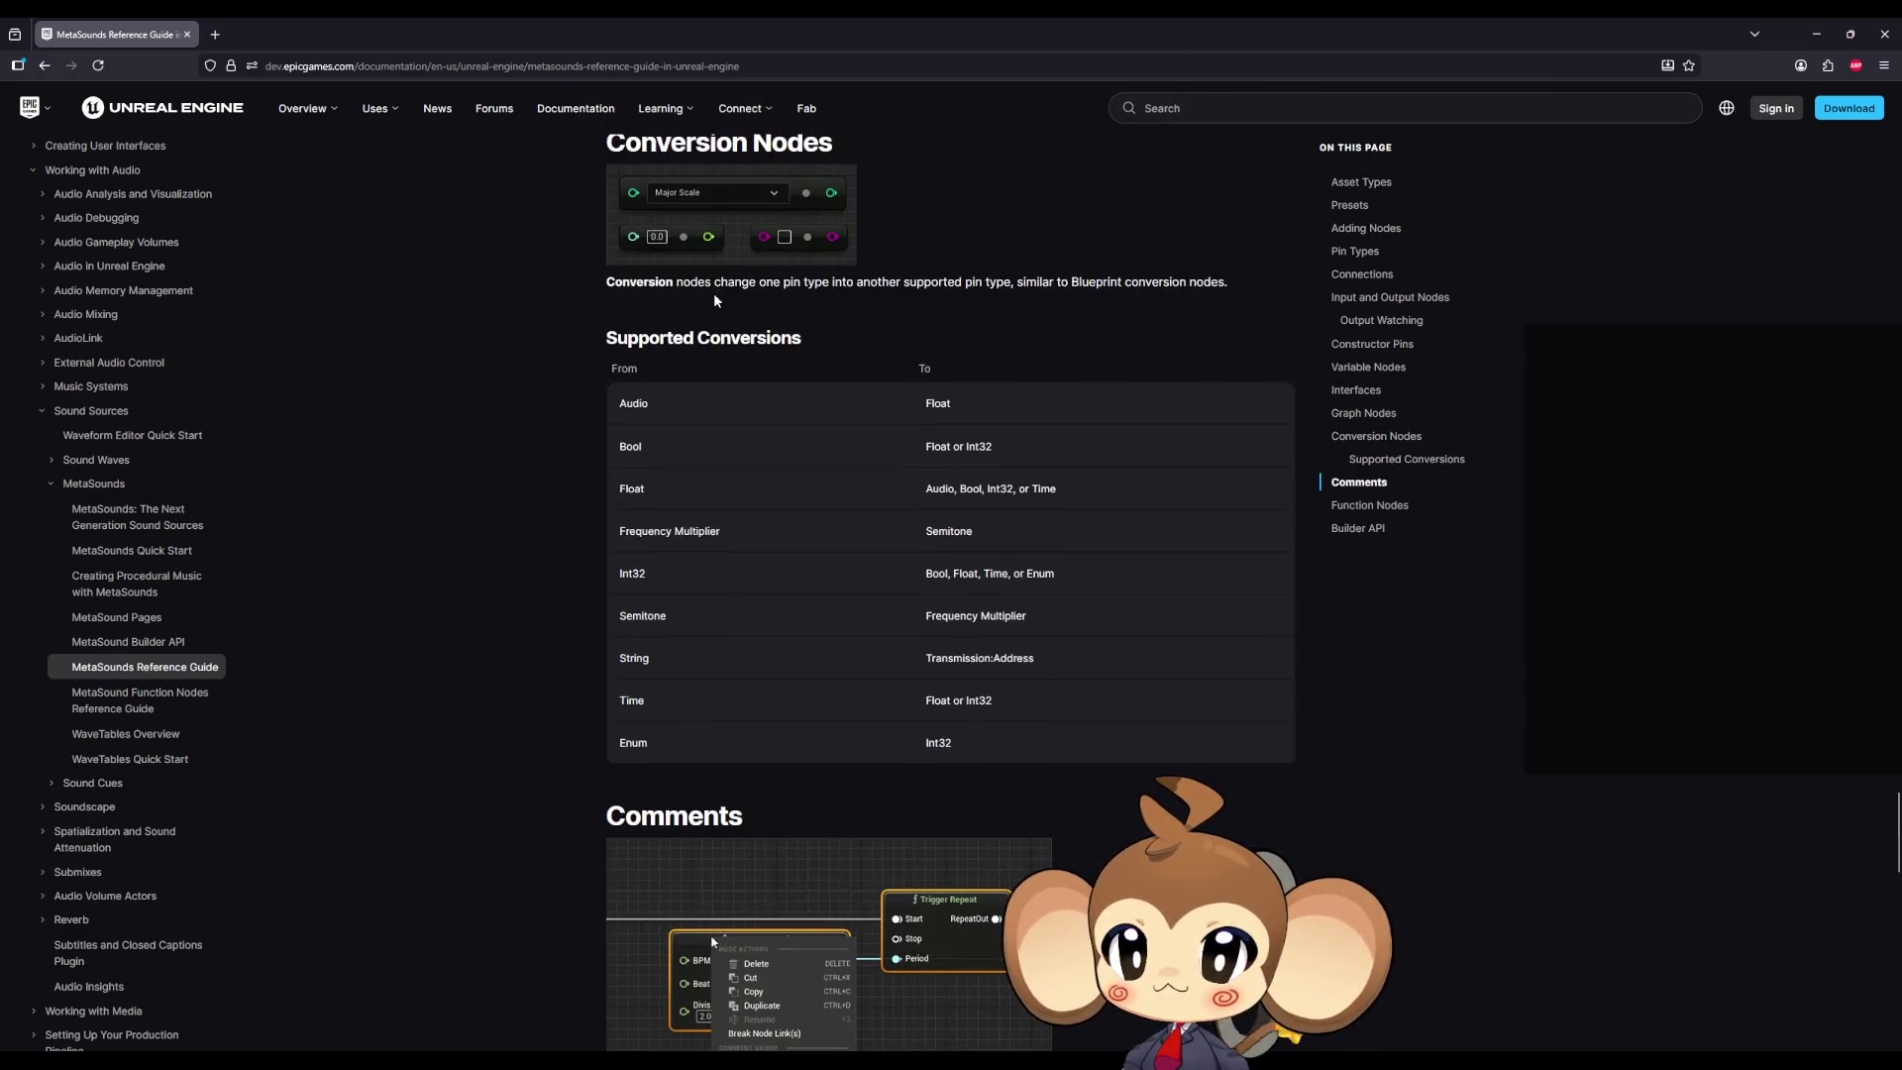
scroll(653, 310, down, 2)
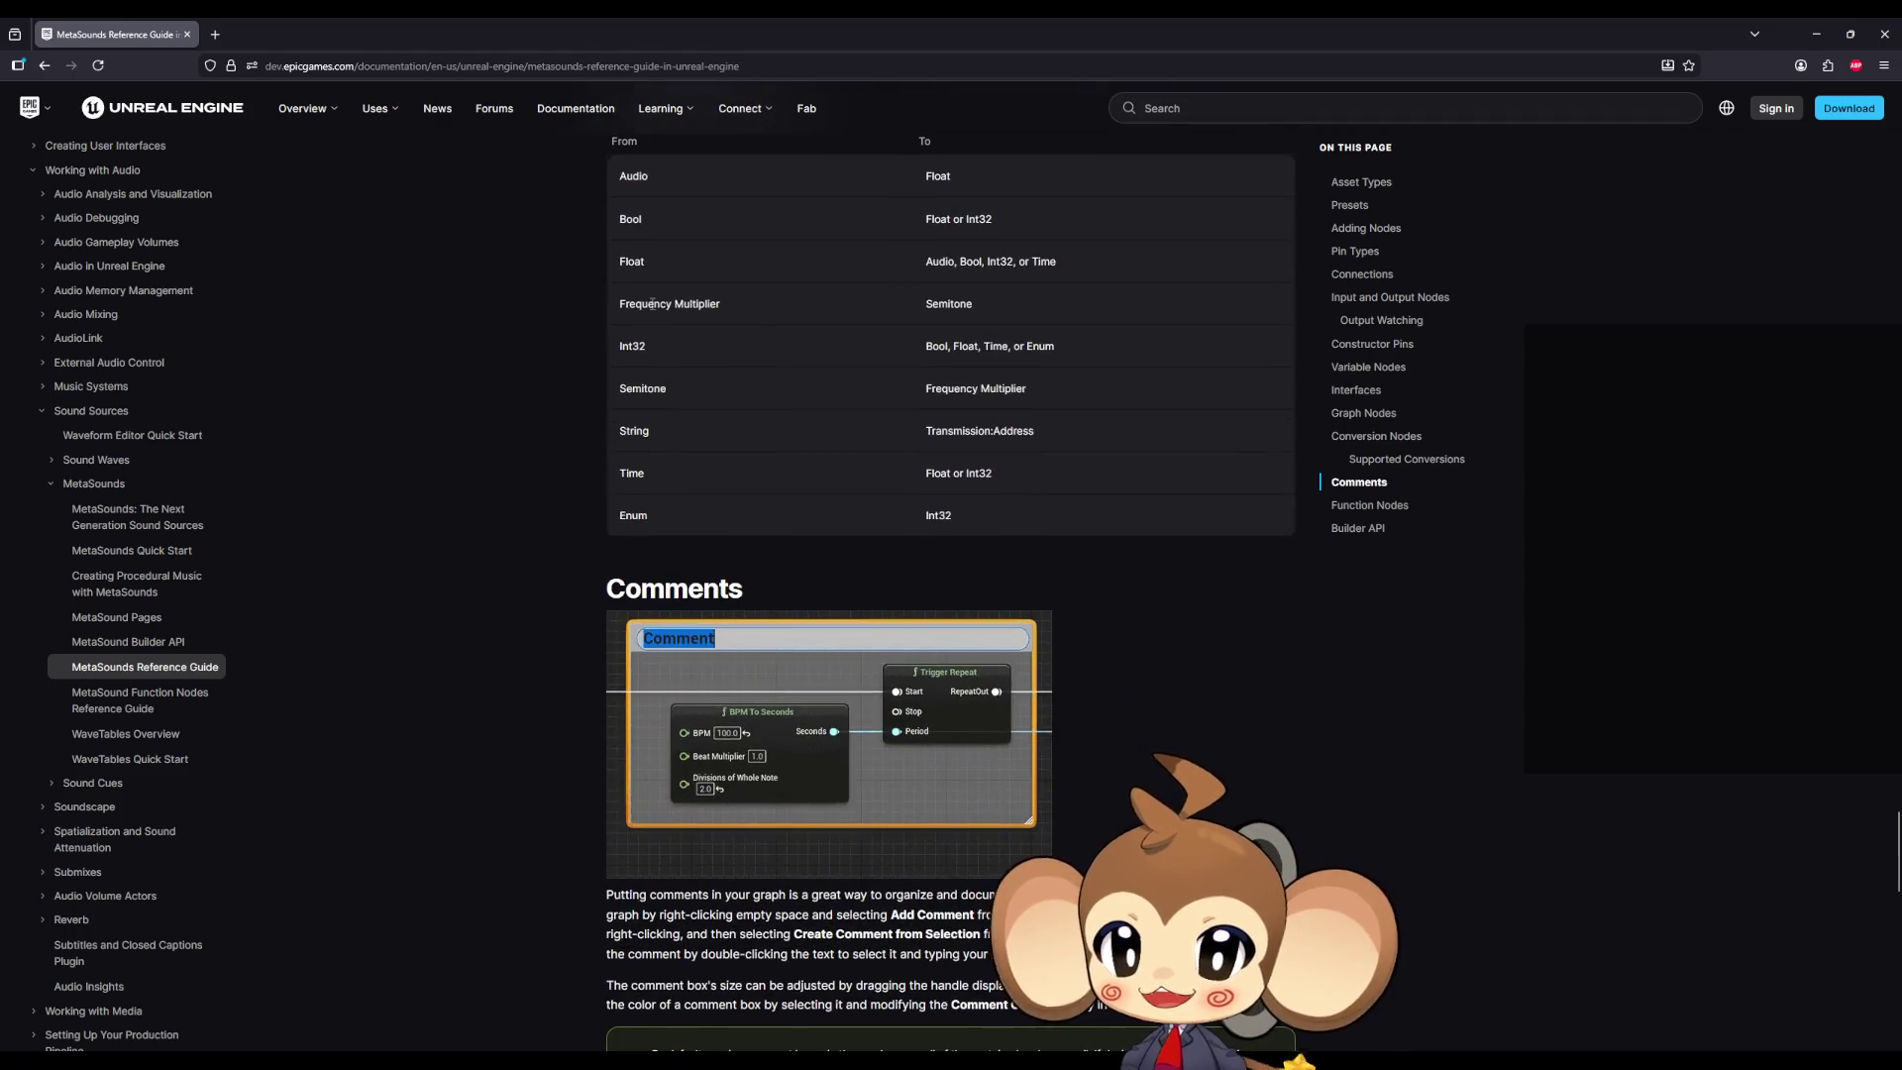
scroll(639, 330, down, 7)
scroll(634, 331, down, 7)
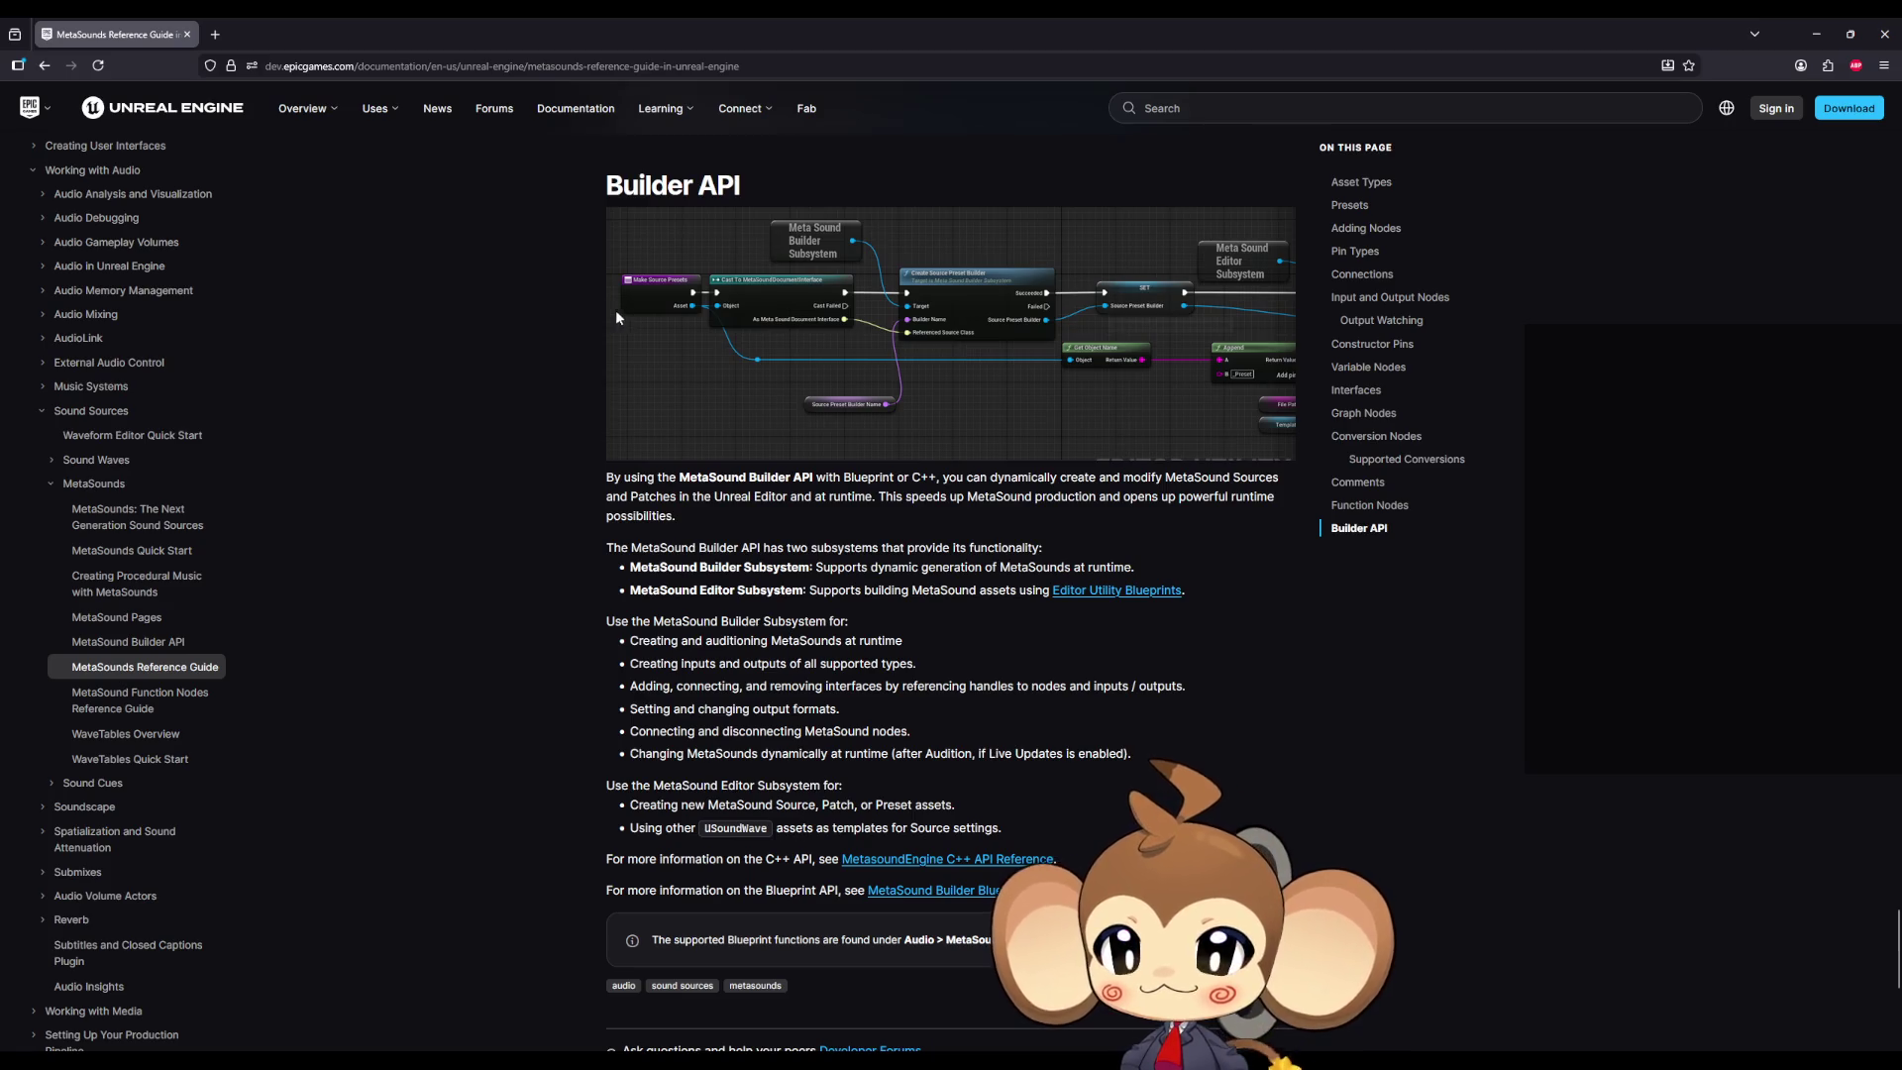
scroll(594, 307, down, 3)
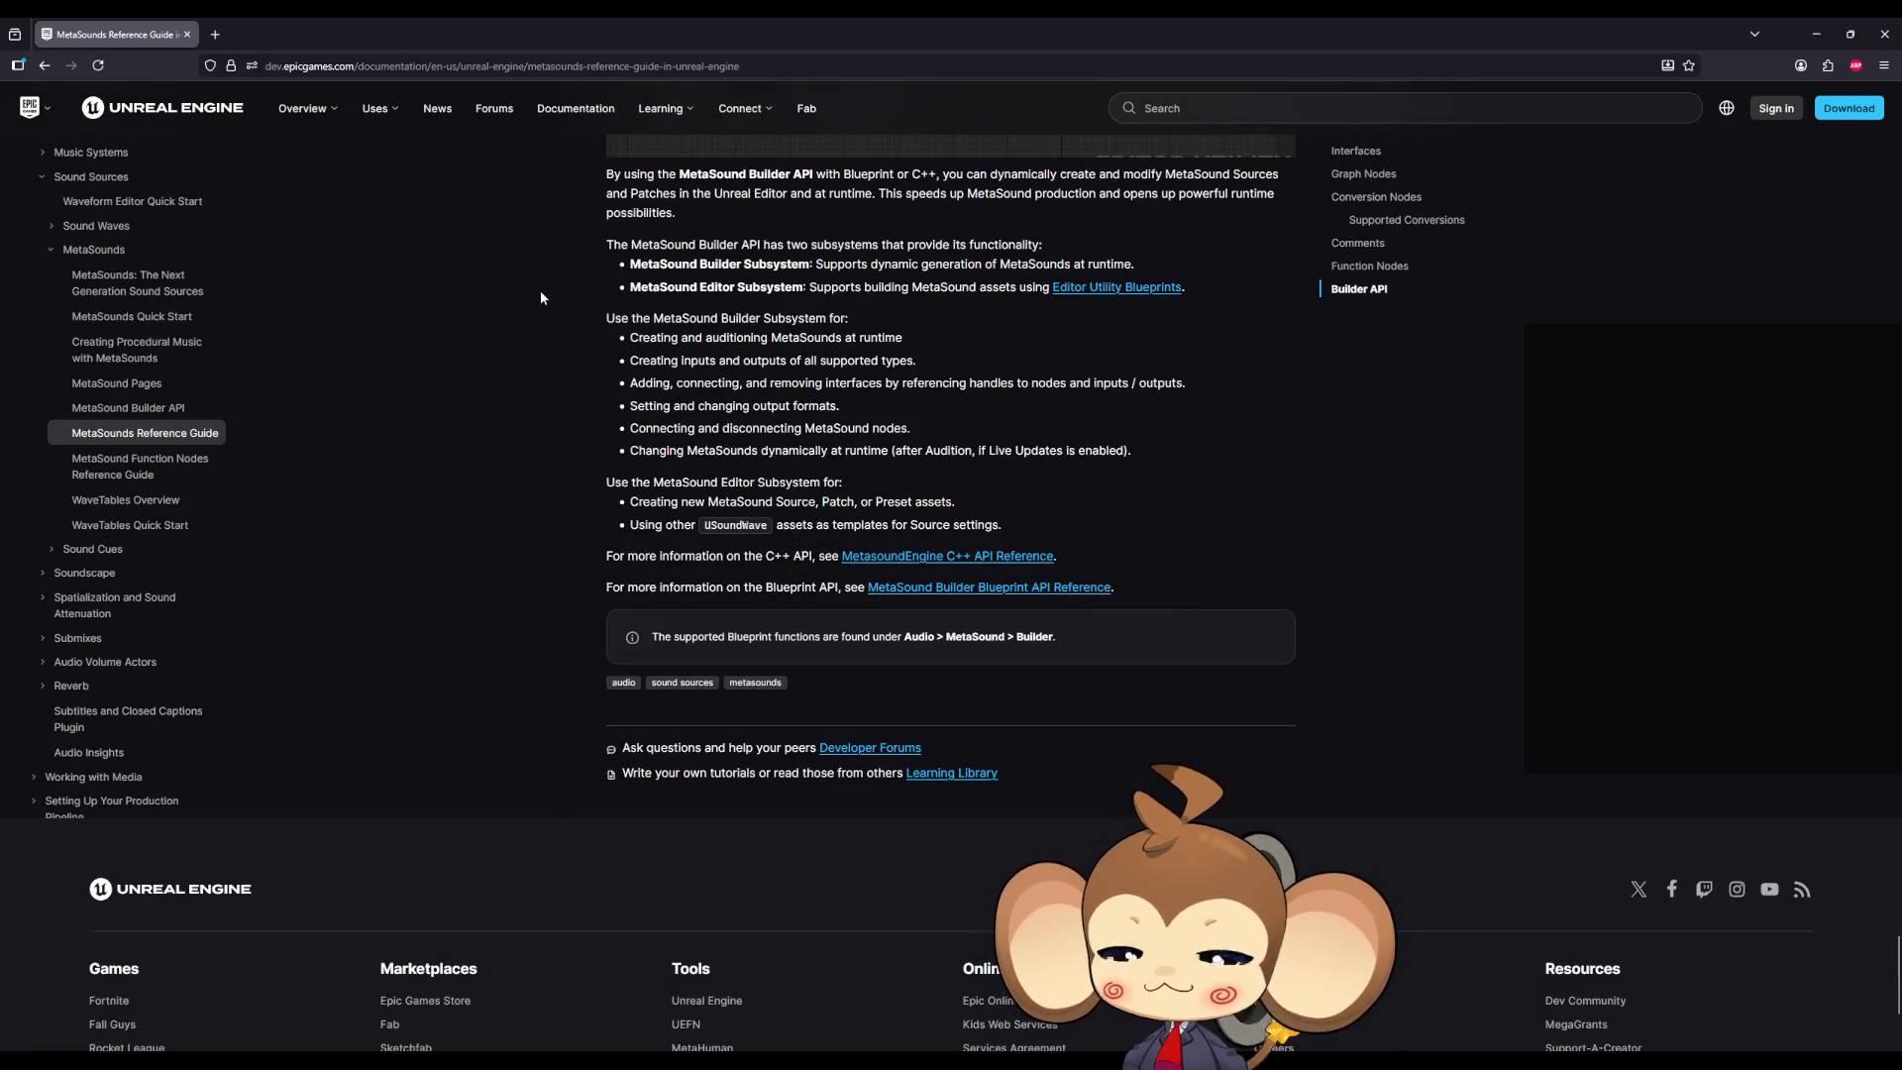
Step: Search the page for 'object' to find the UObject matches, then for 'wave' to find USoundWave
key(ctrl+f)
text(object)
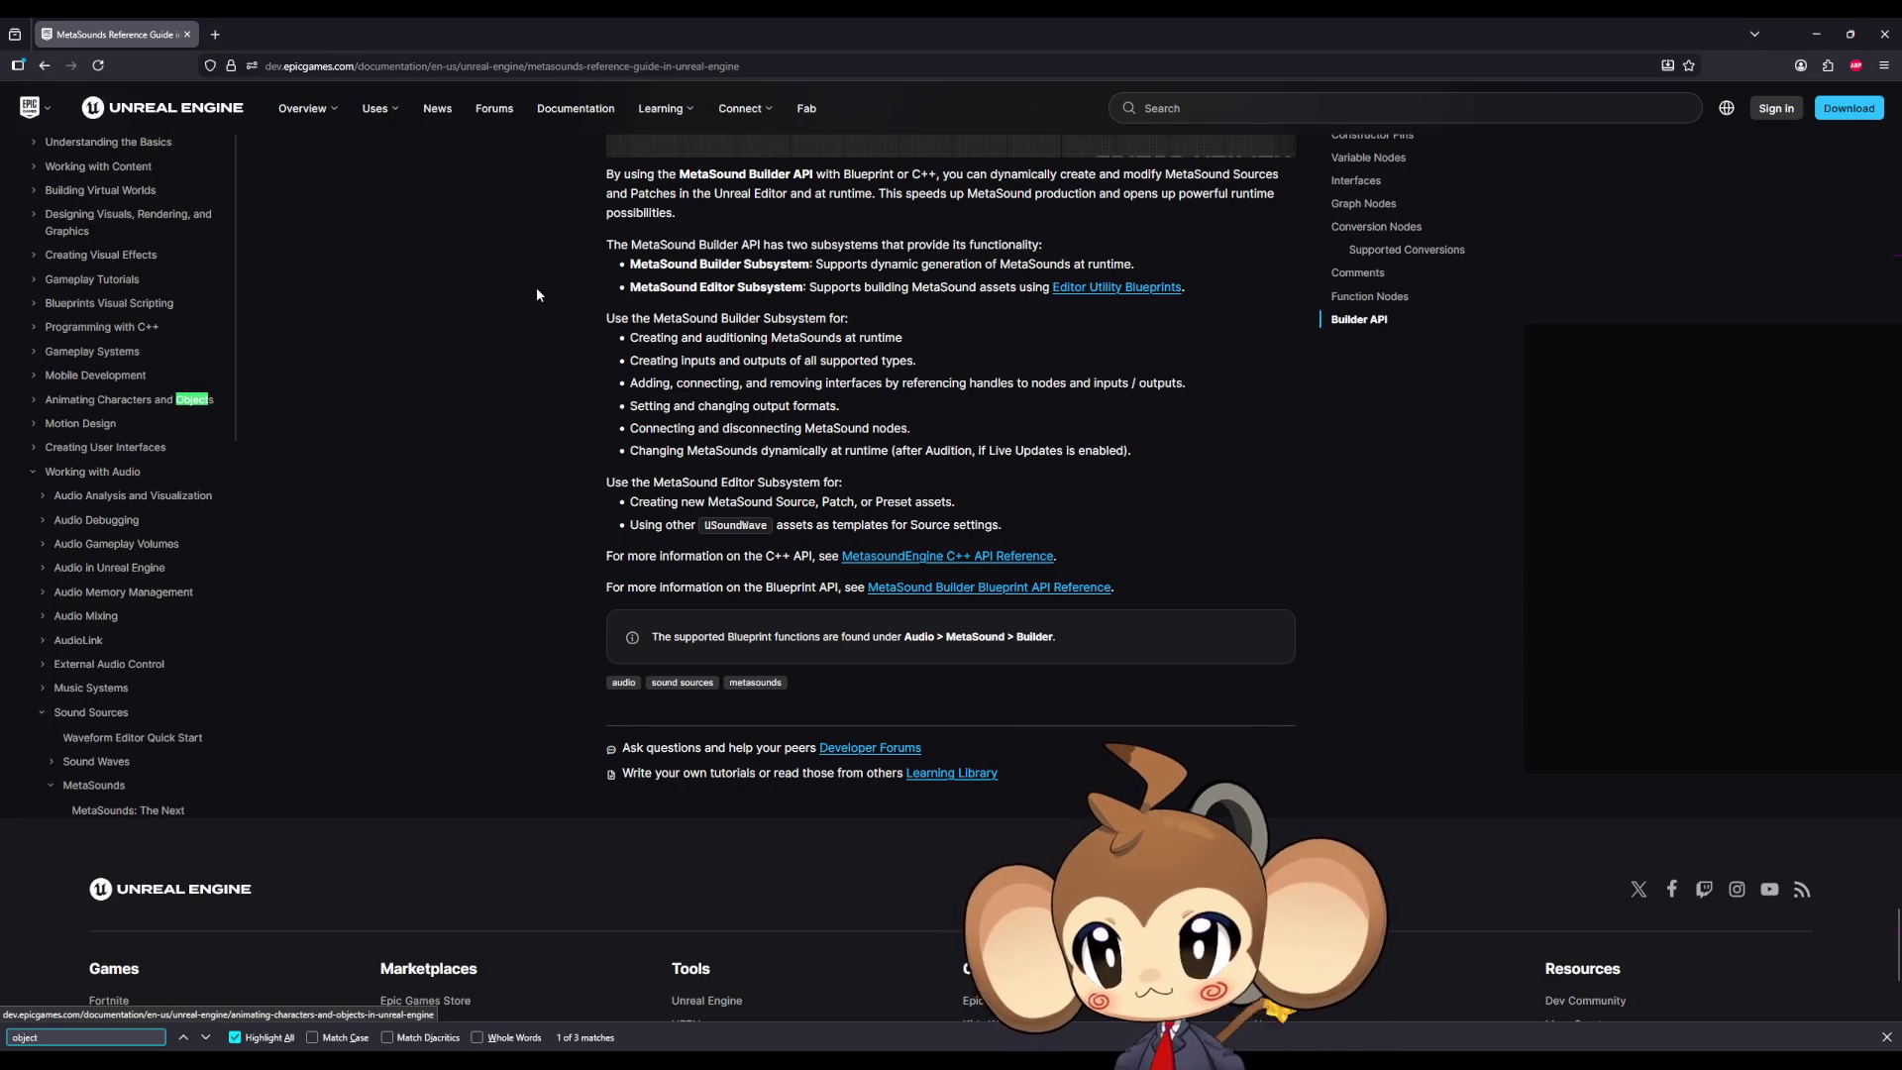
key(Return)
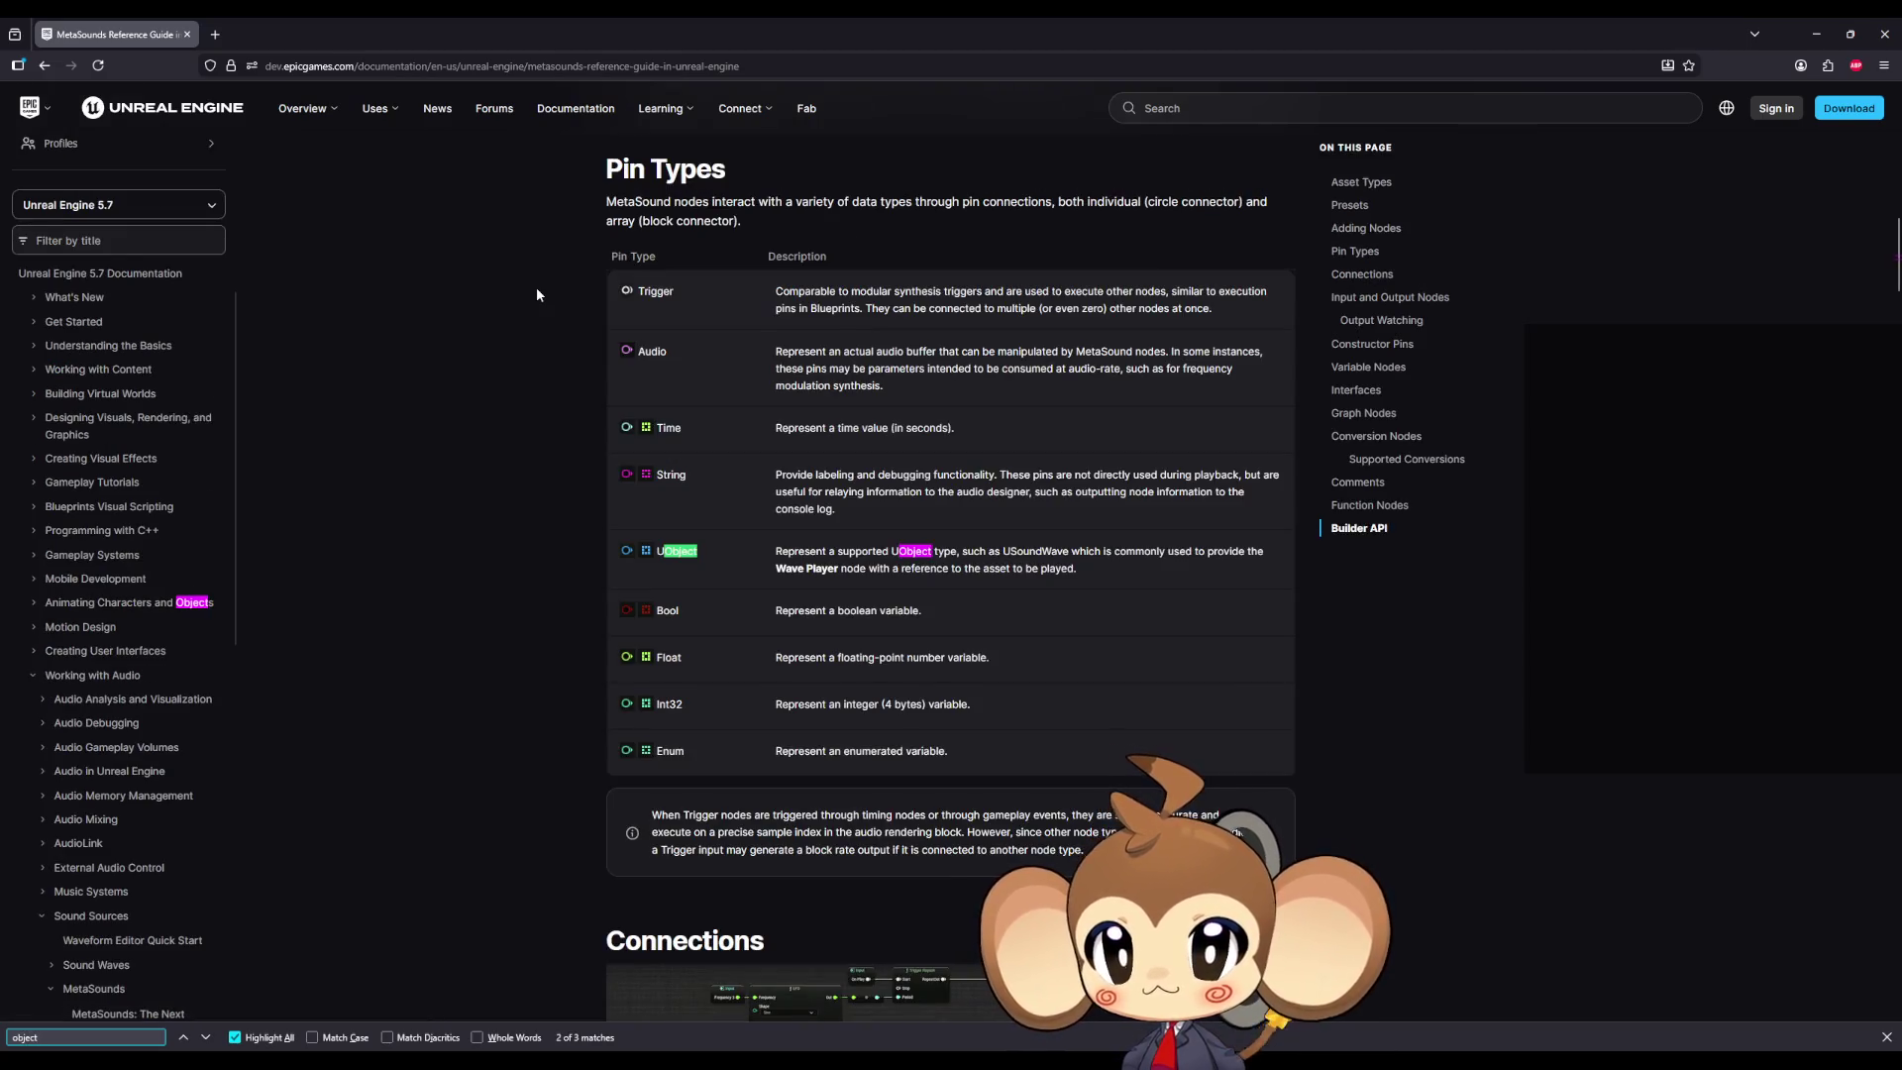
key(Return)
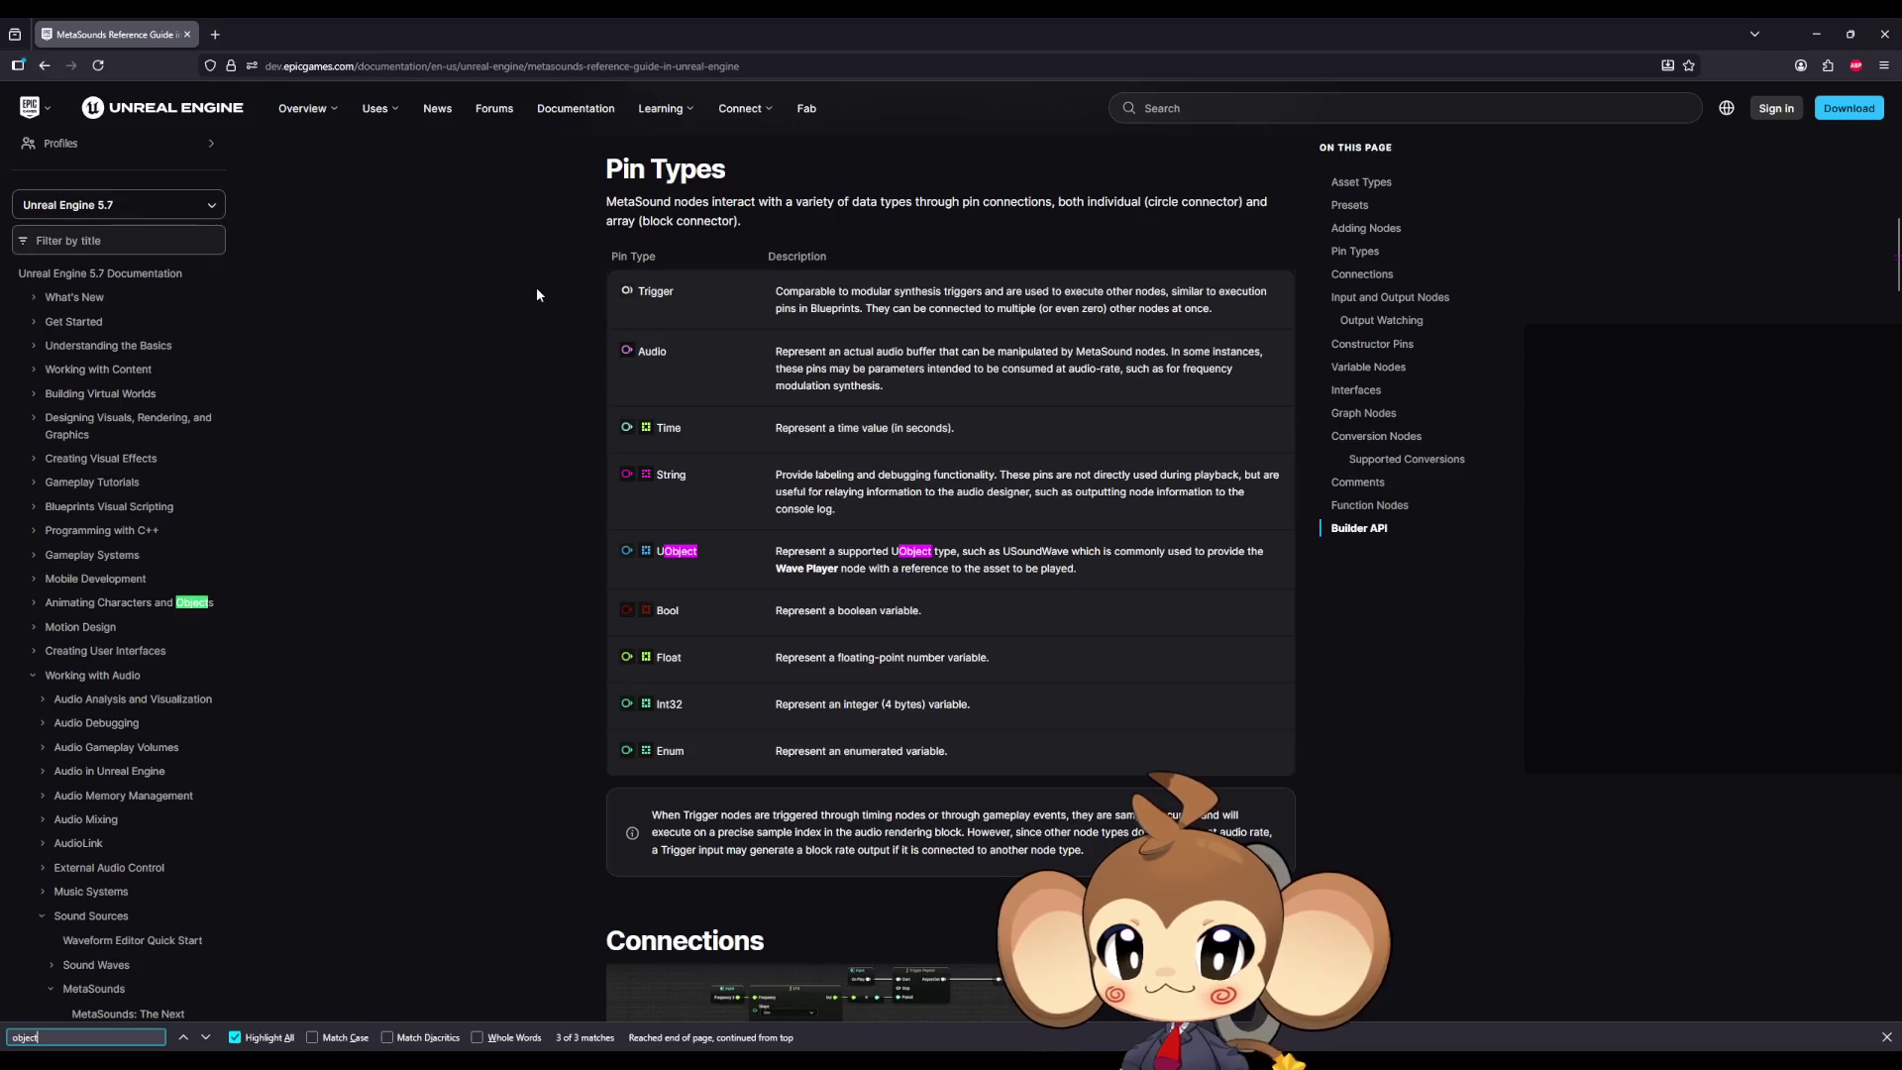
key(Return)
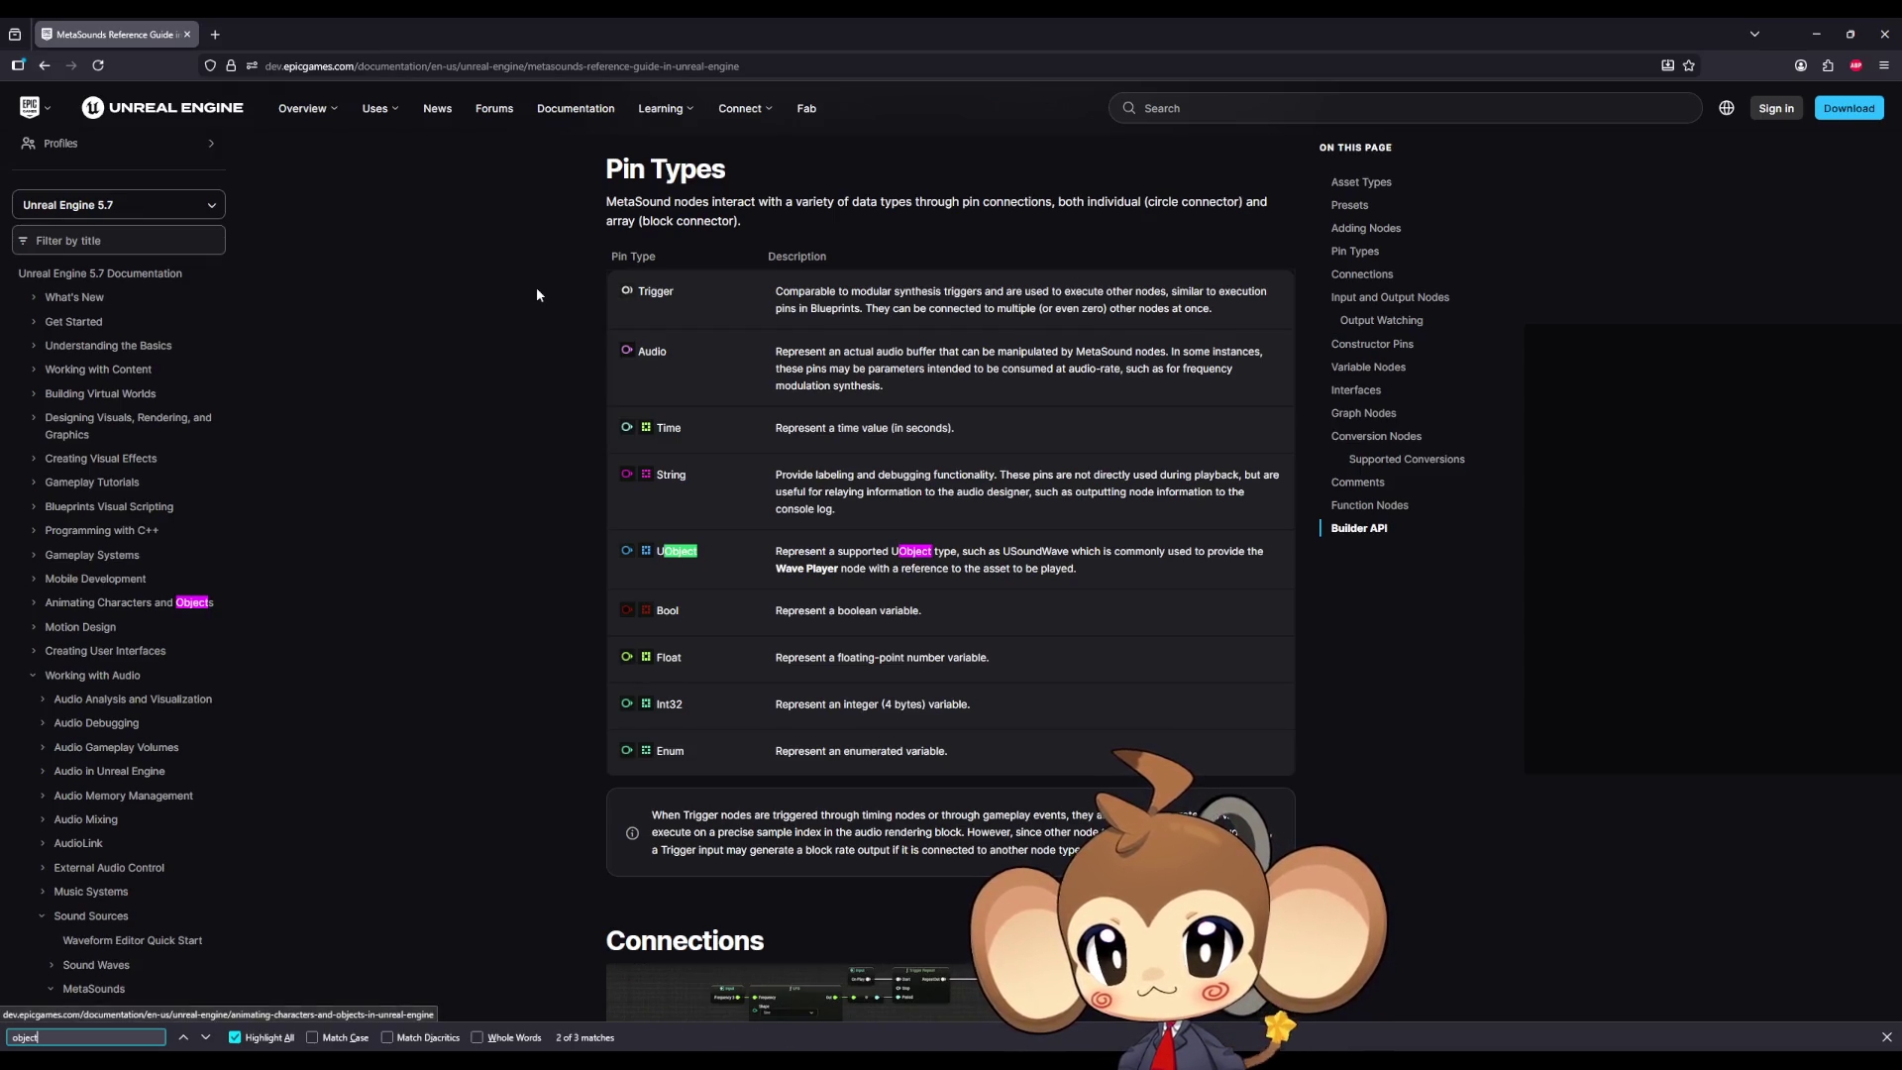
text(wave)
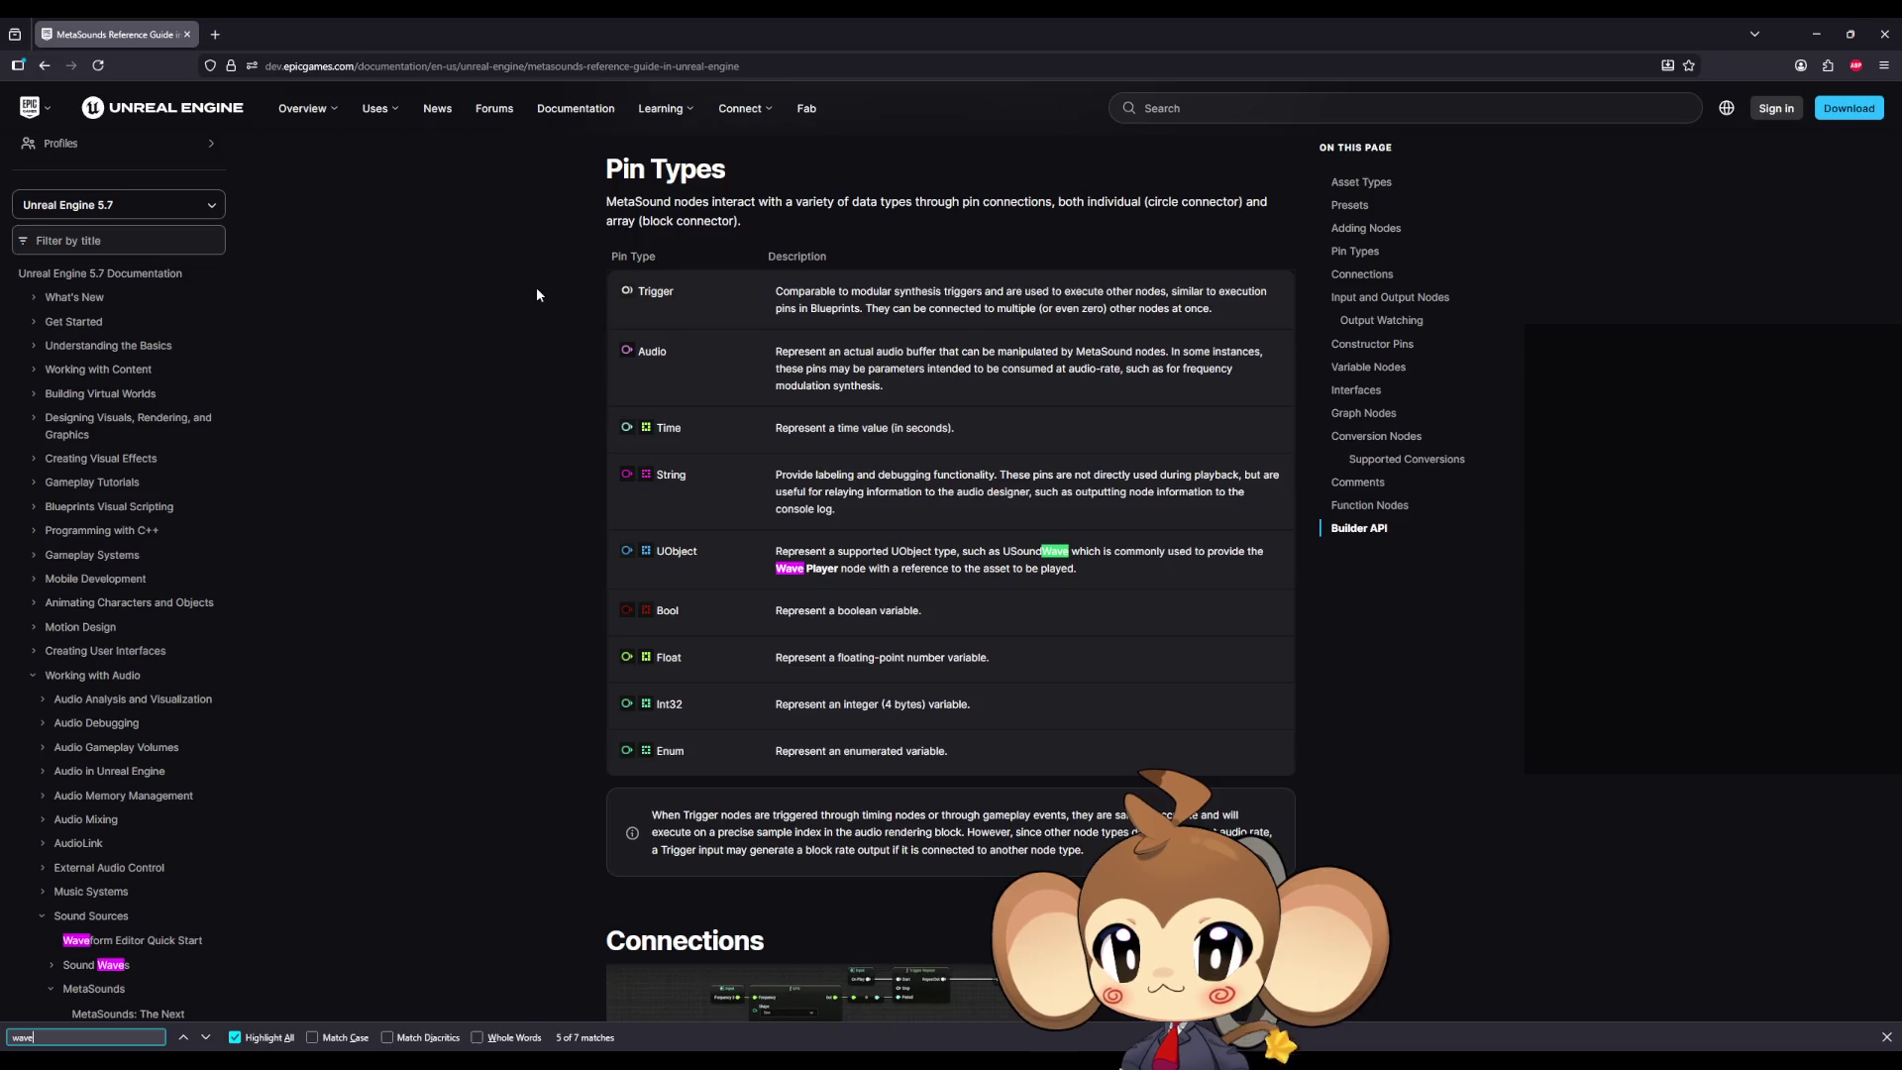
key(Return)
key(Return)
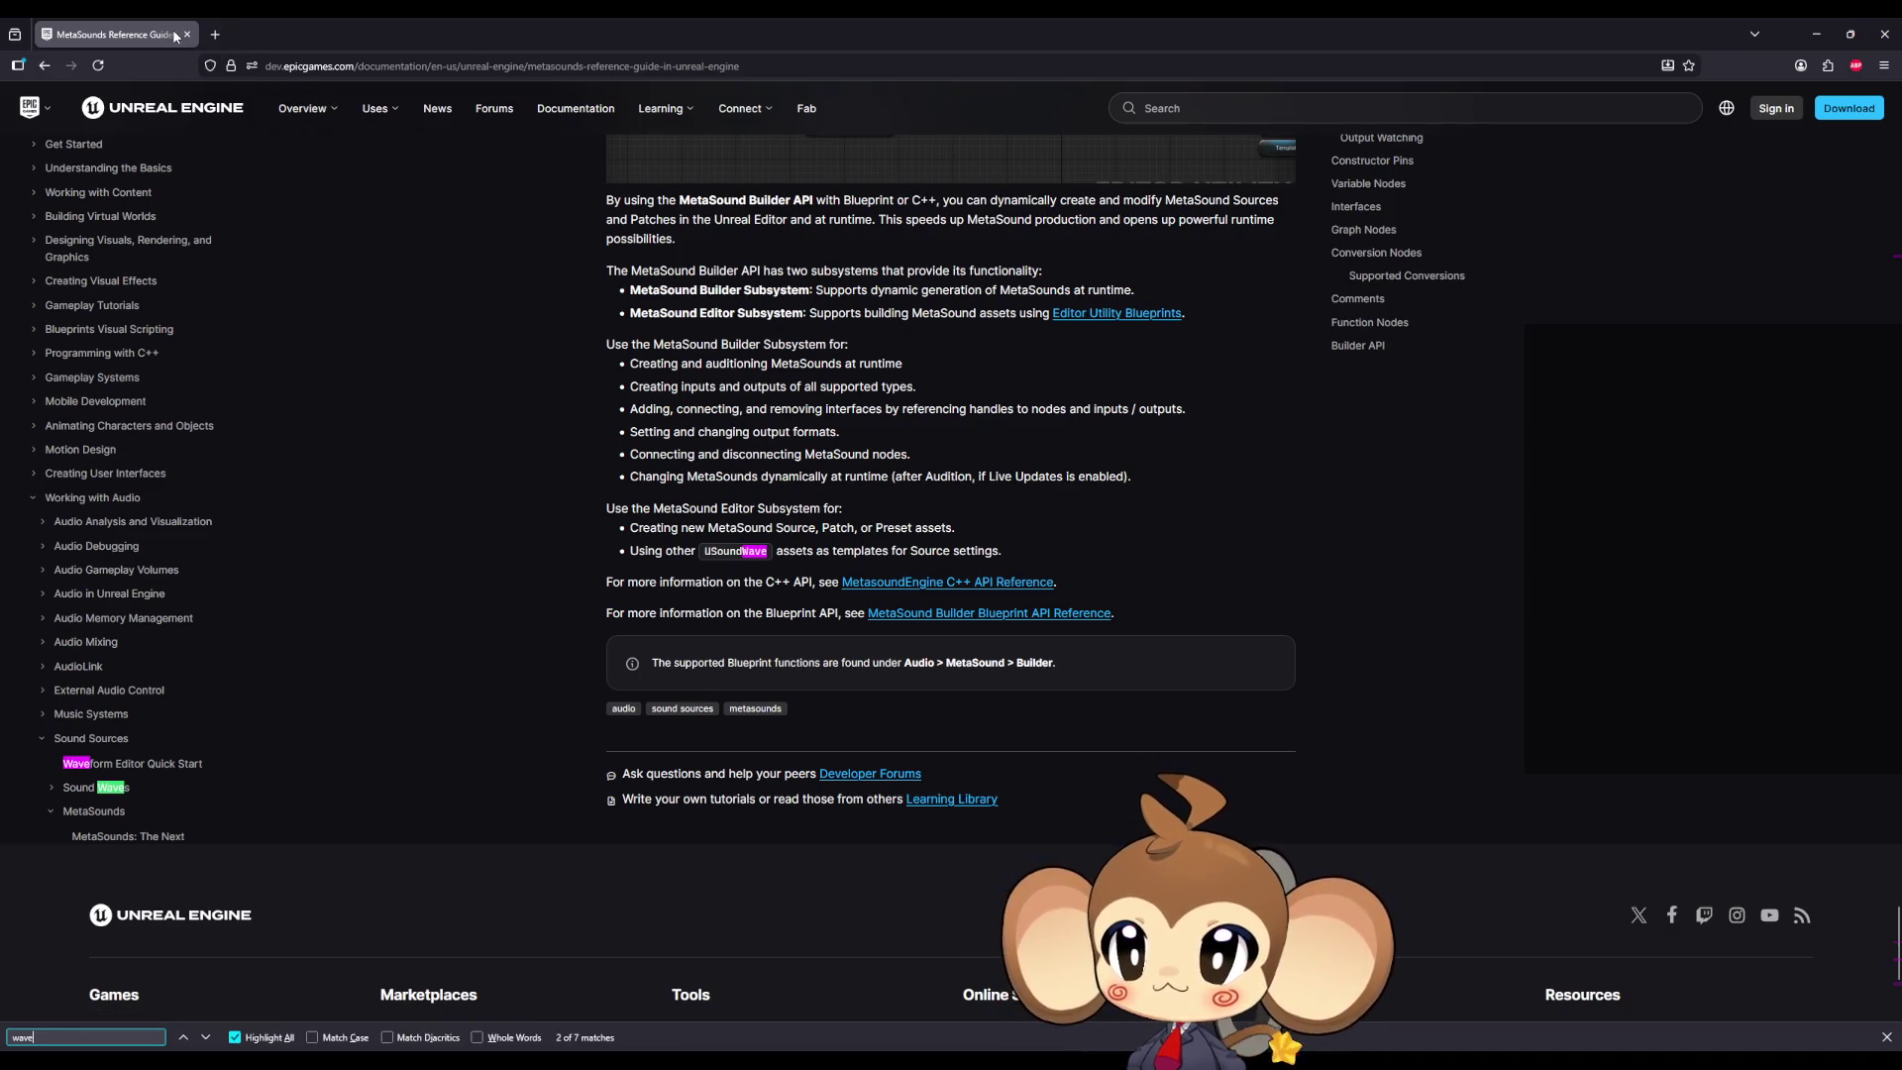
Step: Compare the test1 input node with DialogueMainWidget's Set Object Parameter node, then return to TW_random
mouse_move(551, 32)
mouse_down()
mouse_move(727, 287)
mouse_move(1901, 289)
mouse_up()
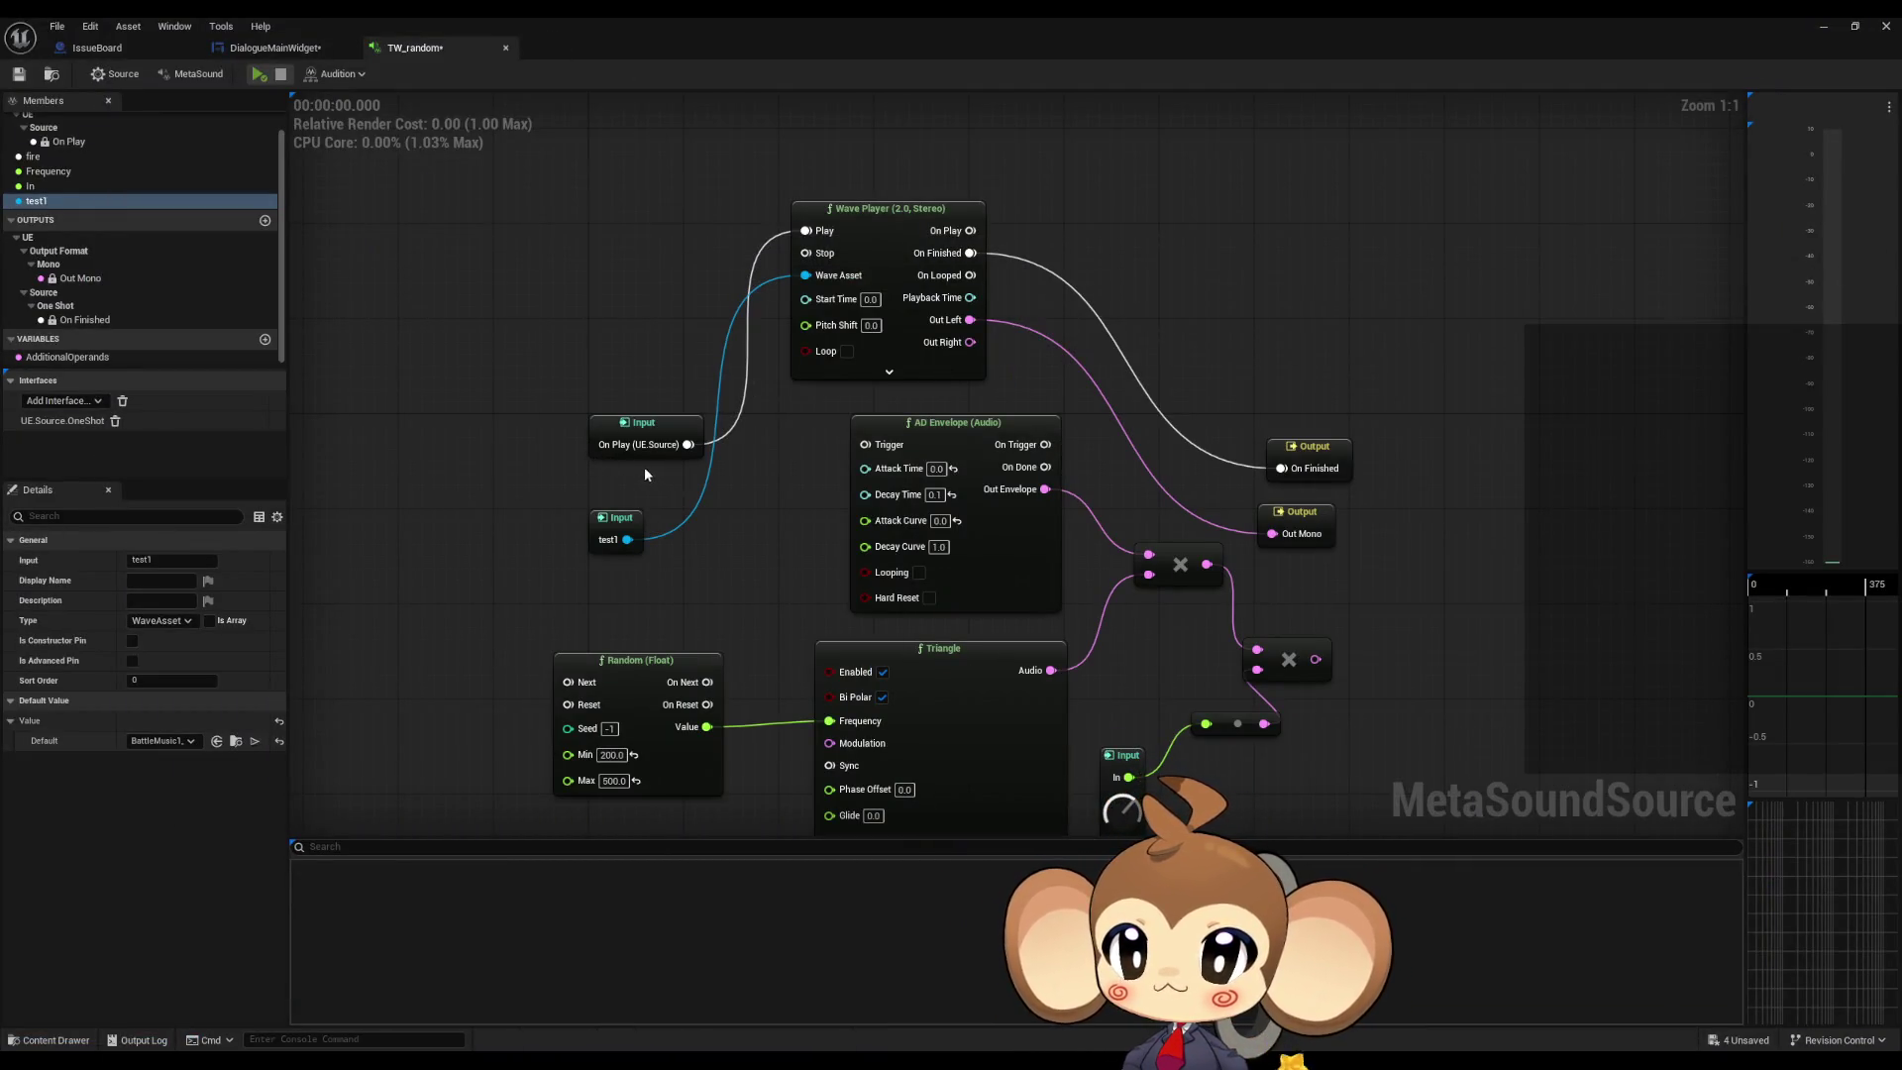
drag(591, 484, 706, 573)
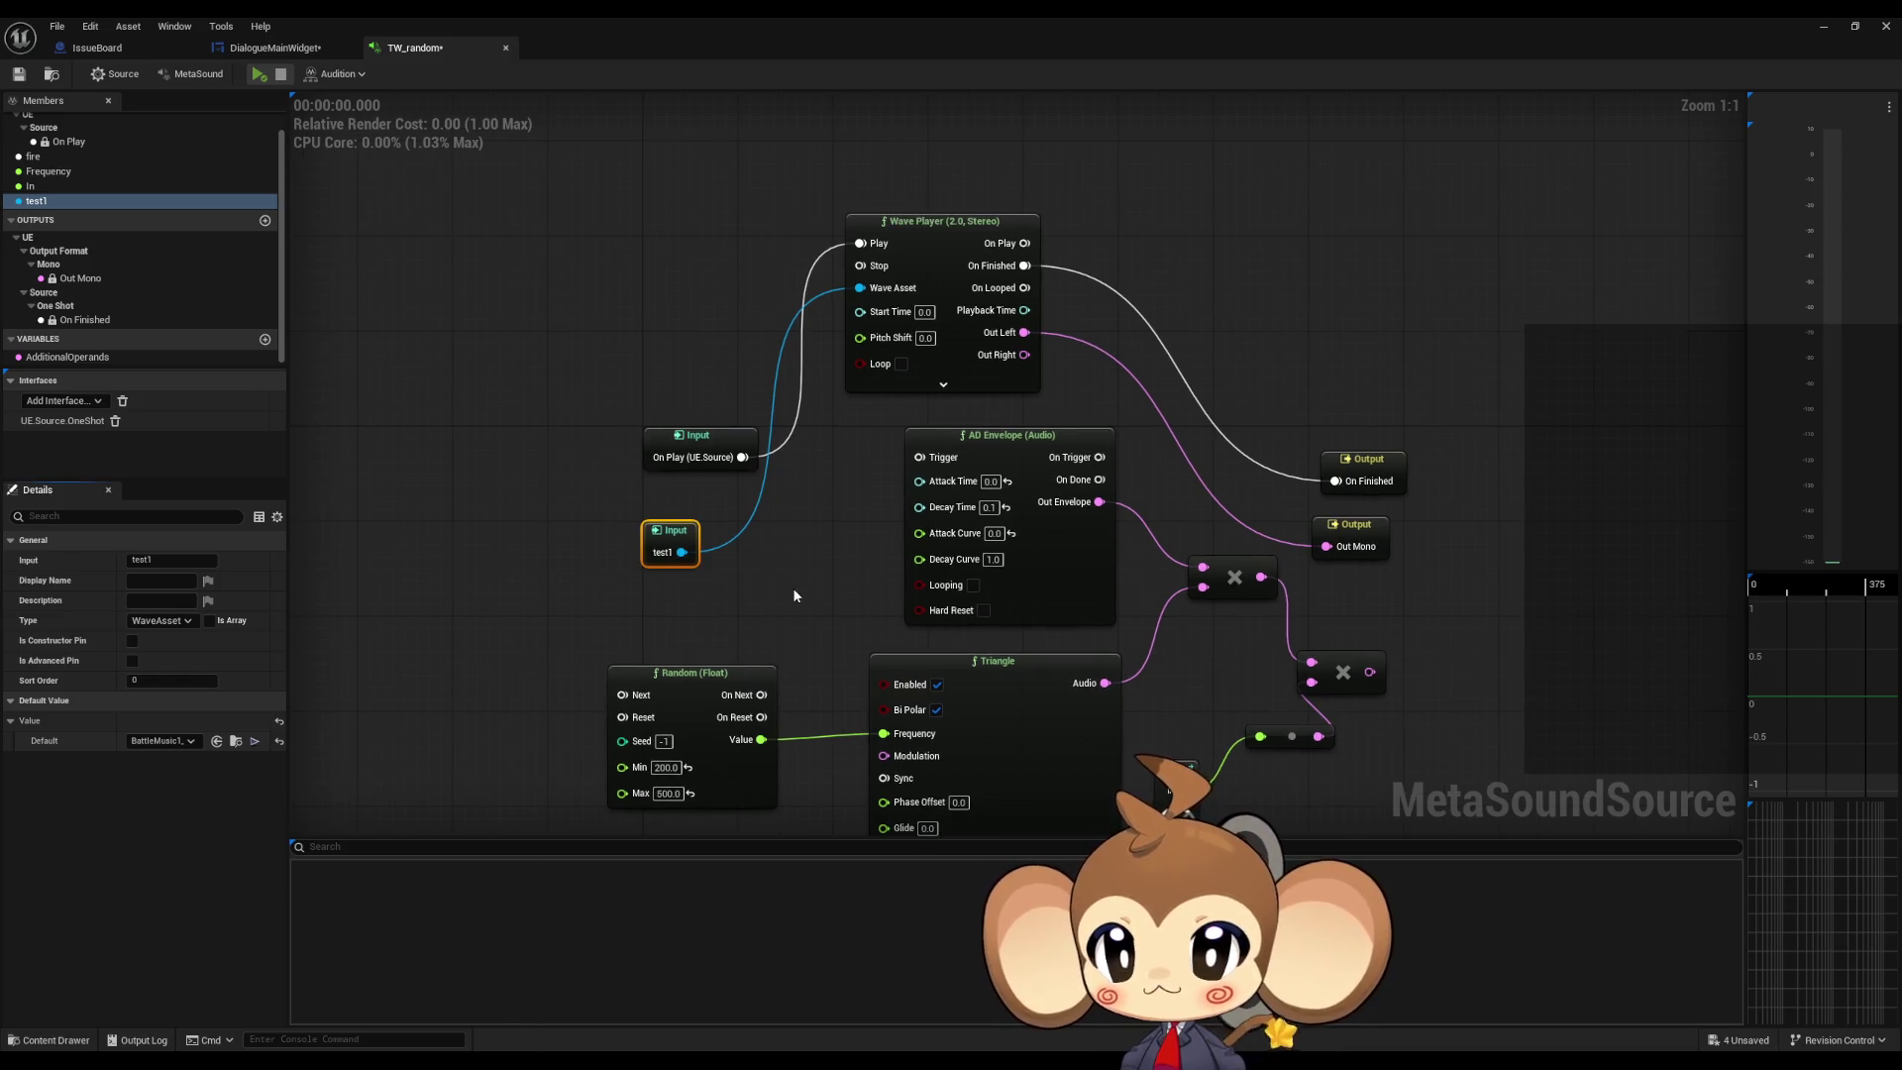
click(275, 47)
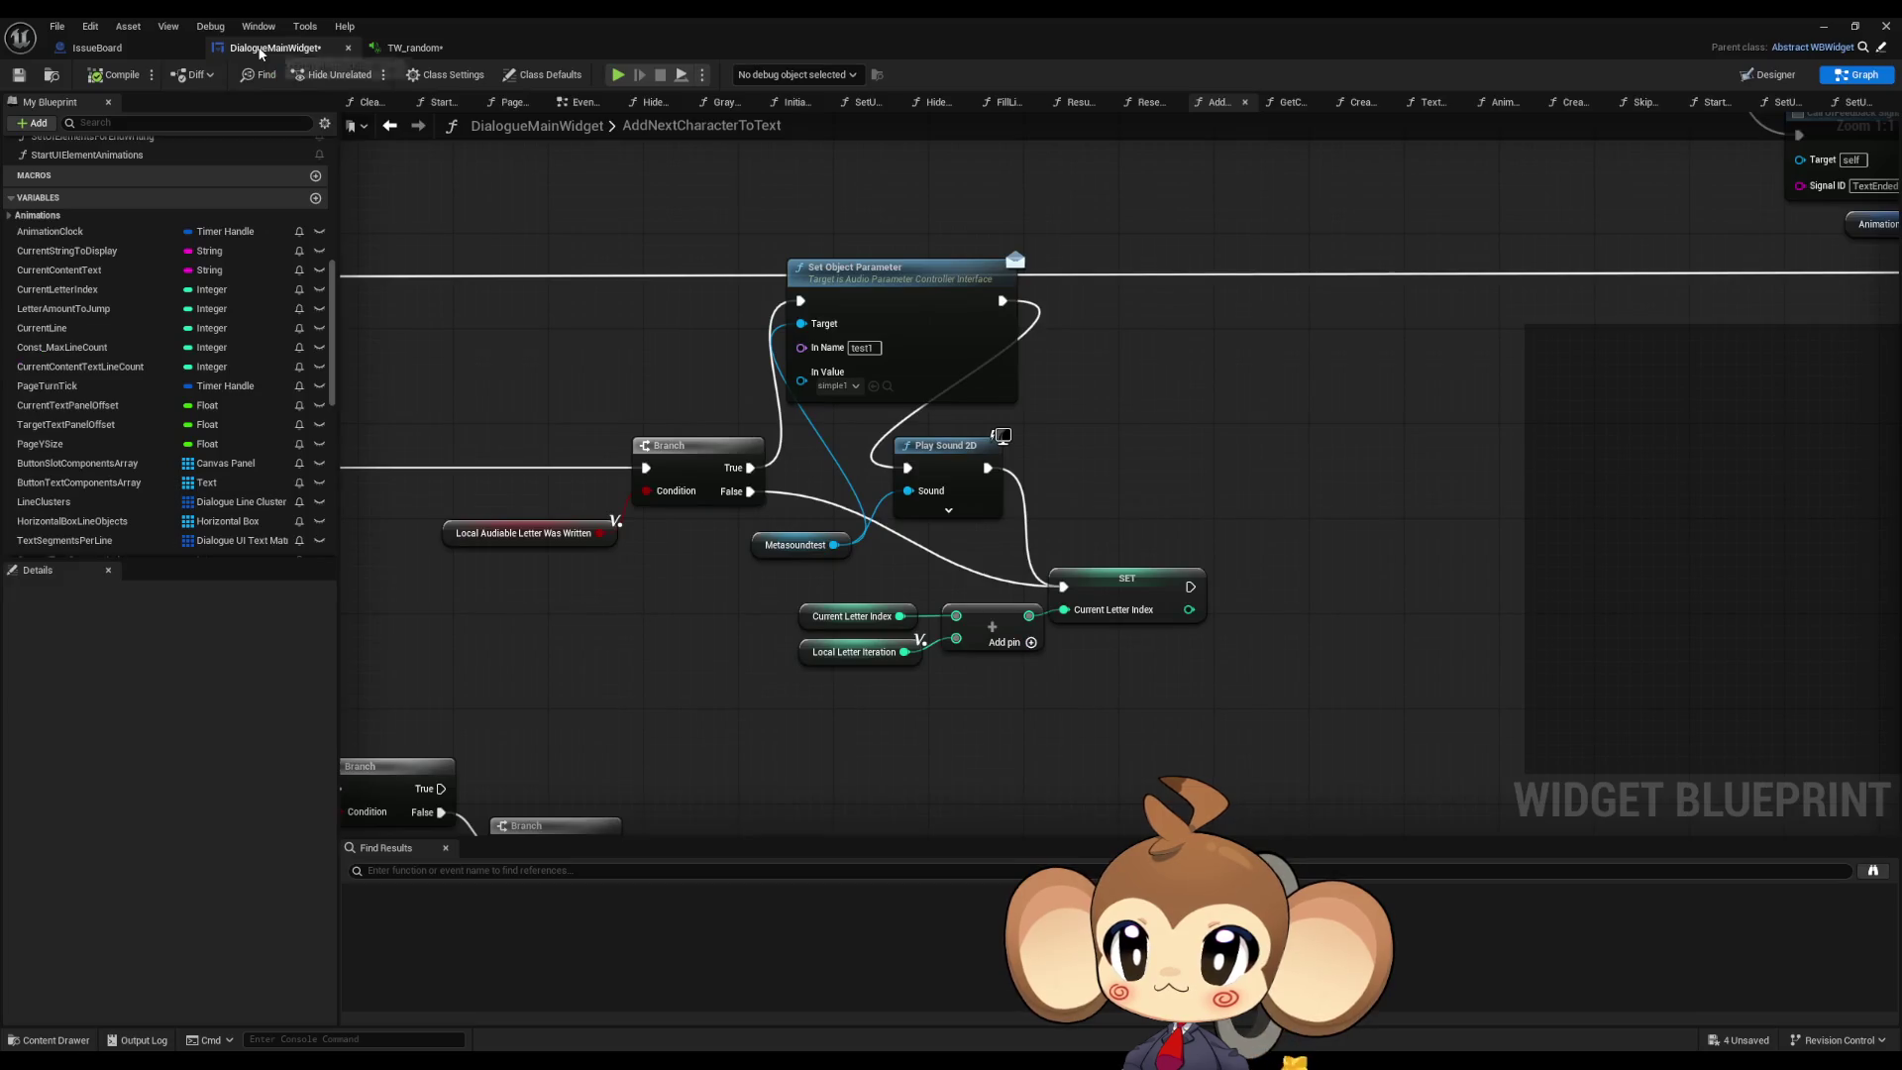
click(872, 263)
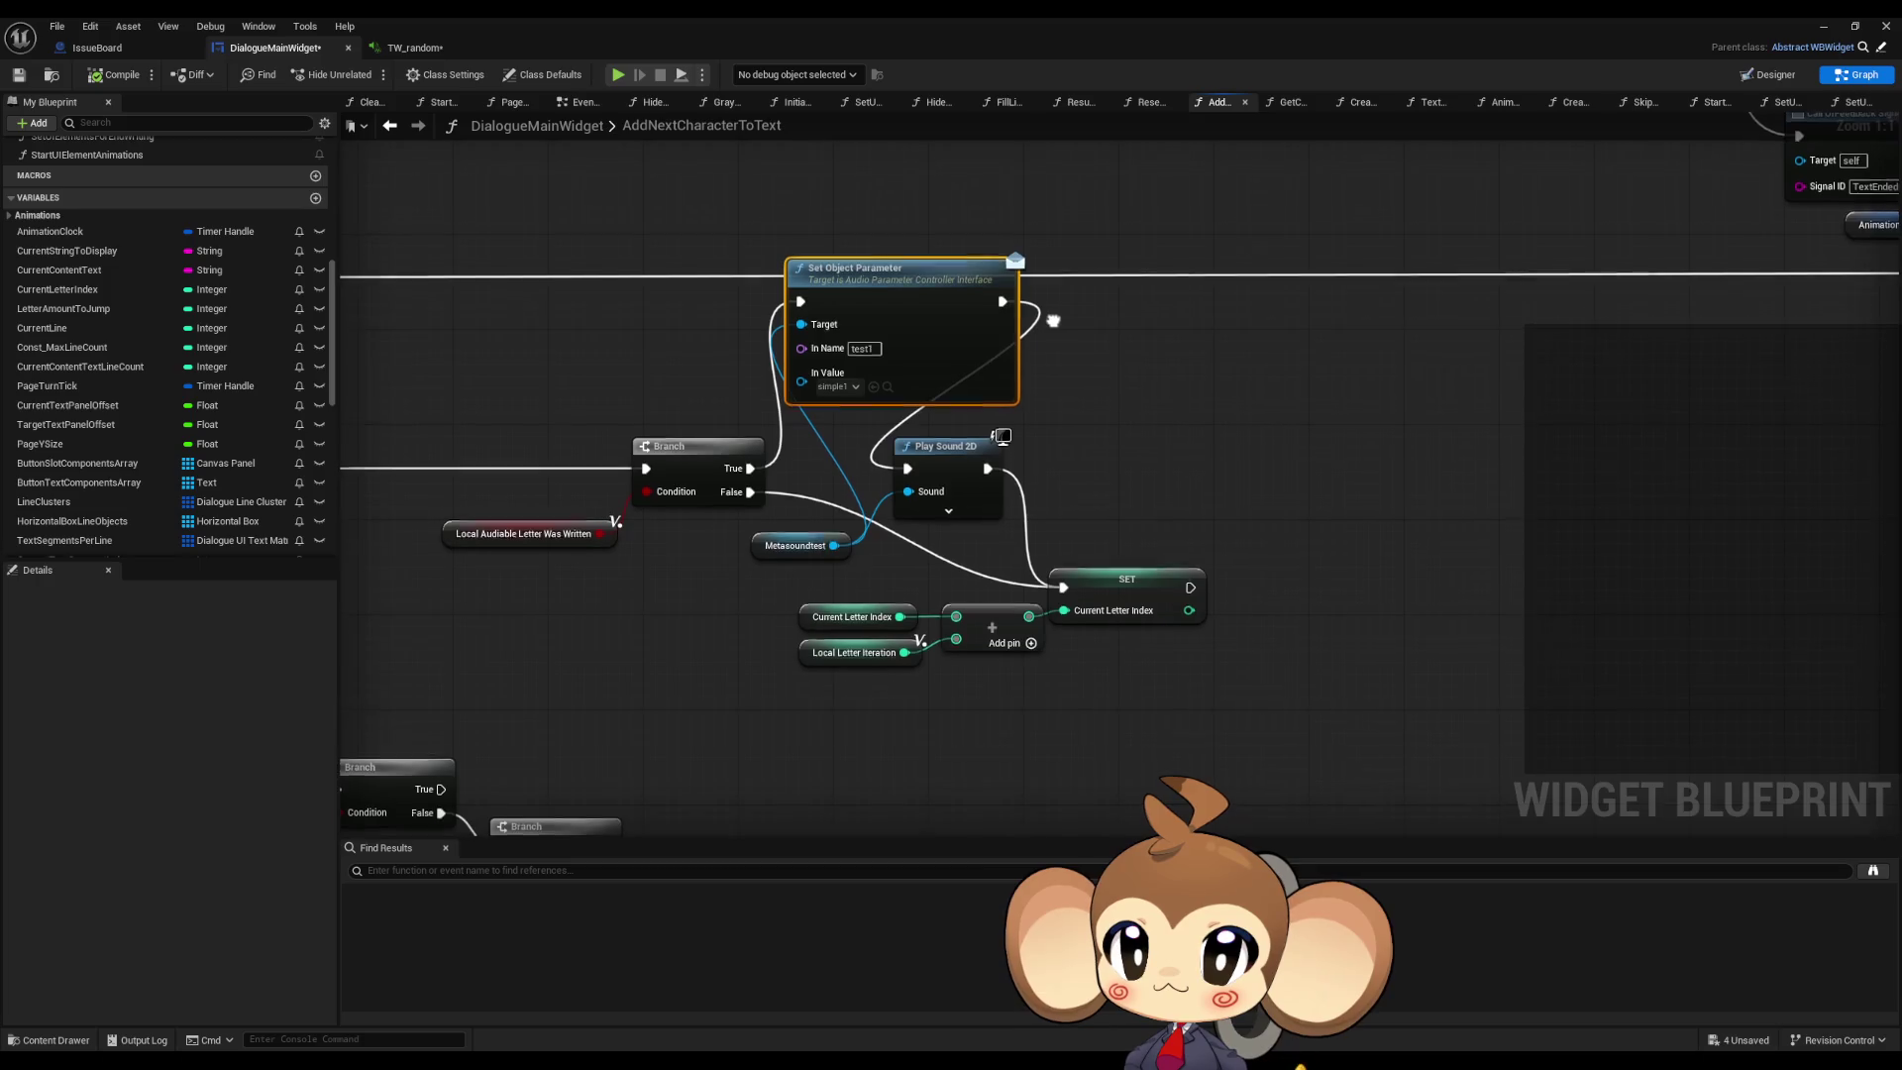
drag(1053, 326, 1085, 351)
click(434, 50)
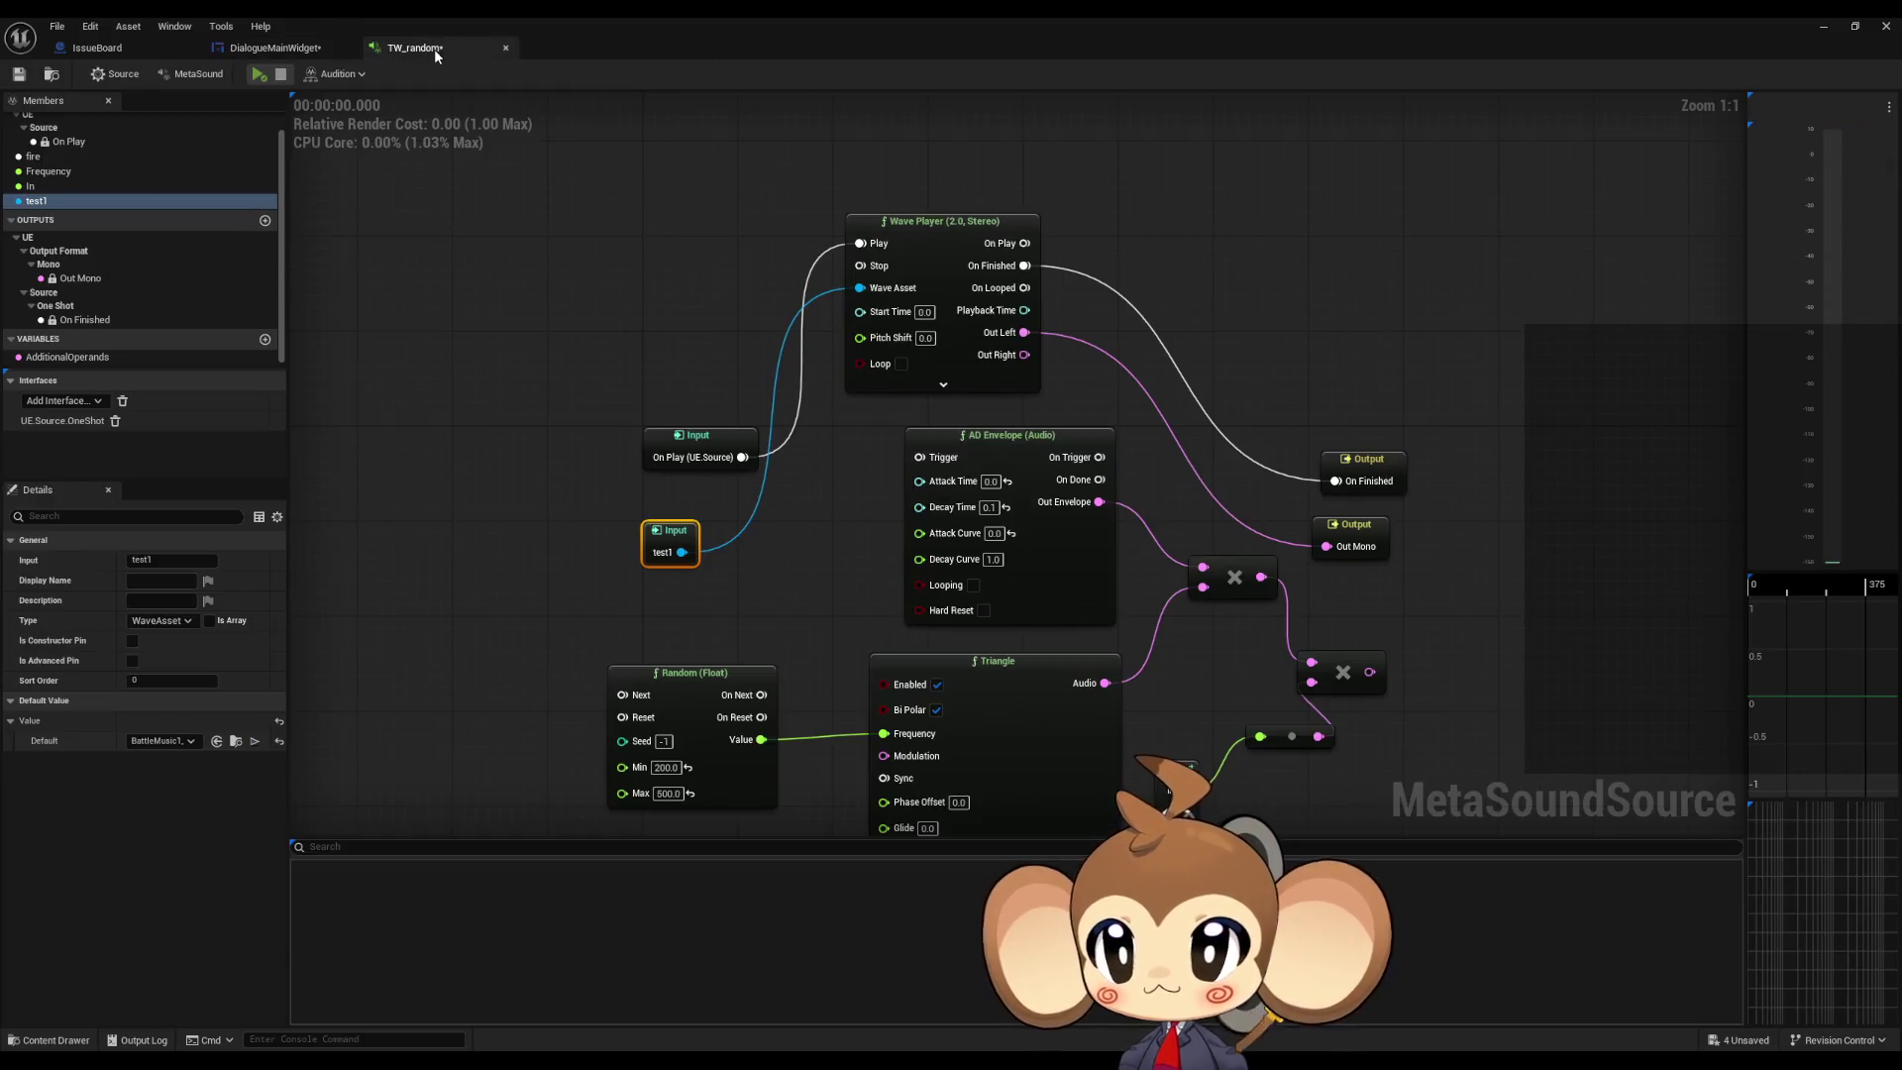
Step: Scroll through the test1 Type dropdown list and close it with WaveAsset still selected
click(166, 621)
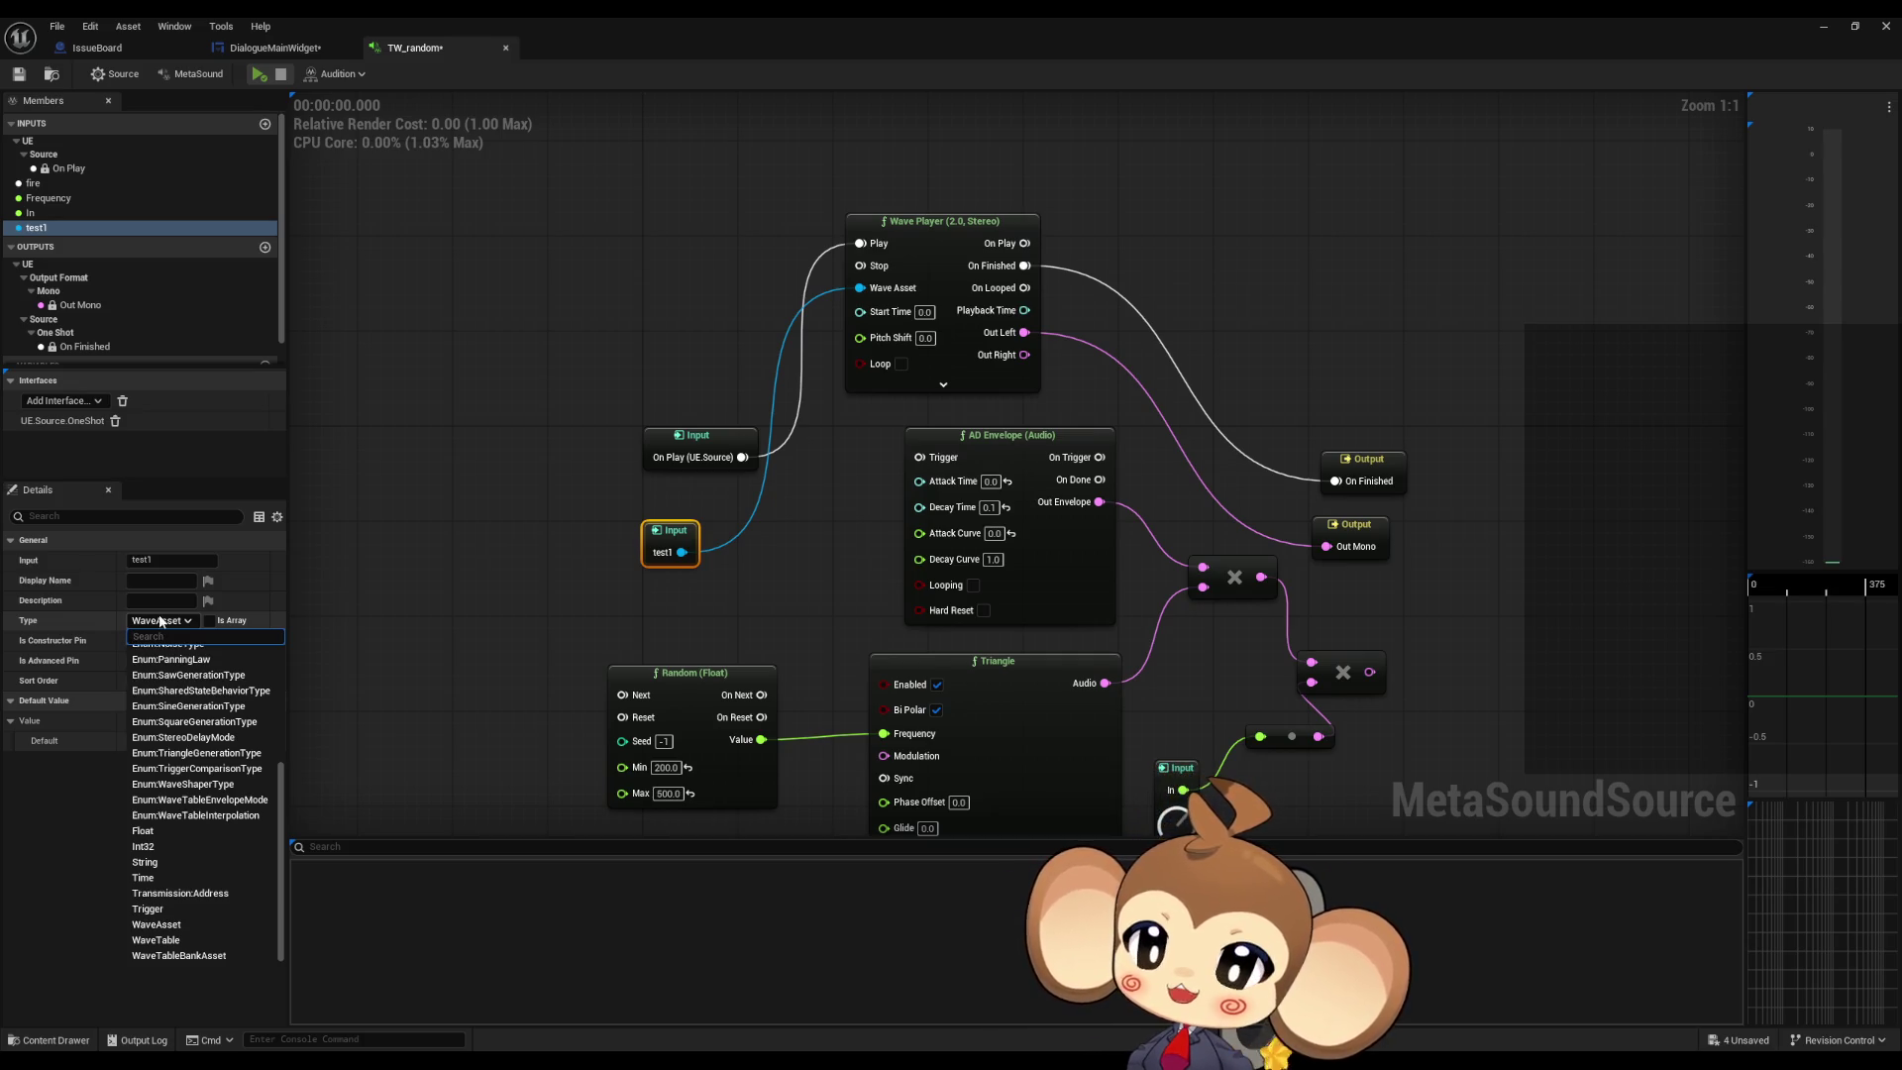
scroll(167, 748, up, 5)
scroll(173, 722, up, 4)
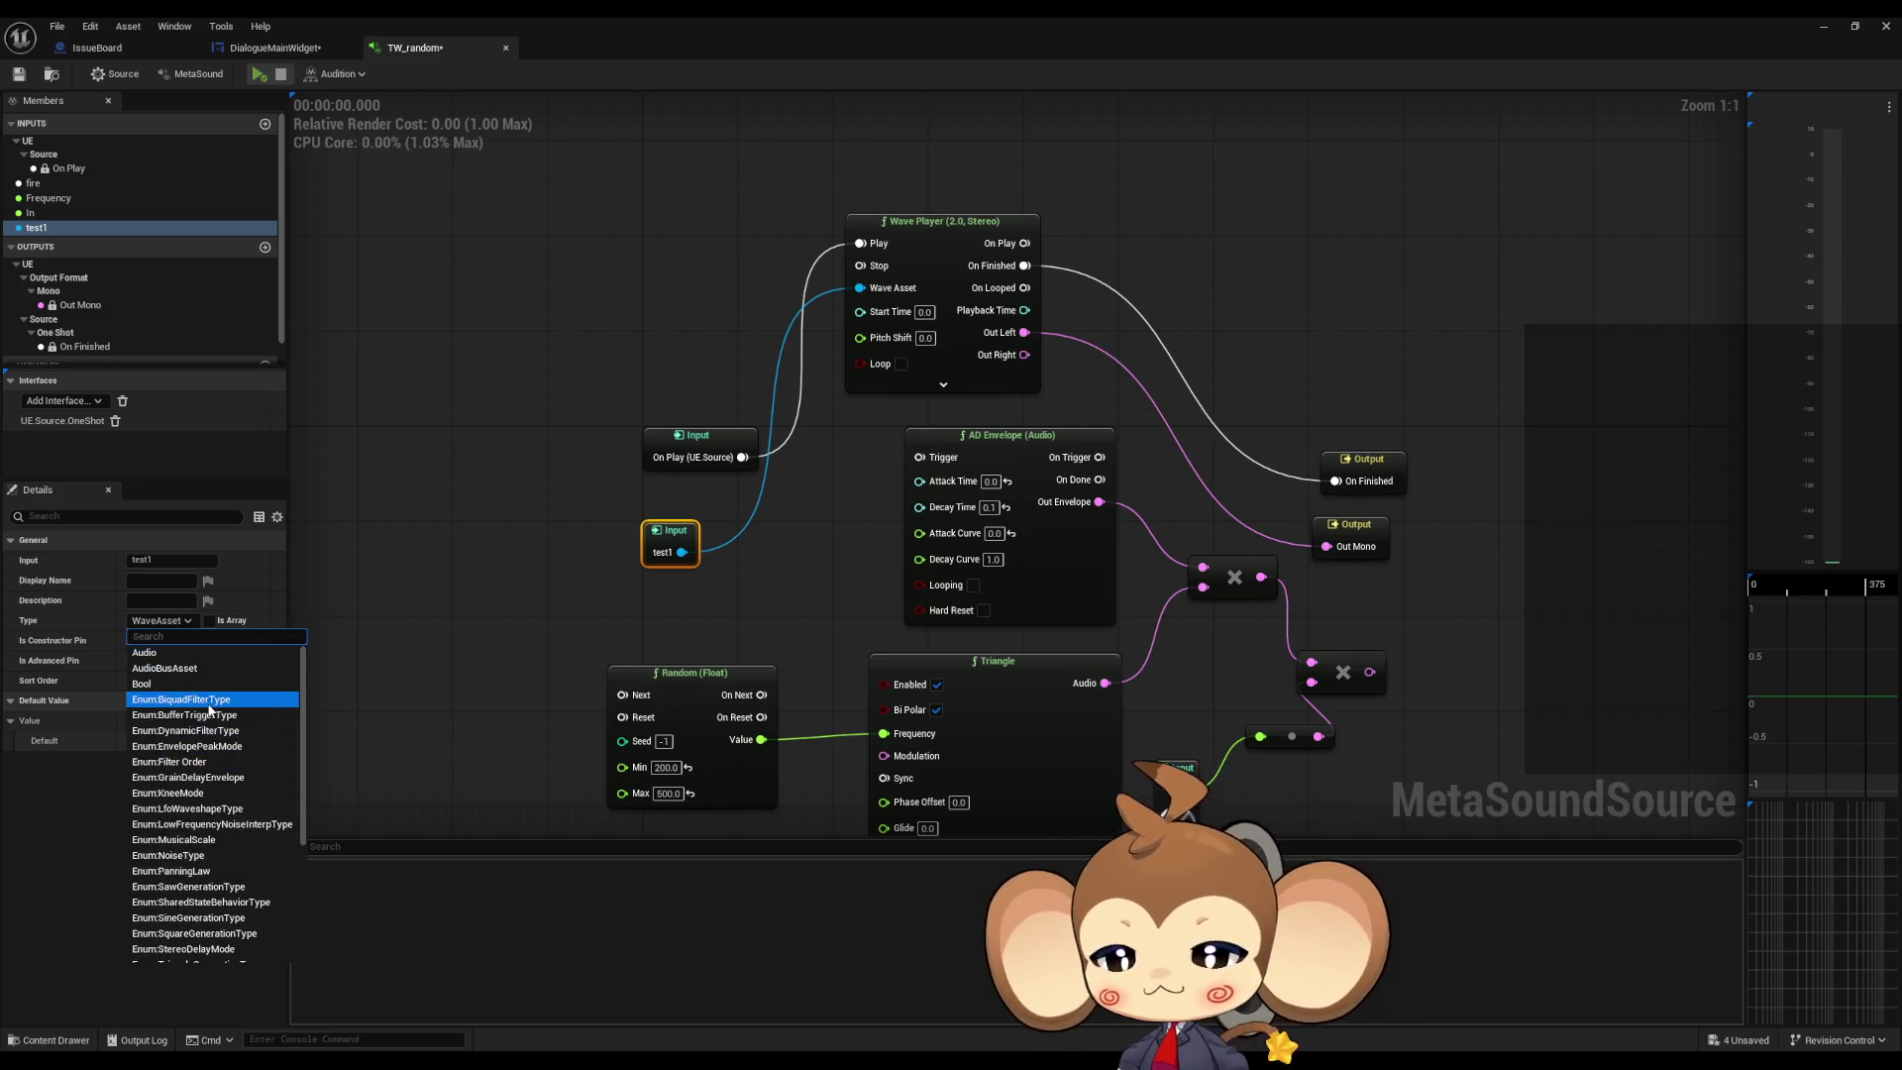
scroll(218, 682, down, 3)
scroll(219, 680, down, 4)
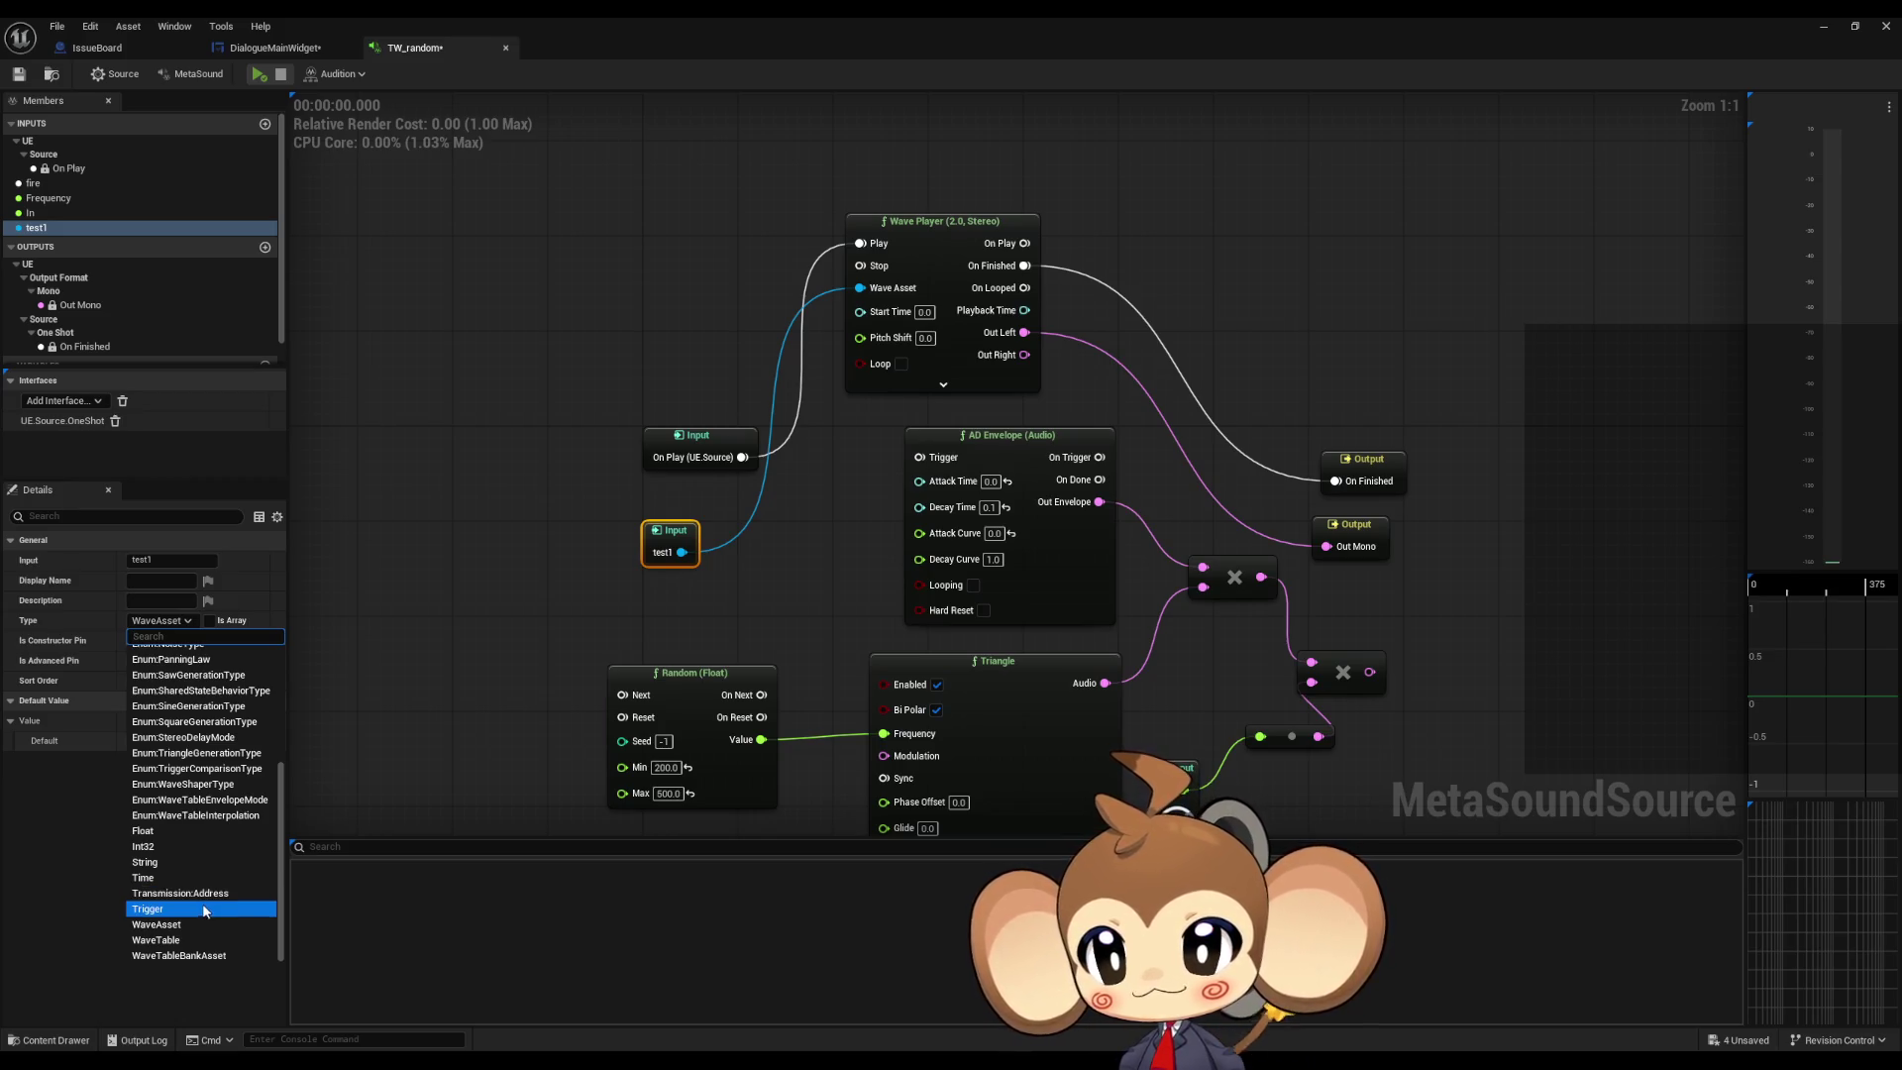
click(538, 654)
Step: Wire On Play to the AD Envelope Trigger and On Done to On Finished, and delete Wave Player
mouse_move(565, 645)
mouse_down()
mouse_move(585, 513)
mouse_move(639, 500)
mouse_move(612, 569)
mouse_up()
drag(766, 524, 936, 522)
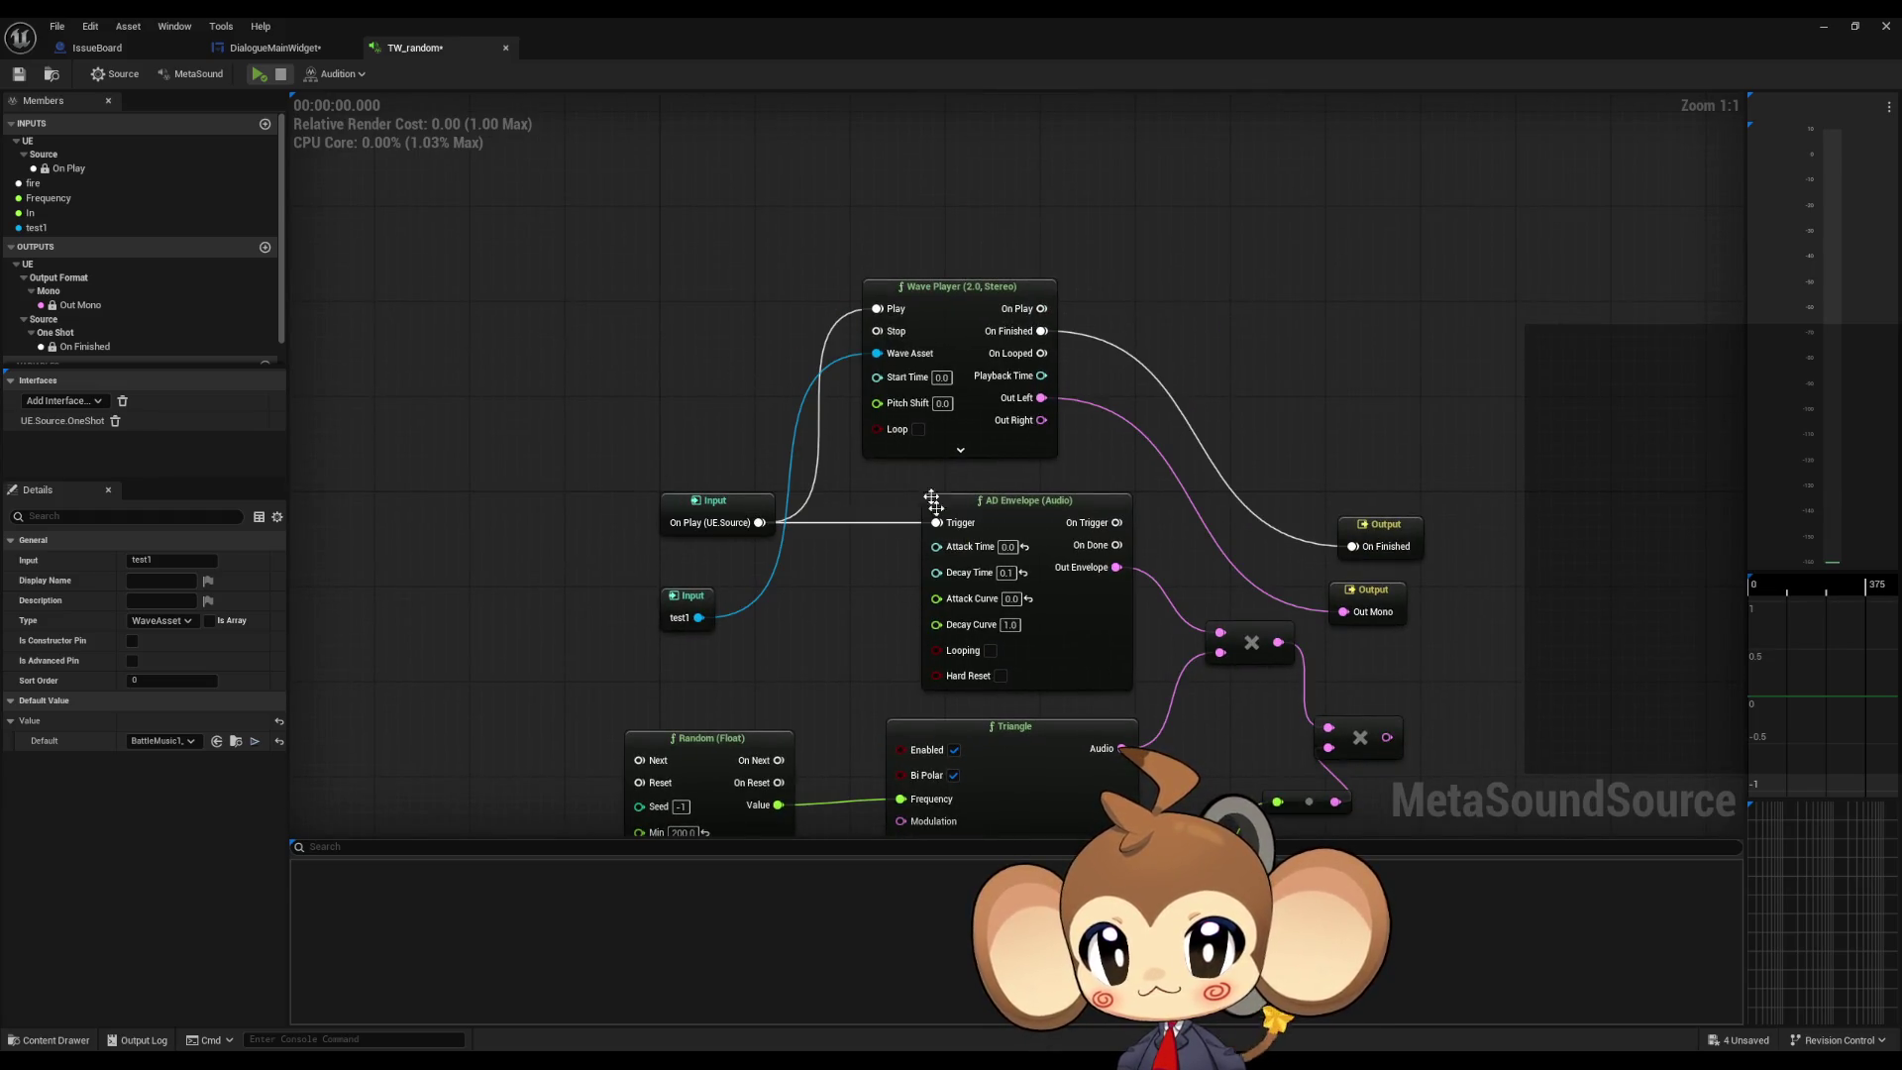
click(1026, 437)
drag(1376, 732, 1290, 648)
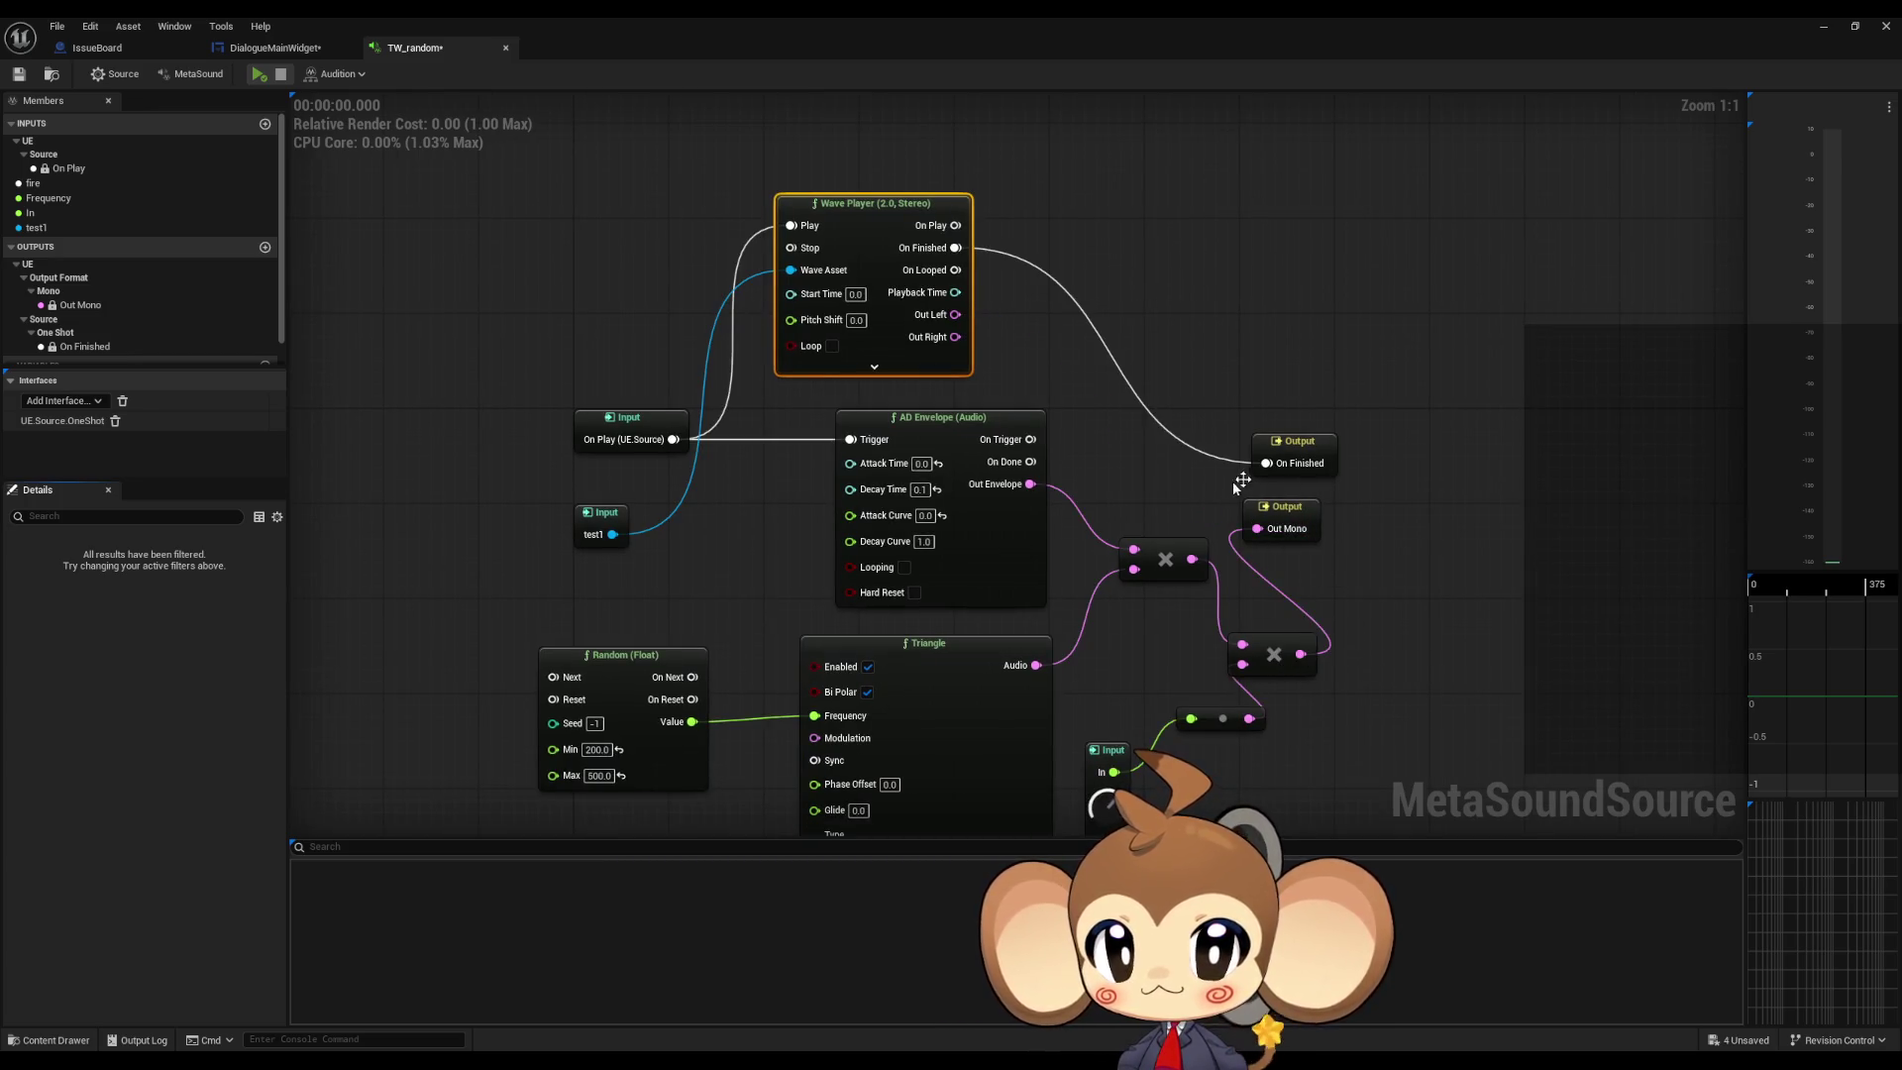
drag(1031, 462, 1267, 463)
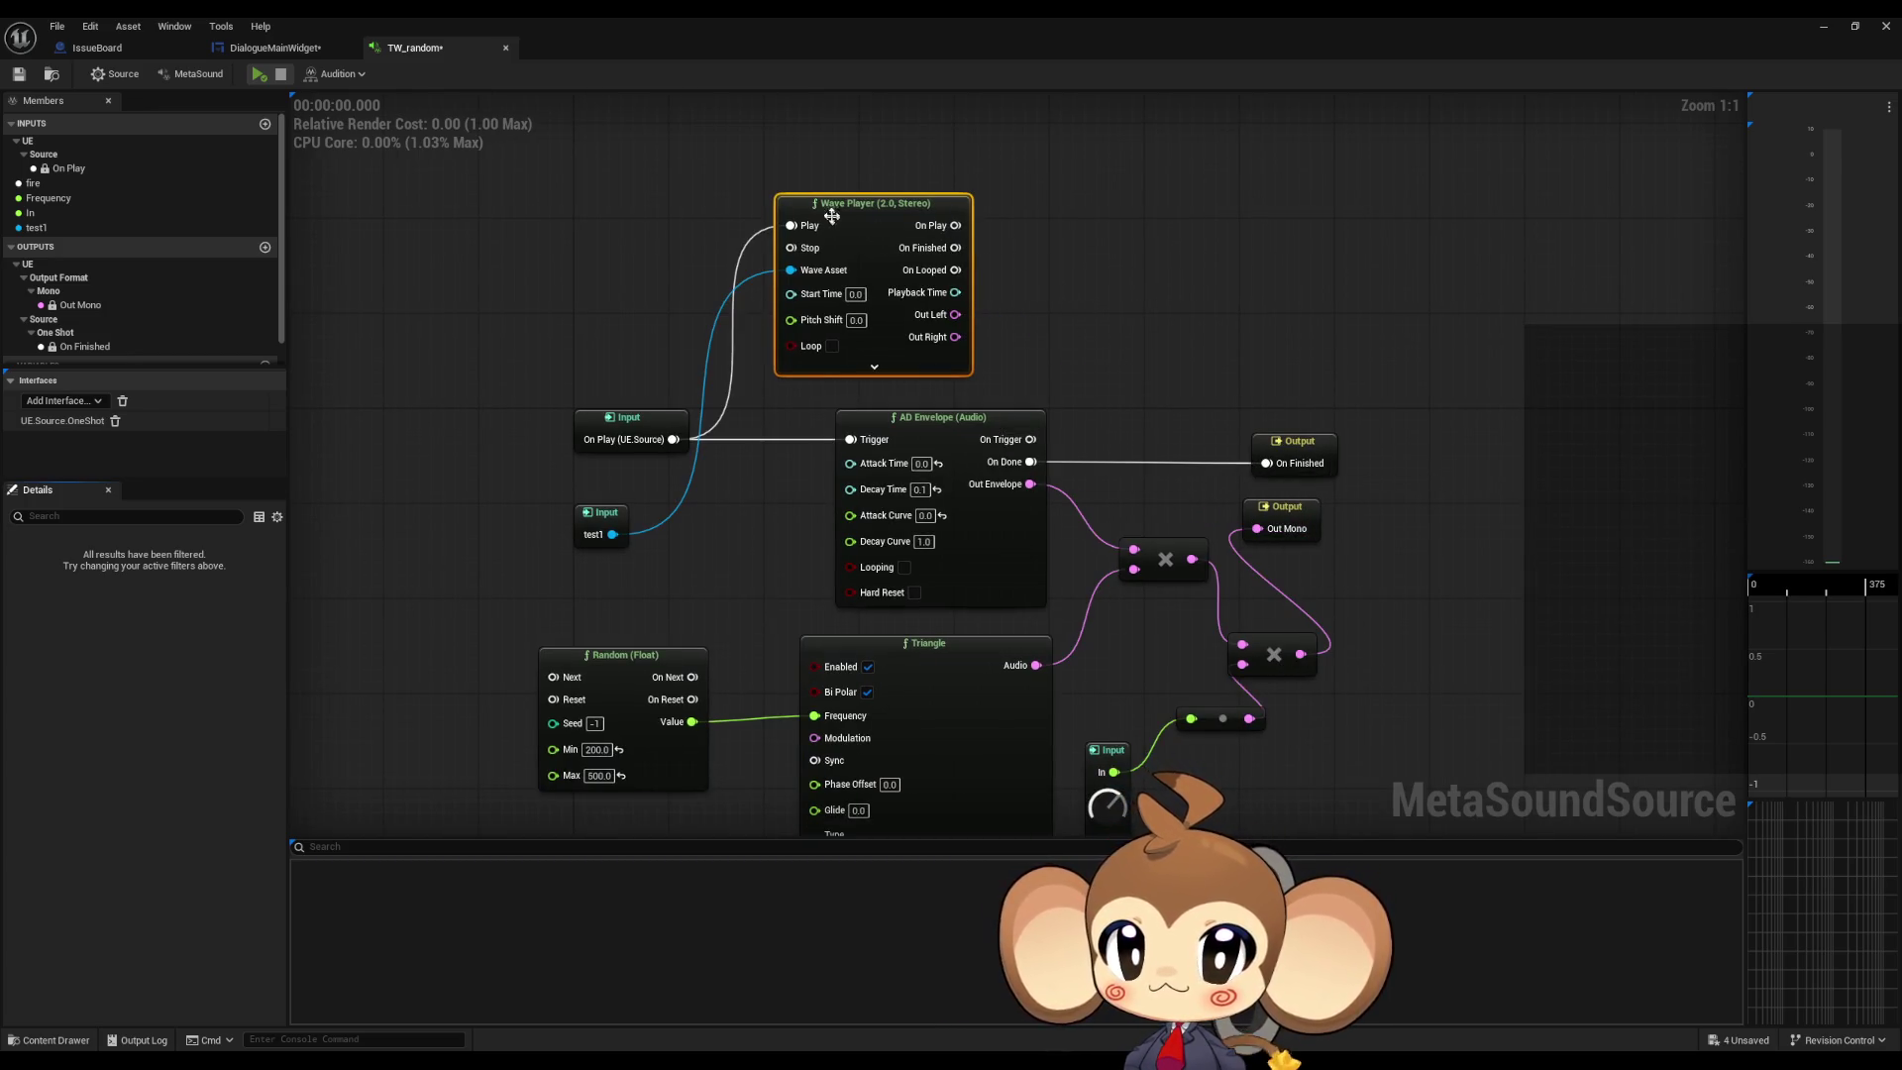
key(Delete)
Step: Delete the test1, In, Frequency and fire inputs from Members
click(601, 523)
key(Delete)
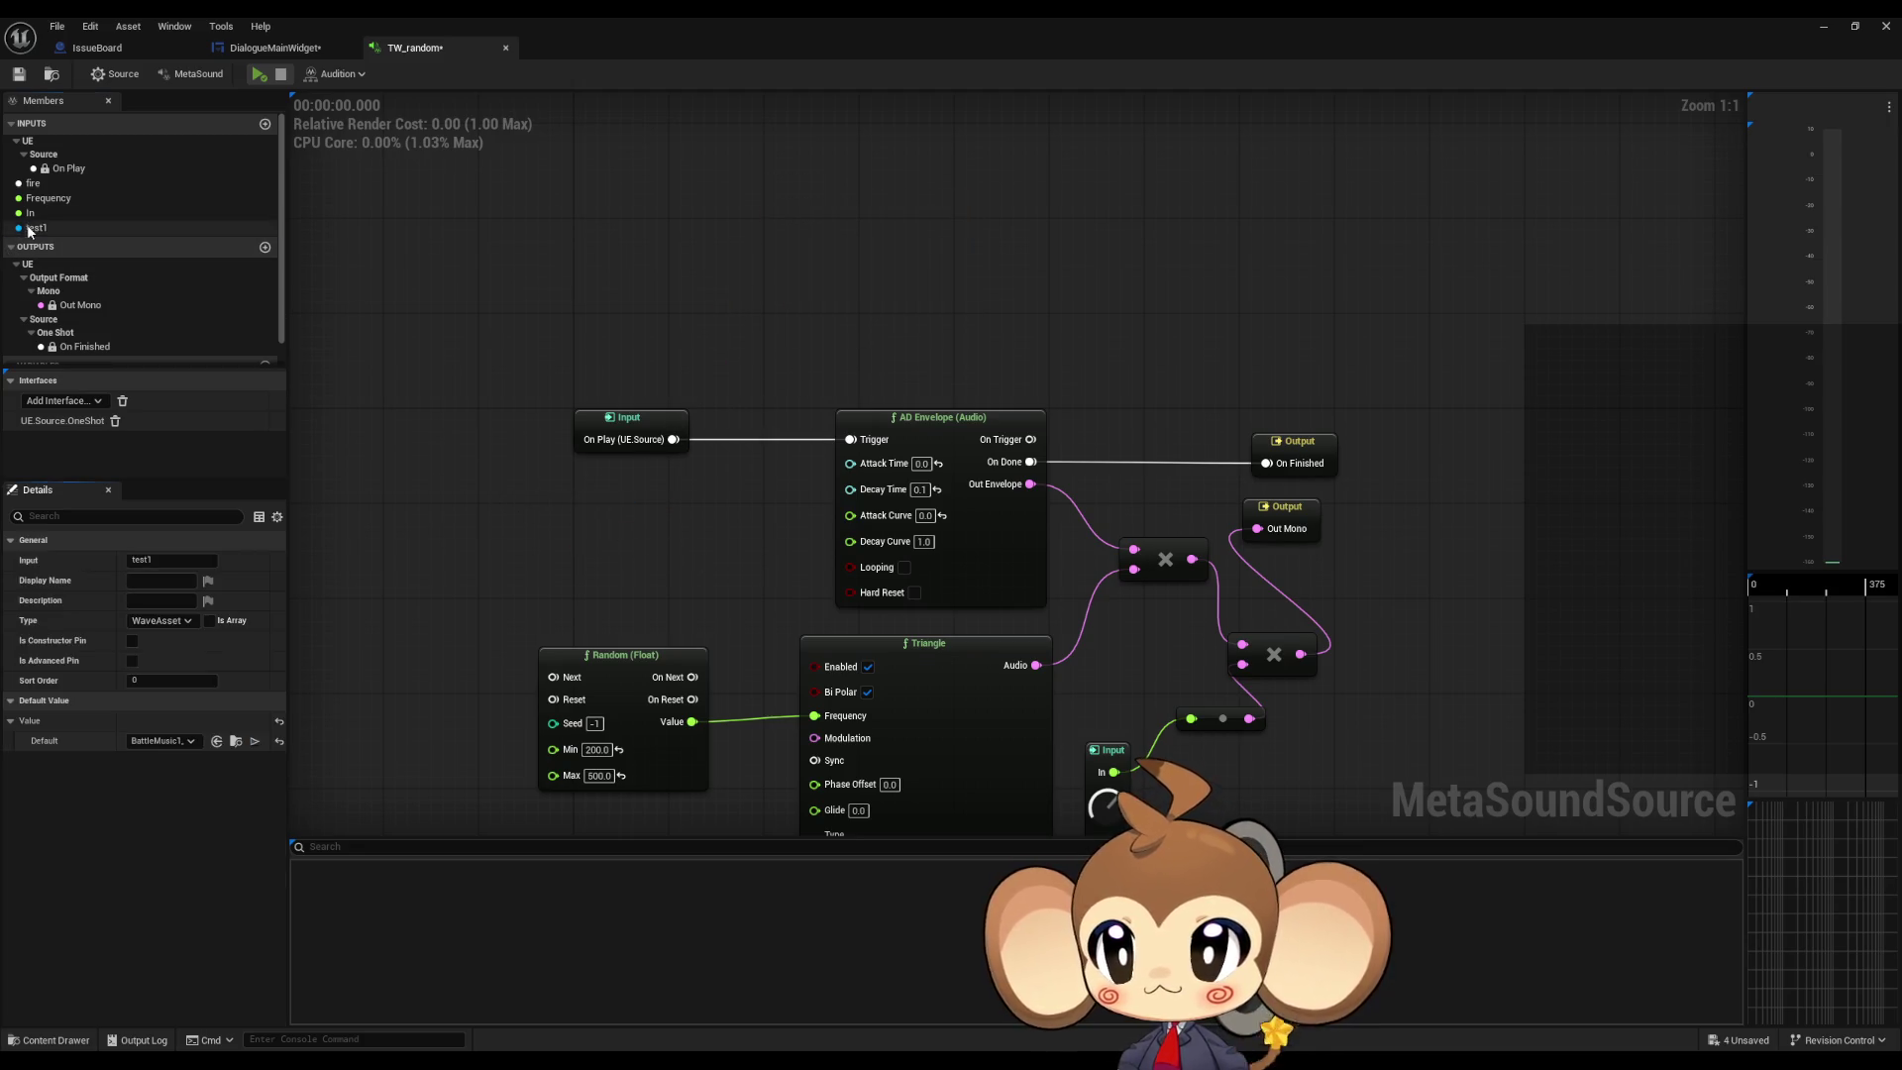
mouse_move(598, 540)
mouse_down()
mouse_move(624, 255)
mouse_move(650, 365)
mouse_up()
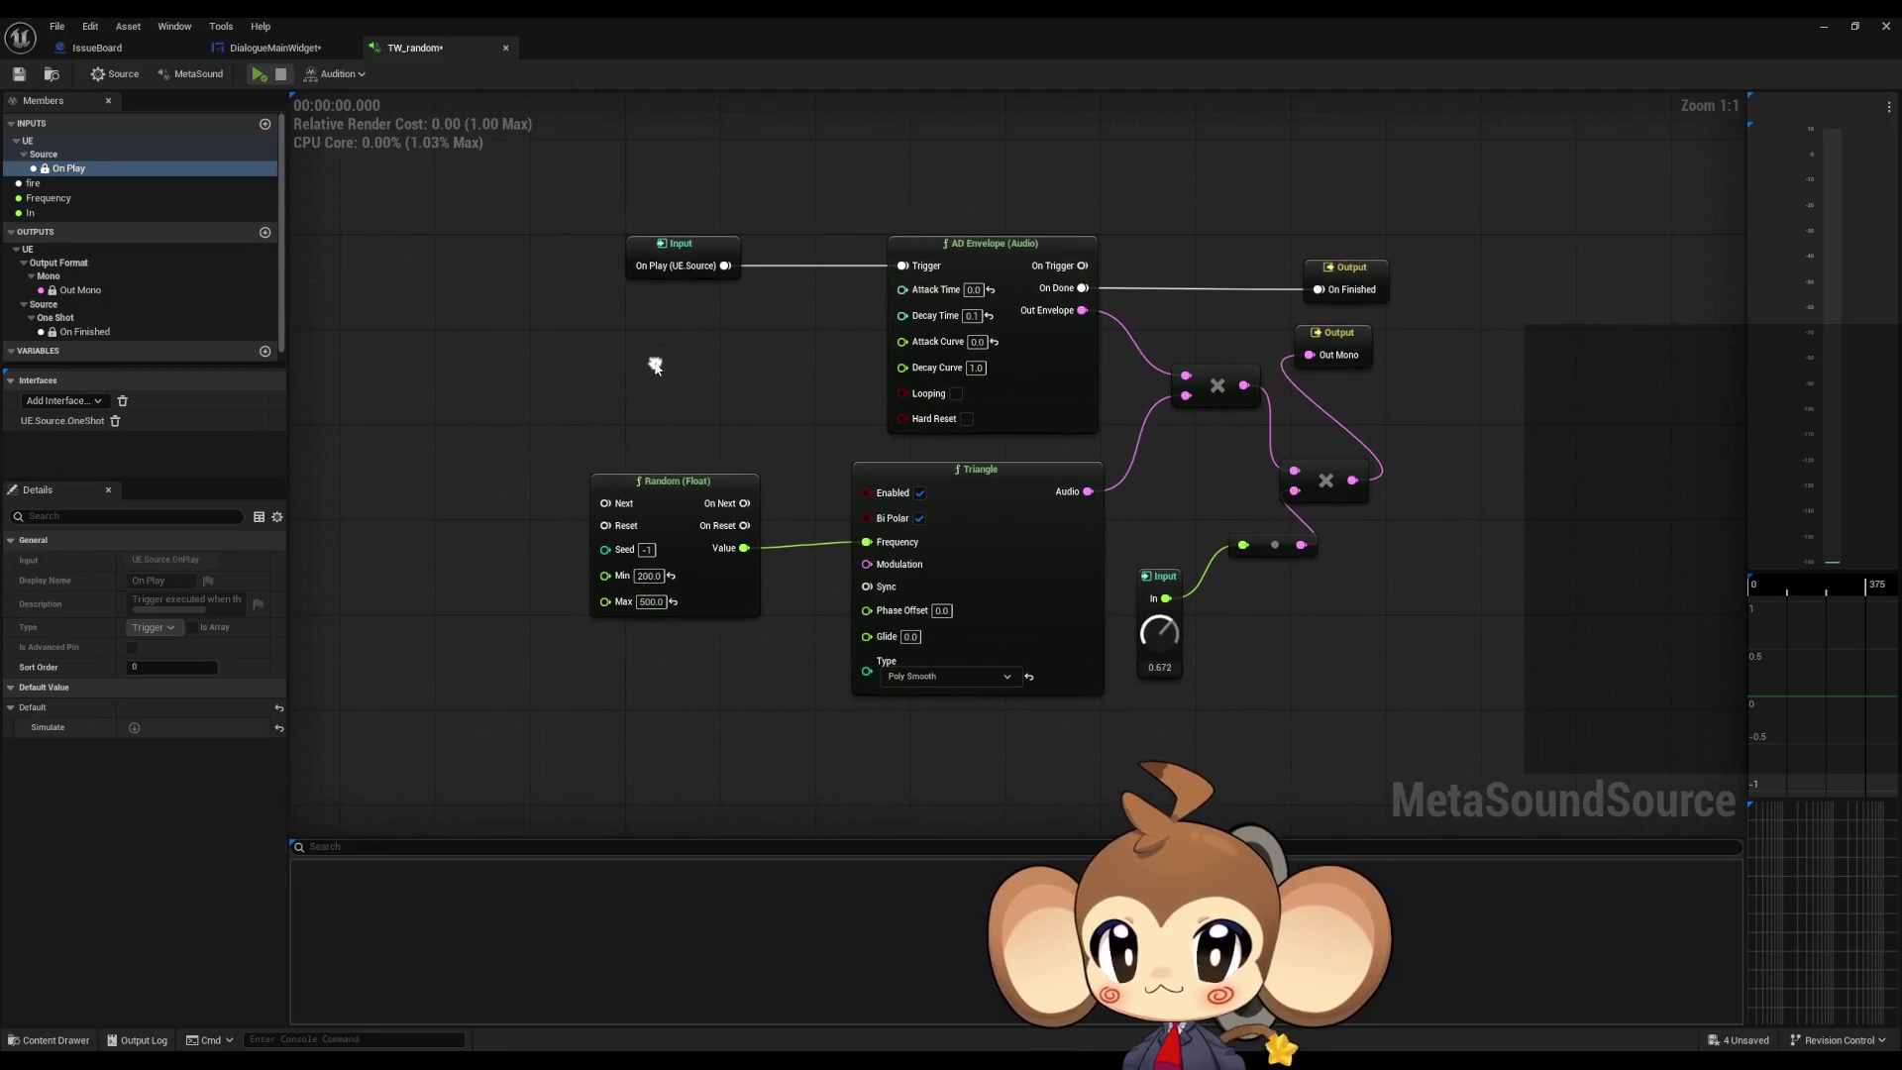
click(30, 213)
key(Delete)
click(46, 199)
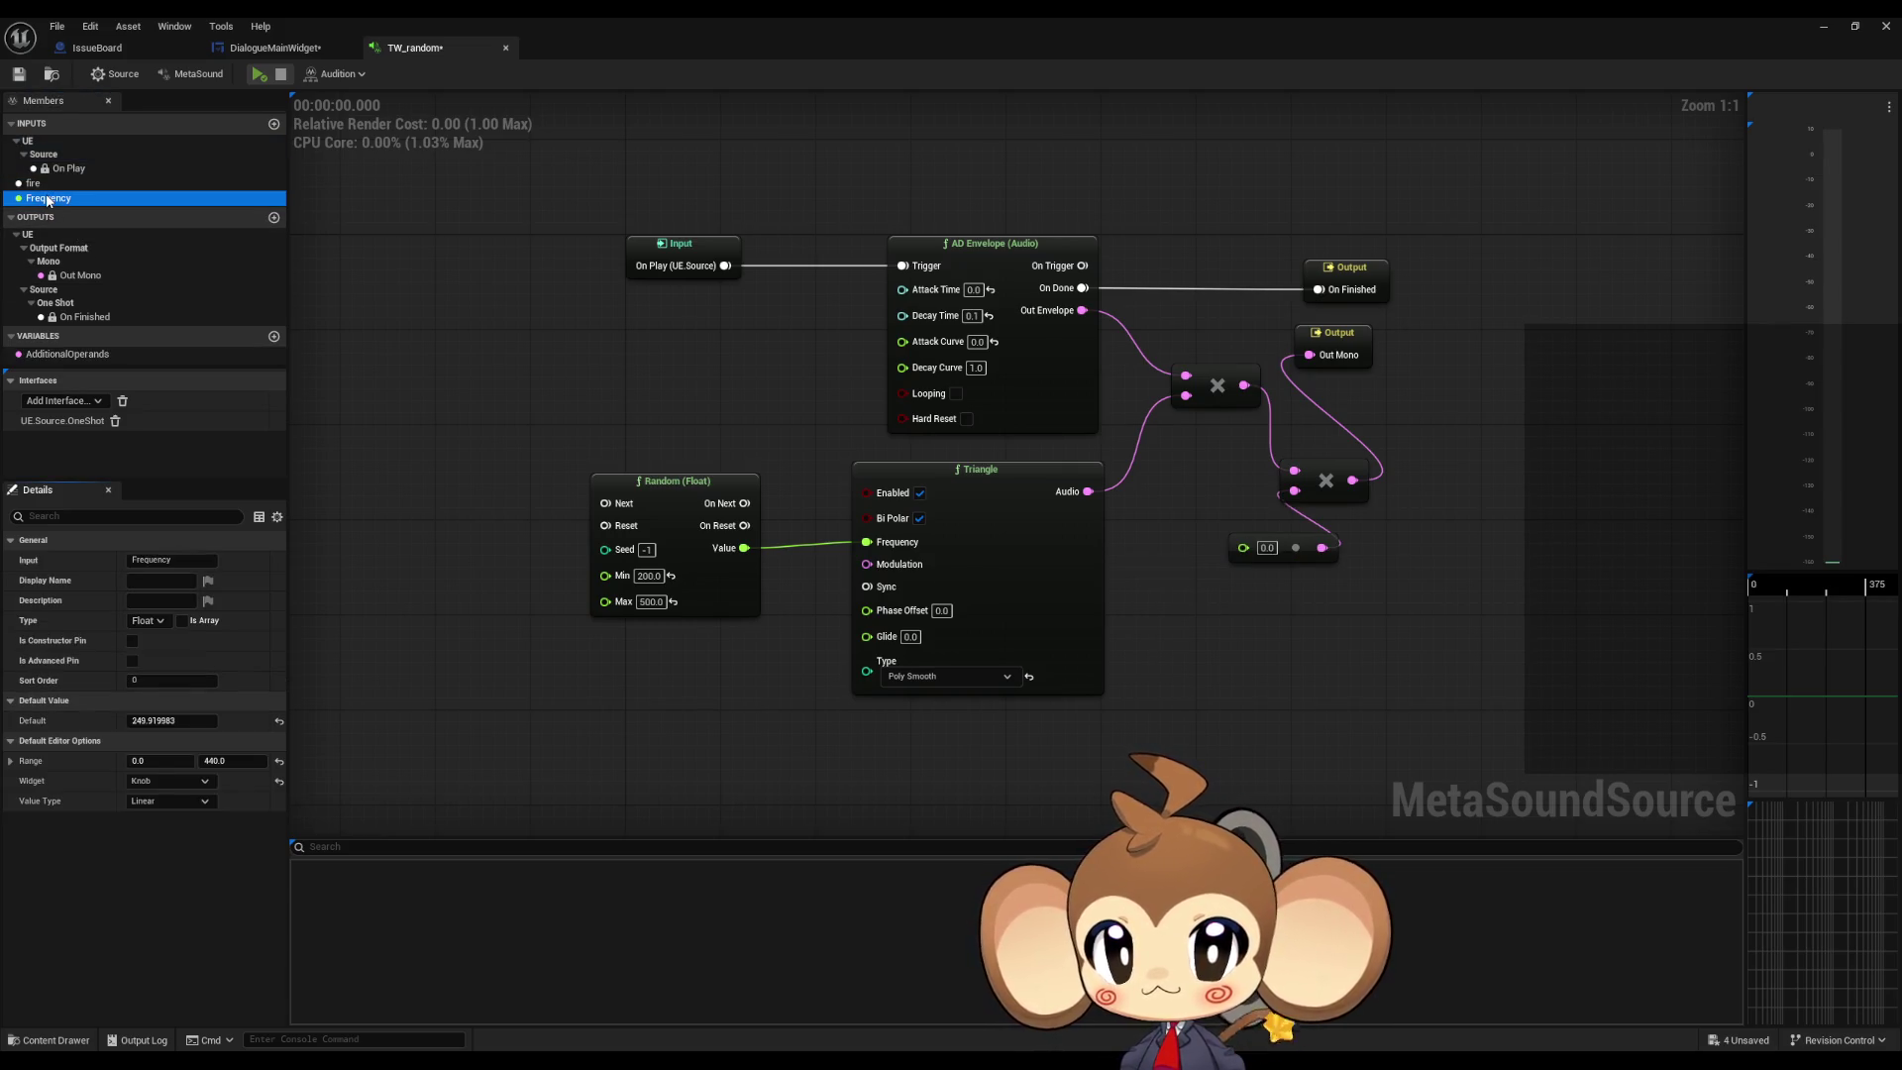
key(Delete)
click(33, 183)
key(Delete)
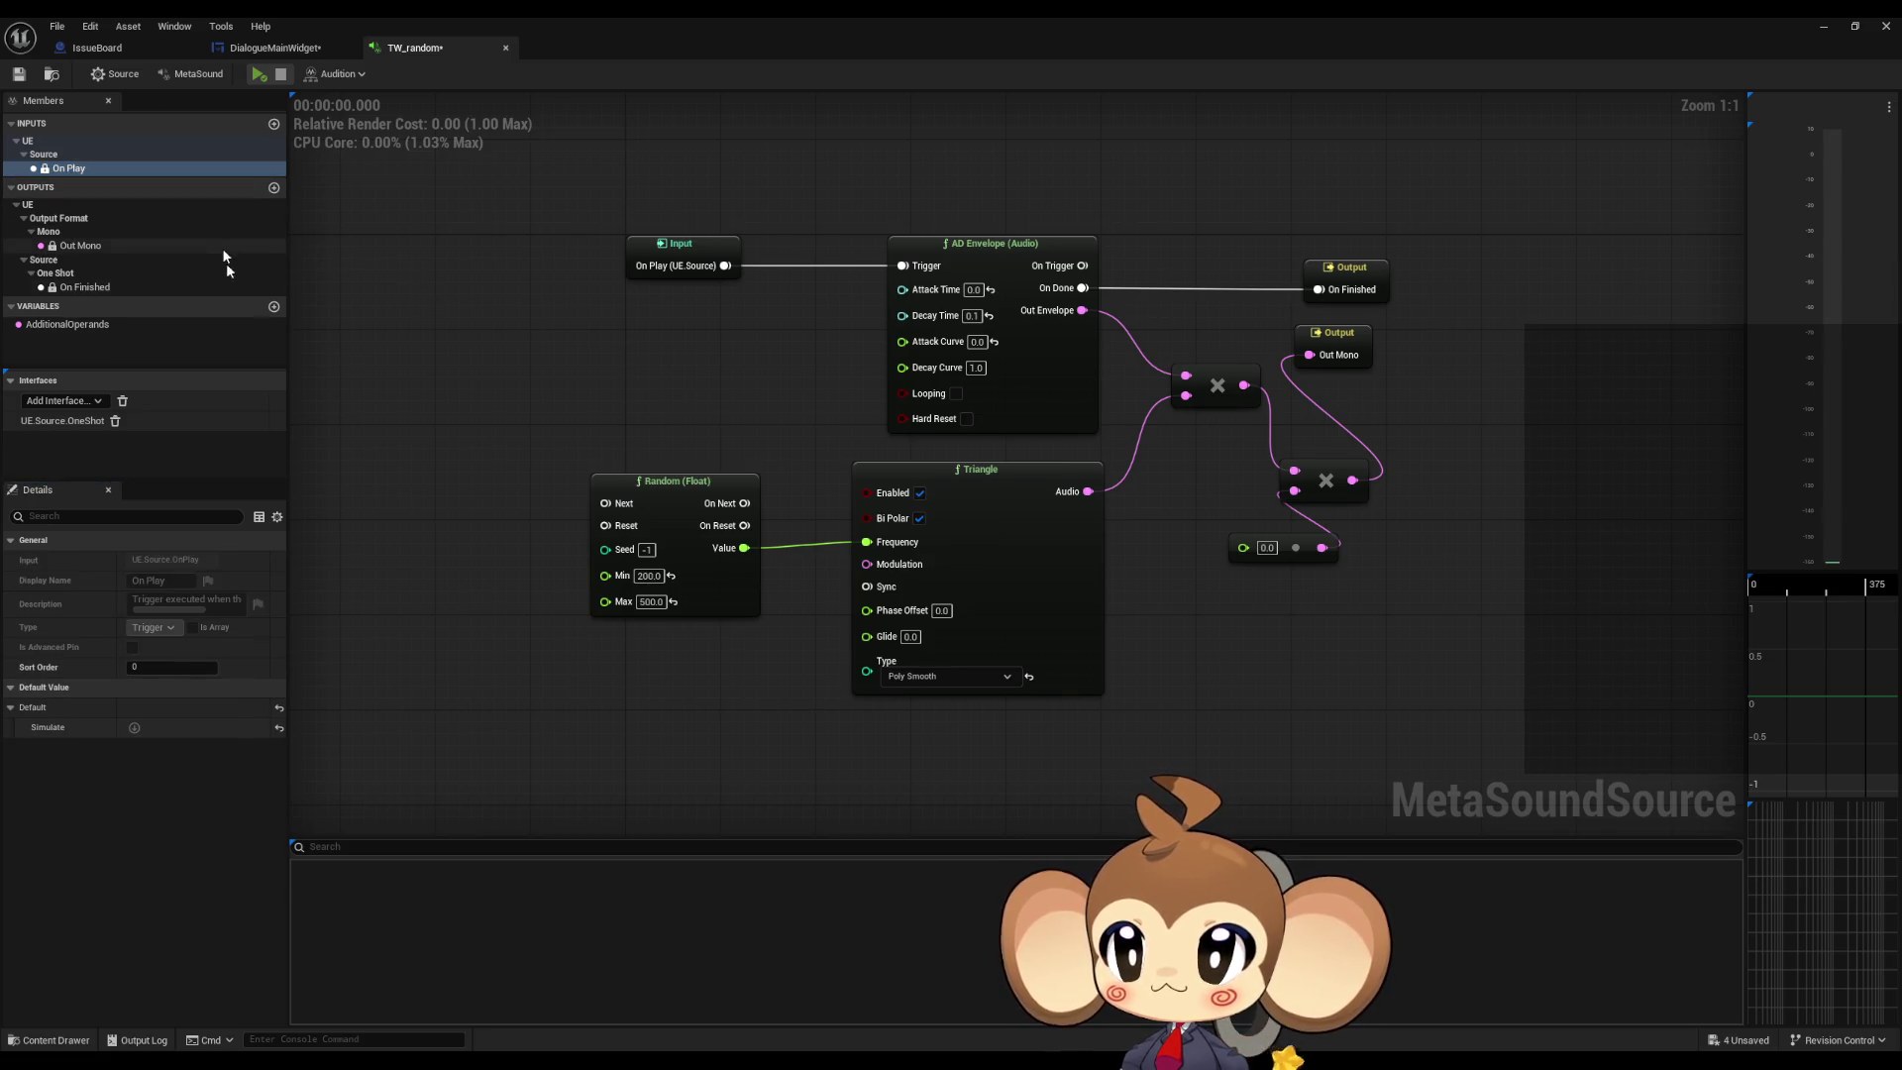
click(198, 75)
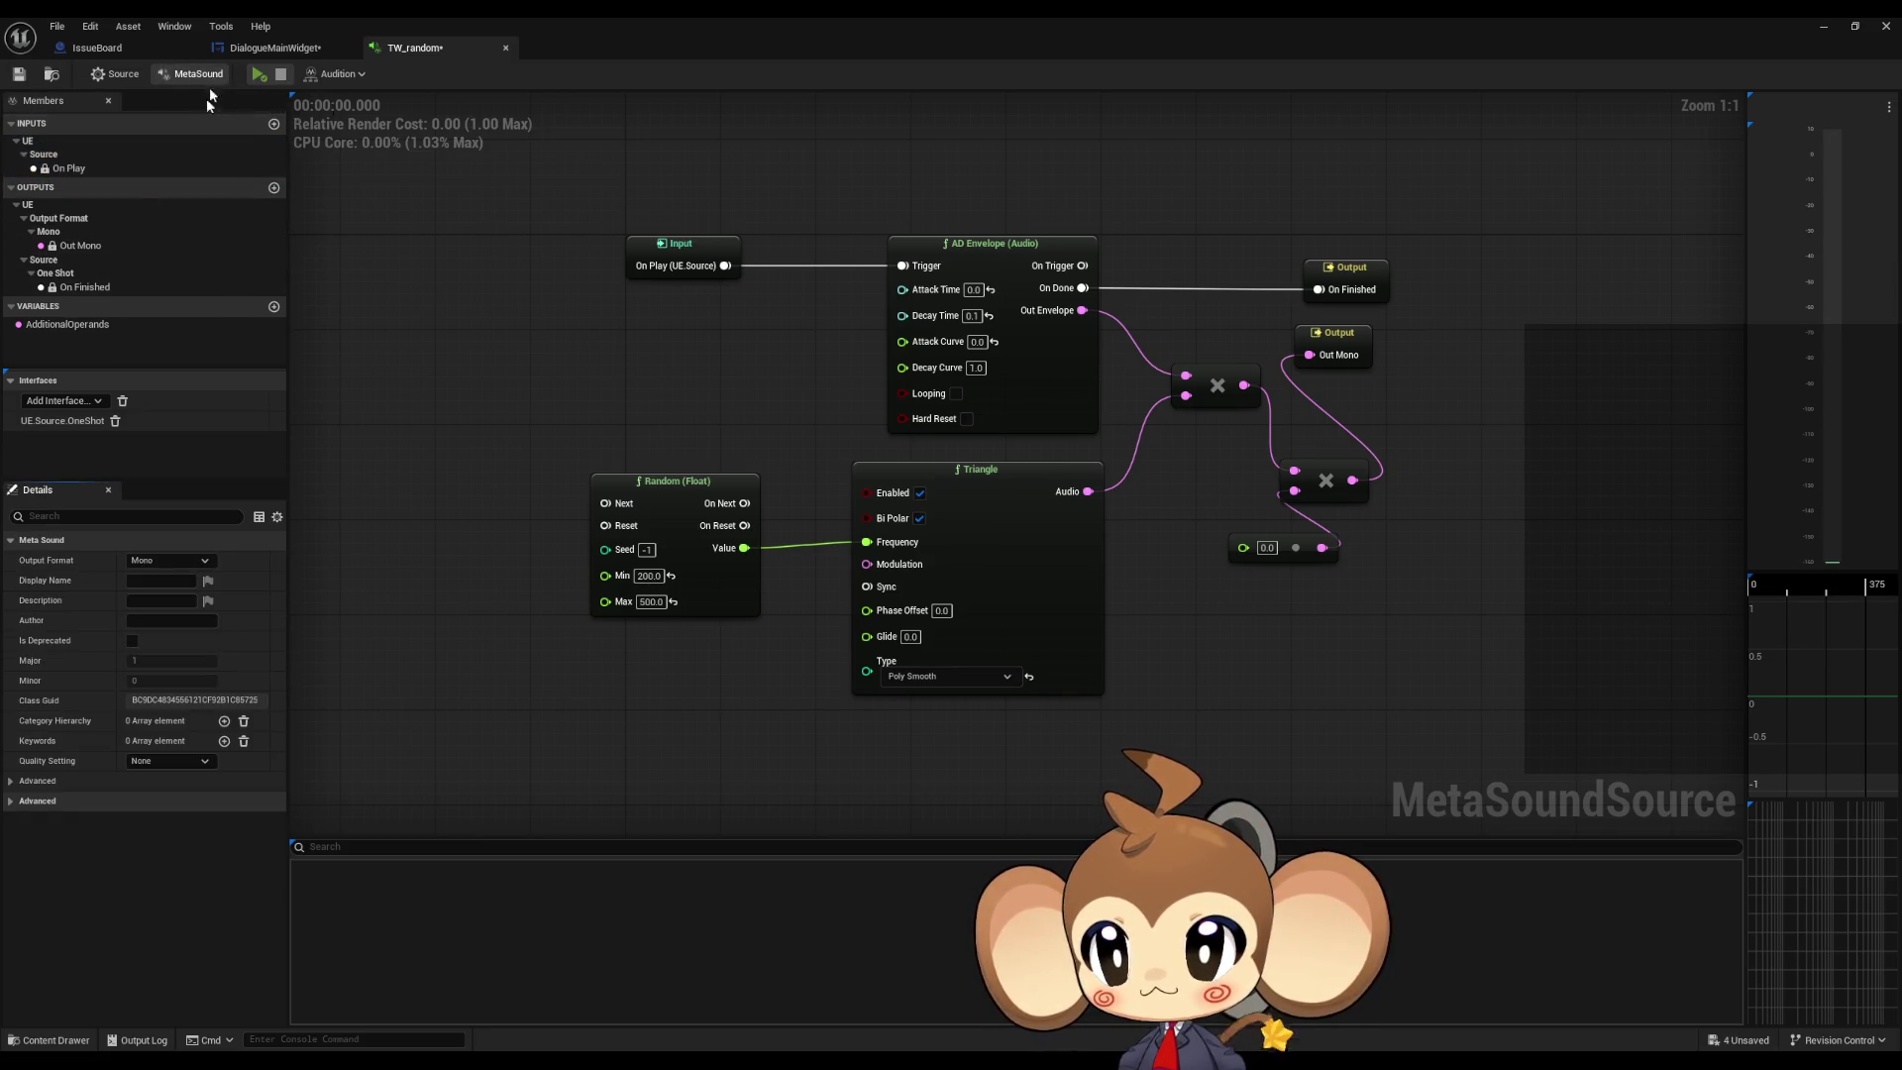
Step: Switch the output format to Stereo and save, then undo to restore the In input
click(171, 560)
click(158, 594)
click(18, 73)
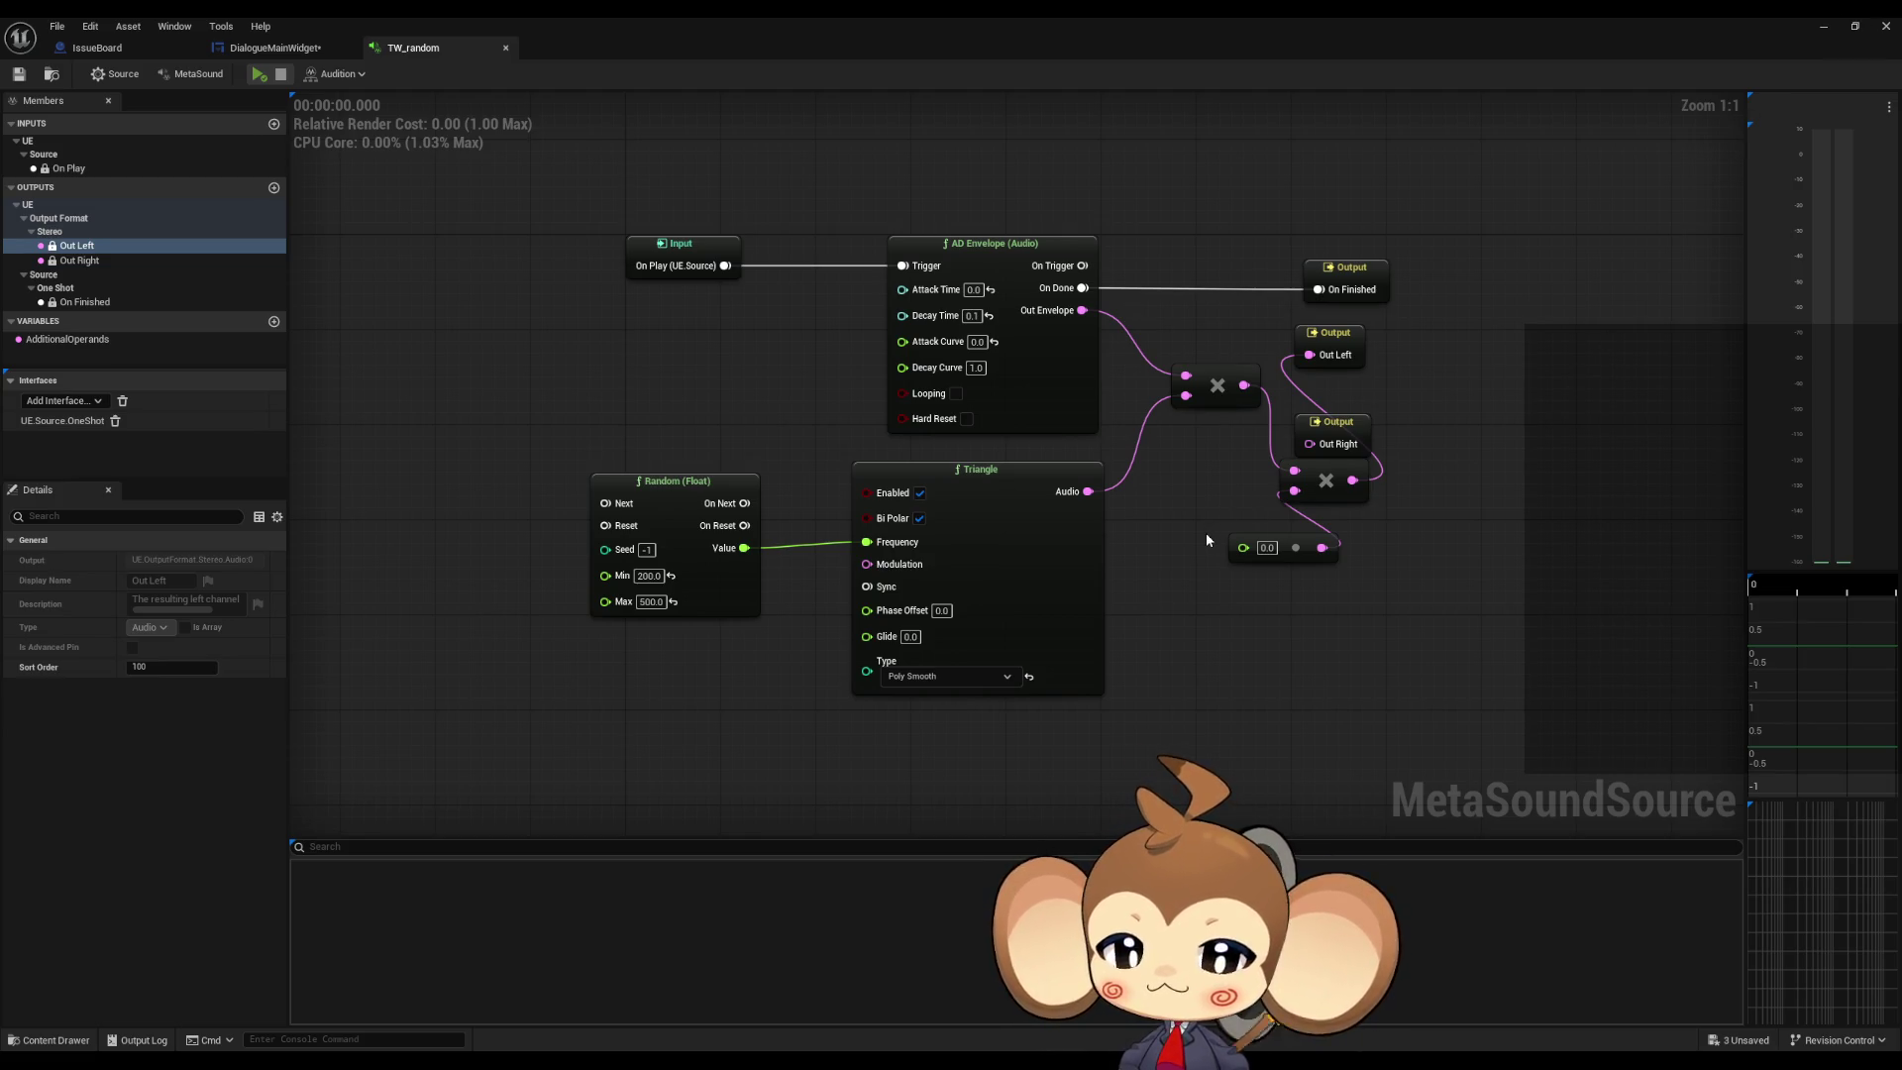
key(ctrl+z)
key(ctrl+z)
key(ctrl+z)
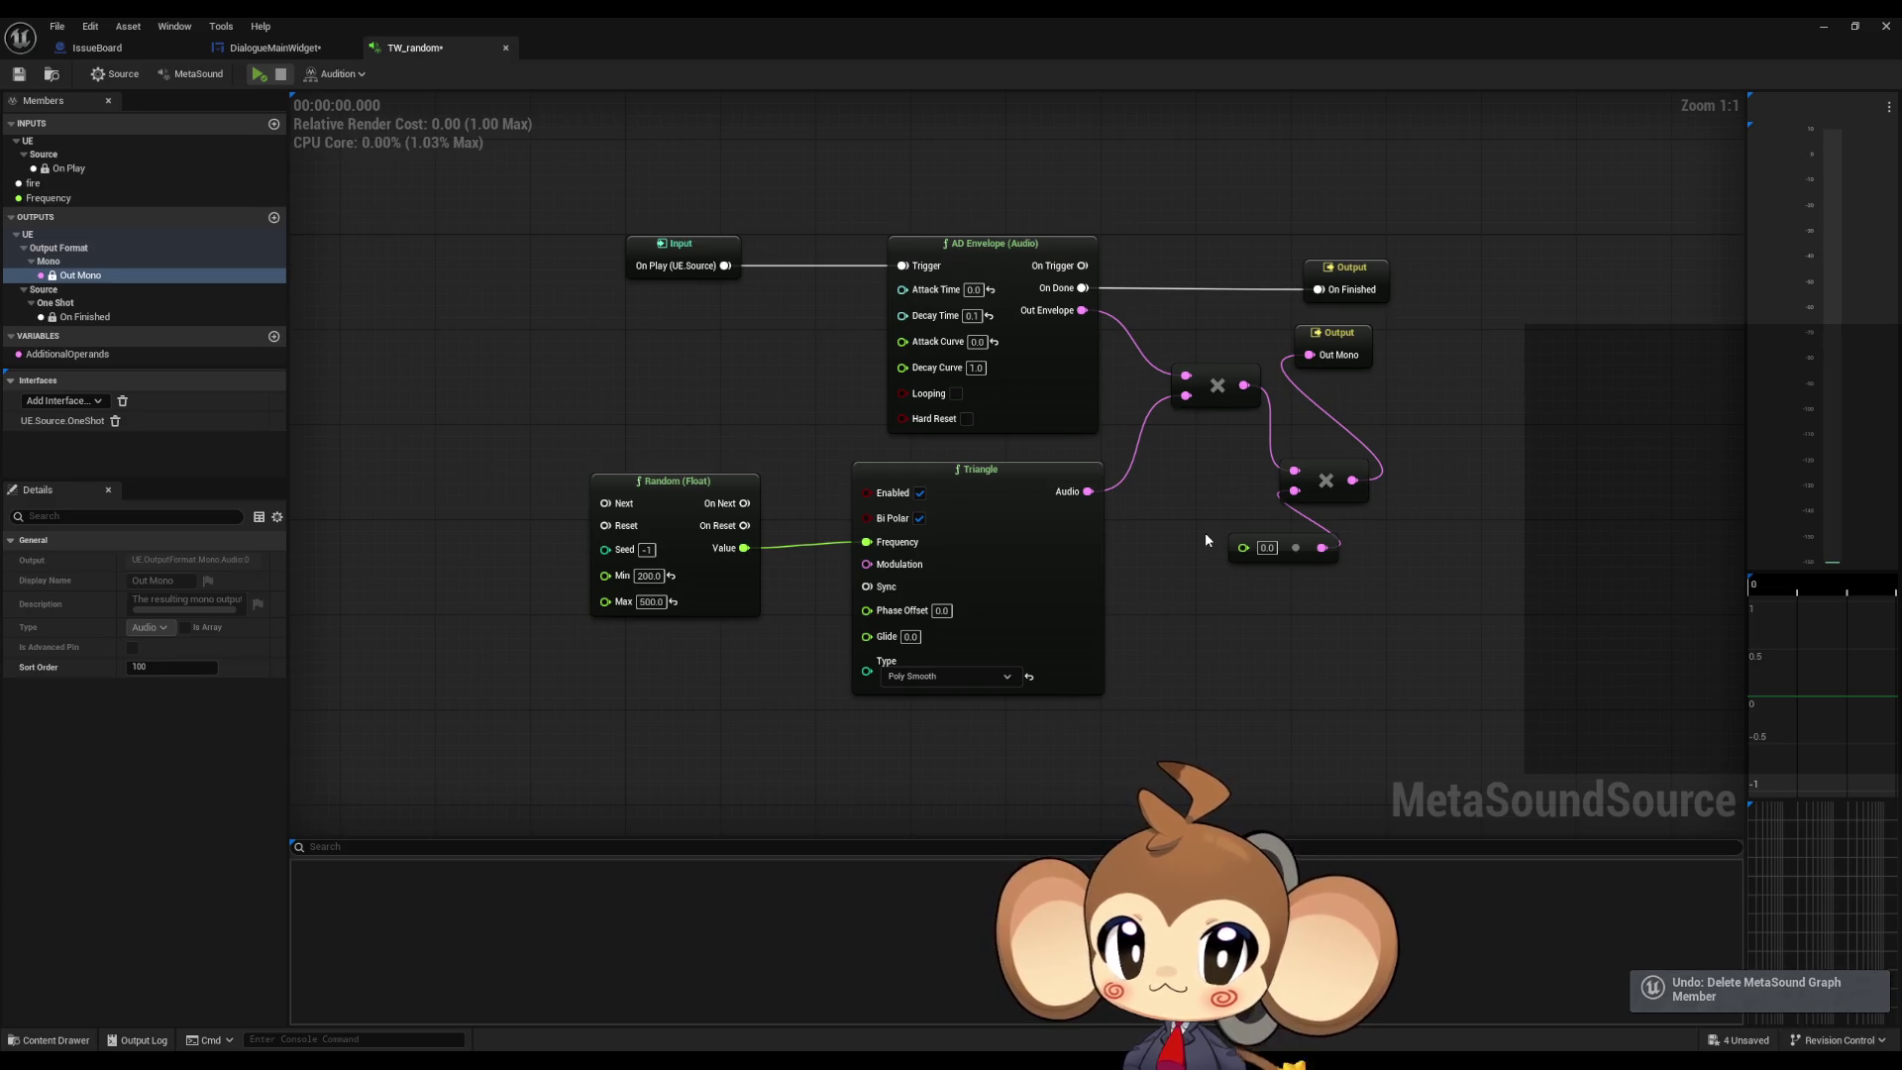
key(ctrl+z)
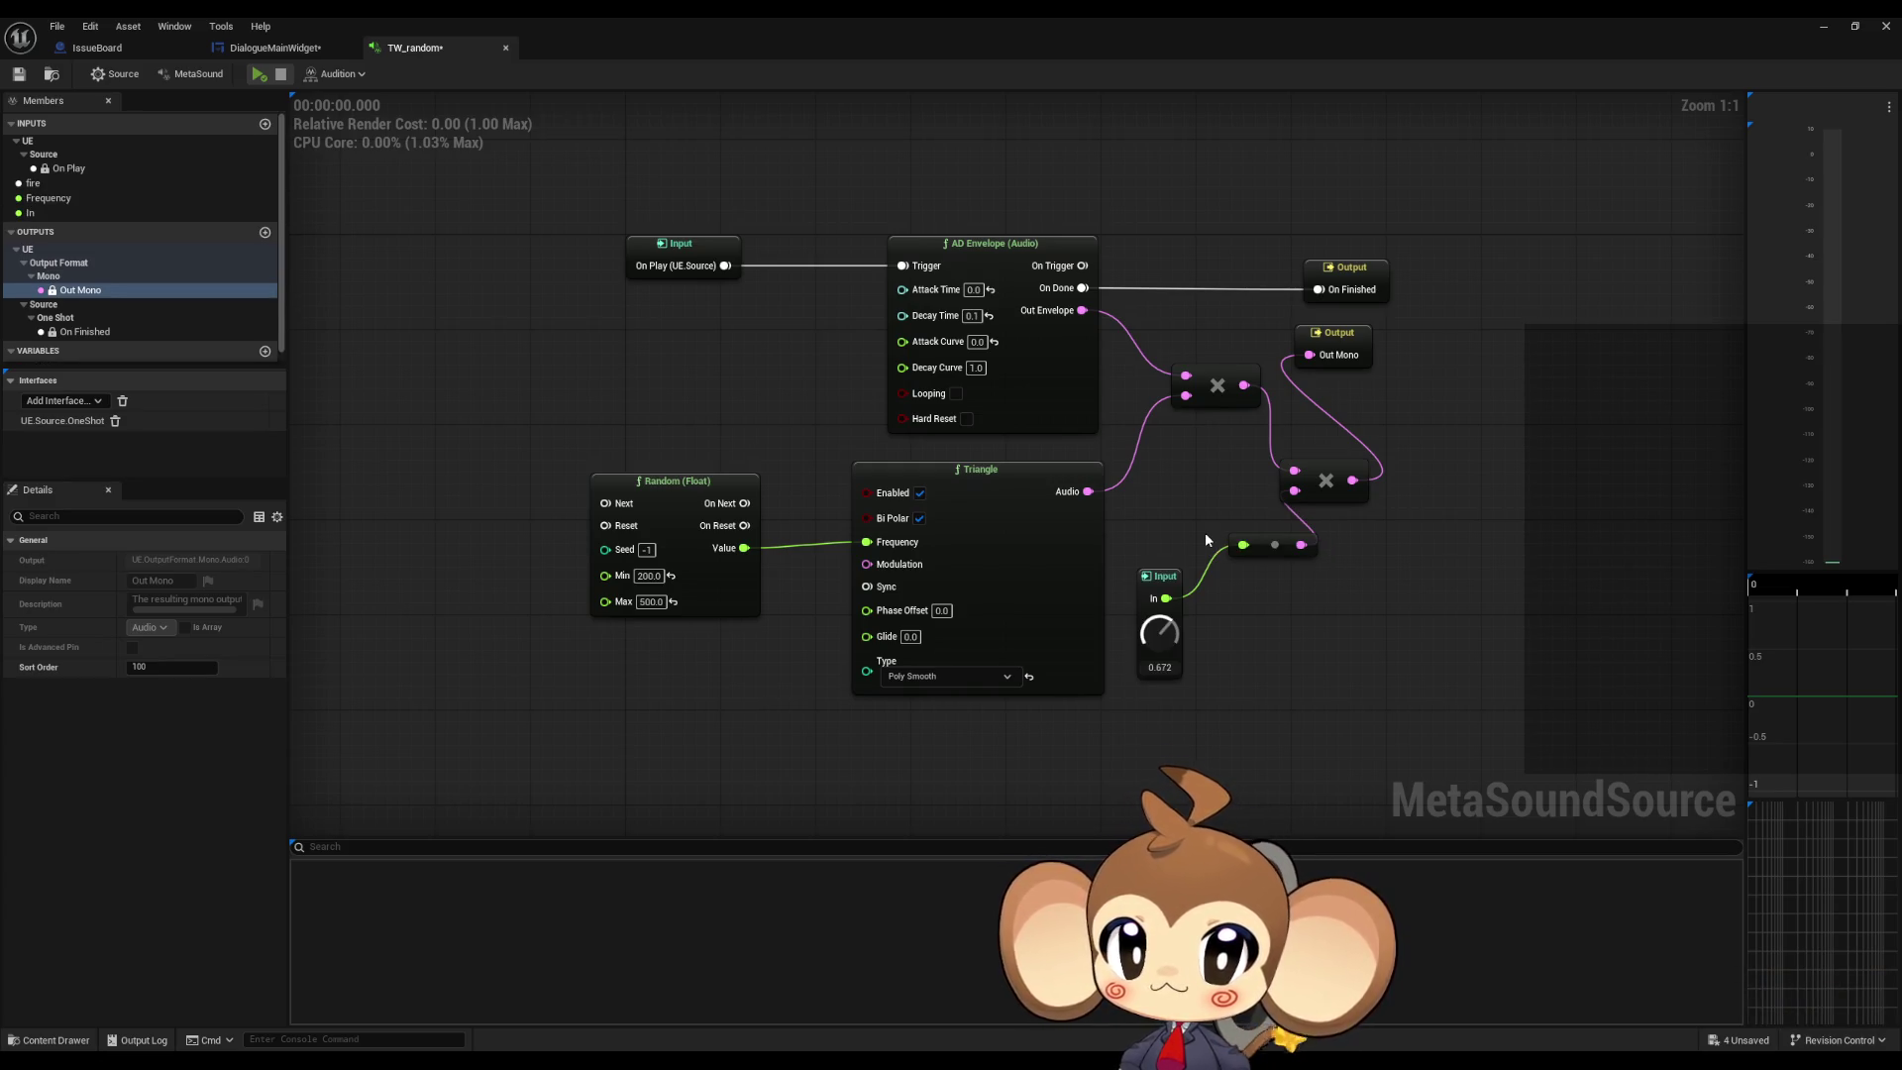
Step: Remove the Frequency and fire inputs again
click(68, 202)
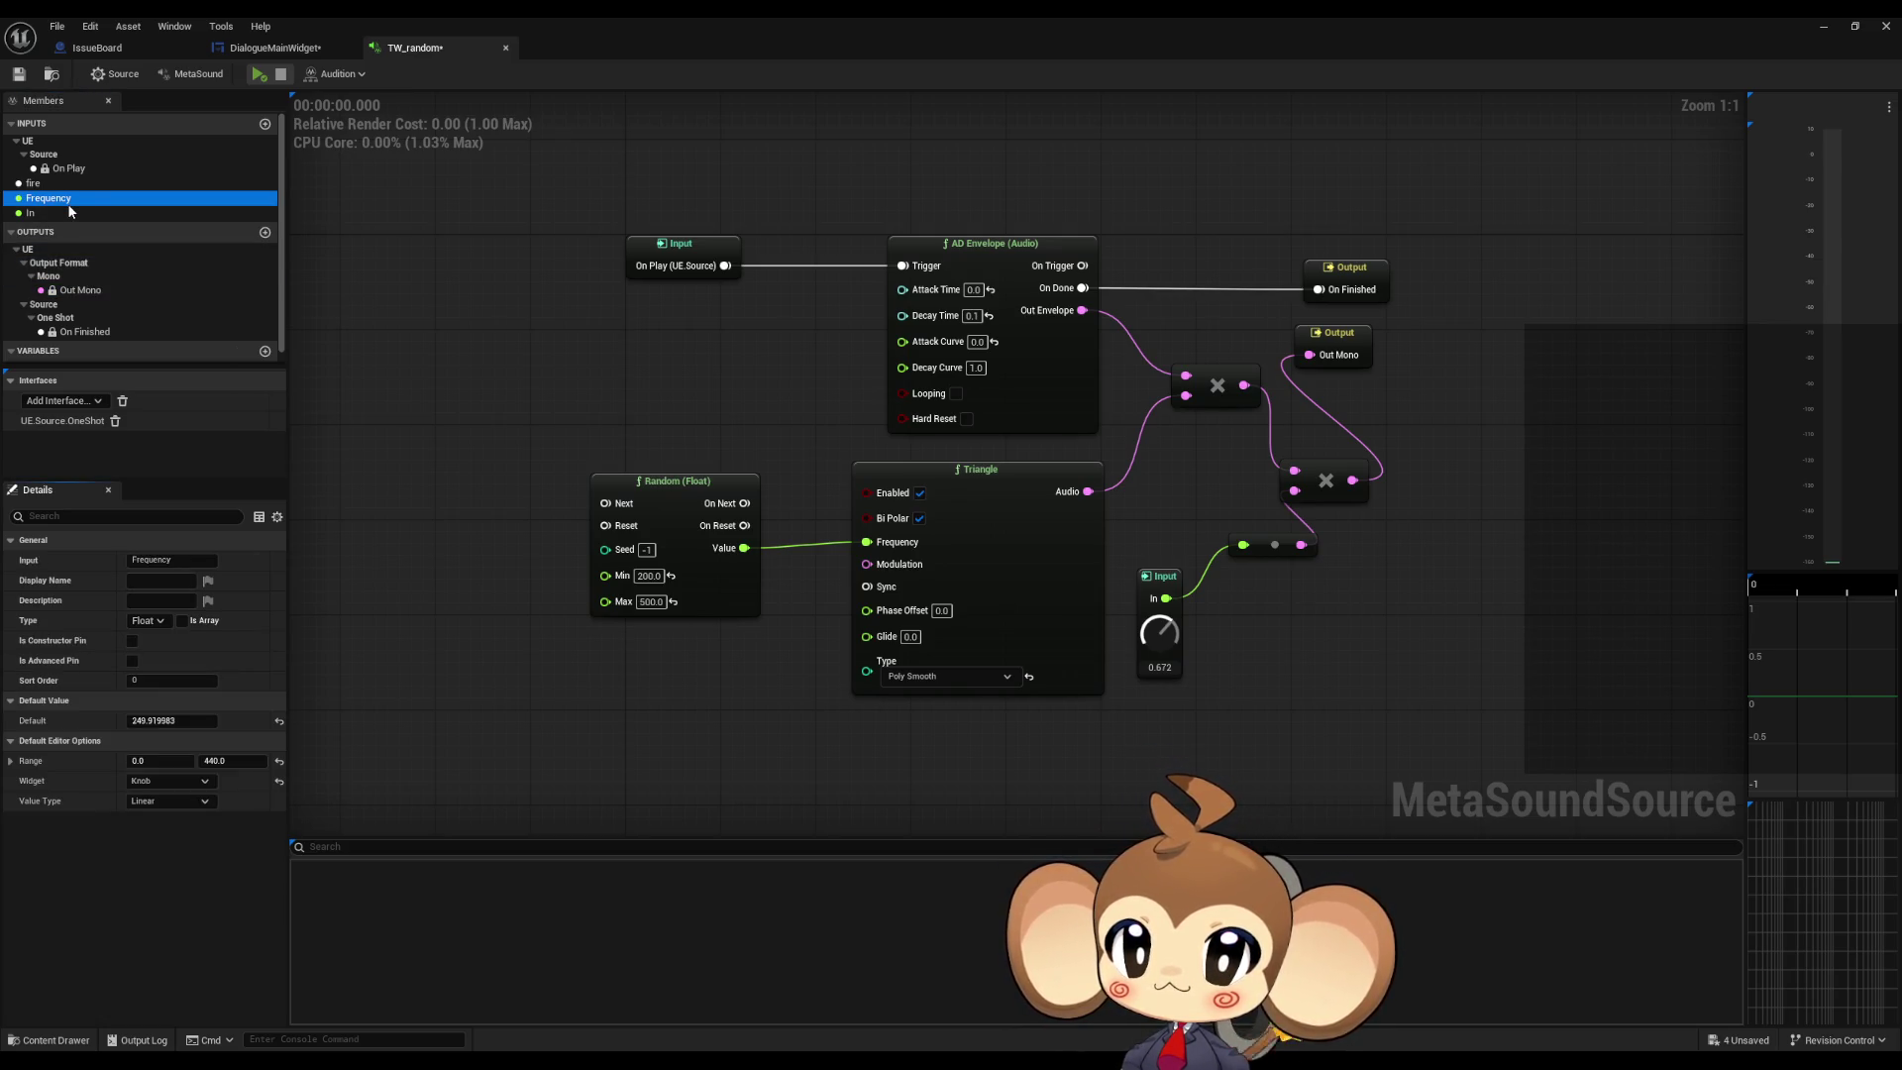
key(ctrl+z)
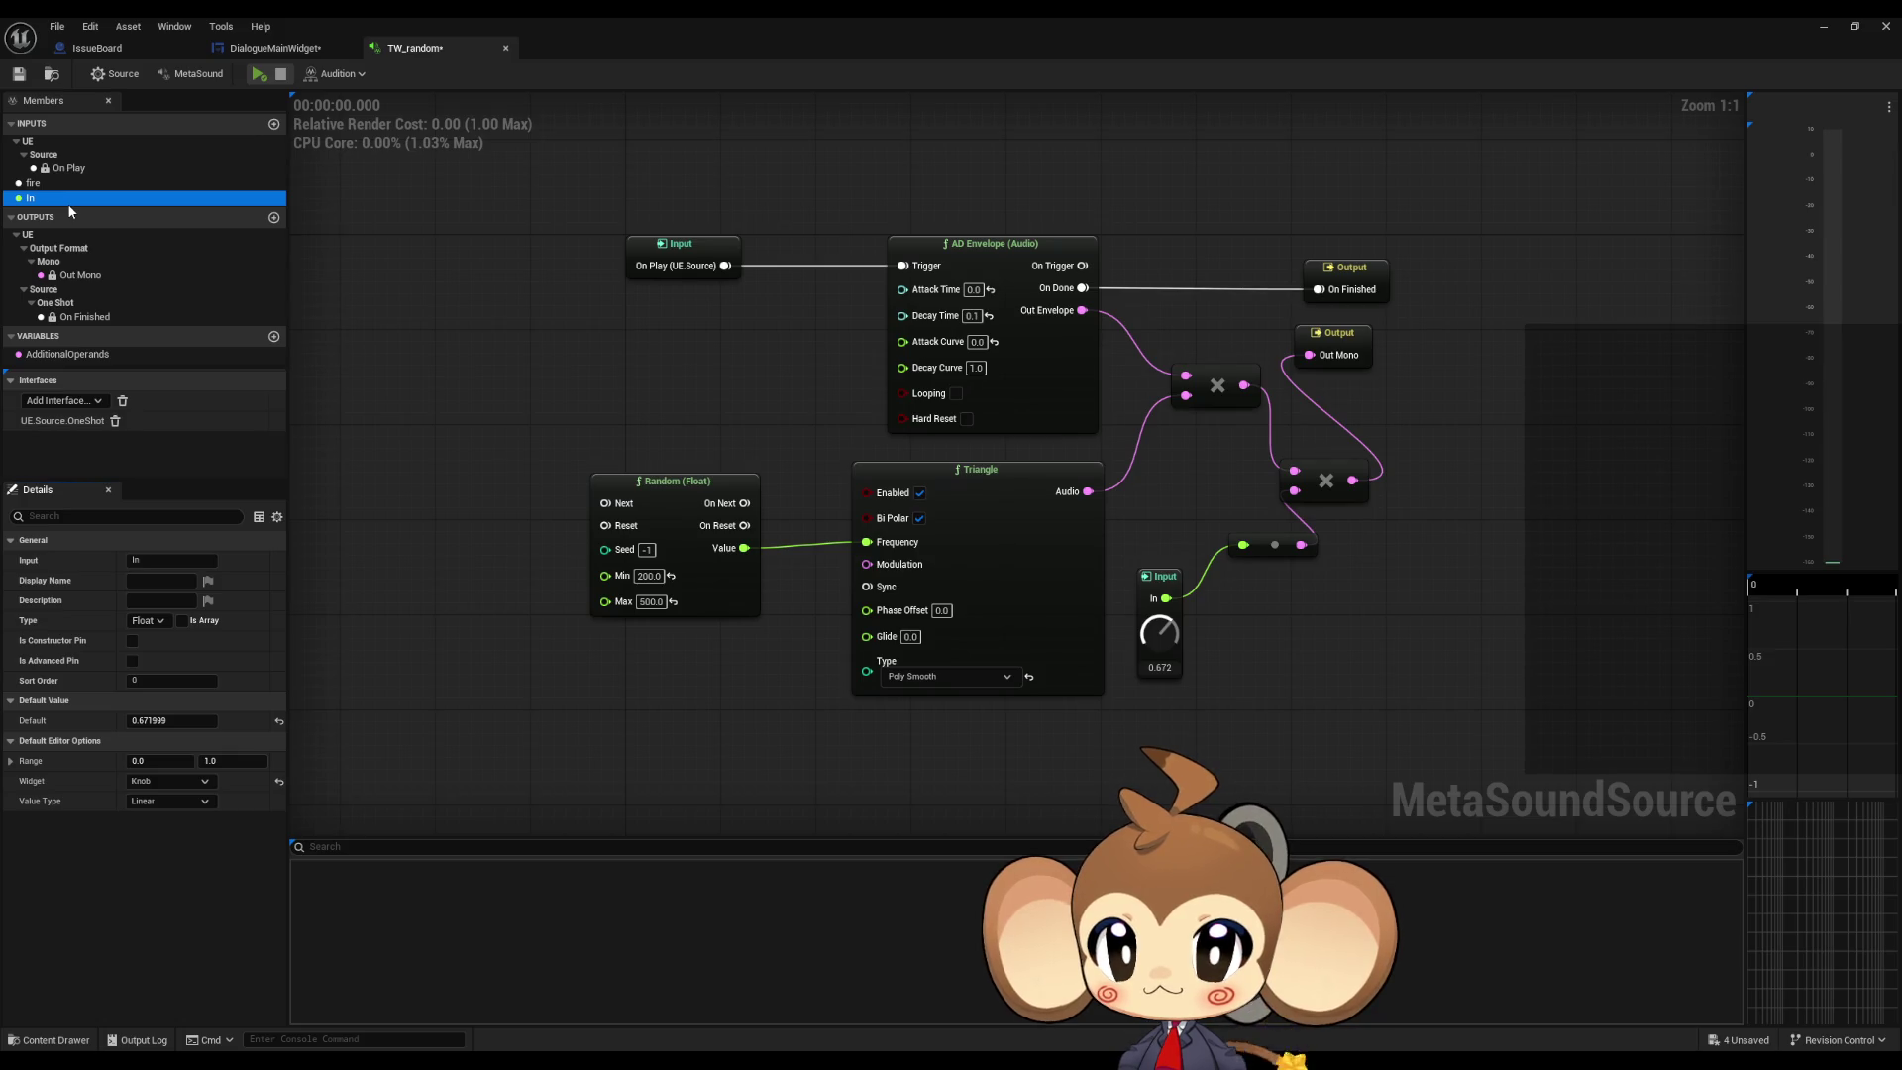
click(51, 186)
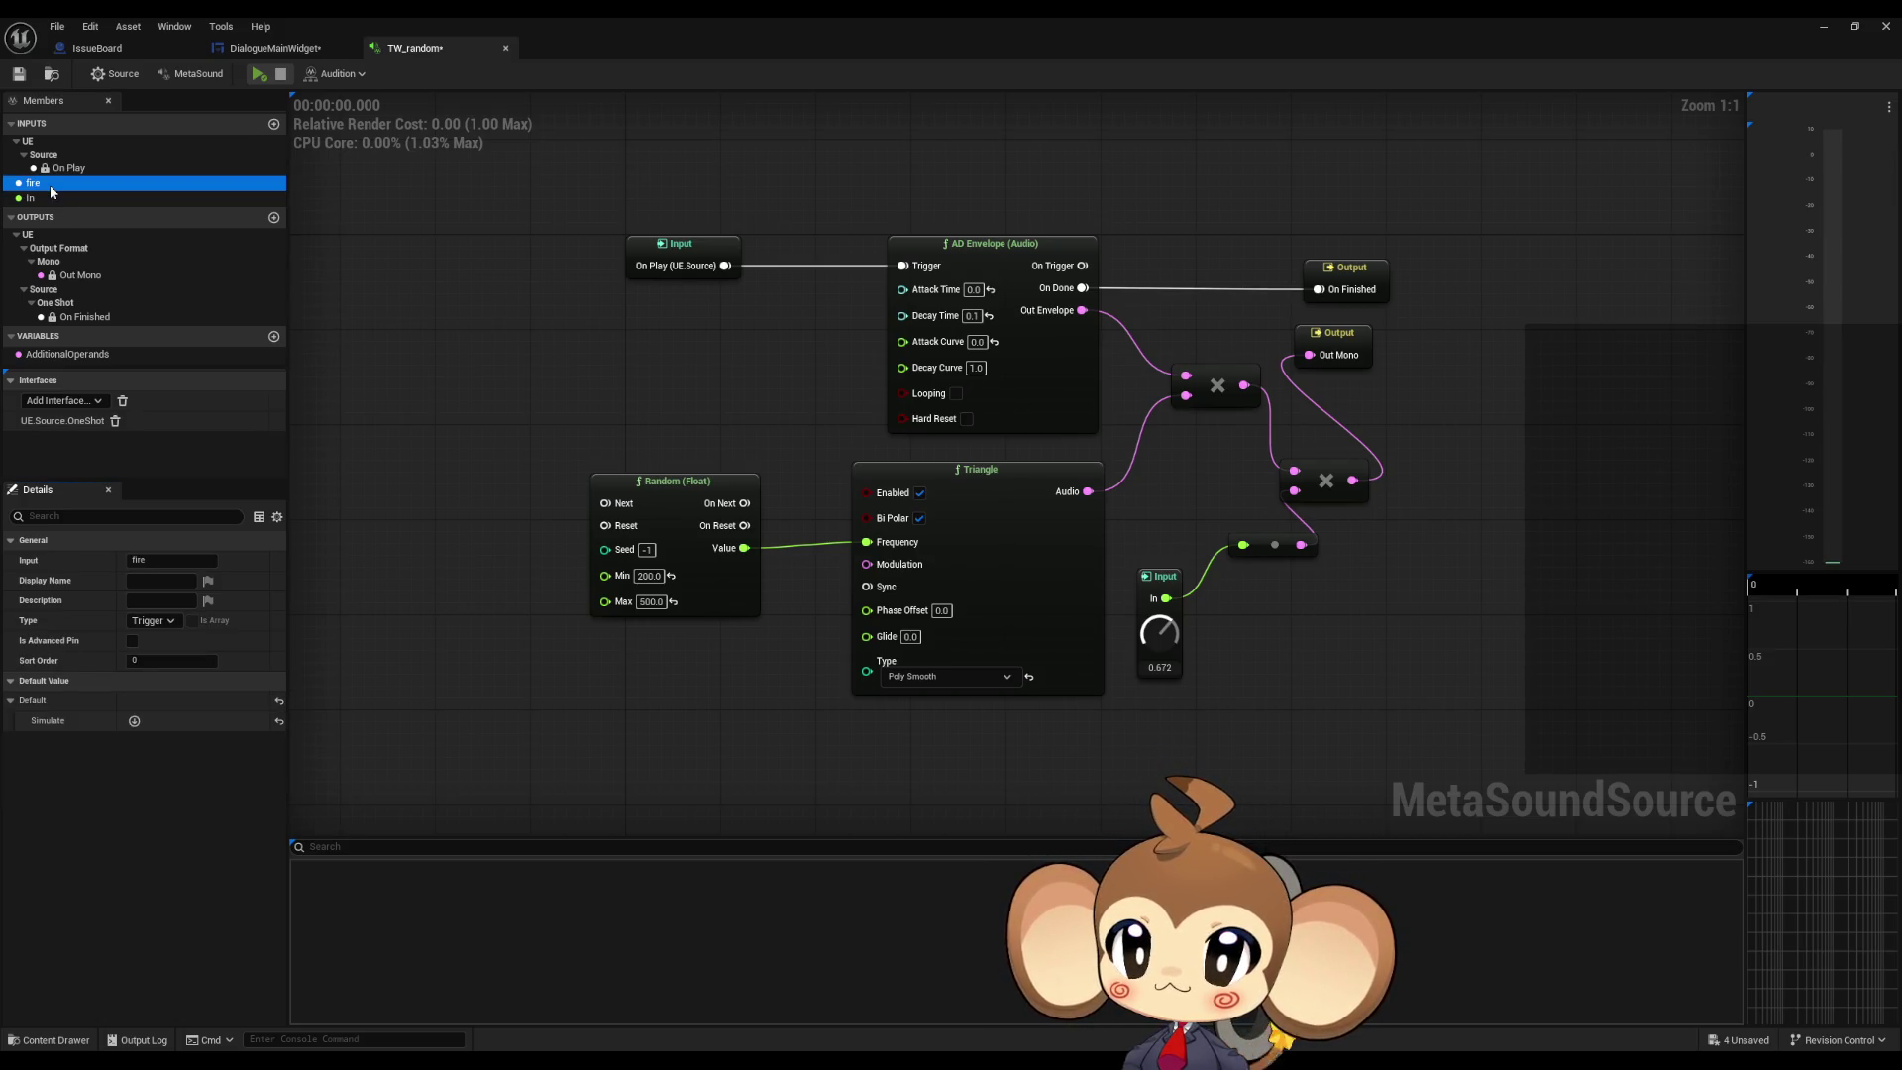
key(Delete)
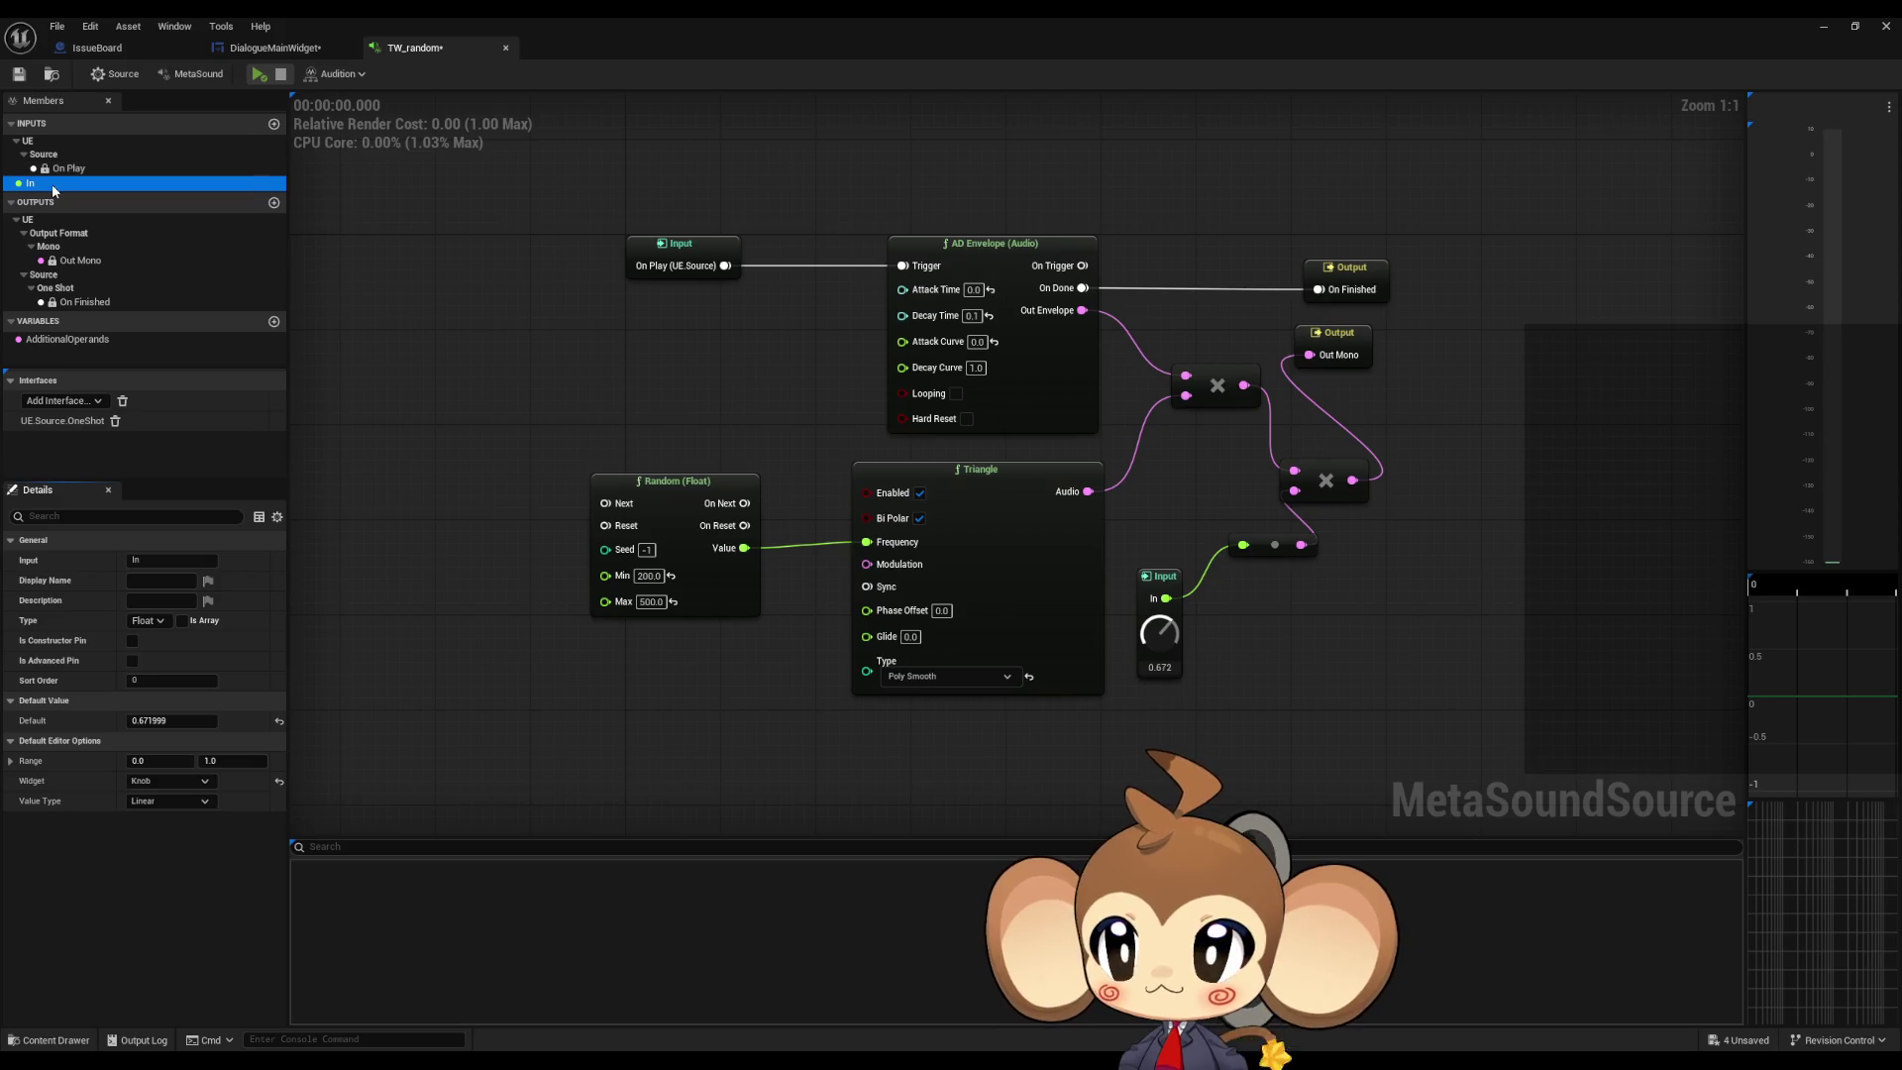
Step: Try Stereo output to inspect the Out Right node, then set the output format back to Mono
click(195, 73)
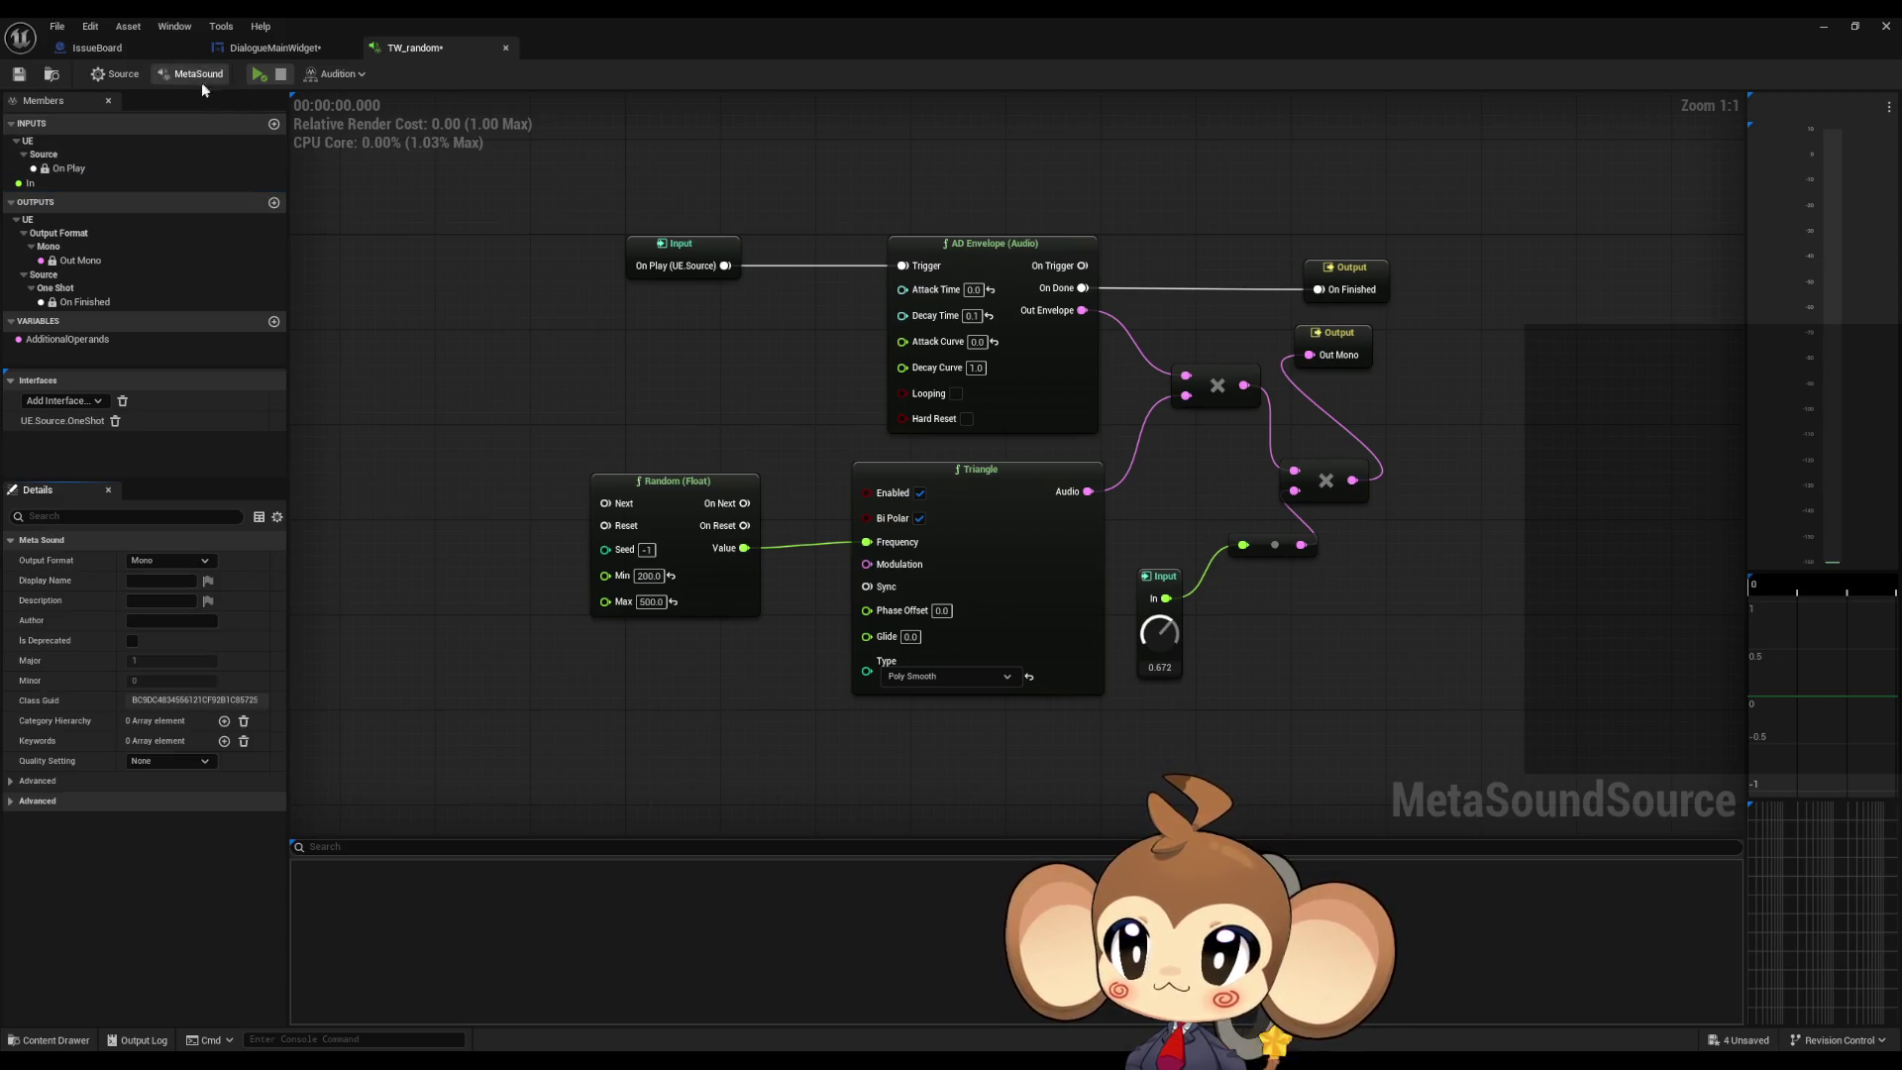
click(169, 560)
click(163, 592)
click(1321, 455)
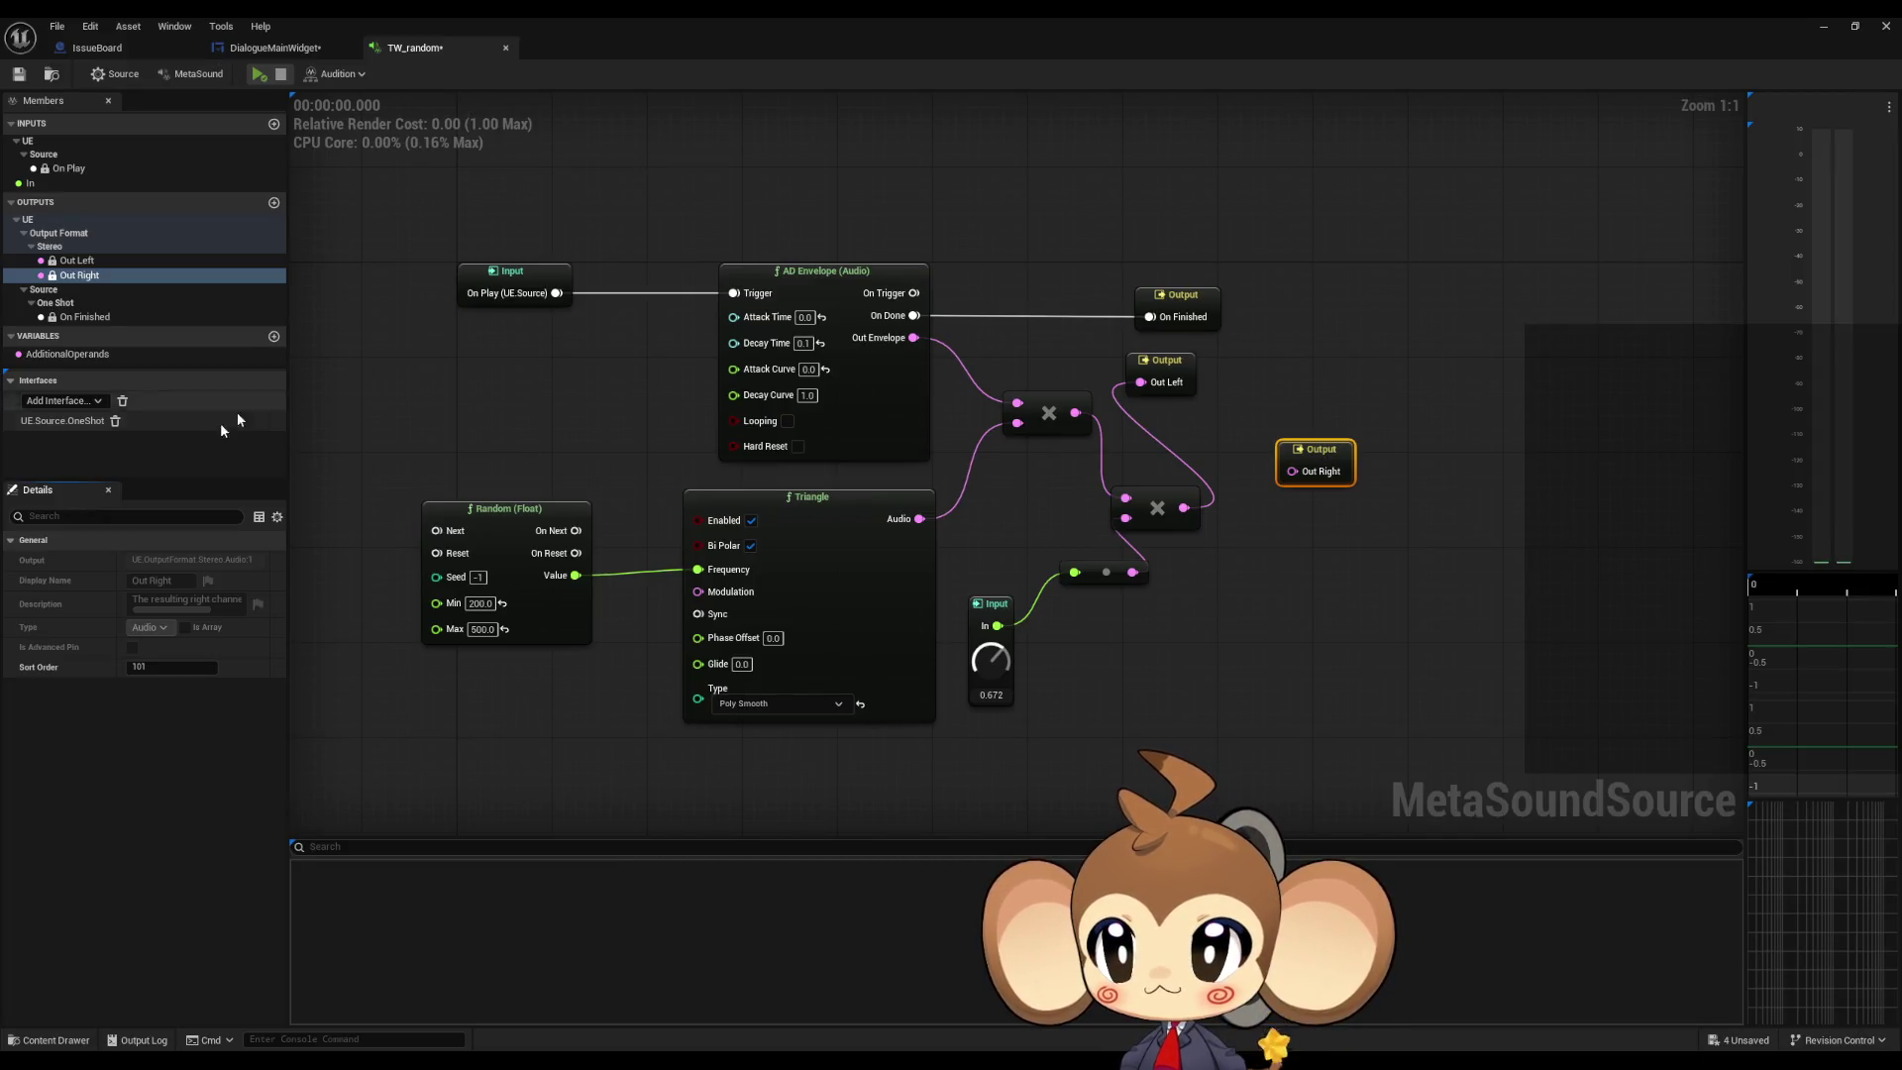
click(197, 74)
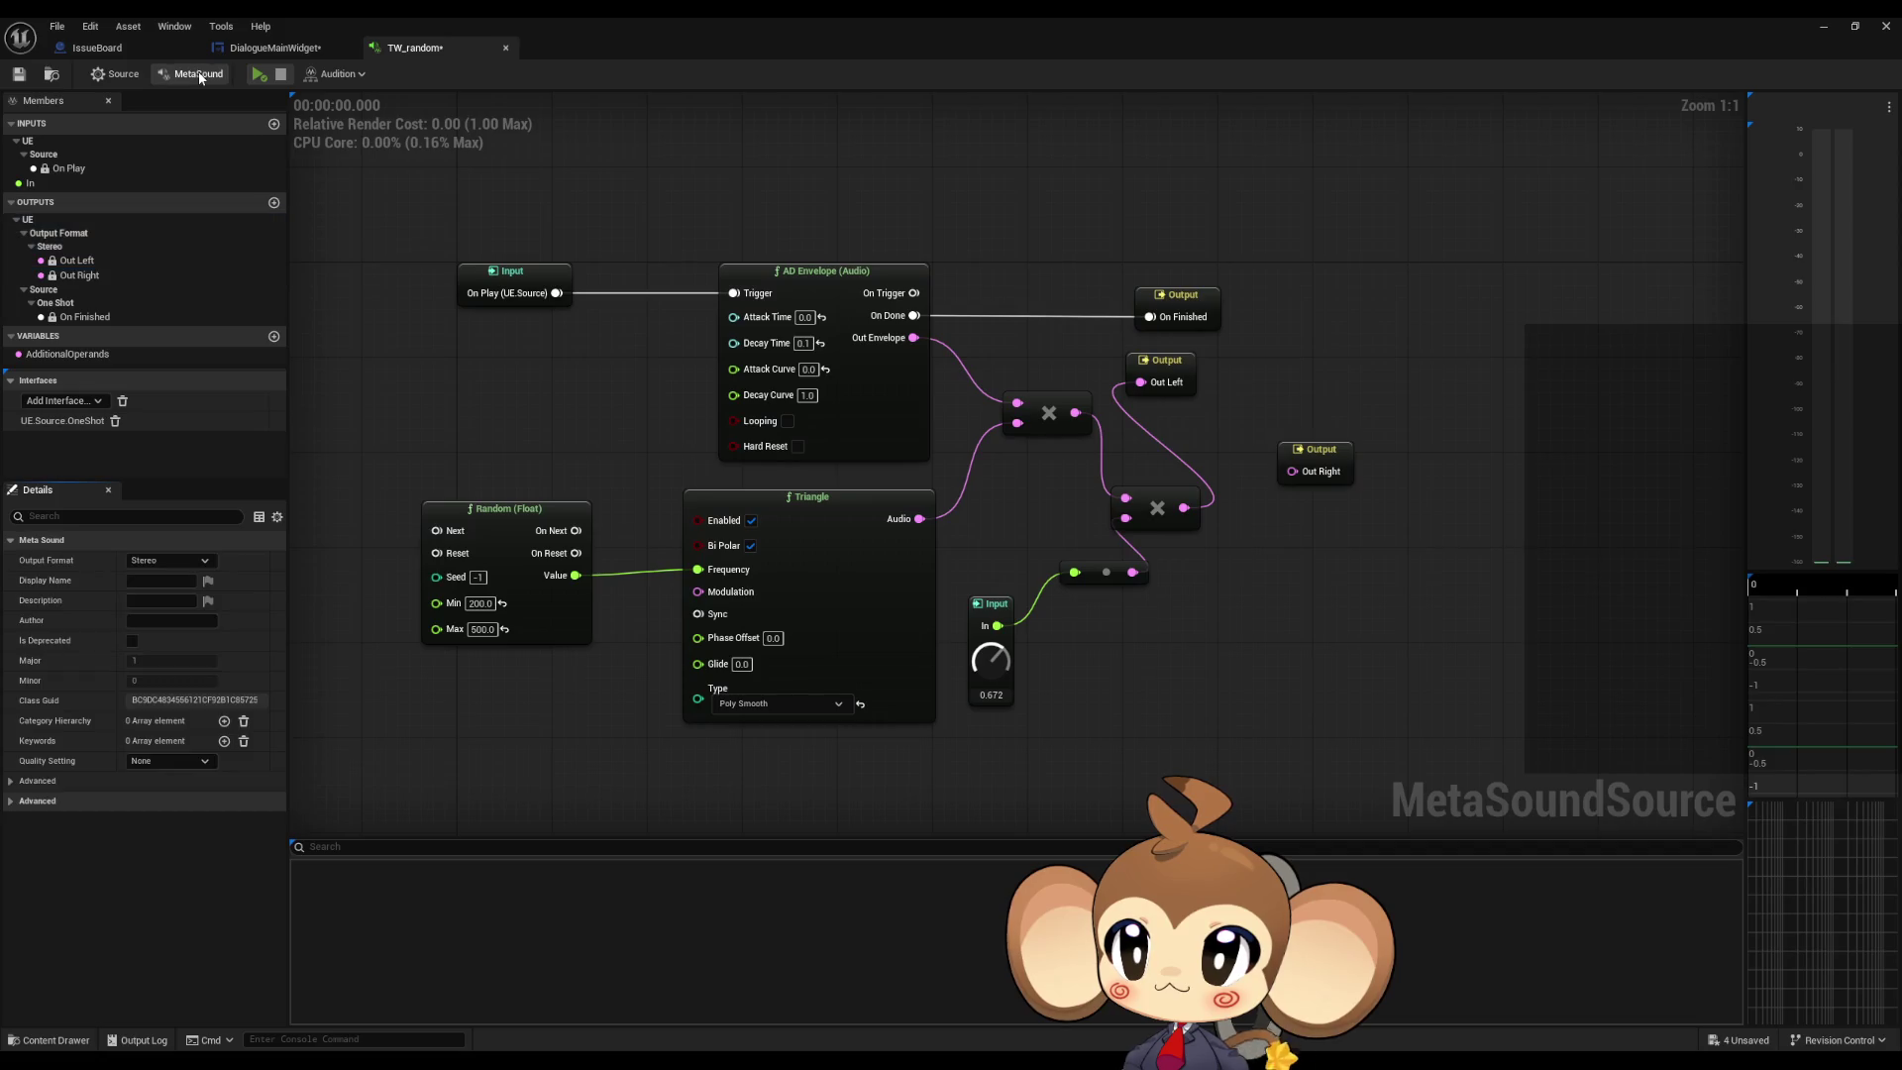
click(168, 560)
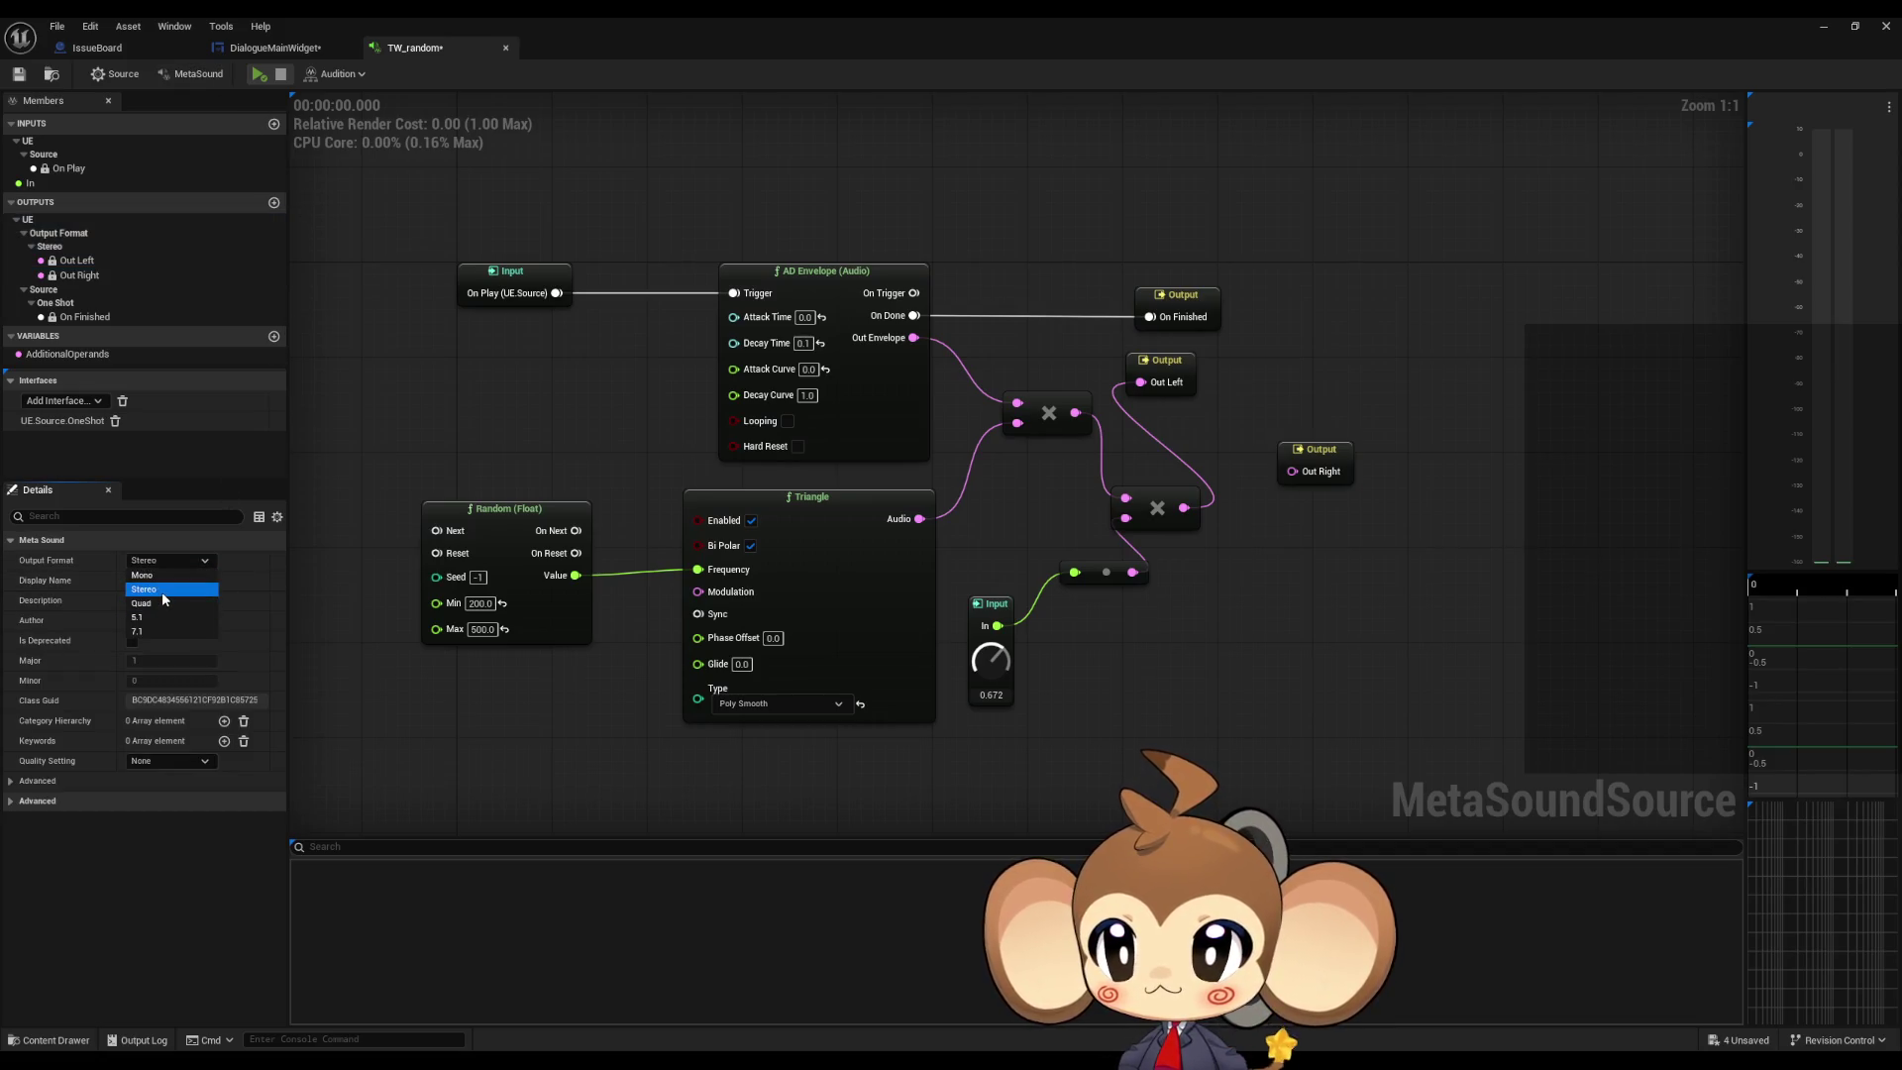
click(142, 574)
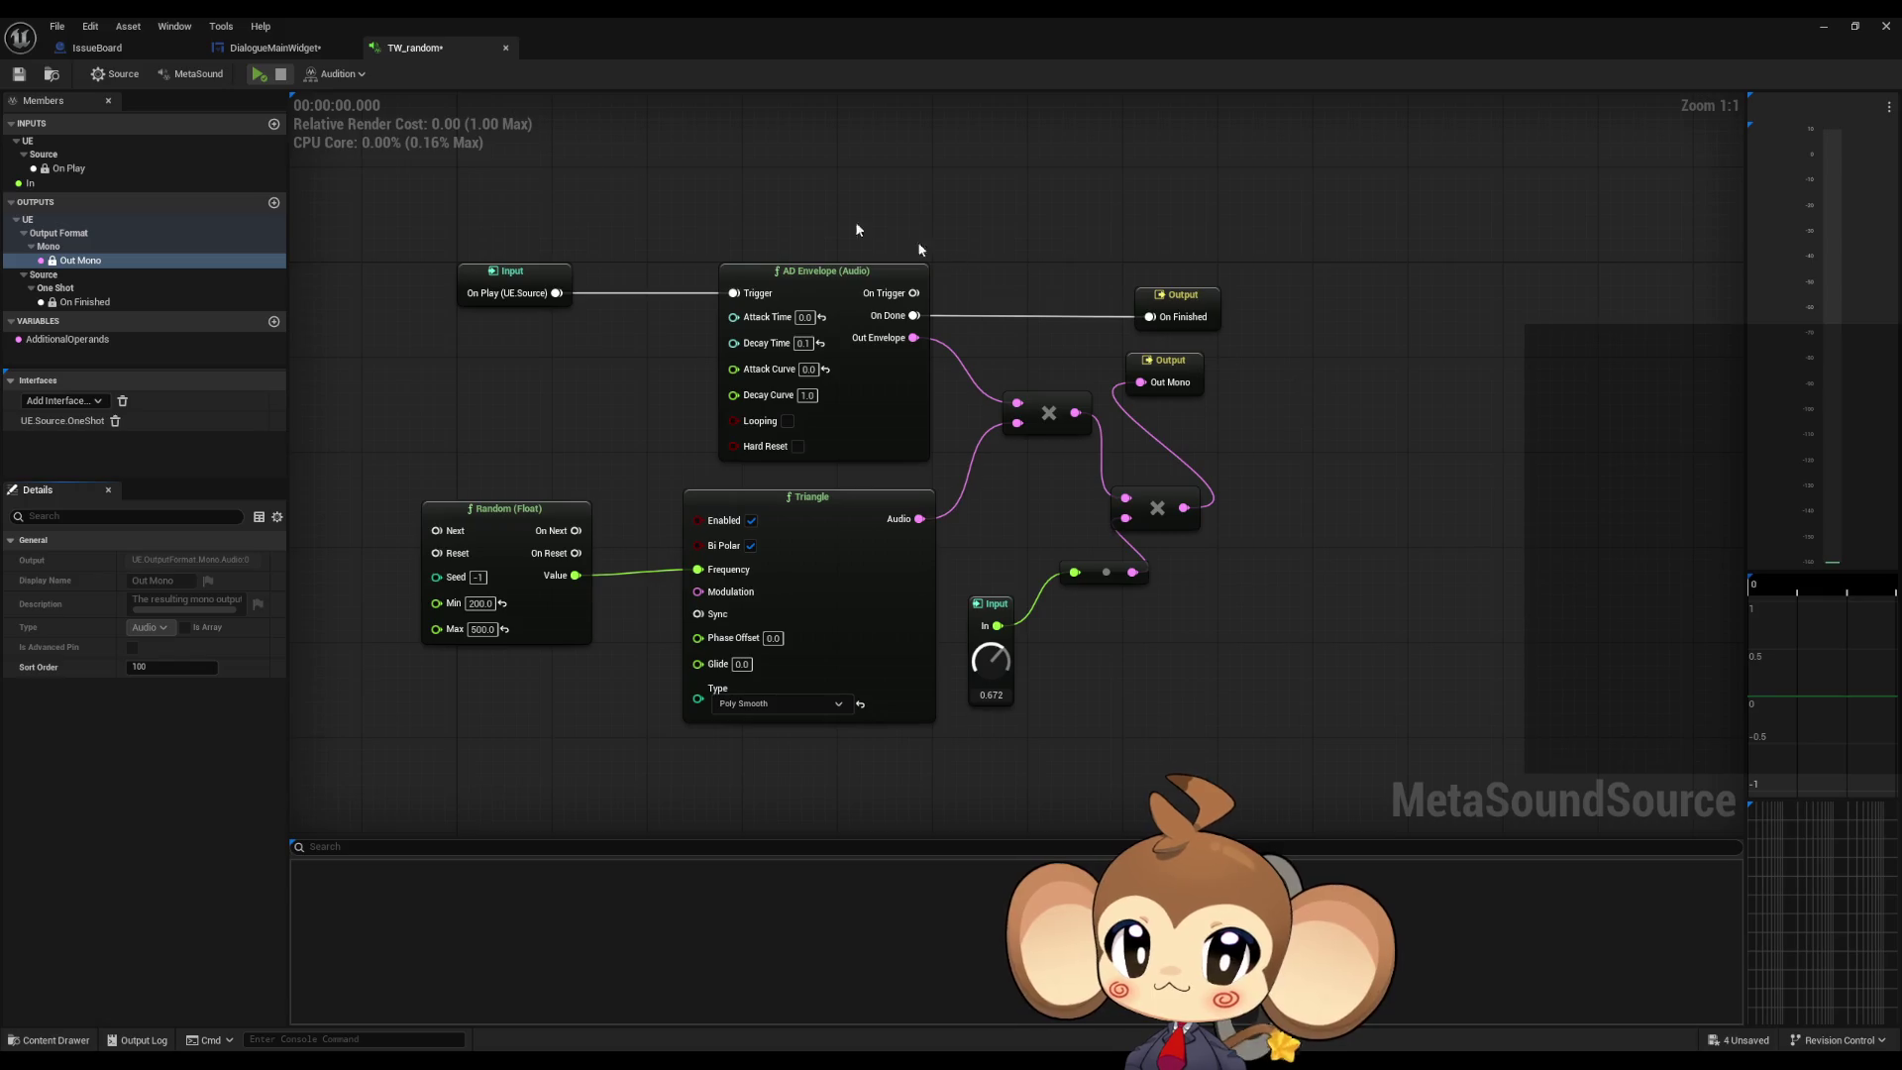
Step: Preview the MetaSound and save TW_random with Ctrl+S
click(258, 75)
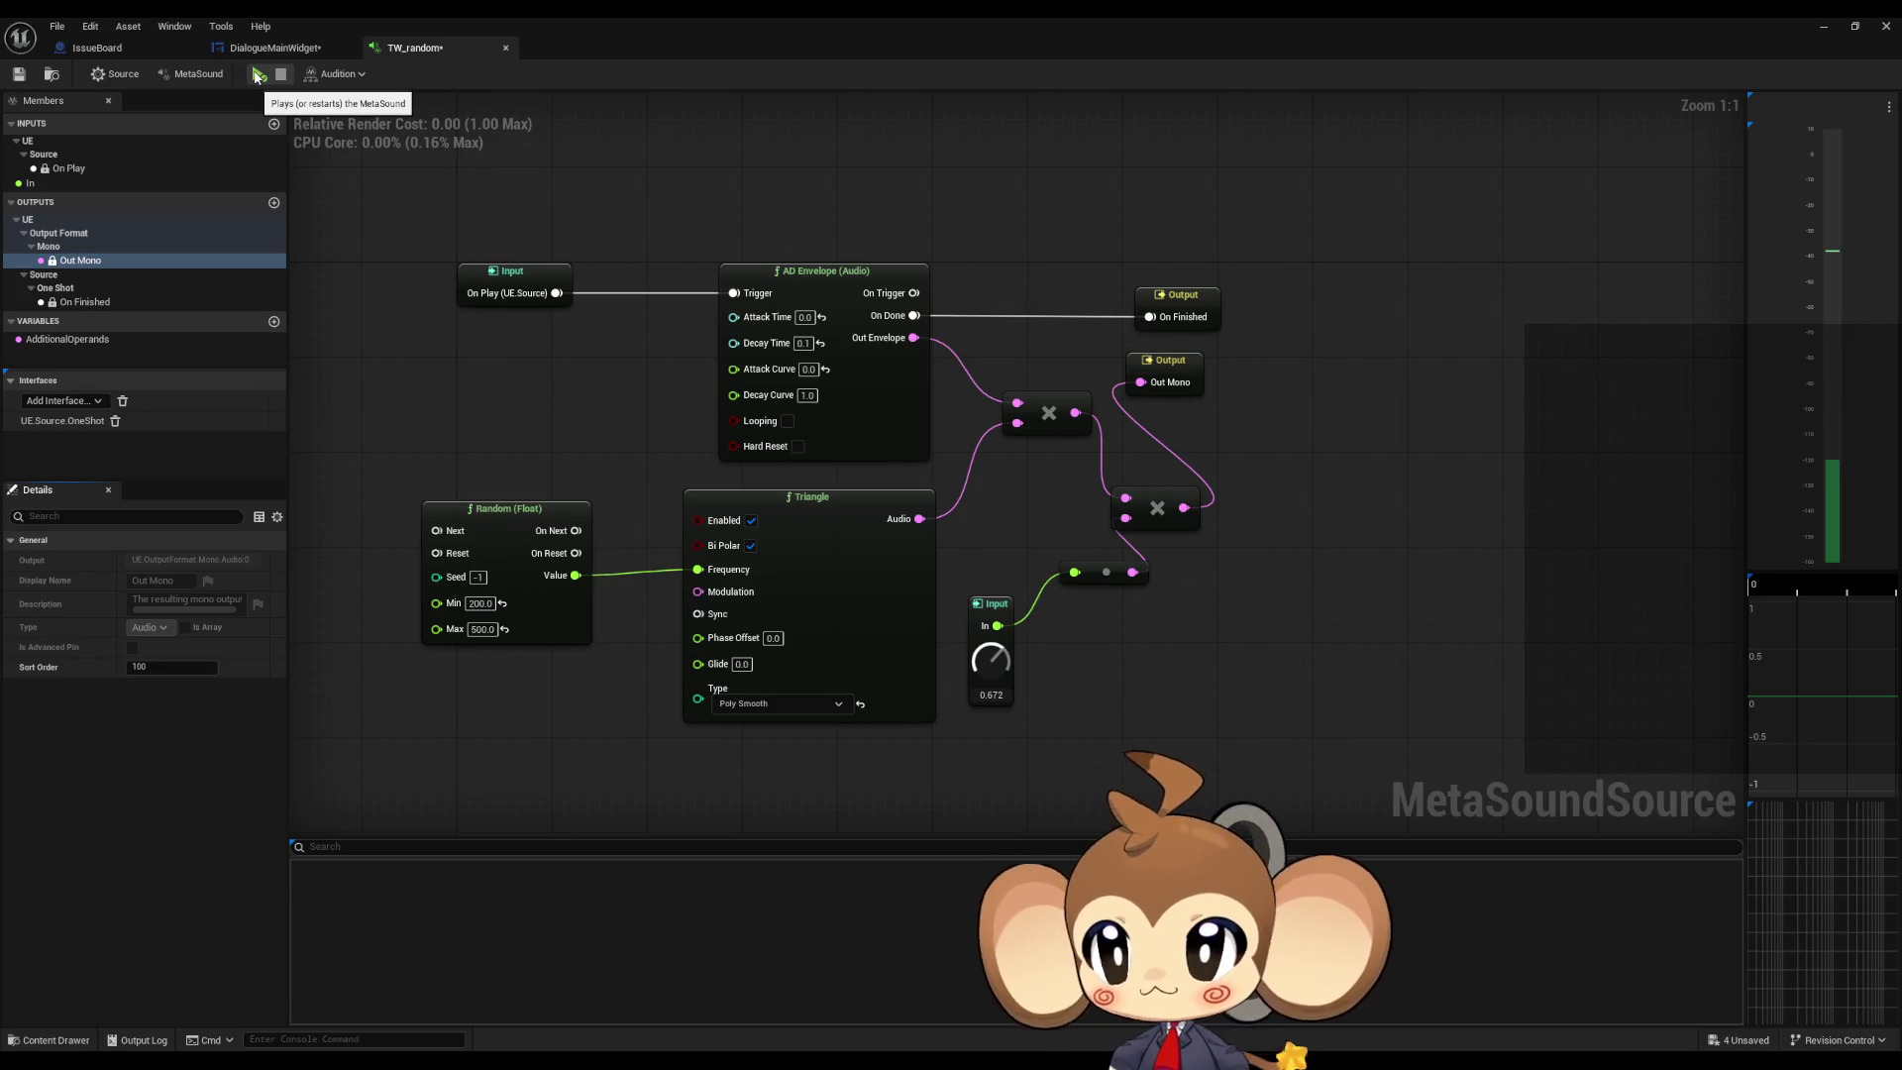
key(ctrl+s)
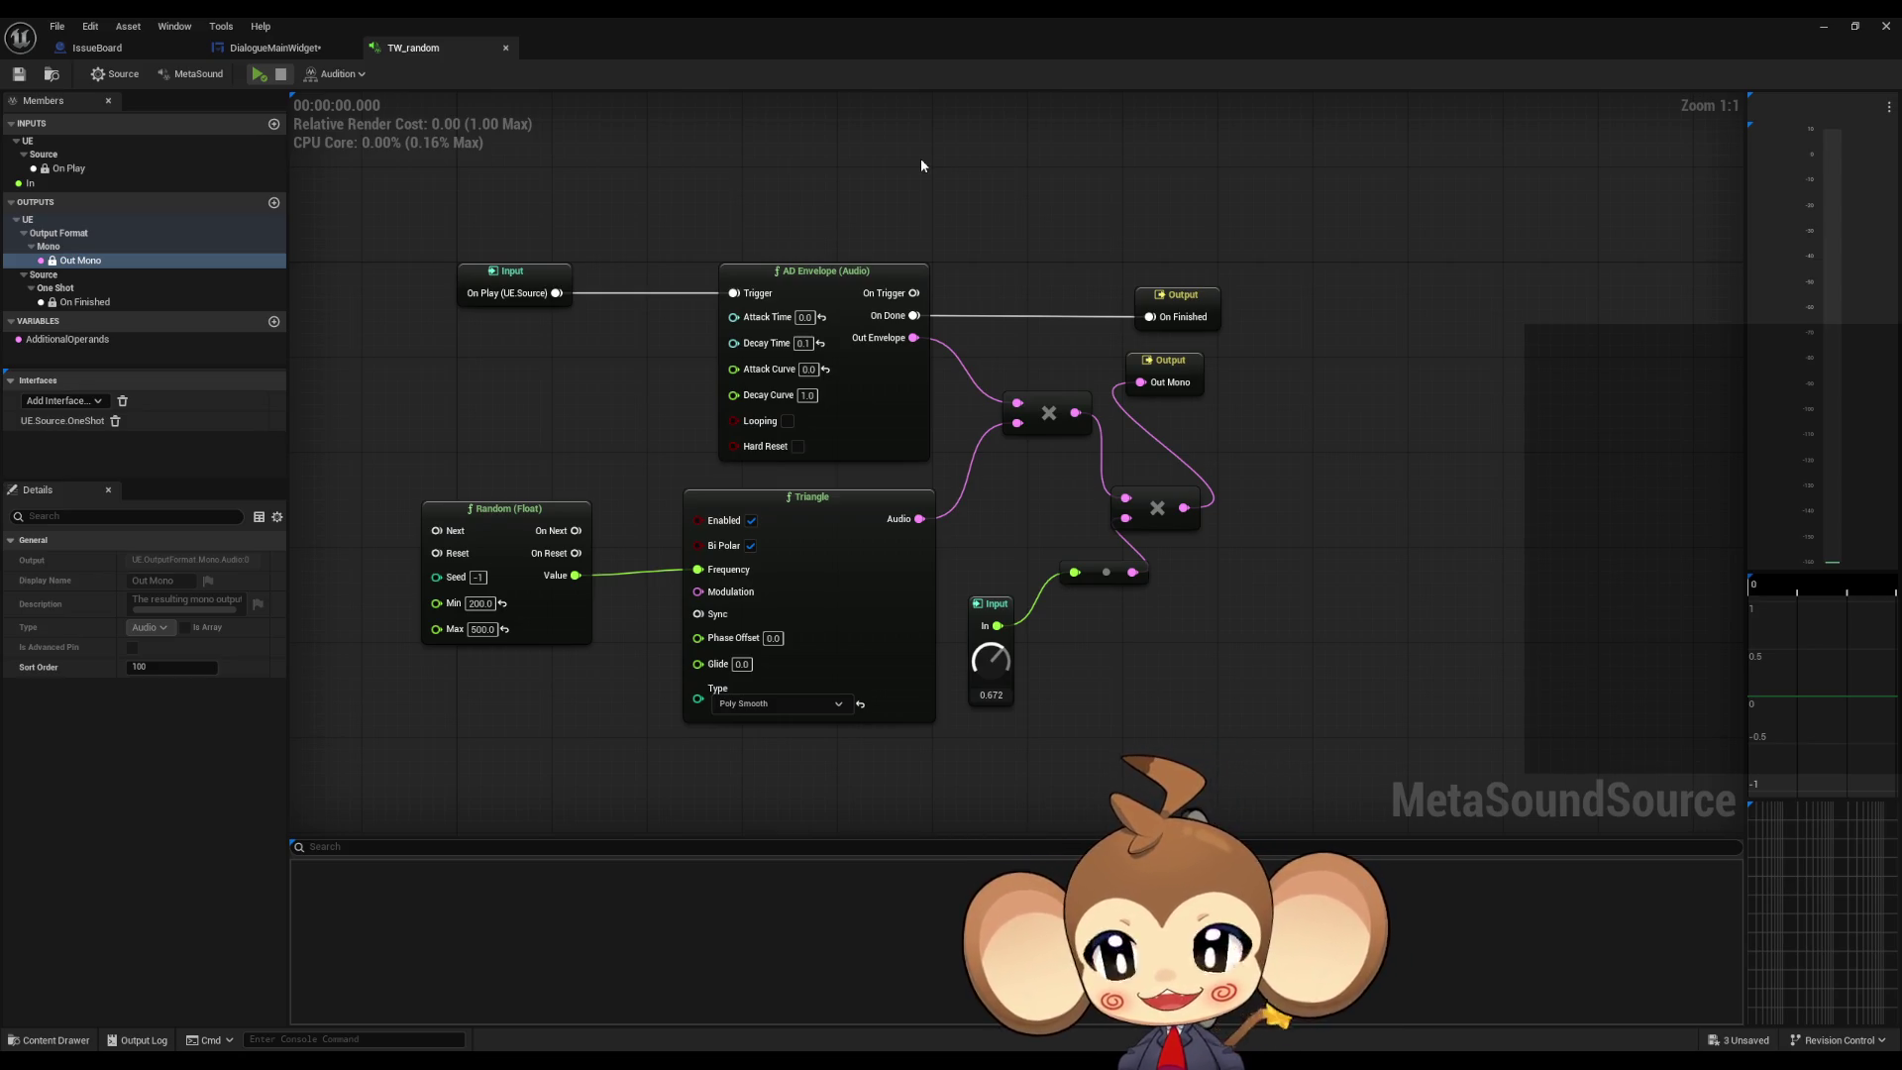
click(1822, 27)
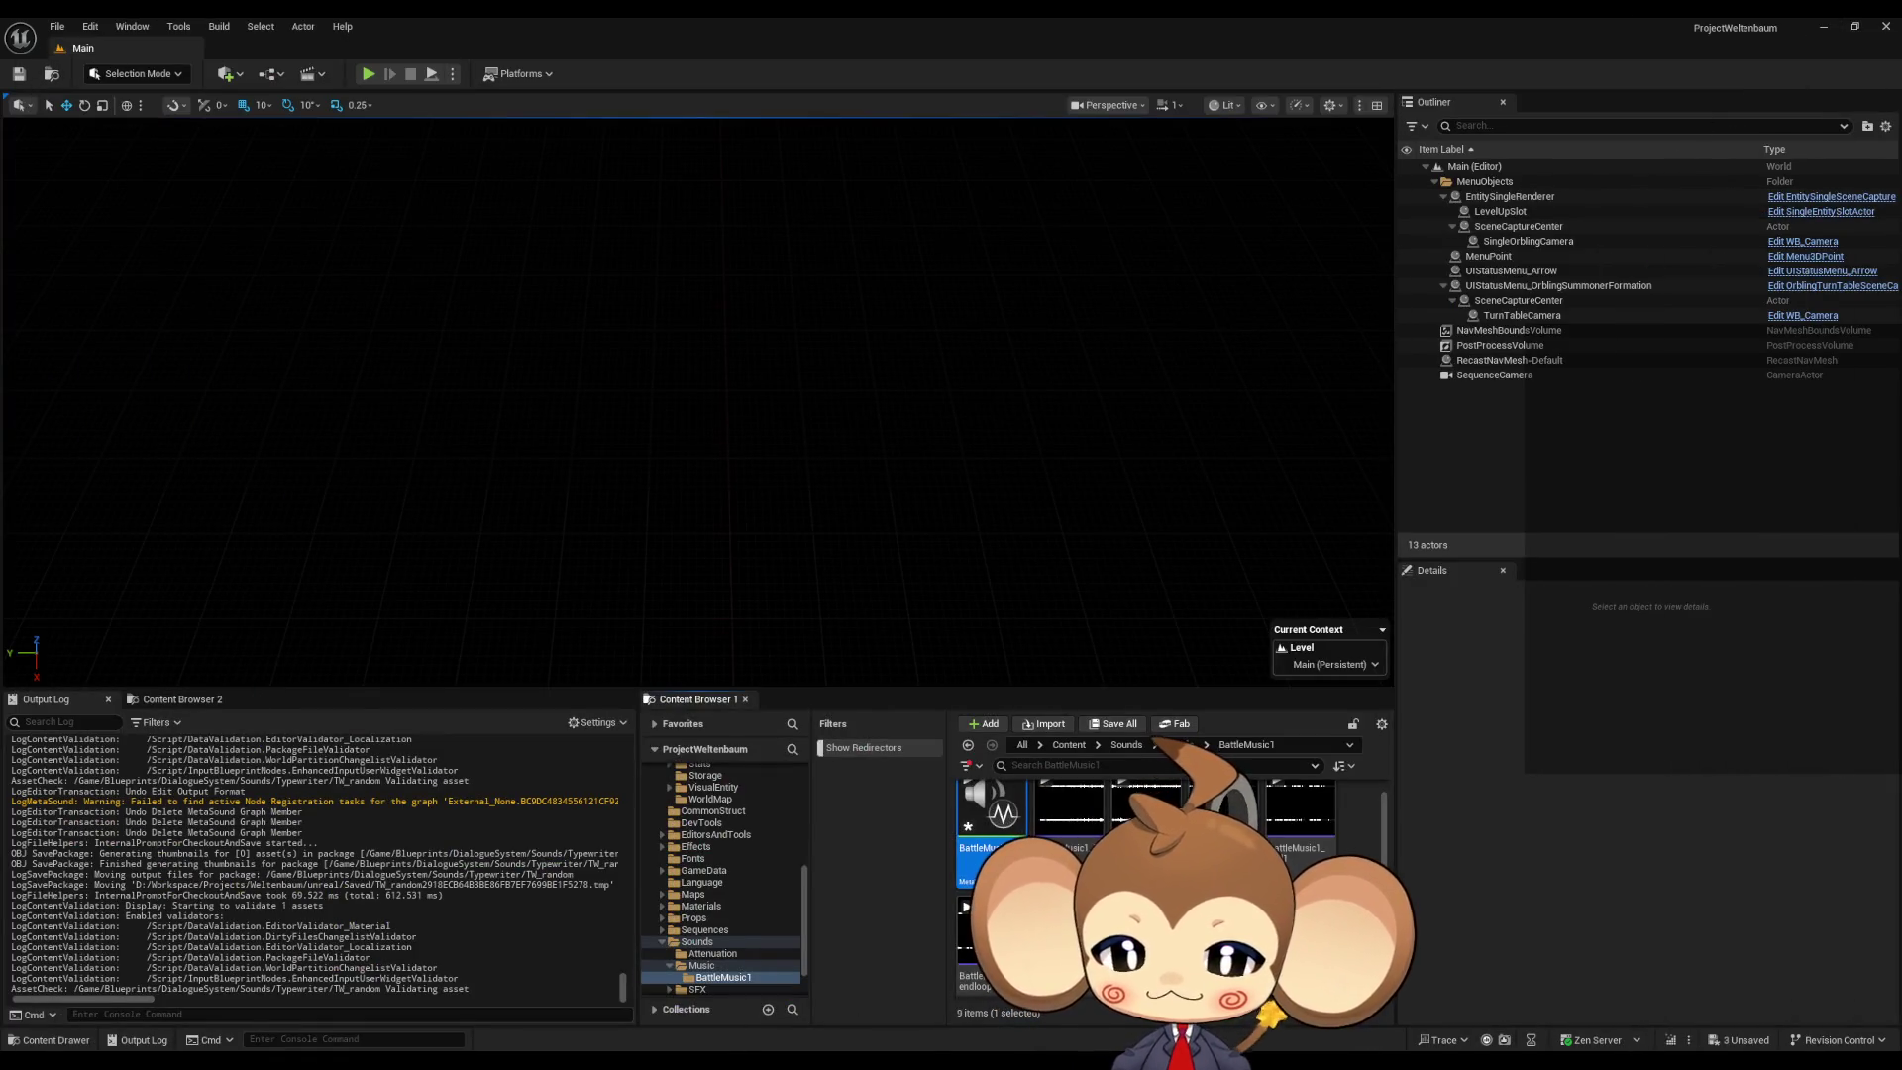
Step: Wire the Branch True output straight into Play Sound 2D and delete the Set Object Parameter node
mouse_move(779, 1060)
click(832, 1002)
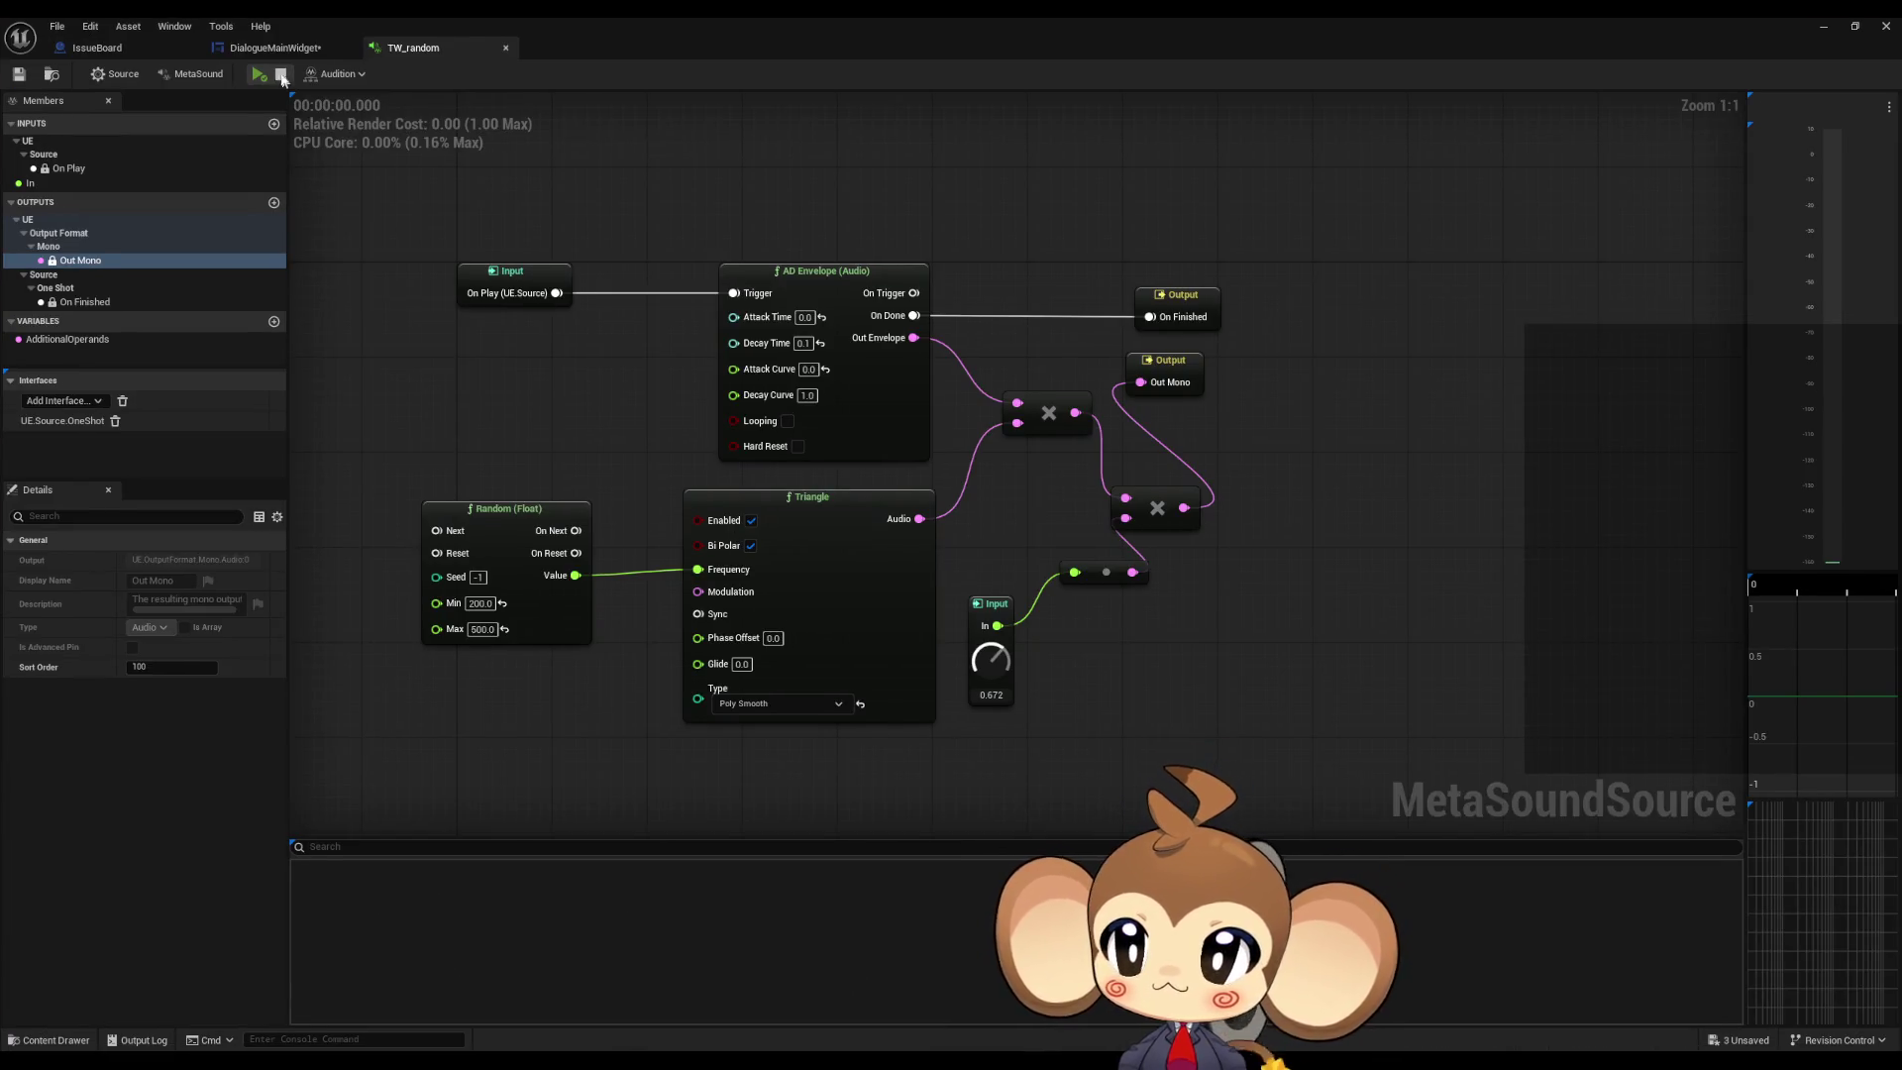
click(280, 50)
mouse_move(783, 492)
mouse_down()
mouse_move(822, 515)
mouse_move(939, 492)
mouse_up()
key(Delete)
Step: Switch to the IssueBoard blueprint to view the Current Board task list
scroll(158, 436, down, 10)
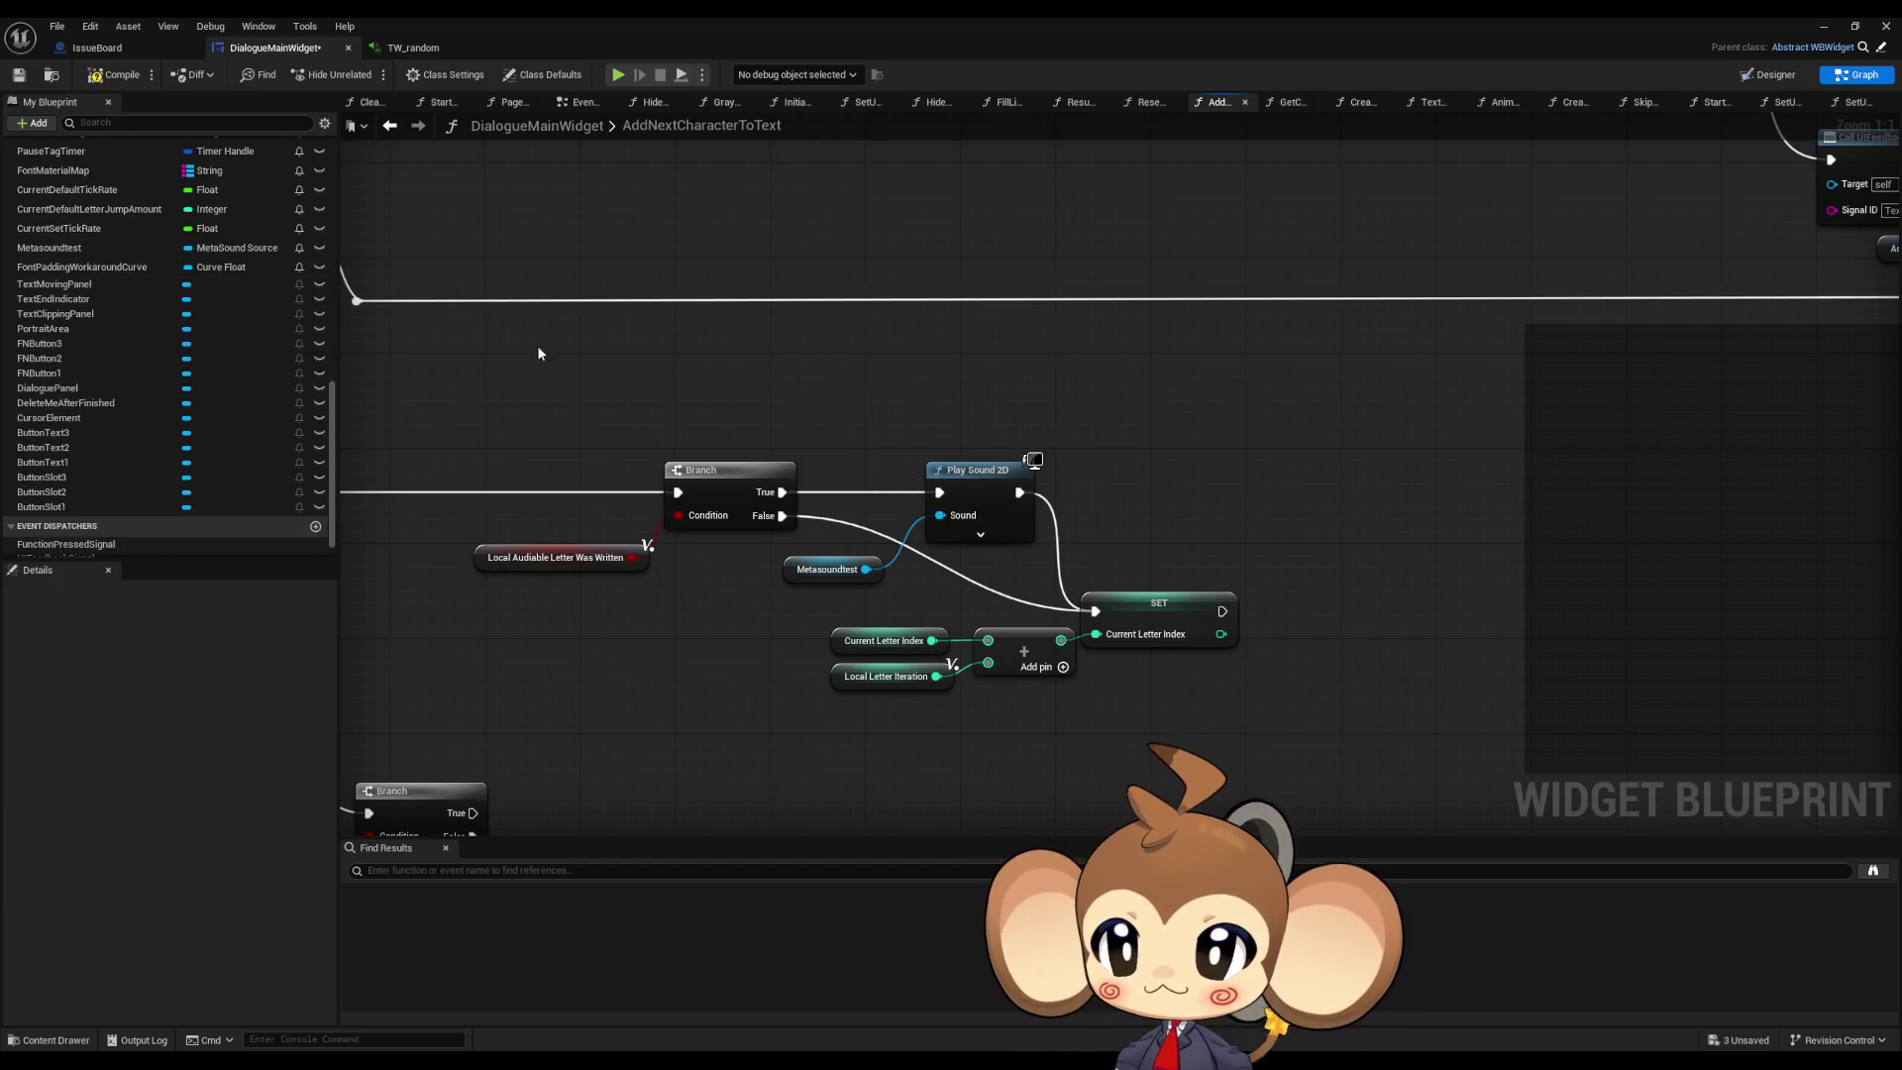
drag(699, 393, 806, 428)
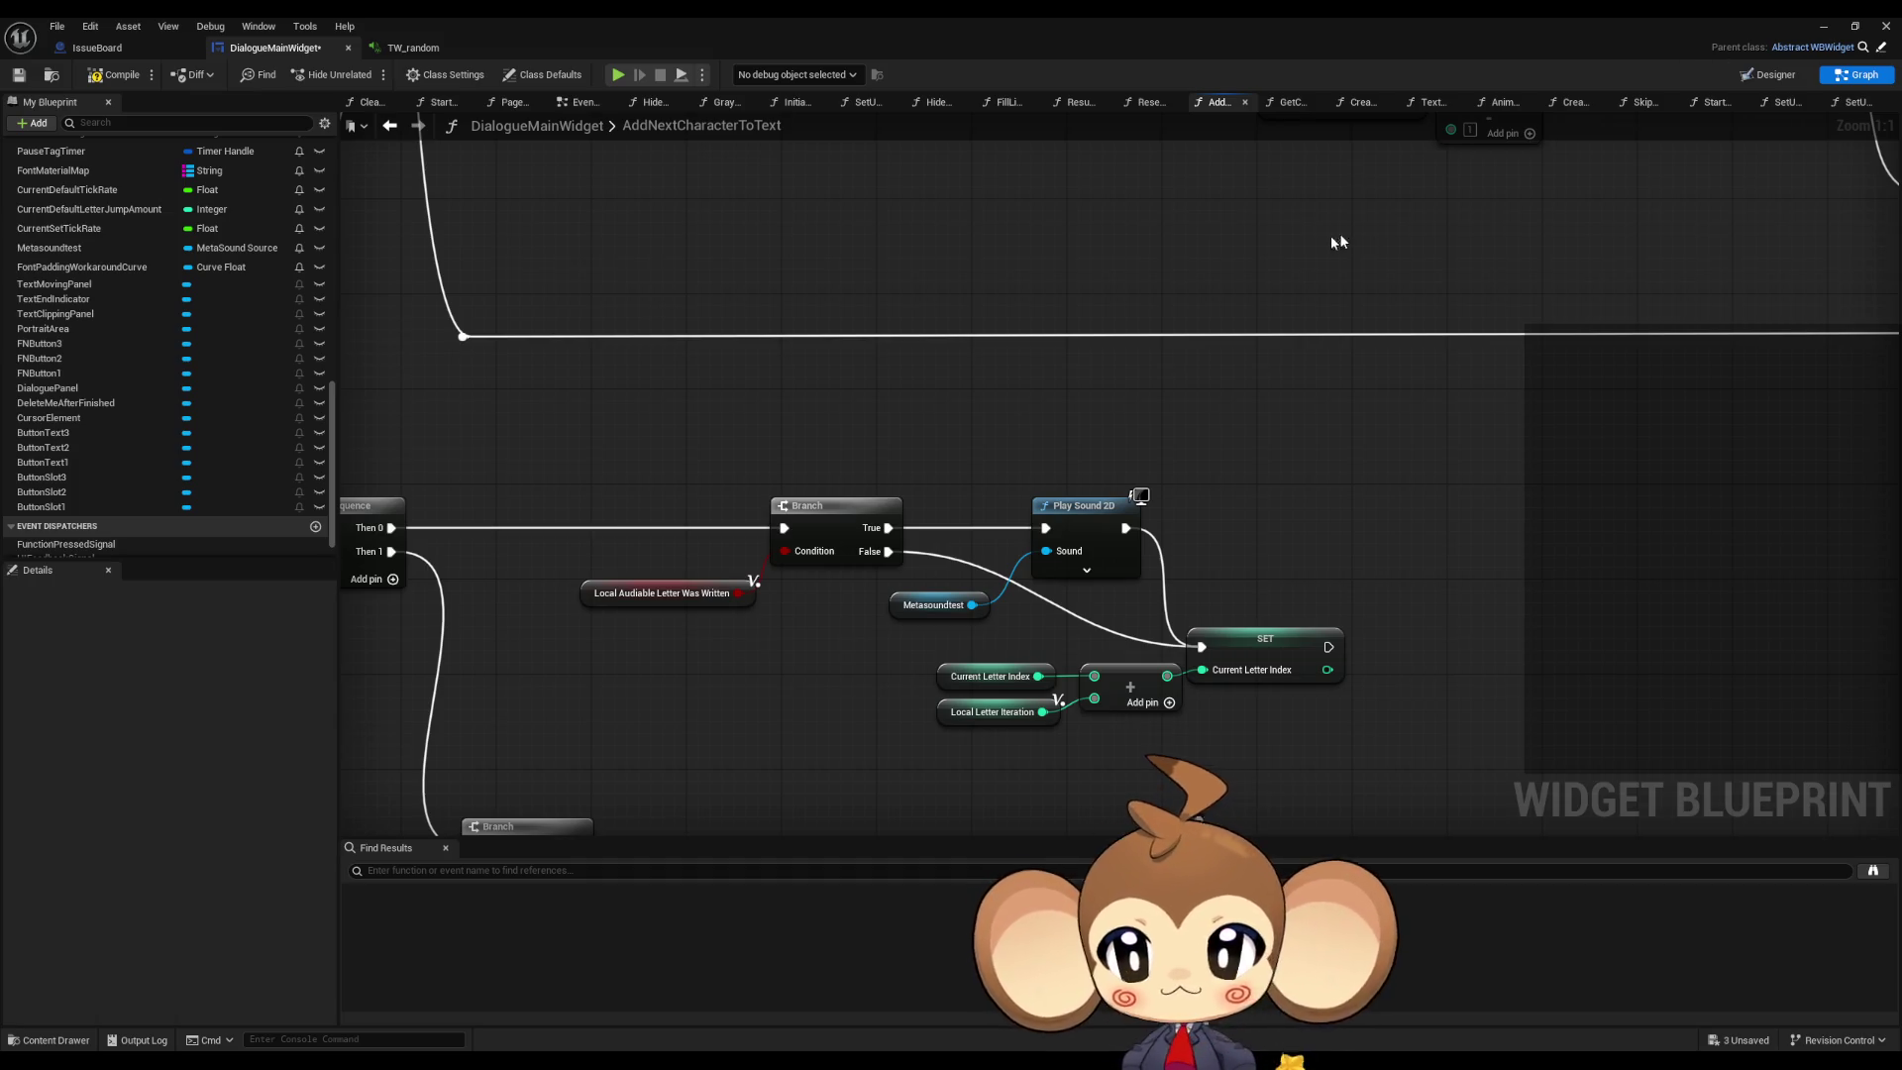
scroll(662, 412, down, 5)
scroll(658, 406, up, 5)
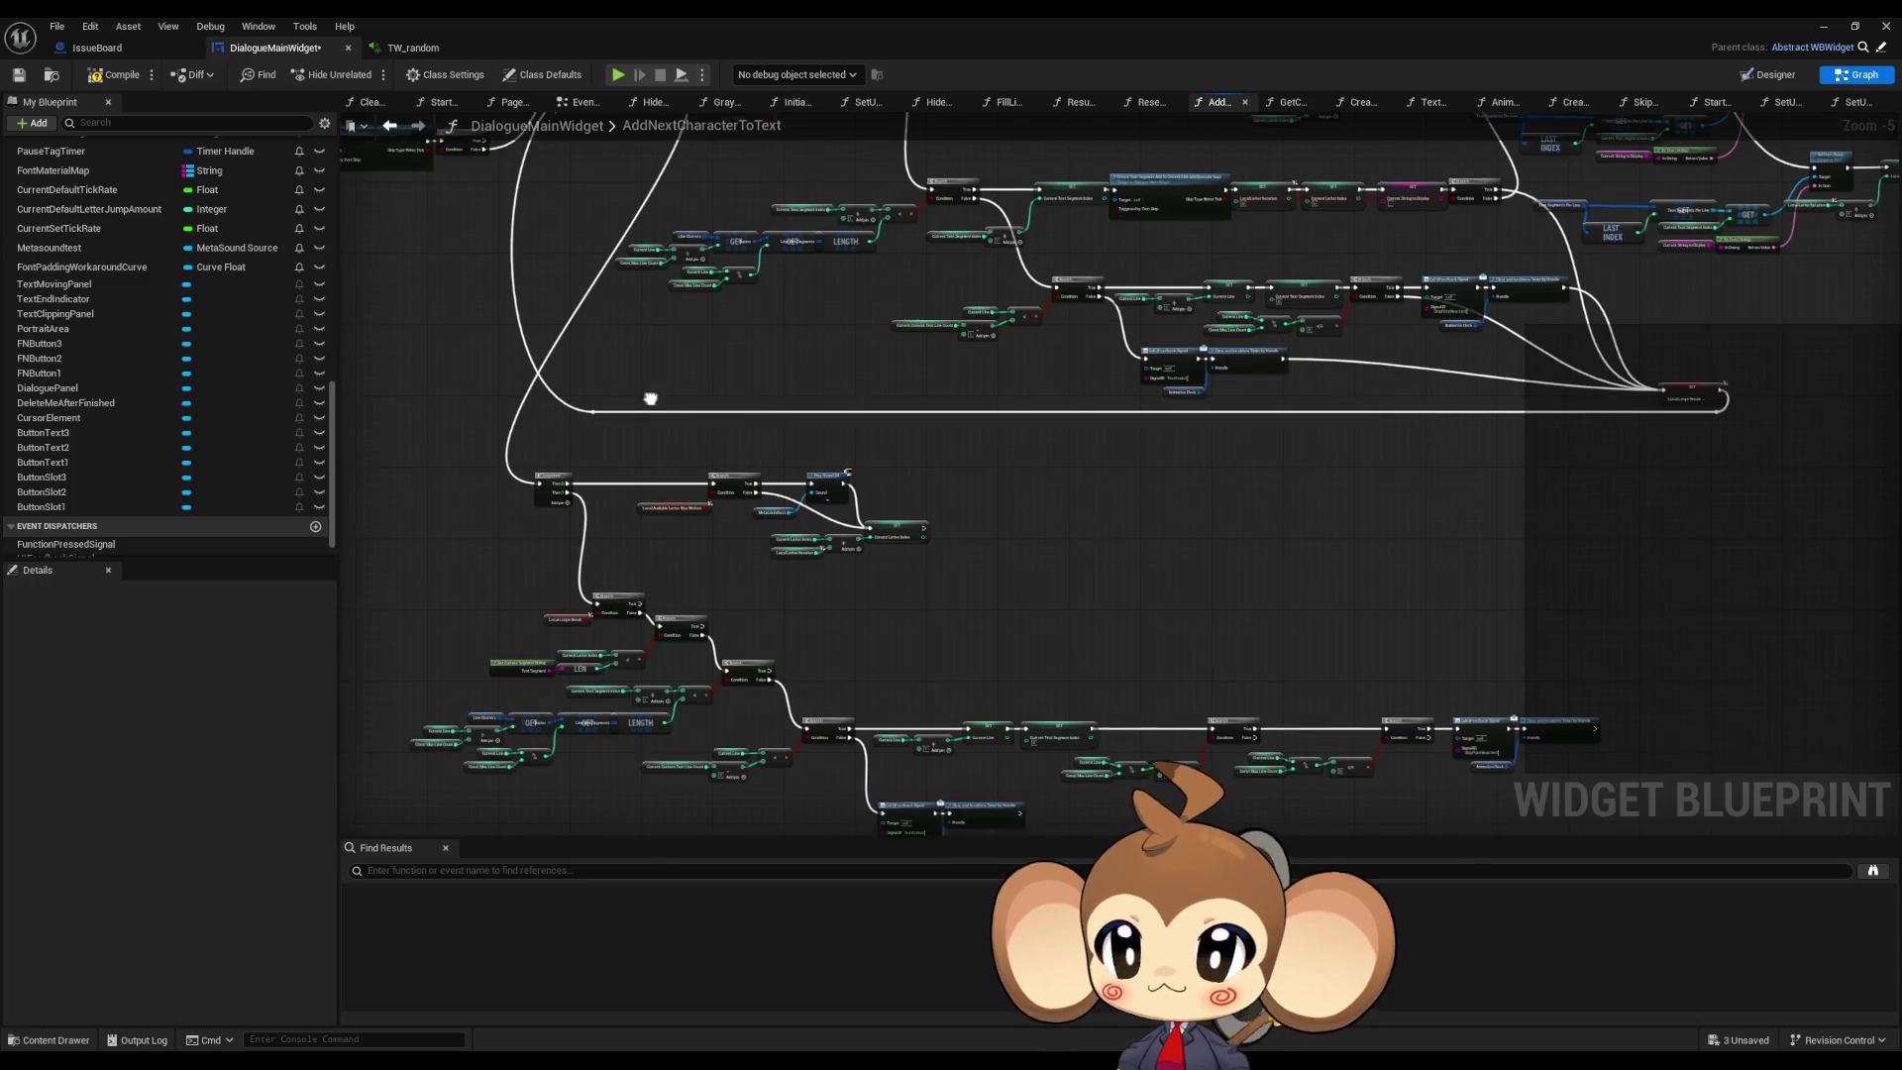
drag(607, 469, 444, 155)
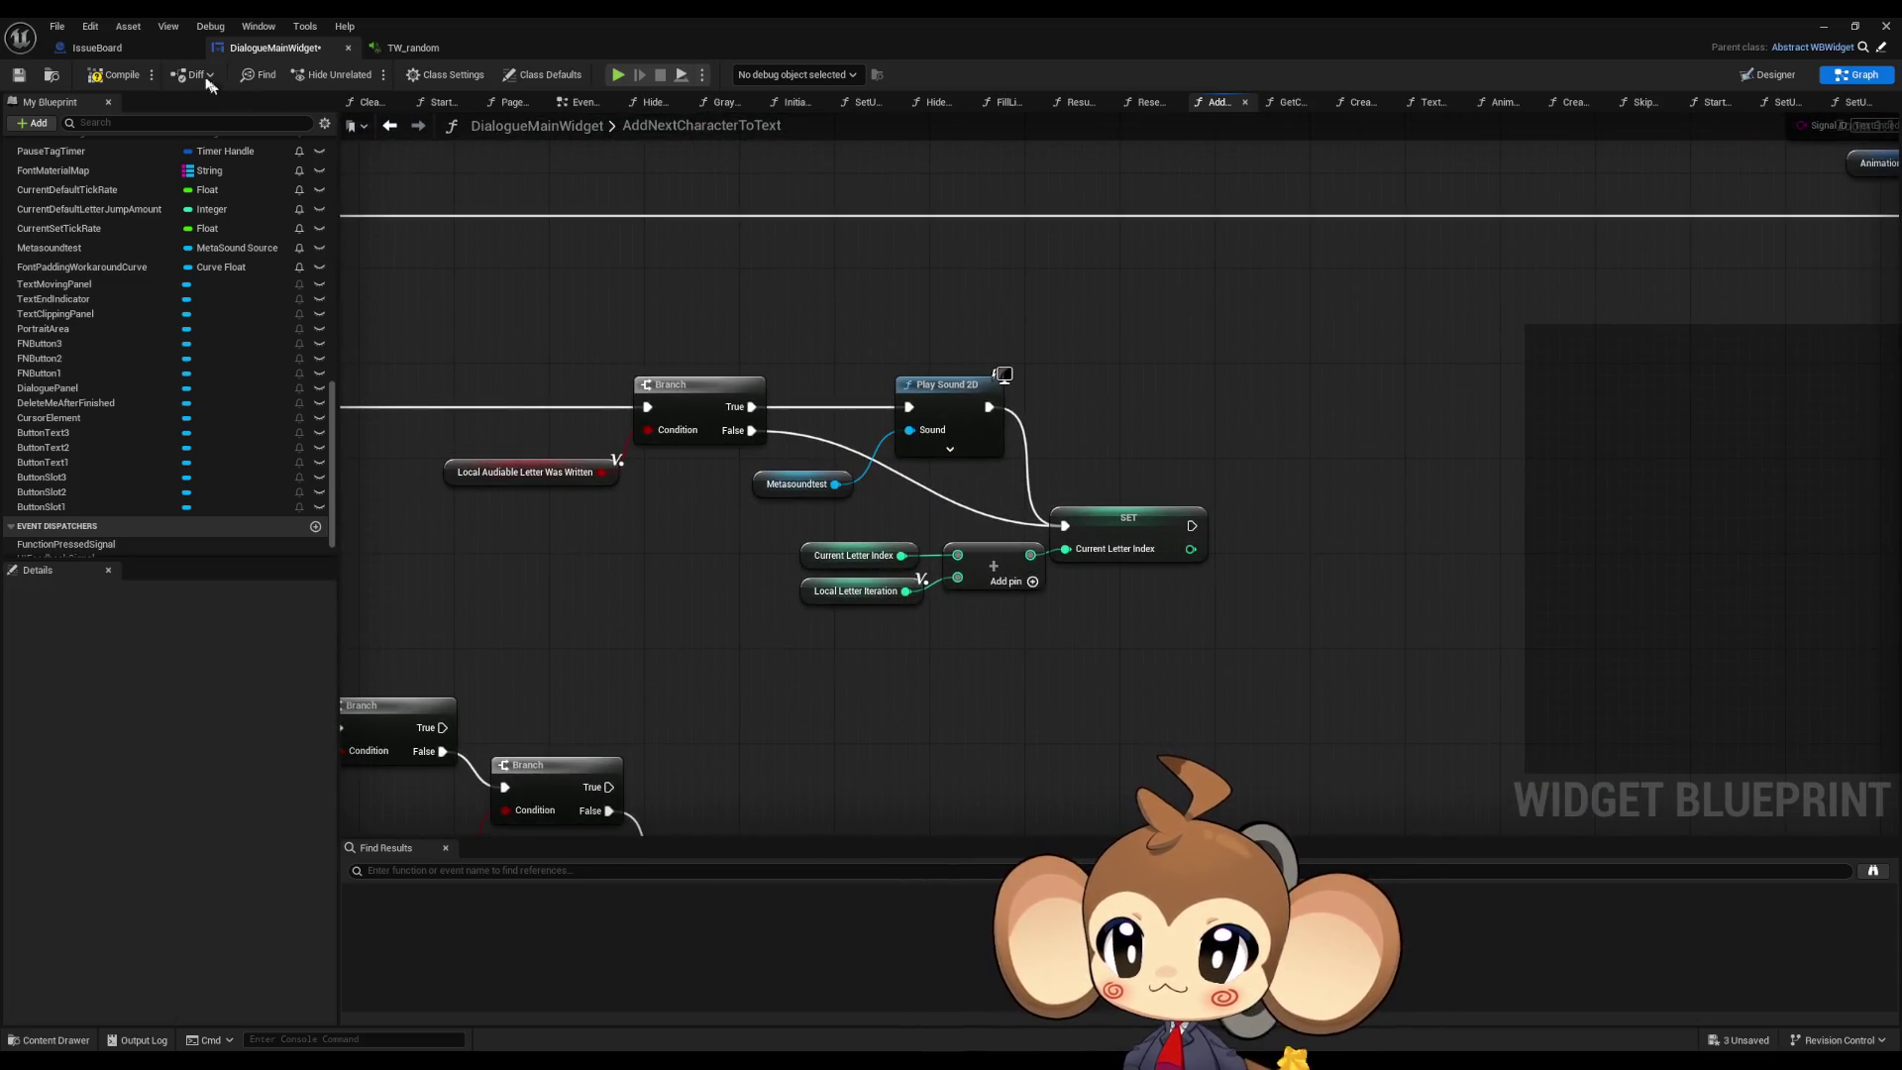
click(132, 46)
scroll(583, 327, up, 3)
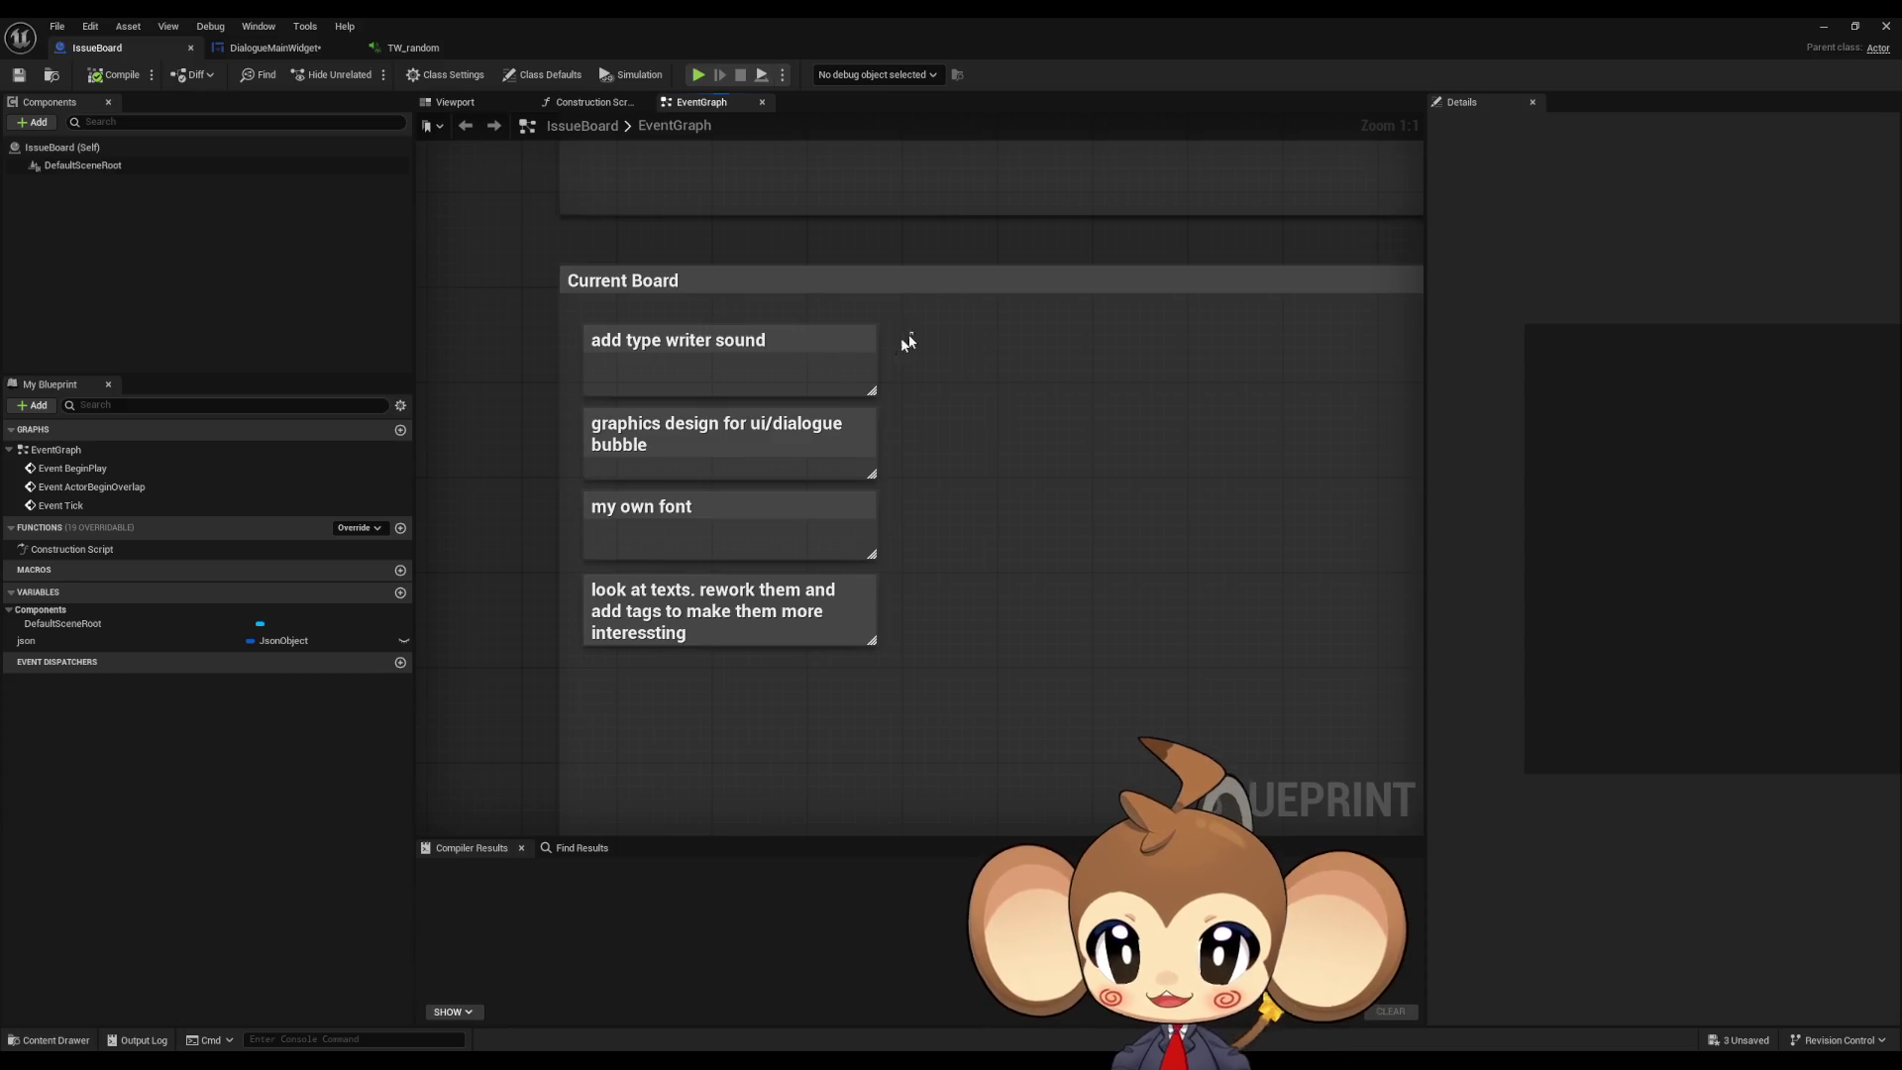
Step: Delete the 'add type writer sound' task card from the Current Board
click(750, 372)
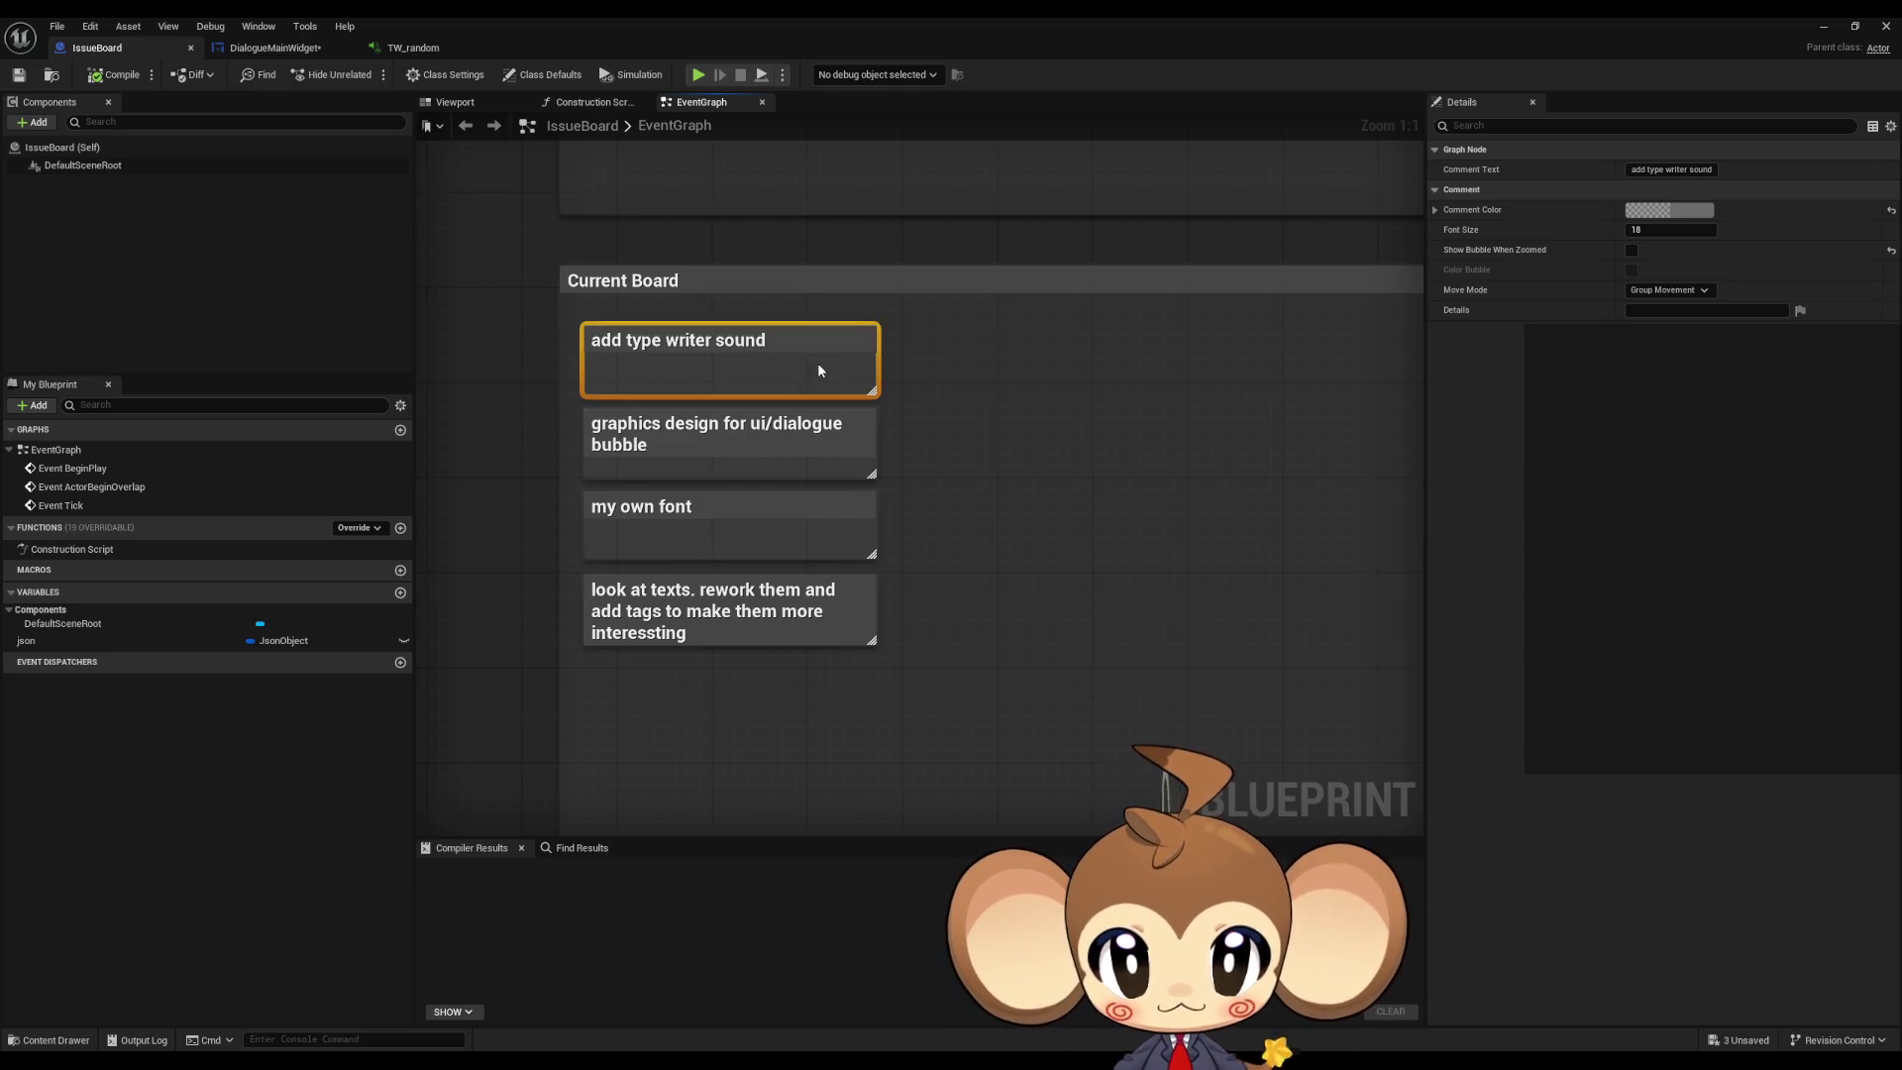
key(Delete)
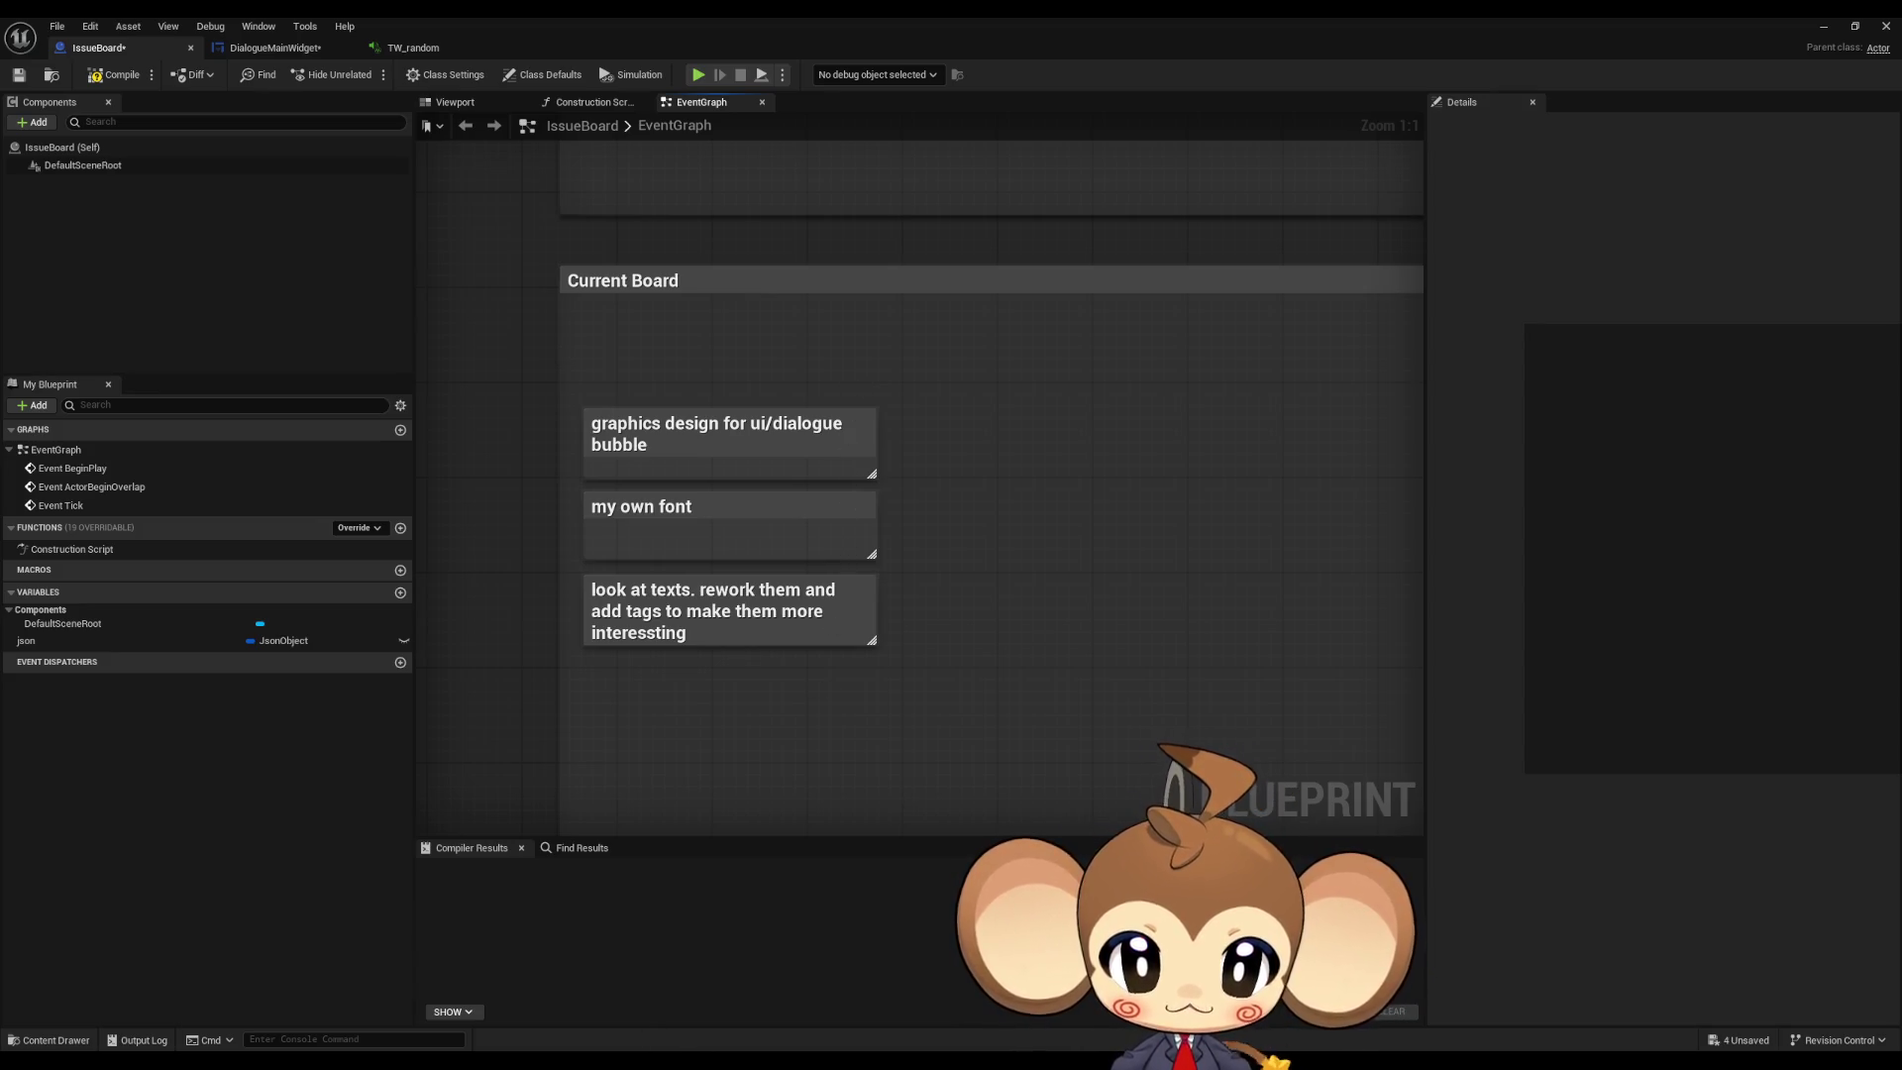
click(447, 1012)
click(615, 1022)
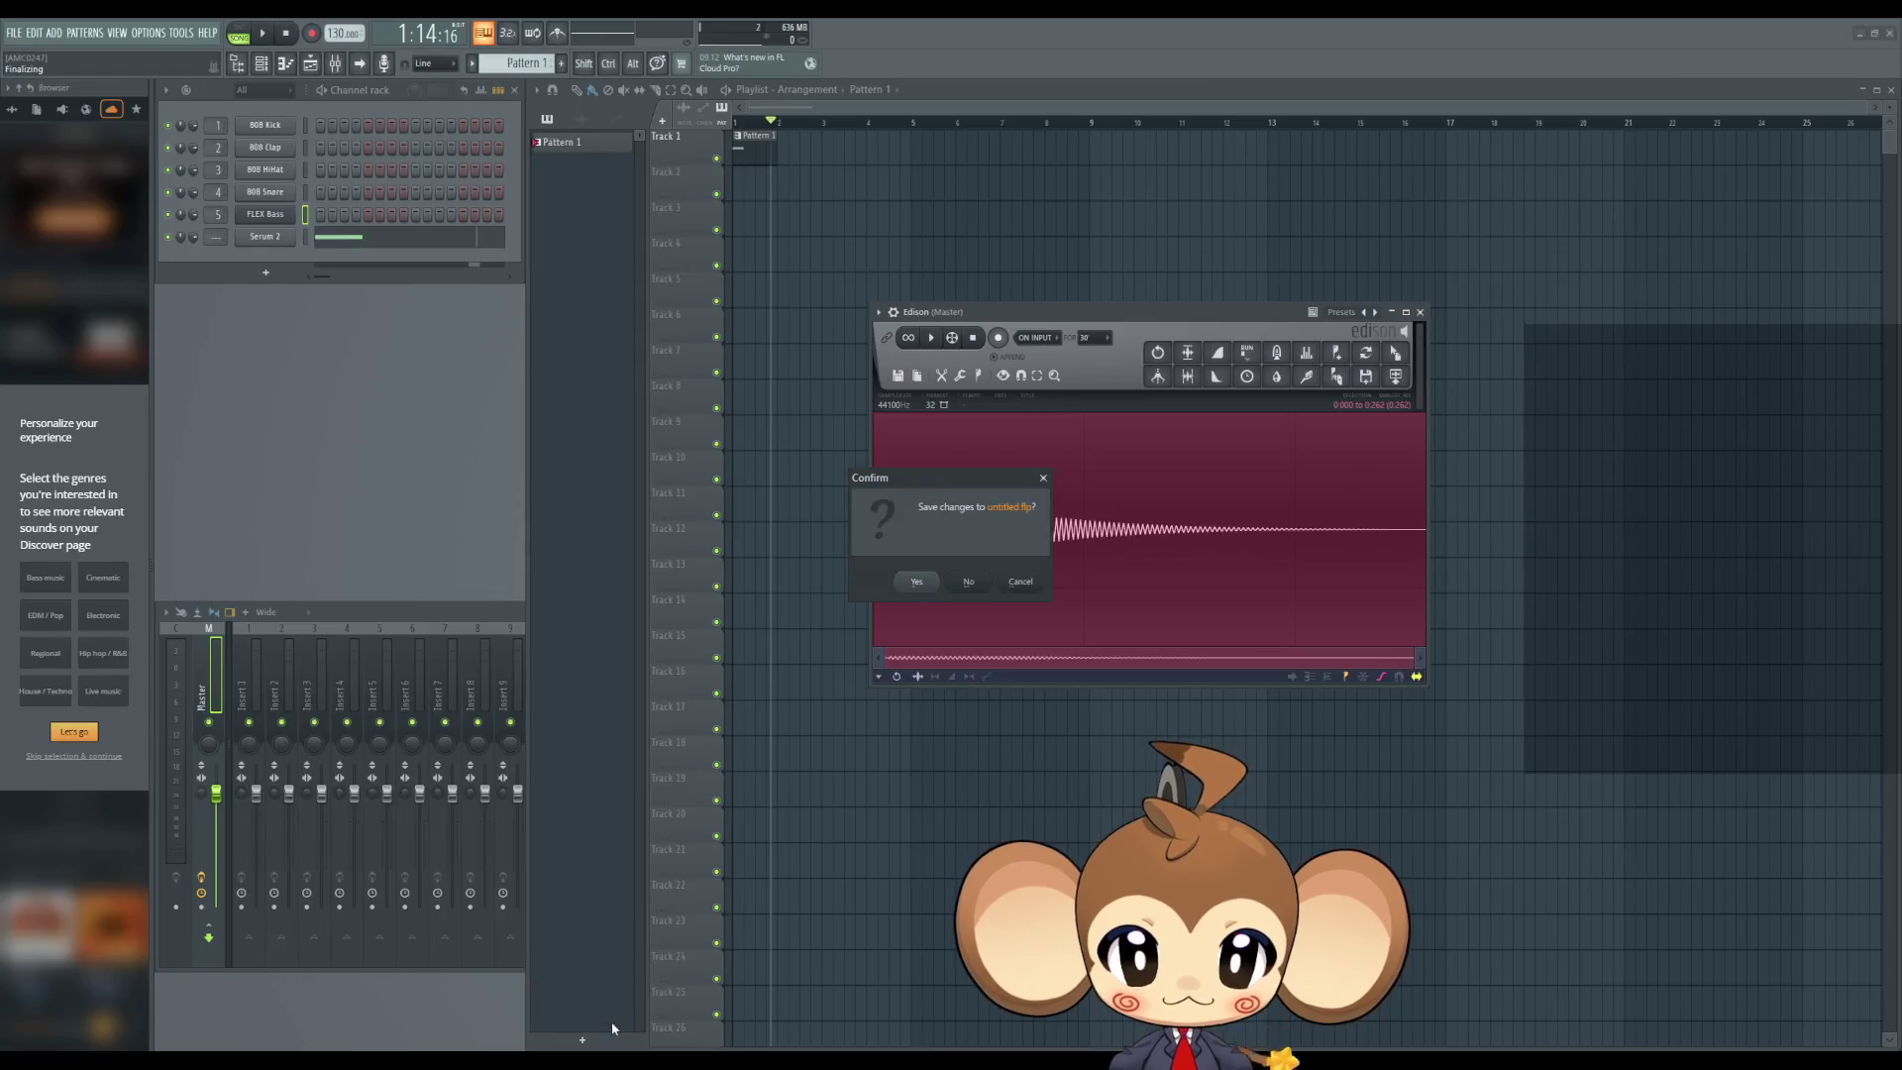
Step: Close FL Studio without saving untitled.flp
click(969, 582)
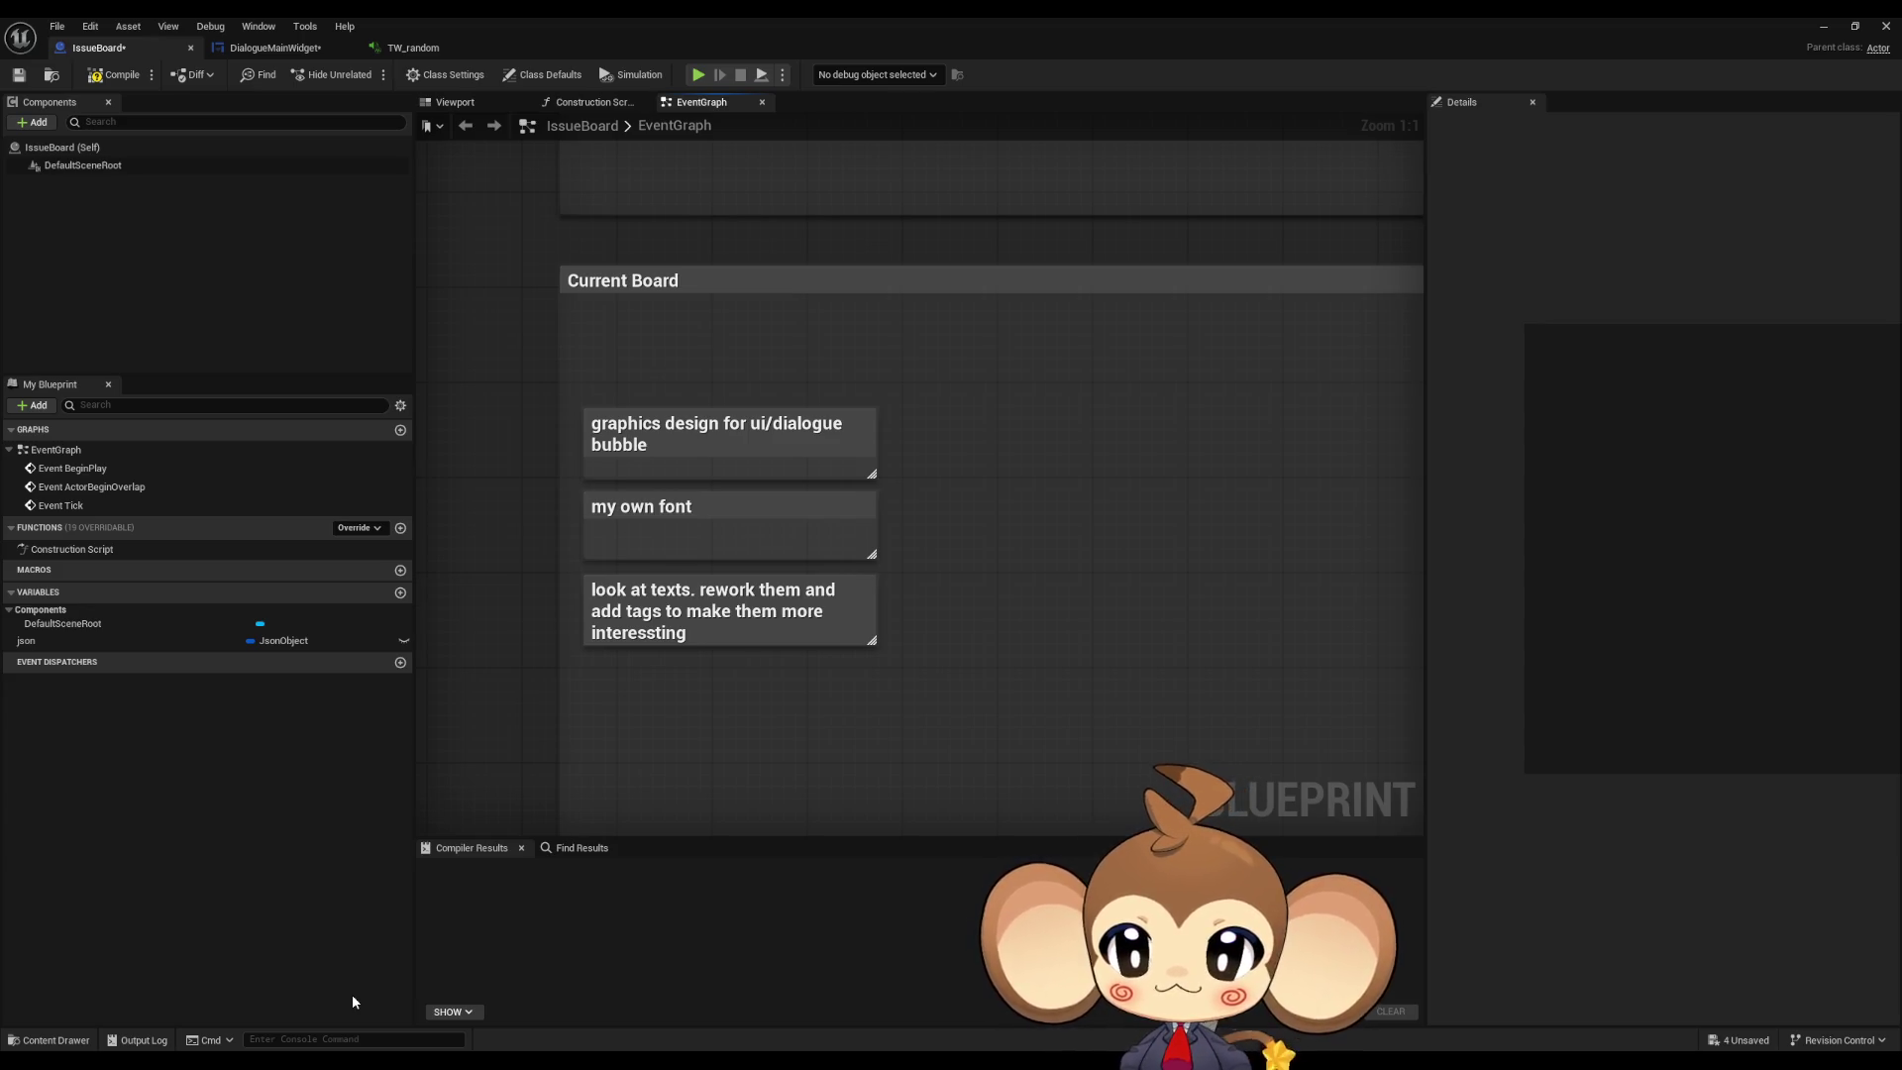
Step: Select the 'graphics design for ui/dialogue bubble' card, then return to the DialogueMainWidget graph
drag(714, 742, 812, 700)
drag(720, 308, 793, 377)
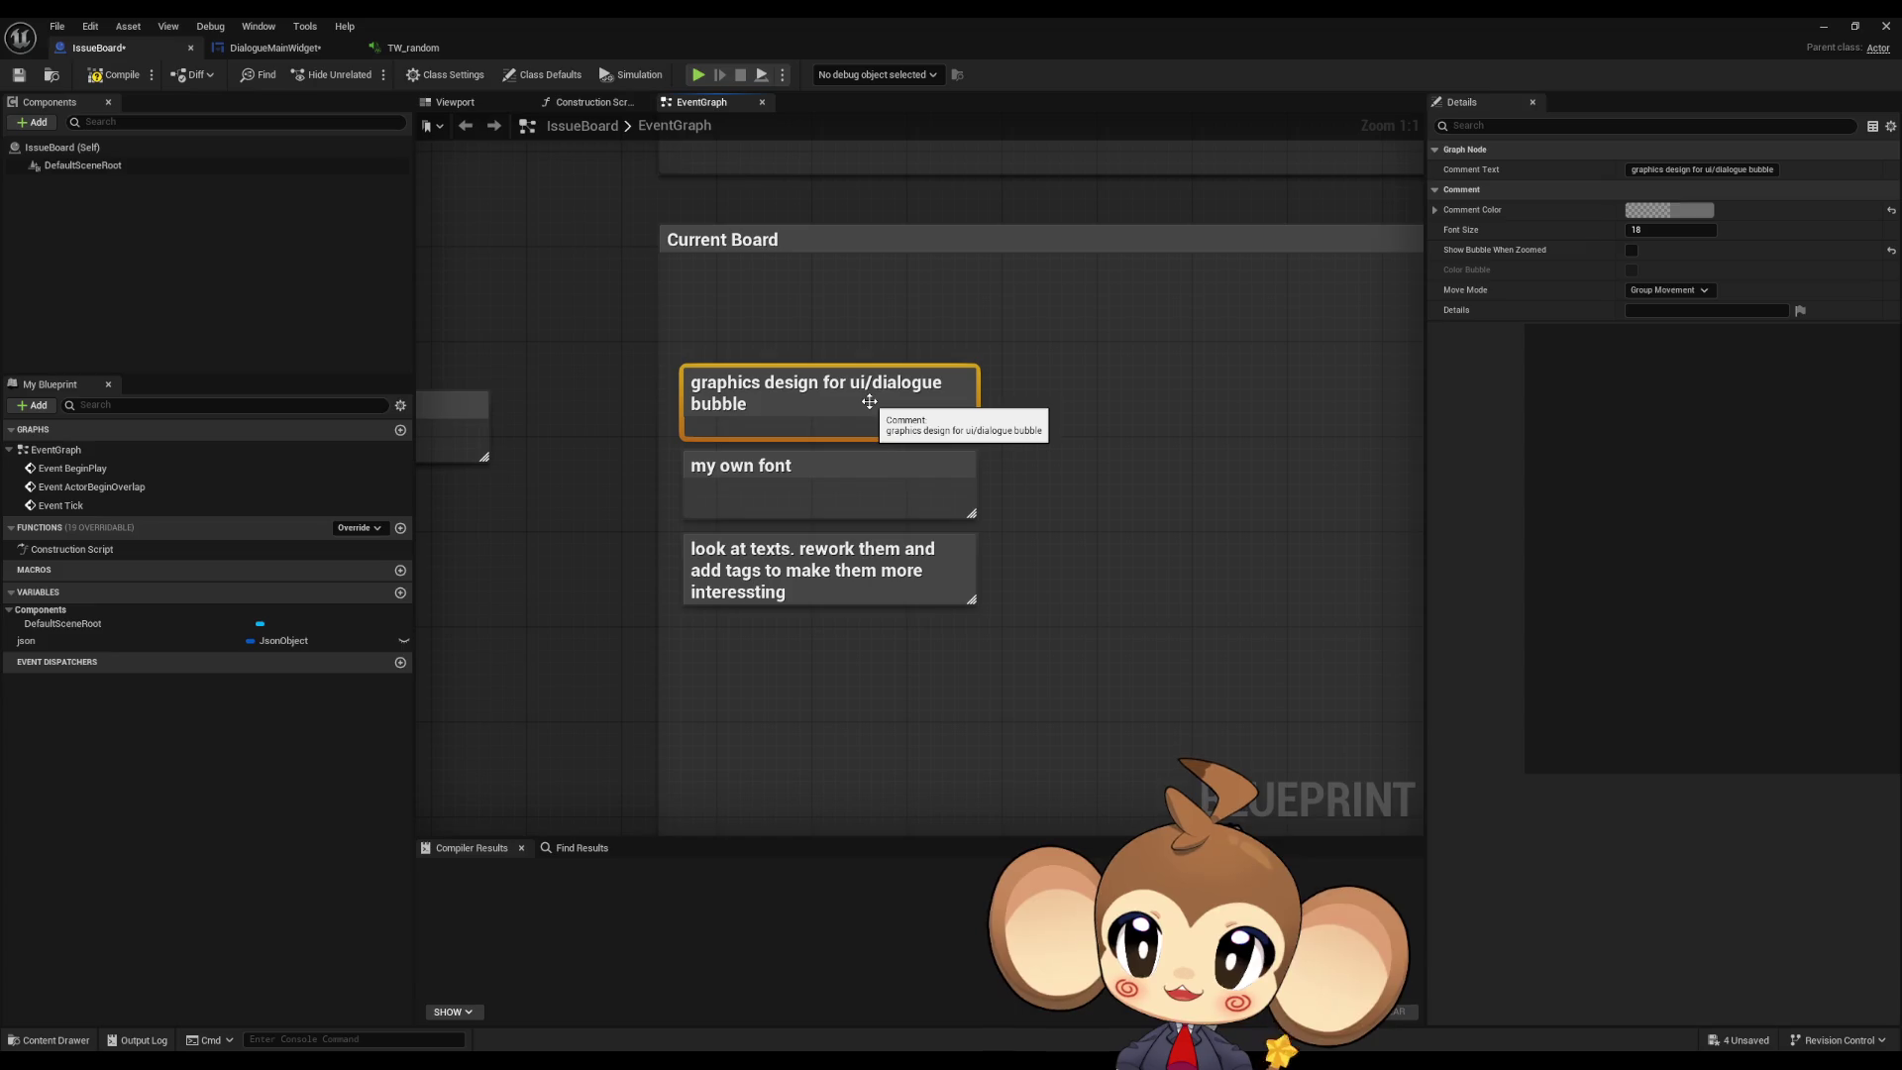
click(274, 49)
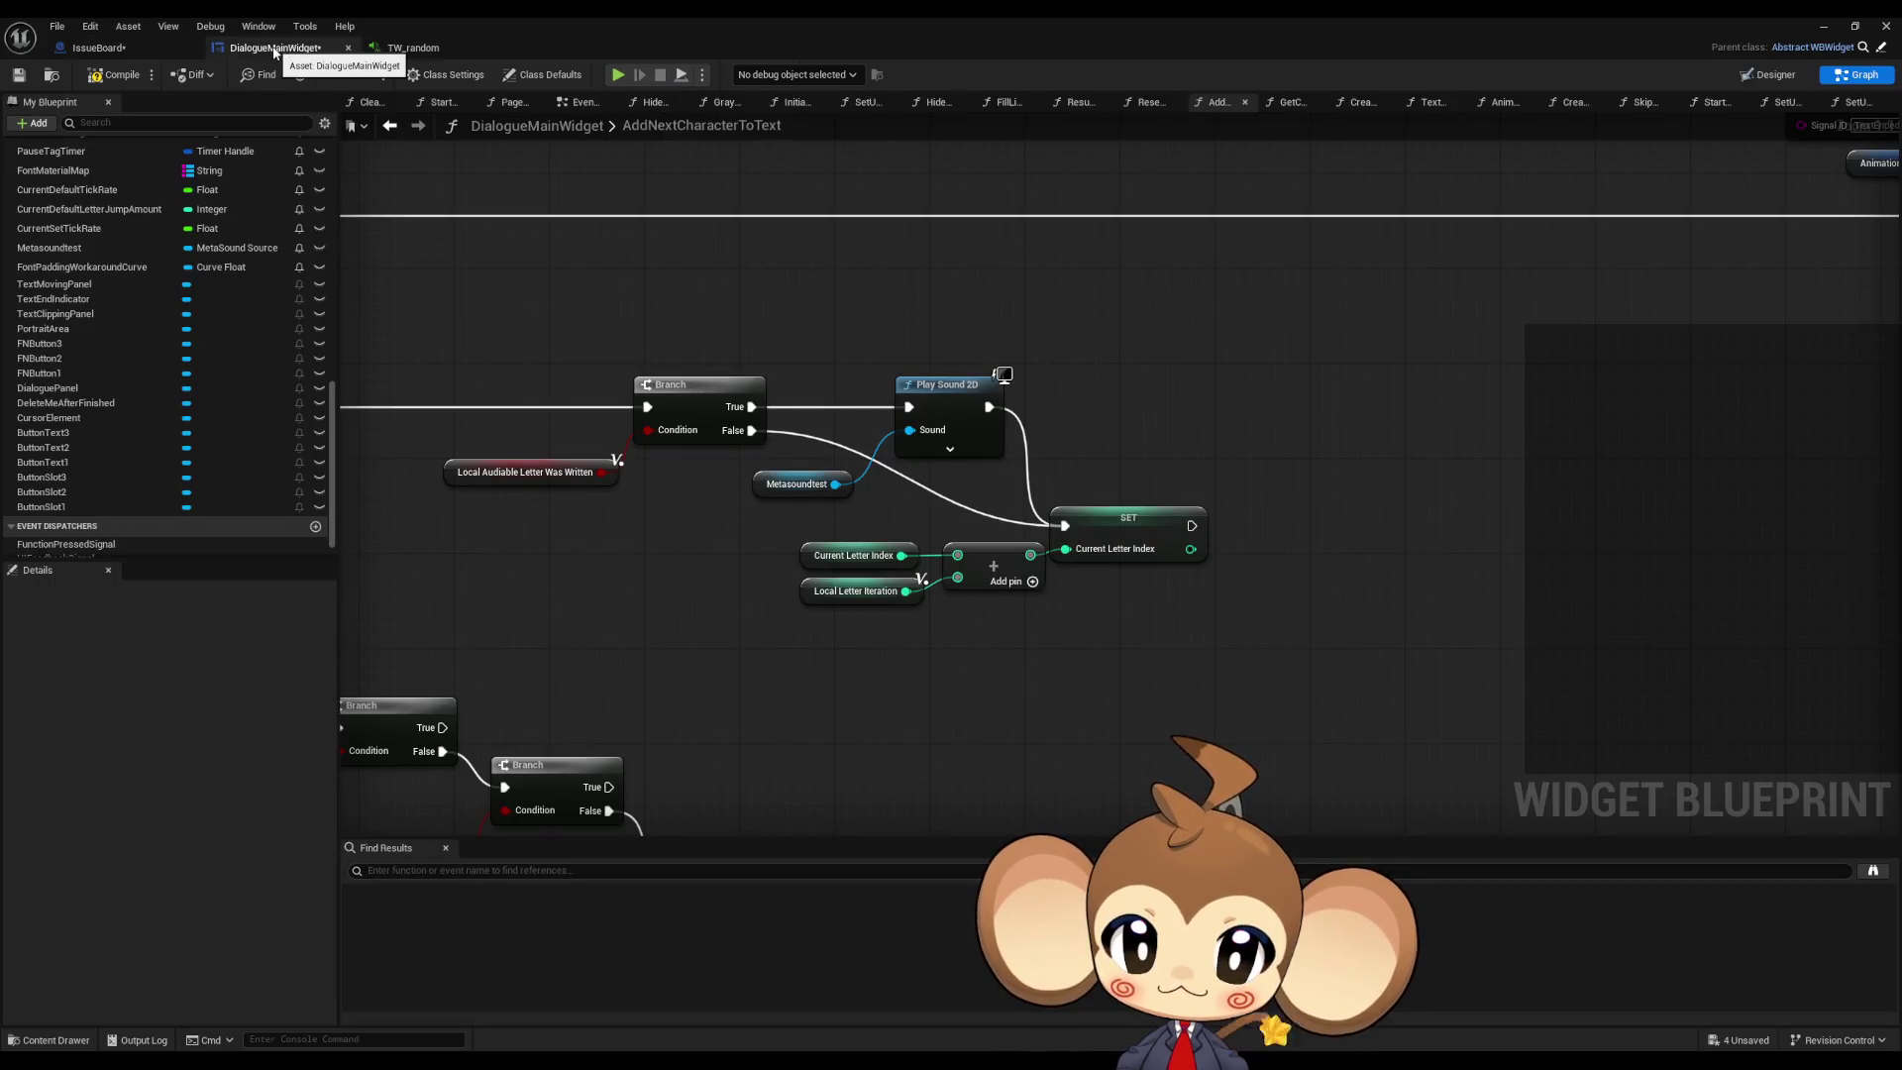
Step: Open the BattleMusic1 sound asset, save it, and close its editor
double_click(1535, 29)
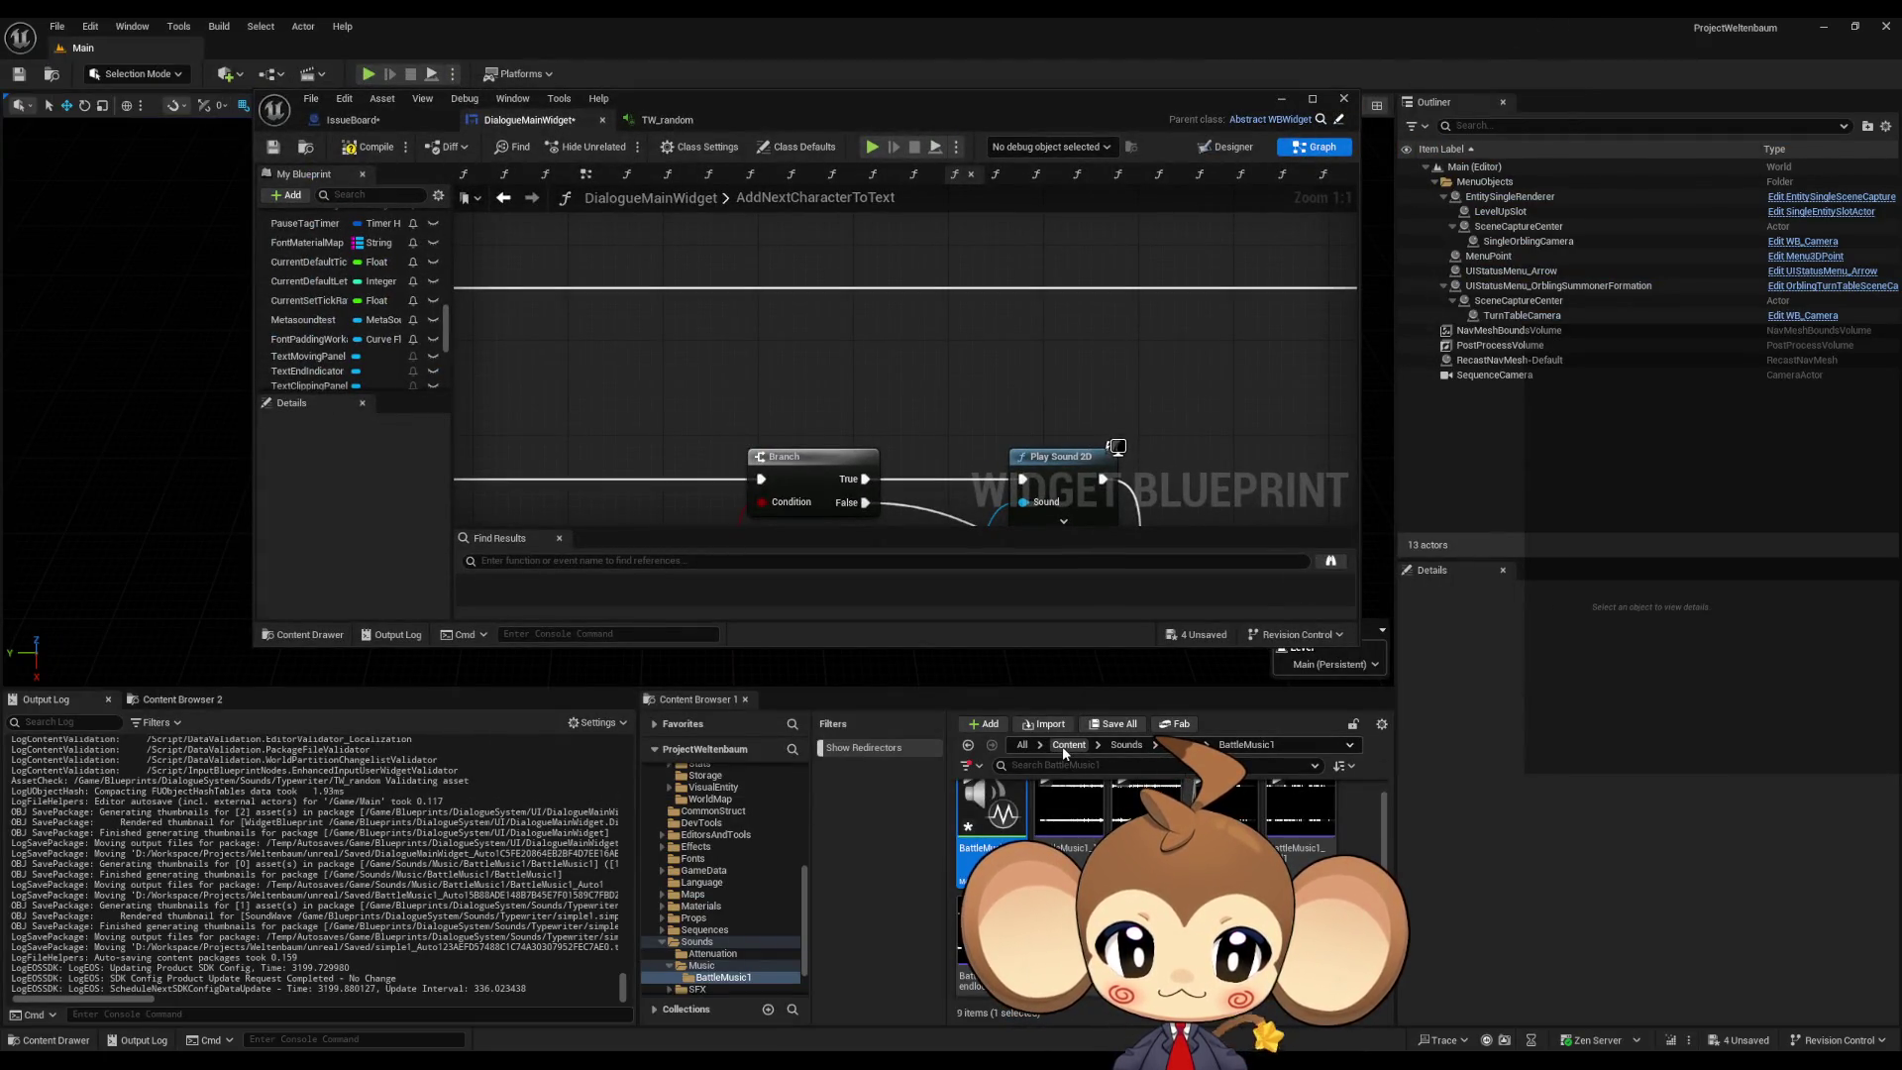
double_click(1003, 830)
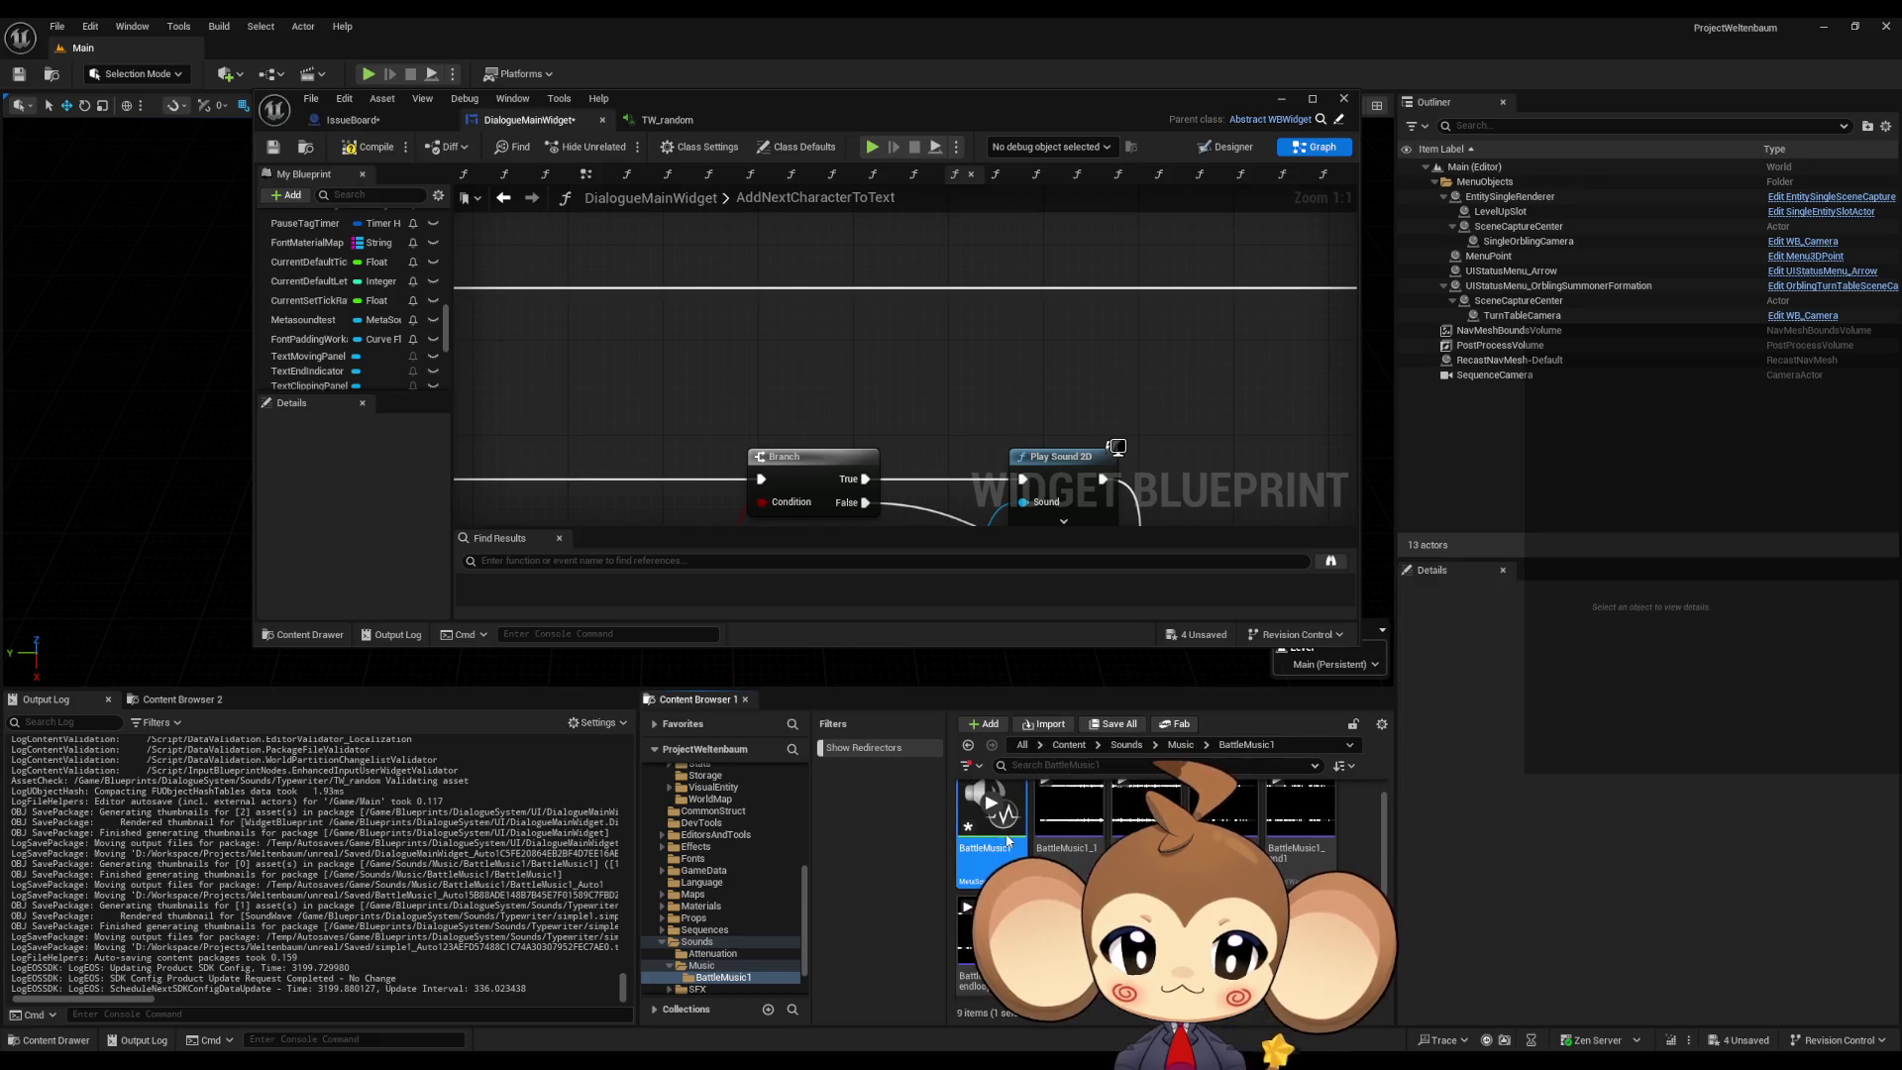
click(274, 147)
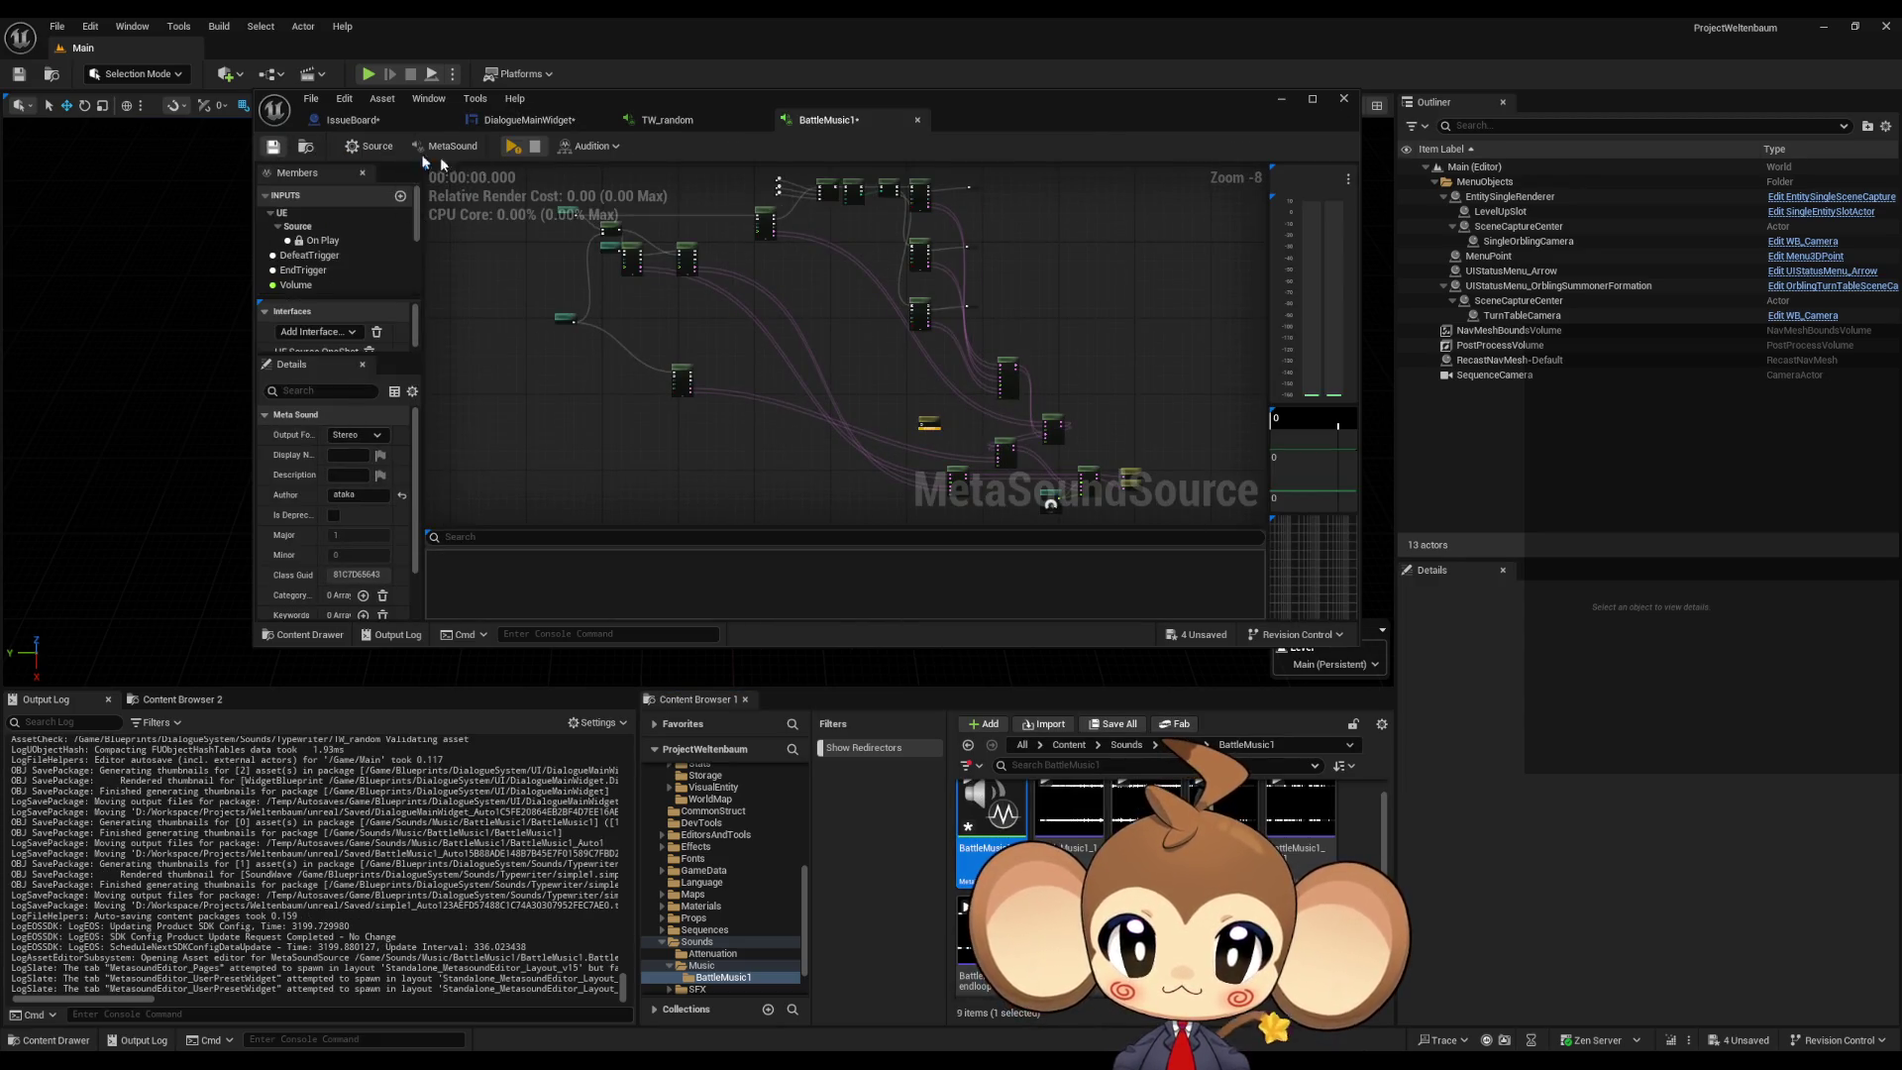
middle_click(849, 115)
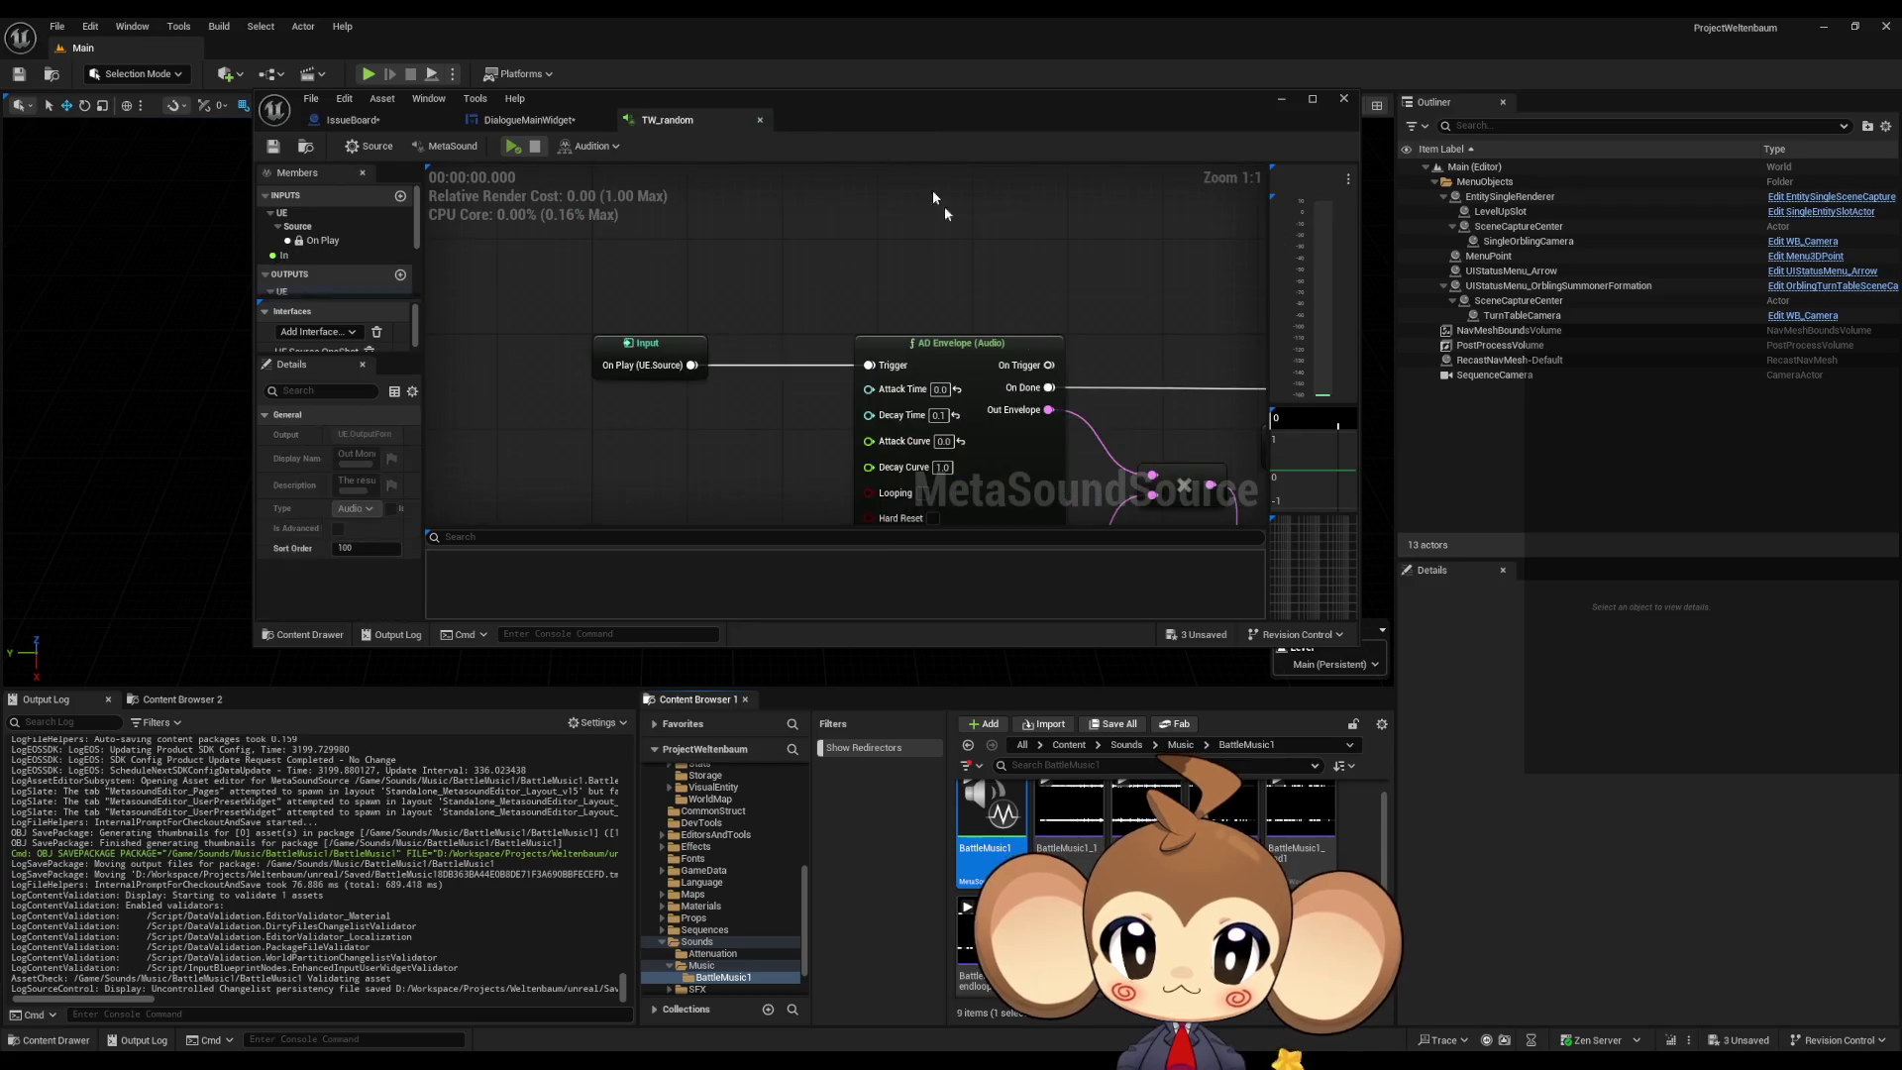
Step: Browse the Content Browser to the DialogueSystem UI folder
click(1069, 744)
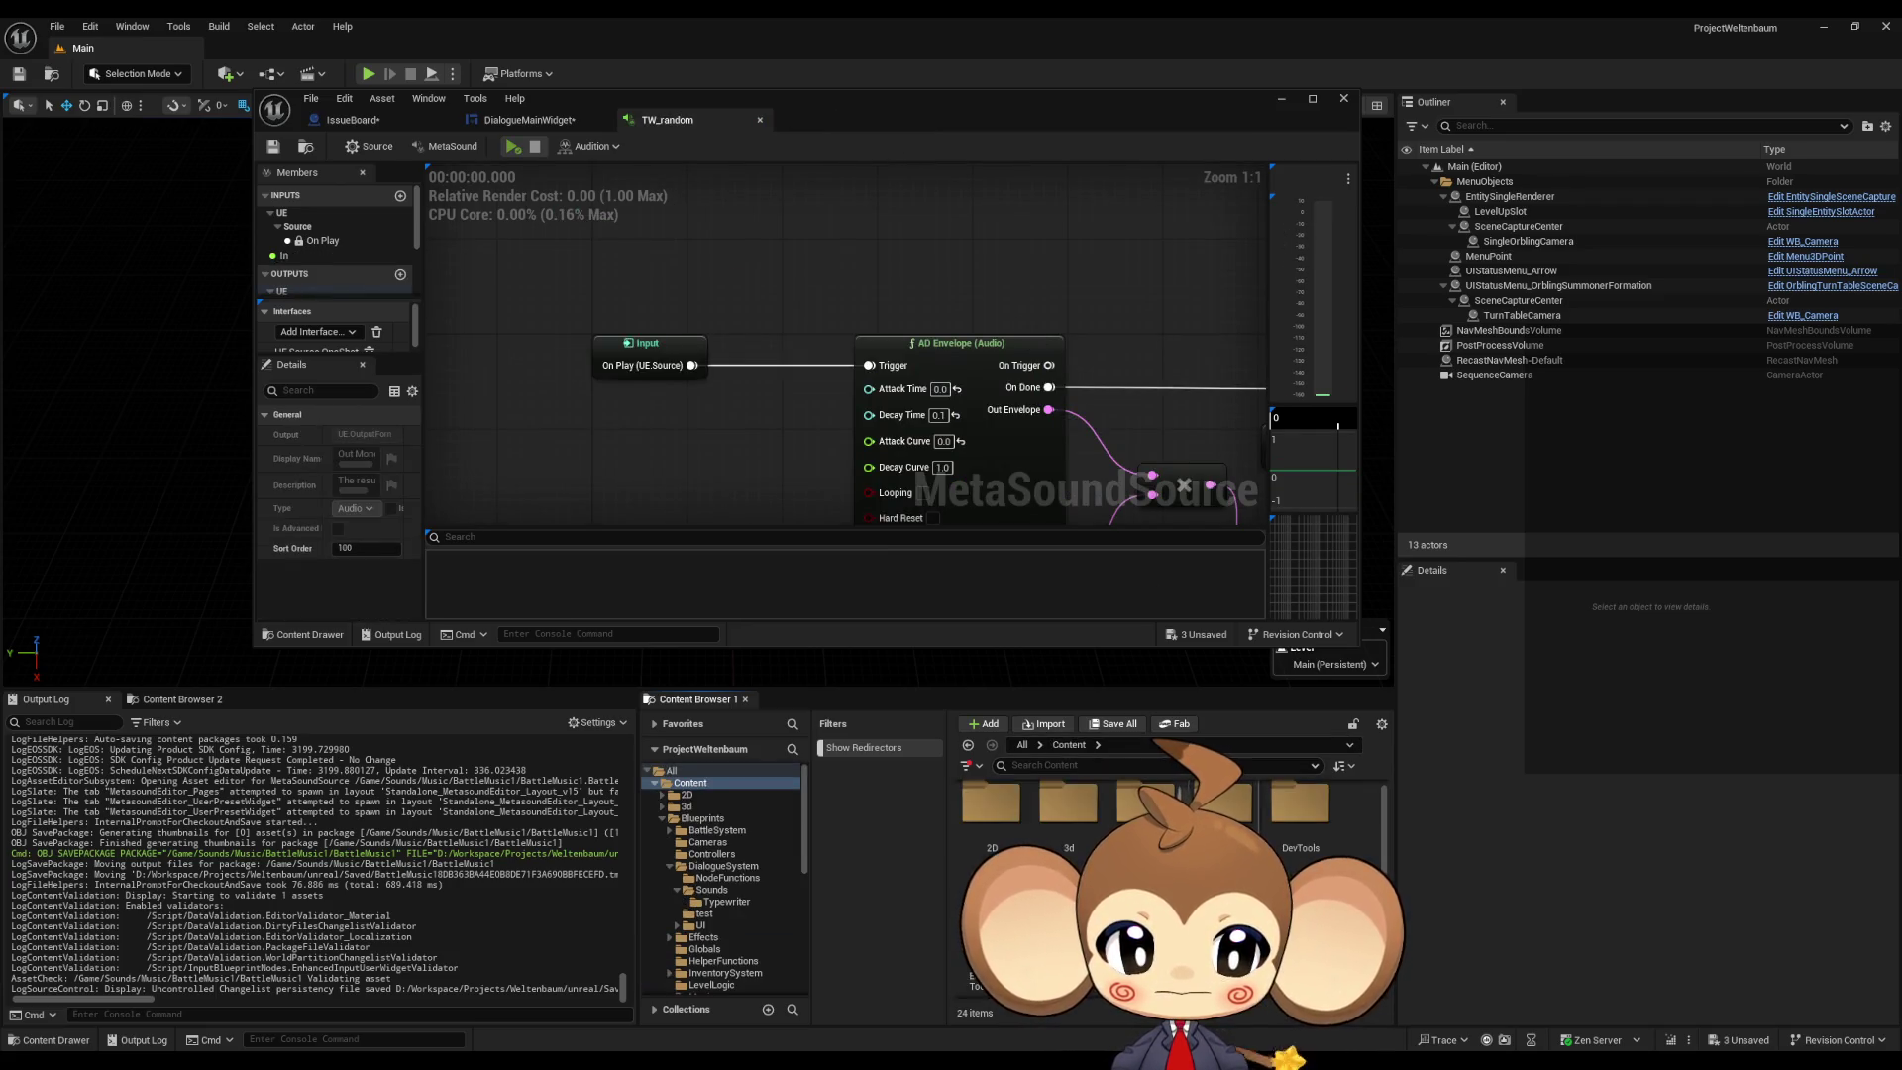
double_click(1141, 811)
double_click(1235, 819)
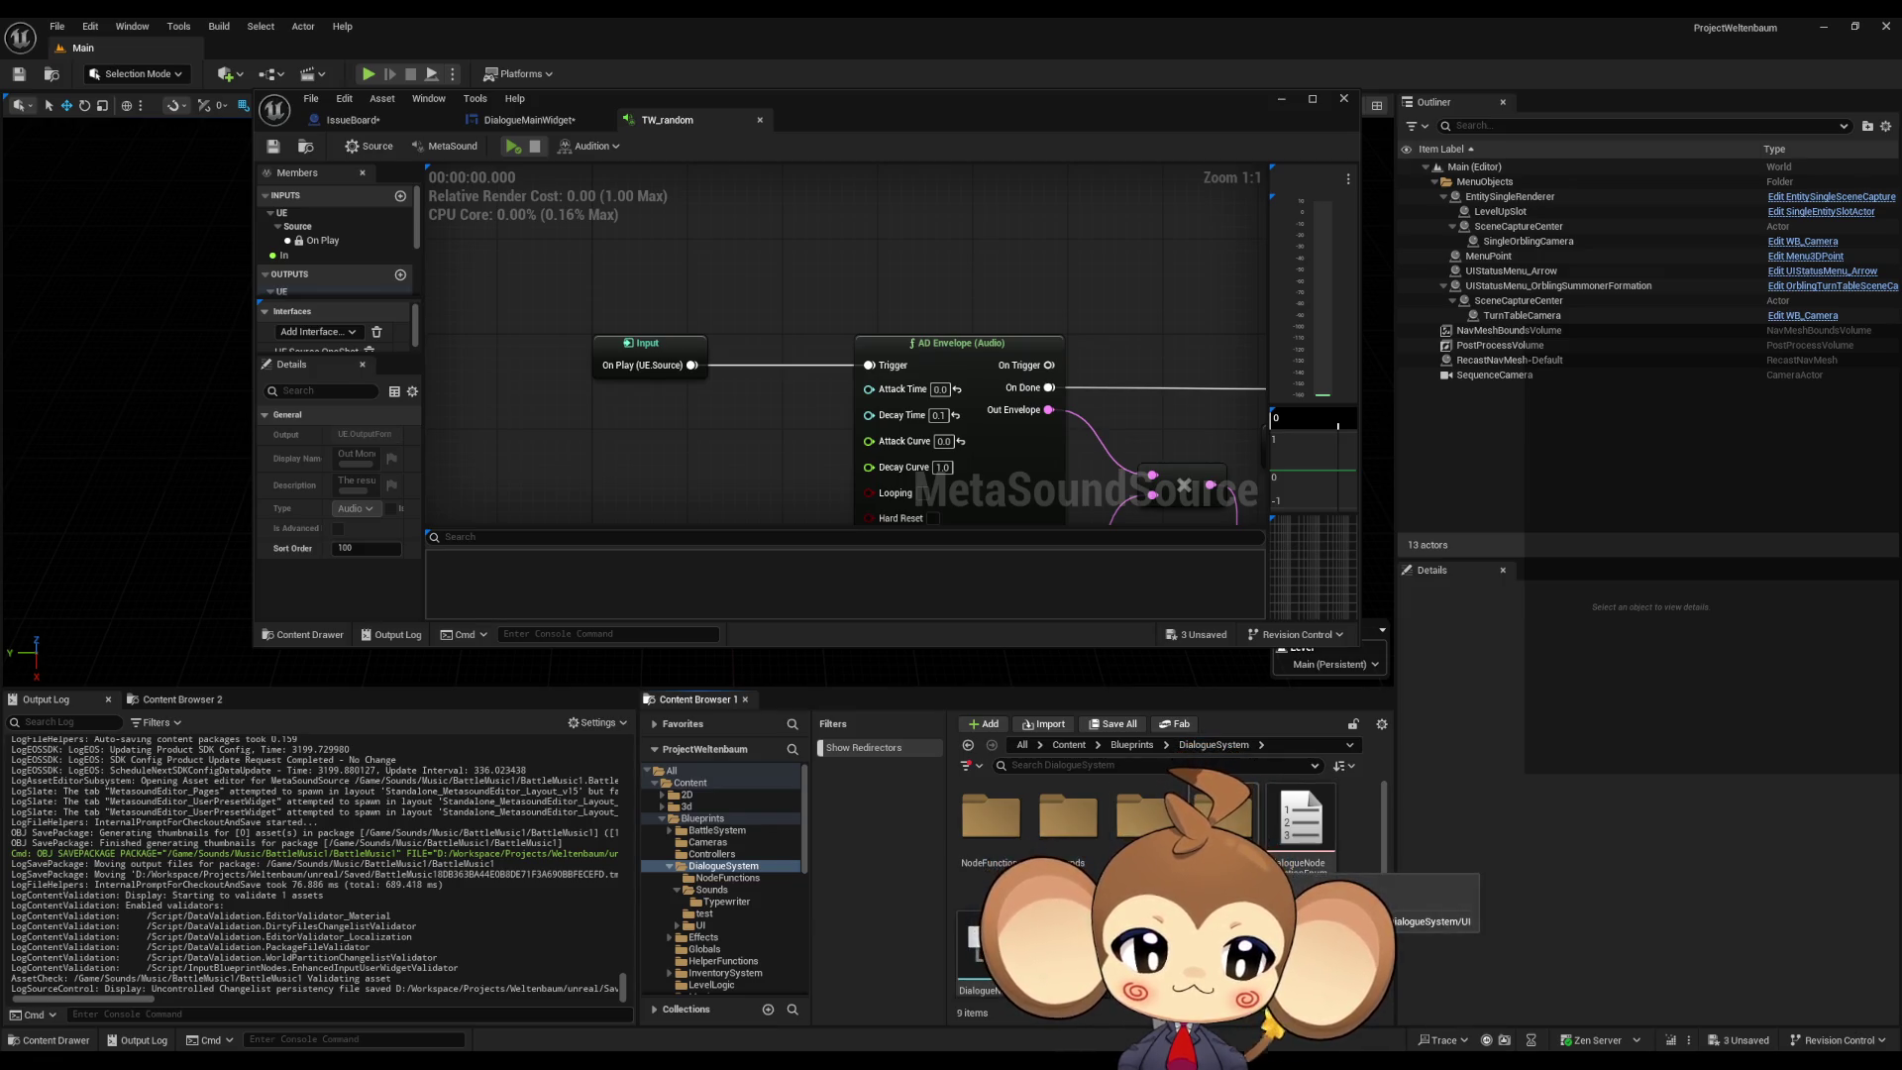
double_click(1145, 817)
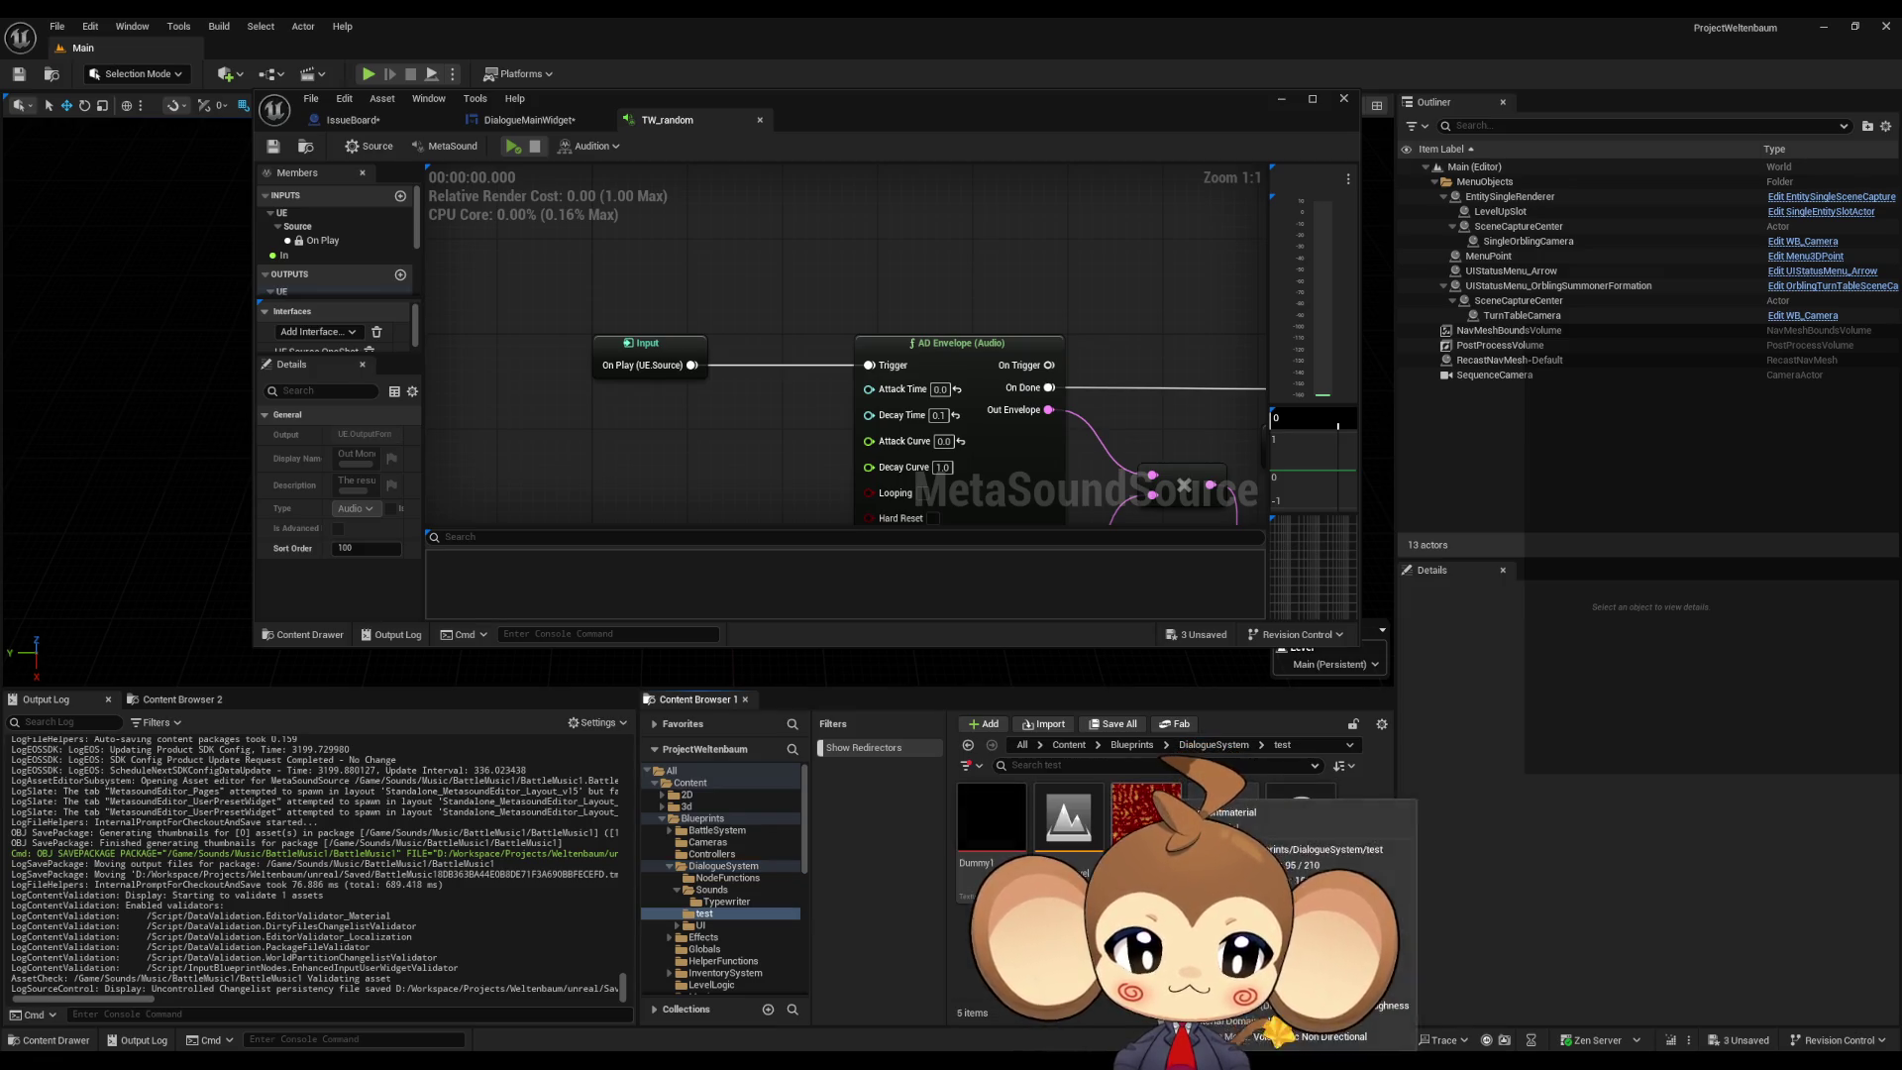
click(1214, 744)
double_click(1224, 818)
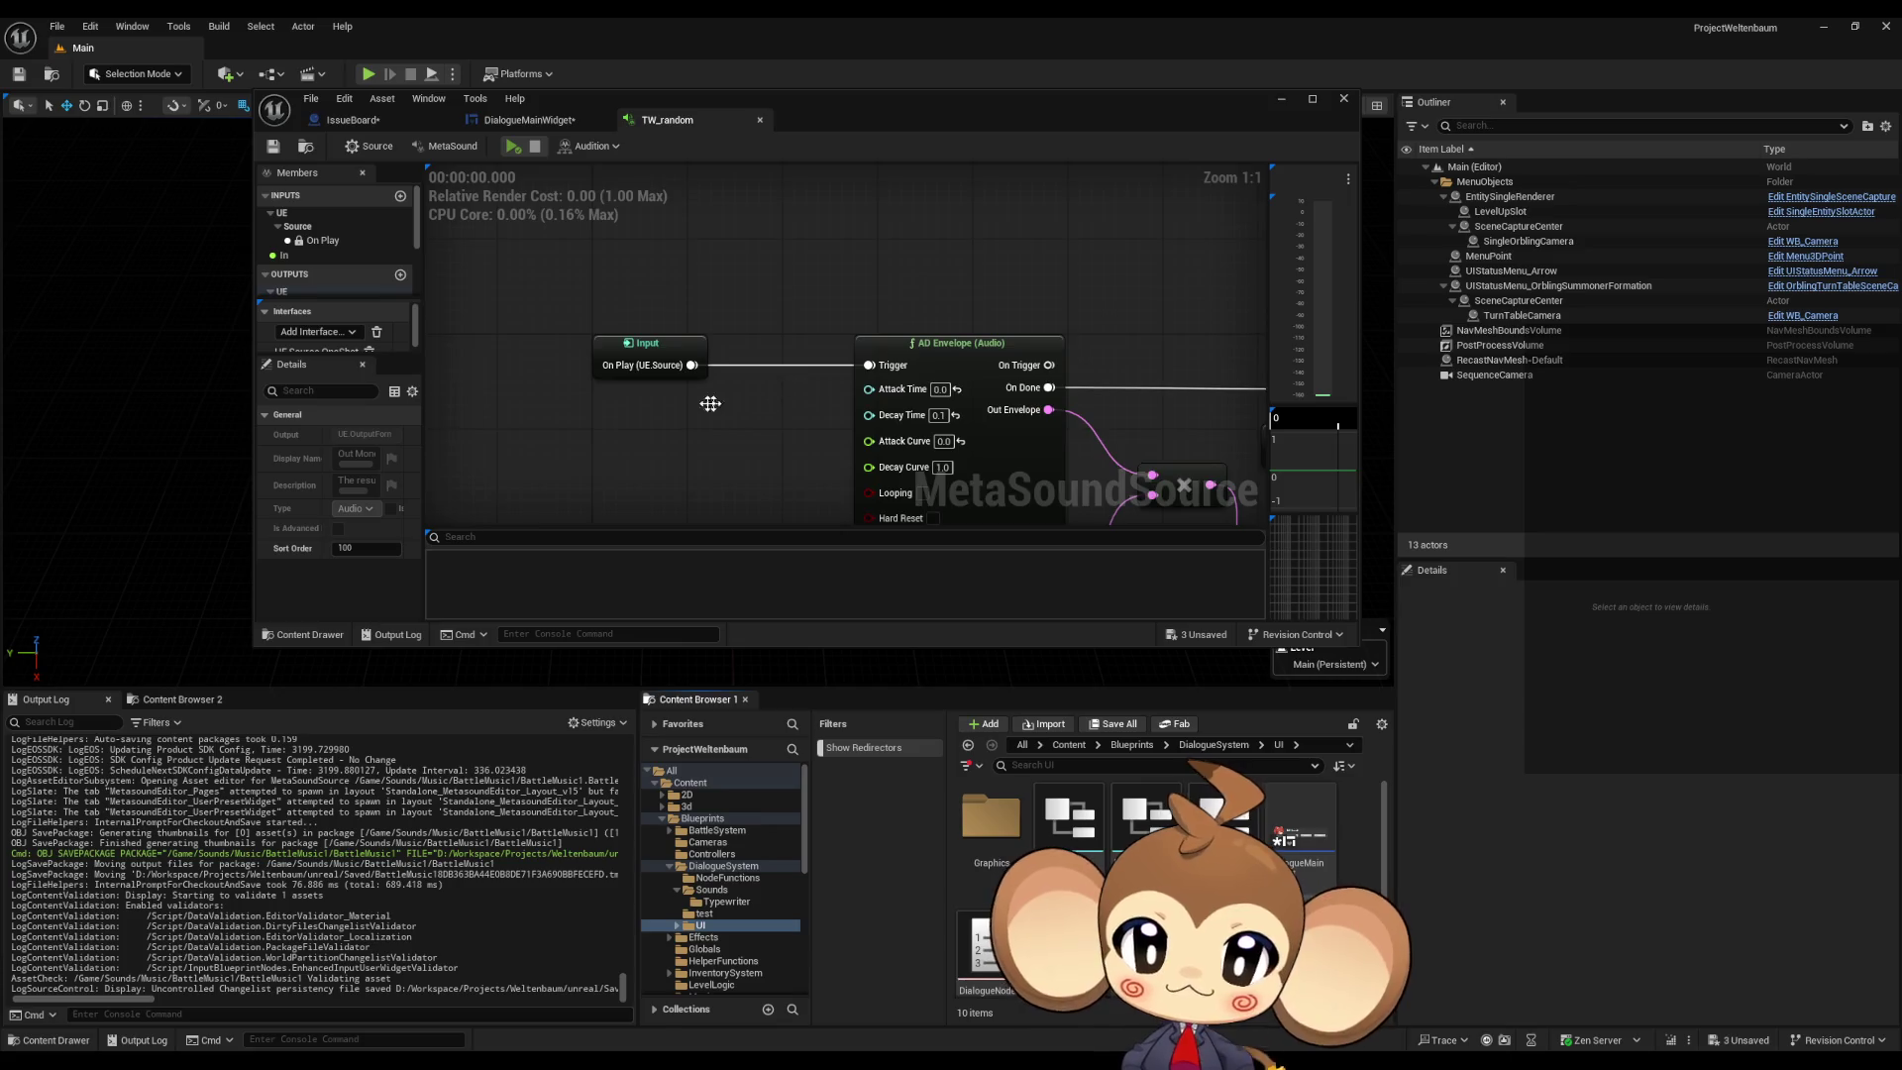
Step: Close TW_random and show DialogueMainWidget's Designer layout in a maximized editor
scroll(727, 403, down, 5)
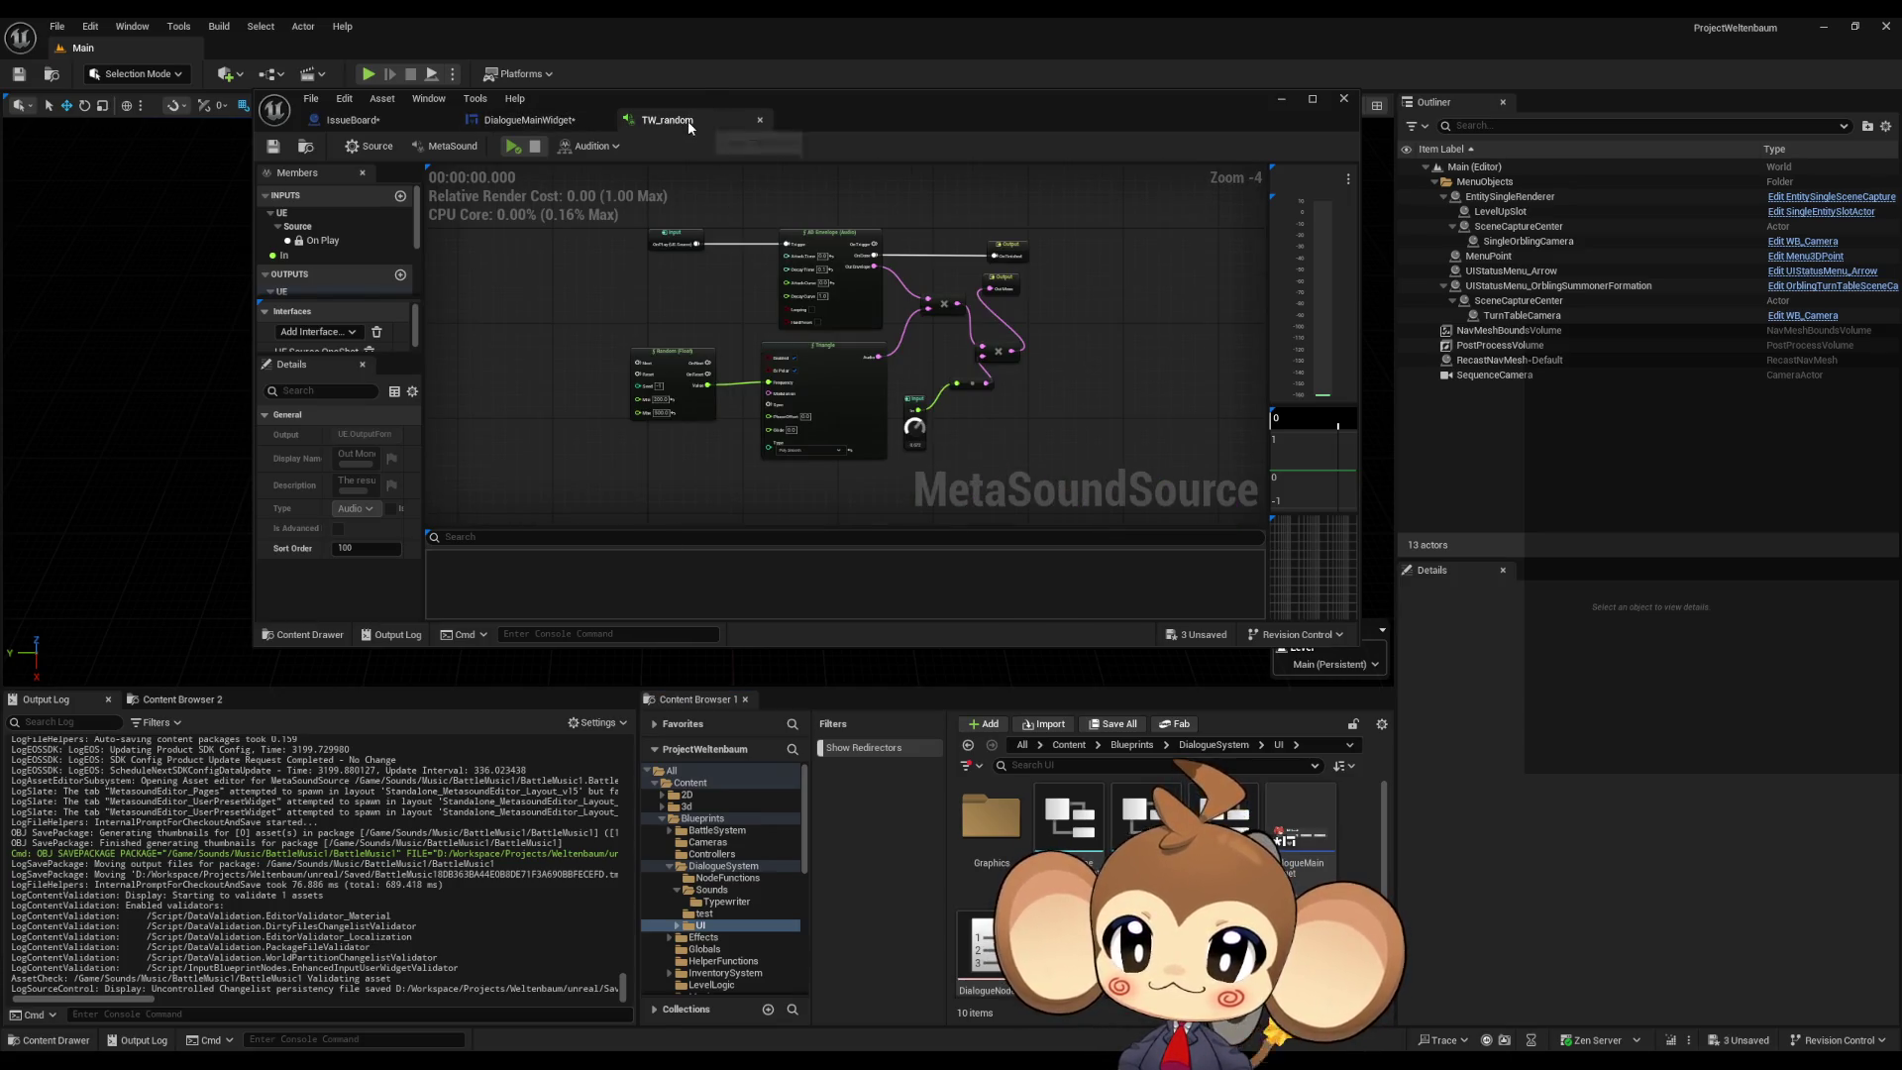
click(760, 119)
double_click(1095, 104)
click(1783, 76)
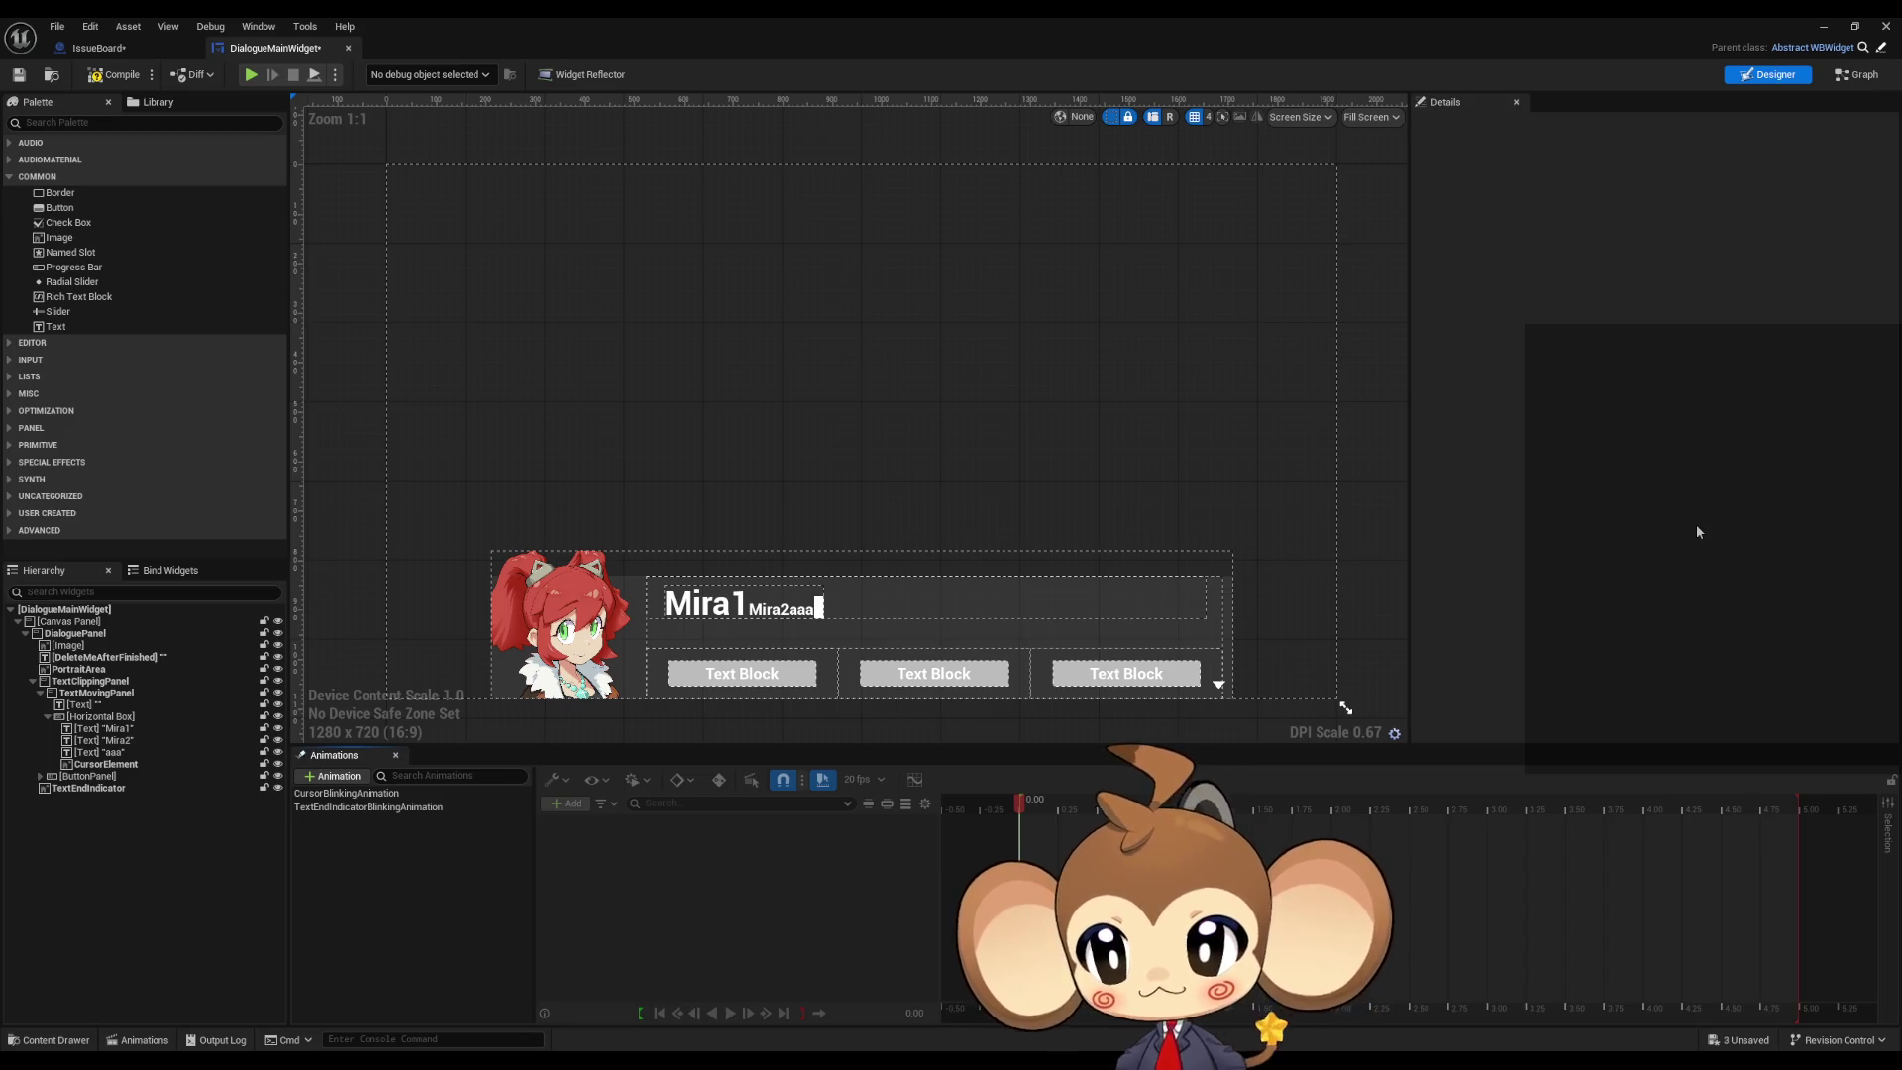
Step: Rename the portrait image widget in the Hierarchy from PortraitArea to Portrait
click(570, 629)
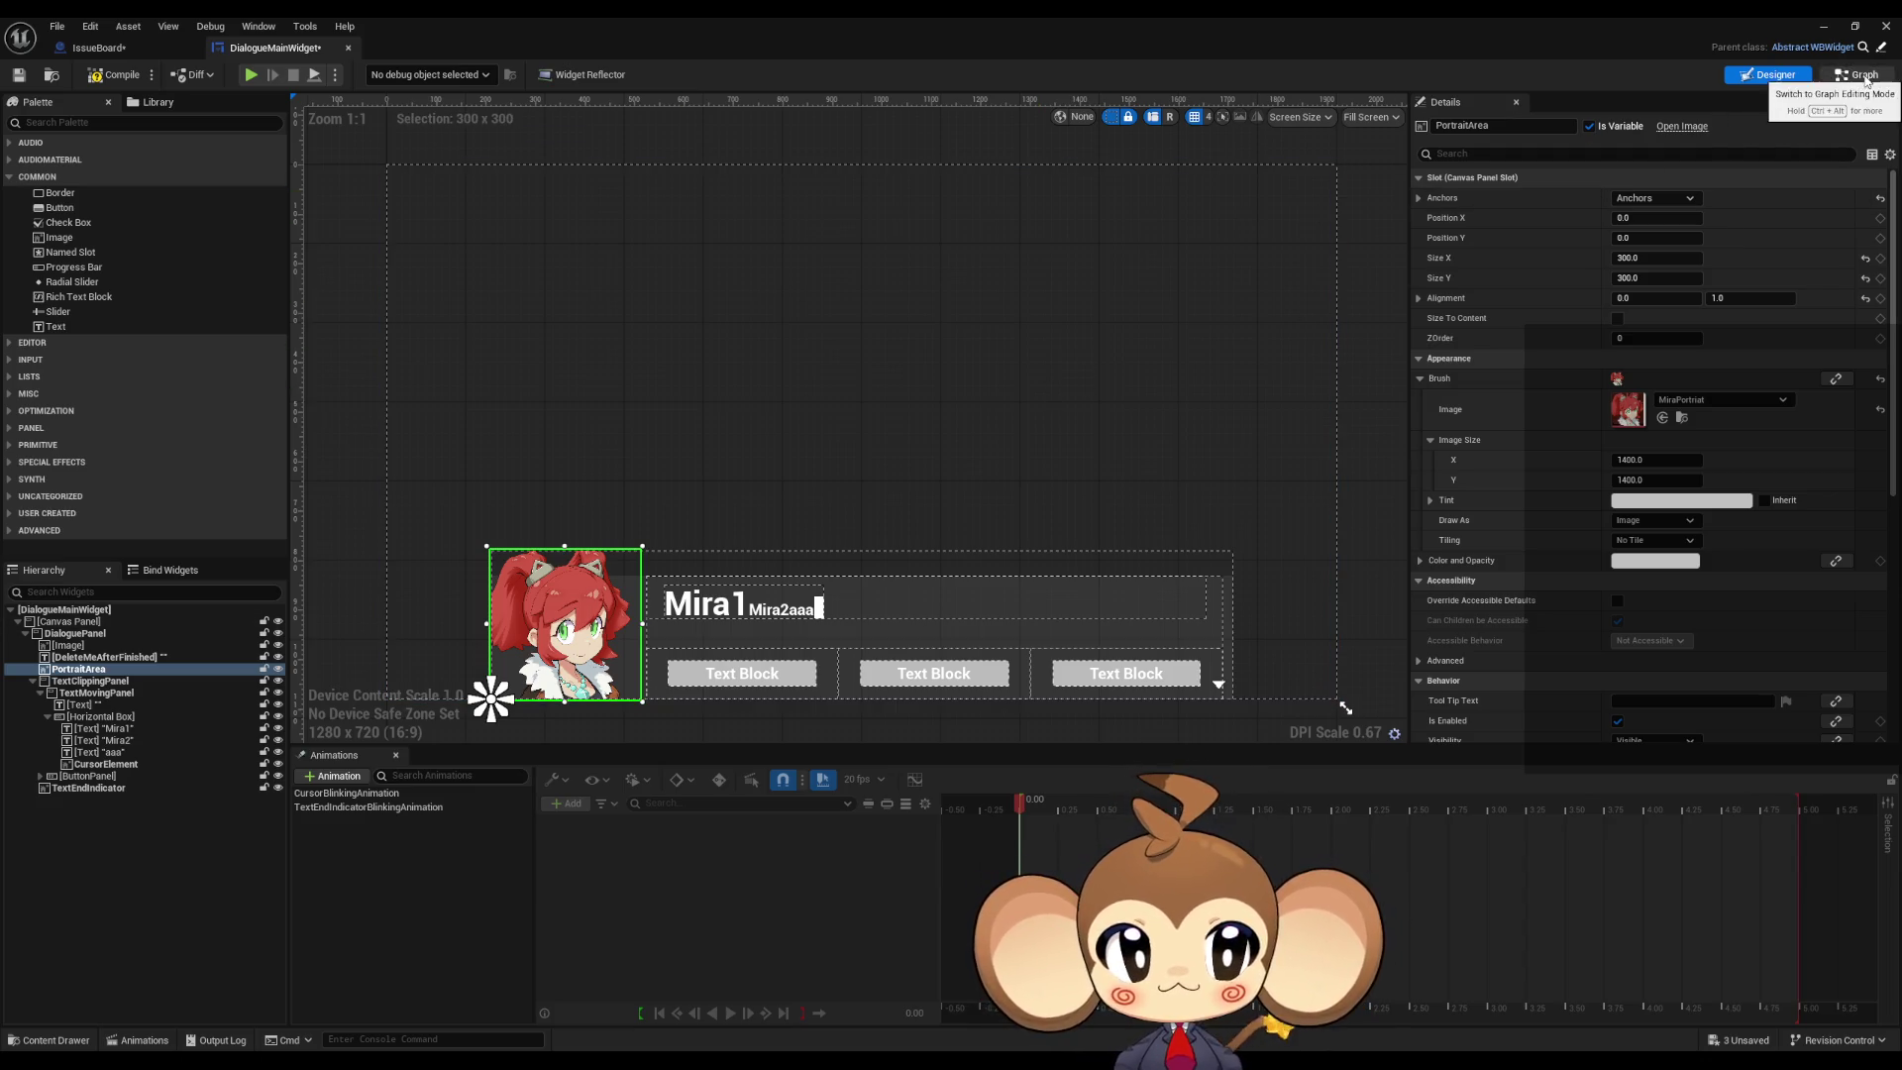
click(111, 672)
key(BackSpace)
key(Return)
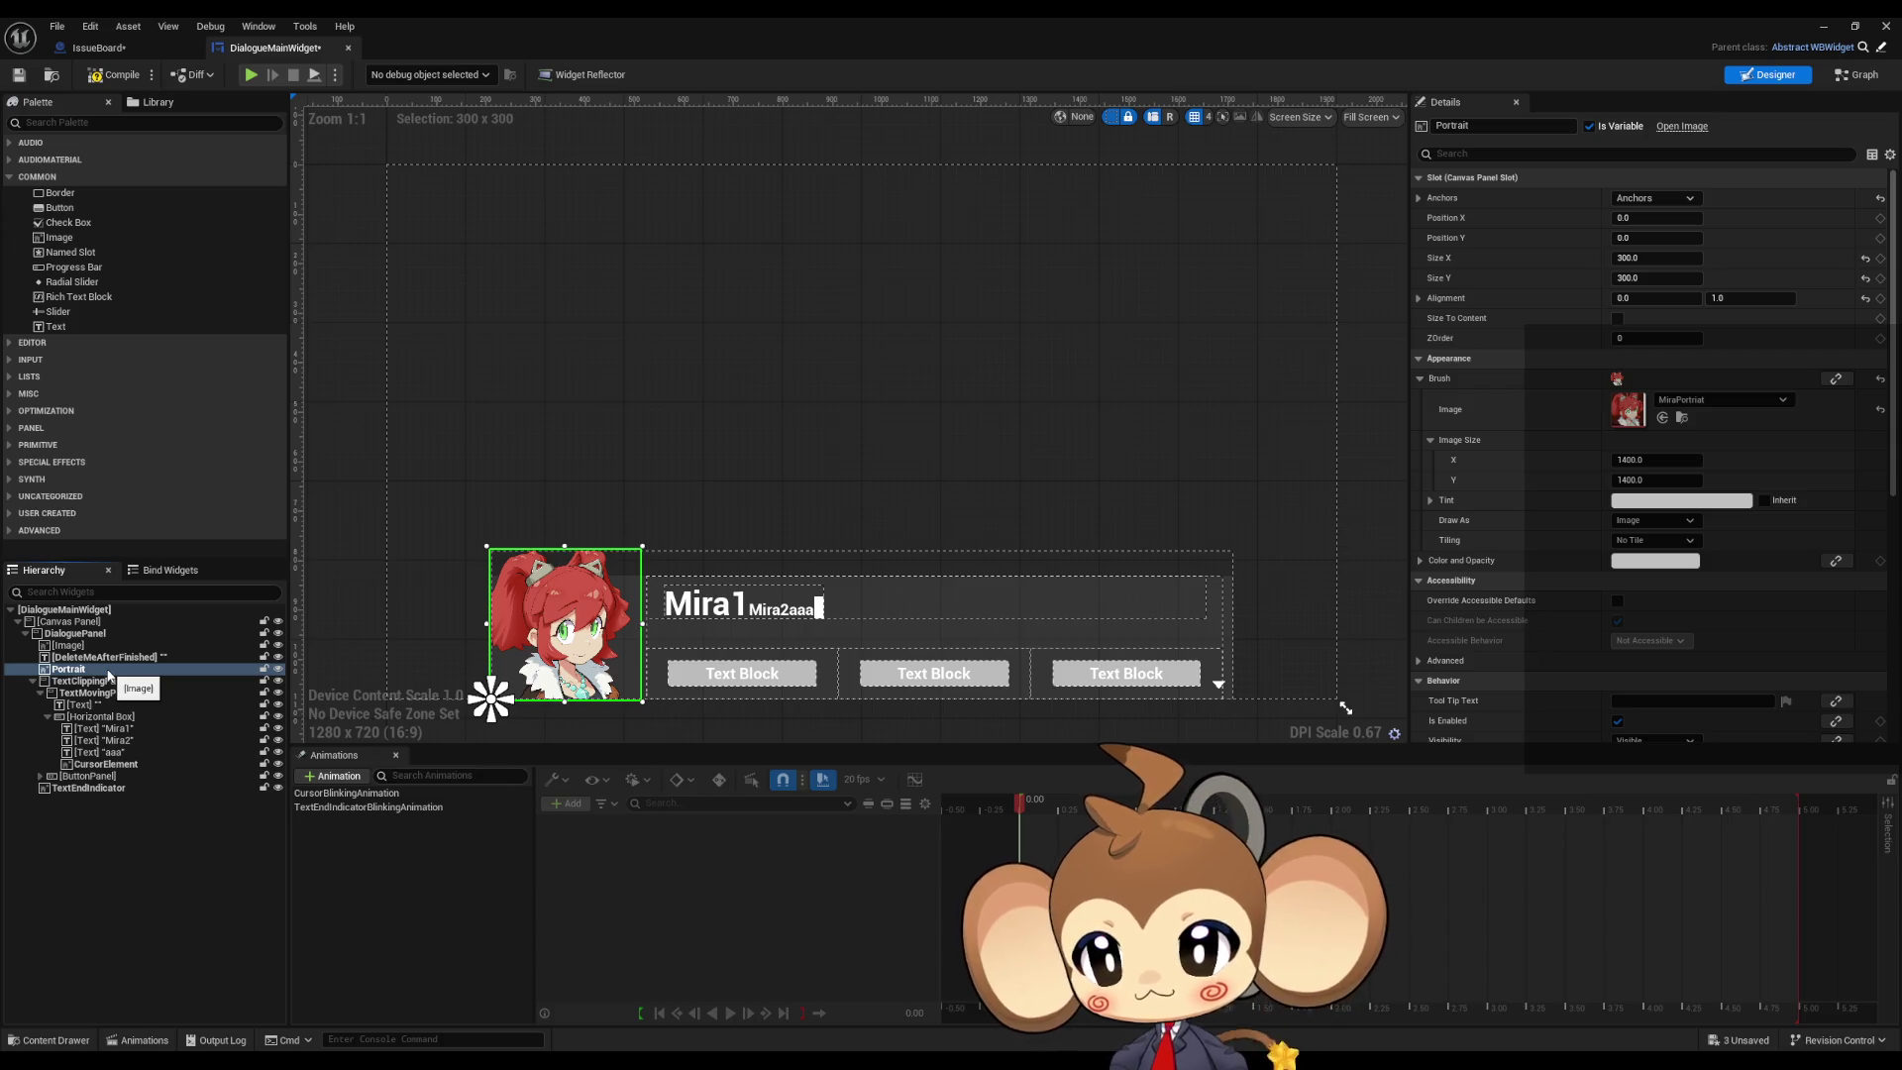
scroll(598, 522, up, 5)
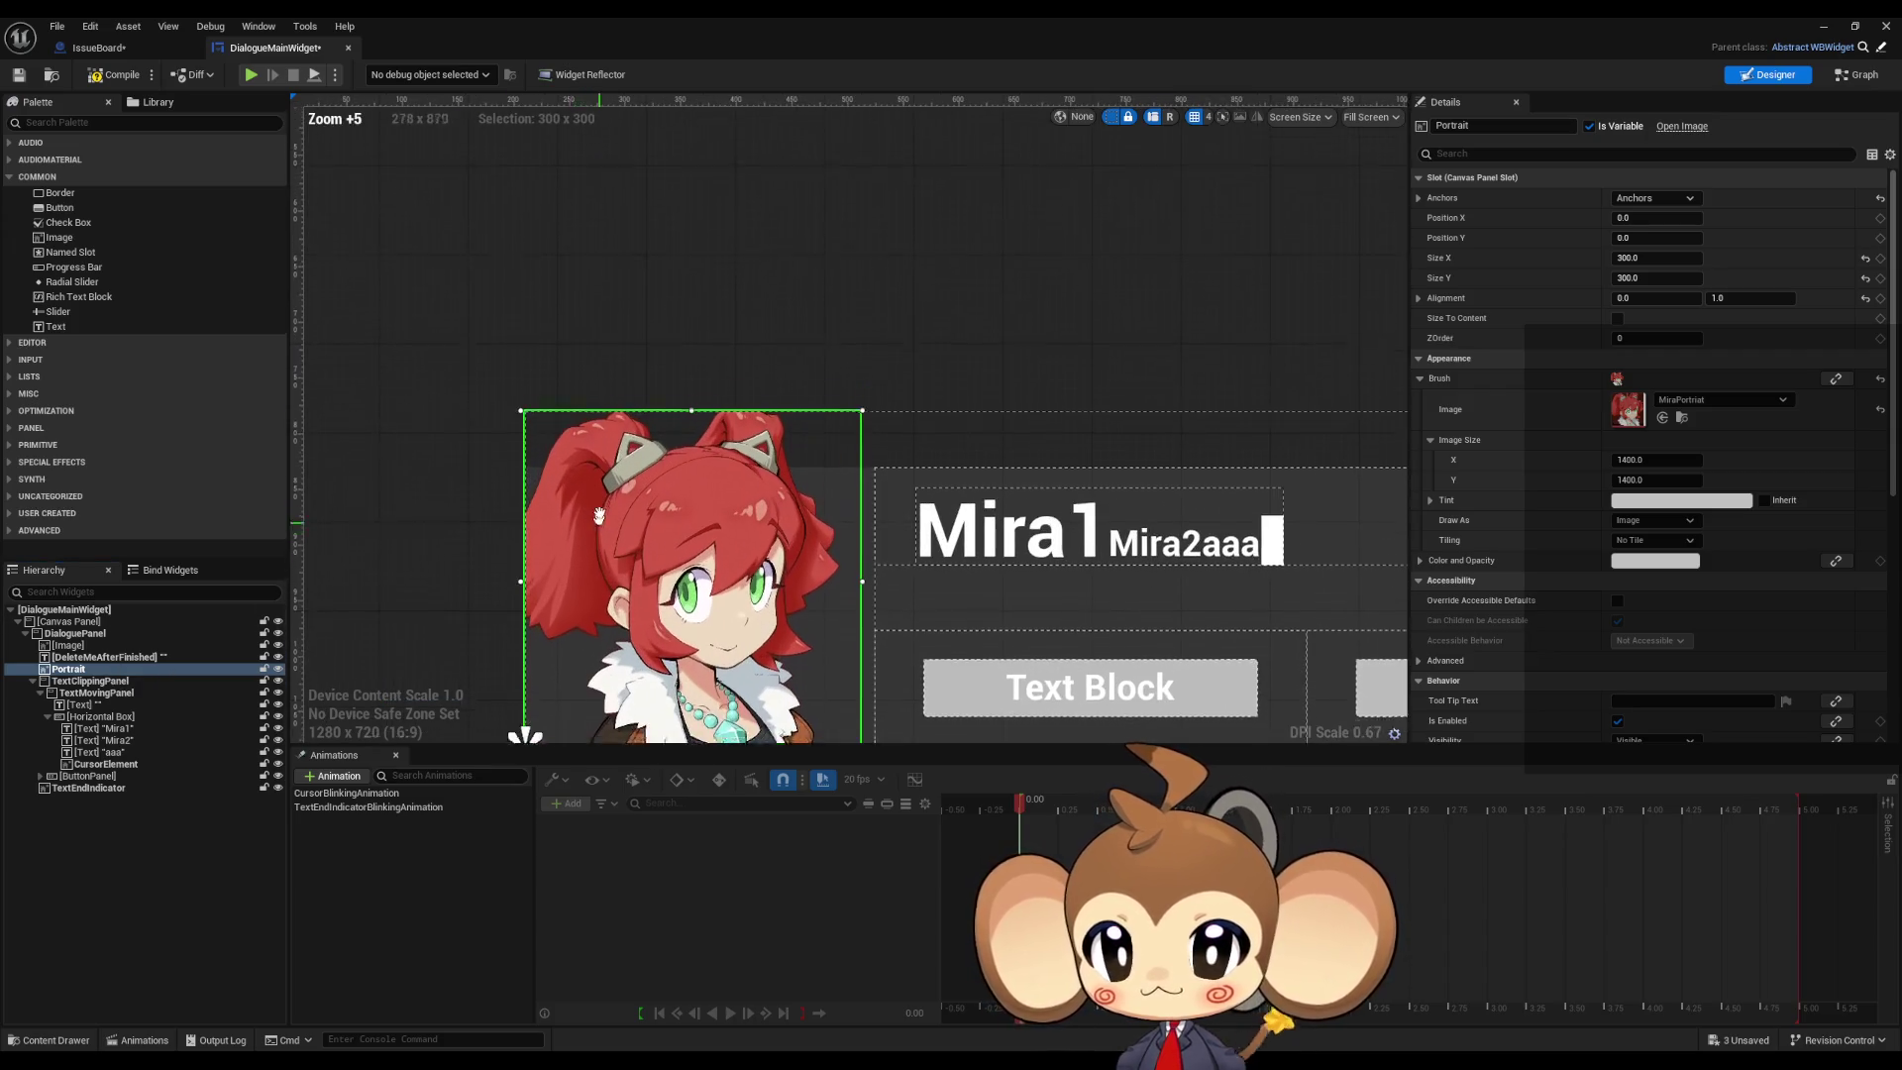
Step: Add a Canvas Panel into DialoguePanel above Portrait and name it PortraitArea
drag(599, 522, 650, 434)
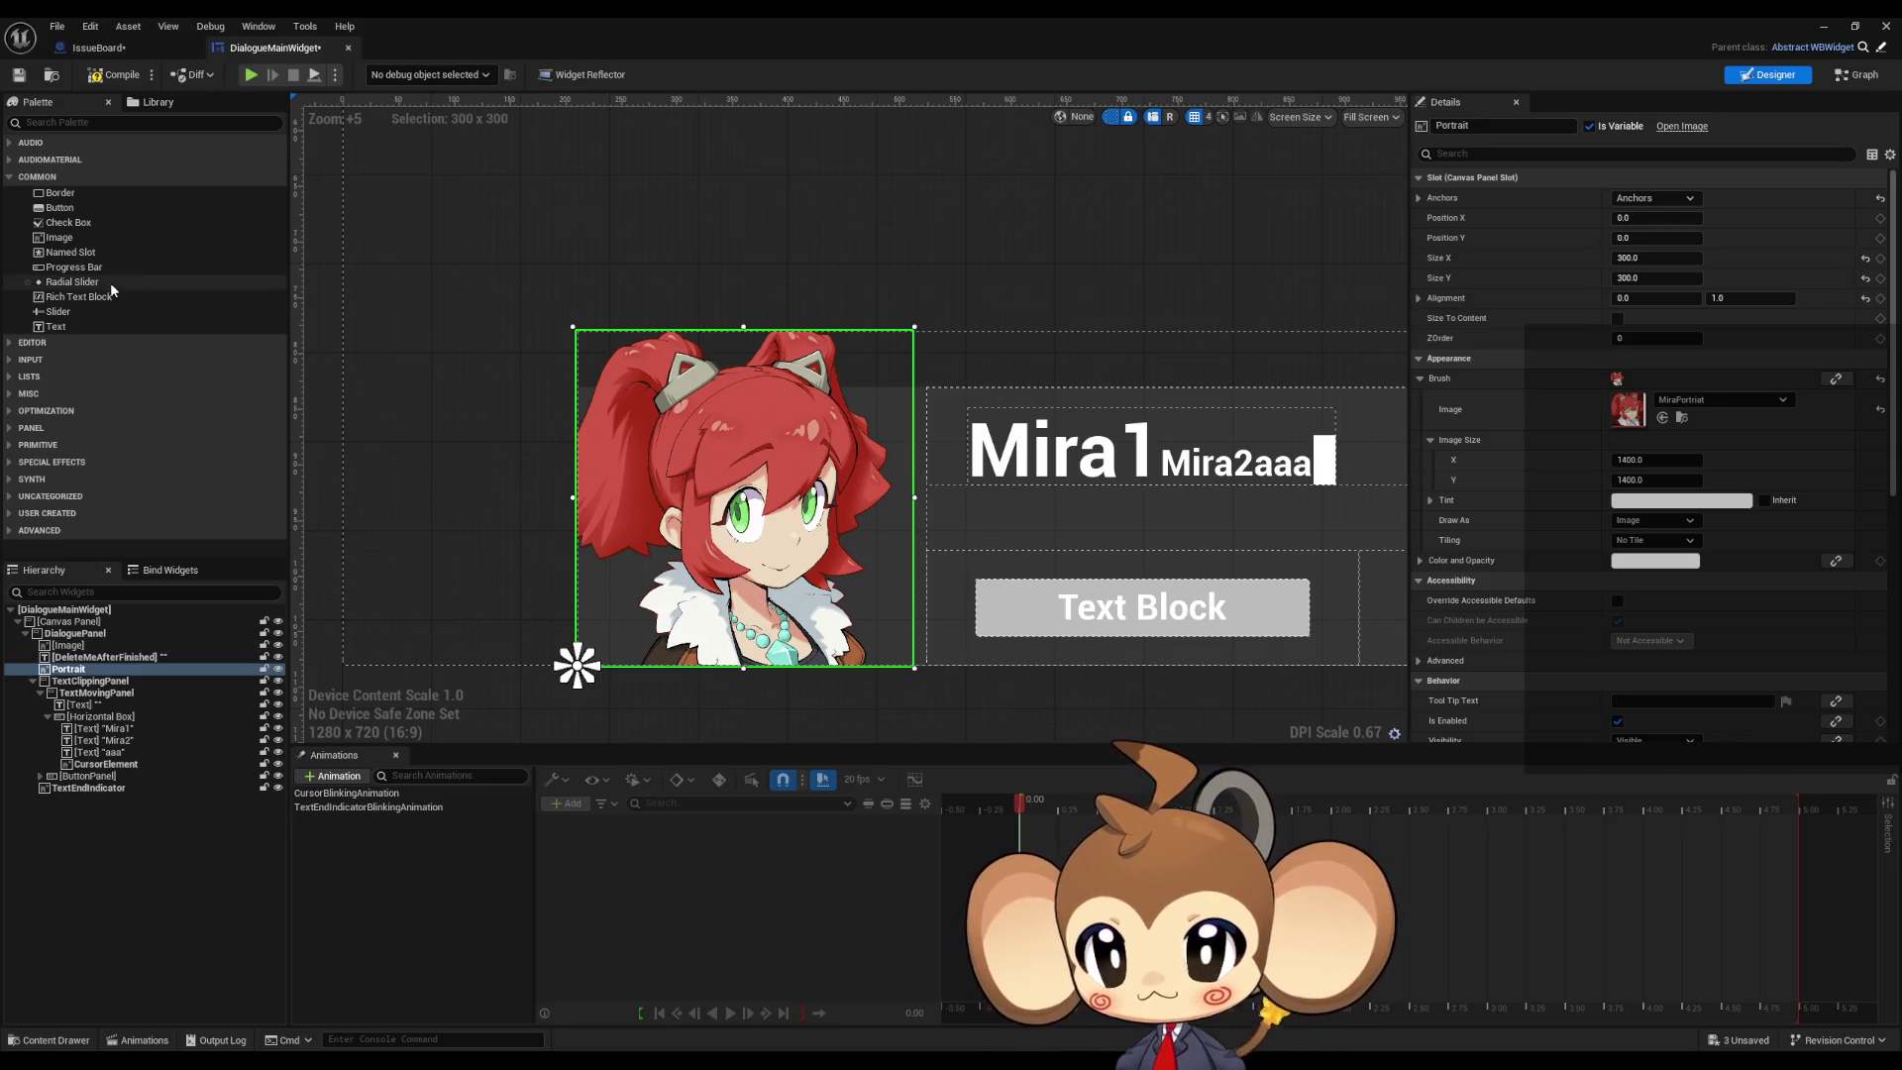
click(19, 429)
click(102, 447)
mouse_move(102, 446)
mouse_down()
mouse_move(99, 642)
mouse_move(83, 637)
mouse_up()
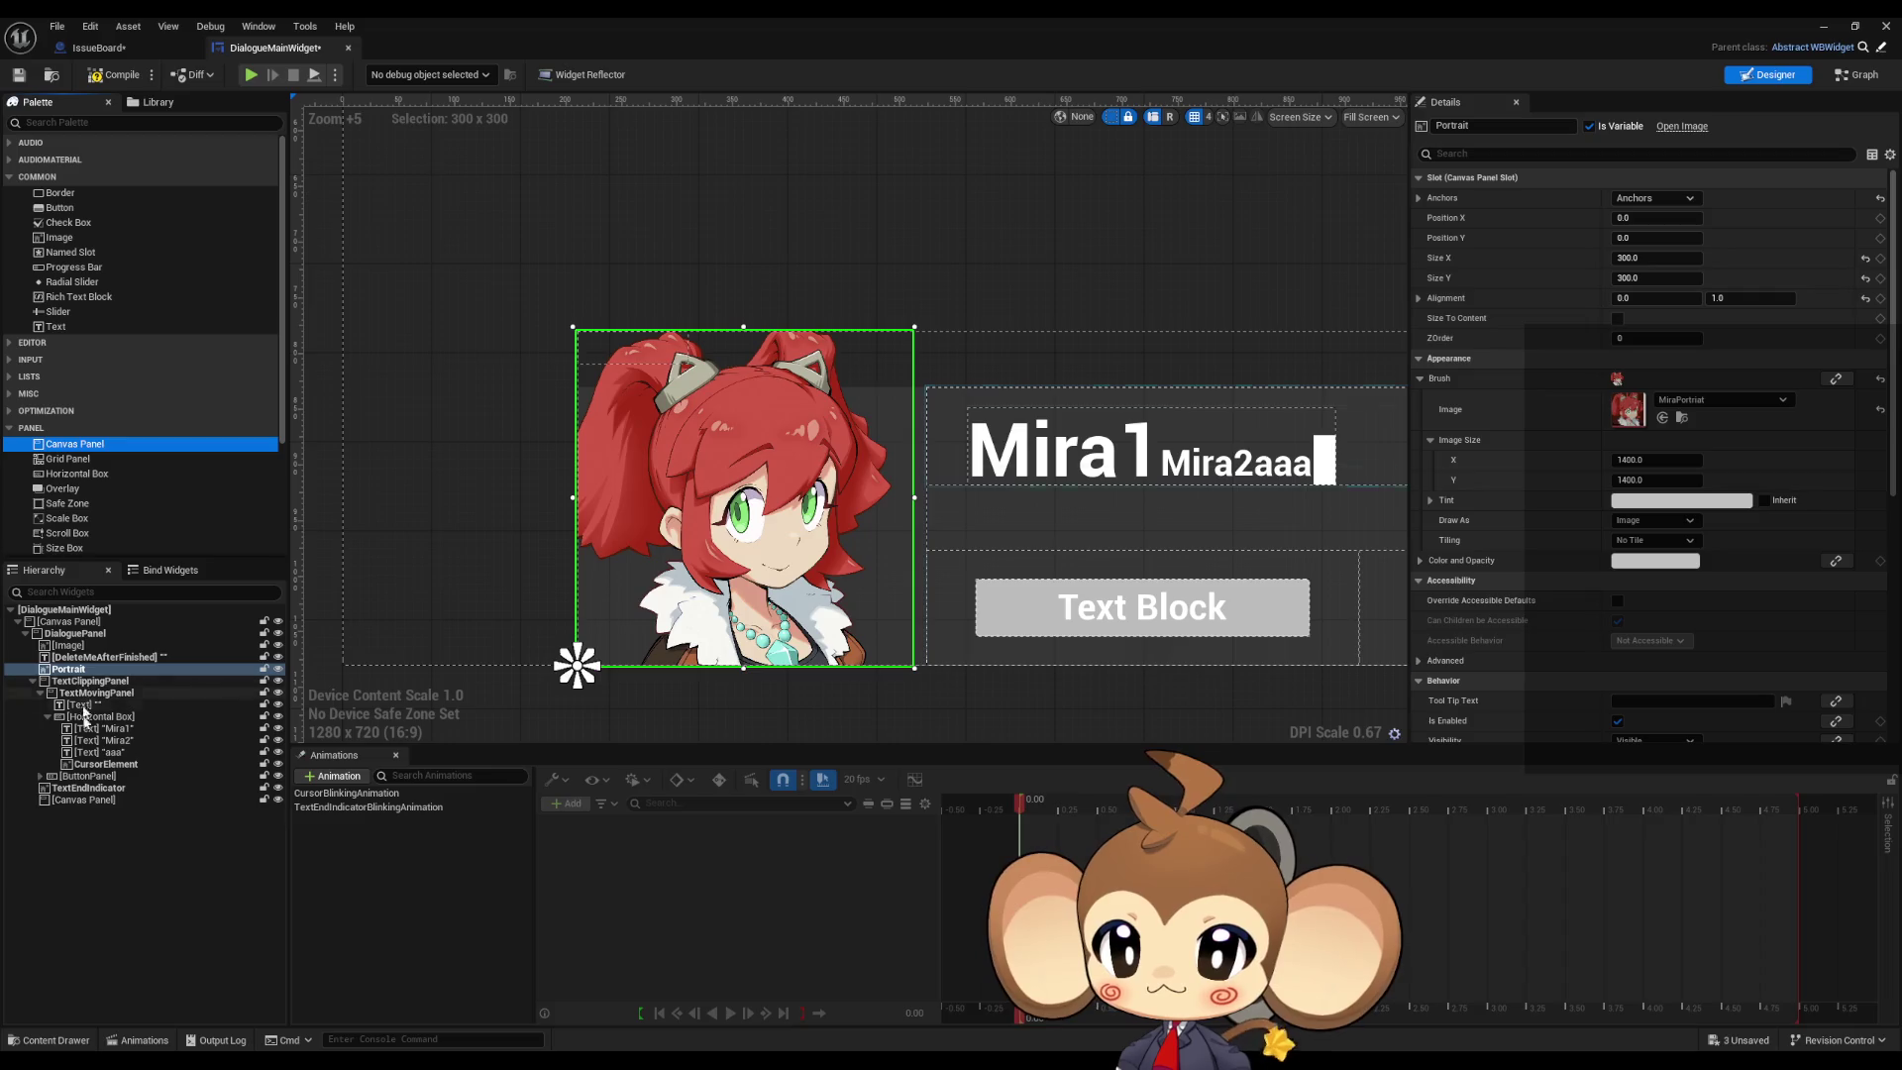
drag(79, 799, 85, 681)
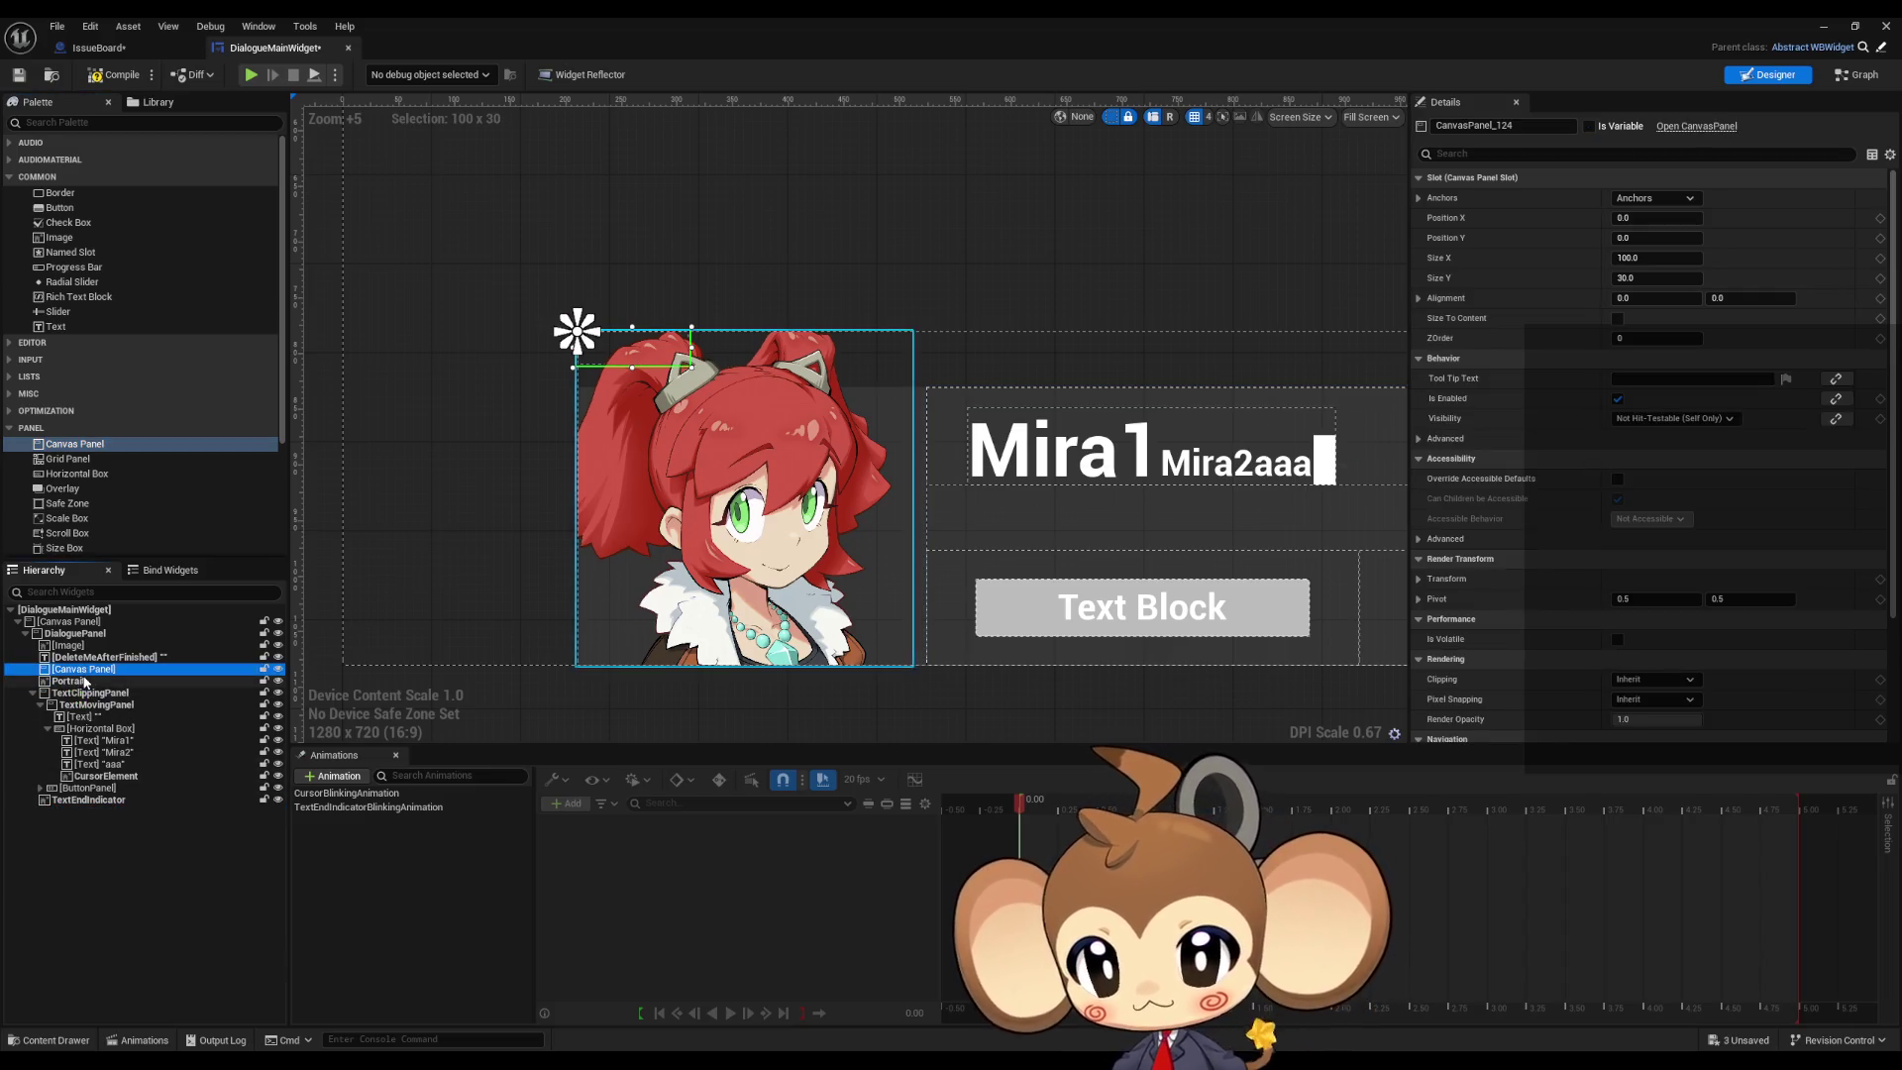
double_click(182, 672)
text(P)
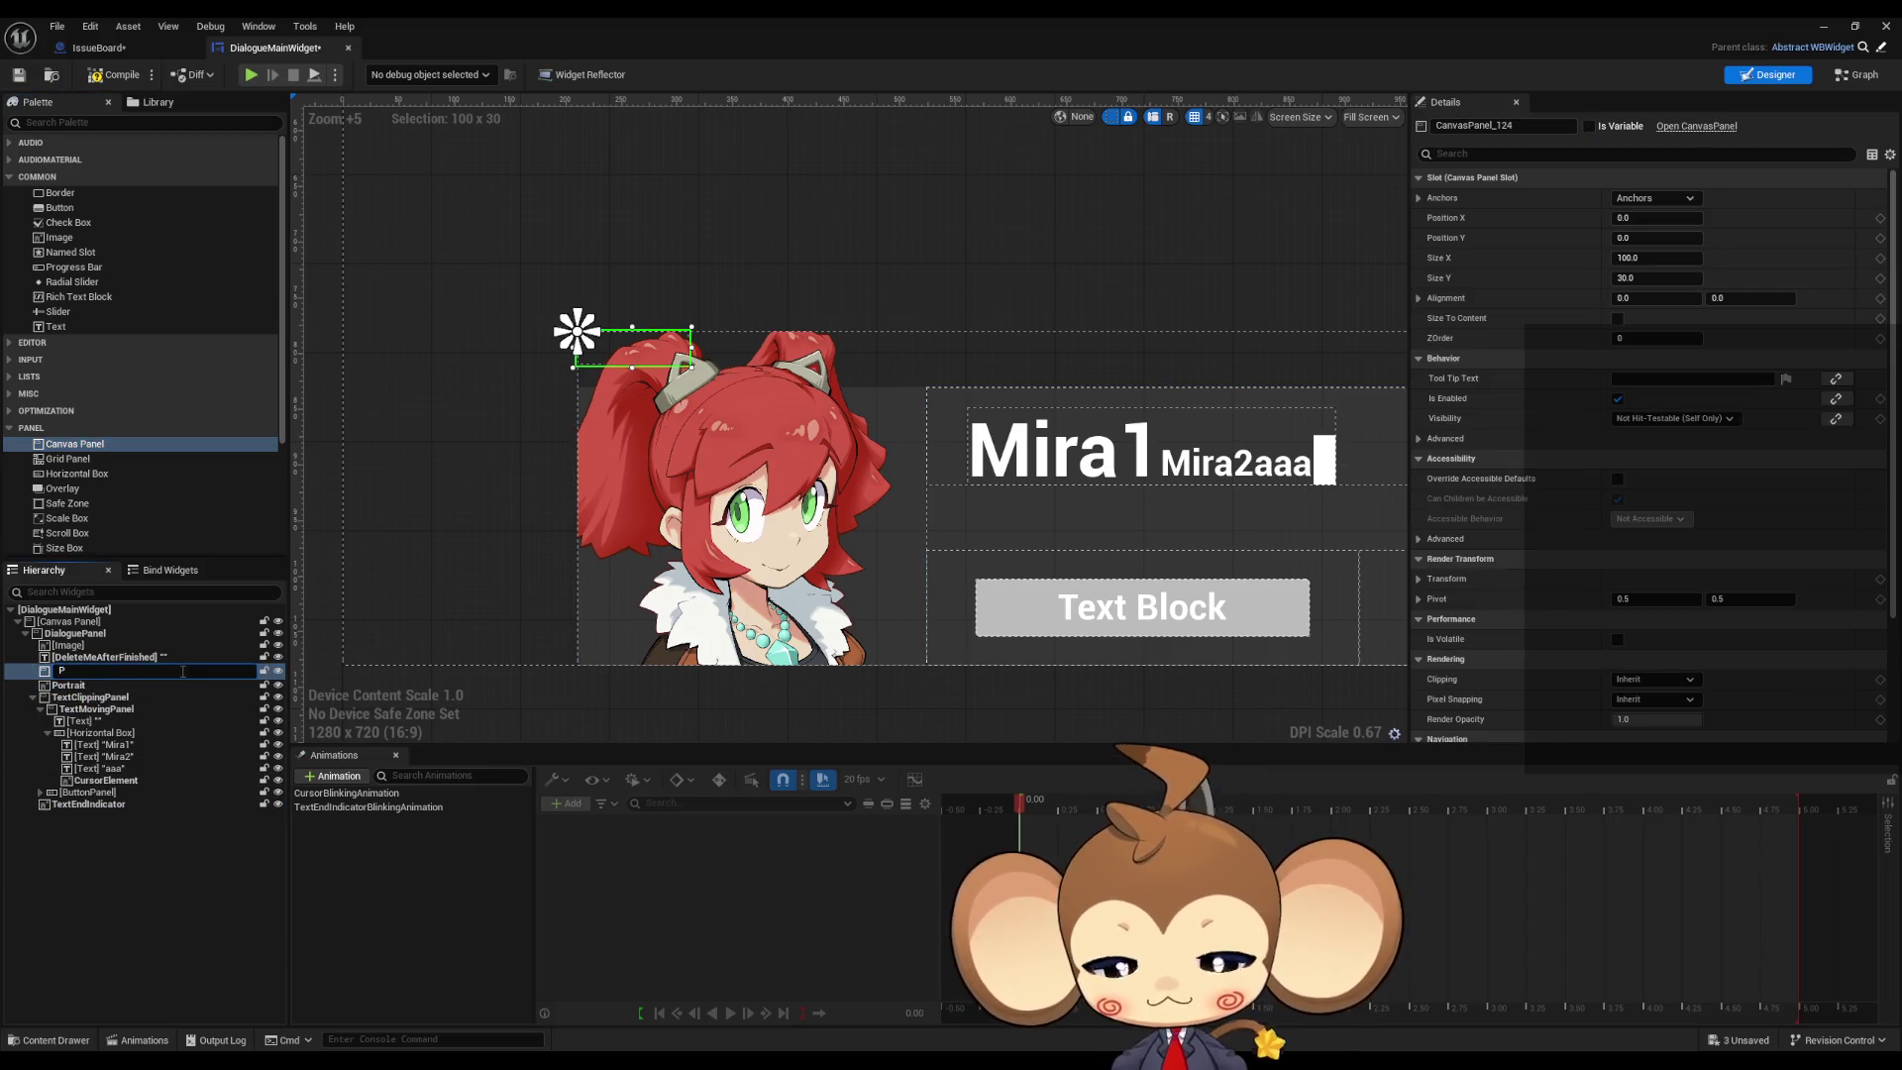
text(ortraitA)
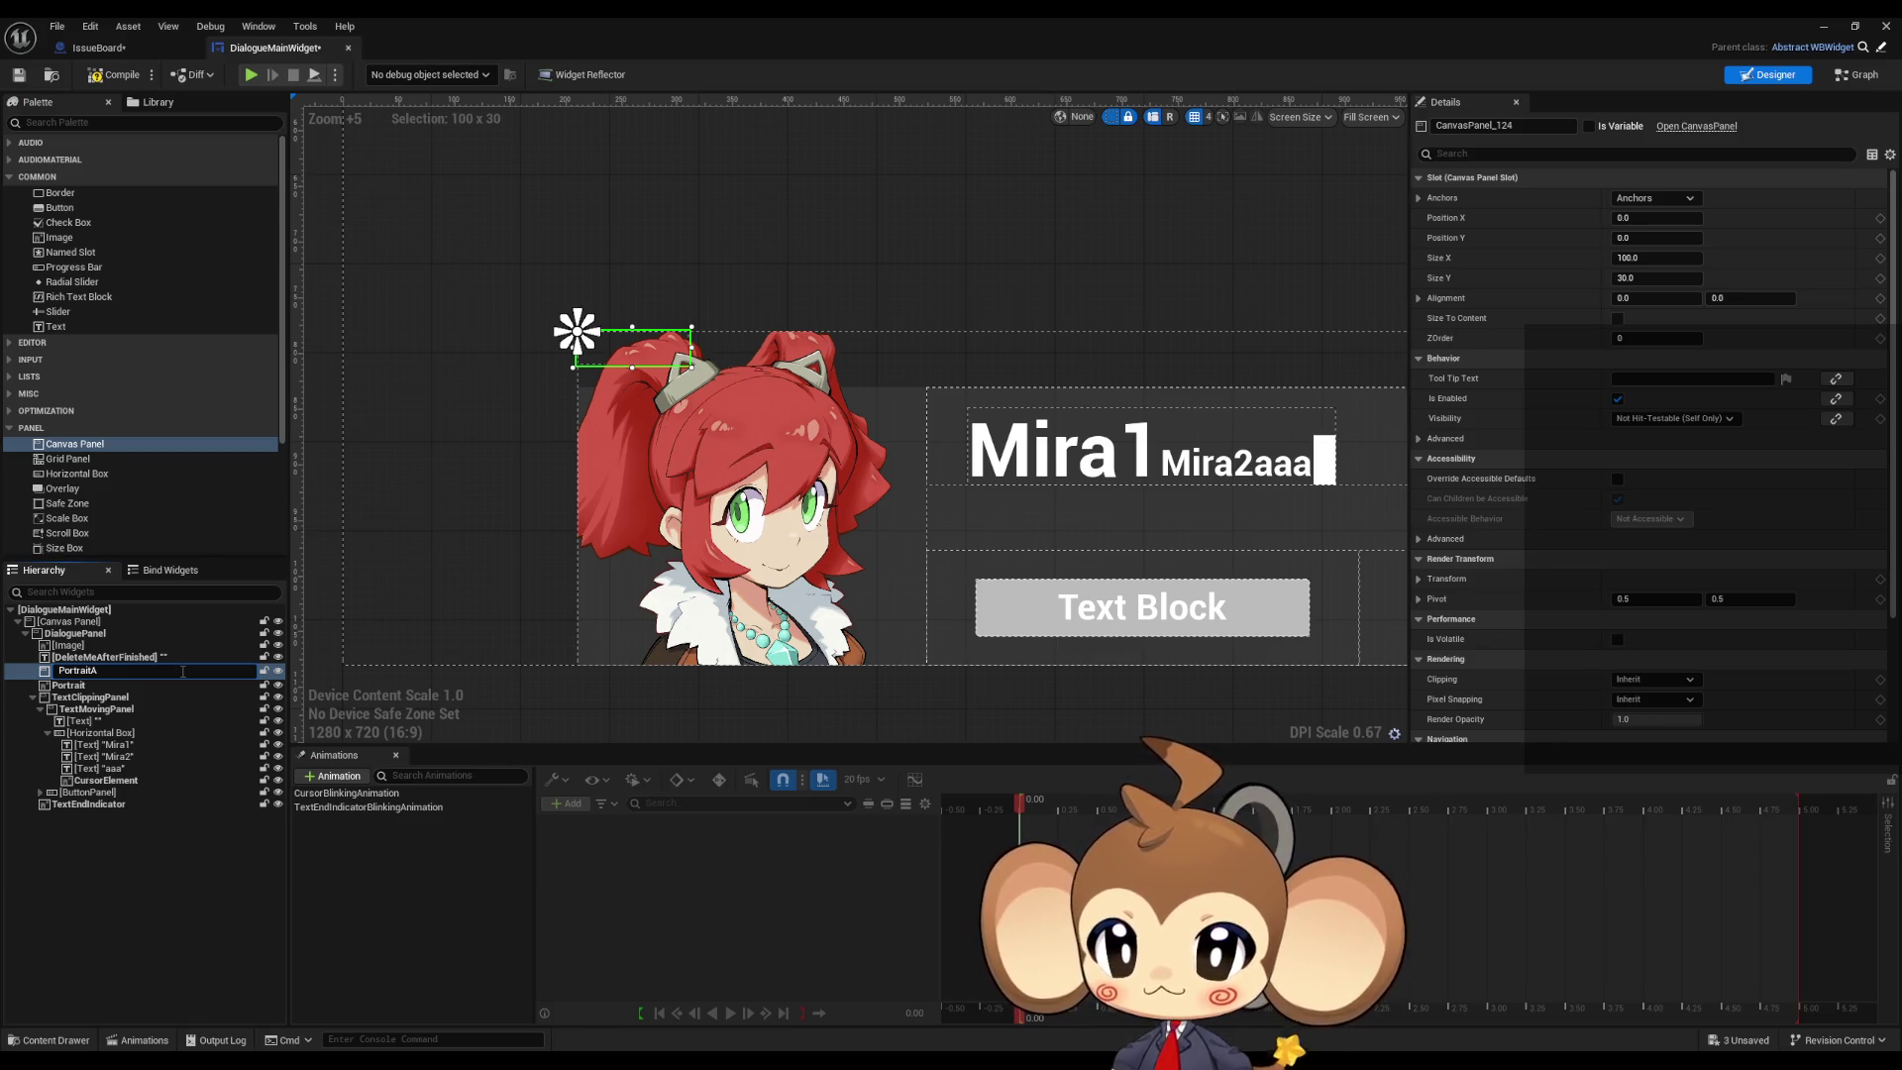
text(reaa)
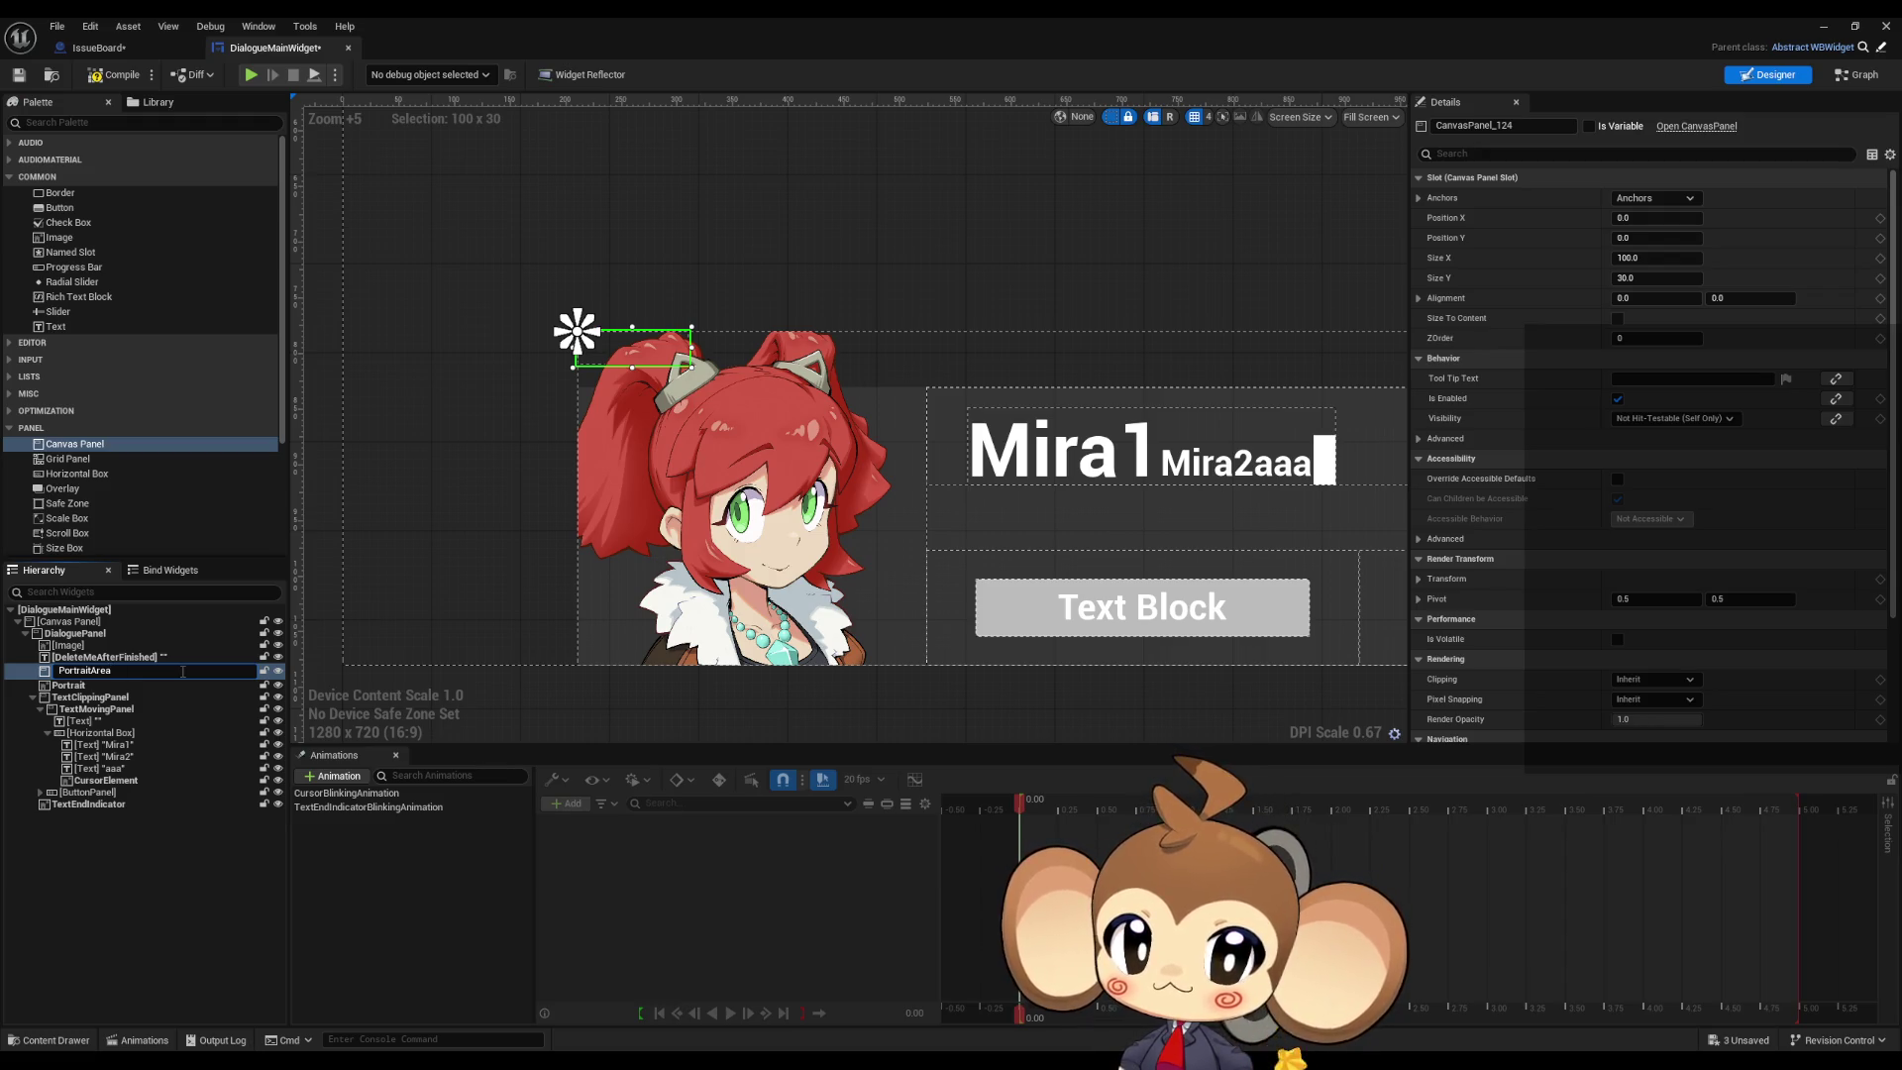
key(Return)
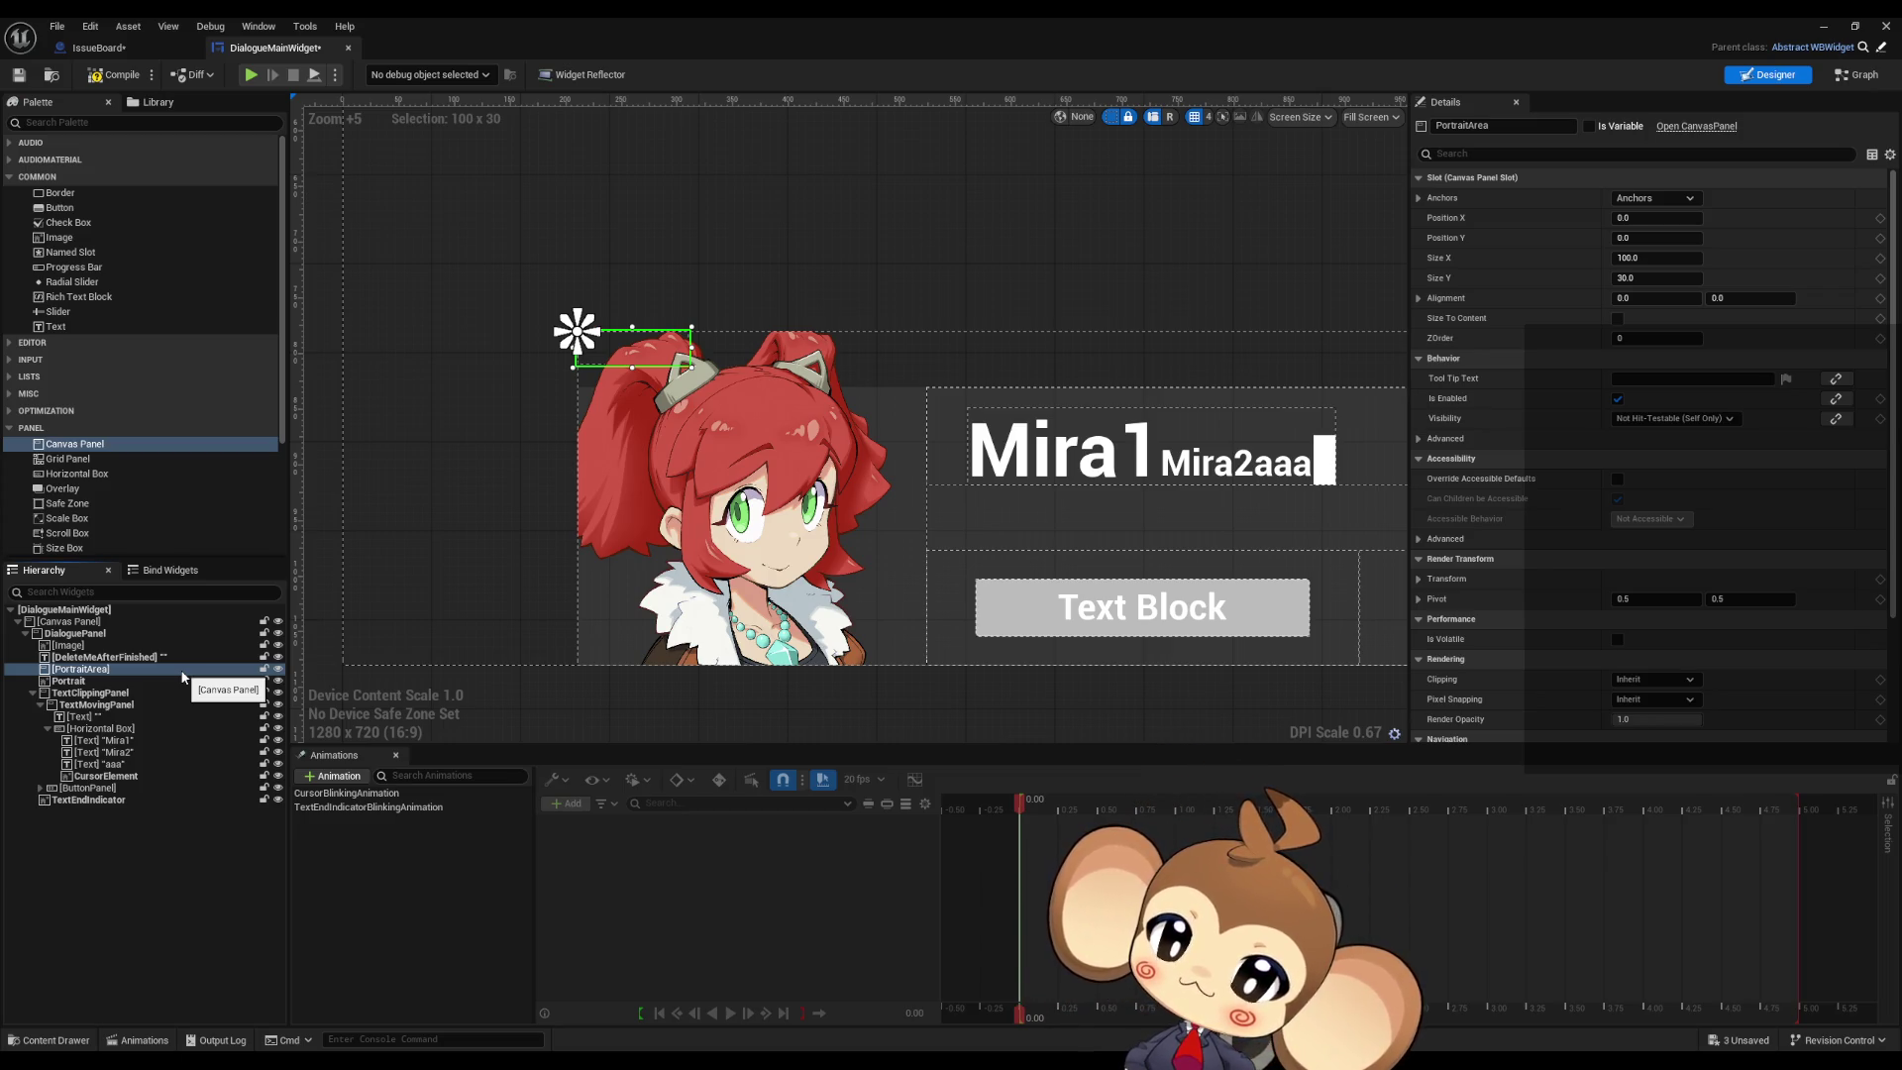
scroll(149, 421, down, 5)
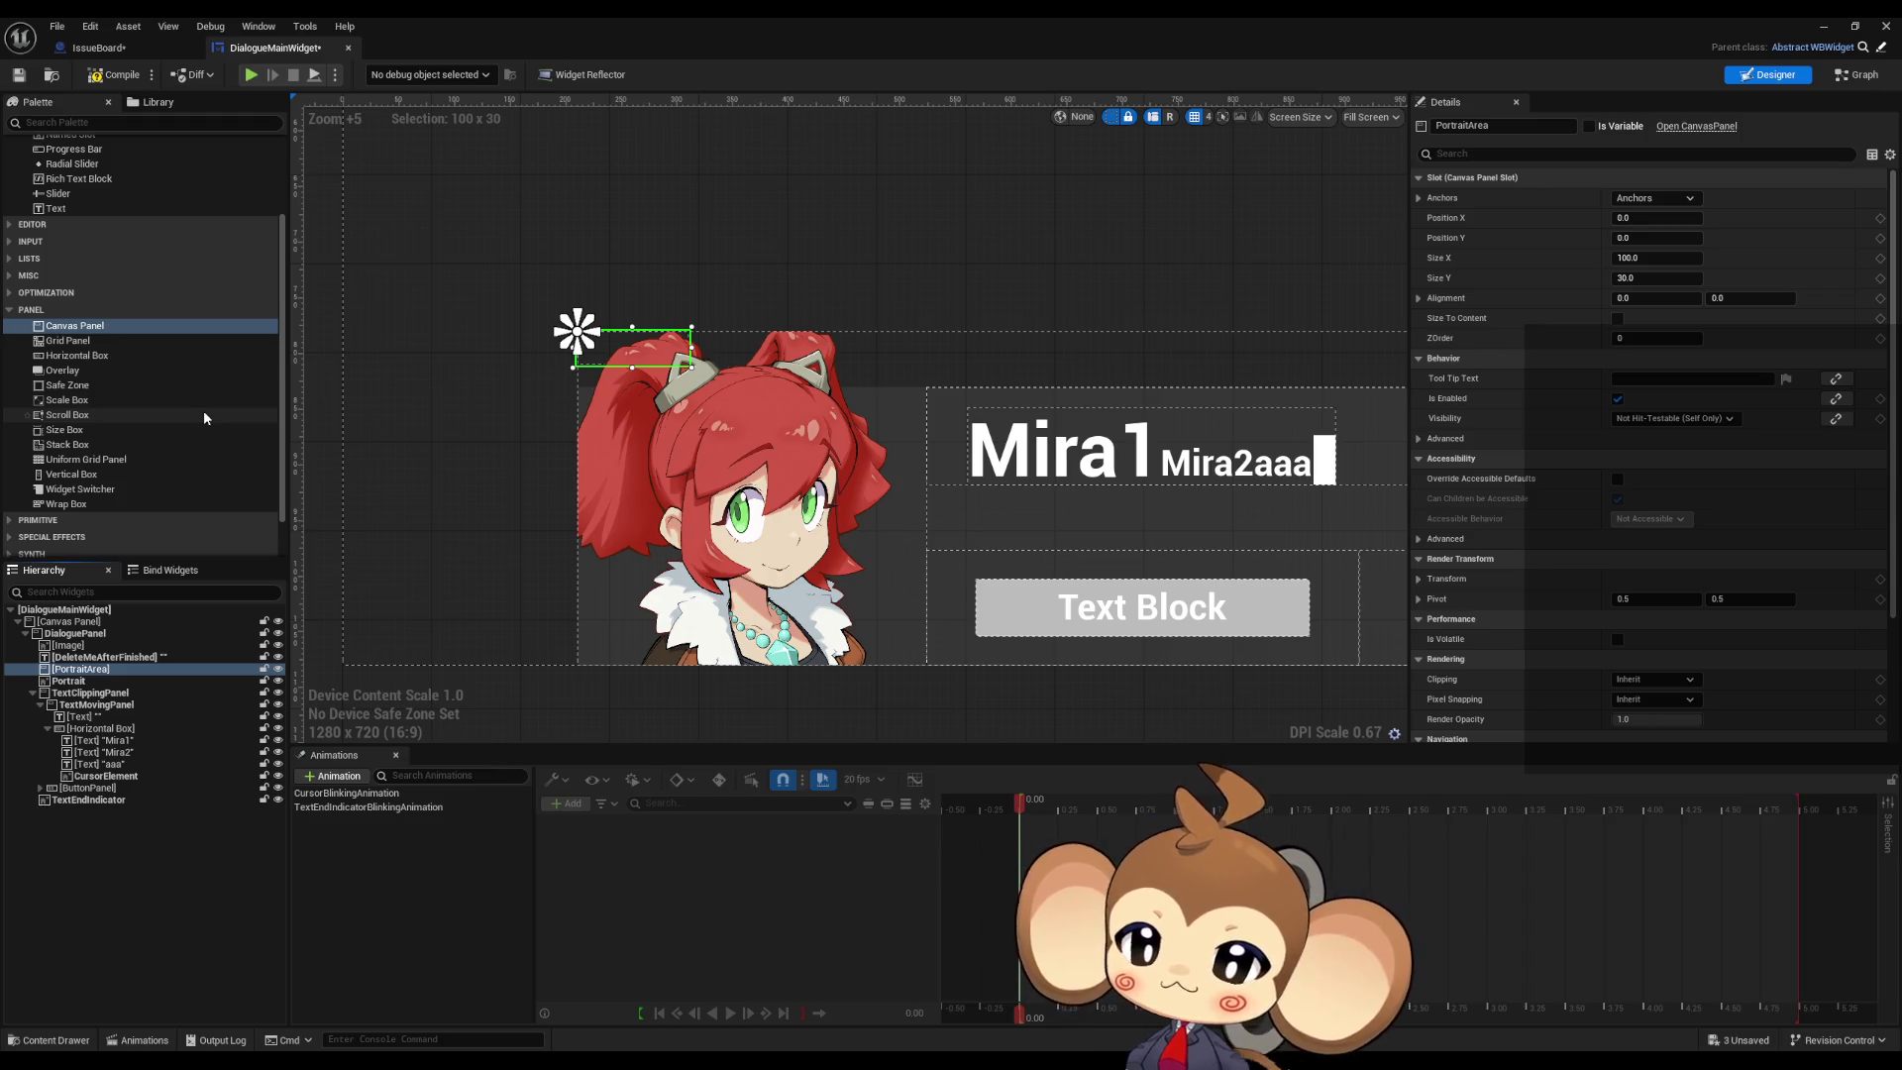
click(85, 680)
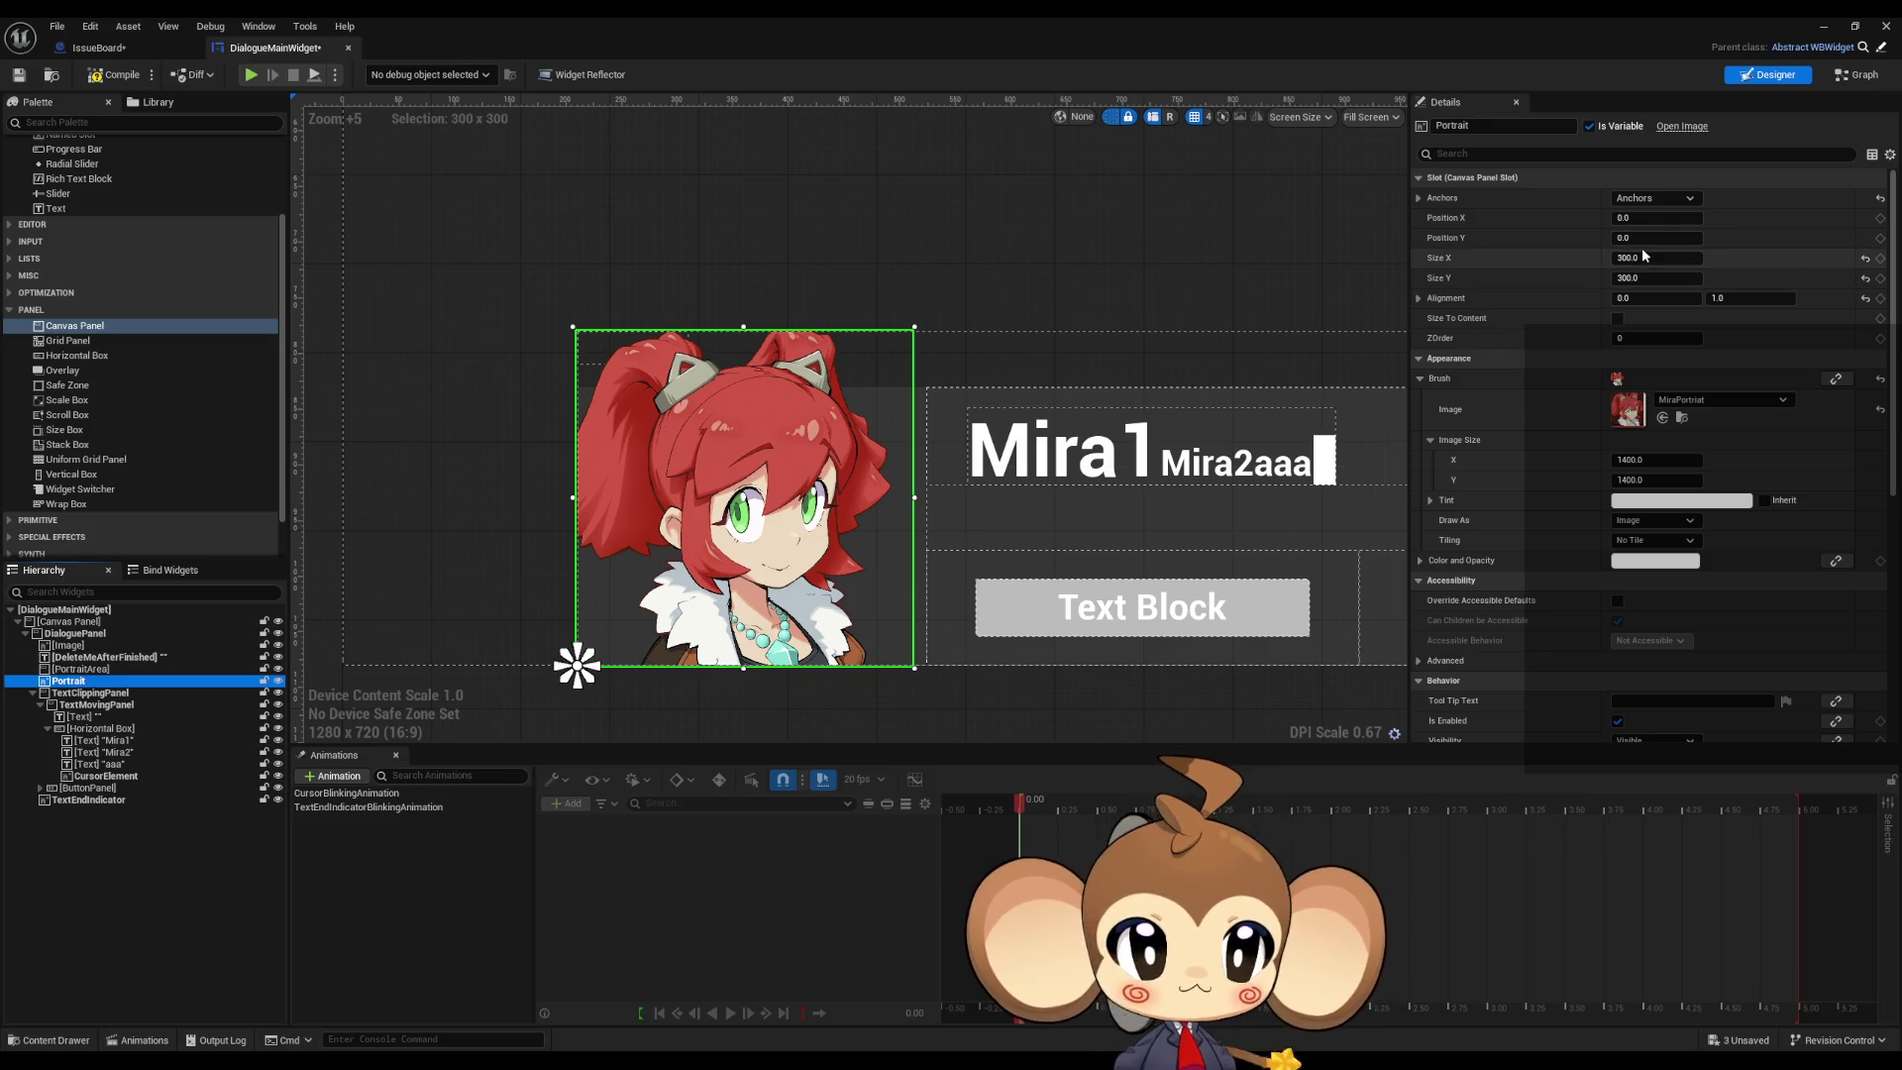
Step: Size the PortraitArea canvas panel to 300 × 300
click(1630, 458)
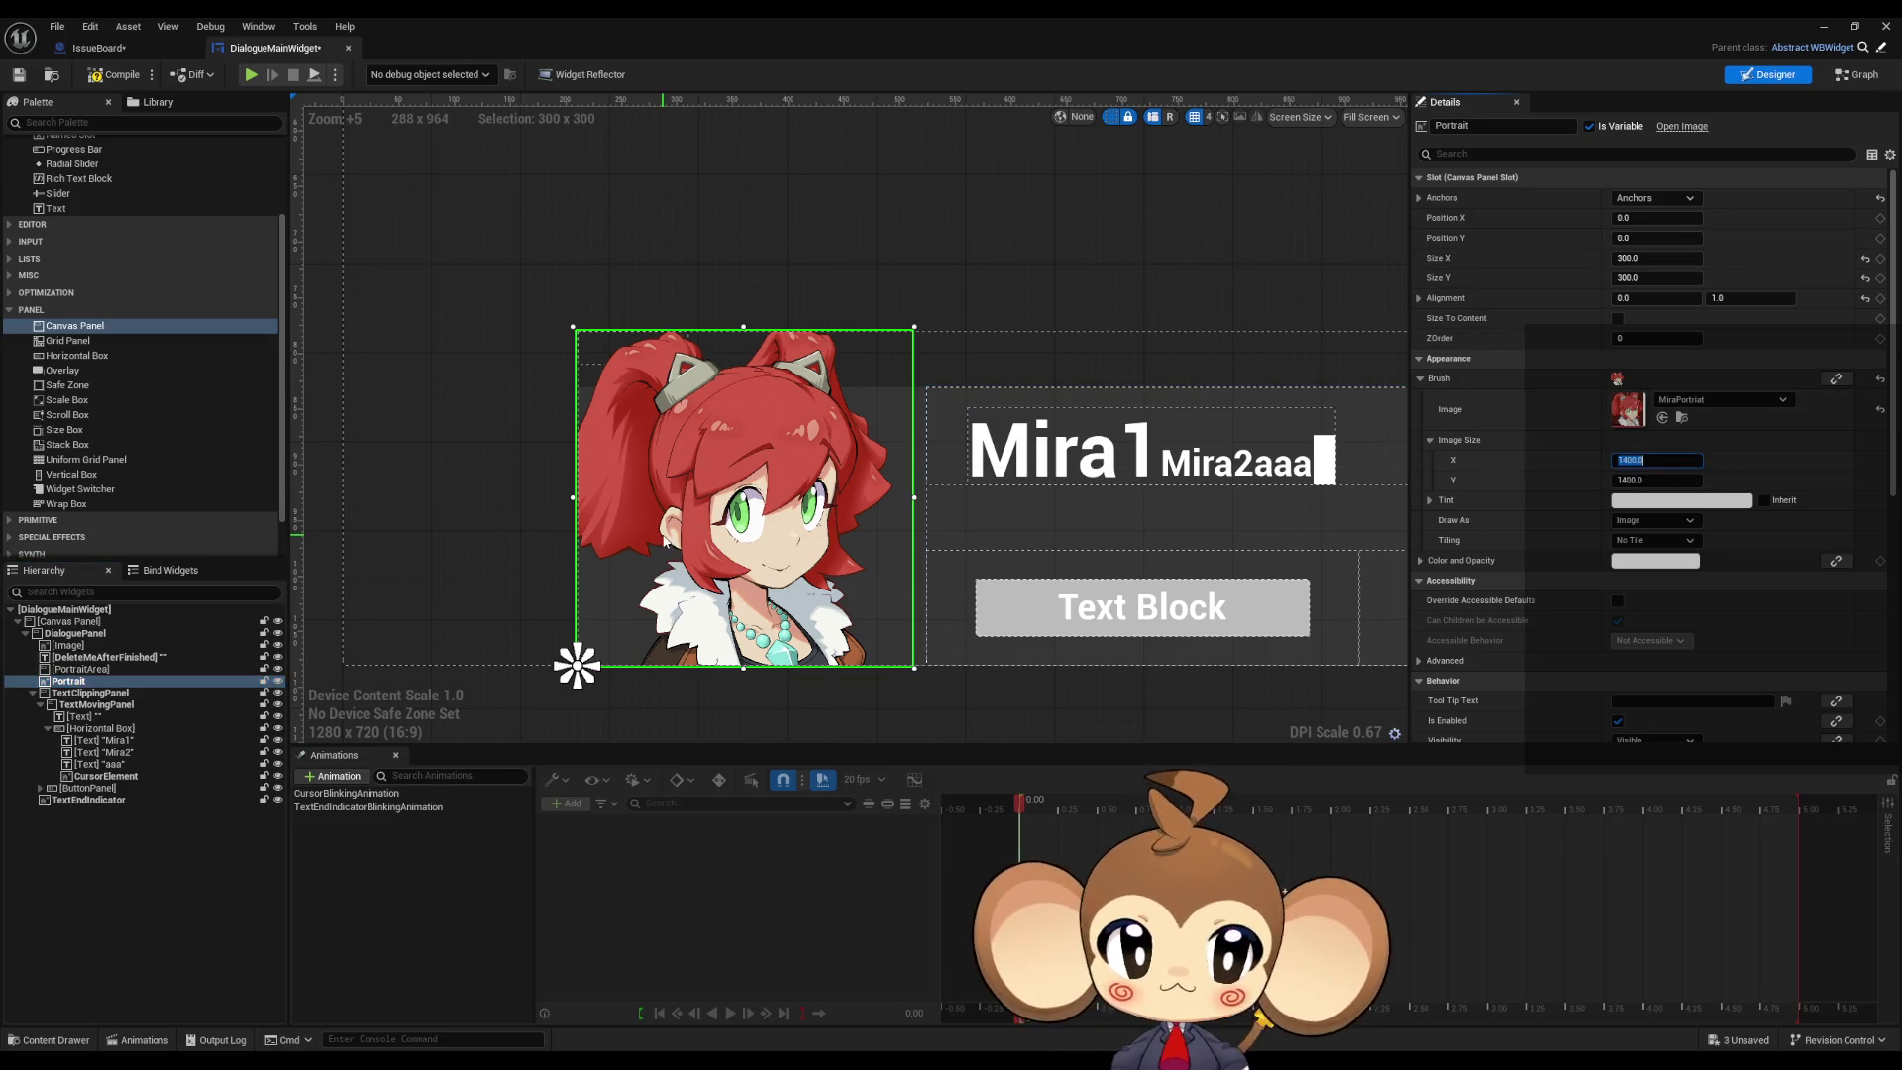
click(83, 669)
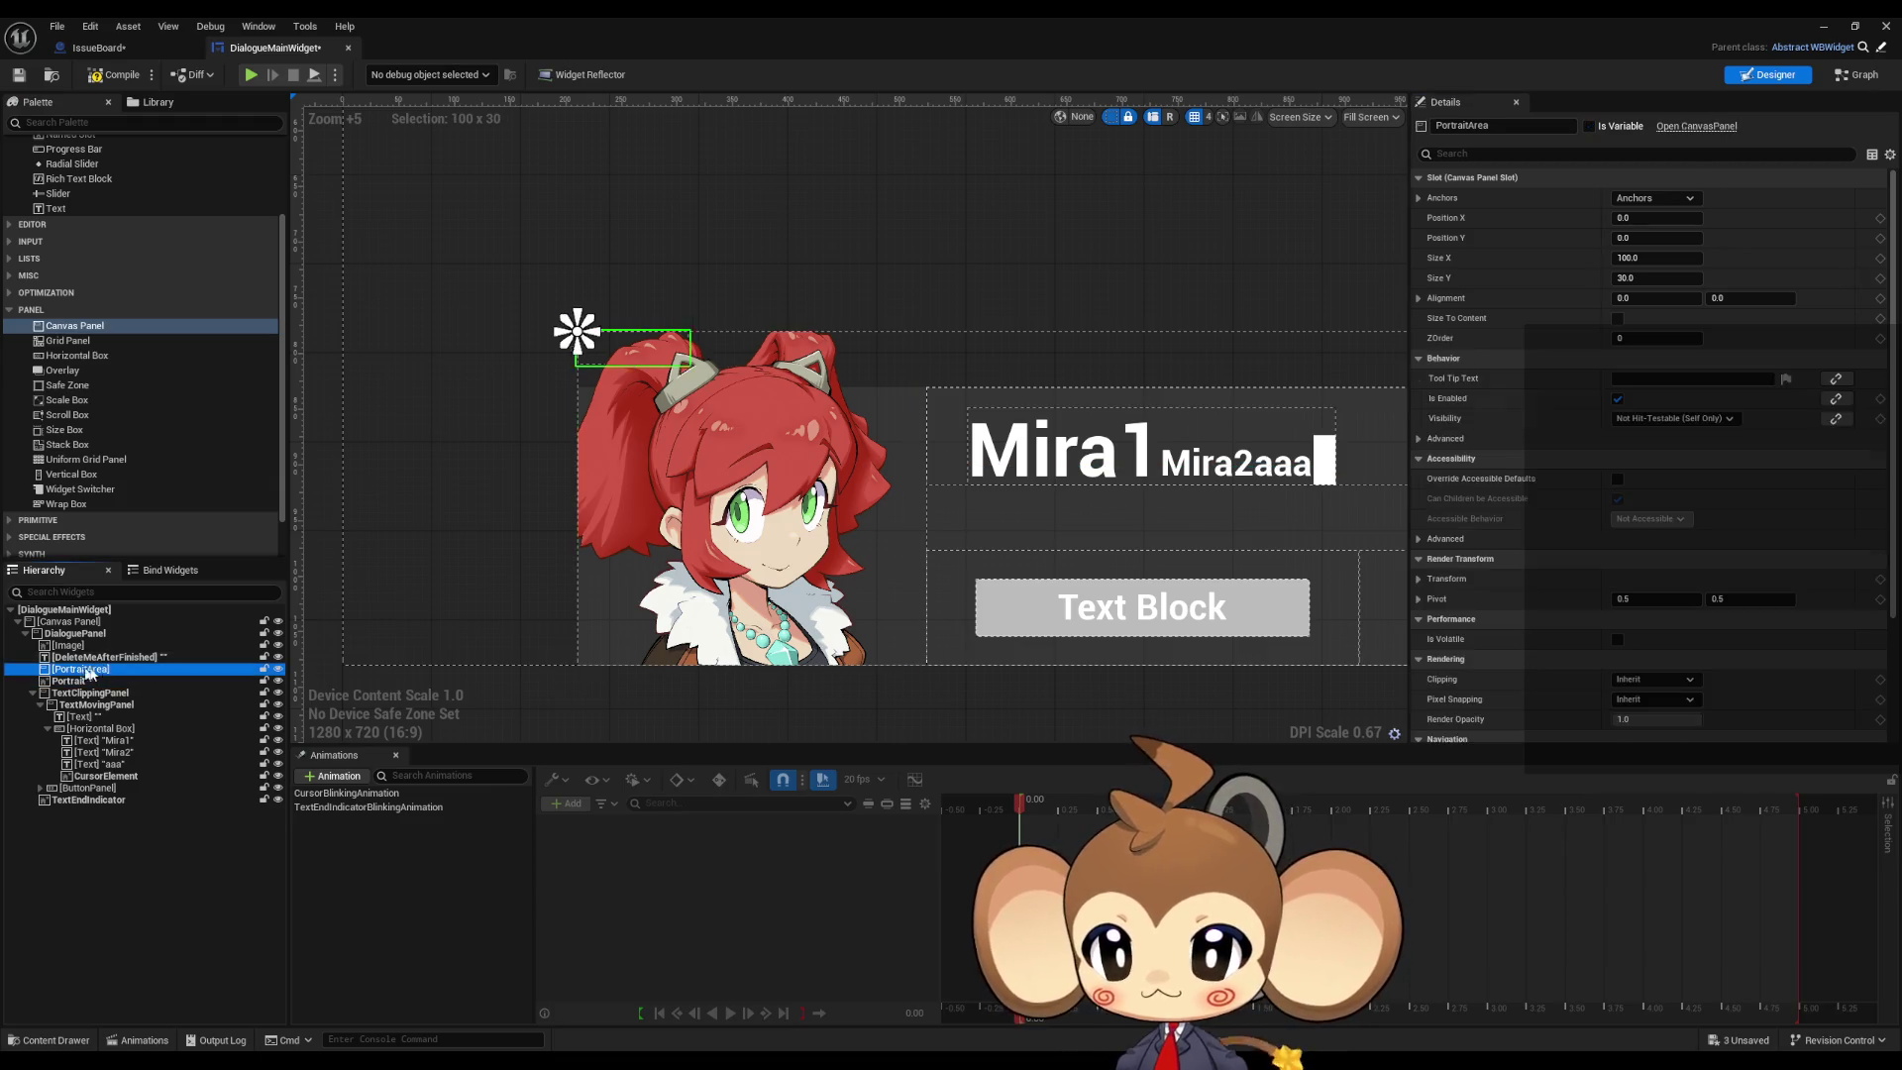
click(1652, 260)
text(300)
key(Tab)
text(300)
key(Return)
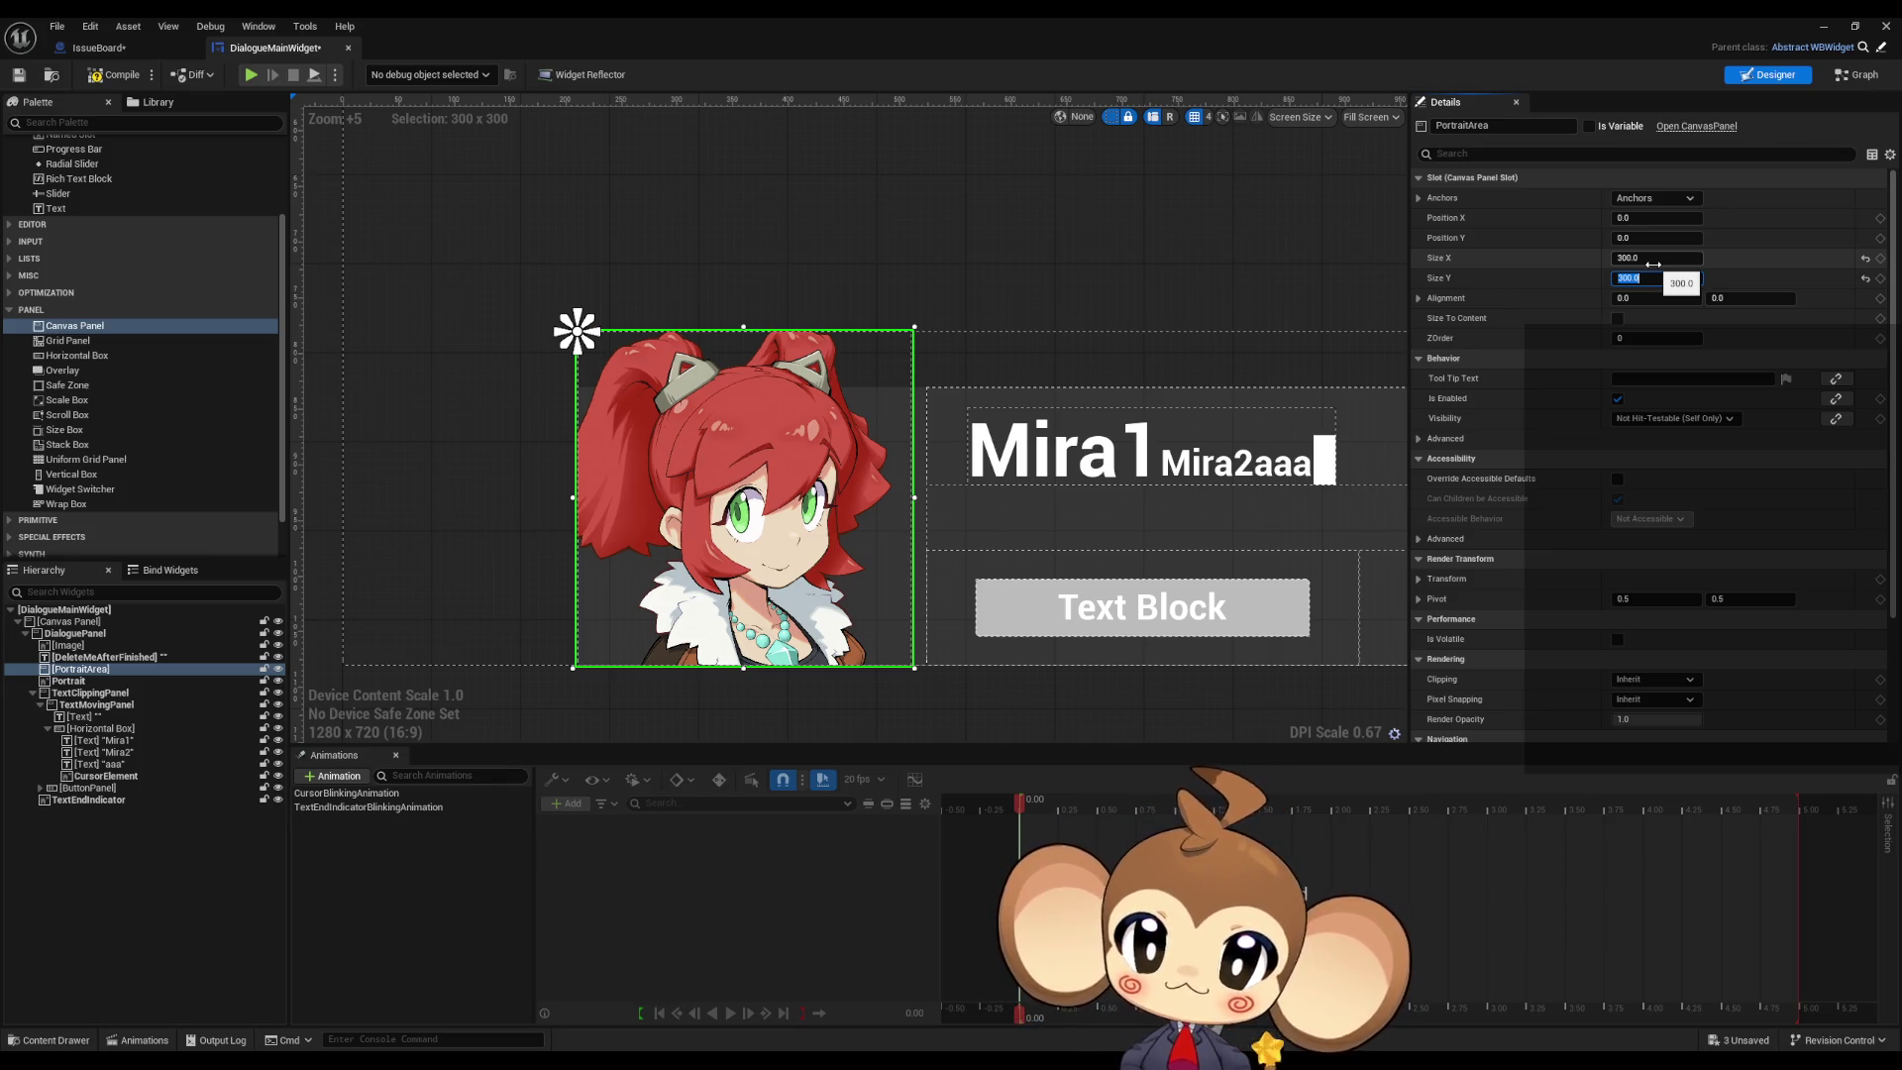
Step: Compare the Portrait image's settings with its parent PortraitArea panel
click(87, 682)
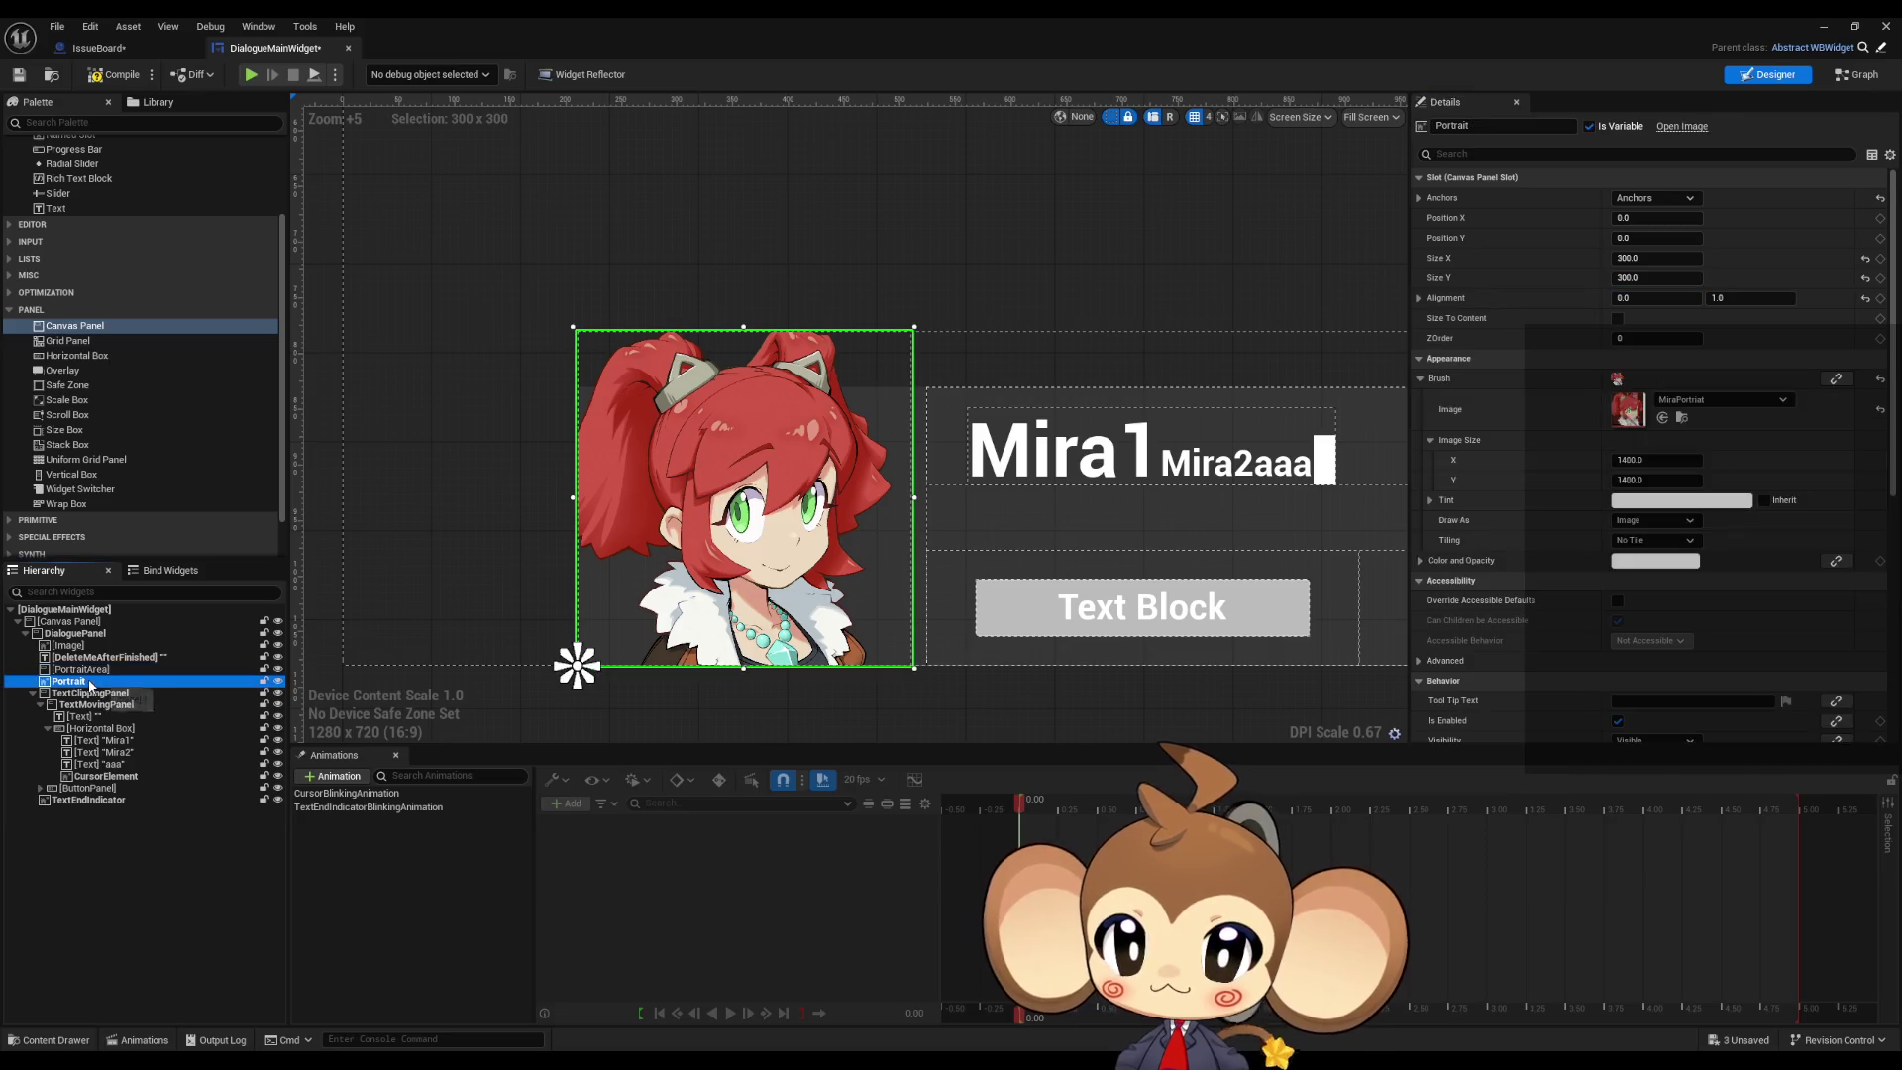
key(Up)
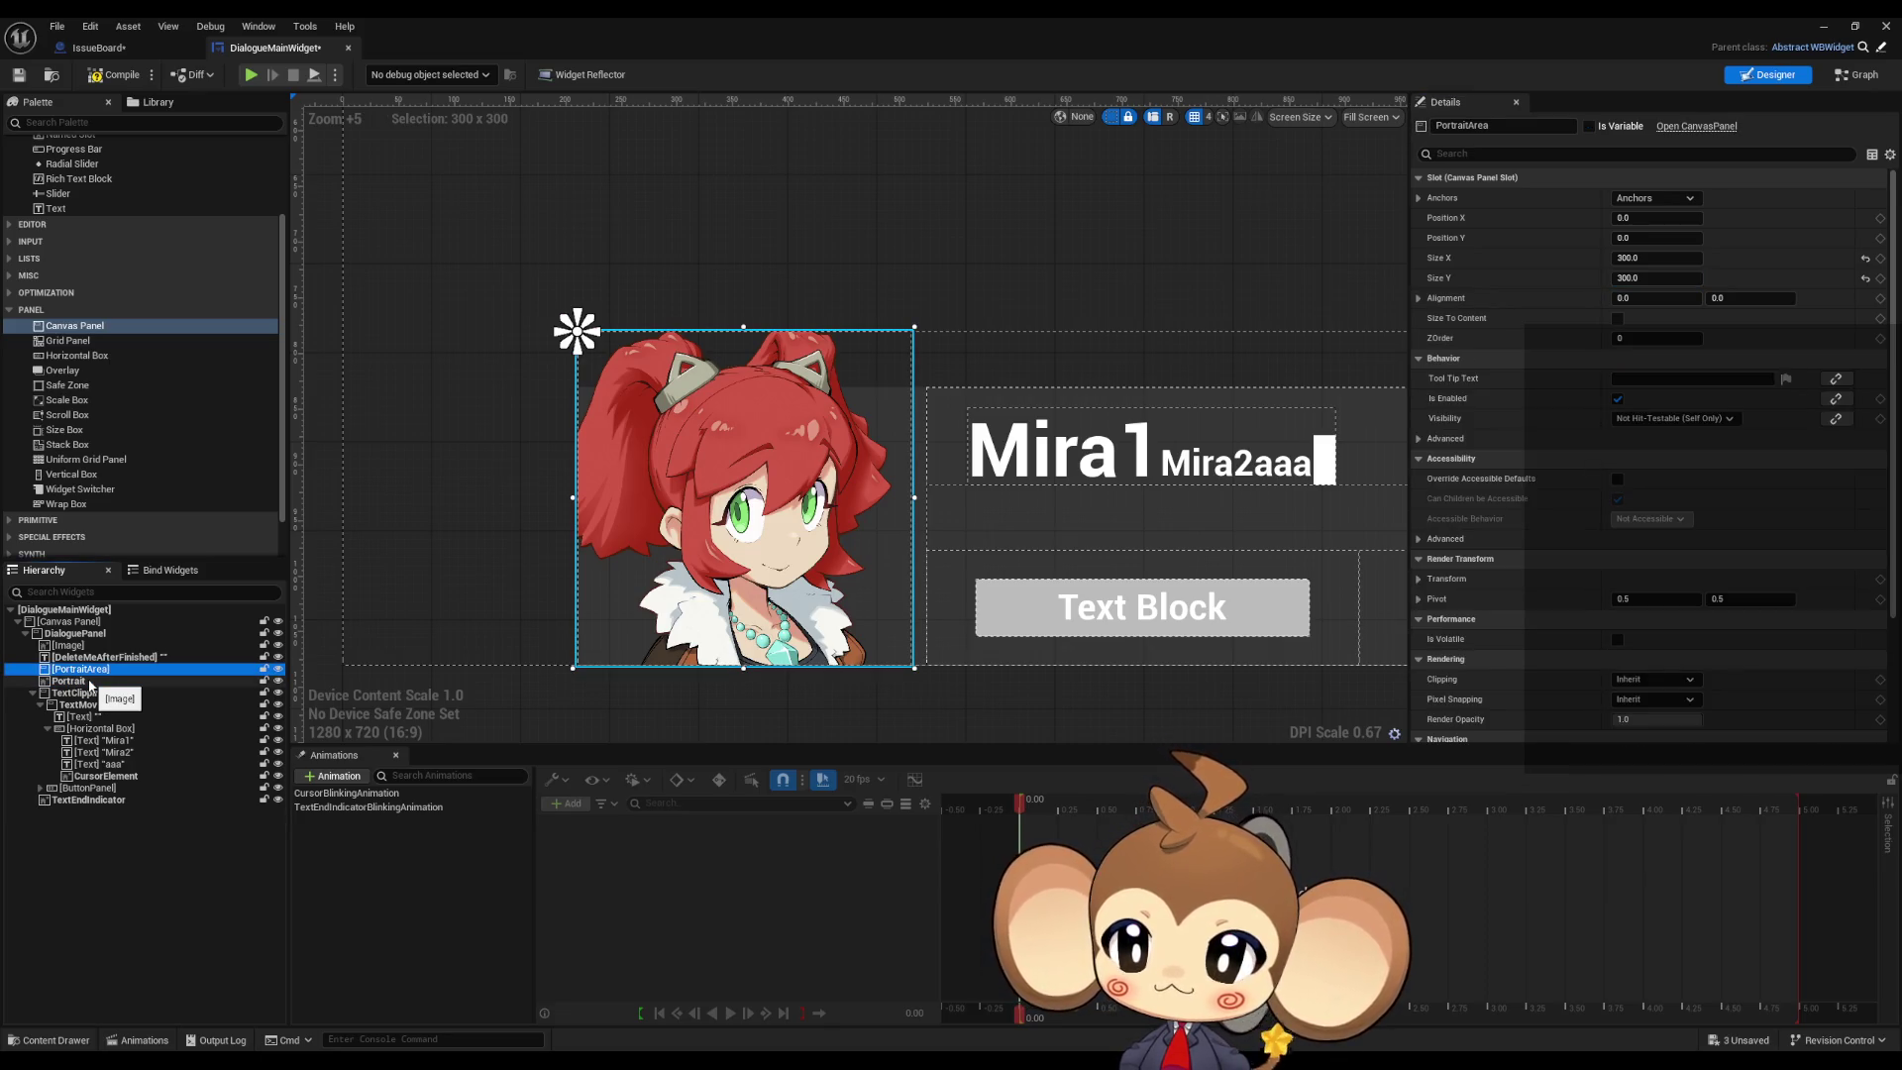
click(89, 682)
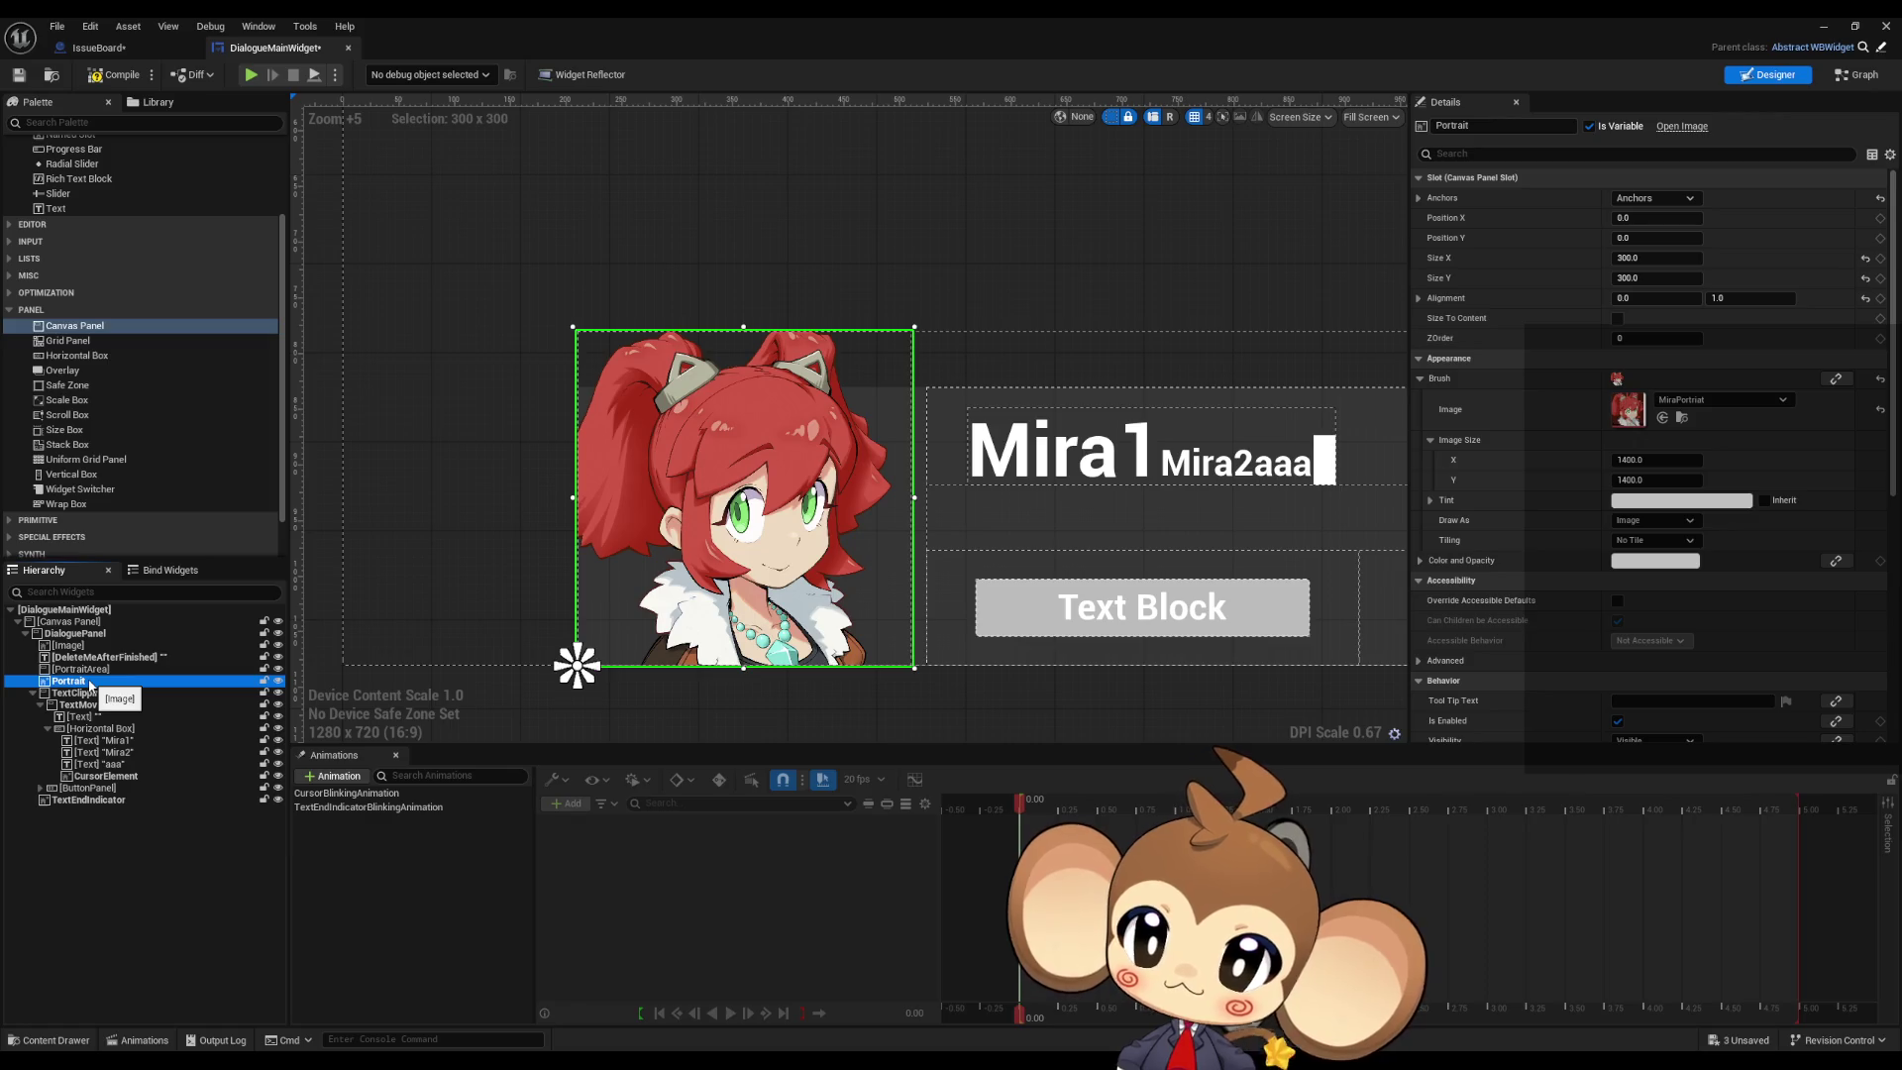
key(Up)
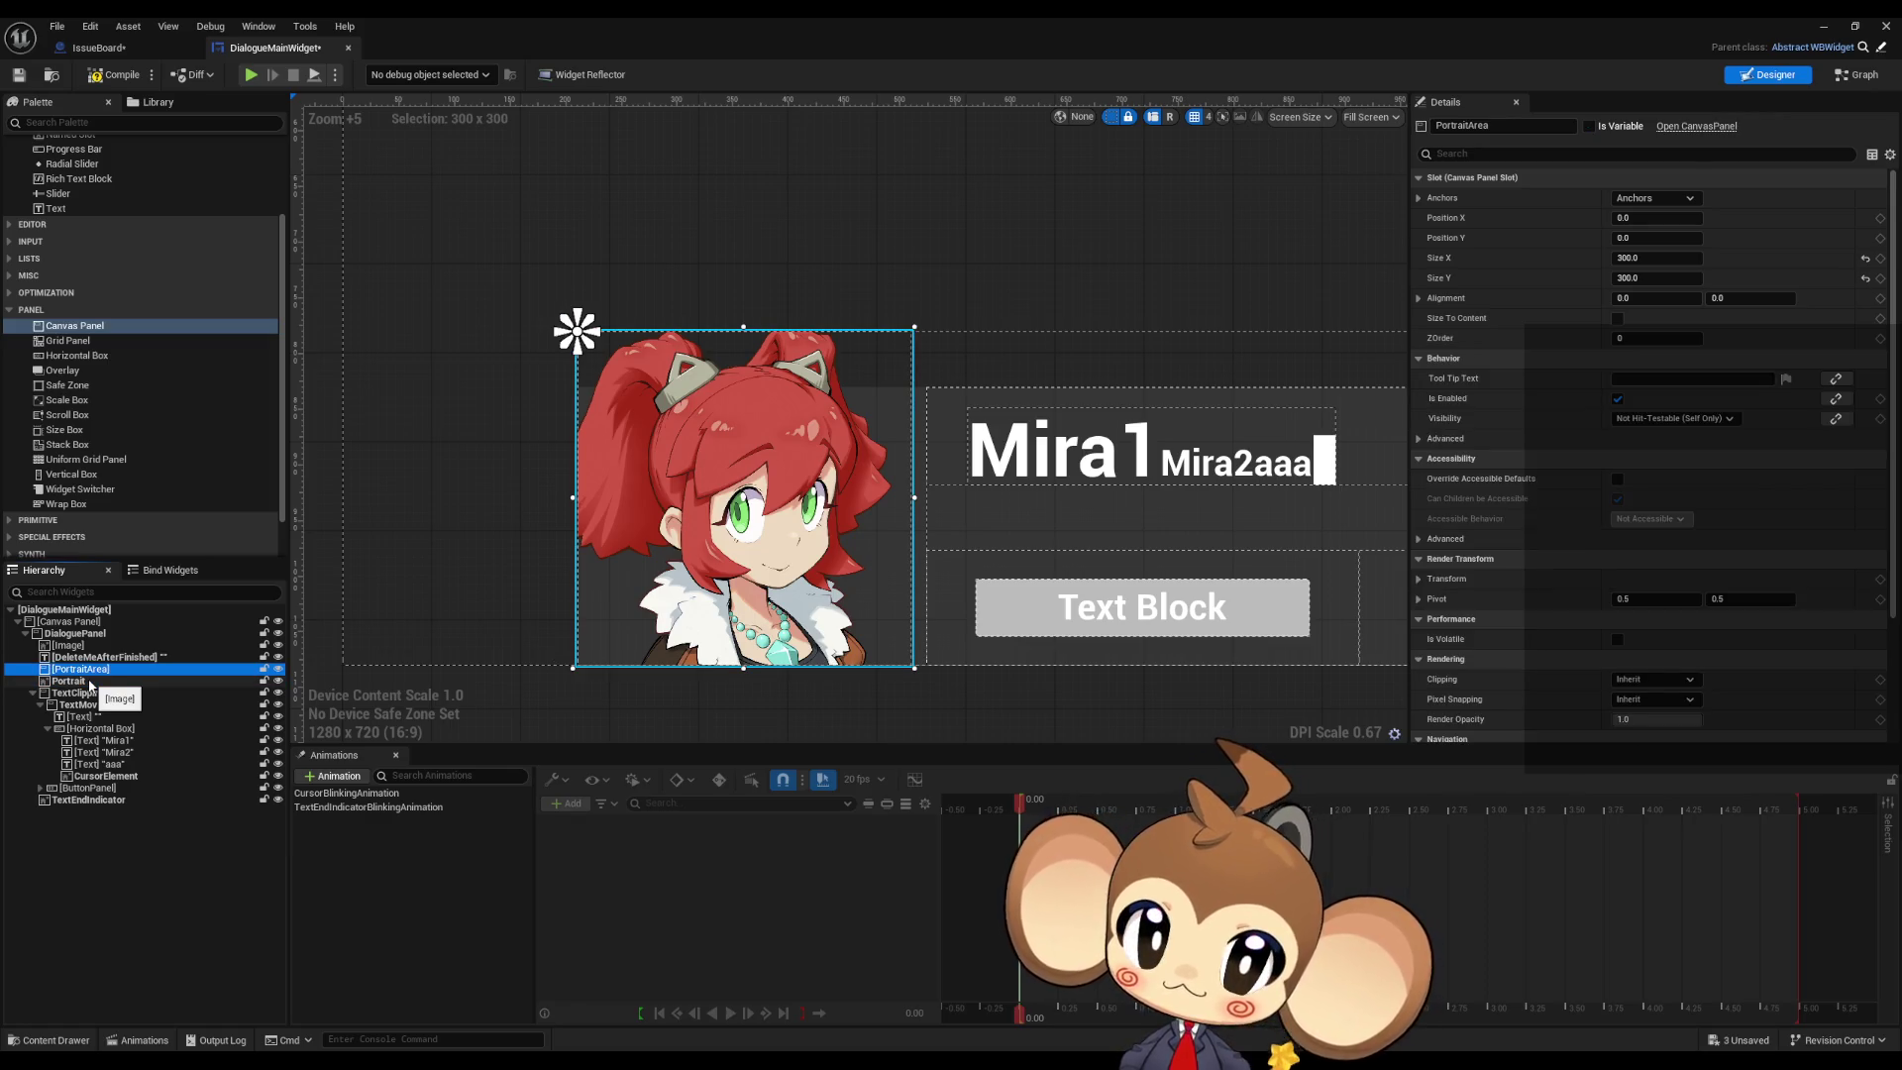
click(89, 682)
key(Up)
click(89, 682)
key(Up)
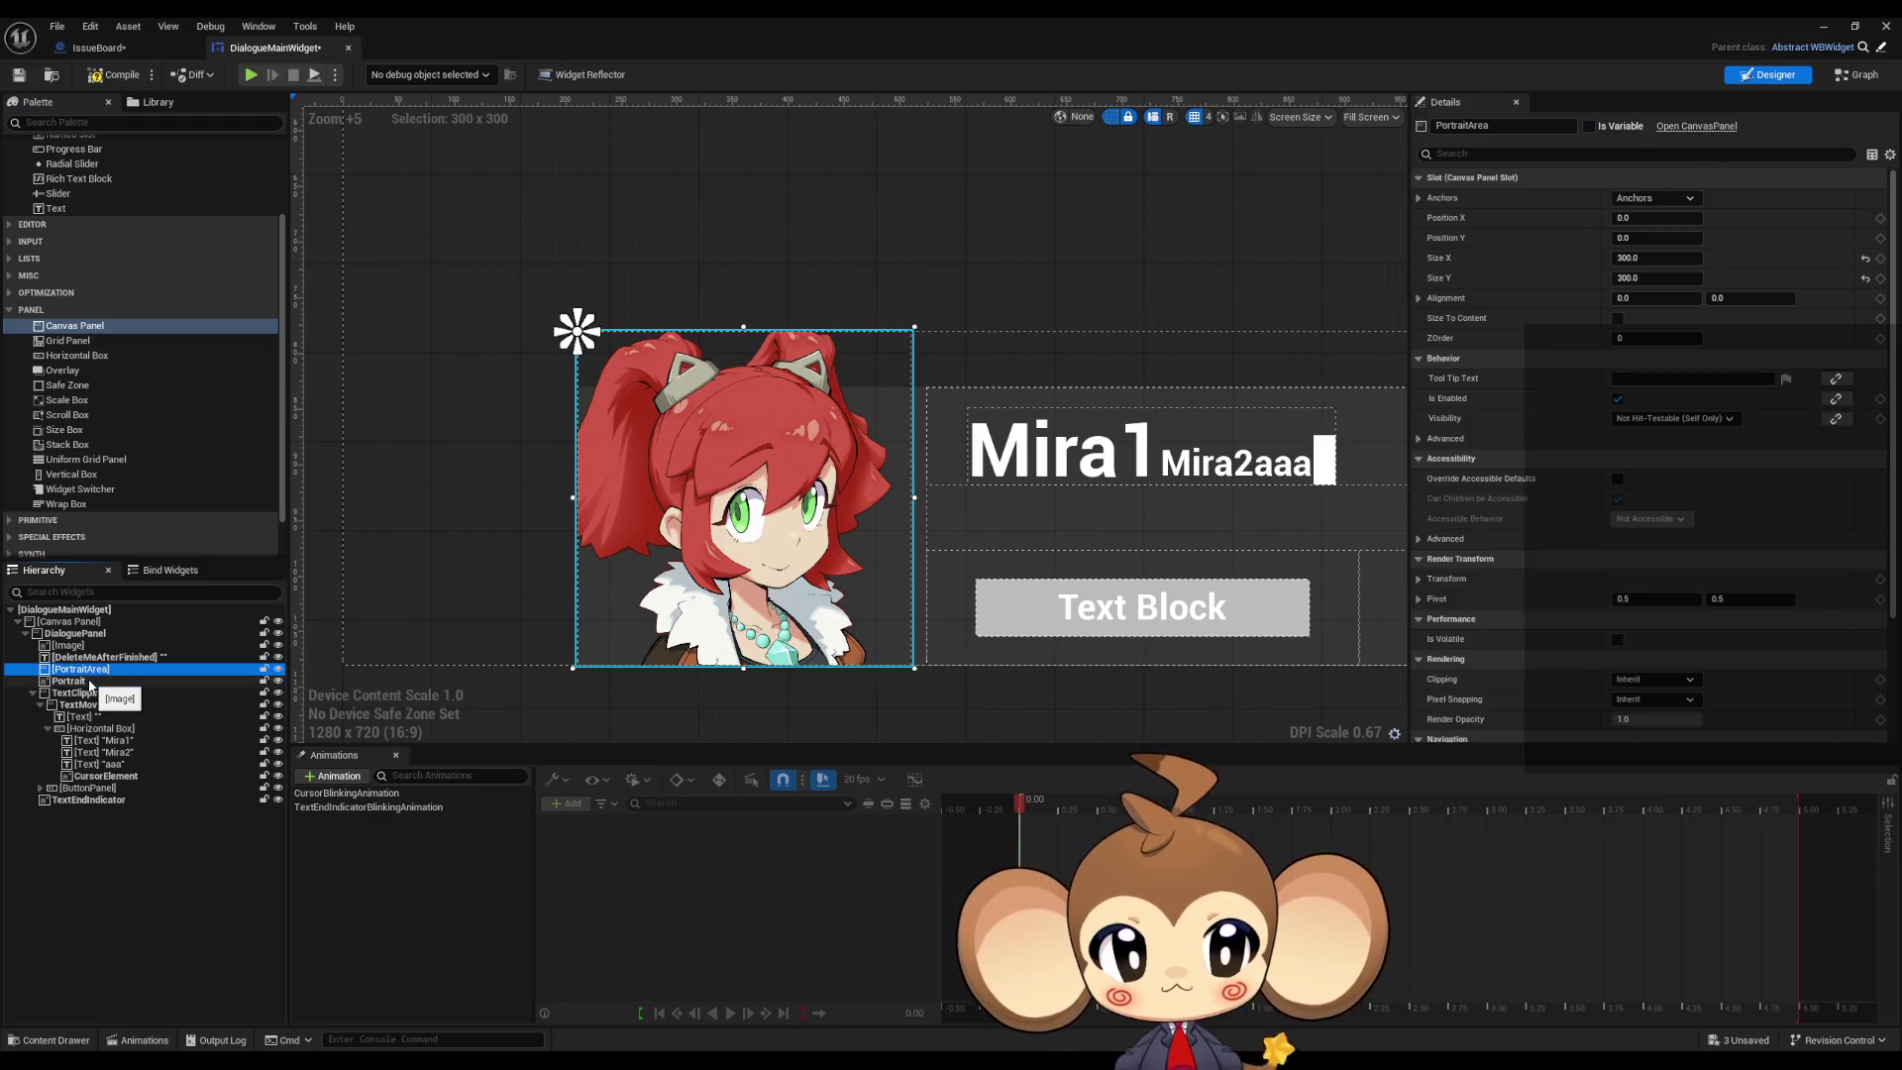
click(89, 682)
key(Up)
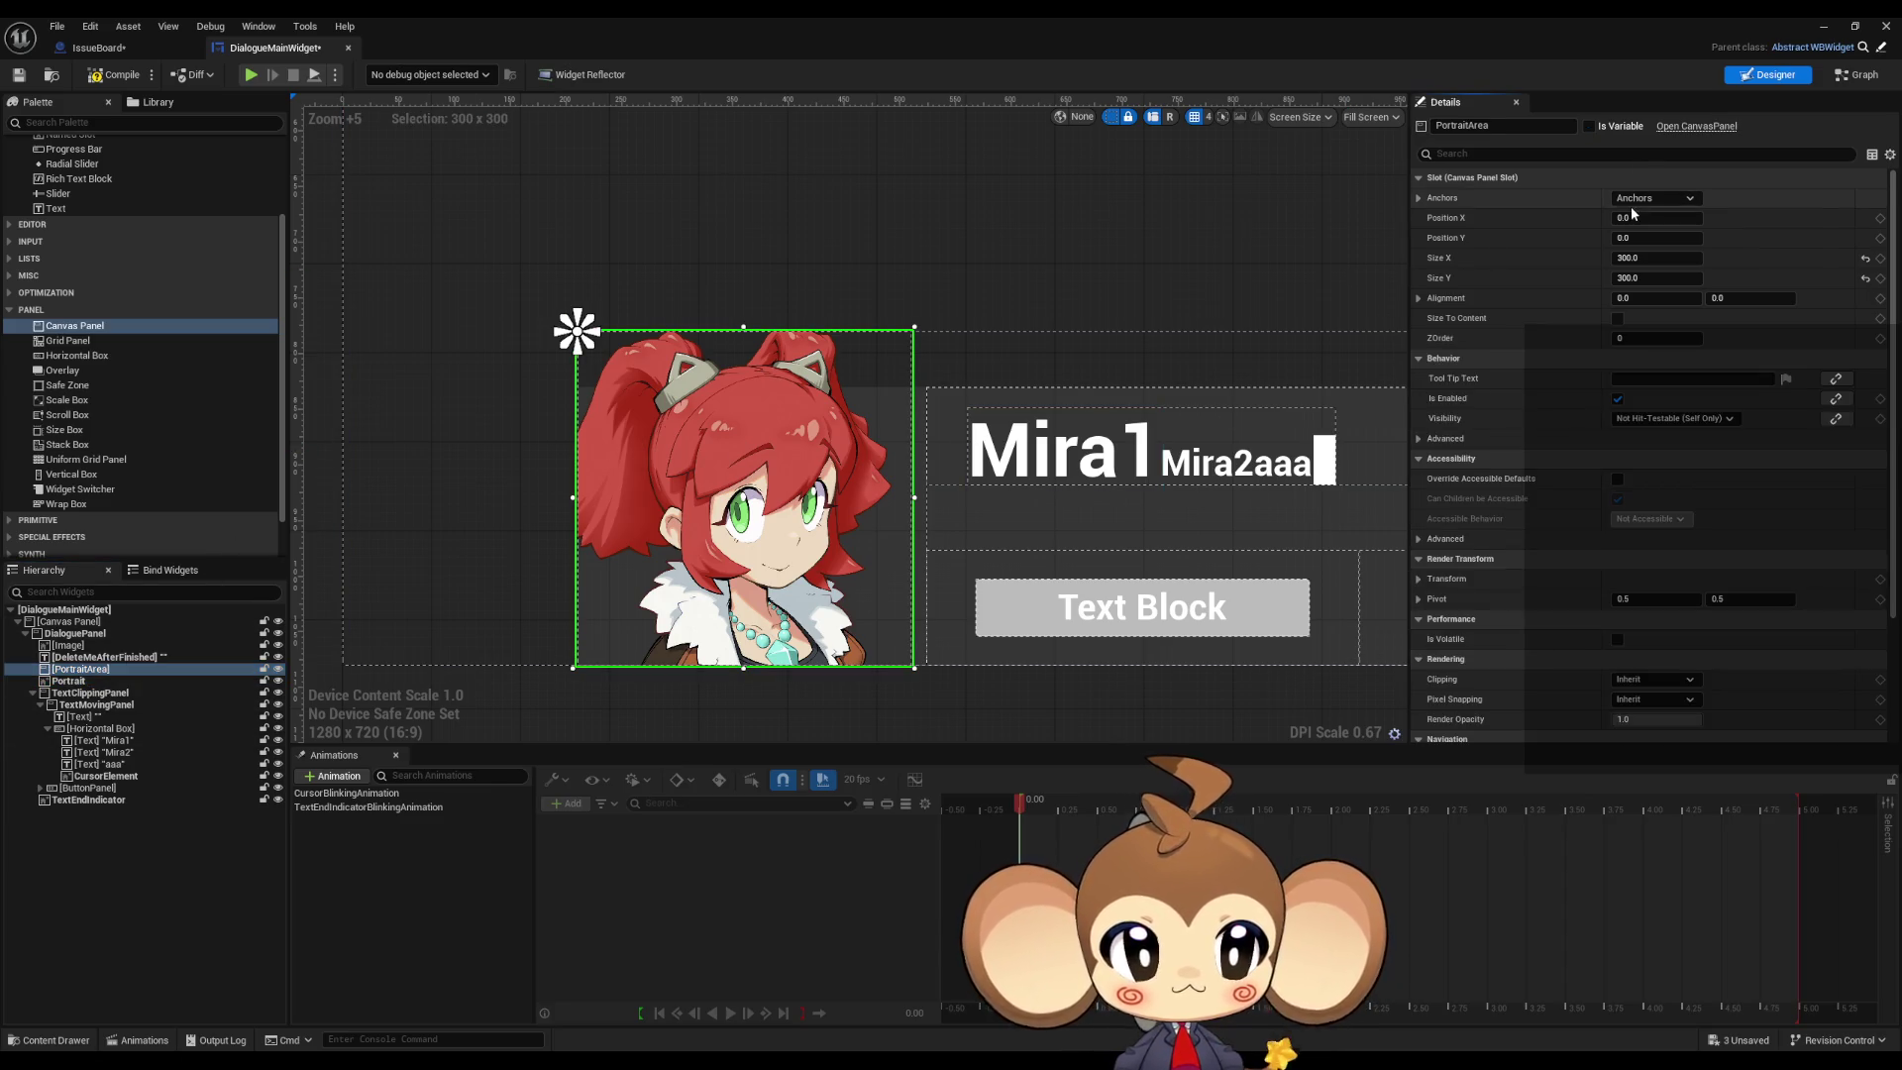
Step: Anchor PortraitArea bottom-left and nest the Portrait image inside it
click(1632, 200)
click(1644, 324)
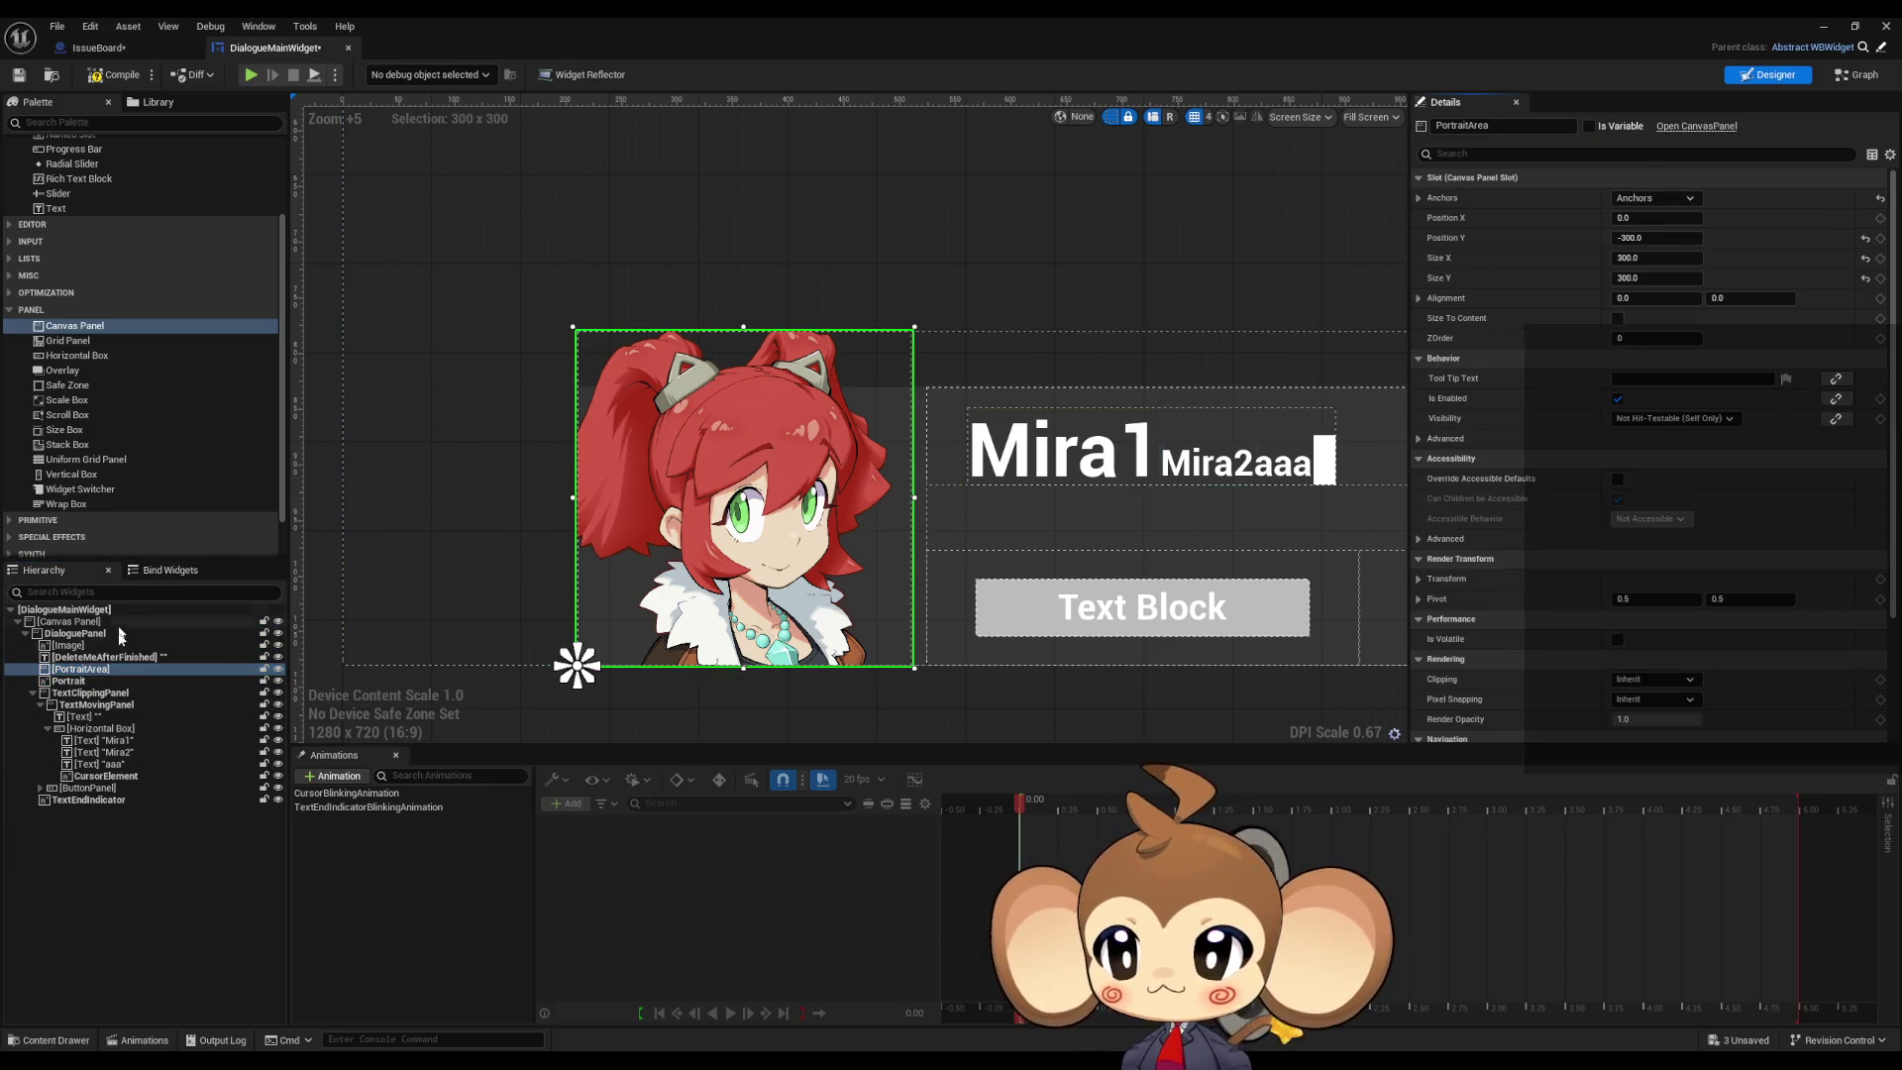
click(76, 683)
drag(76, 683, 77, 670)
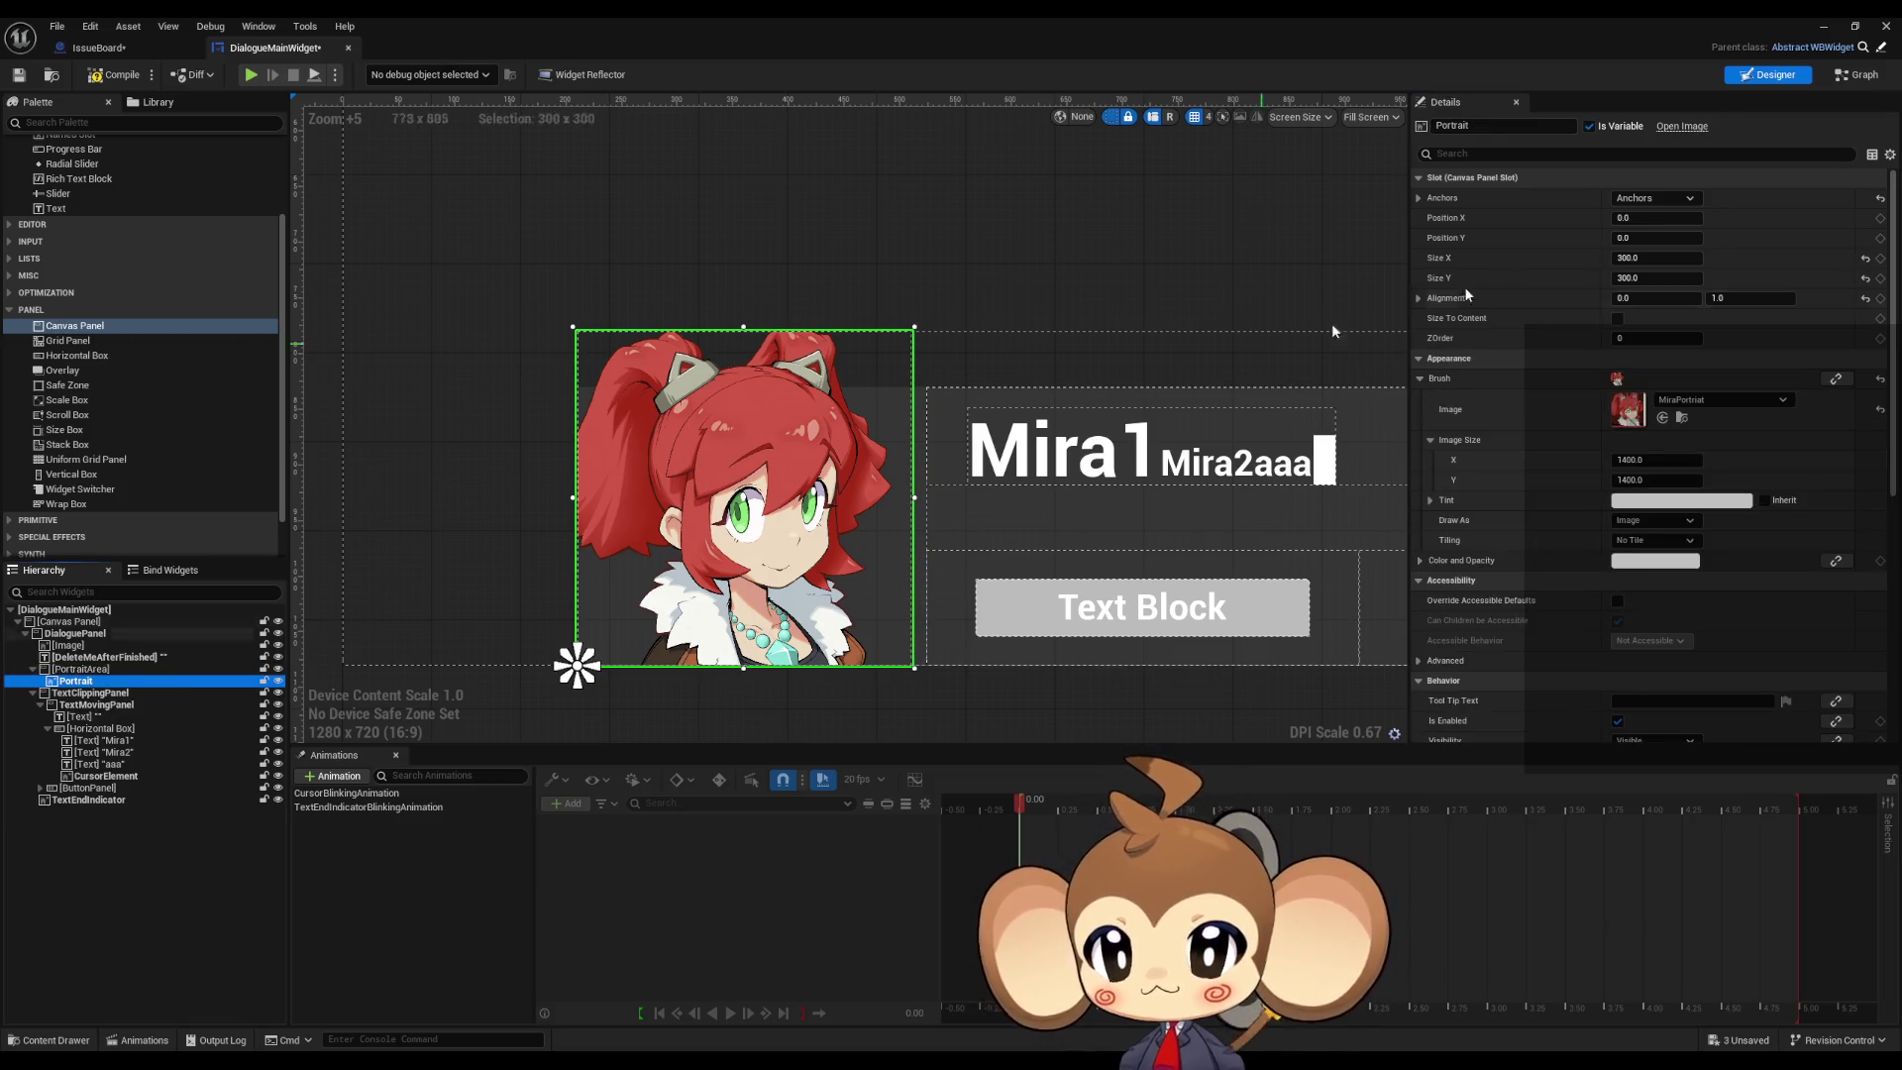
Step: Anchor Portrait bottom-left with position 0,0 inside PortraitArea
click(1635, 198)
click(1627, 238)
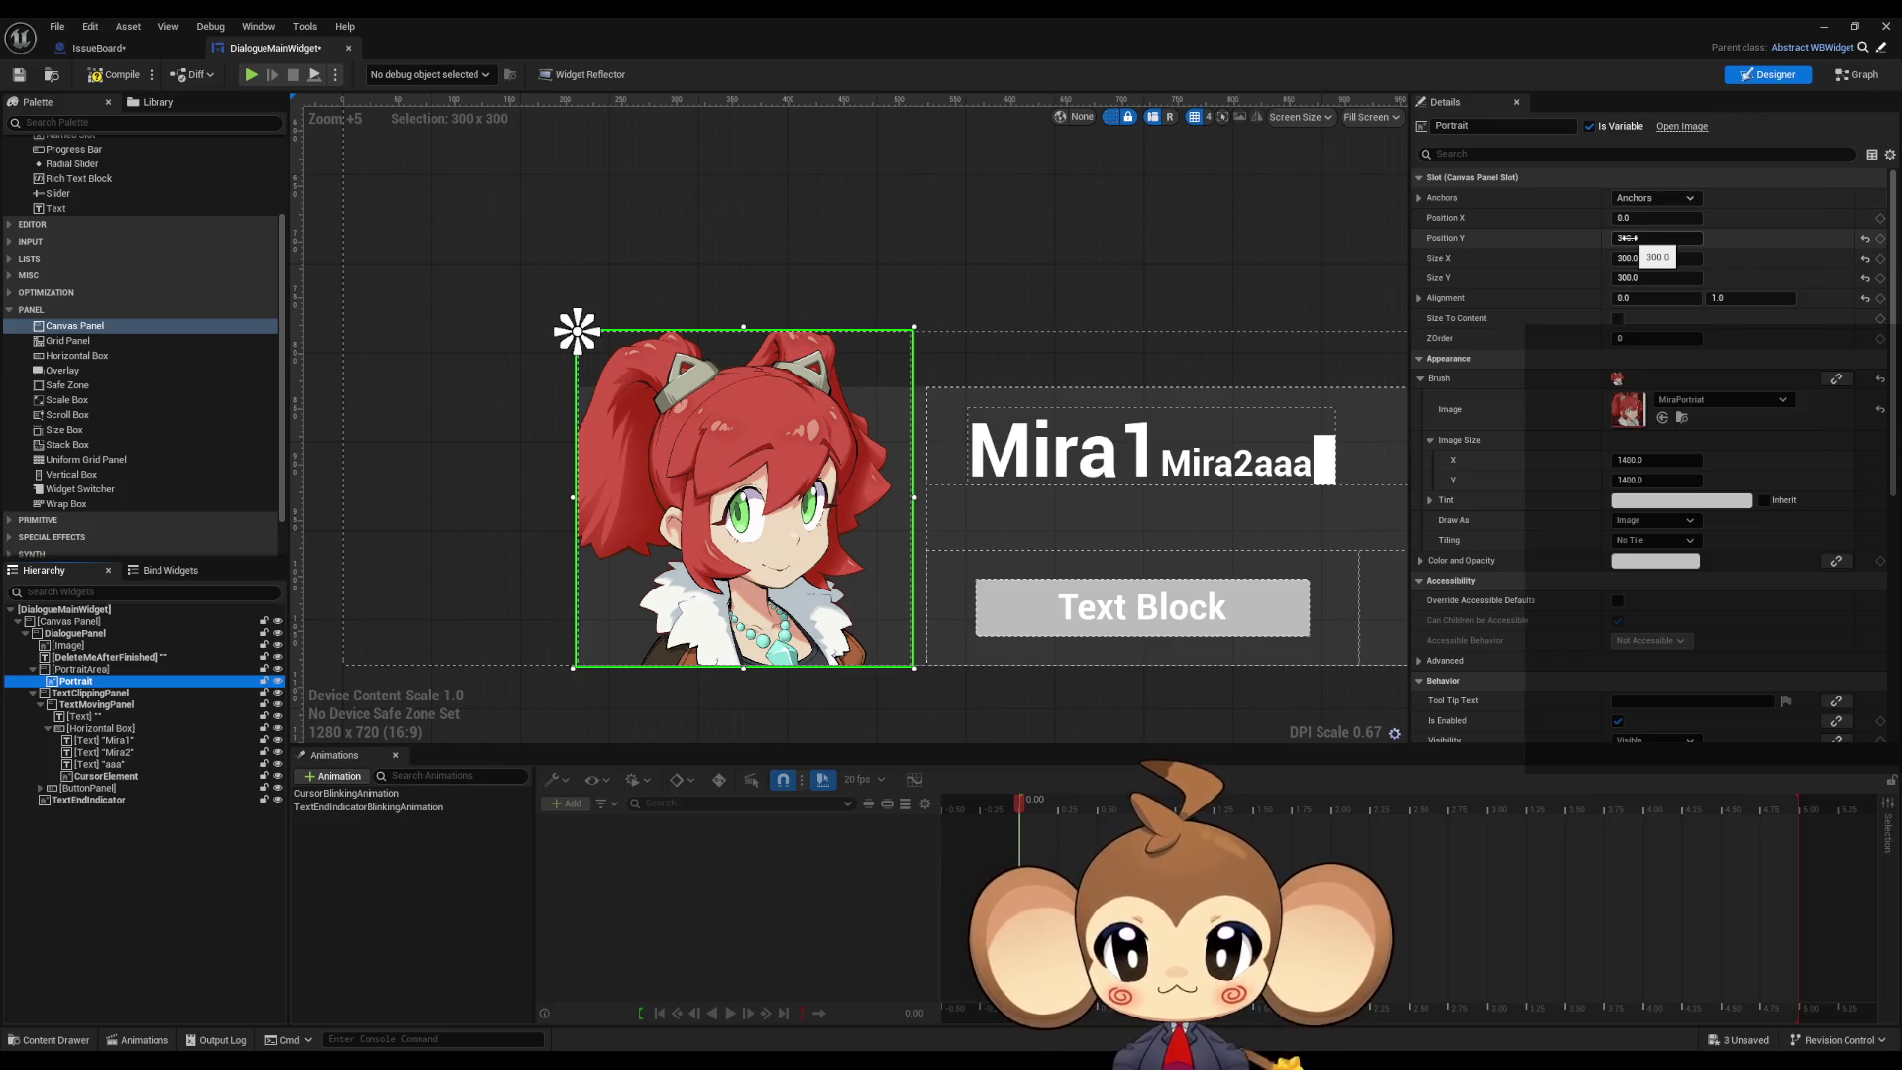
click(1652, 198)
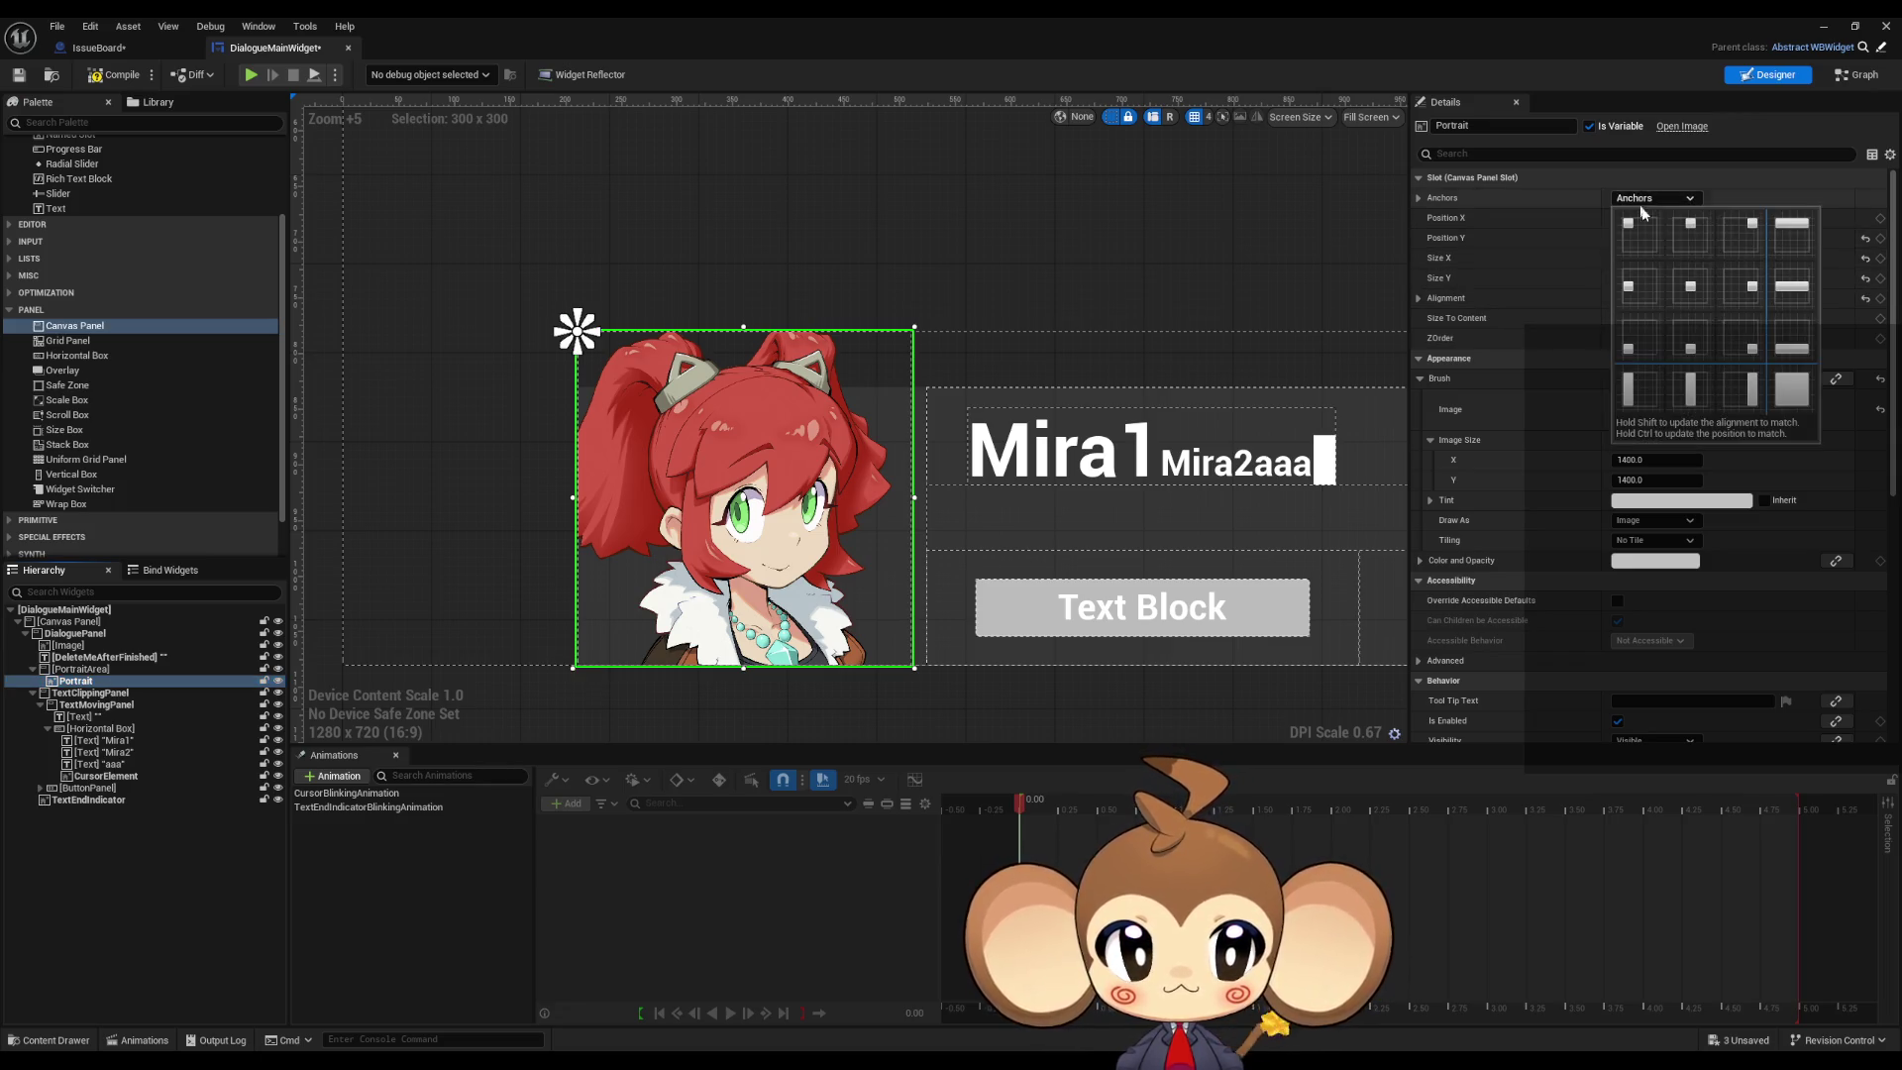
click(1718, 295)
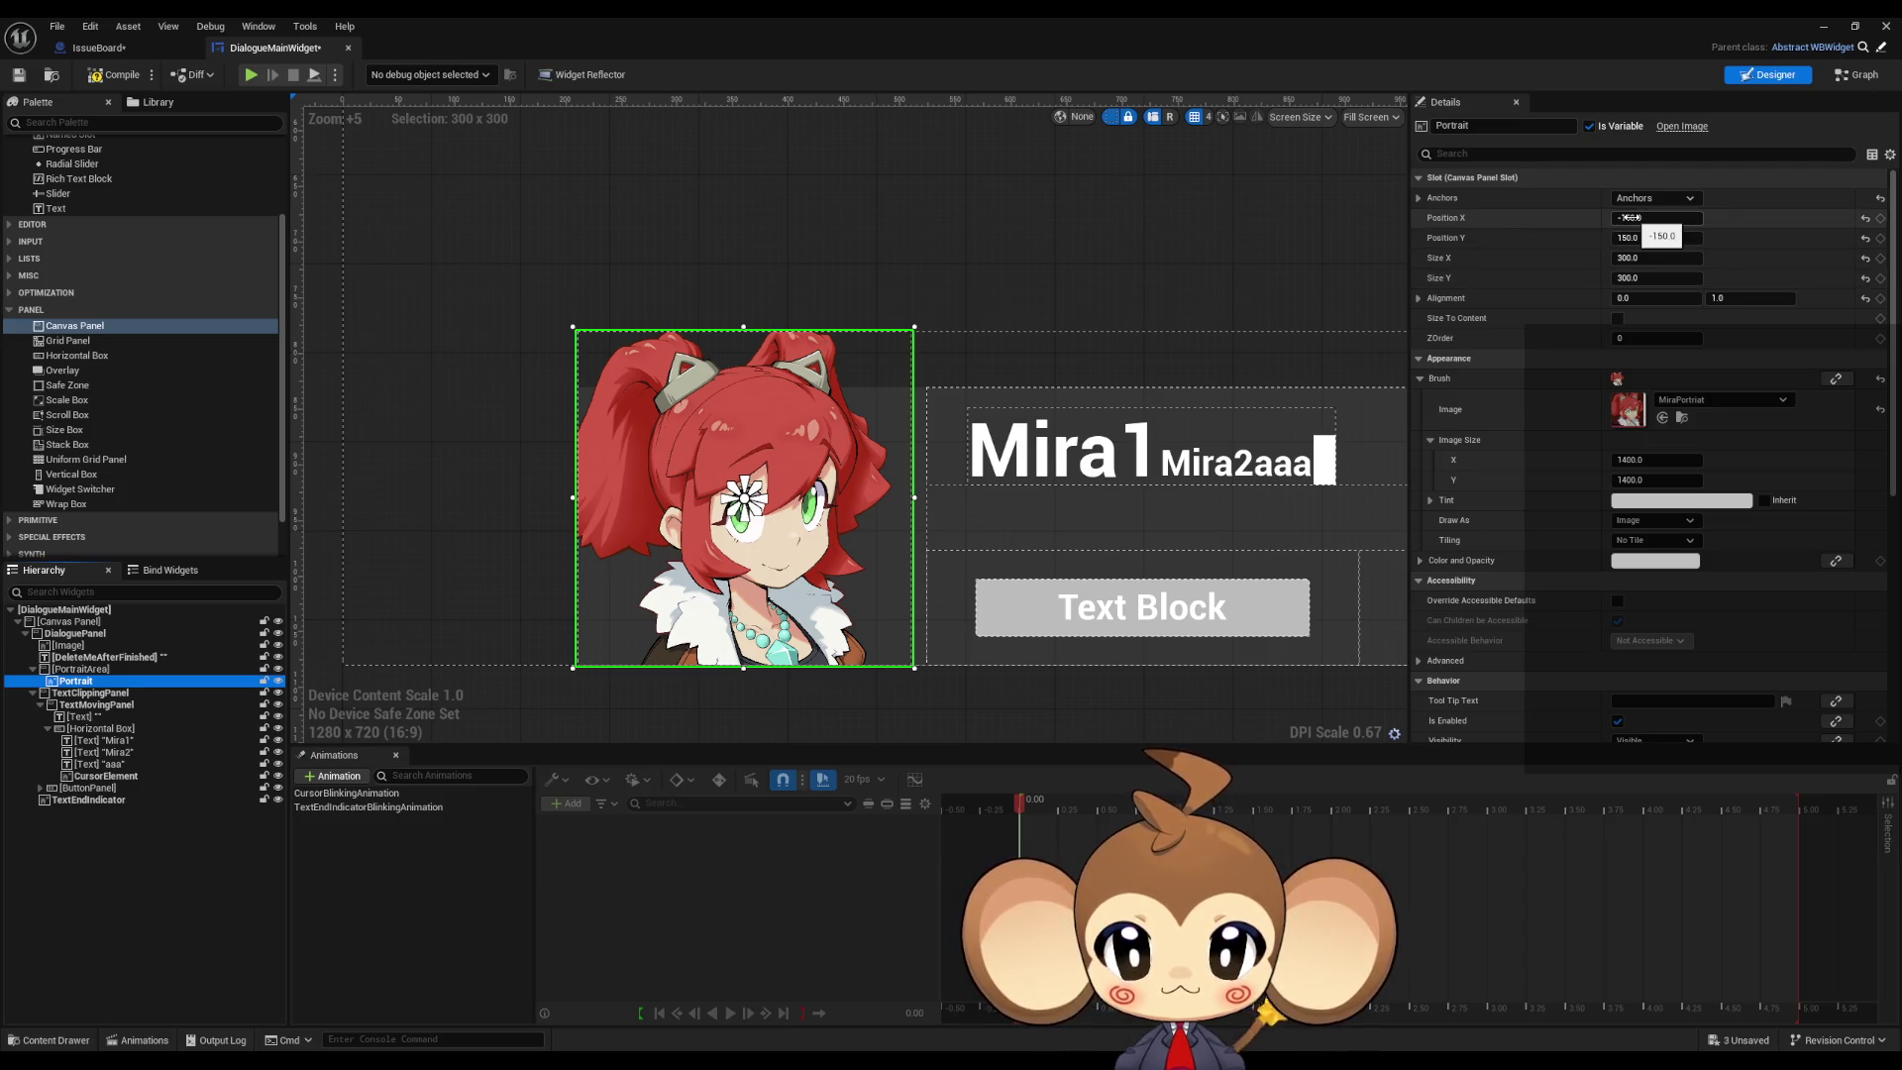
click(1653, 199)
click(1642, 224)
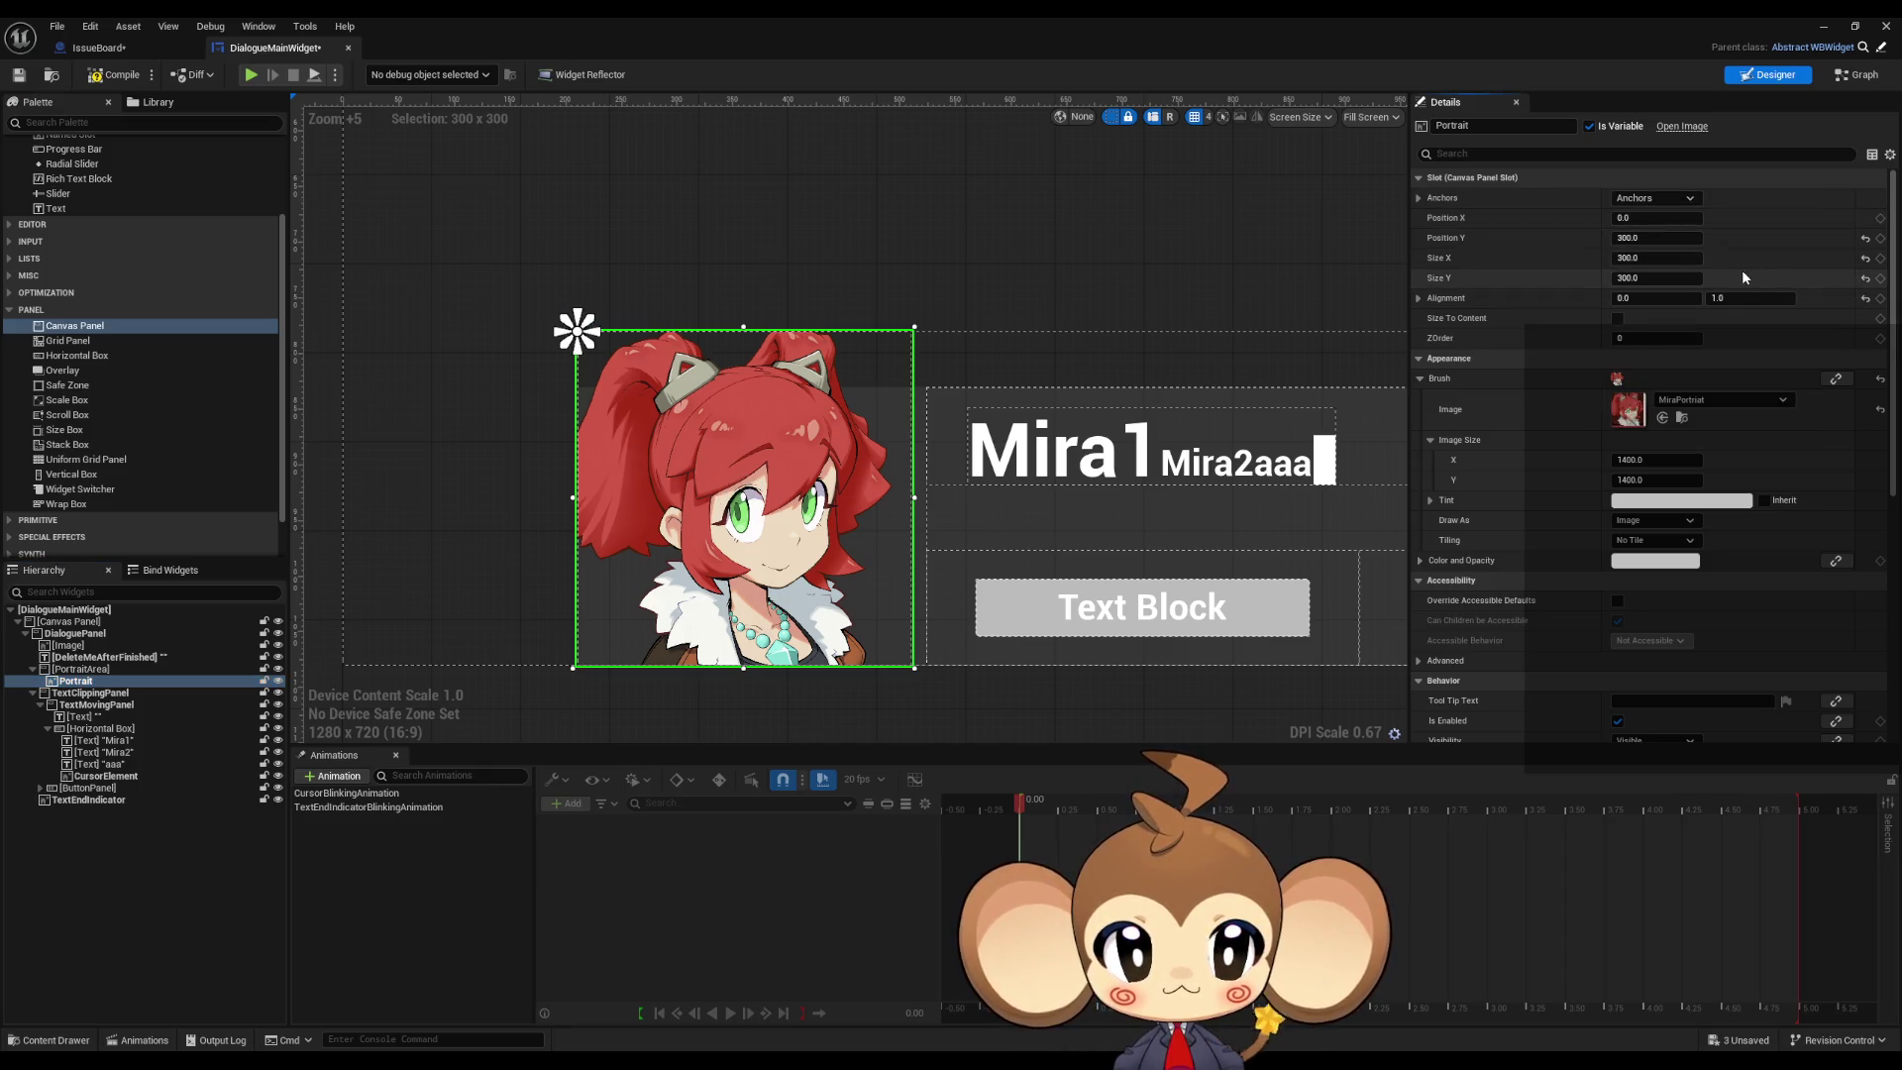
click(1652, 199)
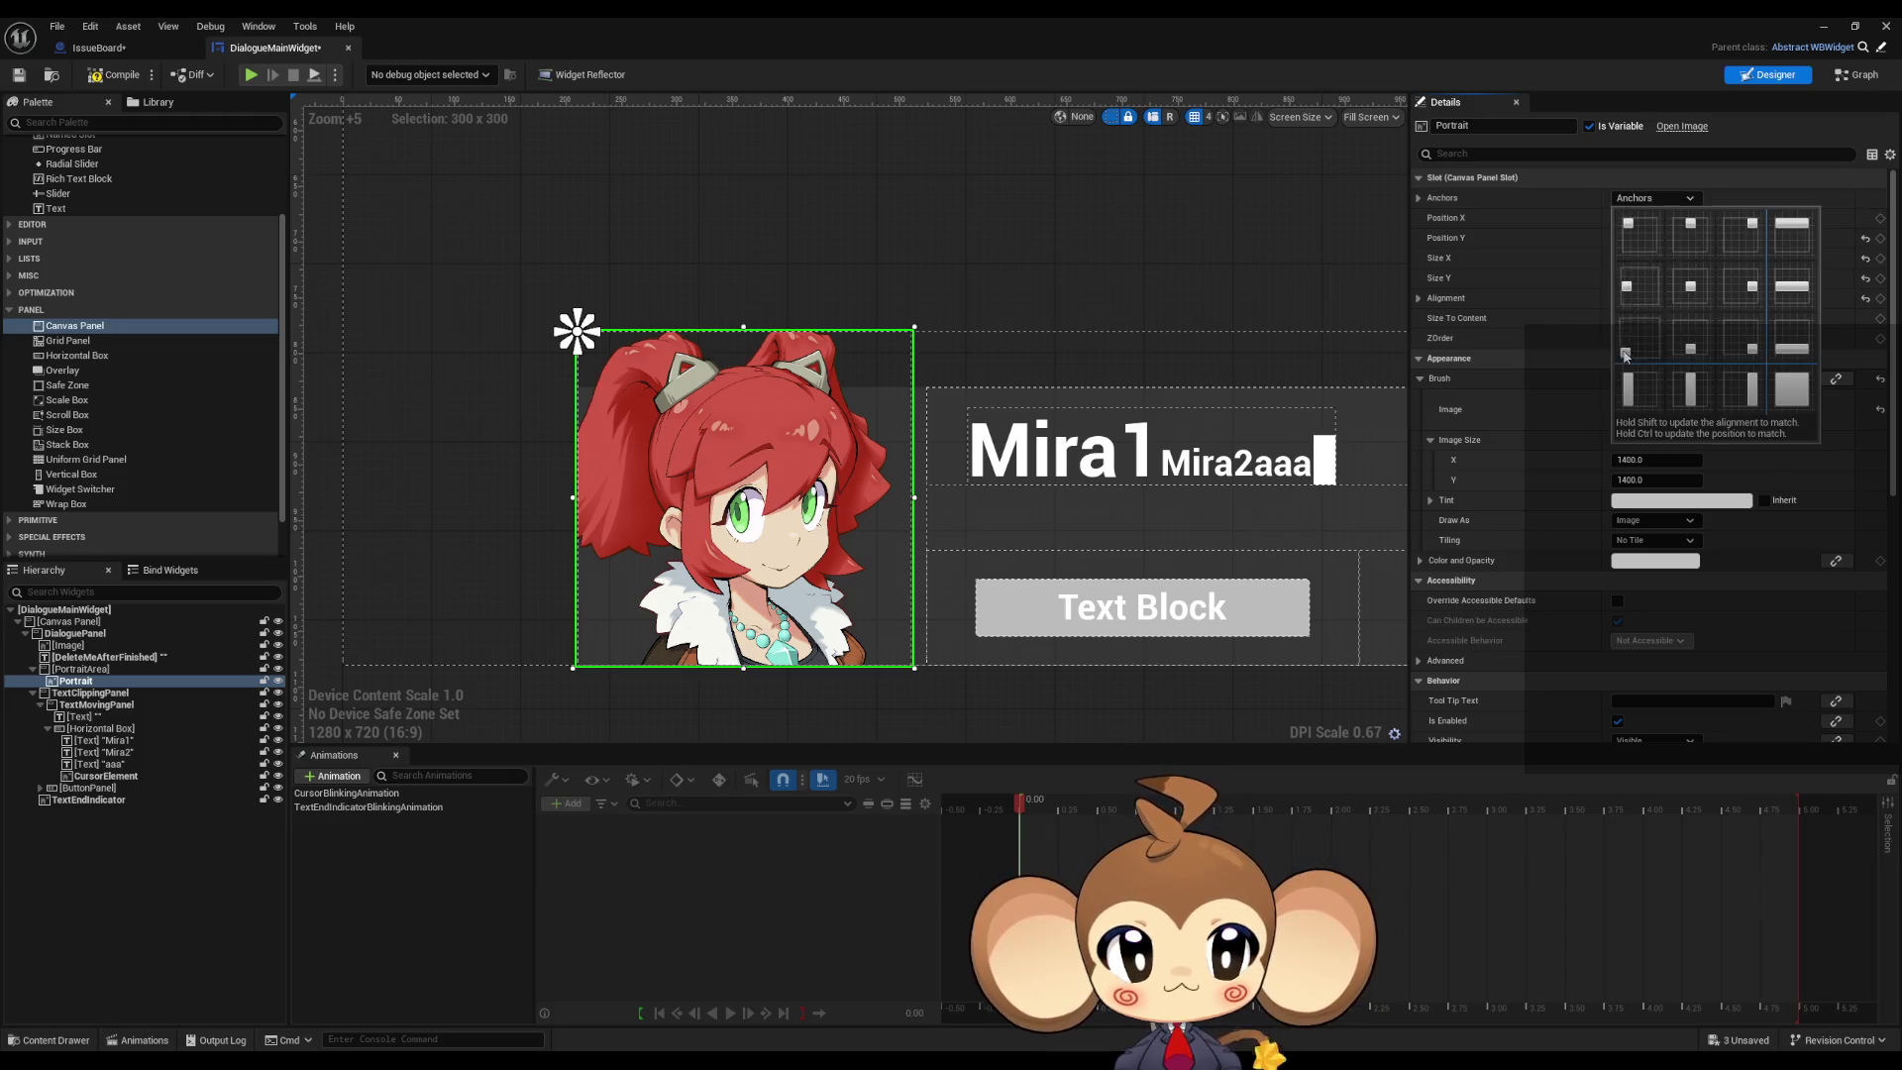
ctrl+shift+click(1629, 342)
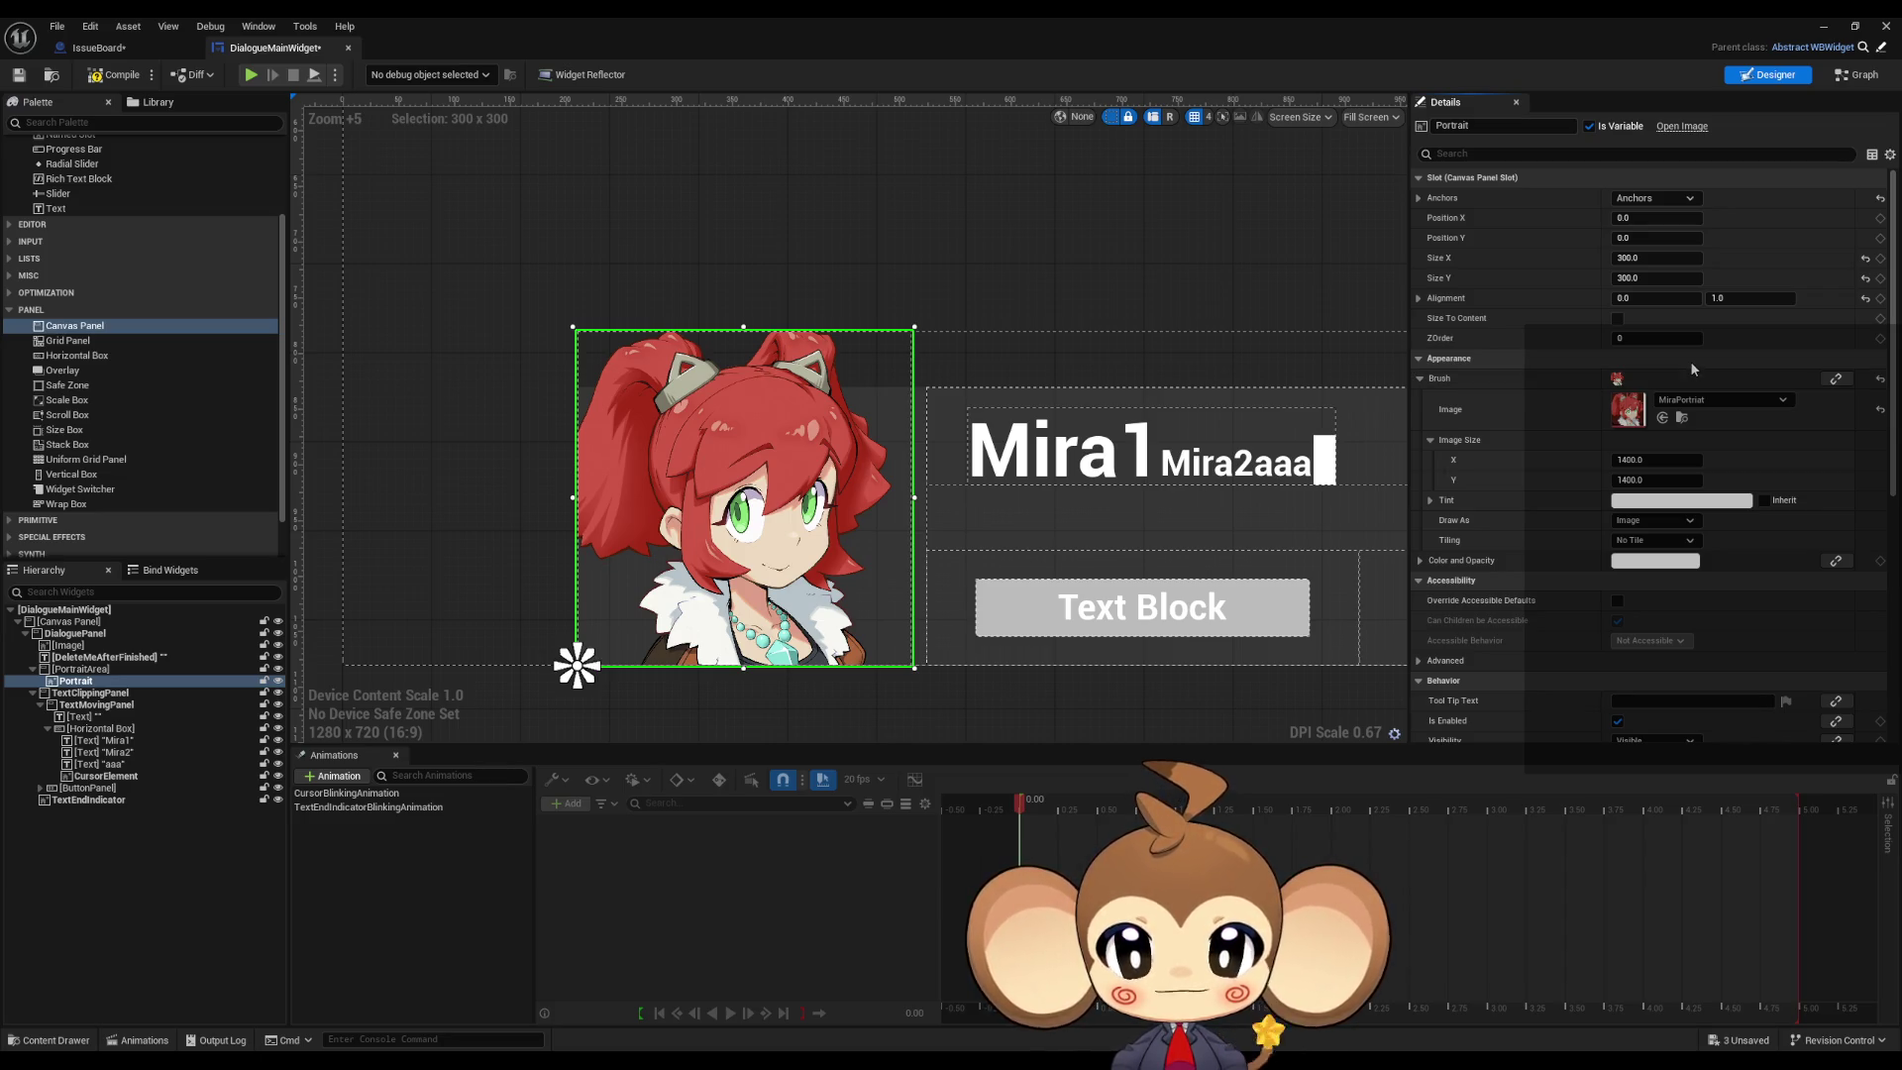
click(85, 670)
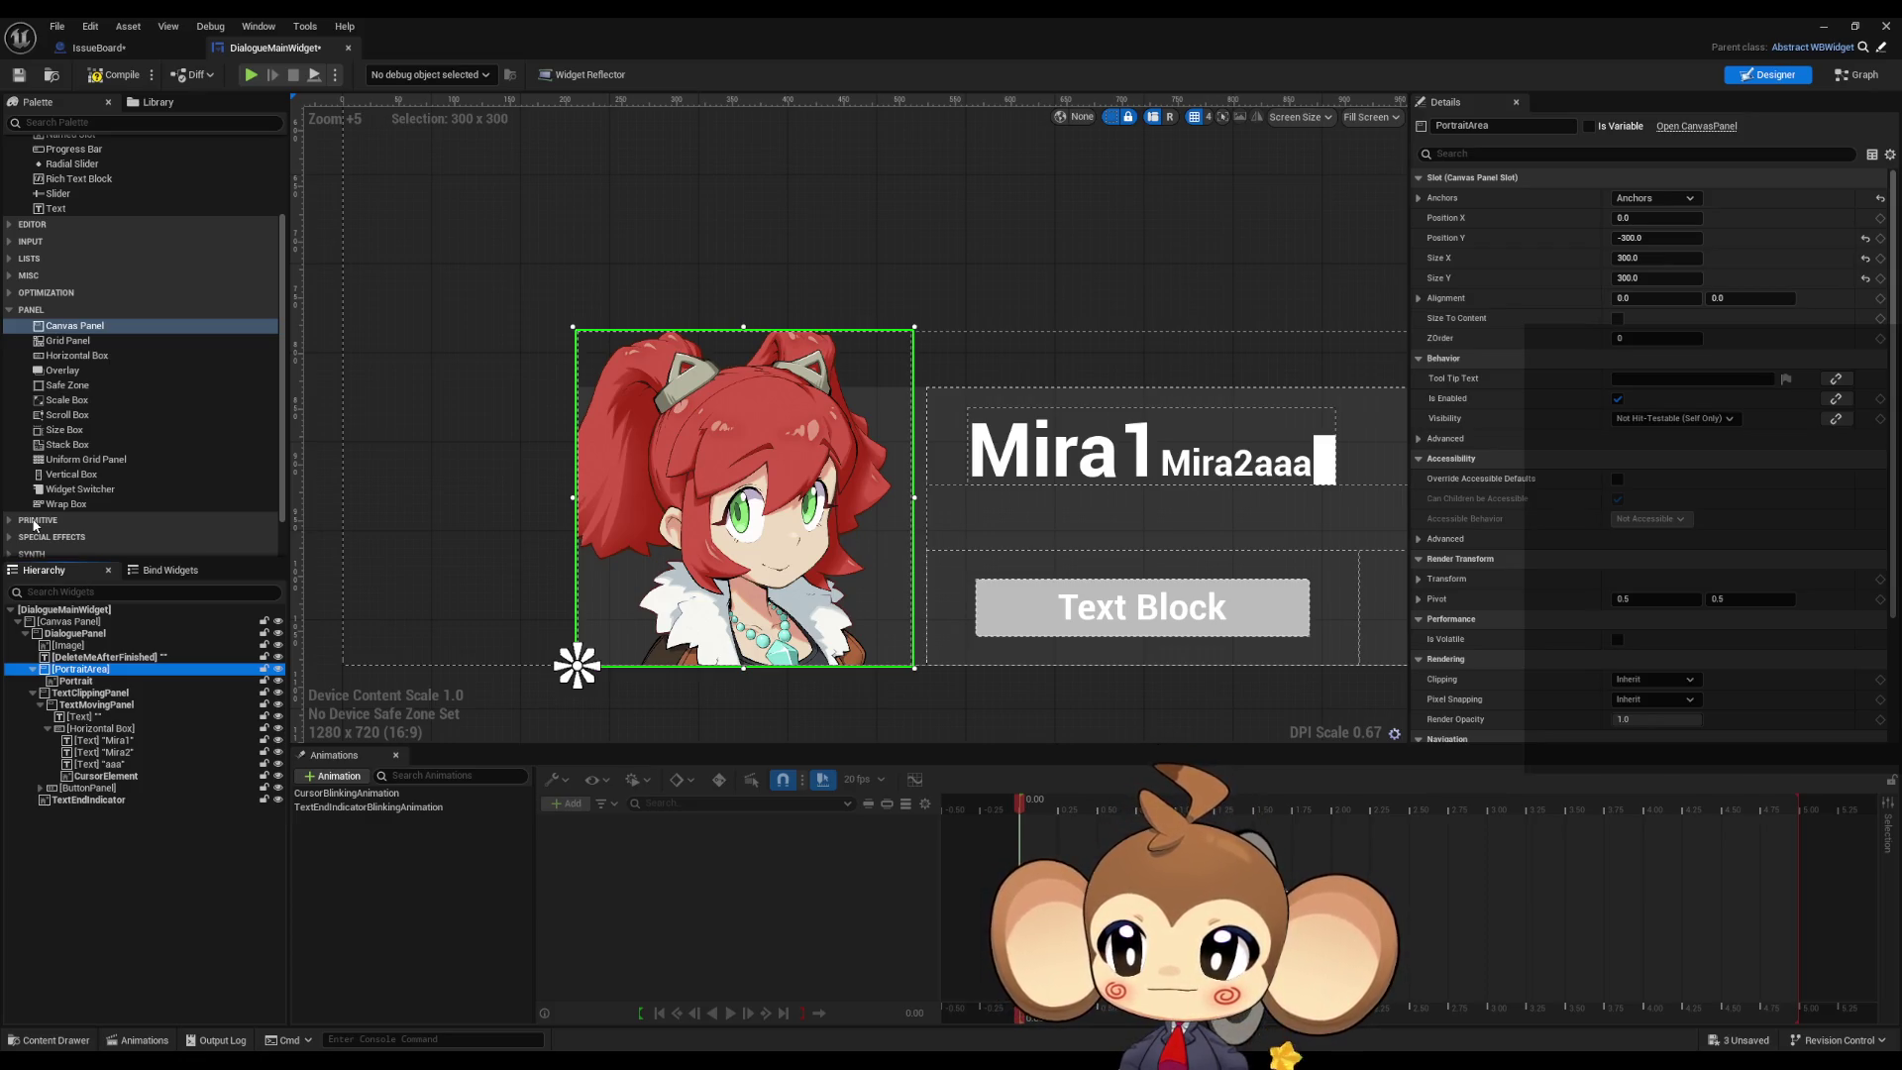
scroll(74, 419, up, 4)
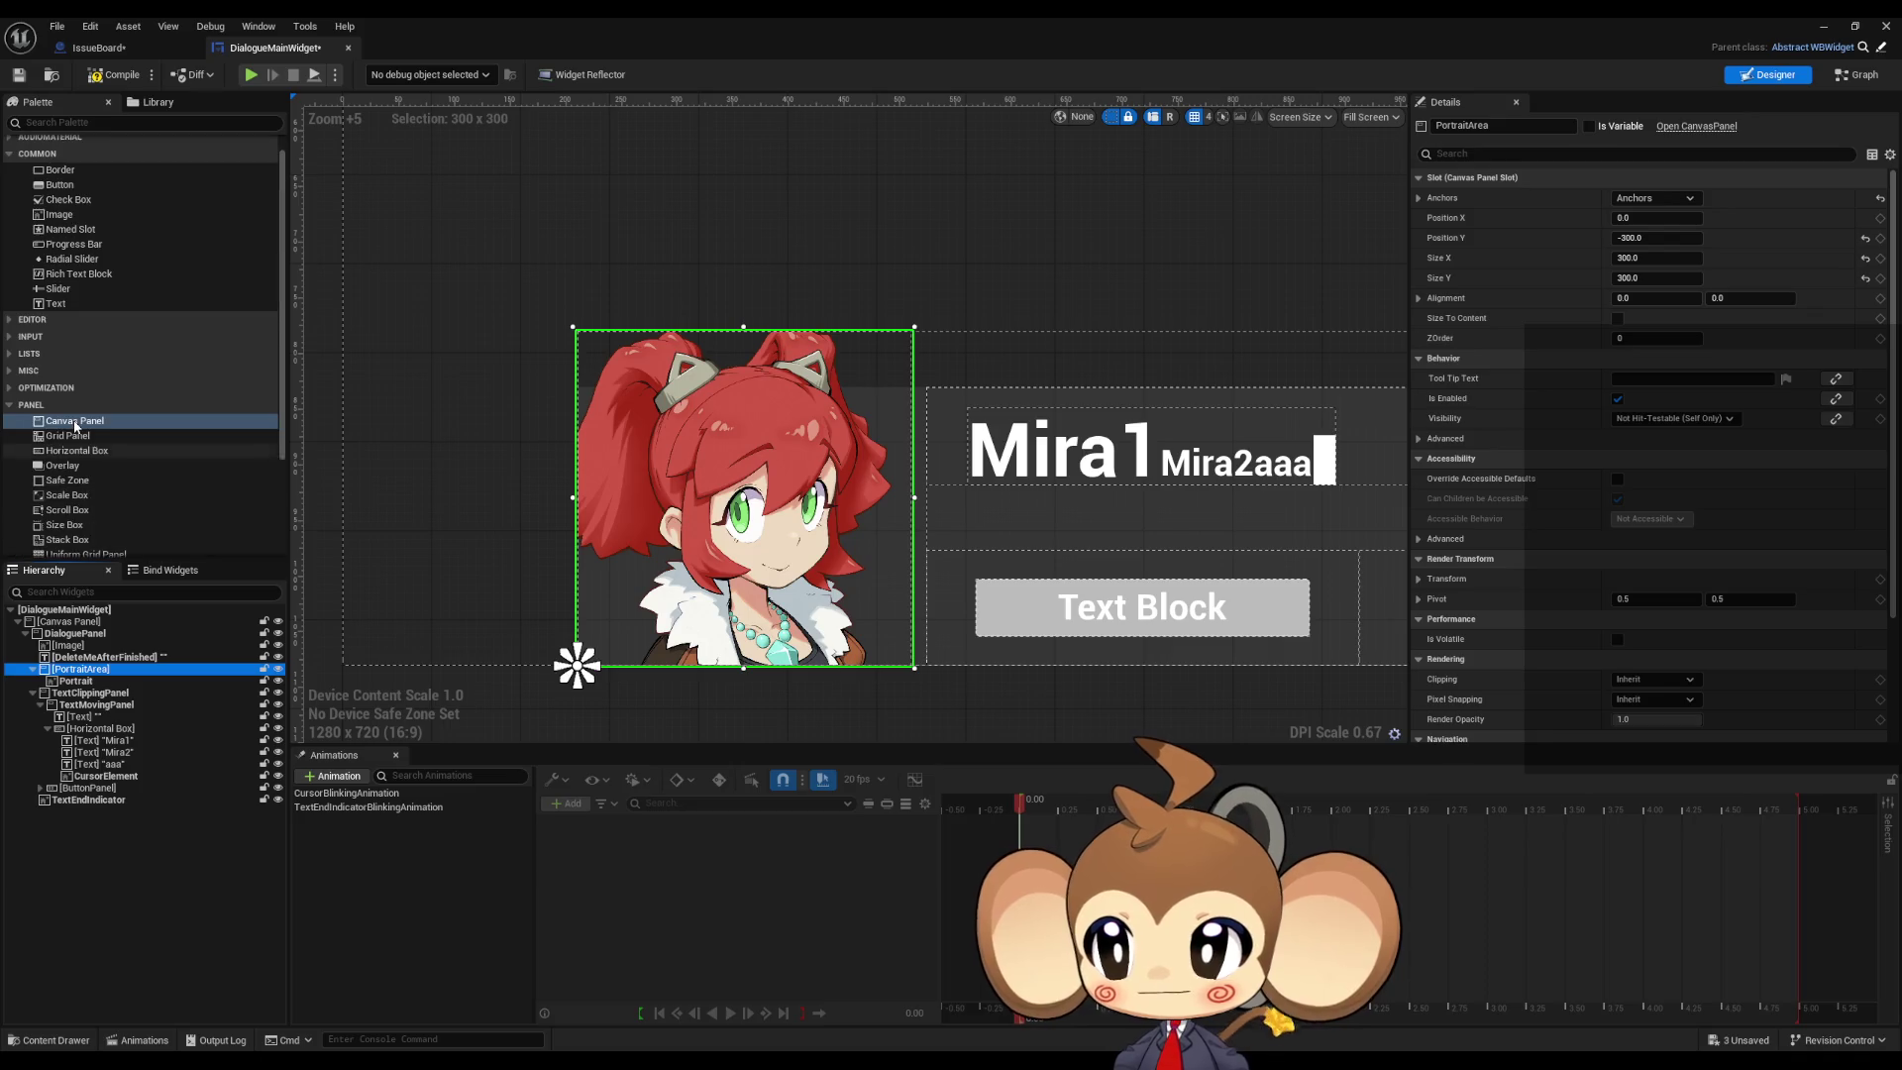
Step: Add an Image inside PortraitArea and name it PortraitBG
drag(72, 237, 81, 684)
text(Portrai)
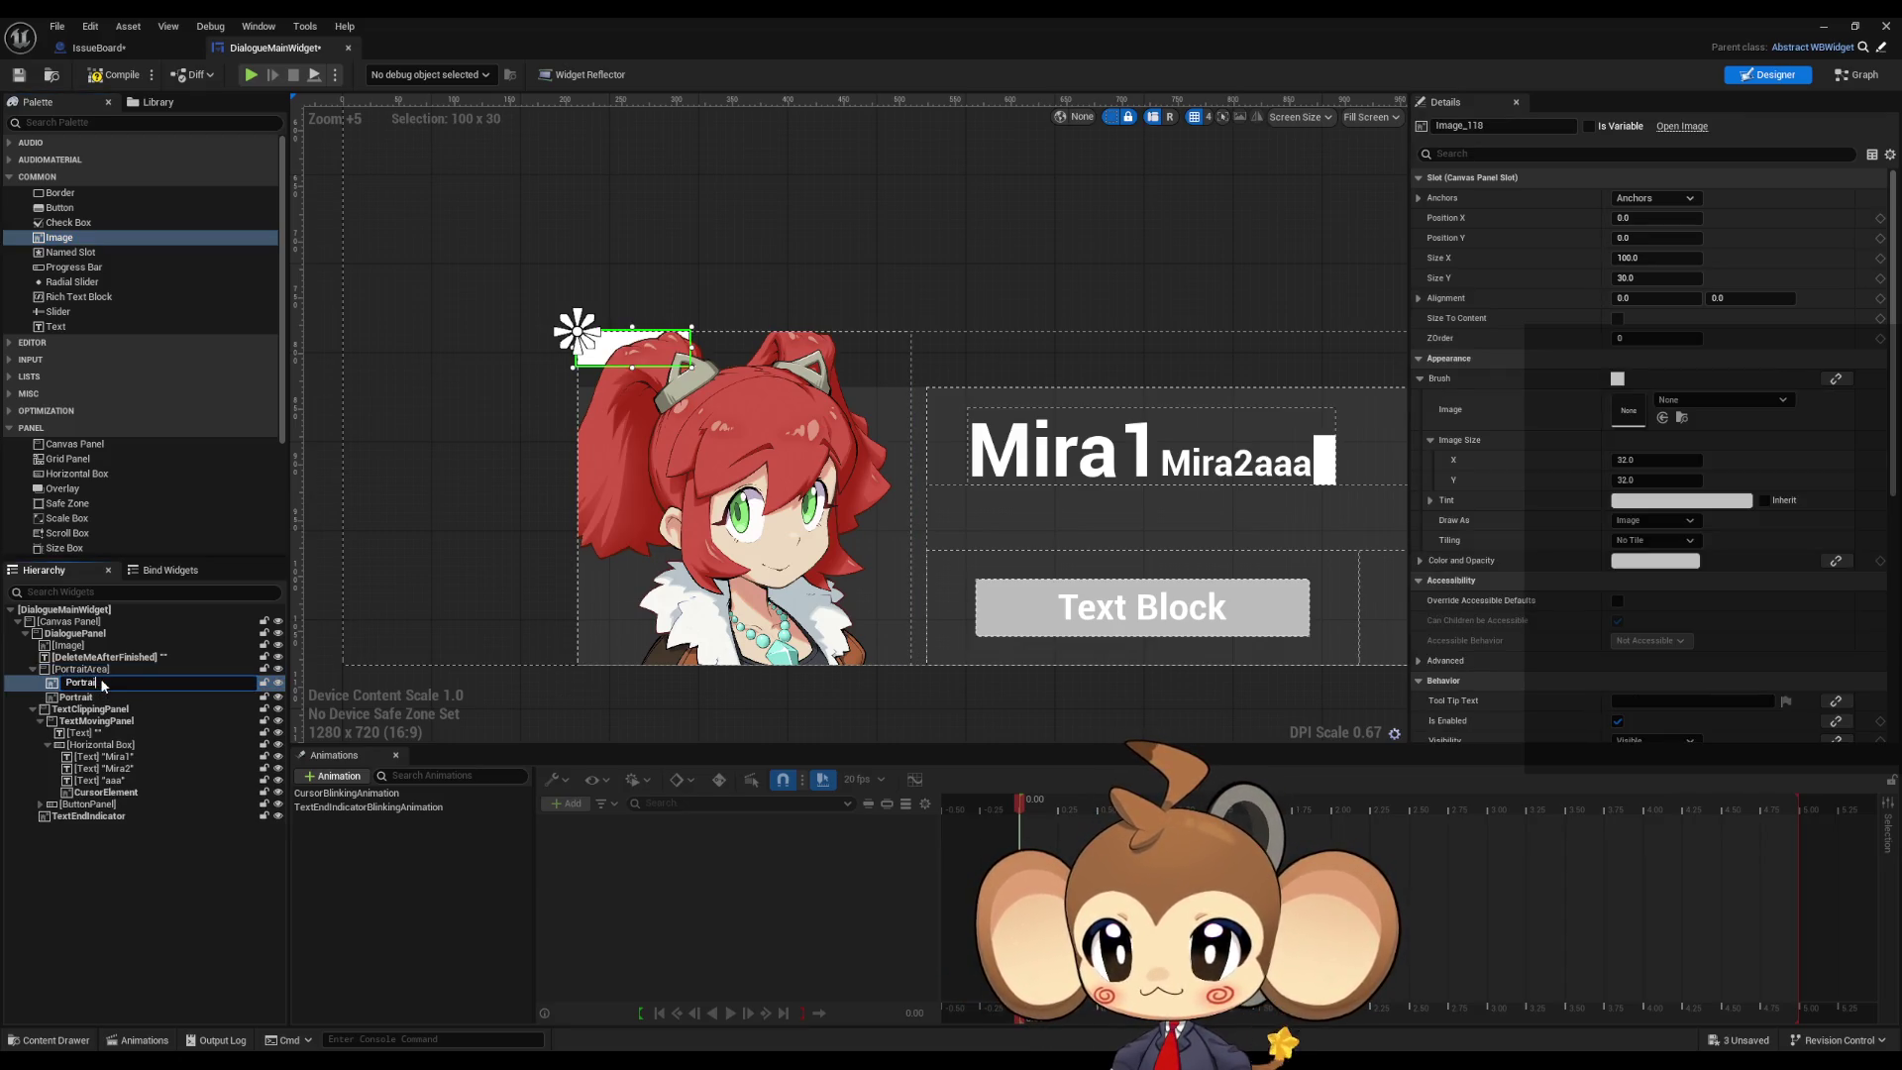
text(tBG)
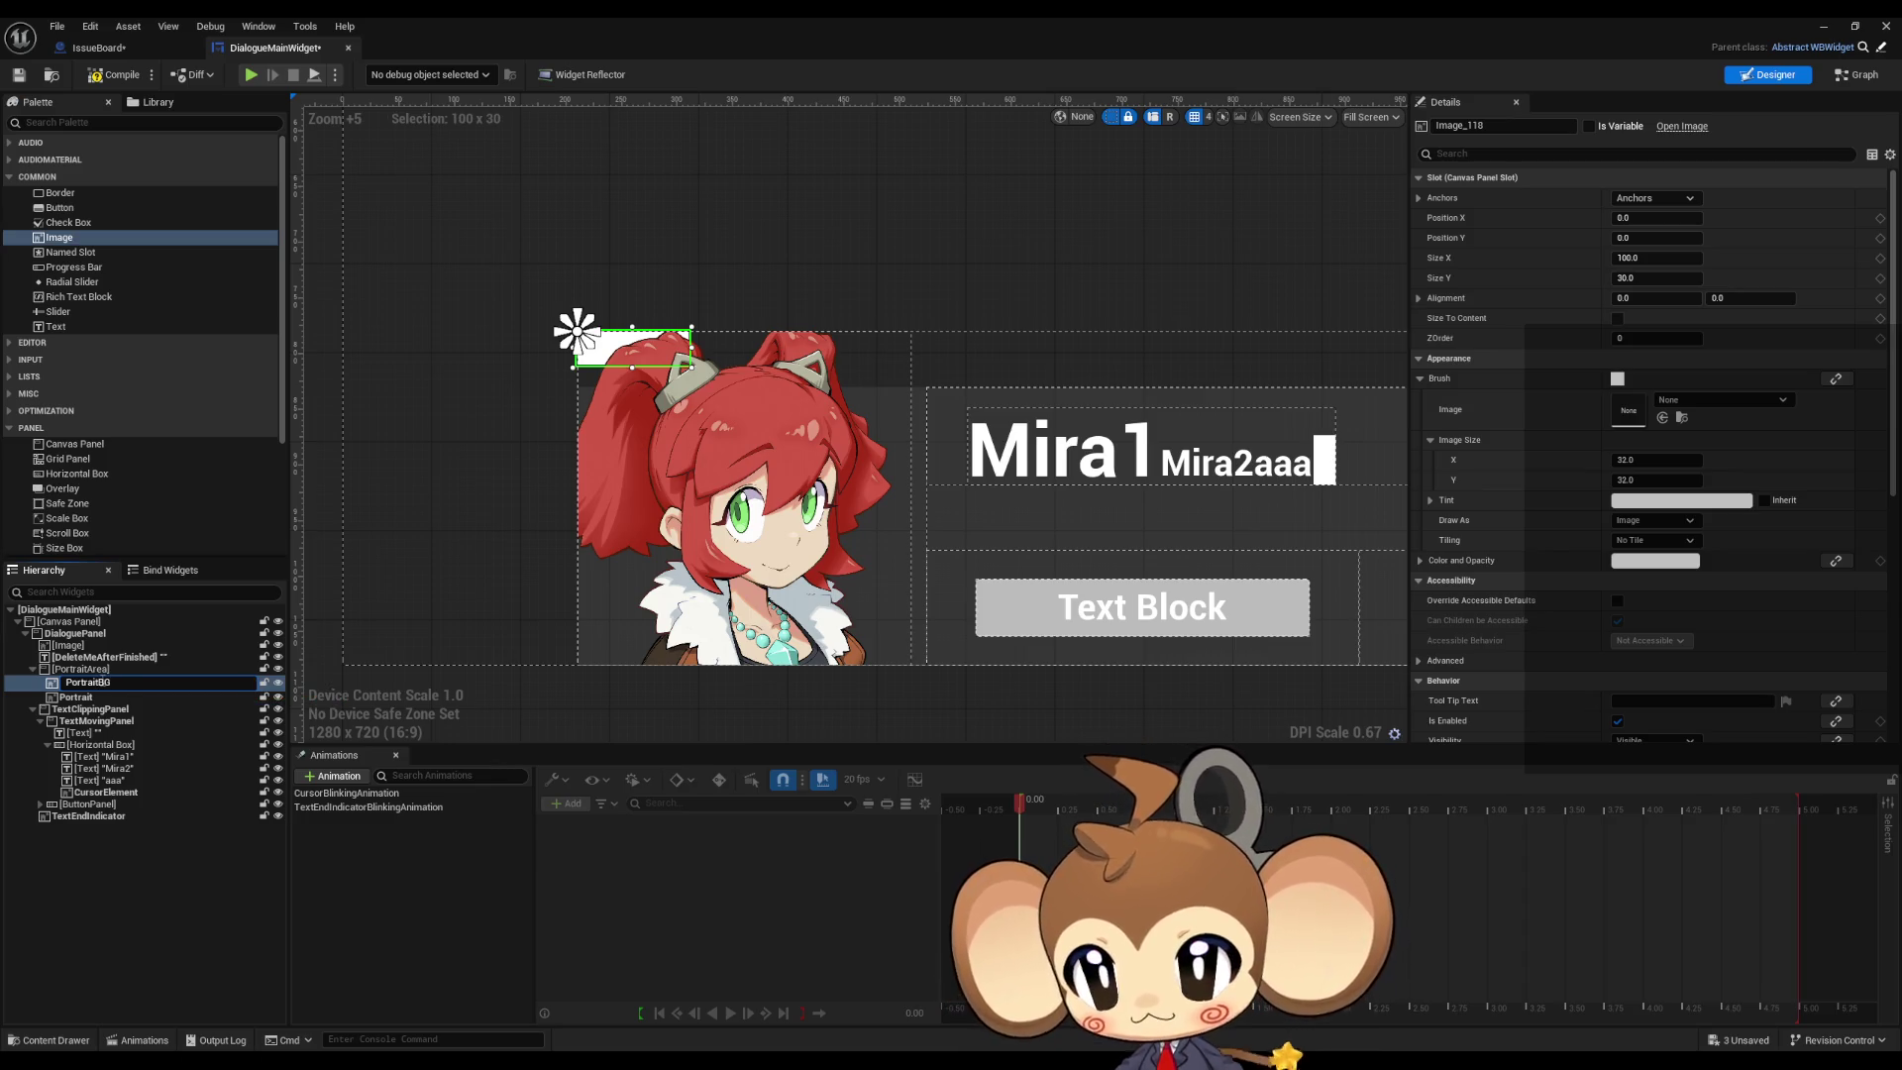
key(Return)
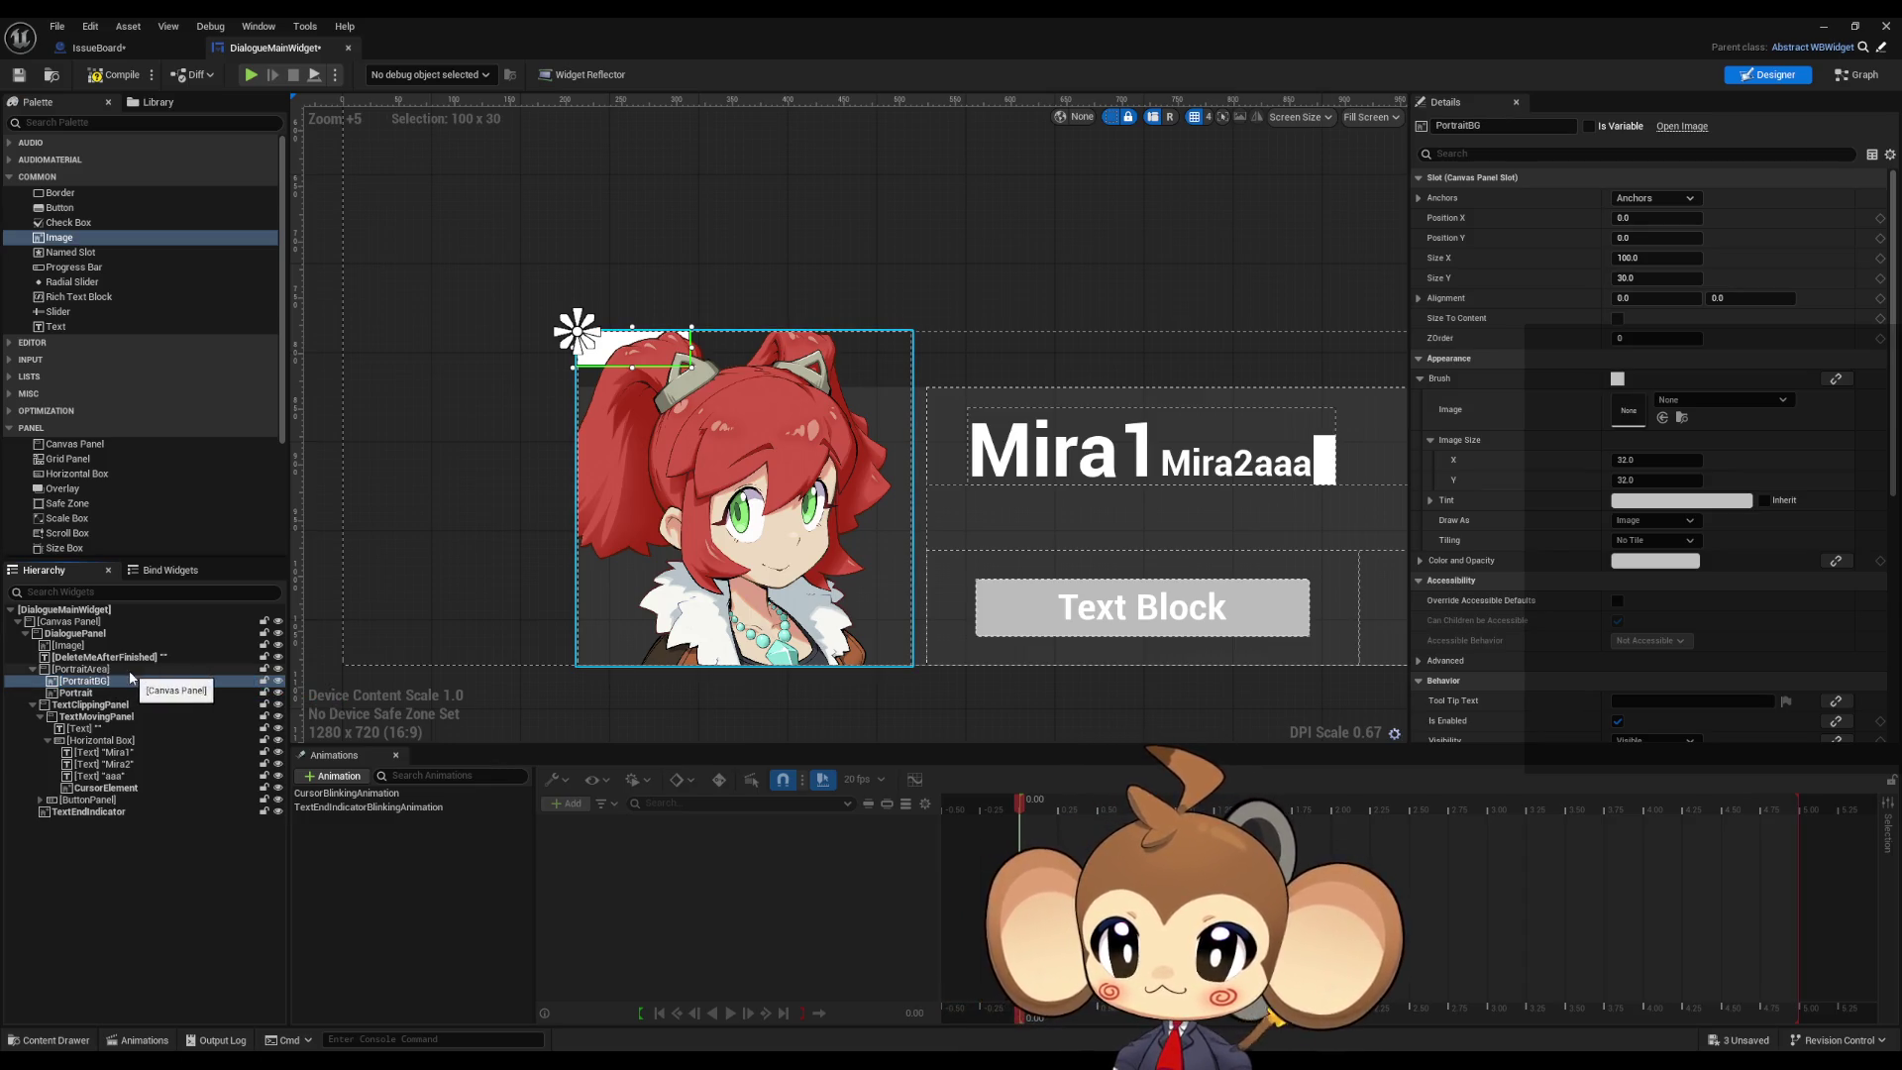
click(130, 679)
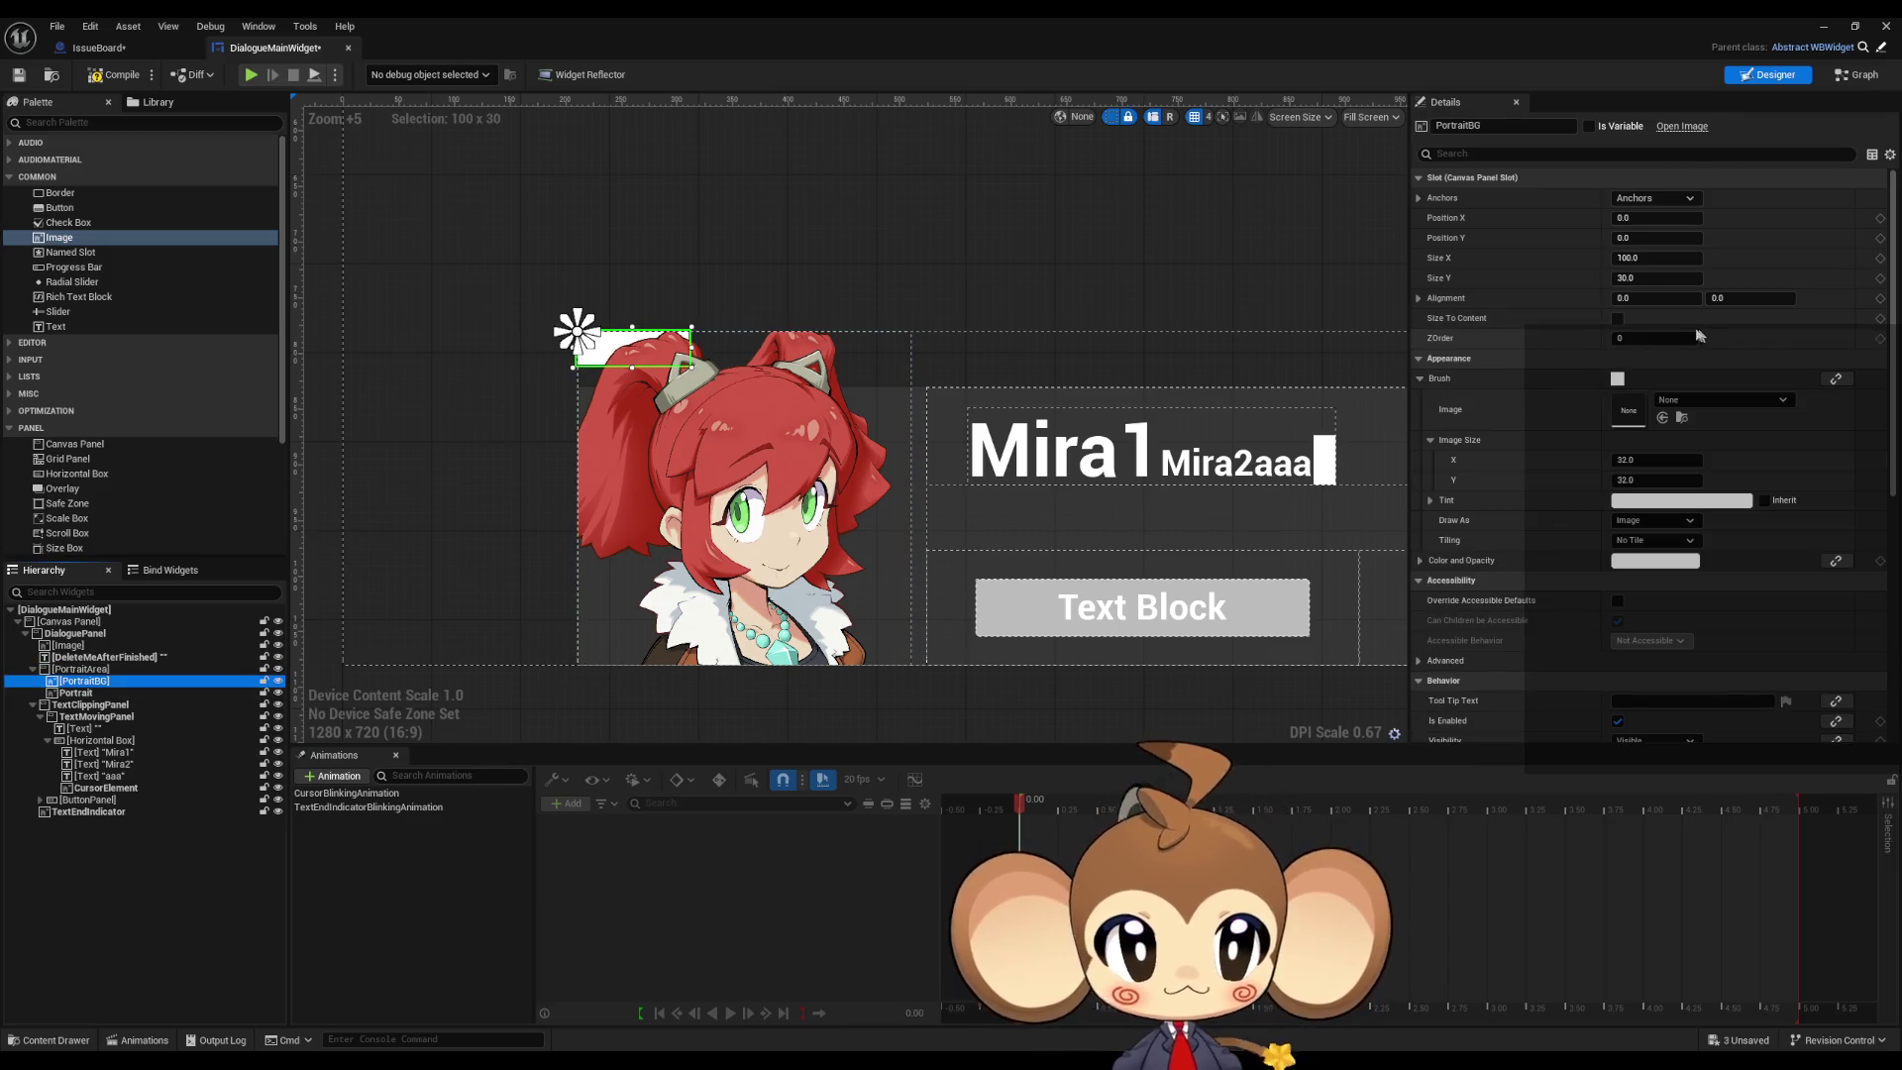
Step: Set PortraitBG's anchors to full stretch with Right and Bottom offsets of 0
click(1649, 198)
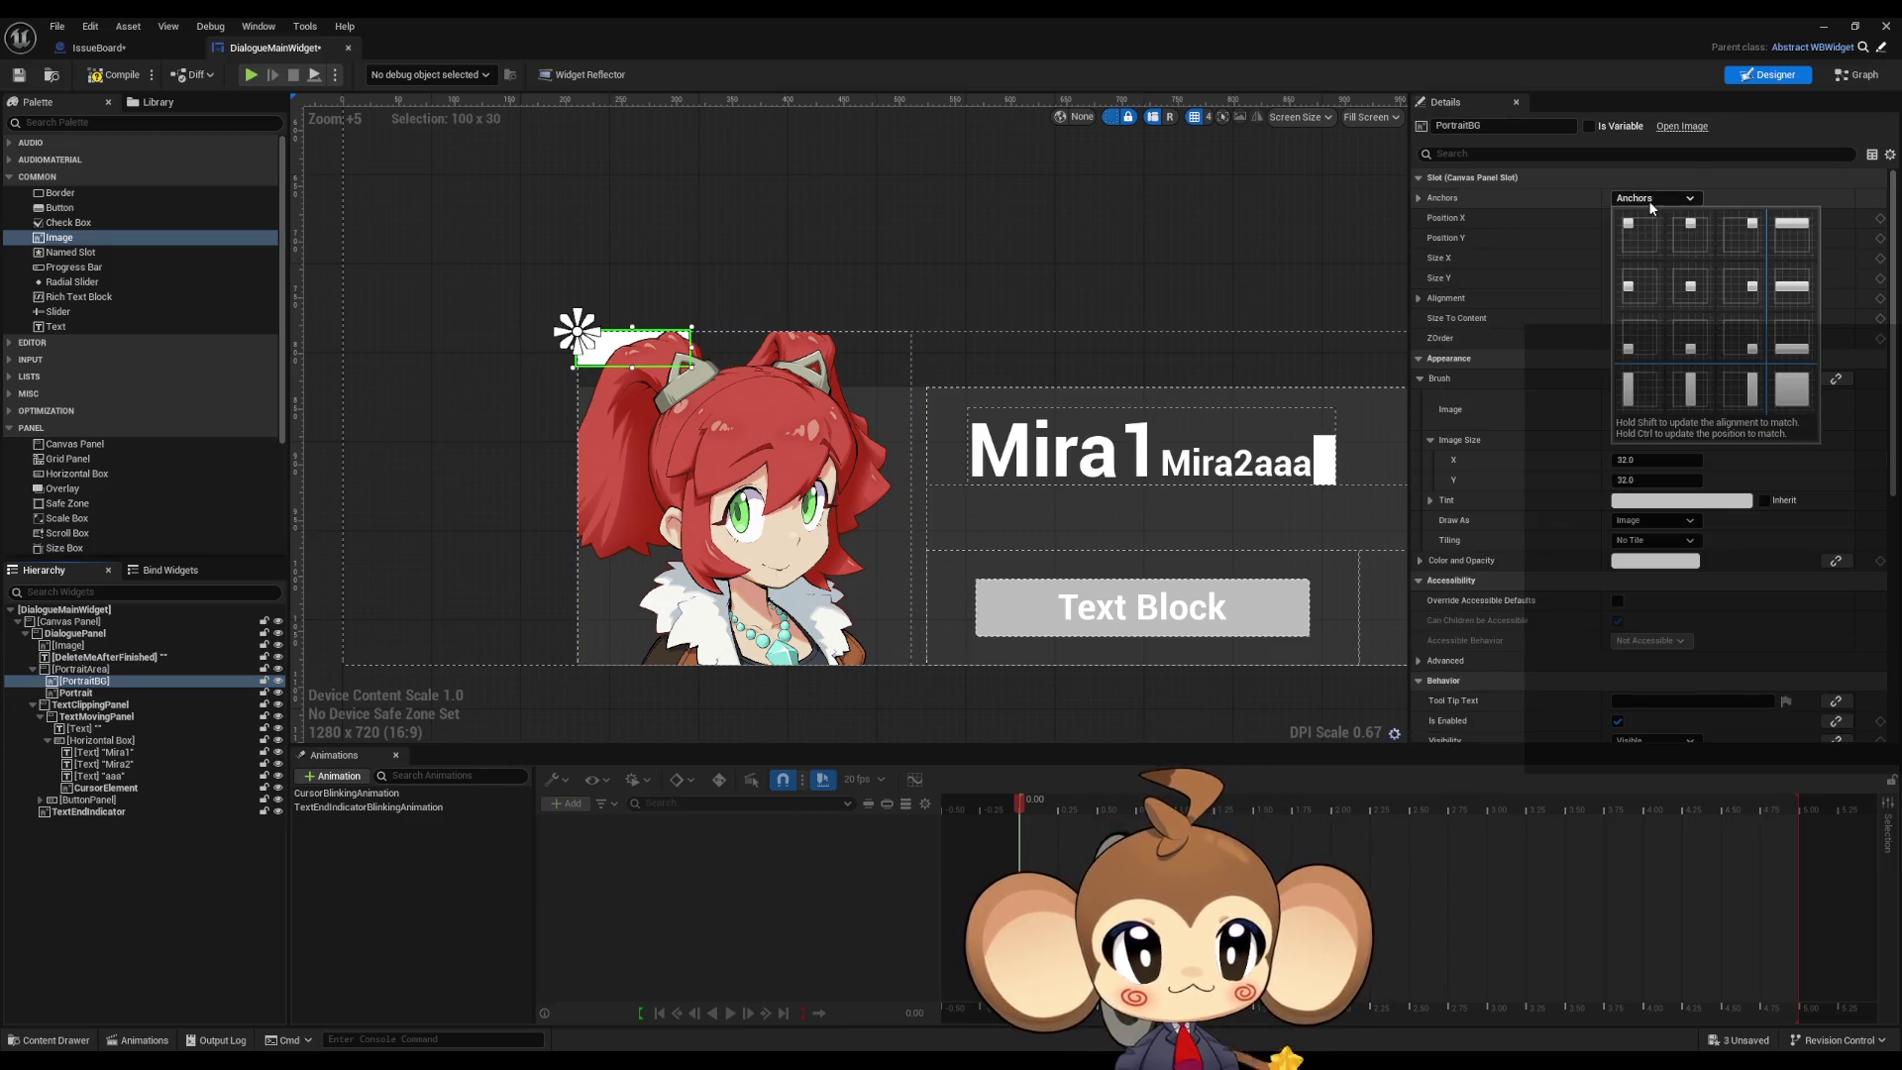
click(1792, 389)
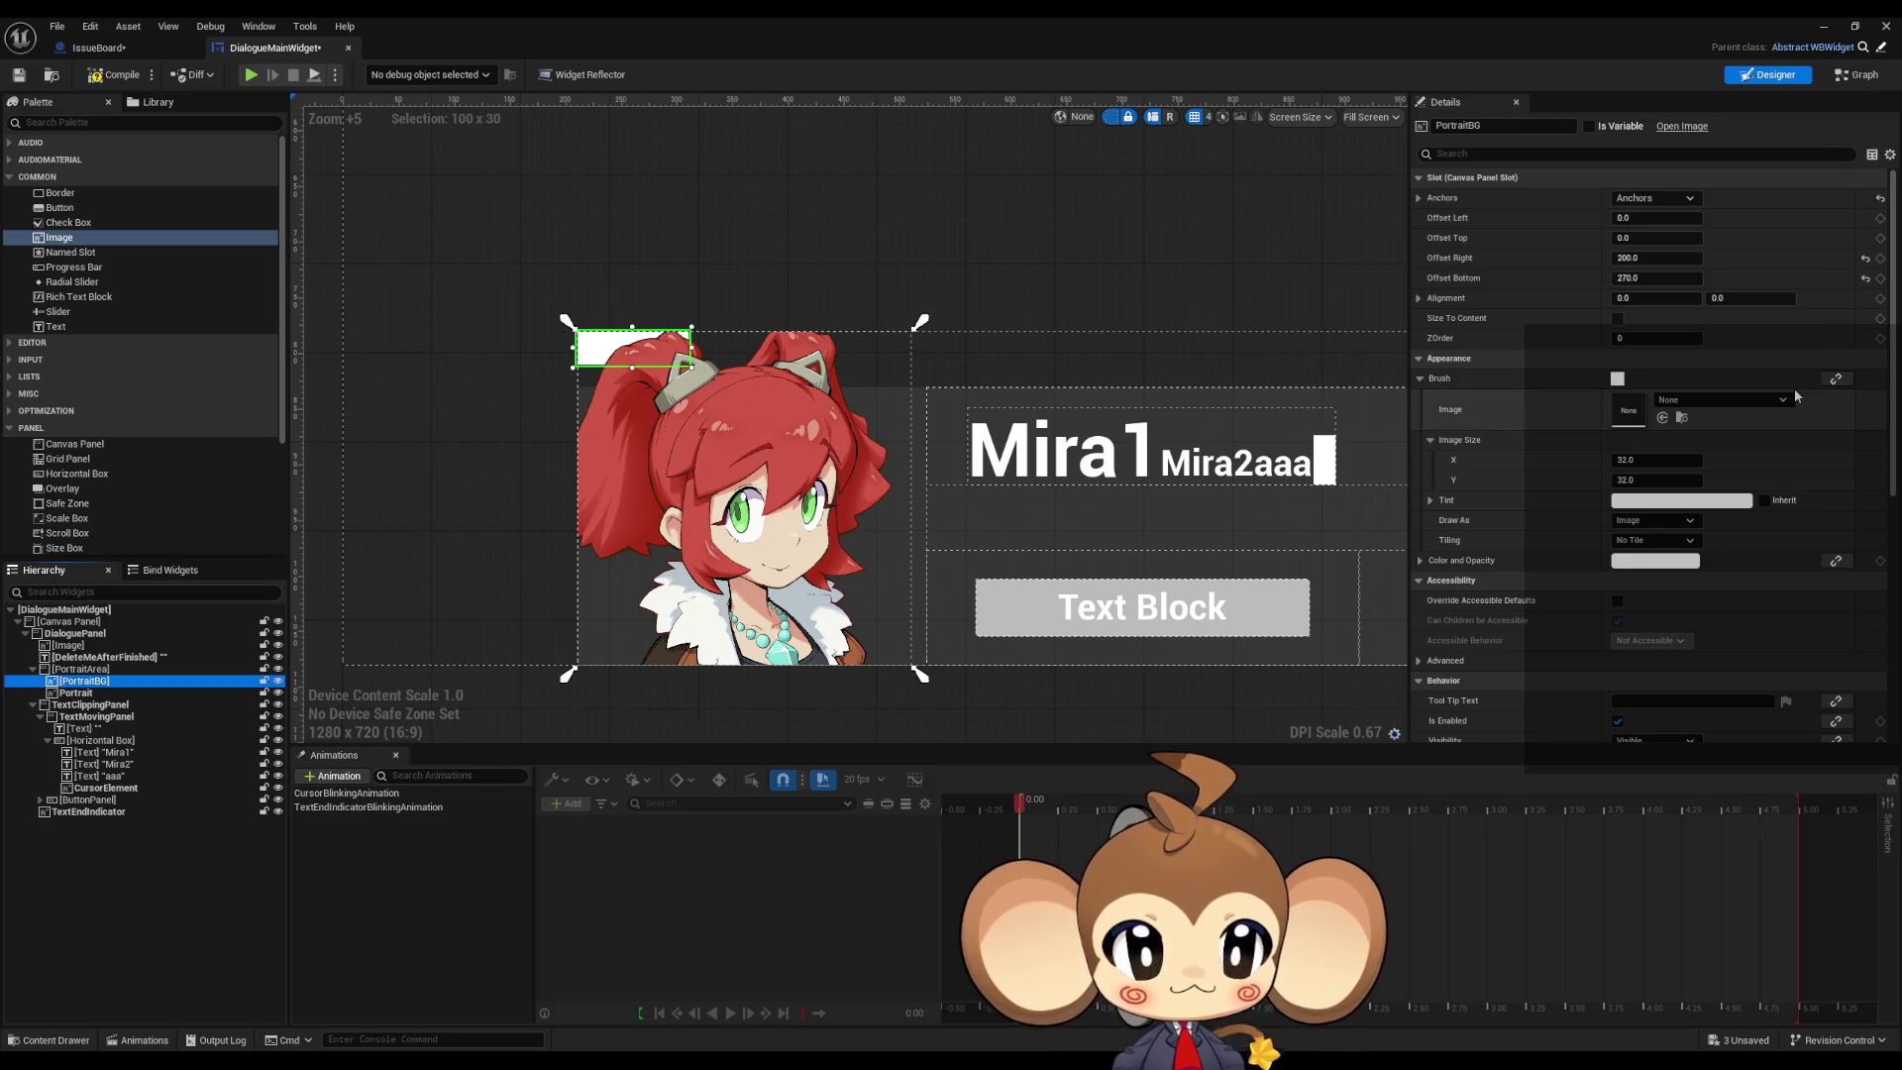
click(1655, 259)
text(0)
key(Tab)
text(0)
key(Return)
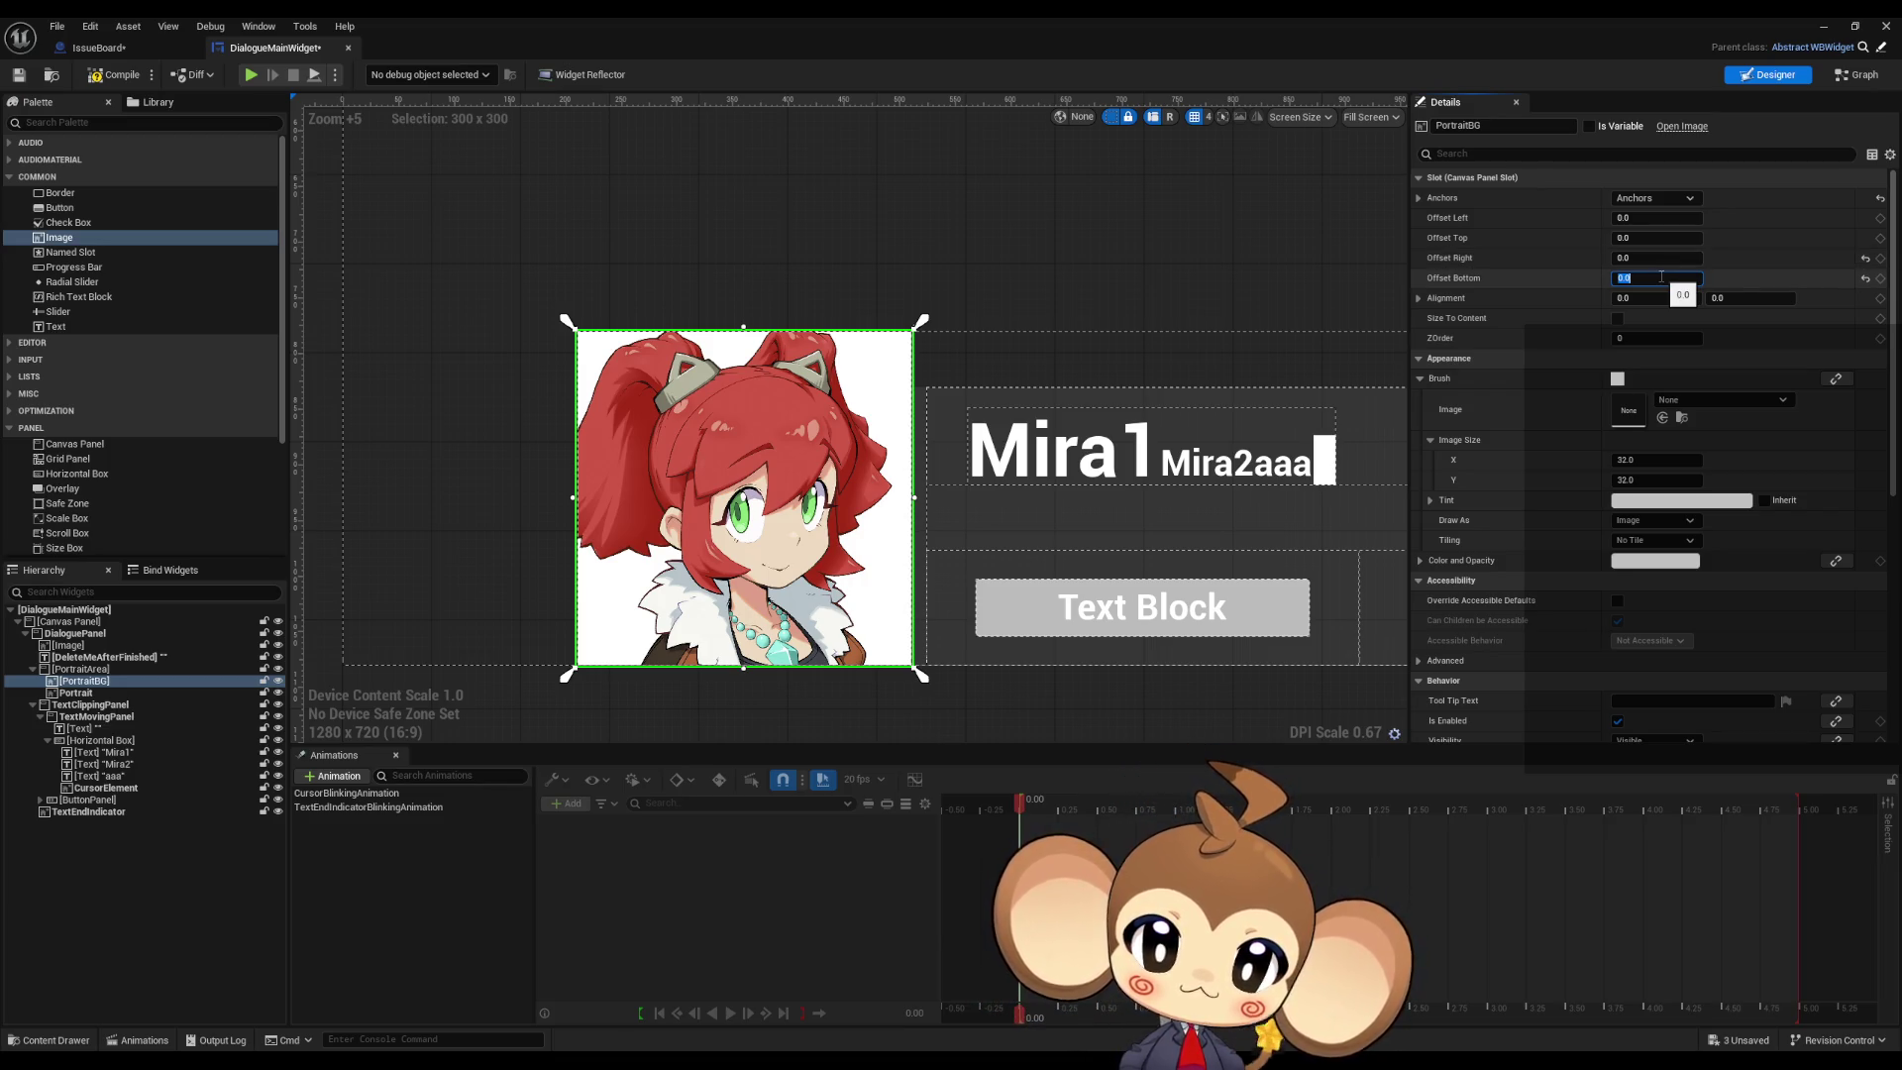
Step: Tint PortraitBG a muted teal (72A5A3FF) using the Color Picker
click(1670, 502)
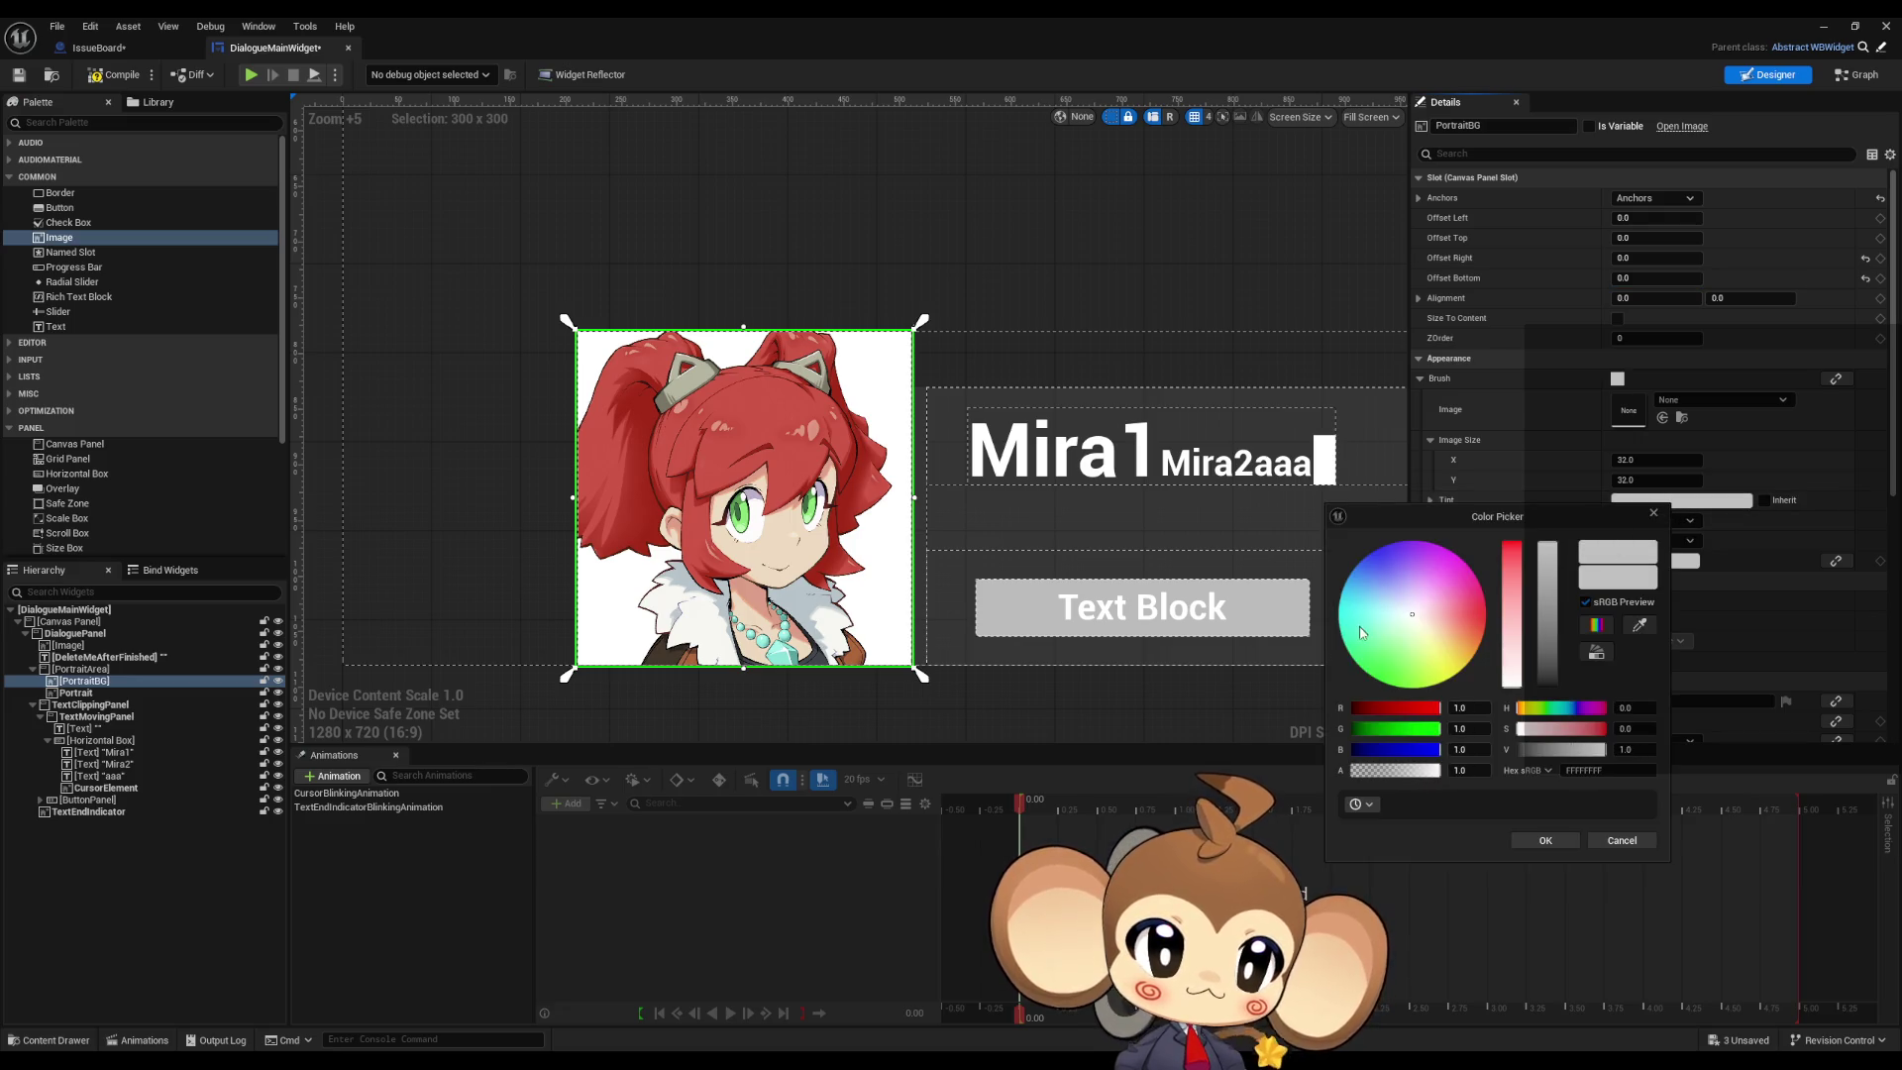
drag(1360, 630, 1338, 625)
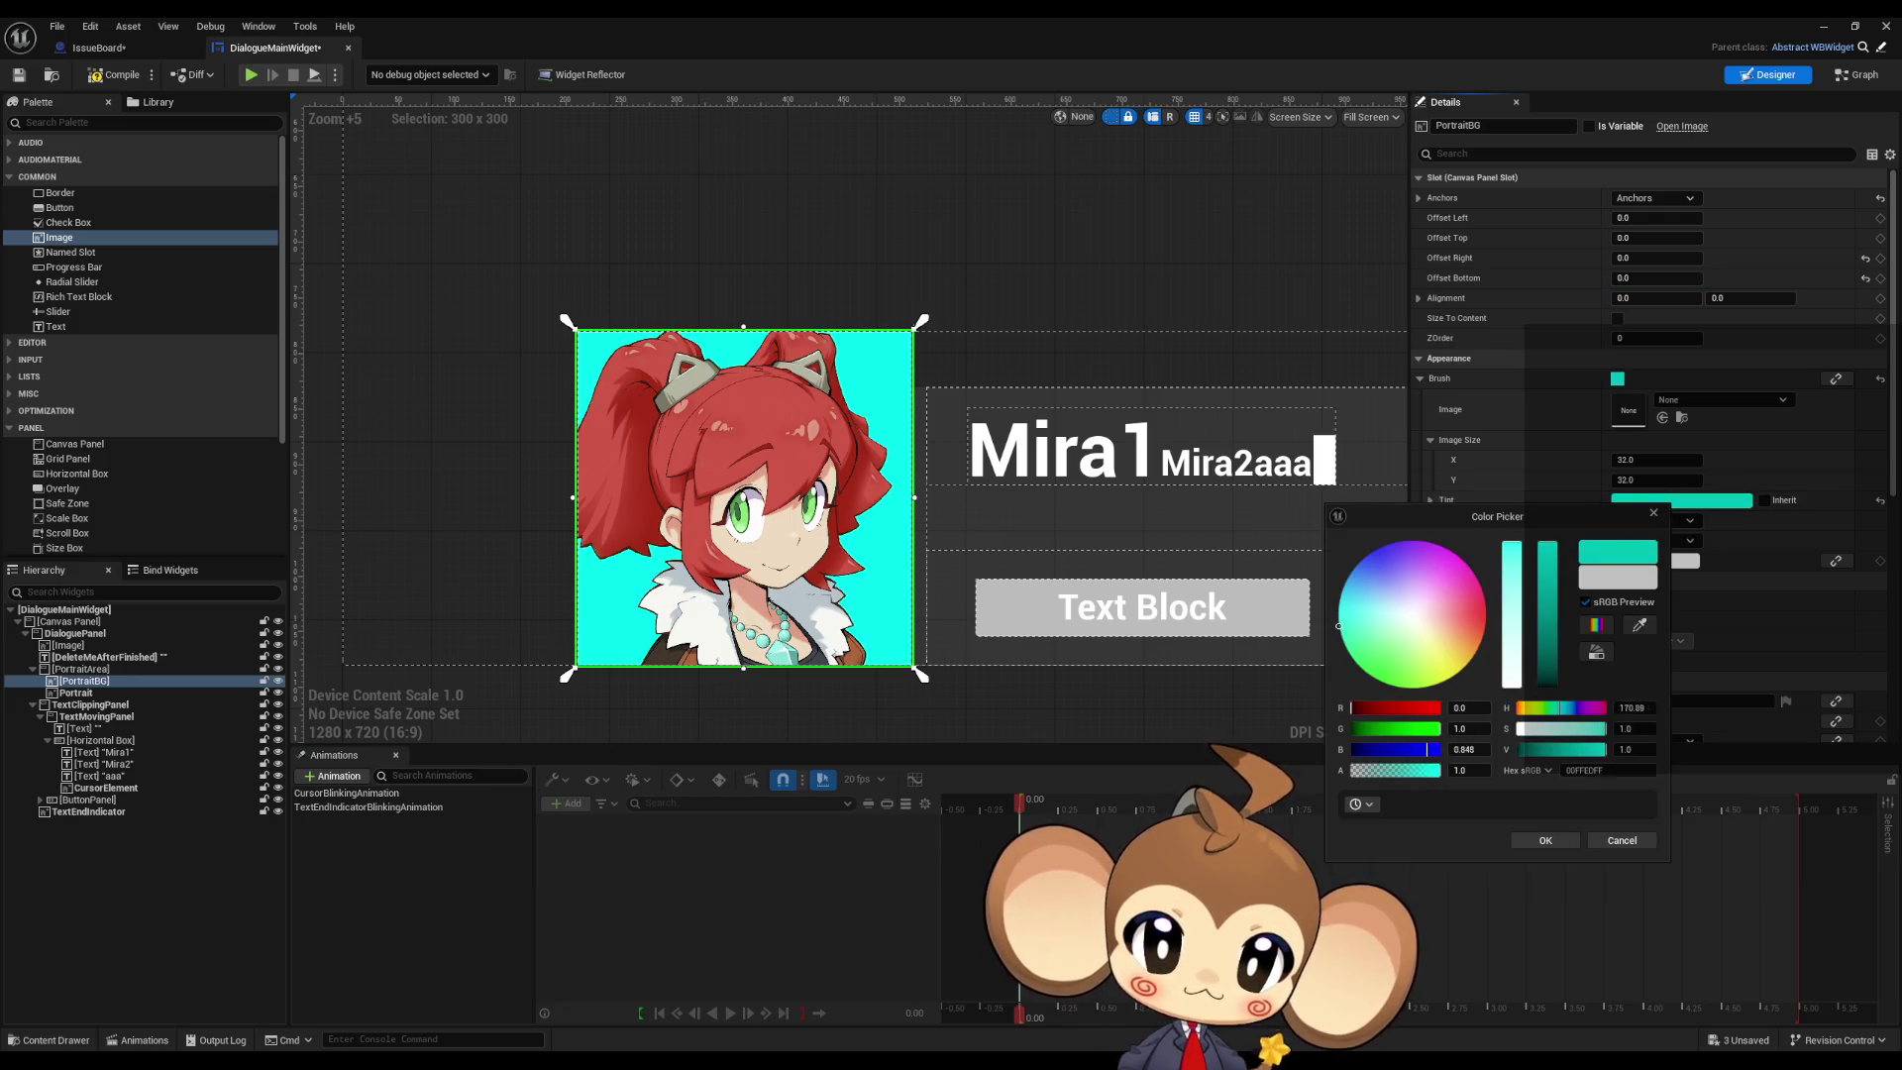
drag(1602, 729, 1551, 753)
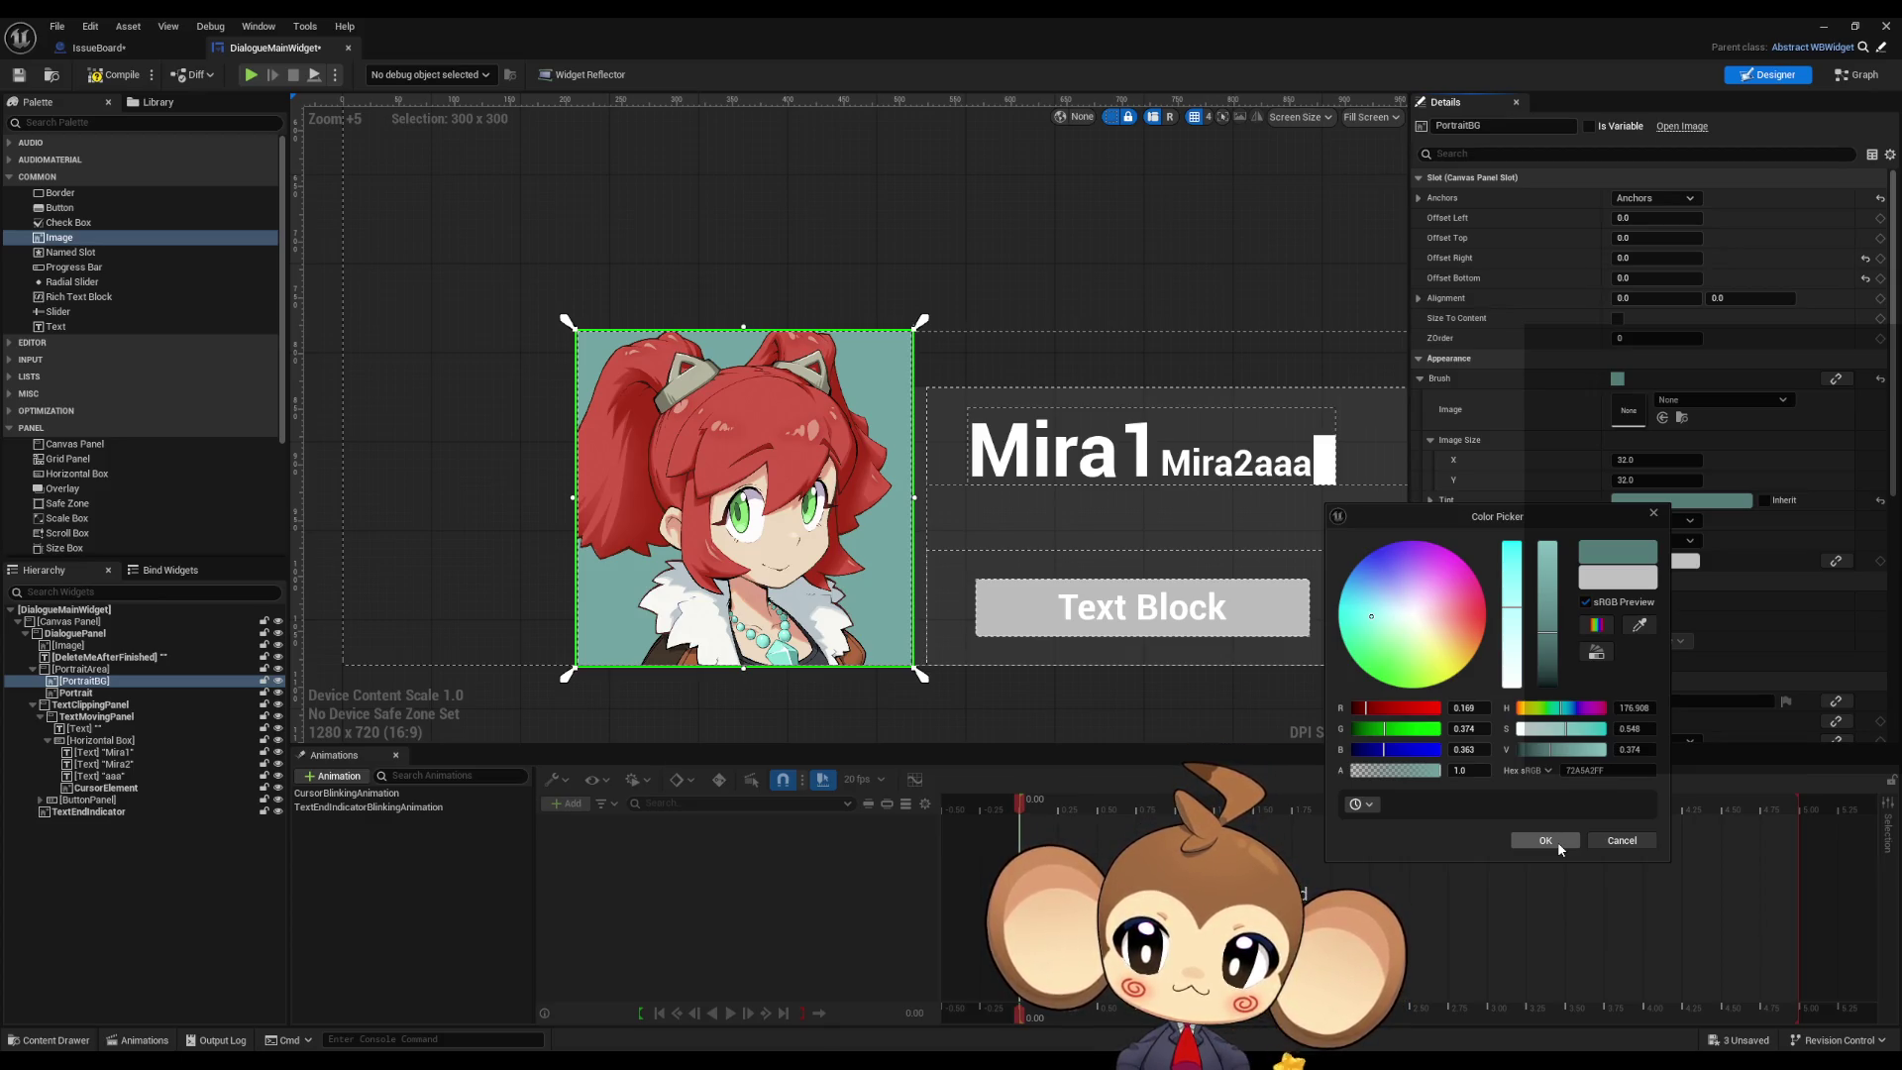
click(1558, 847)
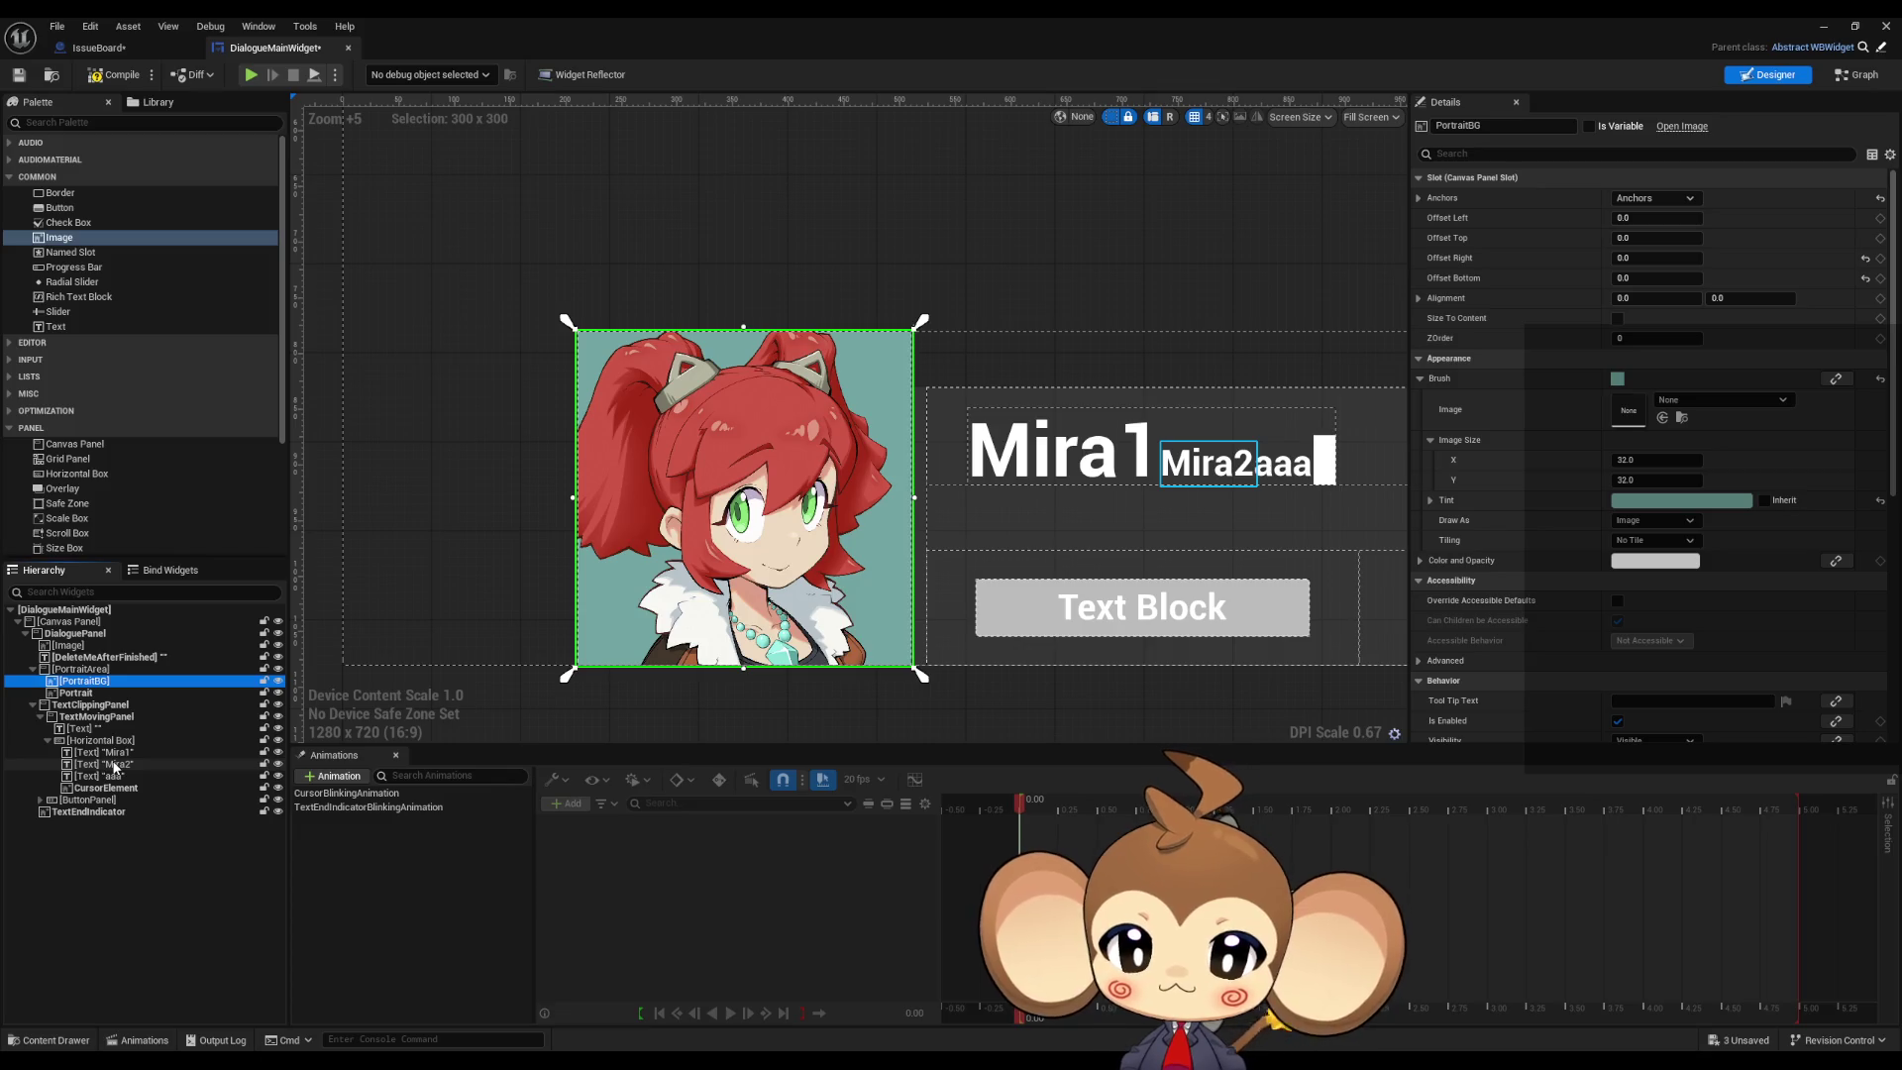
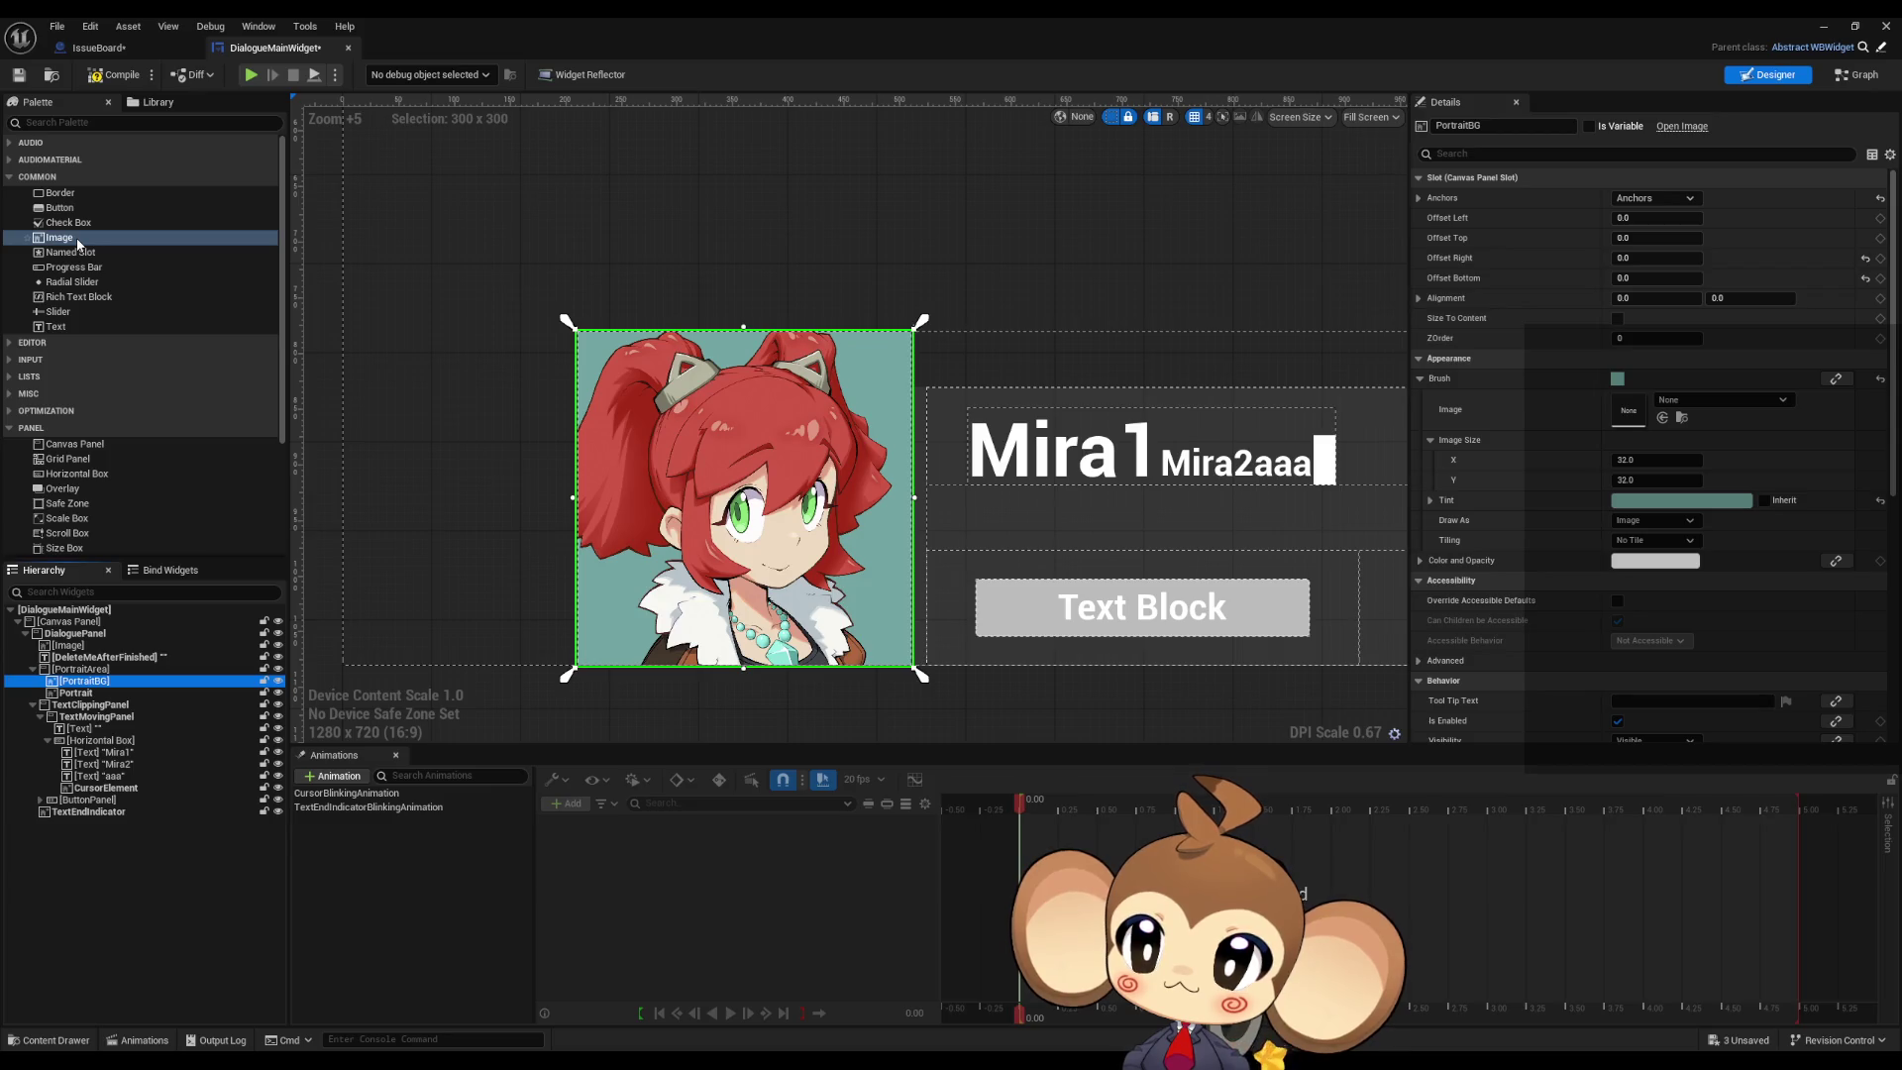
Step: Drop a Palette Image into PortraitArea after Portrait and rename it PortraitFrame, correcting the name once
drag(78, 240, 84, 704)
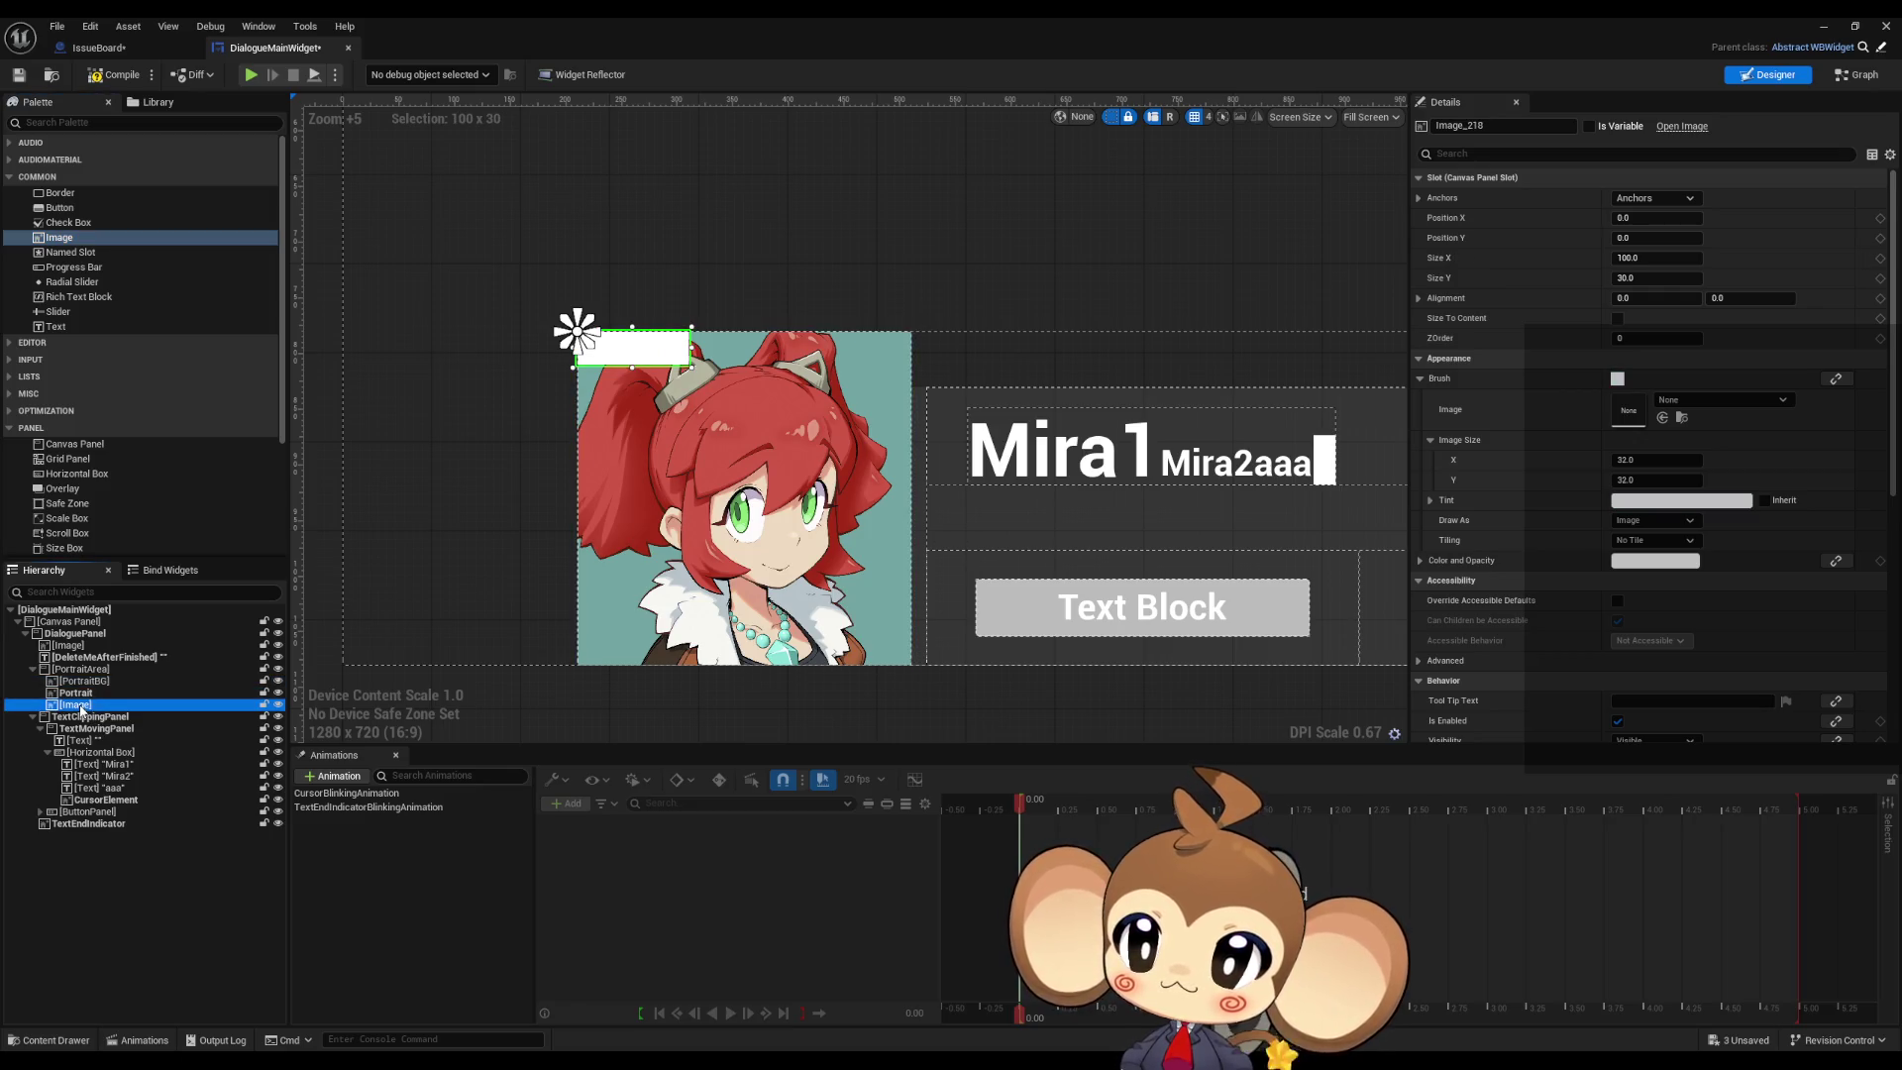
double_click(81, 709)
text(Por)
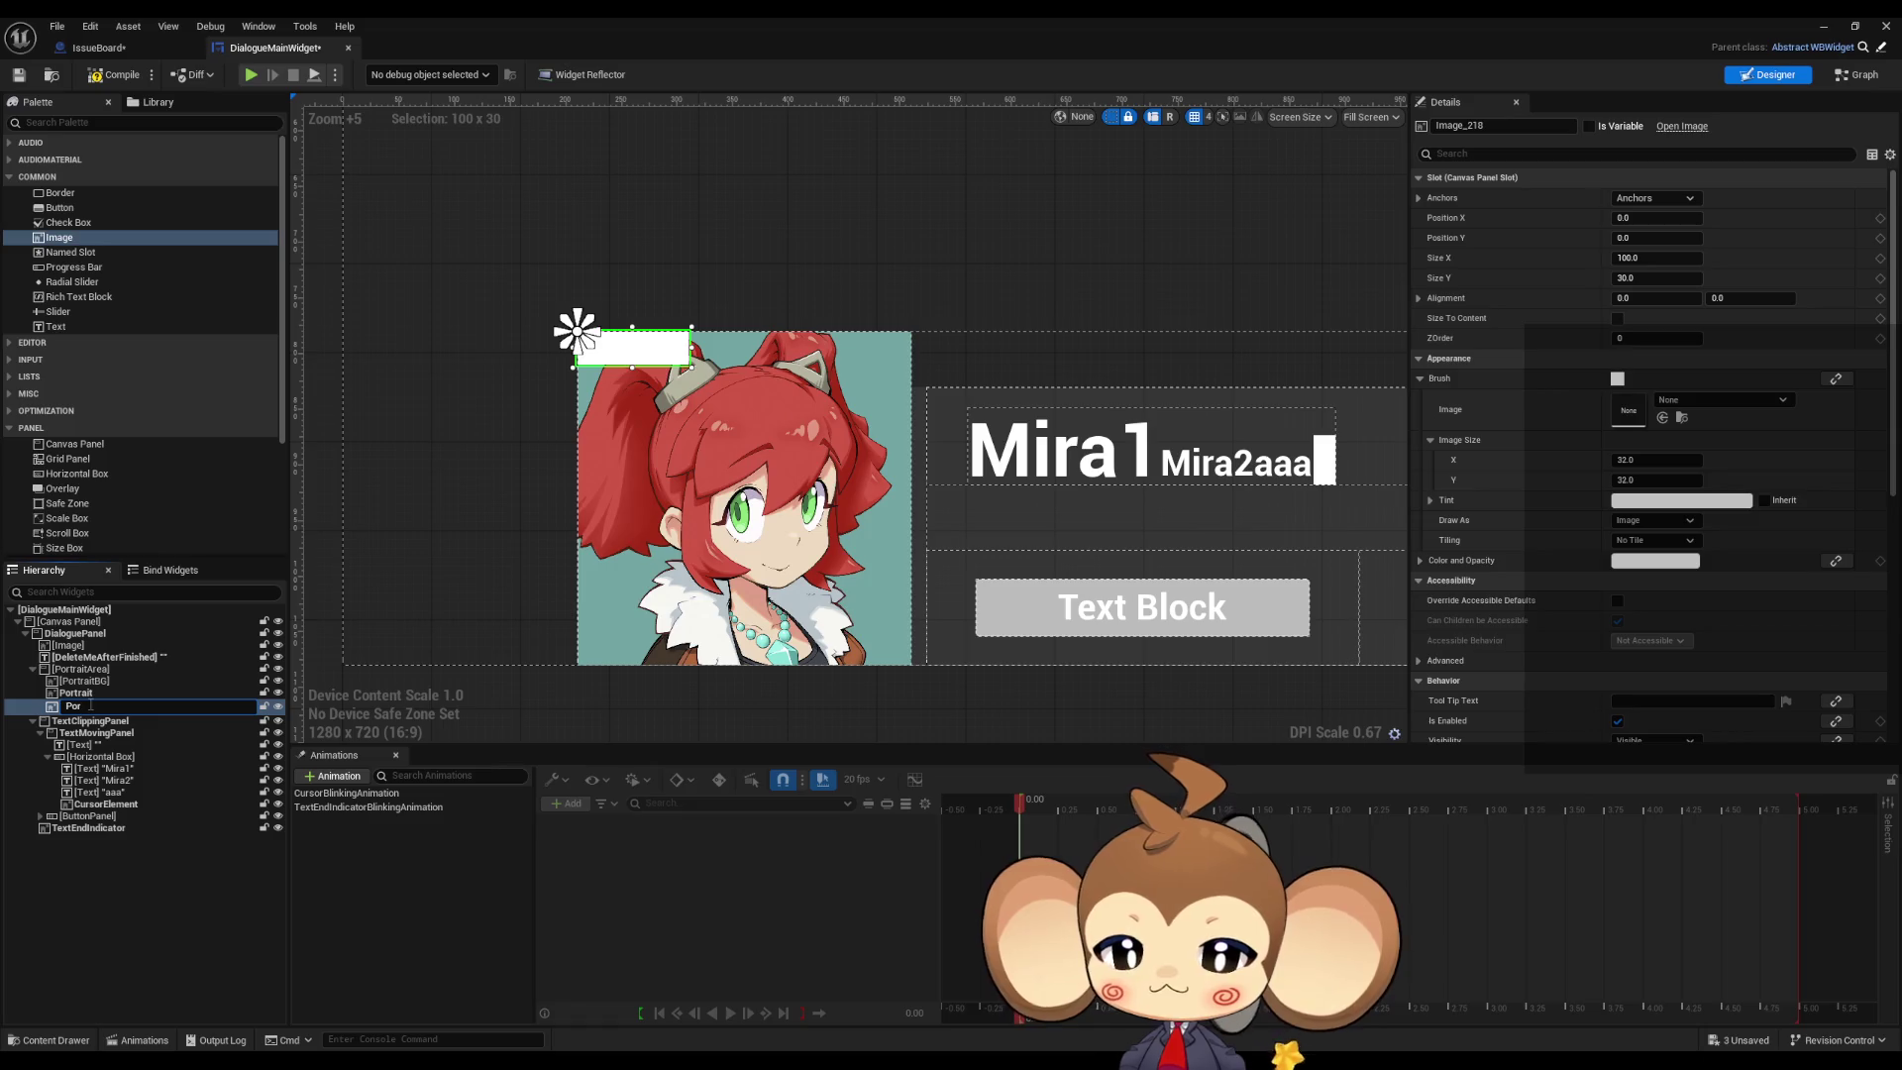
text(trai)
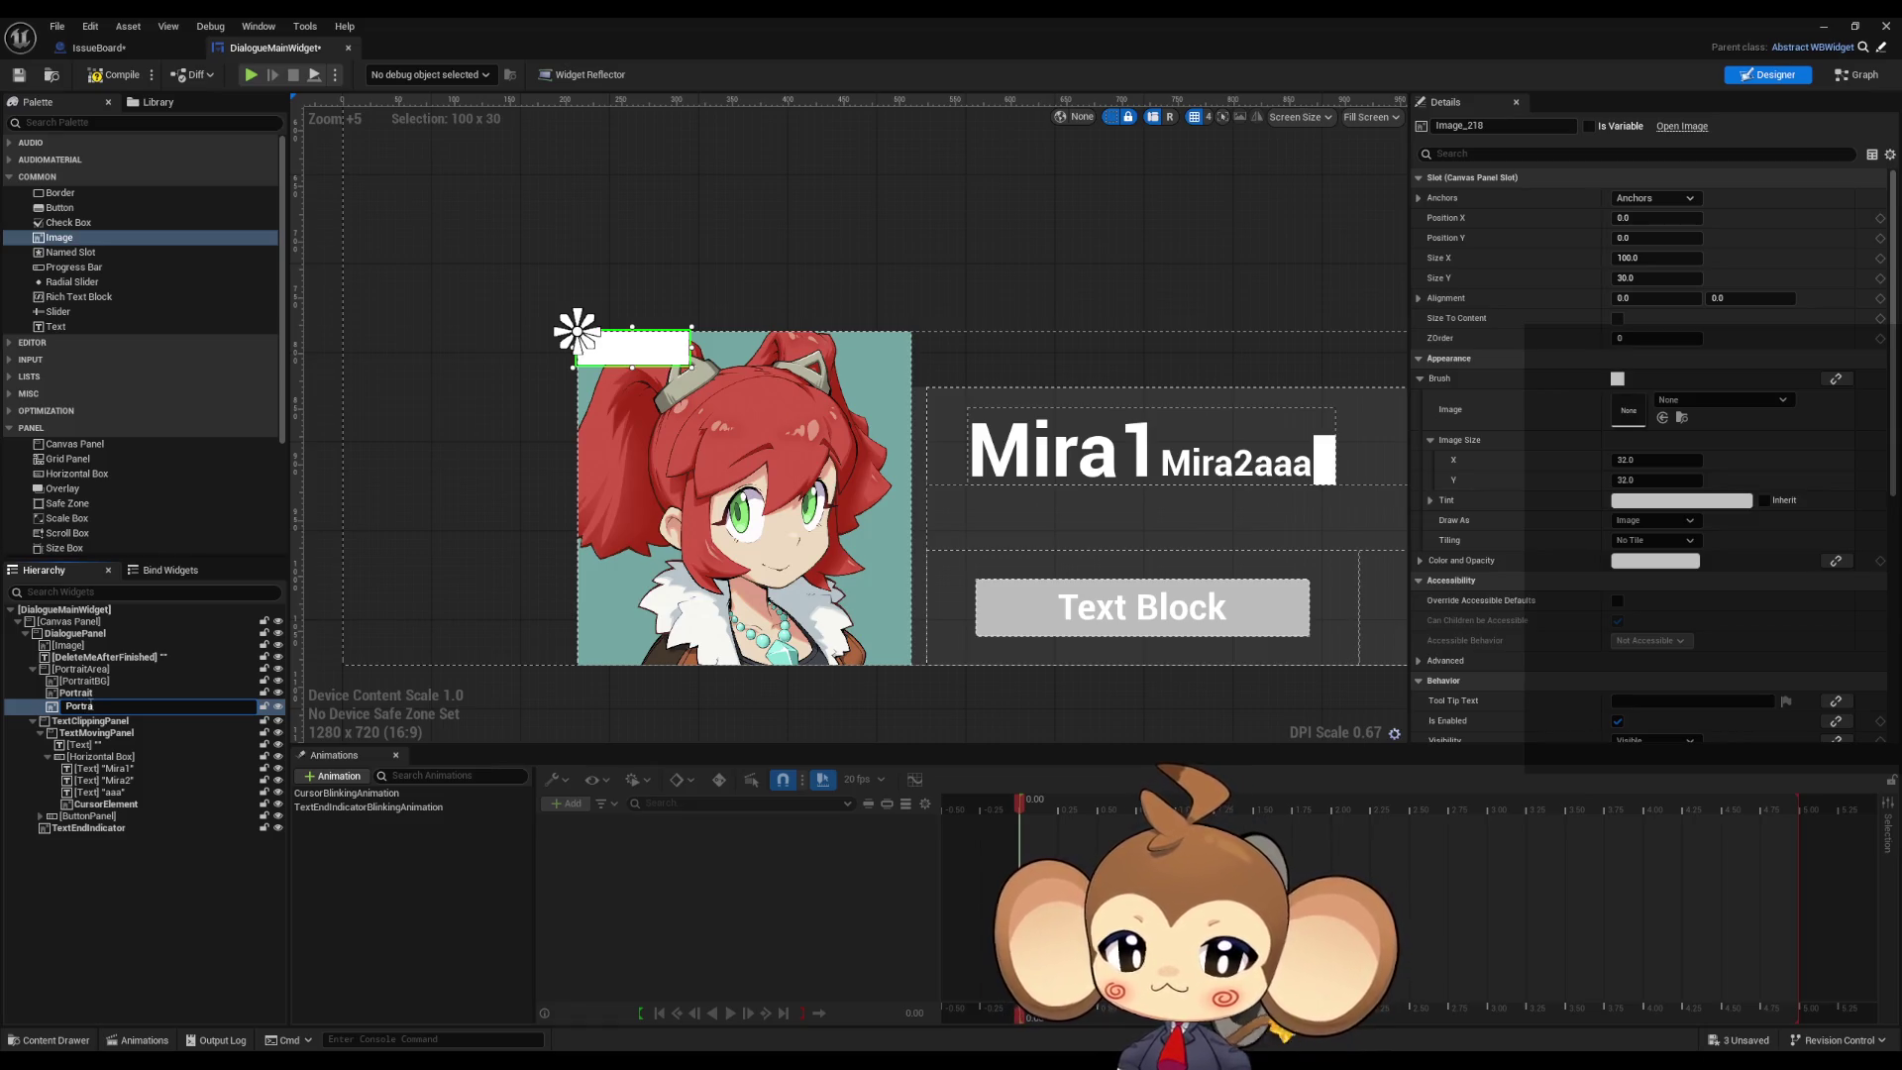
text(t)
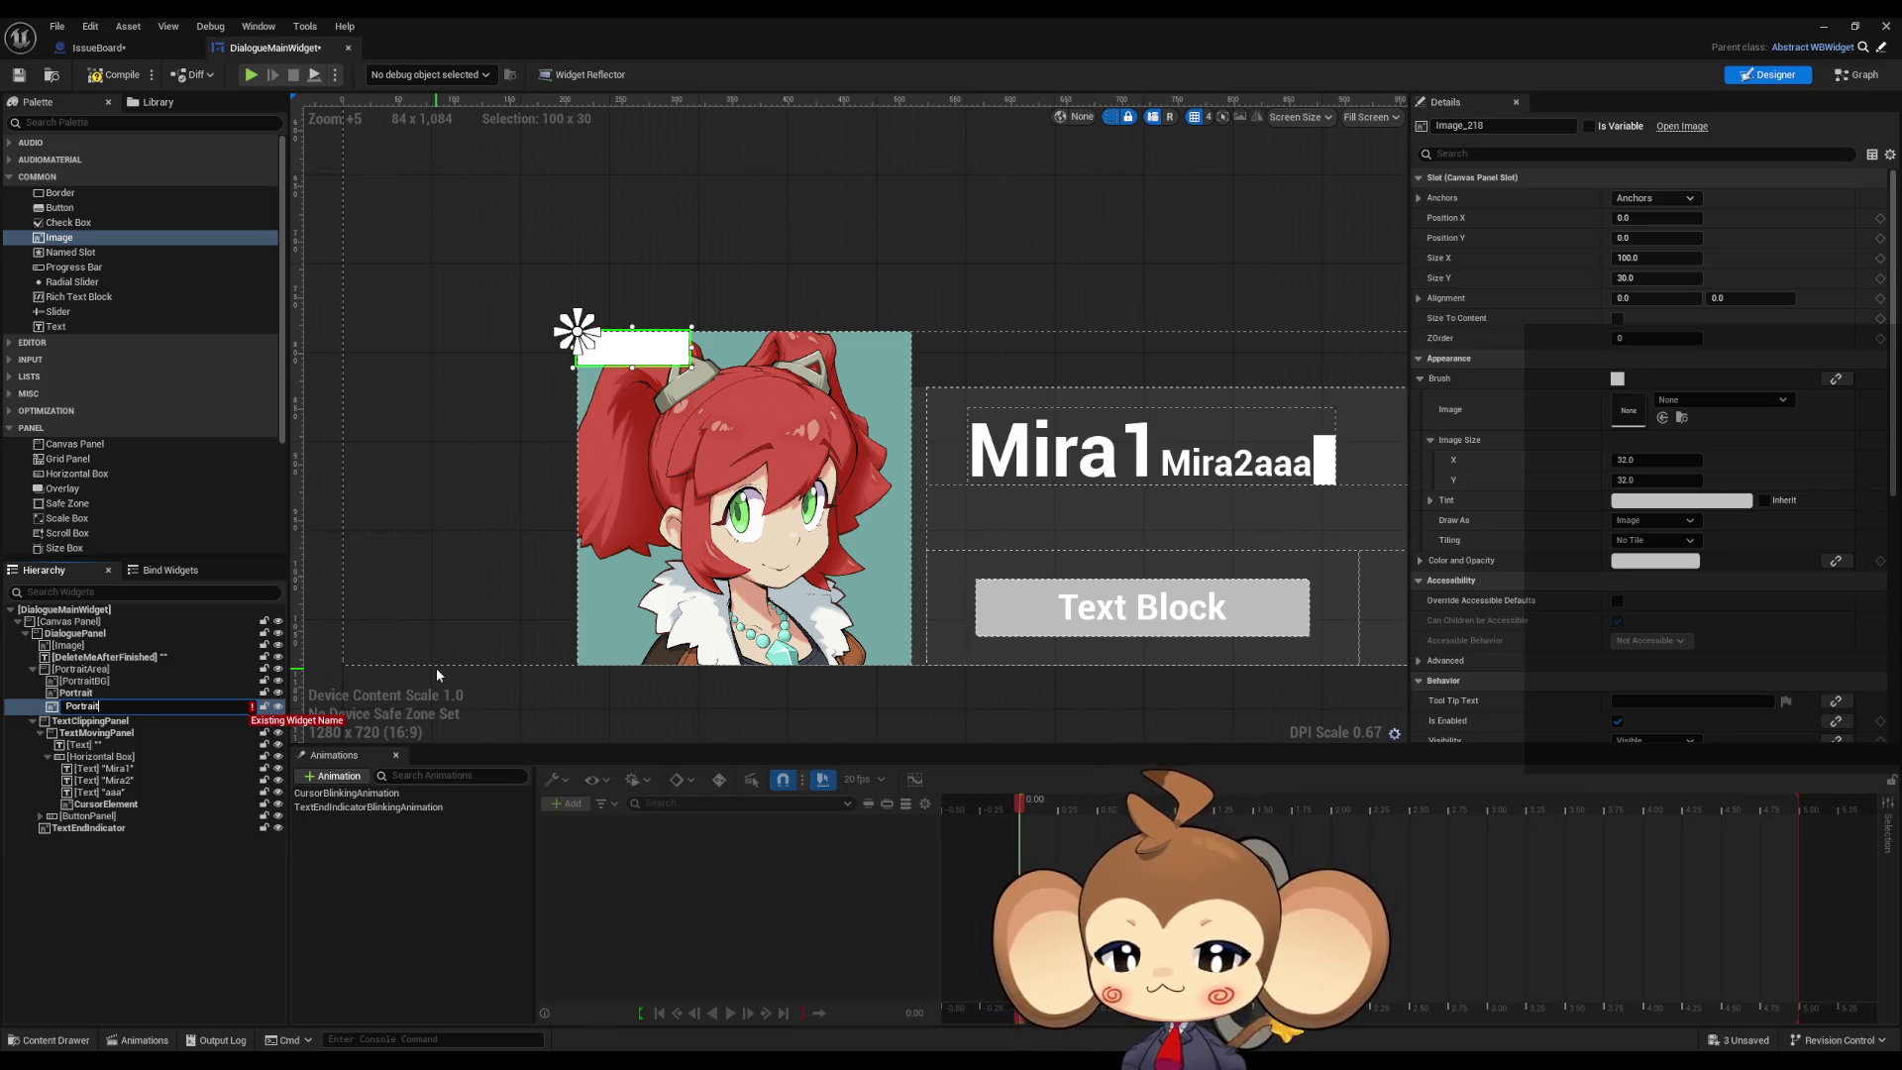
text(B)
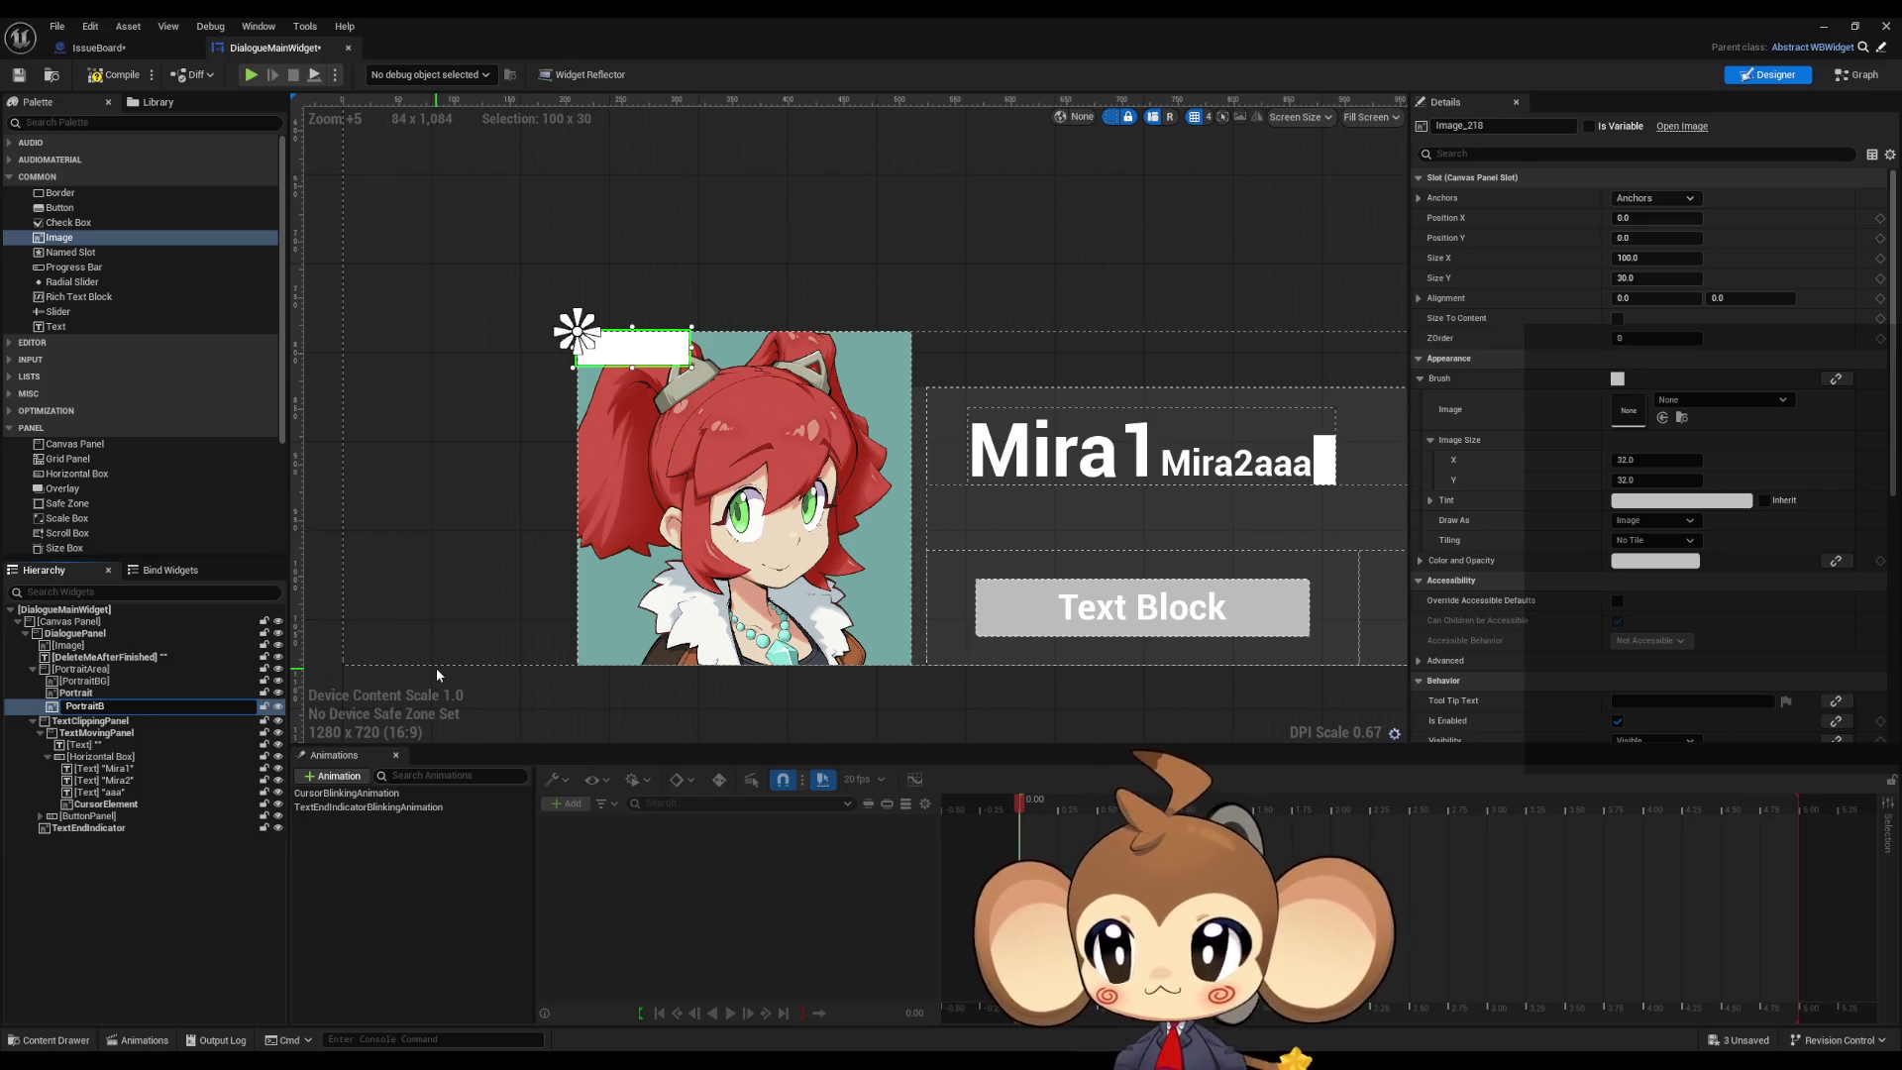
key(Return)
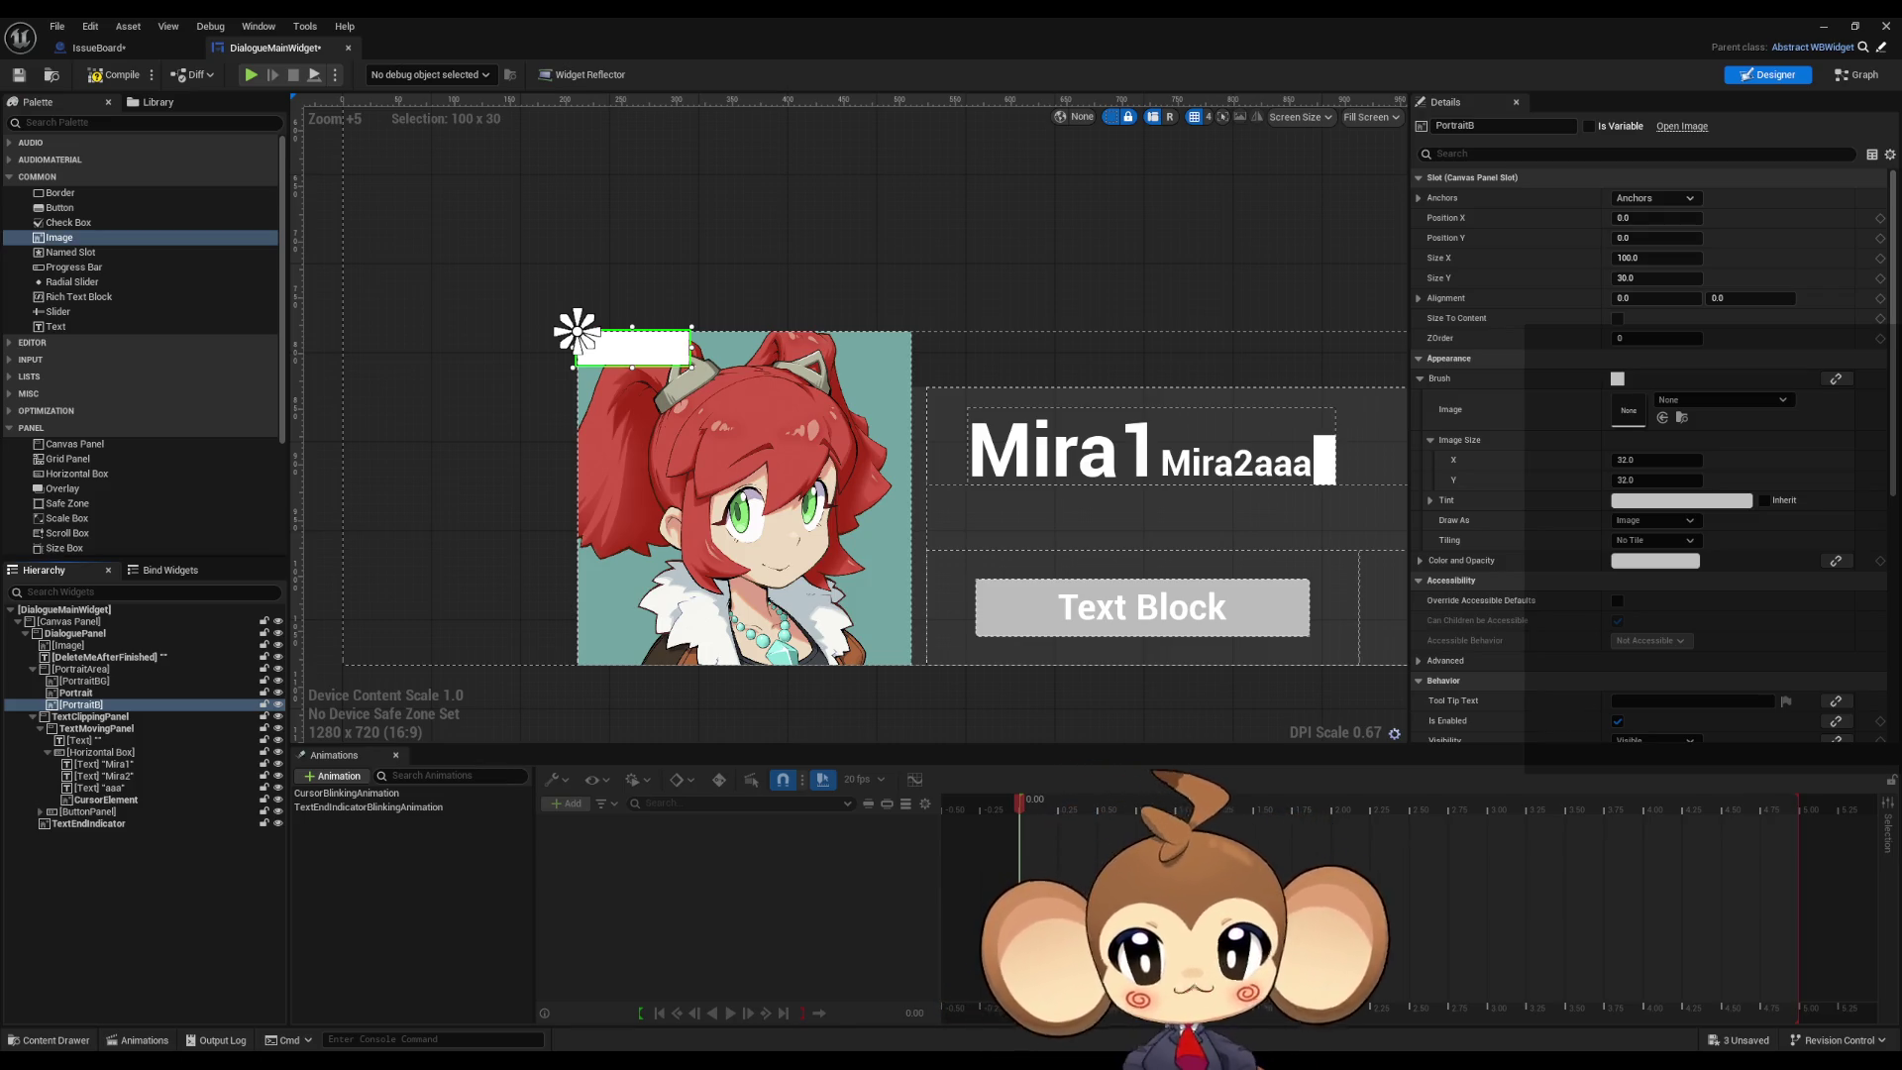
double_click(100, 705)
key(End)
key(BackSpace)
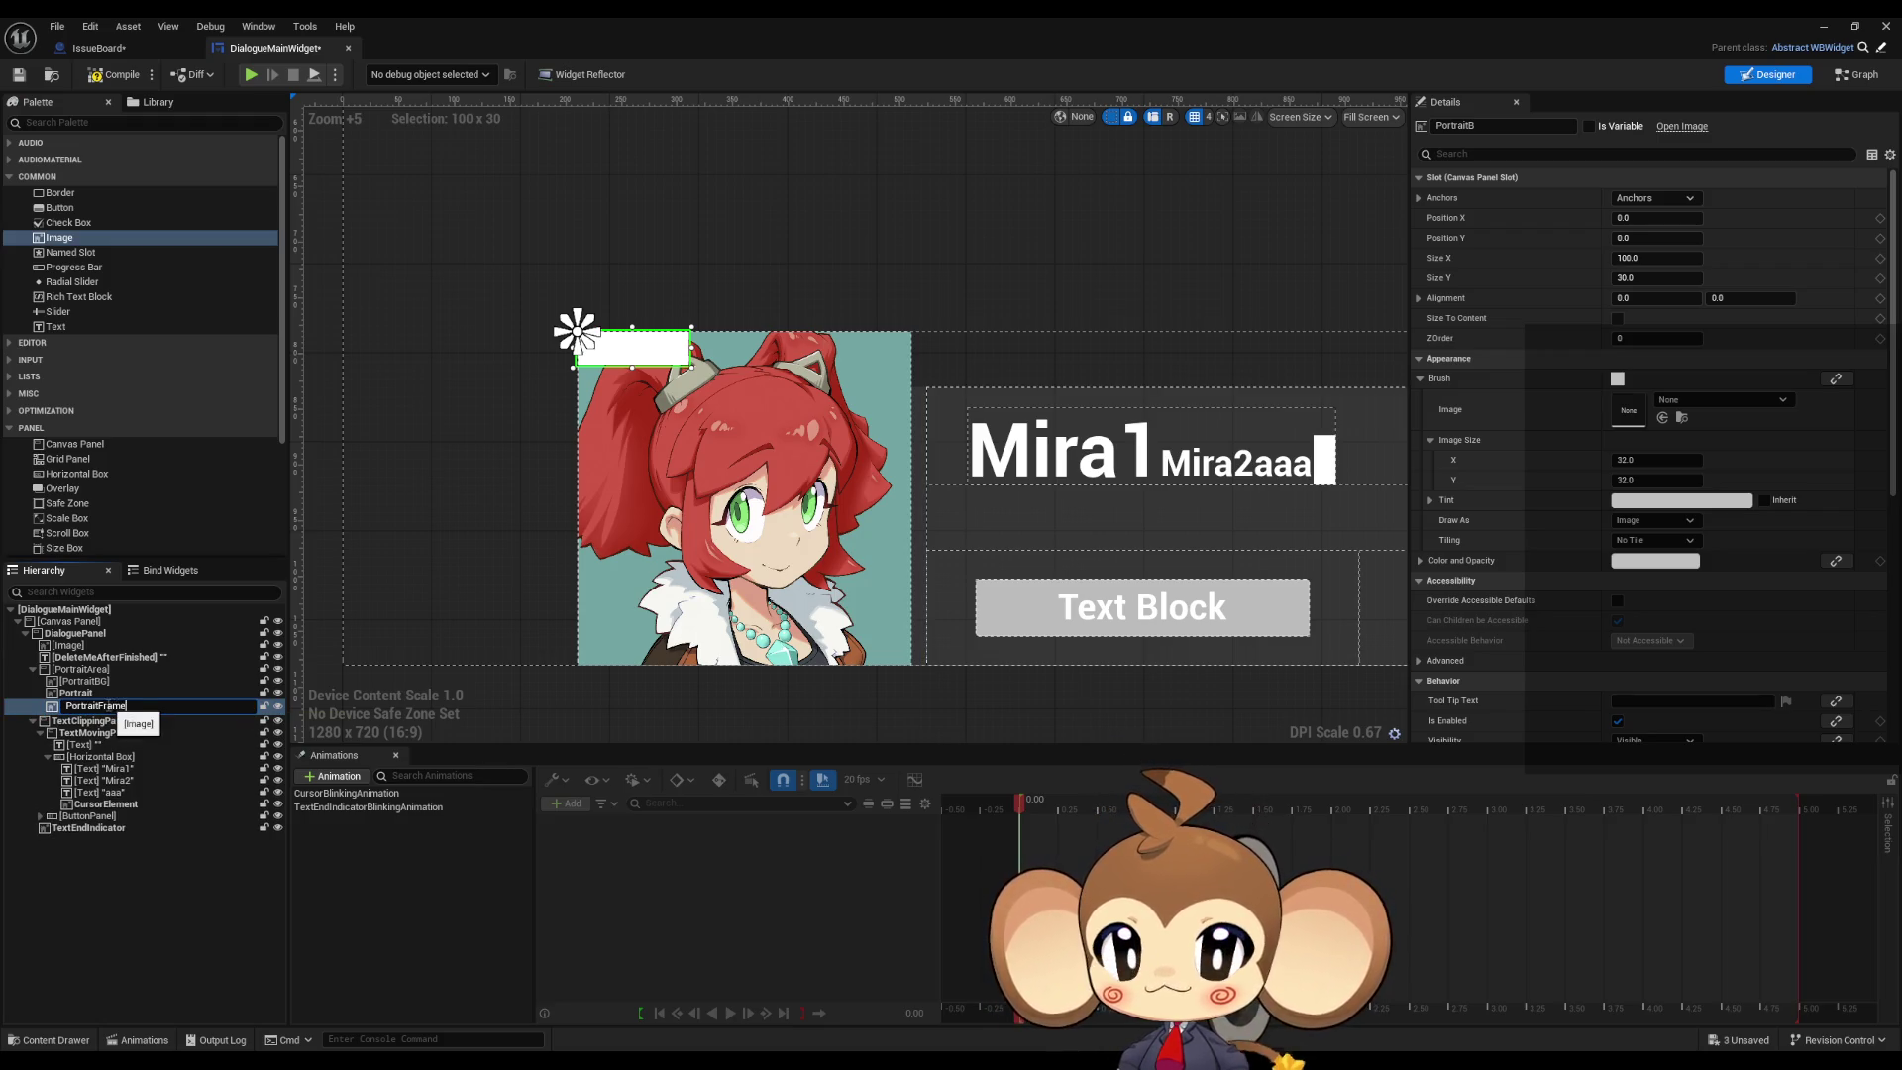
key(Return)
click(131, 693)
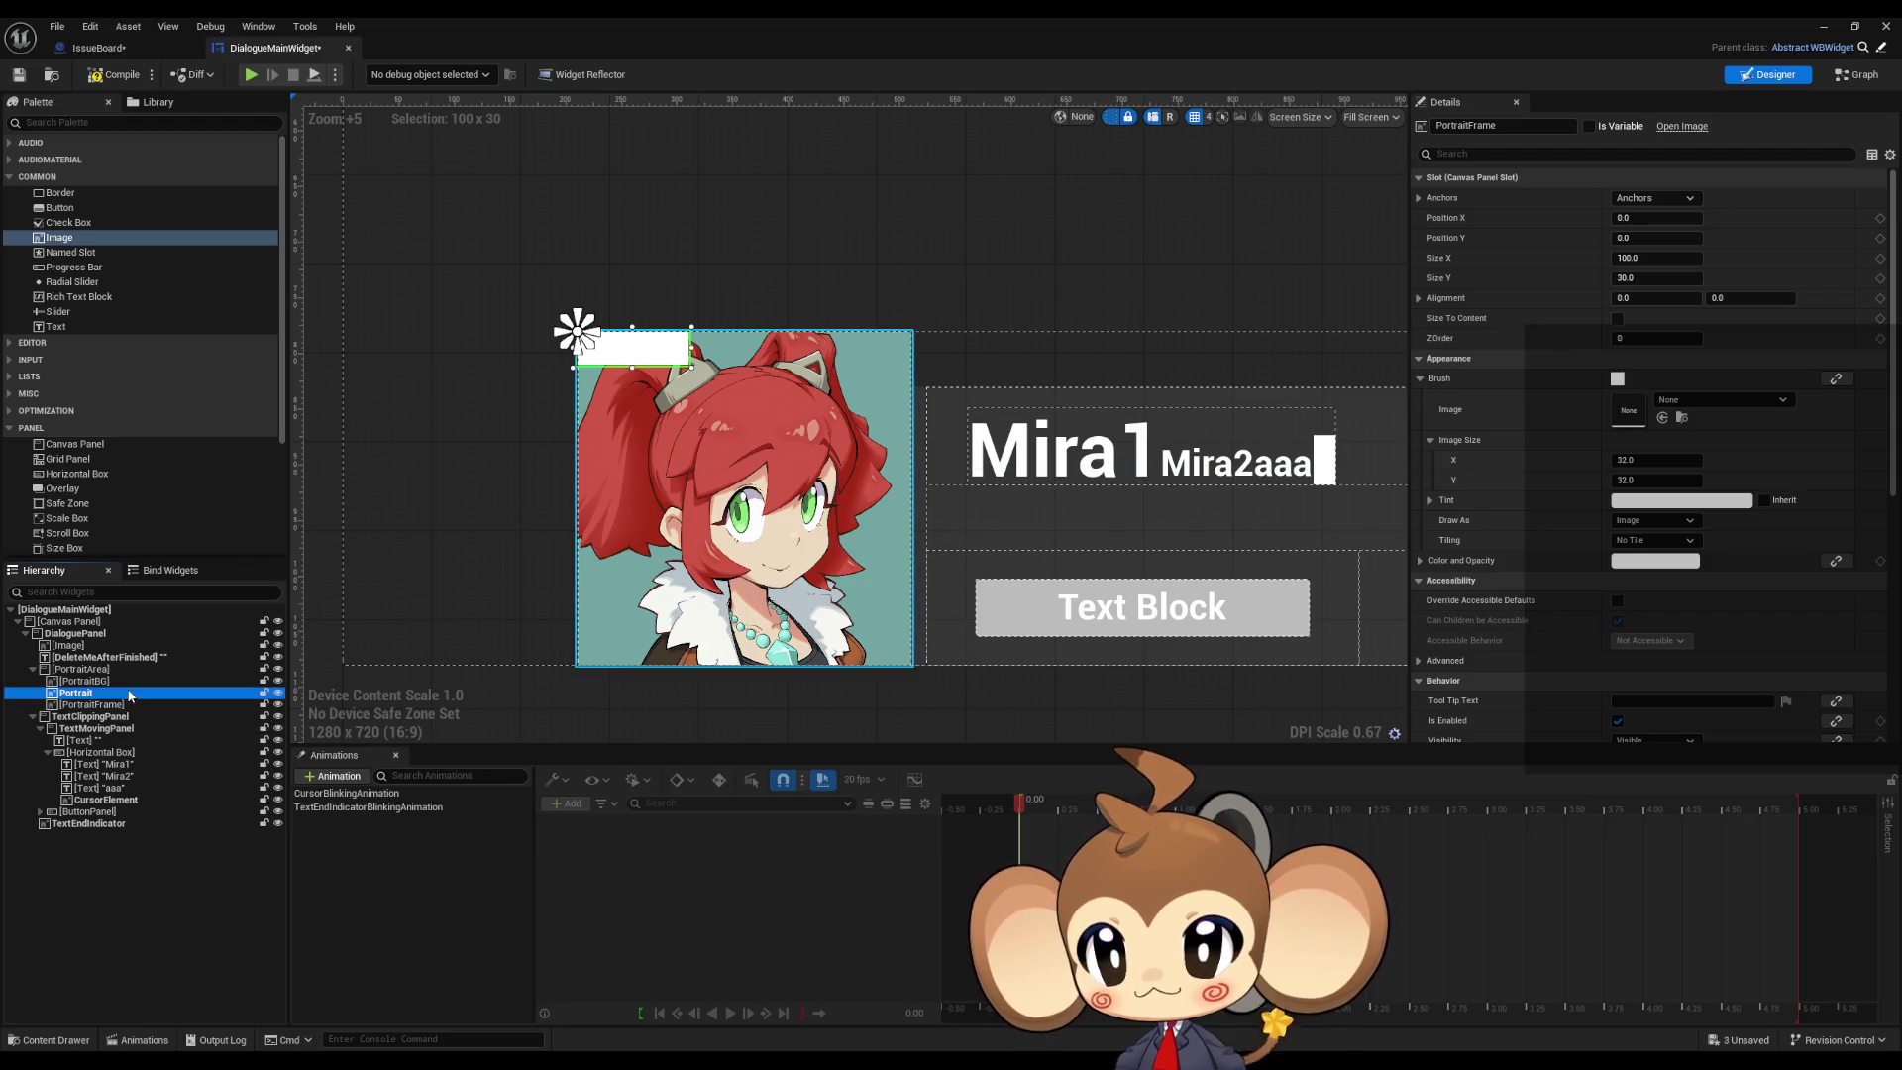
Step: Give PortraitFrame the full-stretch anchor preset with Offset Right and Offset Bottom at 0
click(127, 704)
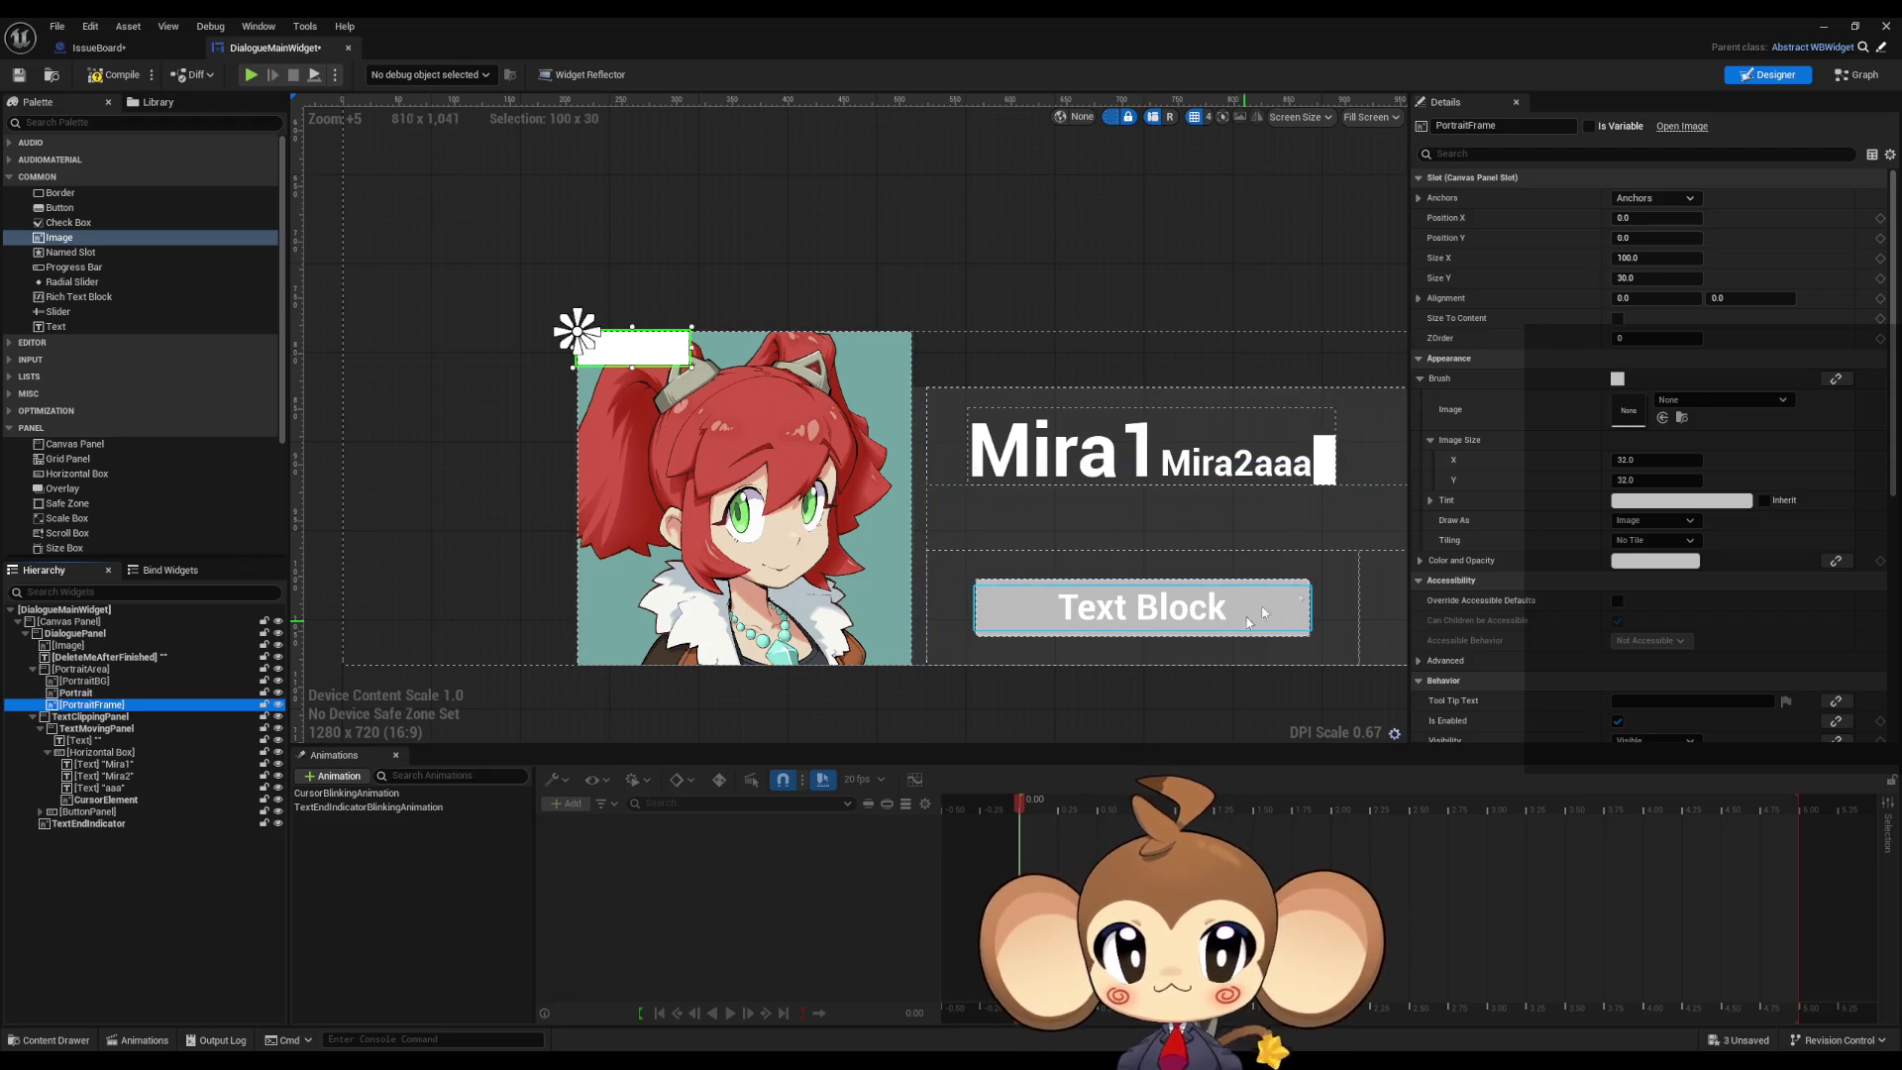
click(1653, 199)
click(1789, 386)
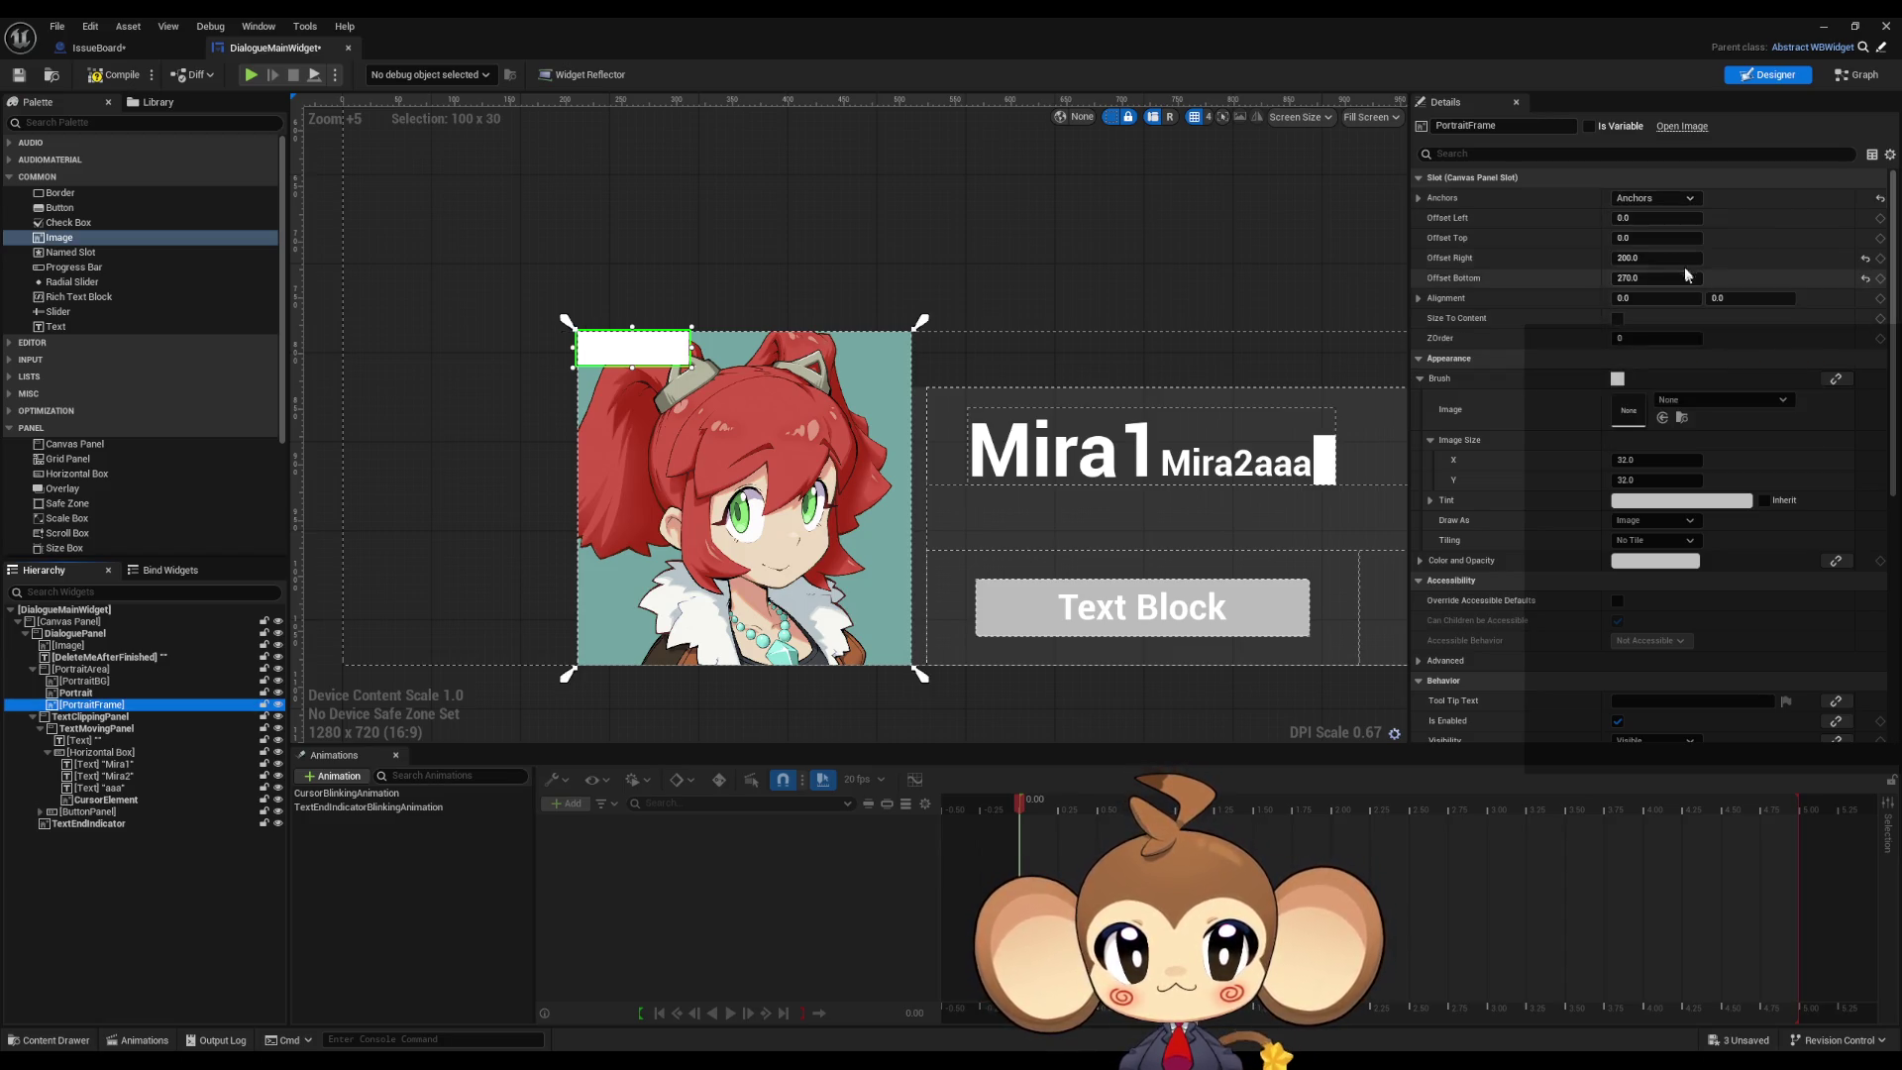
click(1645, 257)
key(Tab)
text(0)
key(Return)
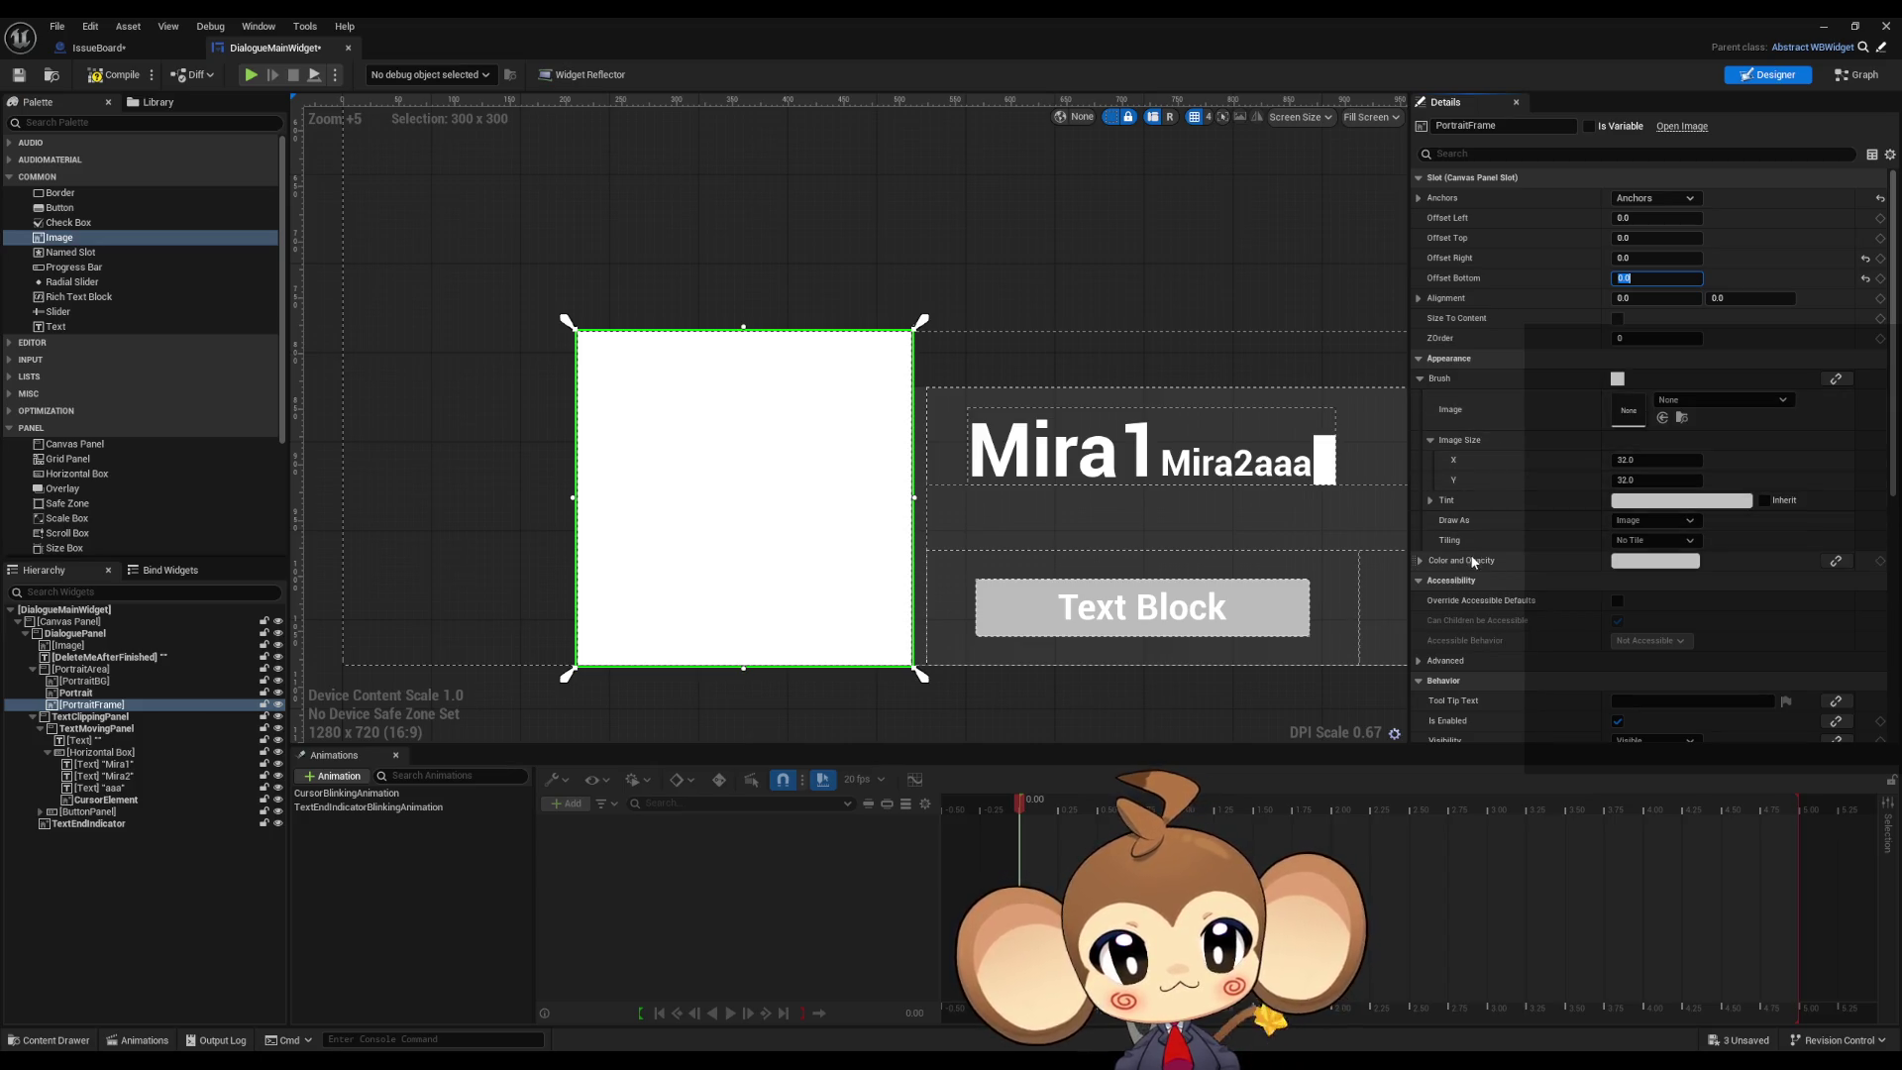
scroll(1472, 515, down, 2)
scroll(1469, 530, down, 2)
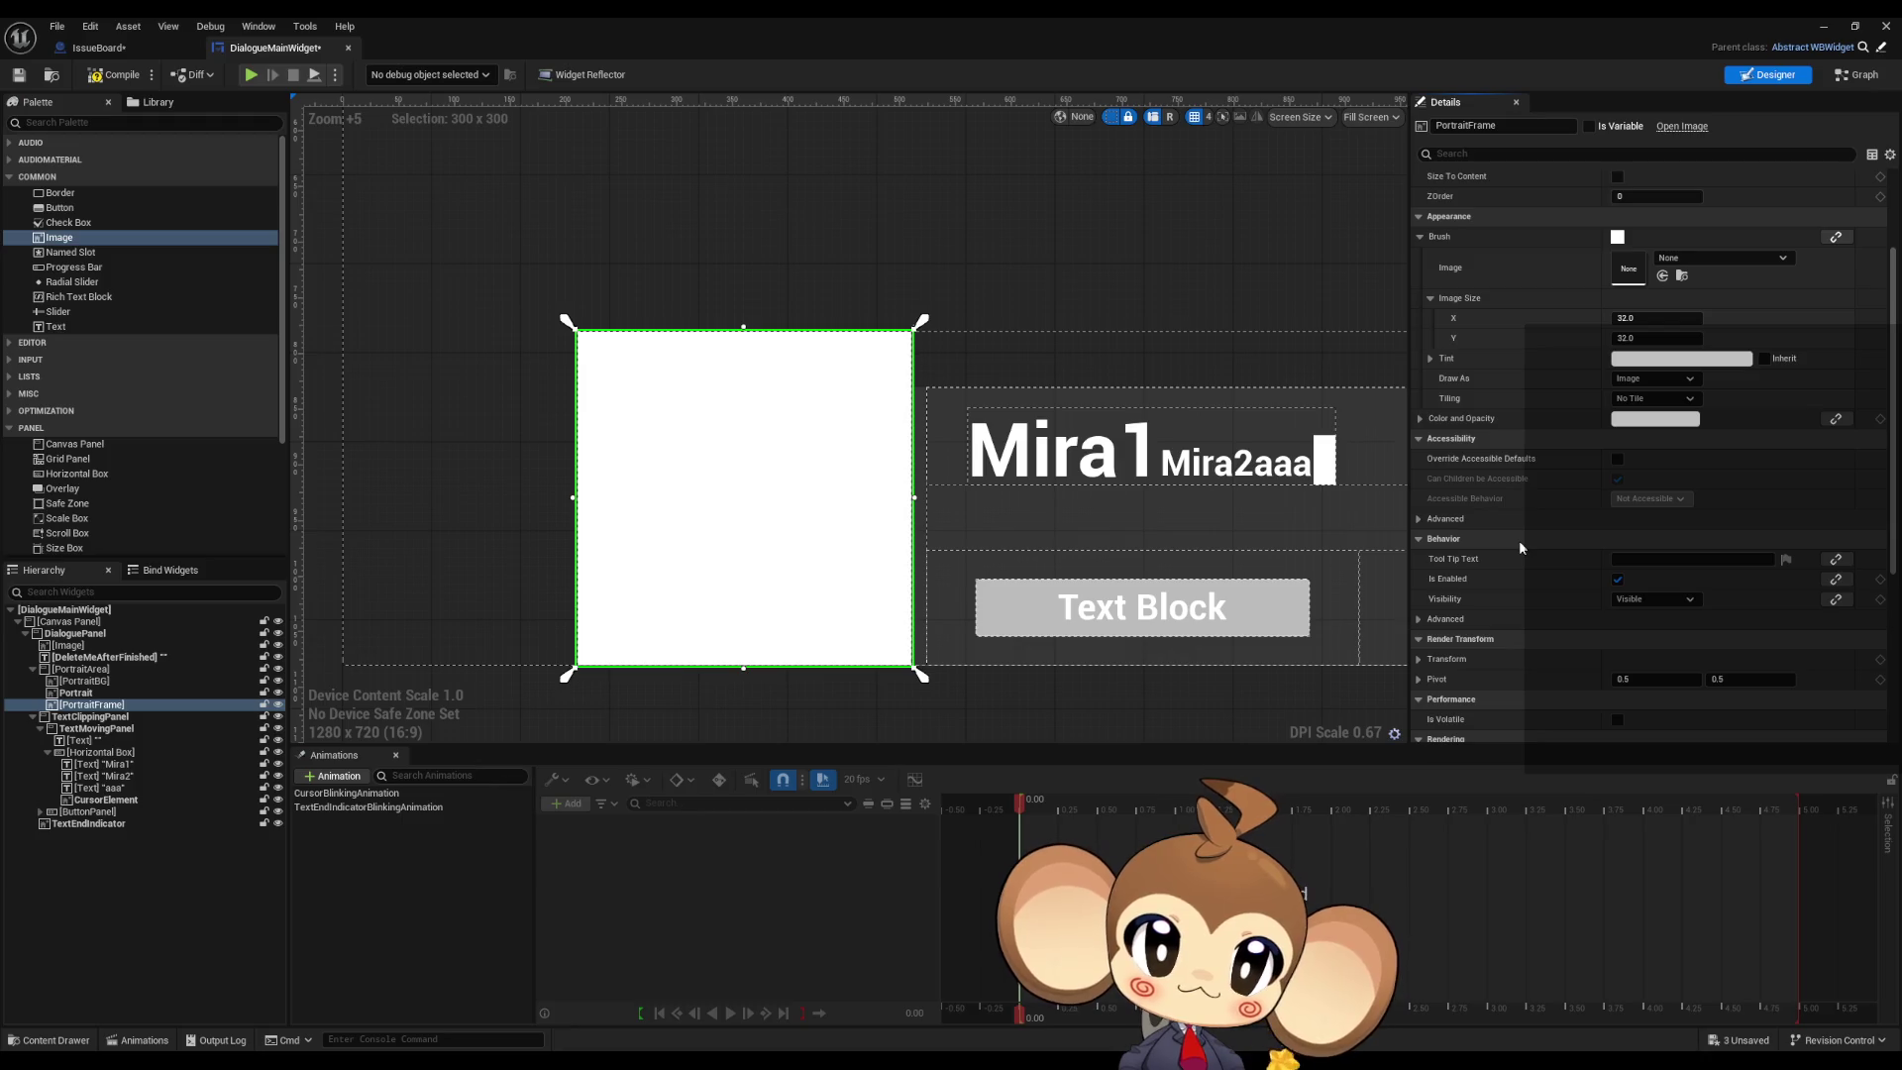
Step: Set PortraitFrame's brush Draw As mode to Border
scroll(1506, 535, up, 2)
click(1420, 491)
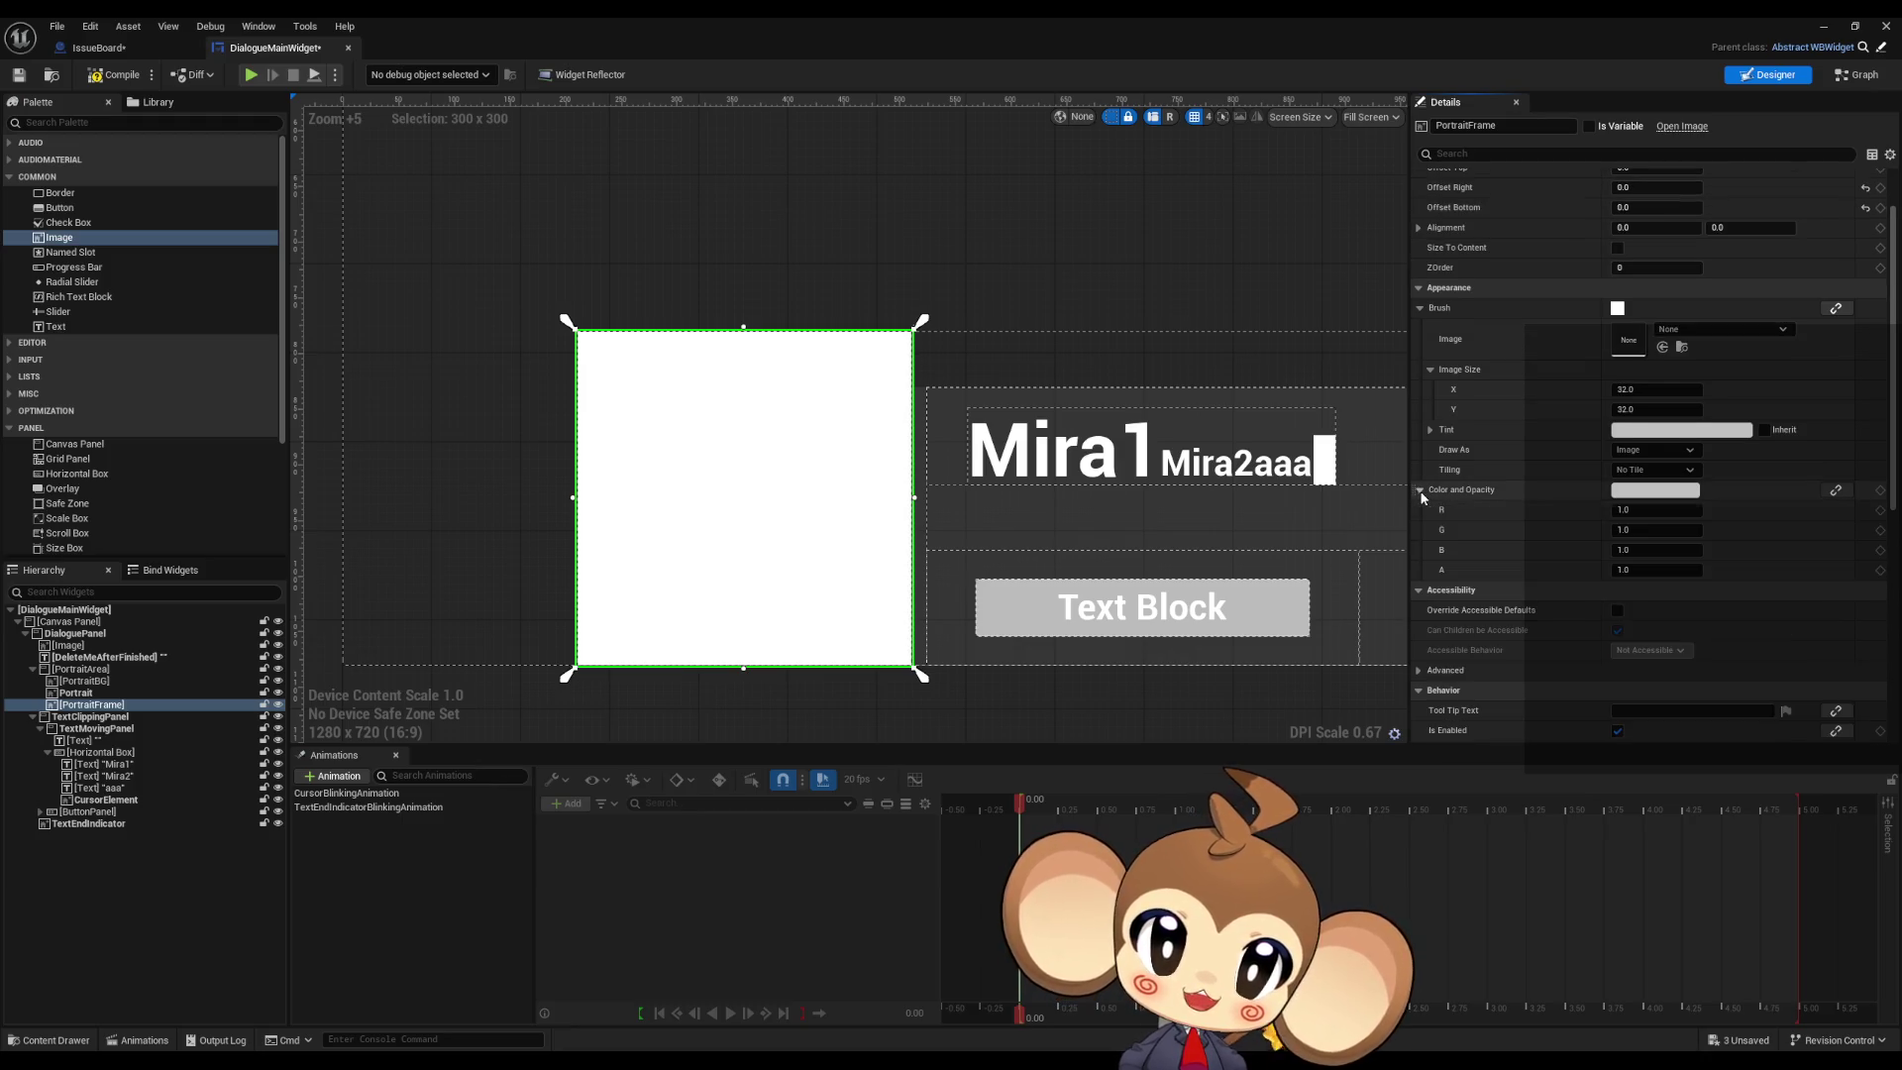
click(1421, 491)
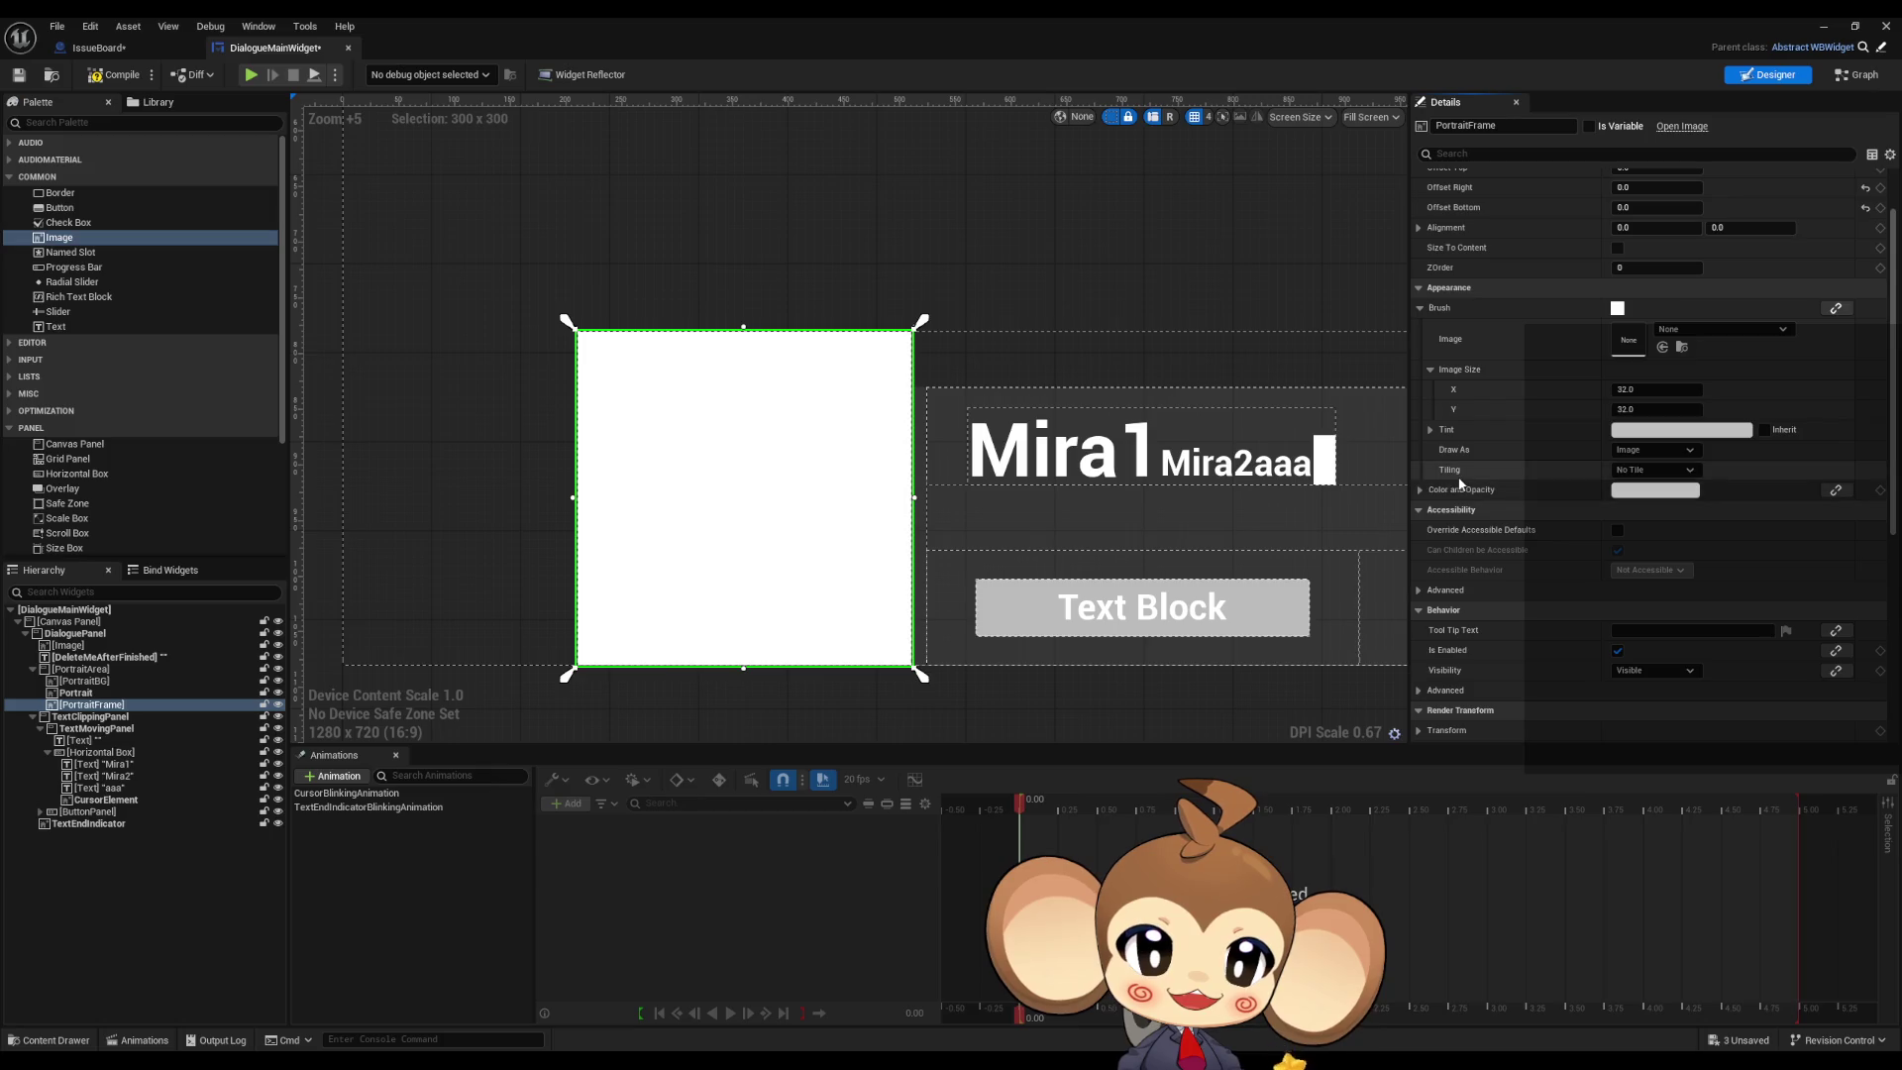
click(1655, 472)
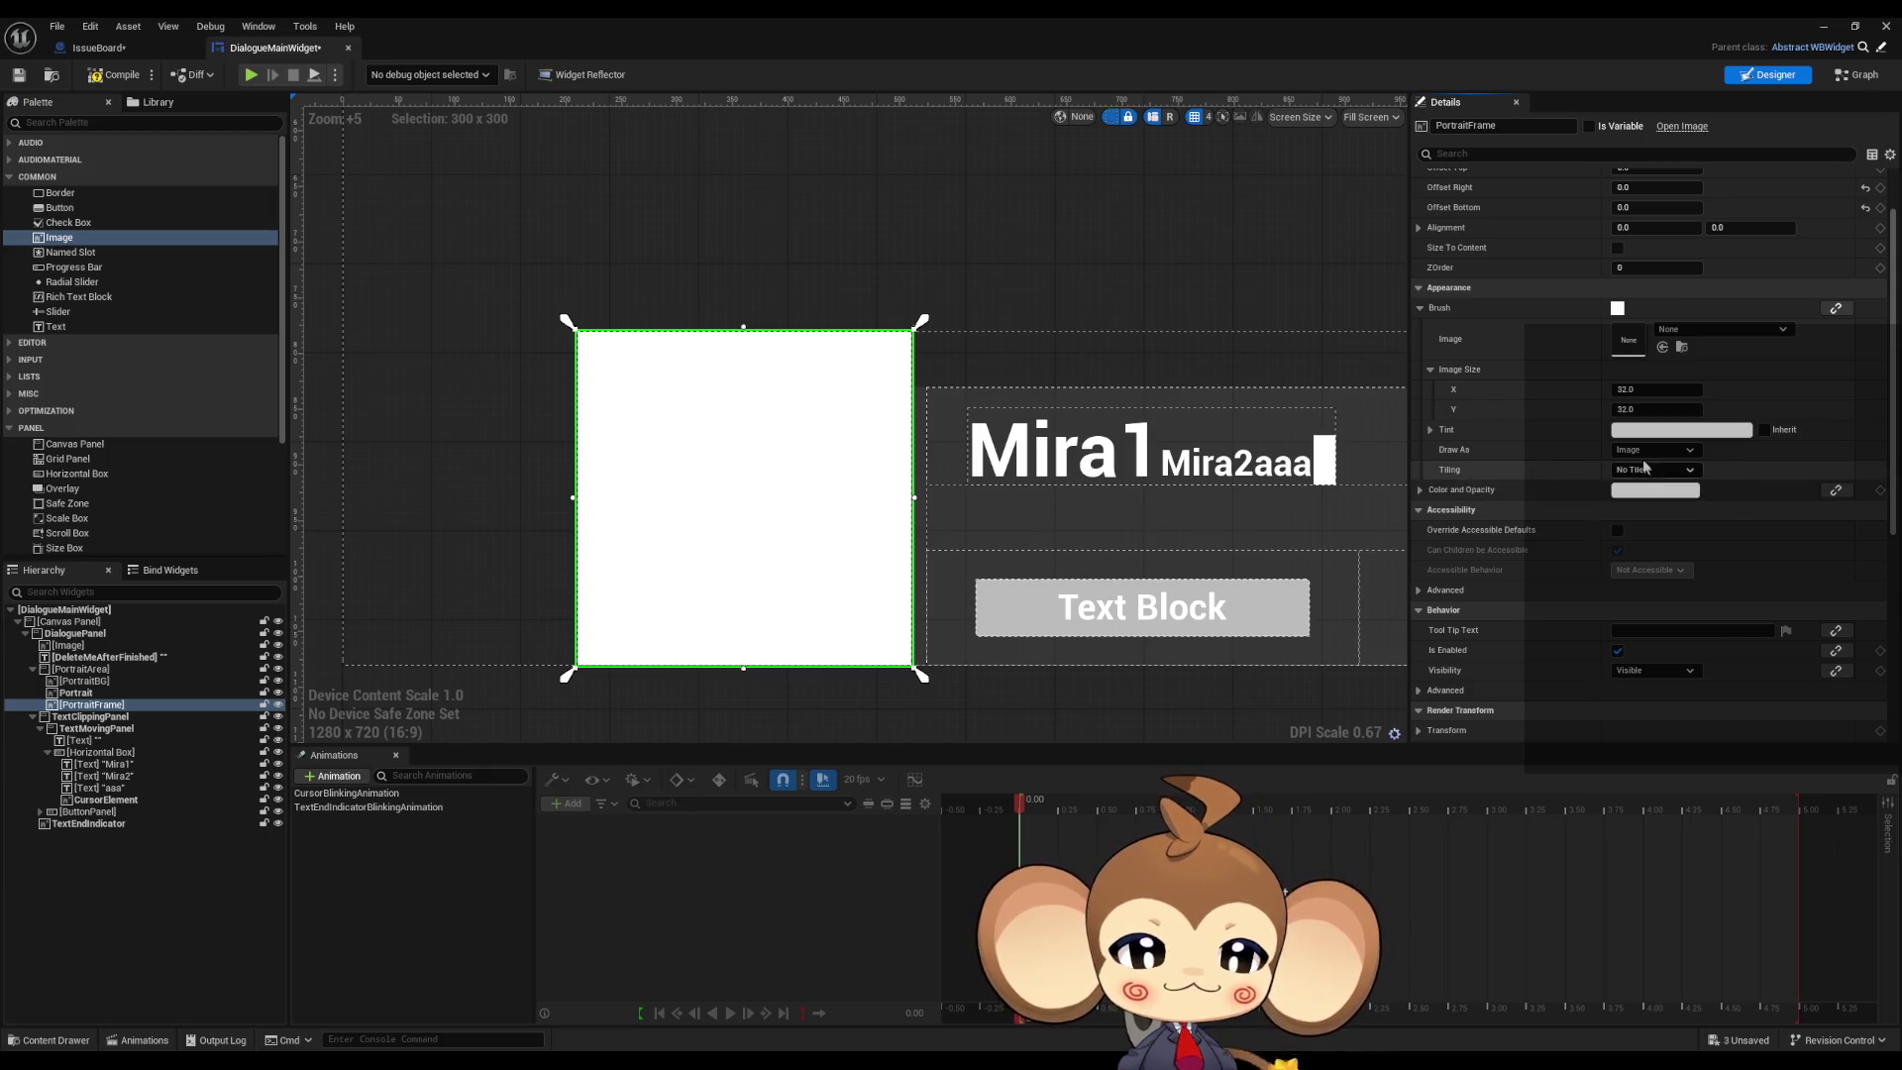
click(1641, 452)
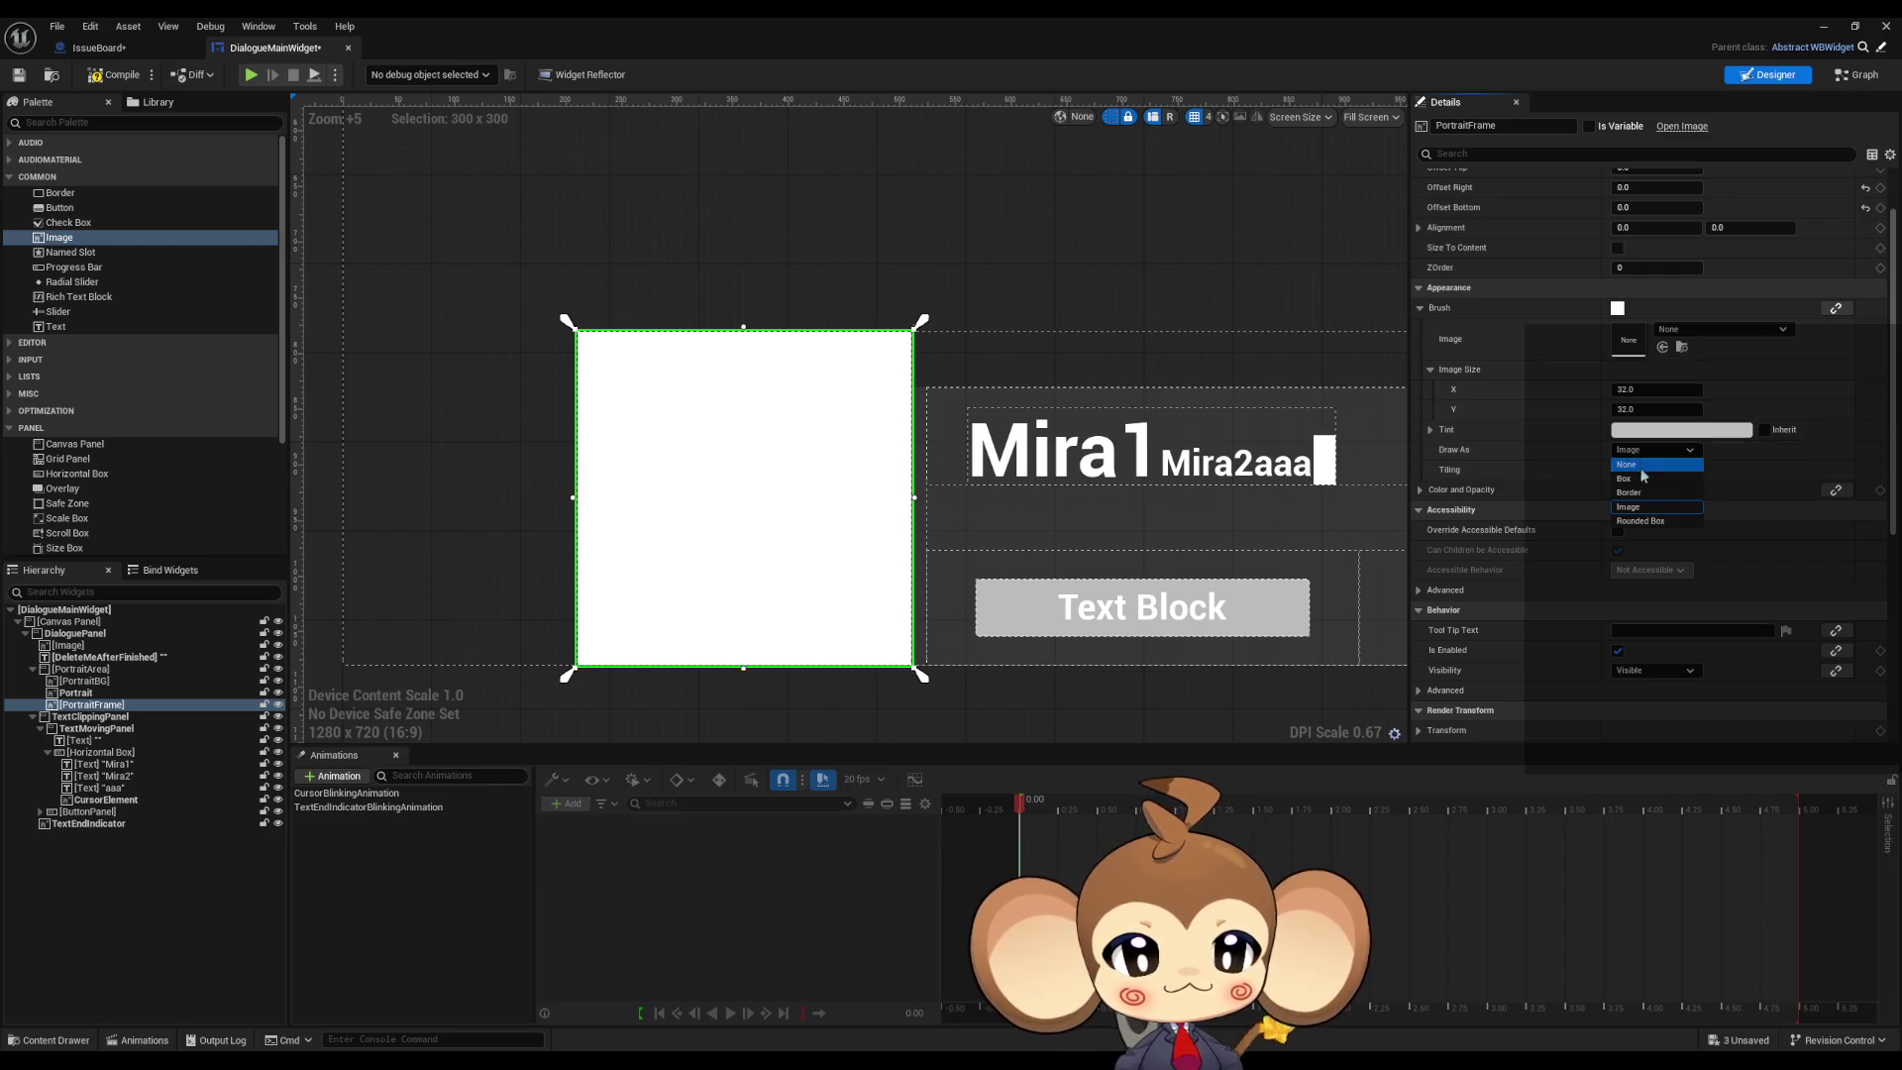
click(1645, 493)
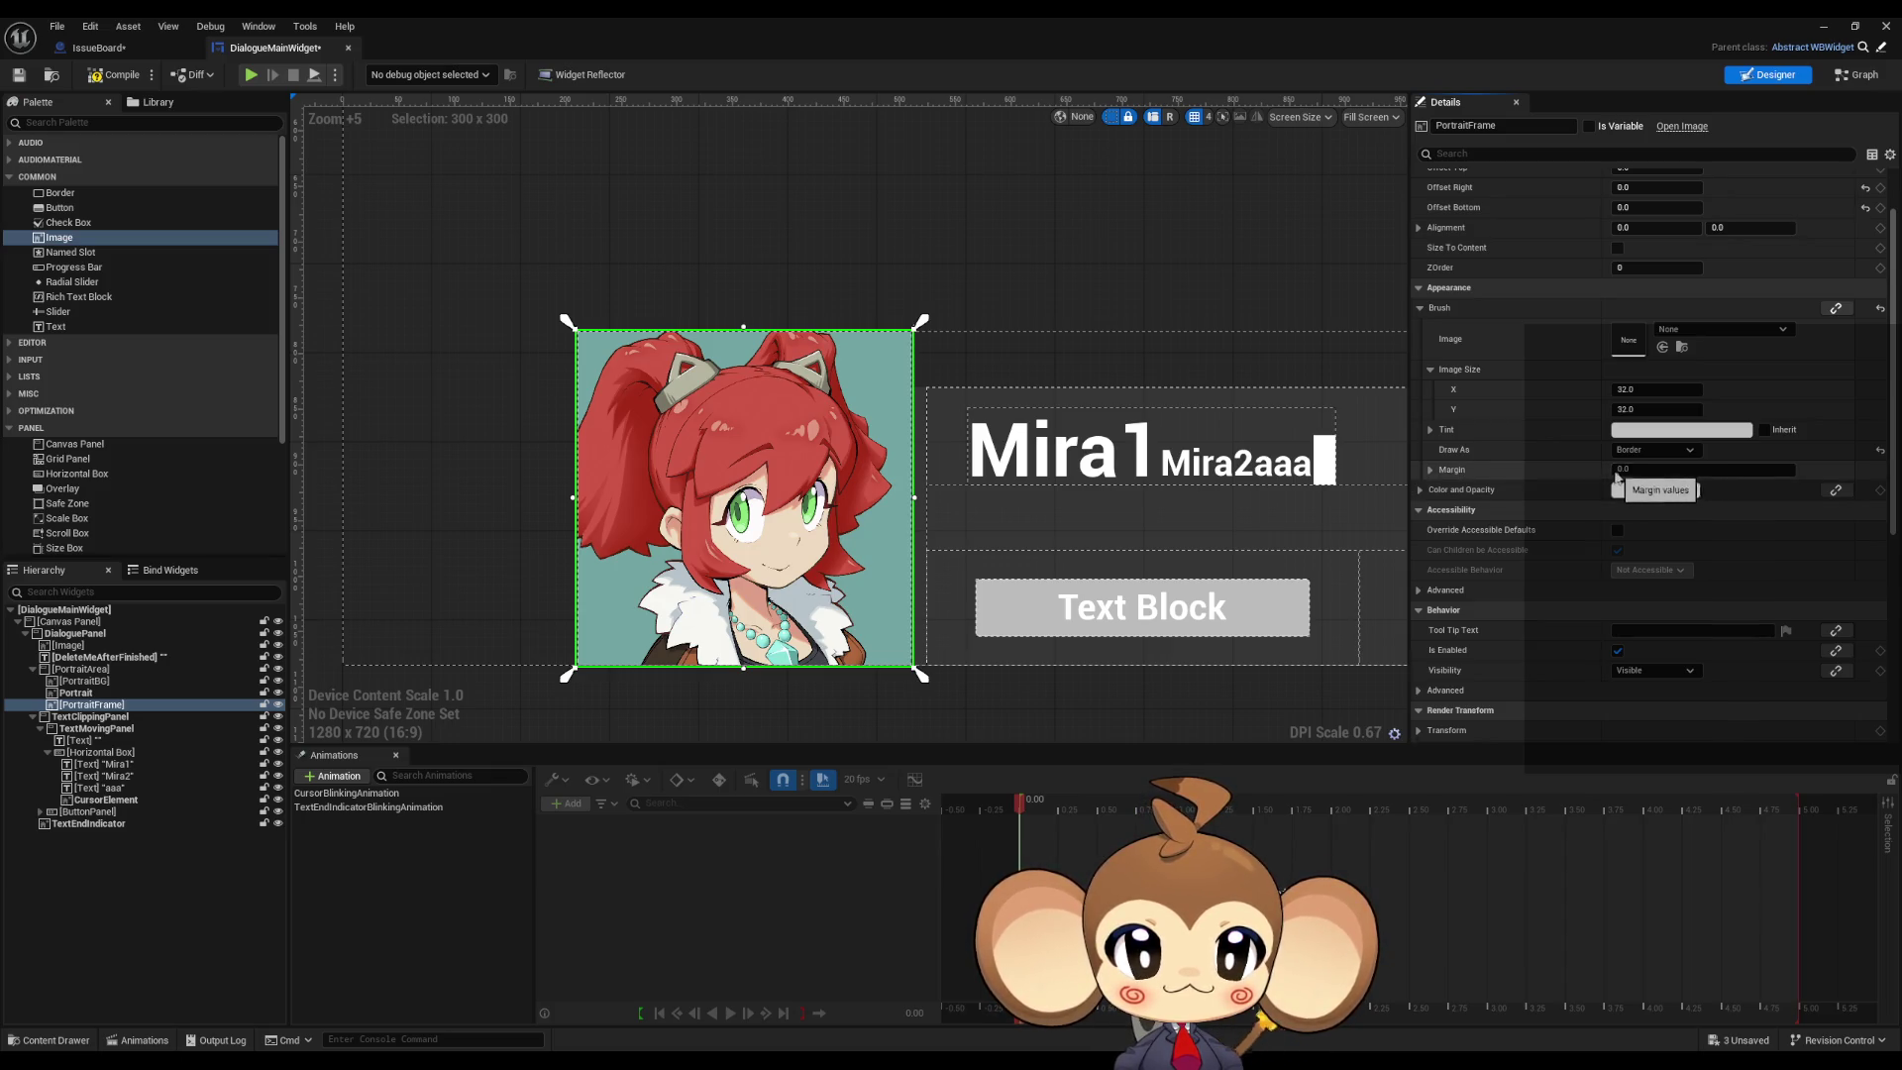
Step: Expand the brush Margin into its Left, Top, Right and Bottom values
click(1691, 474)
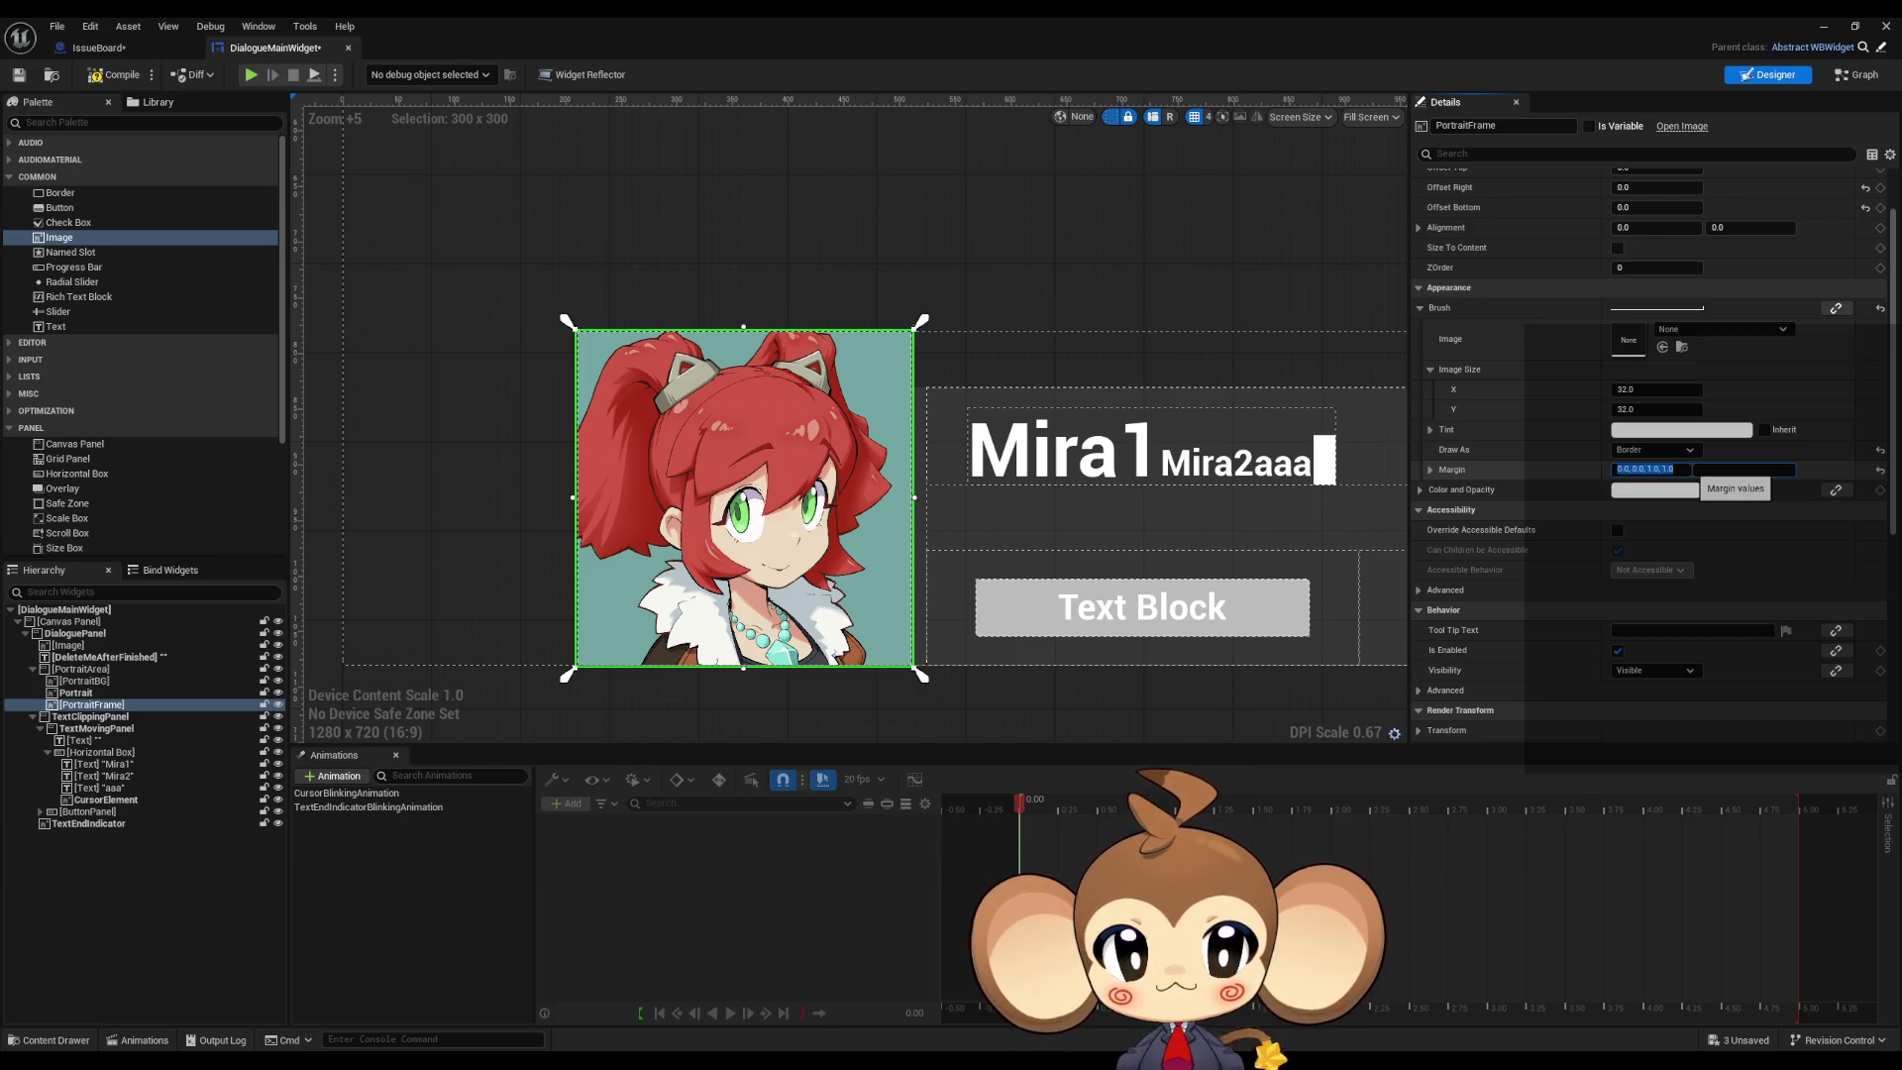
click(1691, 470)
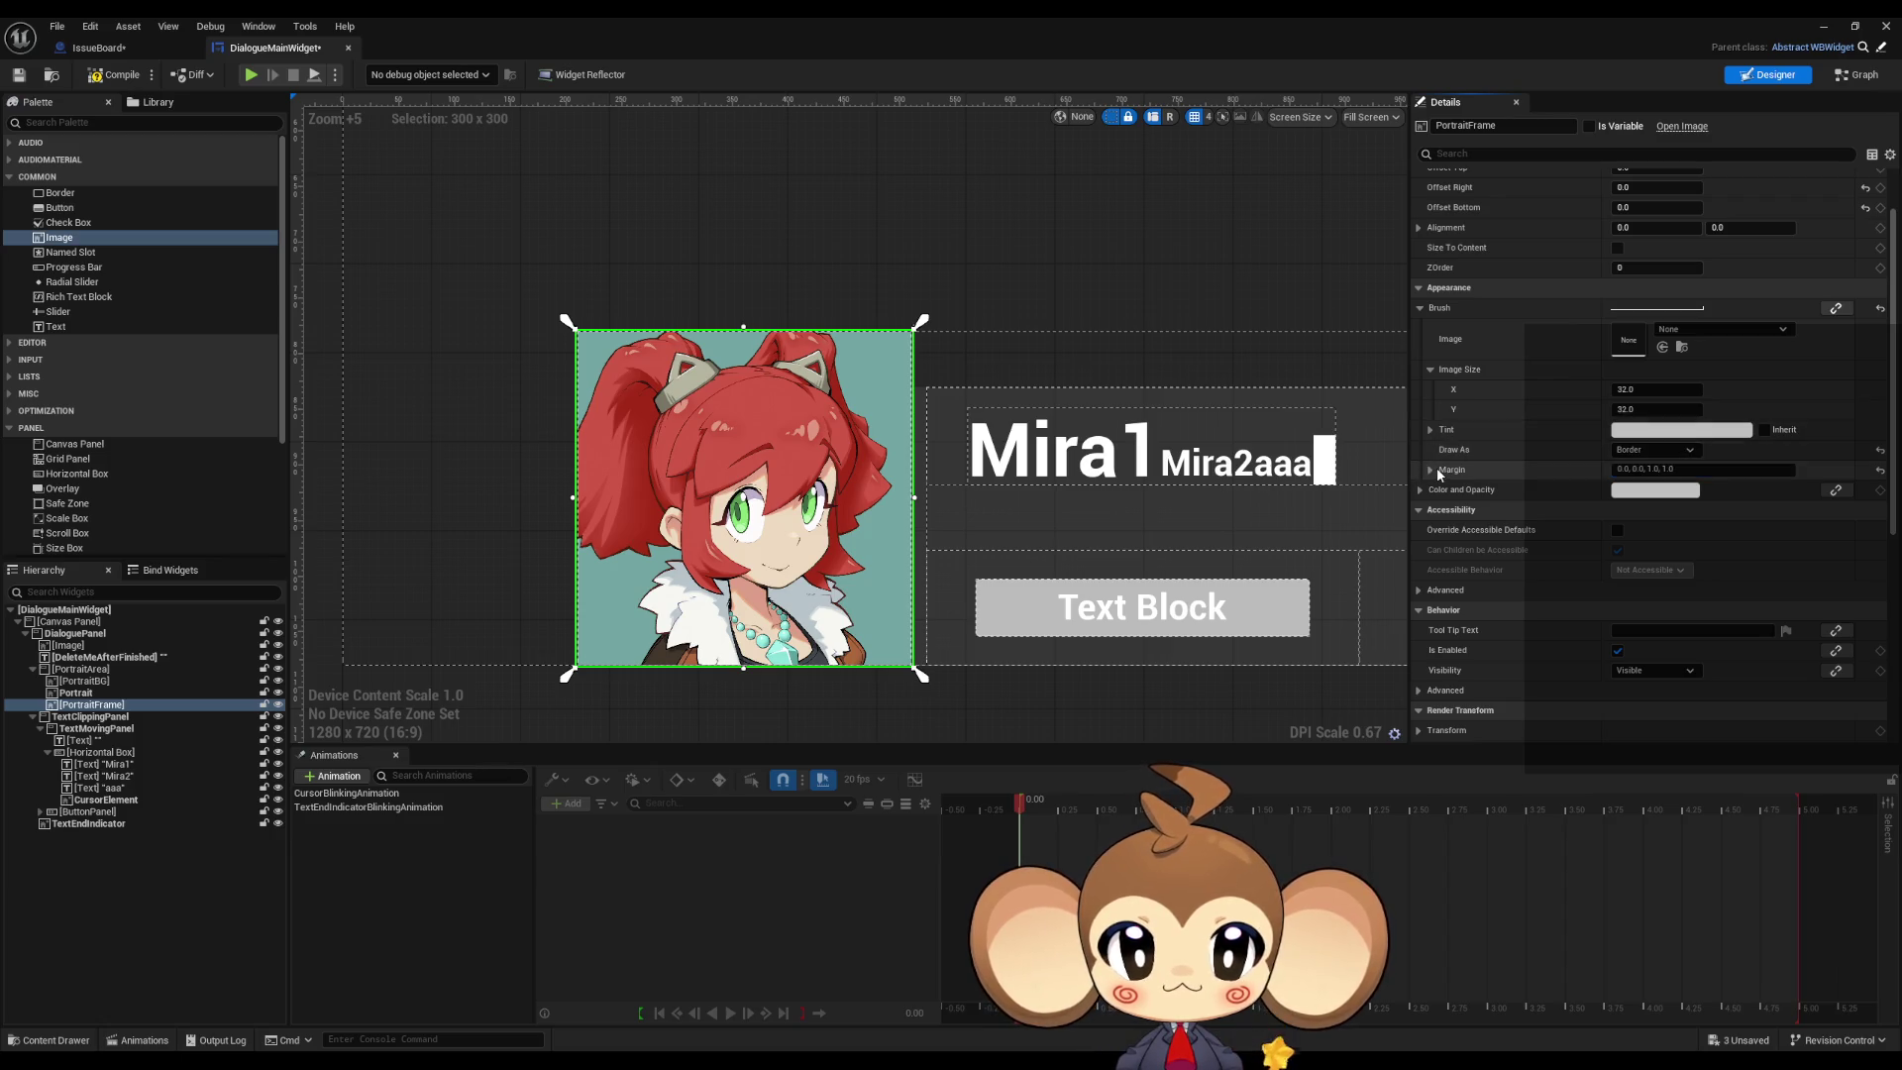
click(1431, 470)
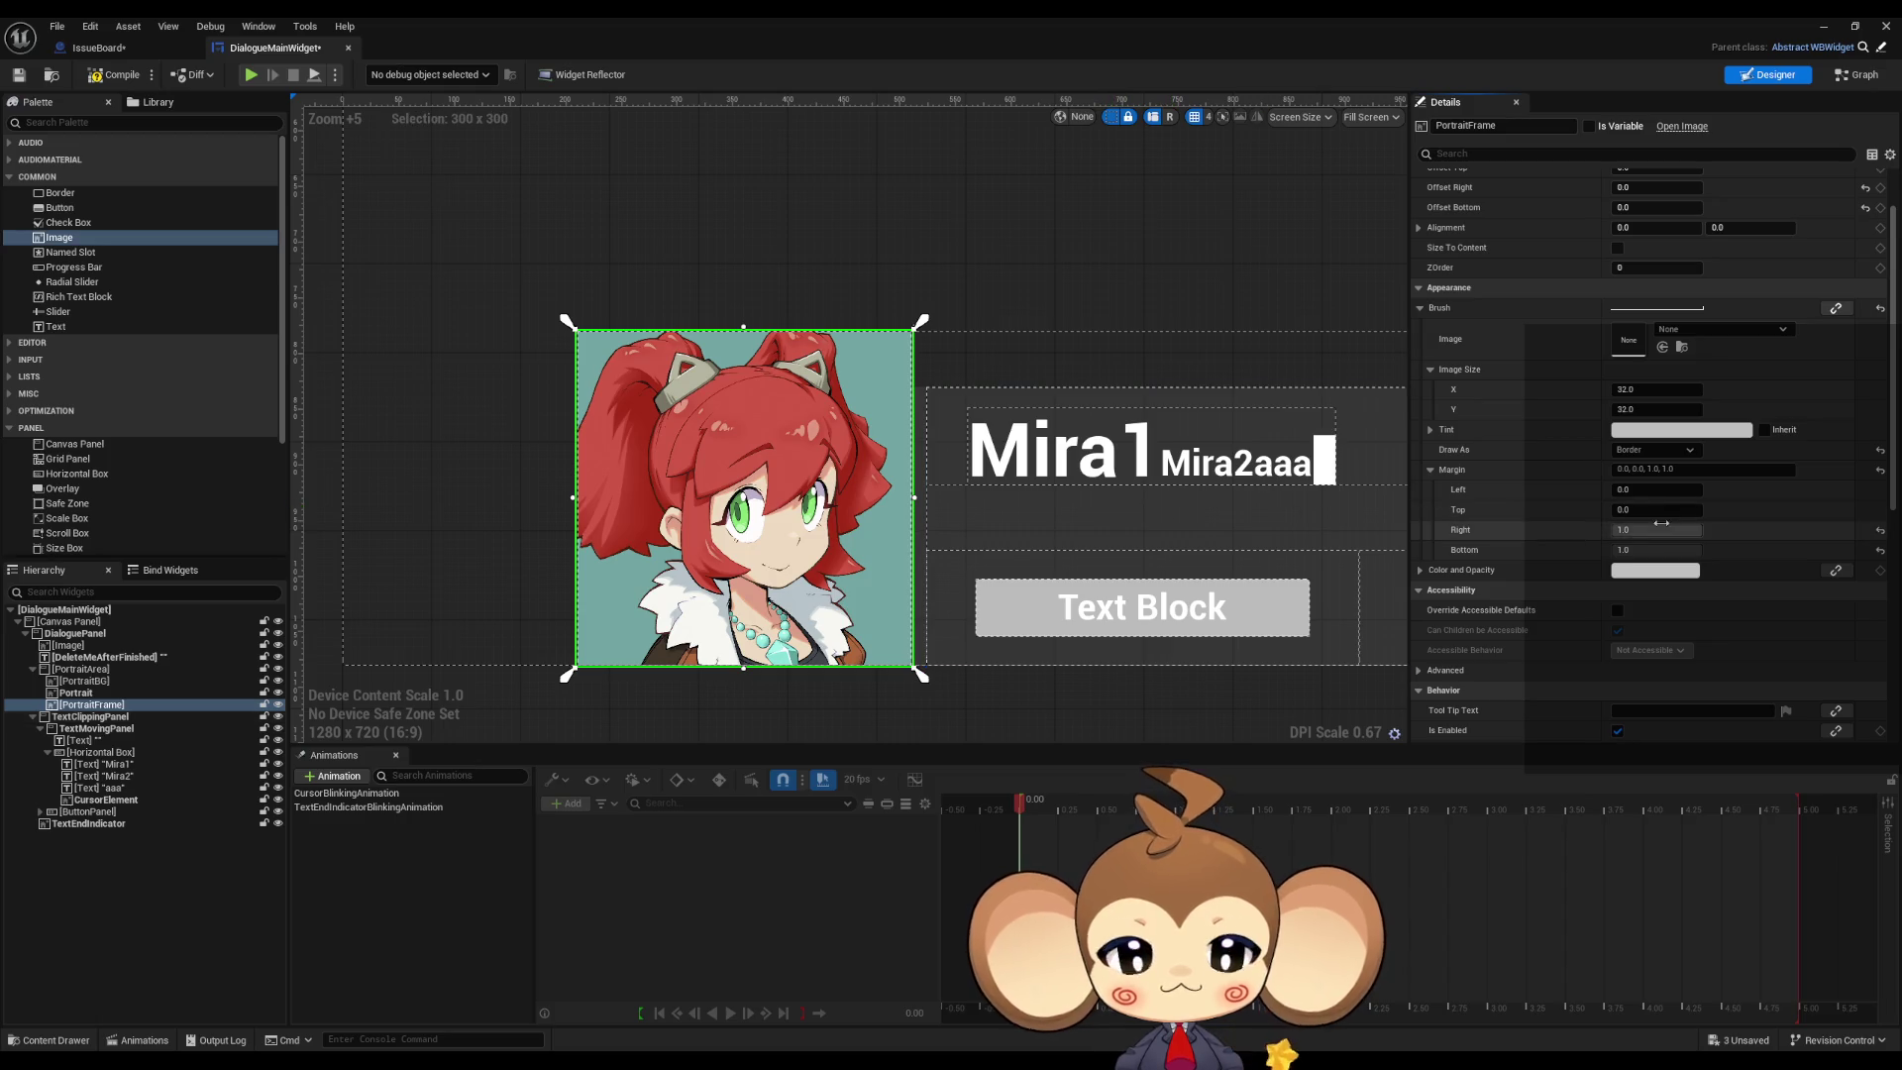
Step: Temporarily hide Portrait and PortraitBG to inspect the frame, then show them again
scroll(875, 574, up, 1)
scroll(931, 586, up, 4)
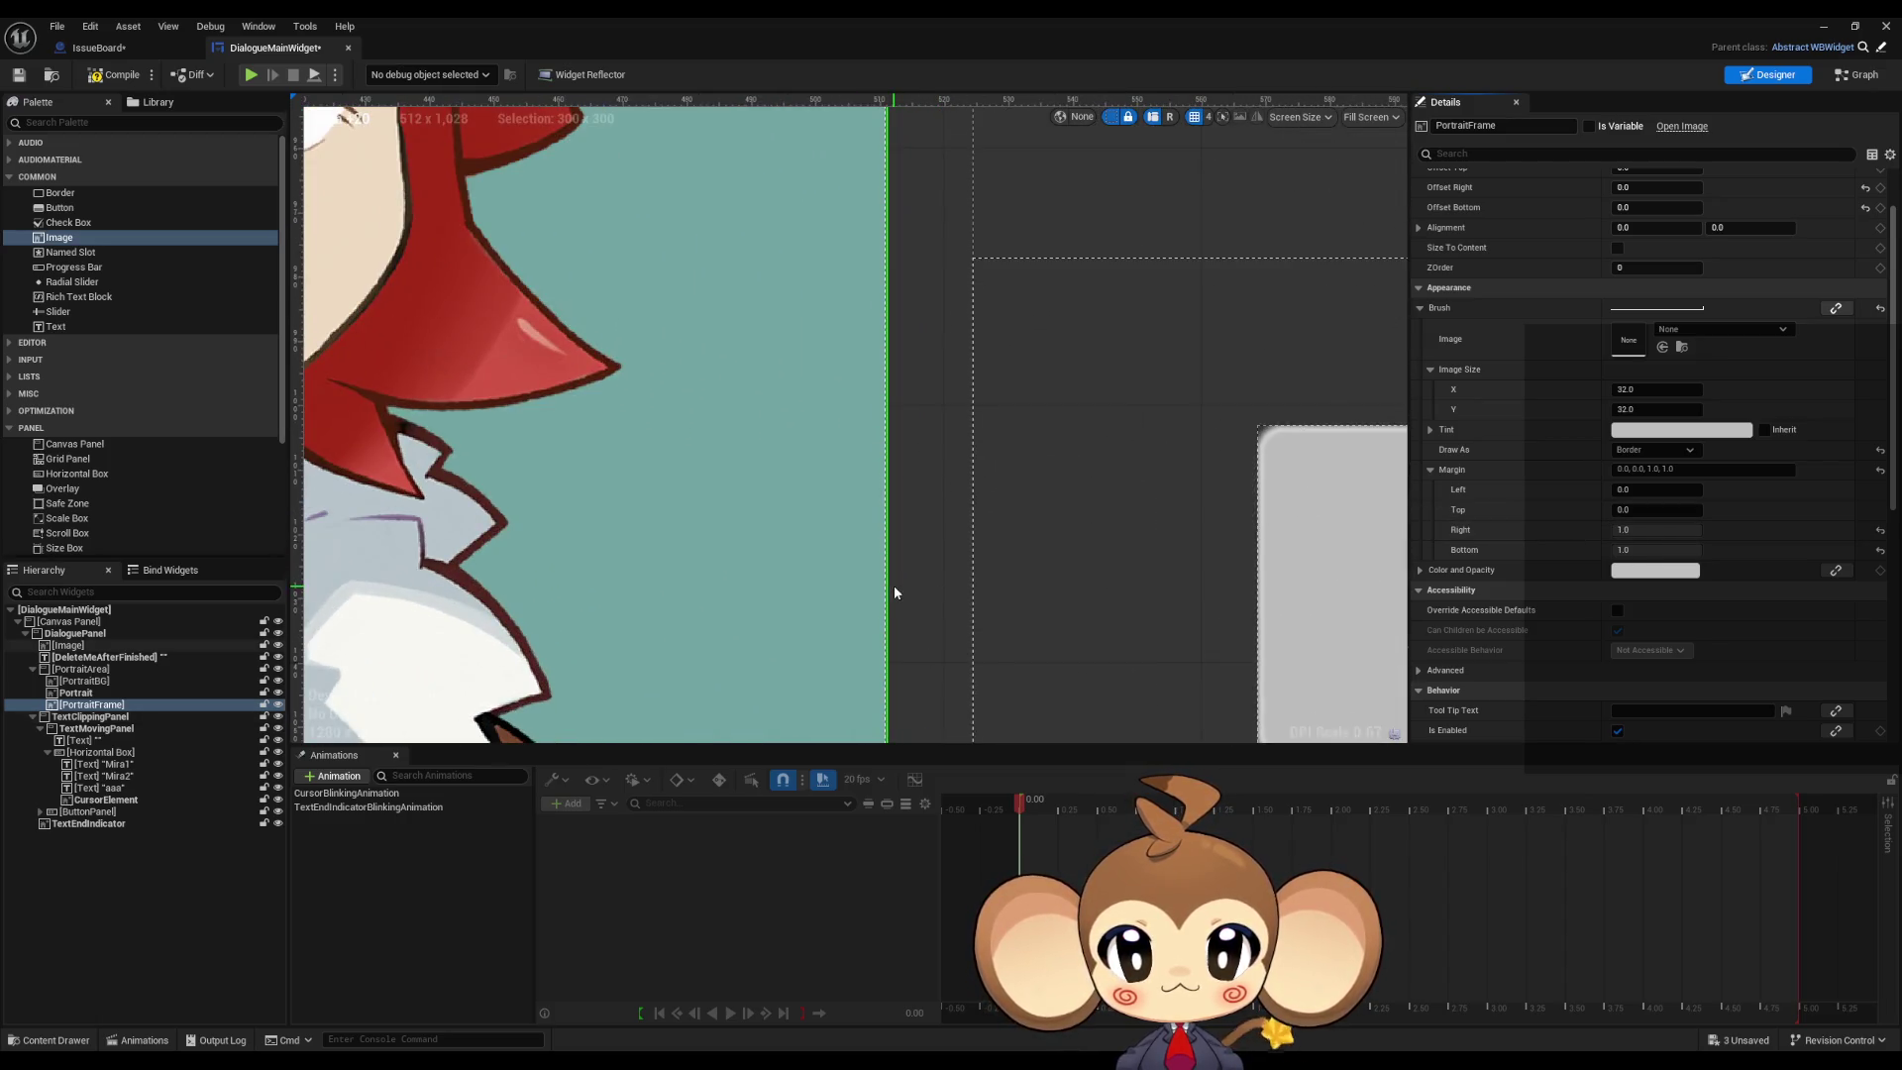
scroll(893, 585, down, 4)
scroll(890, 592, down, 2)
scroll(930, 552, up, 4)
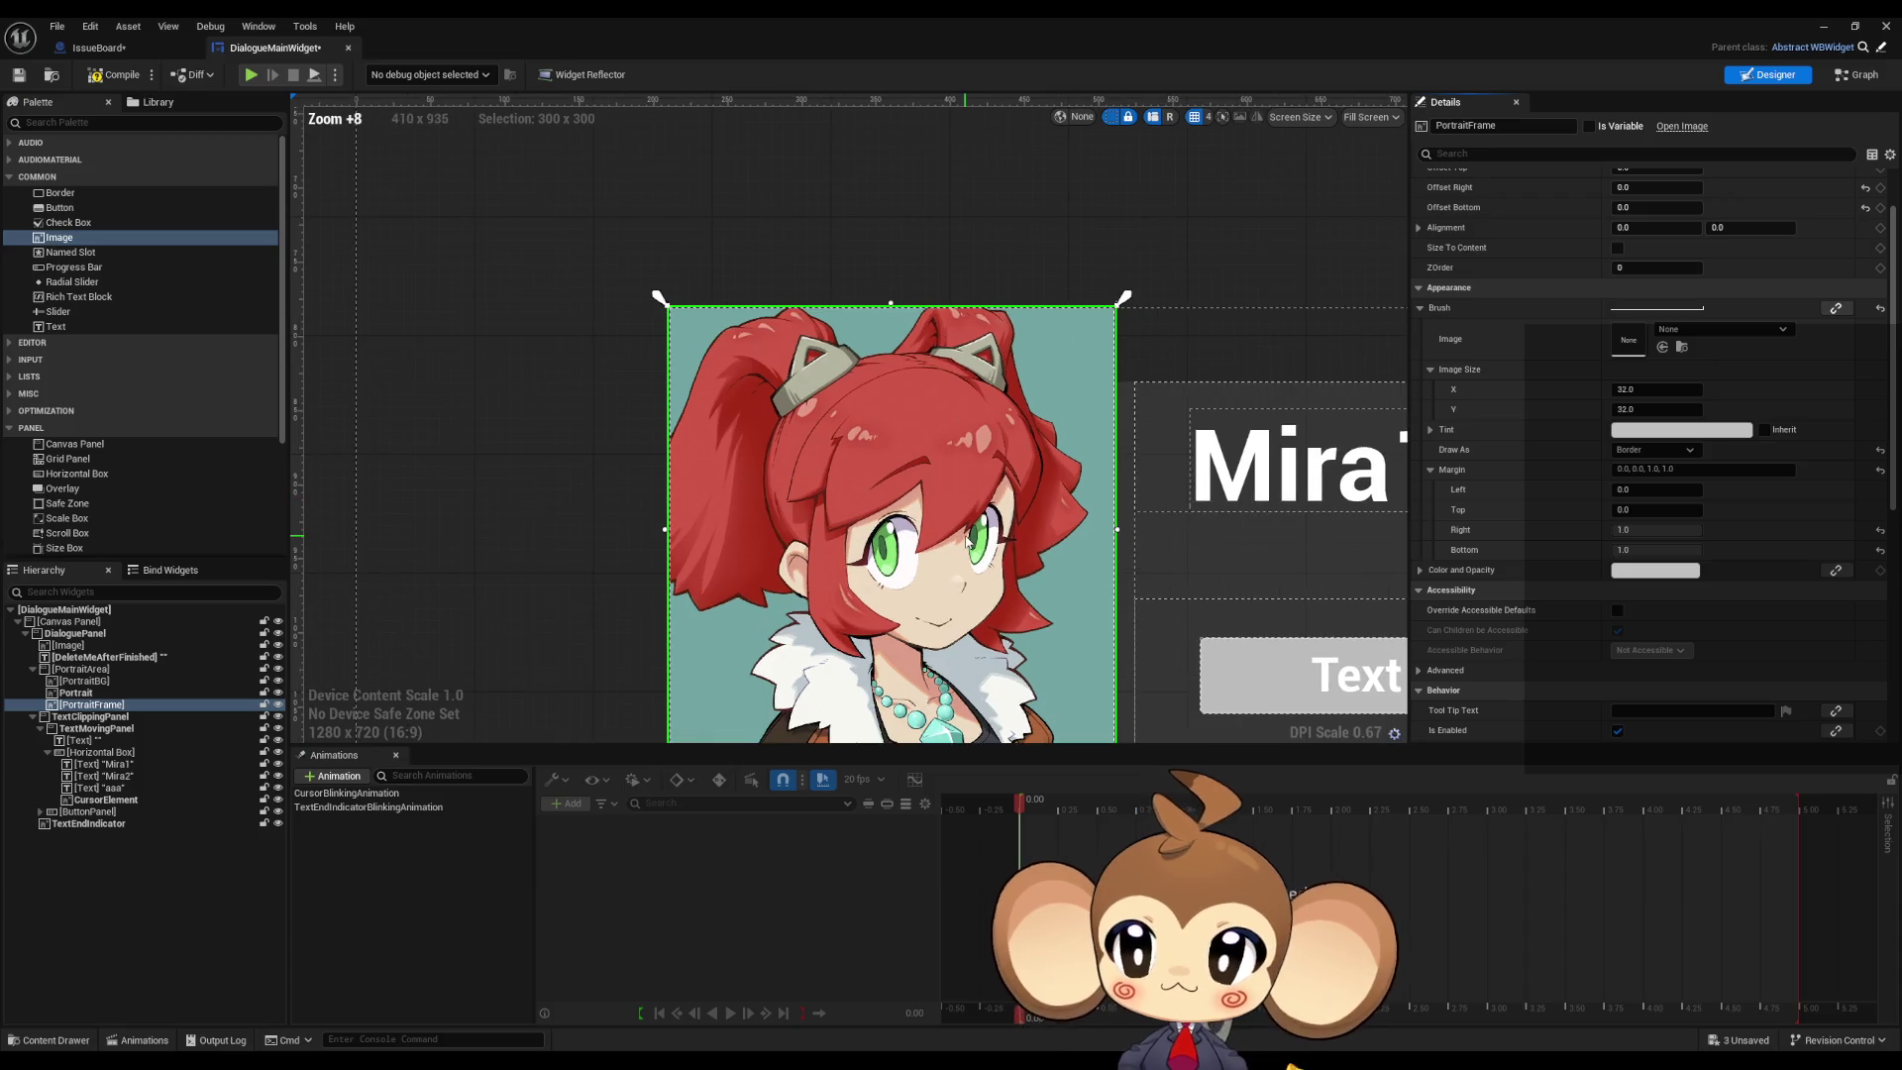
click(278, 693)
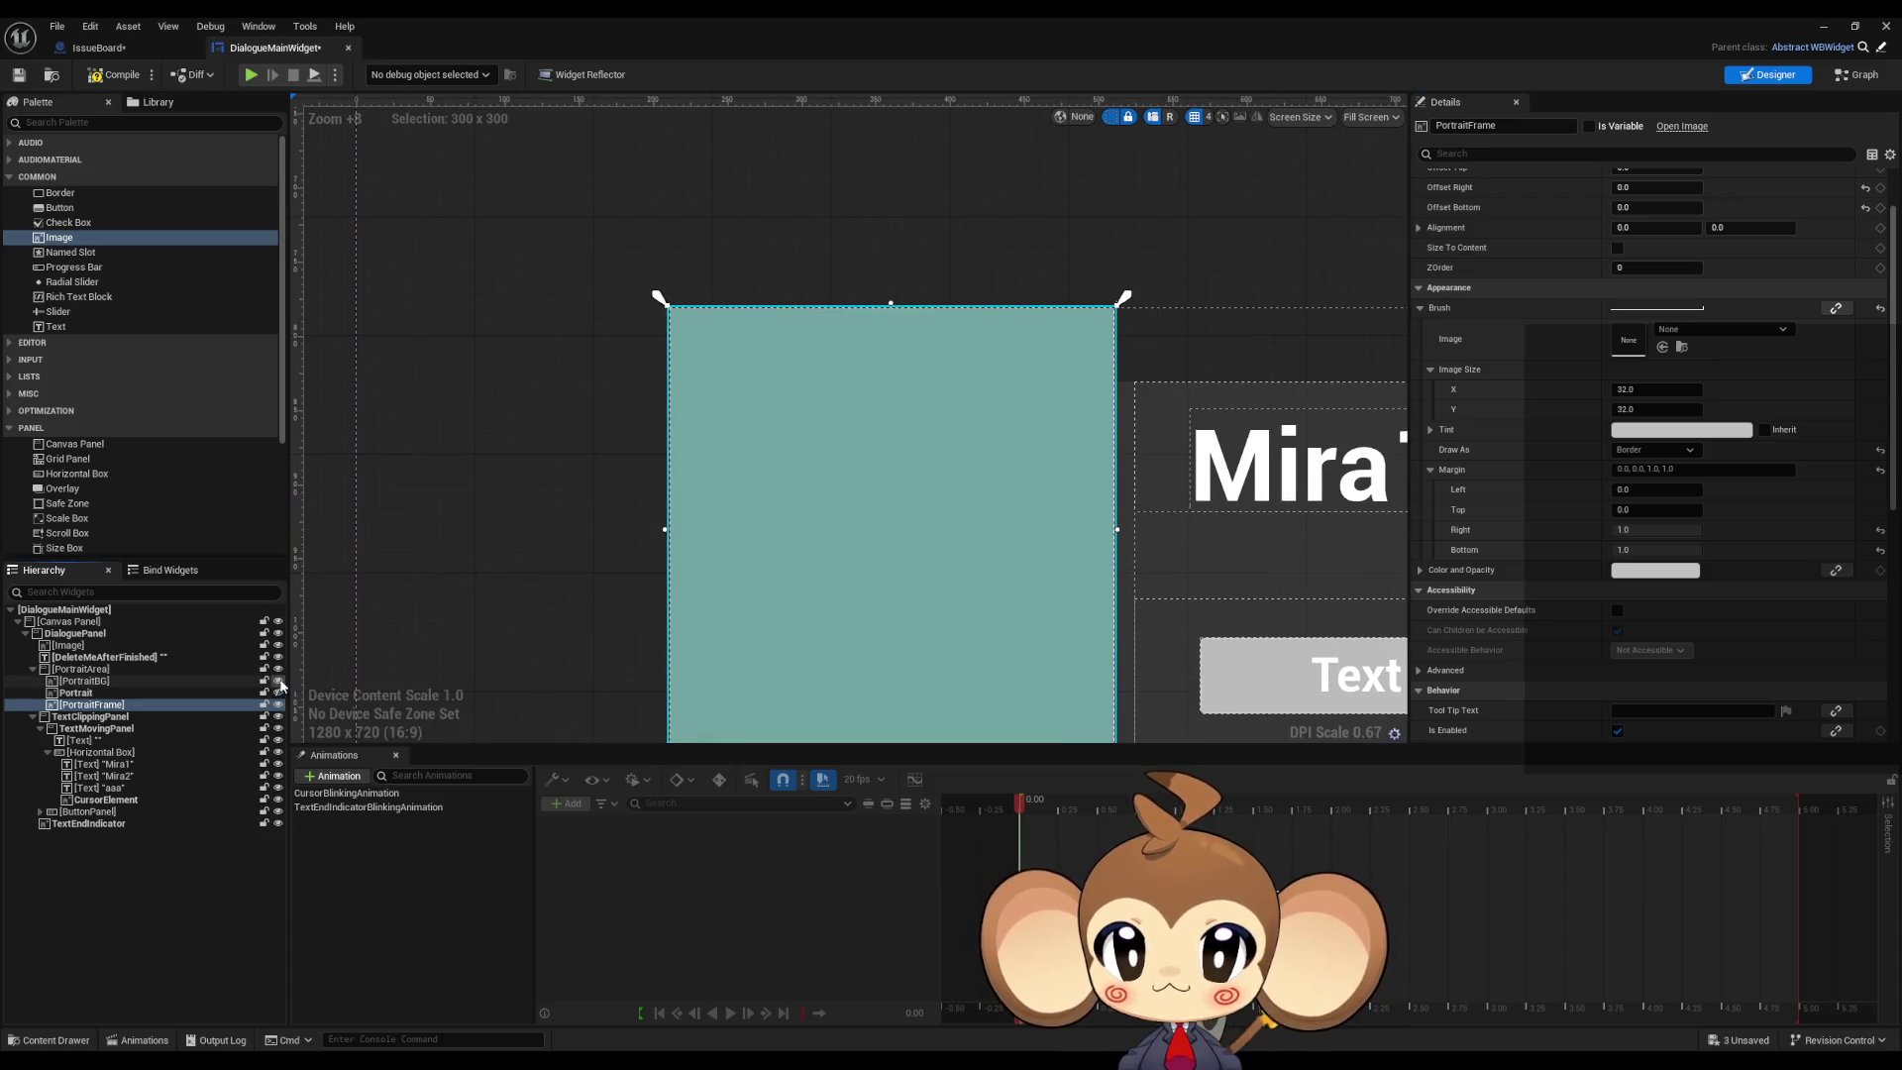
click(279, 680)
click(278, 680)
click(278, 692)
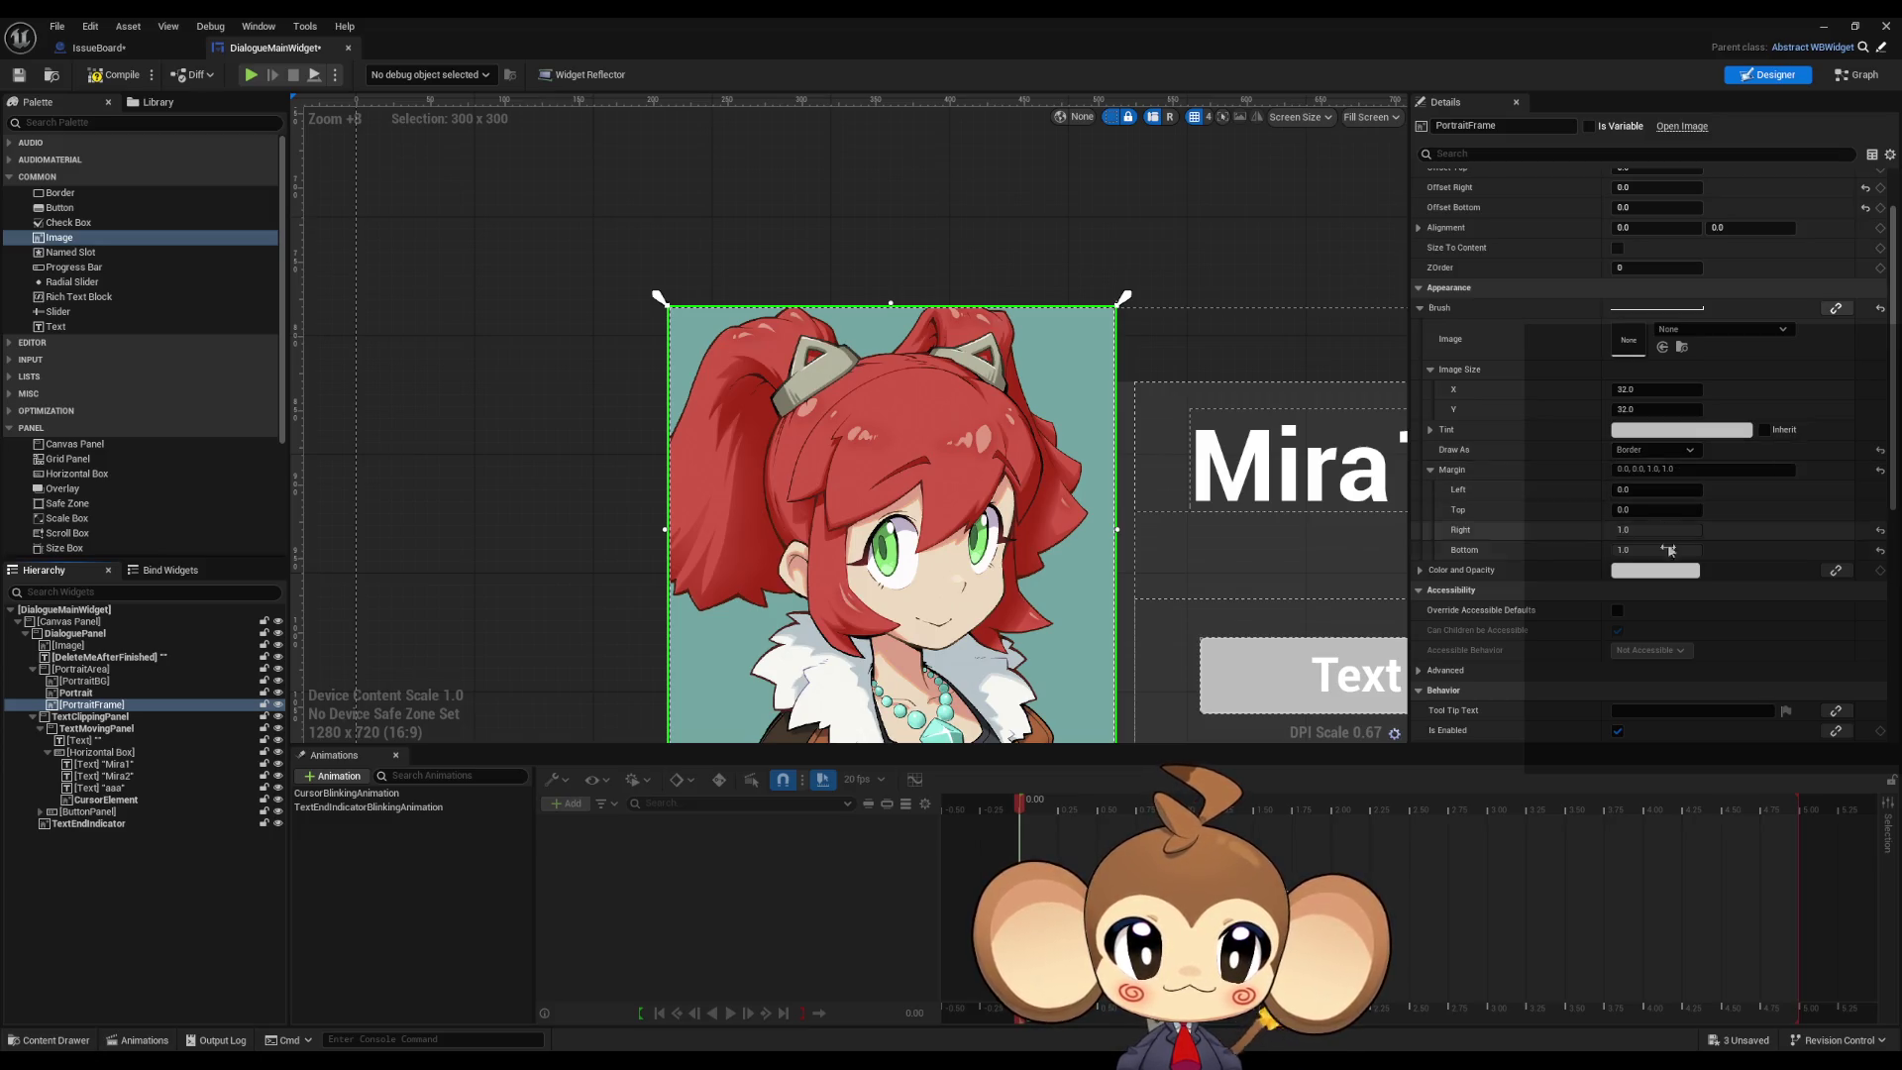
Step: Set the brush Margin Left to 1
scroll(1683, 494, up, 2)
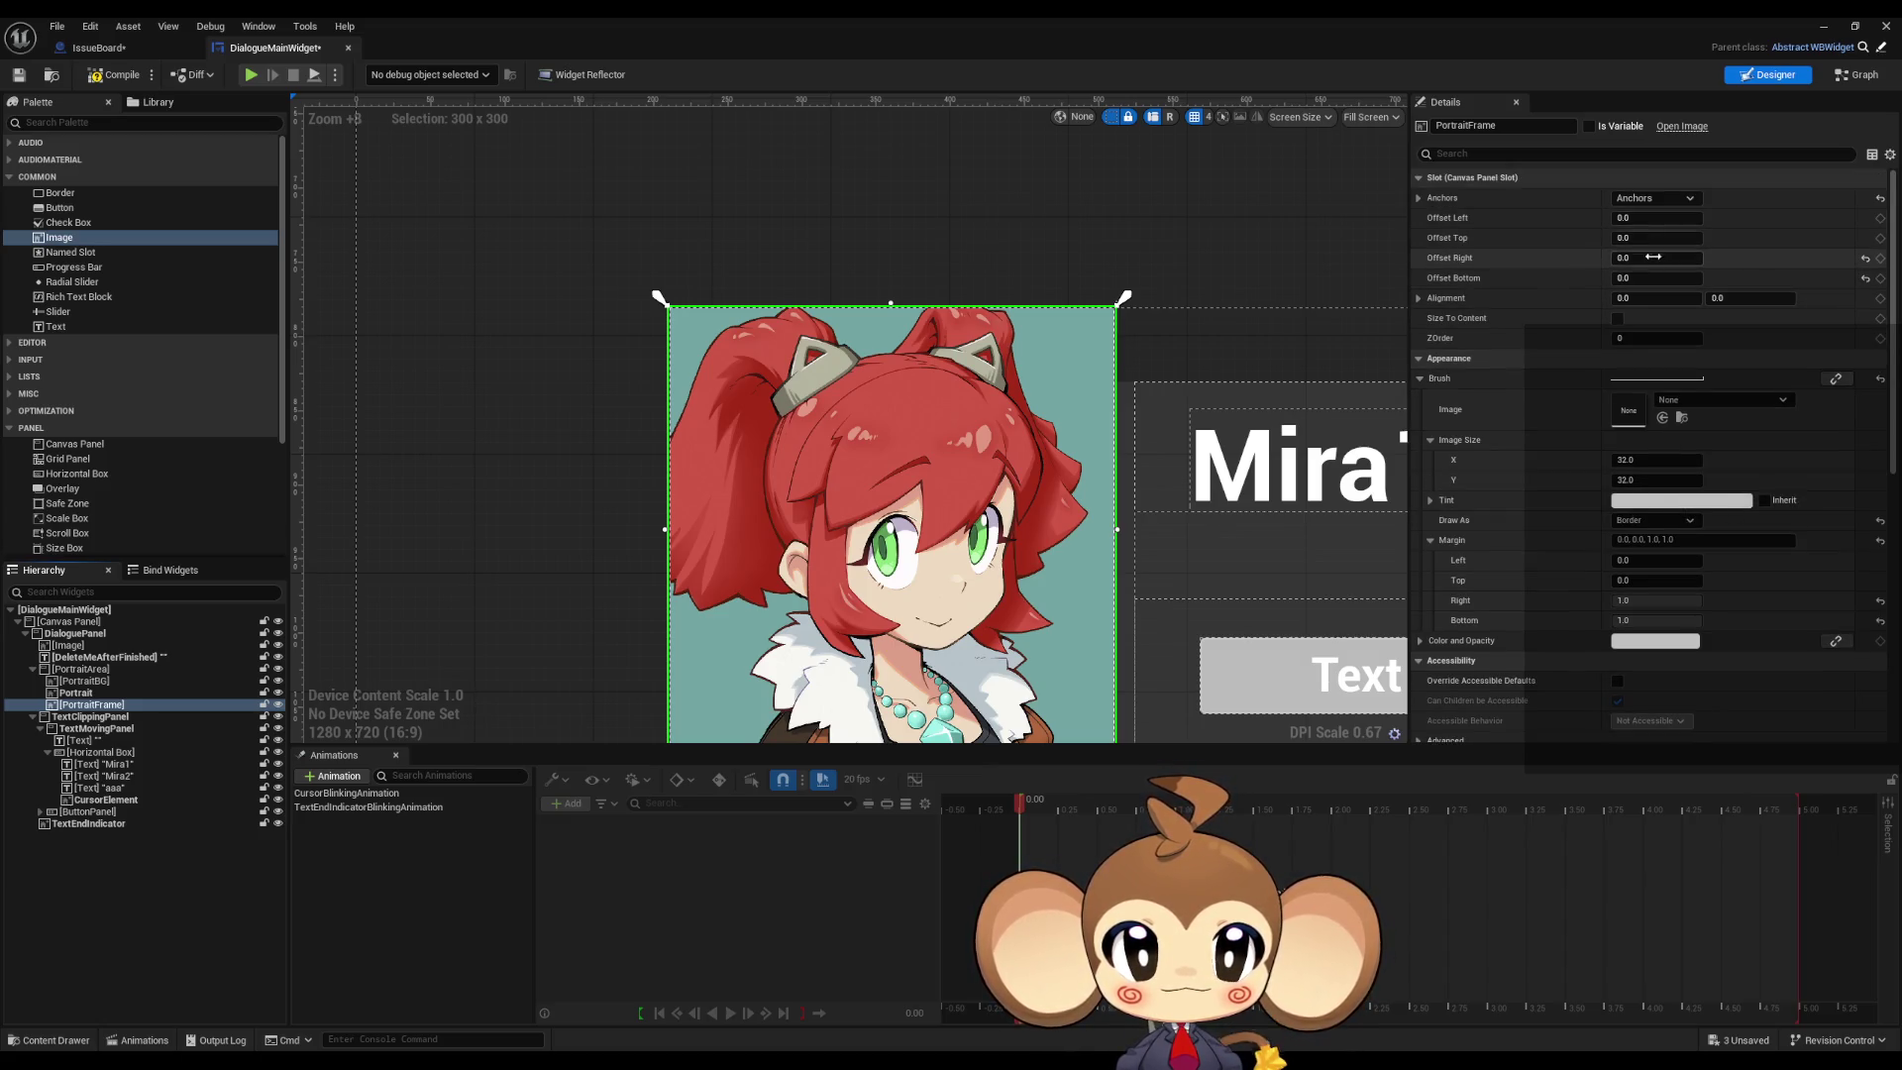
scroll(1669, 322, down, 2)
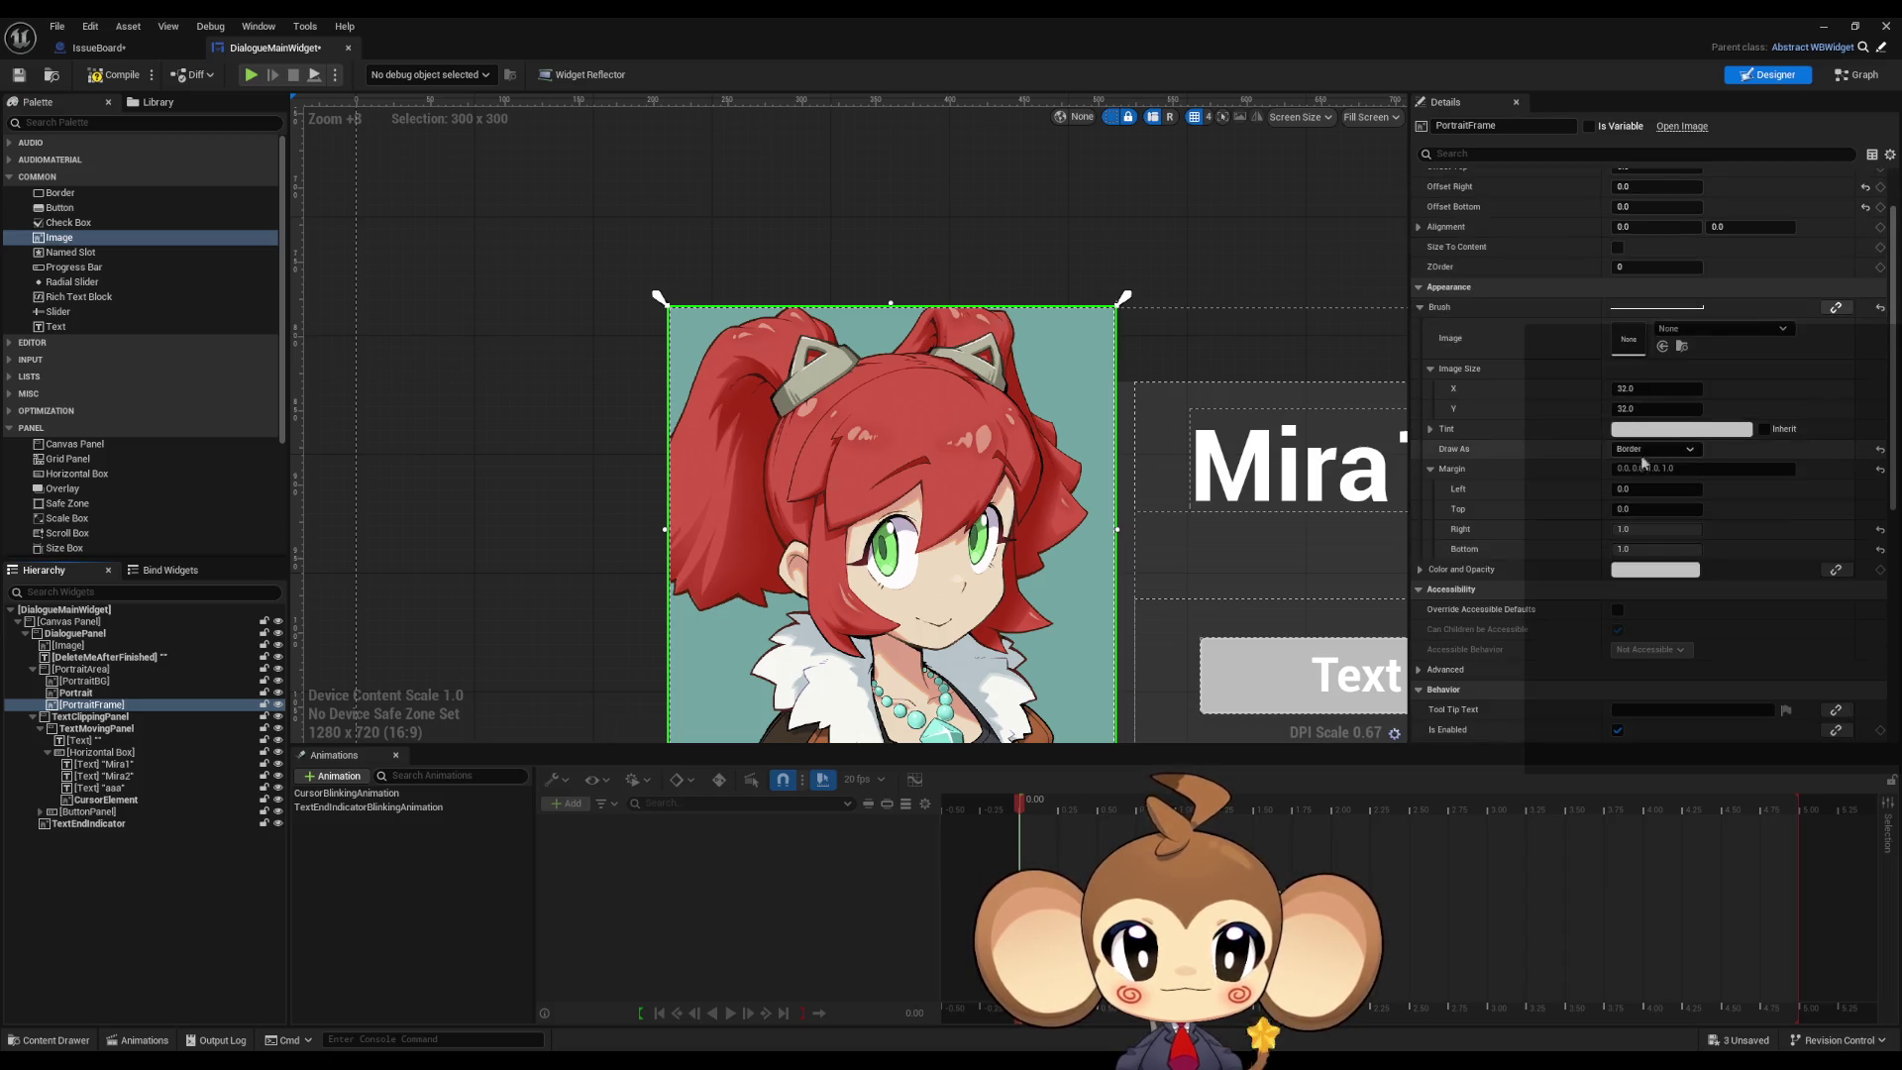
click(1617, 489)
text(1)
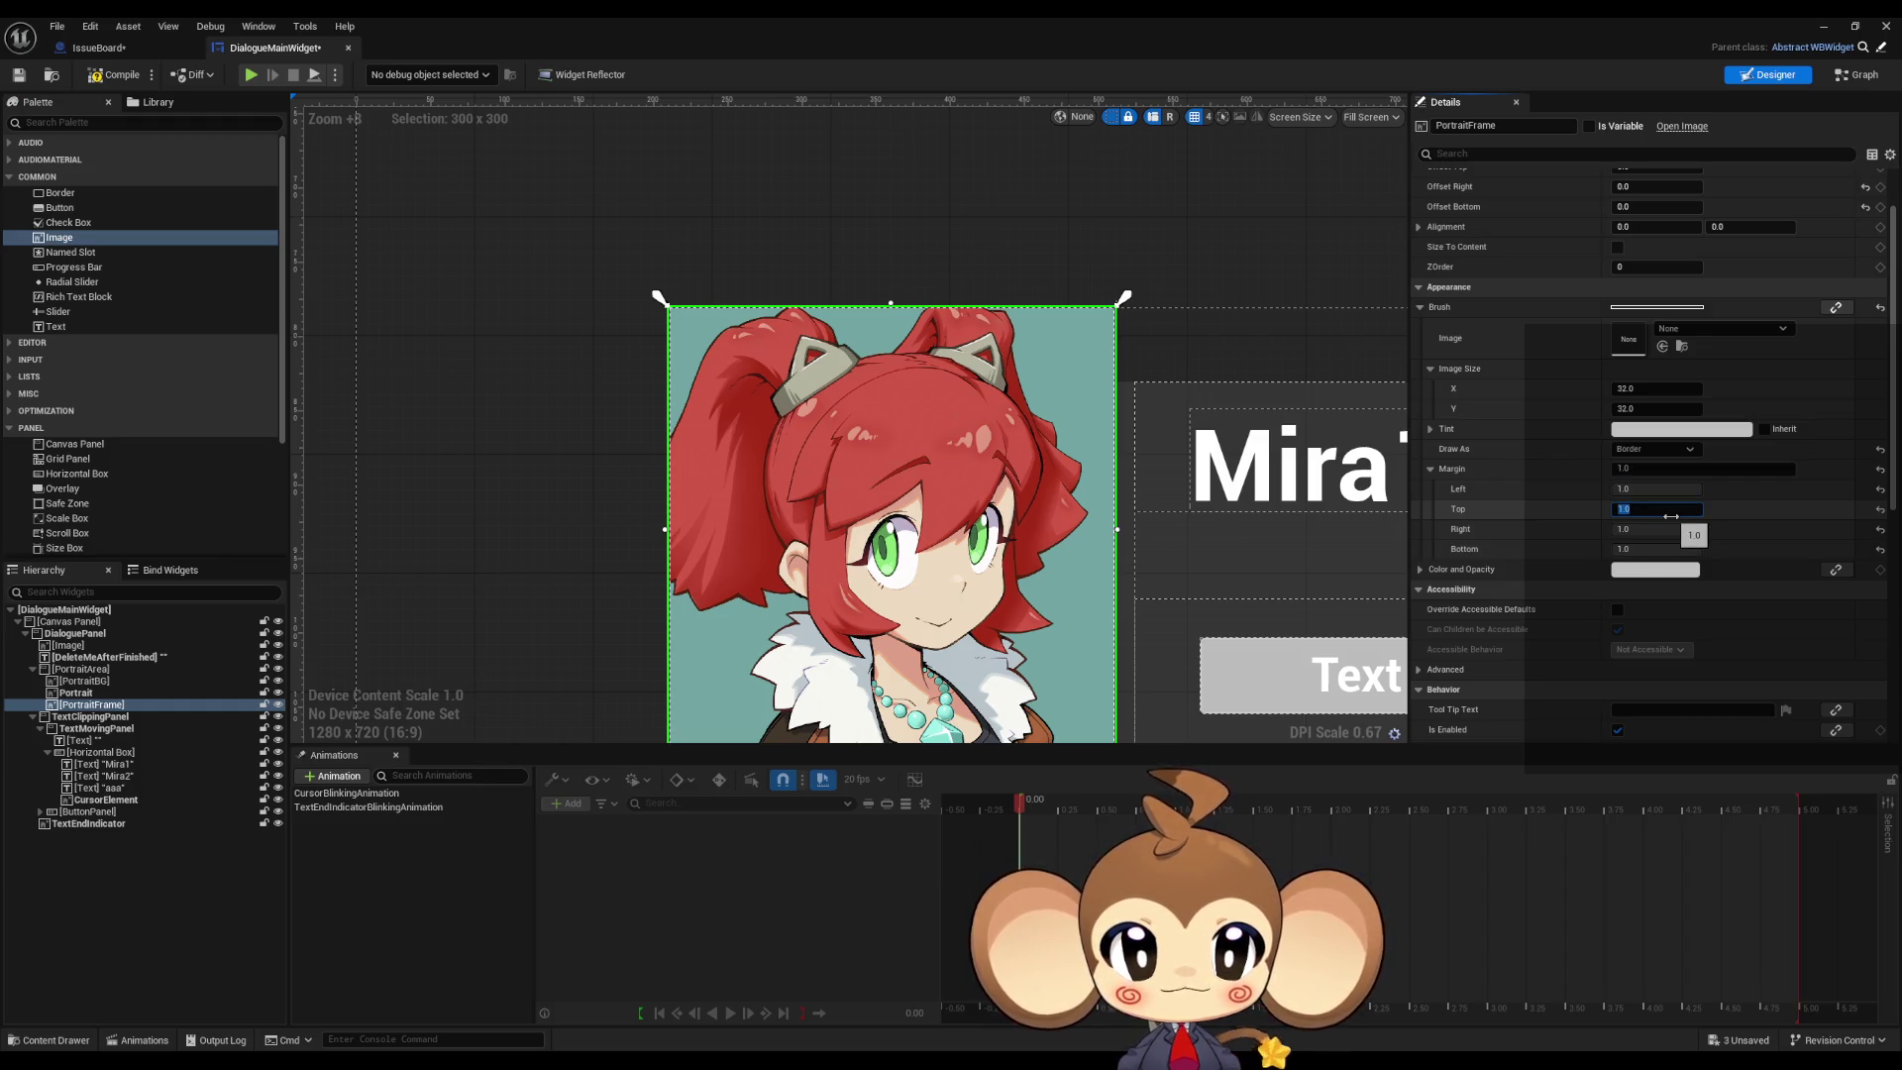
Step: Switch Draw As to Box, then to Rounded Box
click(1656, 448)
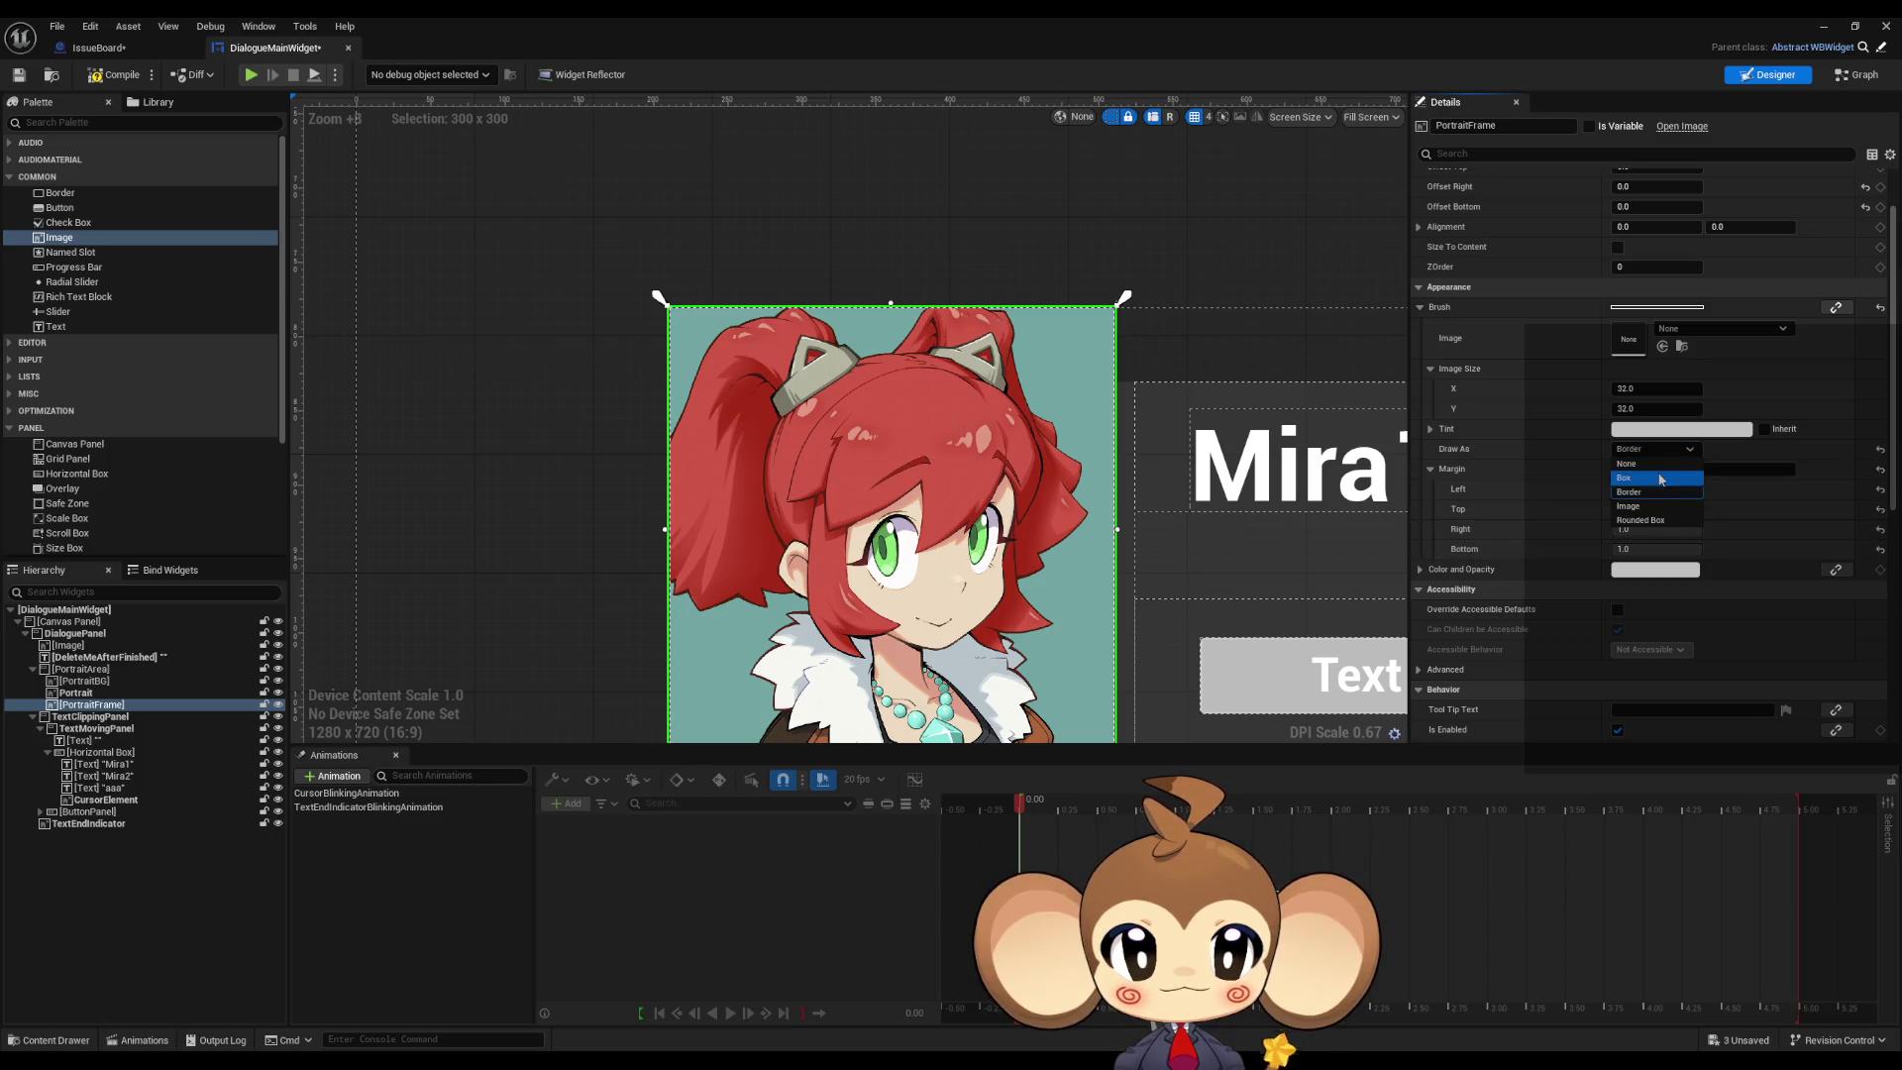
click(1661, 479)
click(1656, 449)
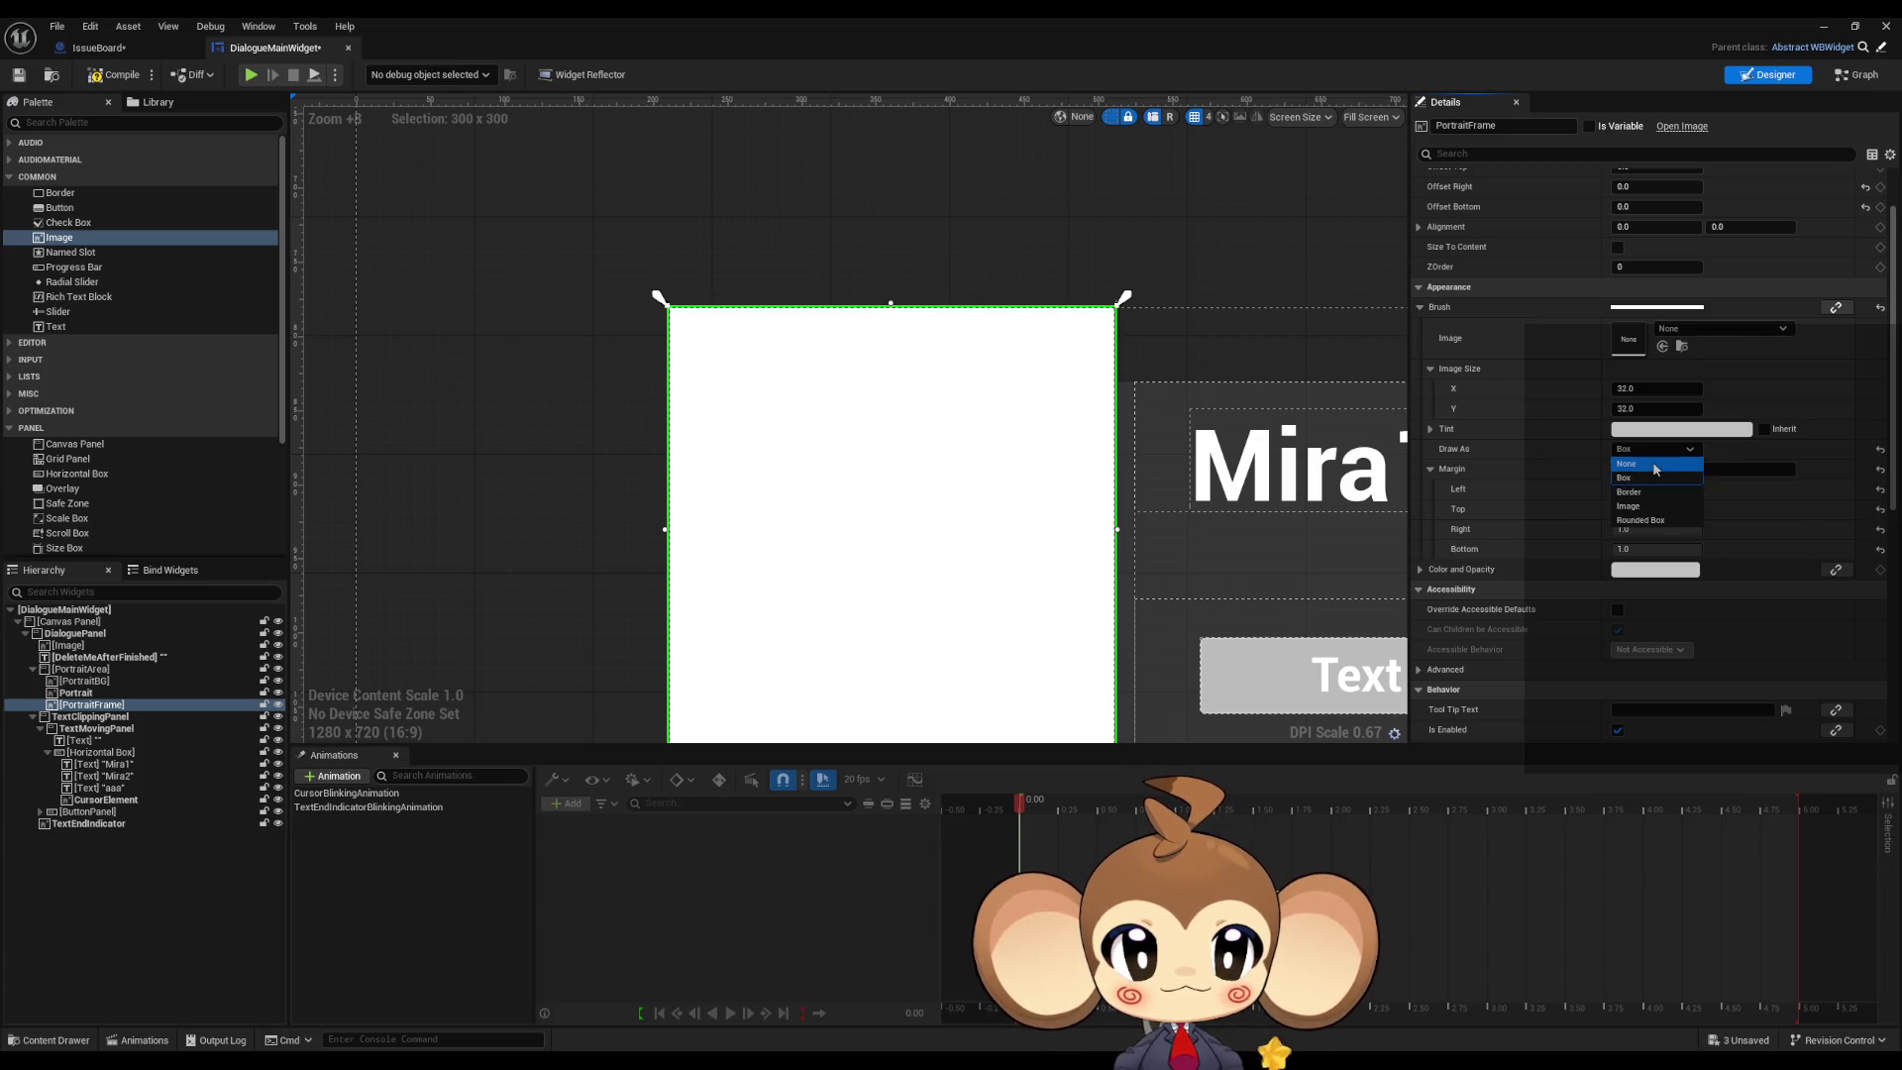
click(1656, 520)
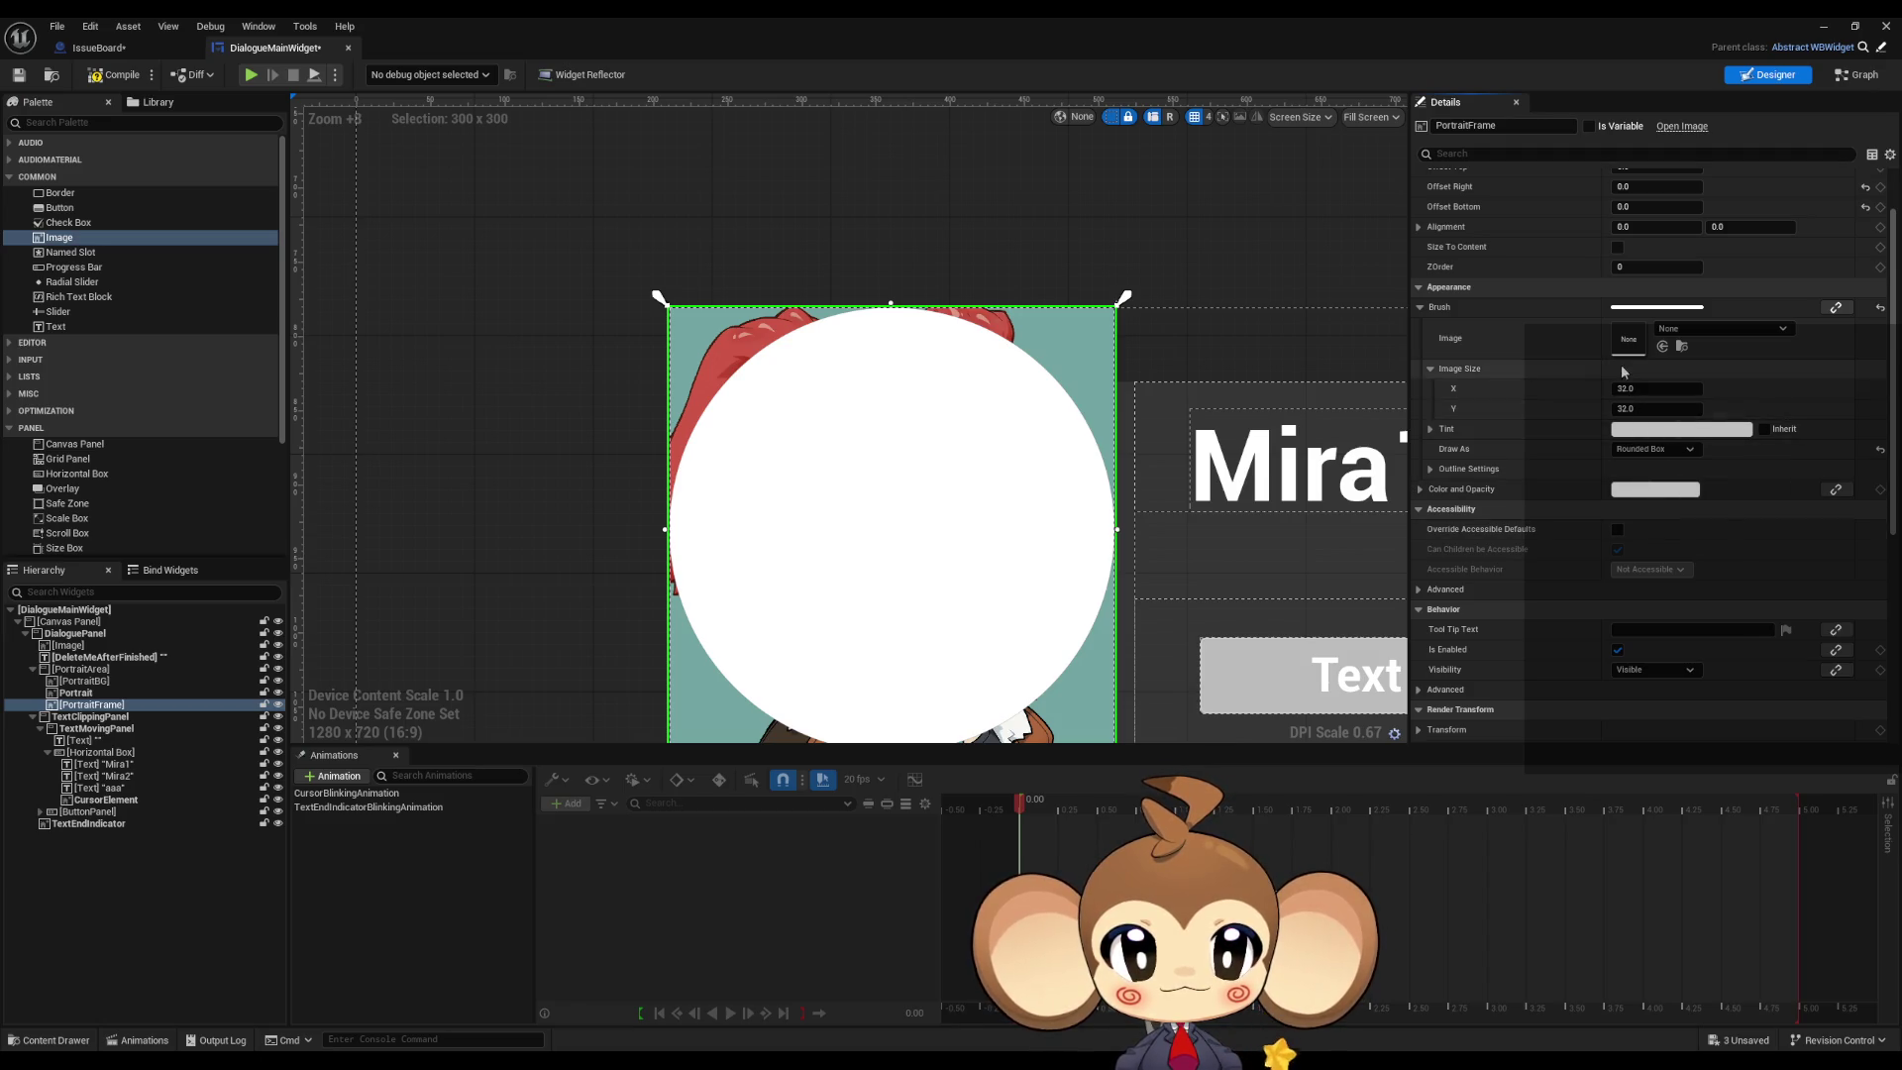
Step: Set PortraitFrame's outline corner radii to 1
click(1484, 470)
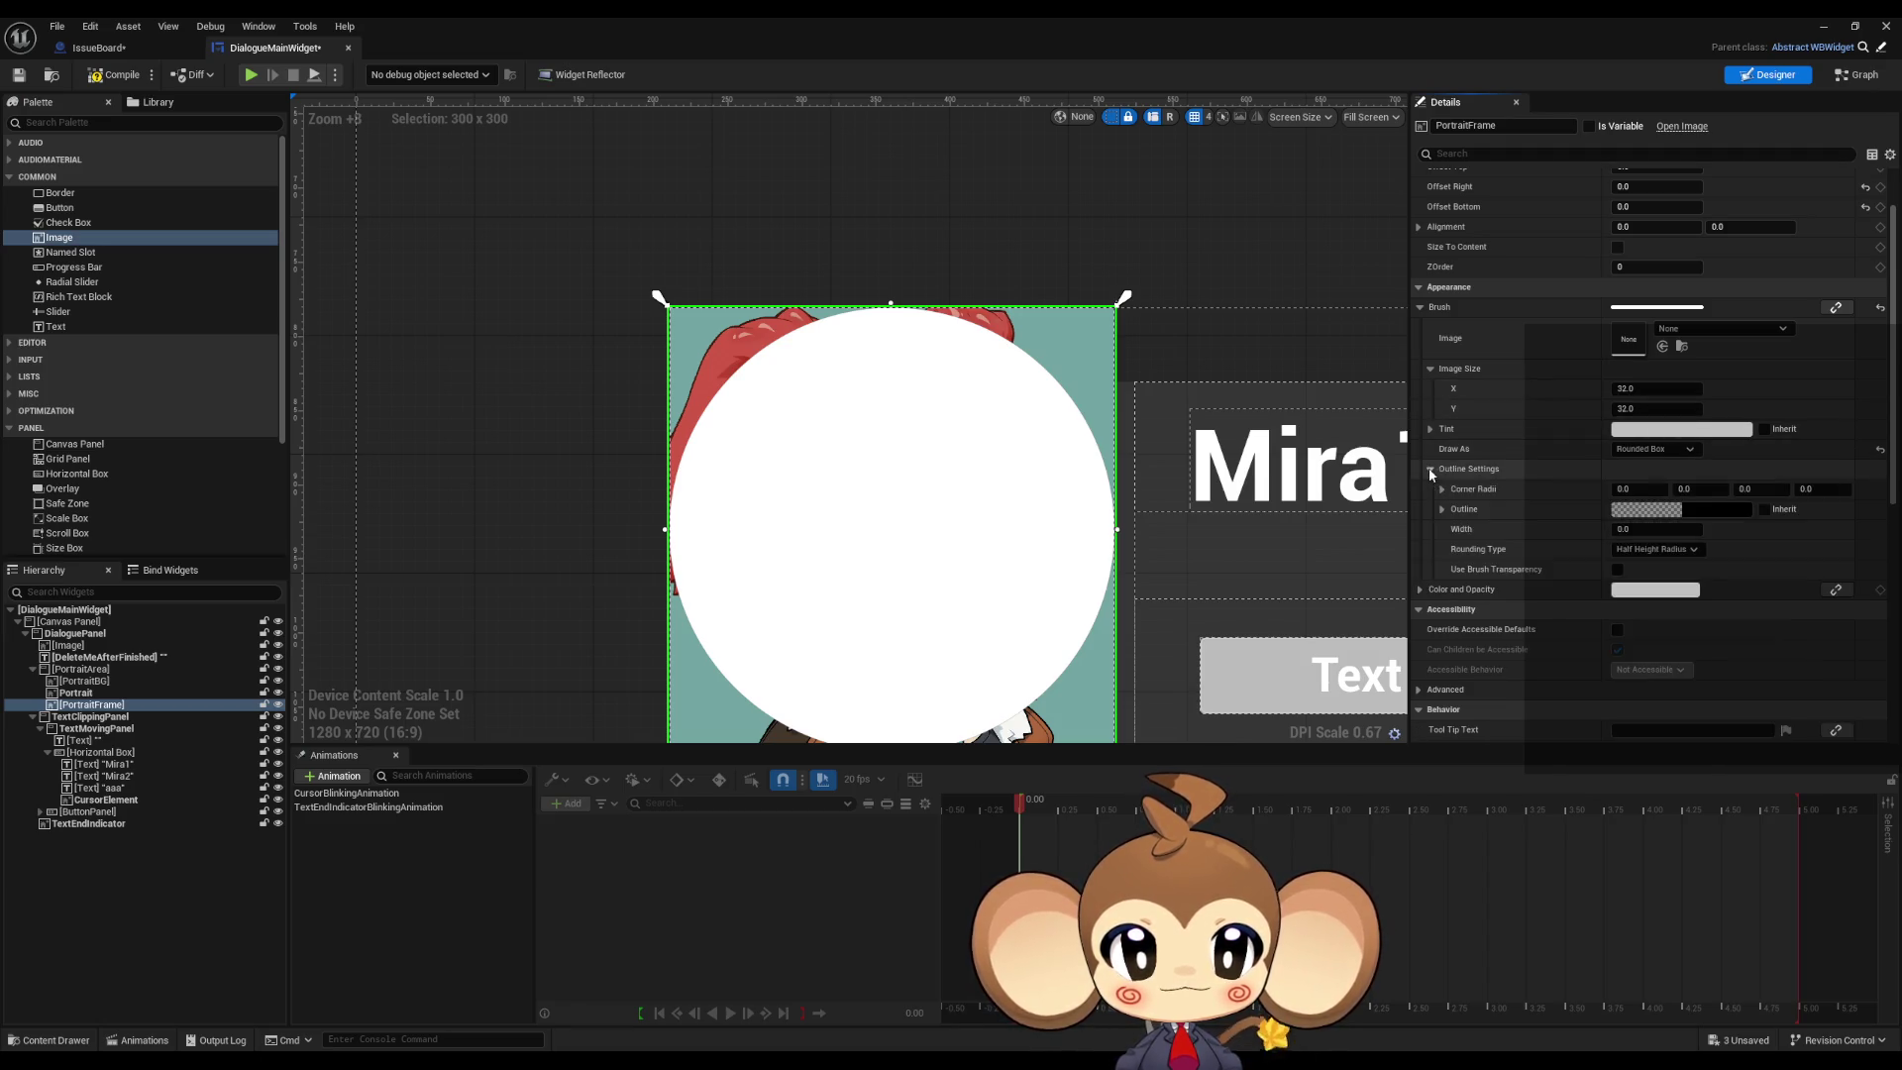
click(1642, 487)
text(1)
click(1684, 488)
text(11)
key(Tab)
text(1)
key(Tab)
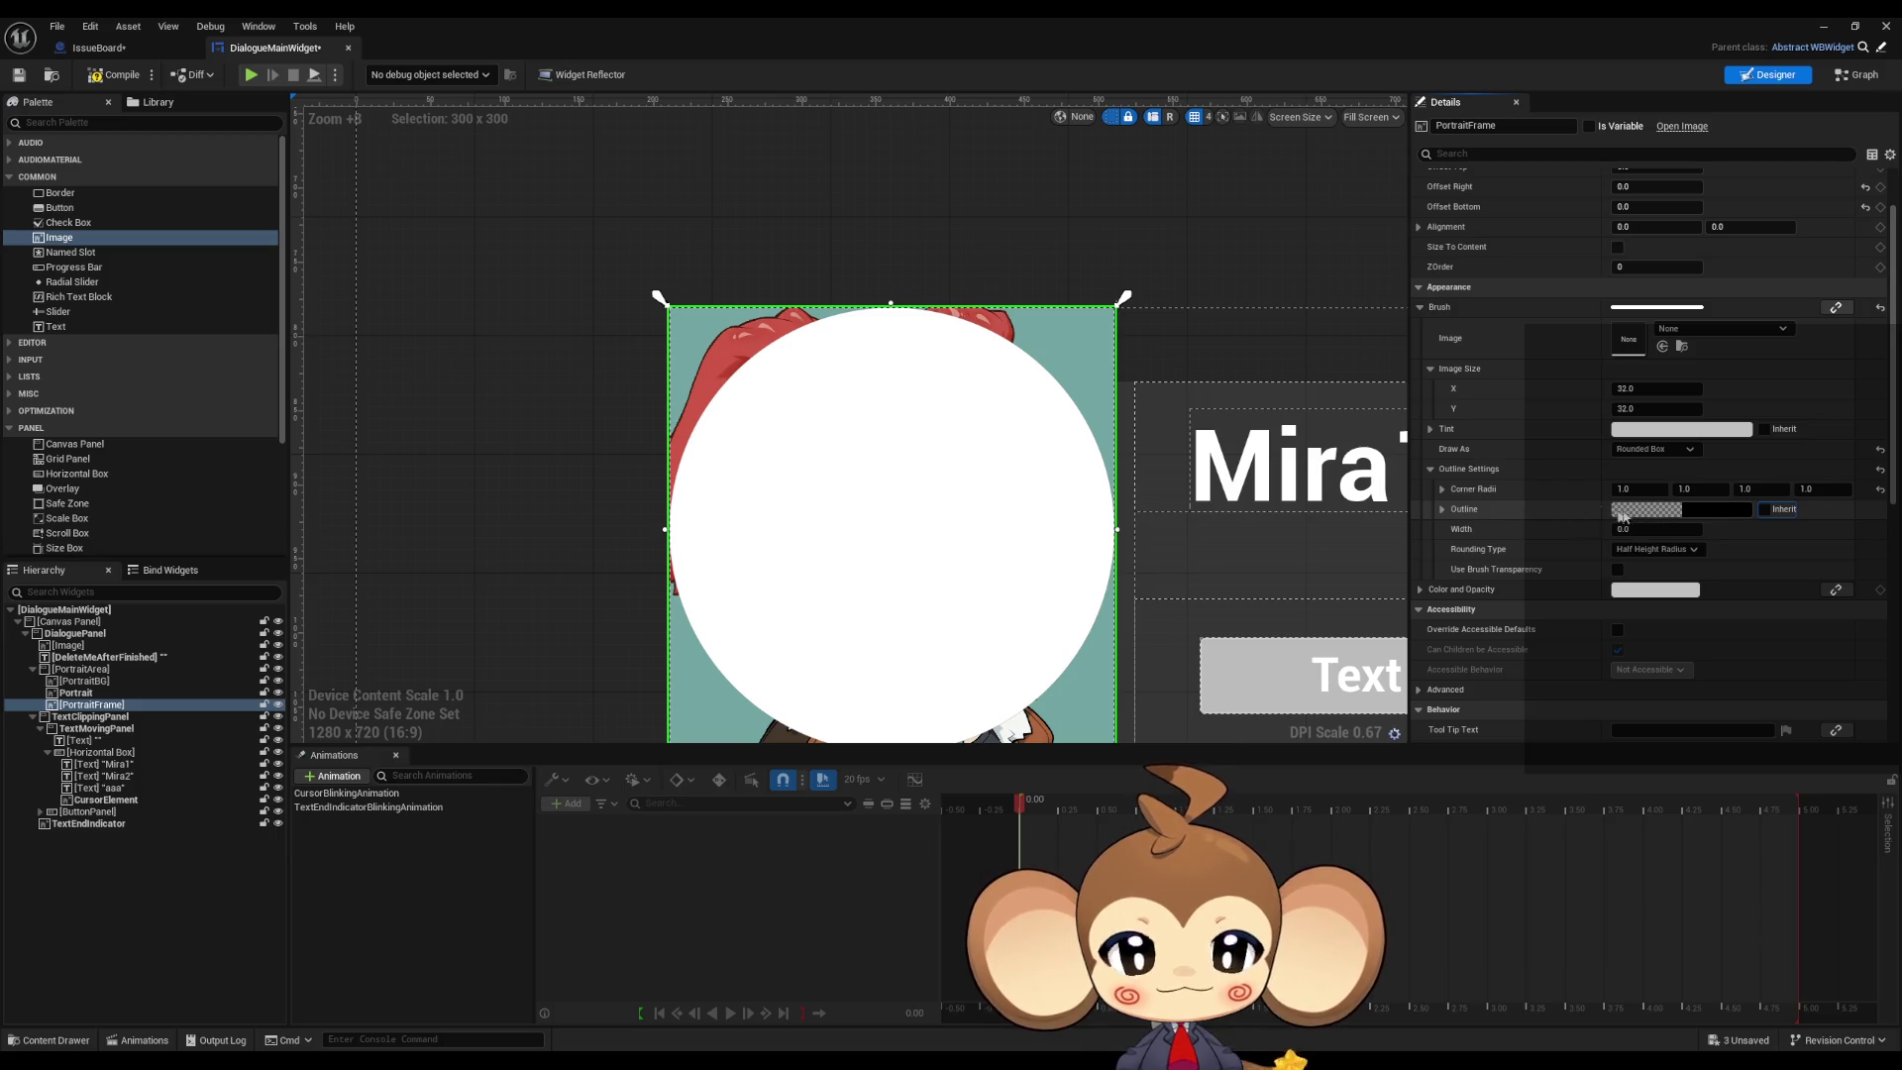
Step: Make the outline colour fully opaque black in the Color Picker
click(1651, 511)
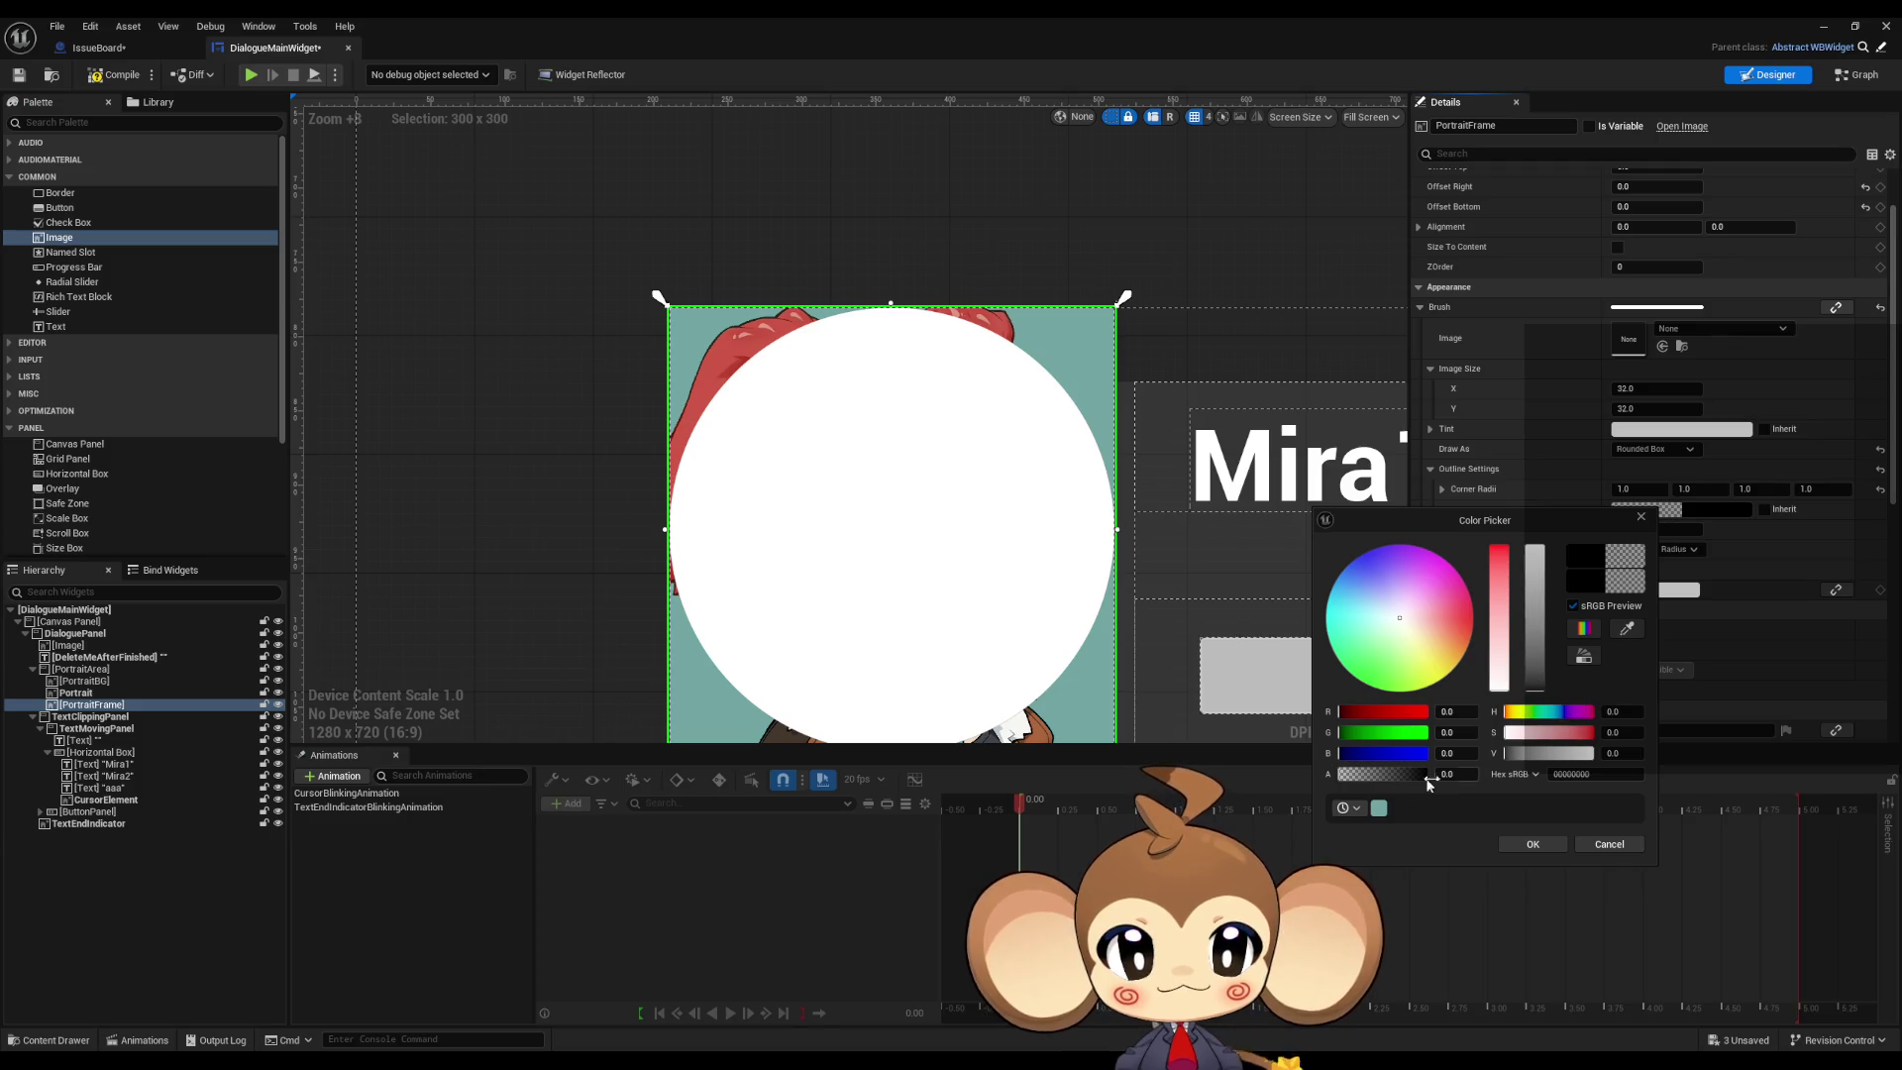
drag(1371, 782, 1514, 769)
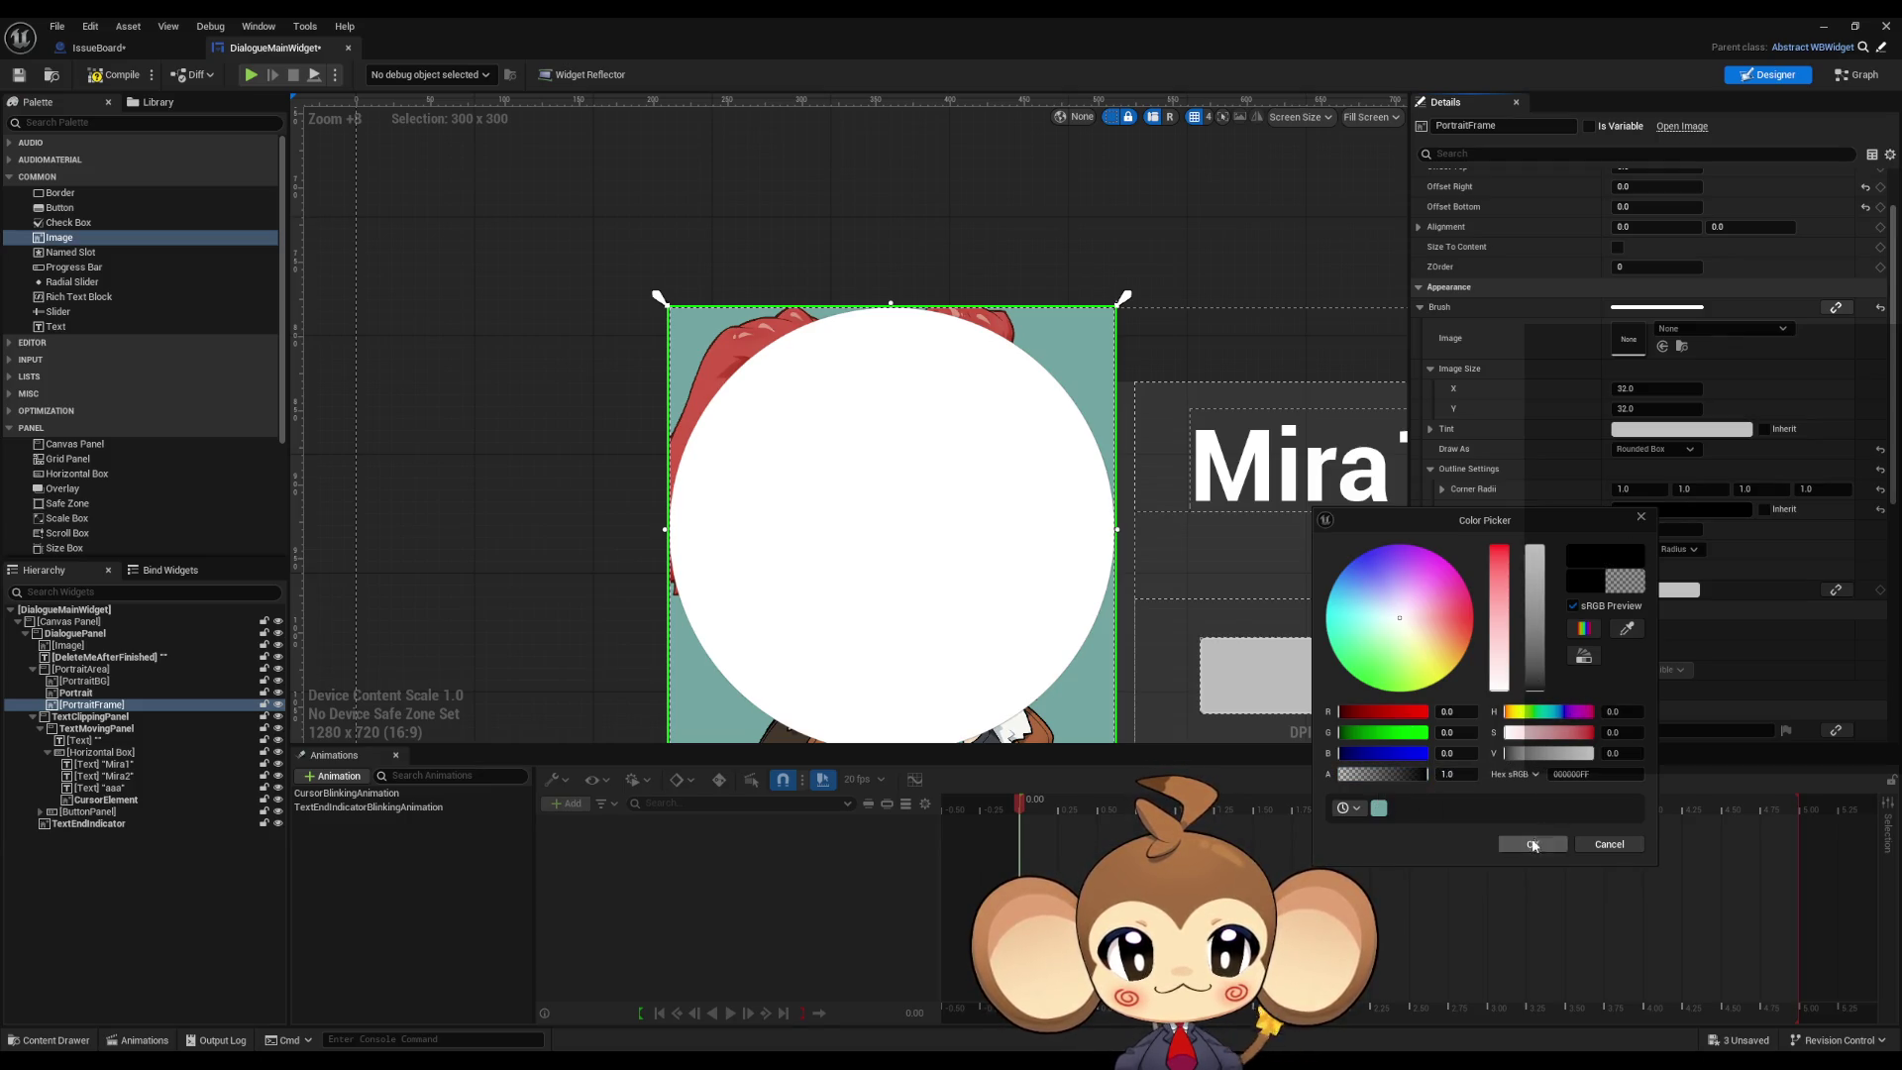
click(1532, 844)
Step: Thicken the outline to about 11 and set Rounding Type to Fixed Radius
mouse_move(1632, 529)
mouse_down()
mouse_move(1784, 529)
mouse_move(1637, 528)
mouse_up()
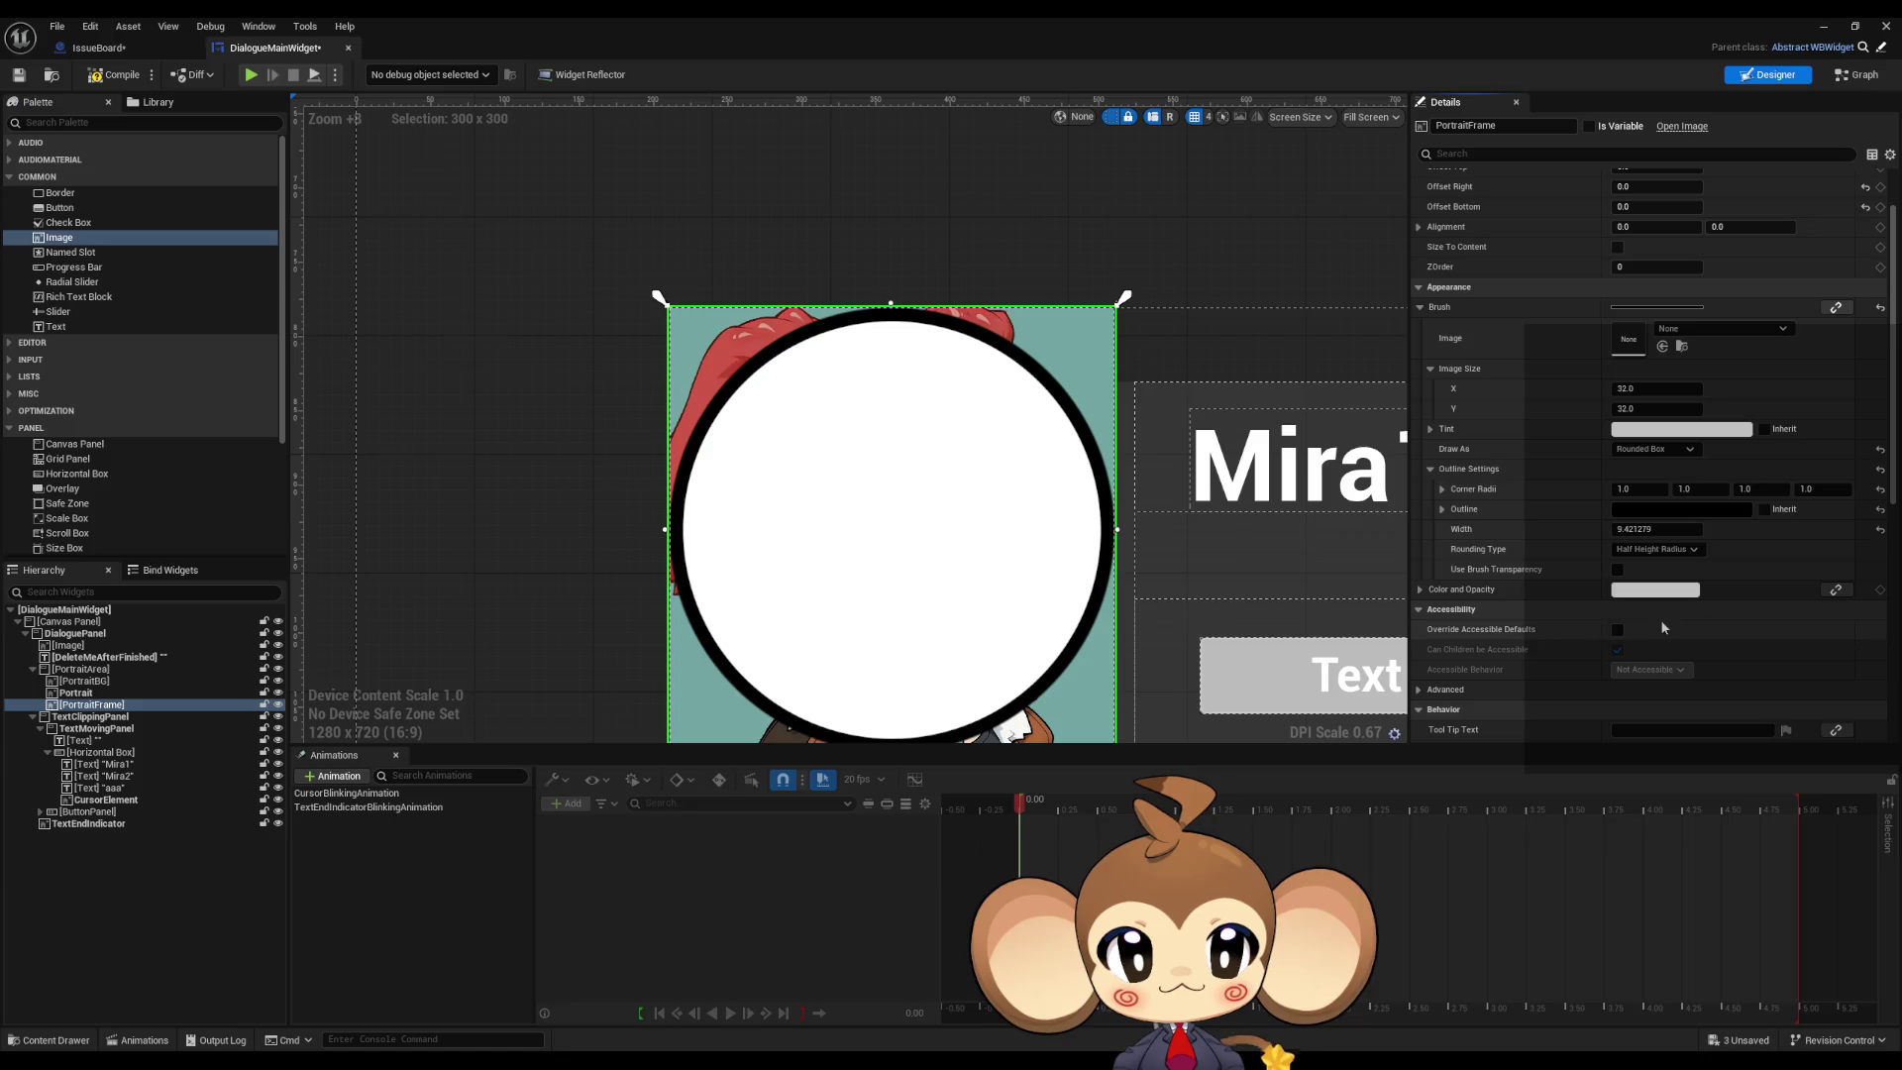
click(1654, 549)
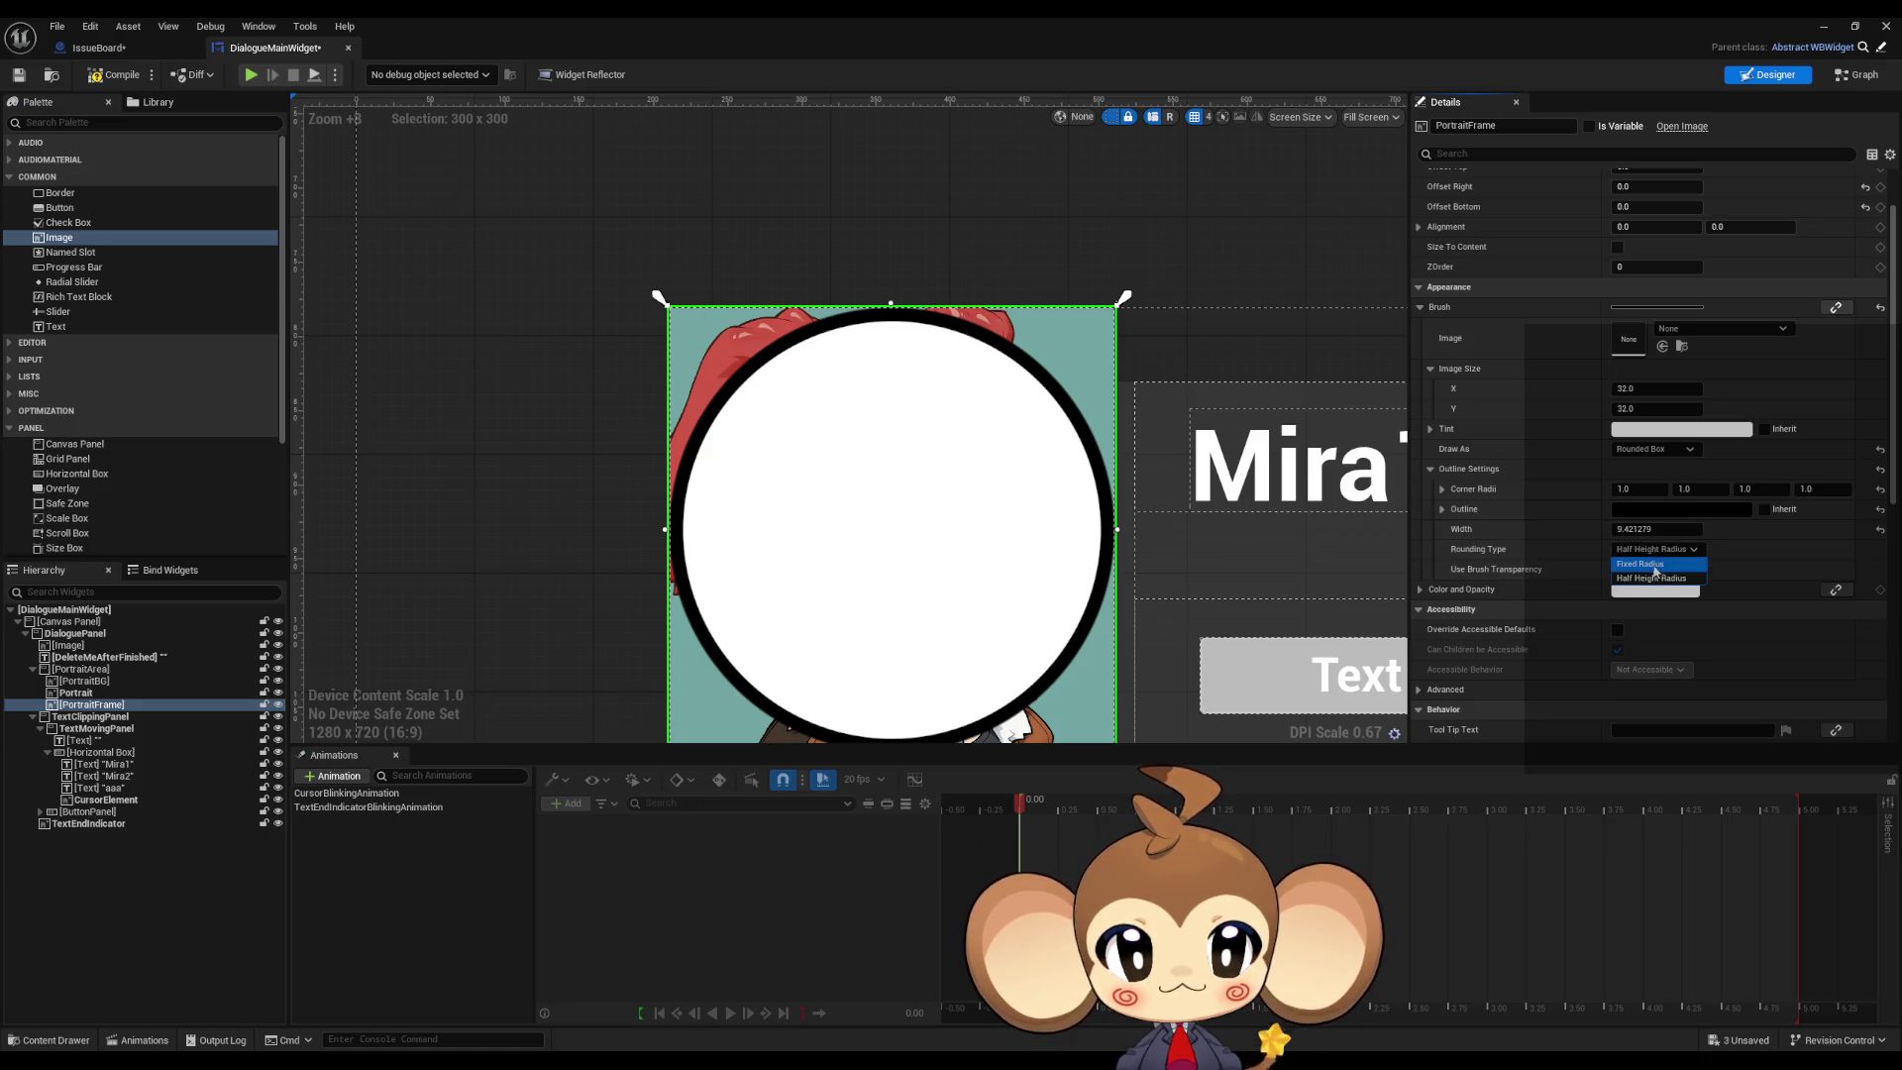
click(1654, 564)
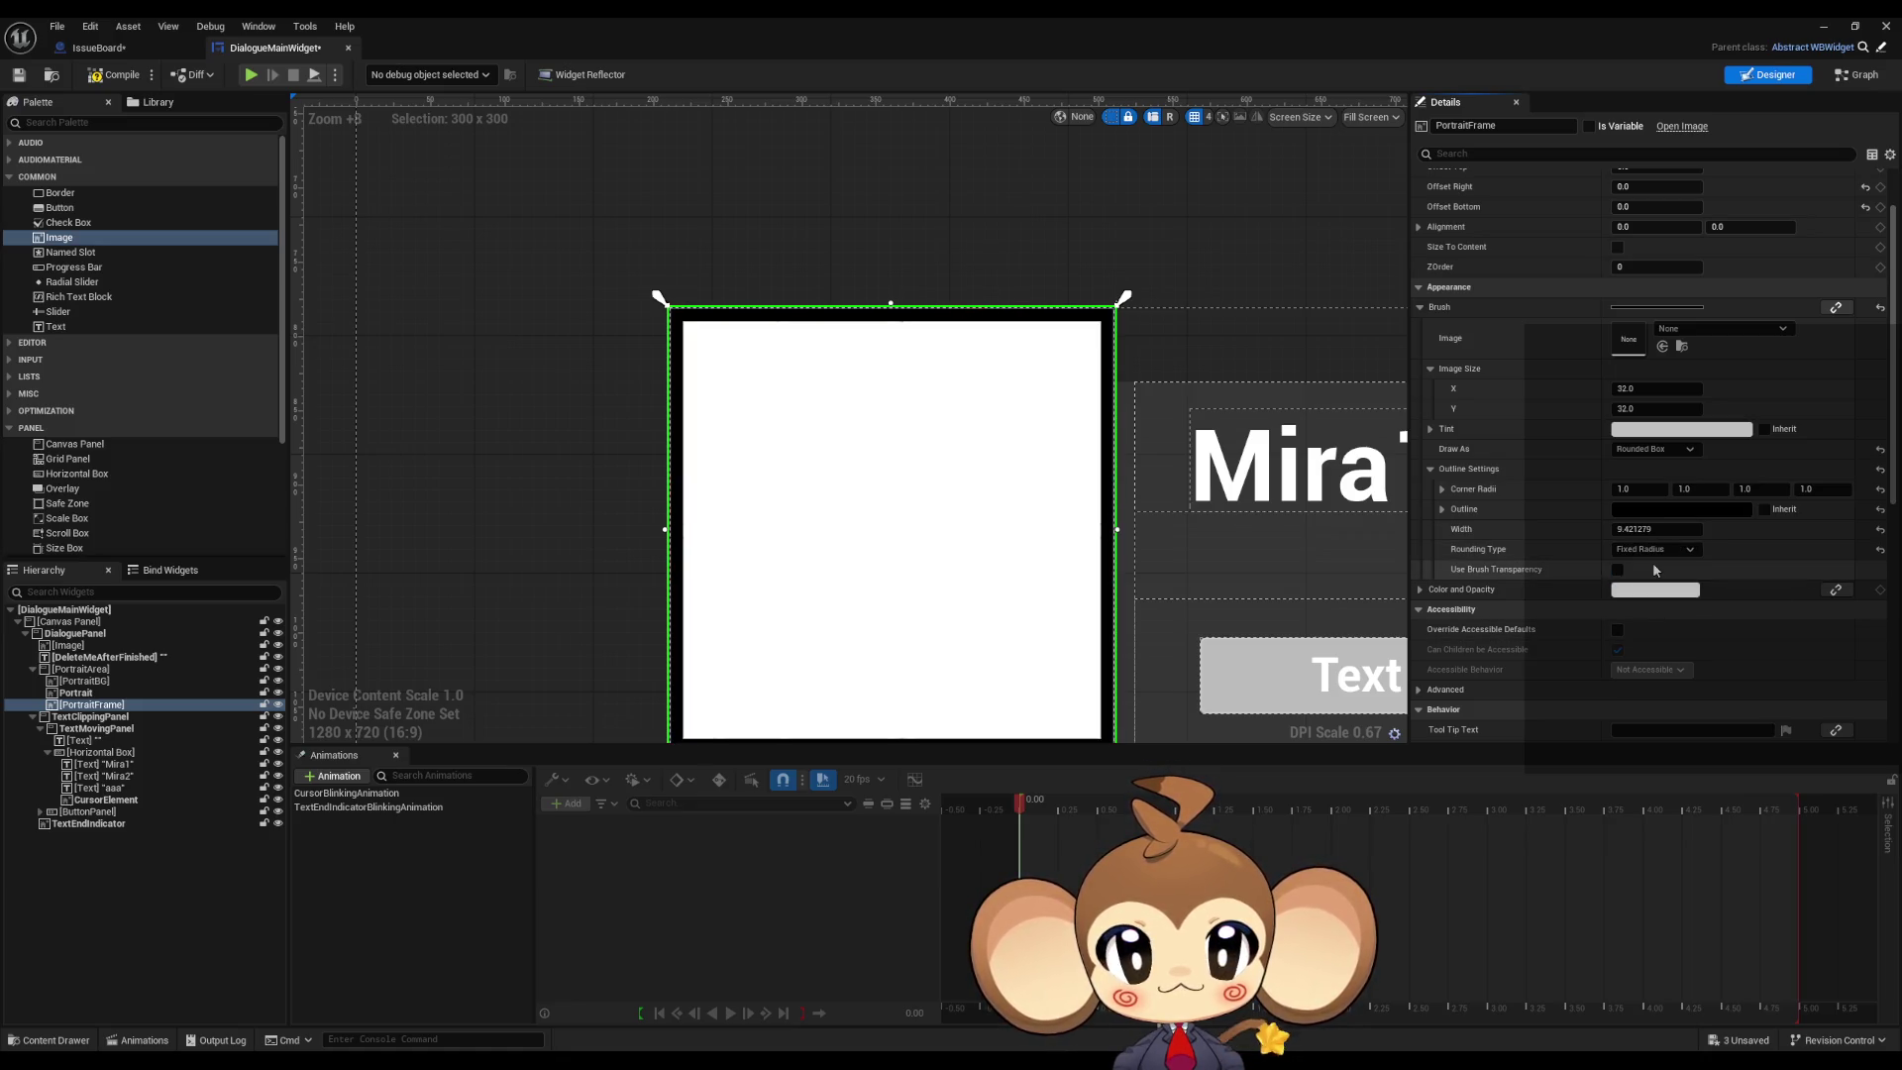
mouse_move(1649, 529)
mouse_down()
mouse_move(1693, 529)
mouse_move(1650, 529)
mouse_up()
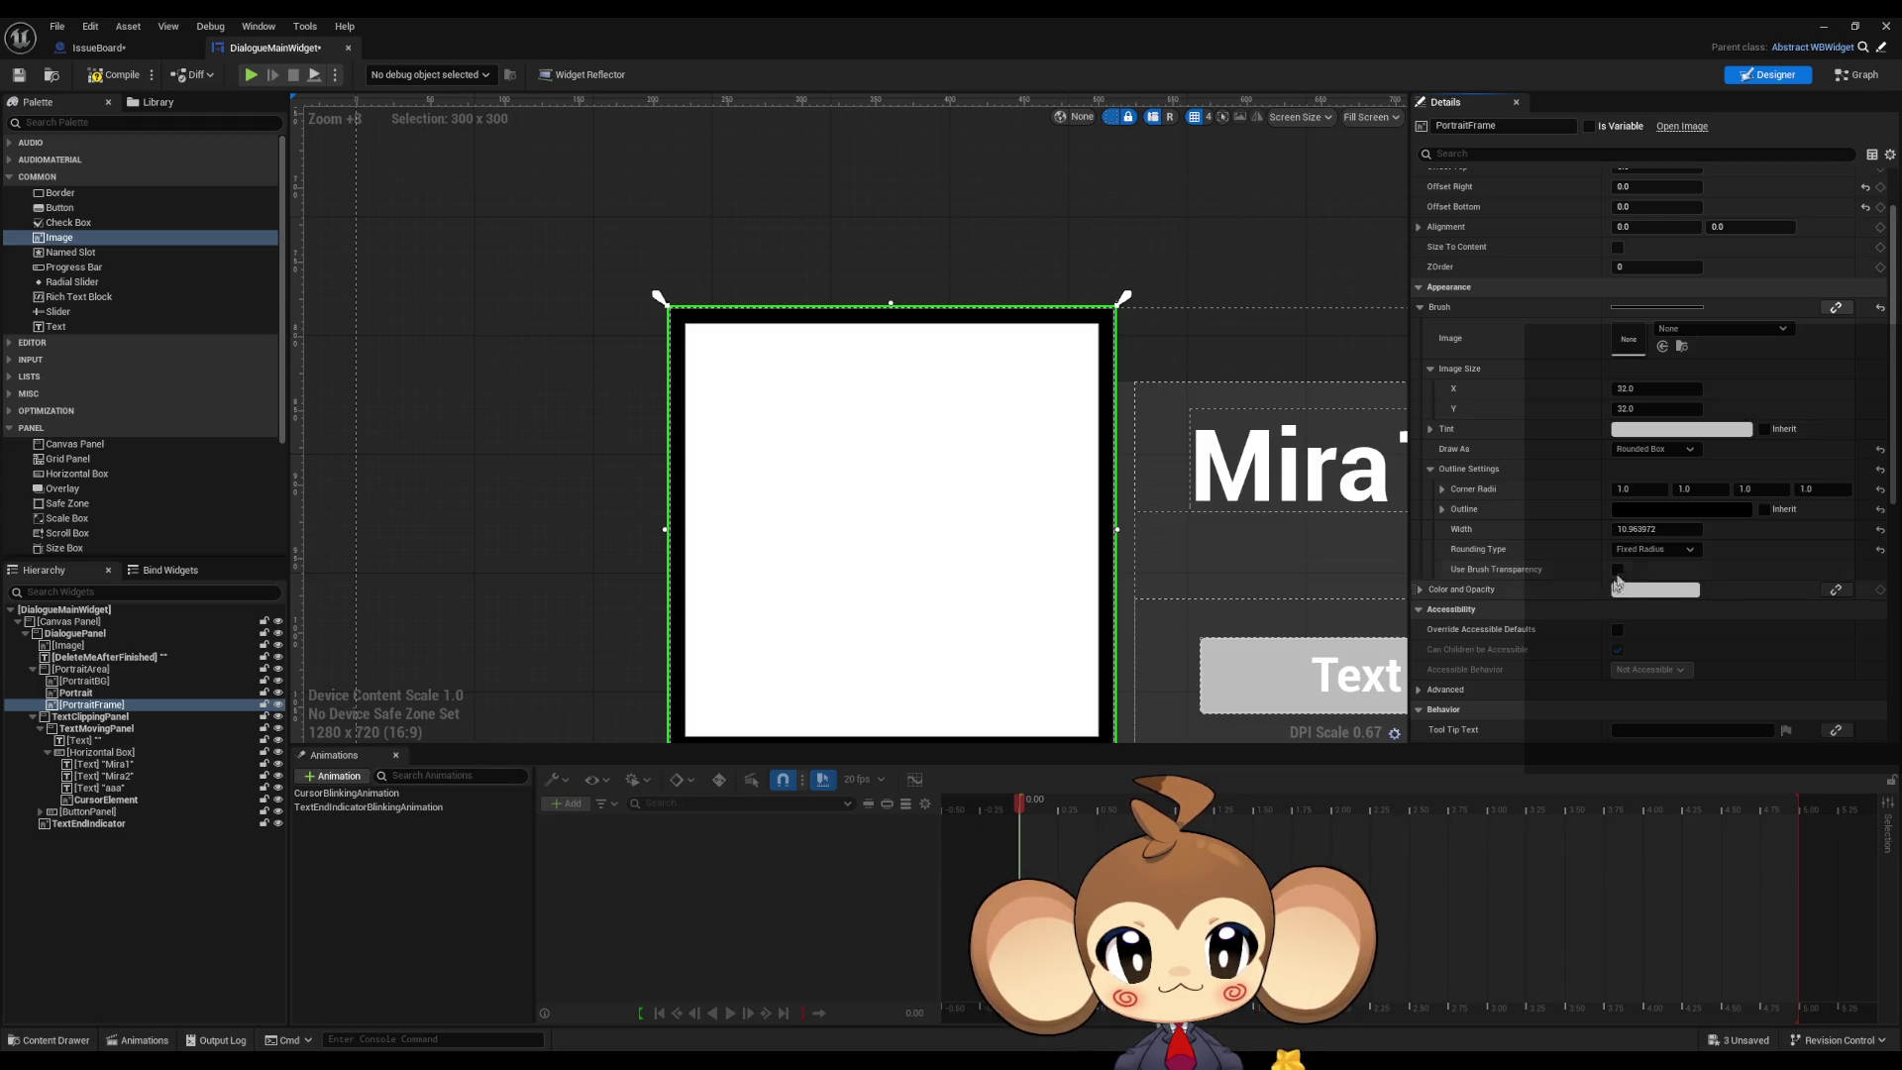
Step: Adjust the first corner radius, use Half Height Radius rounding, then set Draw As to Box
mouse_move(1639, 489)
mouse_down()
mouse_move(1555, 503)
mouse_move(1773, 489)
mouse_move(1595, 489)
mouse_up()
click(1659, 489)
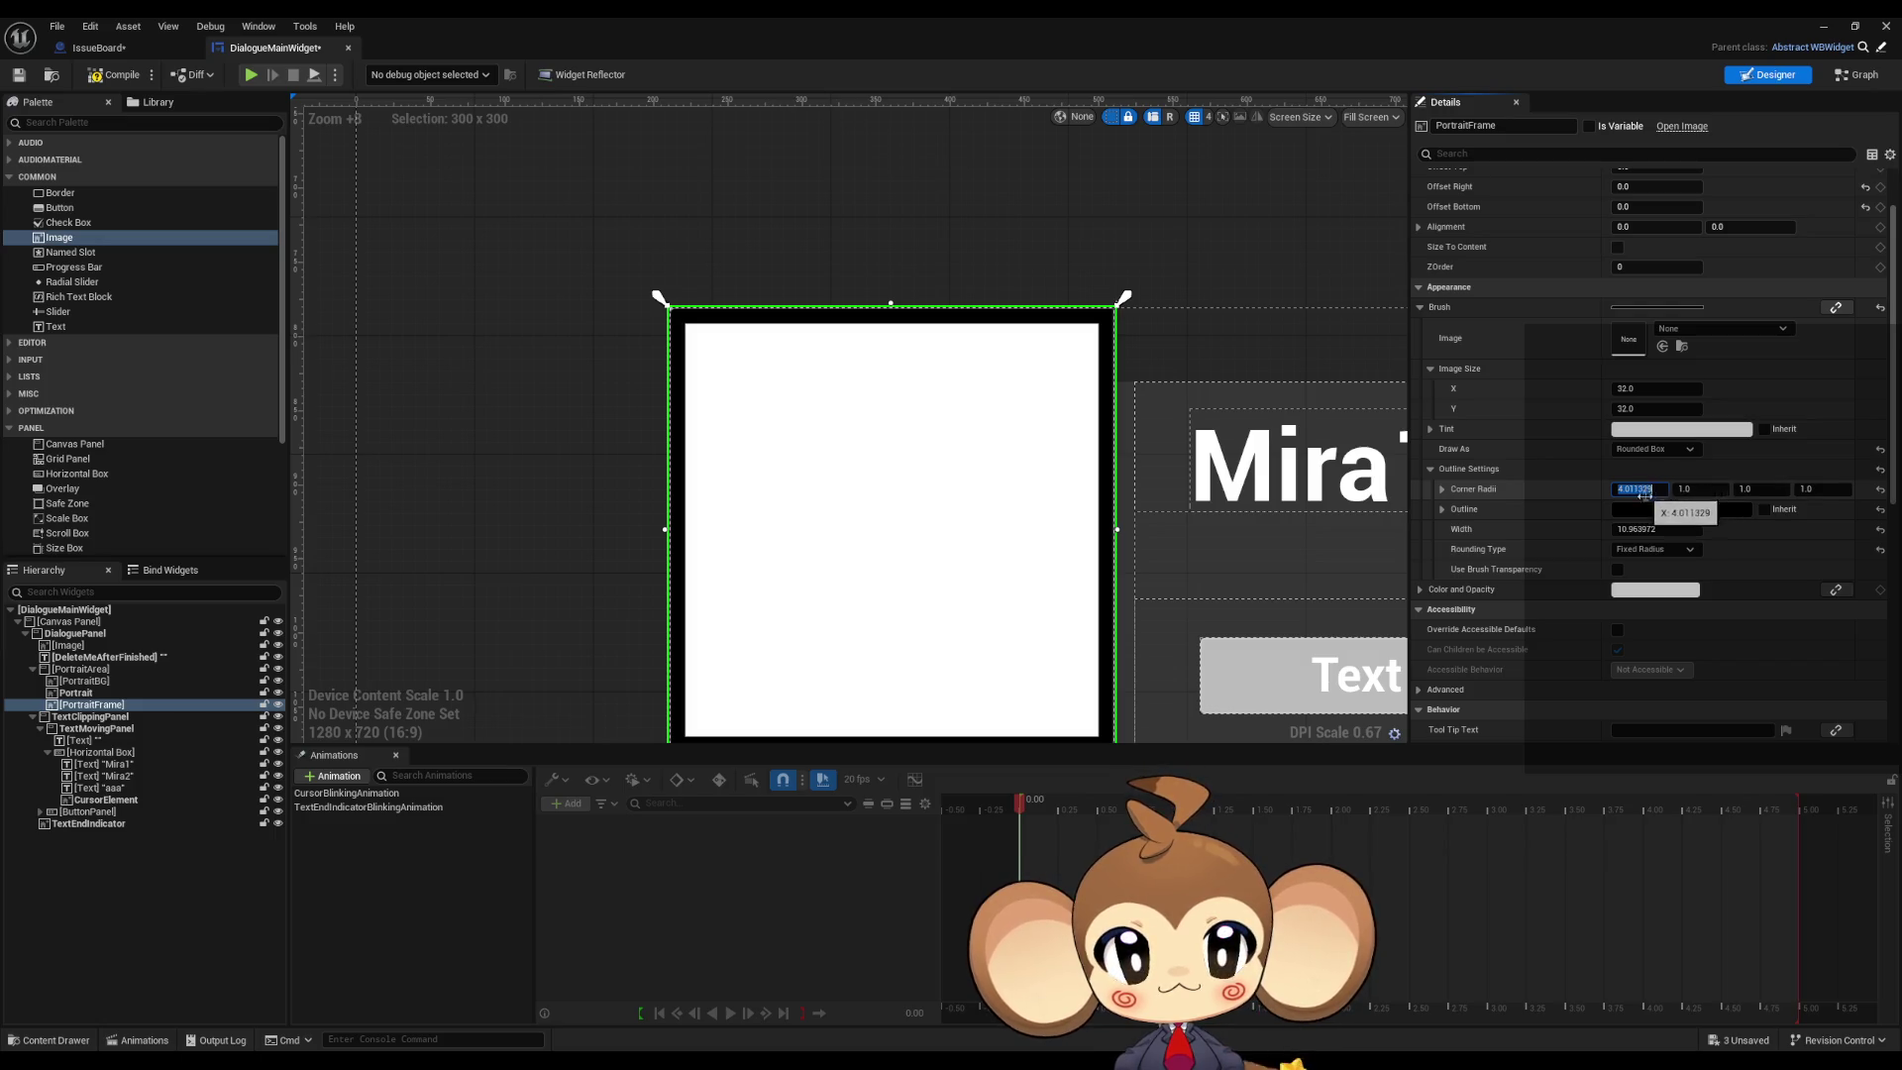
click(1656, 550)
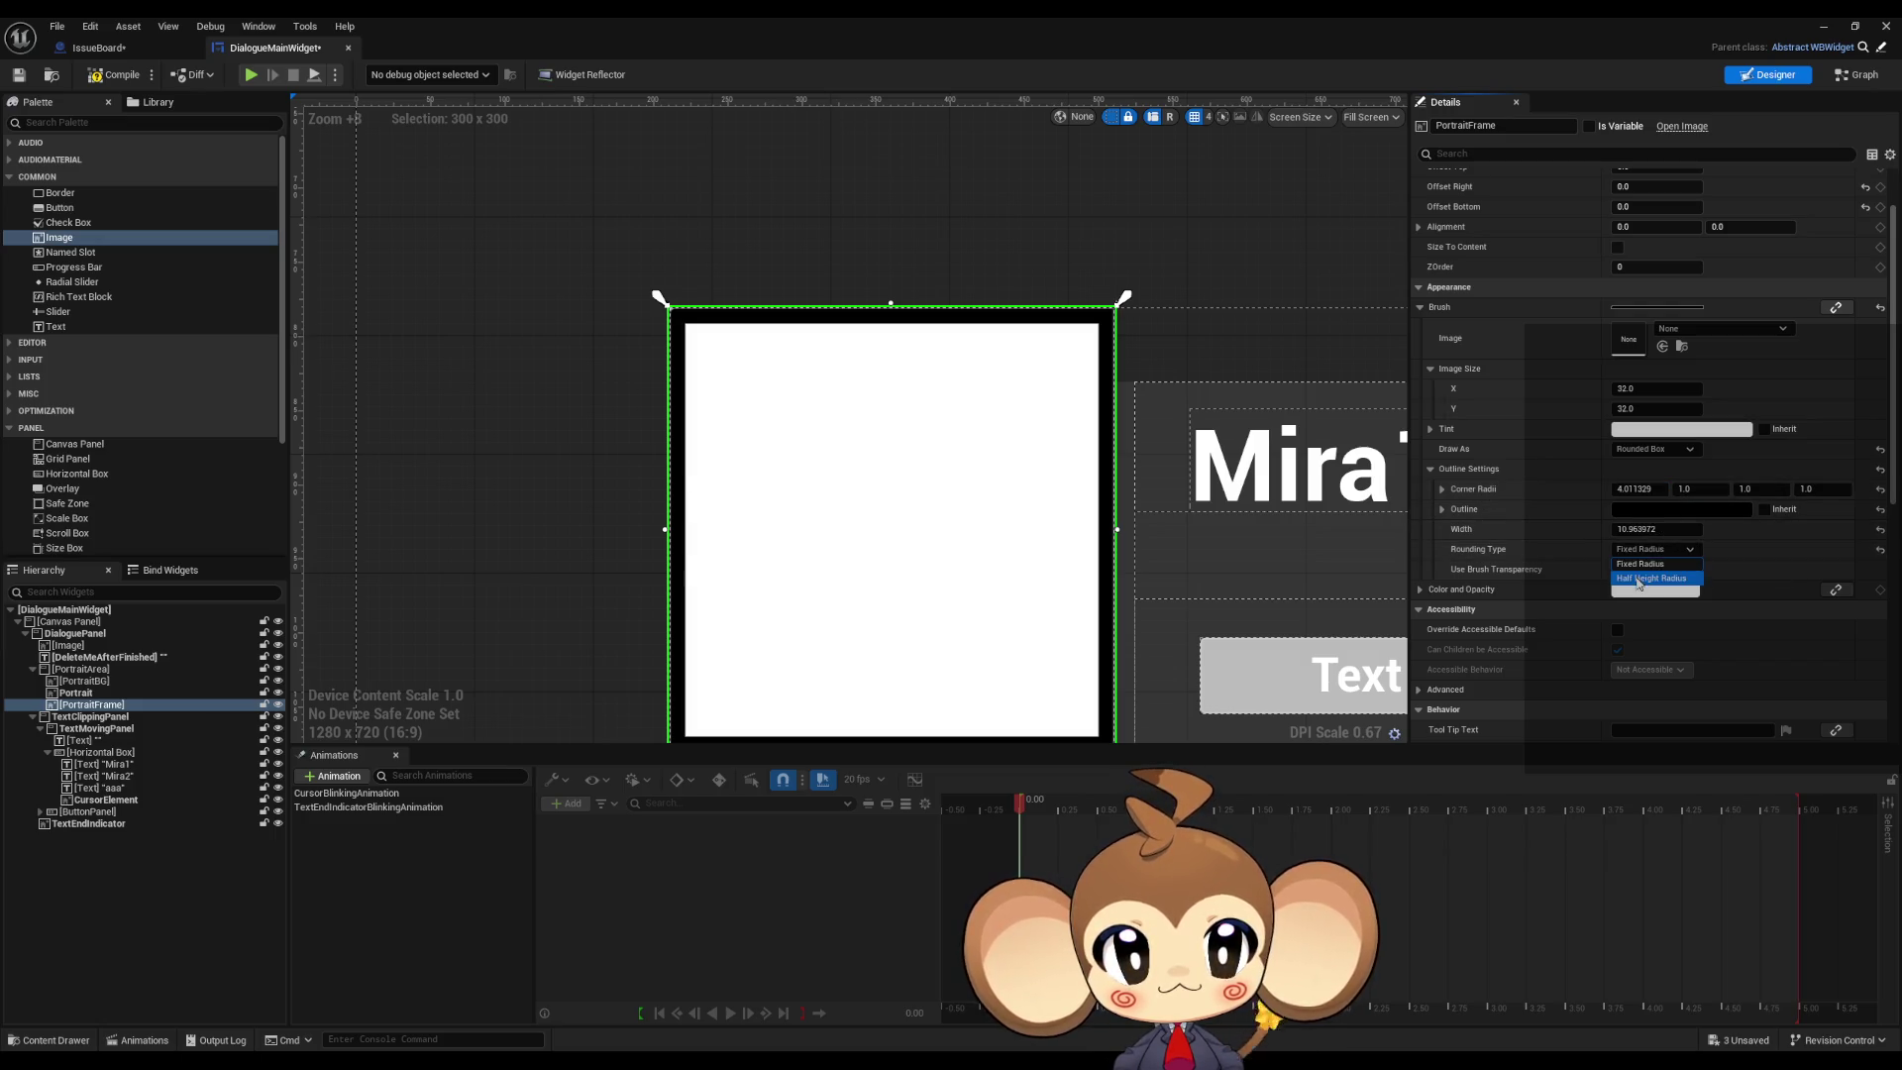
click(1652, 578)
drag(1639, 488, 1614, 488)
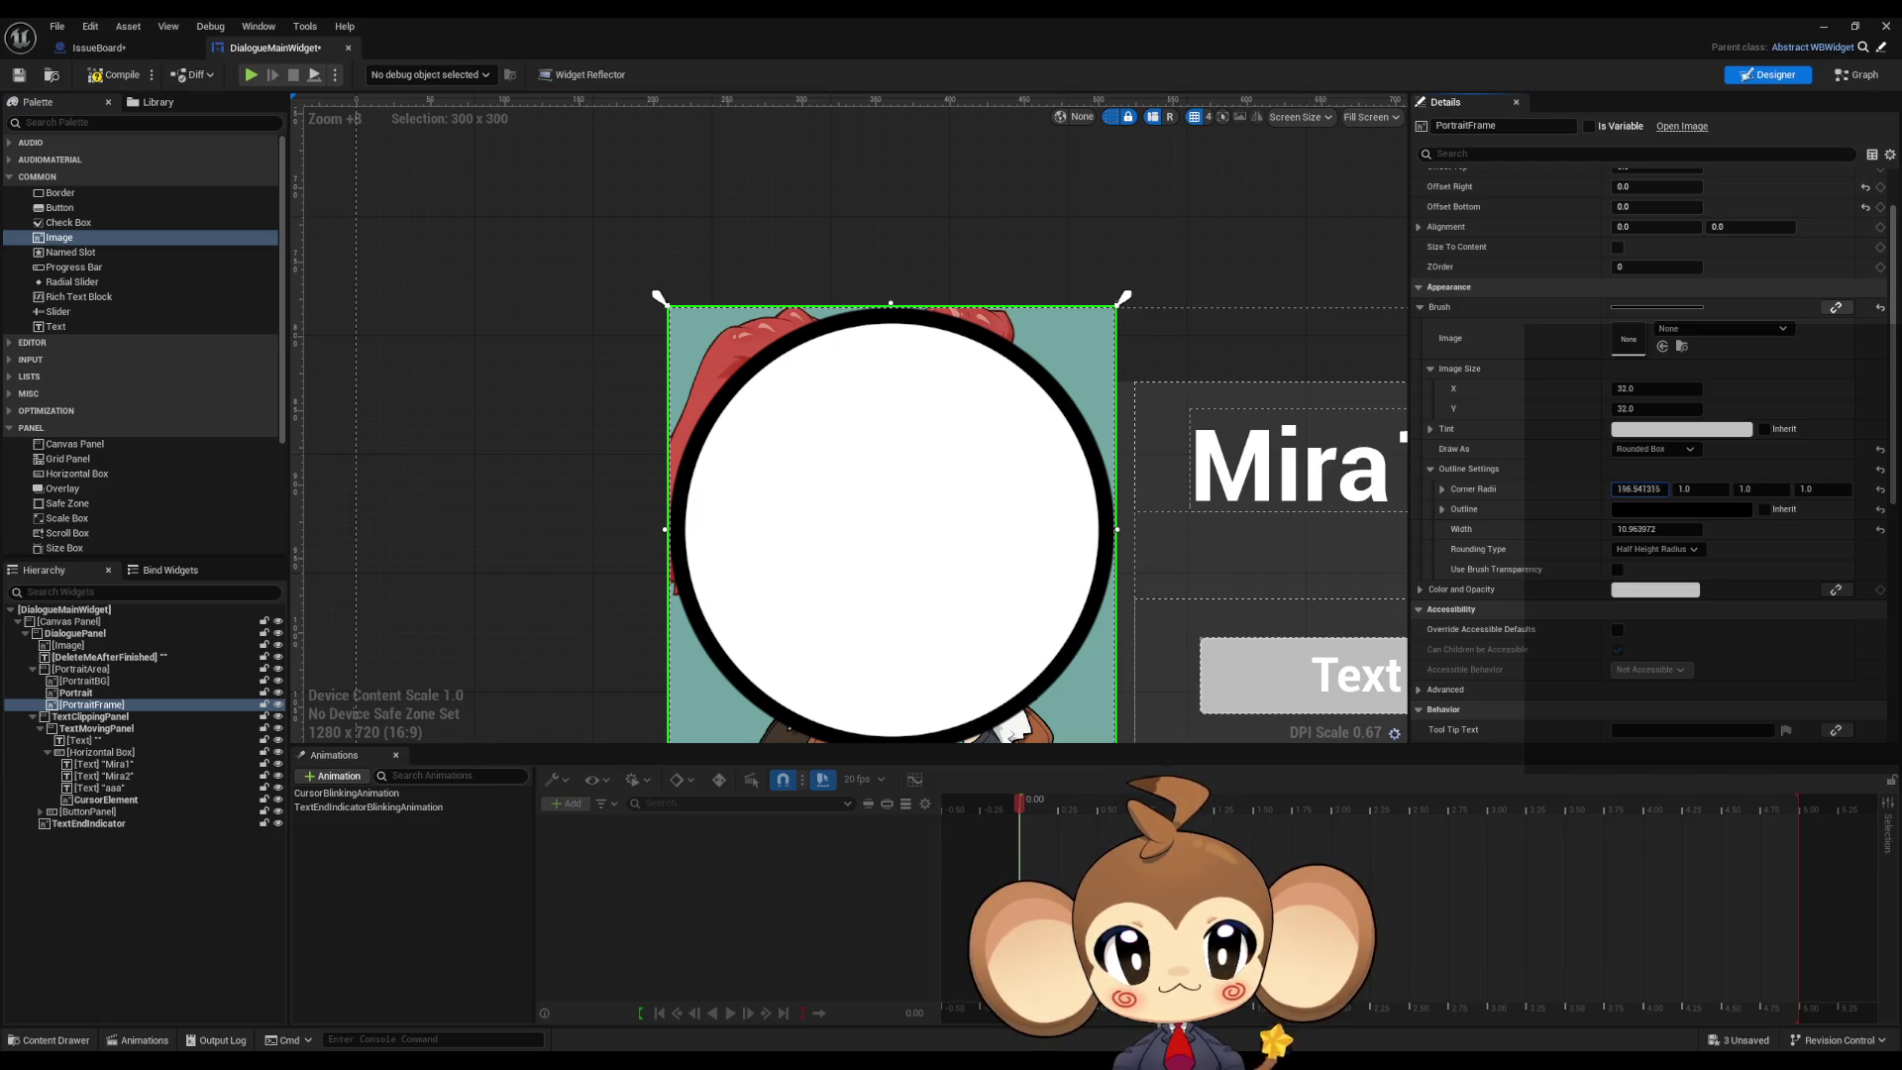
click(1652, 449)
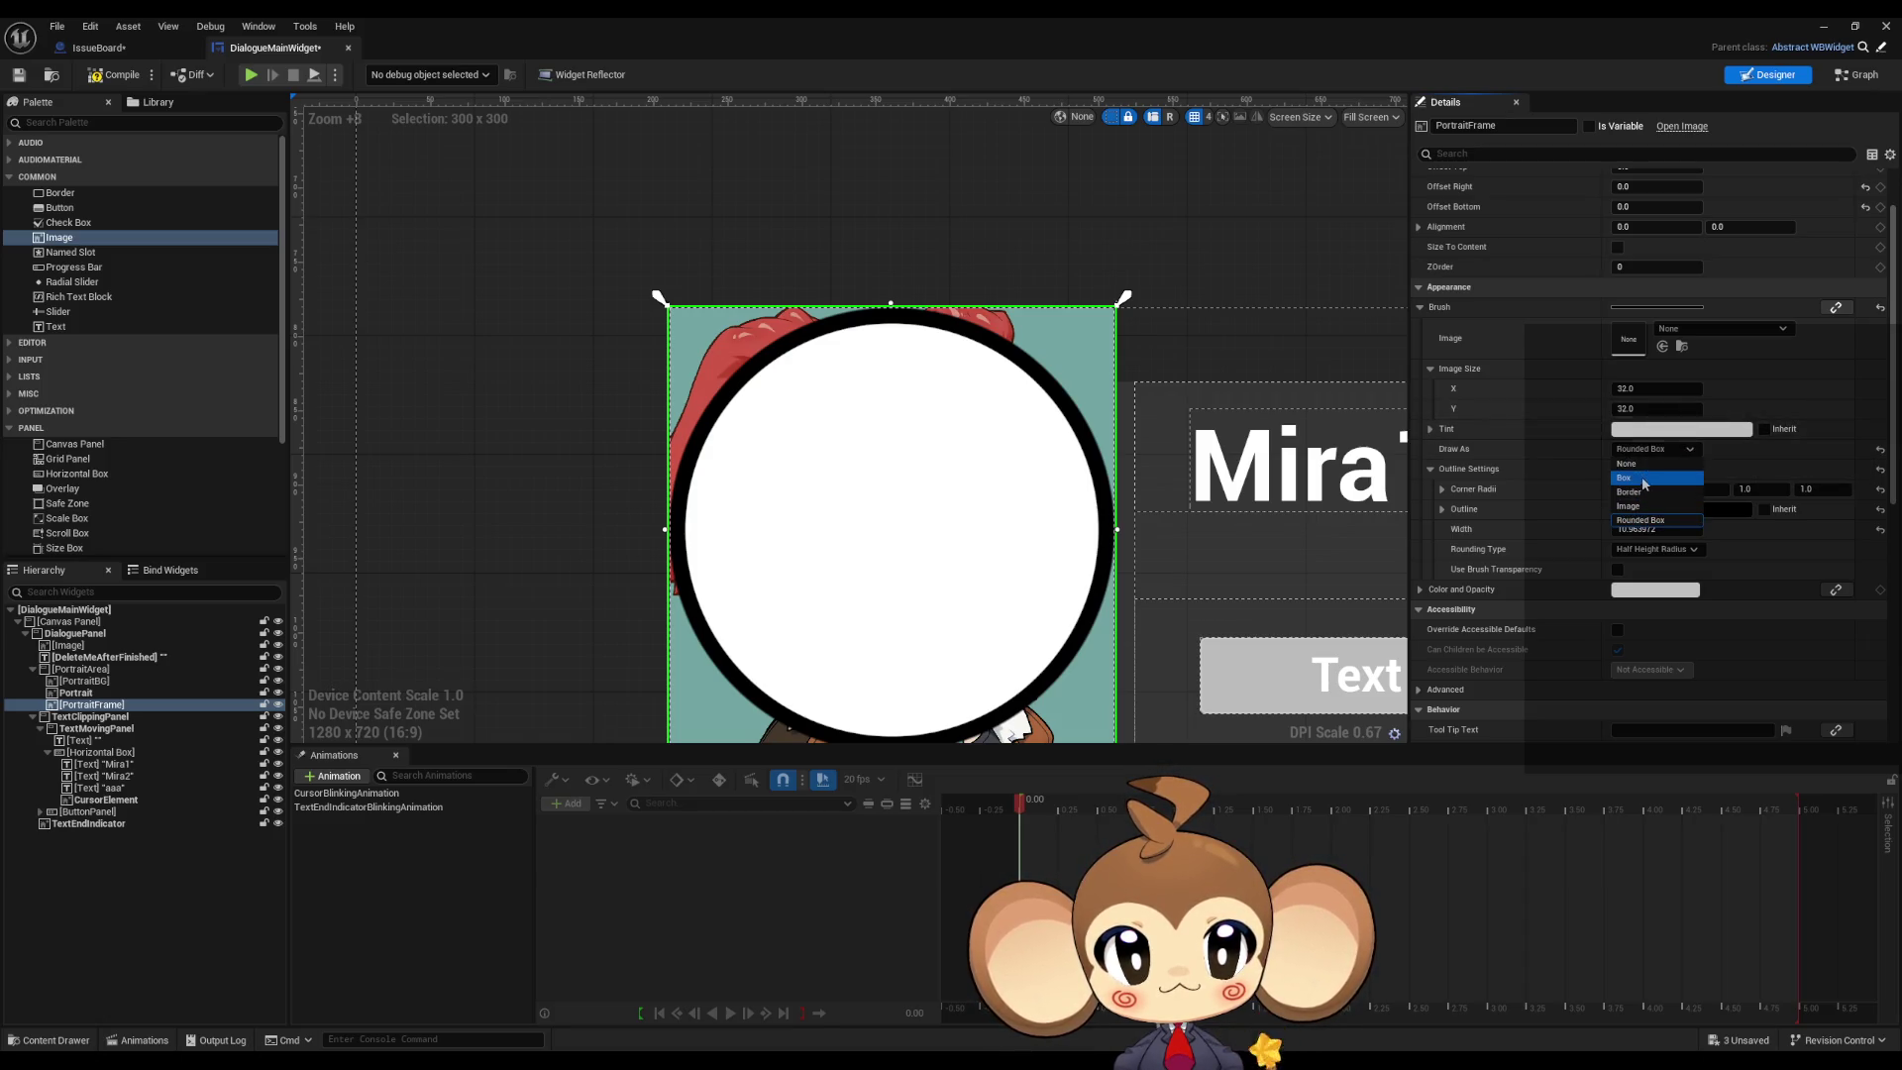
click(1646, 478)
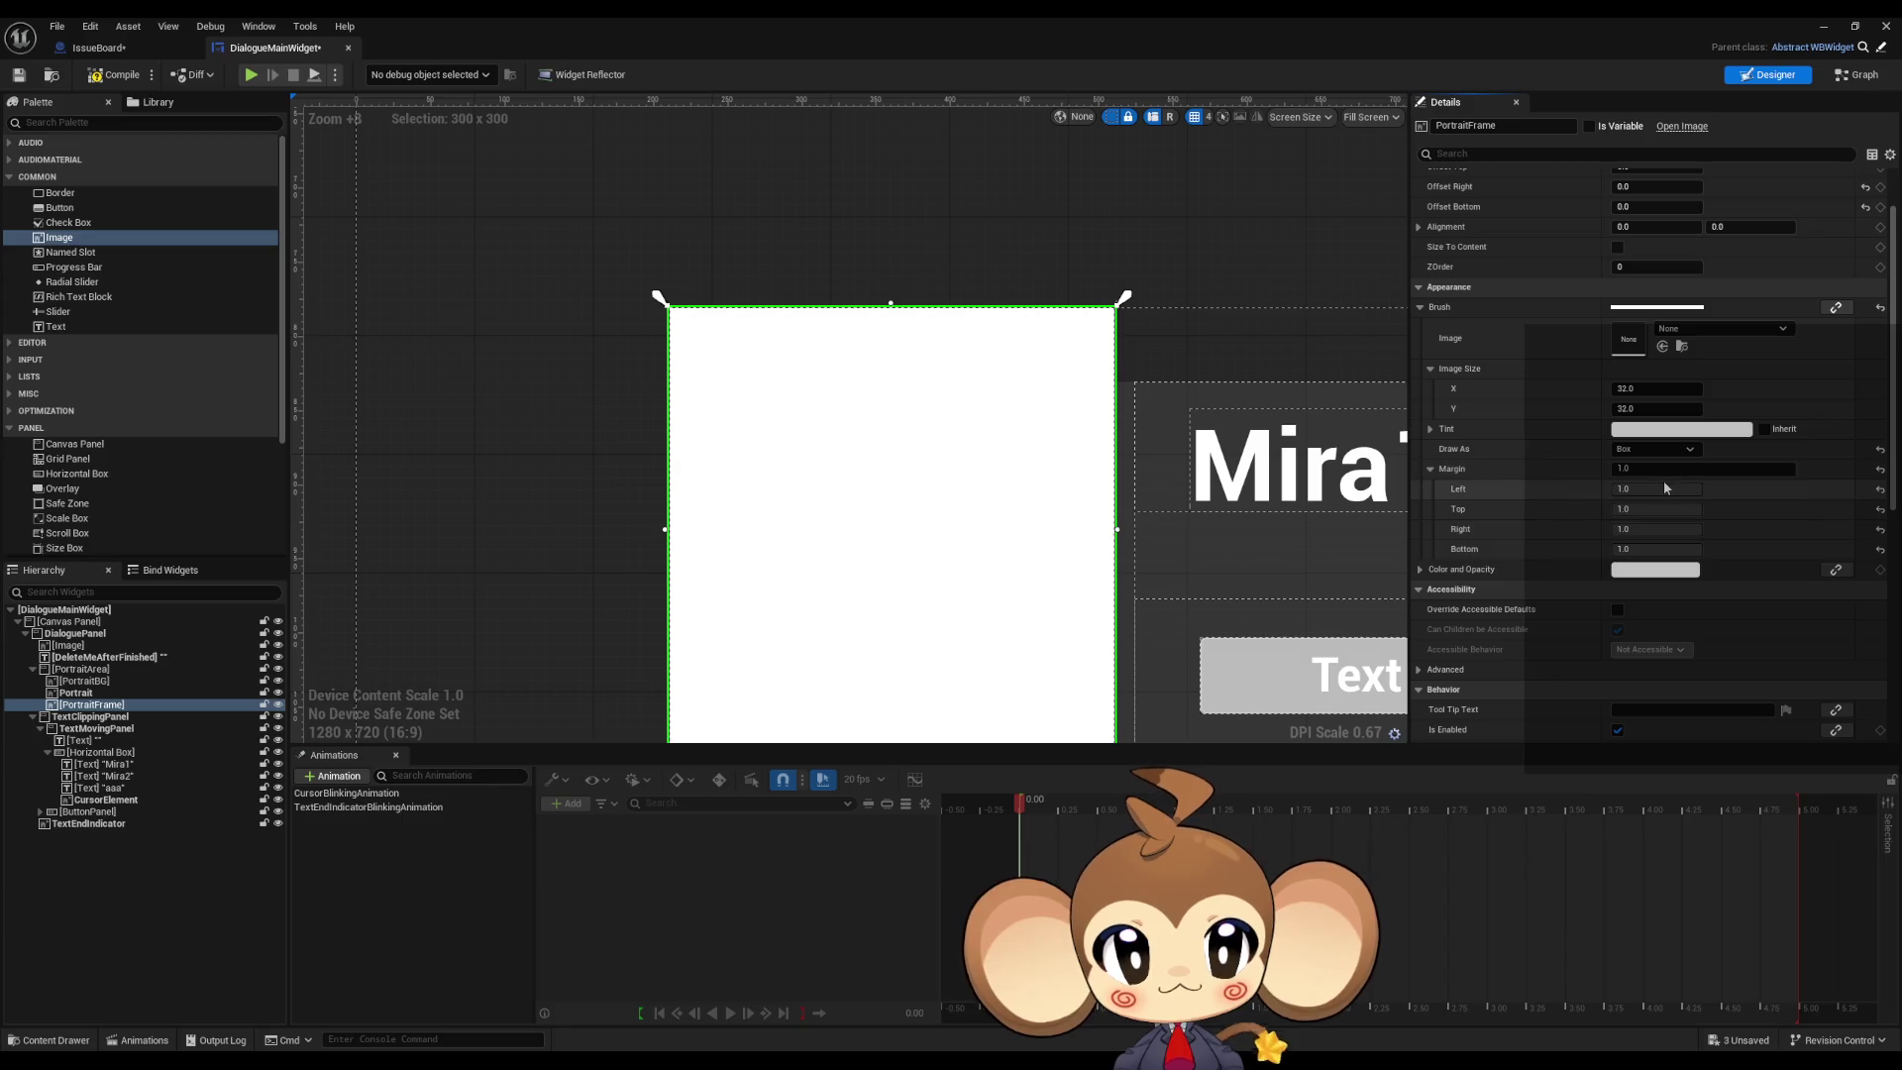
Step: Set Draw As back to Border so the portrait shows through
mouse_move(1657, 489)
mouse_down()
mouse_move(1635, 488)
mouse_move(1664, 529)
mouse_move(1615, 550)
mouse_up()
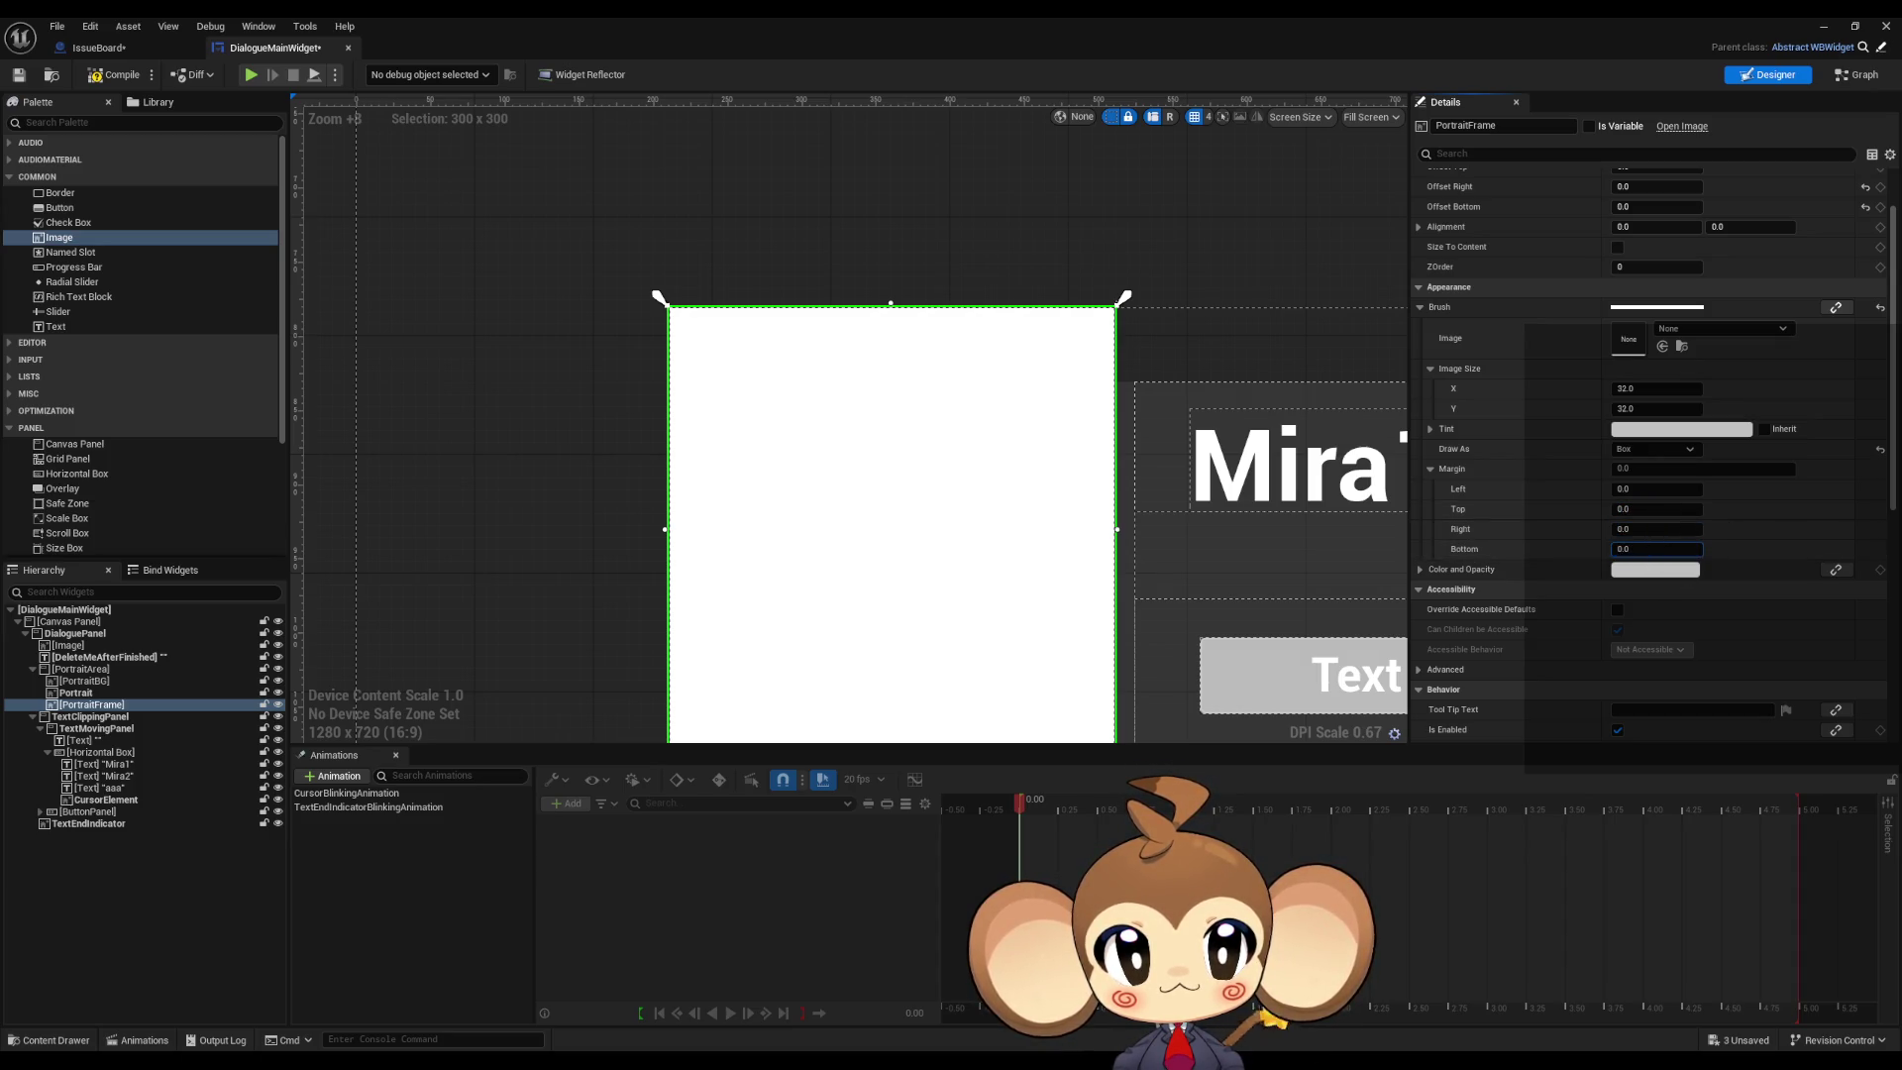
click(1634, 449)
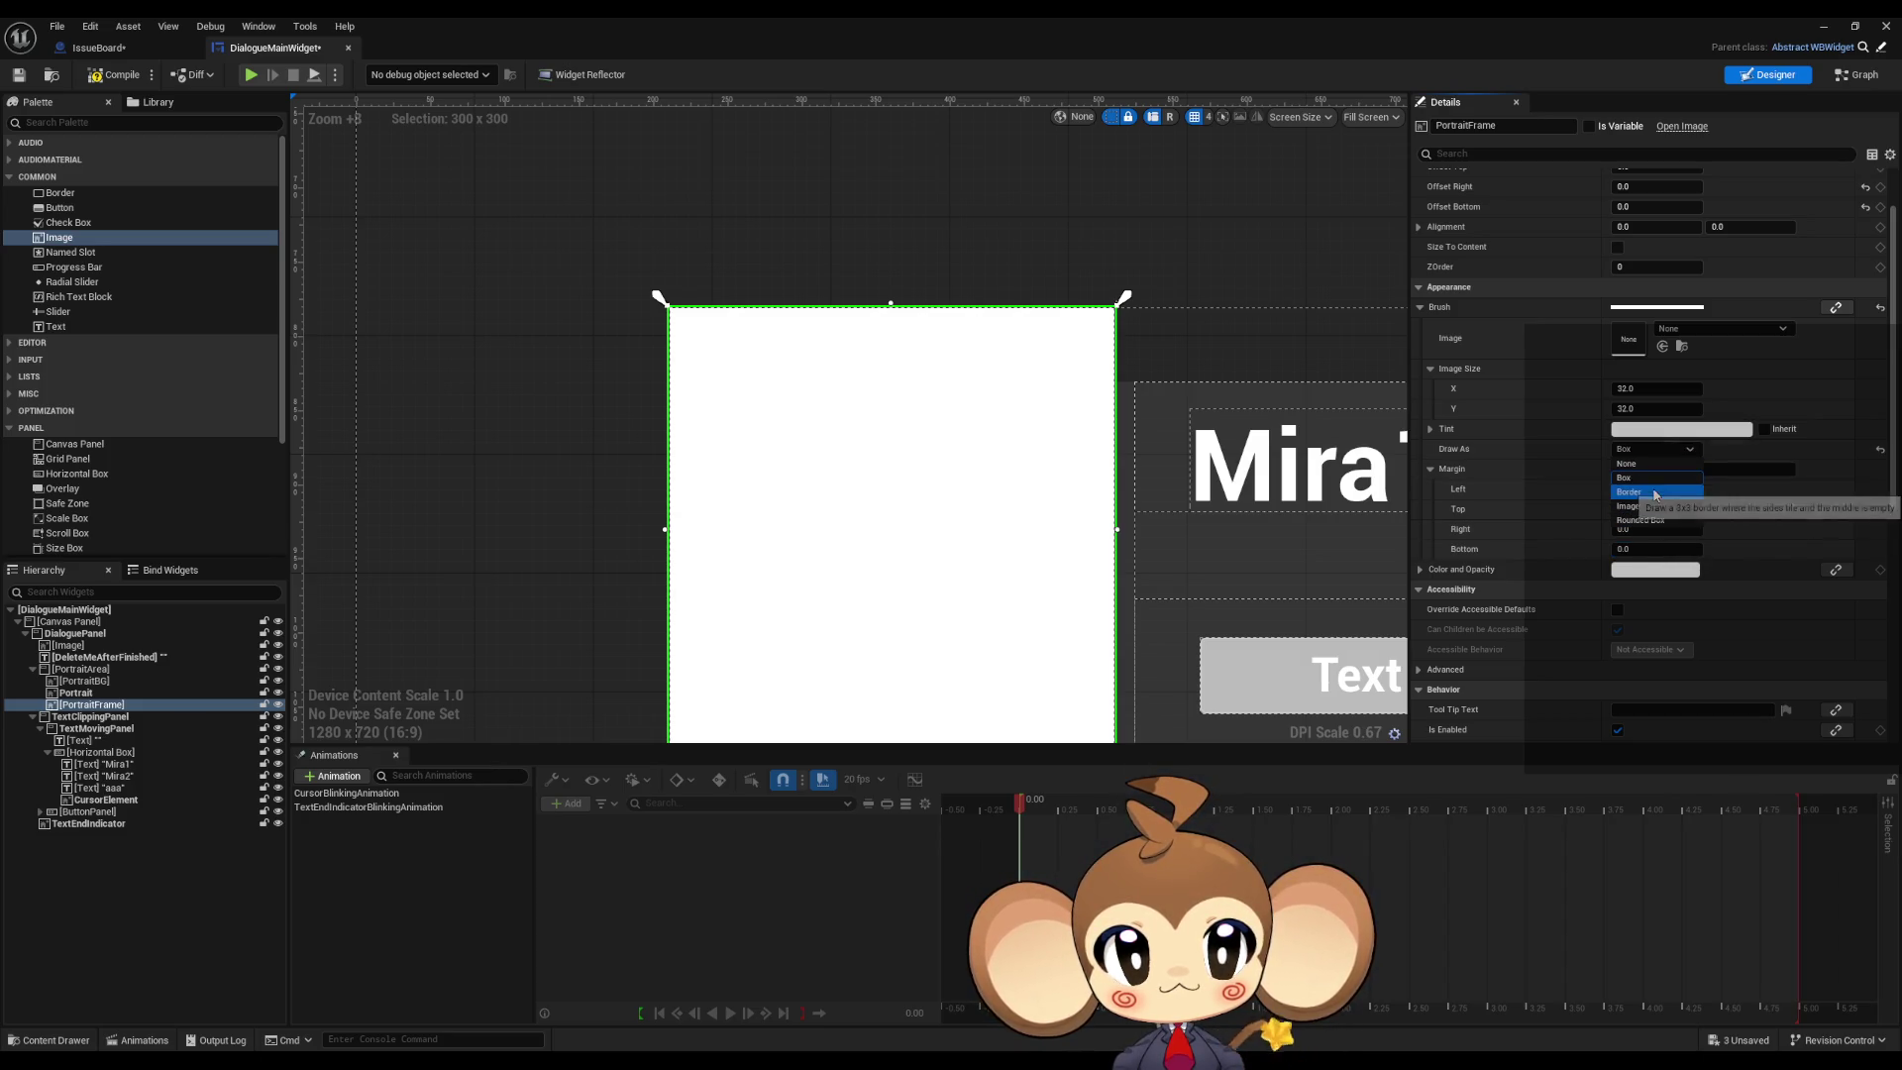
click(1646, 491)
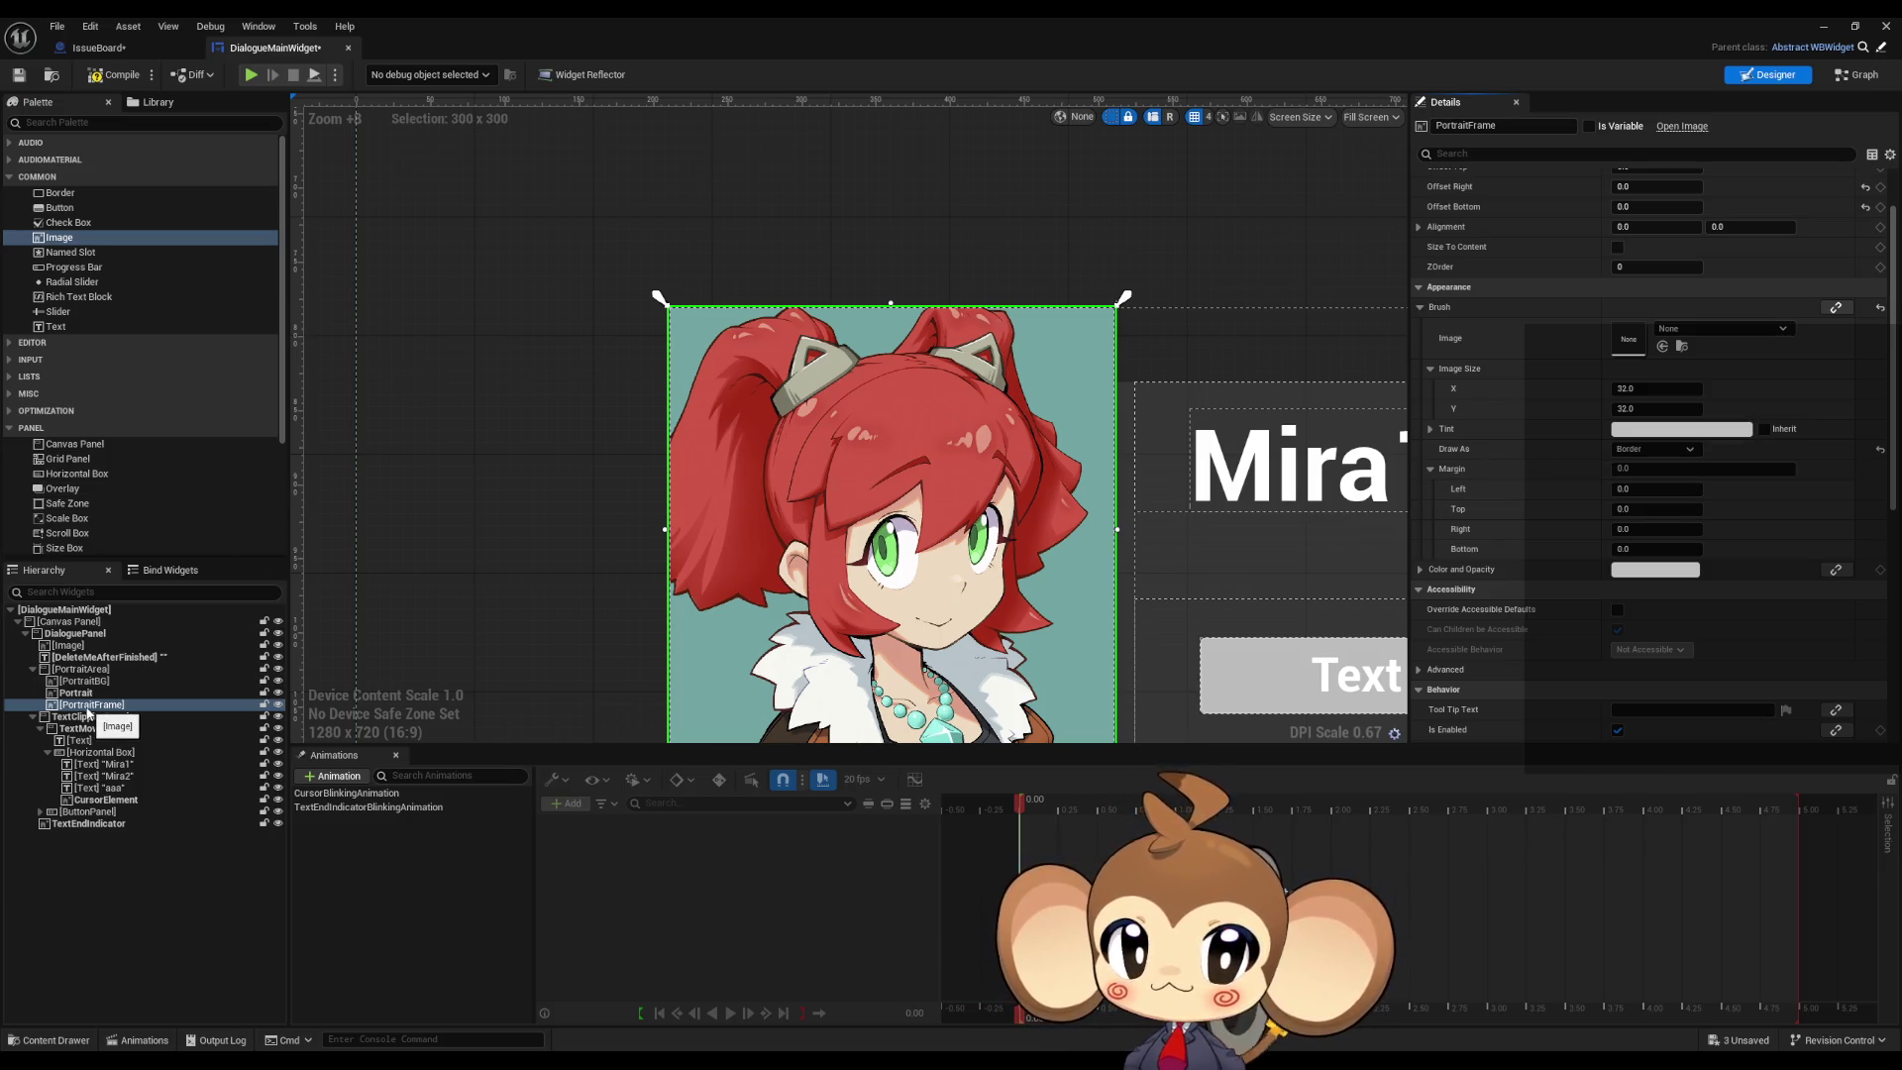
Step: Anchor PortraitFrame top-left and drag Margin Left to 1.0
scroll(1674, 347, up, 2)
click(1675, 199)
click(1643, 229)
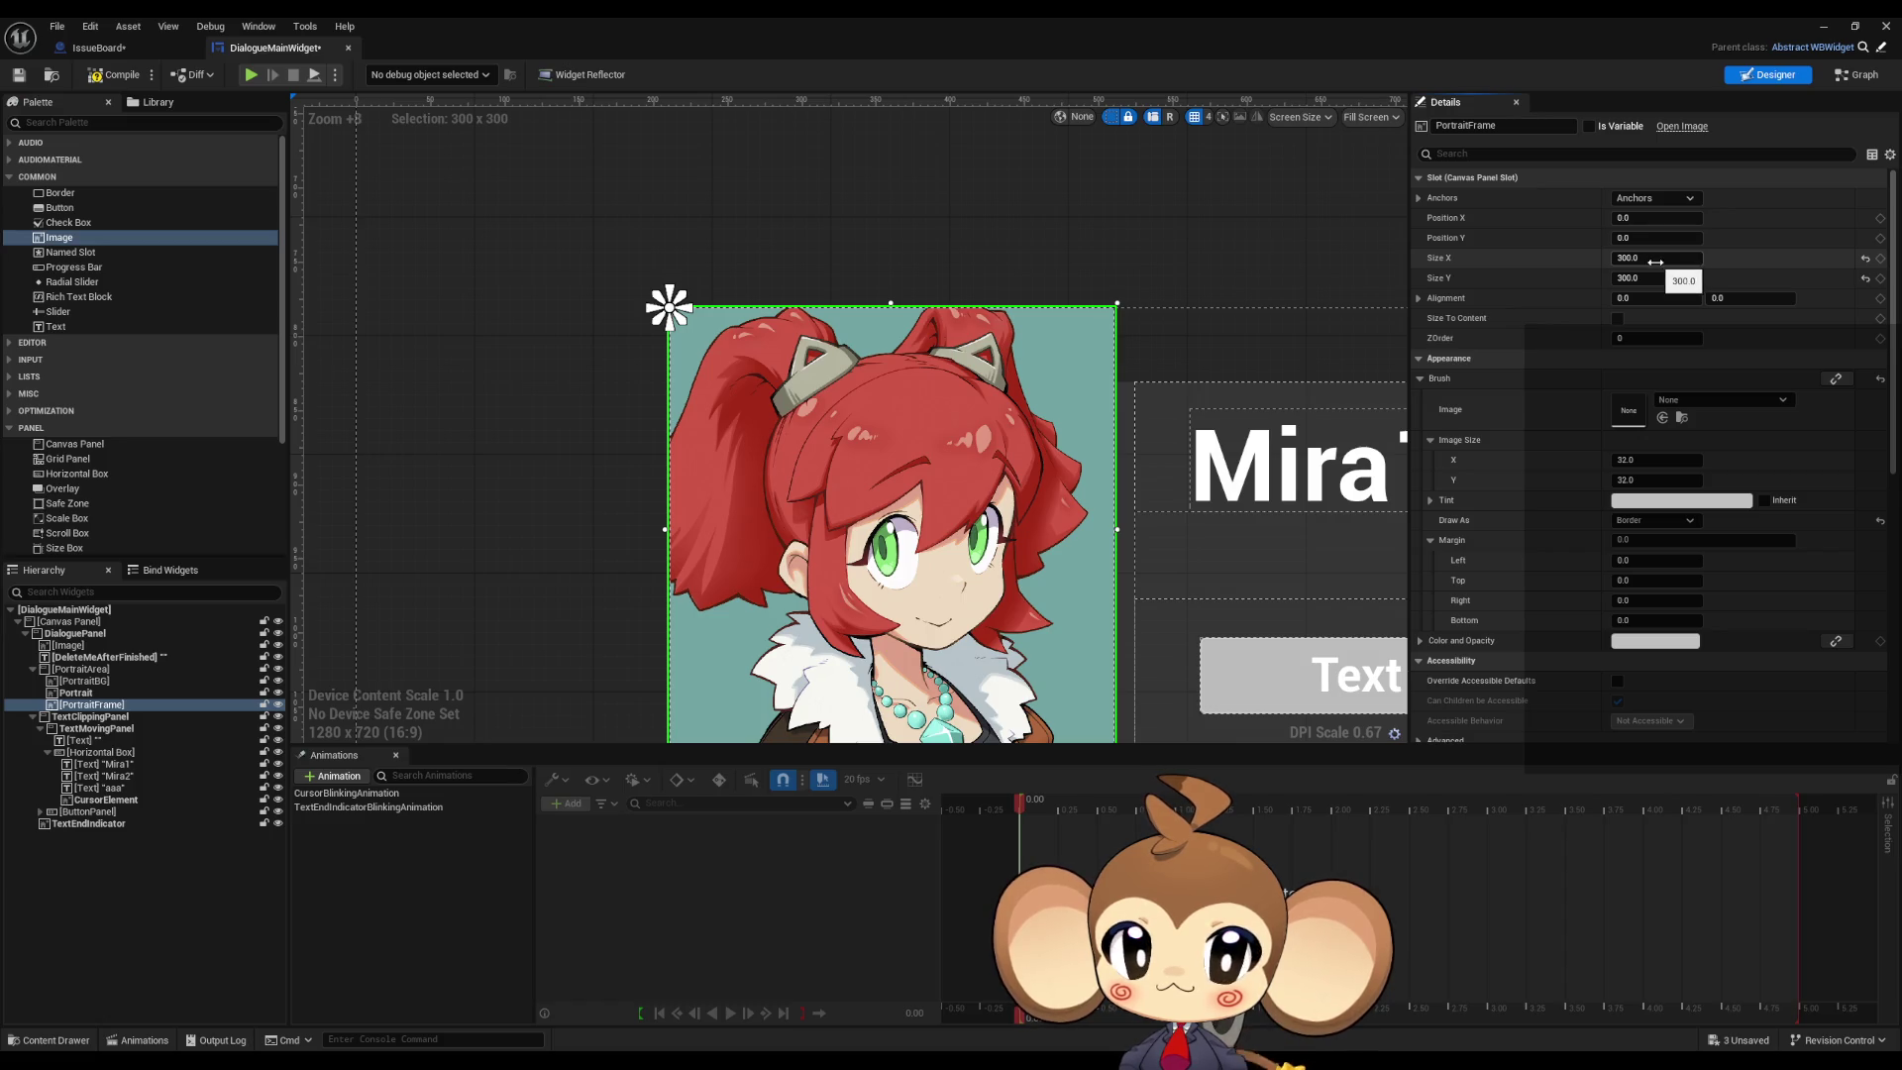
scroll(1656, 496, down, 2)
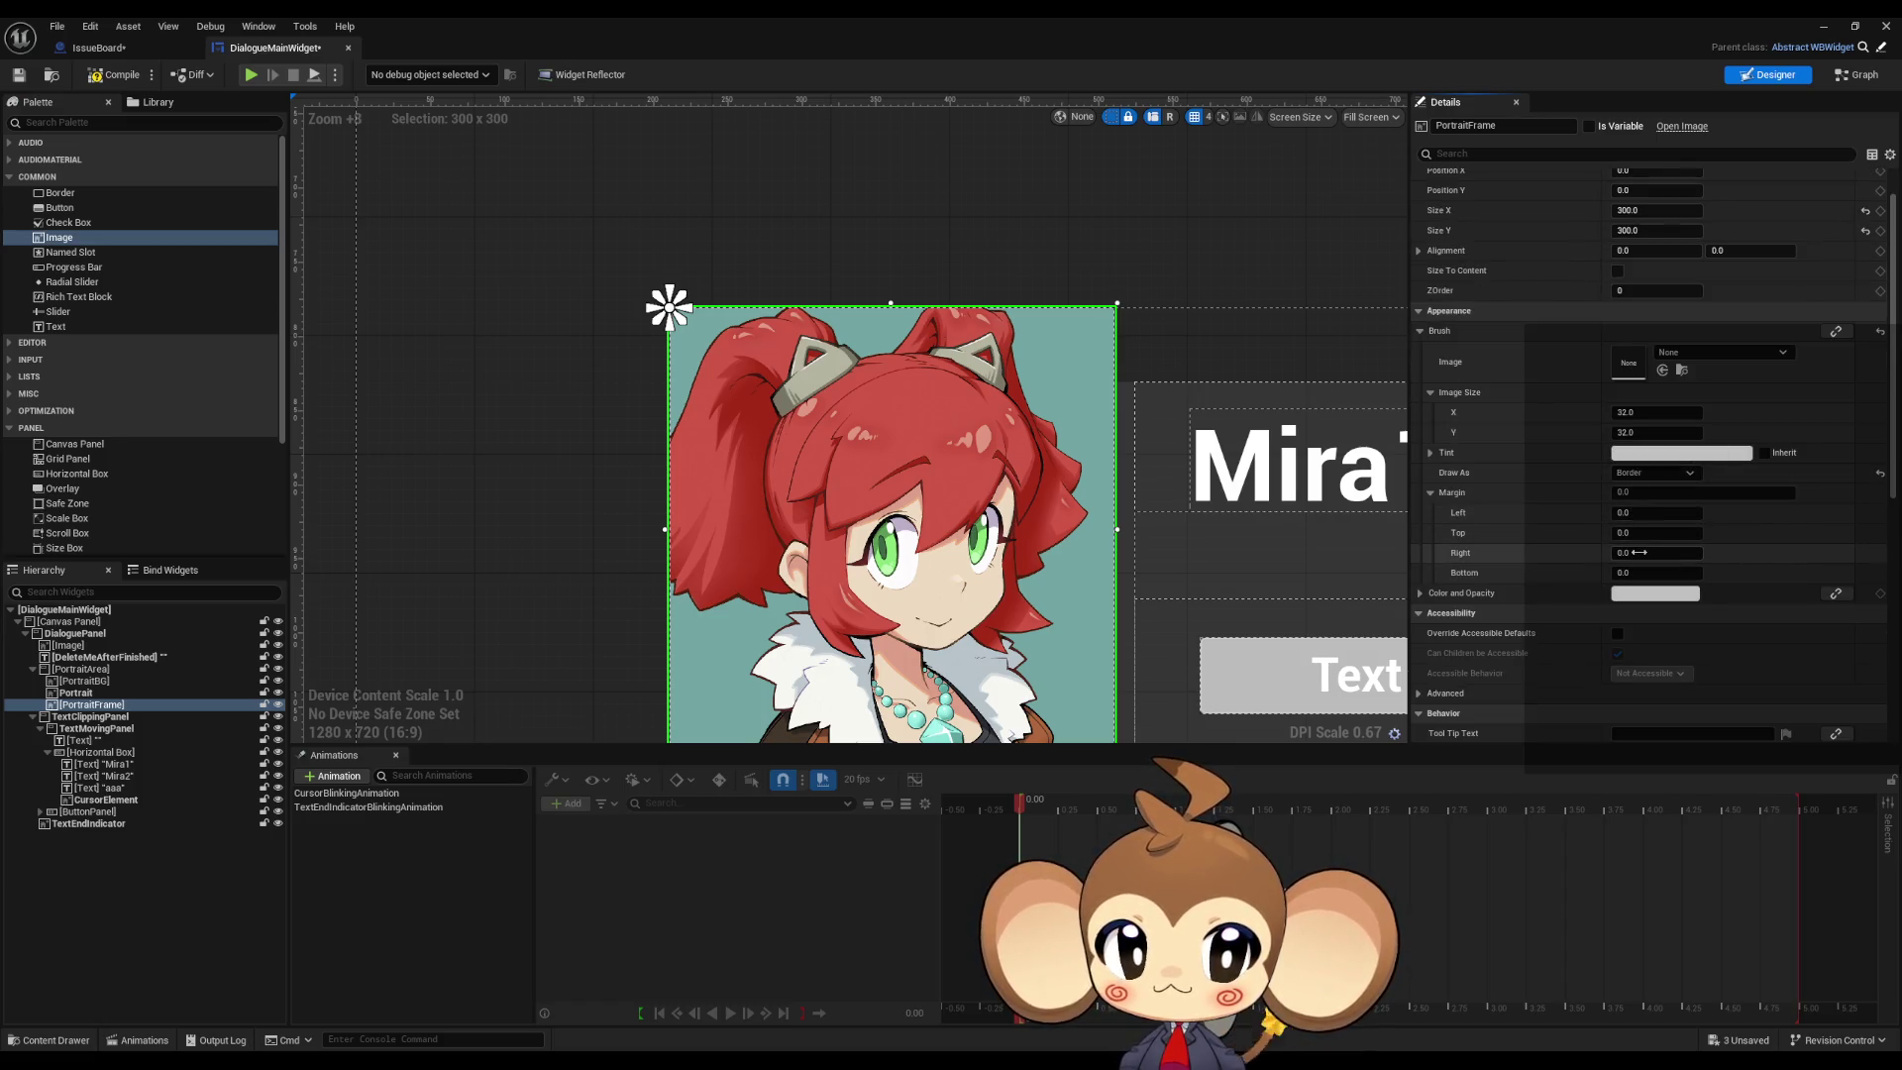
mouse_move(1635, 512)
mouse_down()
mouse_move(1647, 553)
mouse_move(1644, 533)
mouse_up()
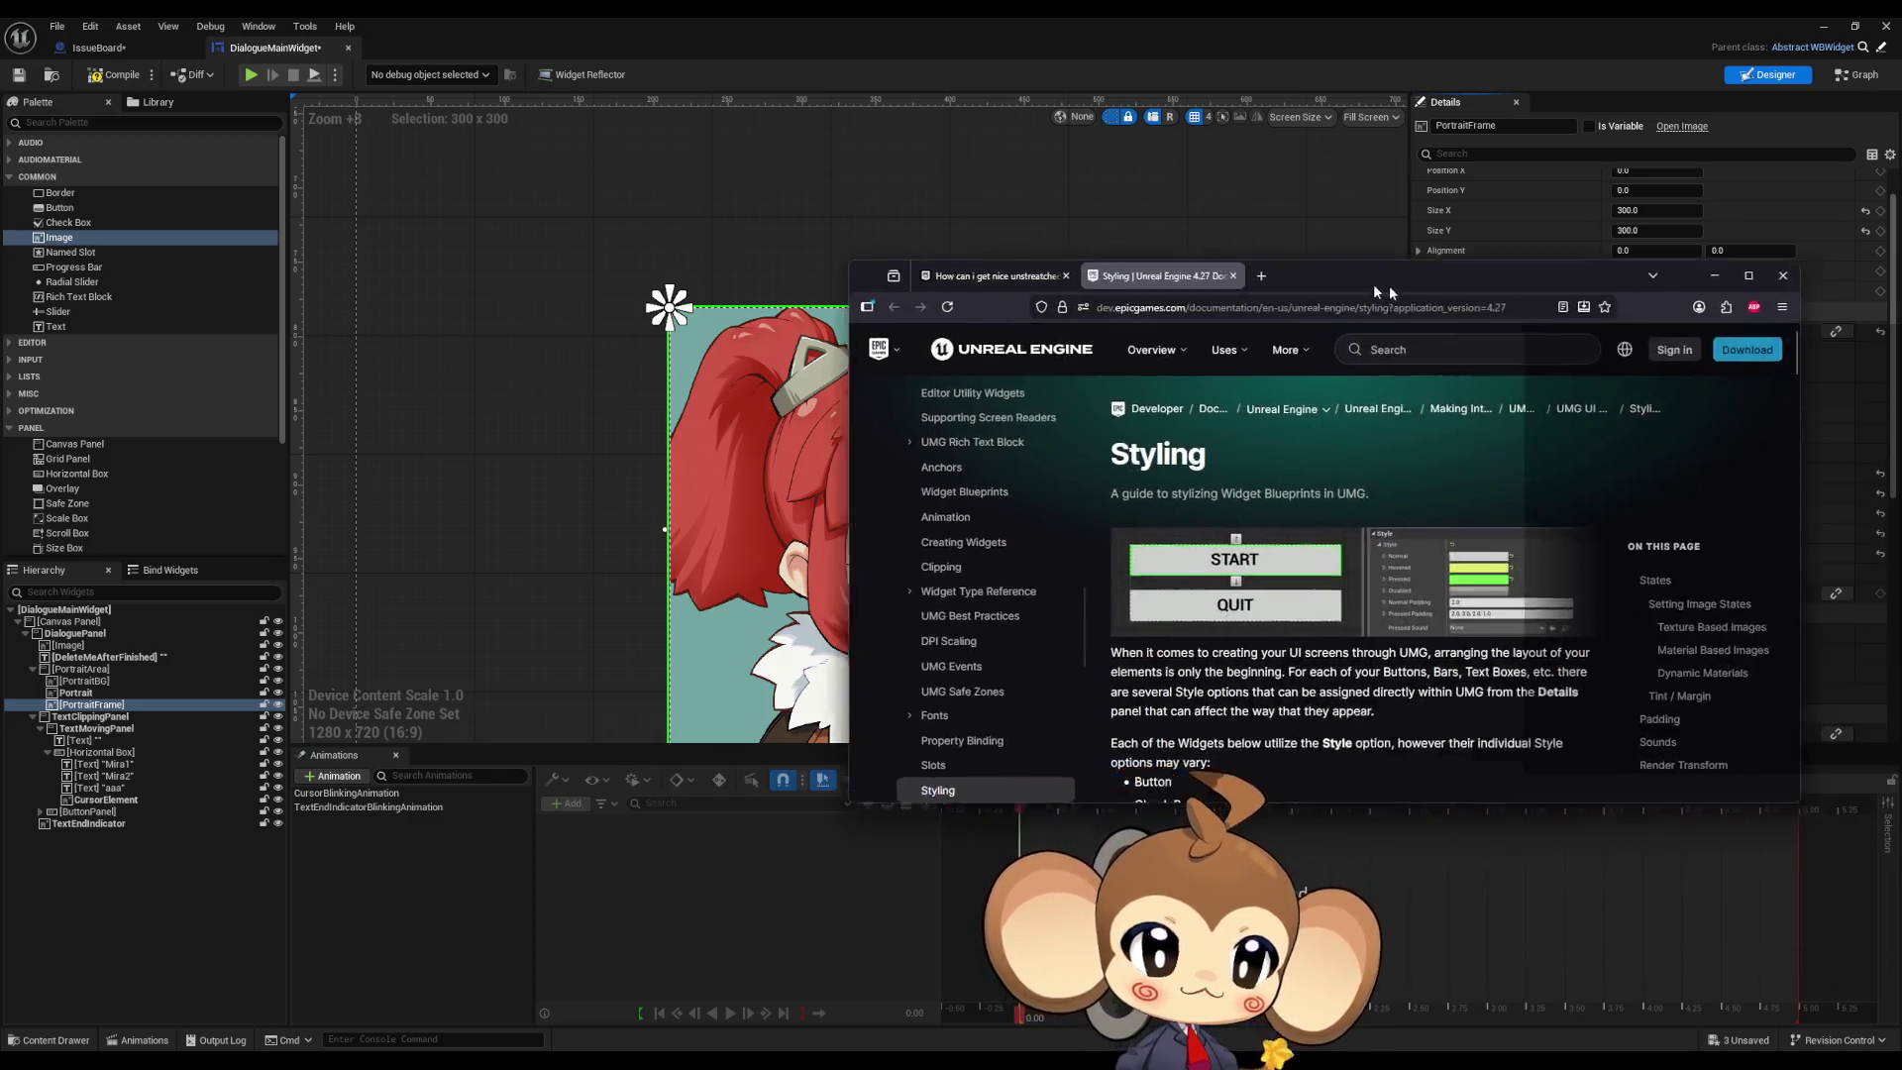
Step: Bring the UMG Styling docs over the editor, maximize it, and scroll down the page
drag(1416, 287, 1074, 288)
double_click(1074, 288)
scroll(1292, 438, down, 3)
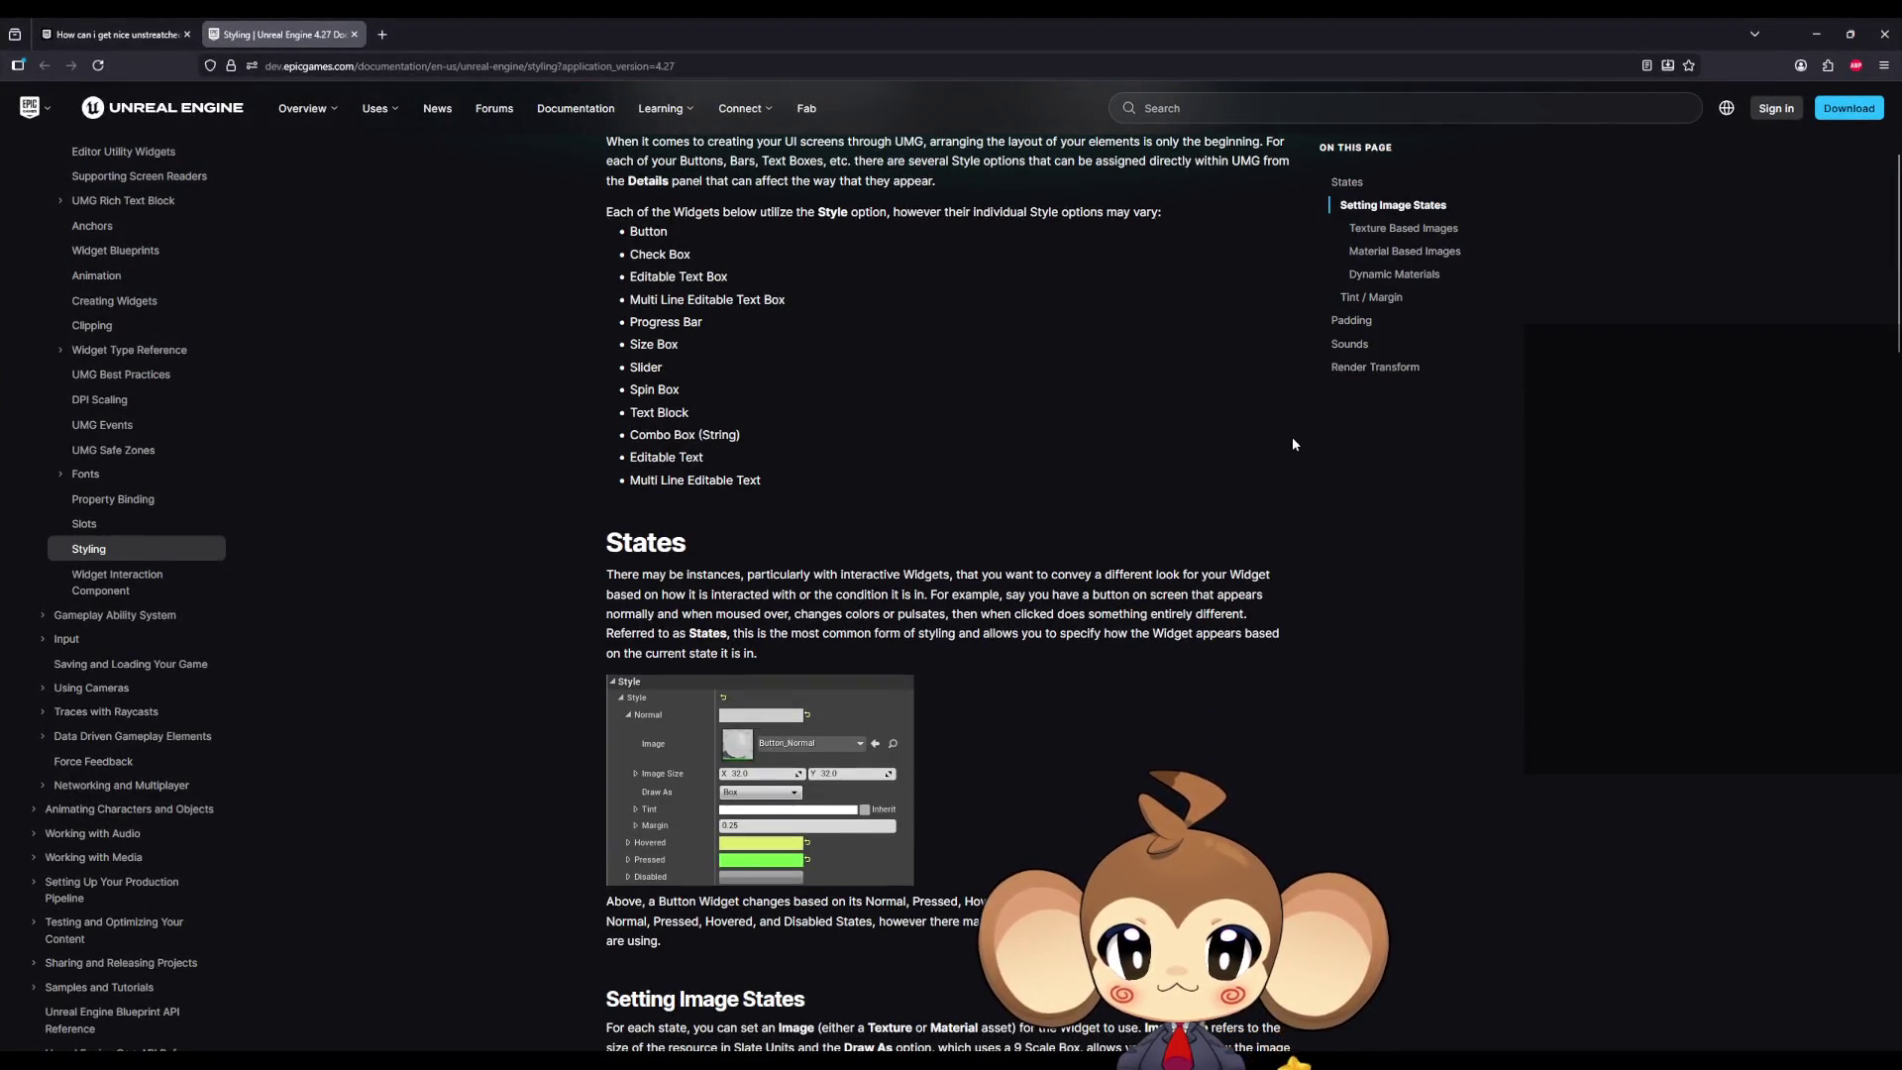
scroll(1292, 442, down, 4)
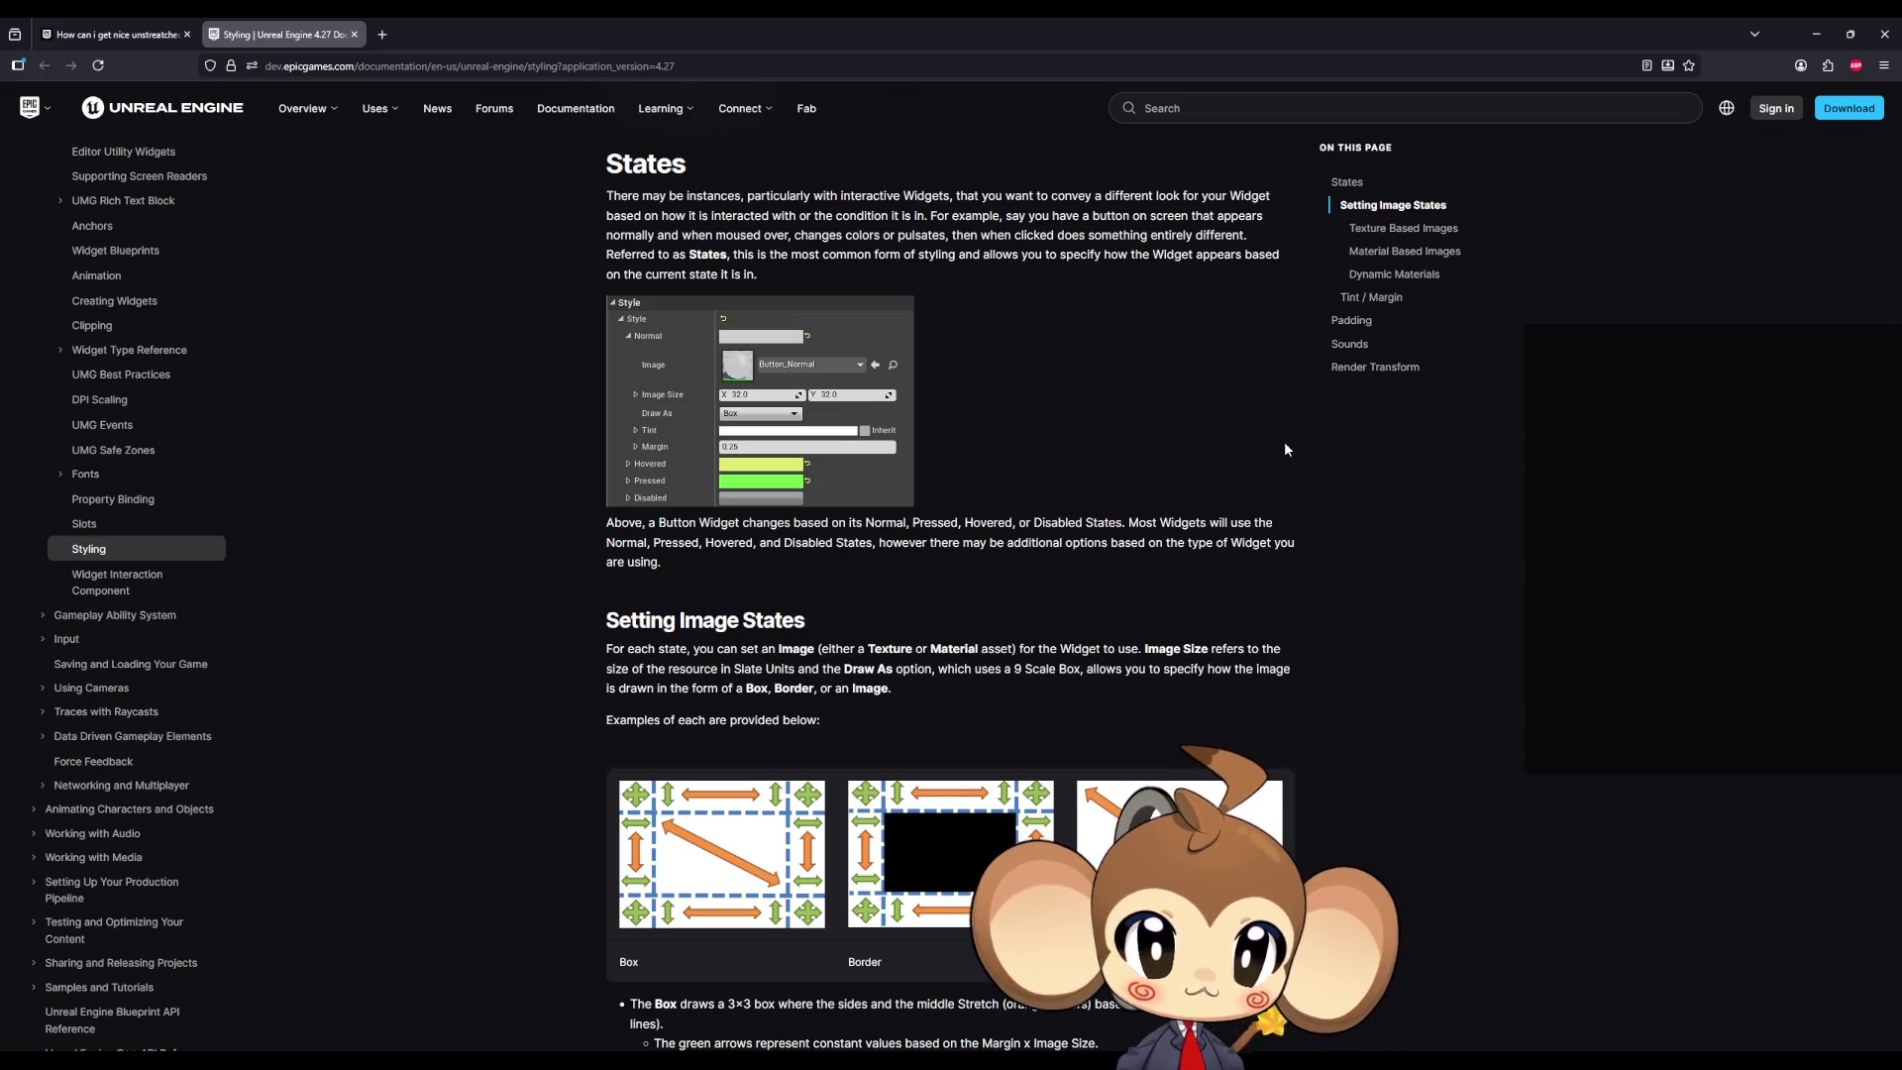
scroll(1284, 441, down, 2)
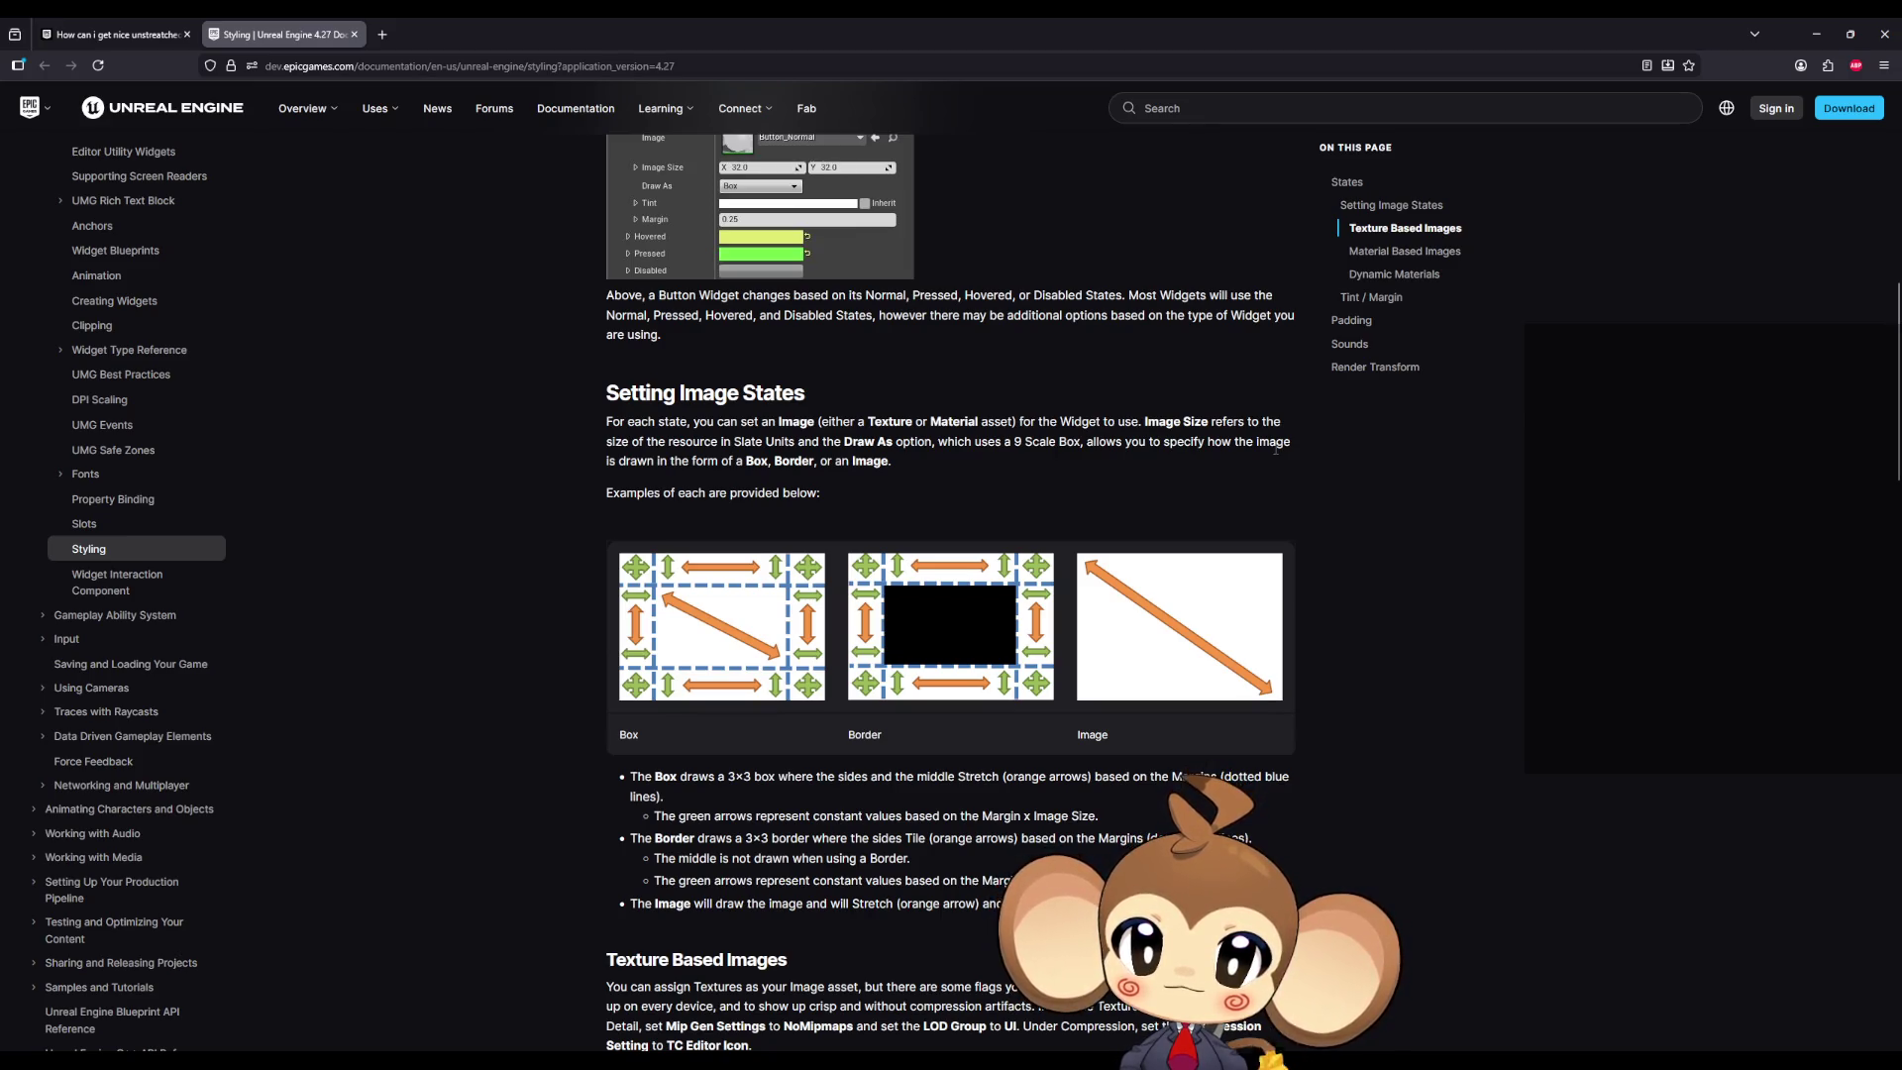
scroll(1283, 468, down, 8)
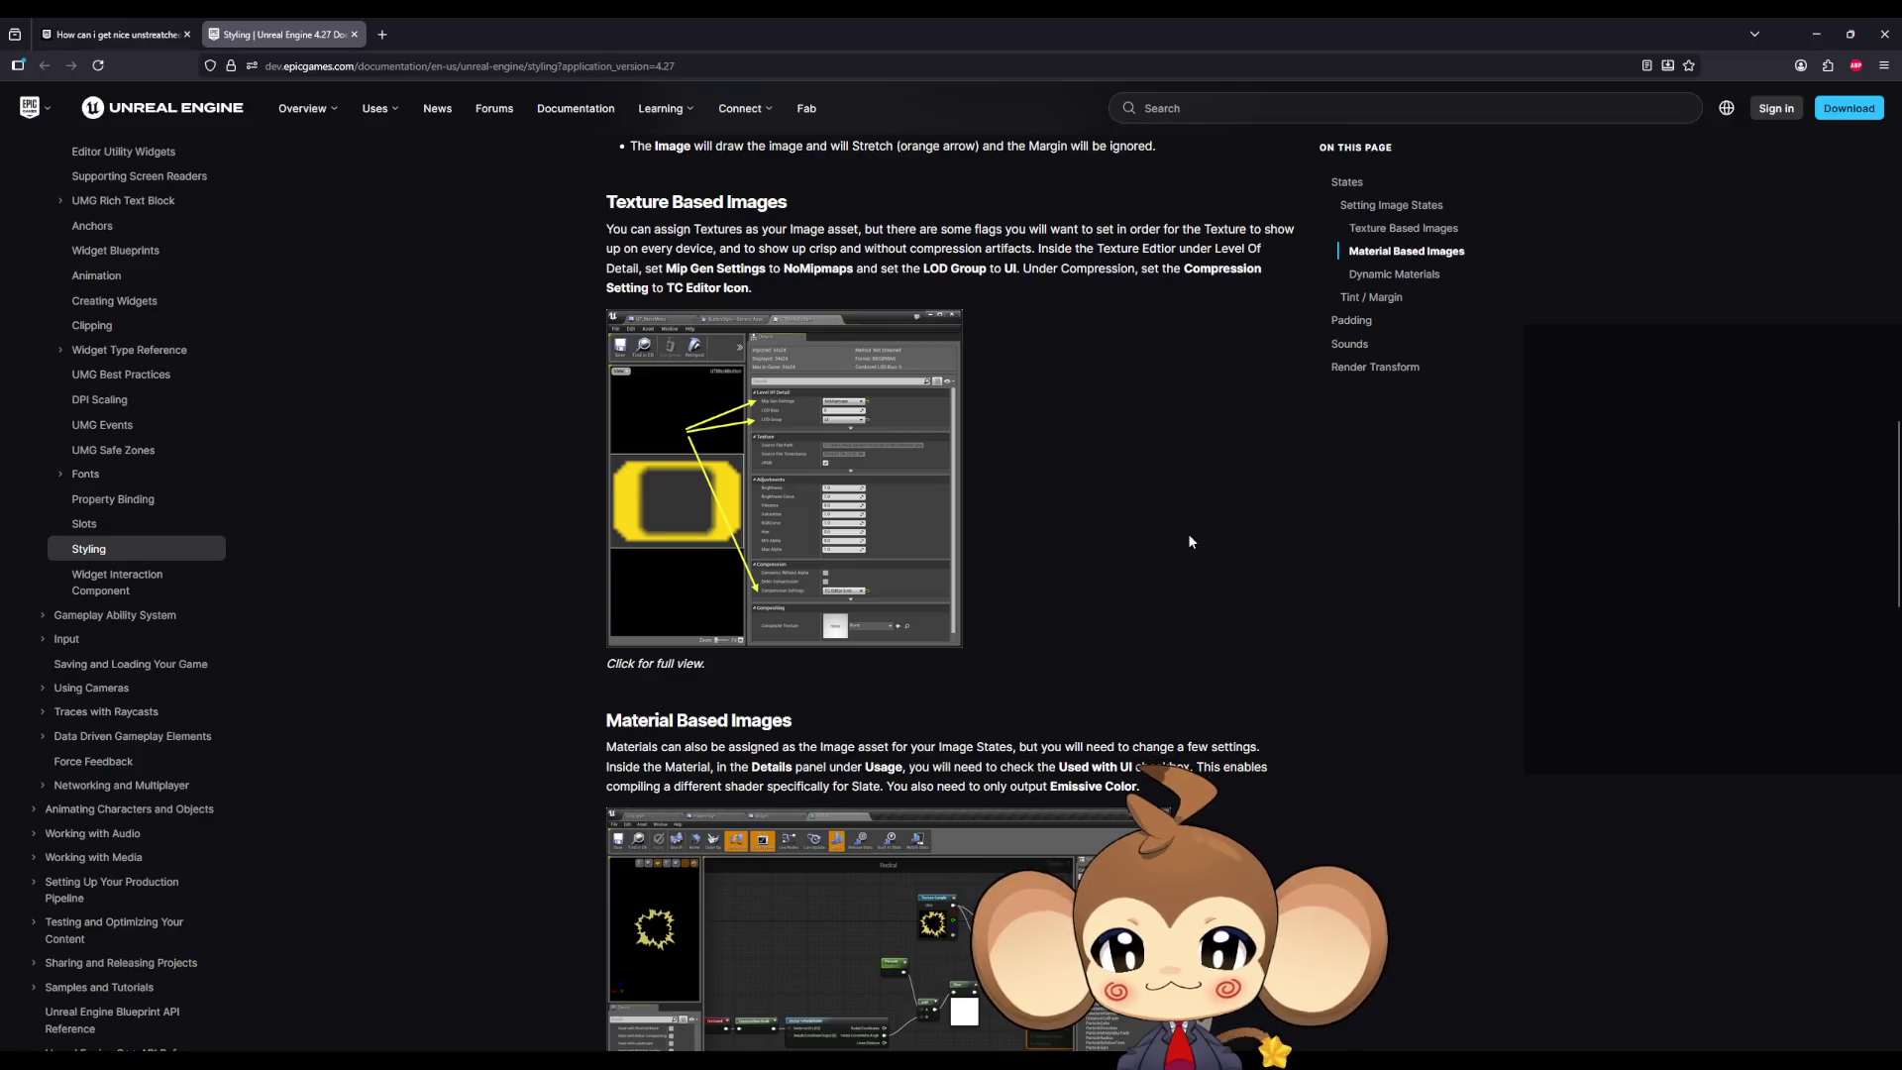
scroll(1186, 540, down, 2)
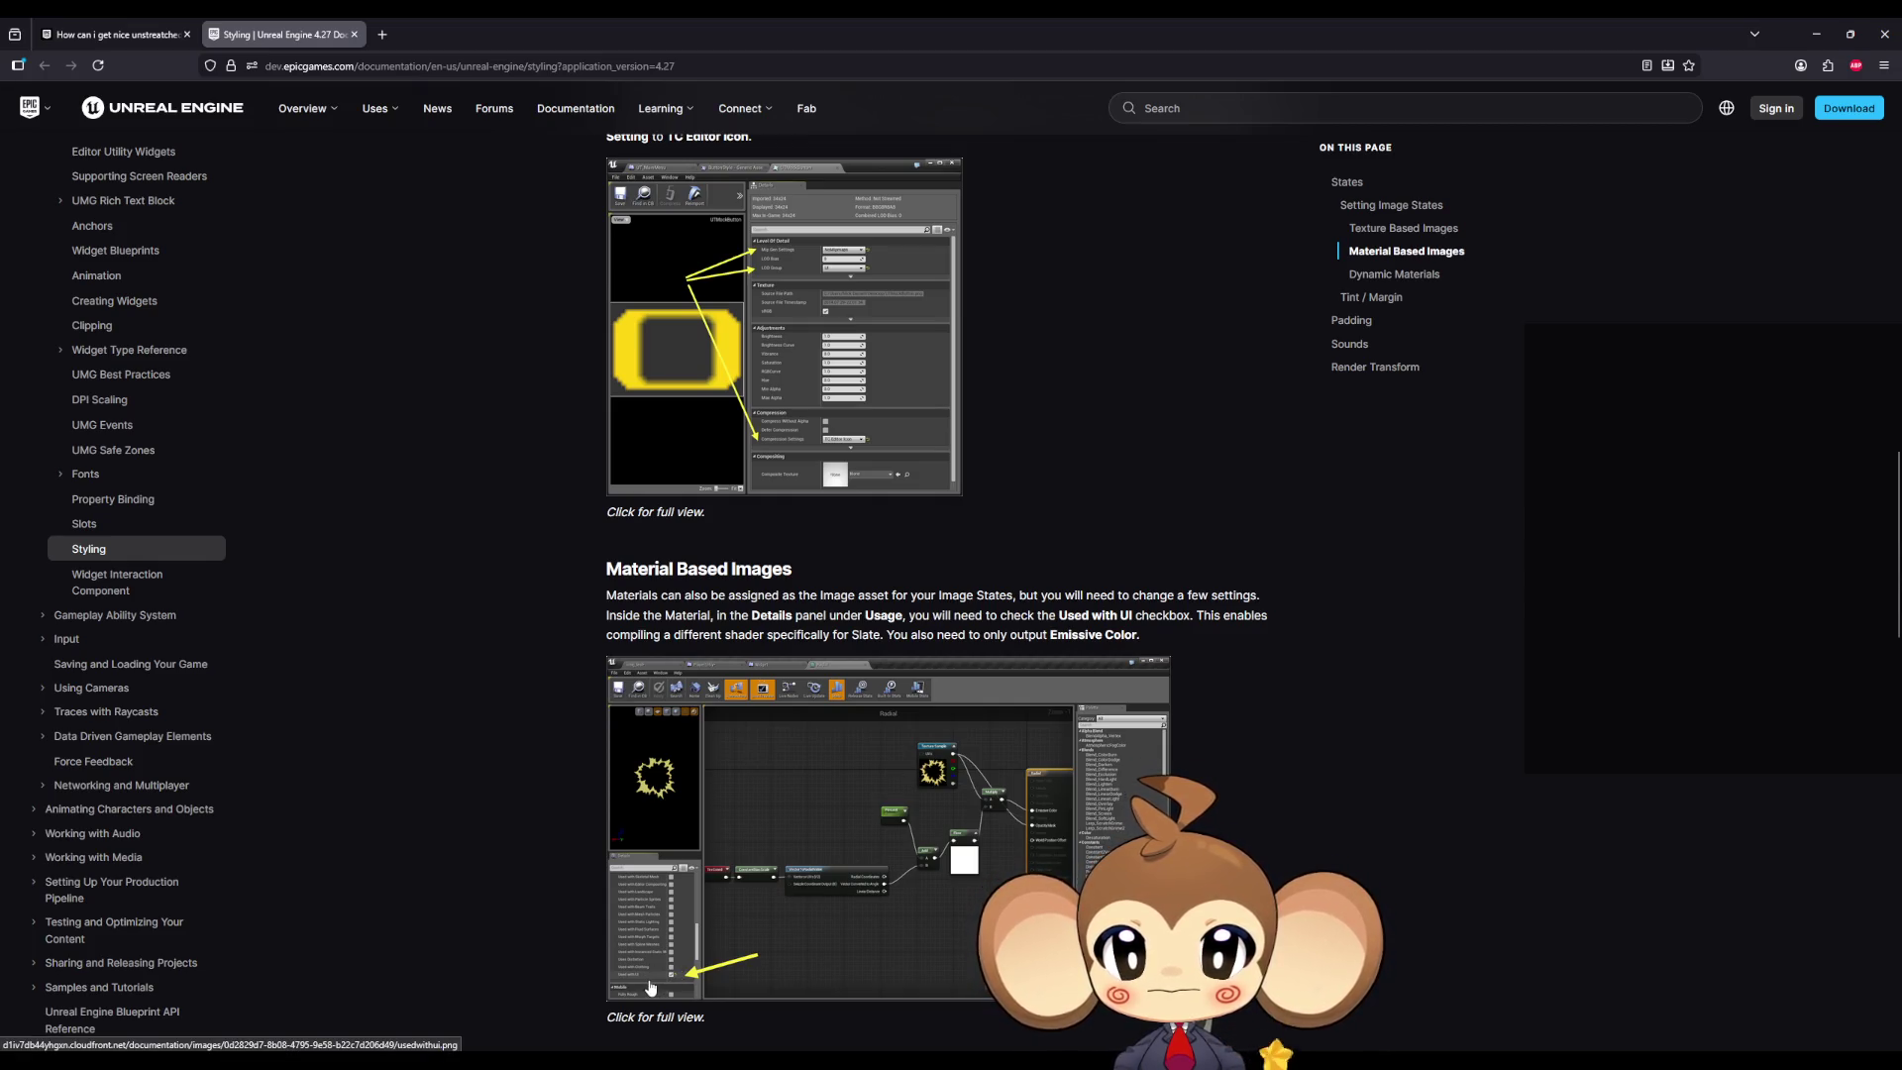
scroll(701, 960, down, 3)
Step: View the Material Based Images screenshot enlarged, then scroll on to Setting Image States
click(710, 630)
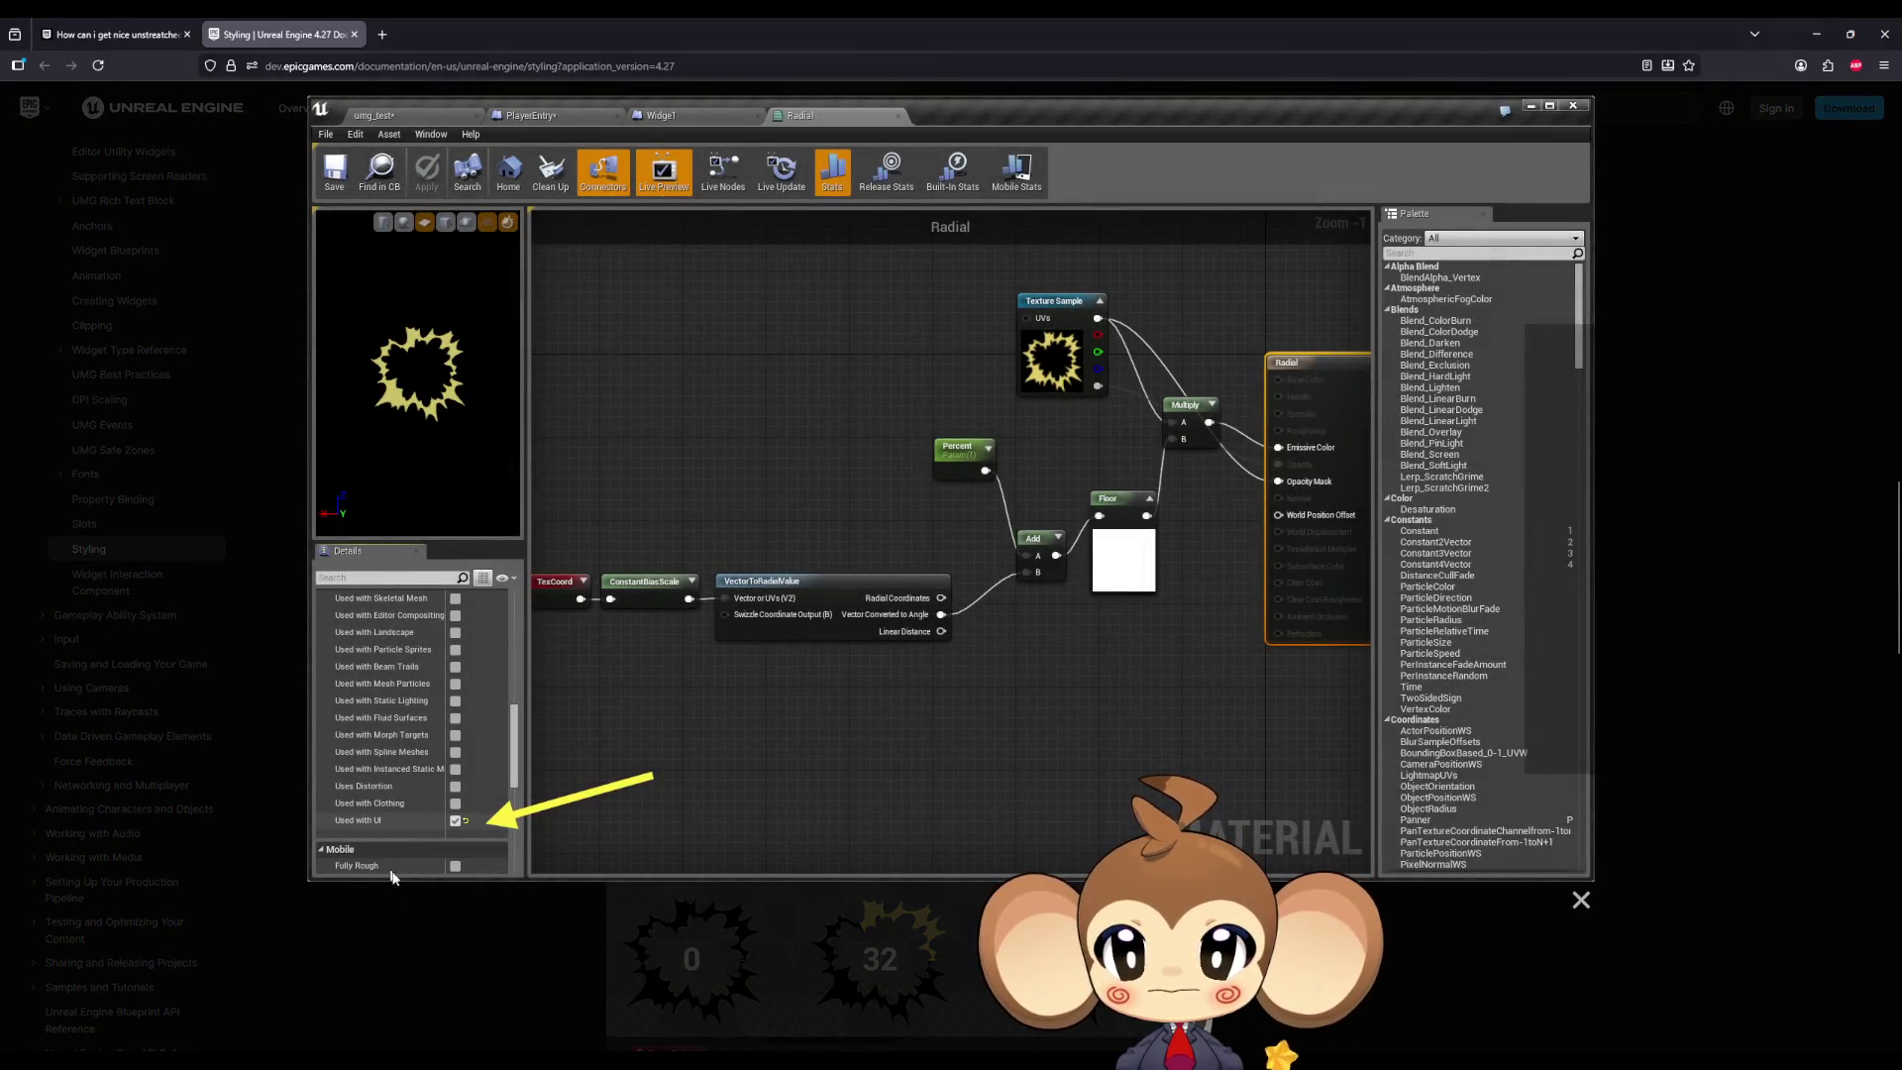
click(444, 926)
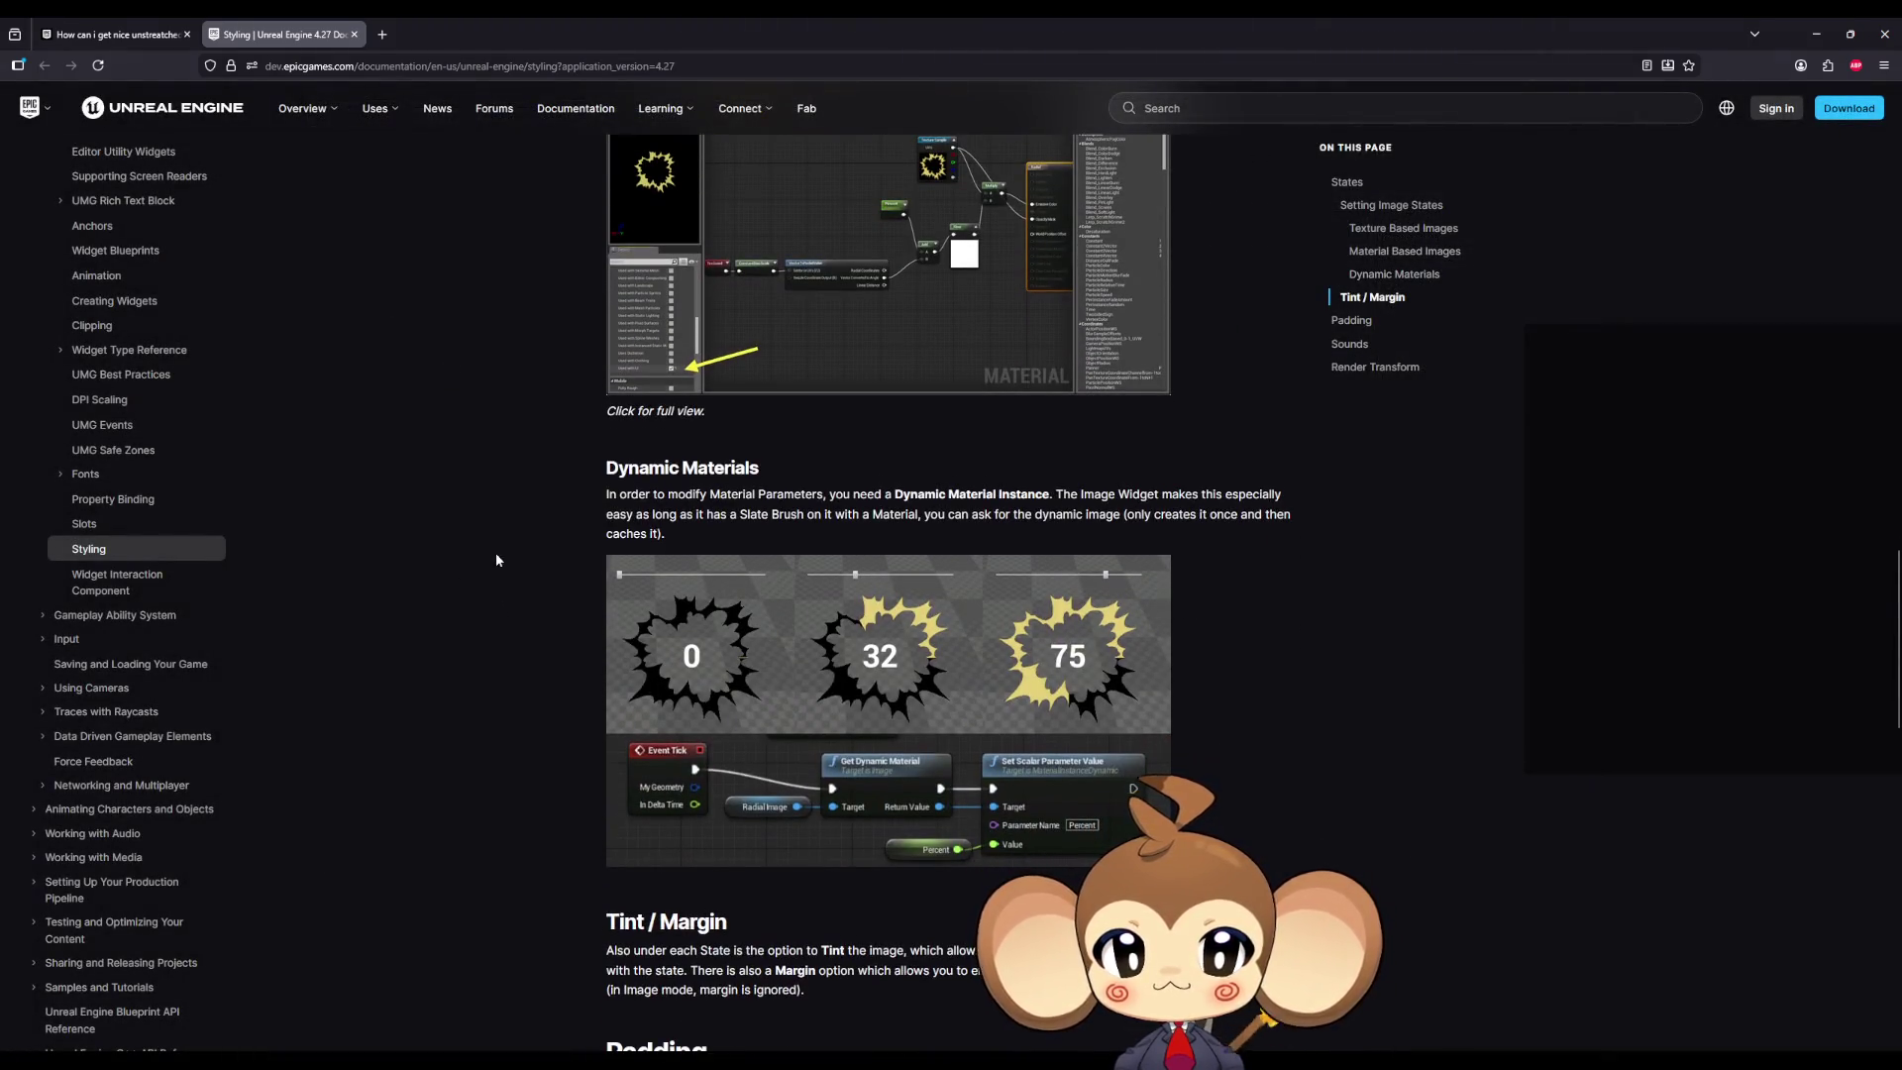
scroll(495, 559, down, 5)
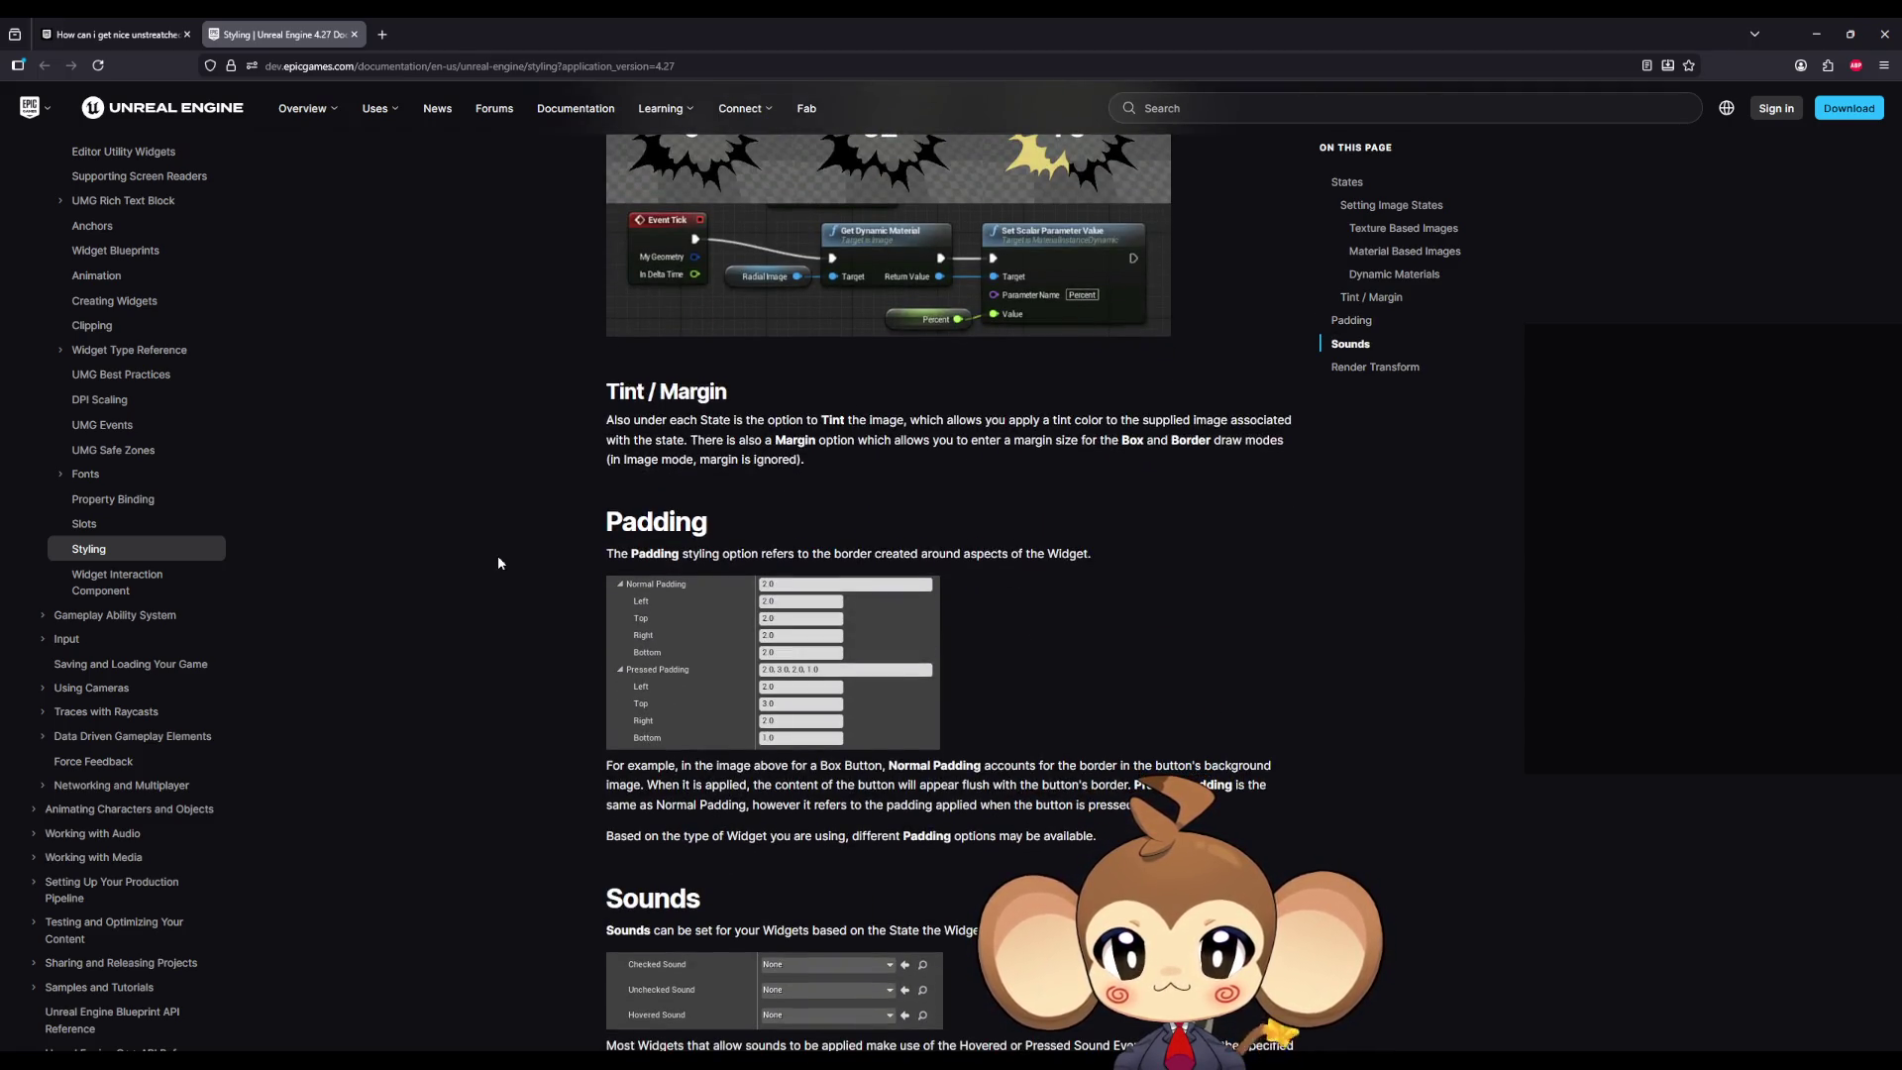
scroll(498, 563, down, 4)
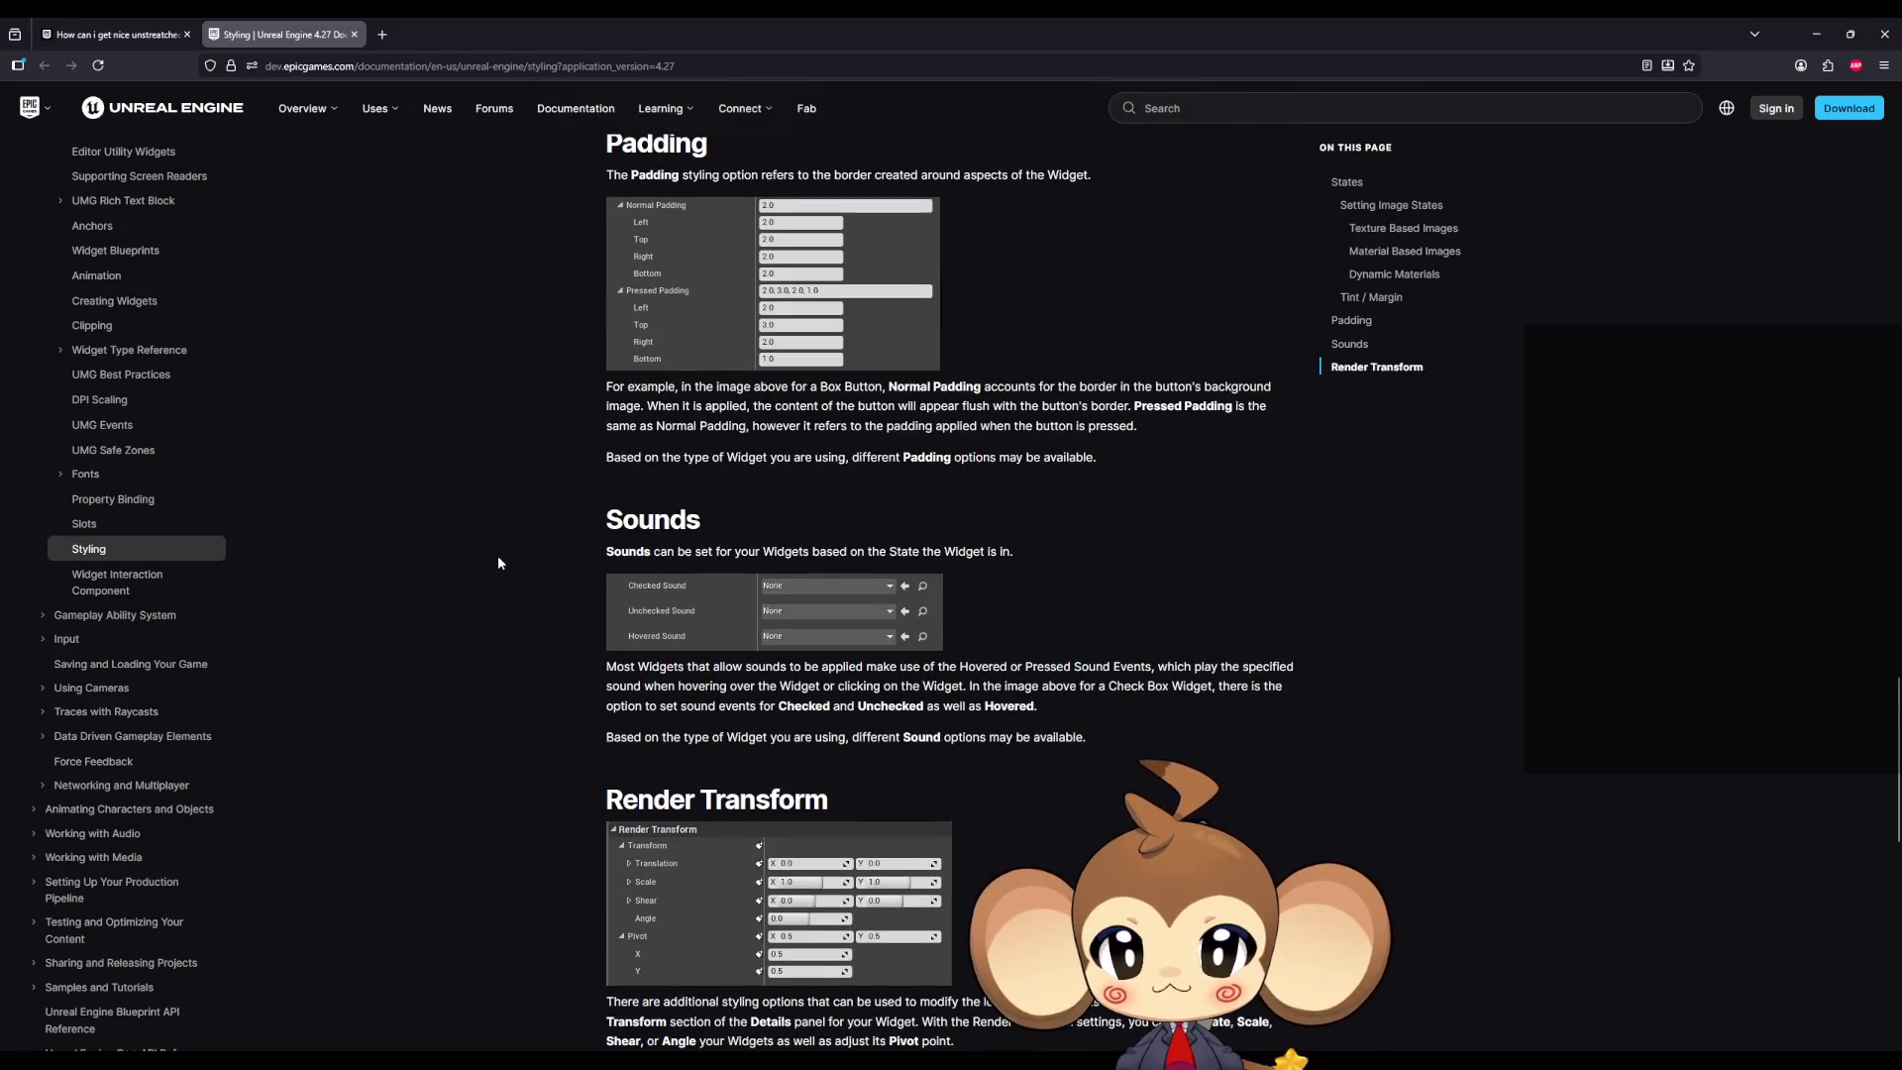
scroll(498, 561, down, 5)
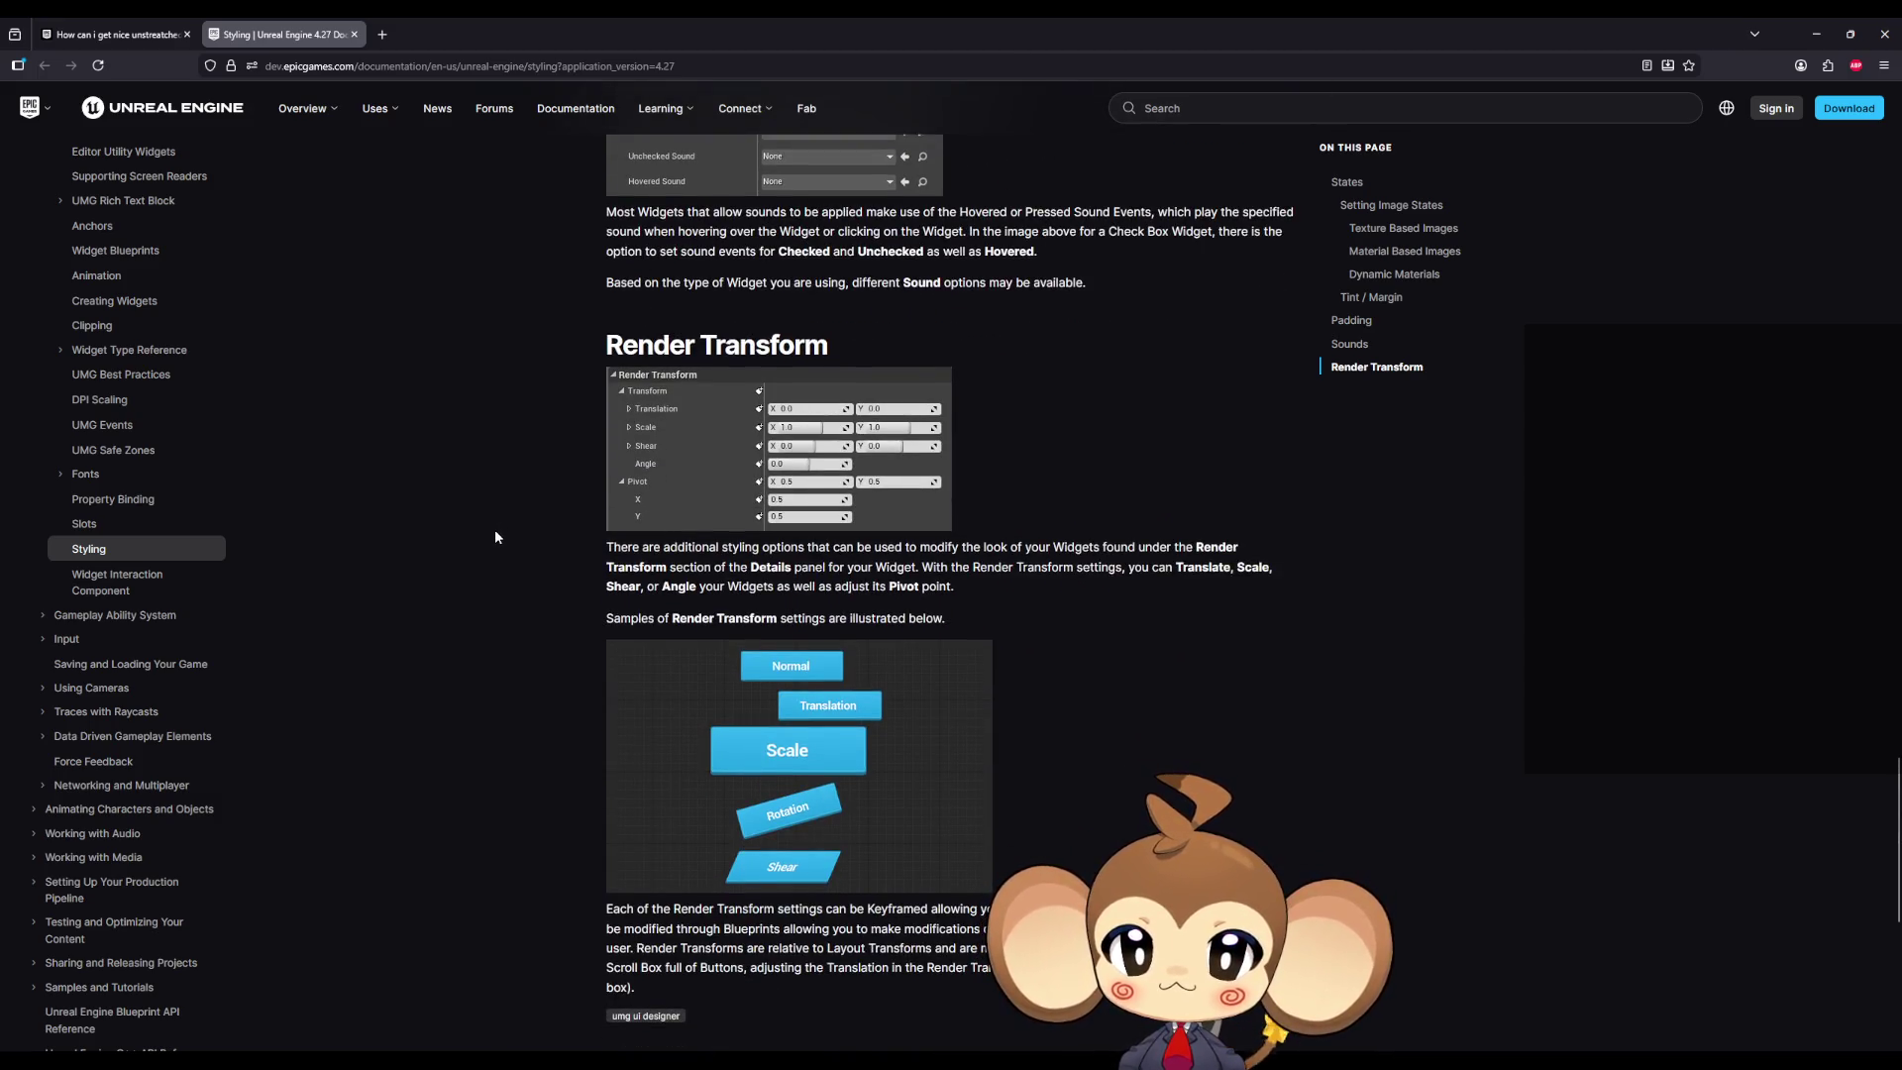
scroll(496, 536, down, 3)
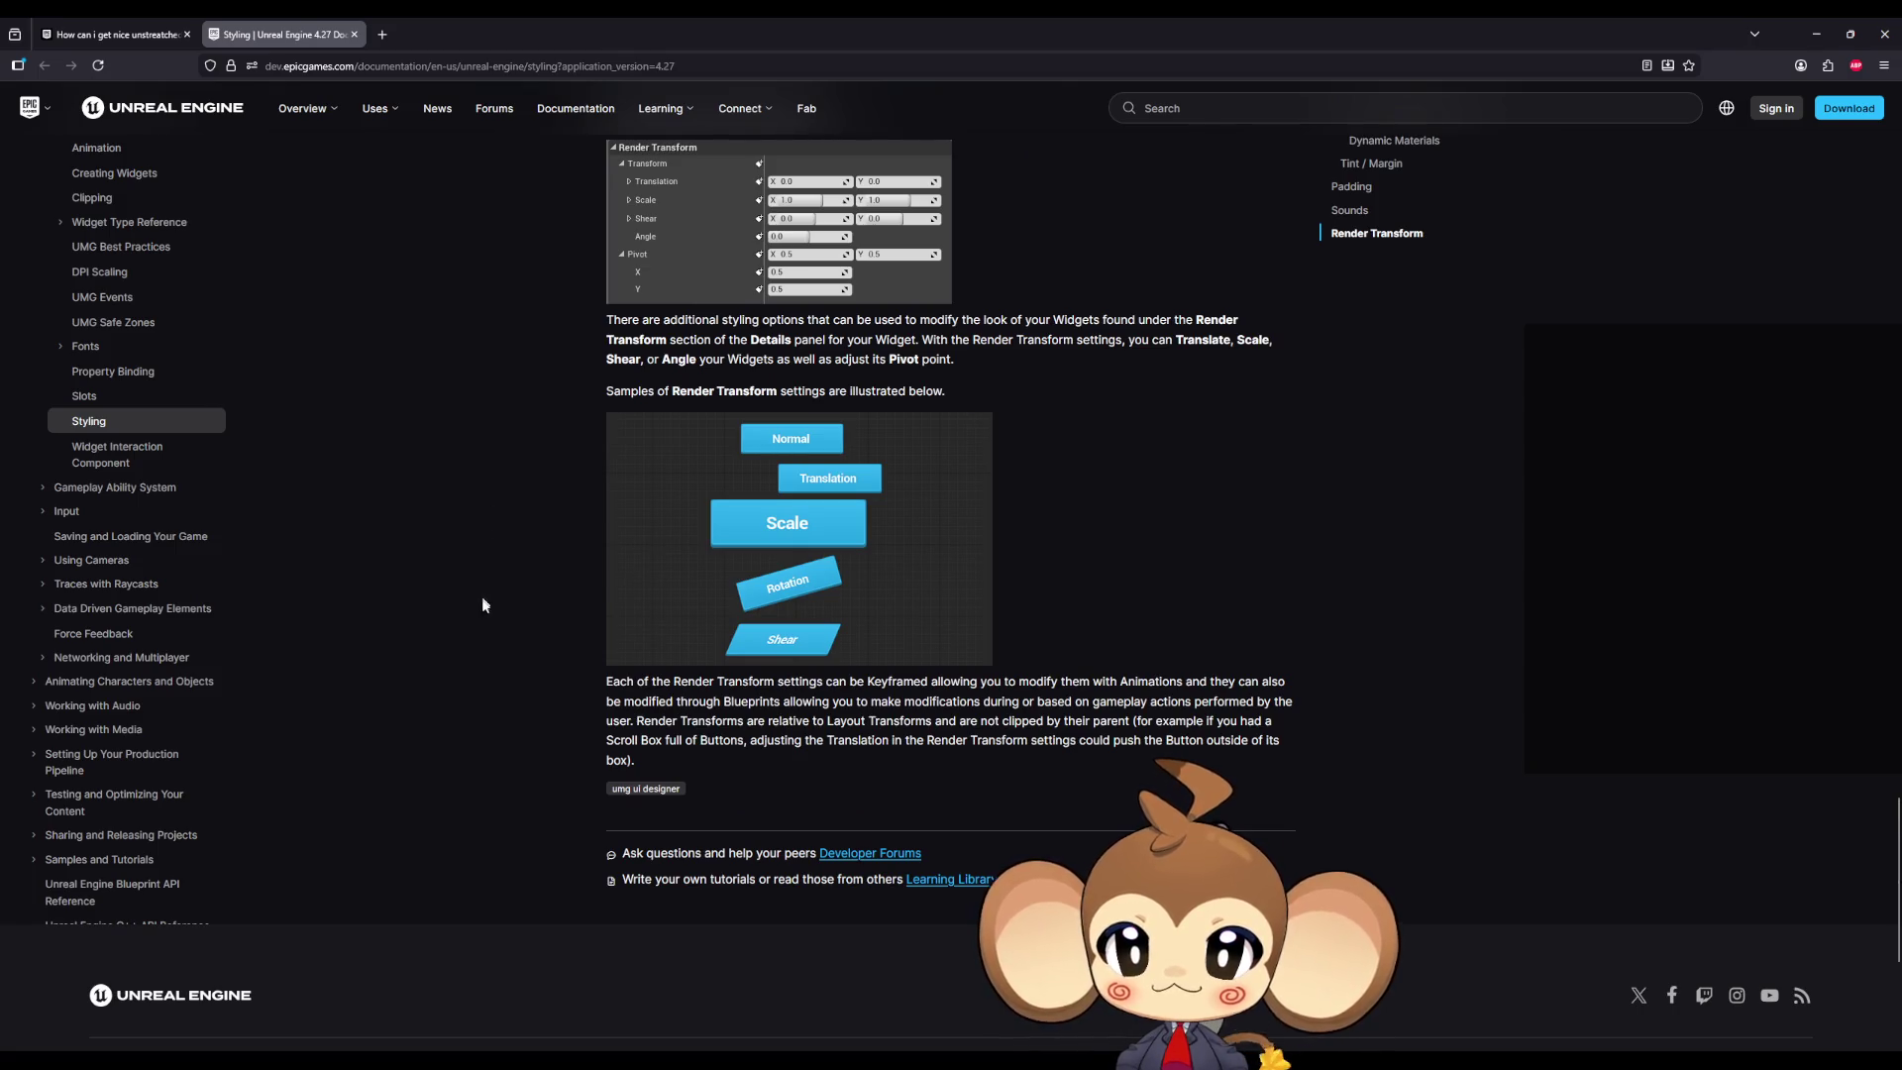
scroll(424, 280, up, 20)
scroll(426, 426, down, 10)
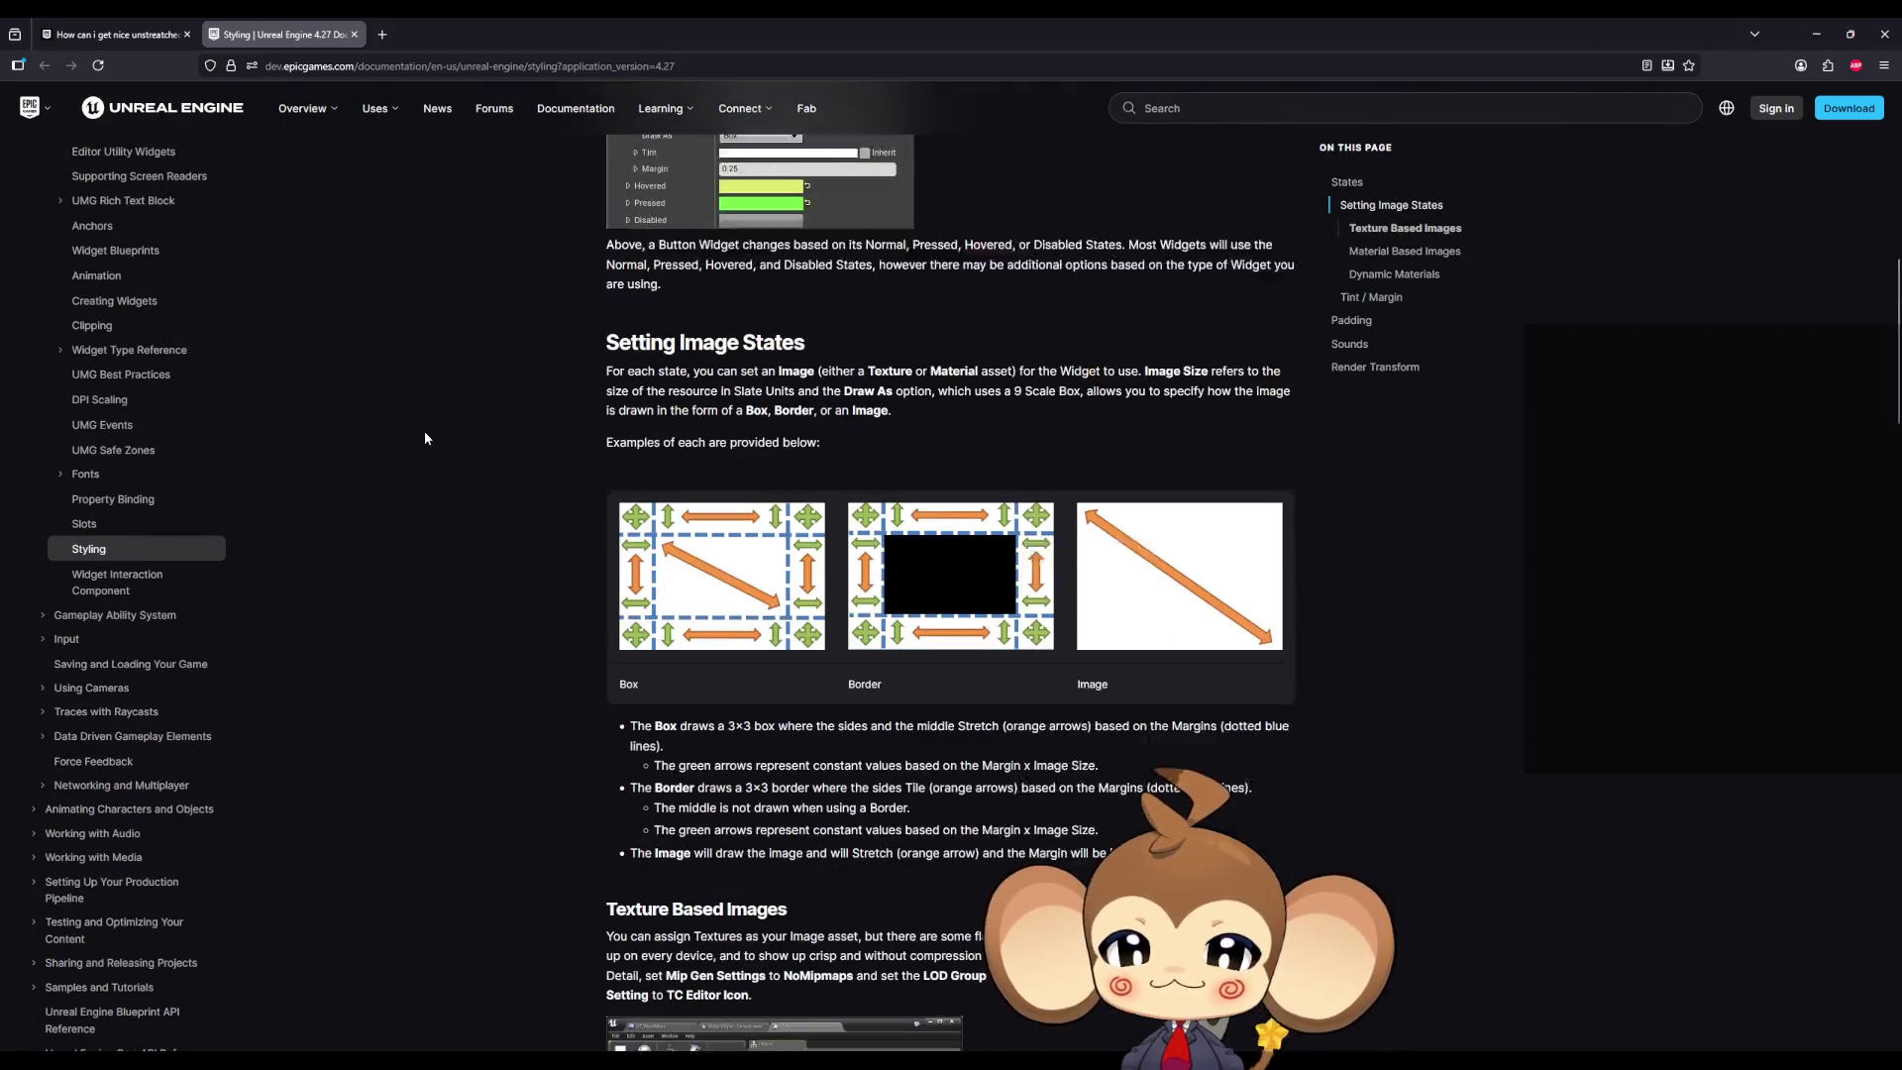
Step: Restore the docs browser to a smaller window and switch back to the Widget Designer
drag(688, 327, 941, 321)
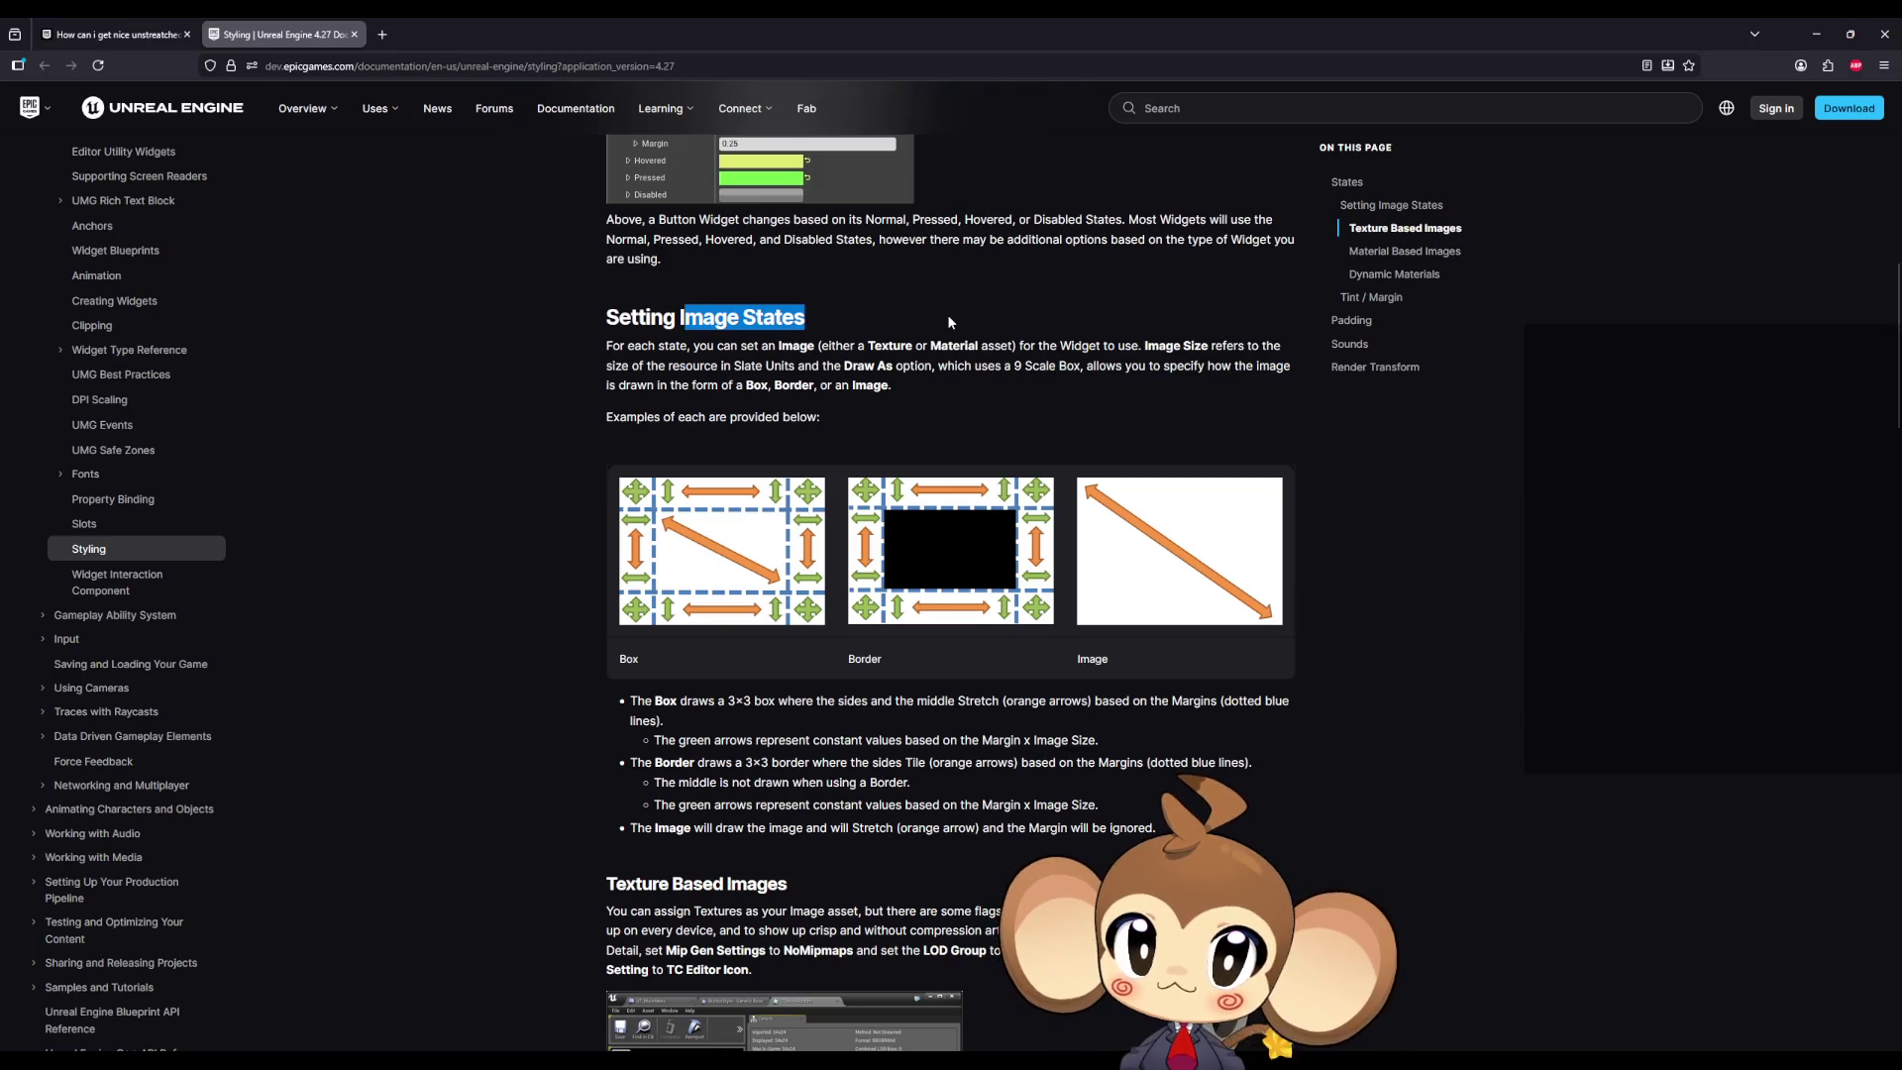
drag(745, 20, 1025, 271)
key(alt+Tab)
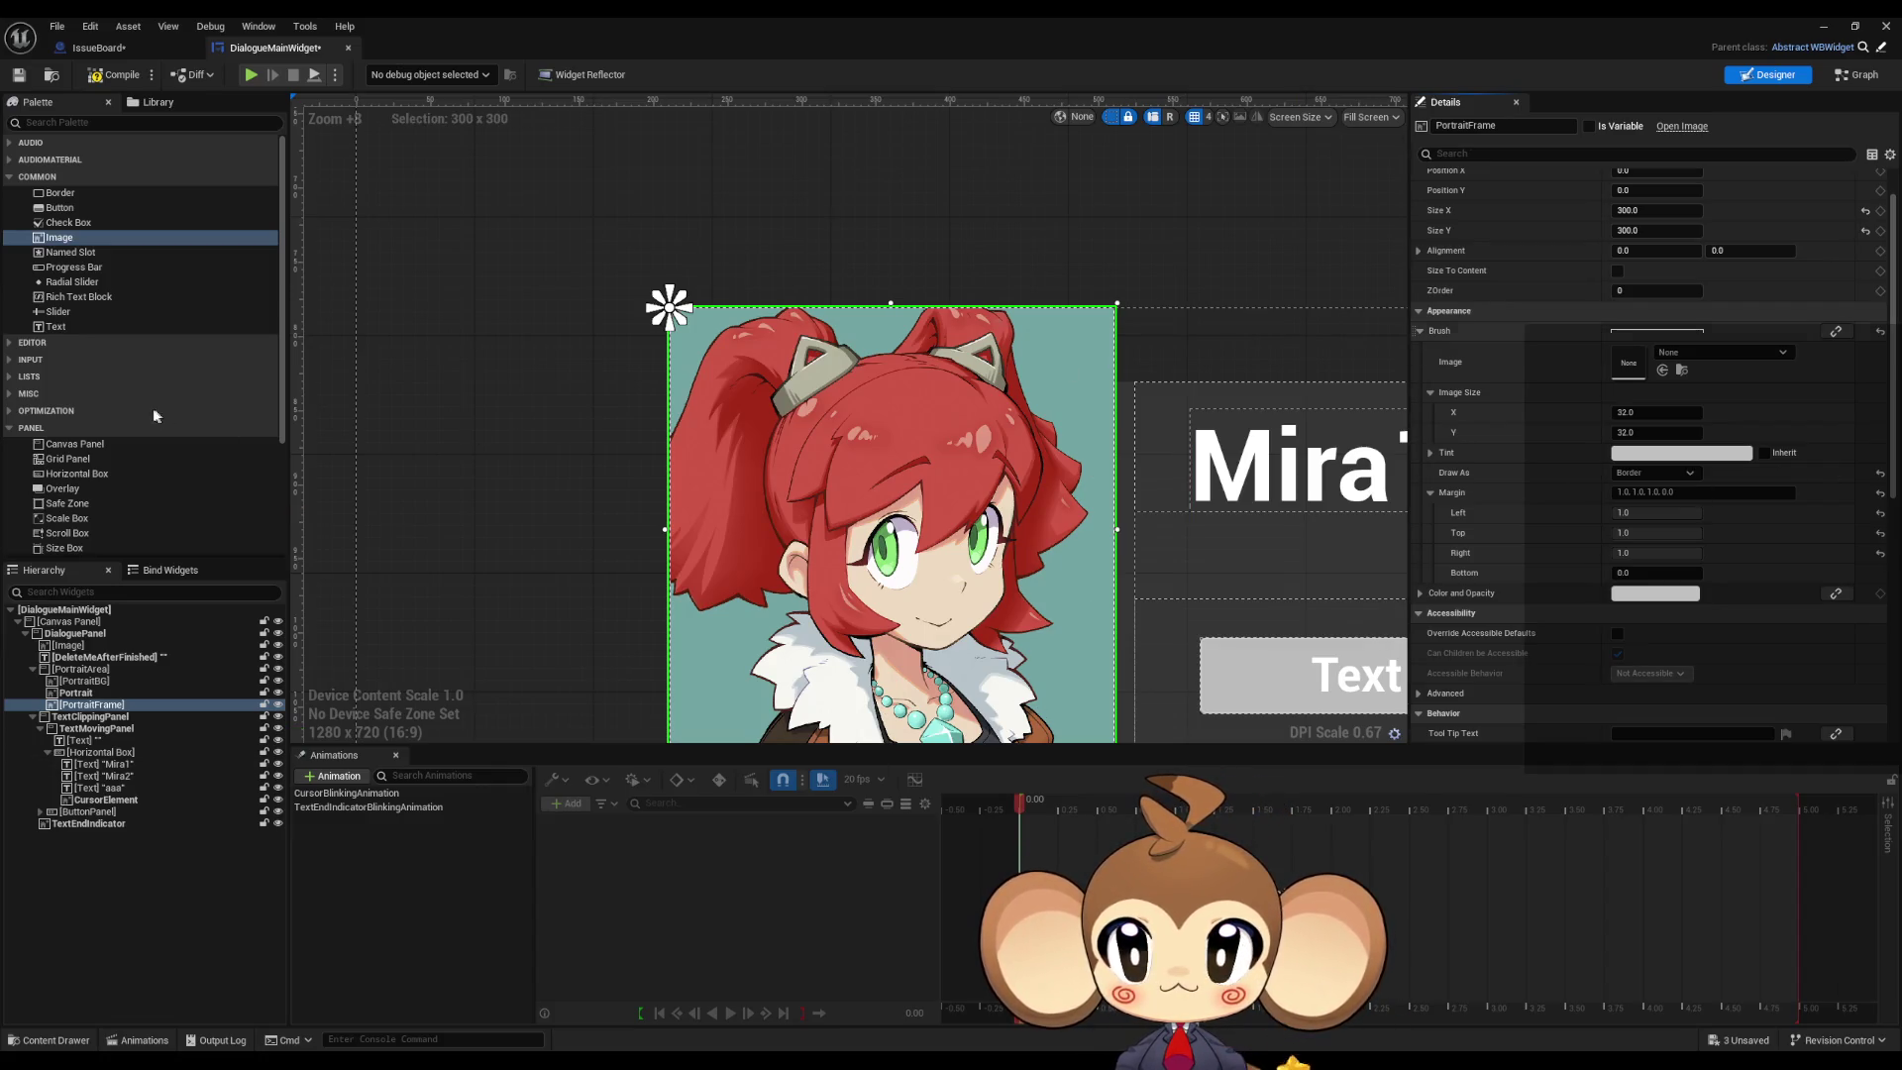
Step: Select PortraitFrame and enter 0 for brush Margin Left, Top, Right and Bottom
click(87, 704)
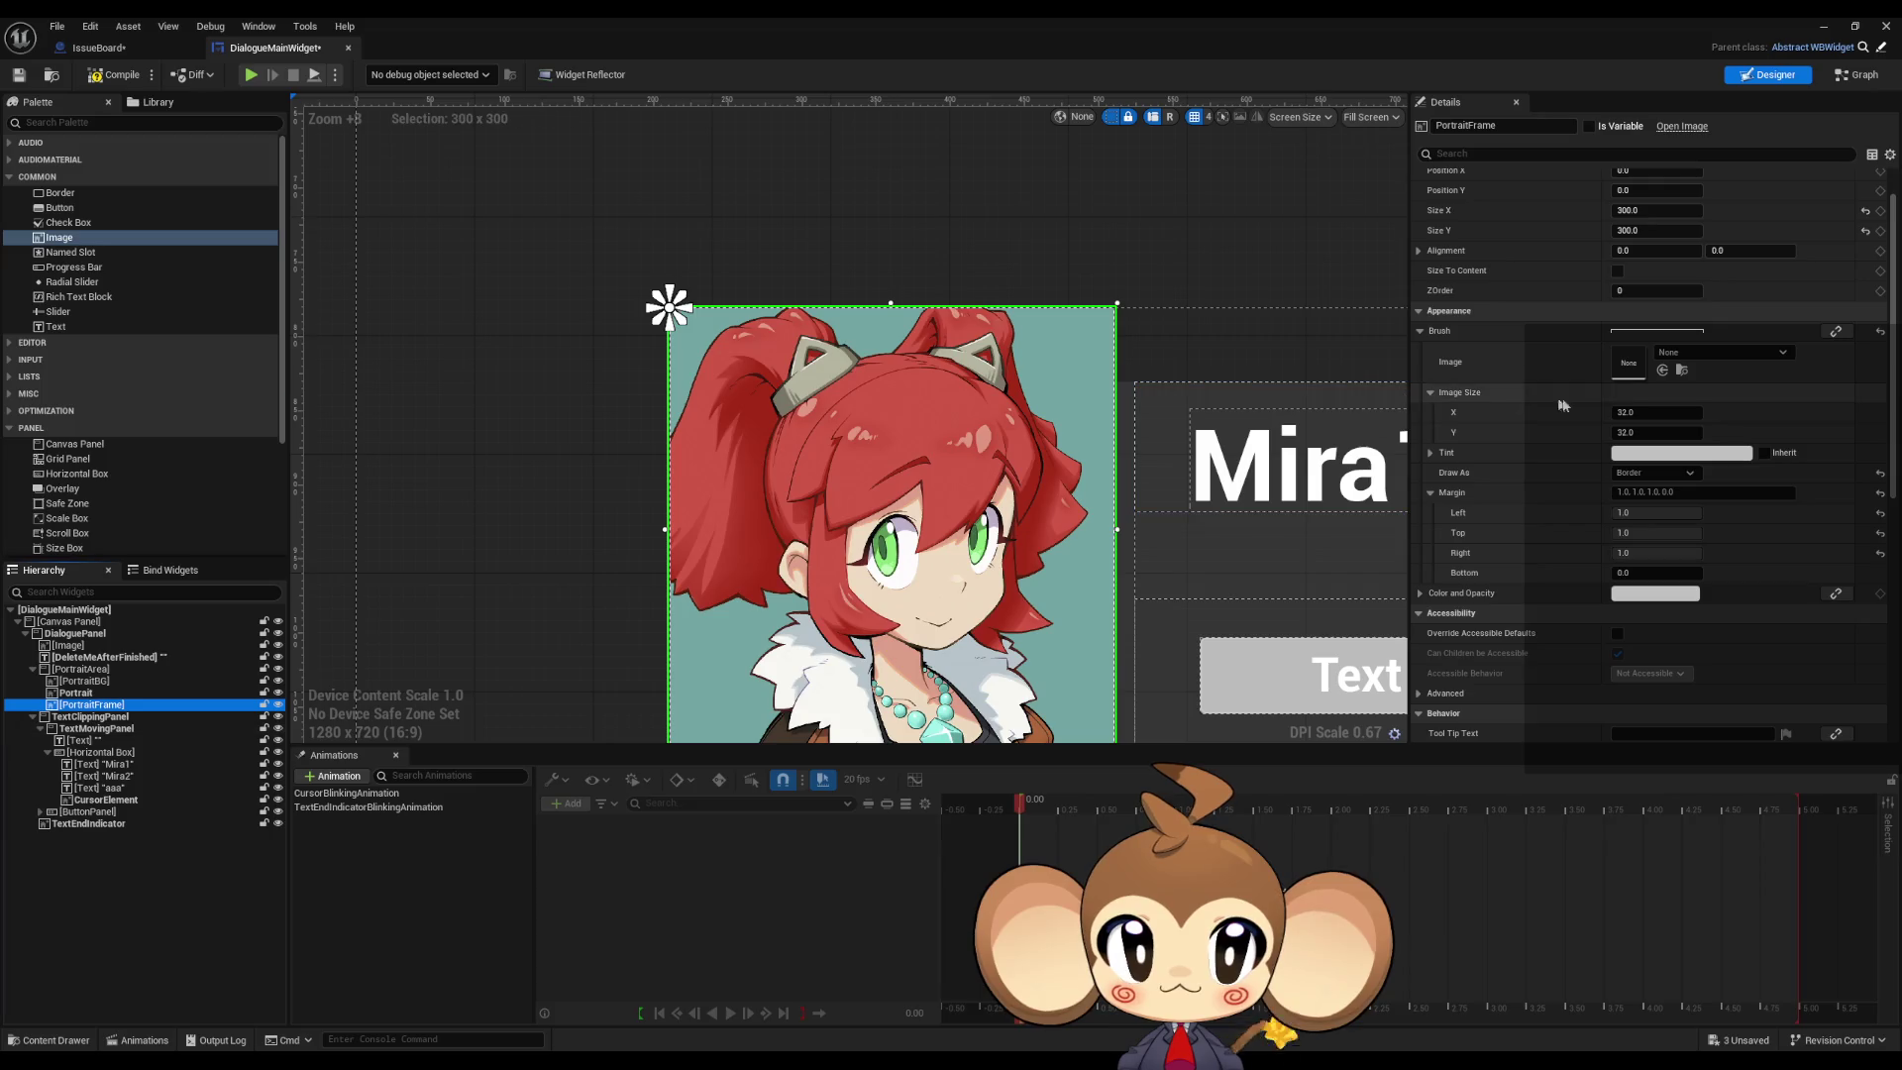
scroll(1592, 407, up, 1)
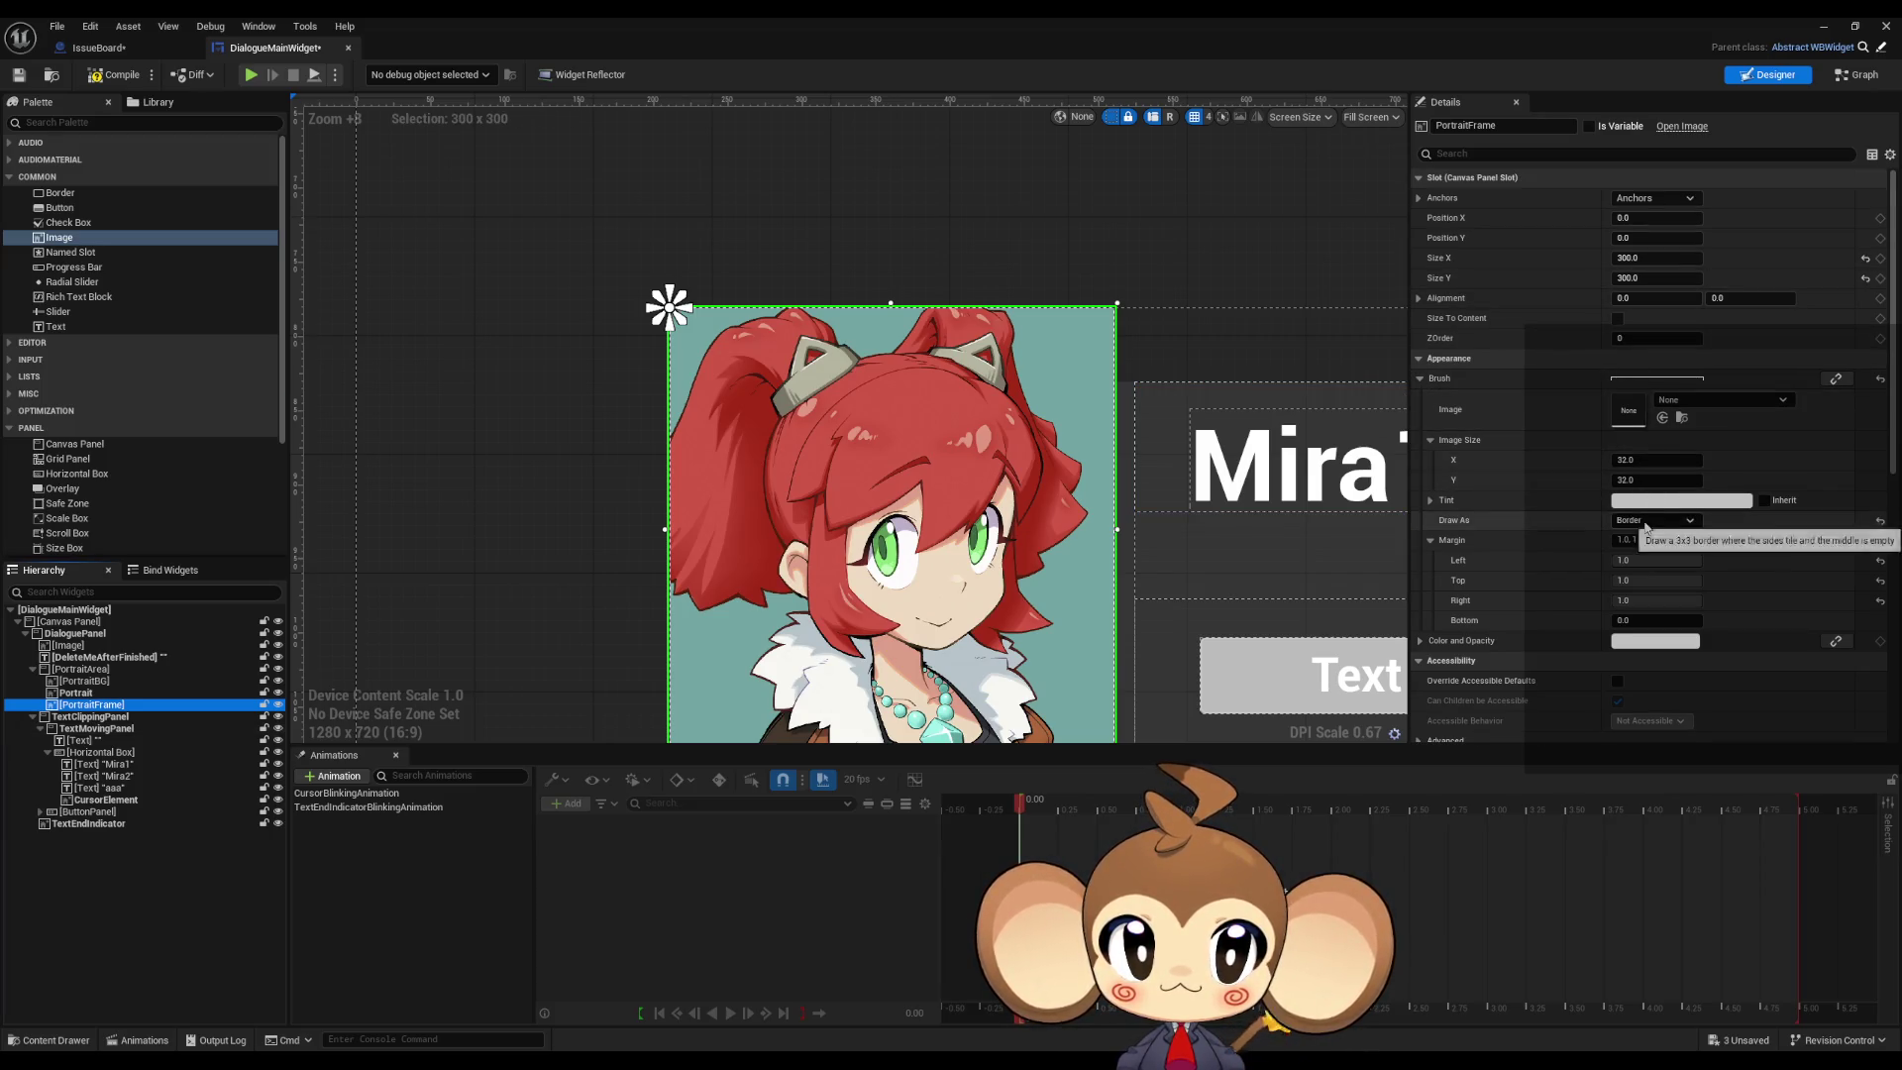
click(1644, 560)
text(0)
key(Tab)
text(0)
key(Tab)
text(0)
key(Tab)
text(0)
key(Return)
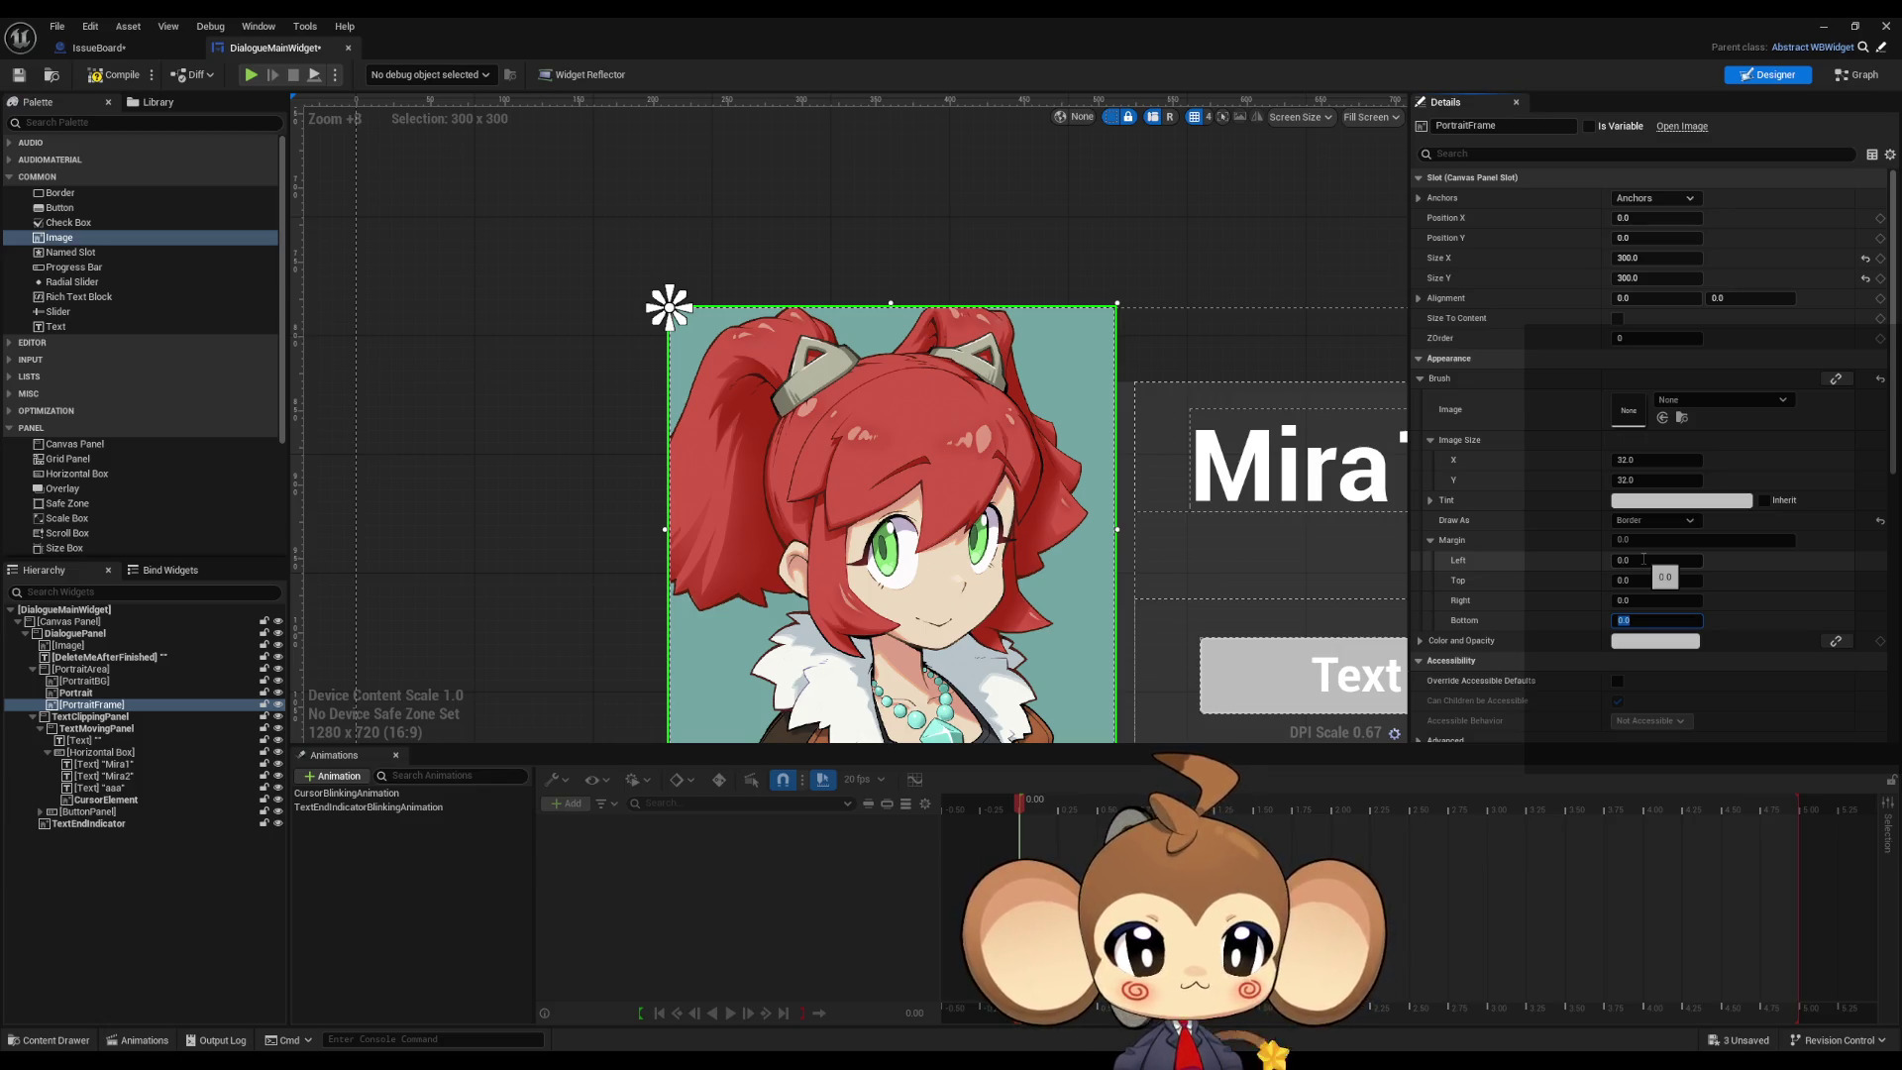
click(1670, 401)
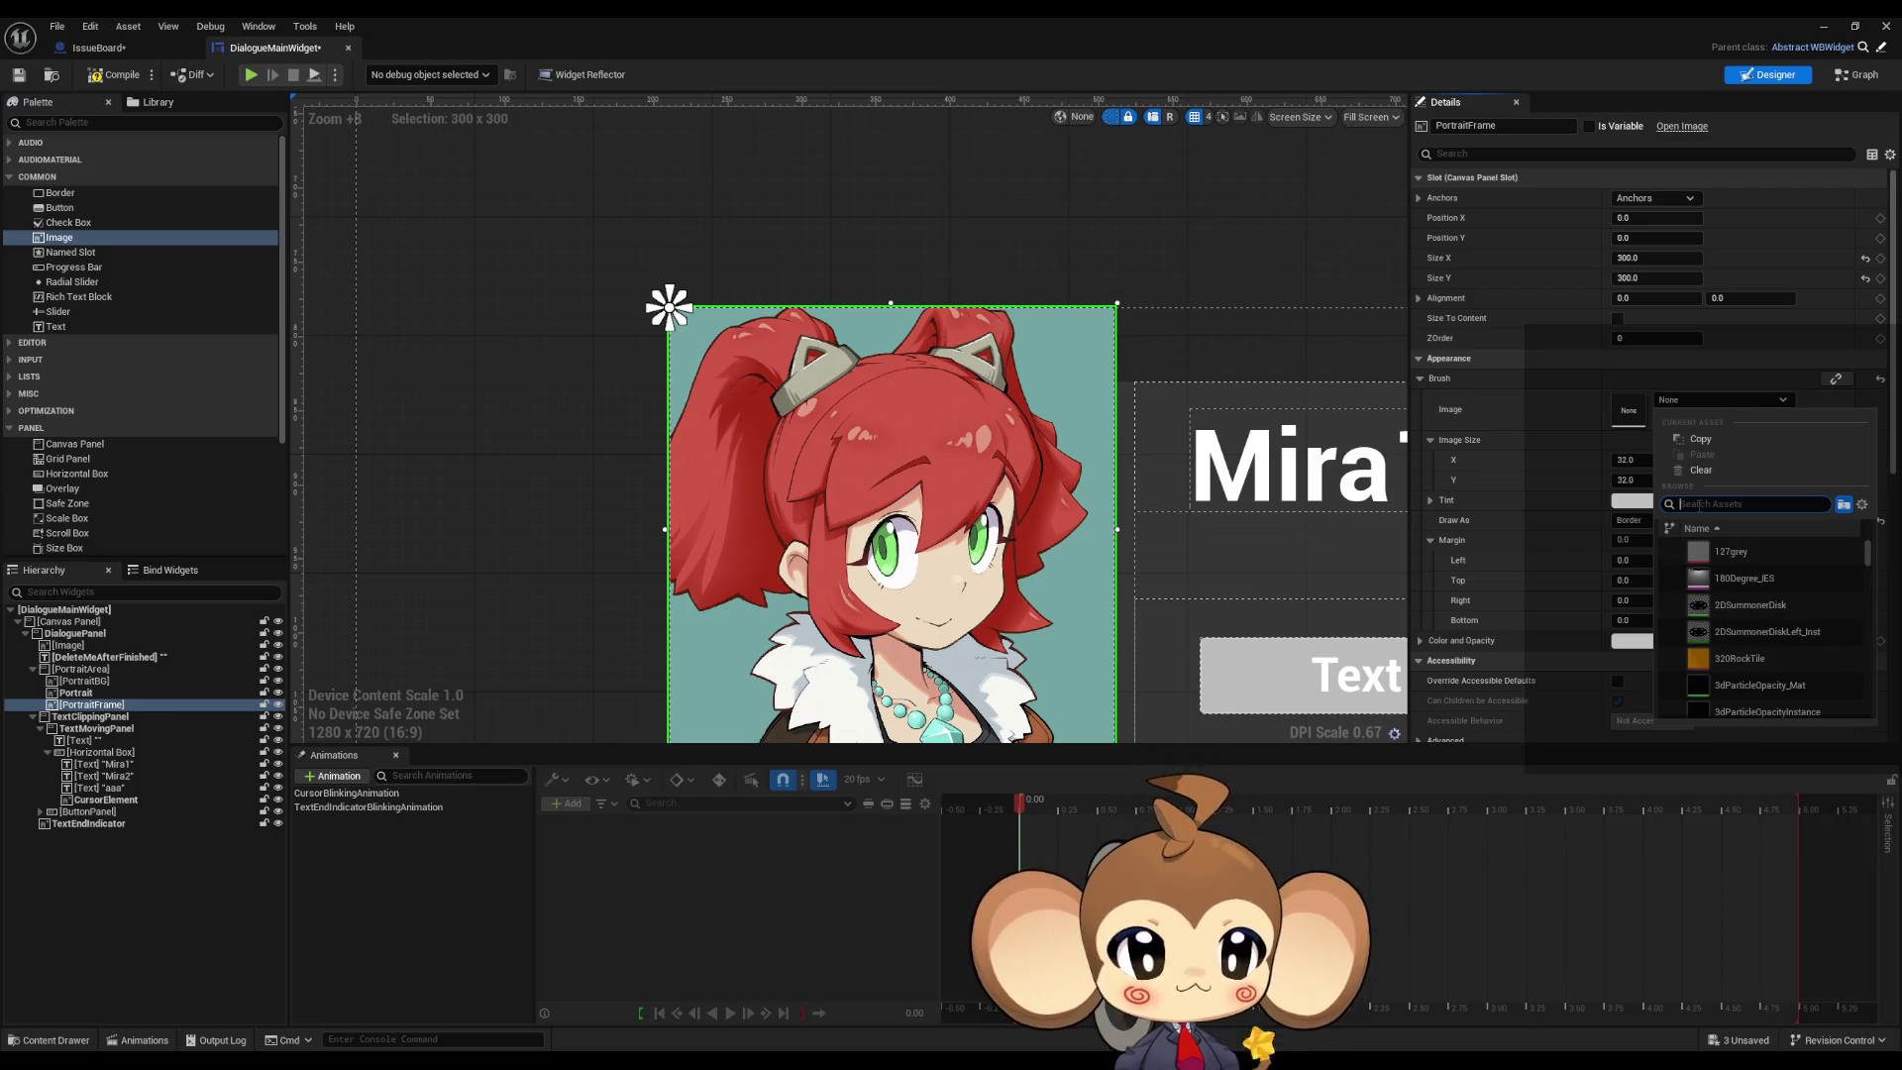
Step: Assign MiraPortrait as the brush image and shift PortraitFrame about 120 units left
text(mira)
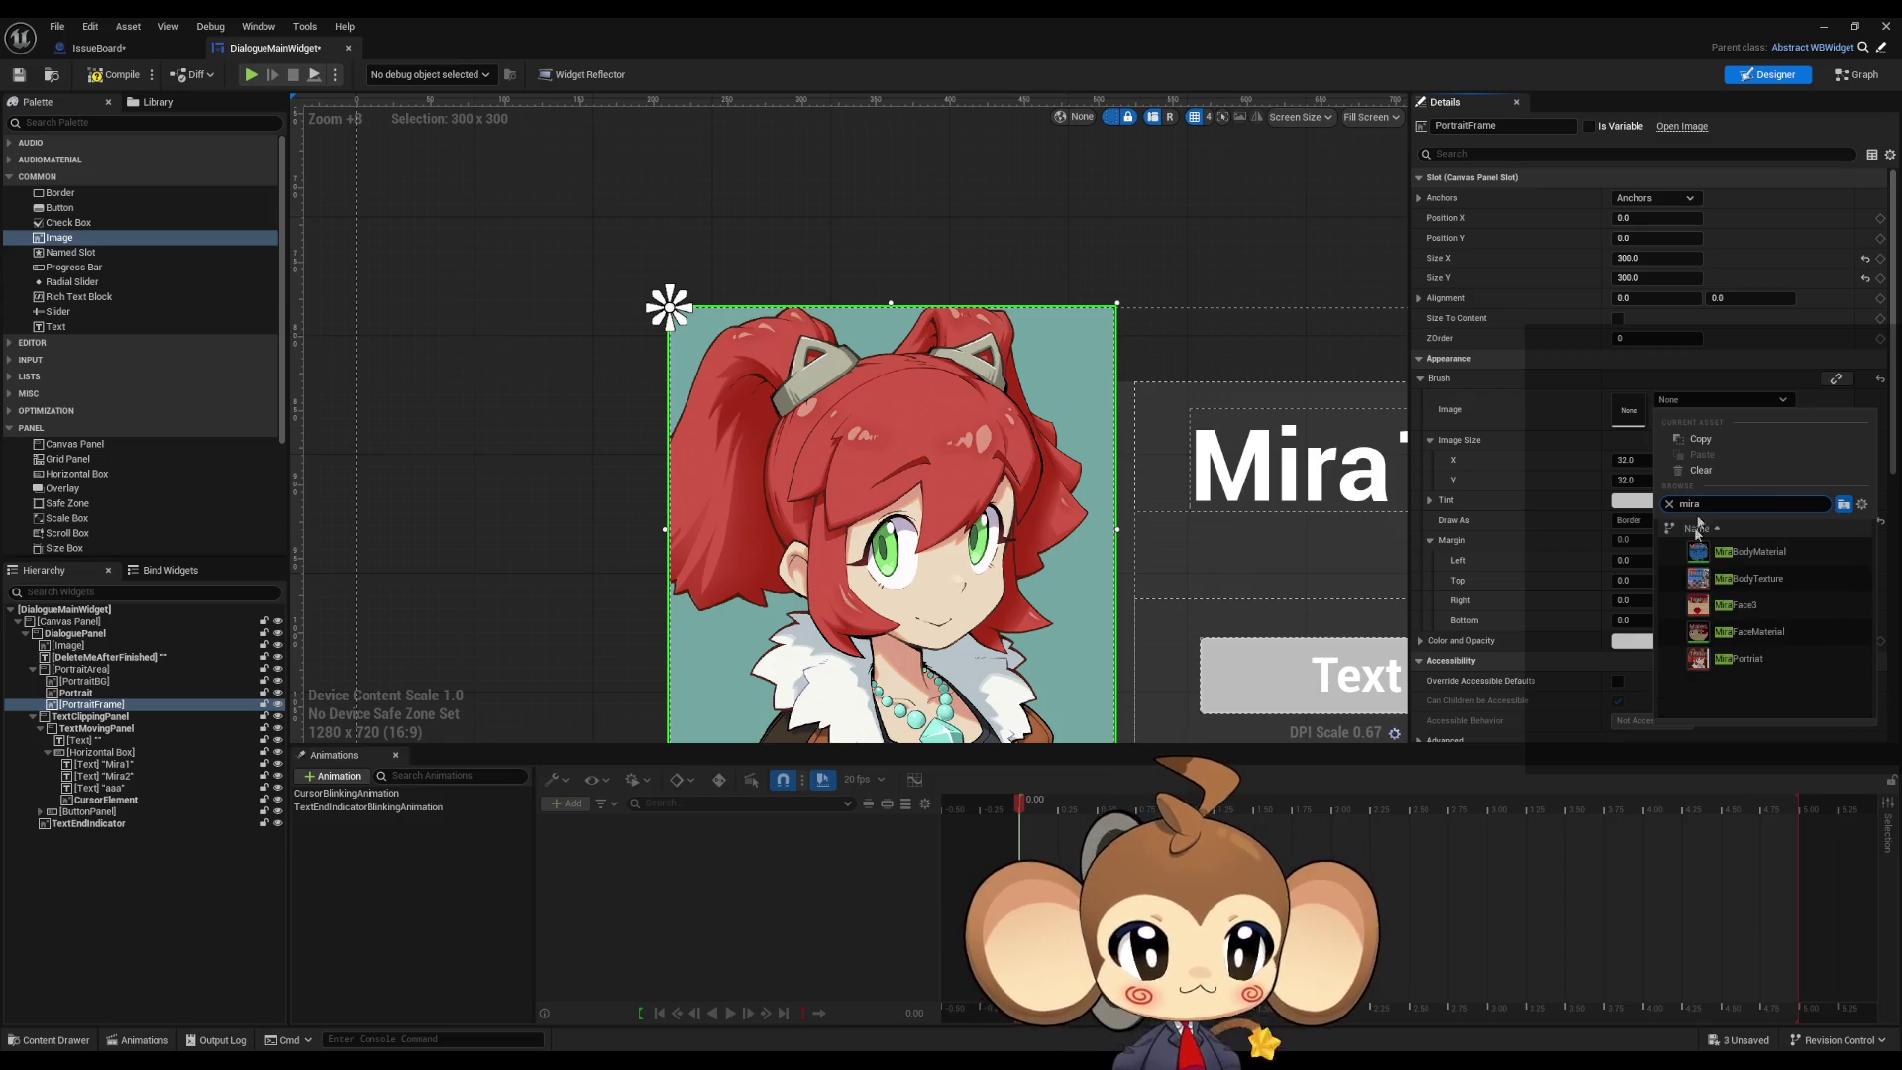
click(1745, 665)
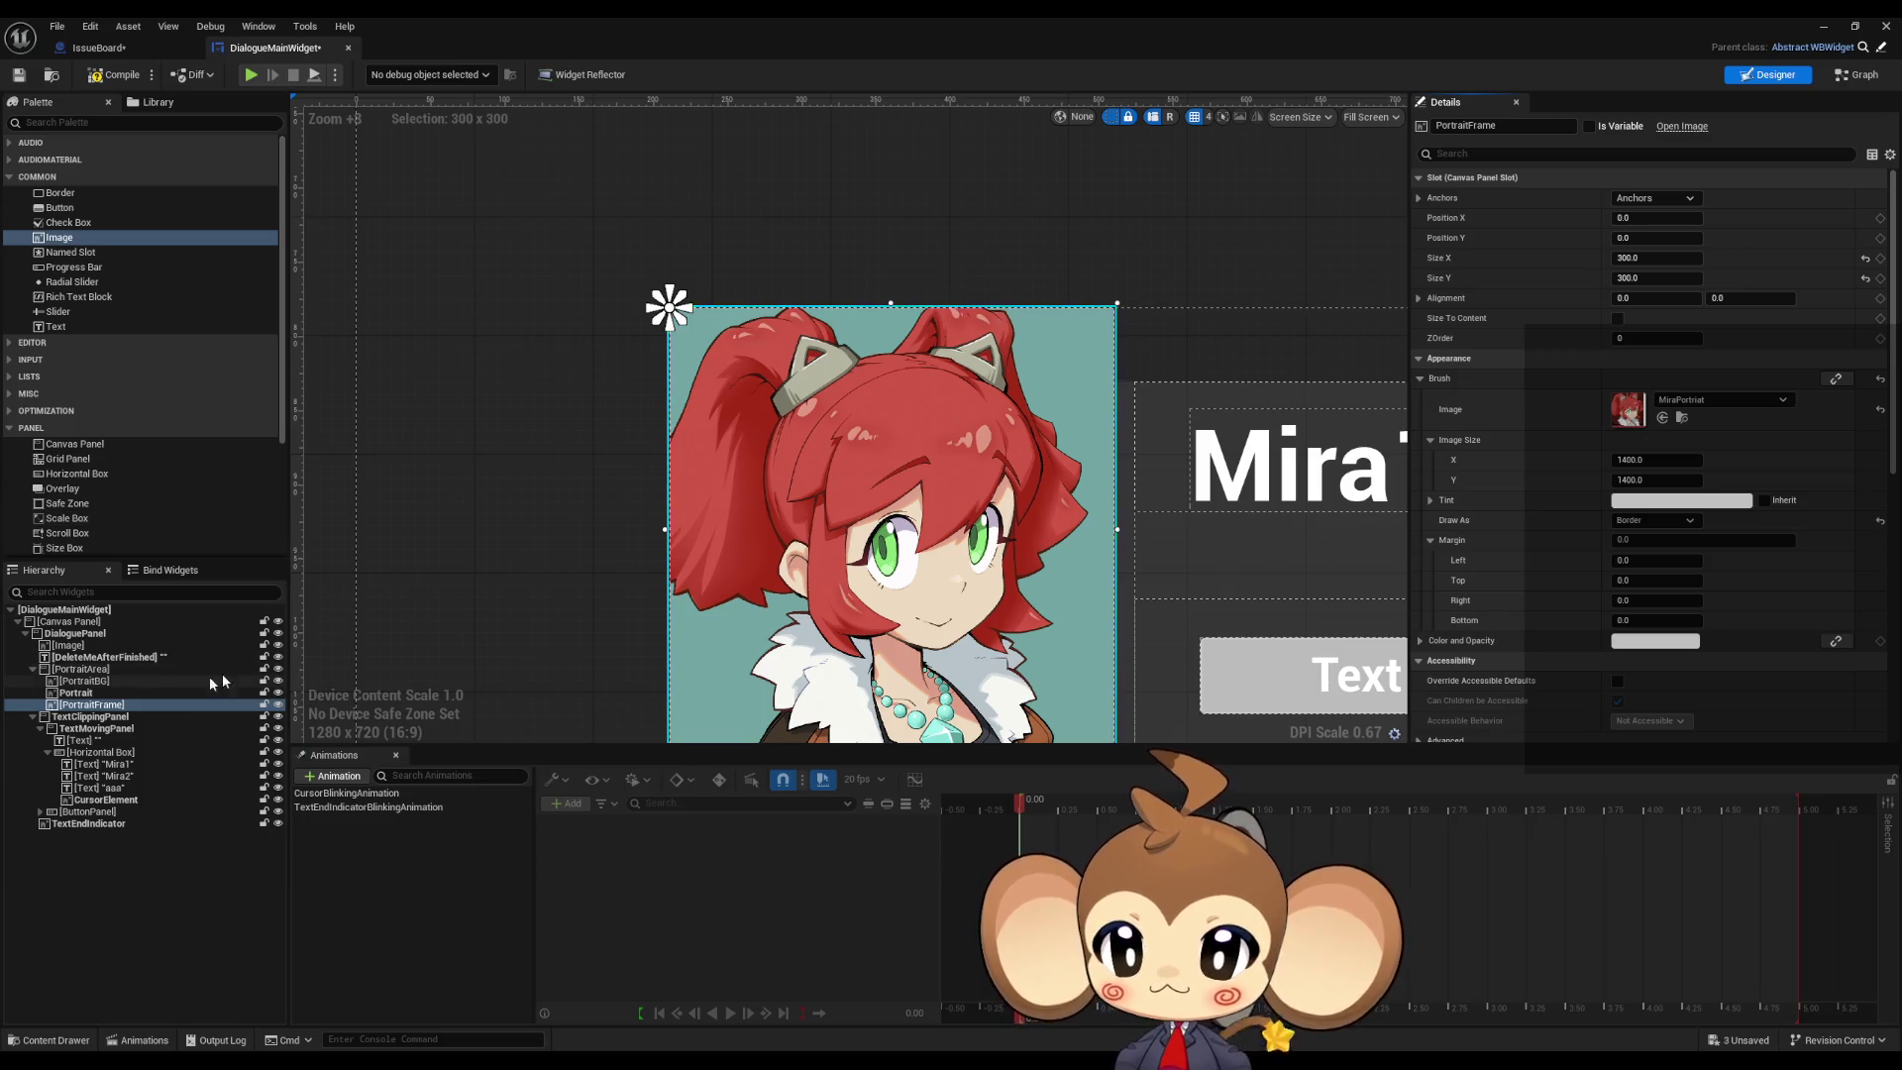
drag(1634, 220, 1540, 220)
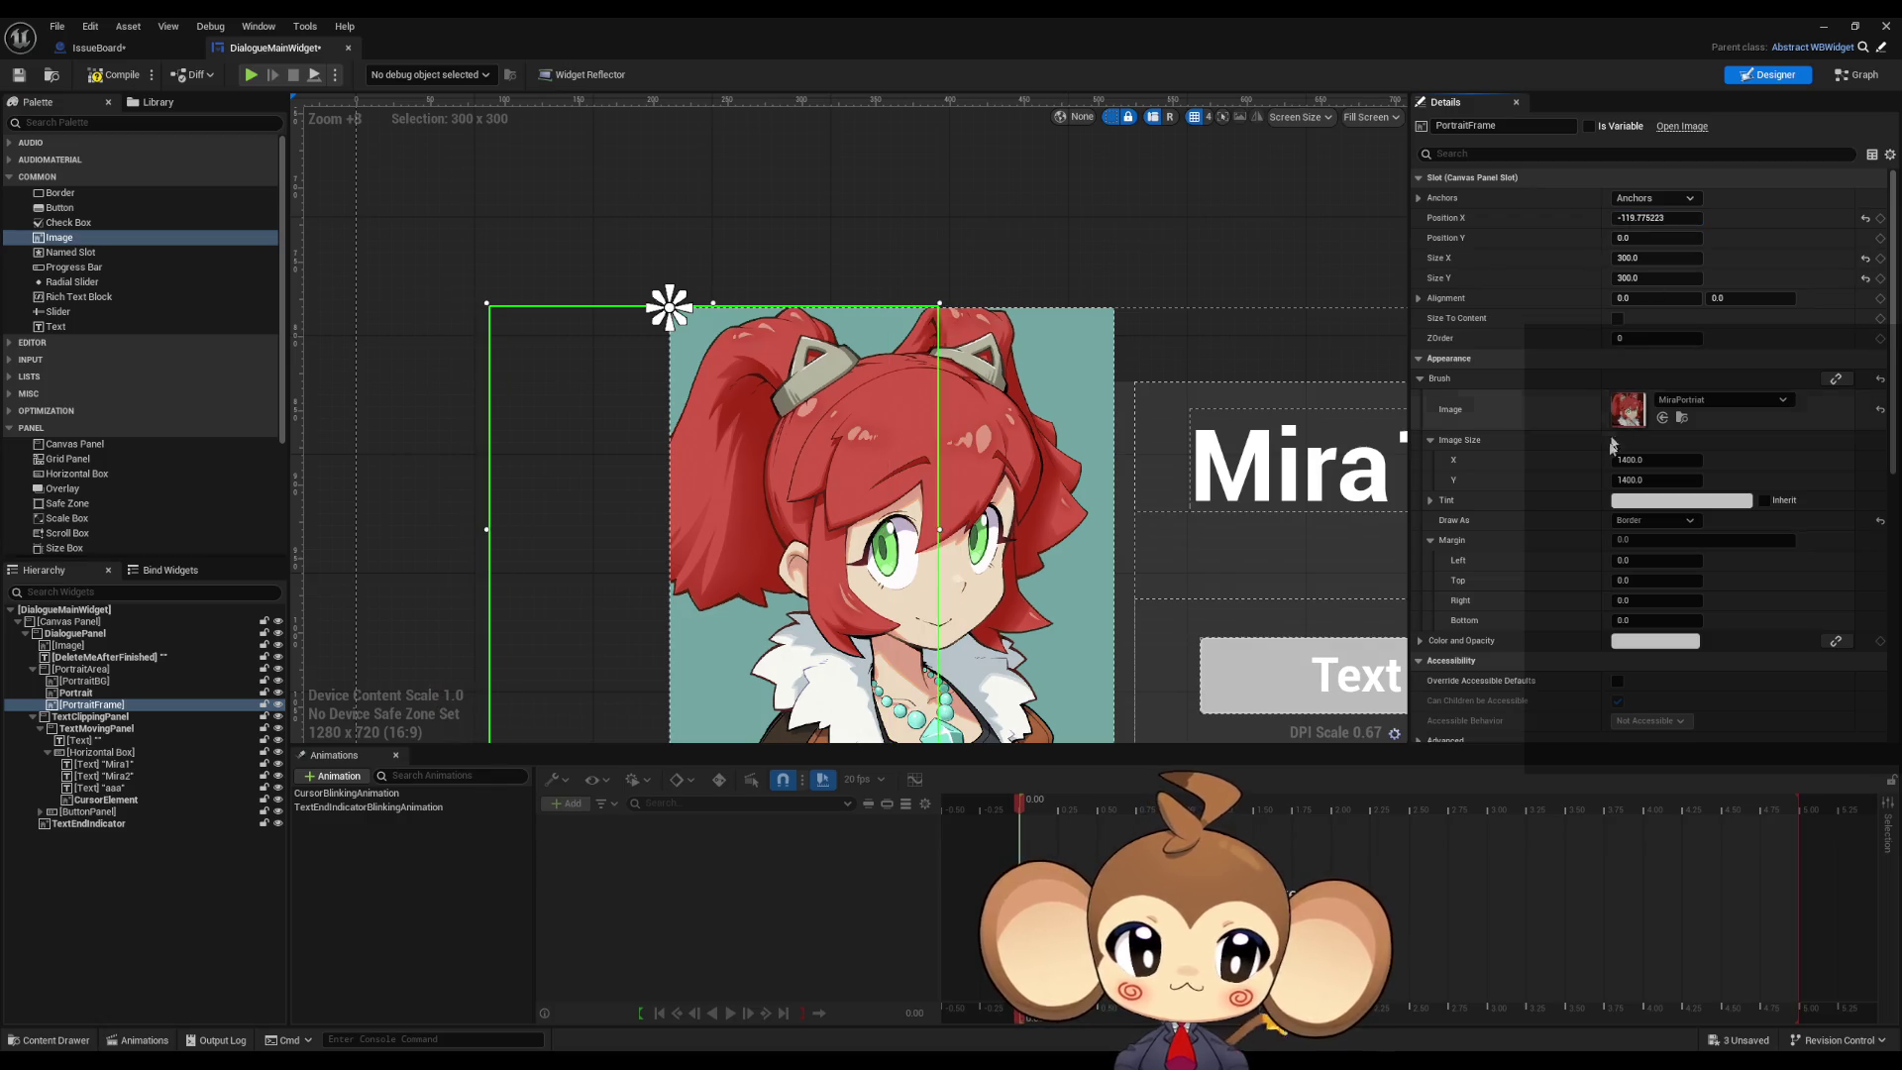
Step: Switch Draw As to Image, then back to Border
click(1650, 520)
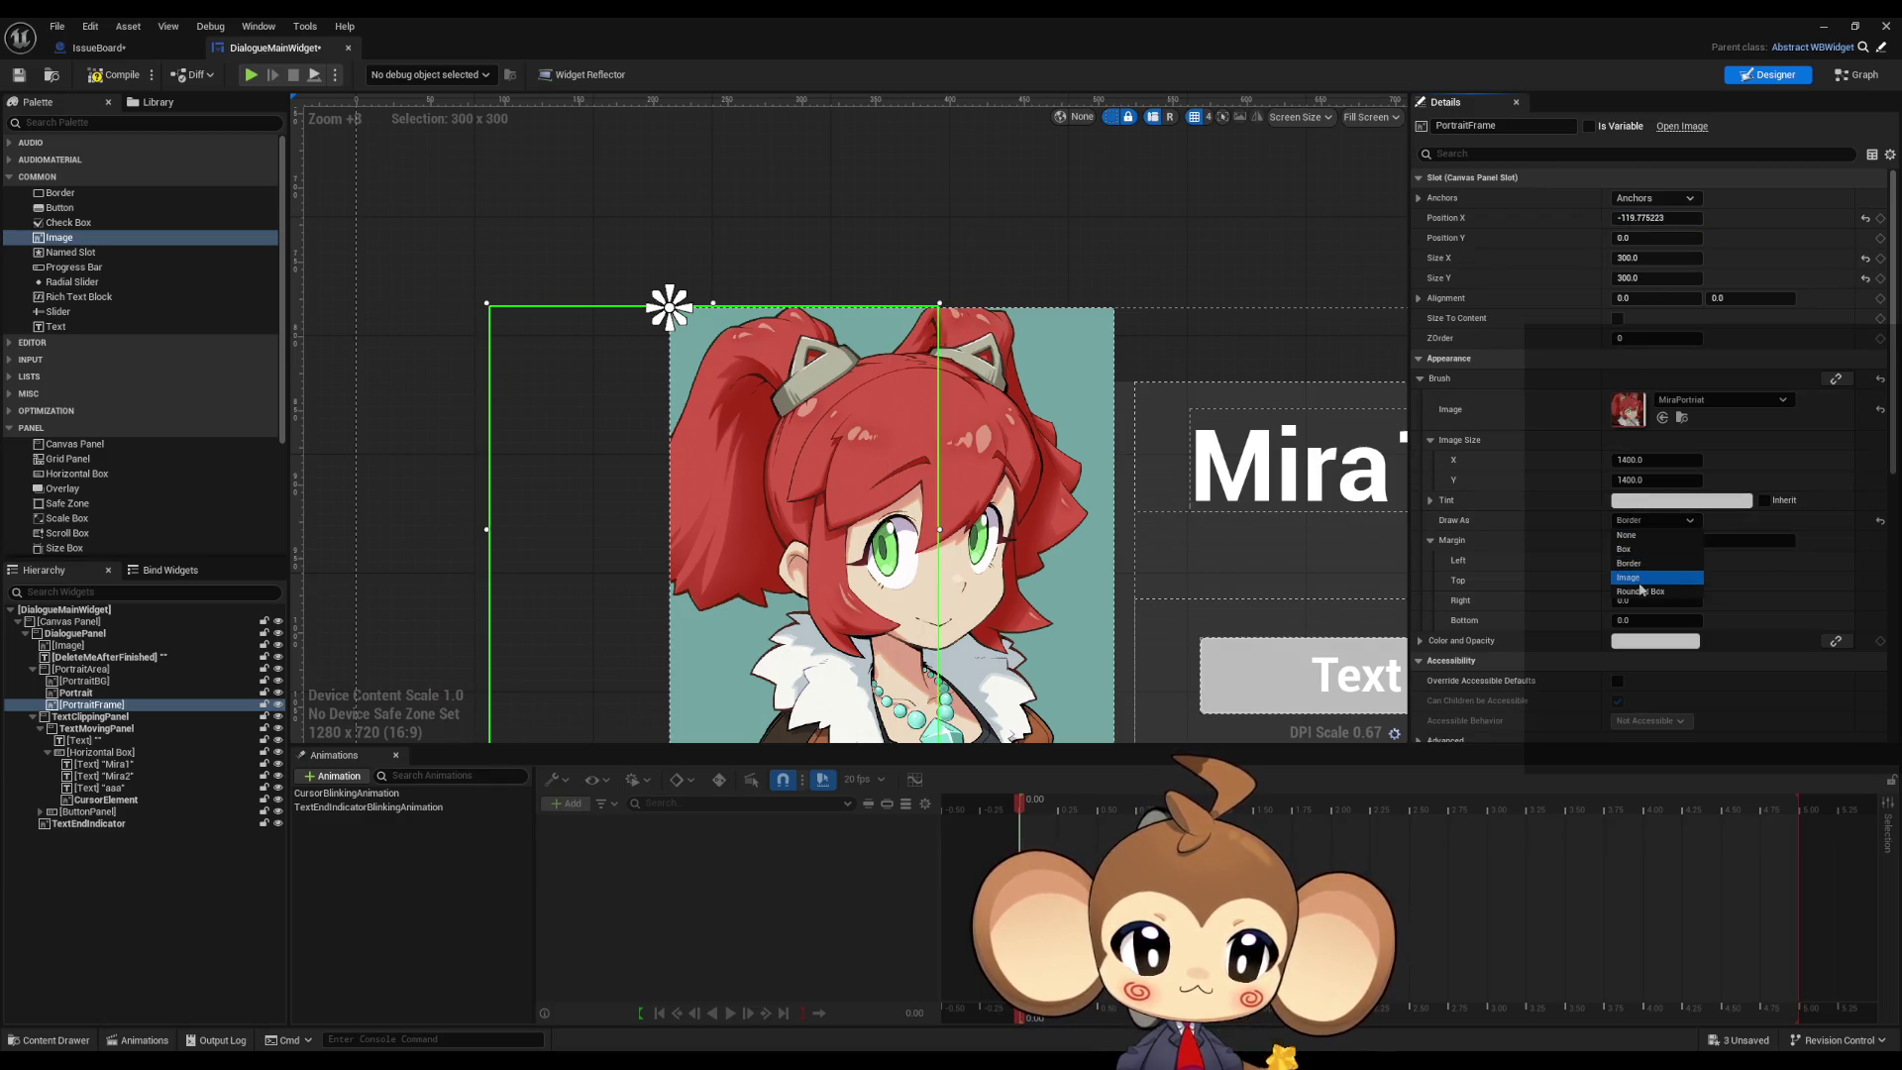
click(1640, 581)
click(1652, 520)
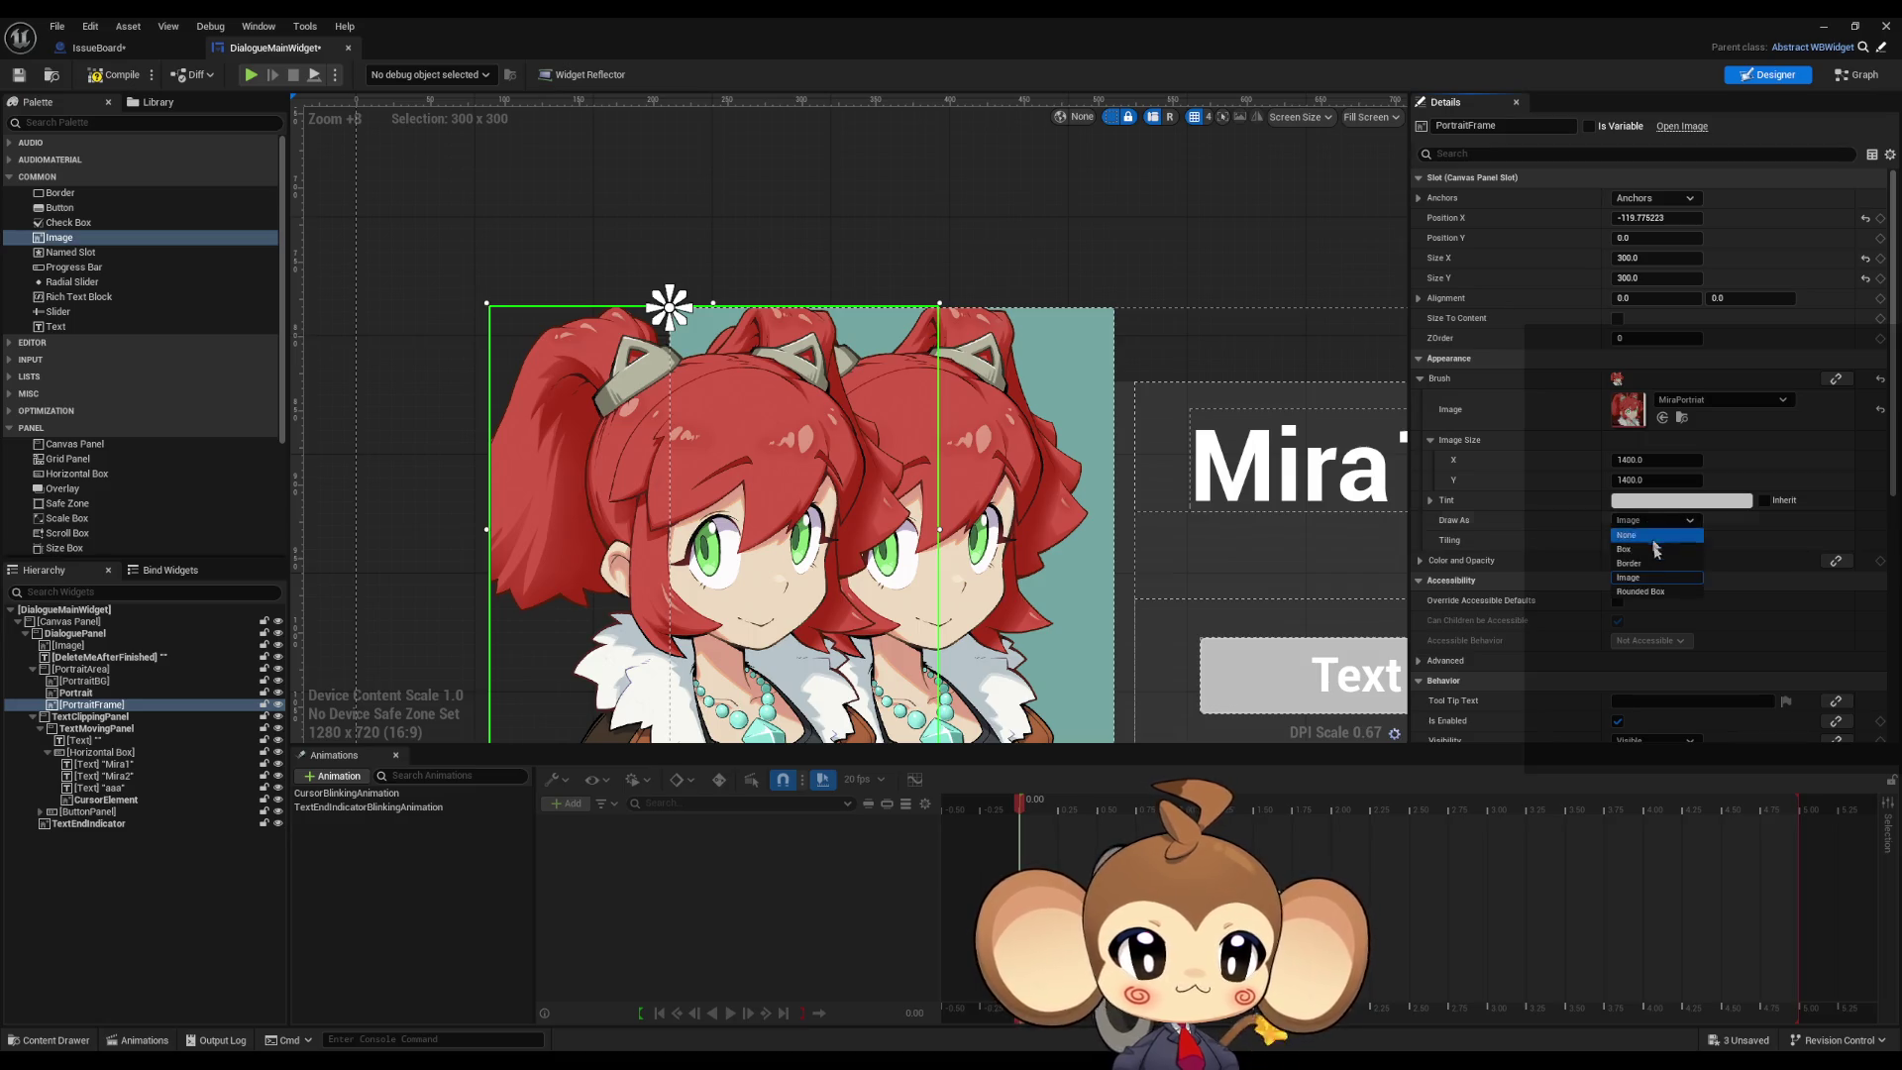
click(1652, 564)
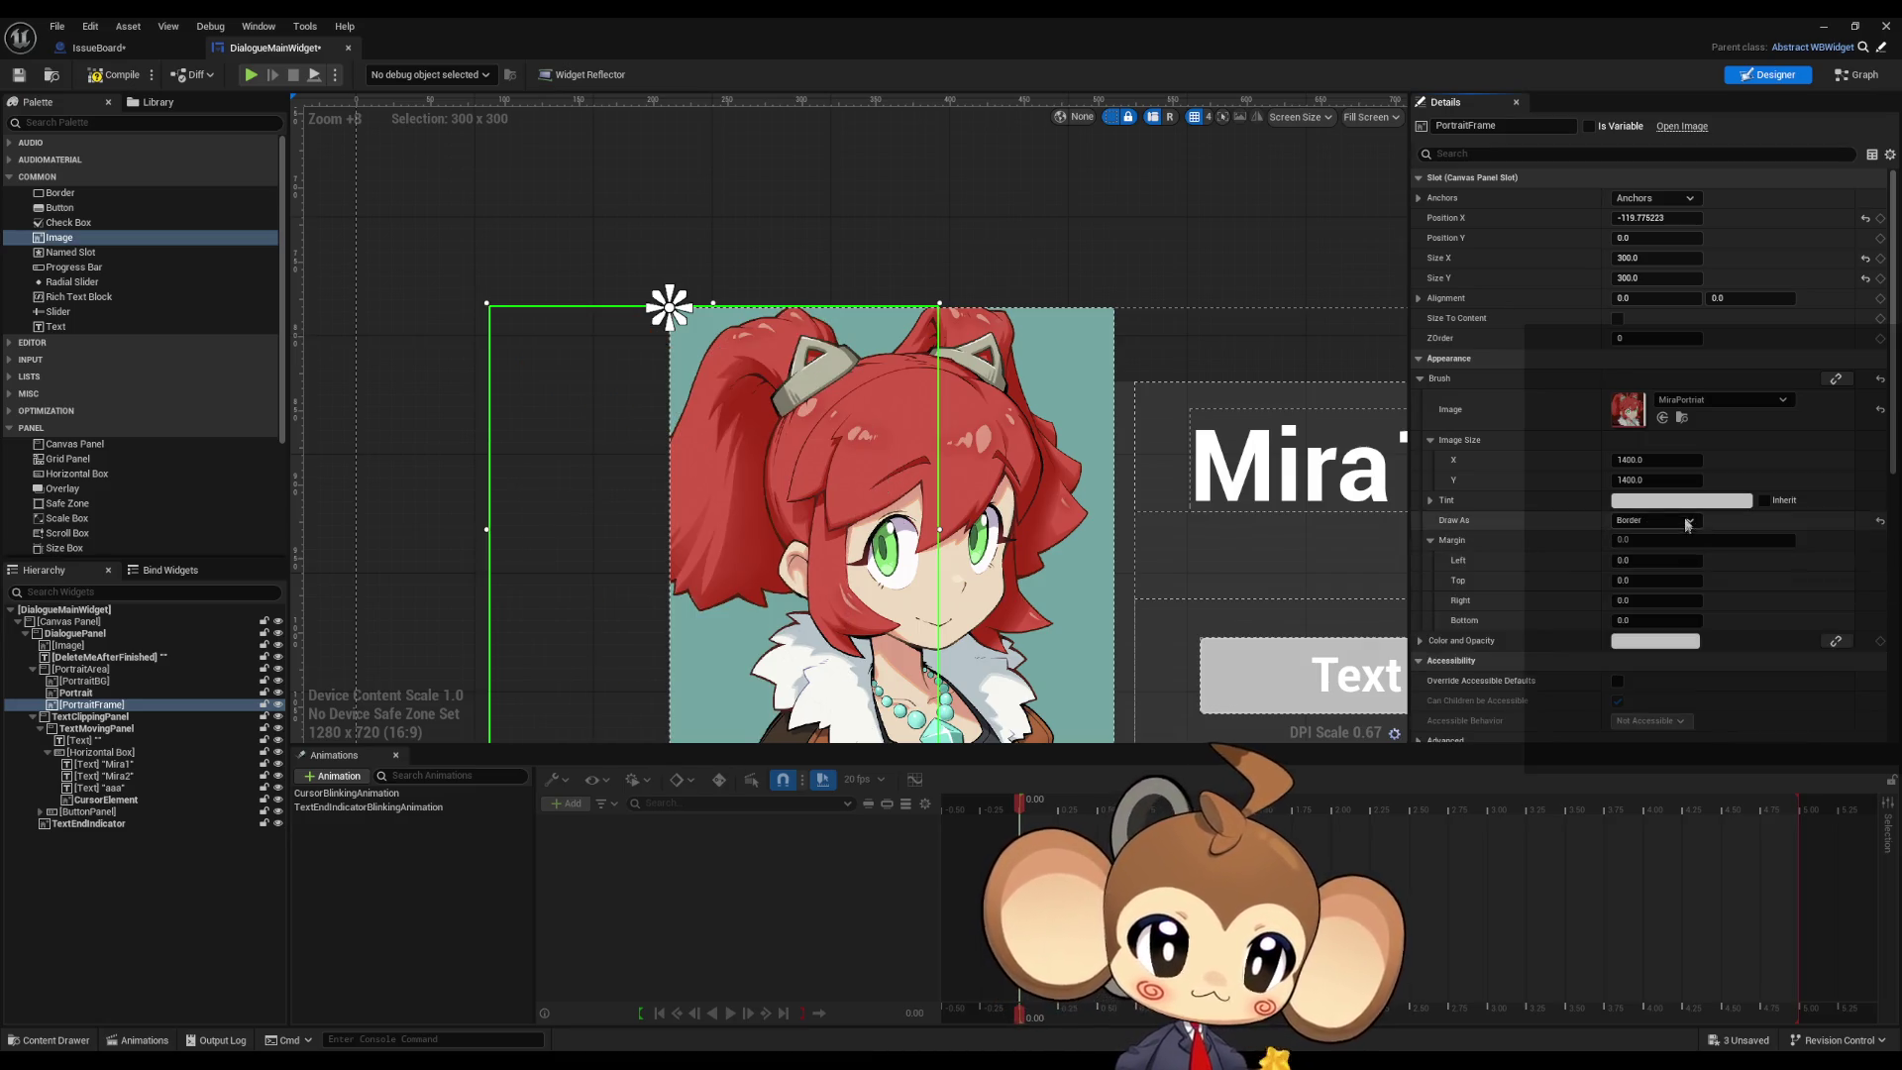
Step: Set the right margin to 1.0 and reset the brush image to None
scroll(1635, 544, down, 1)
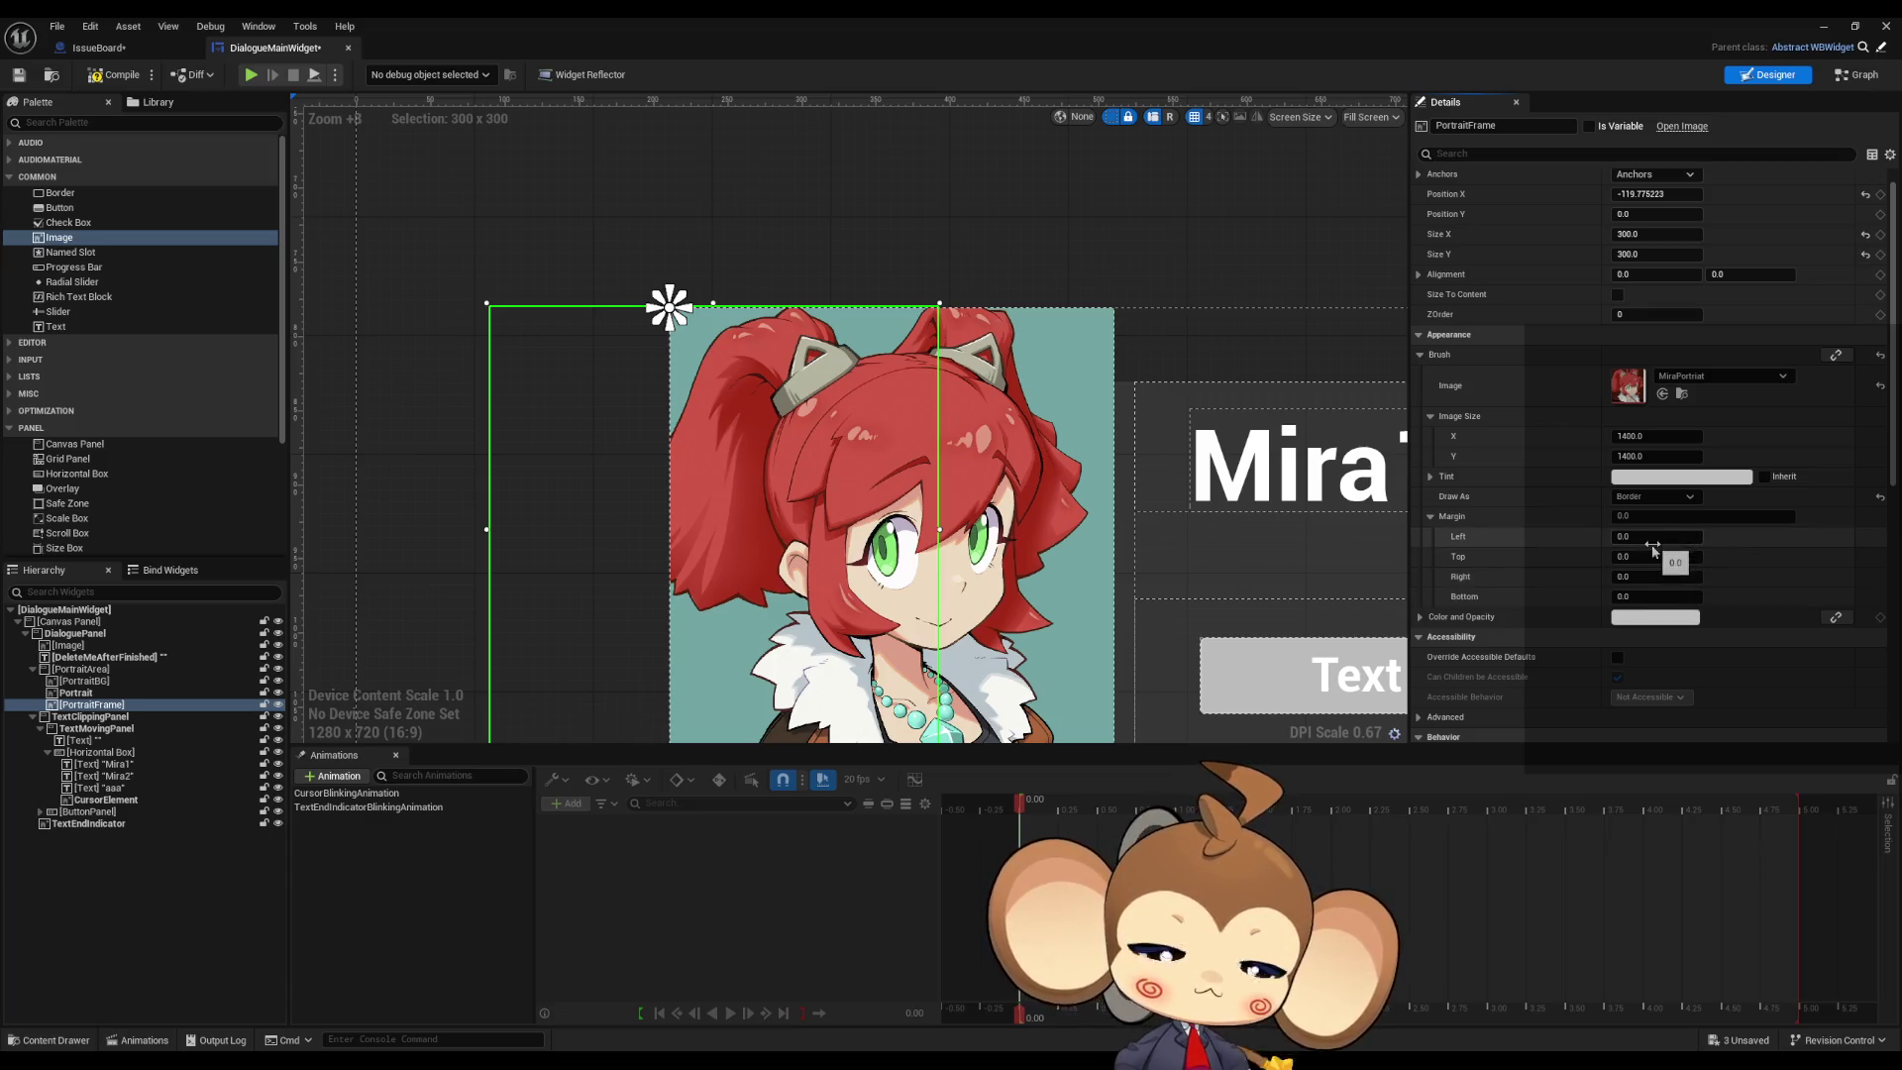
click(1652, 575)
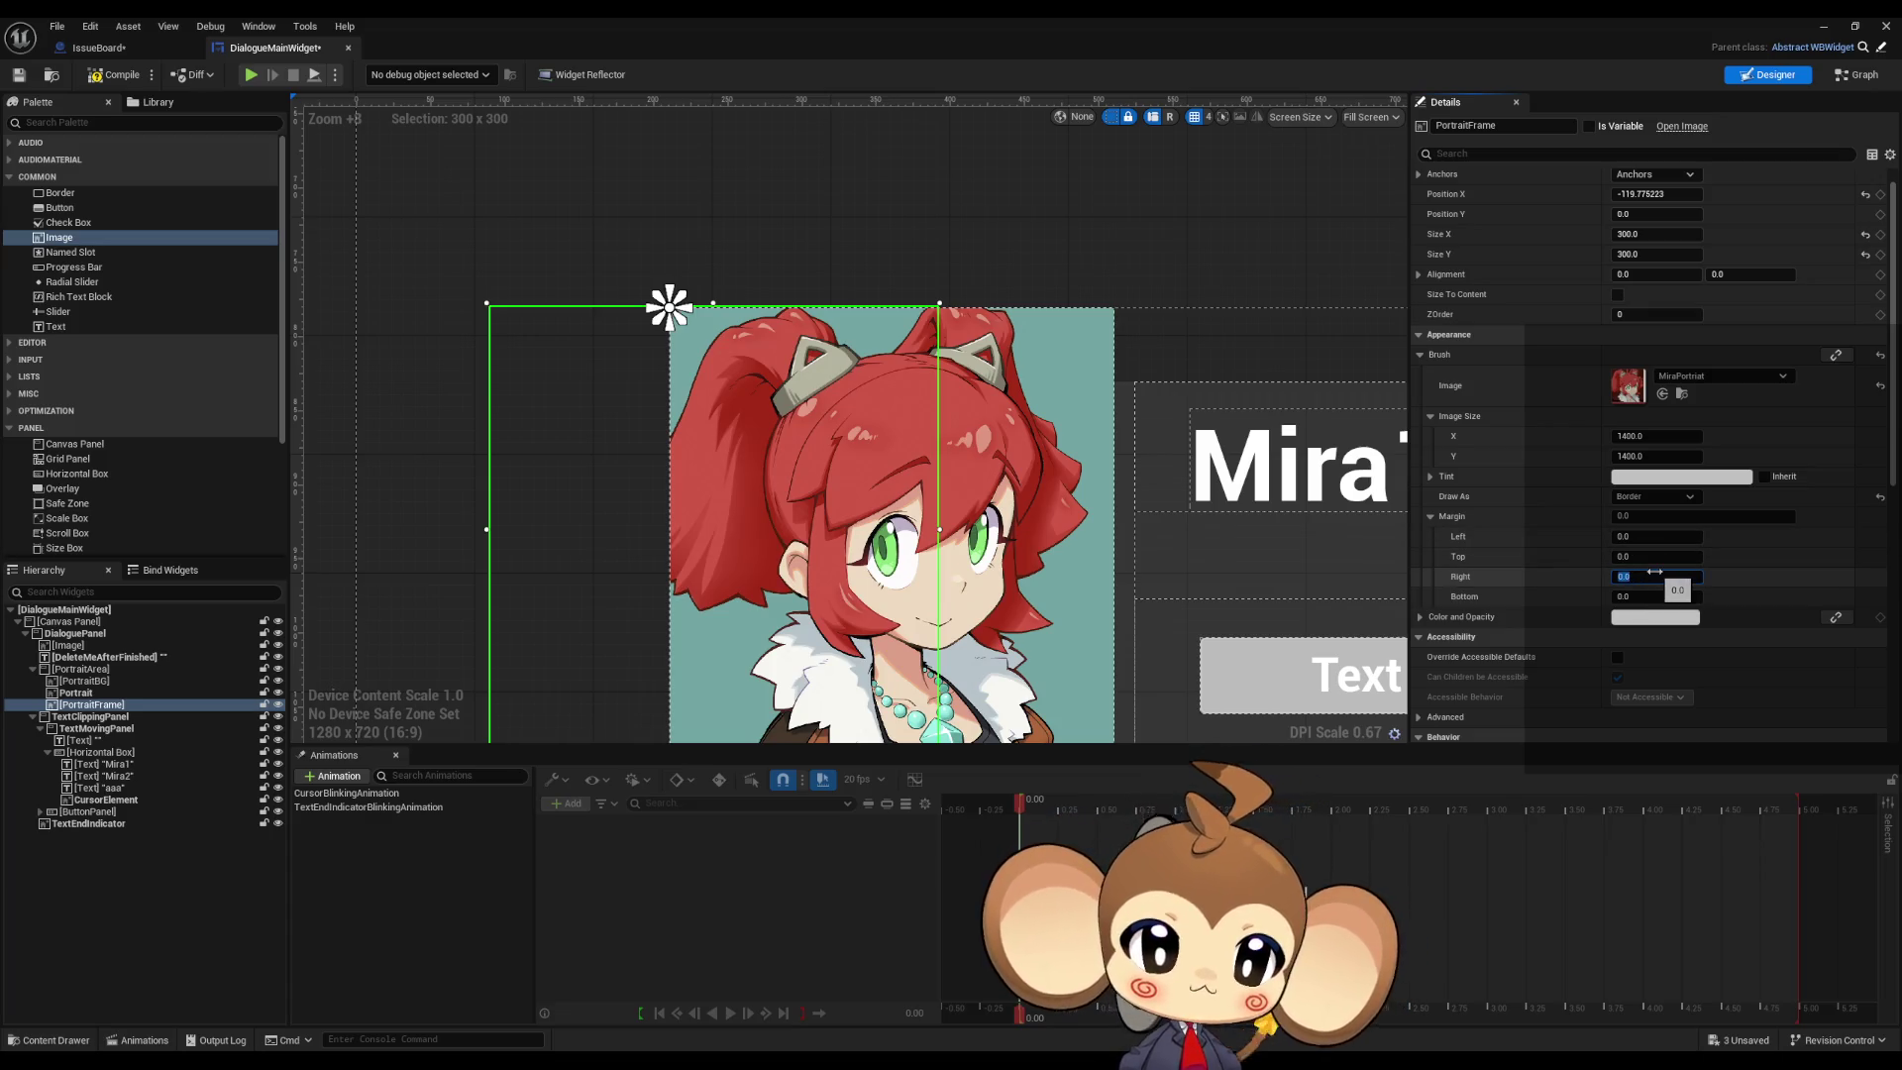
text(1)
key(Return)
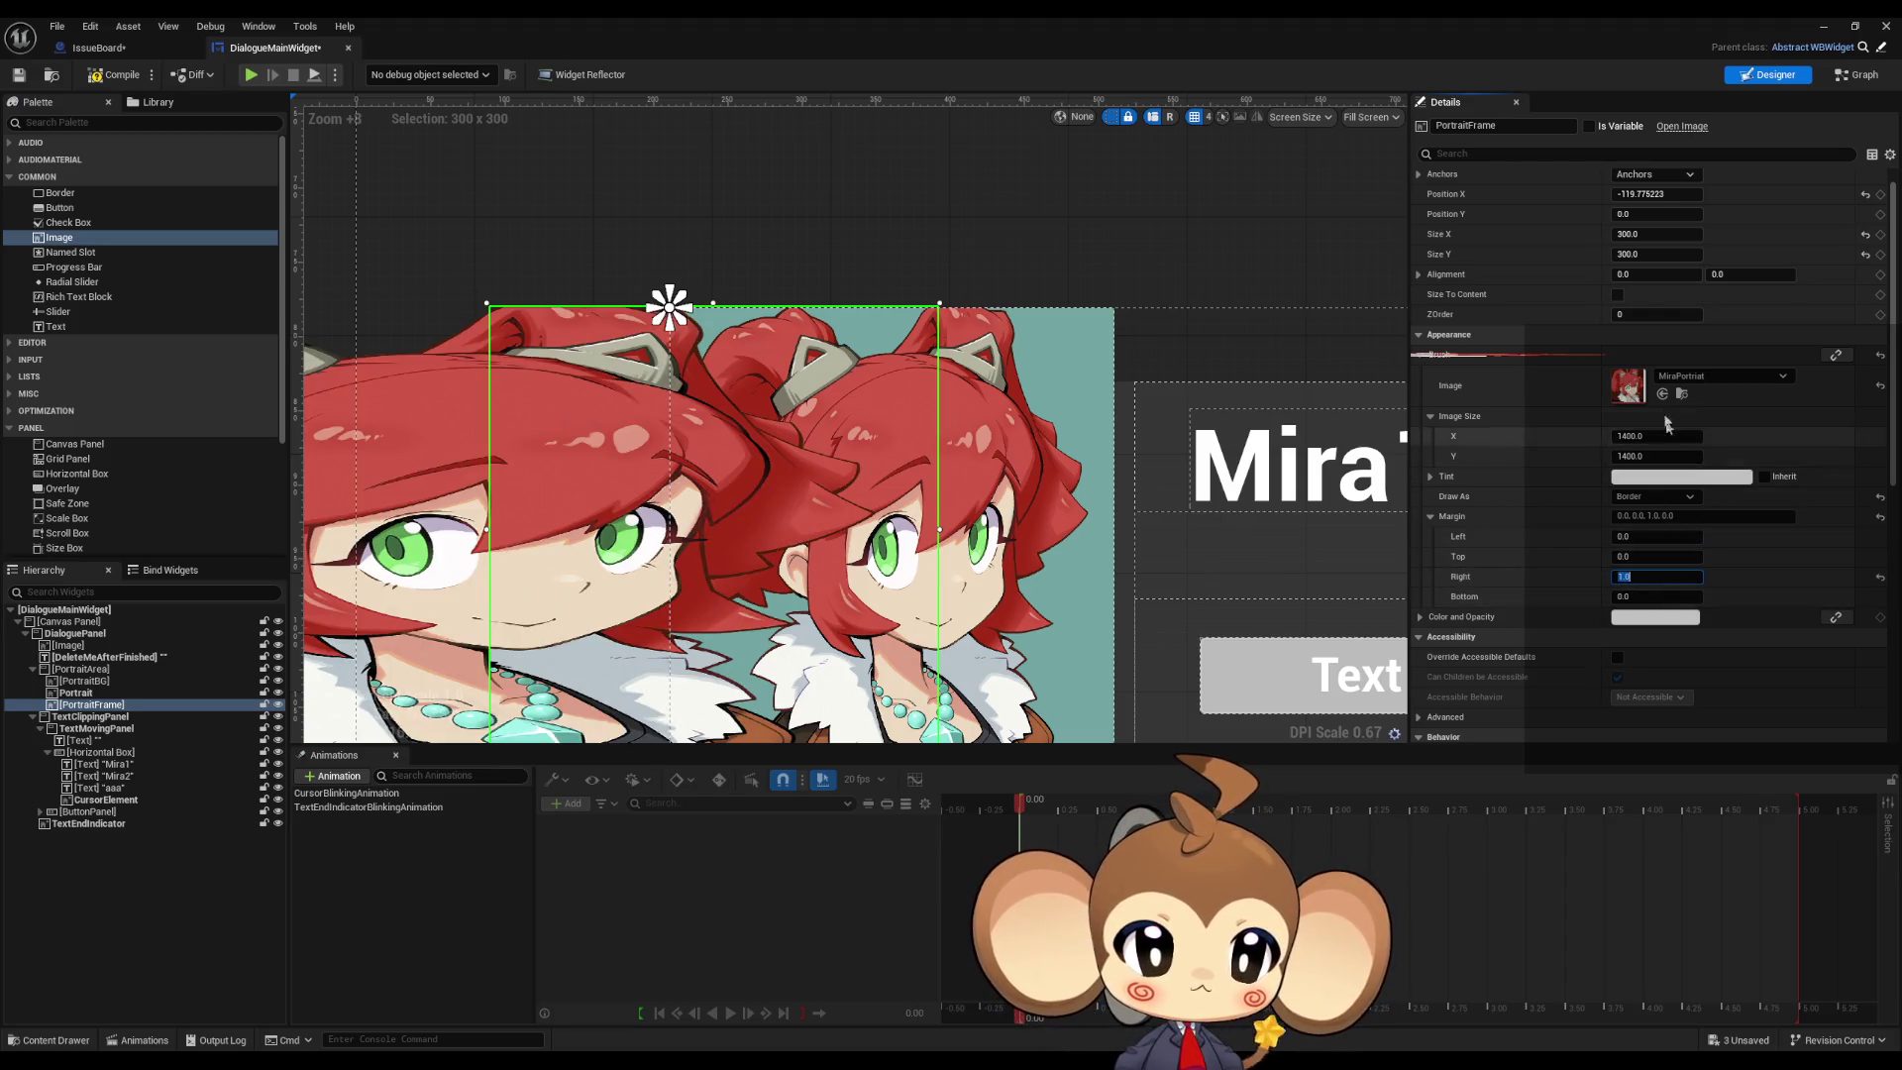
click(1880, 387)
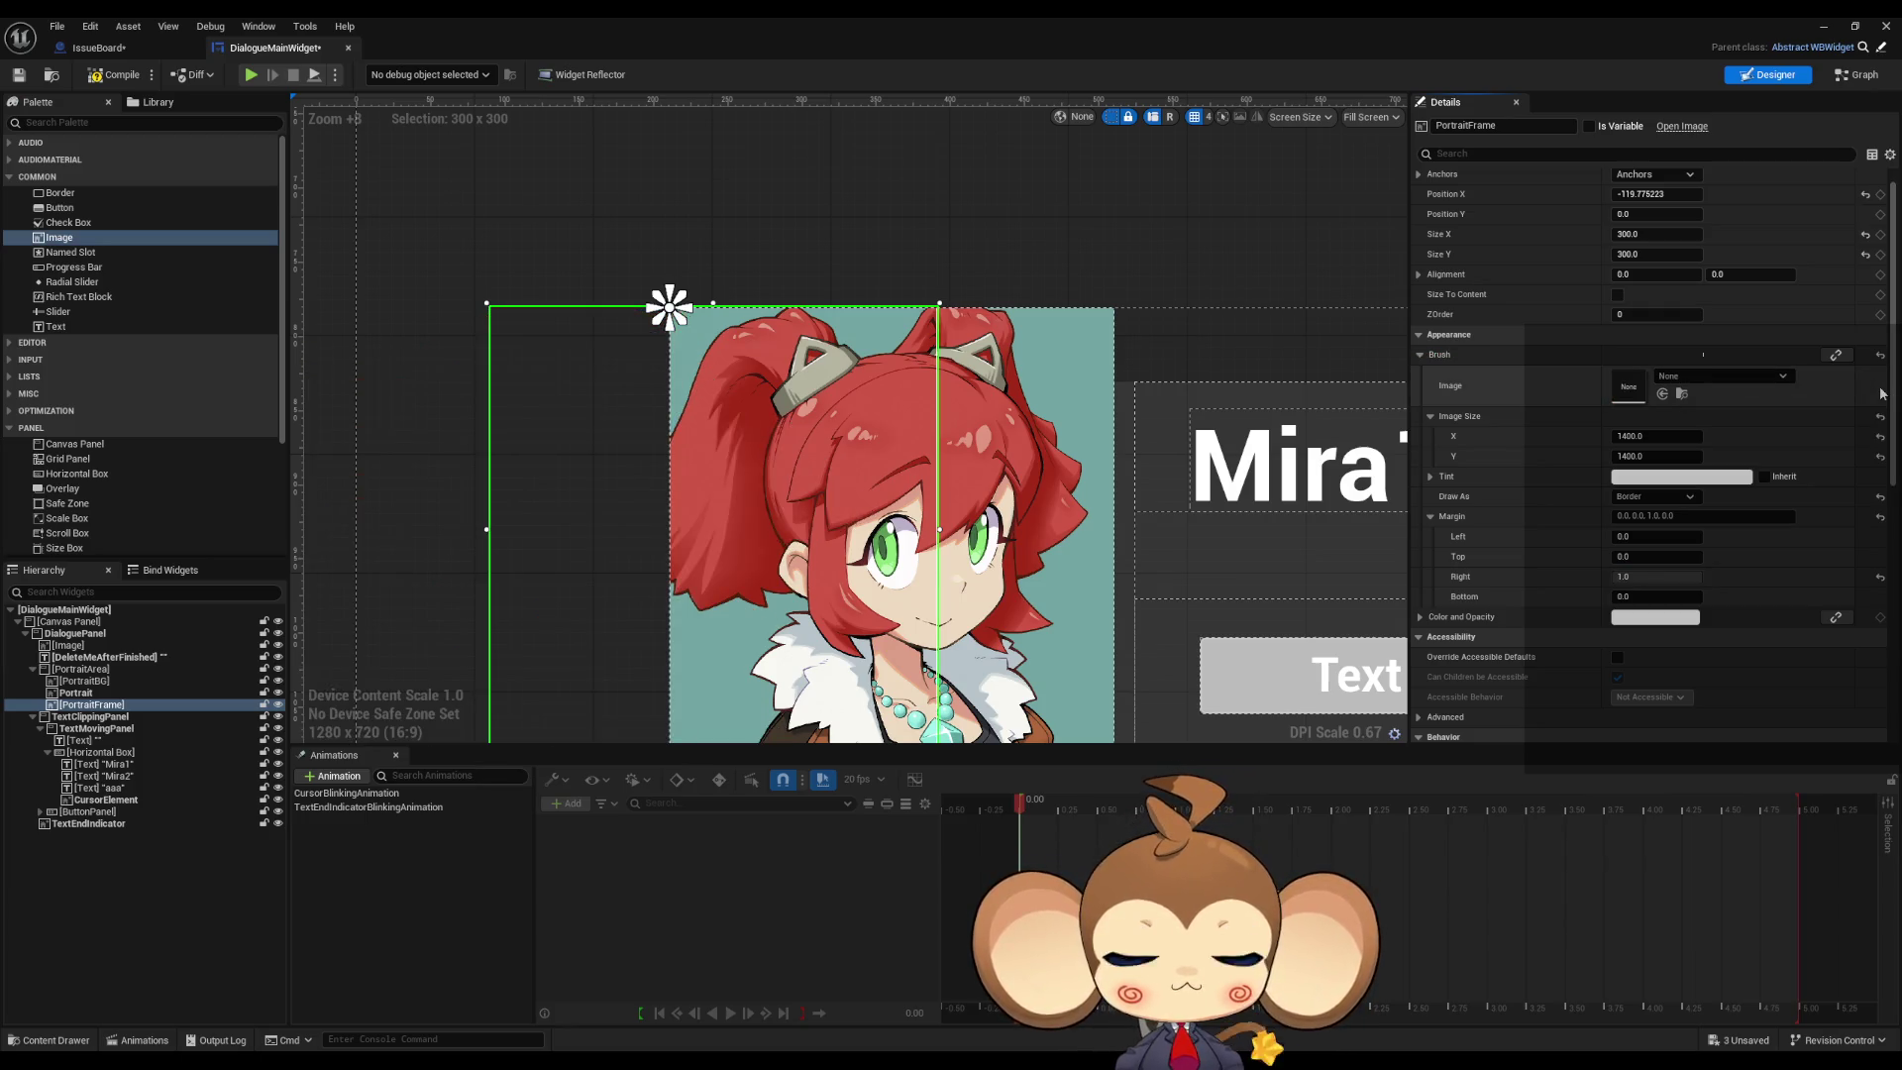
Step: Reassign MiraPortrait as the brush image and set the bottom margin to 1.0
click(1713, 386)
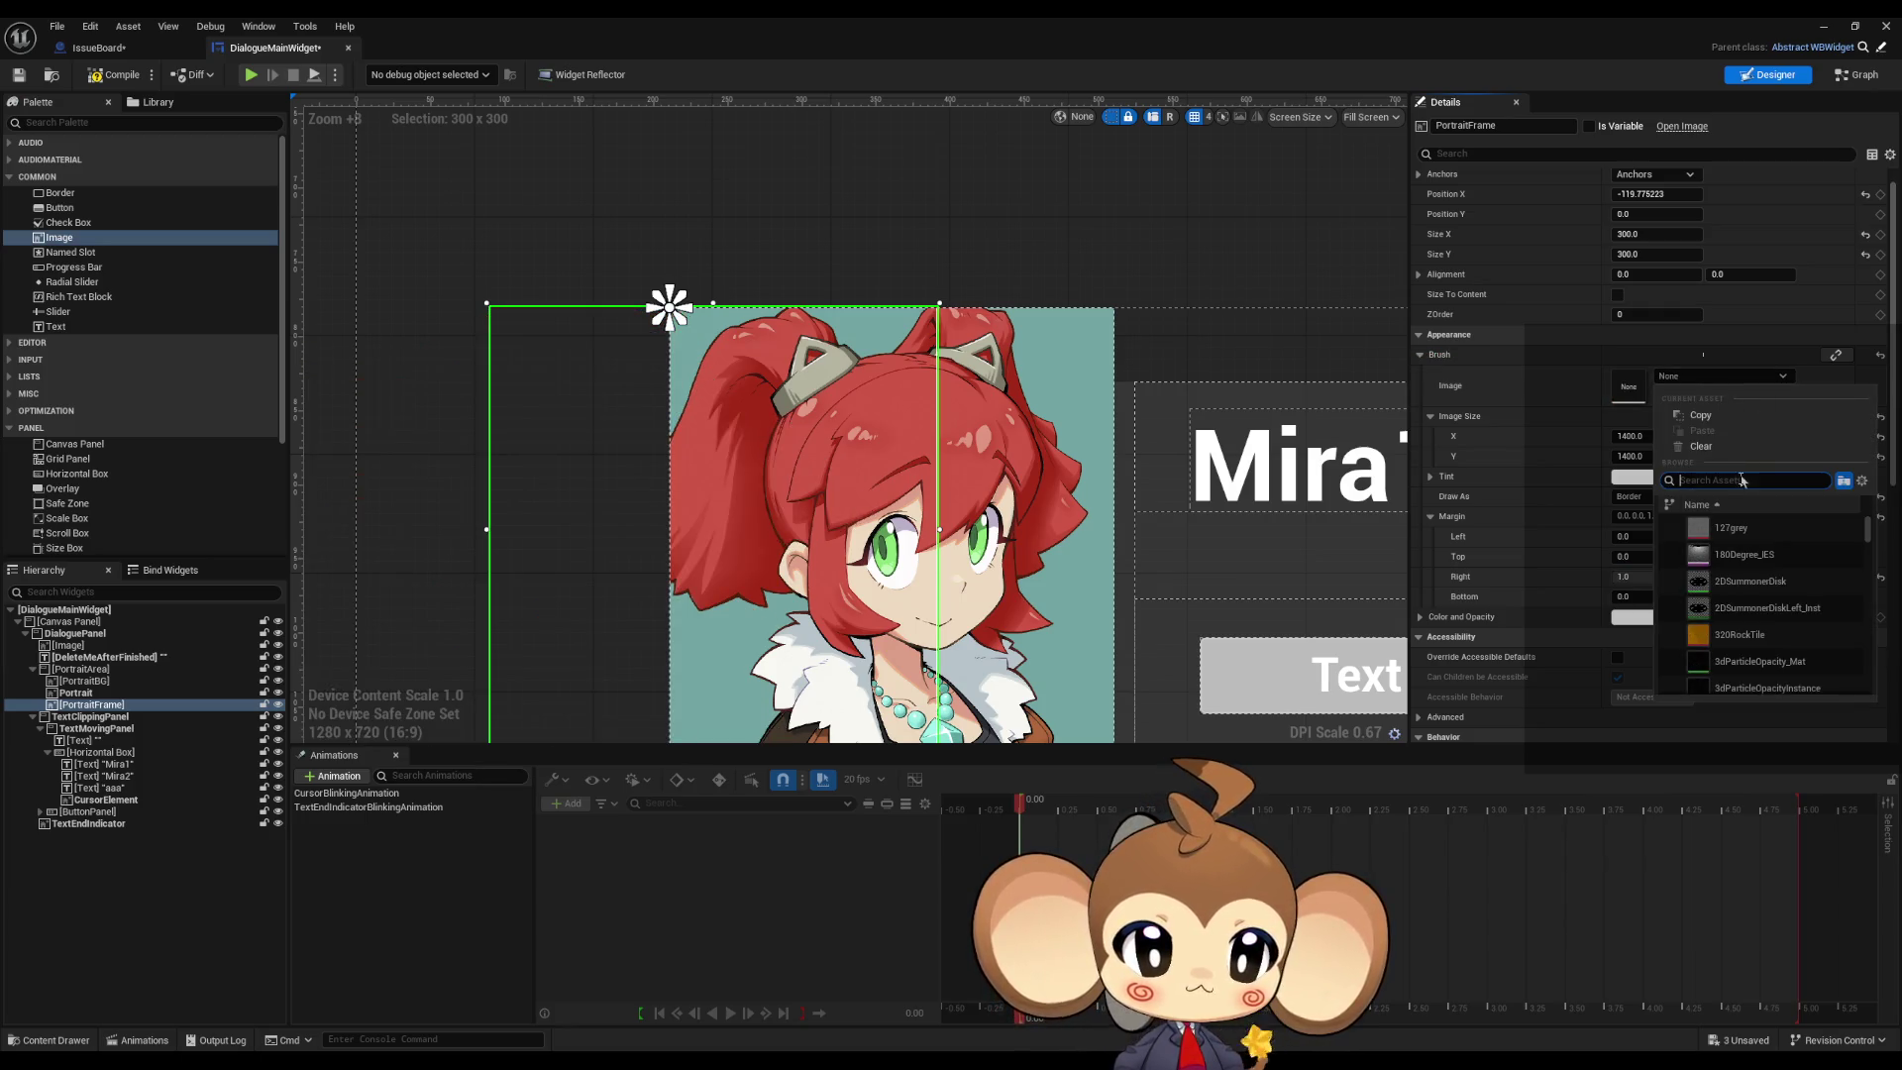
text(mira)
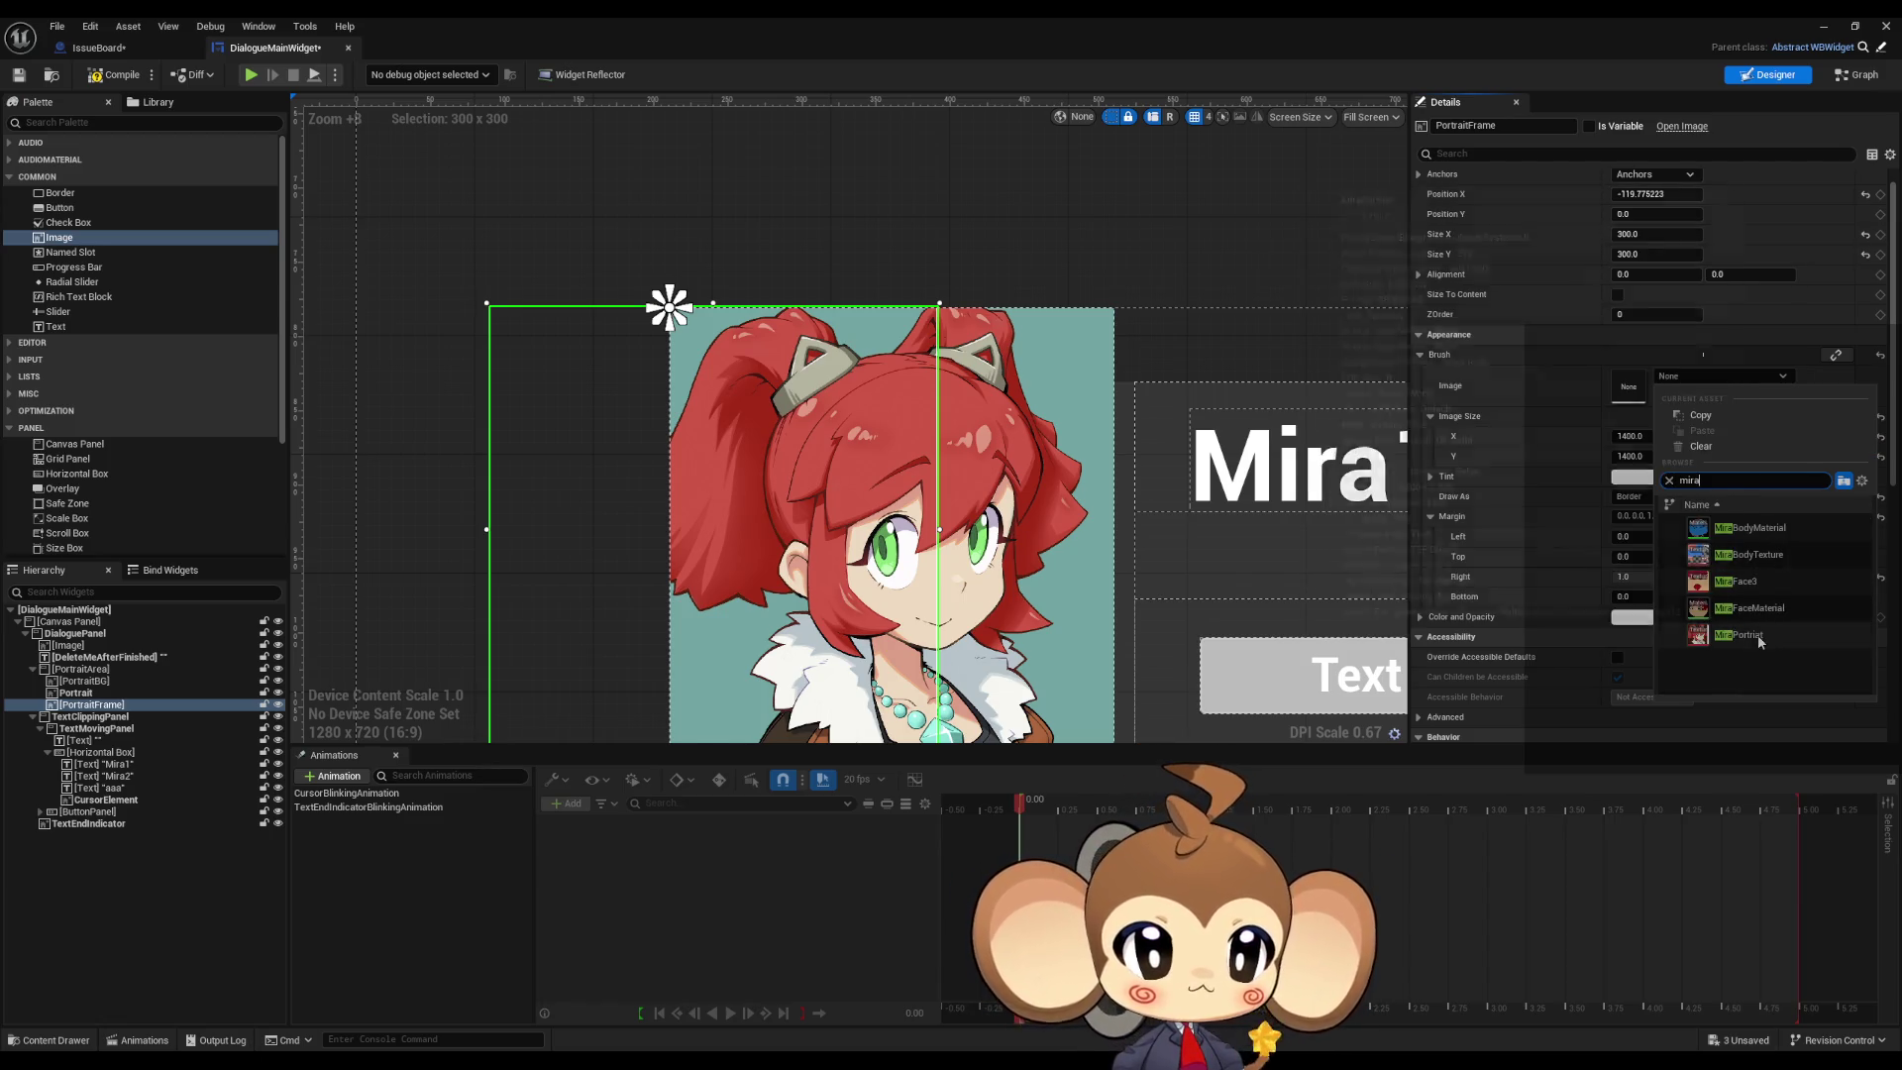
click(1758, 634)
click(1640, 596)
text(1)
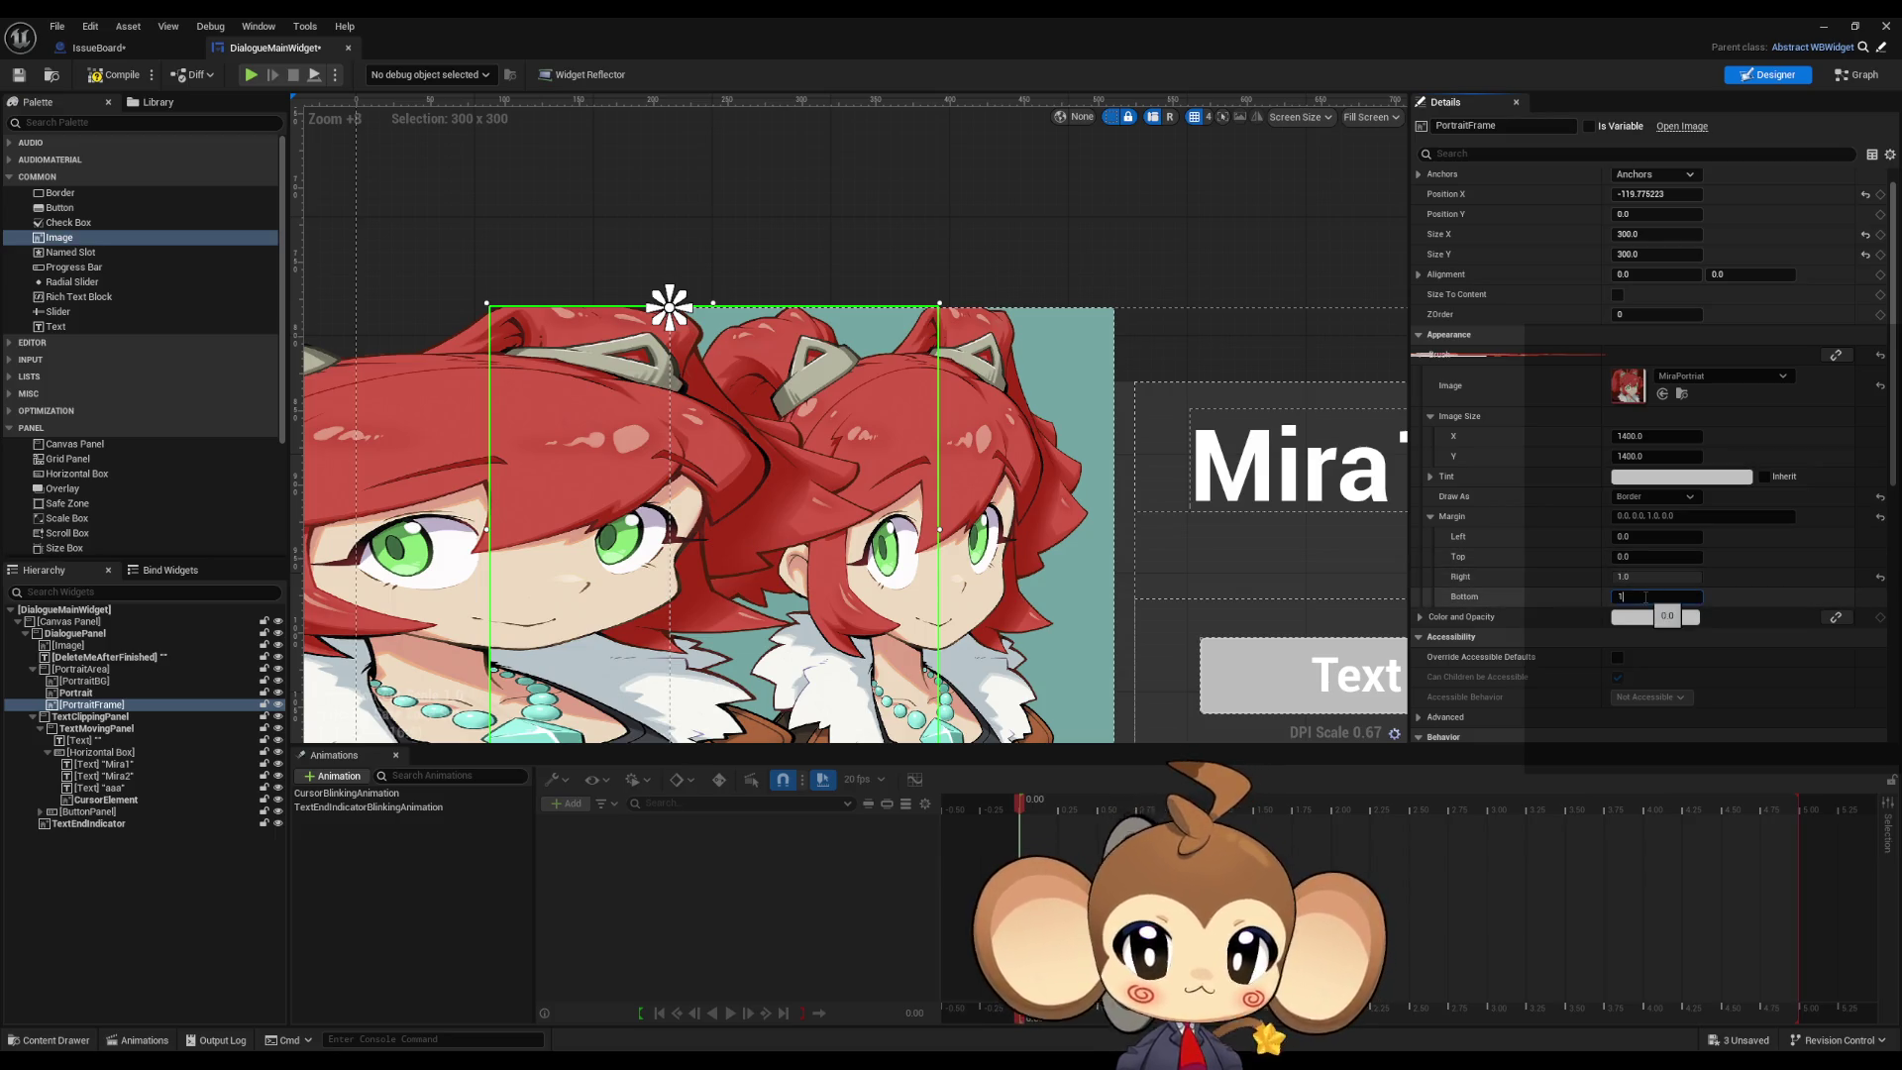
key(Return)
Step: Return PortraitFrame's Position X to 0
scroll(977, 498, down, 9)
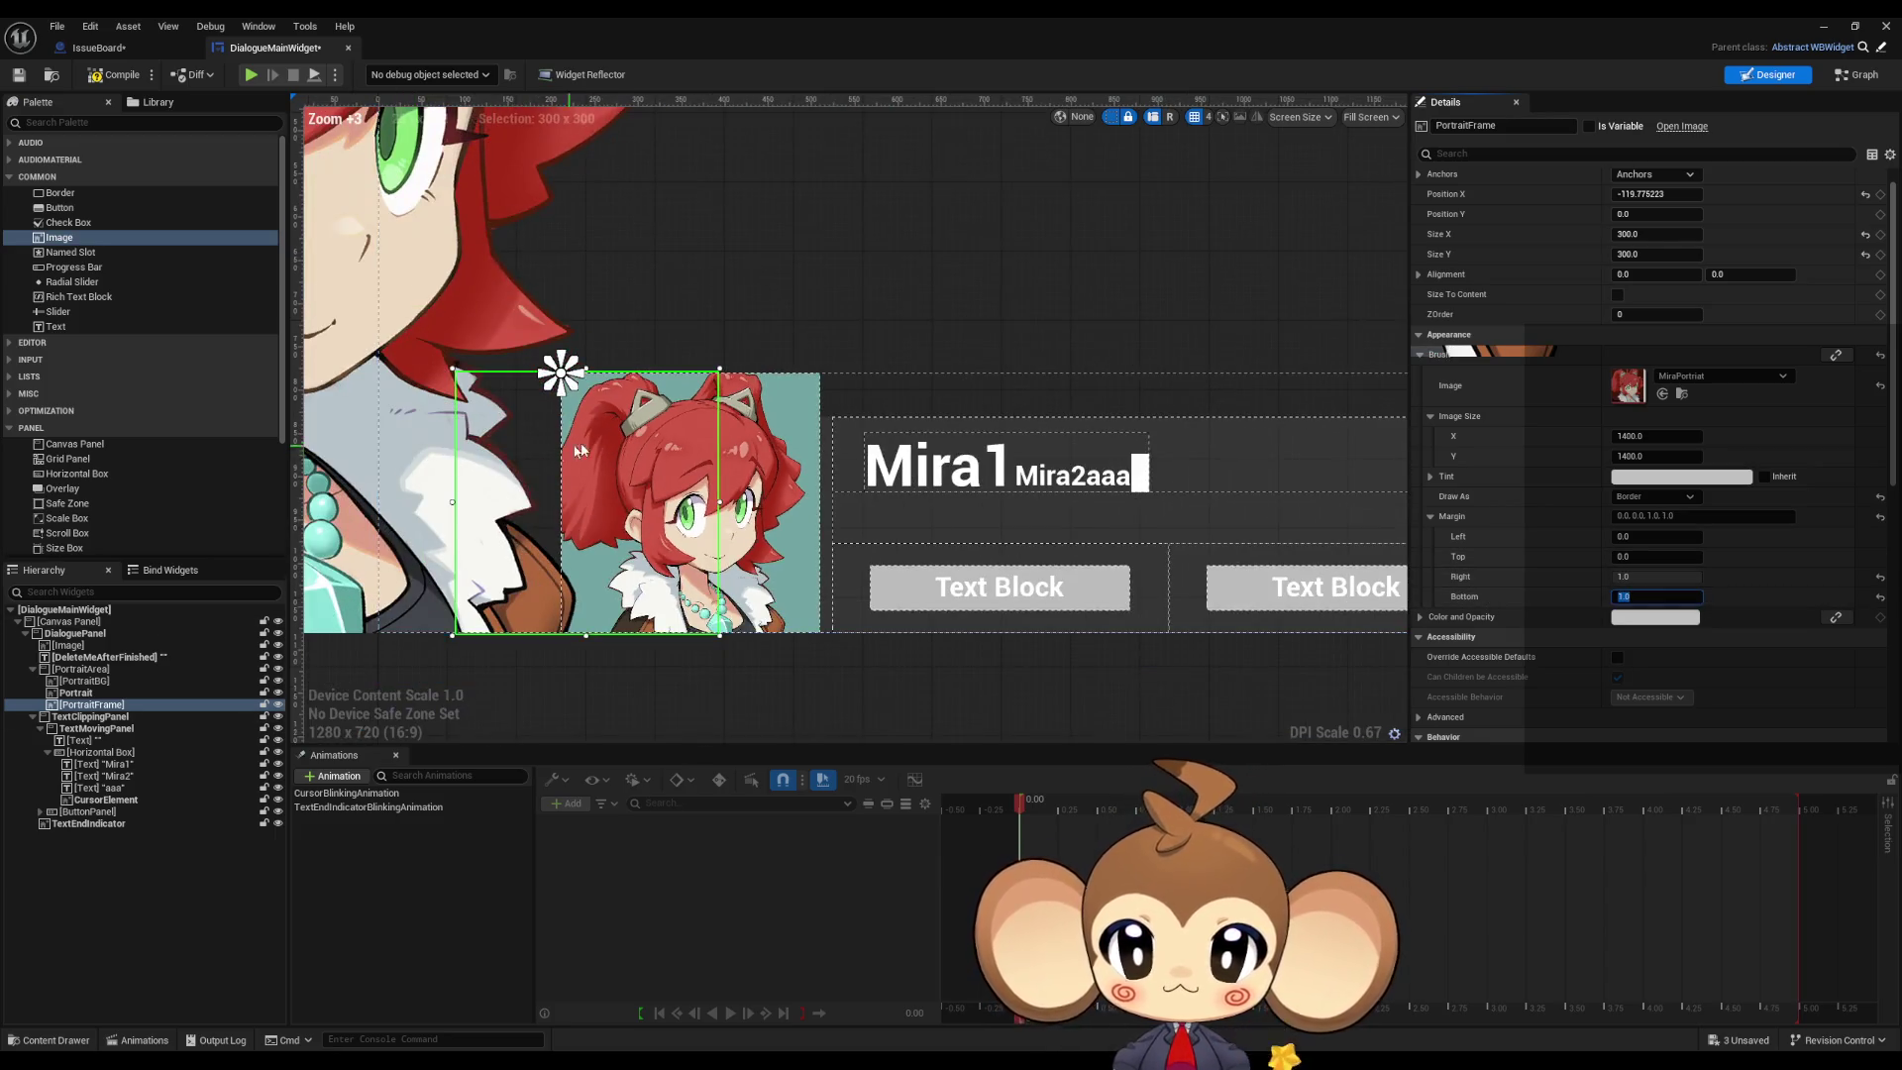
scroll(978, 498, down, 4)
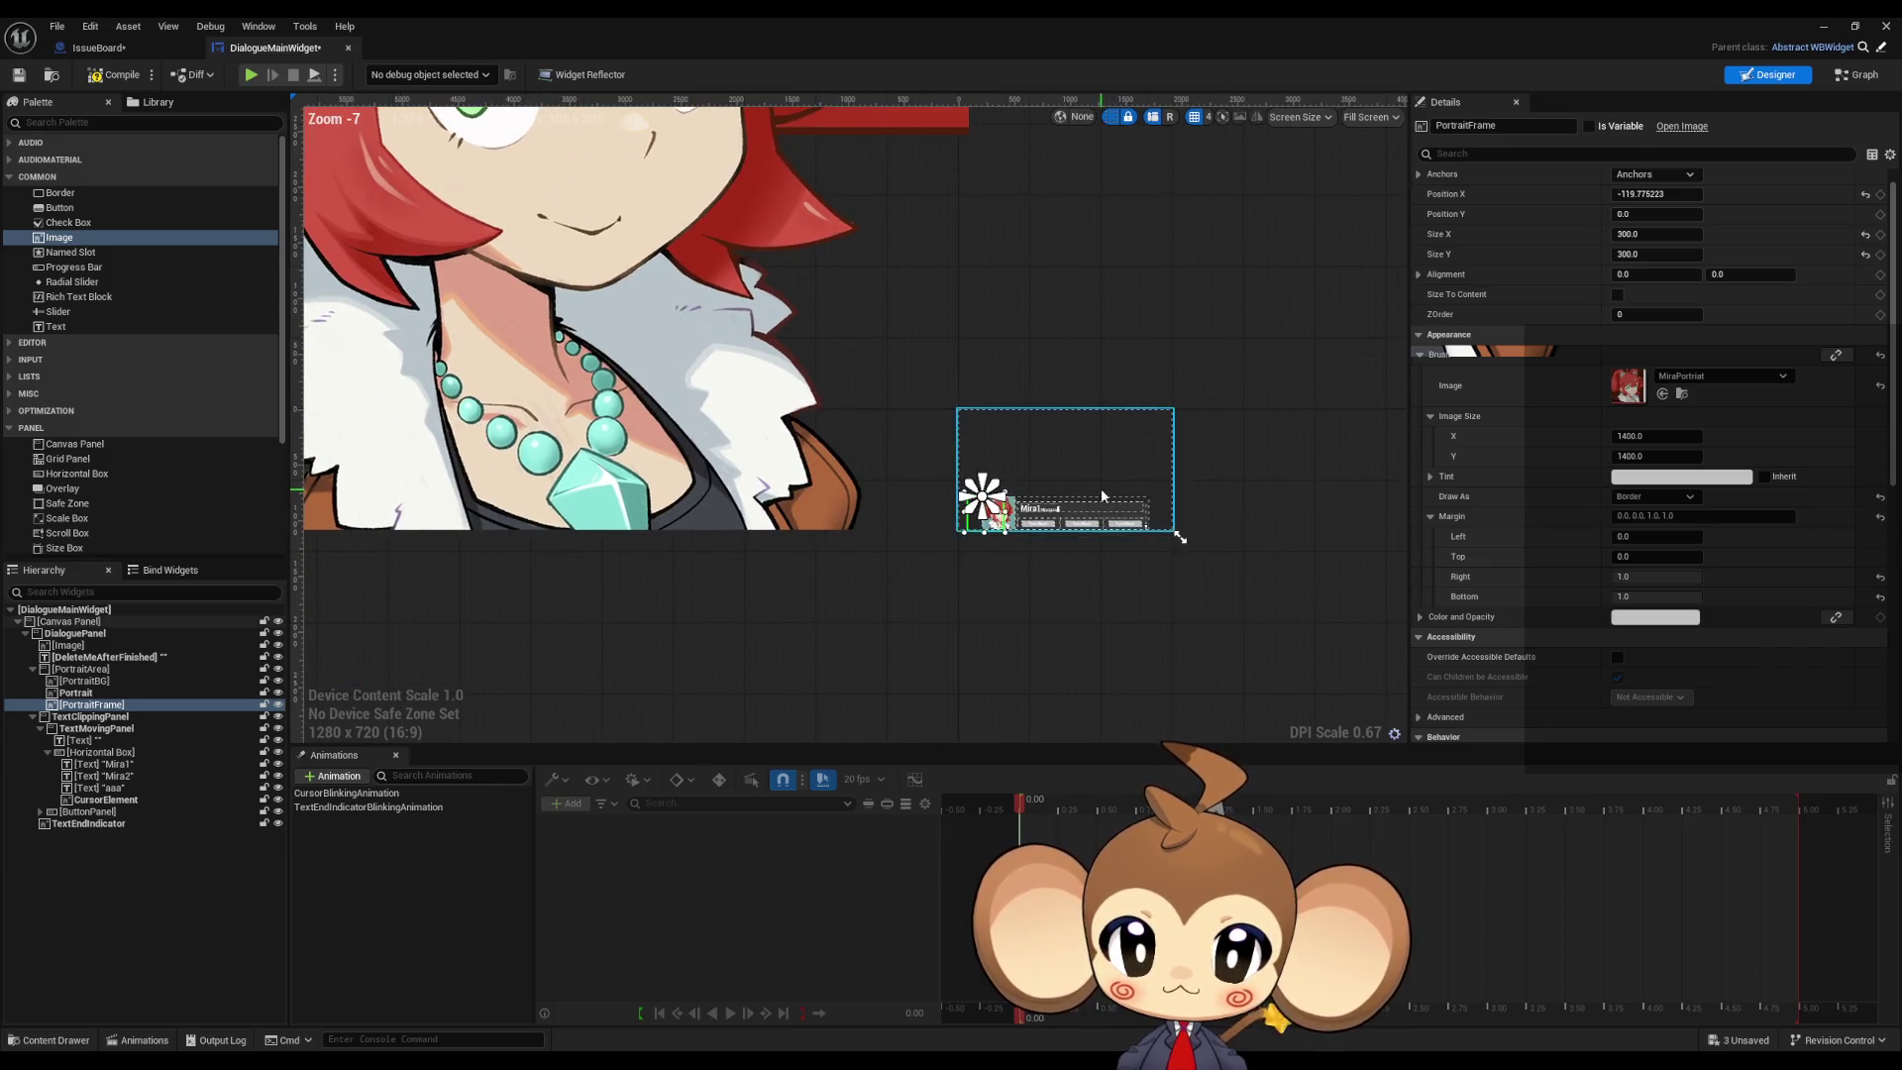
scroll(1024, 513, up, 4)
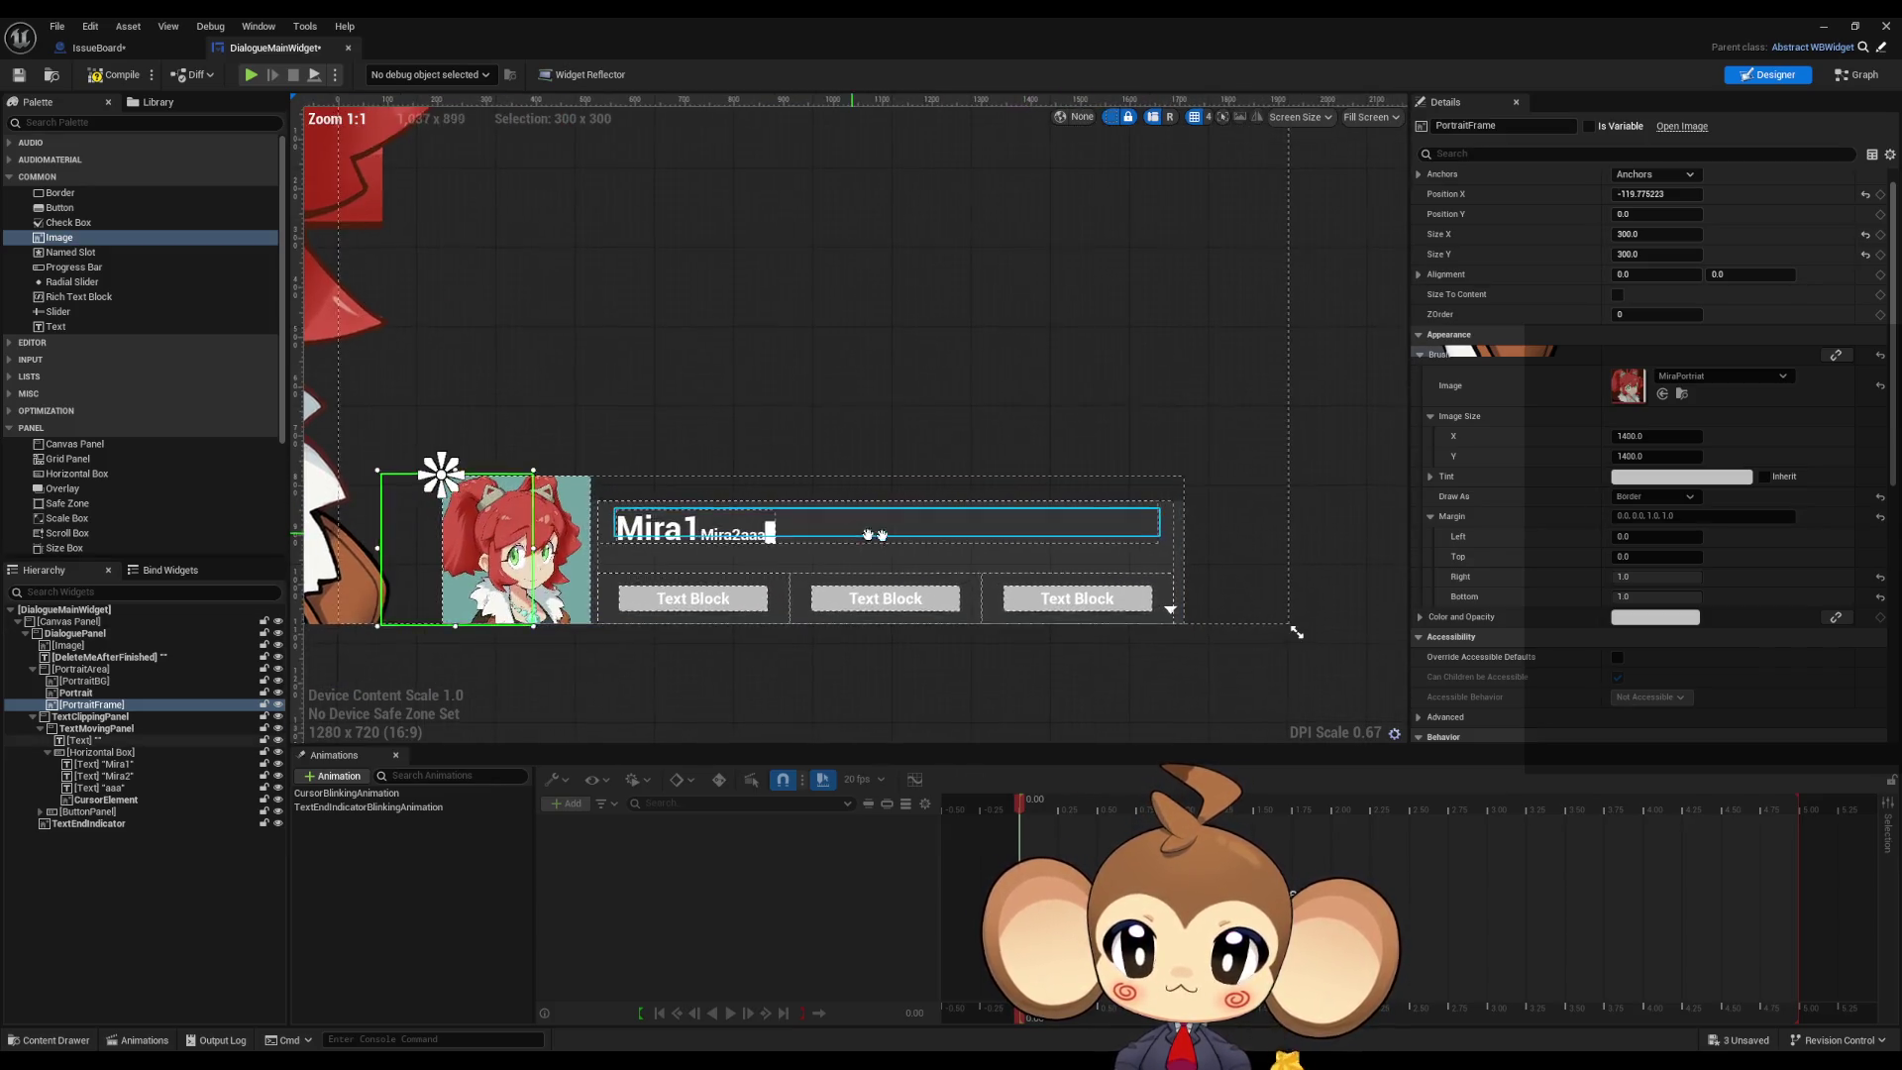
scroll(932, 540, down, 6)
scroll(928, 526, up, 5)
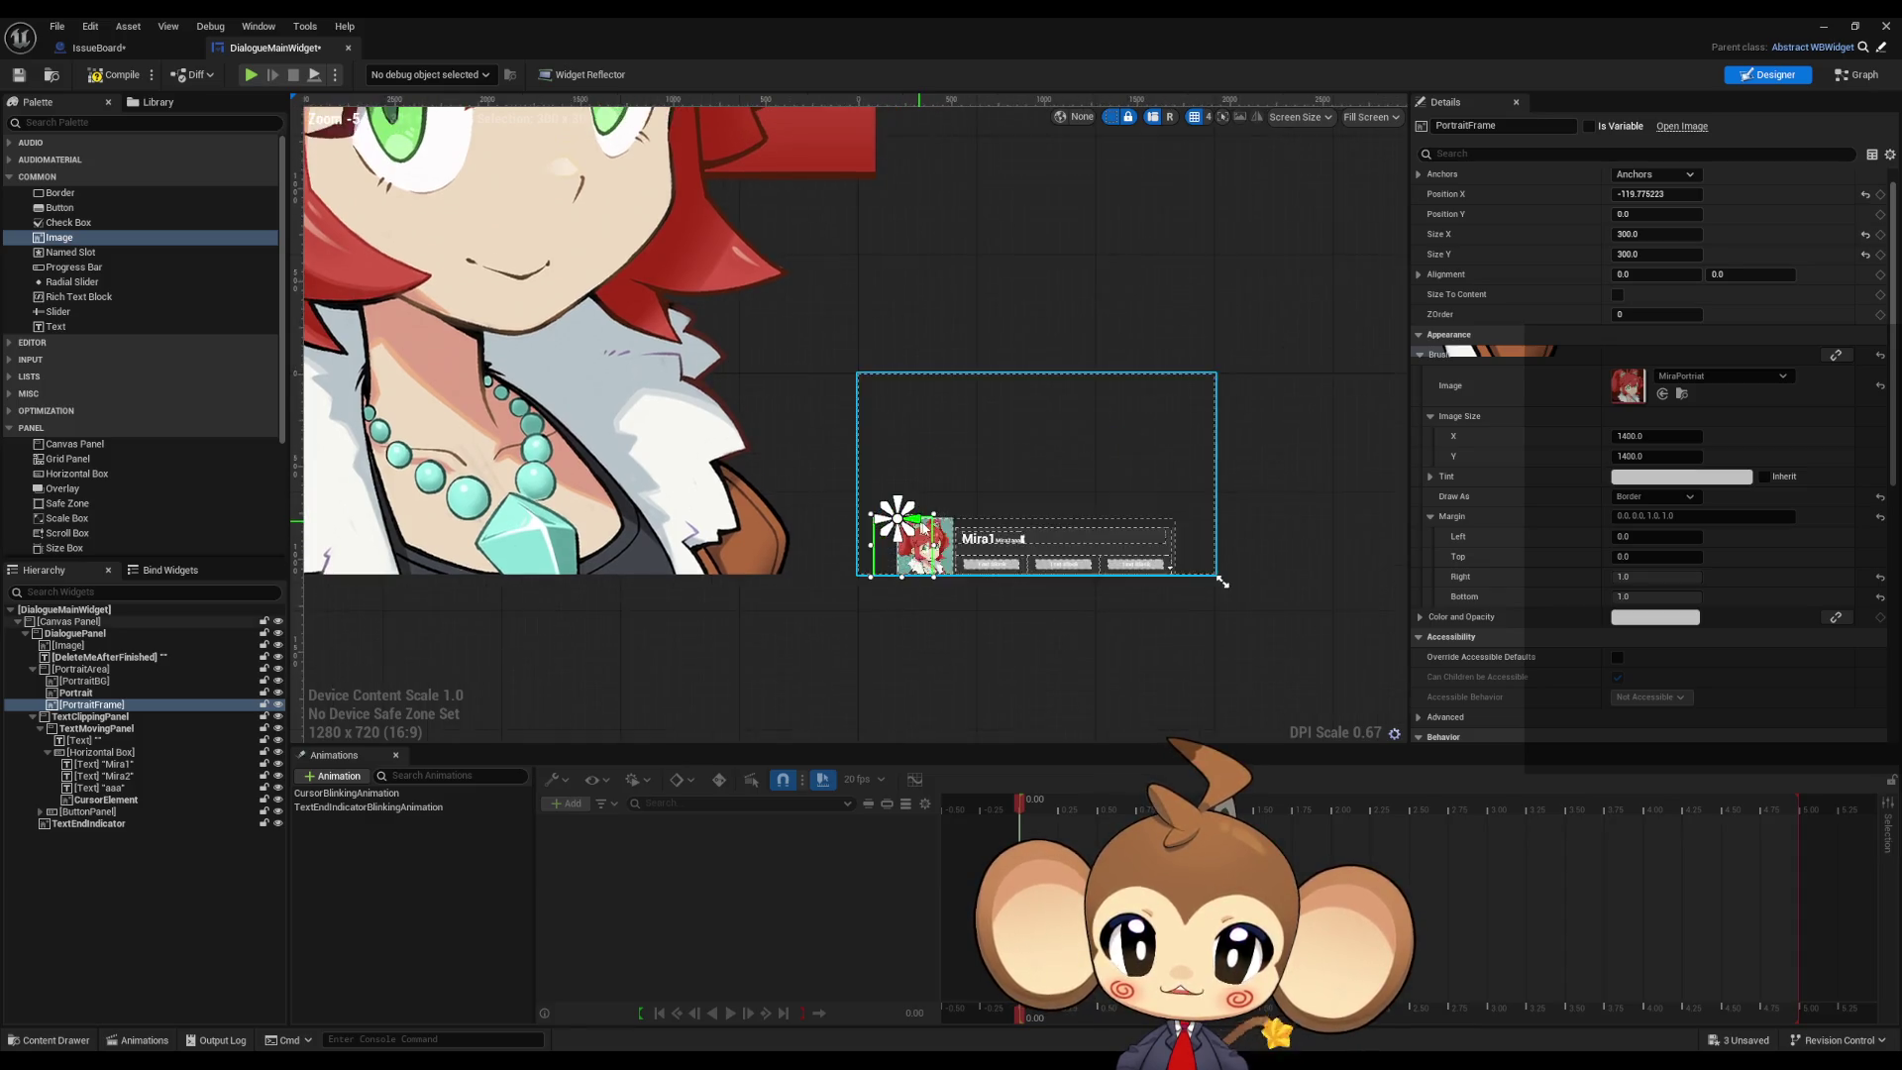
scroll(927, 526, down, 3)
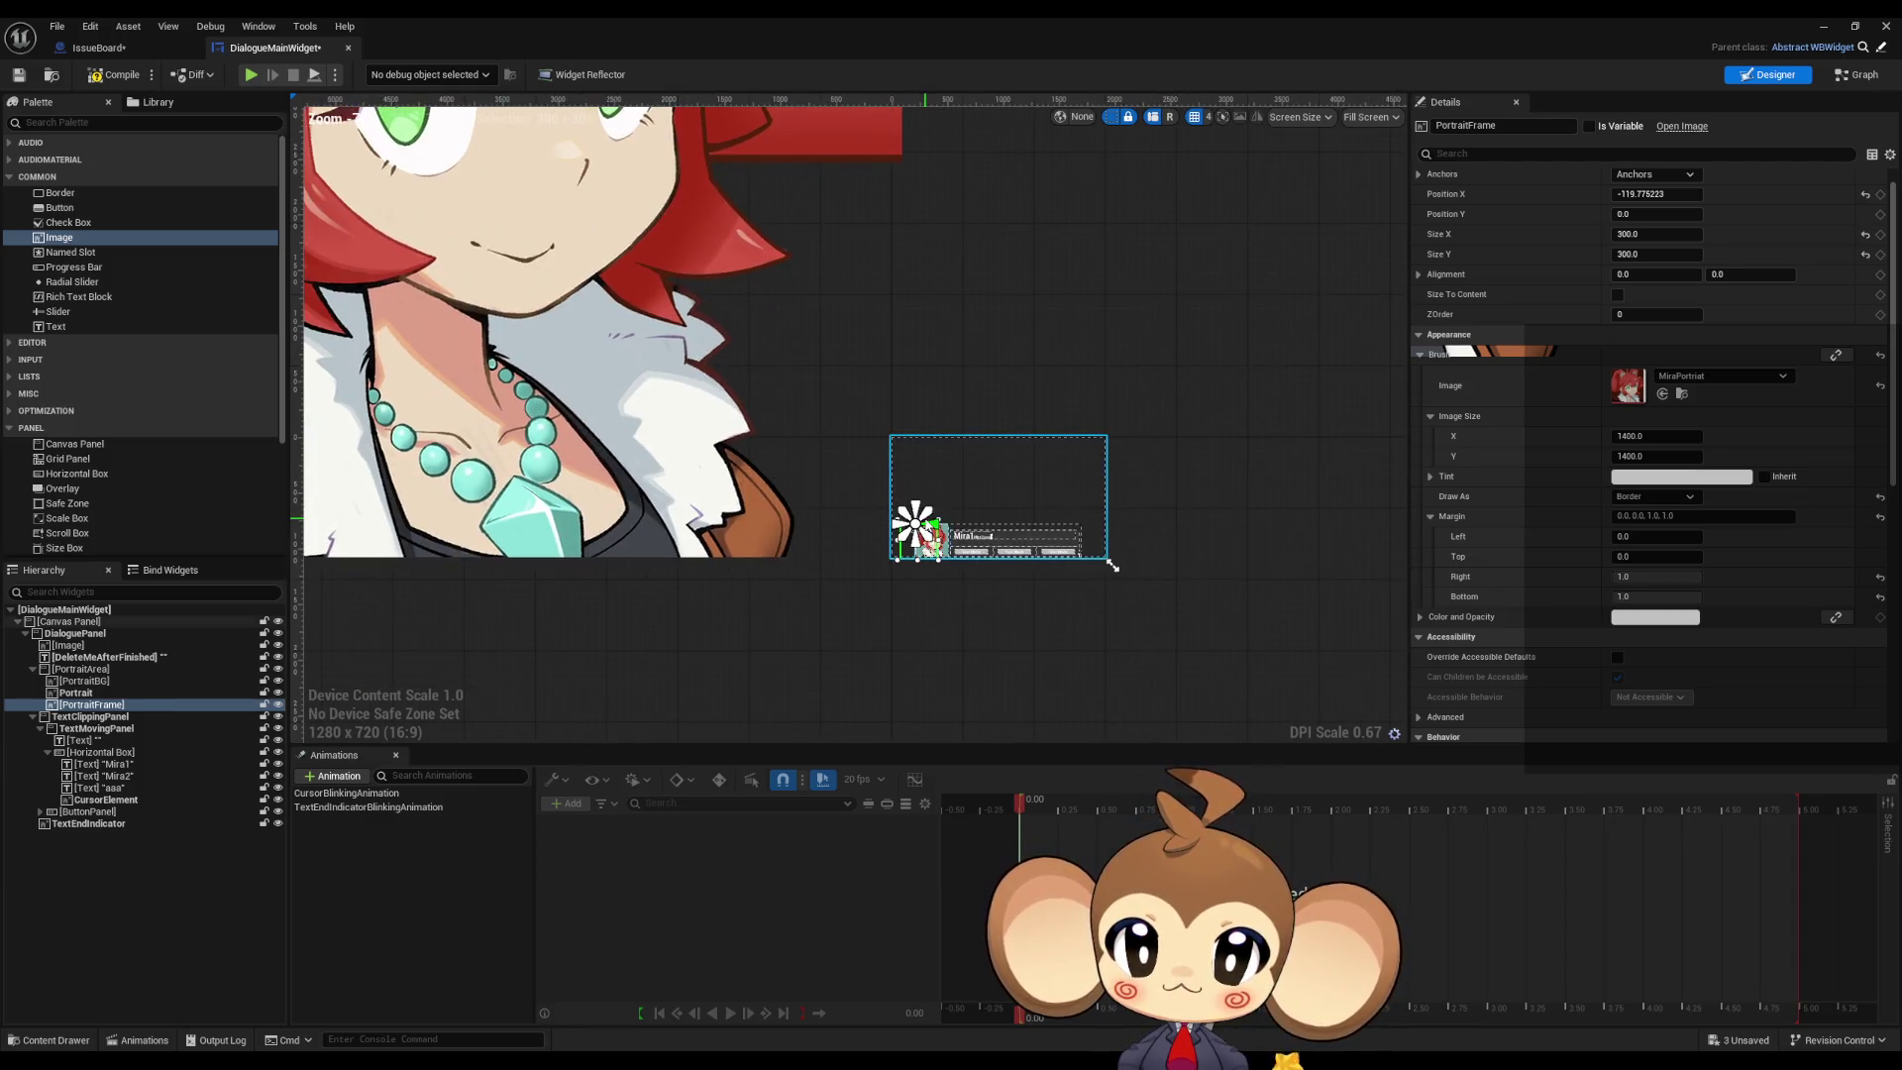
scroll(927, 525, up, 4)
scroll(927, 523, up, 2)
scroll(941, 517, down, 1)
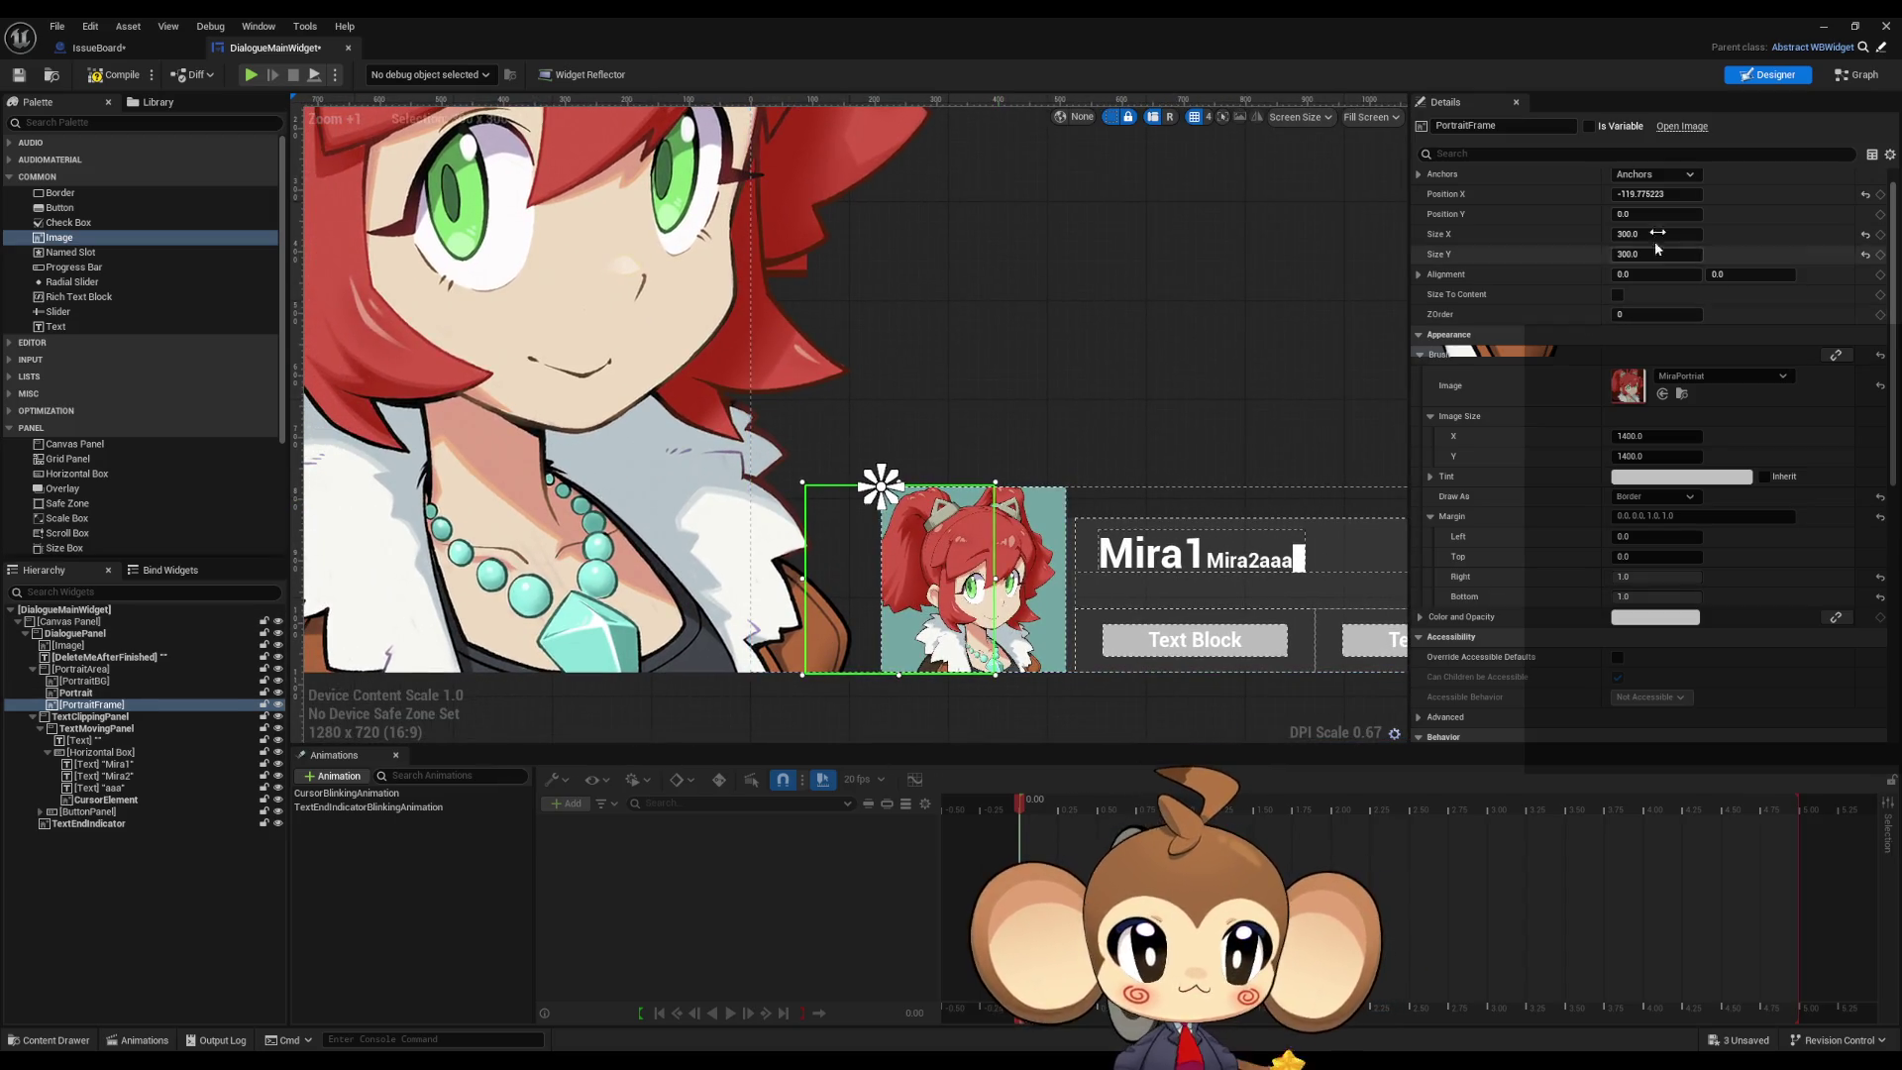
click(1689, 192)
text(0)
key(Return)
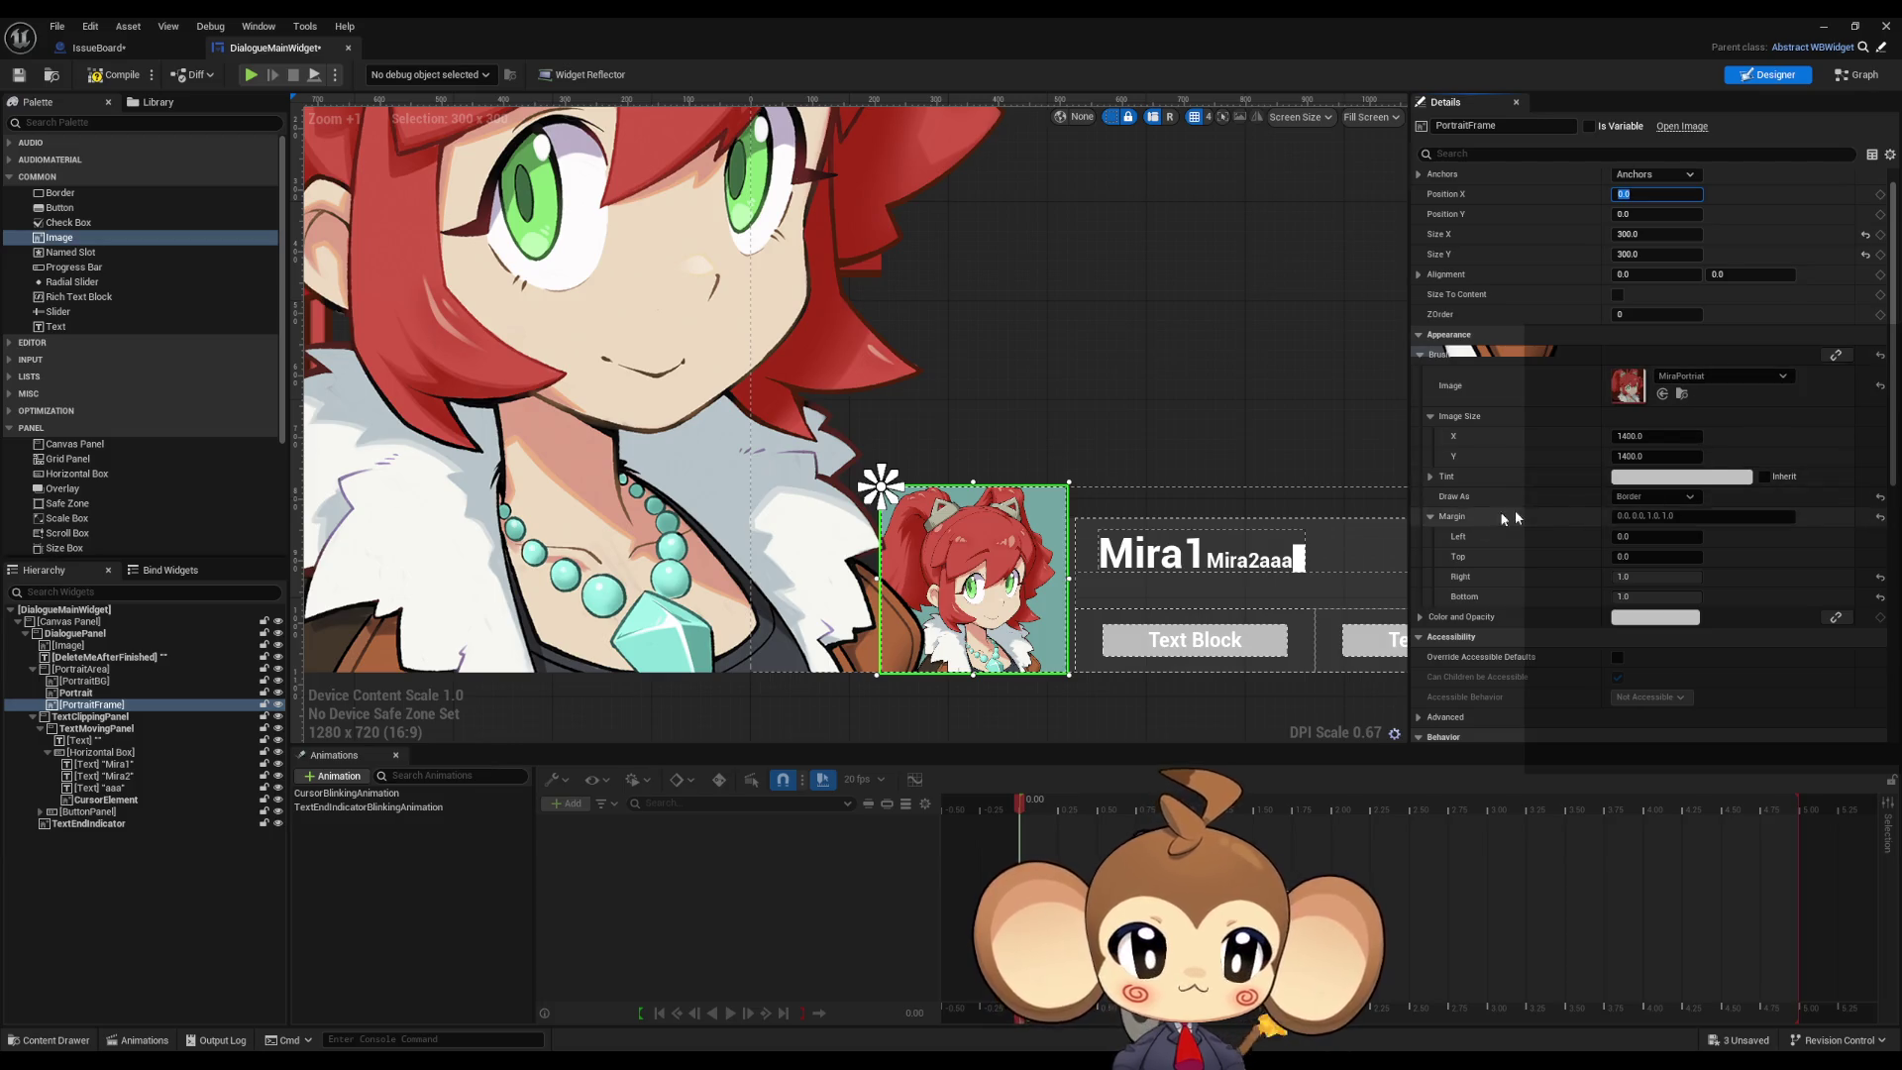
Step: Set the brush image size to 100 × 100
scroll(1297, 496, up, 2)
click(1659, 436)
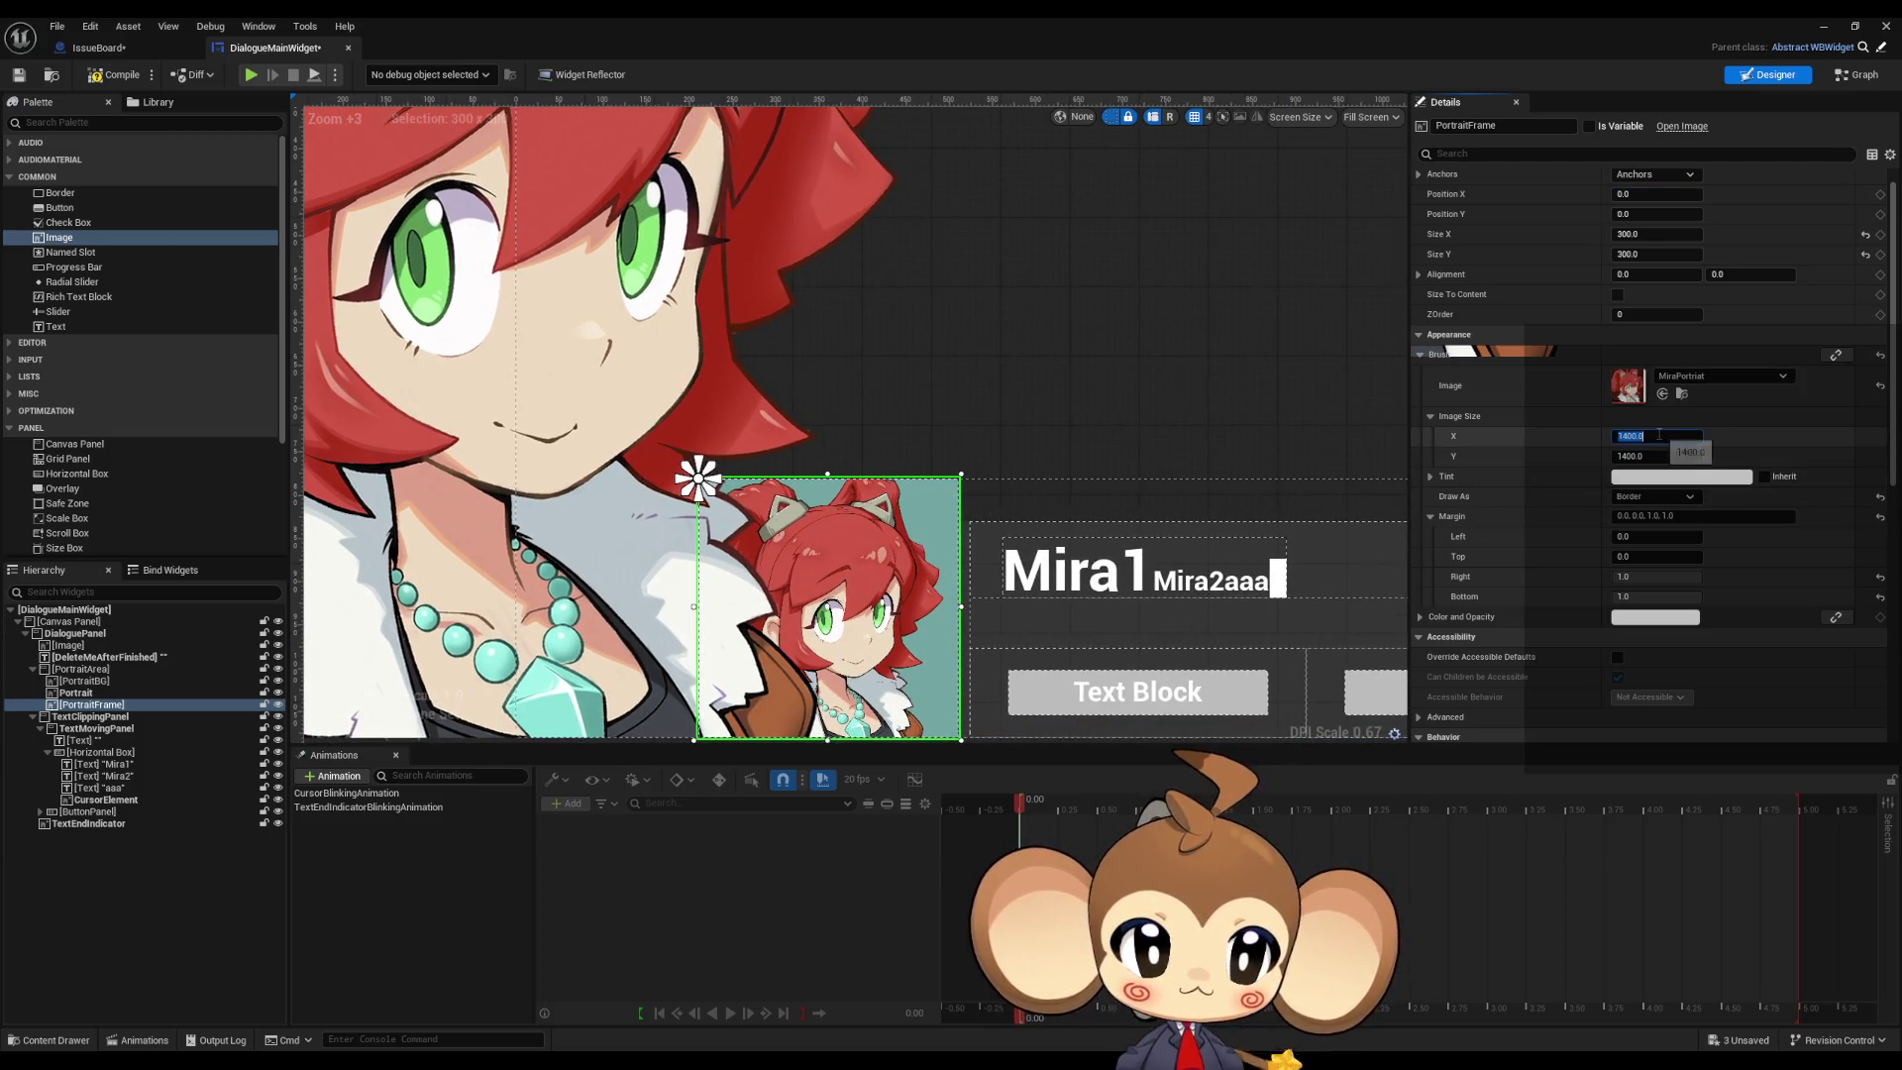
text(100)
key(Tab)
text(100)
key(Return)
Step: Set the left and top margins to 1.0
click(1650, 536)
text(1)
key(Tab)
text(1)
key(Return)
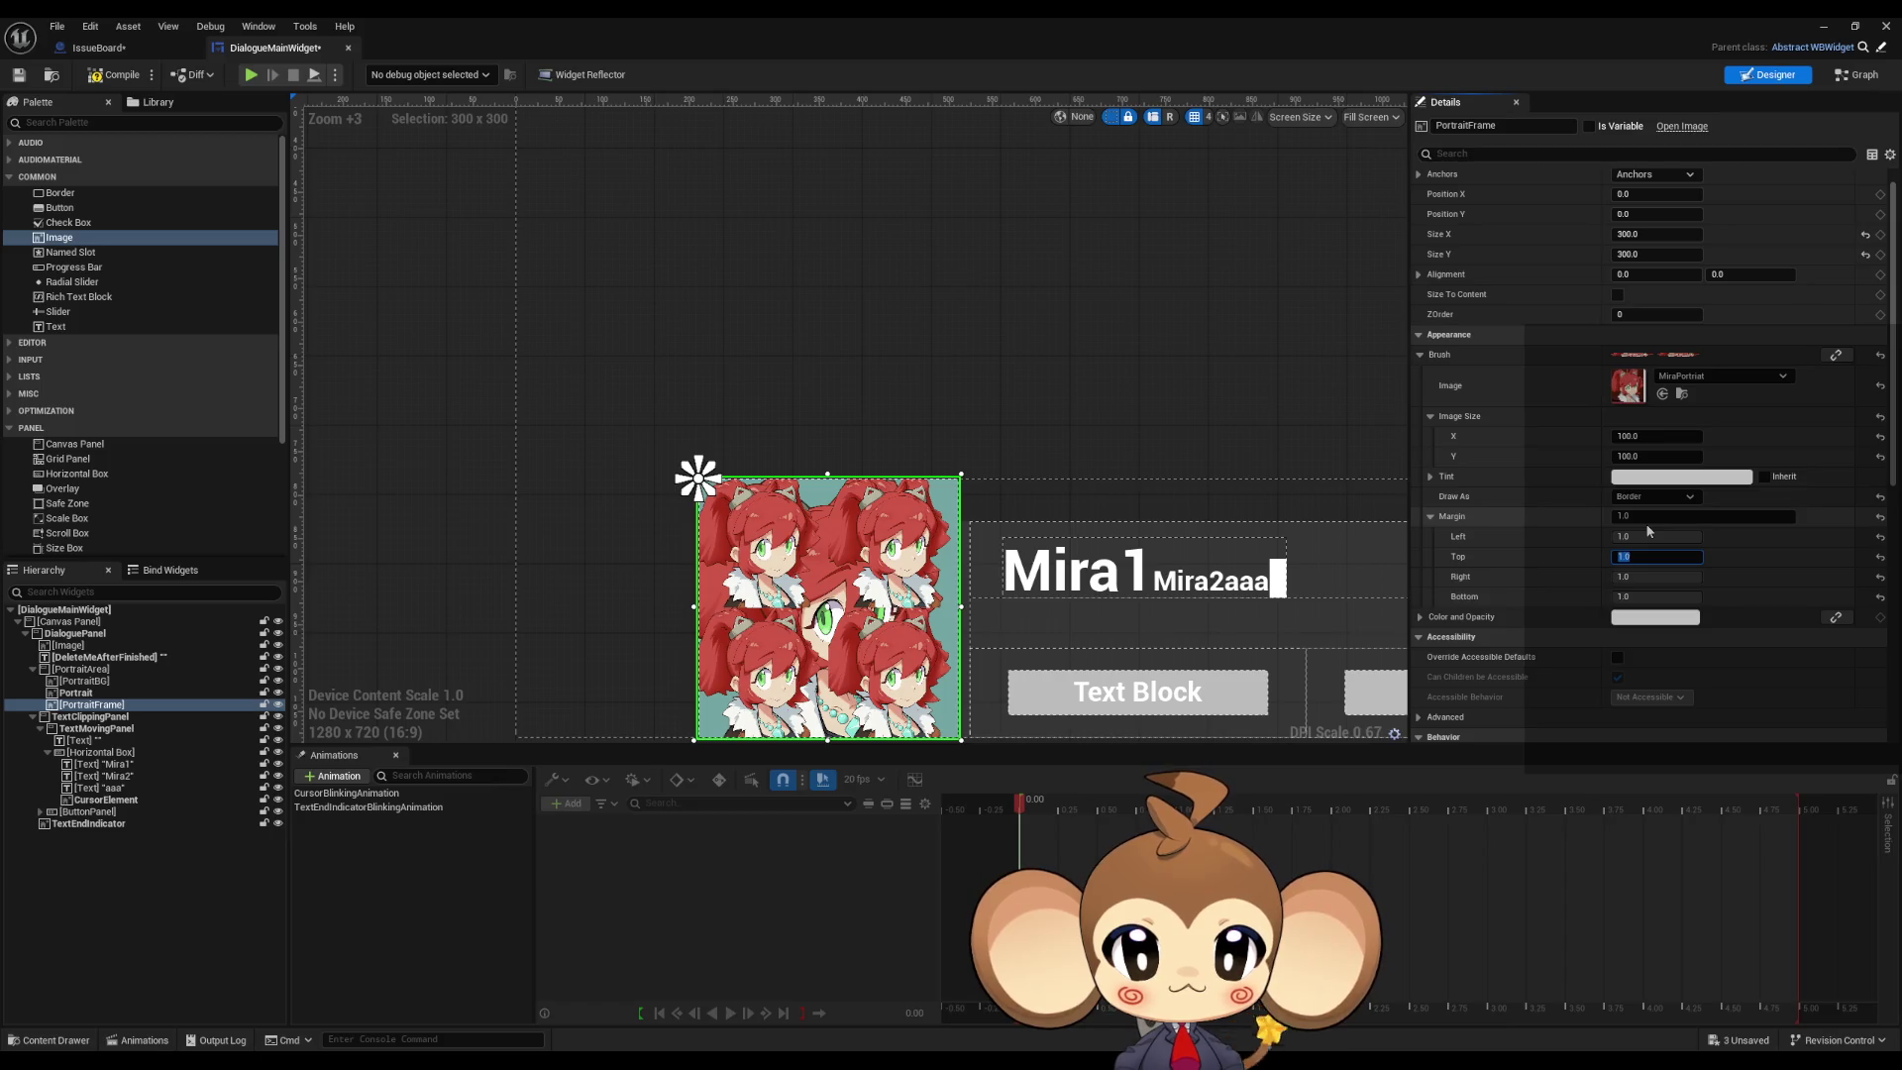
Step: Set the right and bottom margins to 0.0
scroll(884, 634, up, 4)
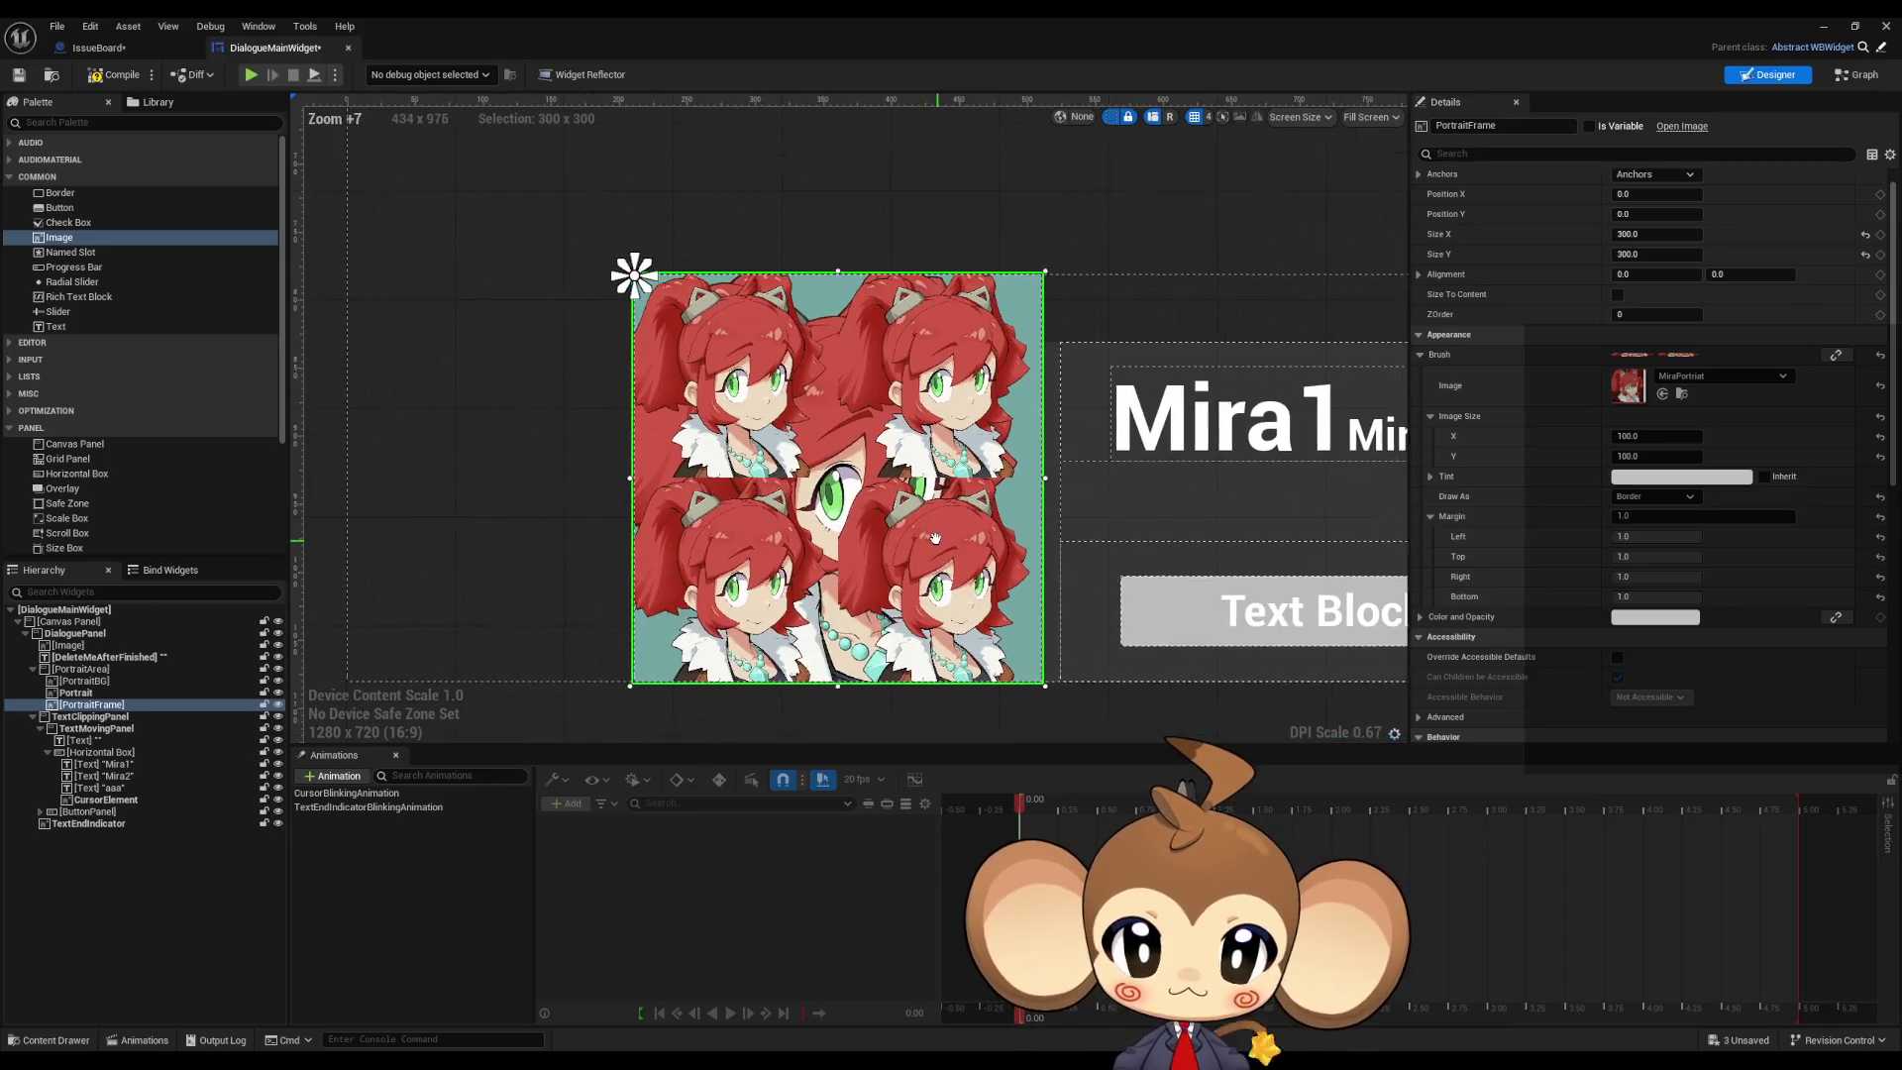
click(1639, 576)
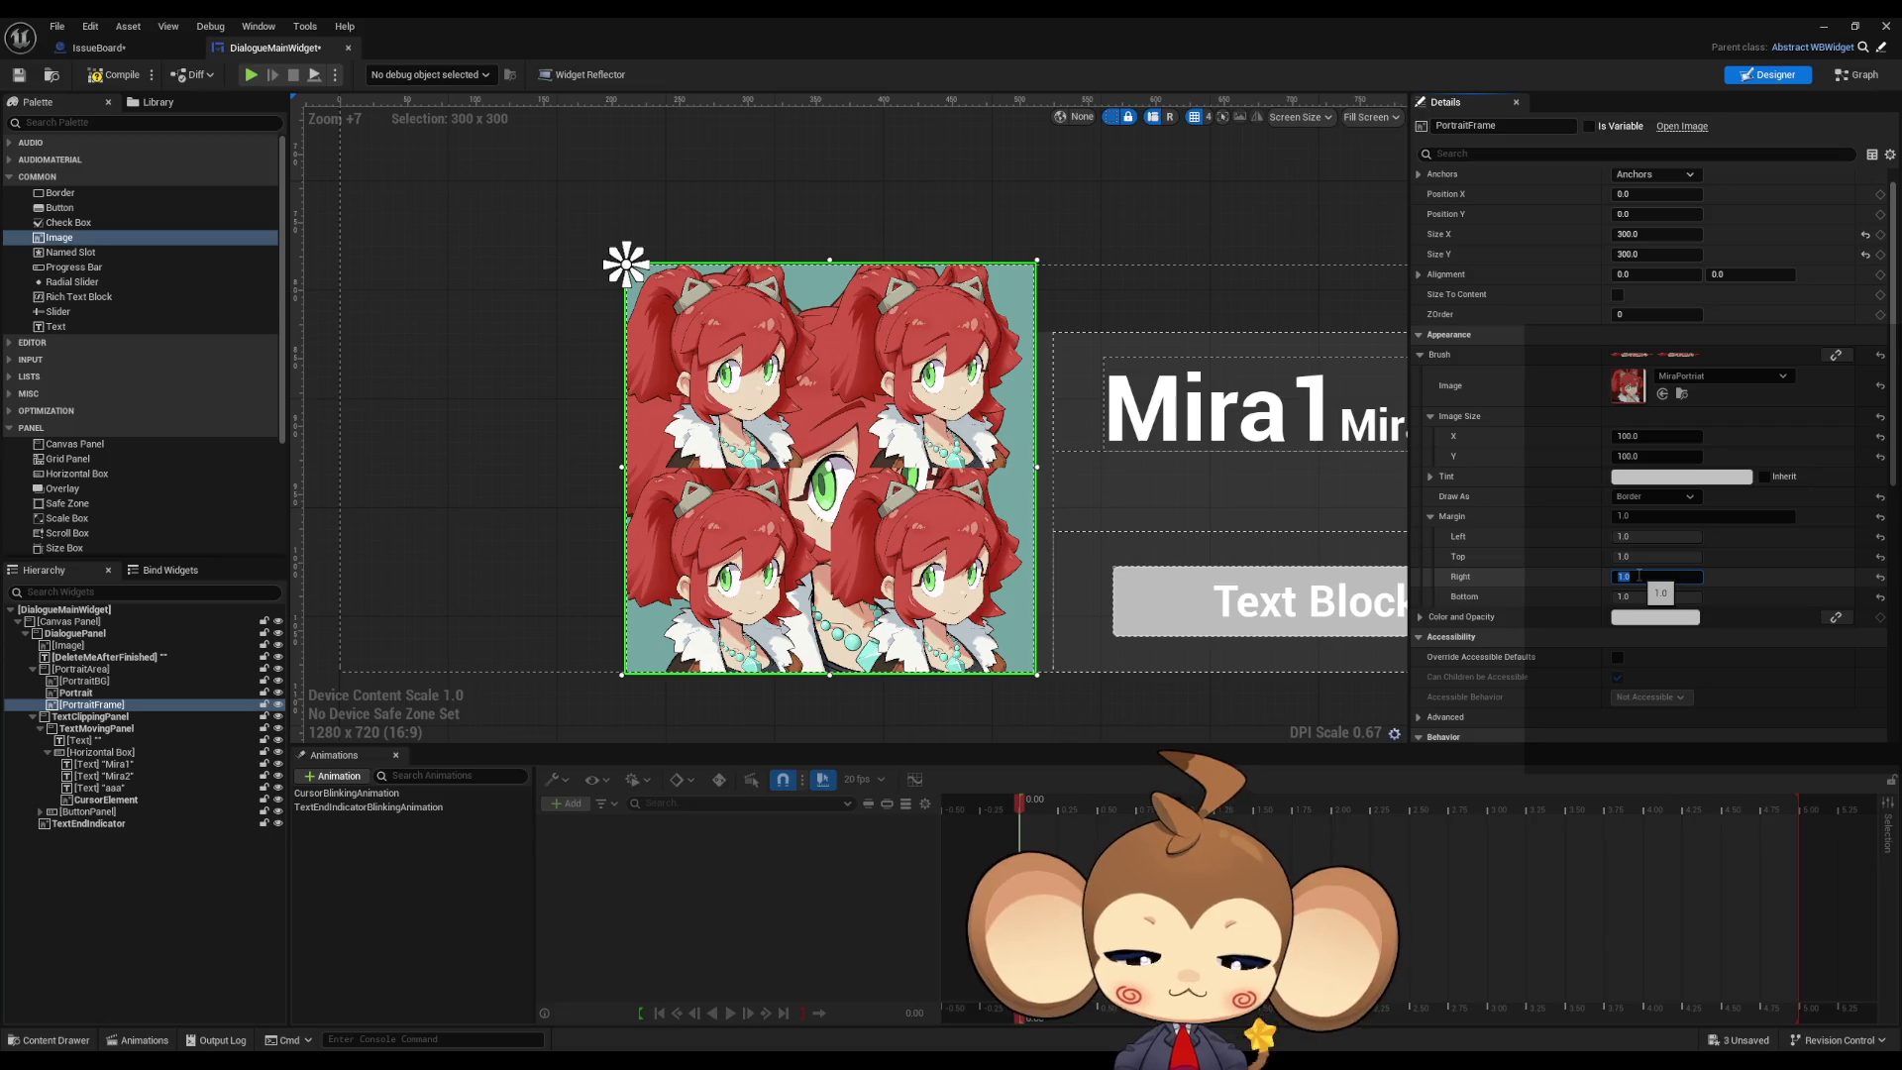
text(0)
key(Return)
key(Tab)
text(0)
key(Return)
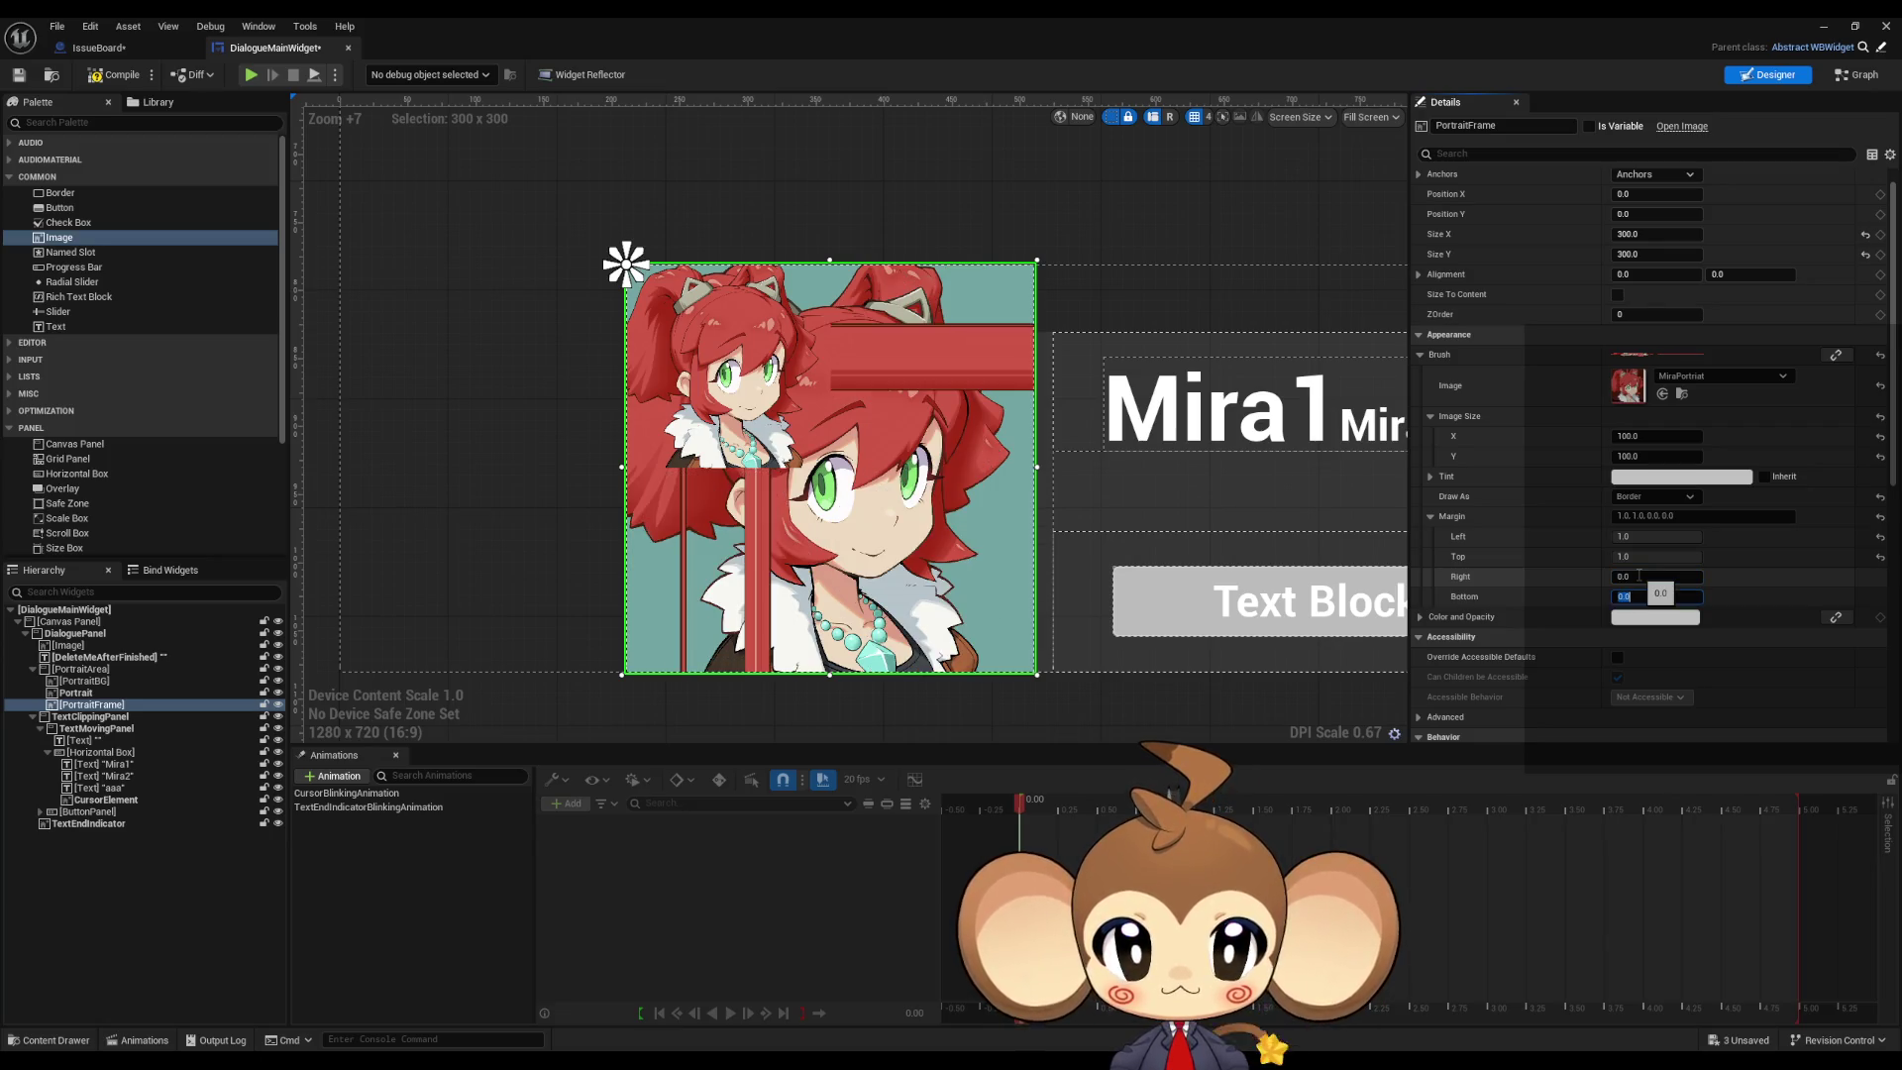
Step: Zero the left and top margins, briefly trying top 1.0
click(1645, 537)
key(Tab)
text(0)
key(Return)
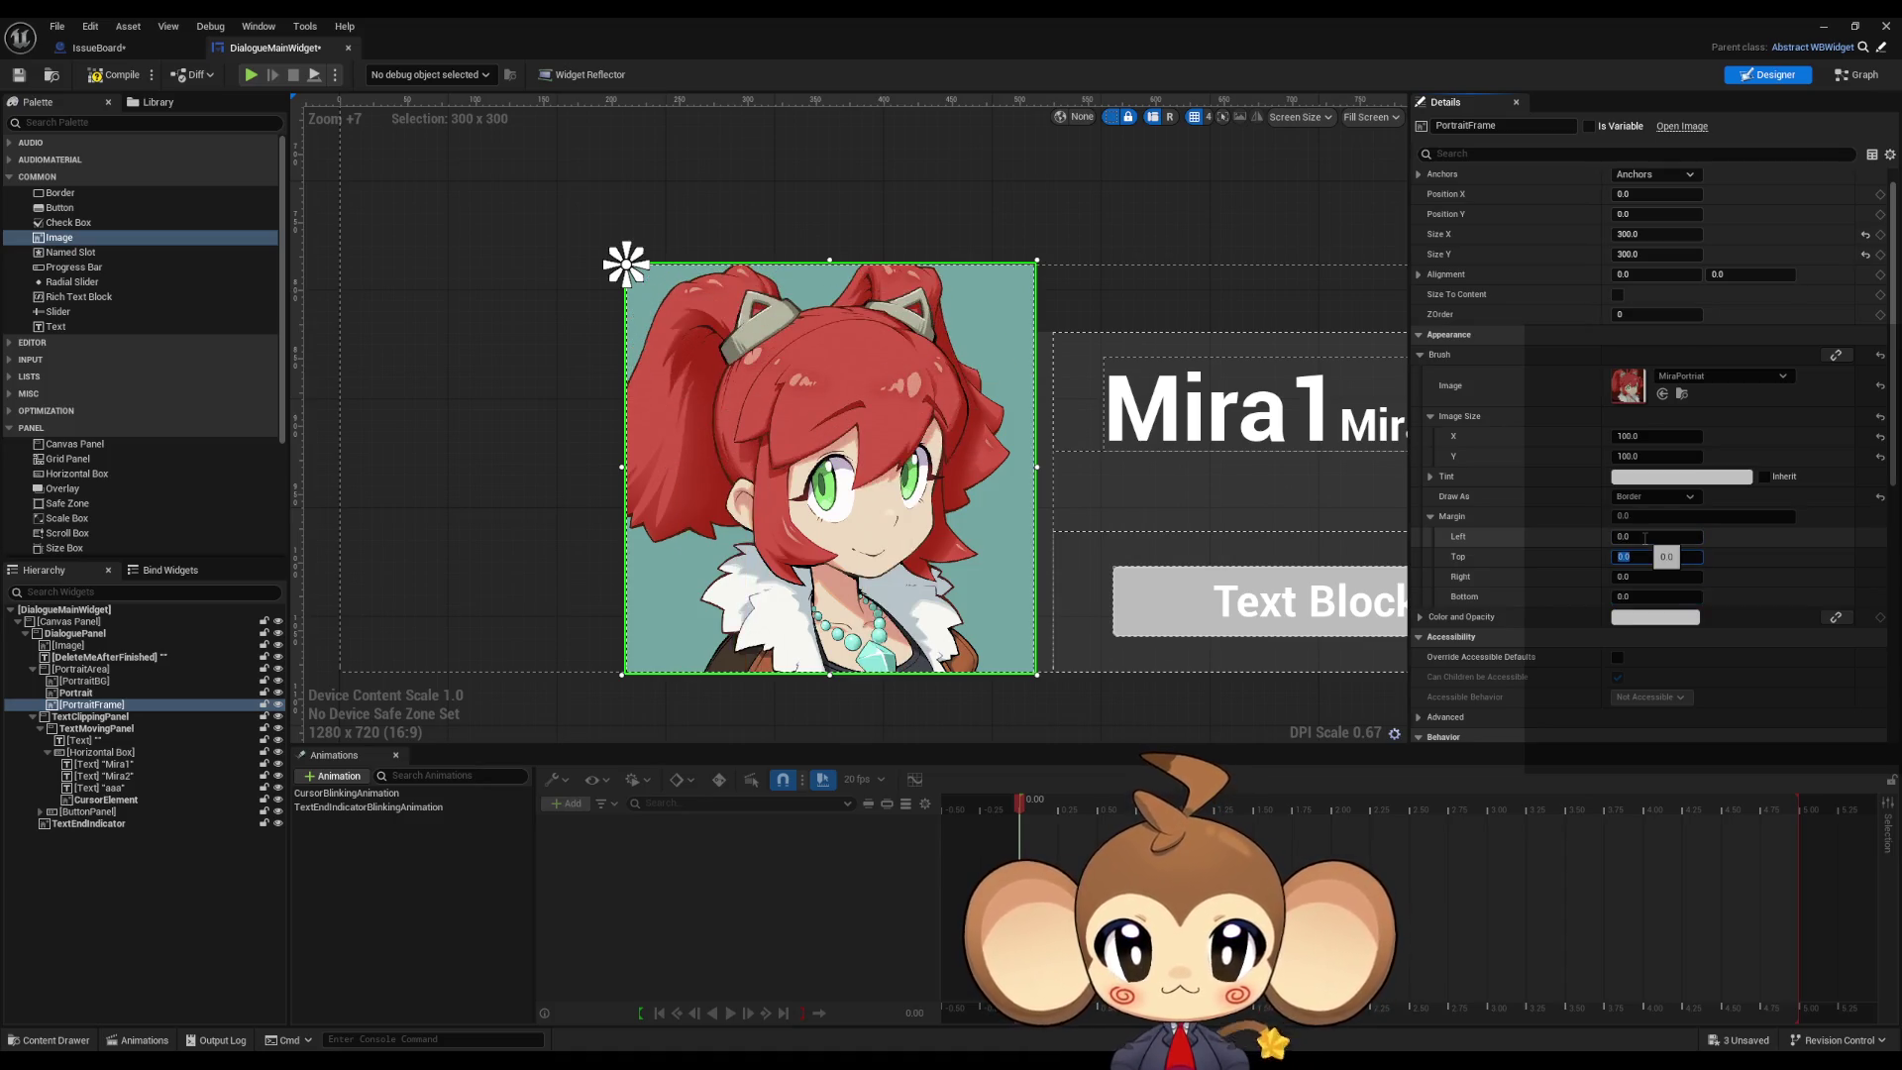
key(Return)
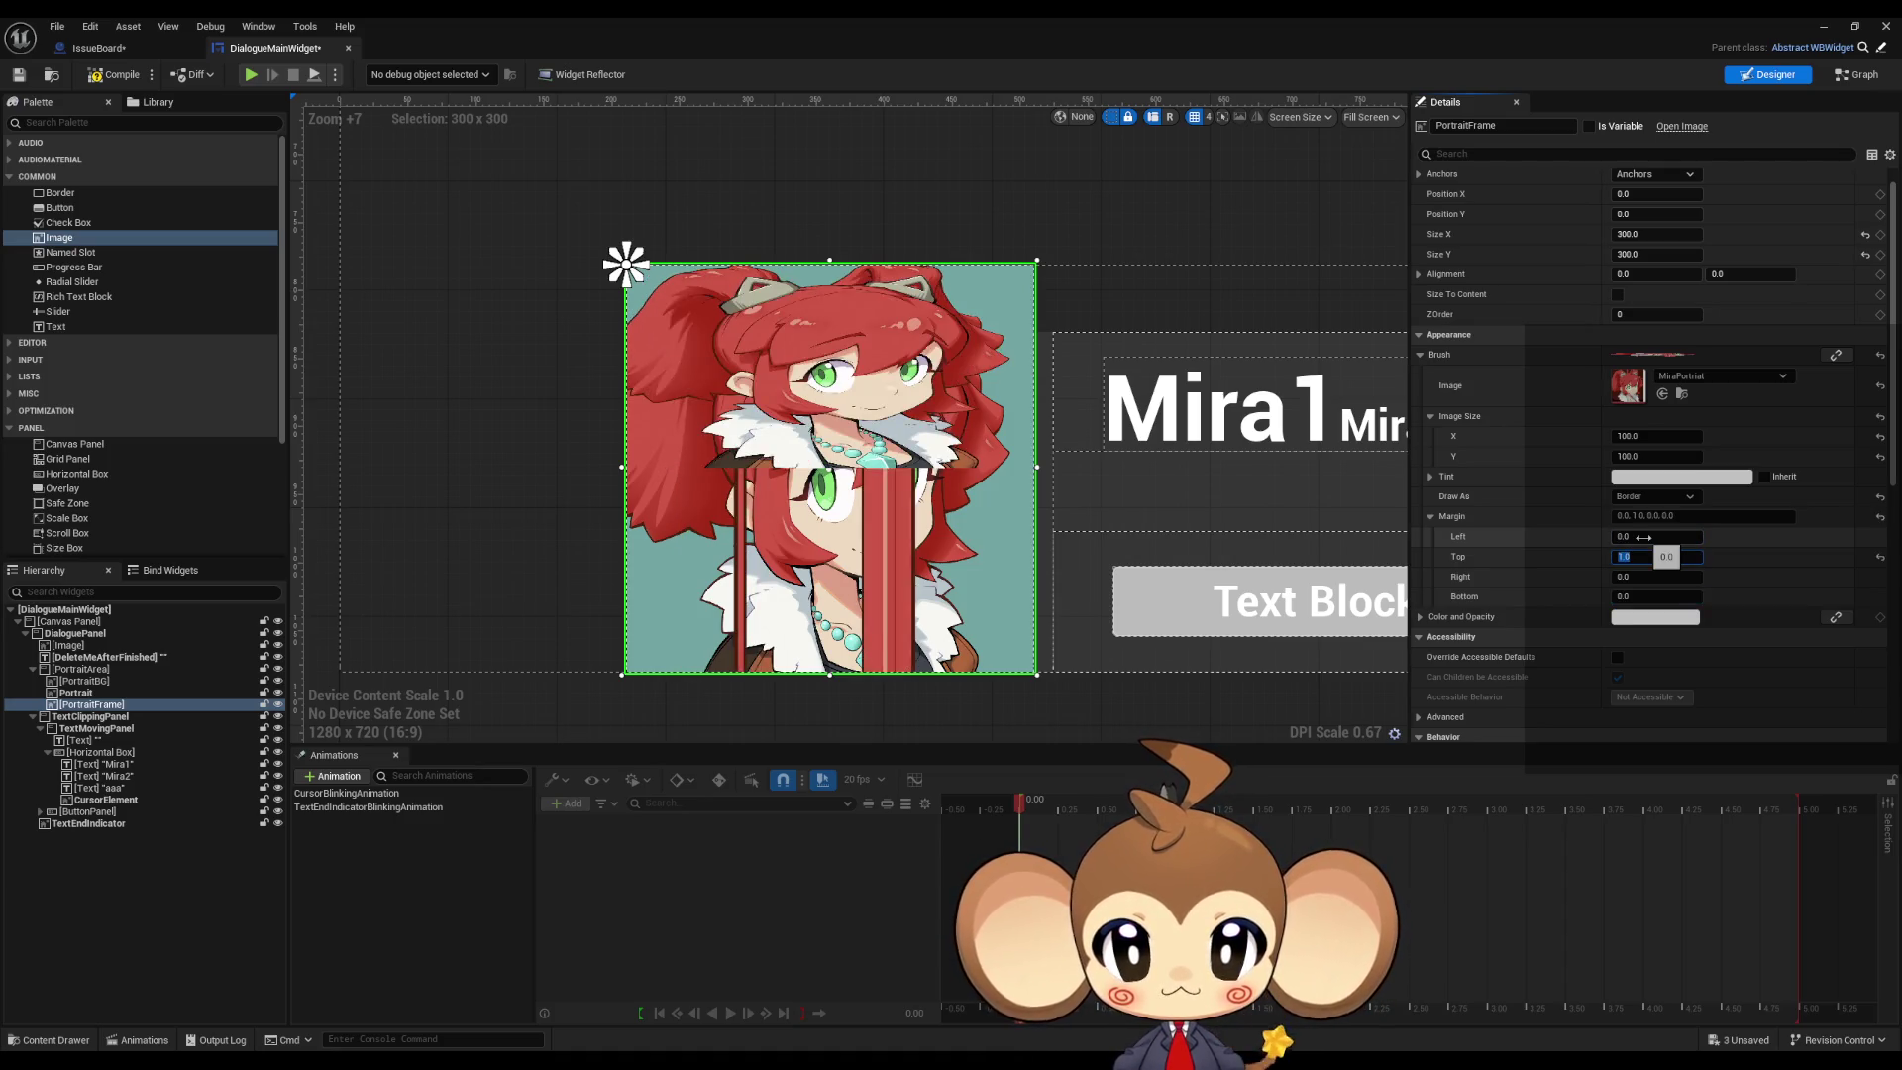
key(Return)
Step: Set the left margin to 1.0 and the right margin to 1.0, then 0.5
click(1645, 537)
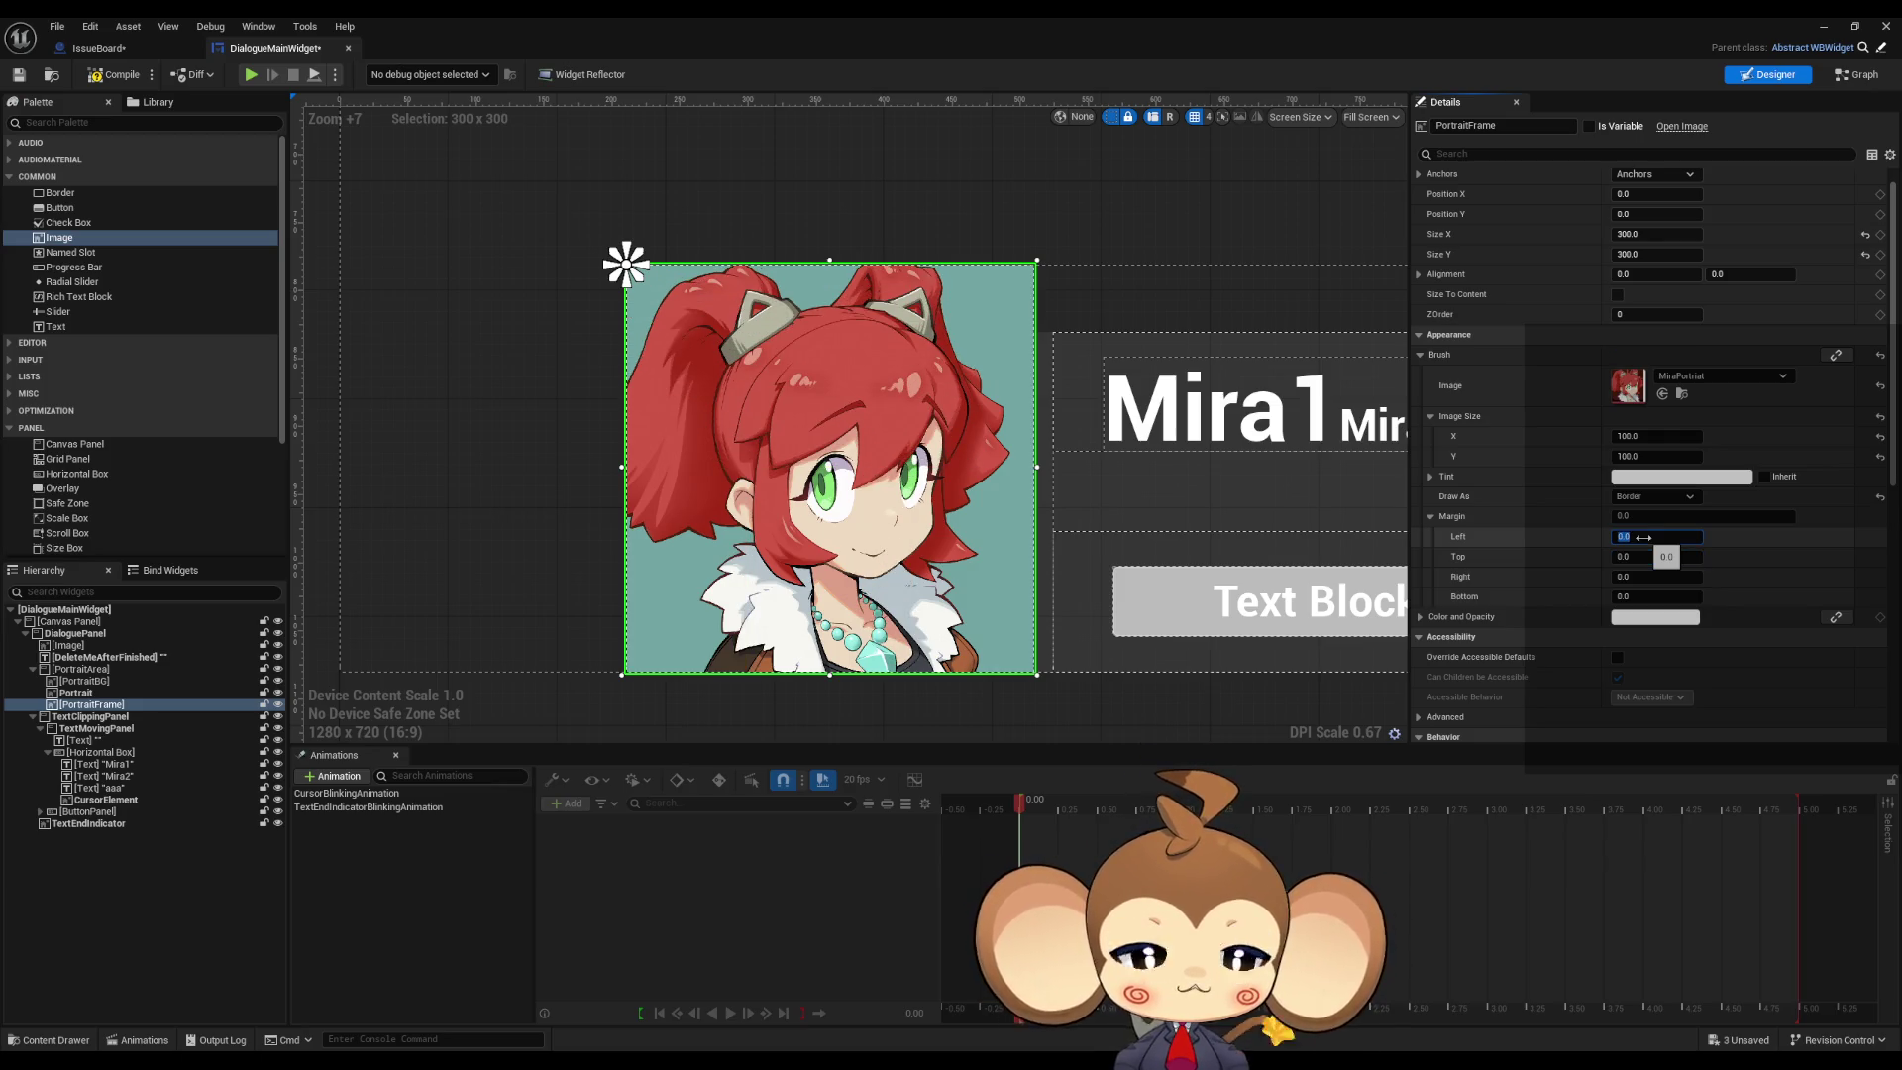
text(1)
key(Return)
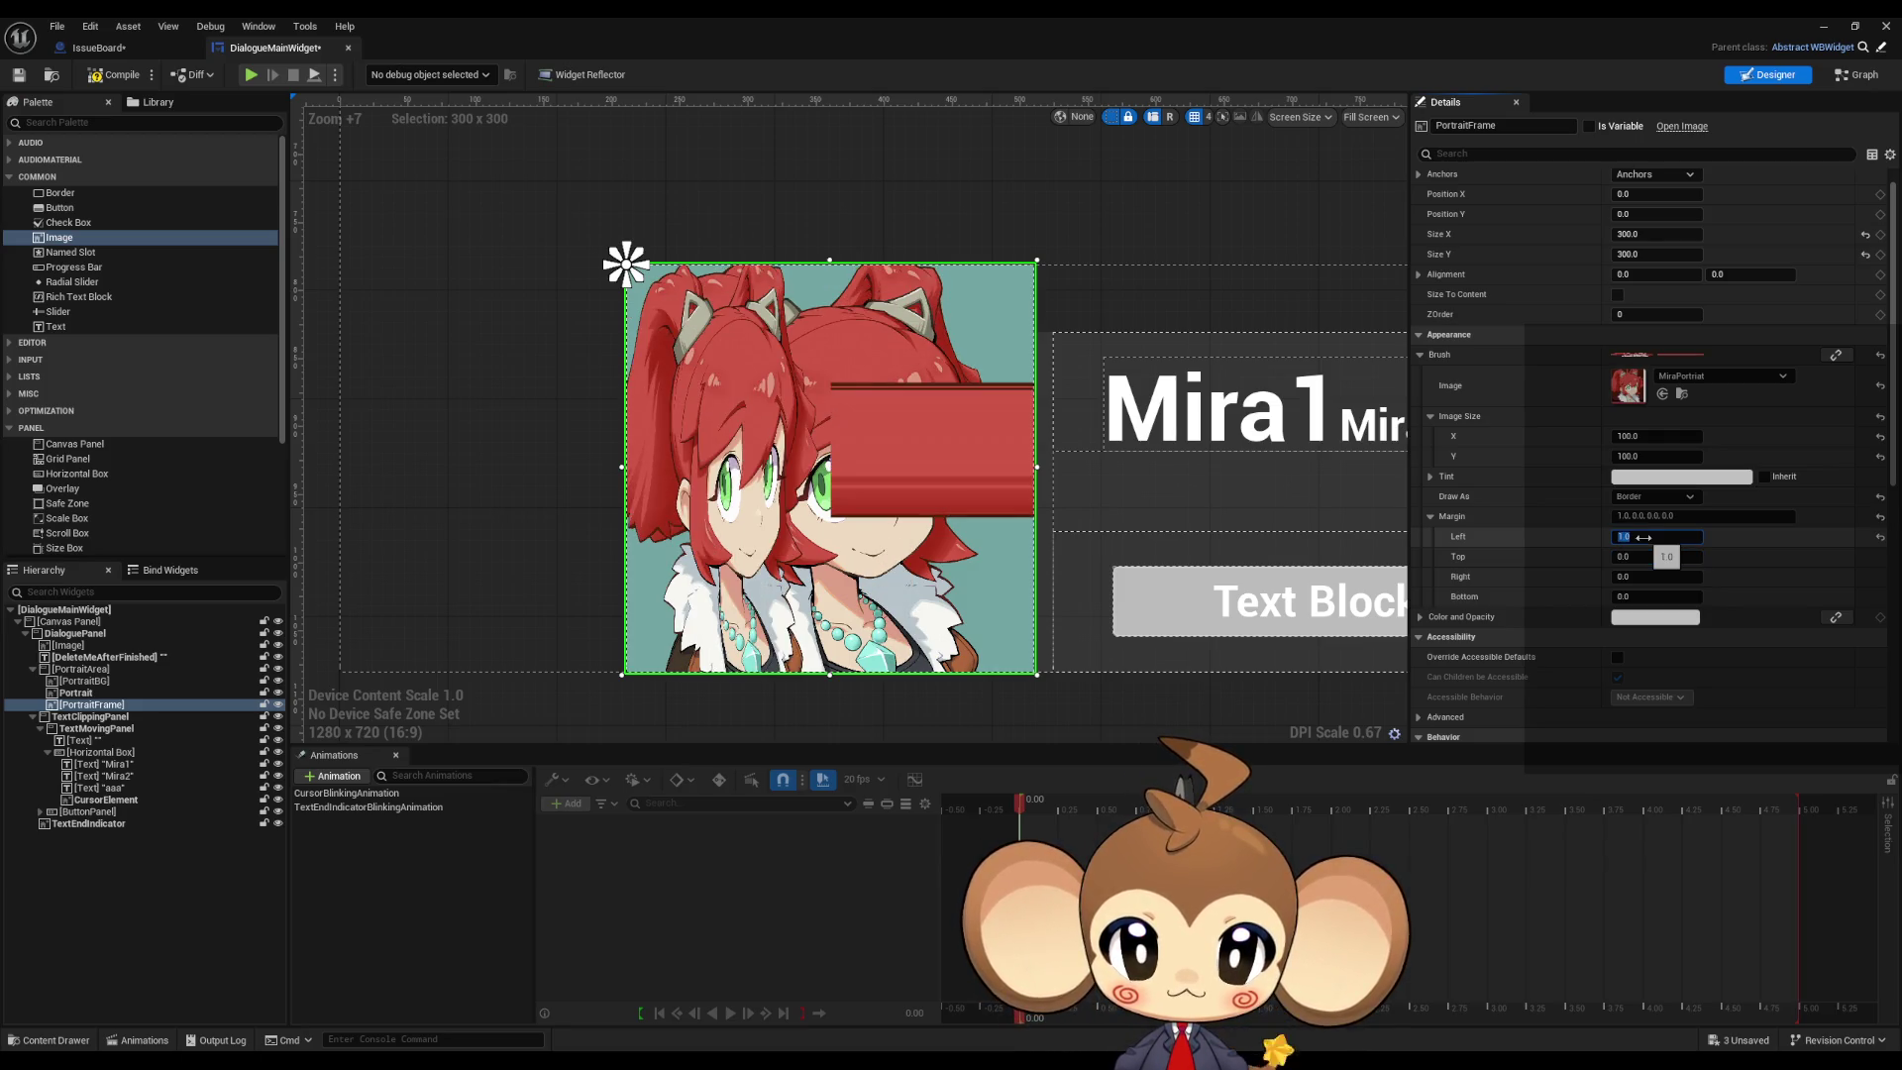
key(Tab)
key(Tab)
text(1)
key(Return)
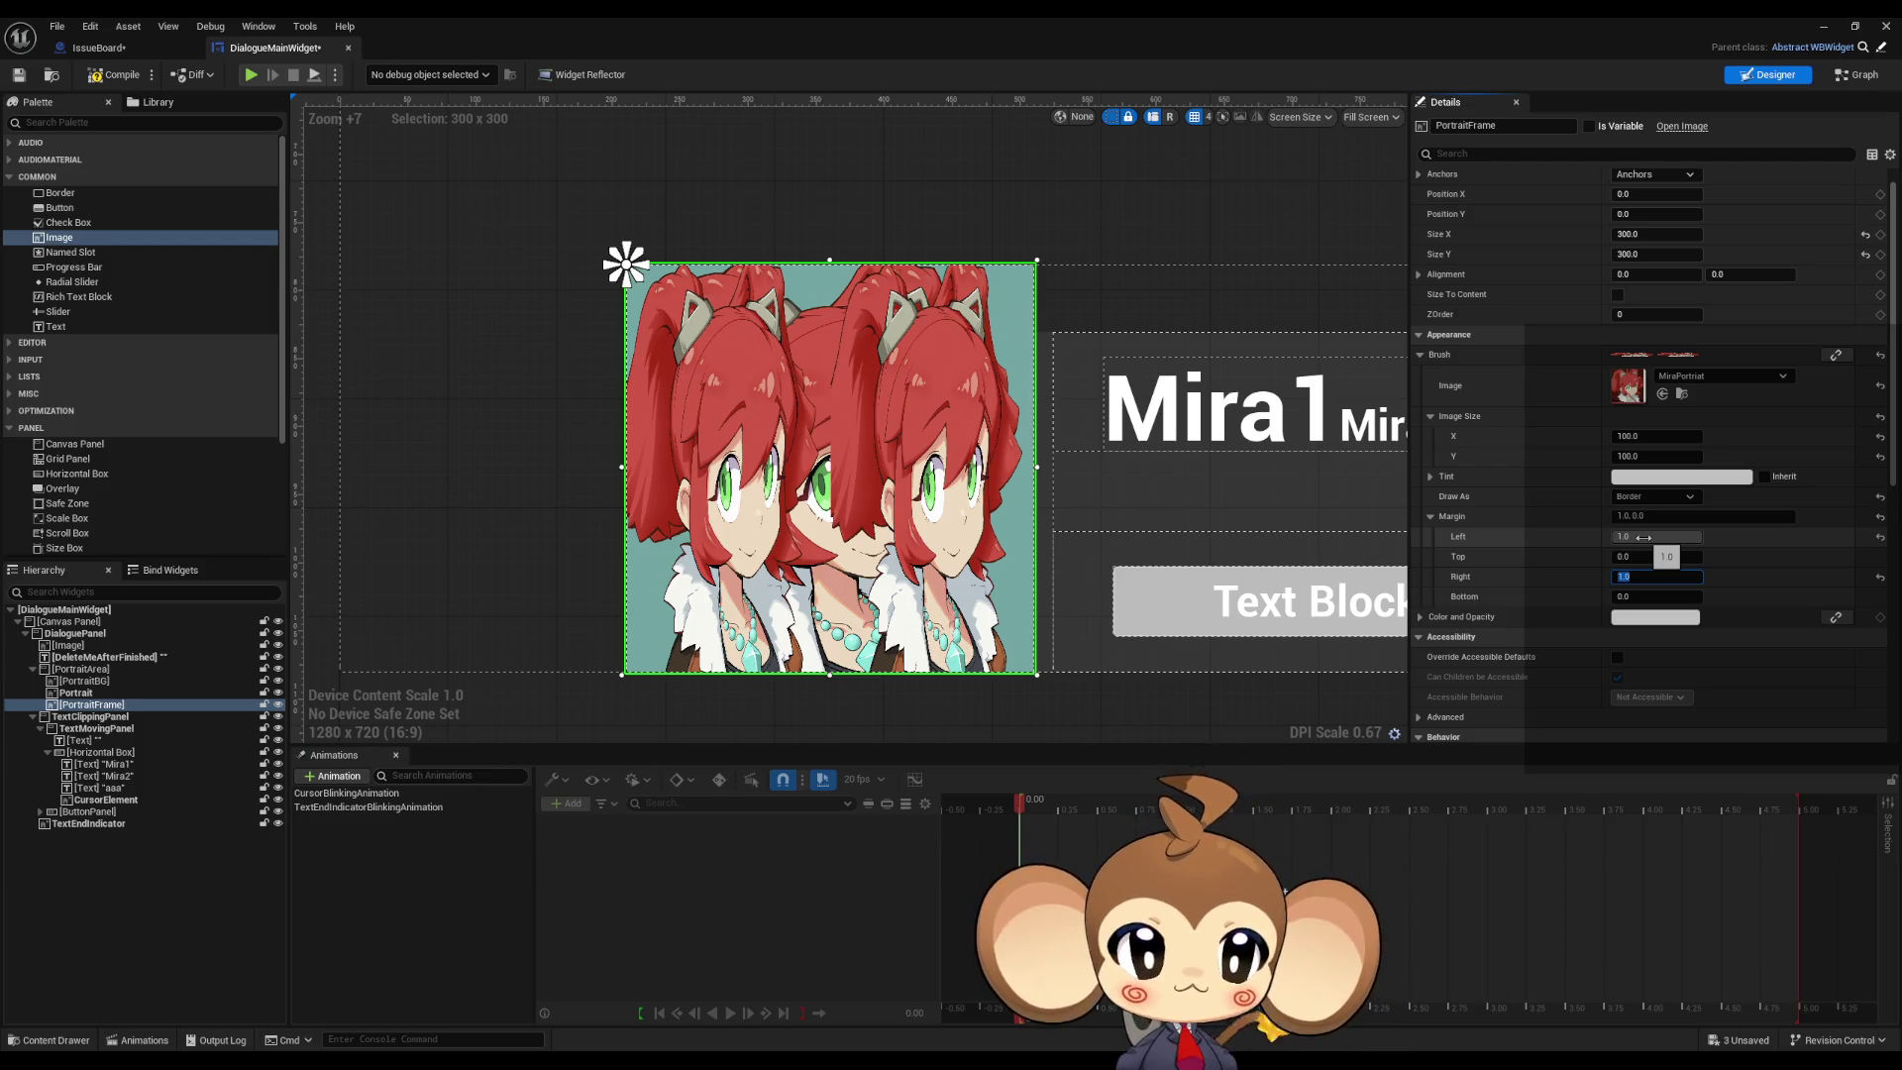
text(.5)
key(Return)
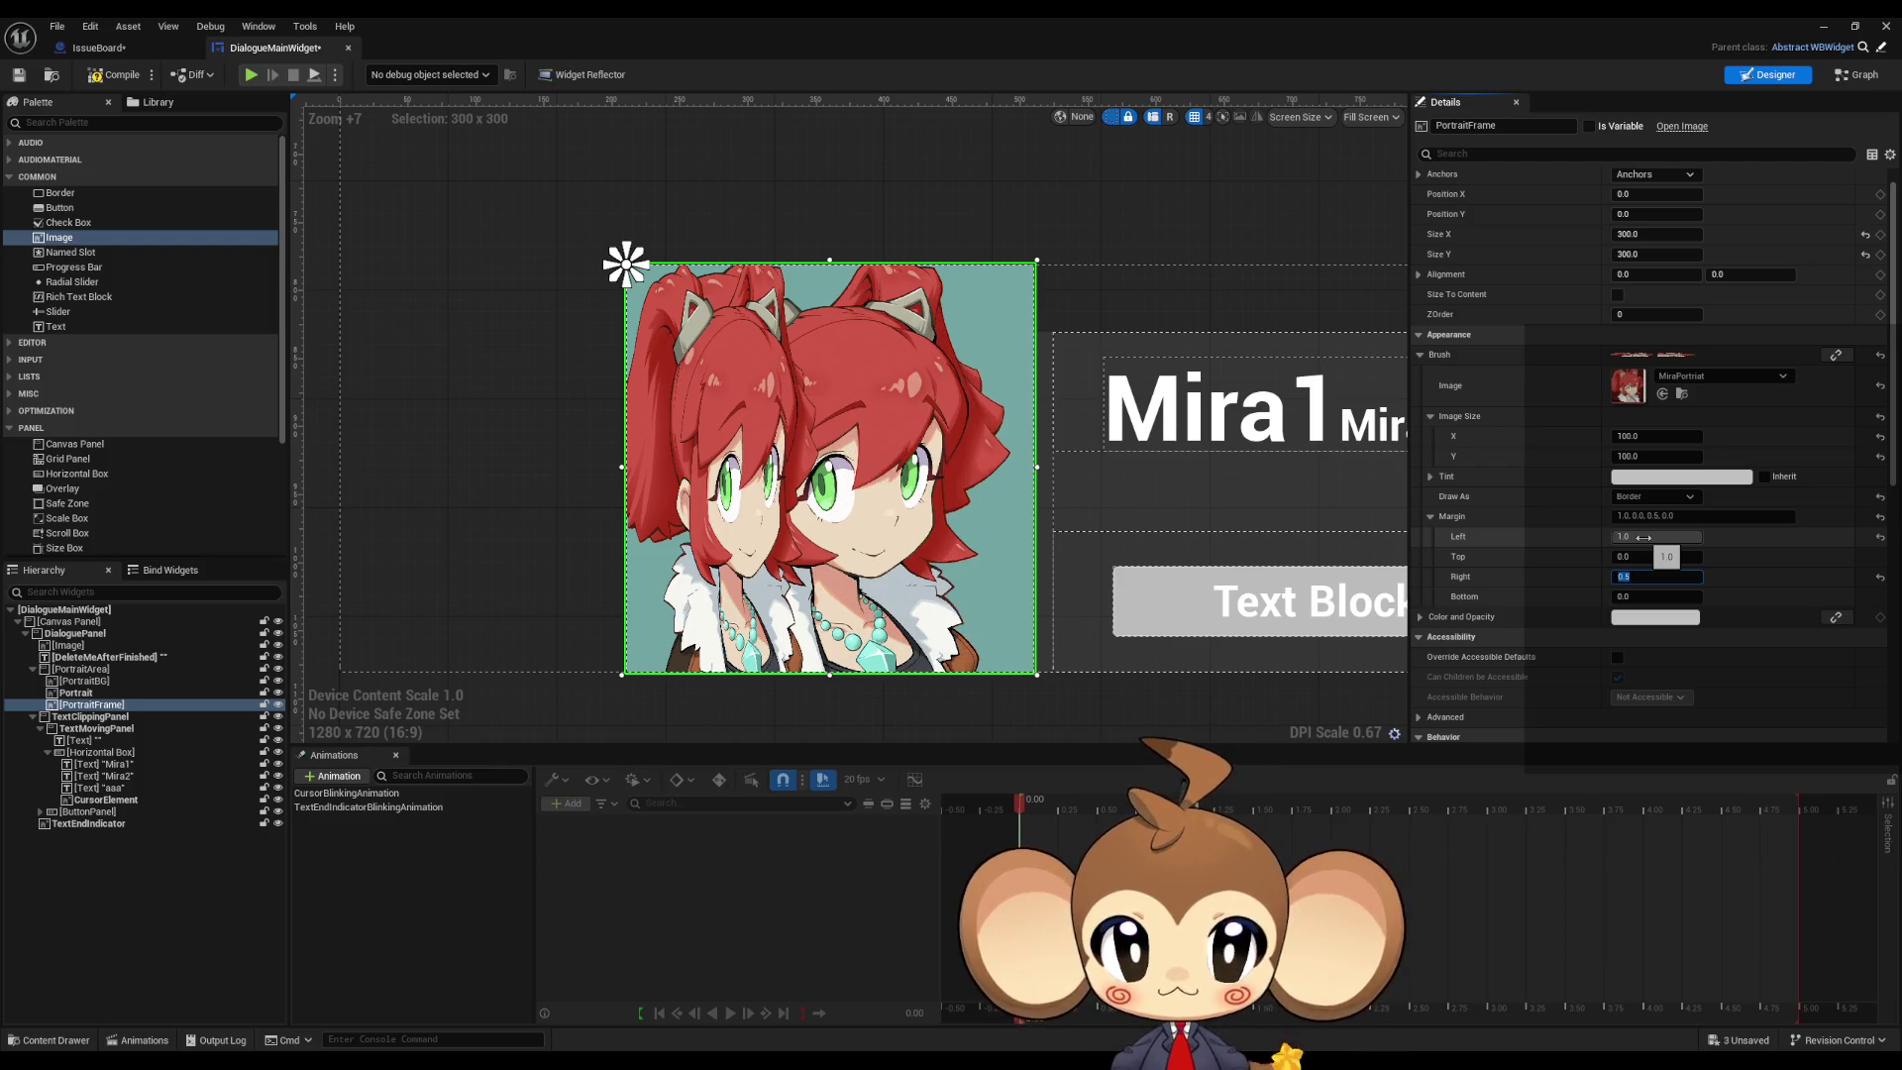
Step: Try a left margin of 0.5, then drag it up to about 0.57
click(1643, 537)
text(.5)
key(Return)
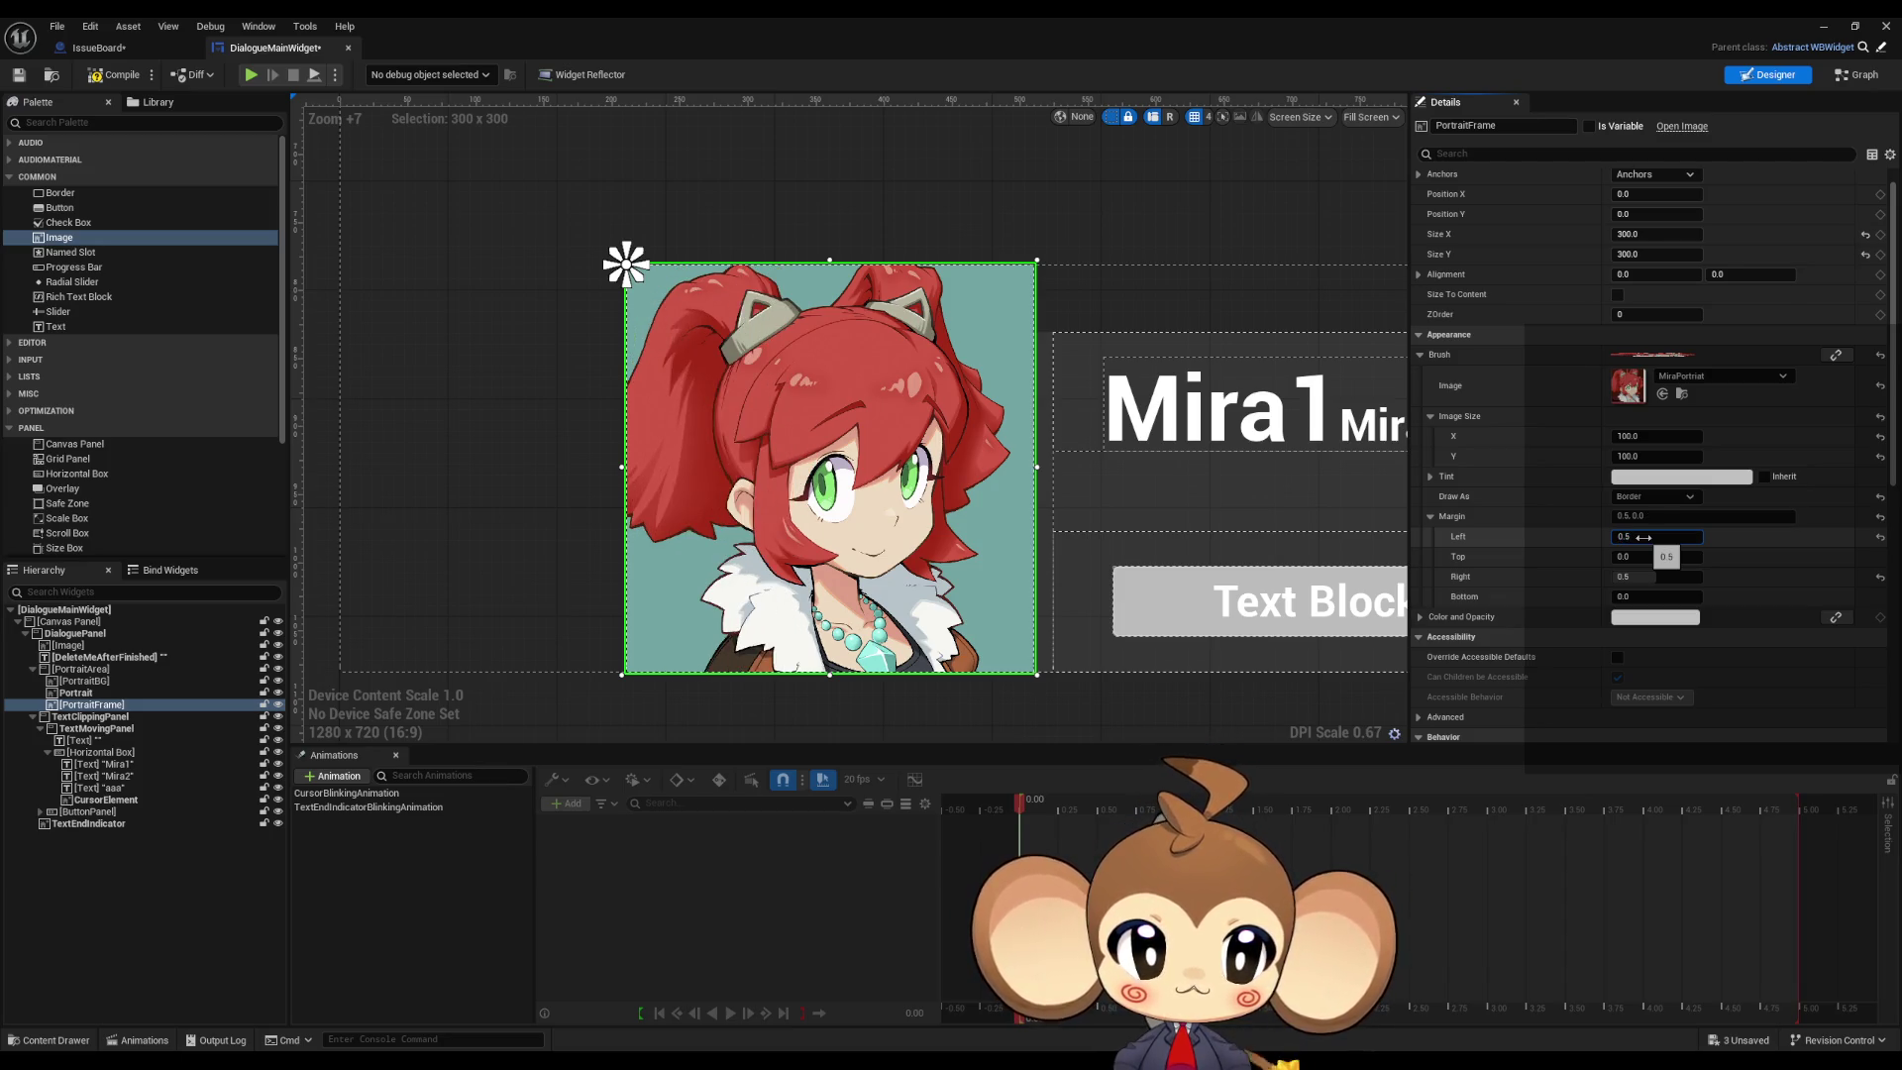
mouse_move(1647, 537)
mouse_down()
mouse_move(1689, 537)
mouse_move(1609, 537)
mouse_move(1703, 537)
mouse_up()
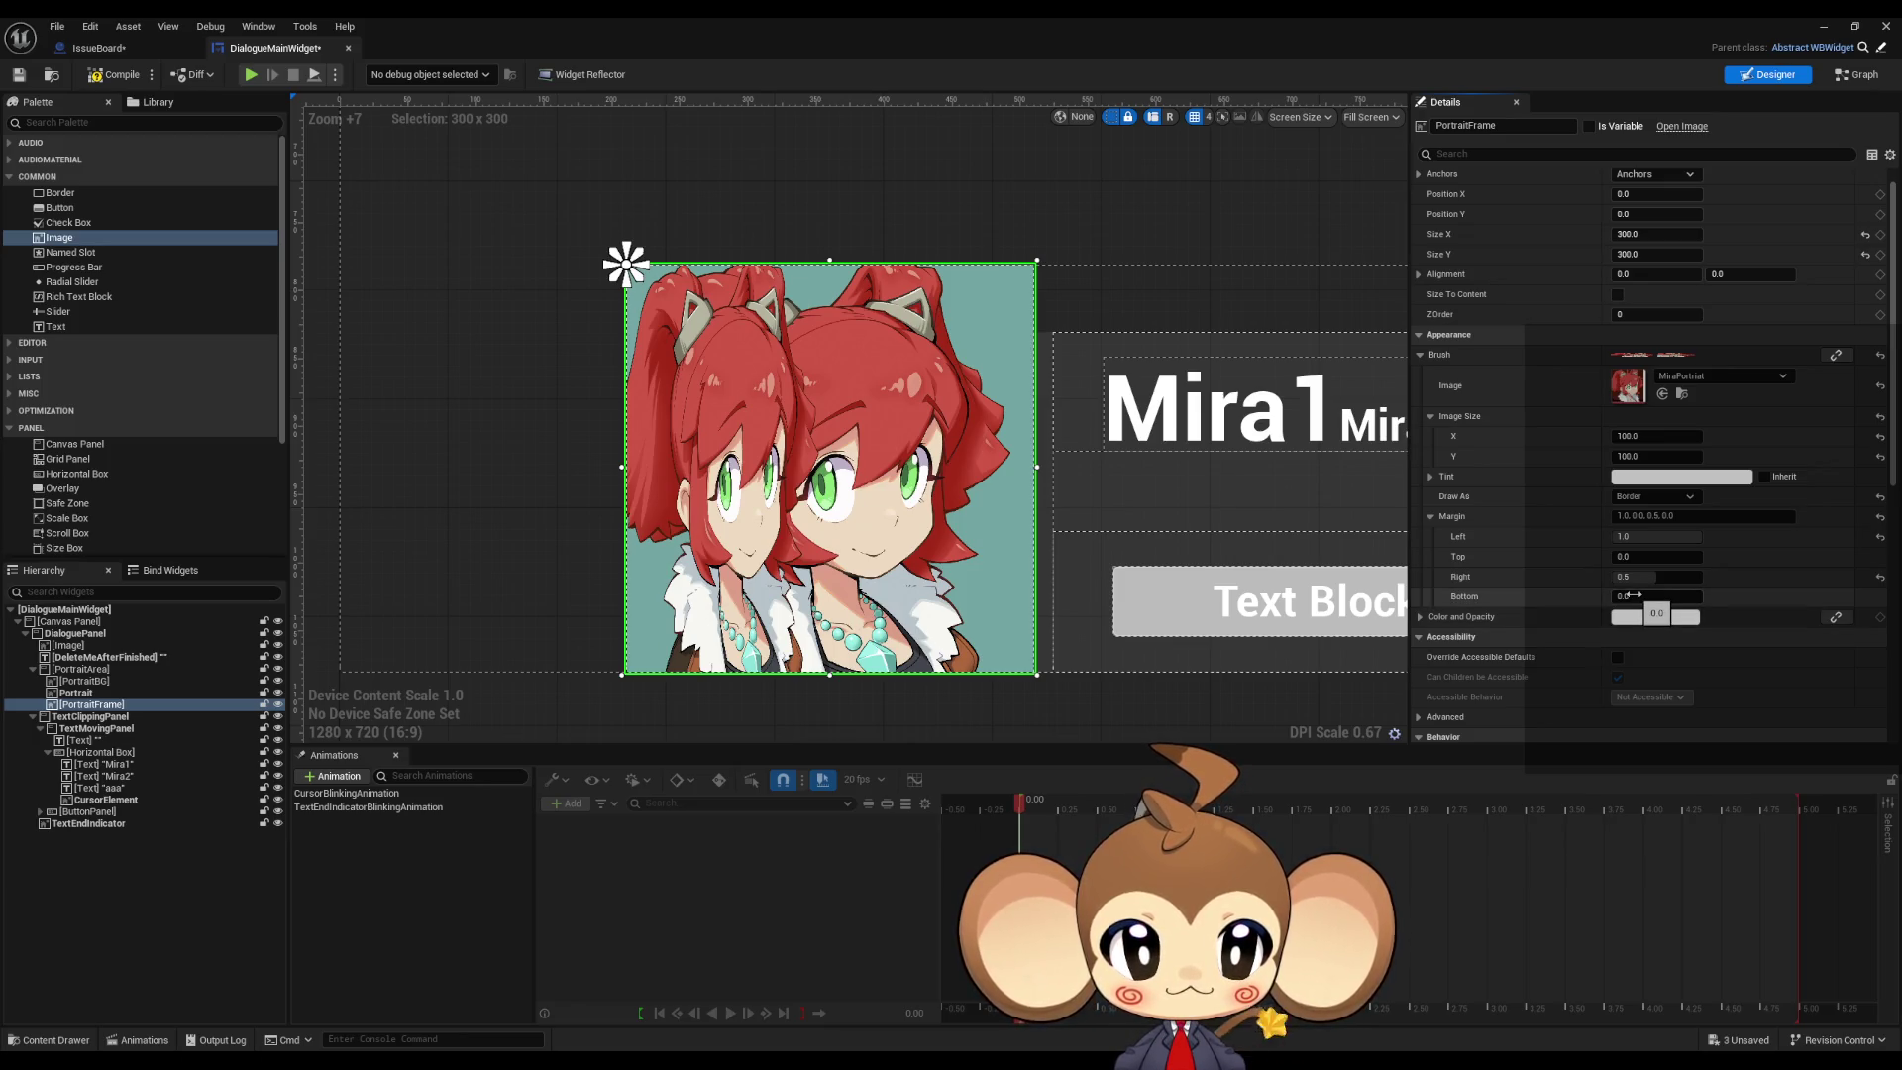
scroll(1635, 589, up, 1)
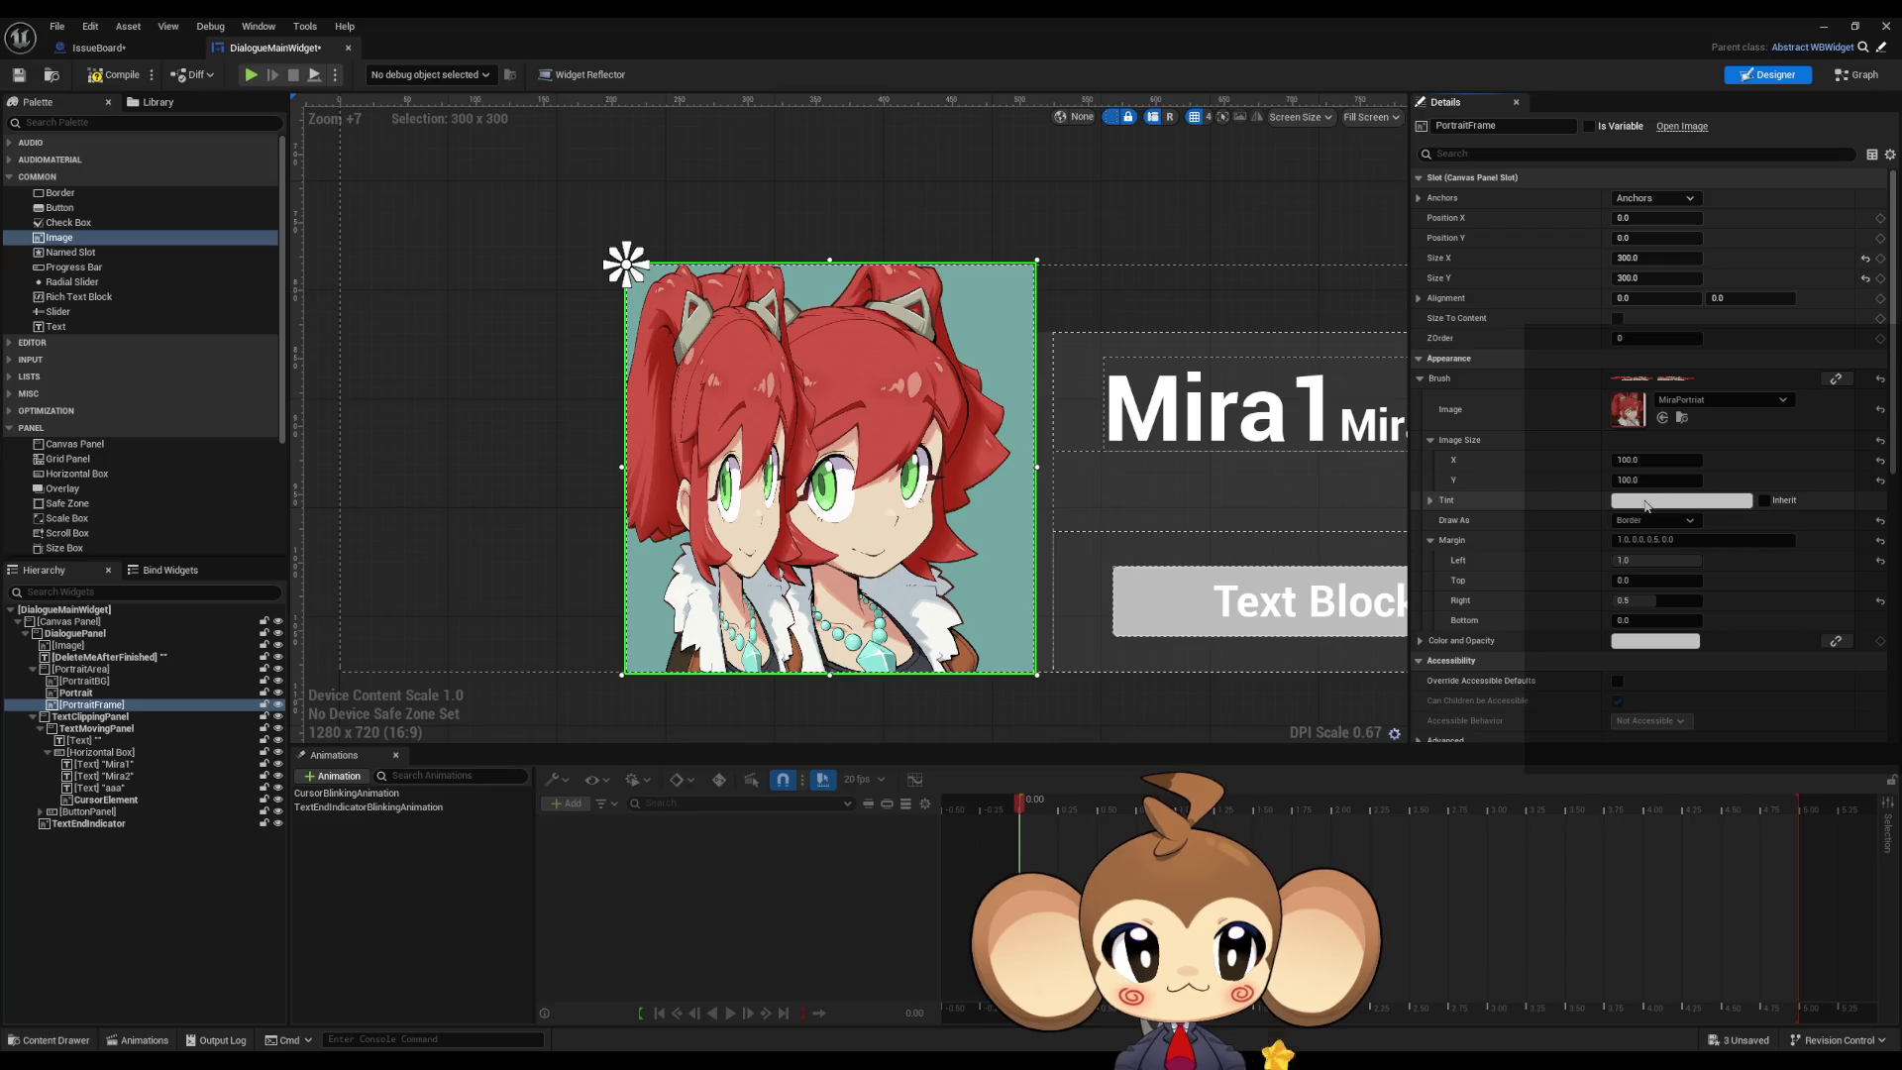
Step: Widen PortraitFrame to about 440 units and bring the UMG Styling docs to the front
mouse_move(1645, 255)
mouse_down()
mouse_move(1783, 255)
mouse_move(1530, 255)
mouse_move(1785, 256)
mouse_up()
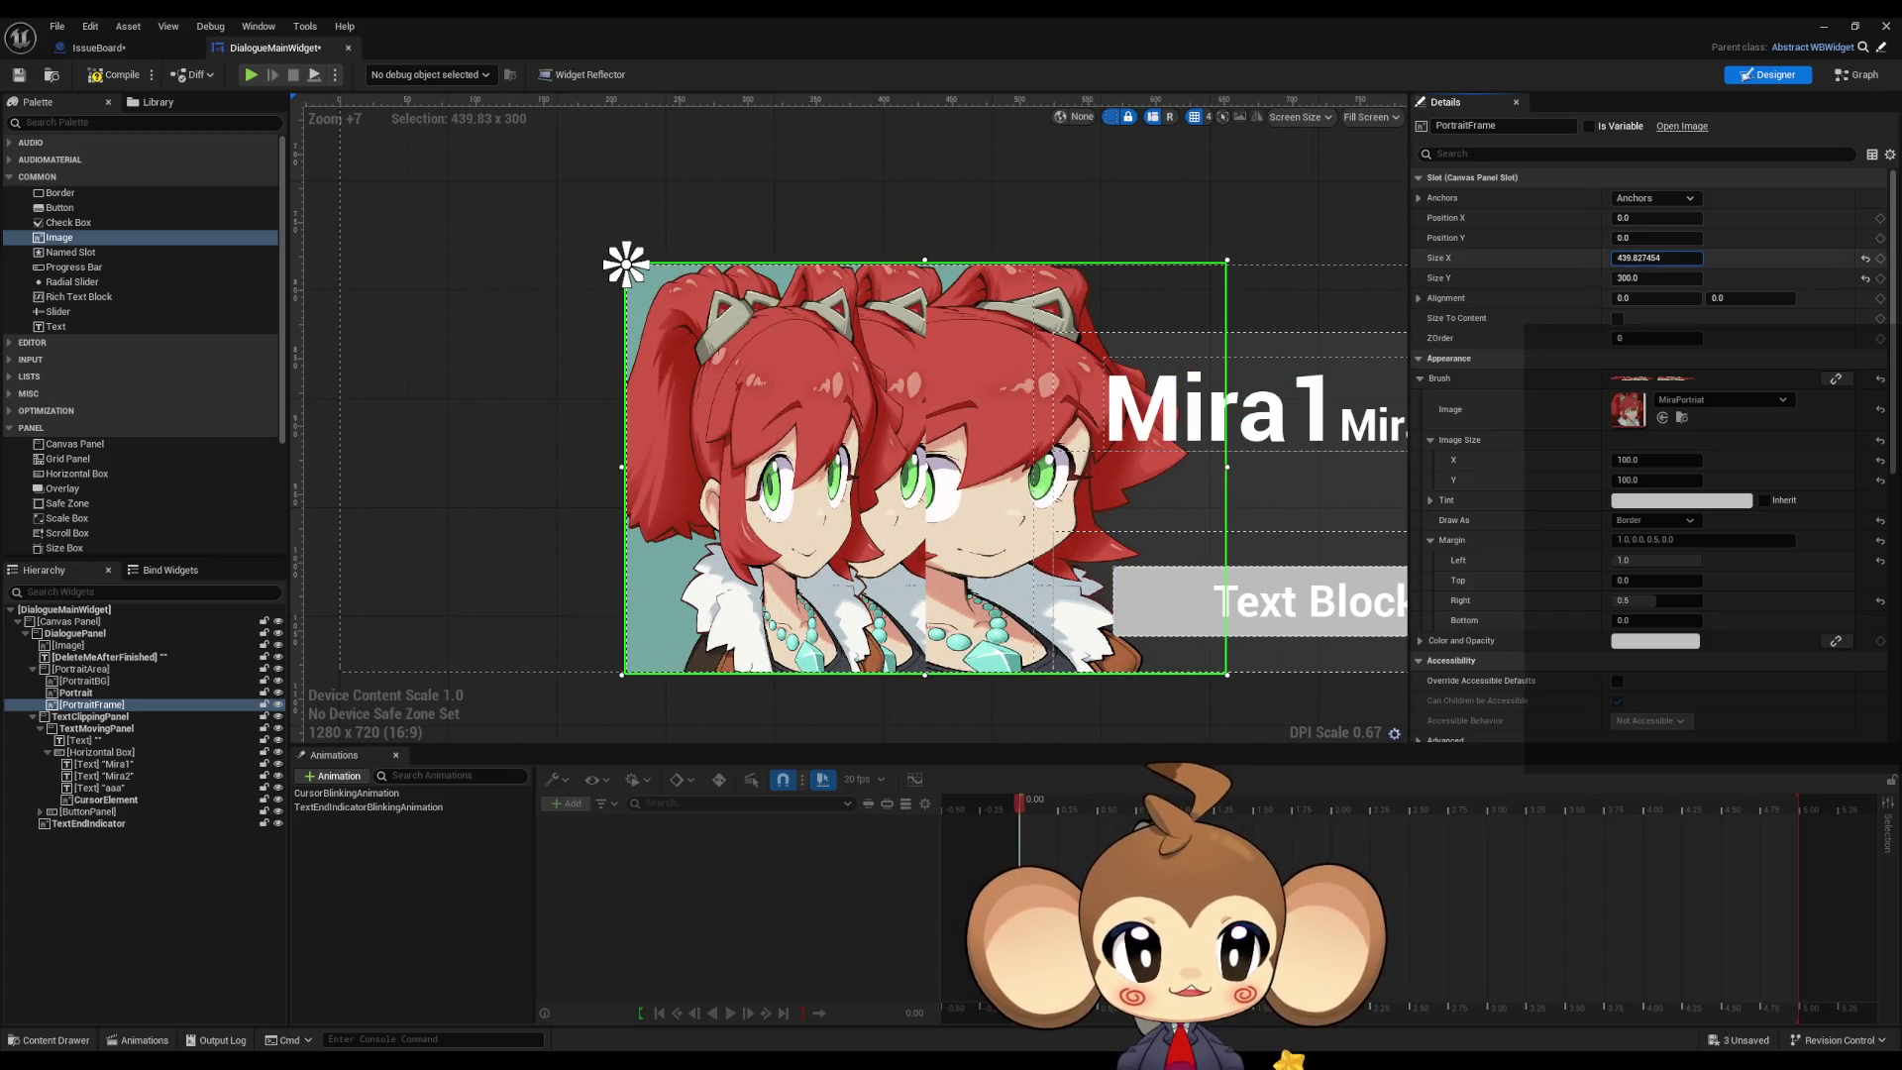
drag(1785, 256, 1679, 258)
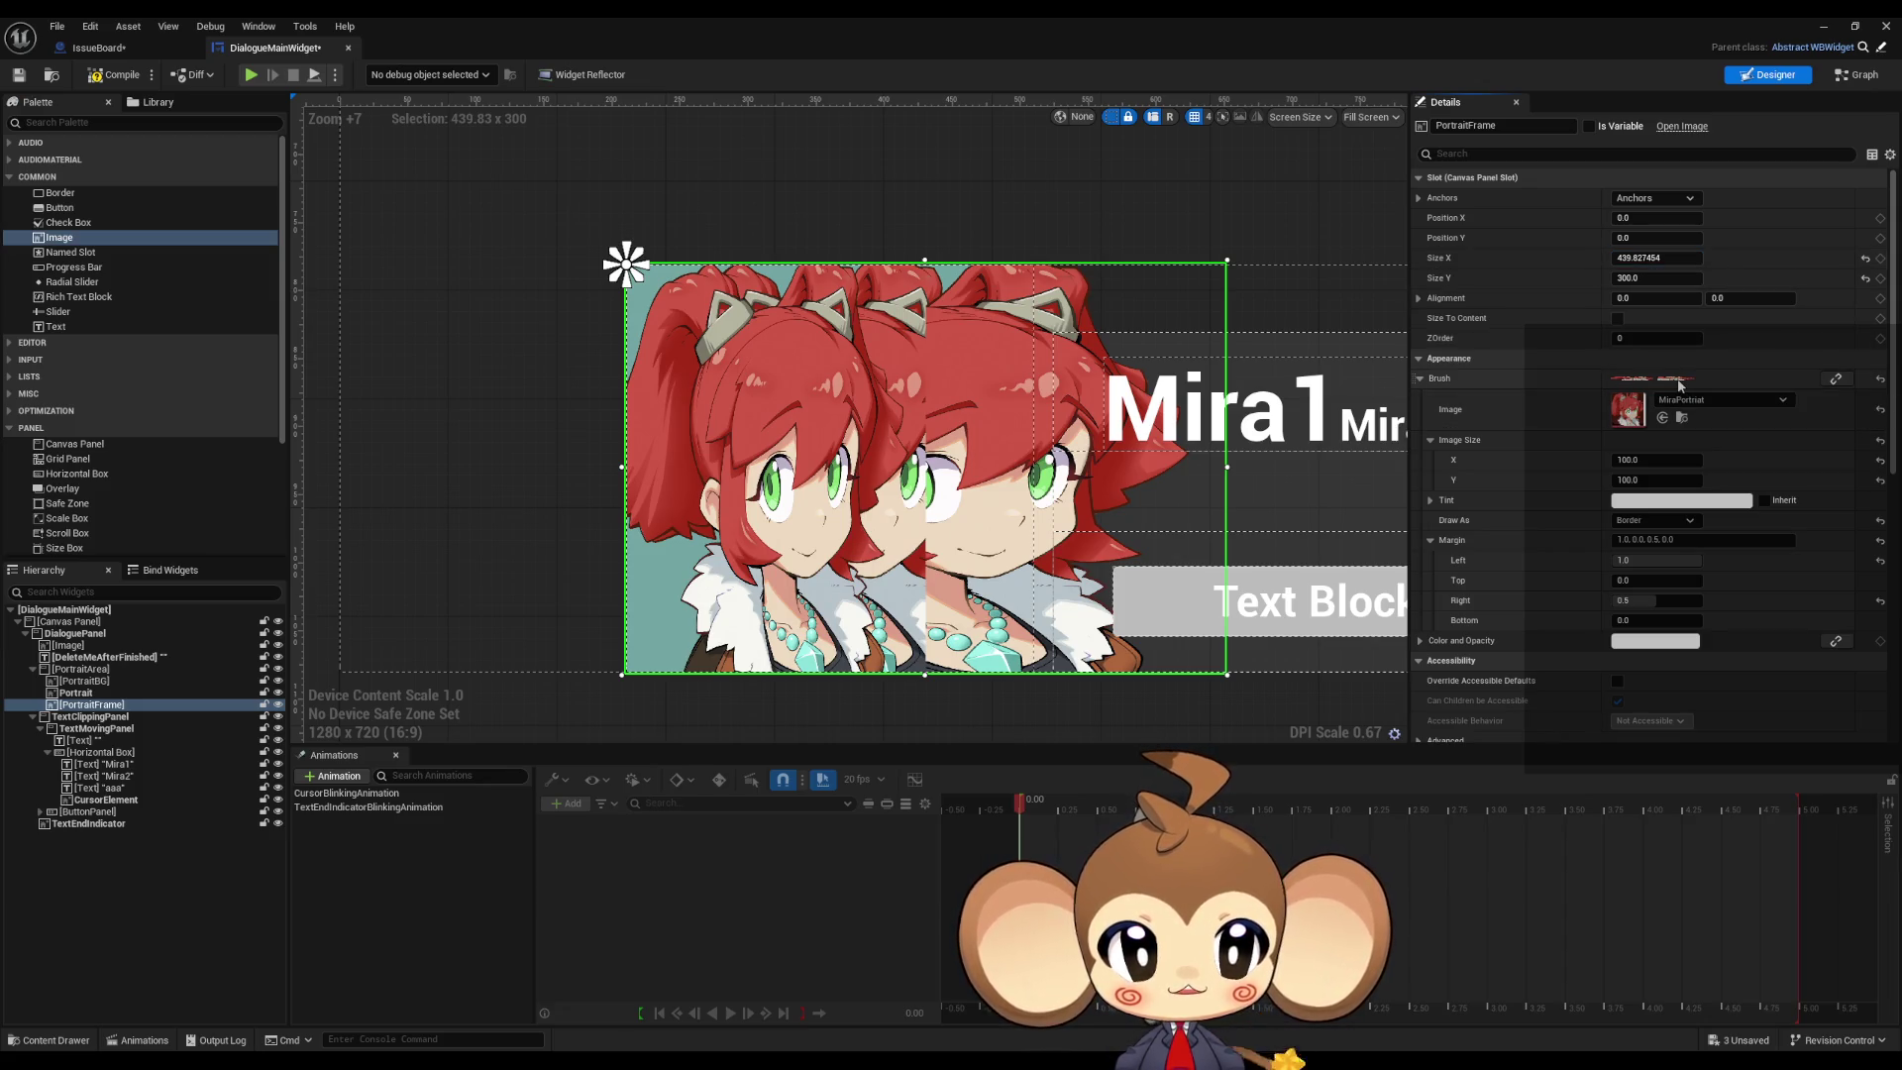
click(1419, 378)
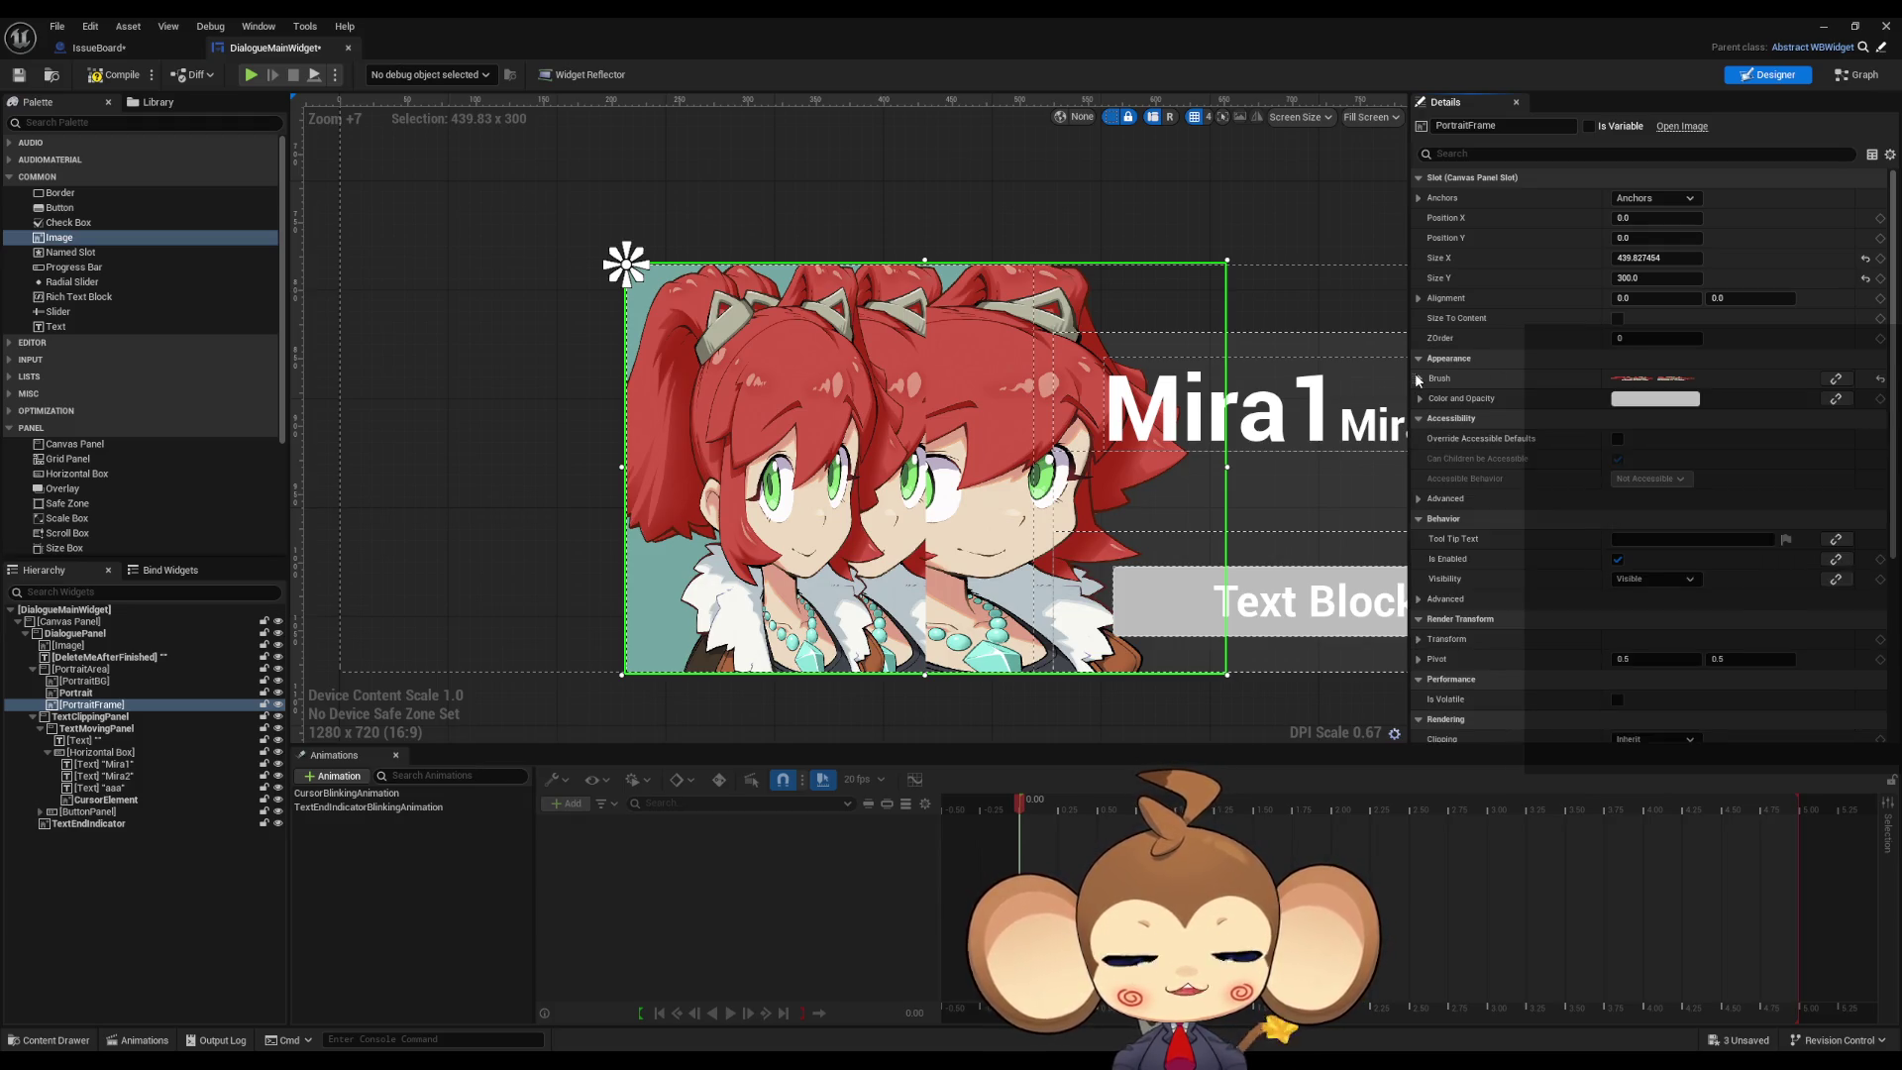
click(1418, 378)
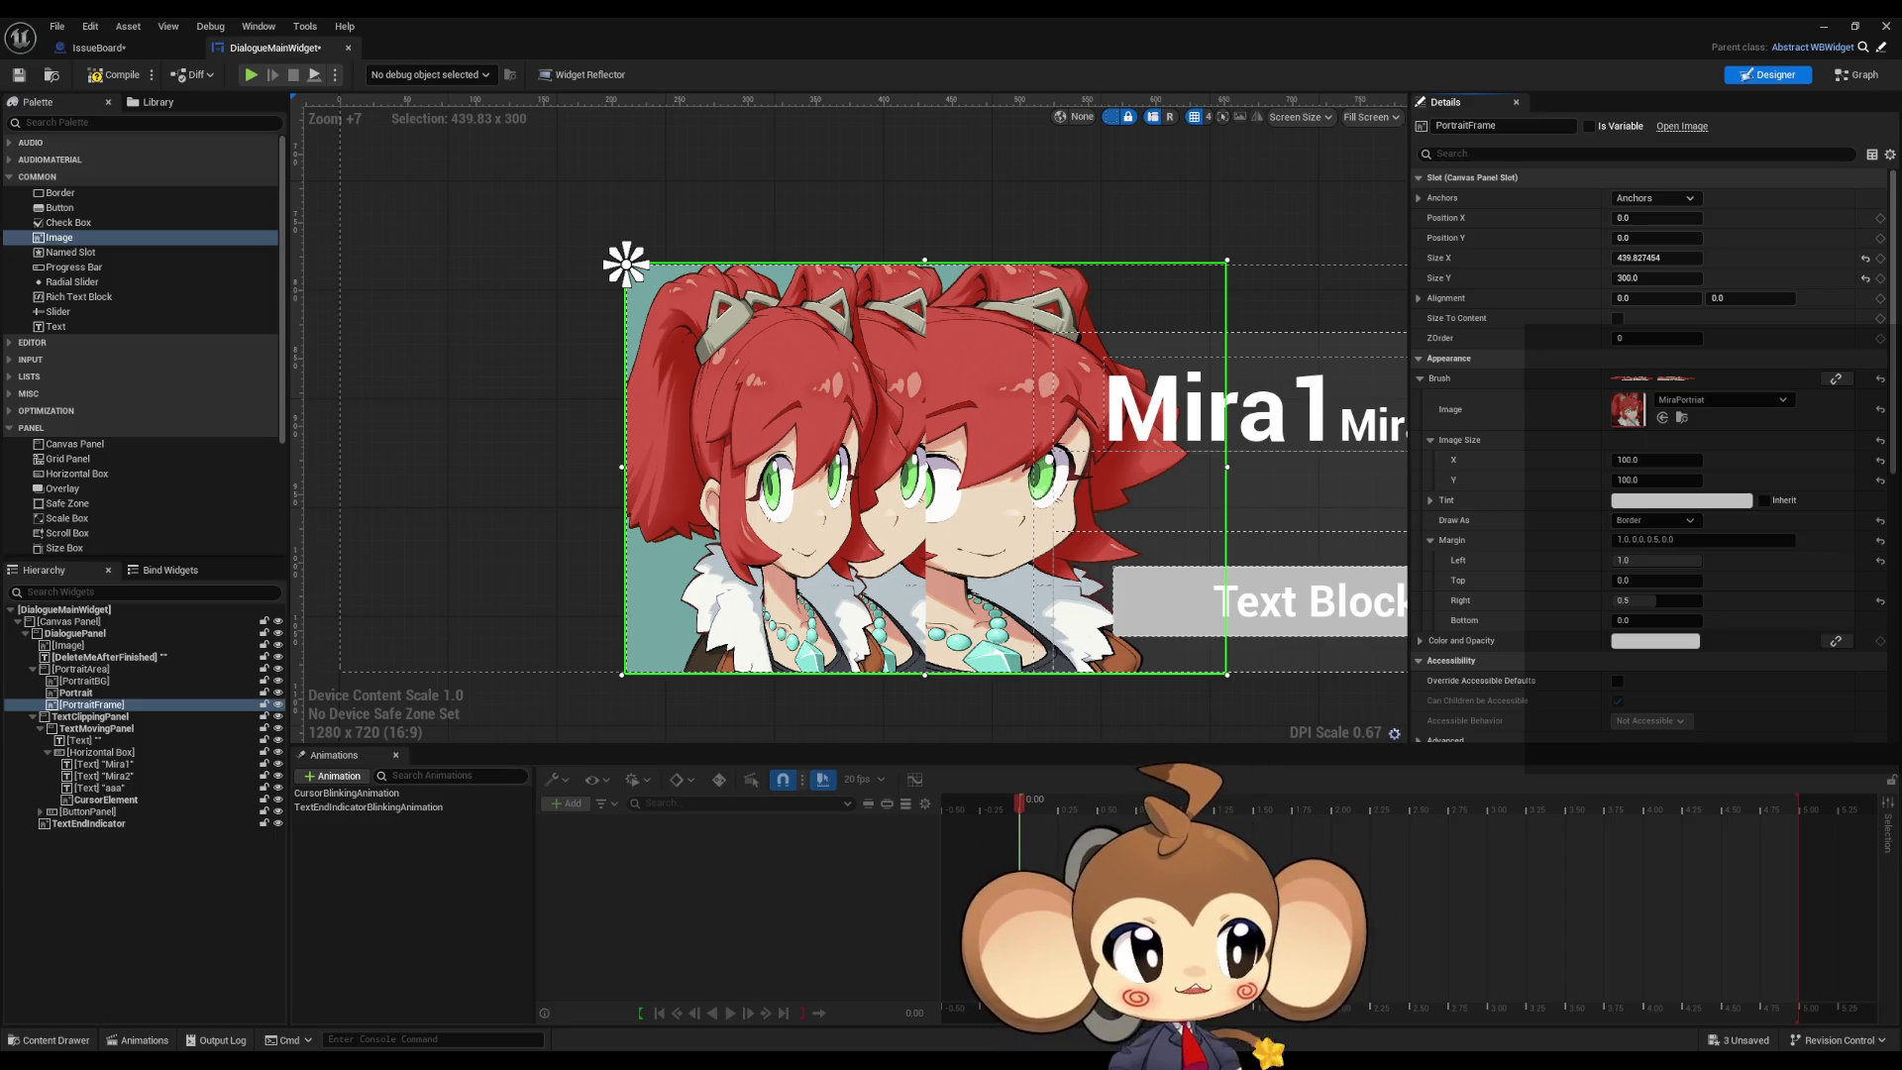
key(alt+Tab)
Step: Check the Styling docs, then set the top, right and bottom margins to 1.0
scroll(1379, 507, down, 3)
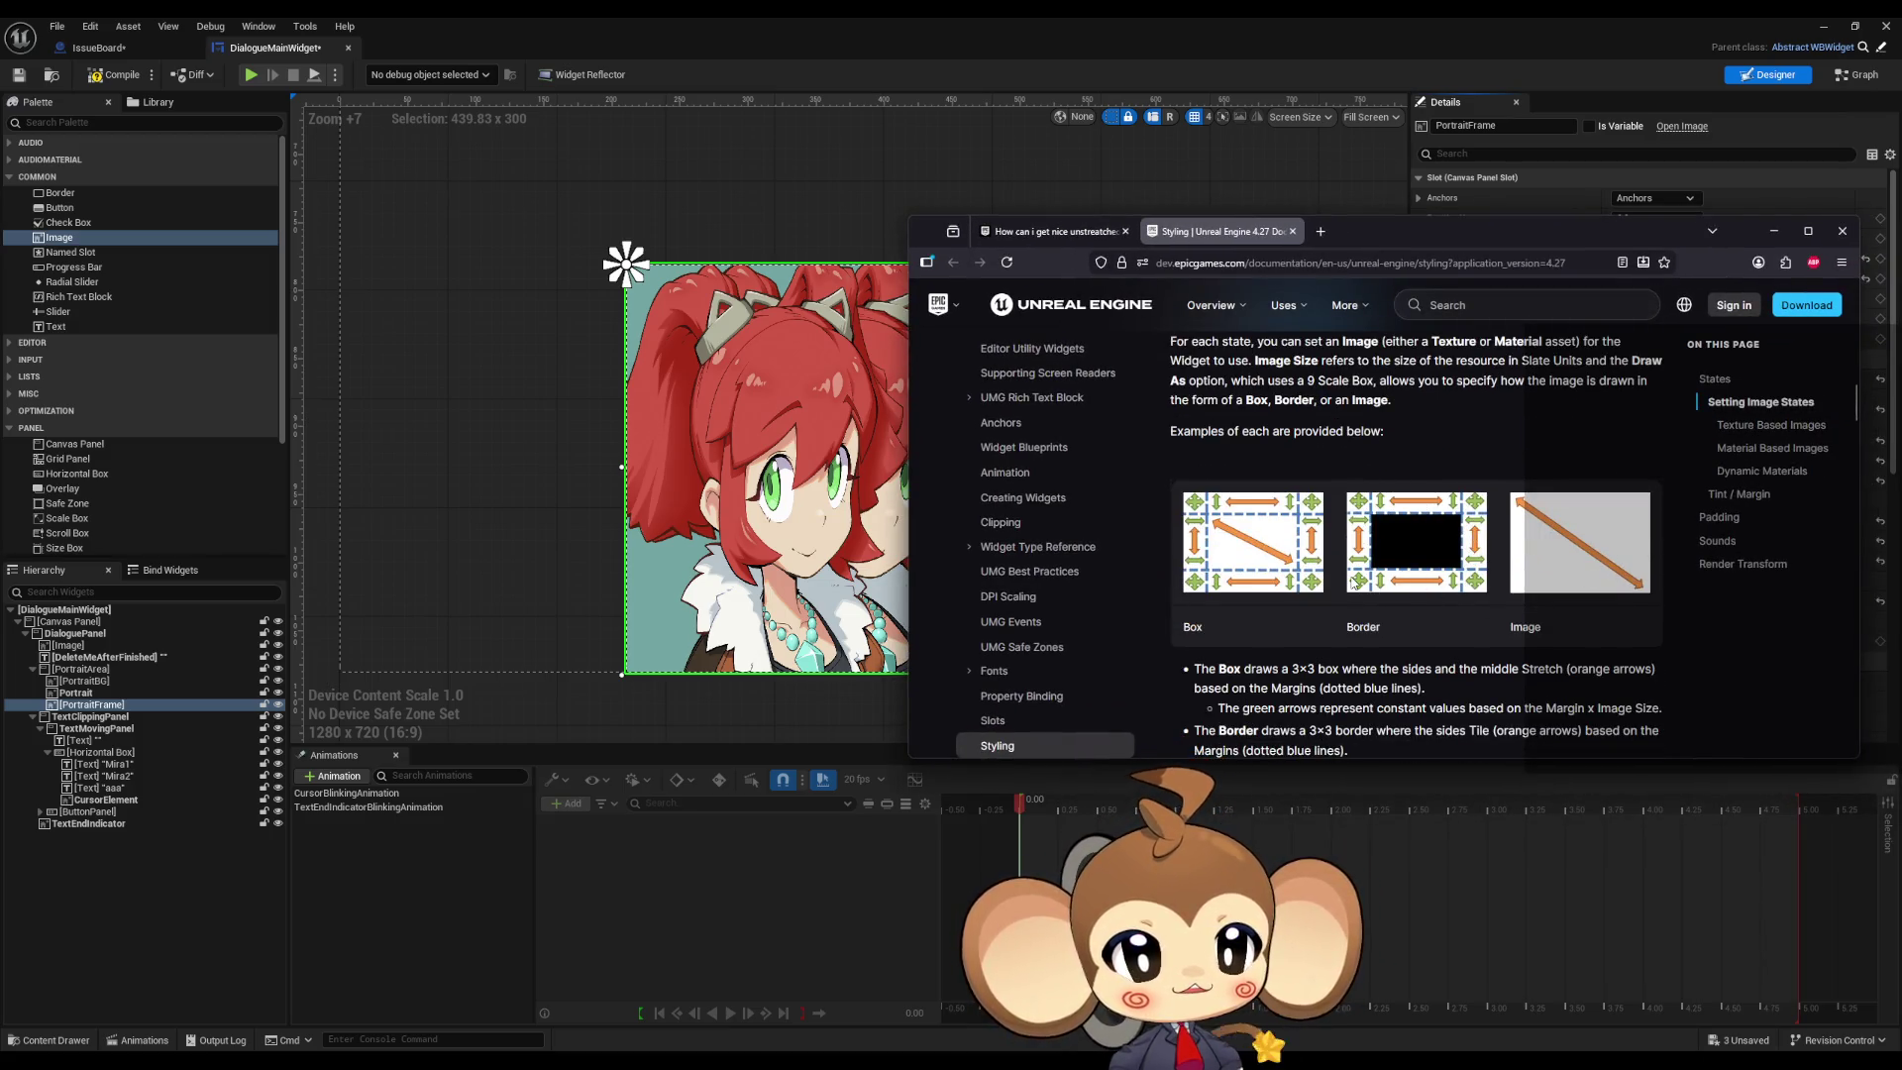
key(alt+Tab)
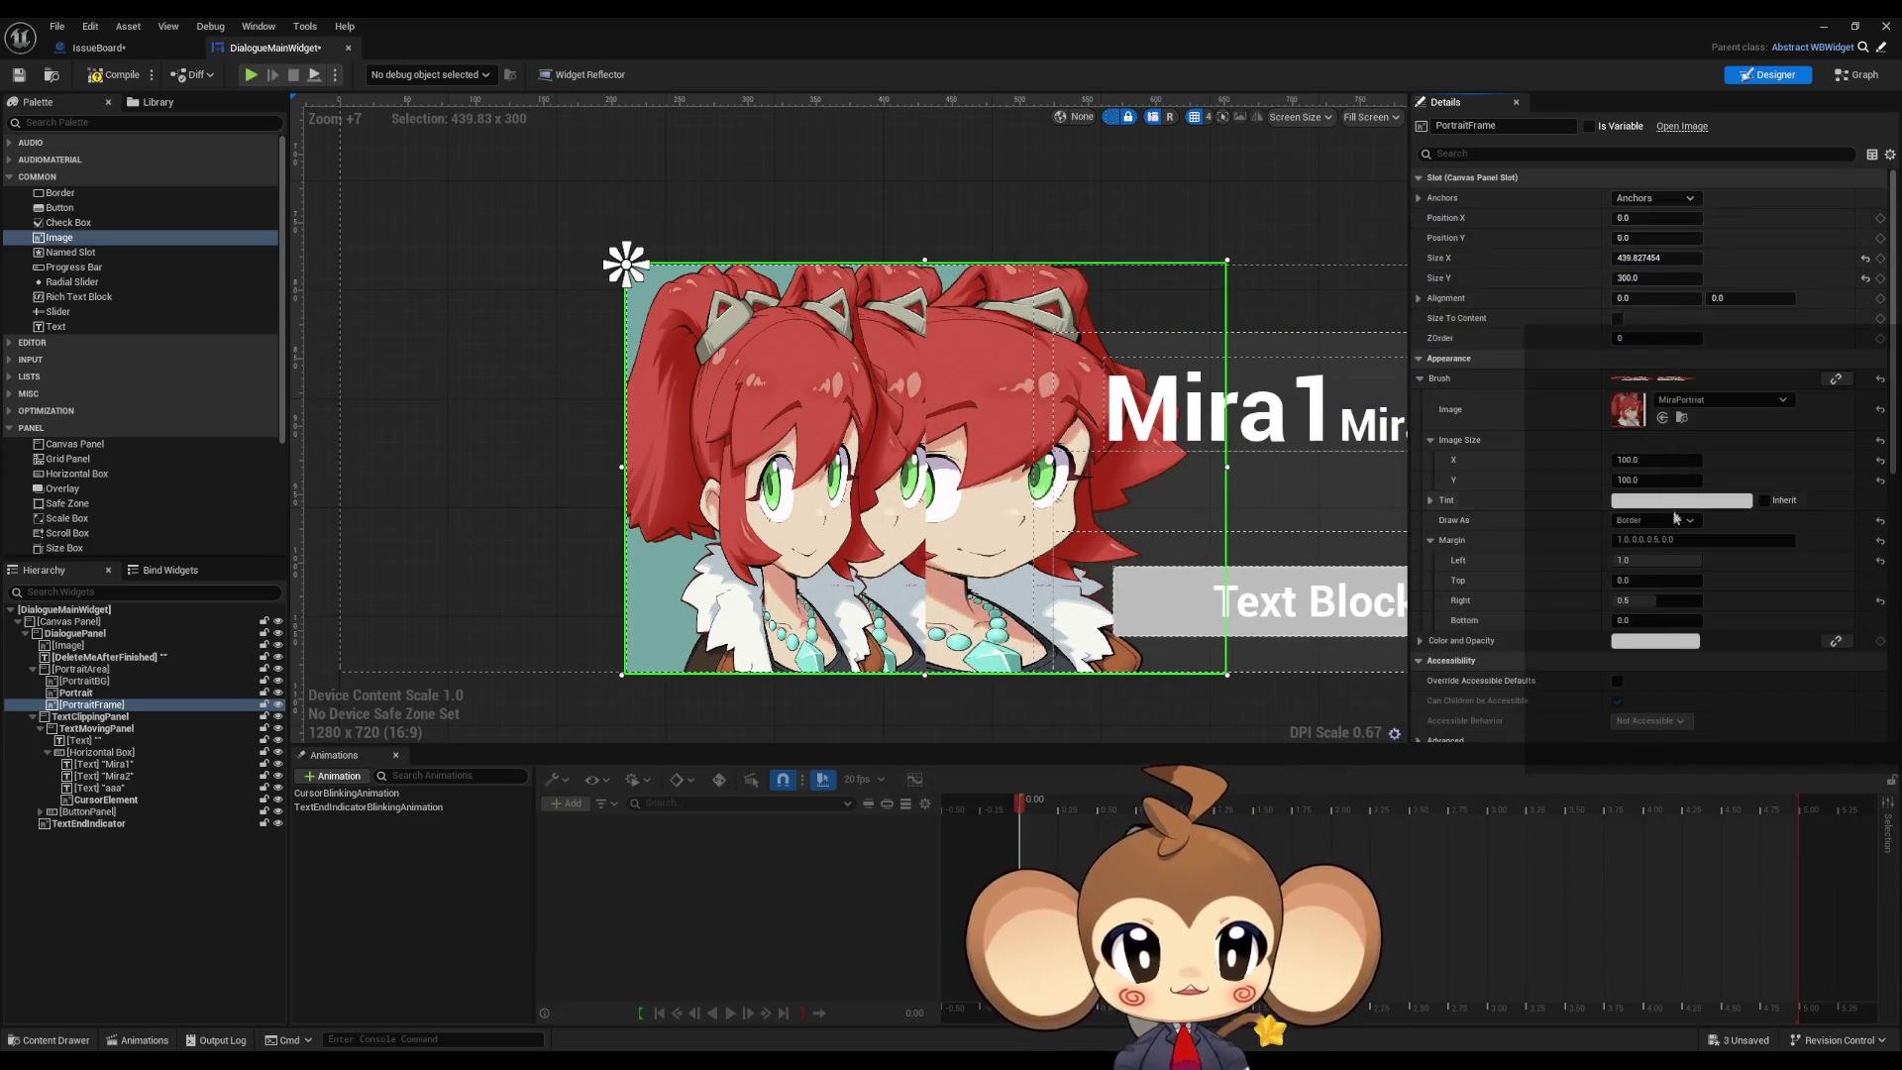
click(1654, 581)
text(1)
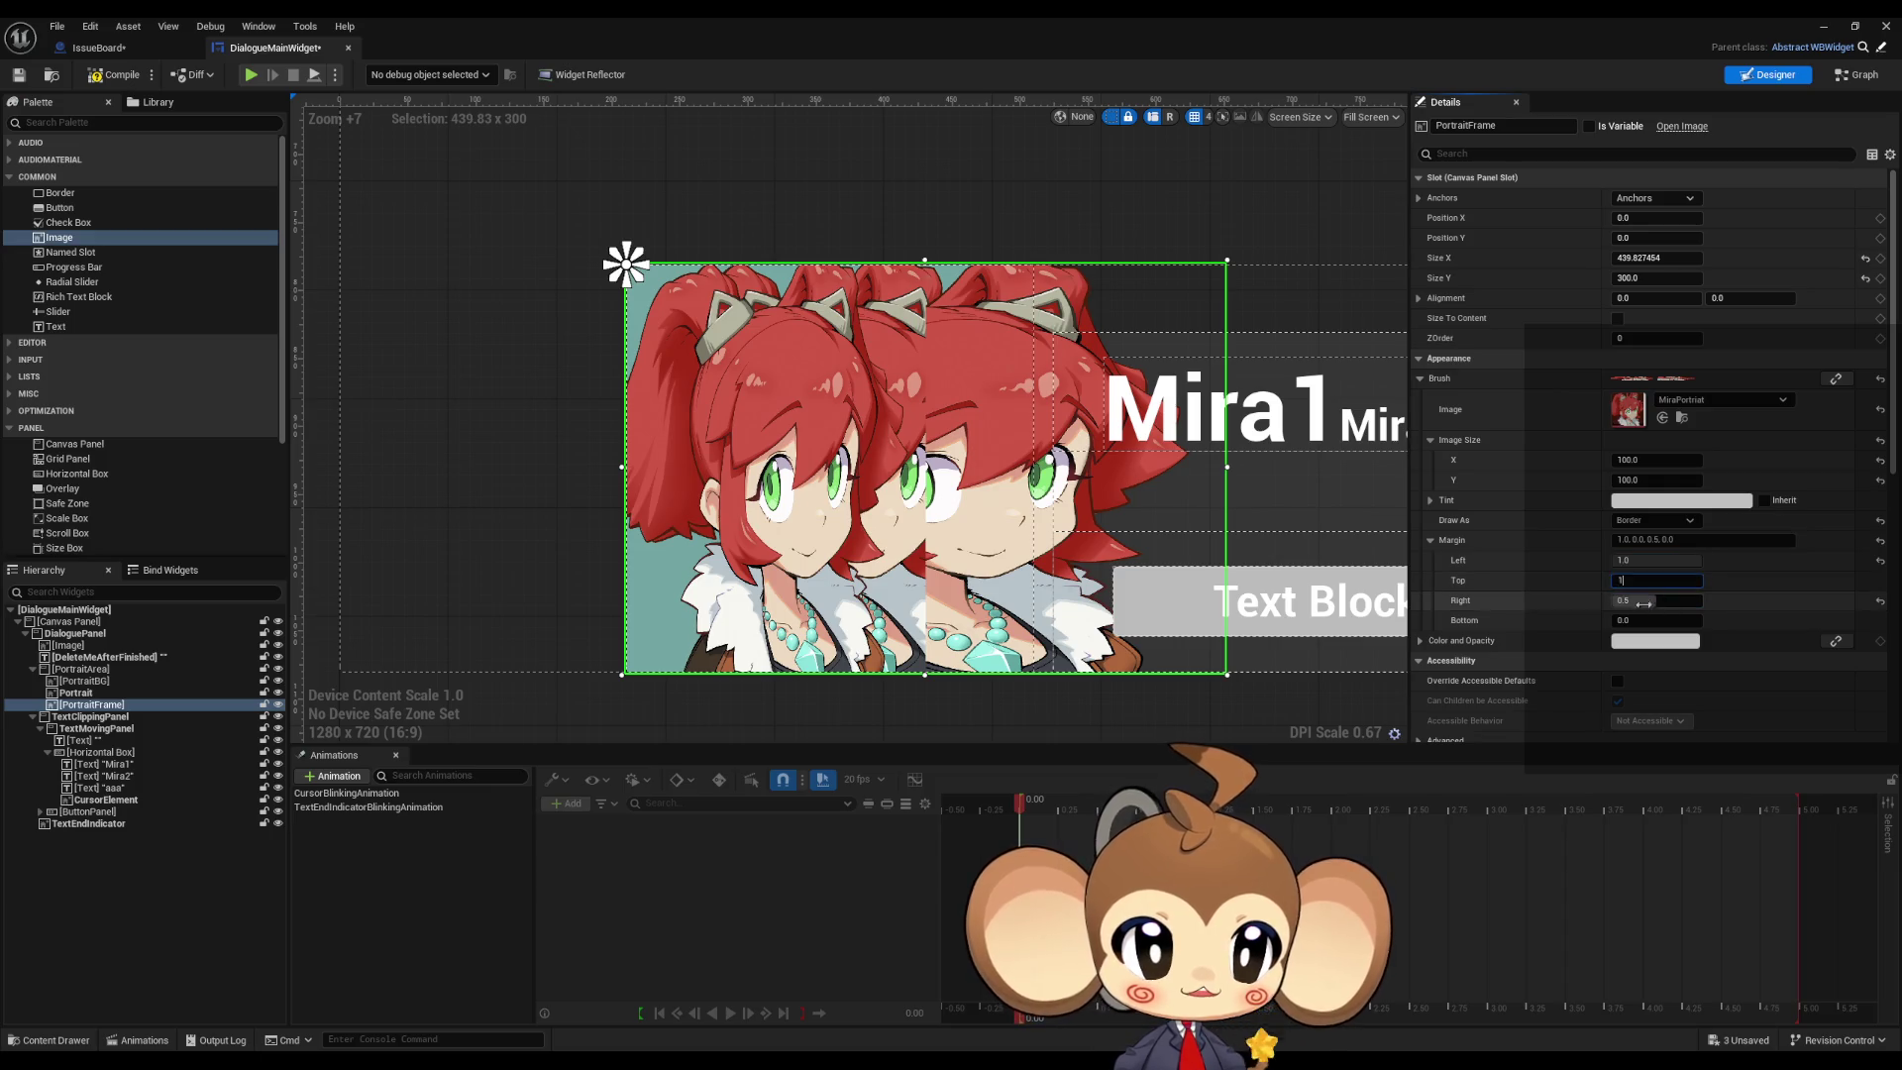
key(Tab)
text(1)
key(Tab)
text(1)
key(Return)
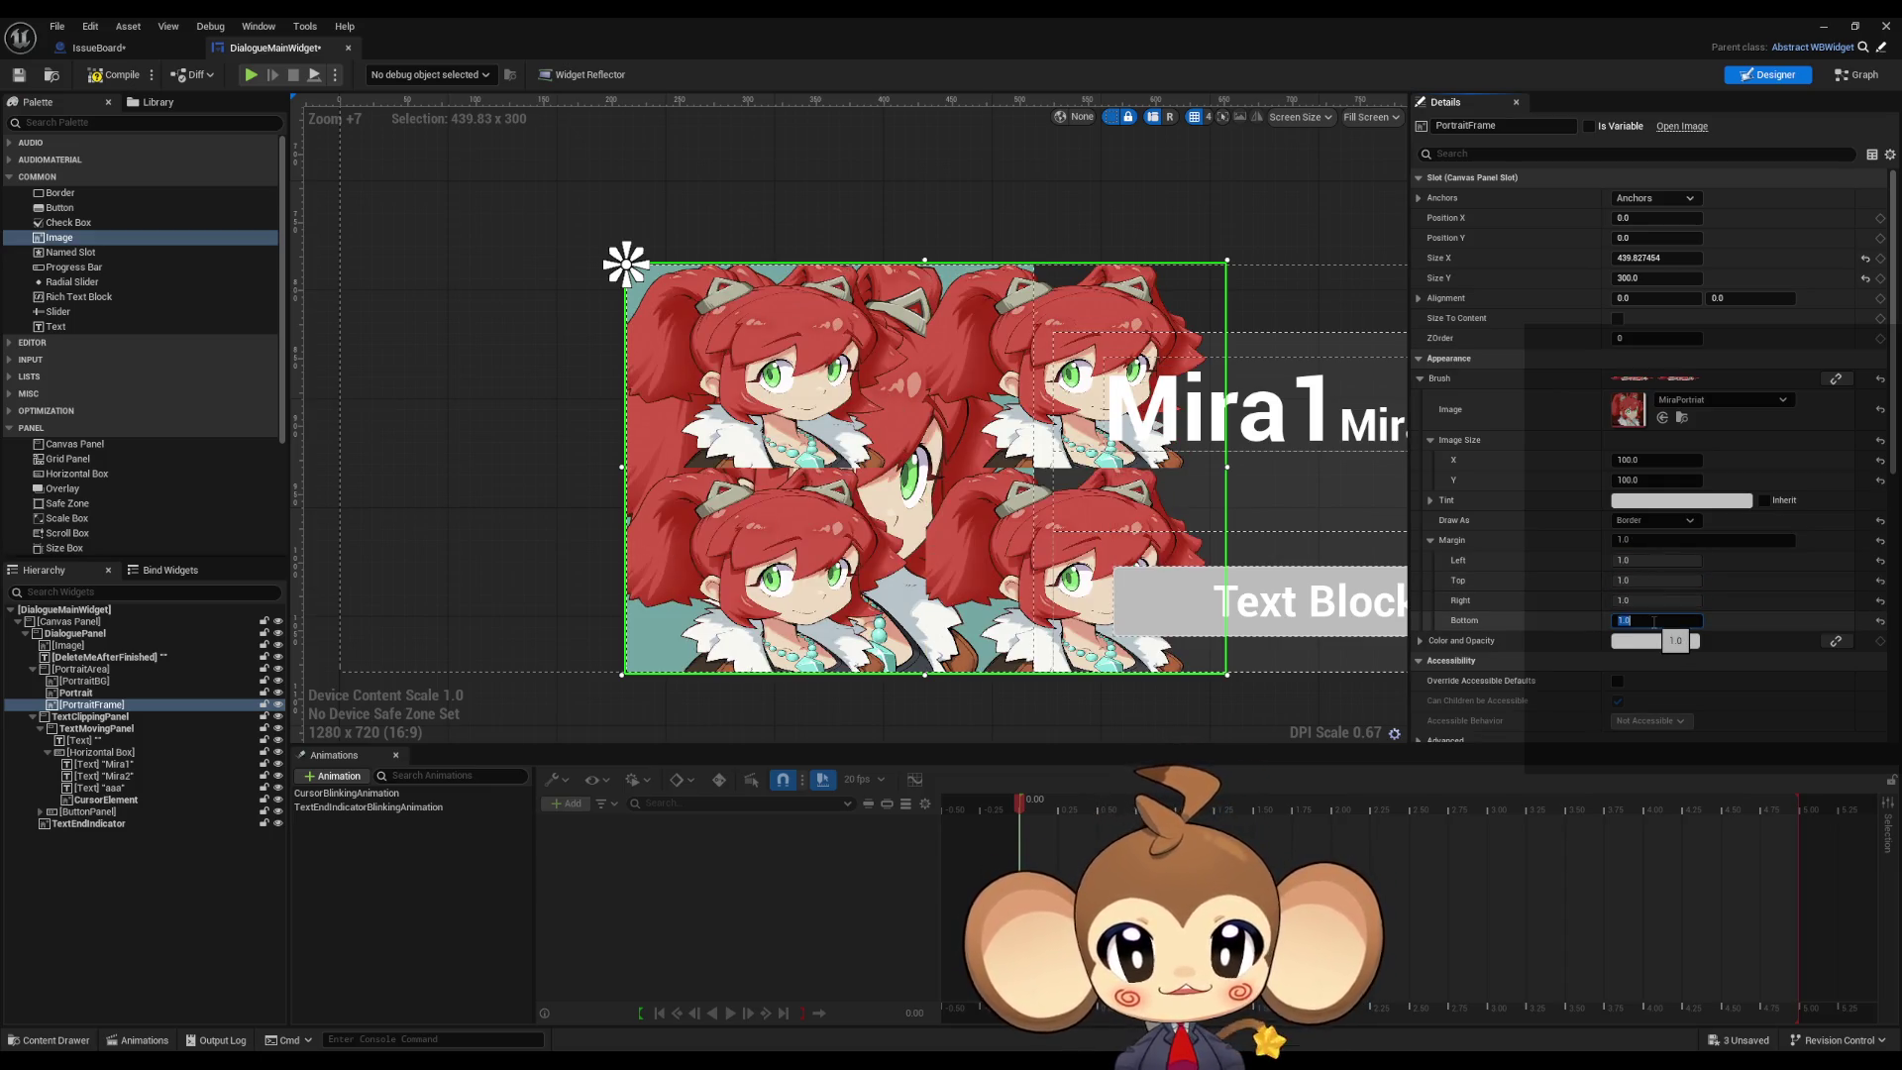
Step: Switch Draw As to Box, then back to Border
click(1661, 517)
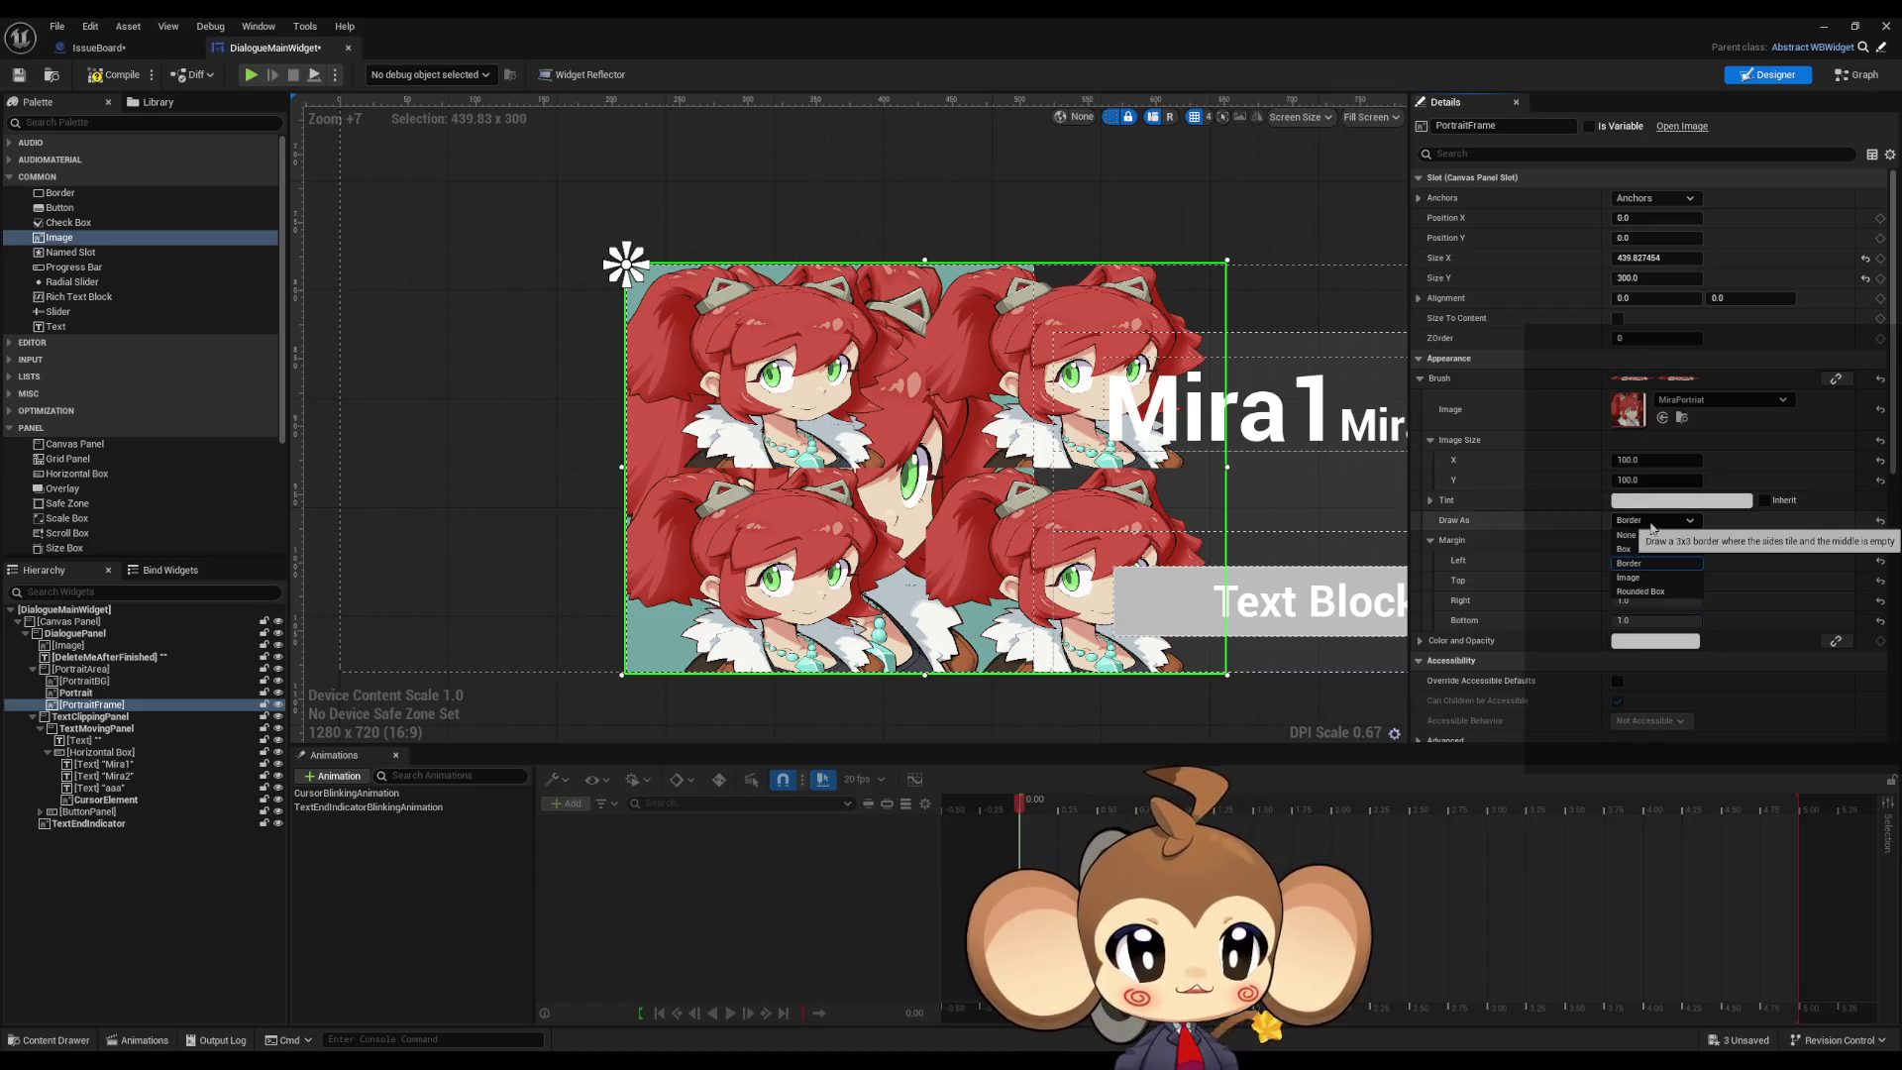
click(1639, 551)
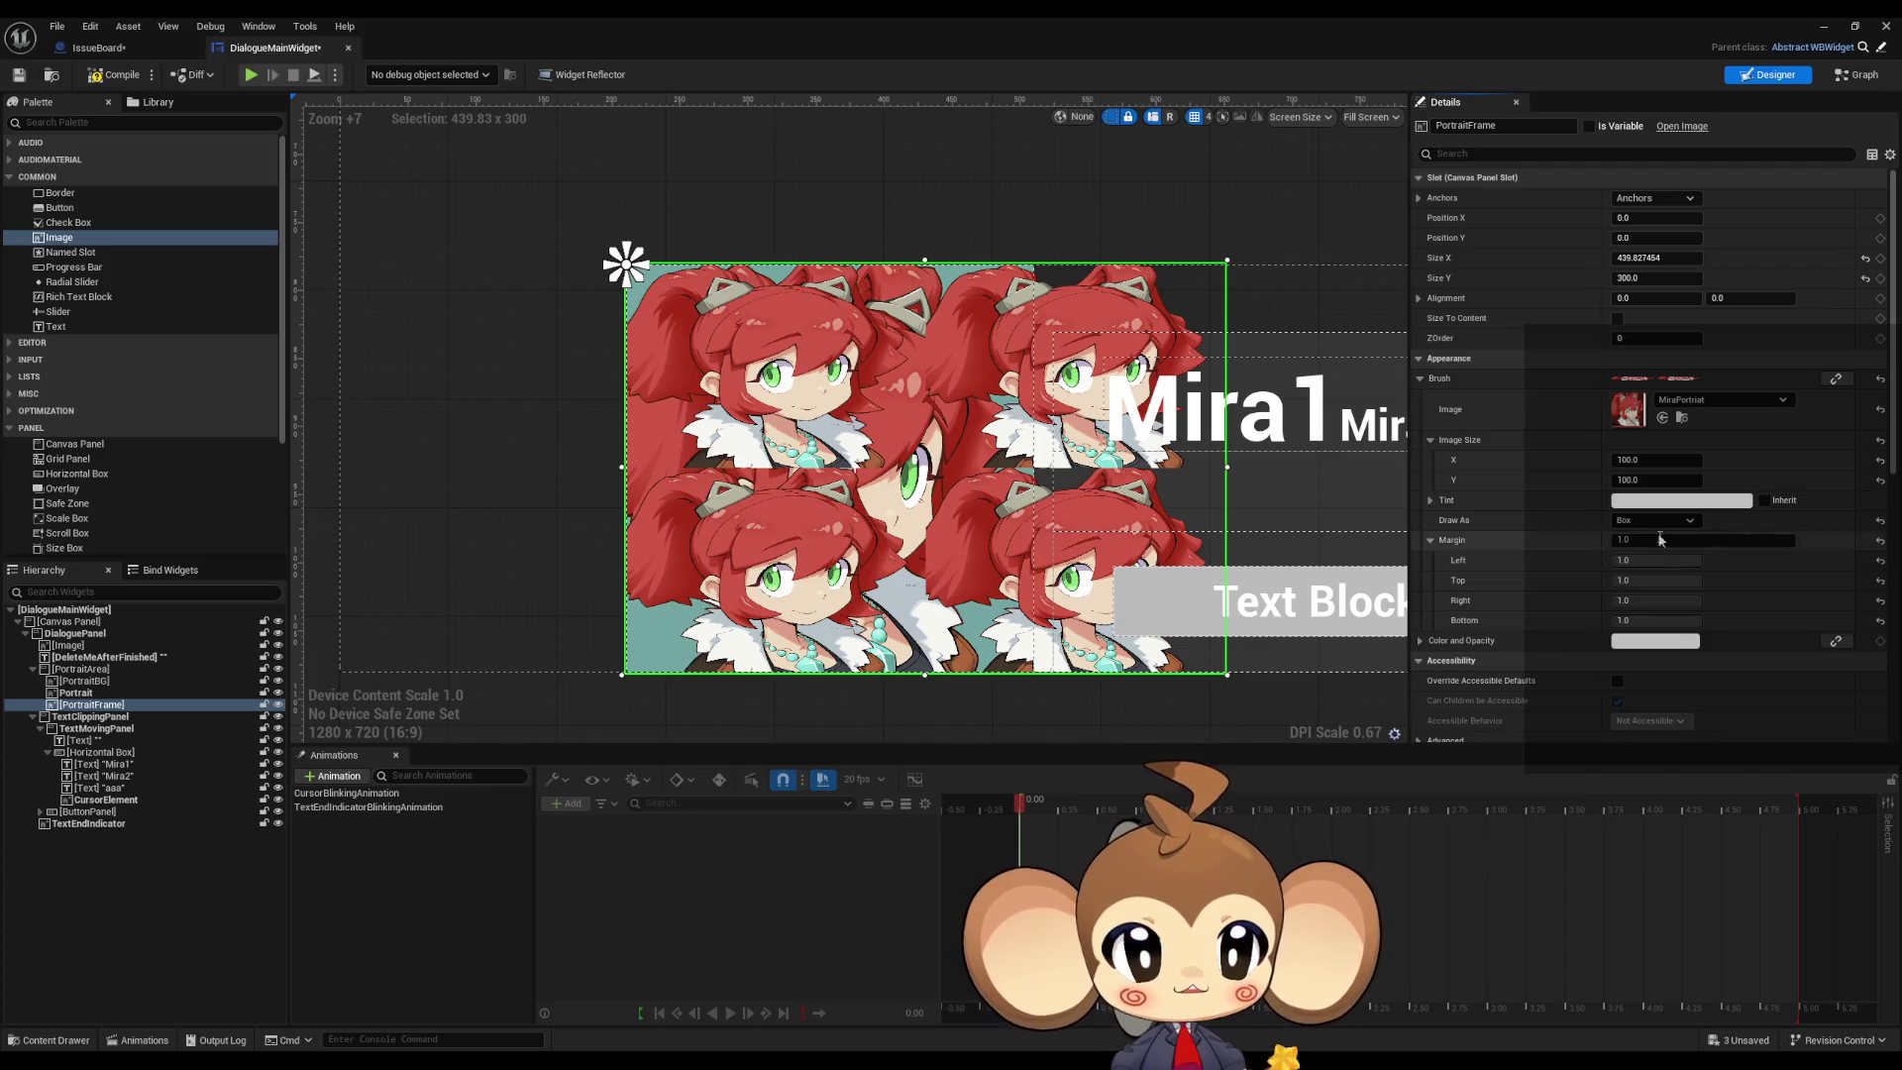
click(1649, 520)
click(1641, 564)
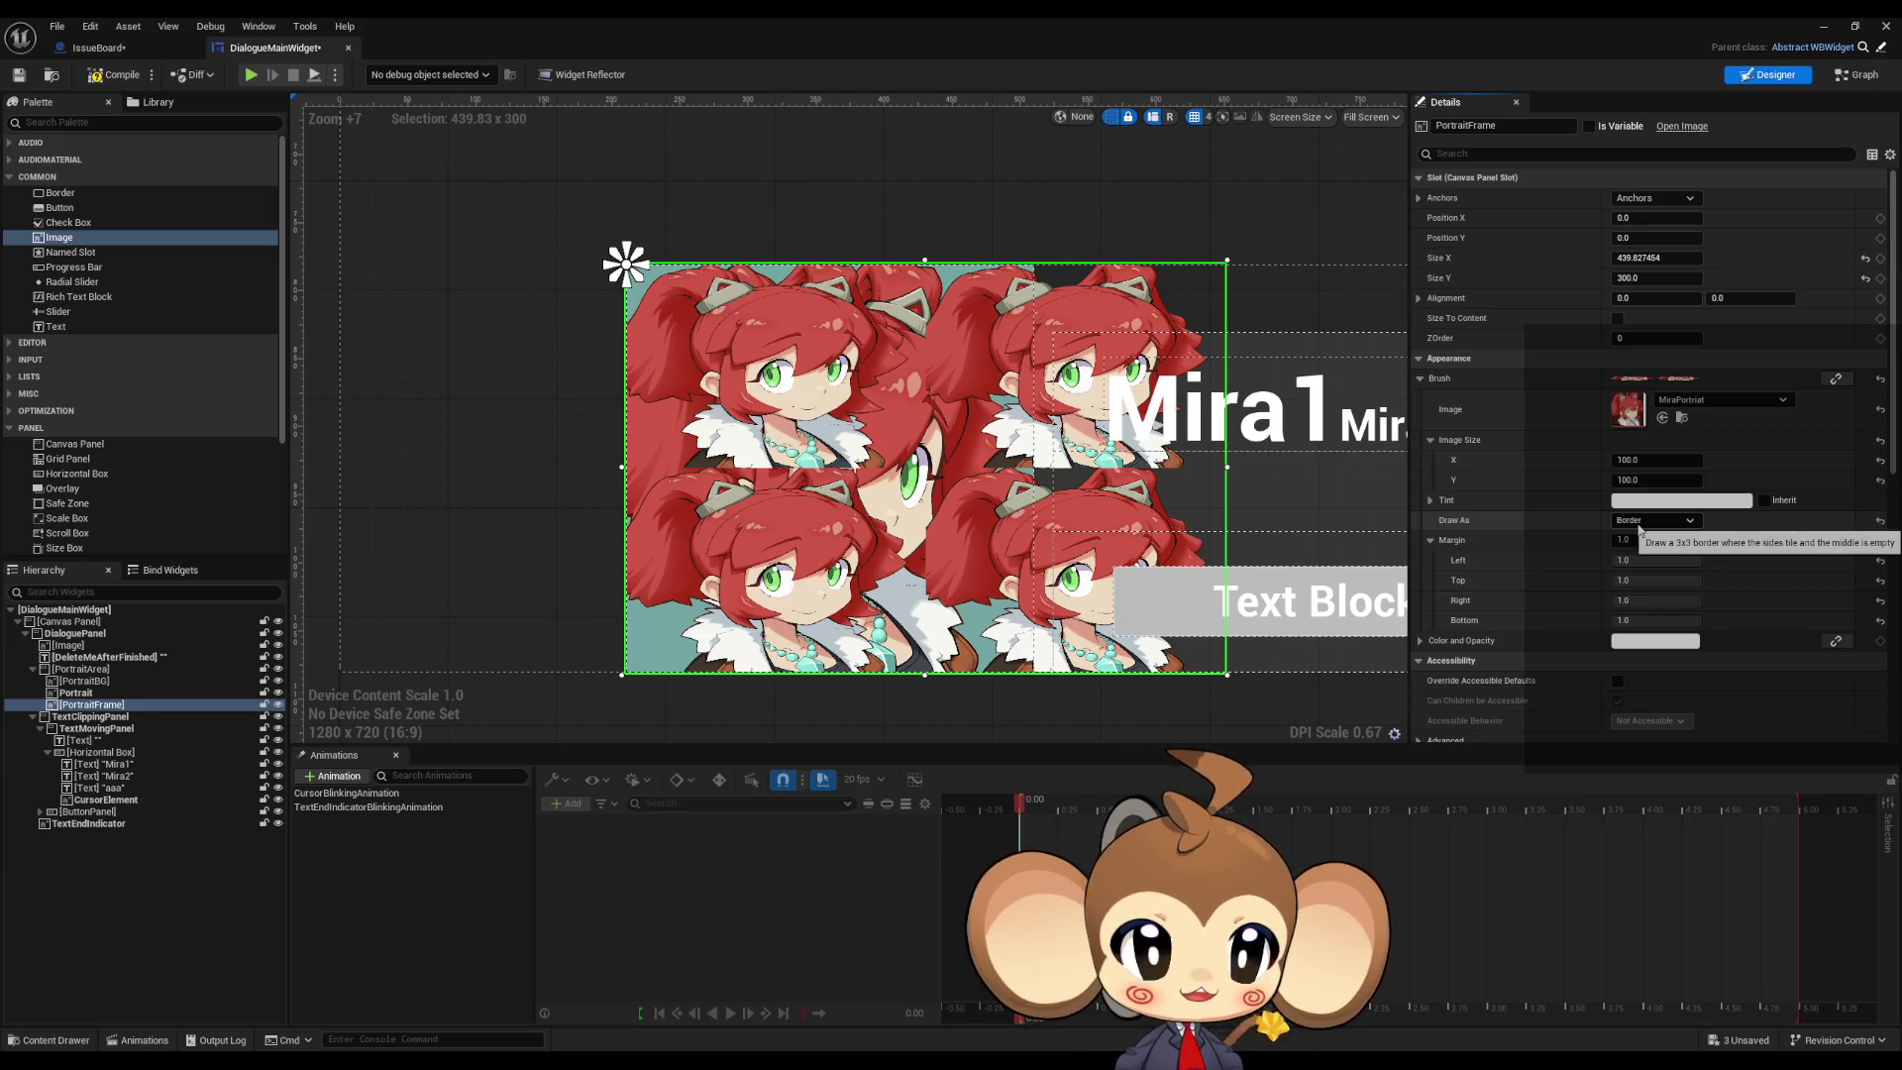
scroll(1637, 586, down, 3)
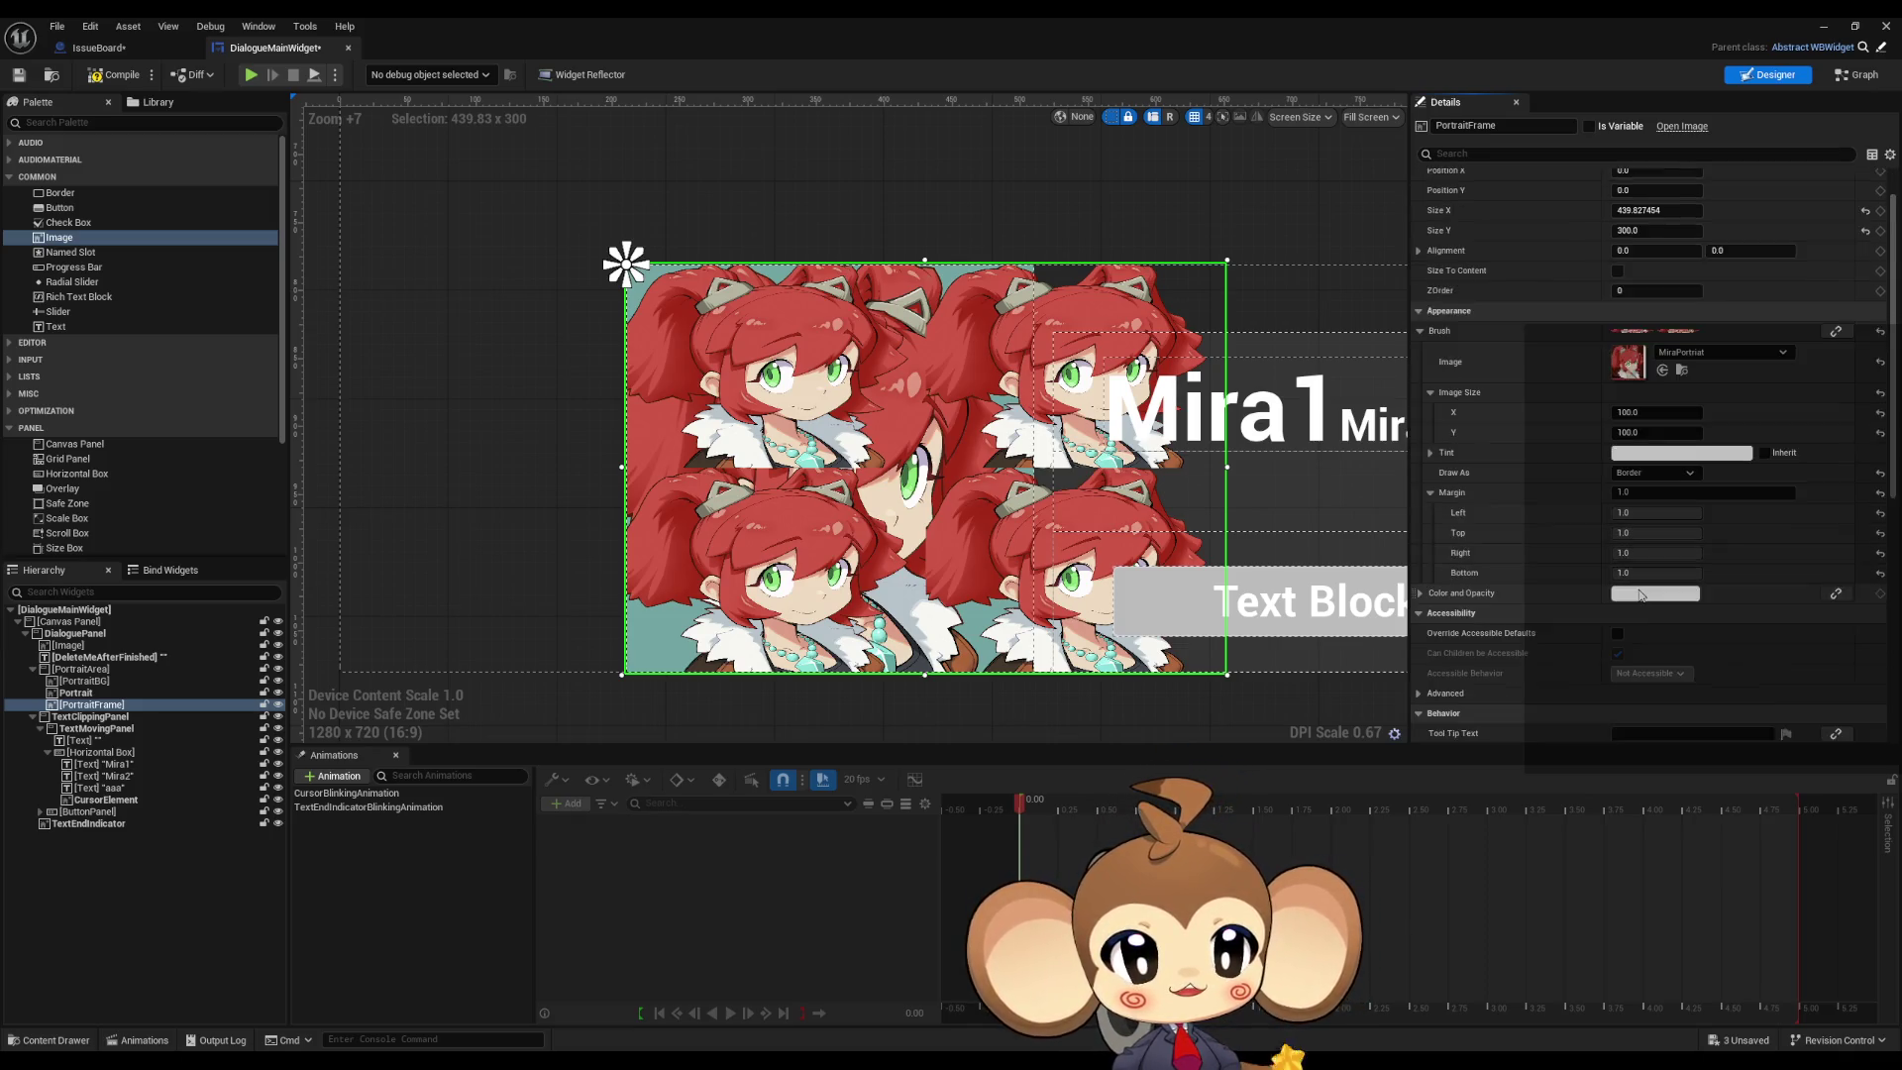
scroll(1867, 597, down, 2)
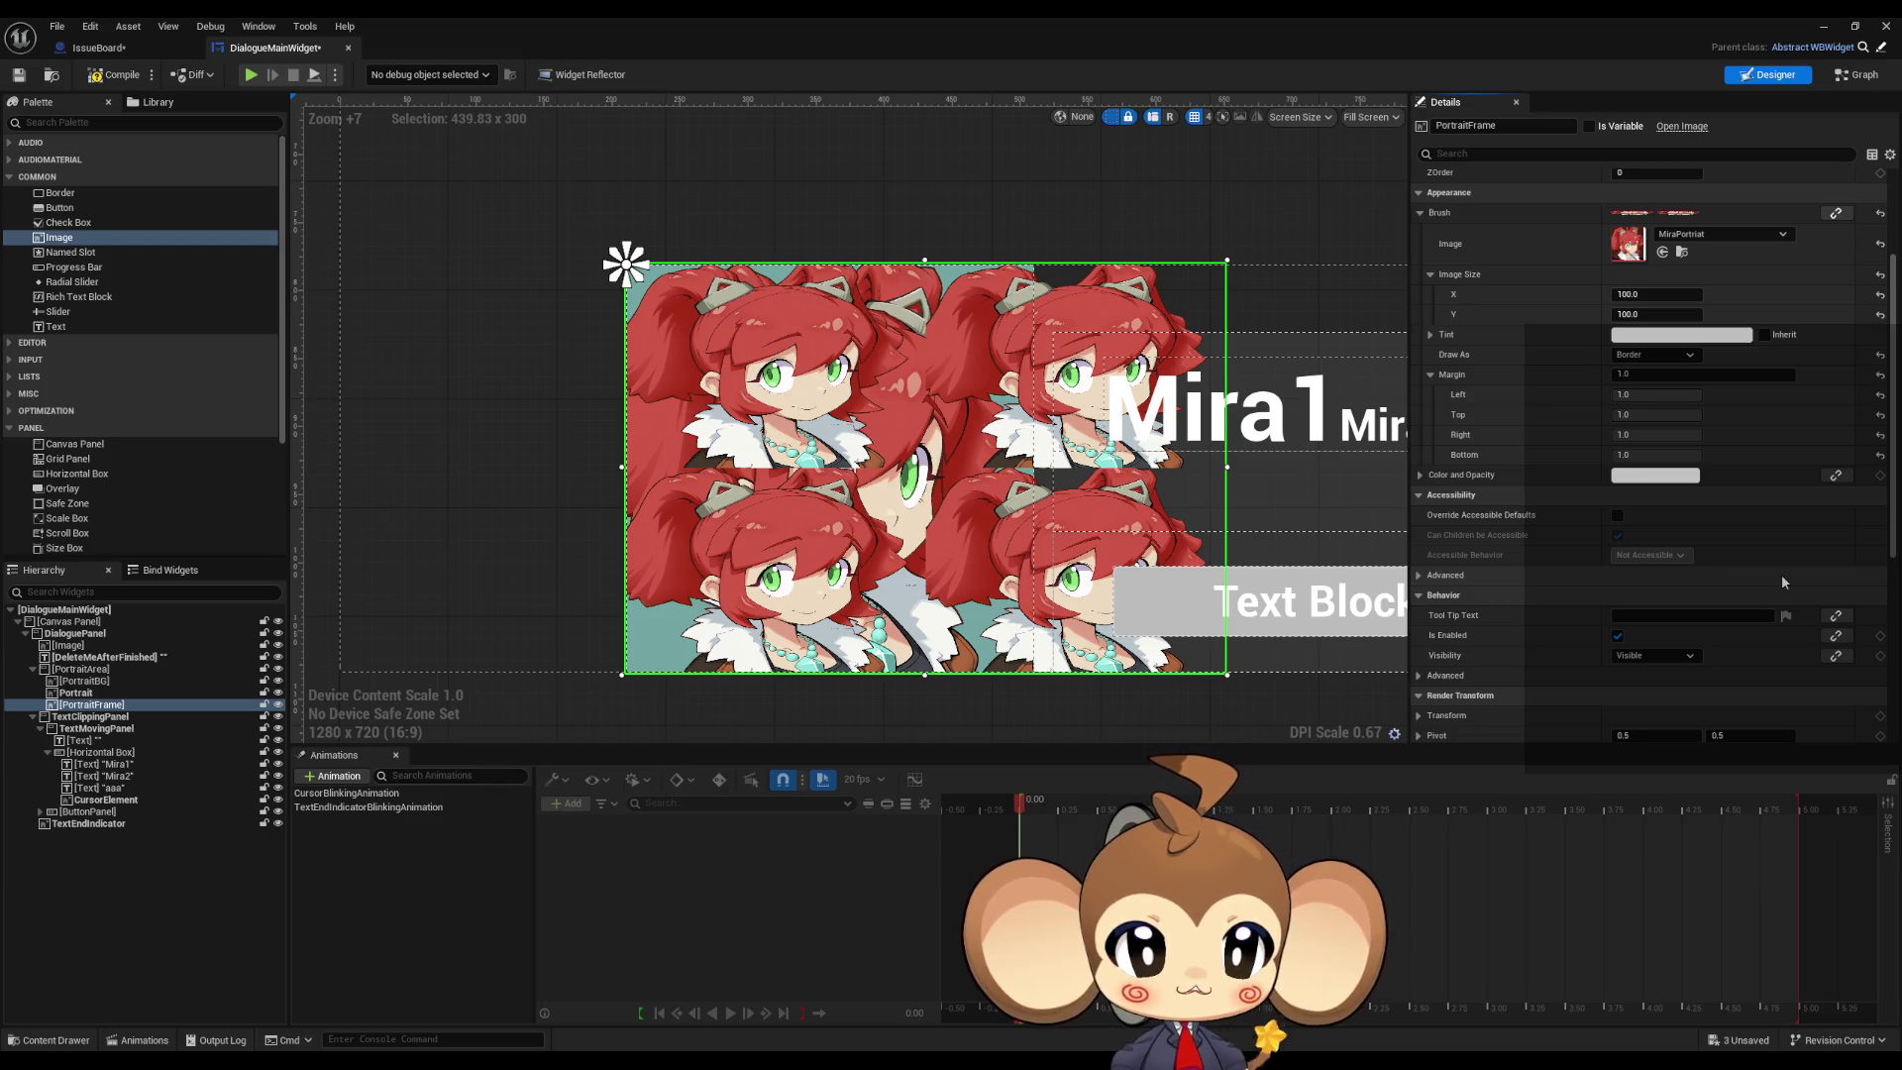
click(1432, 334)
click(1432, 335)
scroll(1616, 378, up, 3)
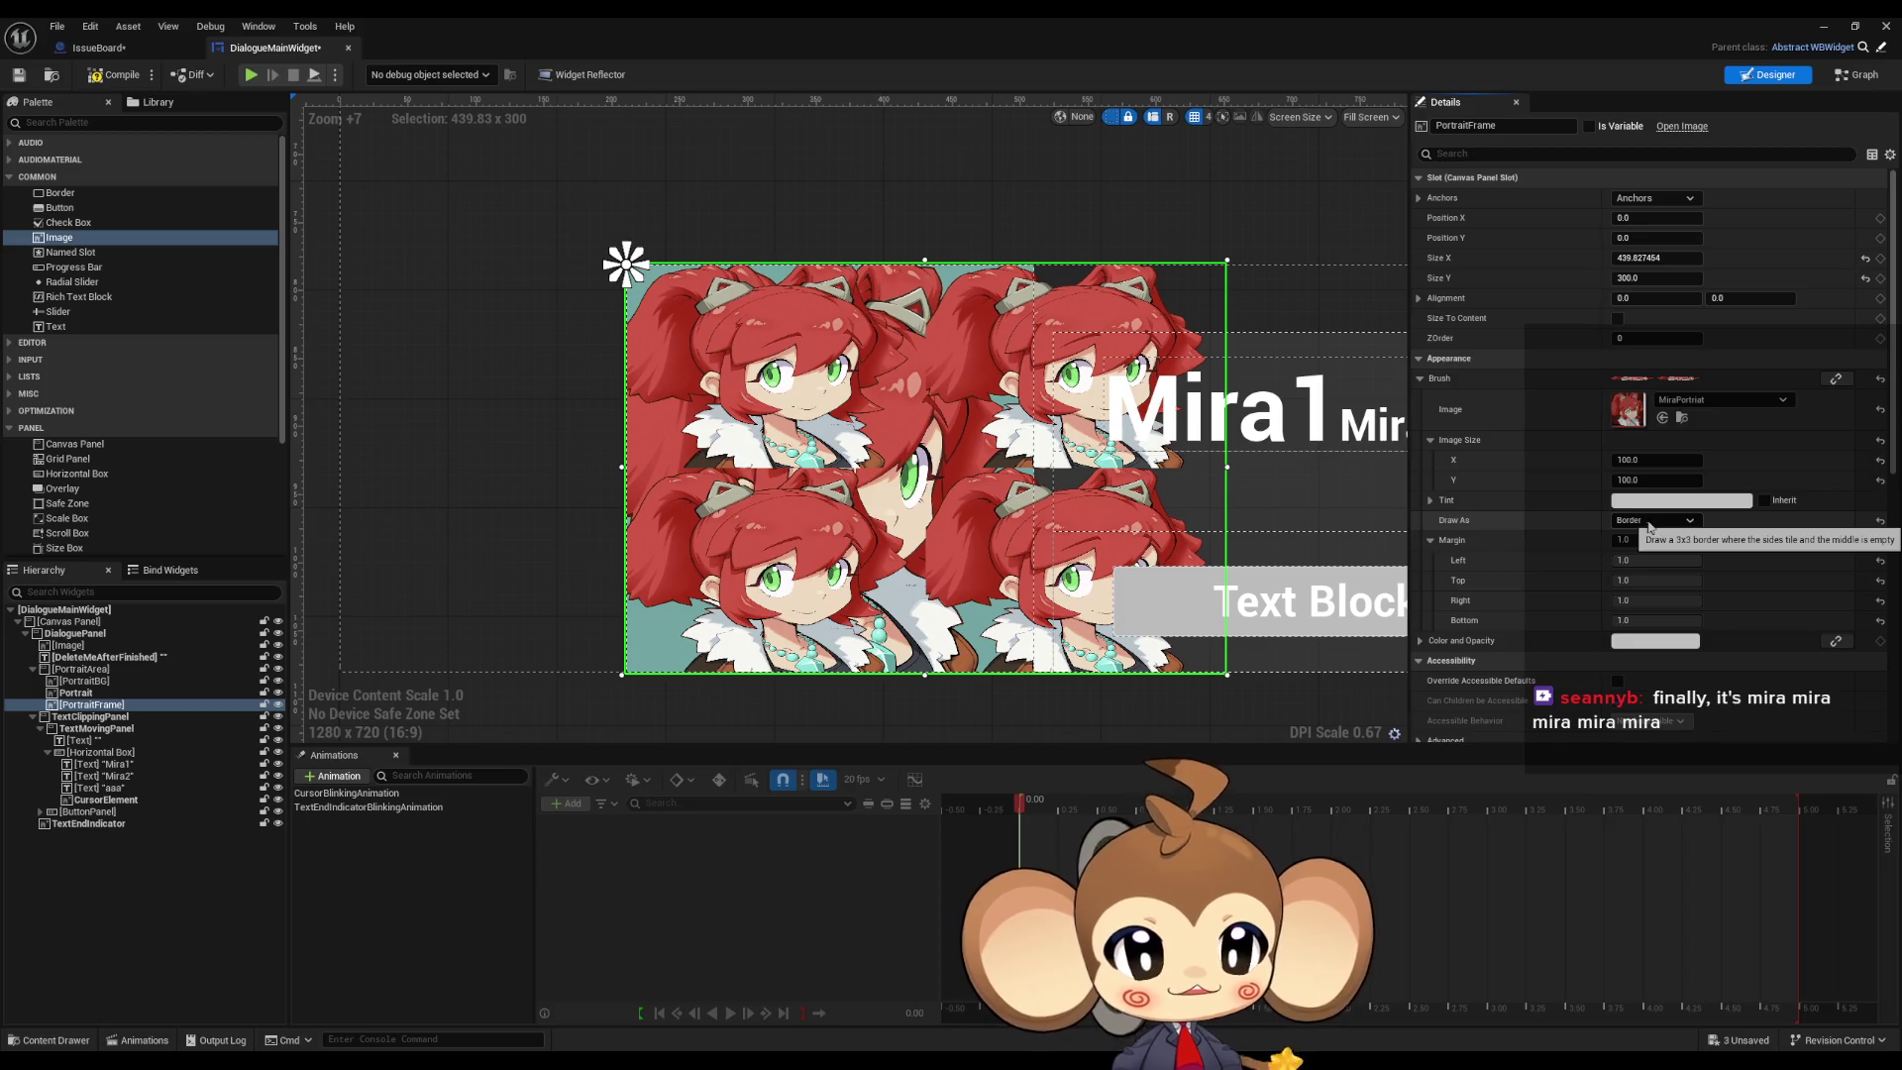
click(1633, 560)
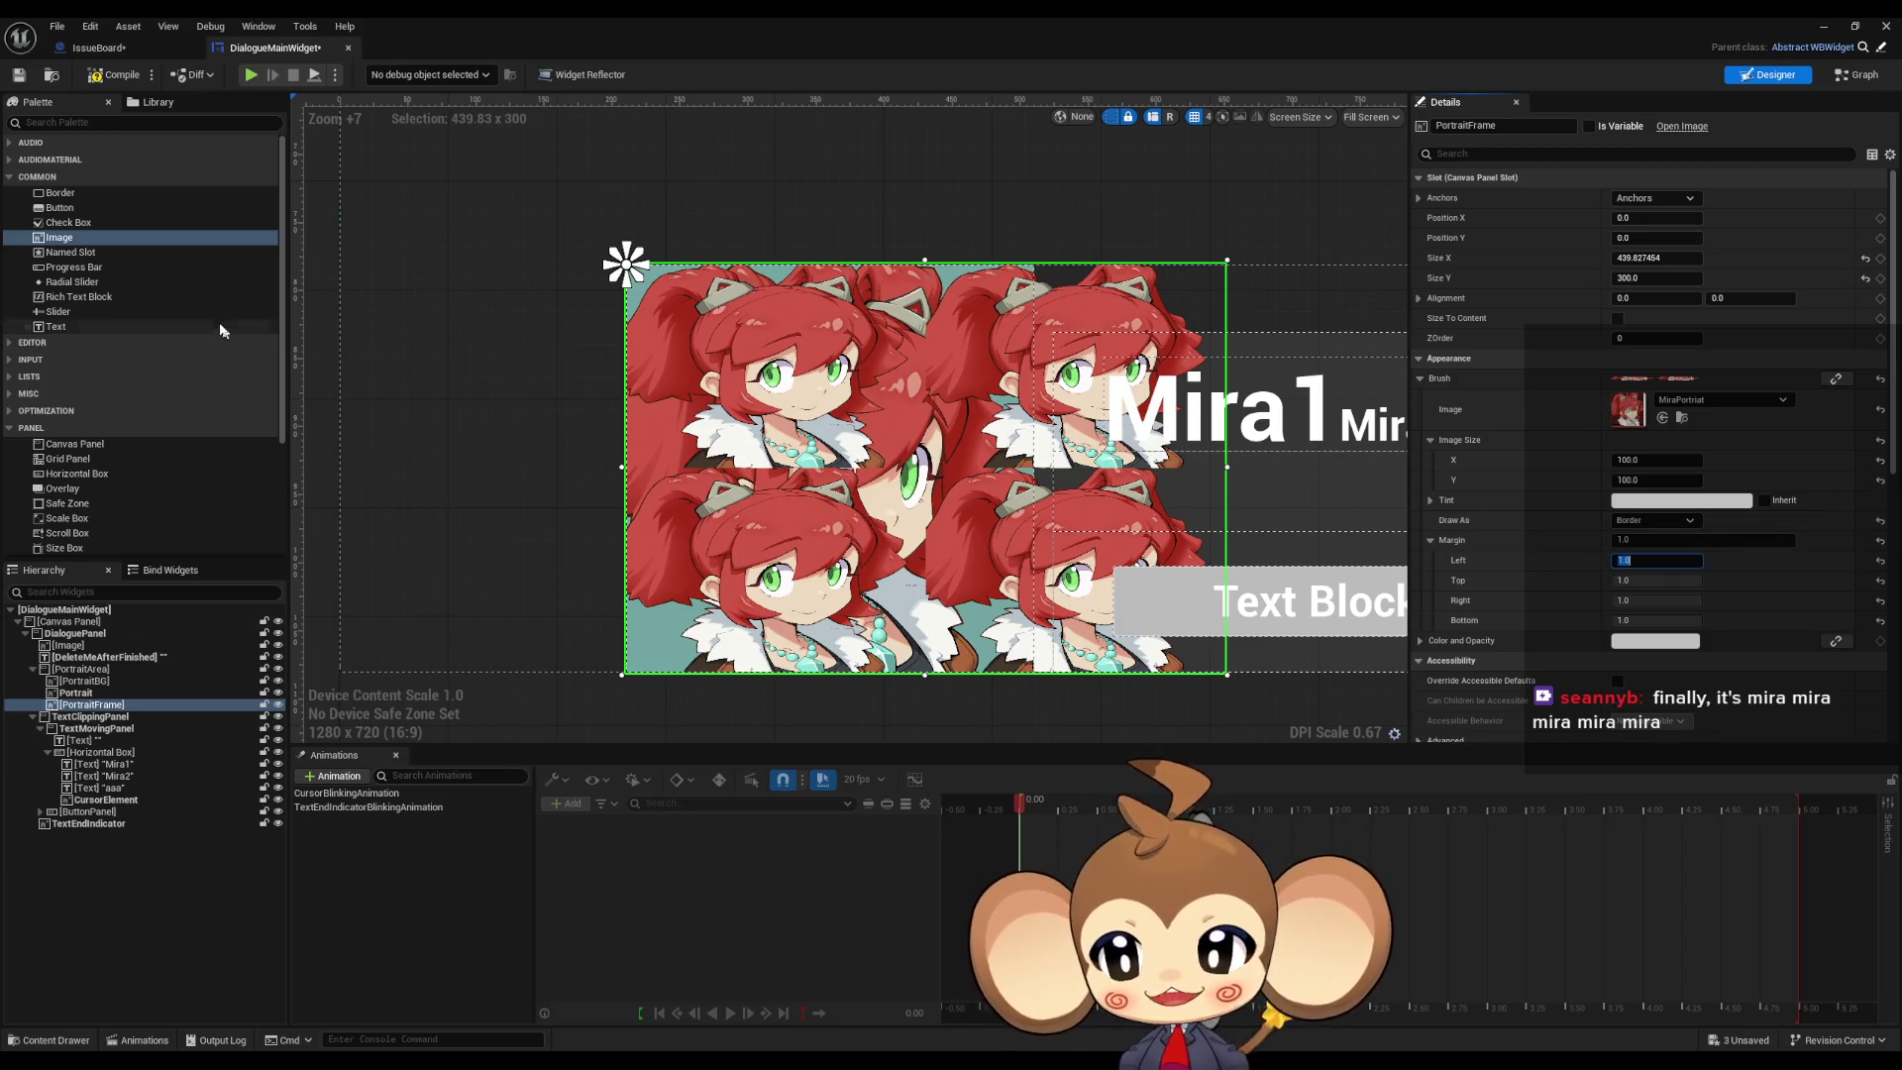
Step: Narrow PortraitFrame to about 323 units wide and set Position X to about -163
scroll(652, 408, down, 2)
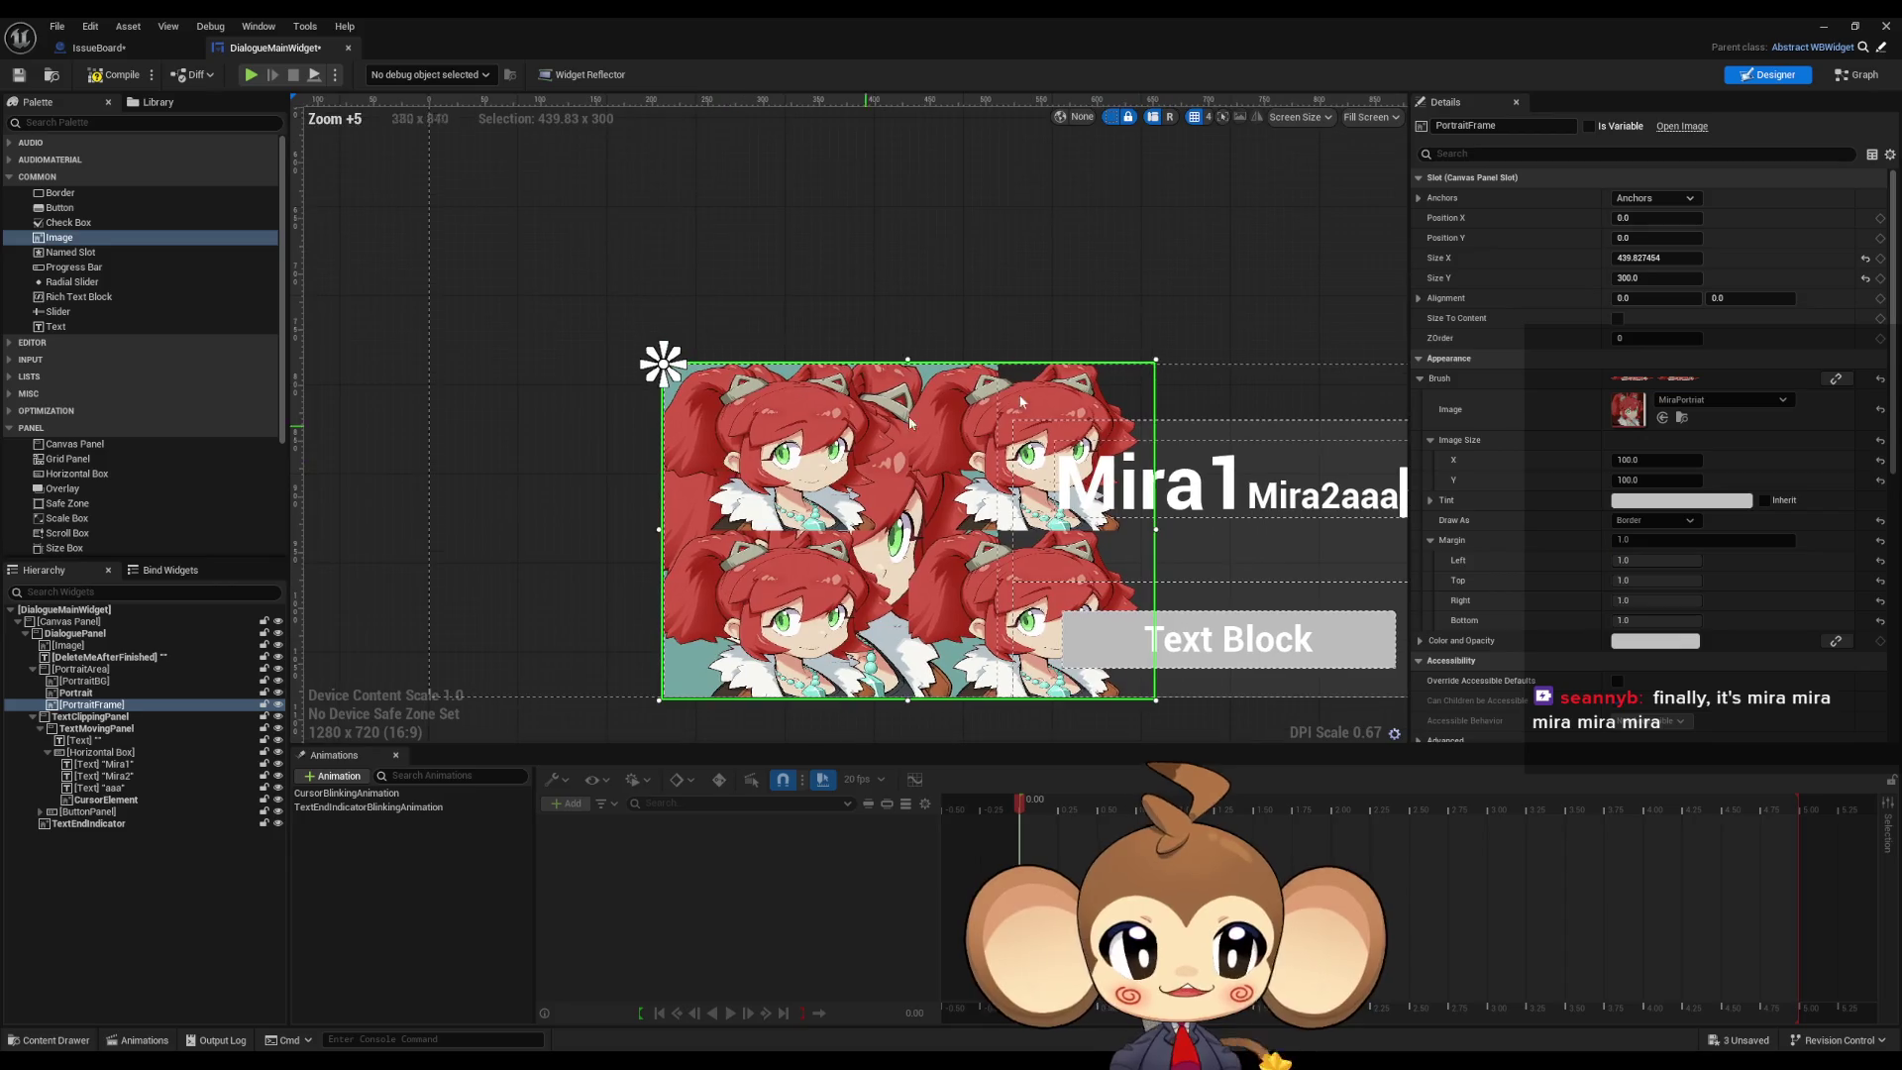
mouse_move(1644, 258)
mouse_down()
mouse_move(1600, 257)
mouse_move(1642, 218)
mouse_move(1407, 218)
mouse_move(1639, 238)
mouse_move(1386, 237)
mouse_move(1496, 238)
mouse_up()
mouse_move(926, 307)
mouse_down()
mouse_move(1020, 476)
mouse_move(1116, 581)
mouse_up()
drag(1647, 217, 1701, 217)
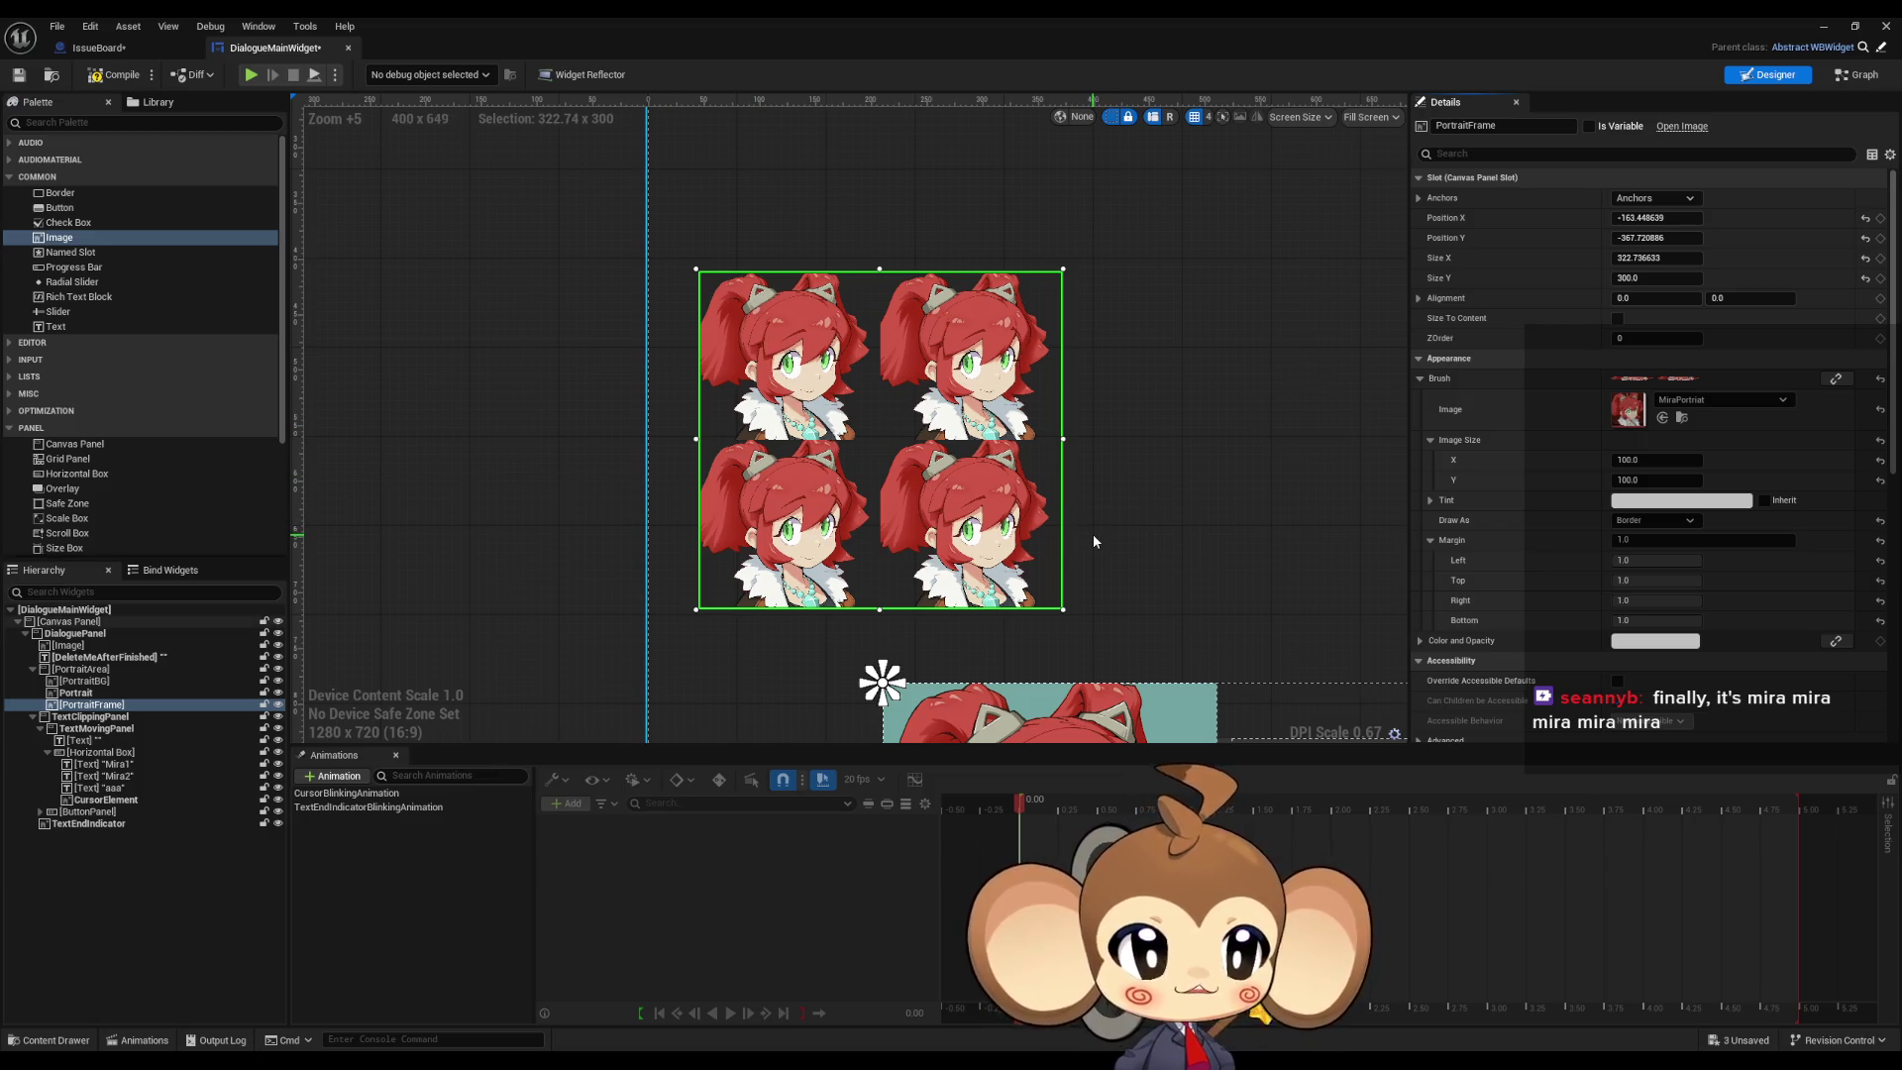
Step: Drag the margins to roughly left 0.83, bottom 0.61 and top 0.29
mouse_move(1652, 560)
mouse_down()
mouse_move(1605, 560)
mouse_move(1633, 560)
mouse_move(1645, 600)
mouse_move(1579, 601)
mouse_move(1603, 601)
mouse_up()
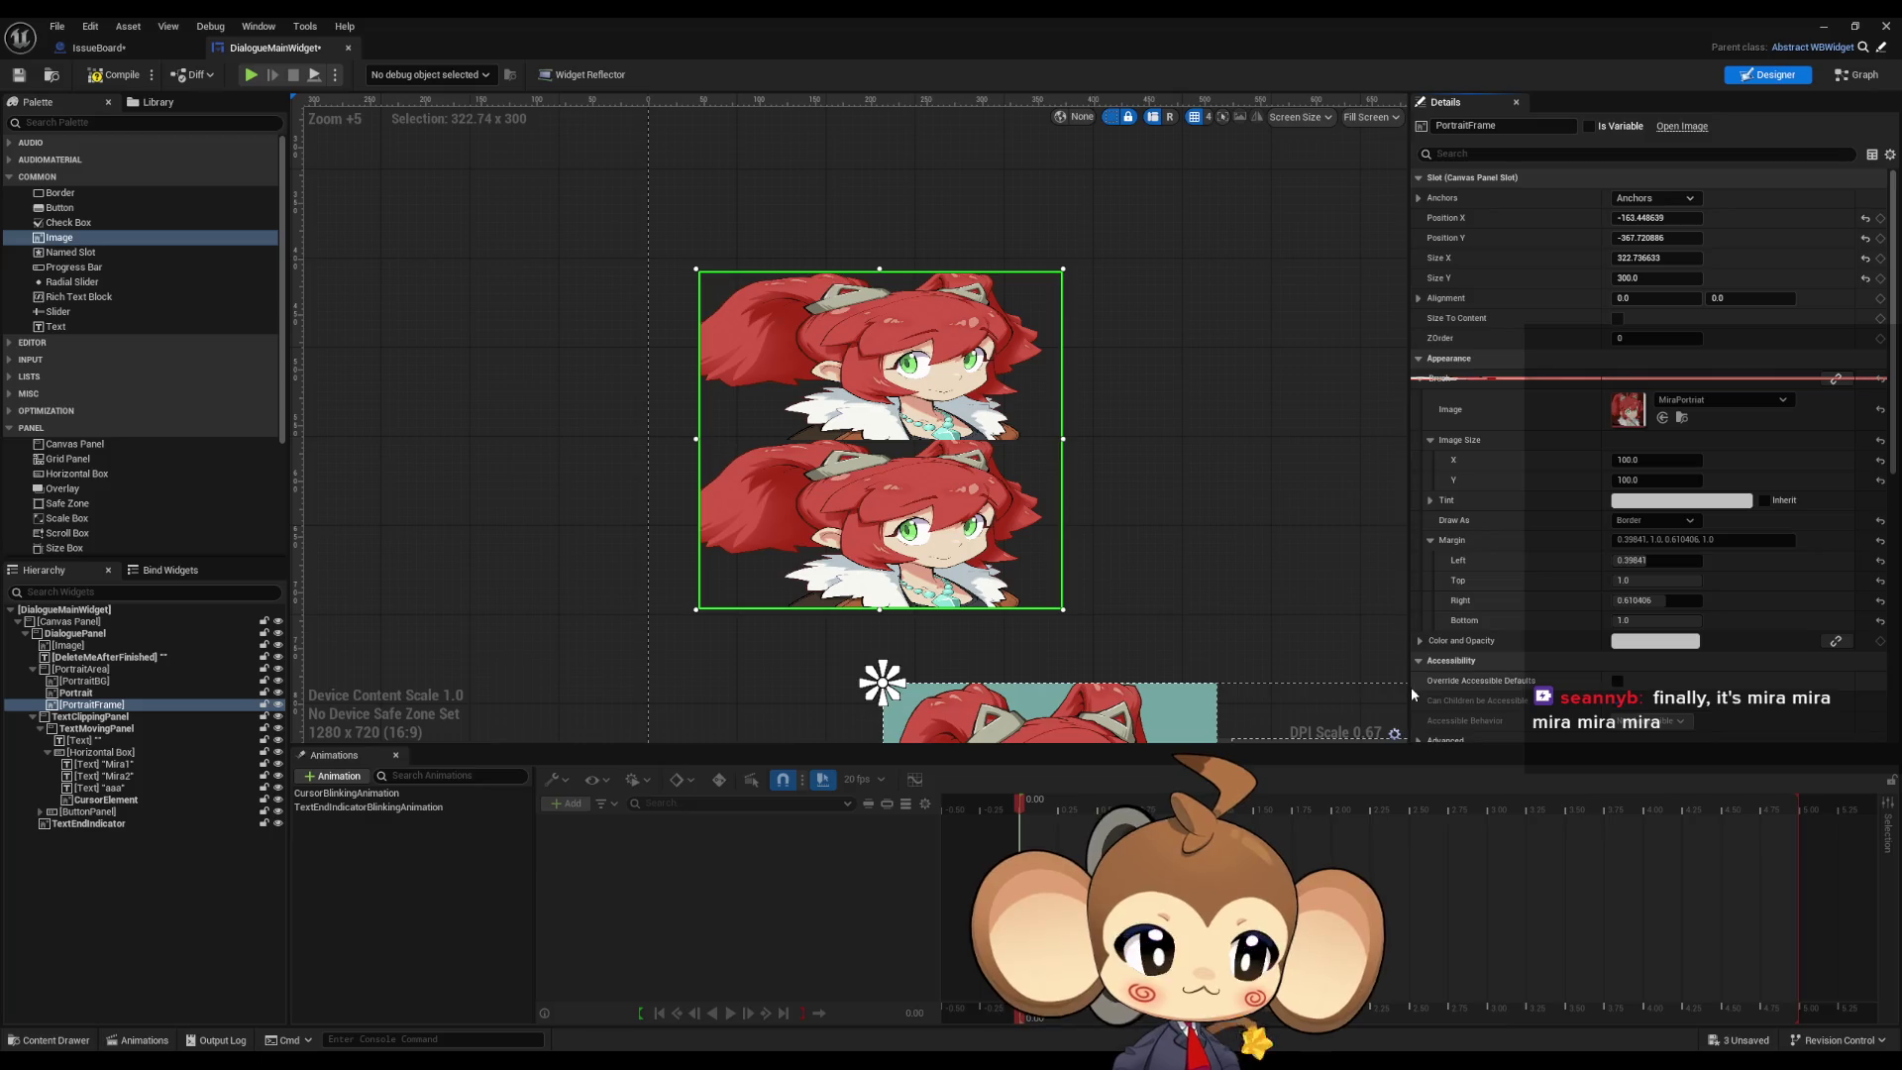
mouse_move(1653, 620)
mouse_down()
mouse_move(1632, 620)
mouse_move(1674, 581)
mouse_move(1654, 581)
mouse_move(1679, 580)
mouse_up()
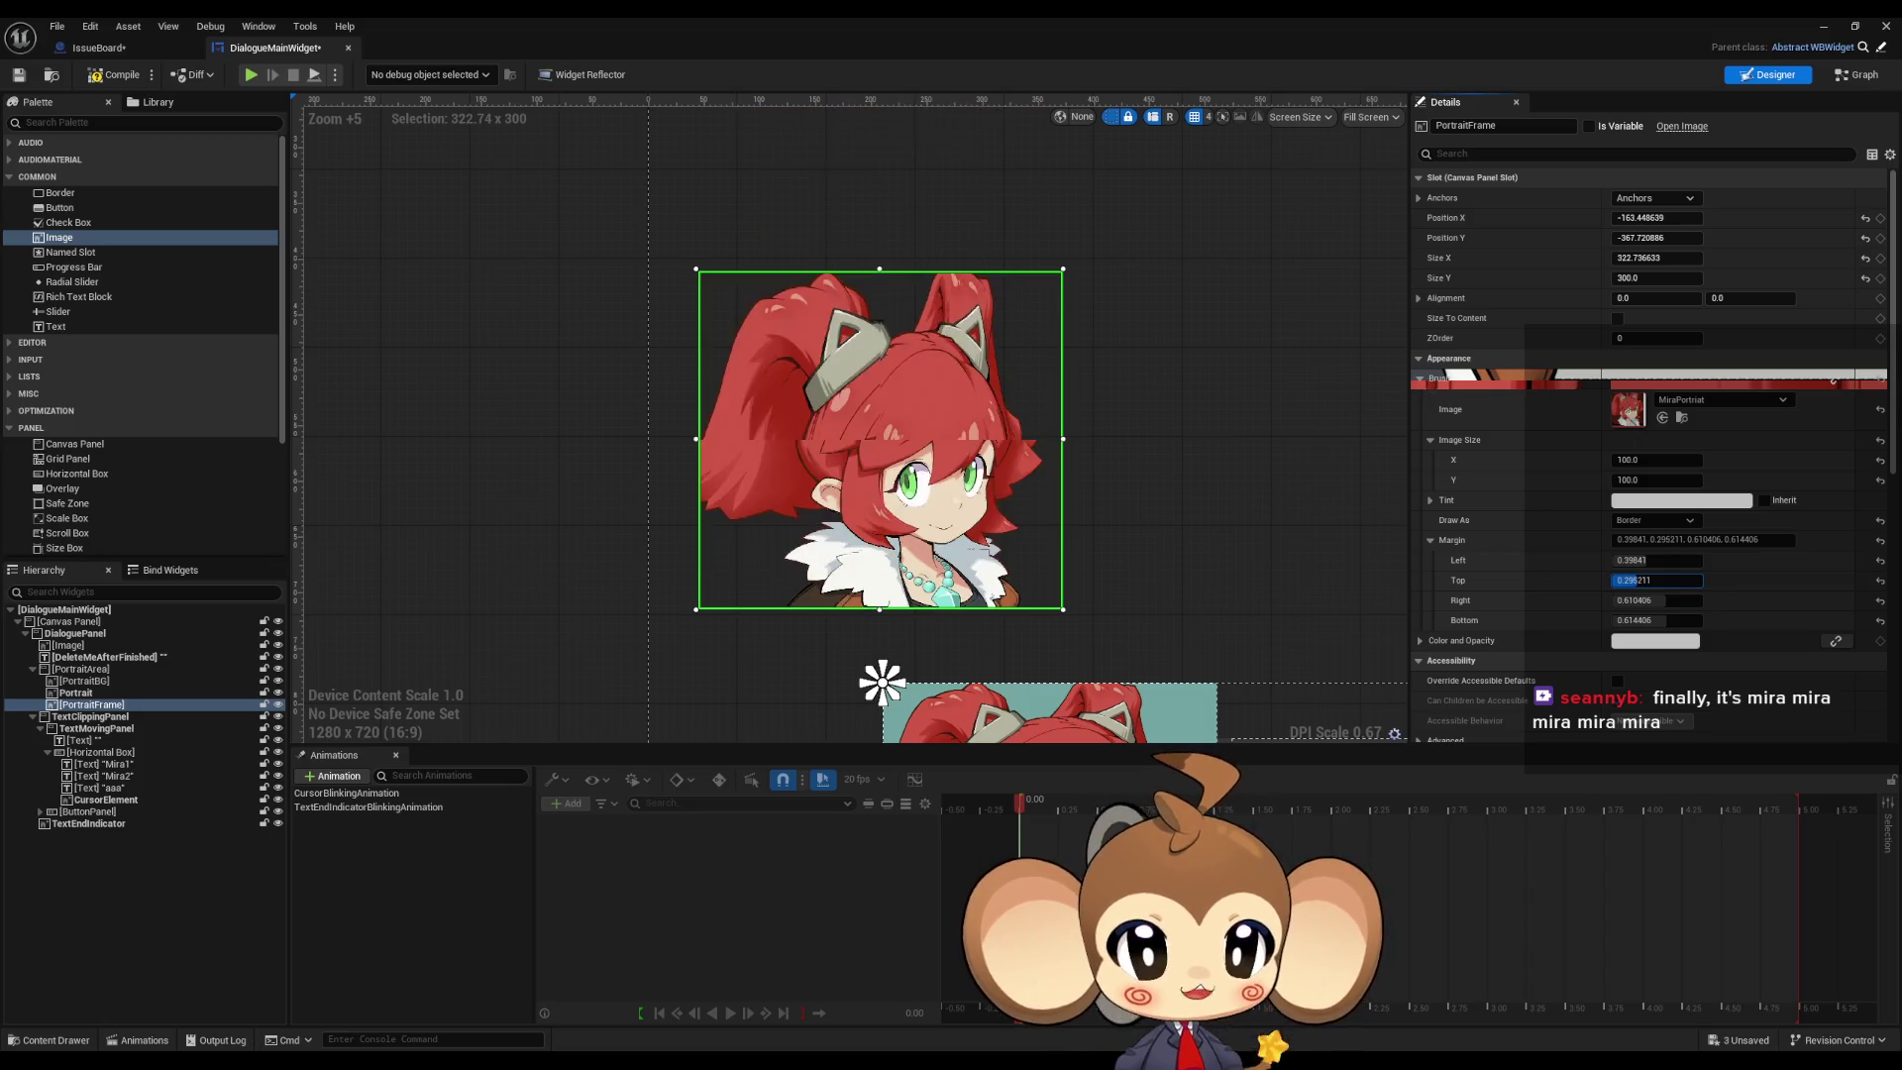
drag(1657, 581, 1659, 581)
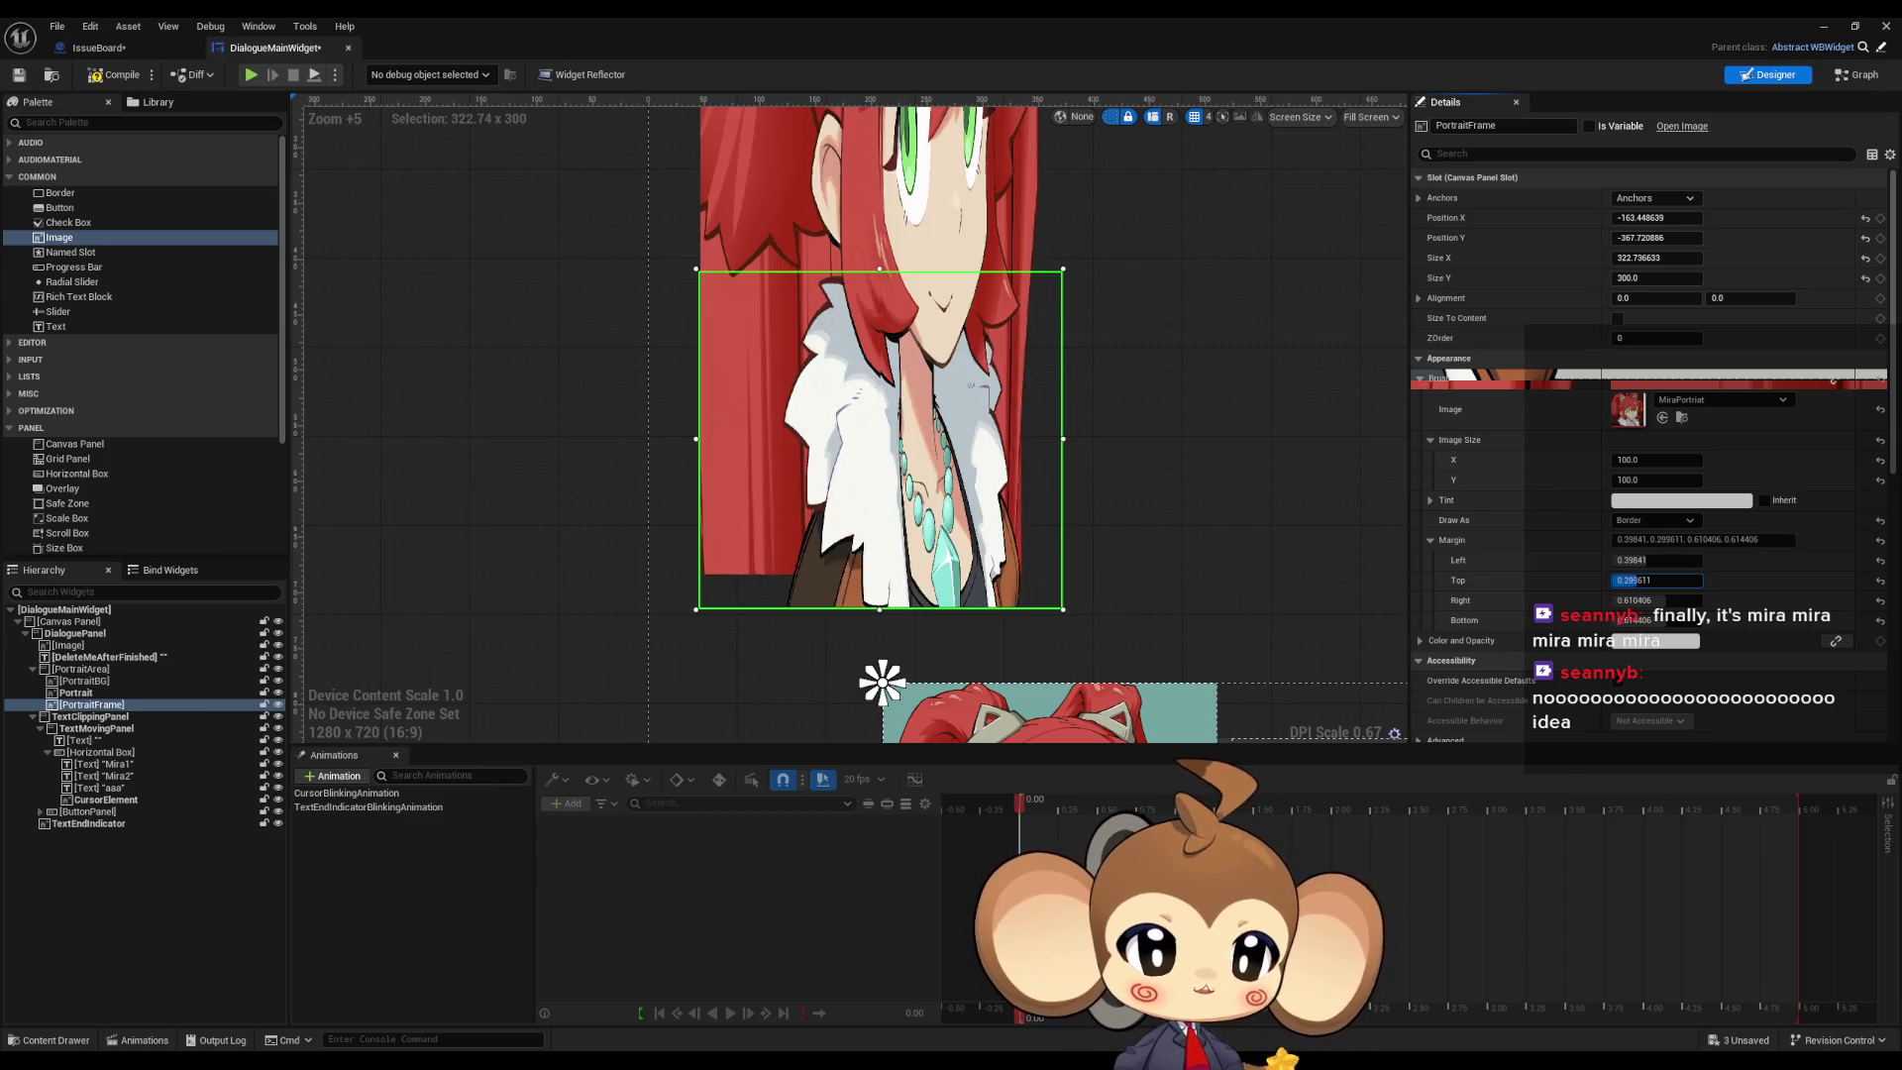
click(1652, 520)
Step: Draw PortraitFrame as Box with a left margin of about 0.81, then show the Styling docs
click(1625, 549)
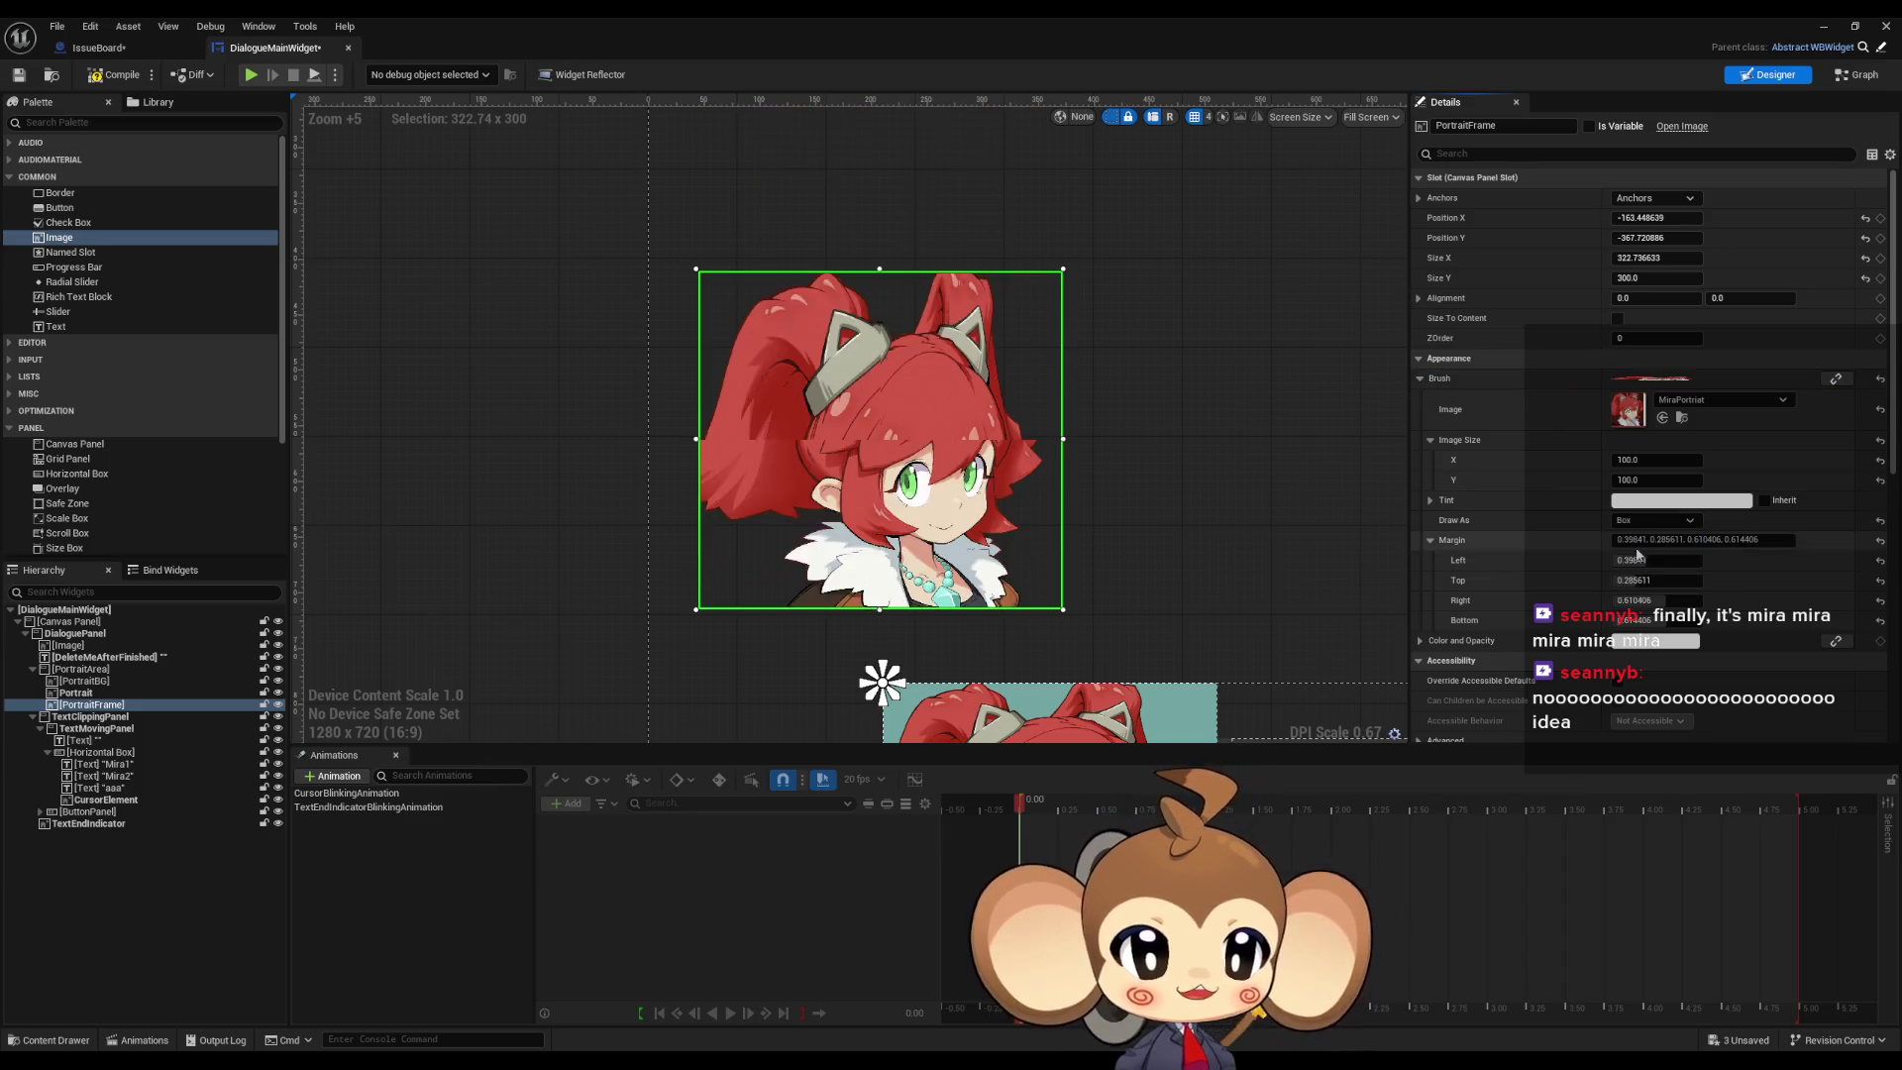
mouse_move(1632, 561)
mouse_down()
mouse_move(1659, 561)
mouse_move(1625, 584)
mouse_up()
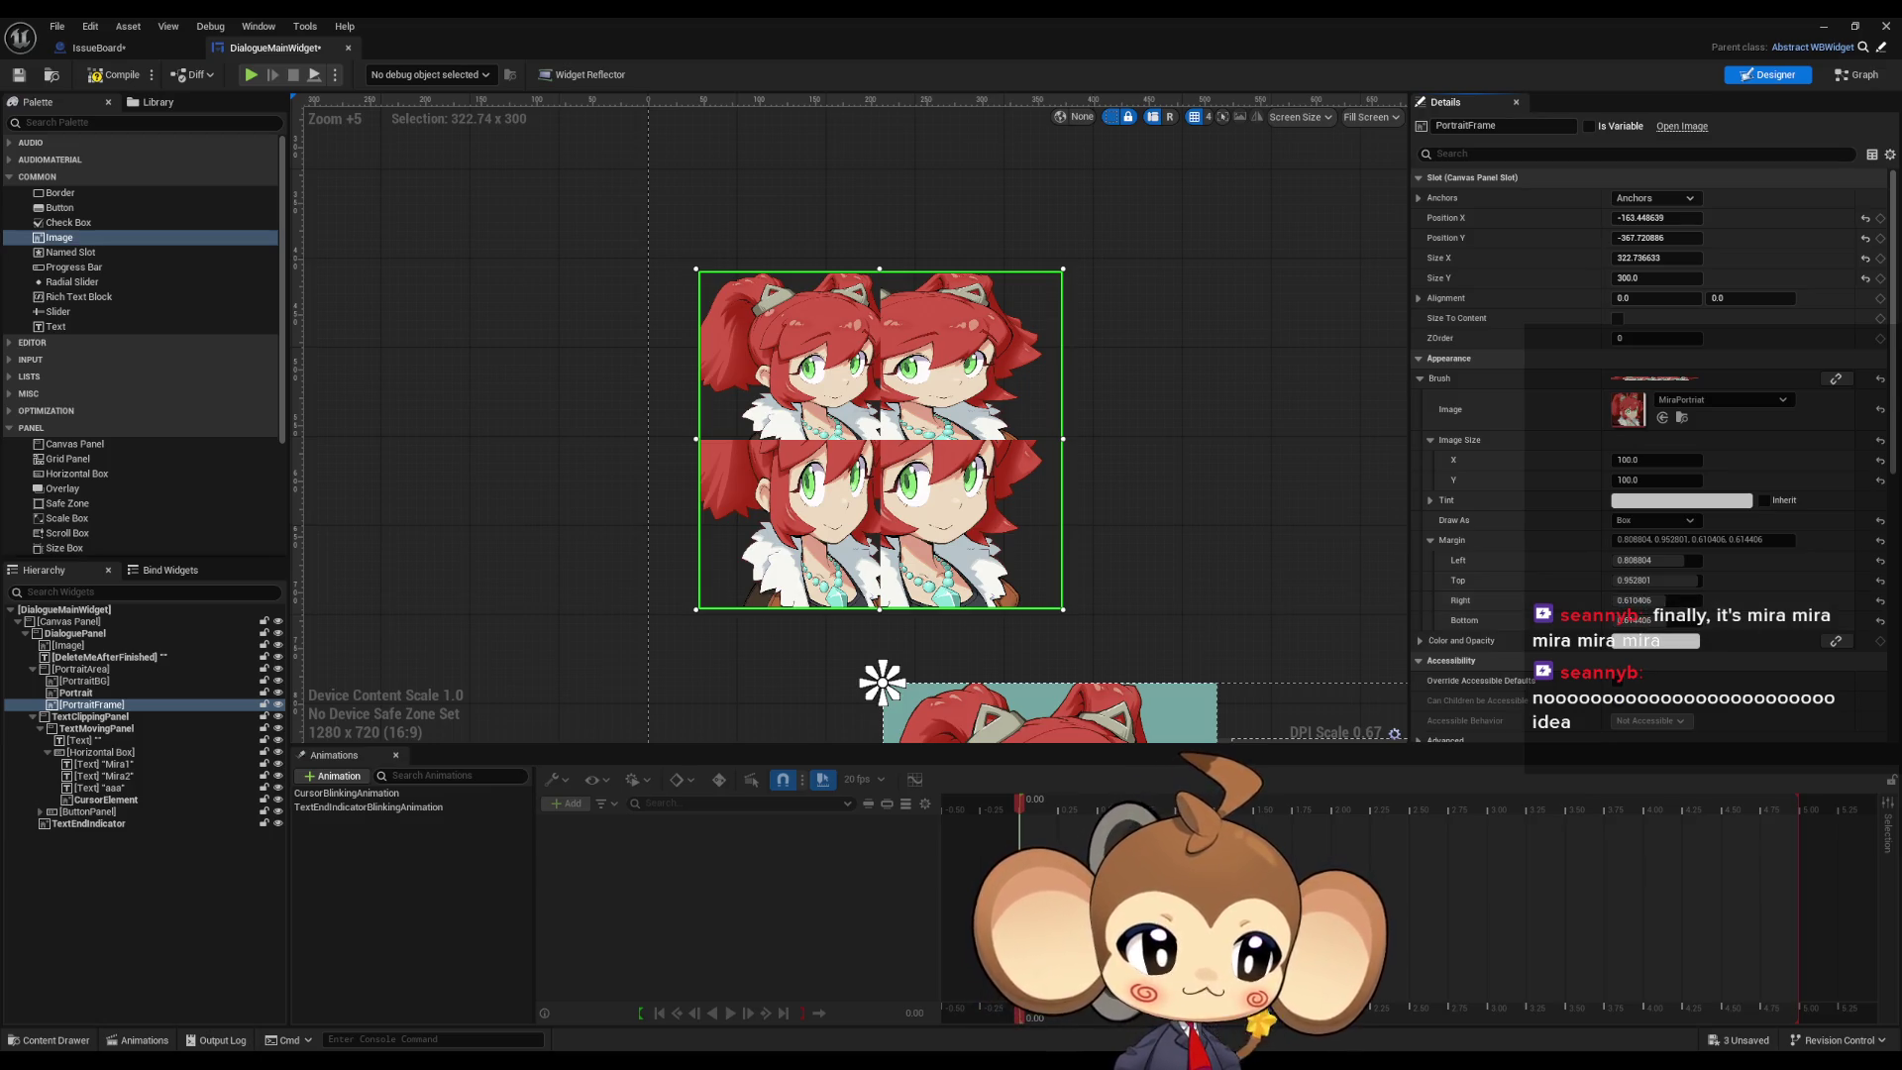
key(alt+Tab)
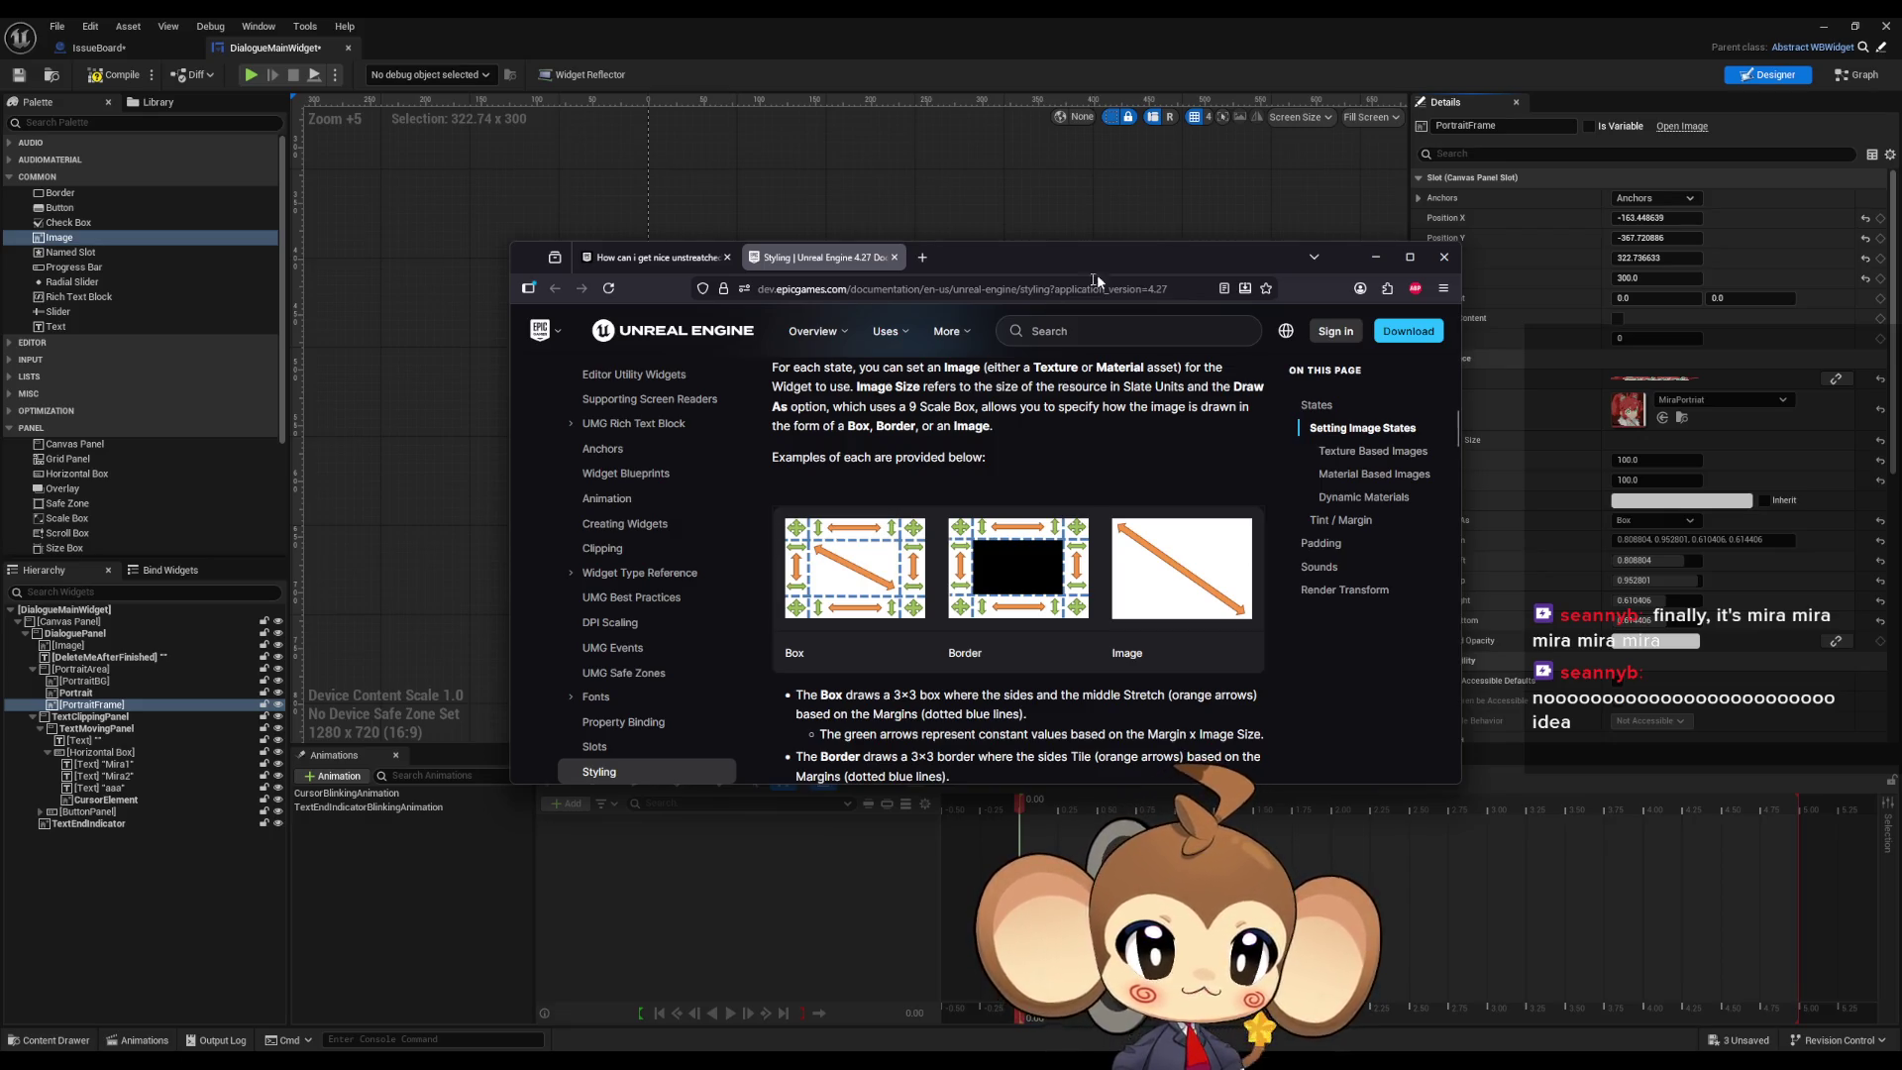
Step: Reposition the docs window beside the portrait, highlighting '3×3' in the Box description
drag(1118, 269, 879, 283)
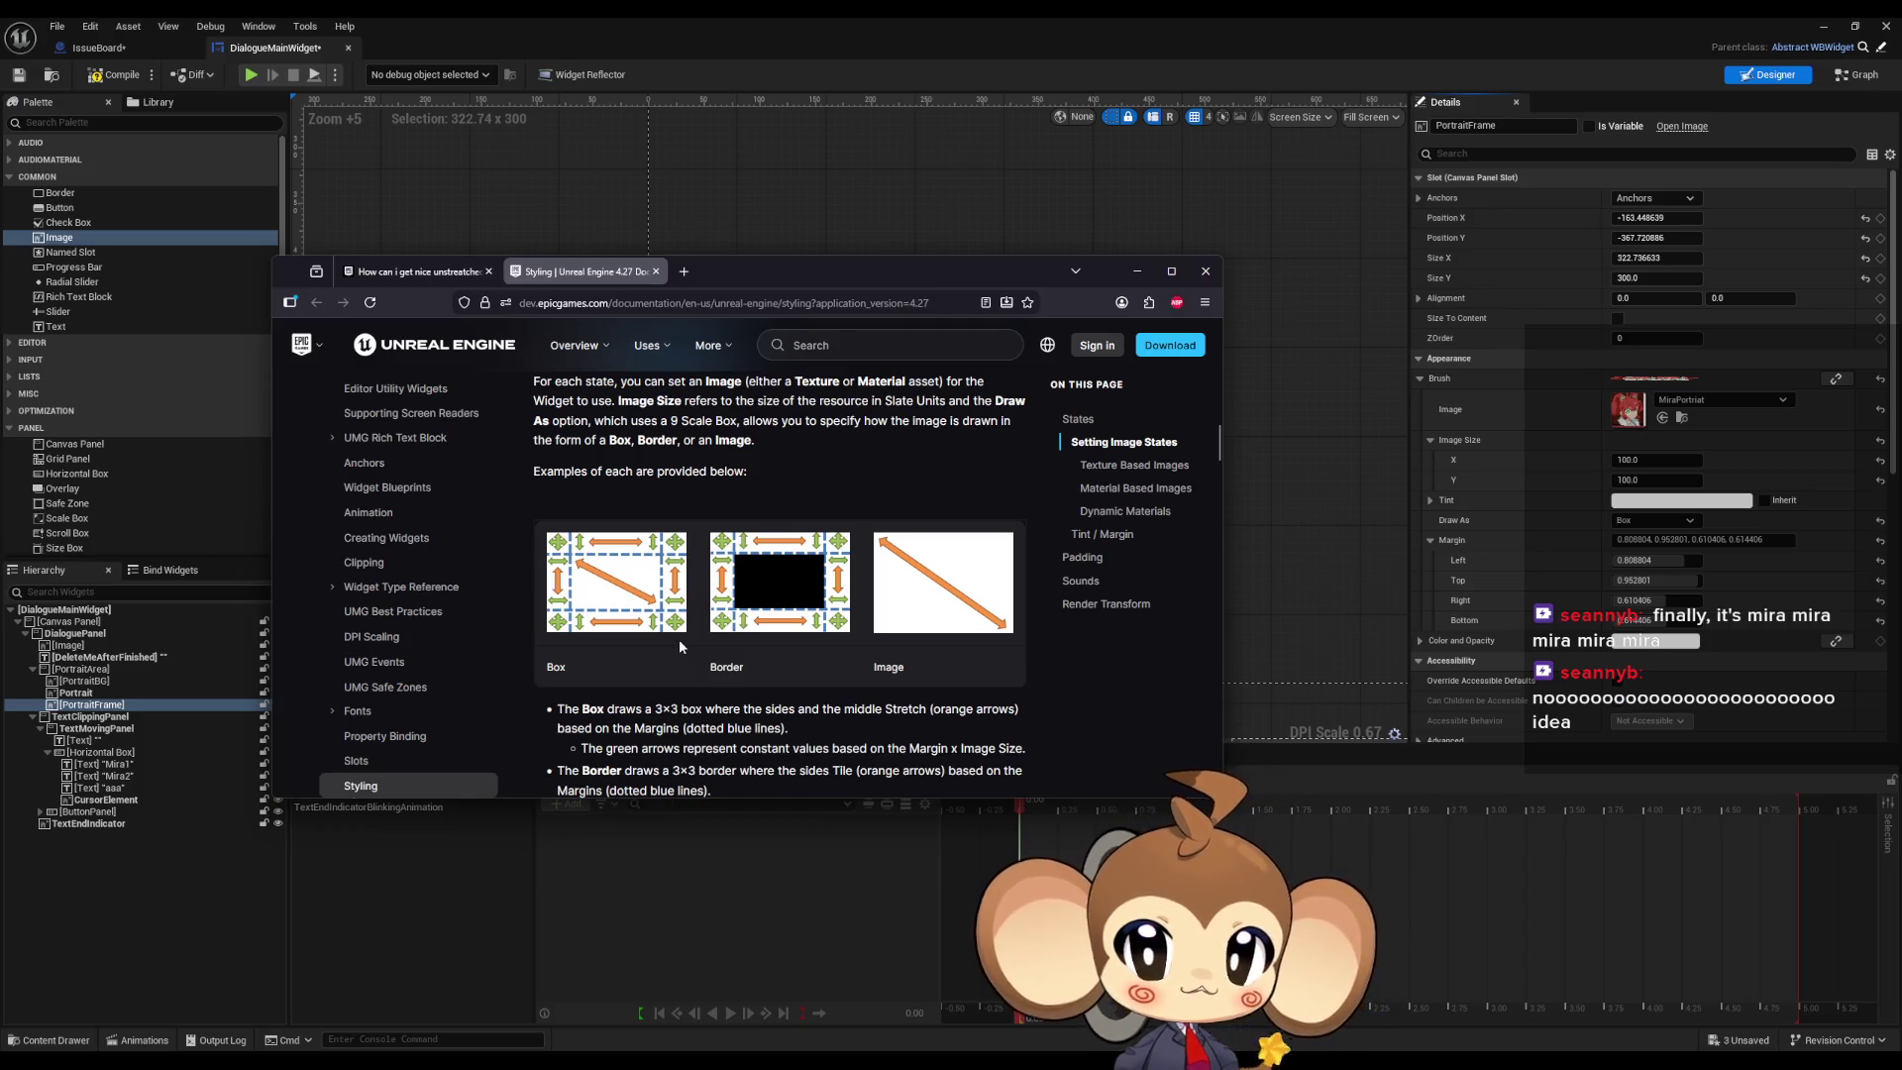
mouse_move(793, 281)
mouse_down()
mouse_move(698, 716)
mouse_move(921, 355)
mouse_move(966, 377)
mouse_up()
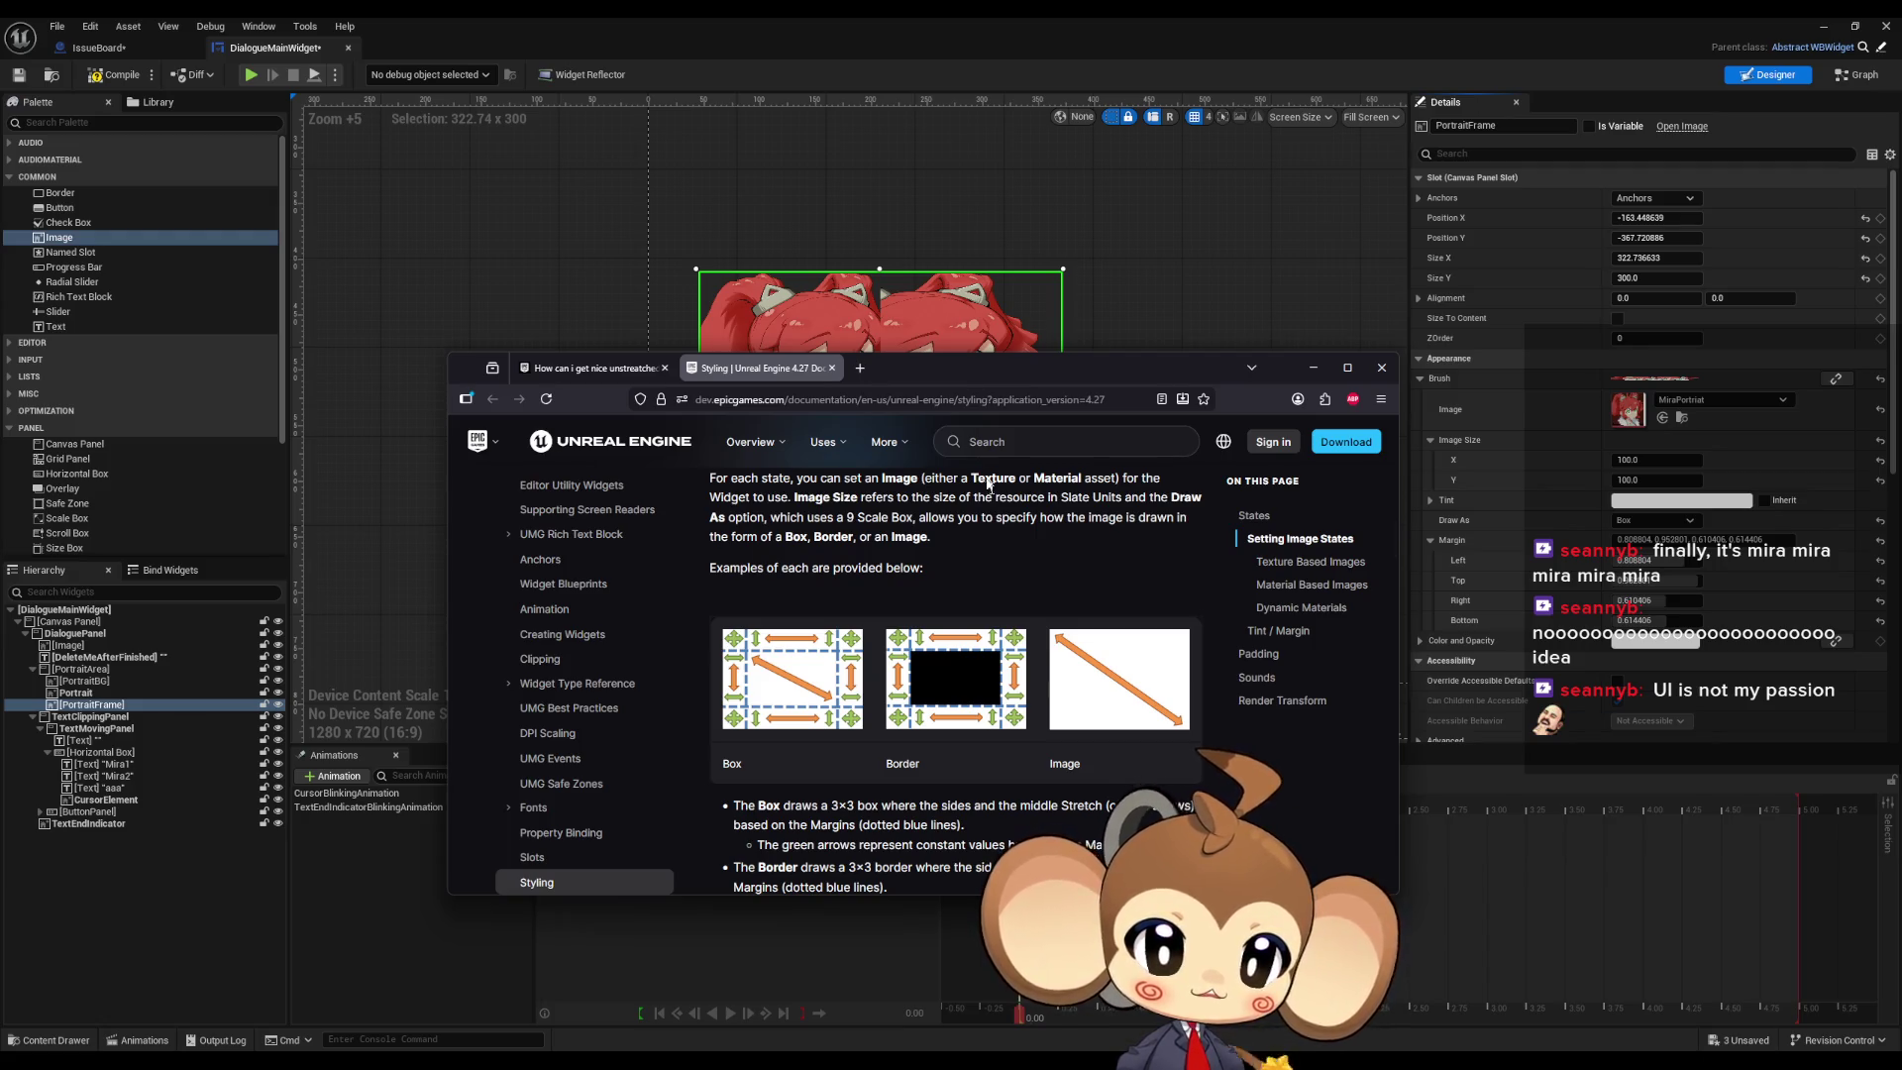
scroll(1016, 558, down, 3)
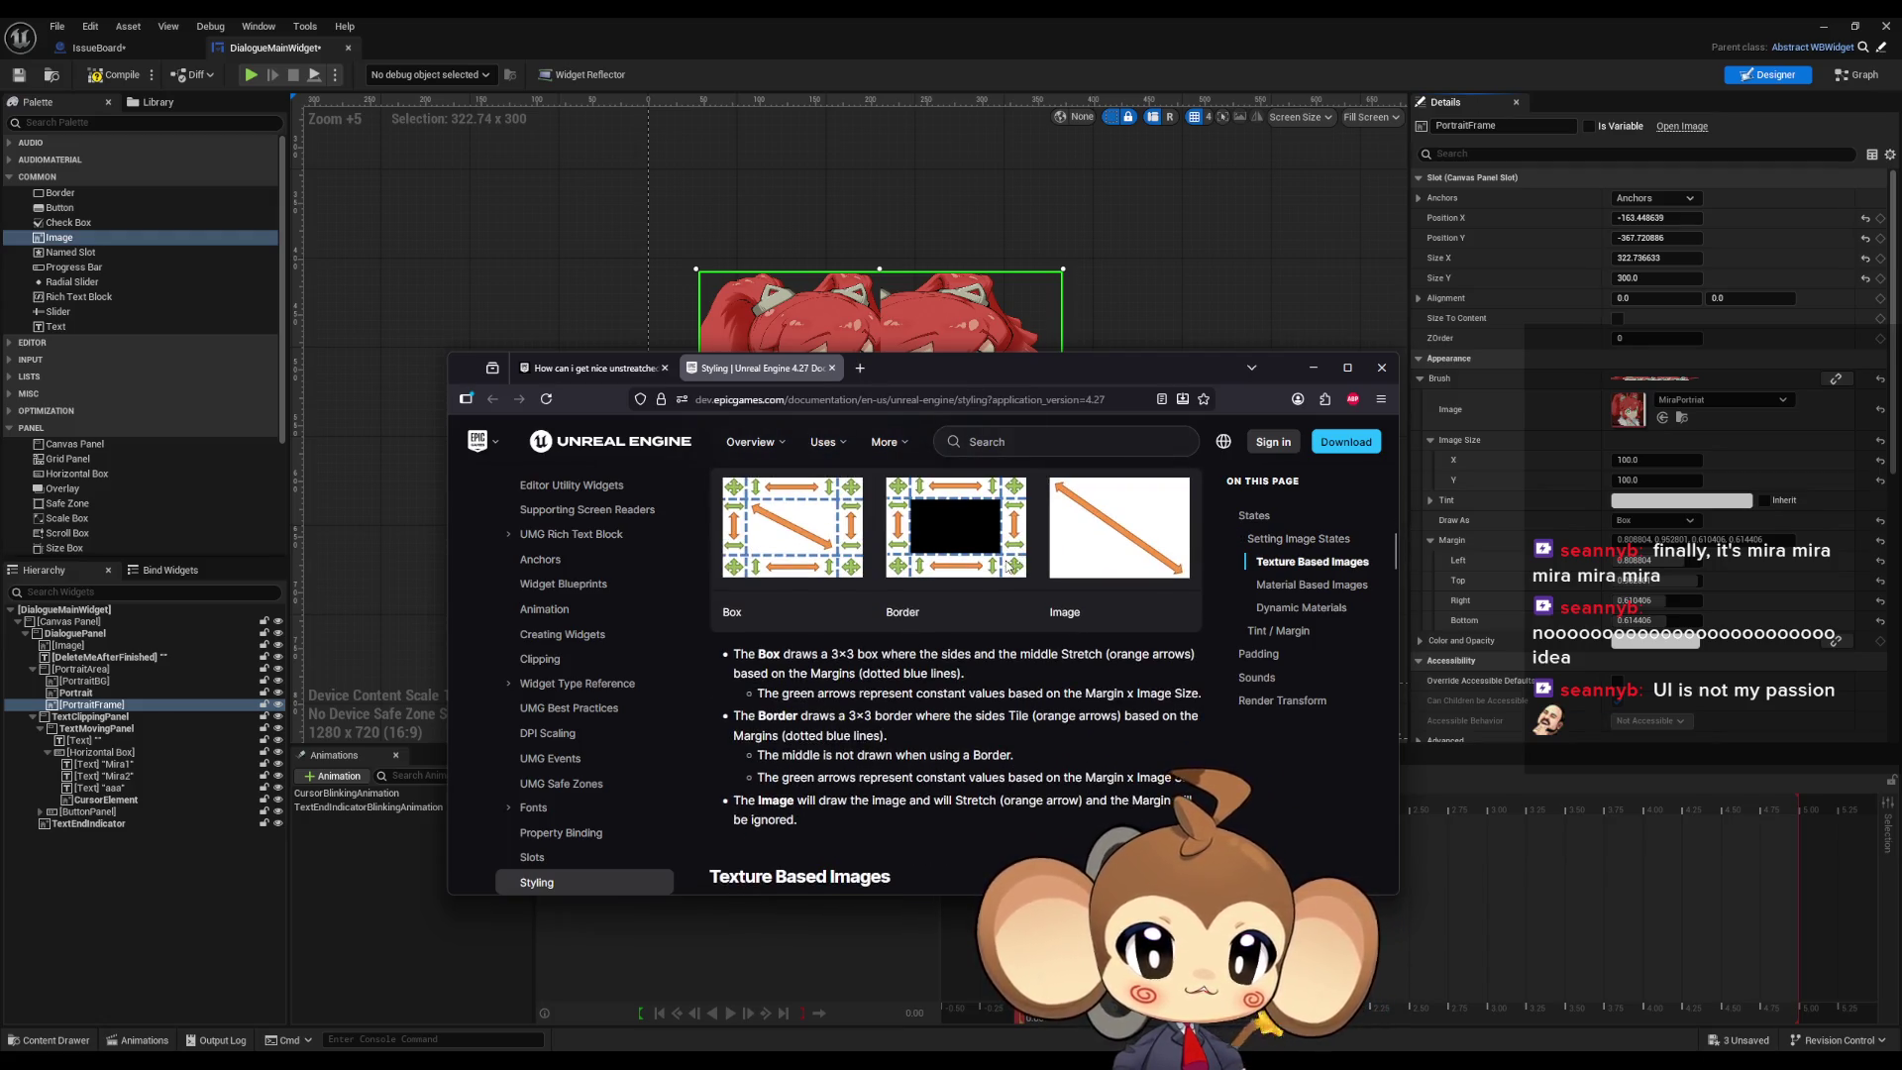
drag(831, 655, 861, 667)
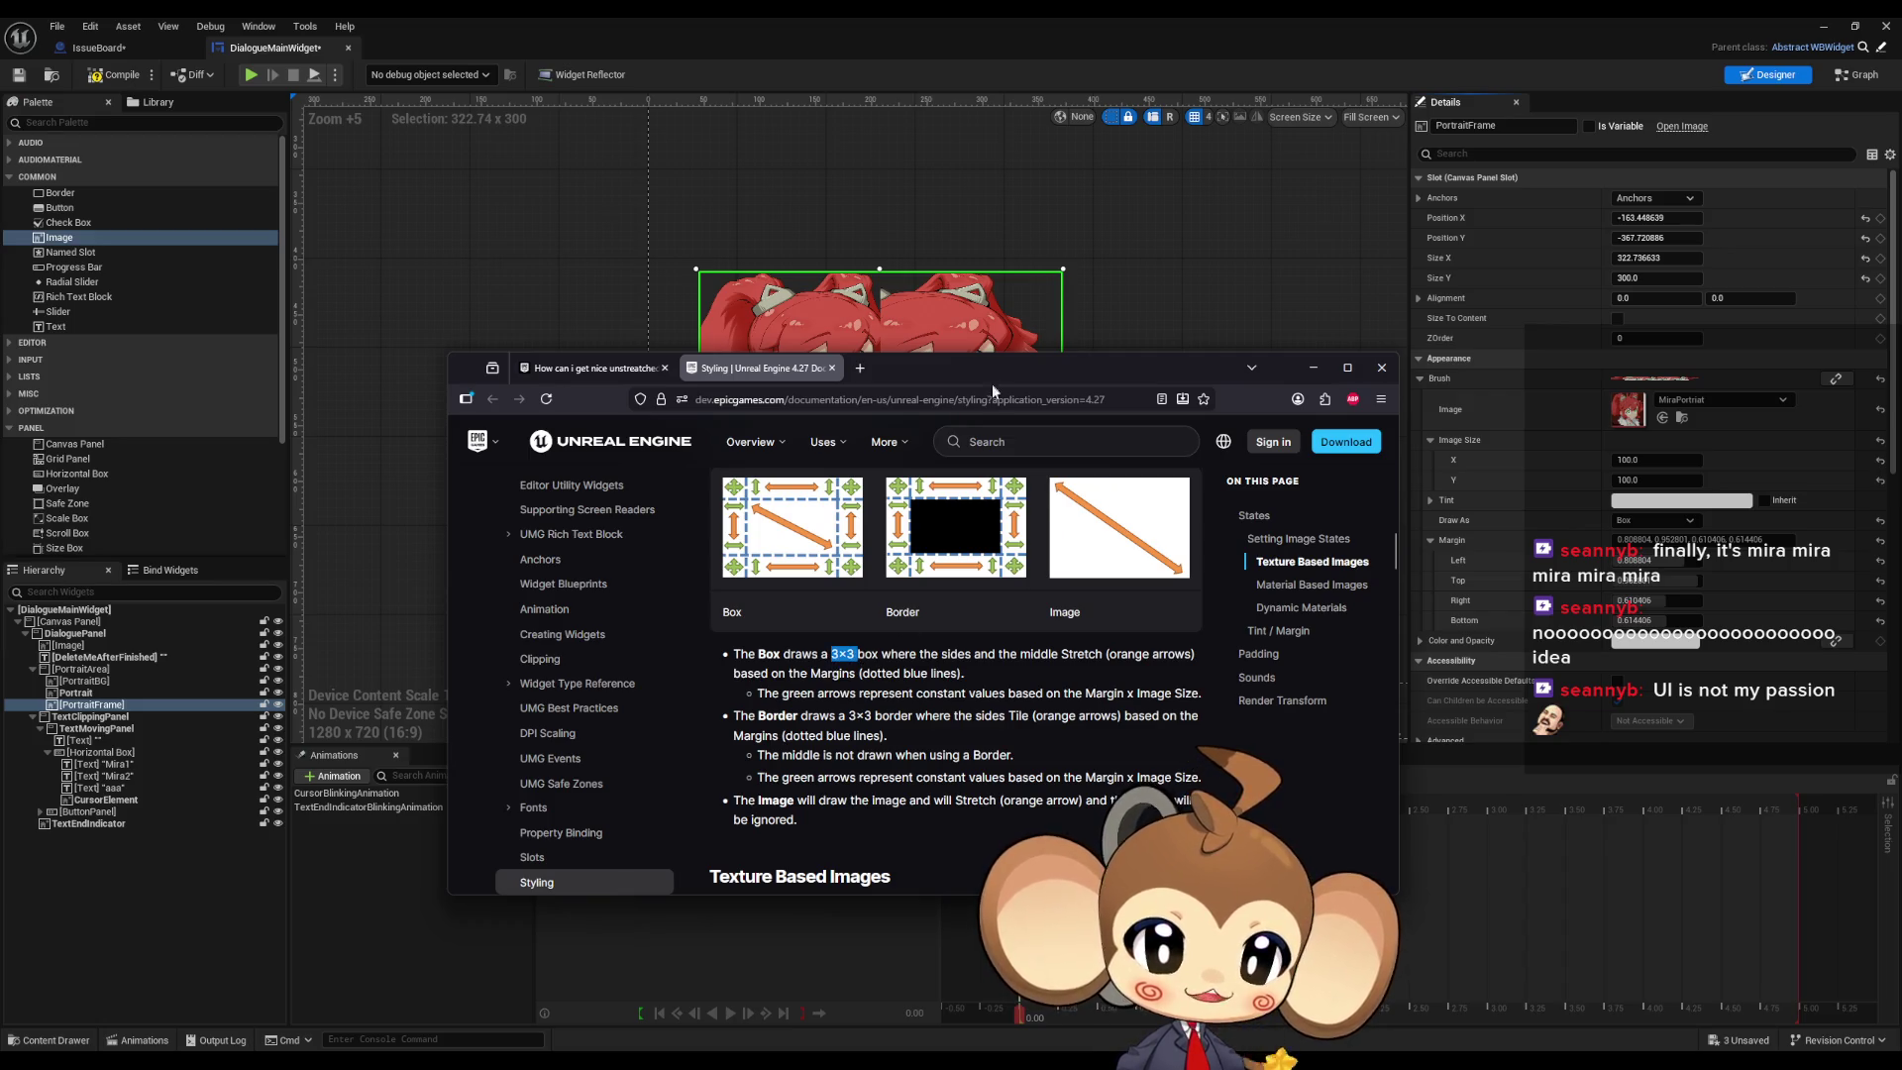
drag(935, 369, 937, 513)
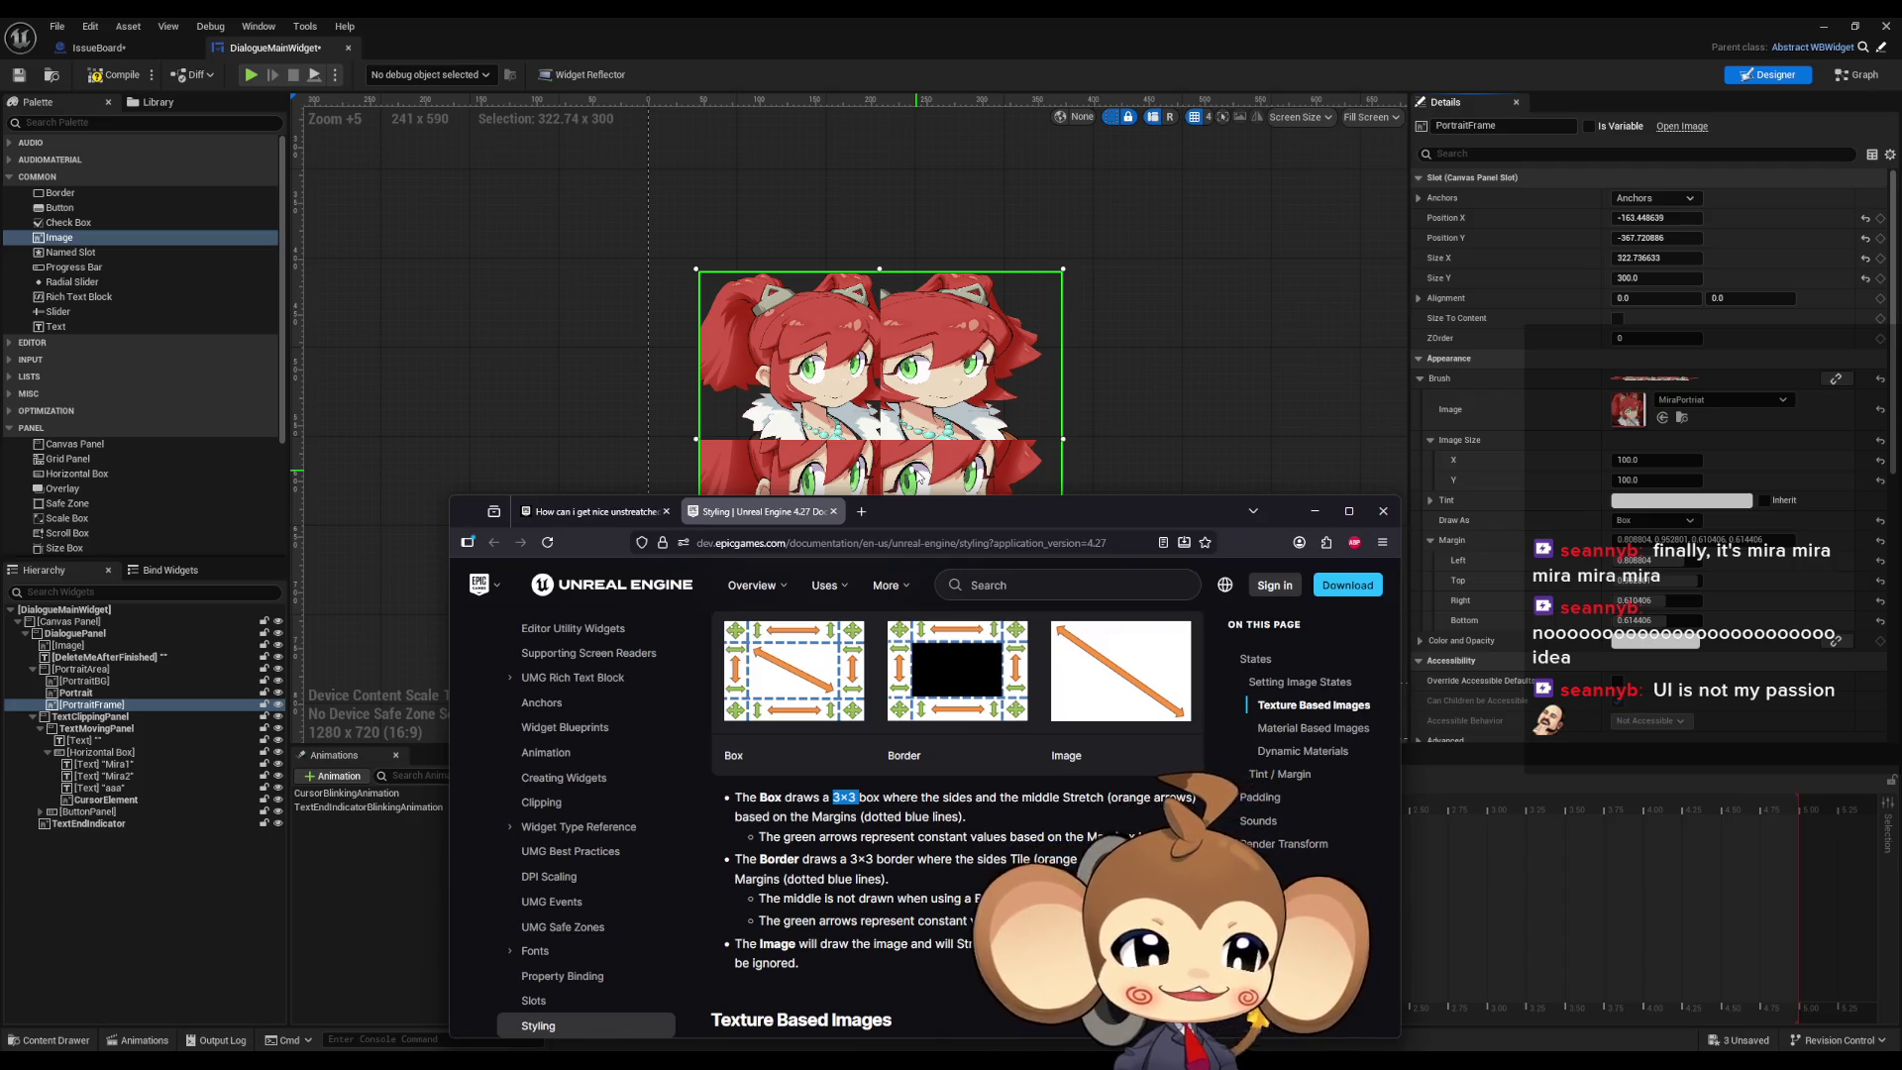
mouse_move(955, 511)
mouse_down()
mouse_move(1002, 502)
mouse_move(1113, 350)
mouse_move(1181, 328)
mouse_up()
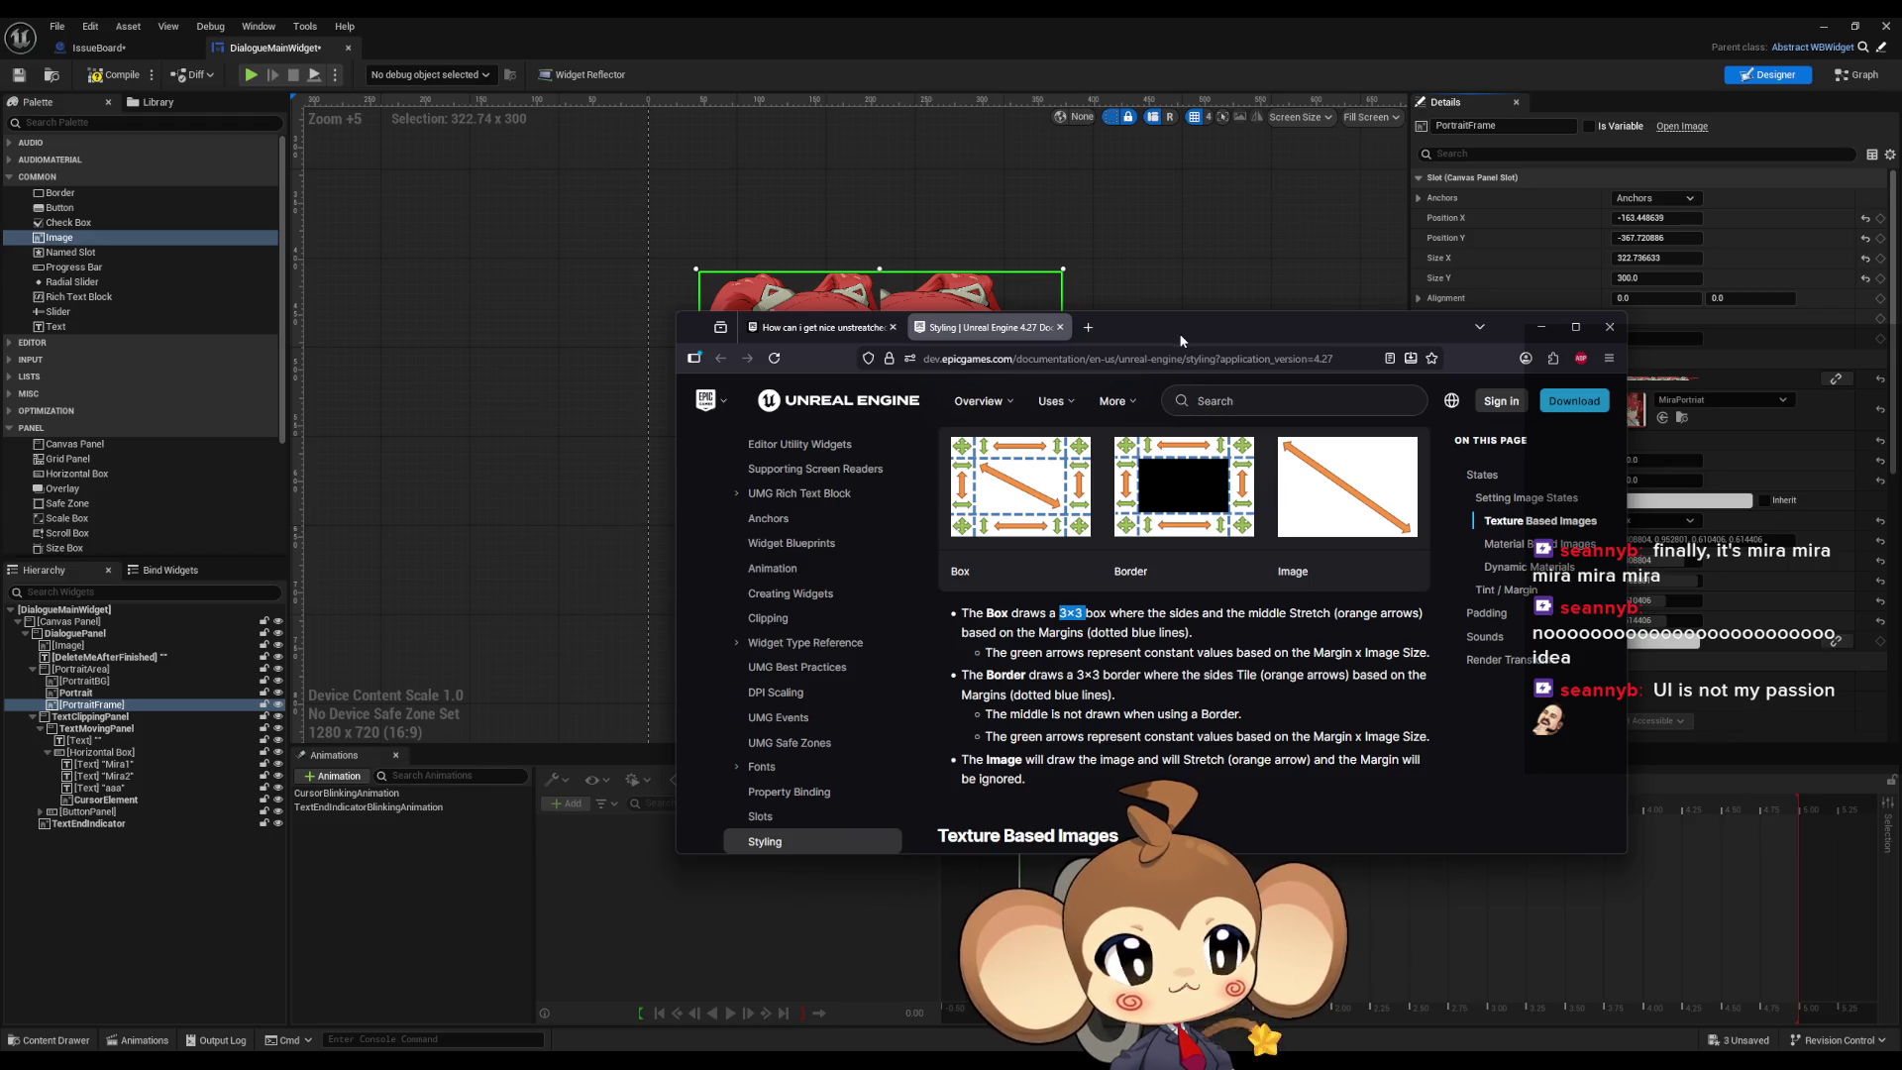
mouse_move(1180, 338)
mouse_down()
mouse_move(1211, 396)
mouse_move(1103, 307)
mouse_up()
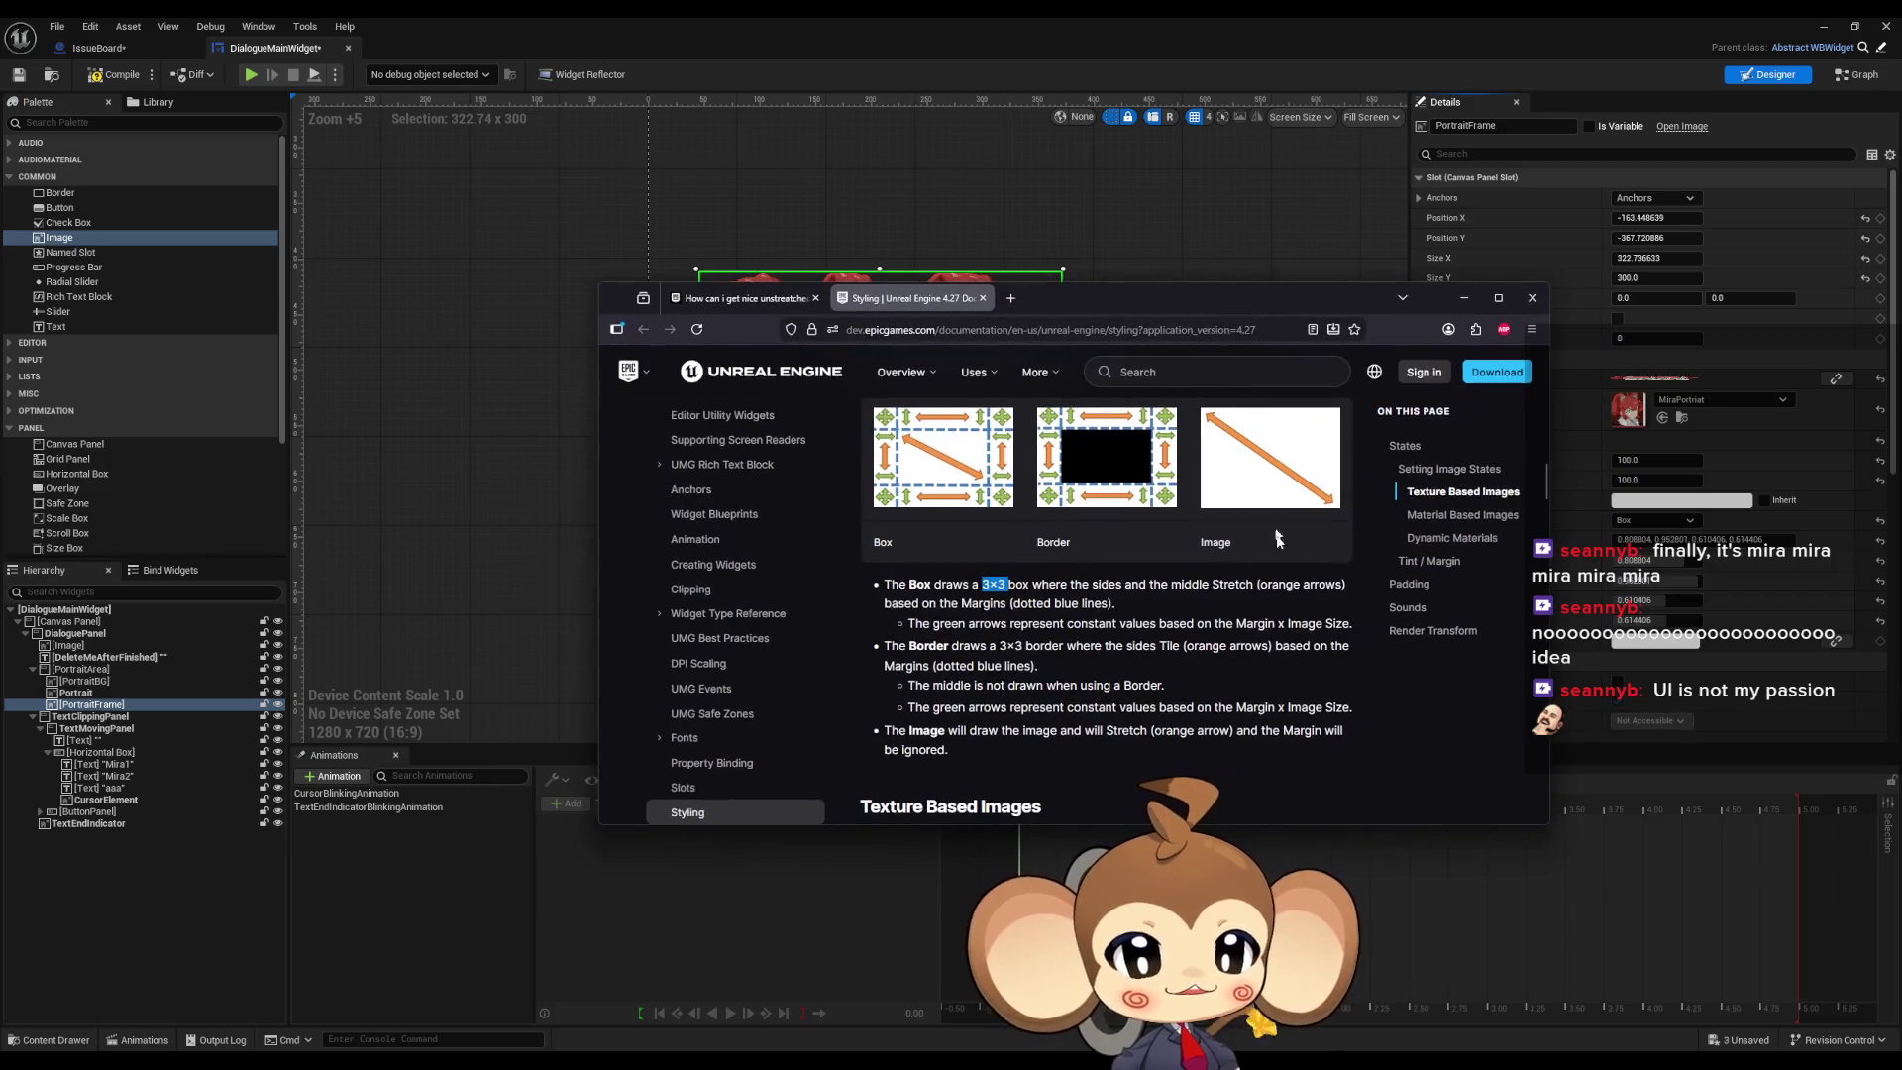
Step: Maximize the browser at the Box, Border and Image draw-mode examples
scroll(1156, 675, down, 3)
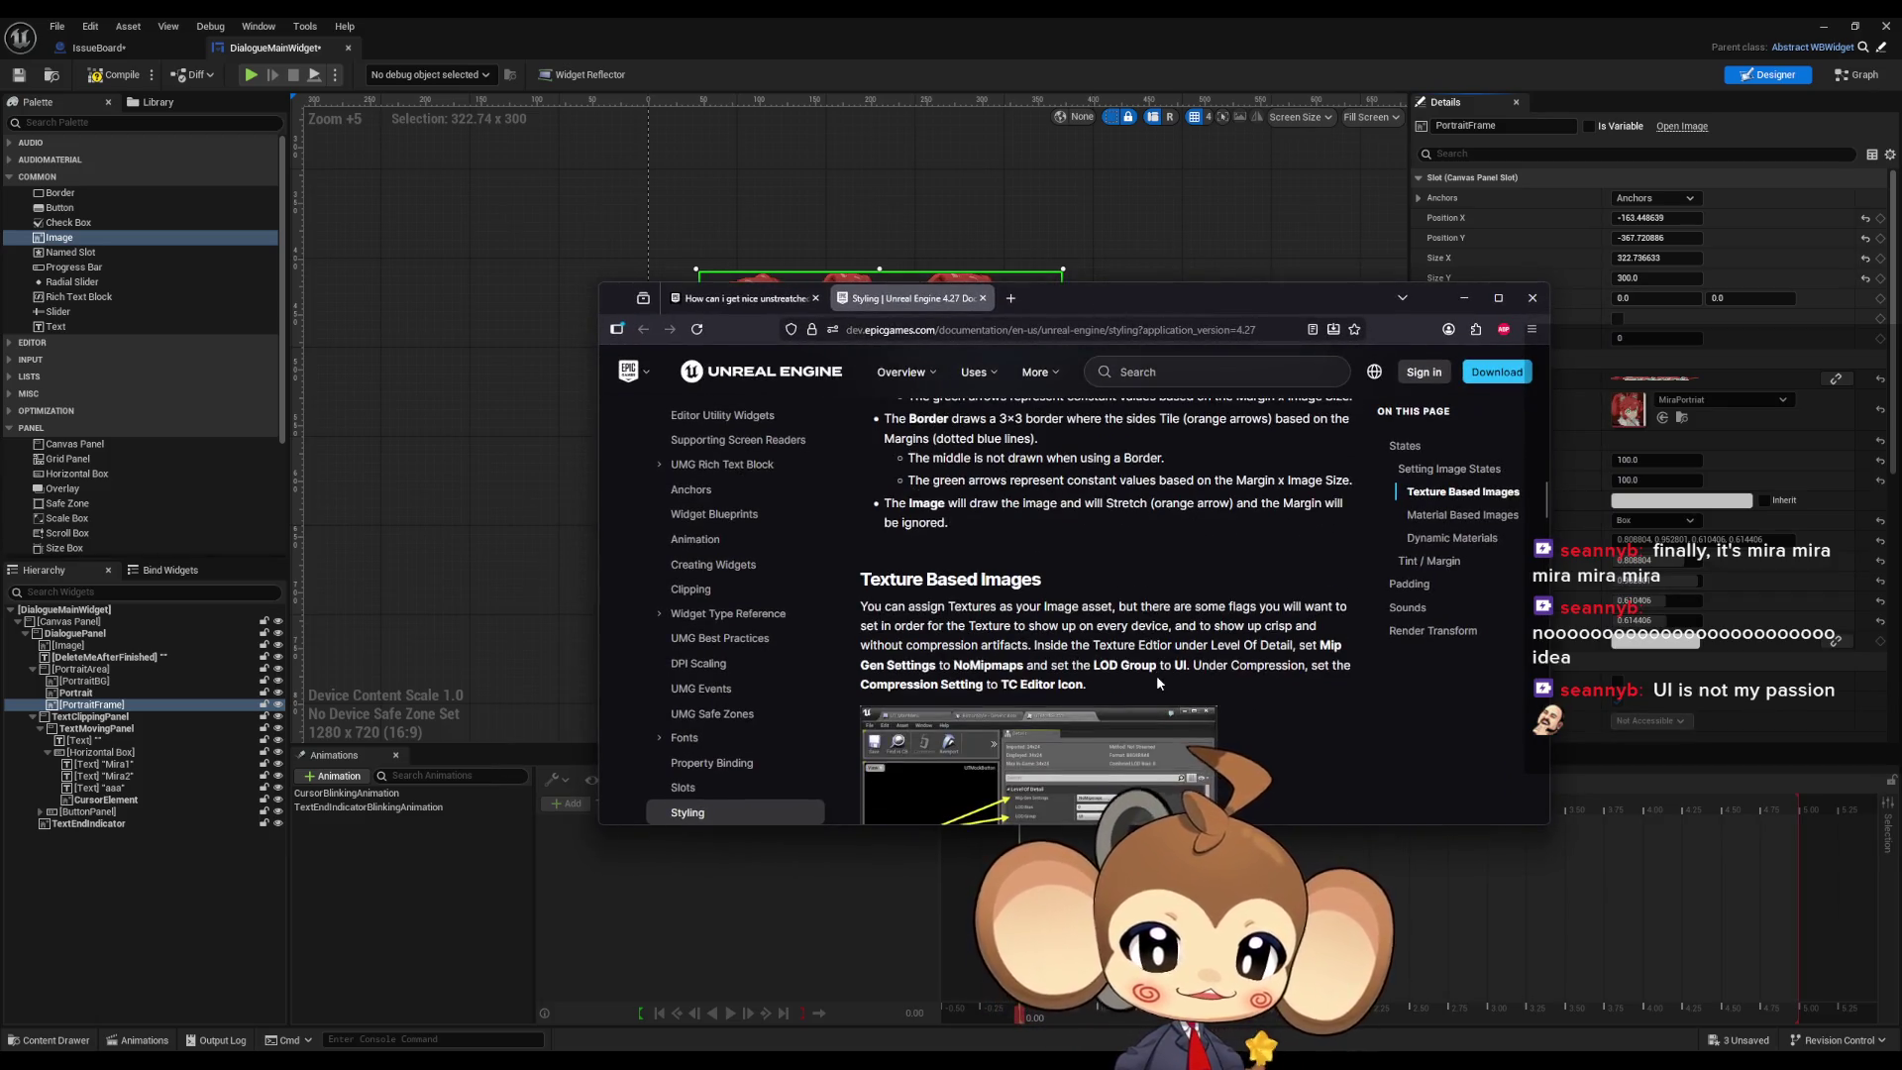
scroll(1161, 675, down, 3)
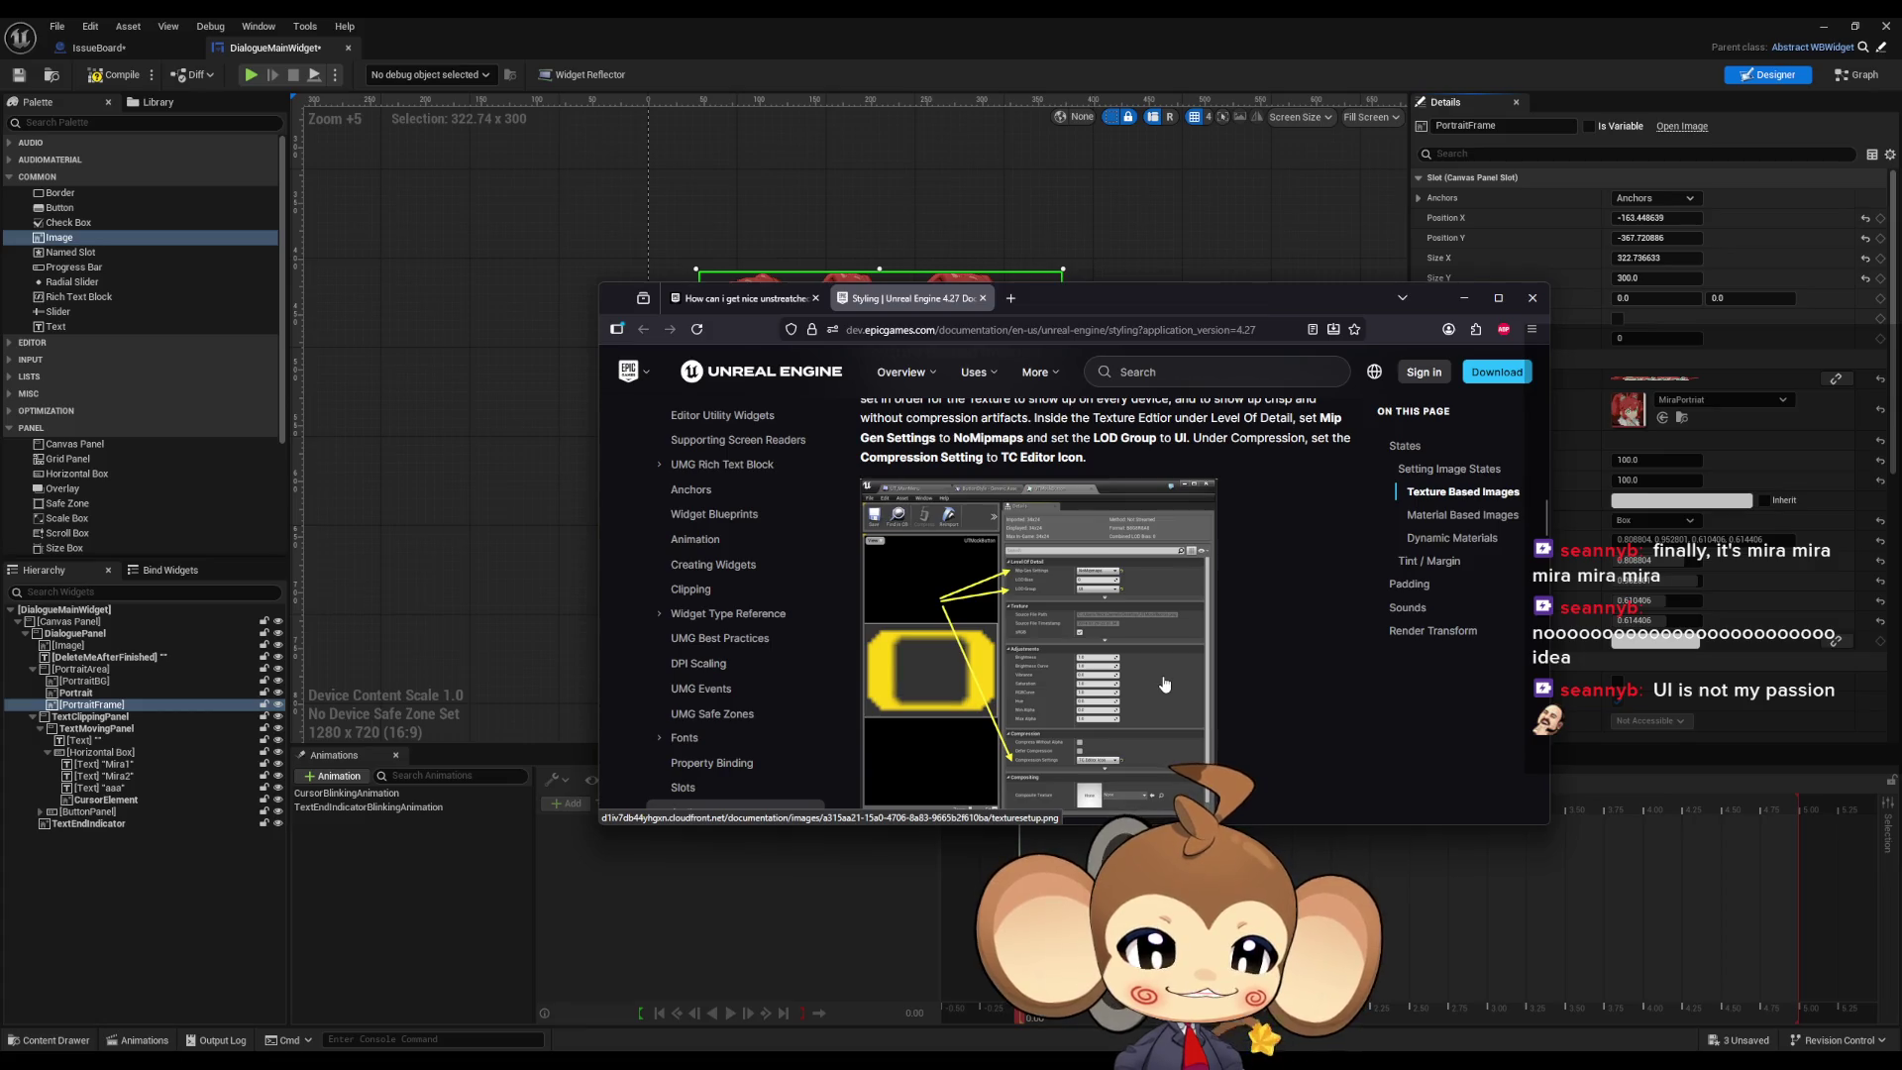
scroll(1045, 614, up, 6)
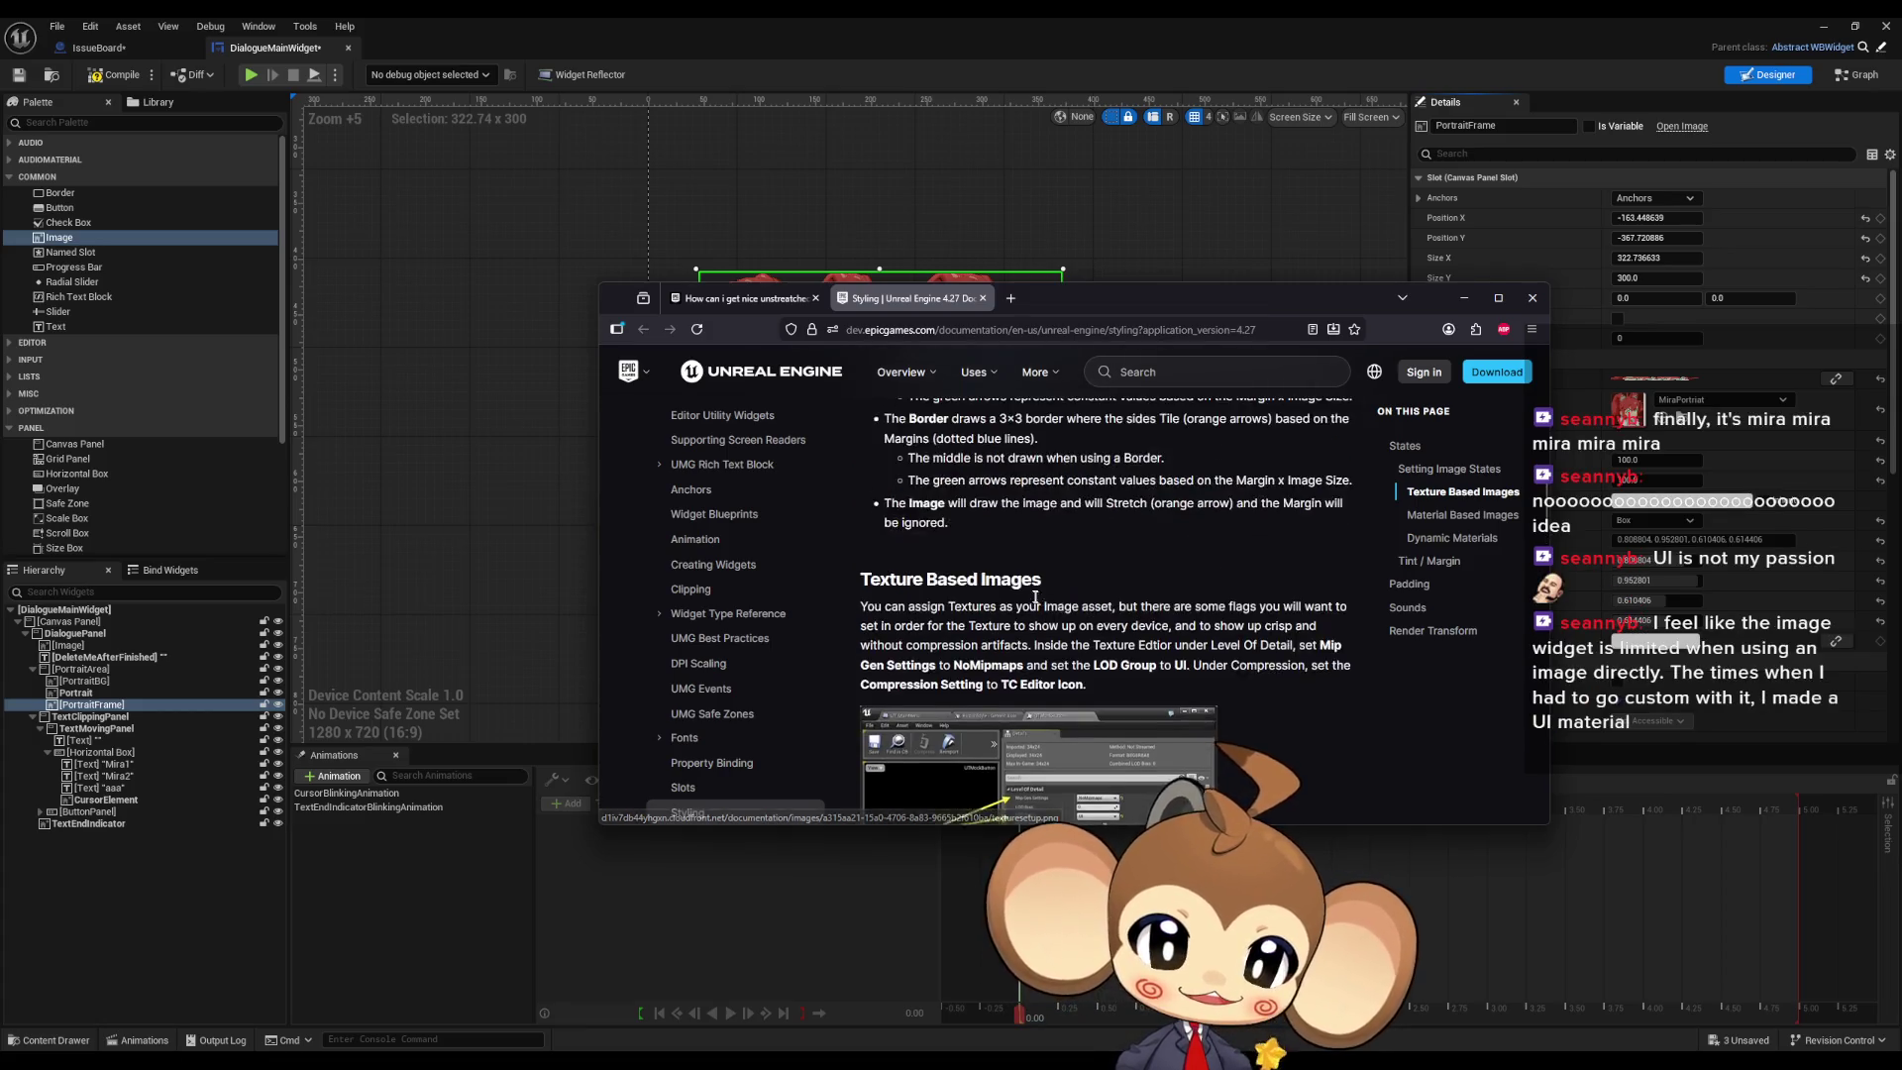
mouse_move(1156, 317)
mouse_down()
mouse_move(1214, 499)
mouse_move(1090, 2)
mouse_up()
scroll(1020, 414, down, 4)
scroll(1020, 414, up, 5)
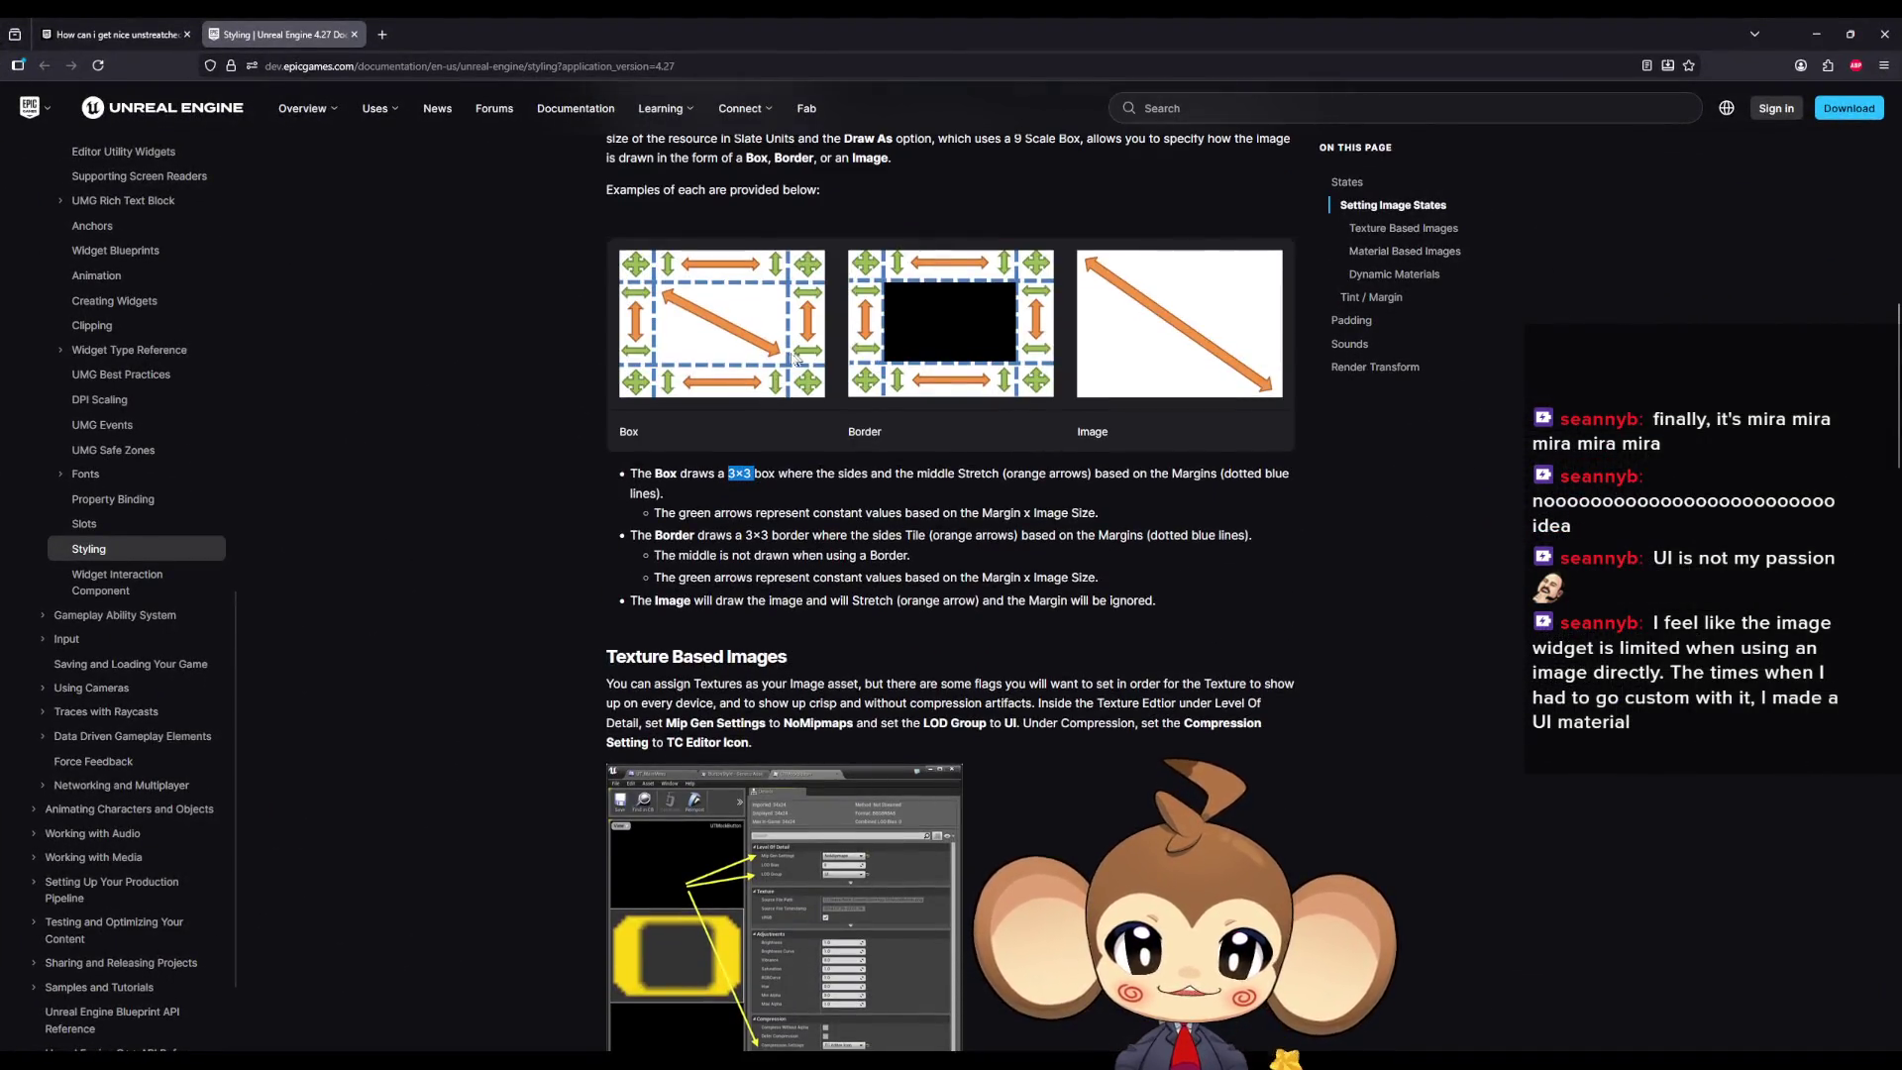
Step: Read through the Tint, Margin and Padding sections, then minimize the browser
scroll(758, 556, up, 5)
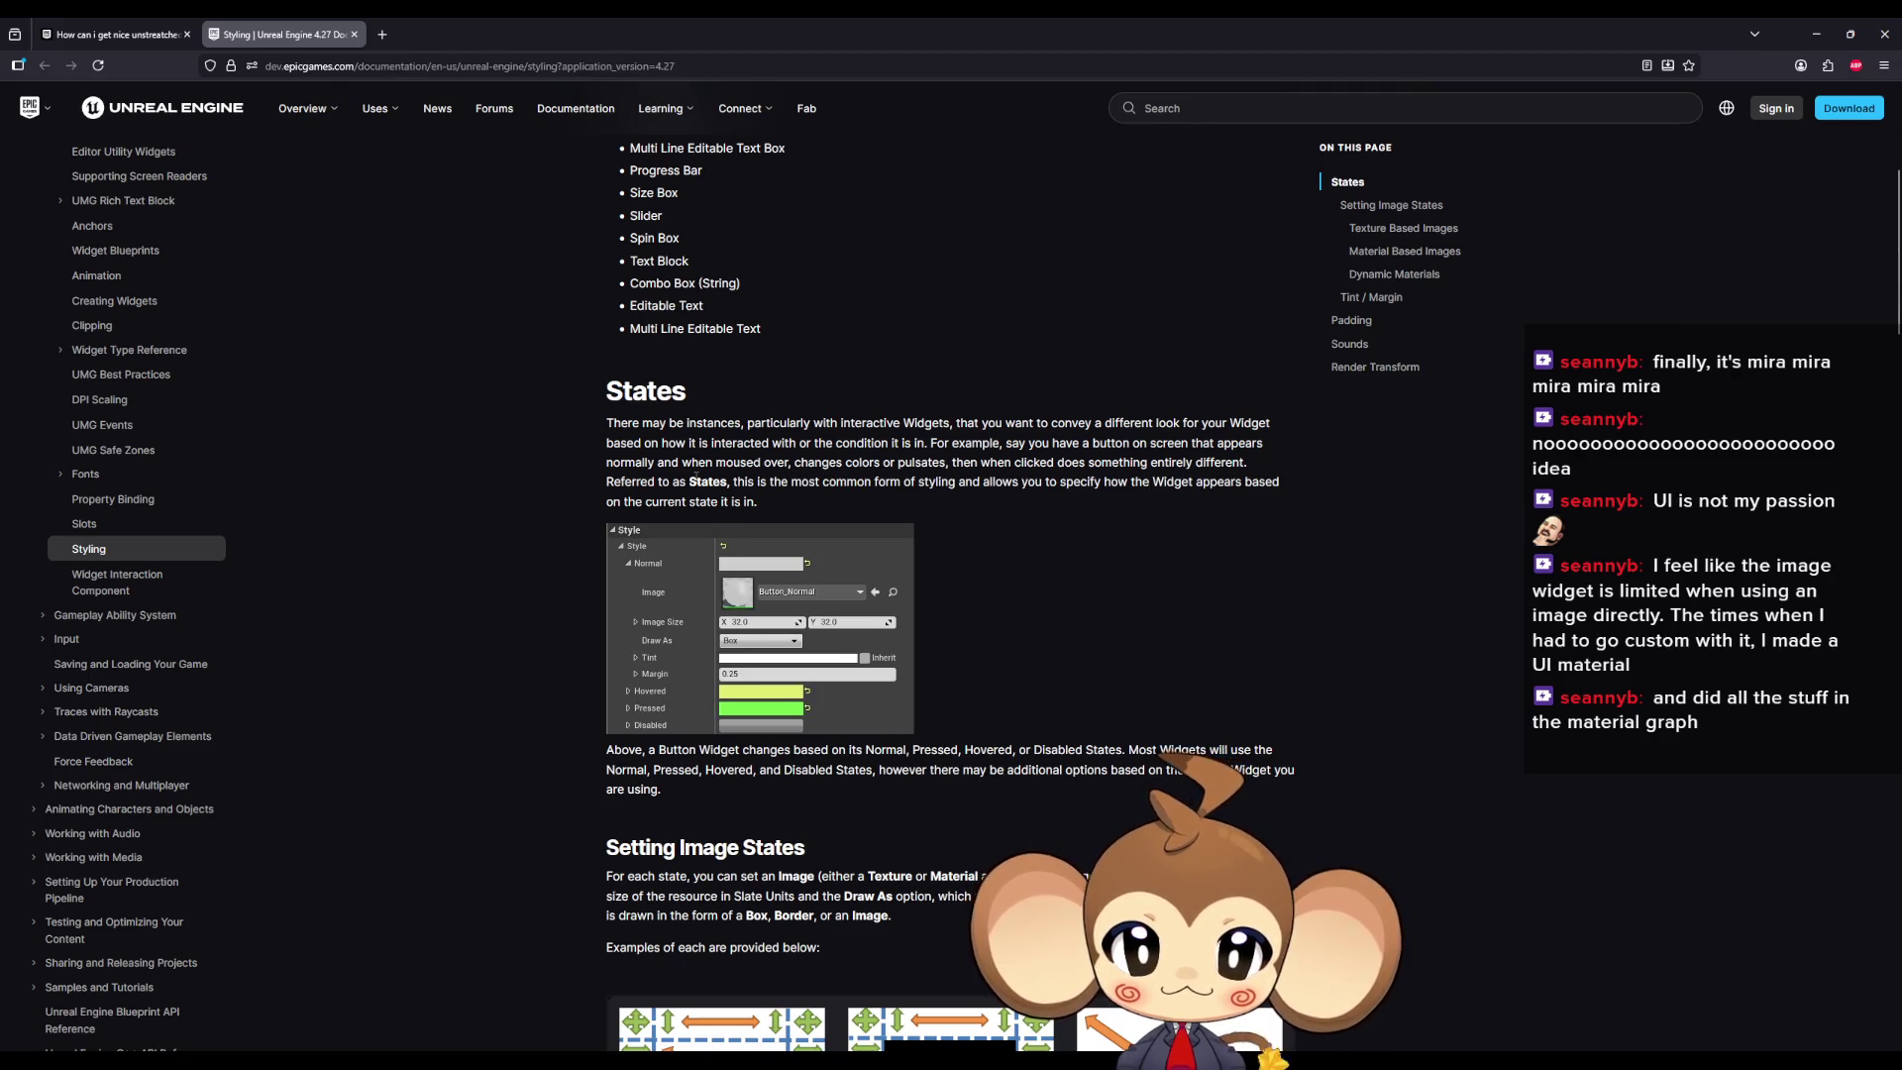
scroll(697, 475, down, 8)
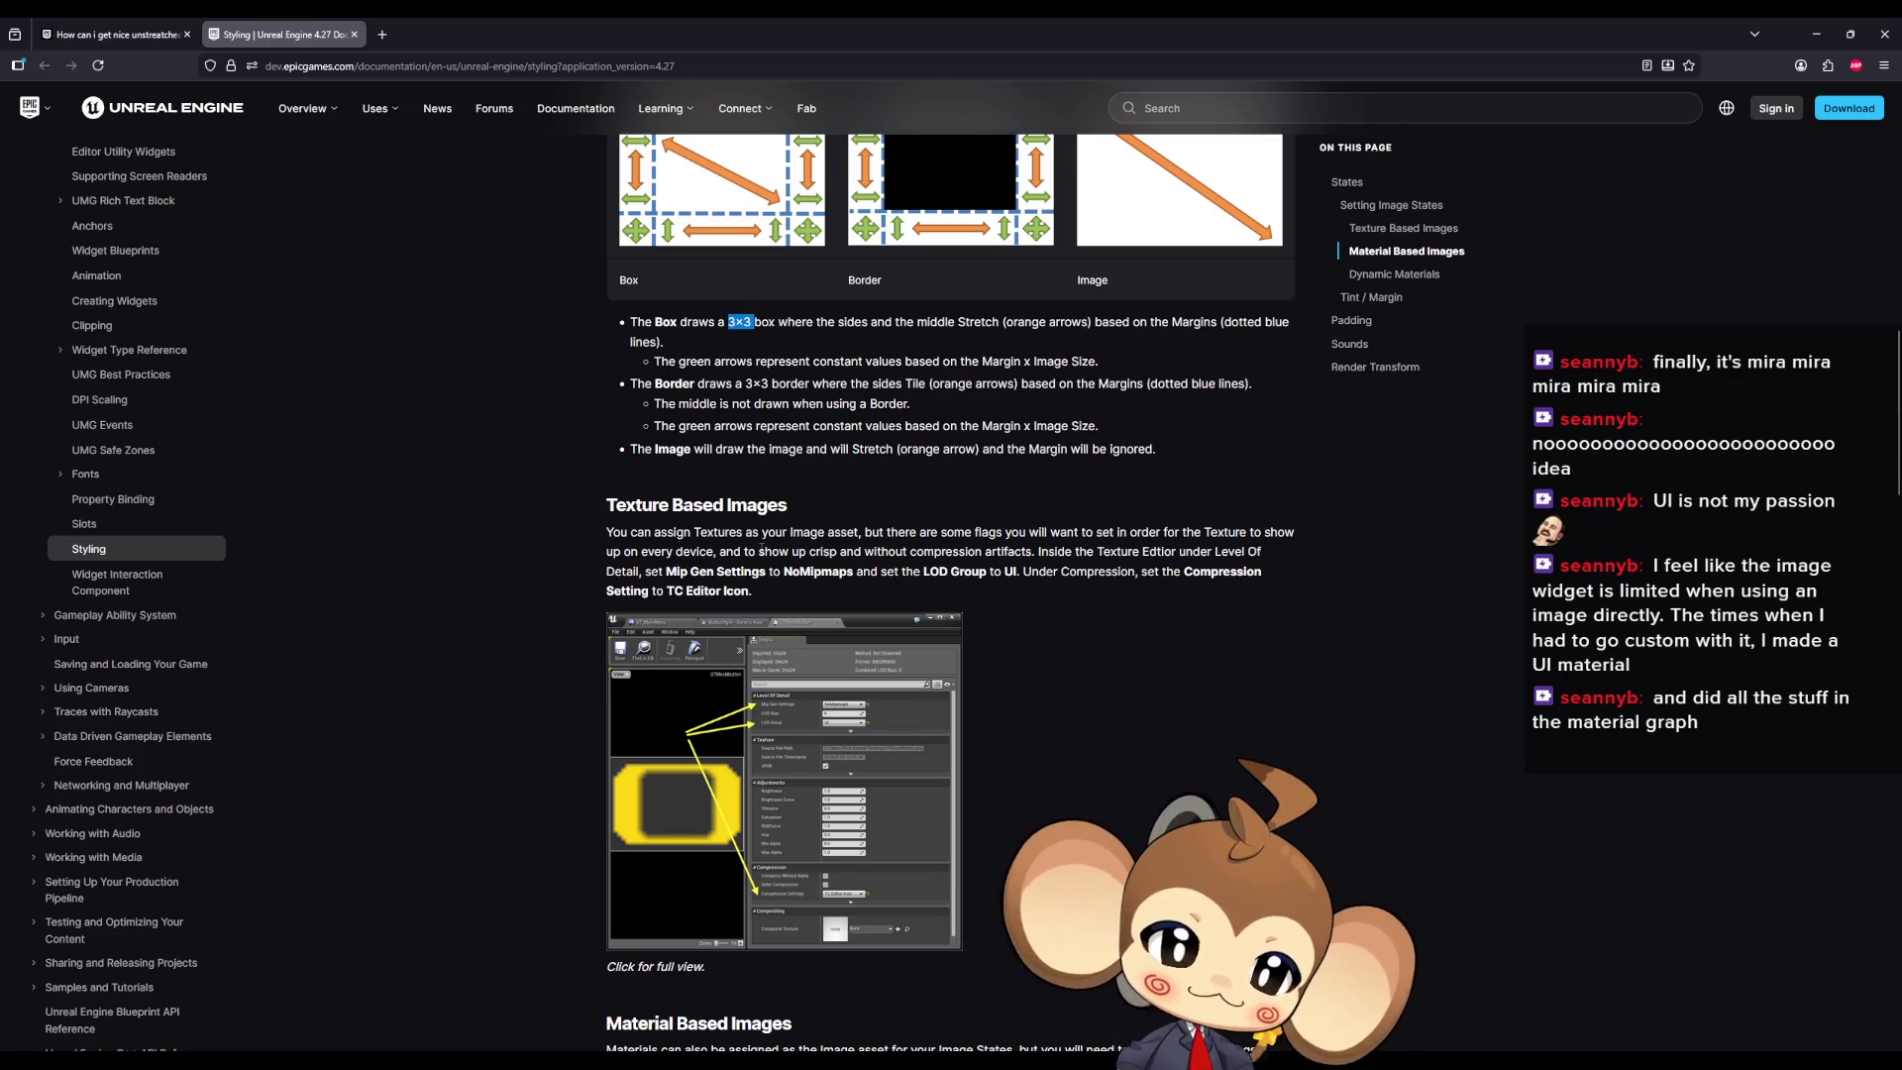
scroll(758, 547, down, 12)
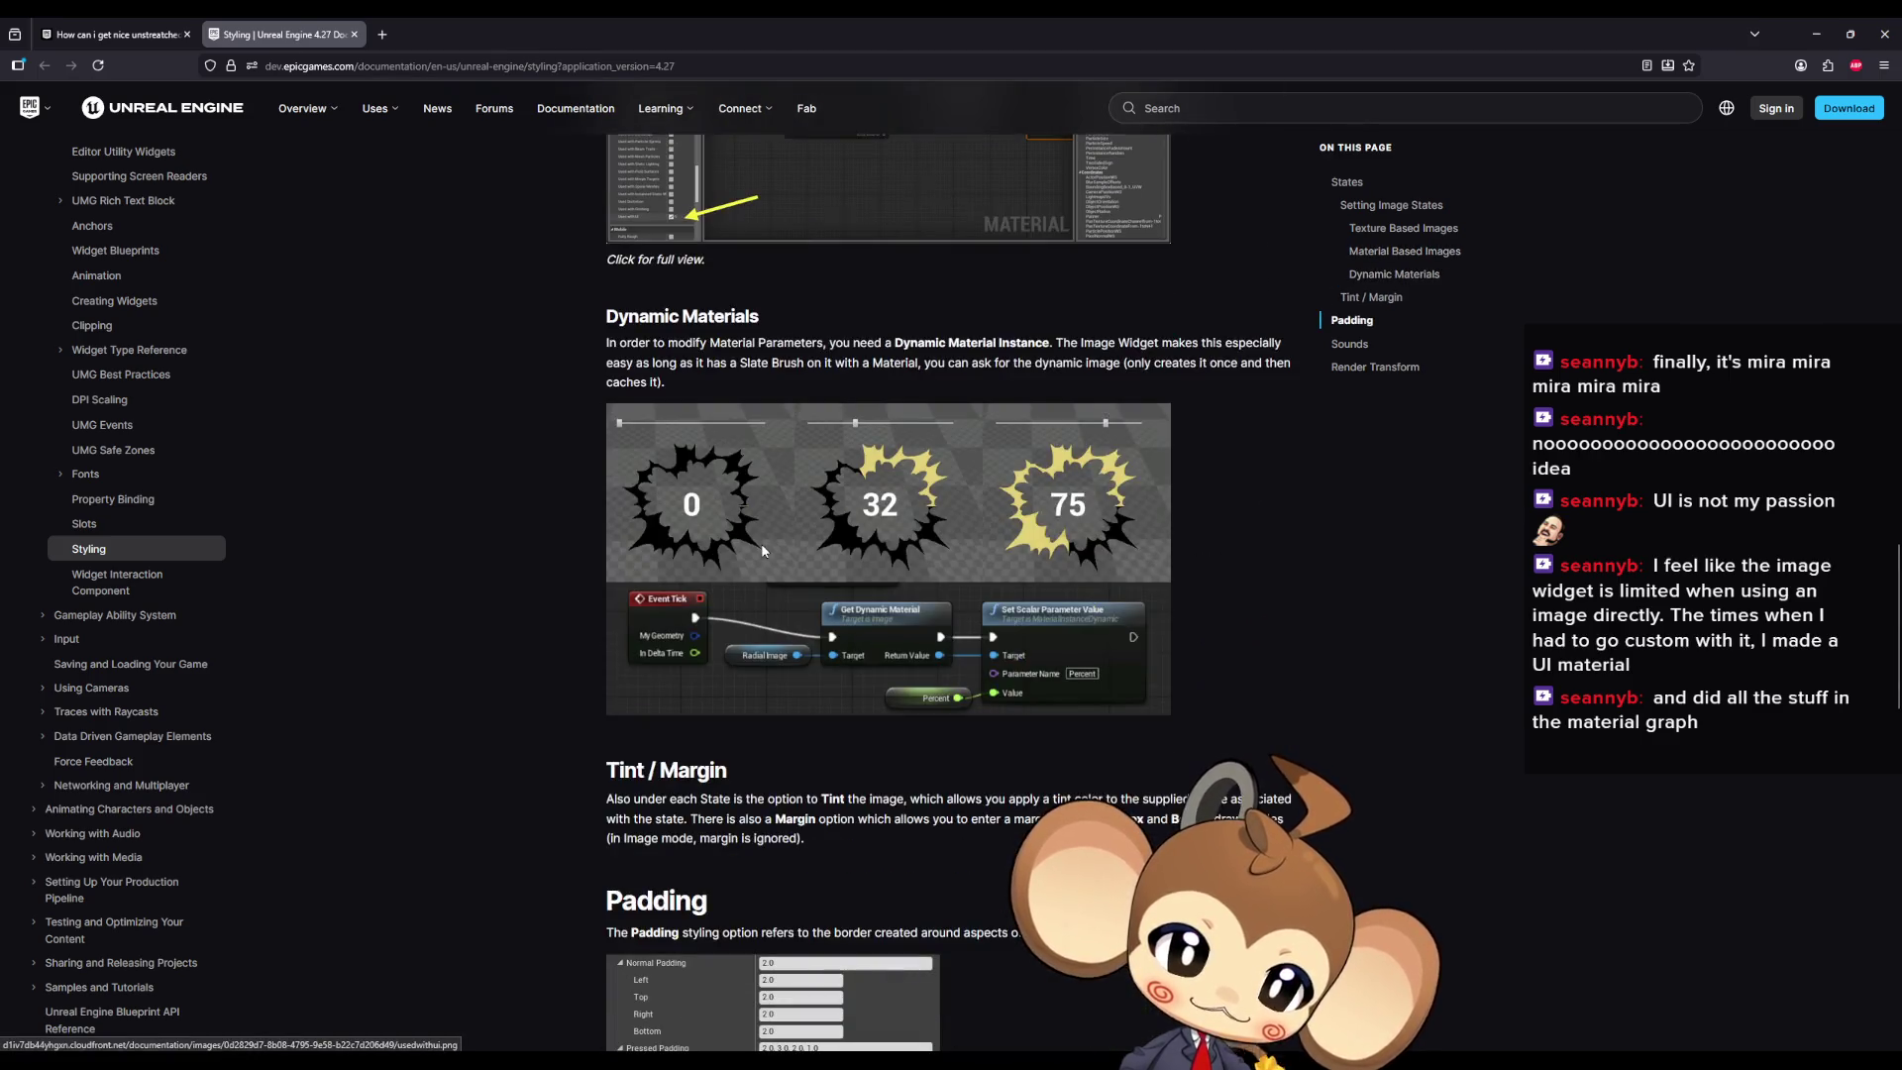
scroll(763, 551, down, 4)
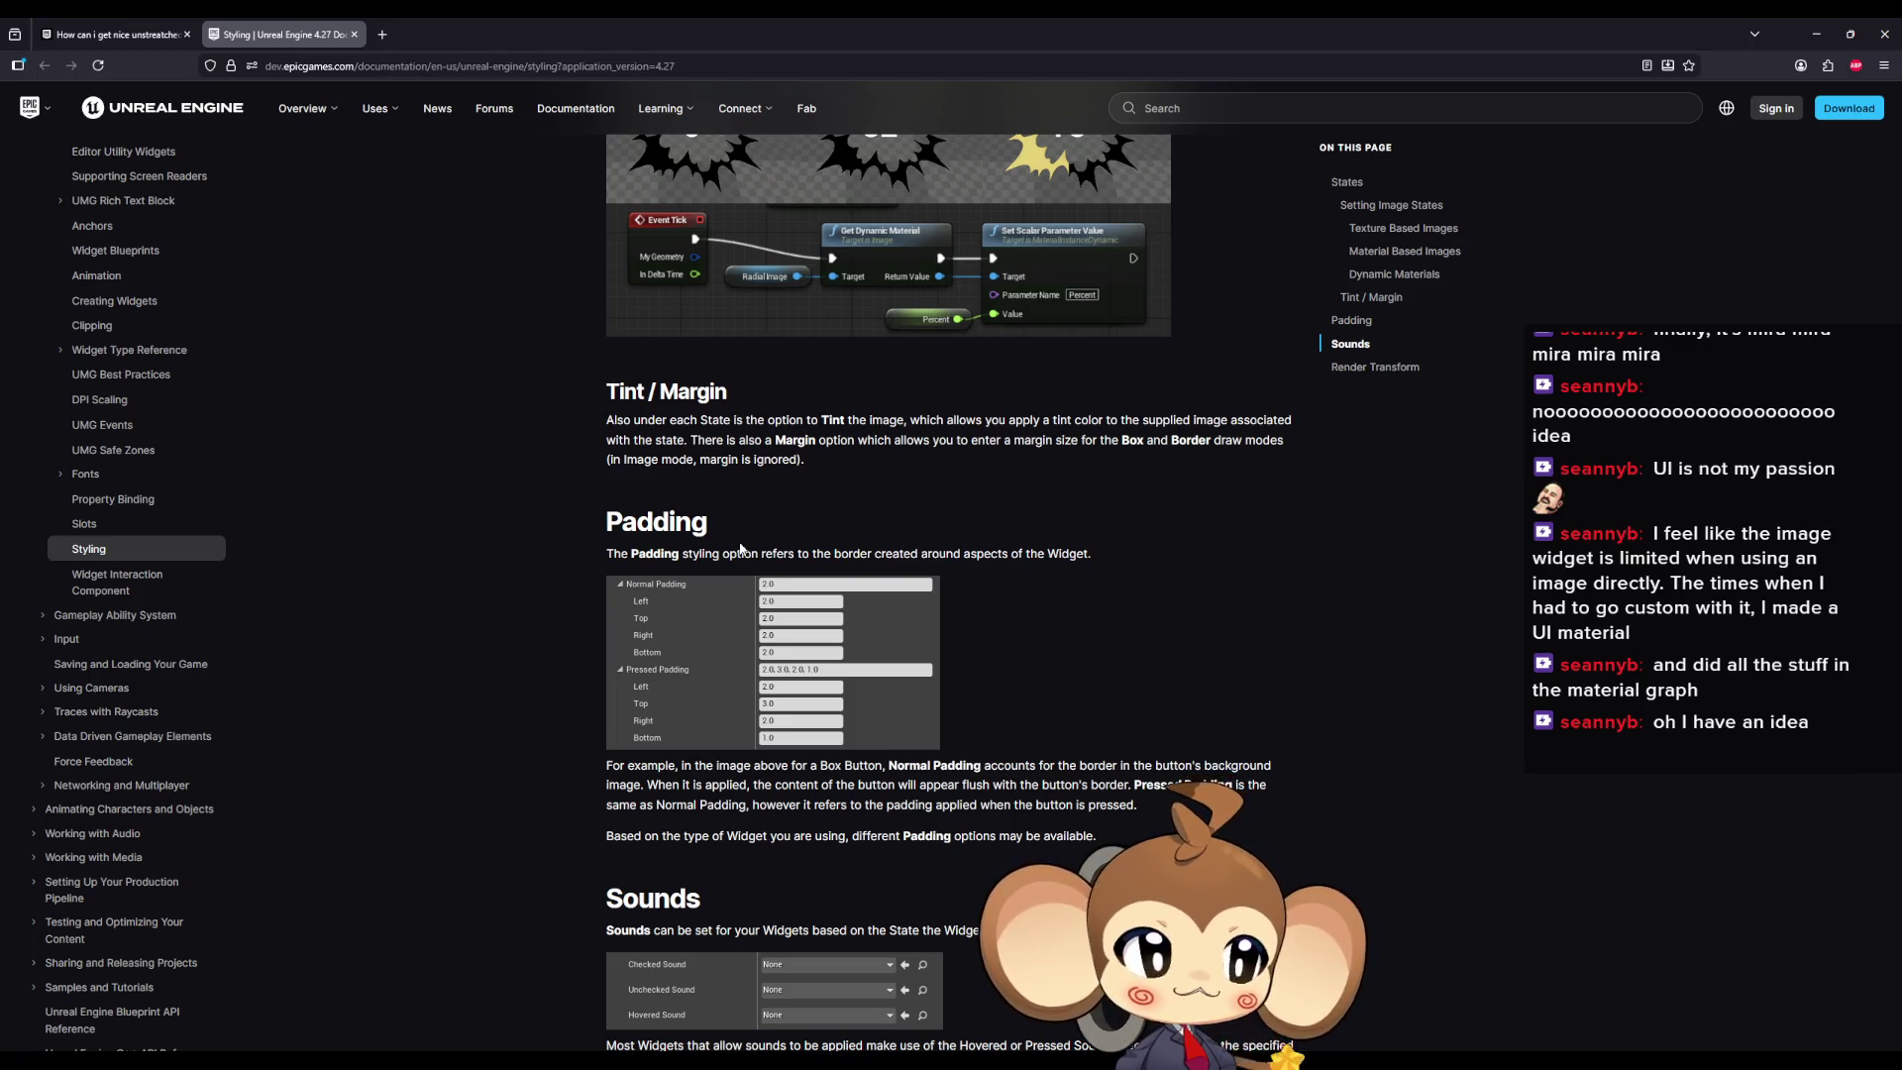
click(1815, 34)
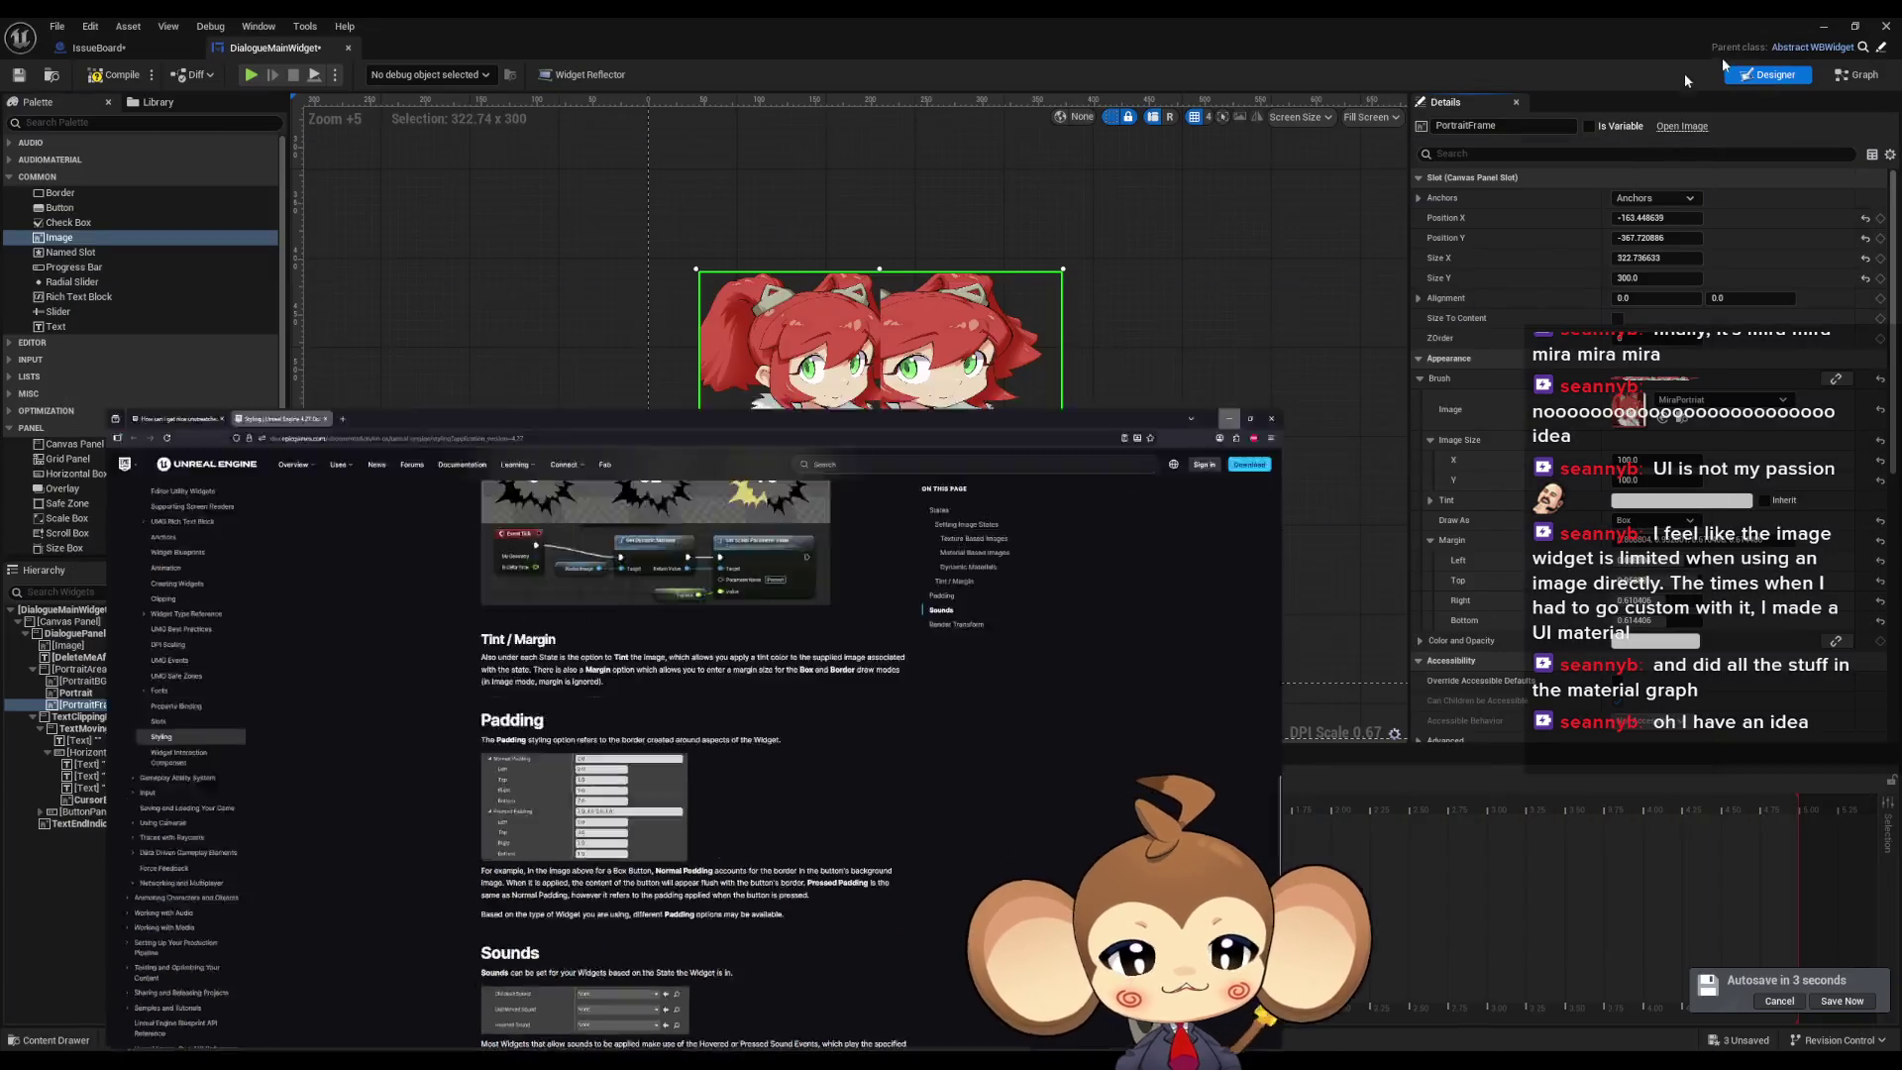
Step: Pan the canvas until the tiled PortraitFrame image and the Mira portrait below it are visible
mouse_move(1036, 567)
mouse_down()
mouse_move(896, 269)
mouse_move(840, 384)
mouse_up()
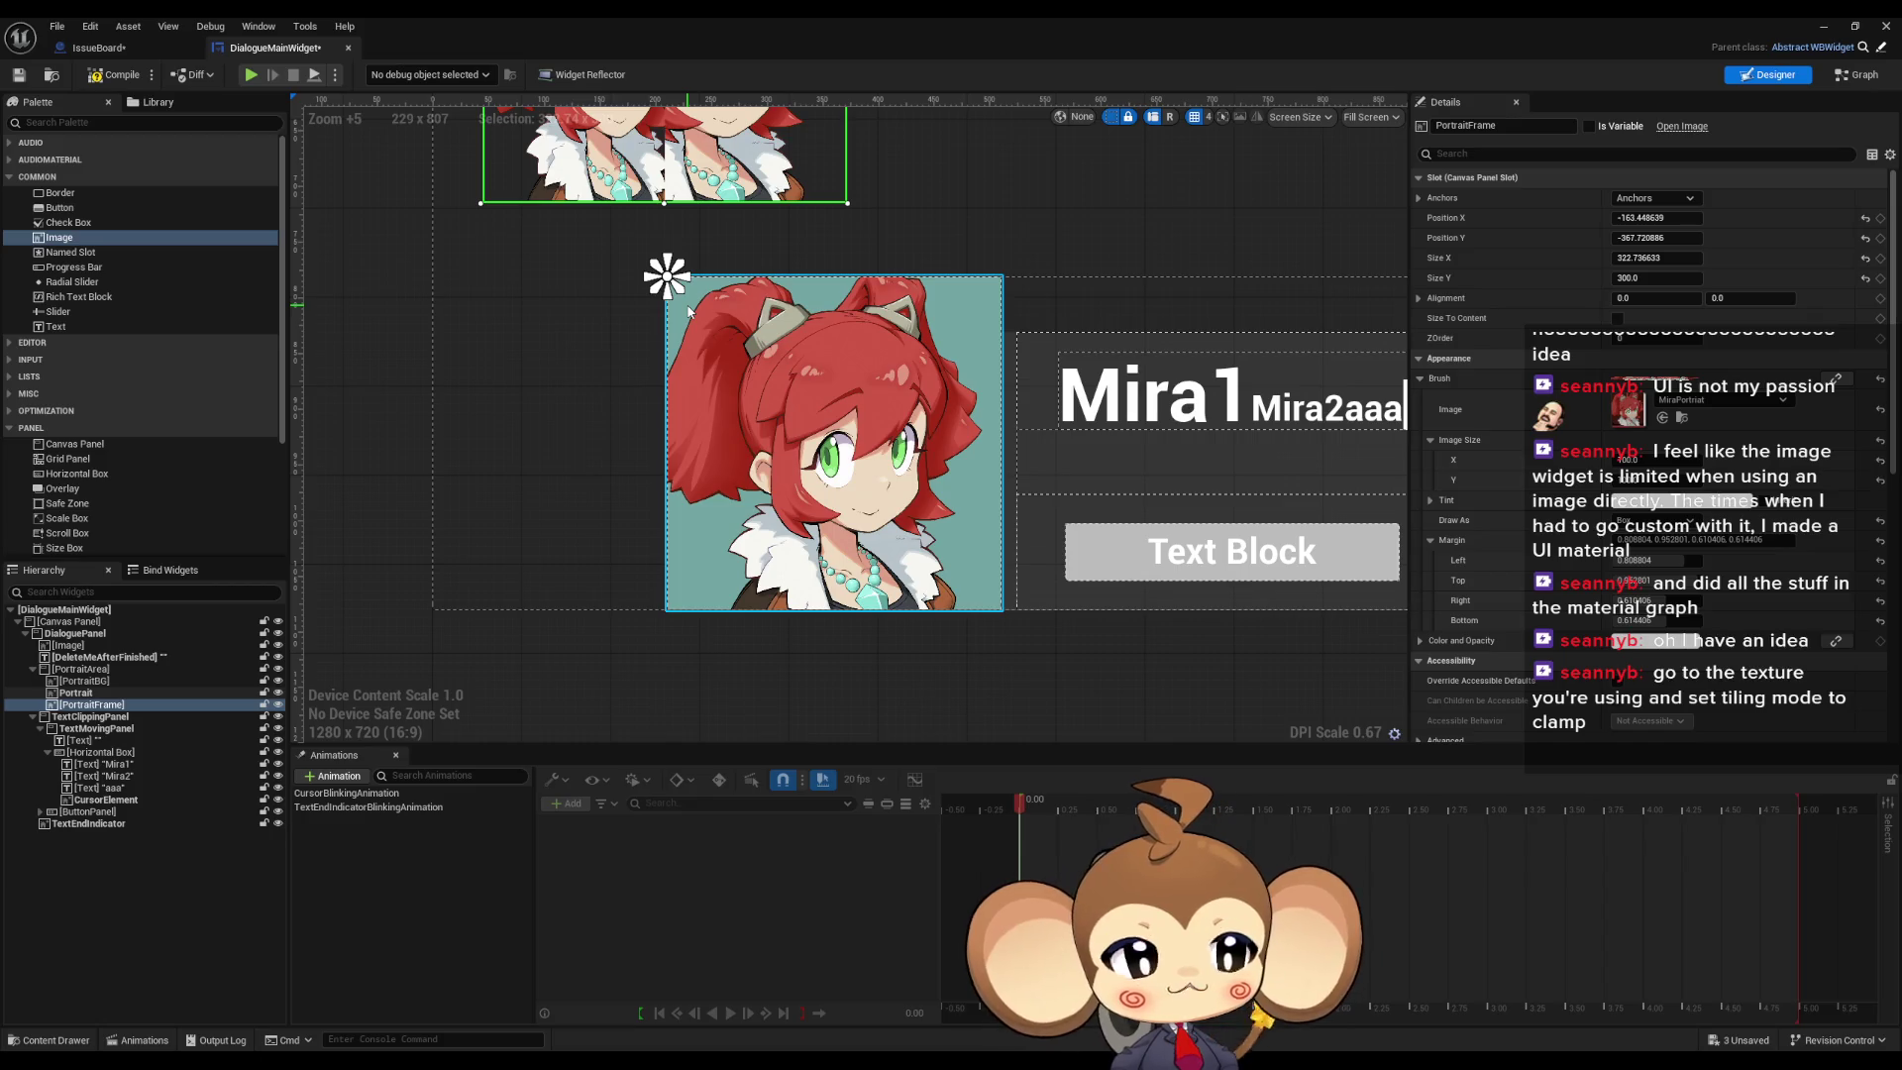
drag(688, 311, 634, 347)
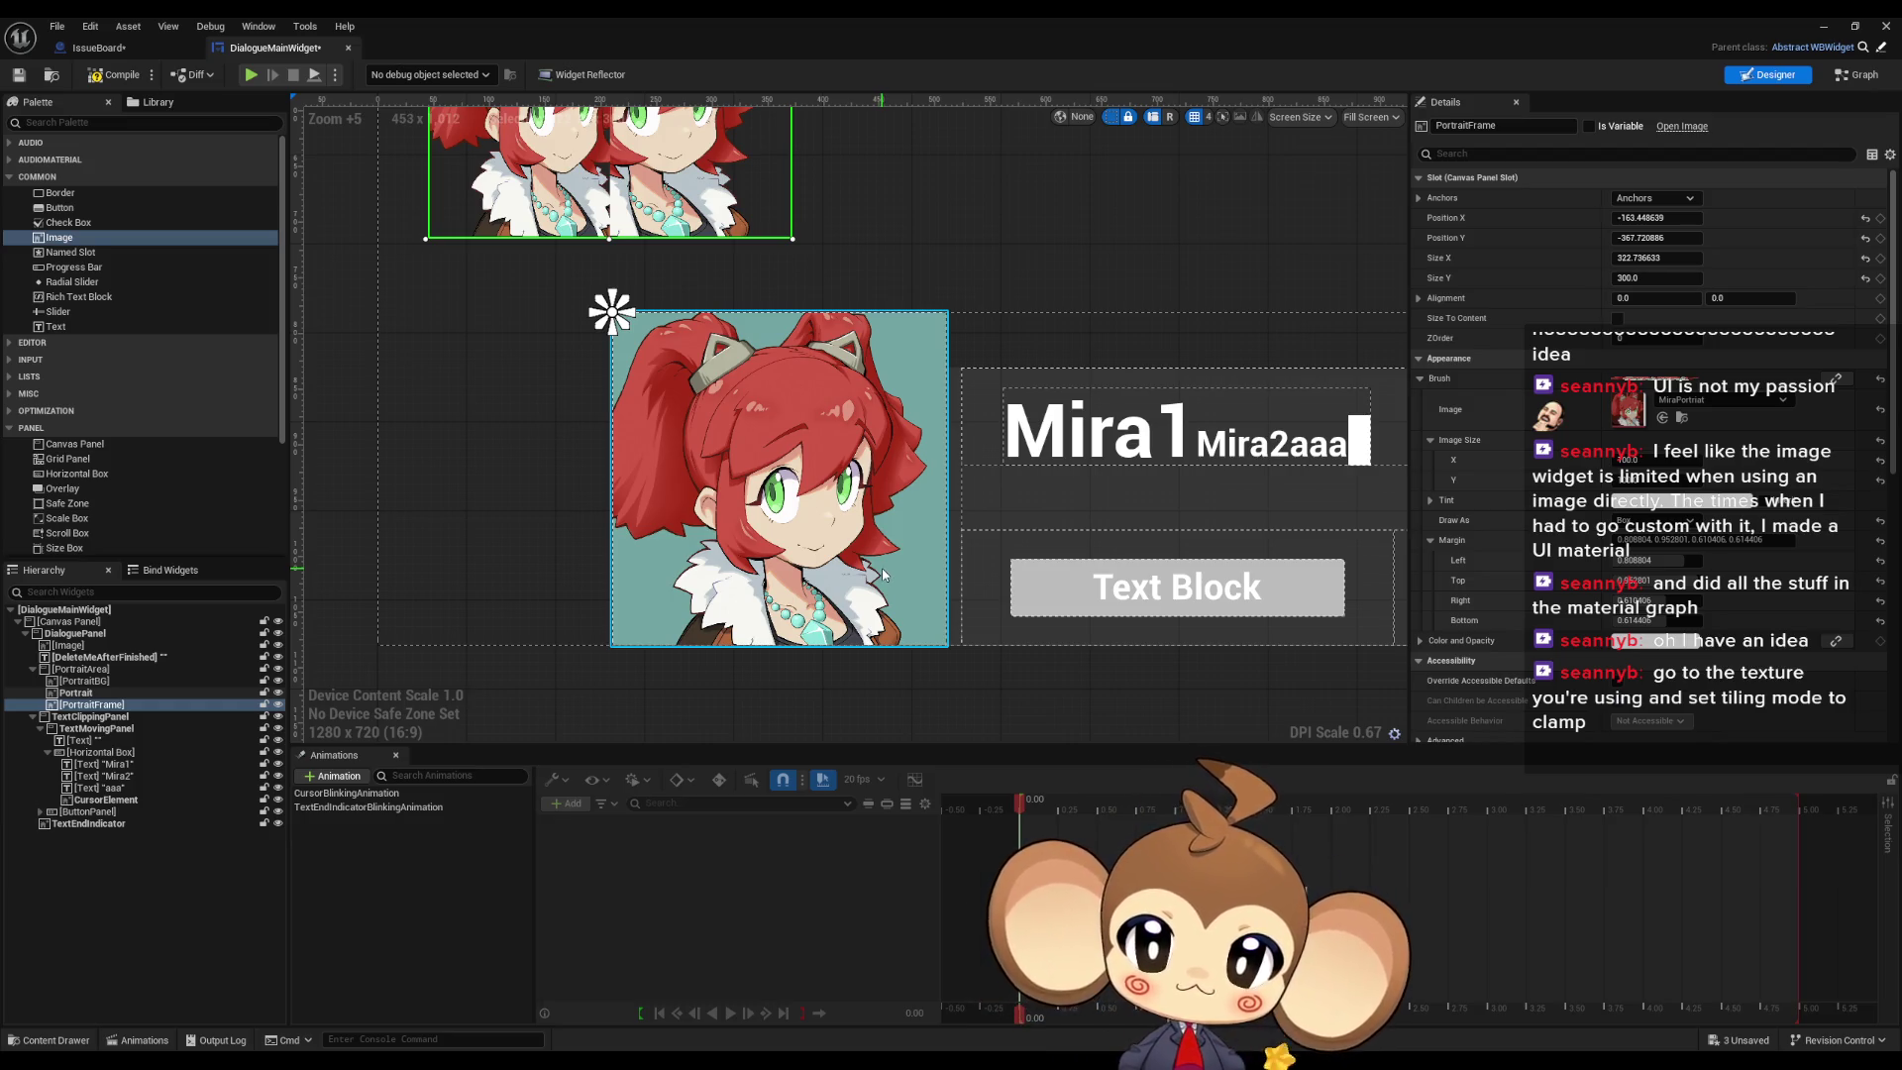
drag(584, 322, 685, 563)
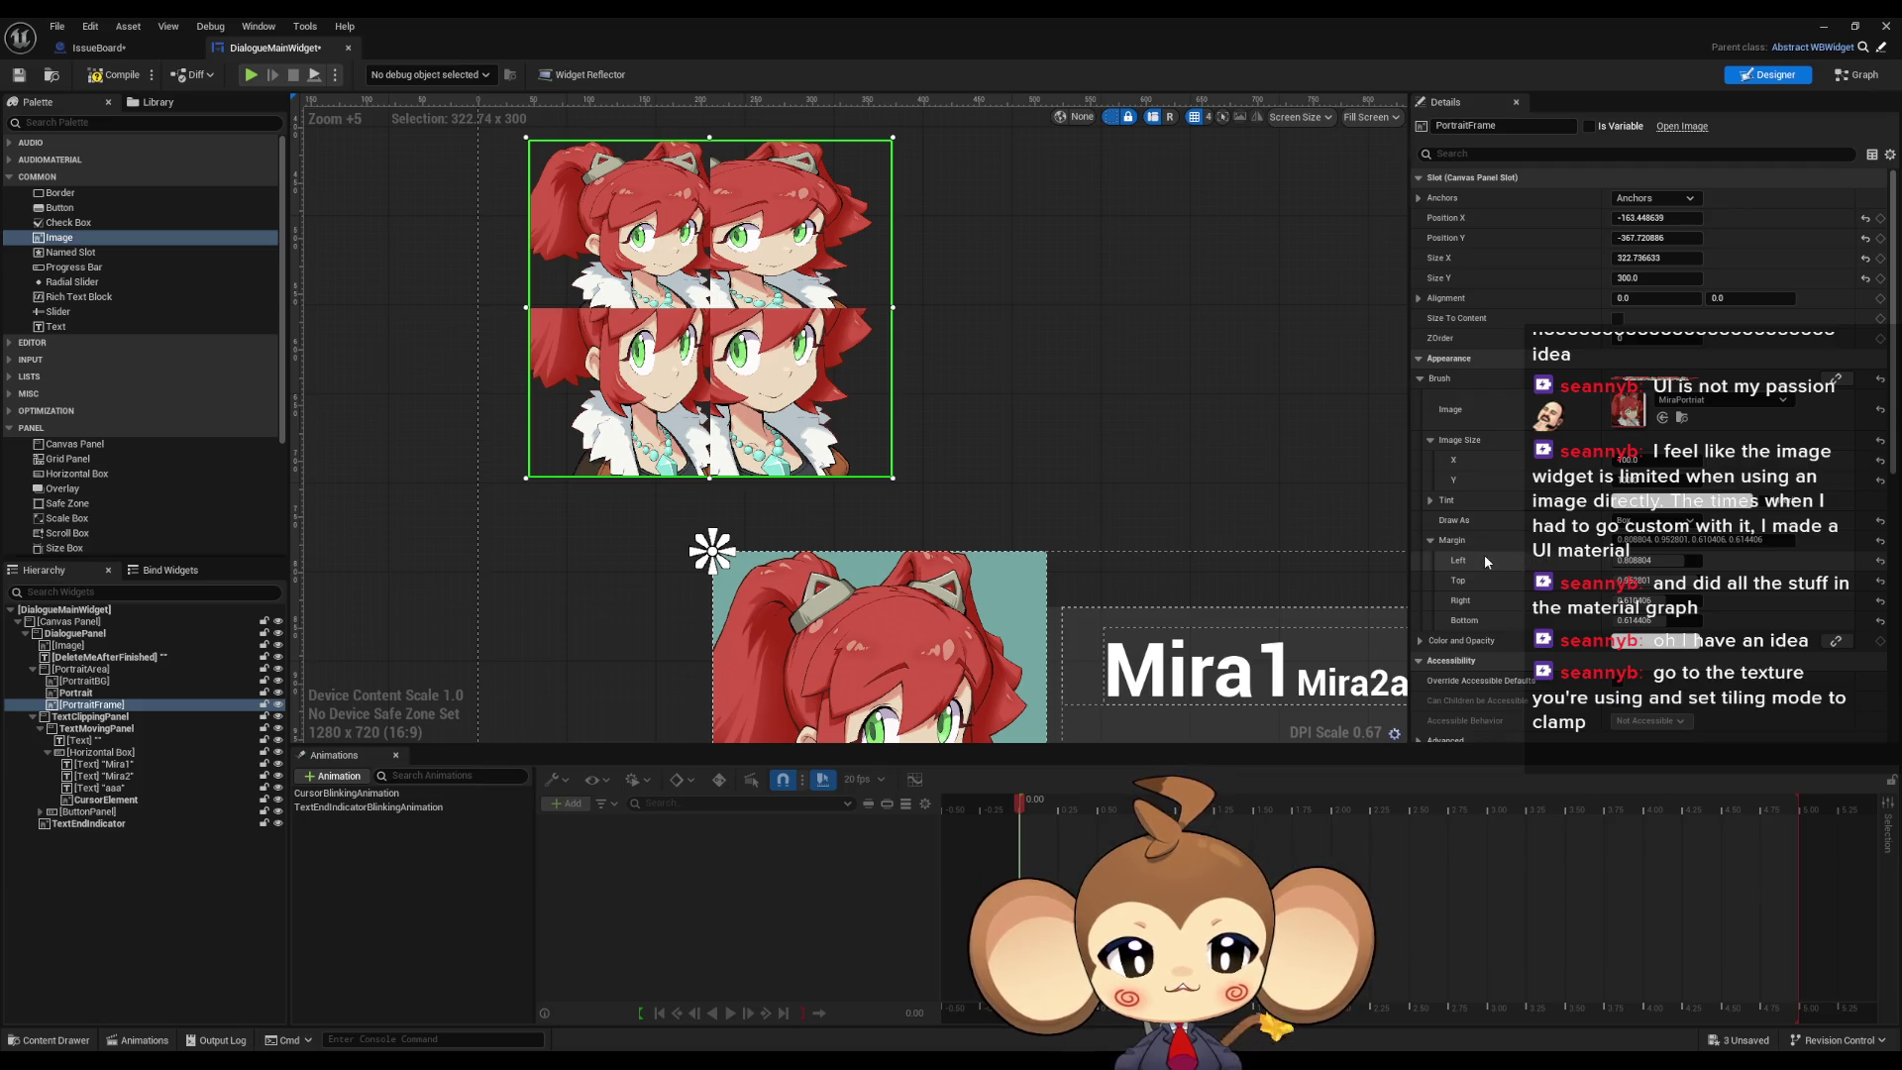
Step: Set the PortraitFrame image's margins to 0.25
click(1648, 560)
key(Escape)
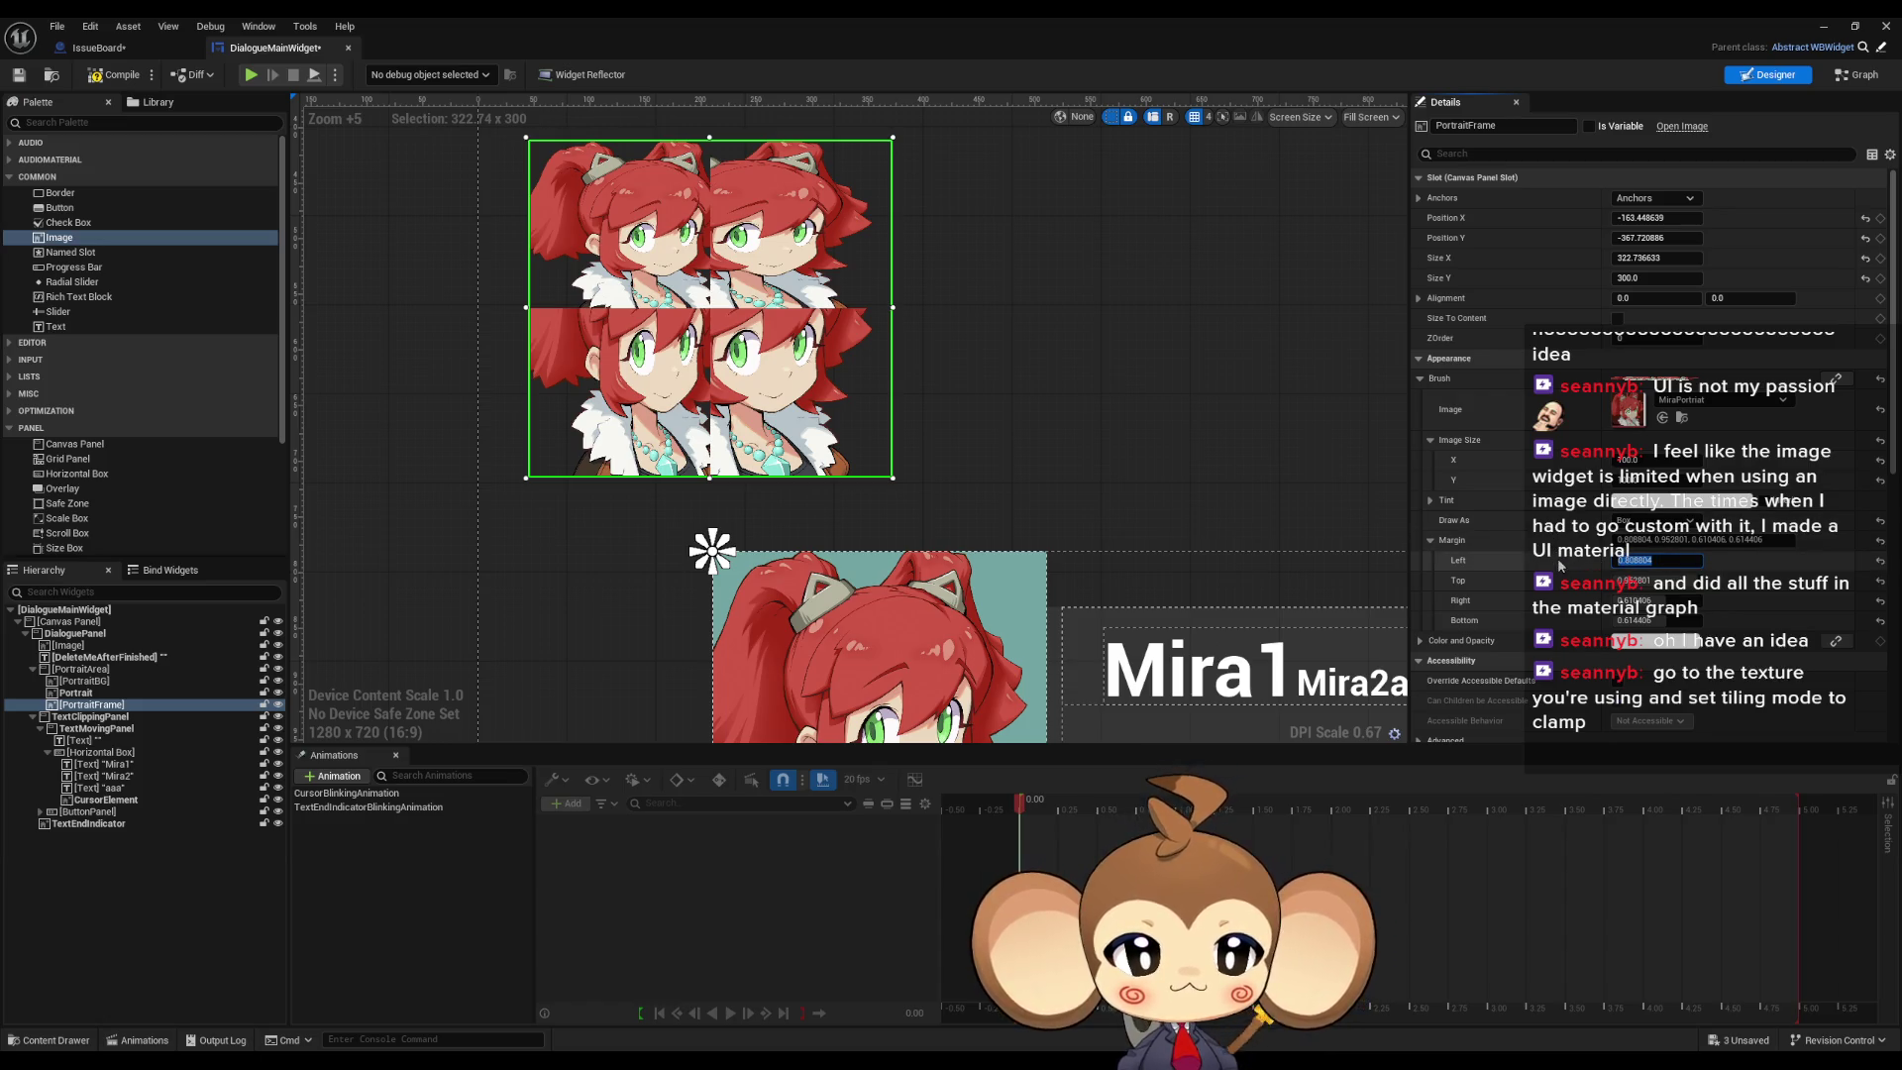
mouse_move(1669, 561)
mouse_down()
mouse_move(1689, 561)
mouse_move(1616, 599)
mouse_move(1684, 600)
mouse_move(1684, 620)
mouse_up()
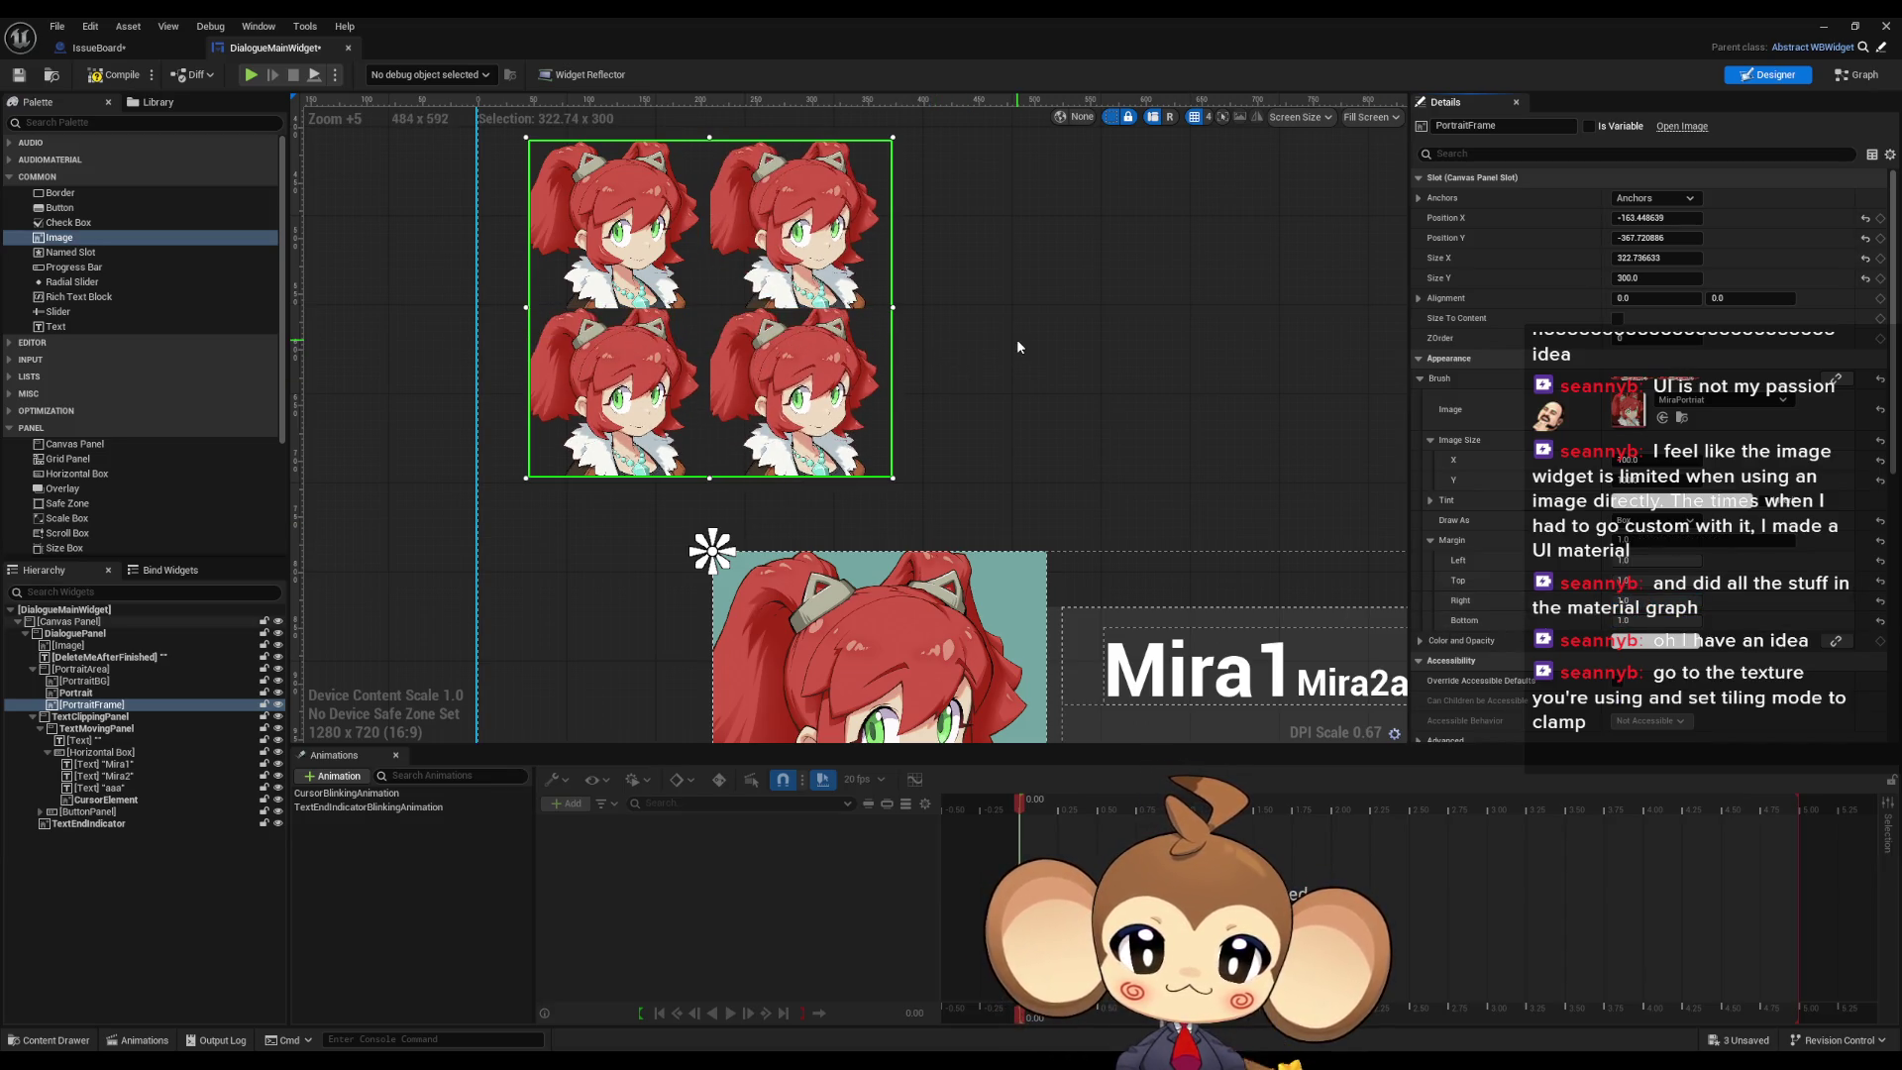
click(1651, 561)
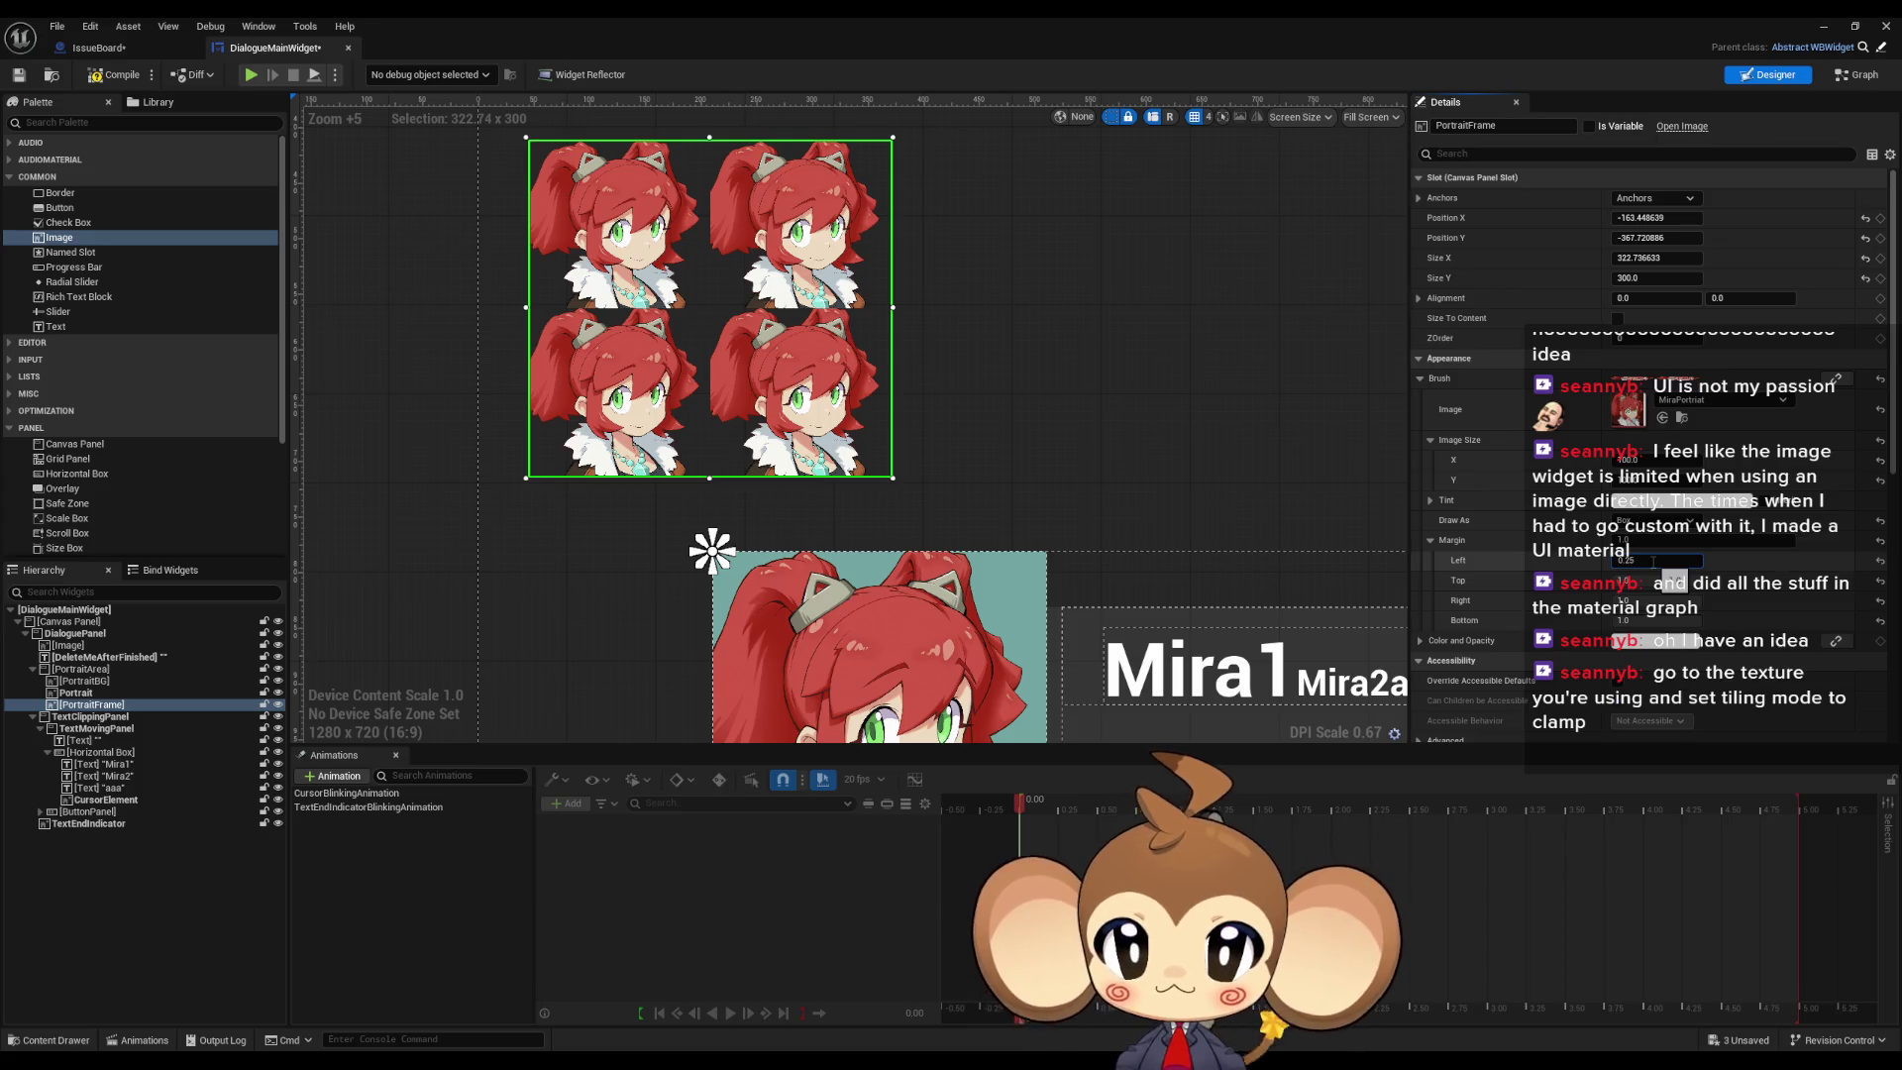
click(1653, 581)
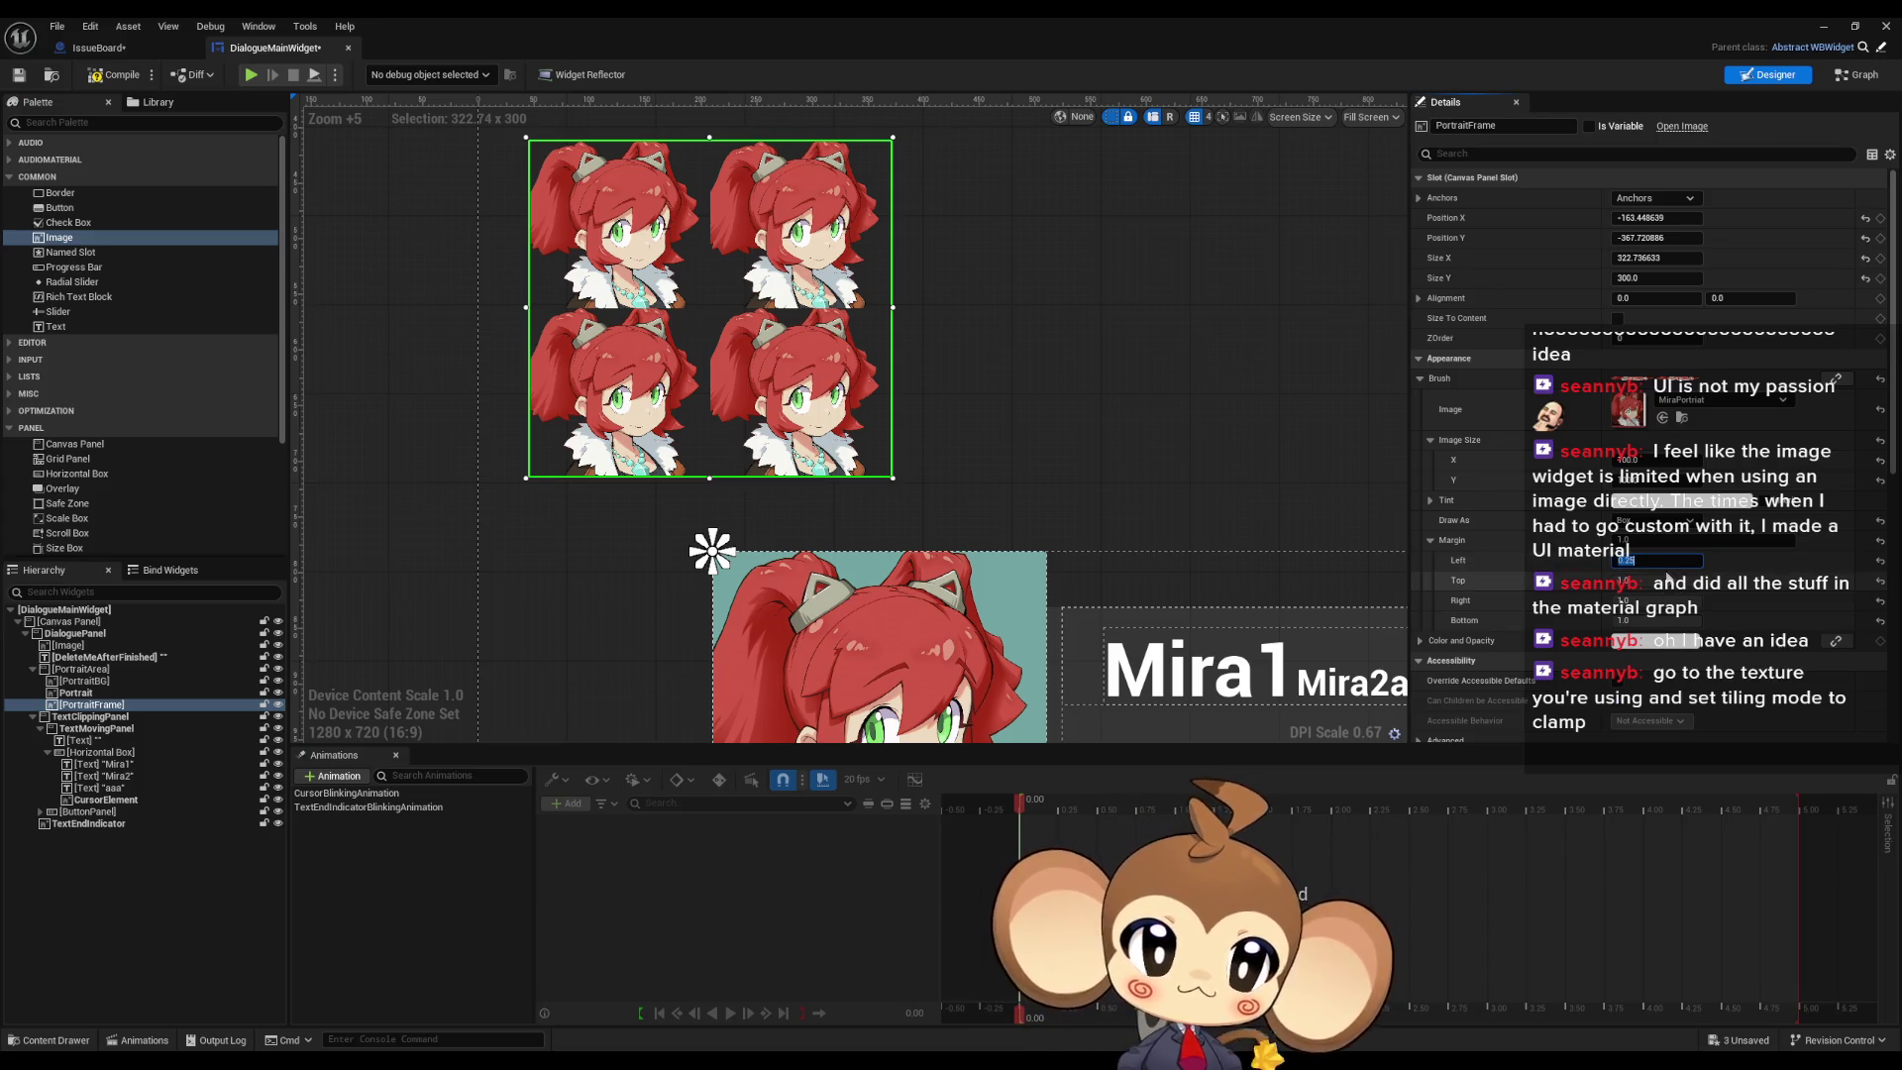
text(0.25)
click(1653, 601)
text(0.25)
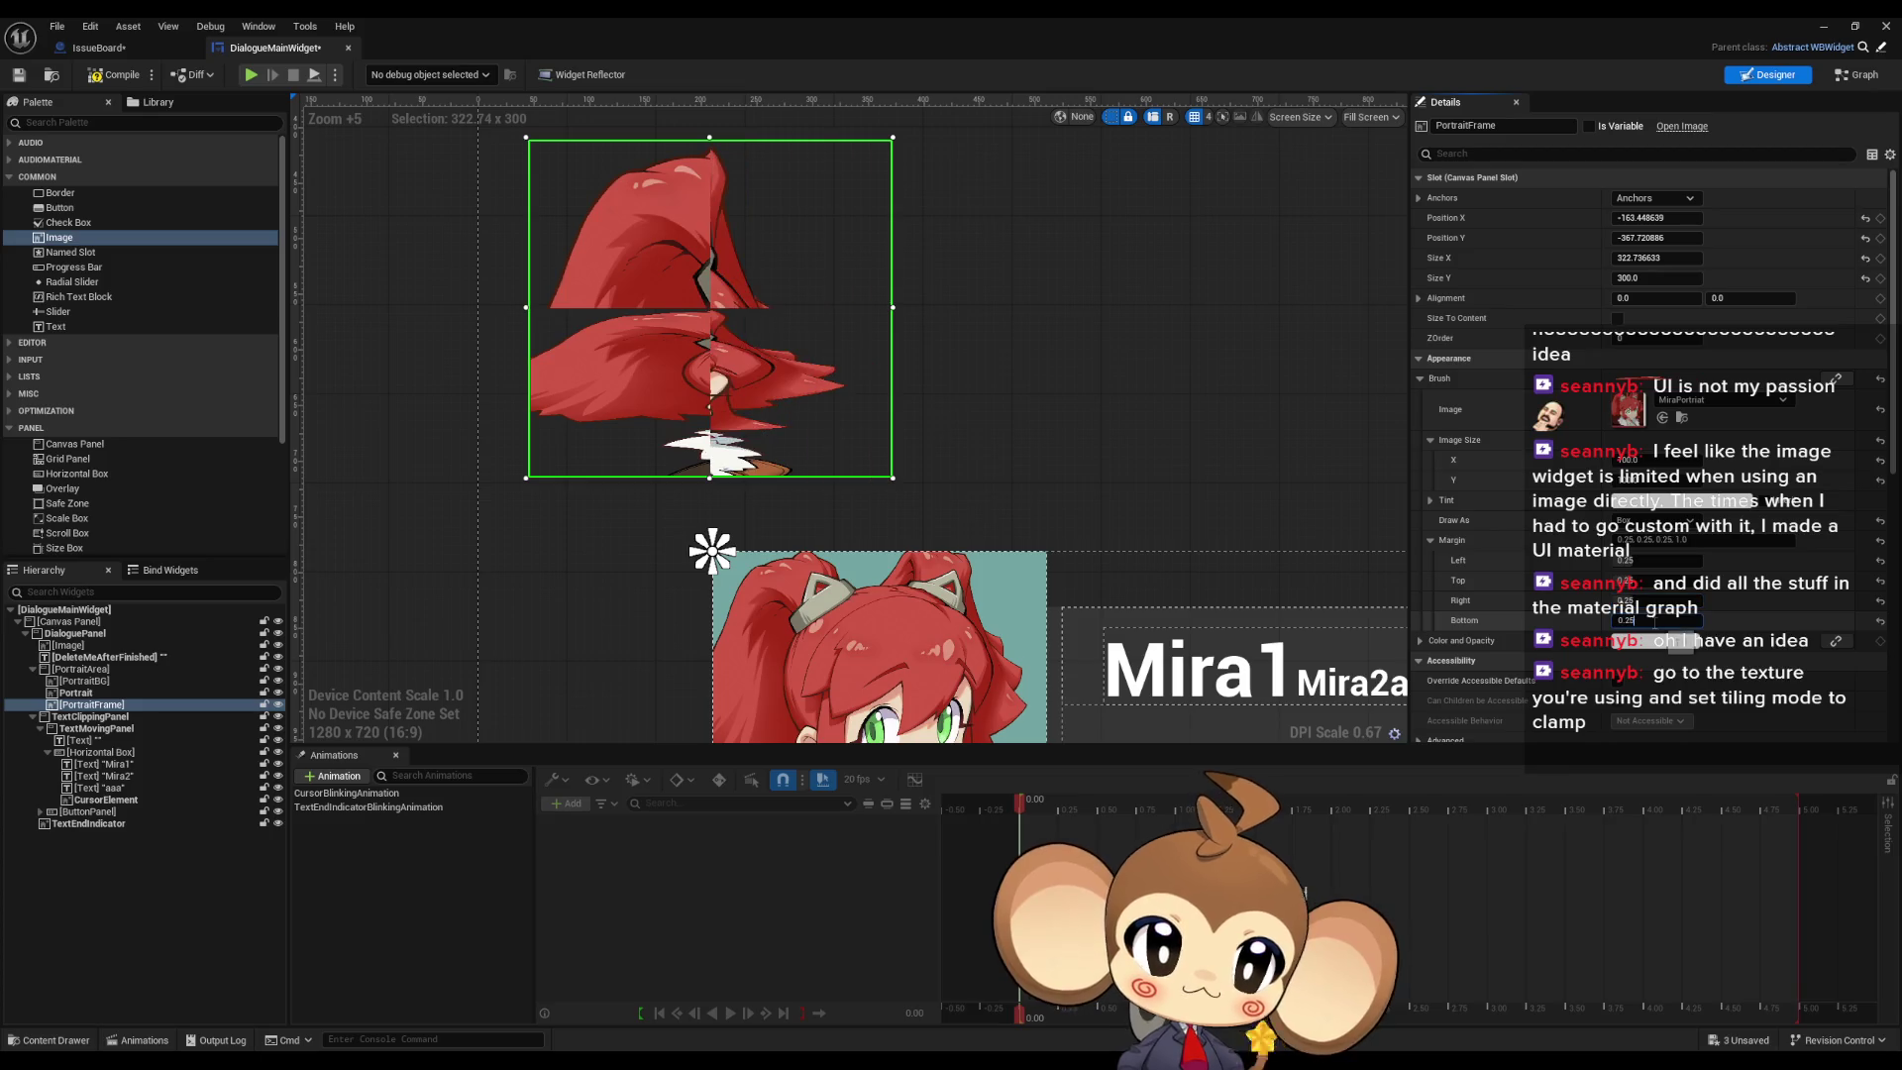
click(1264, 455)
Step: Change the PortraitFrame image's Draw As mode to Border
click(812, 396)
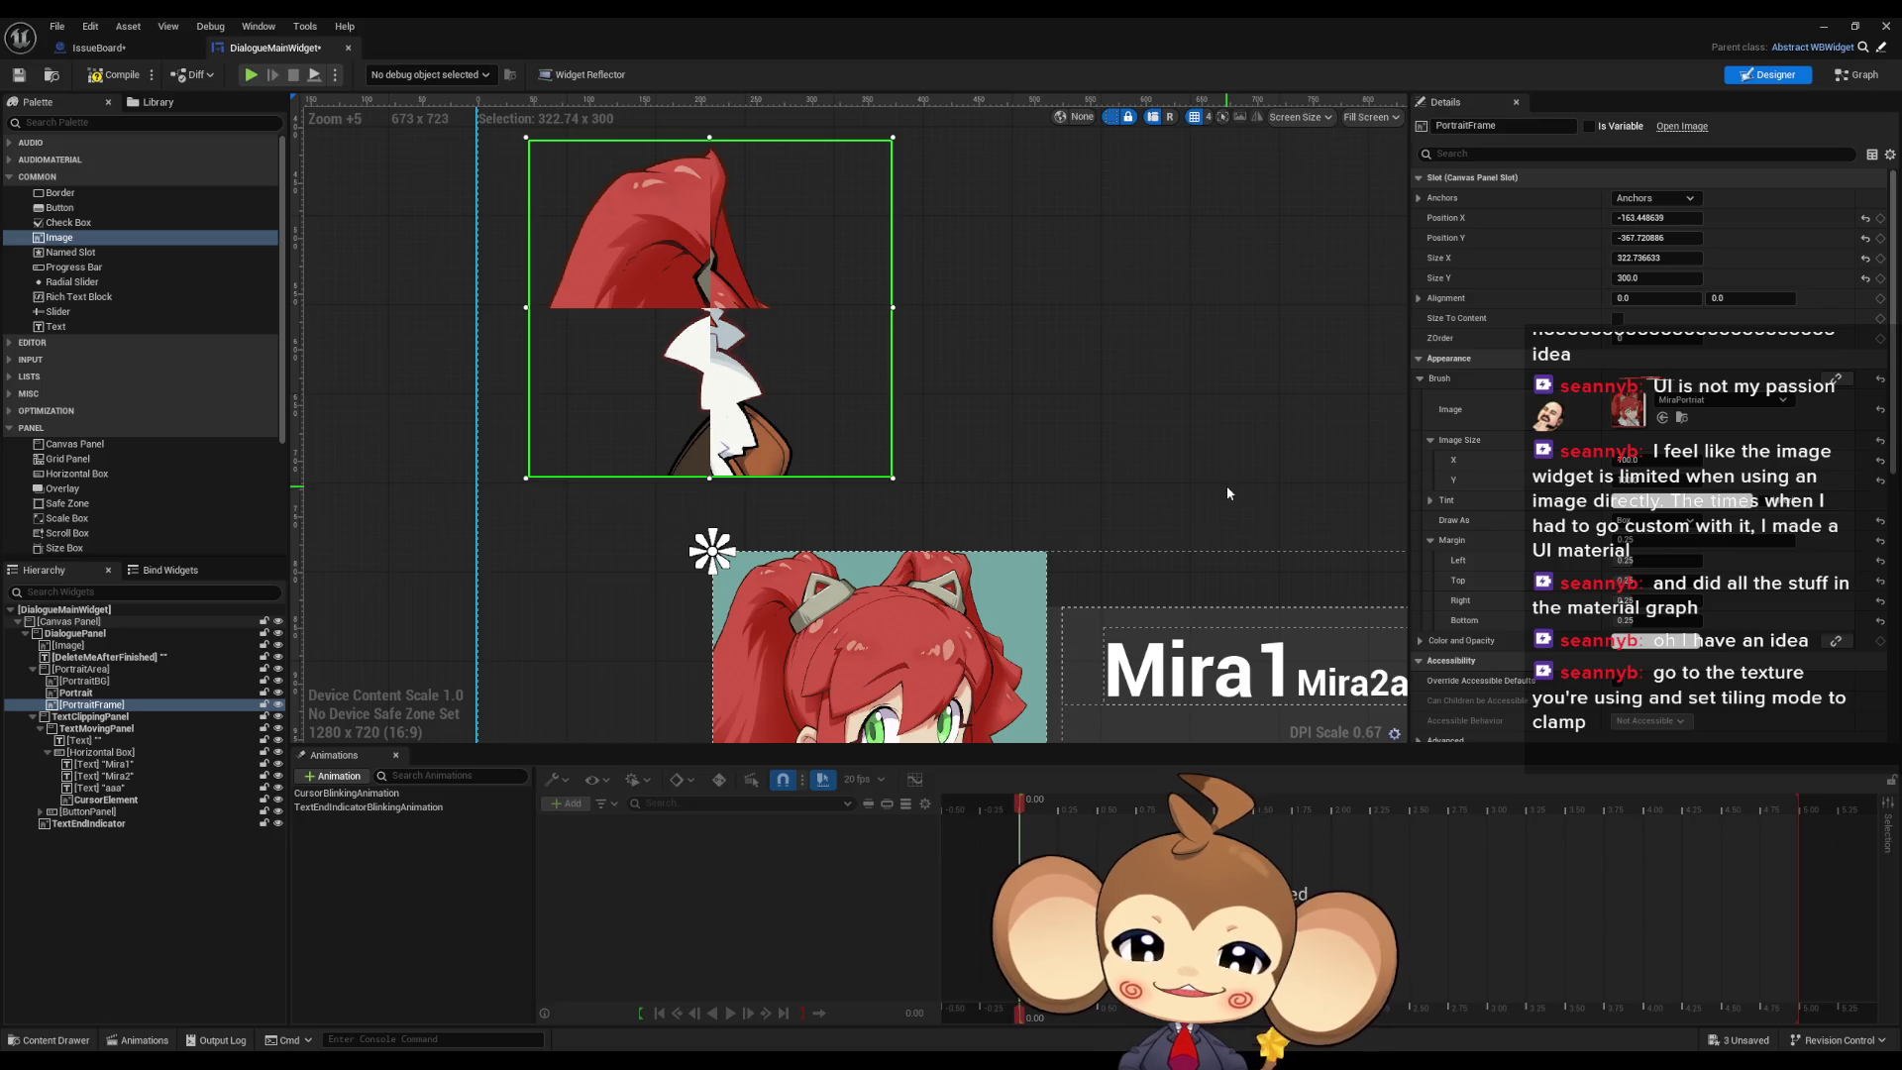
click(1652, 520)
click(1654, 562)
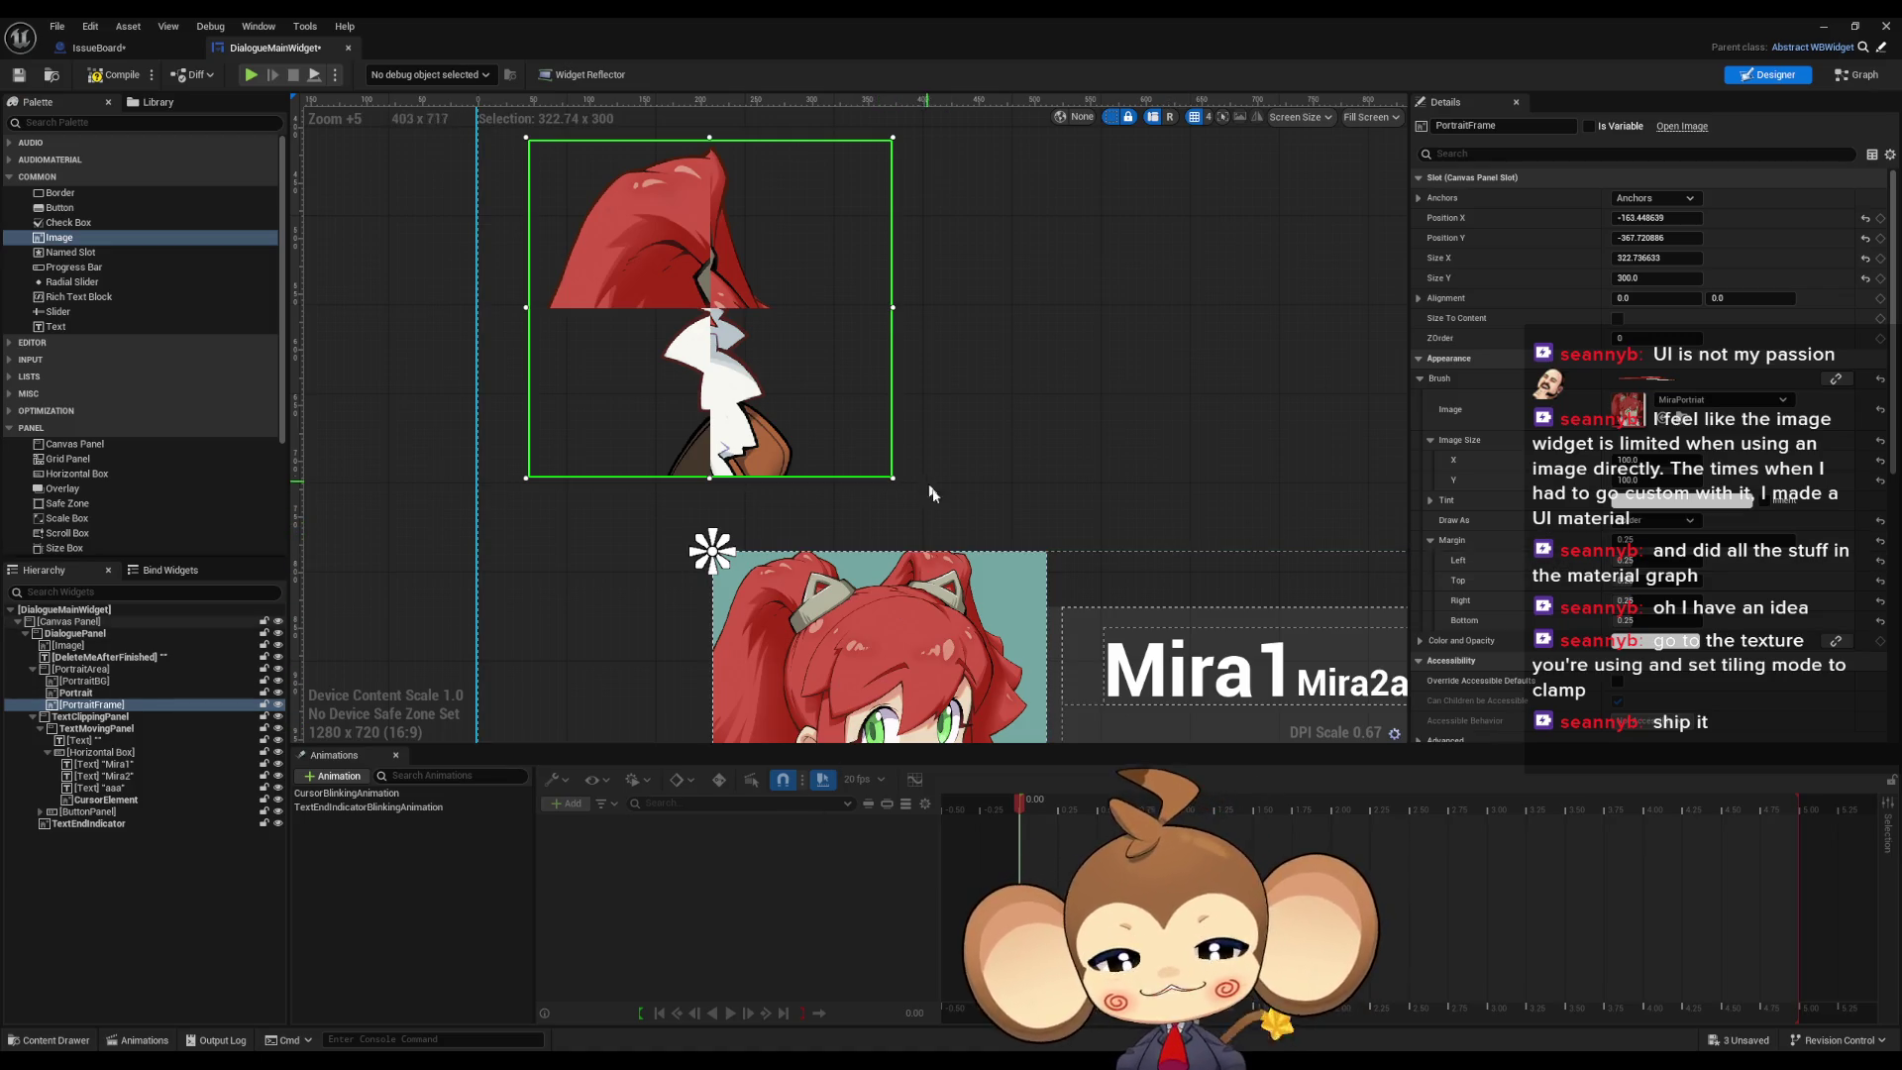
Step: Restore the editor window, open the MiraPortrait texture, and return to the styling docs
double_click(814, 16)
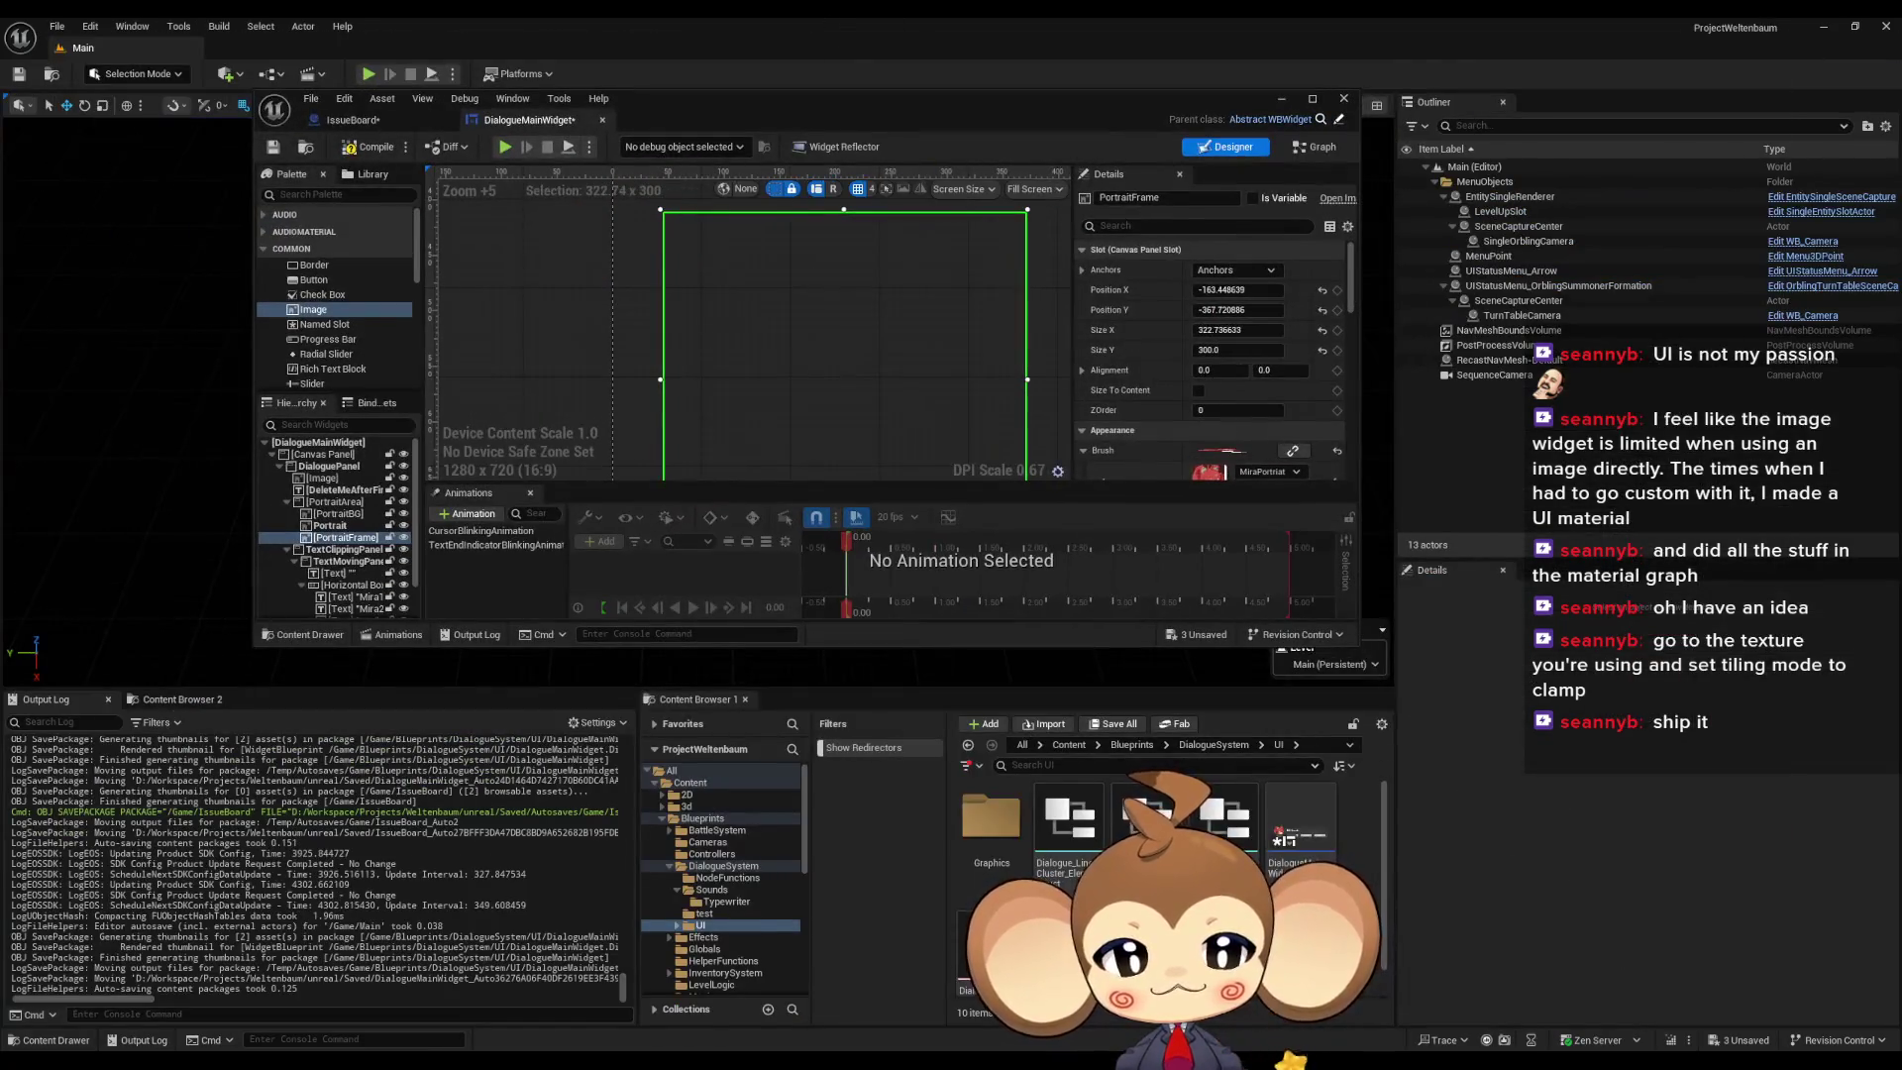
double_click(1208, 470)
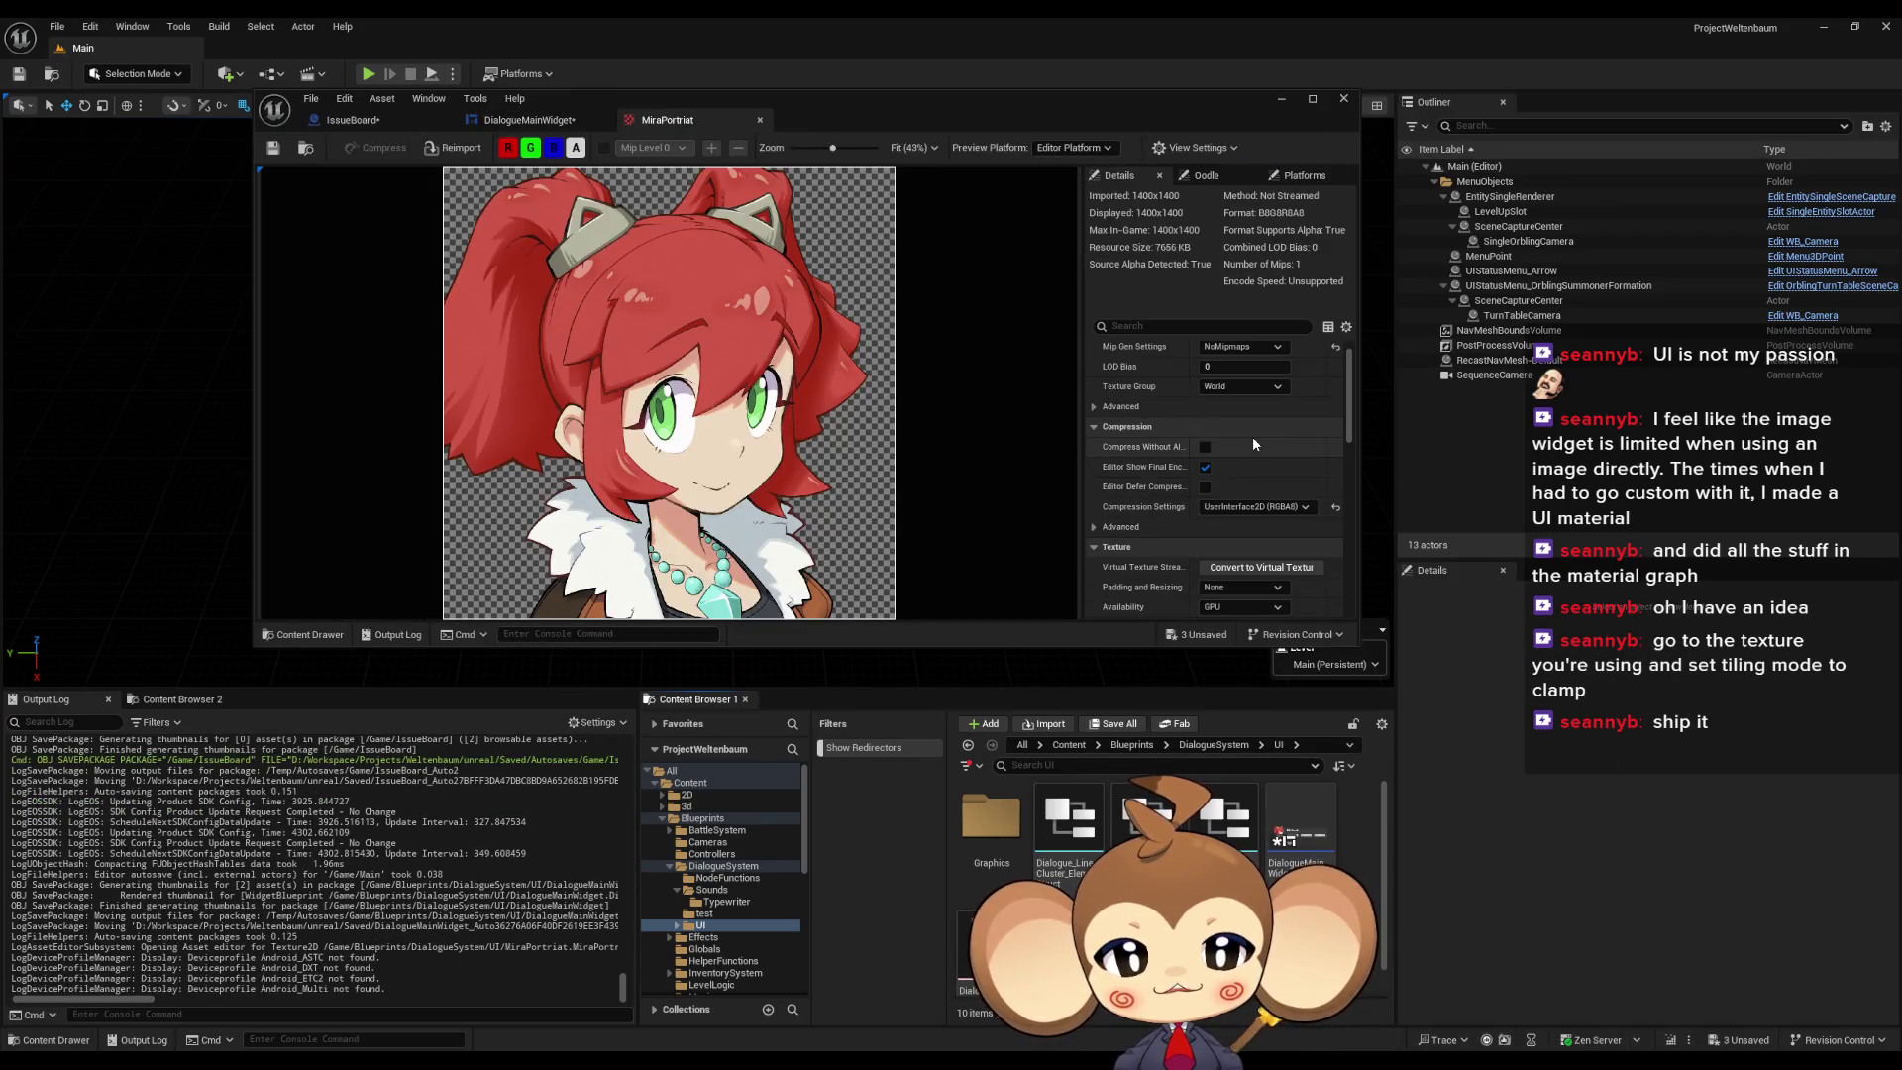
scroll(1258, 437, up, 1)
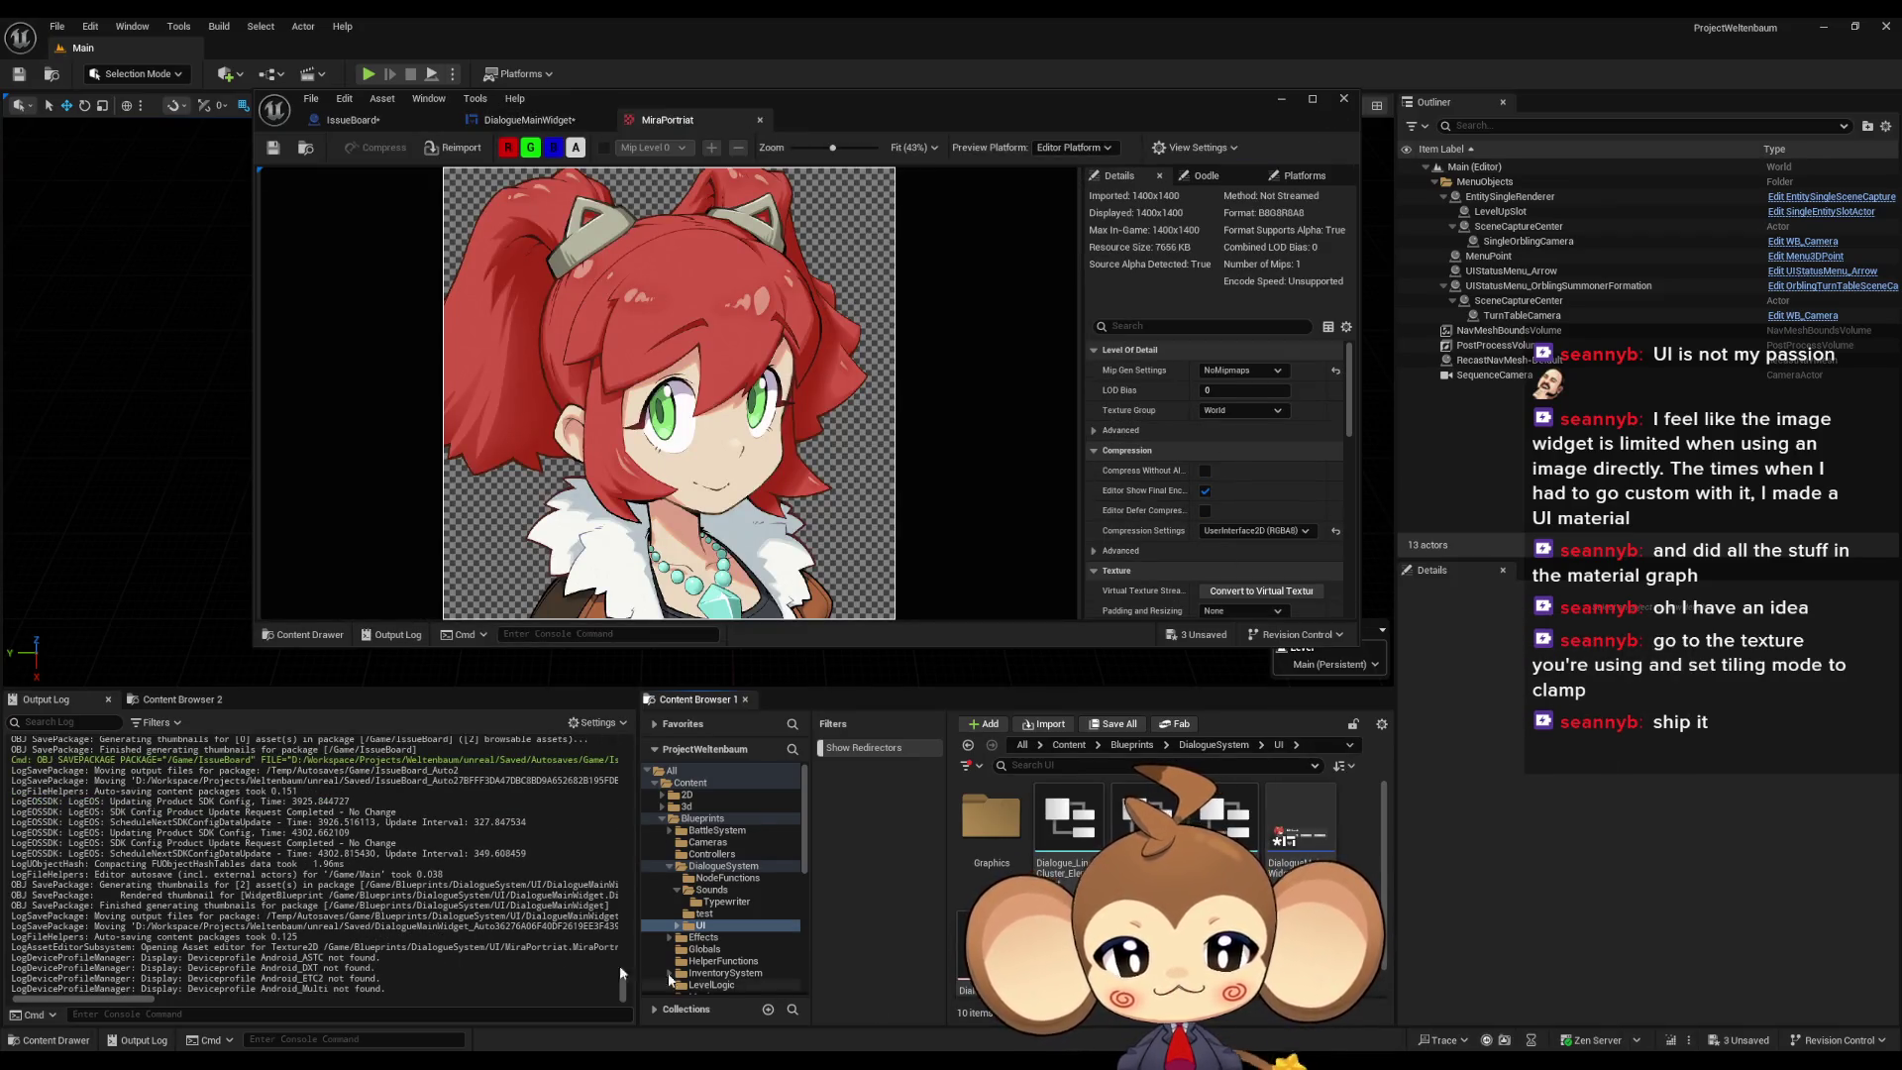
click(412, 1011)
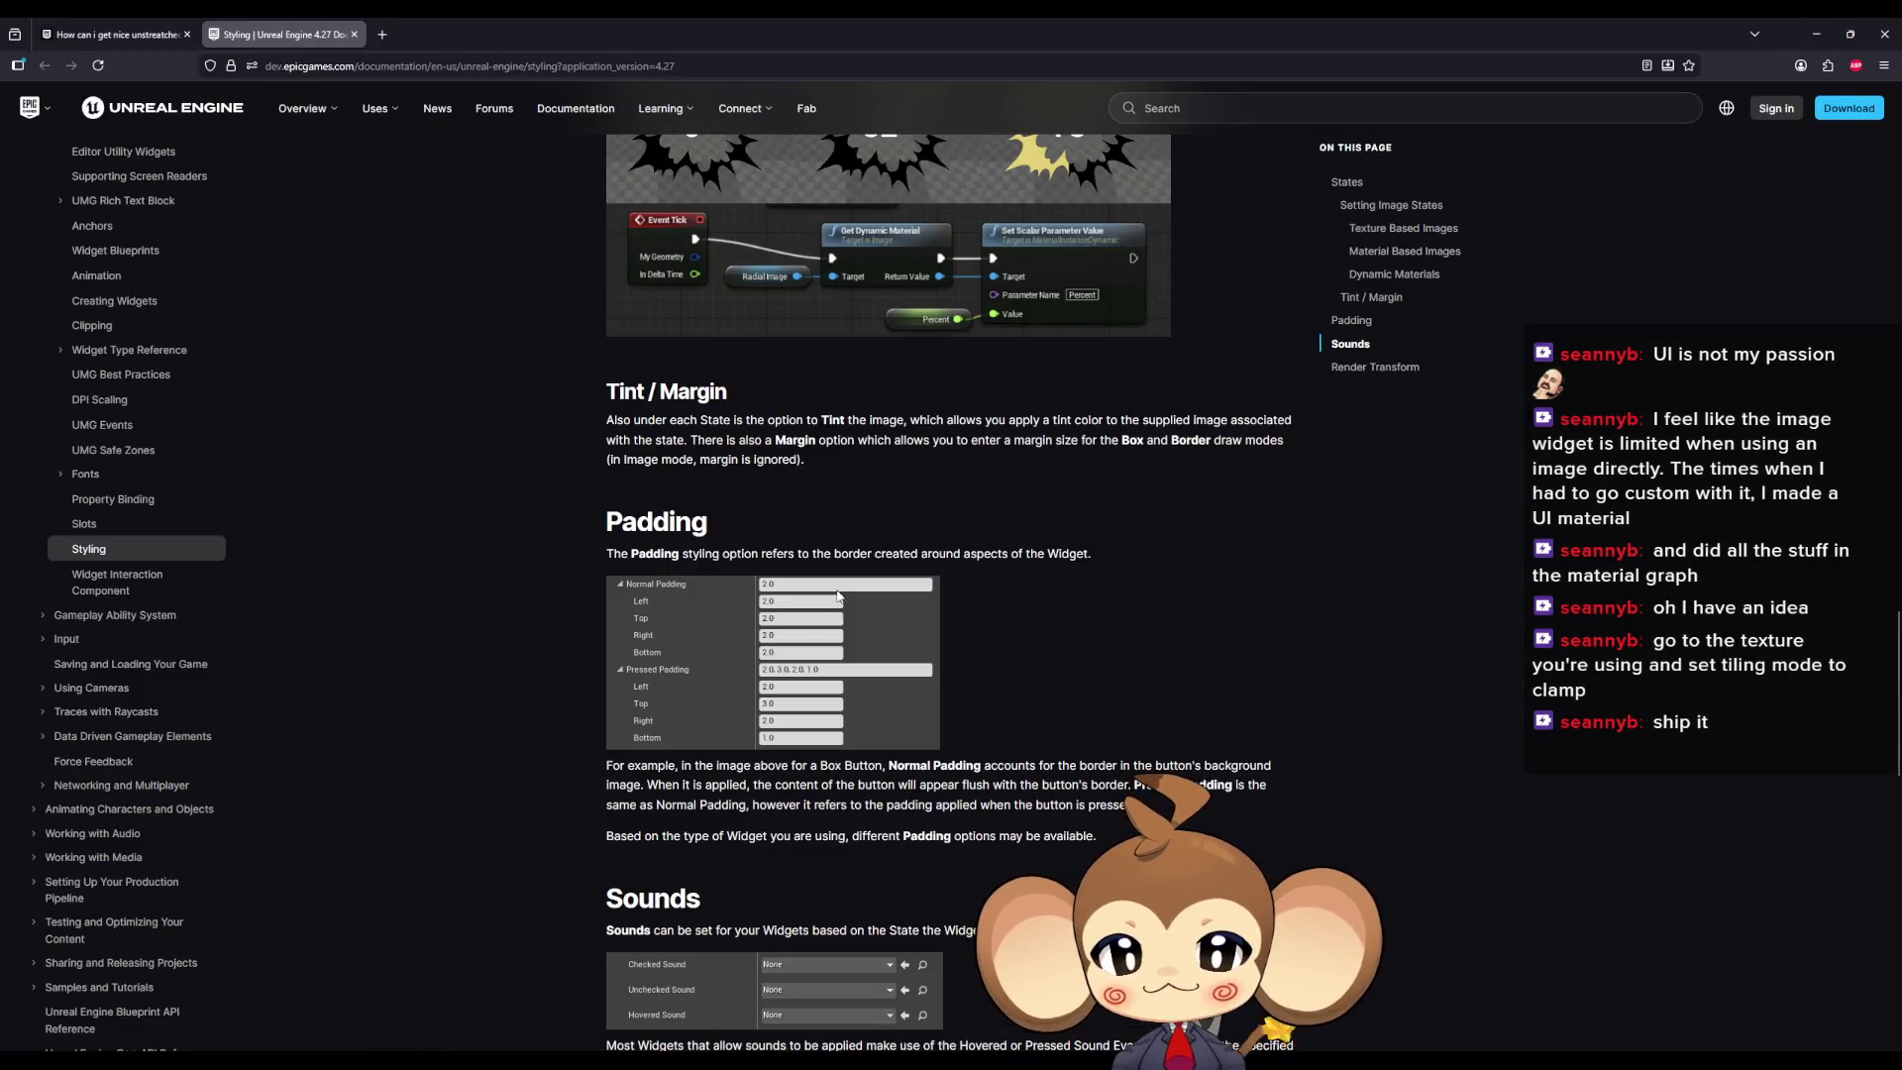
Step: Enlarge the Texture Based Images settings screenshot, then minimize the browser to reach the texture editor
scroll(899, 612, up, 10)
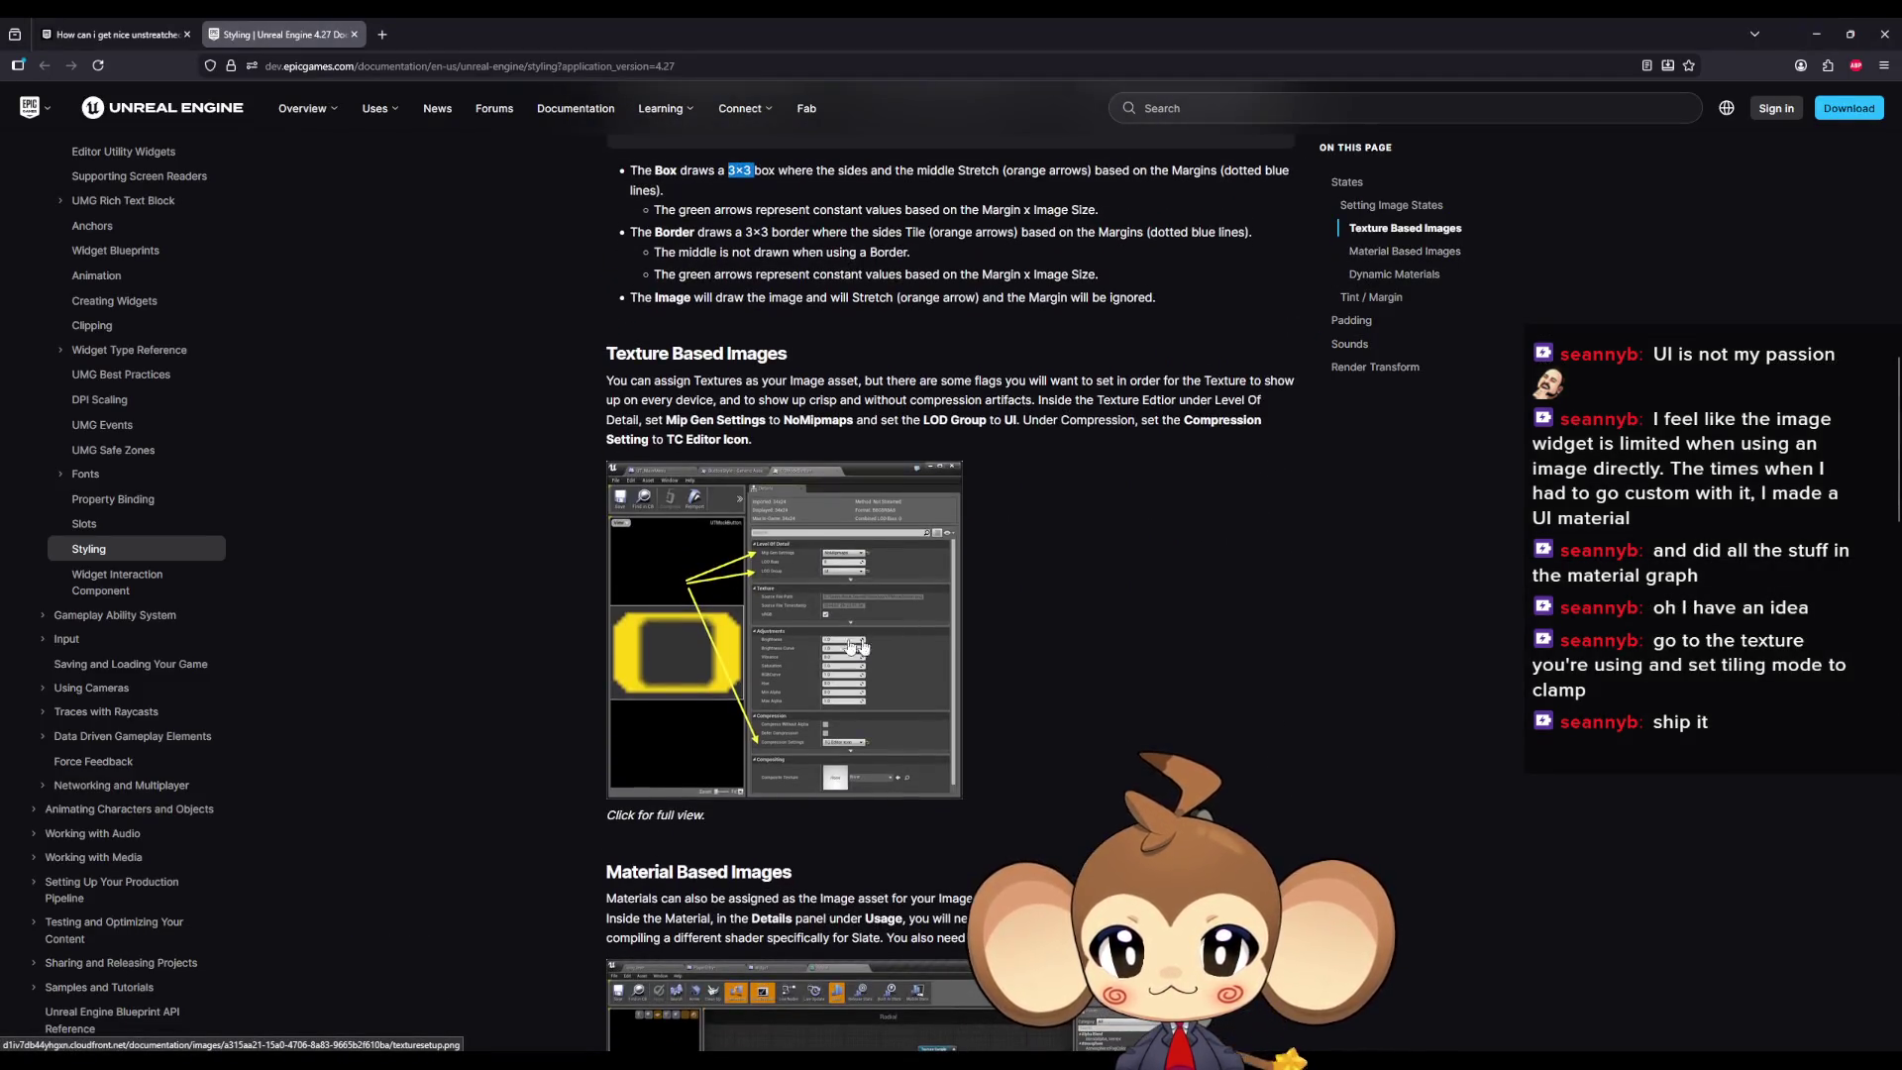
click(881, 643)
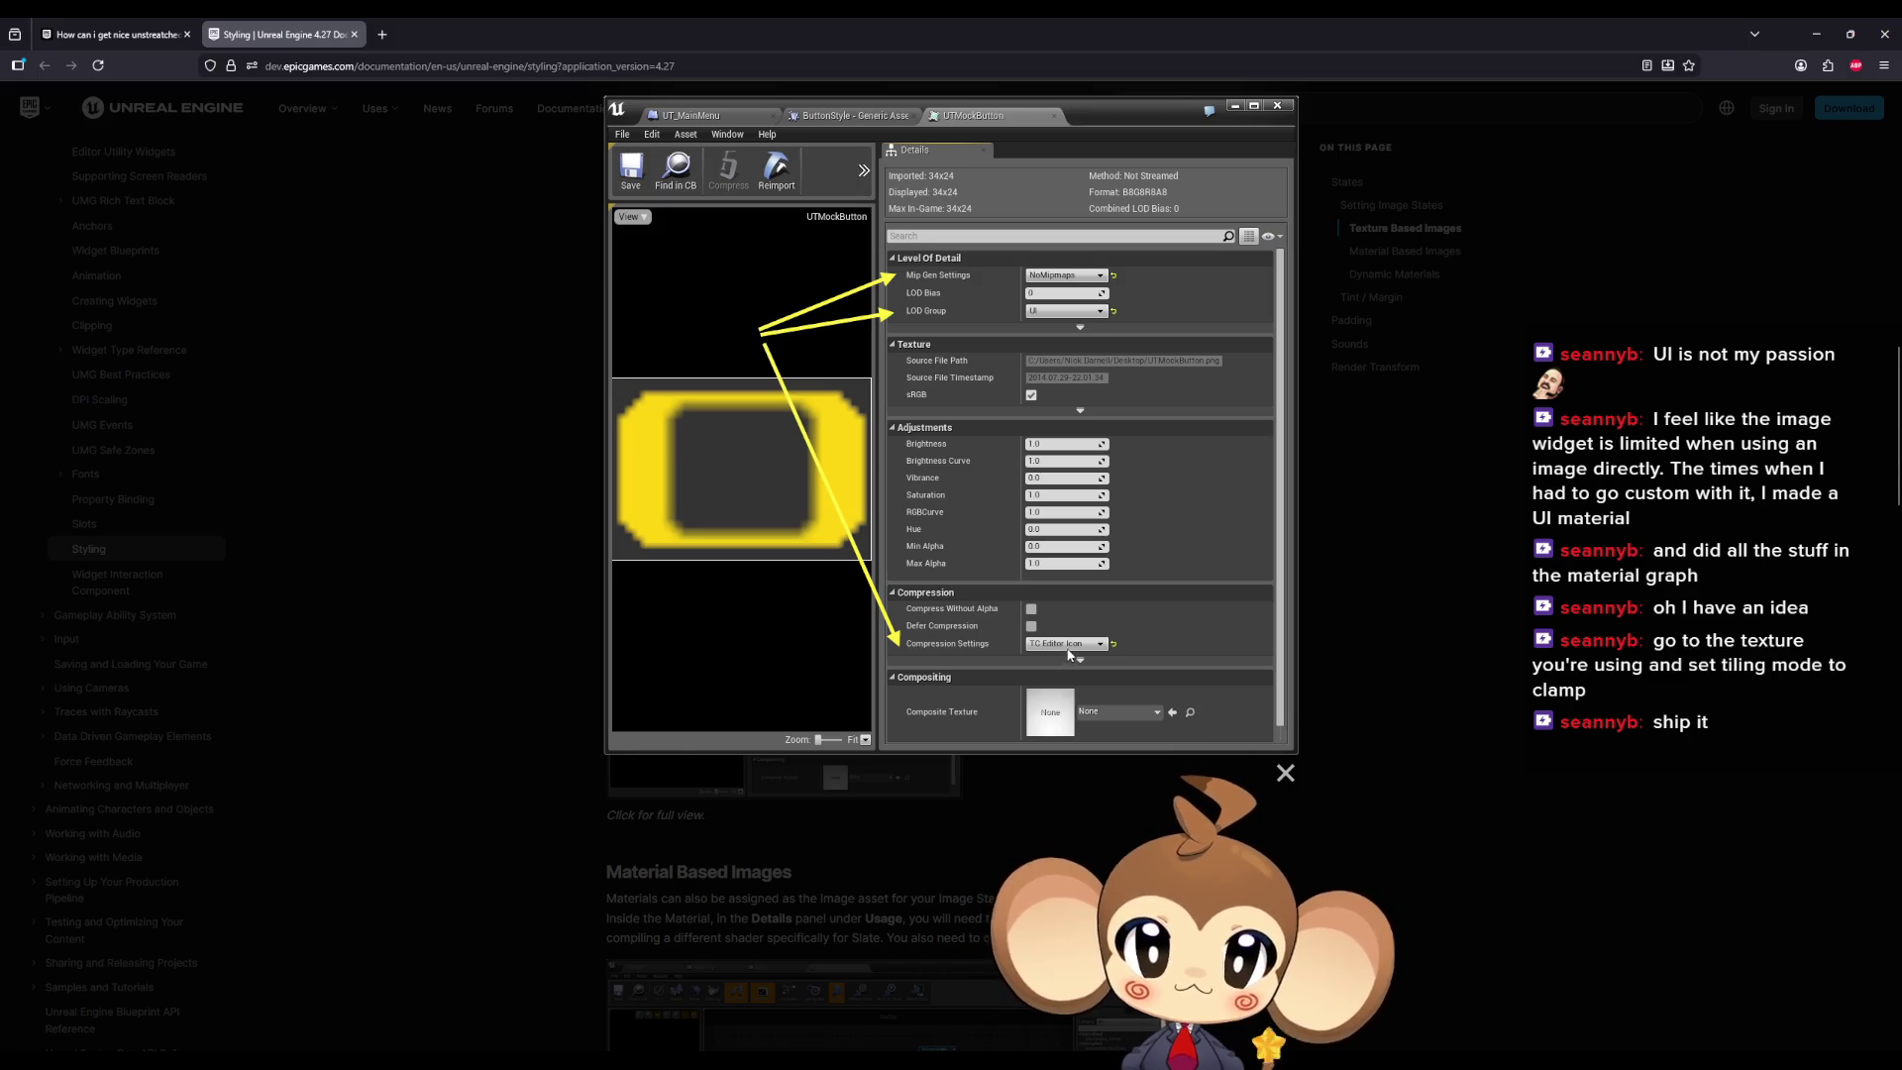
click(1820, 37)
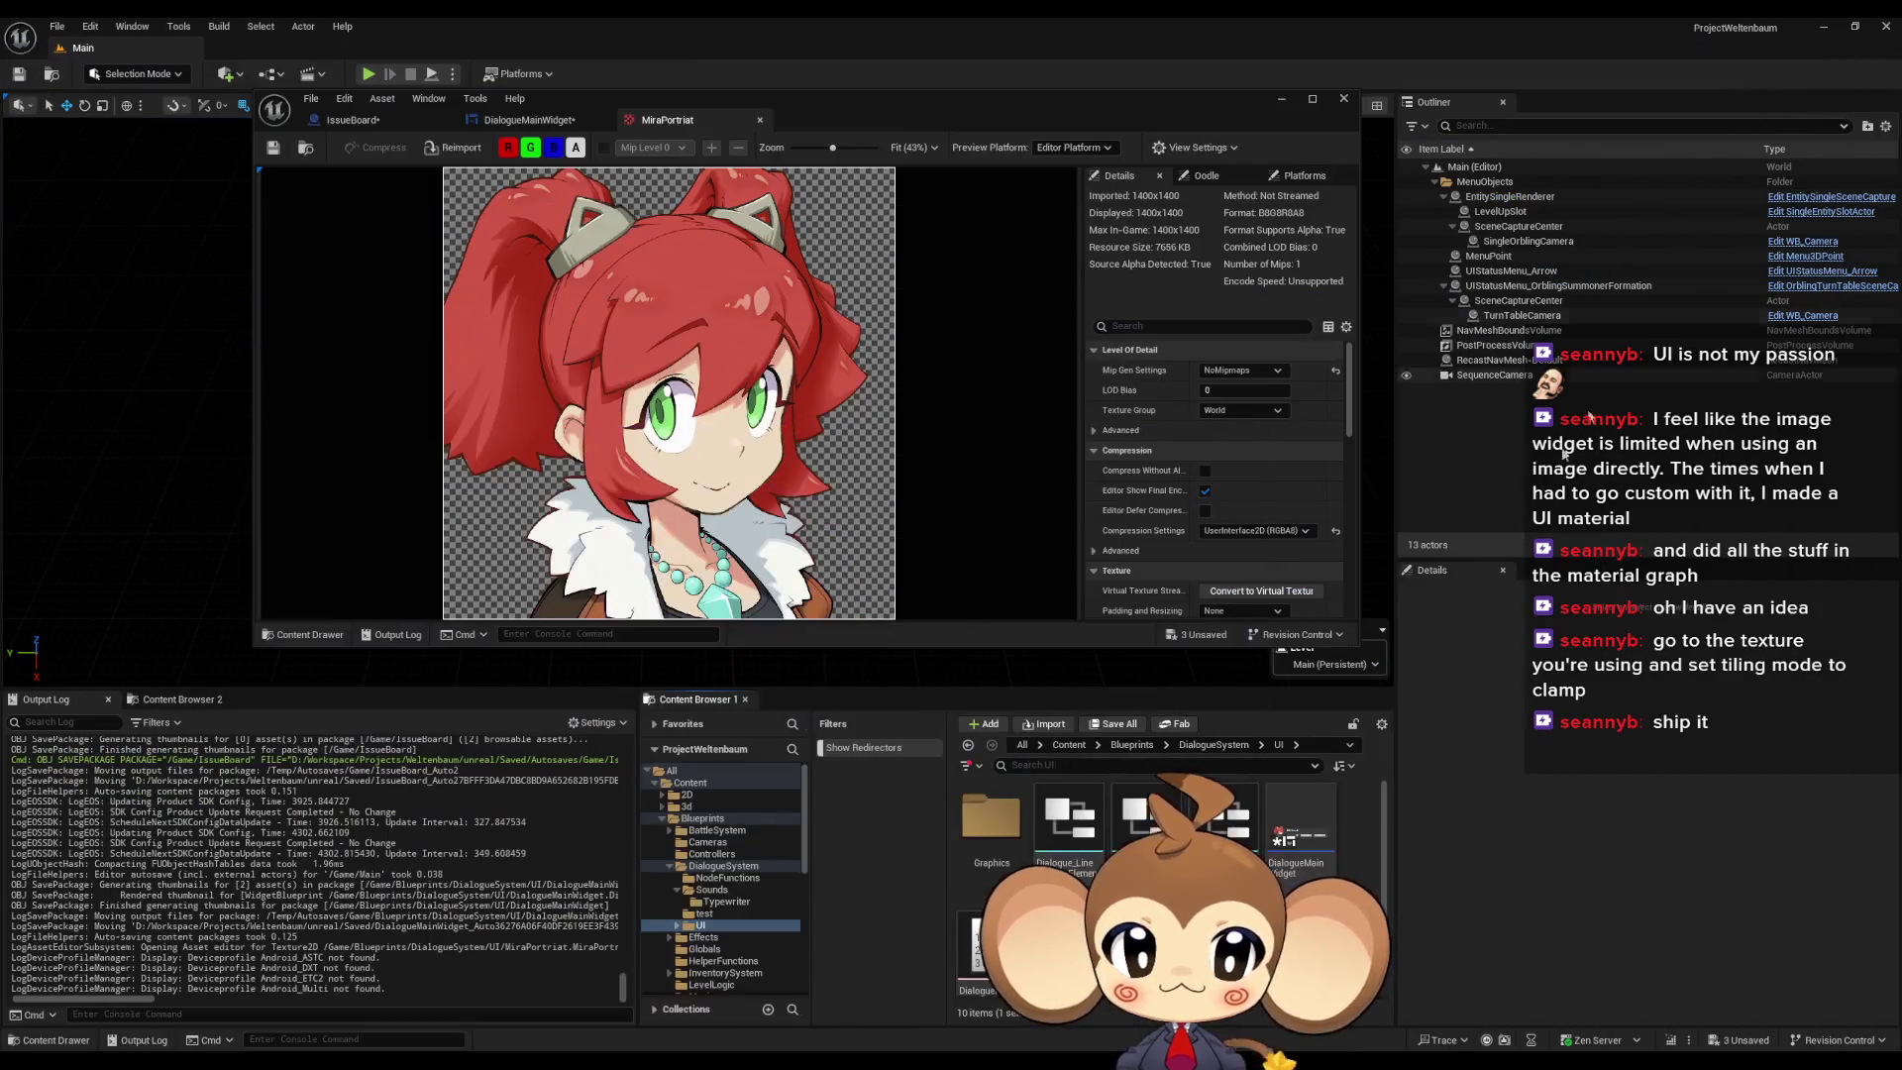
Step: Duplicate the portrait texture as MiraPortrait1 and set its Texture Group to UI
key(ctrl+v)
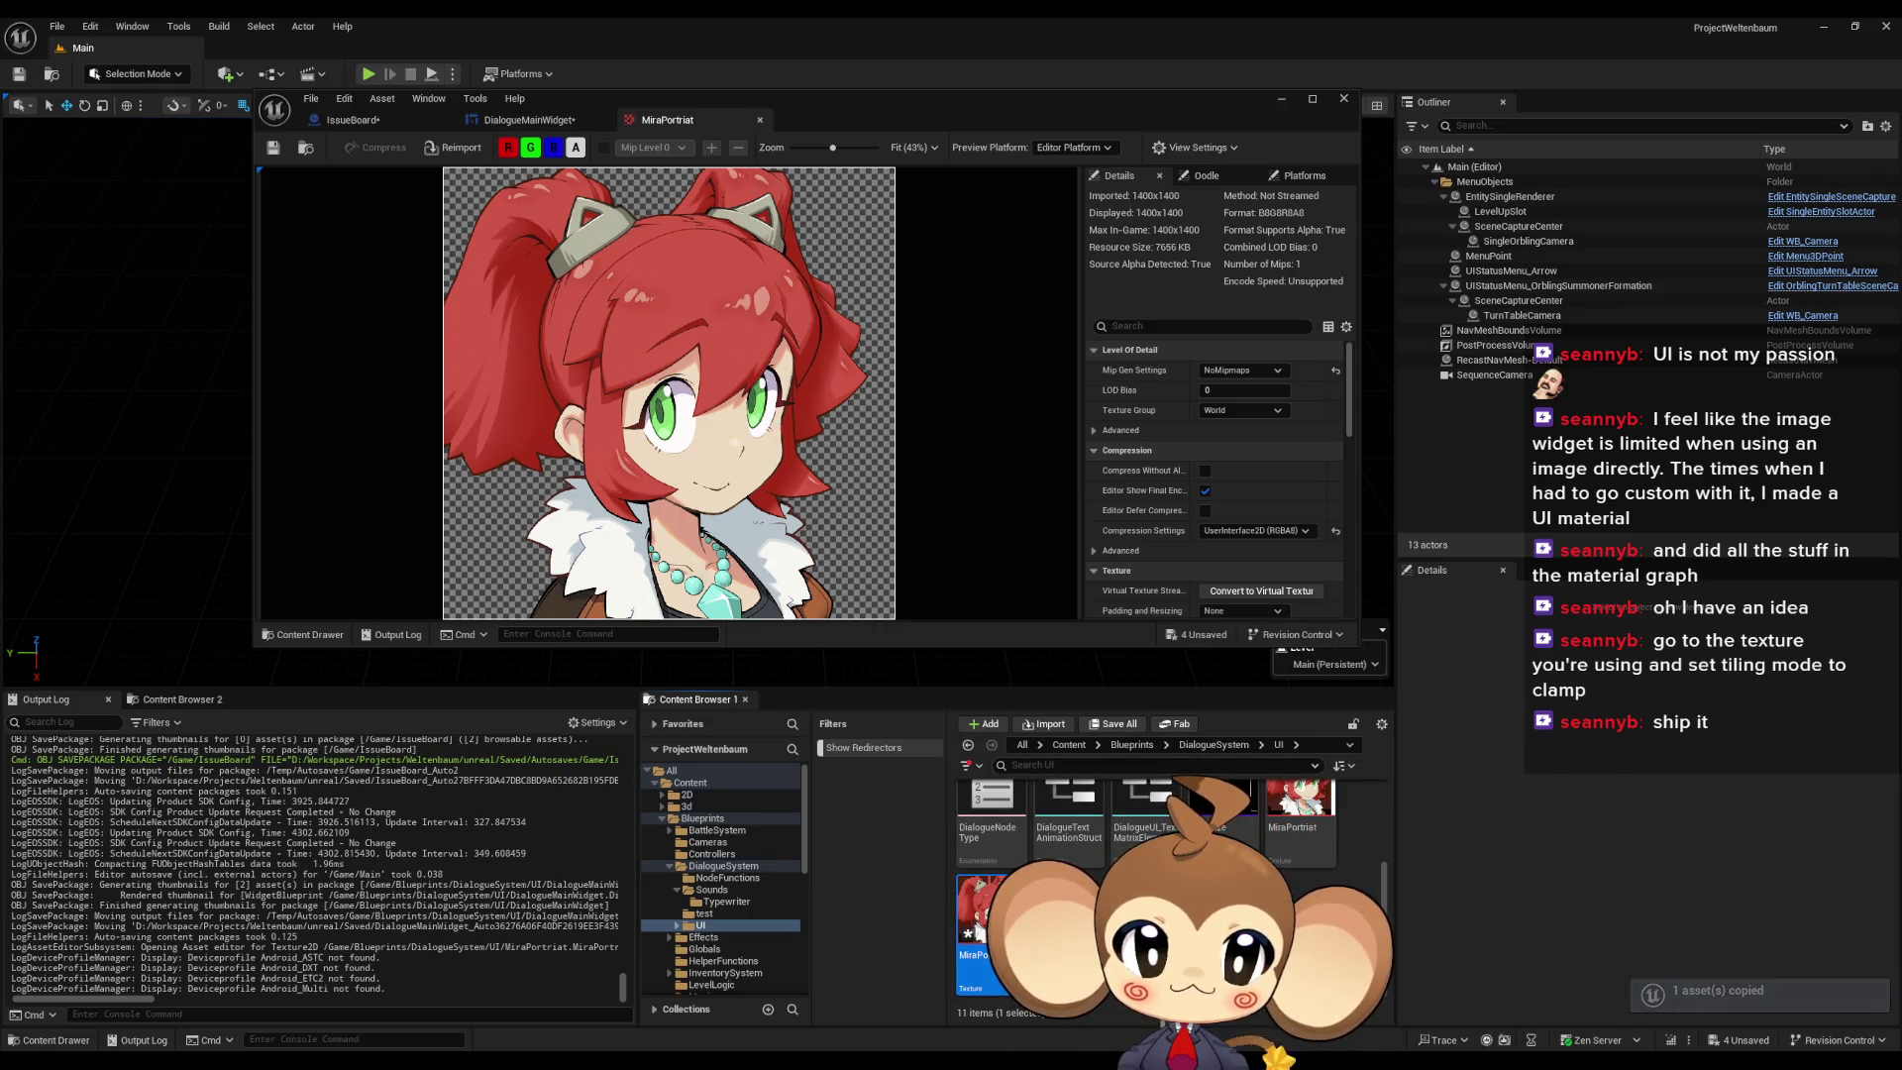
double_click(976, 921)
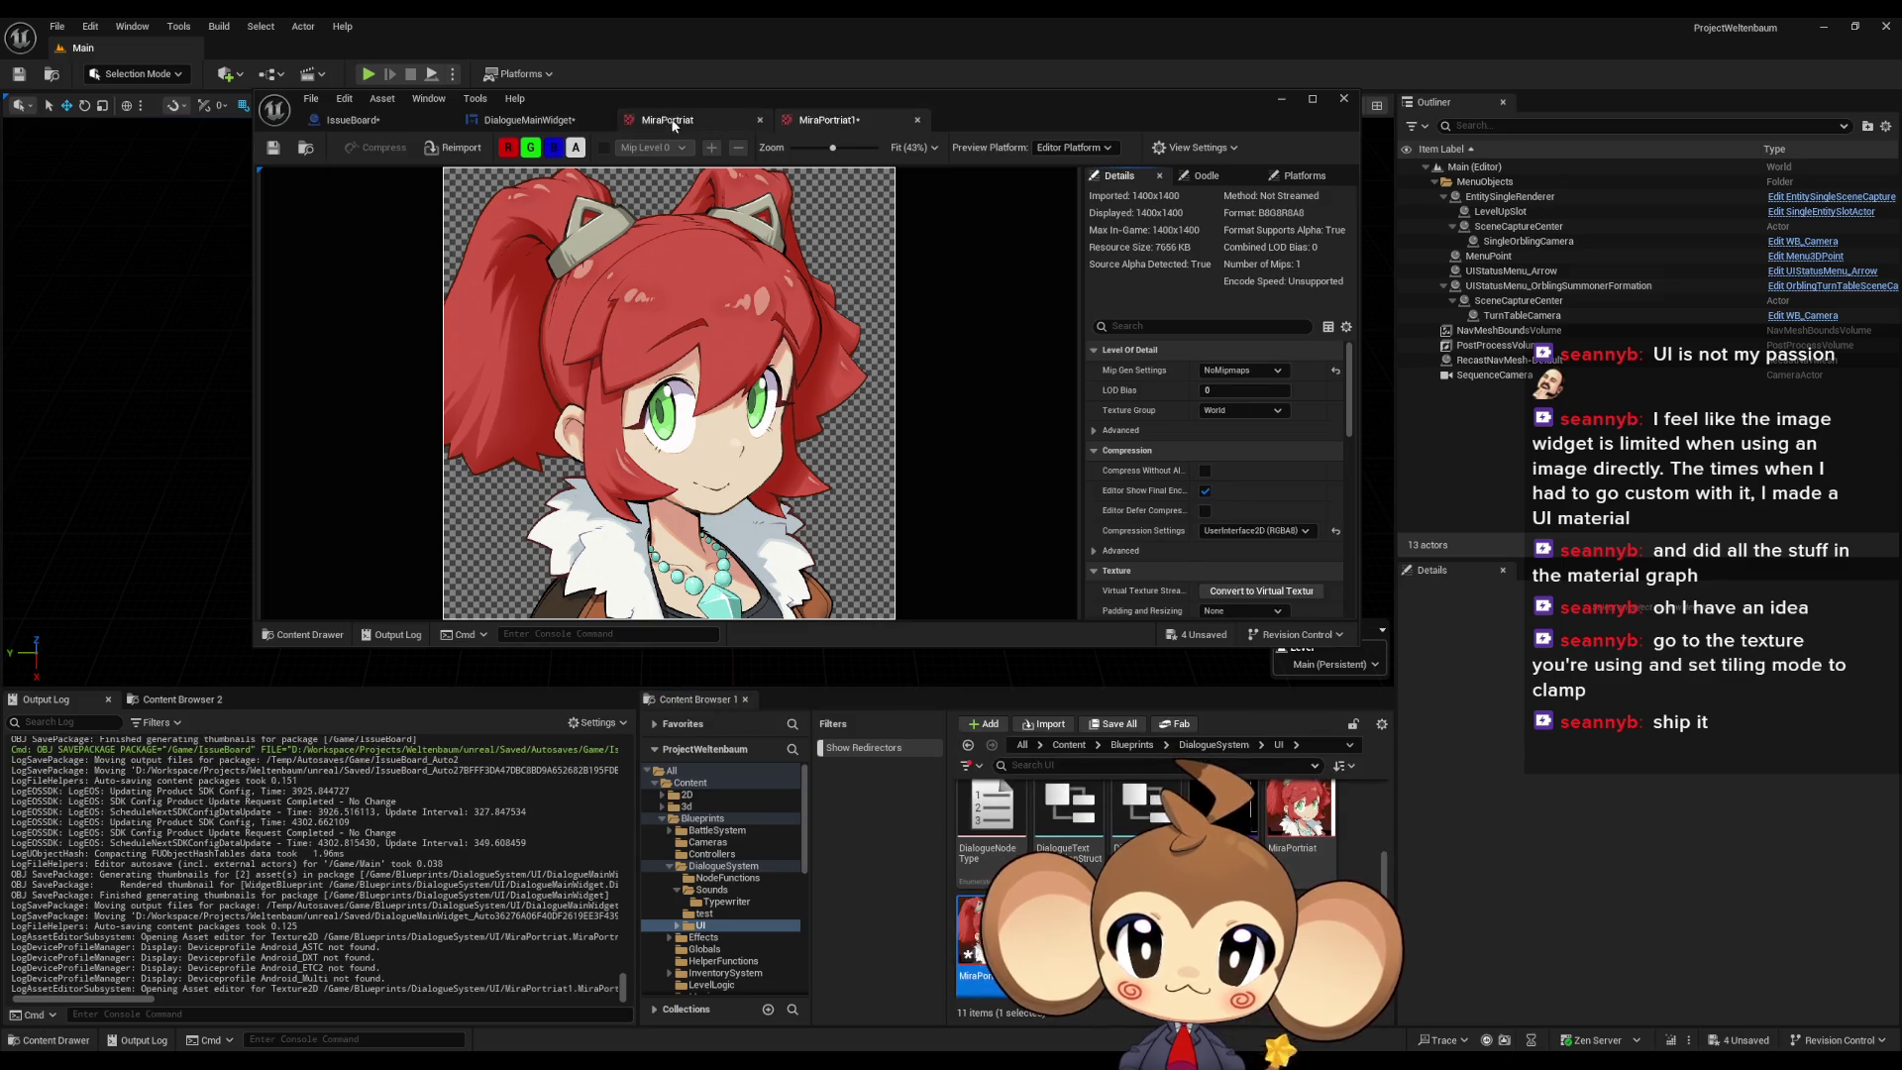
click(760, 120)
click(1244, 410)
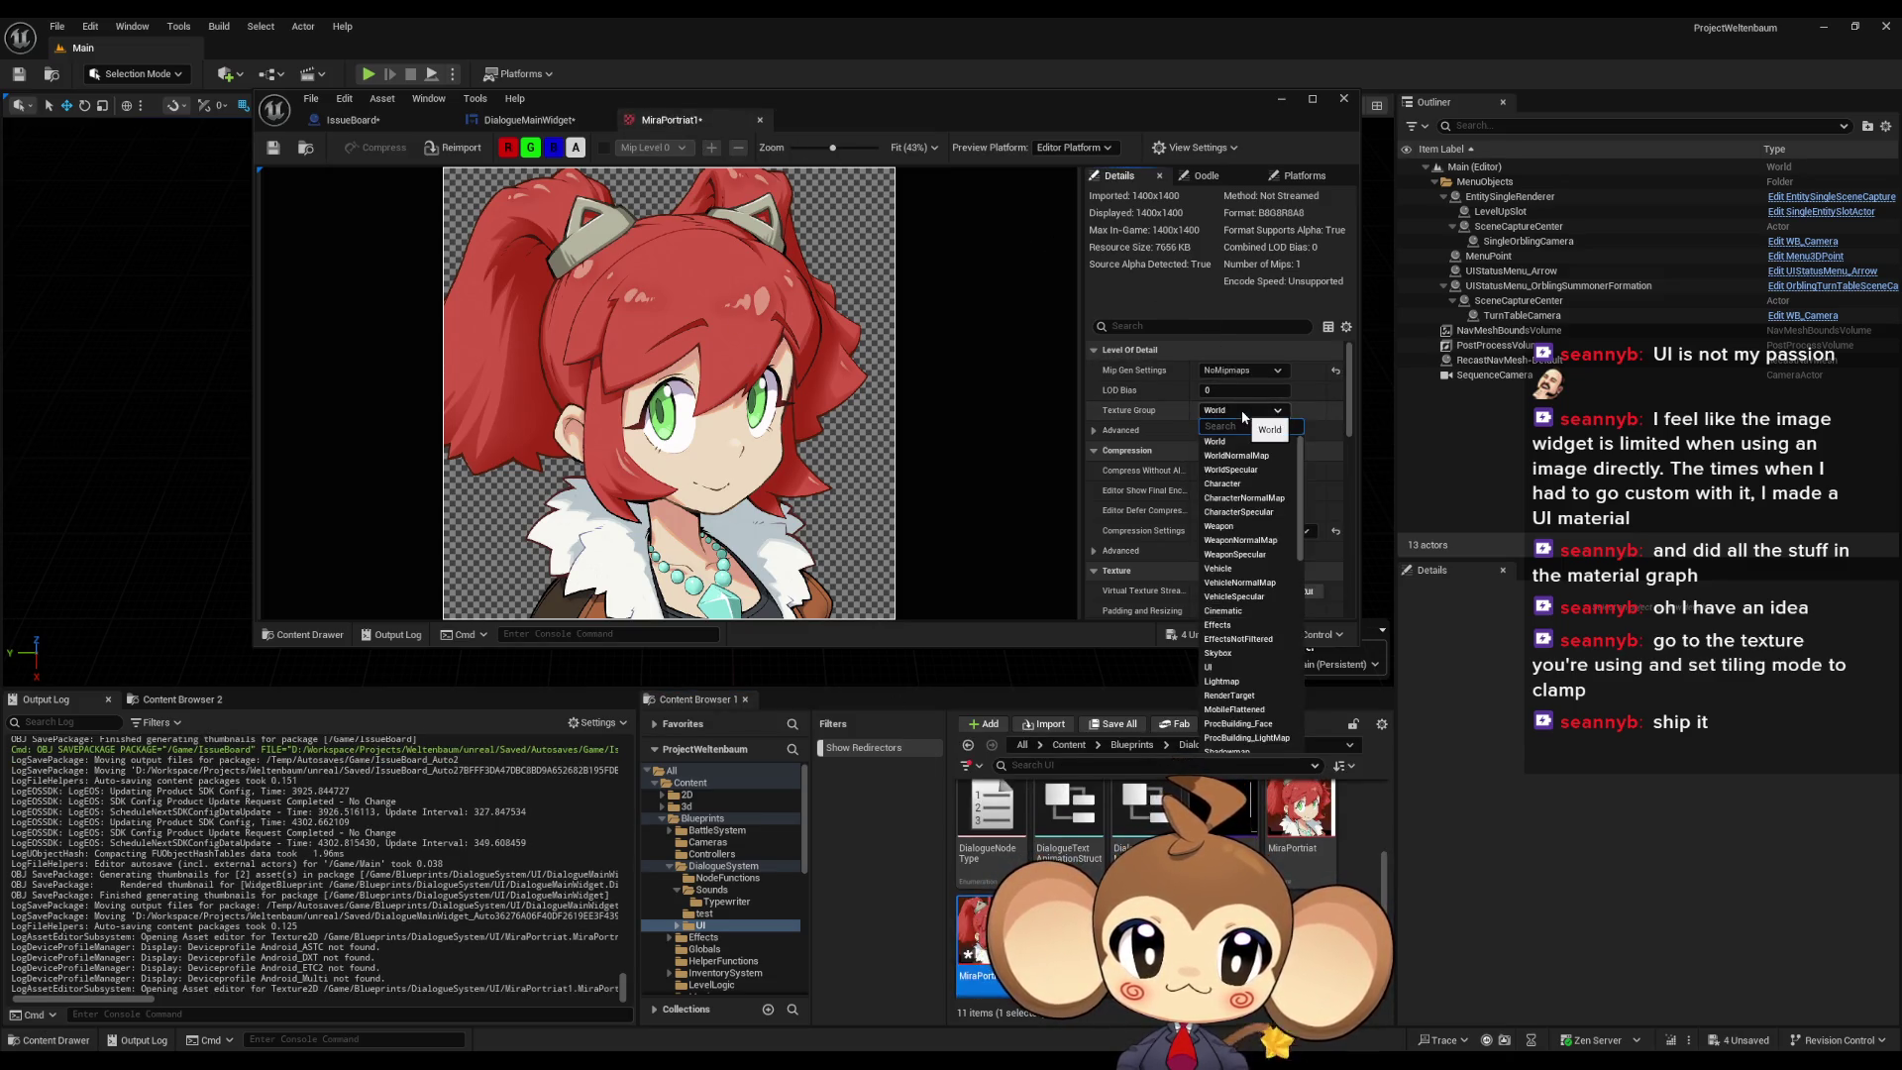
click(1210, 454)
scroll(1211, 454, down, 6)
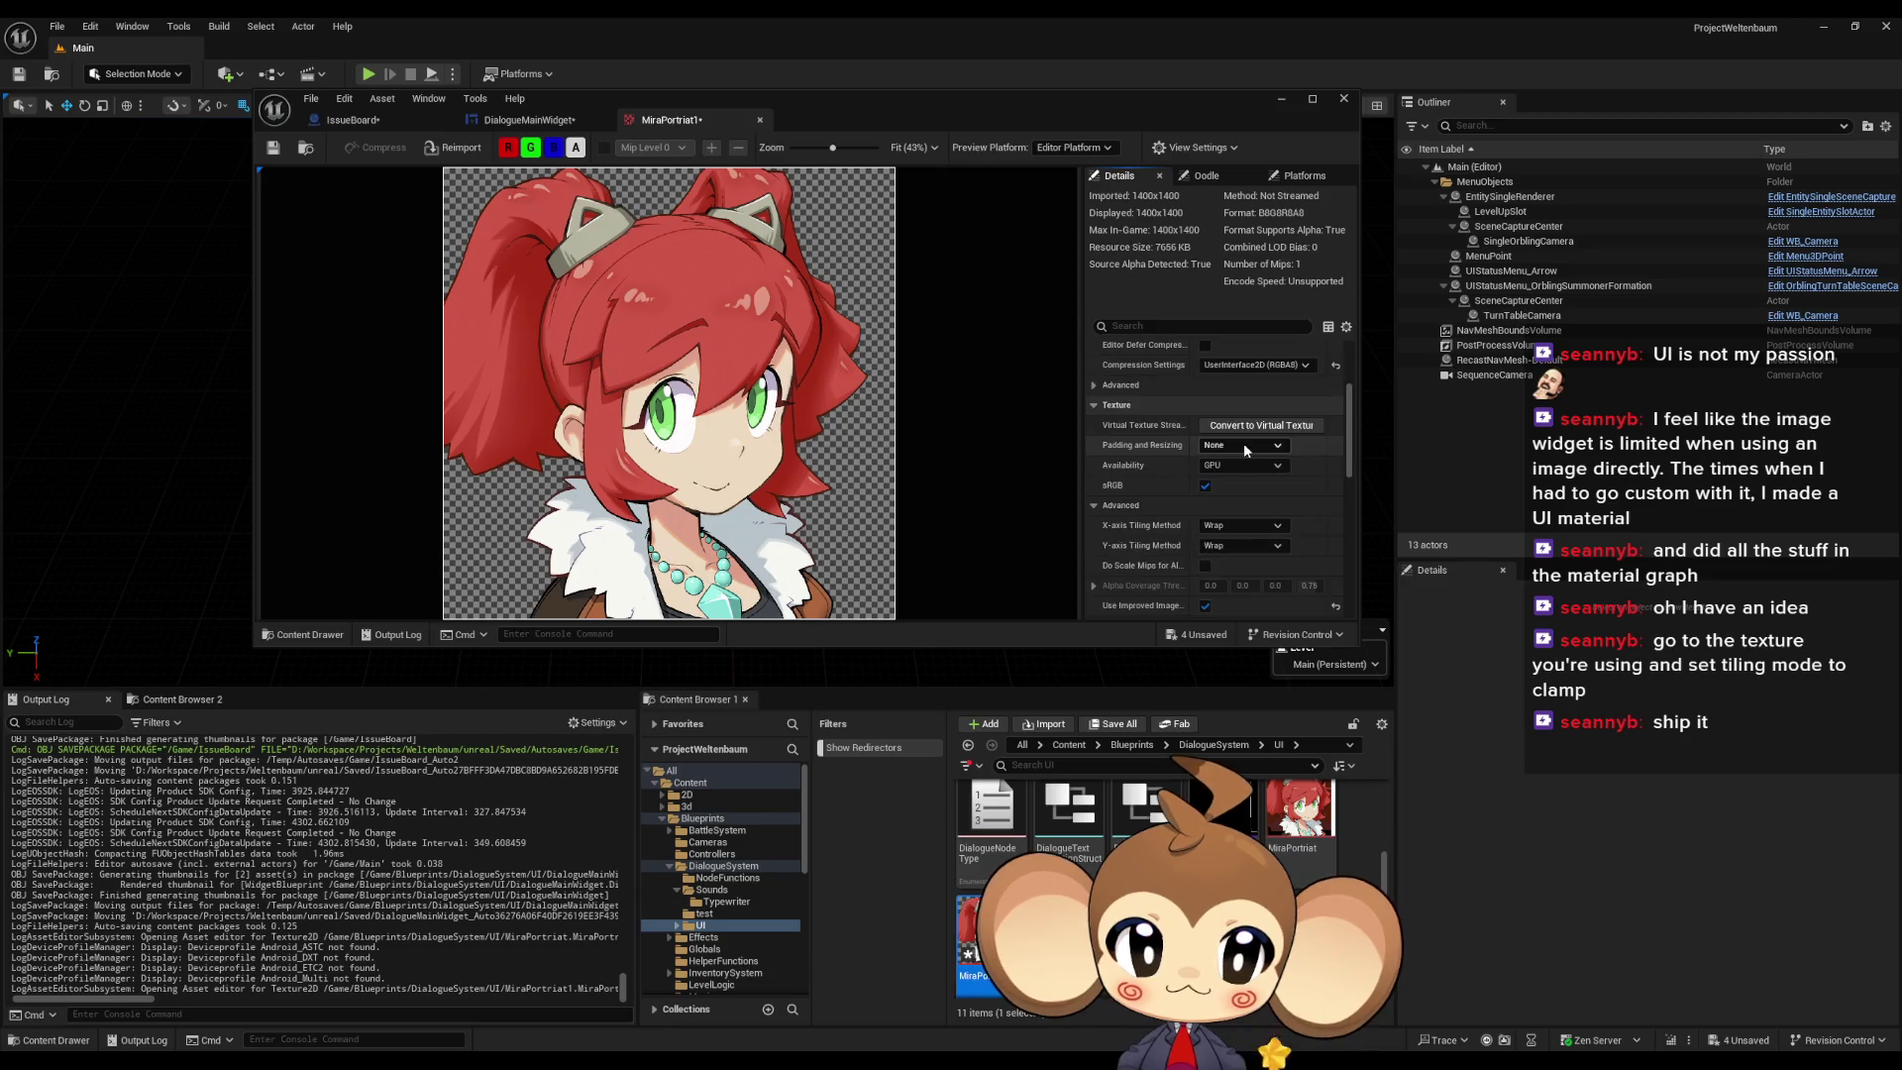
scroll(1263, 439, up, 5)
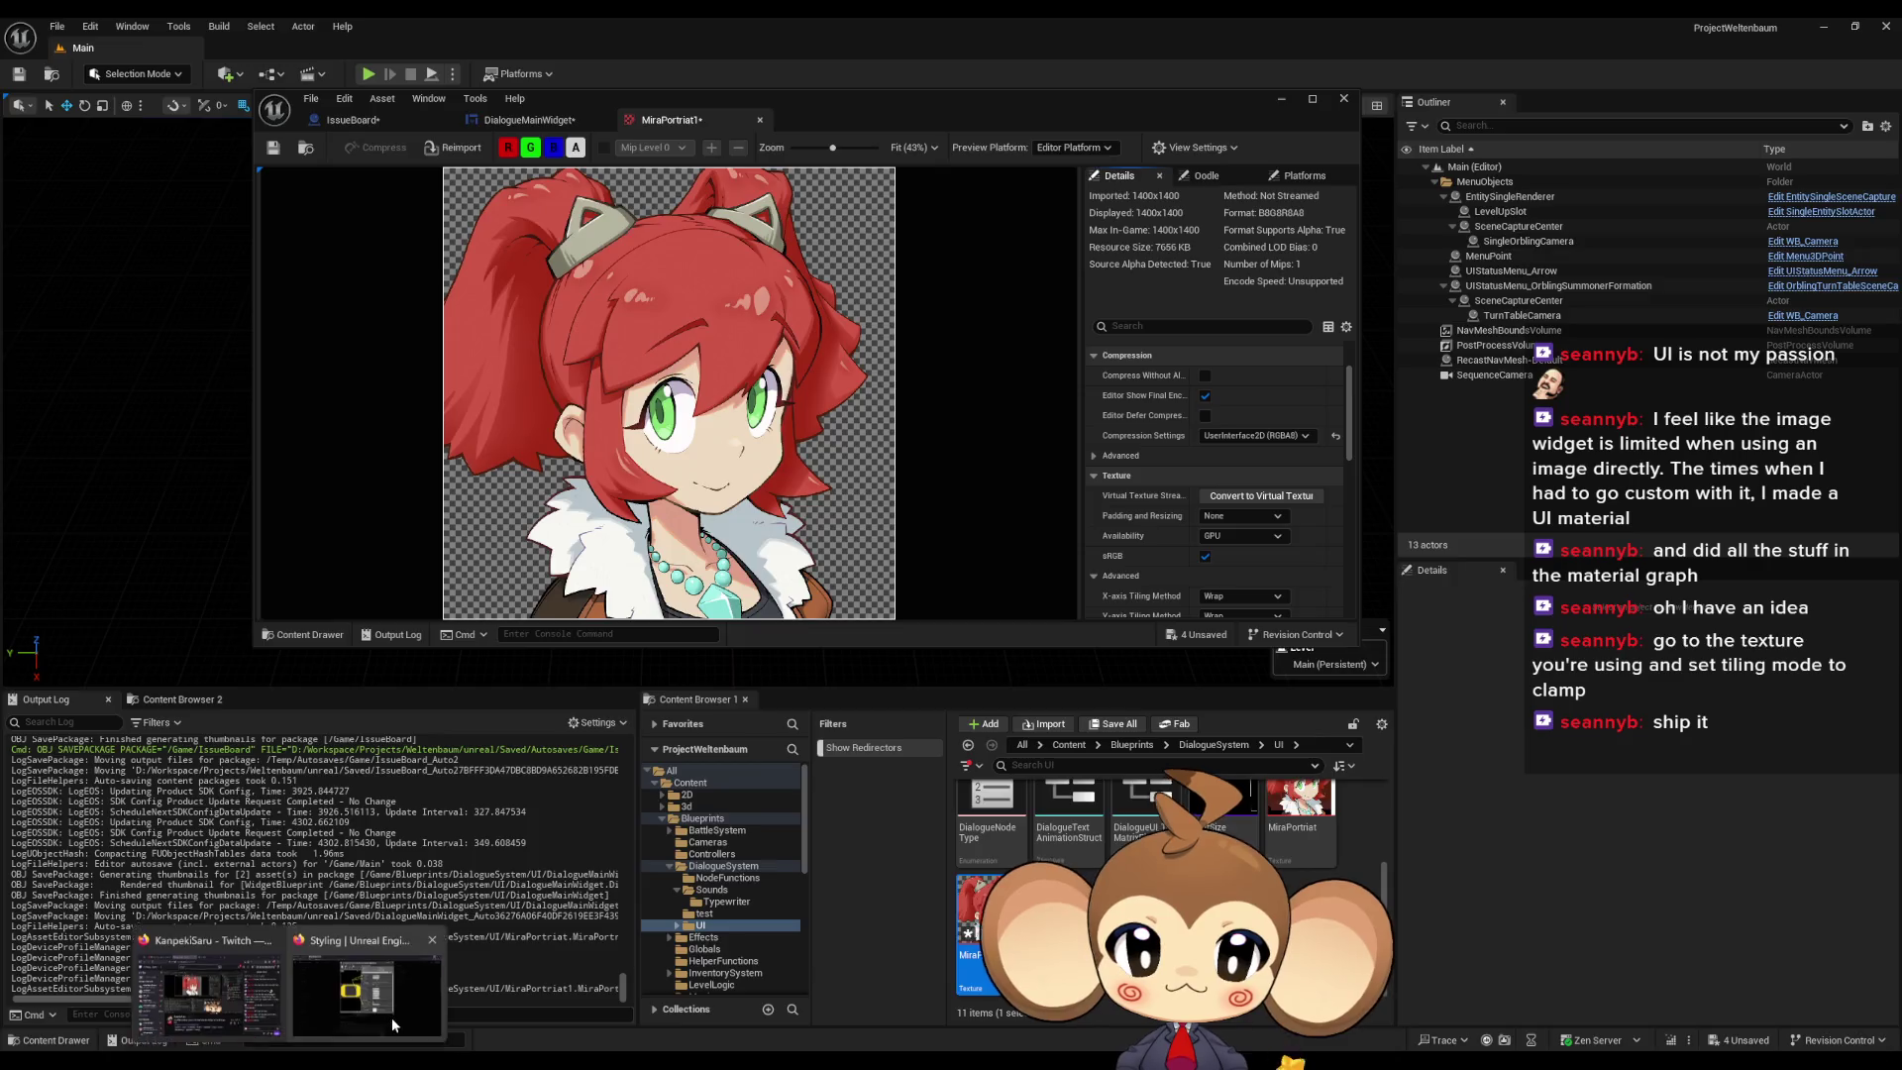
Step: Compare with the Styling docs and review MiraPortrait1's compression settings in a maximized editor
click(396, 1018)
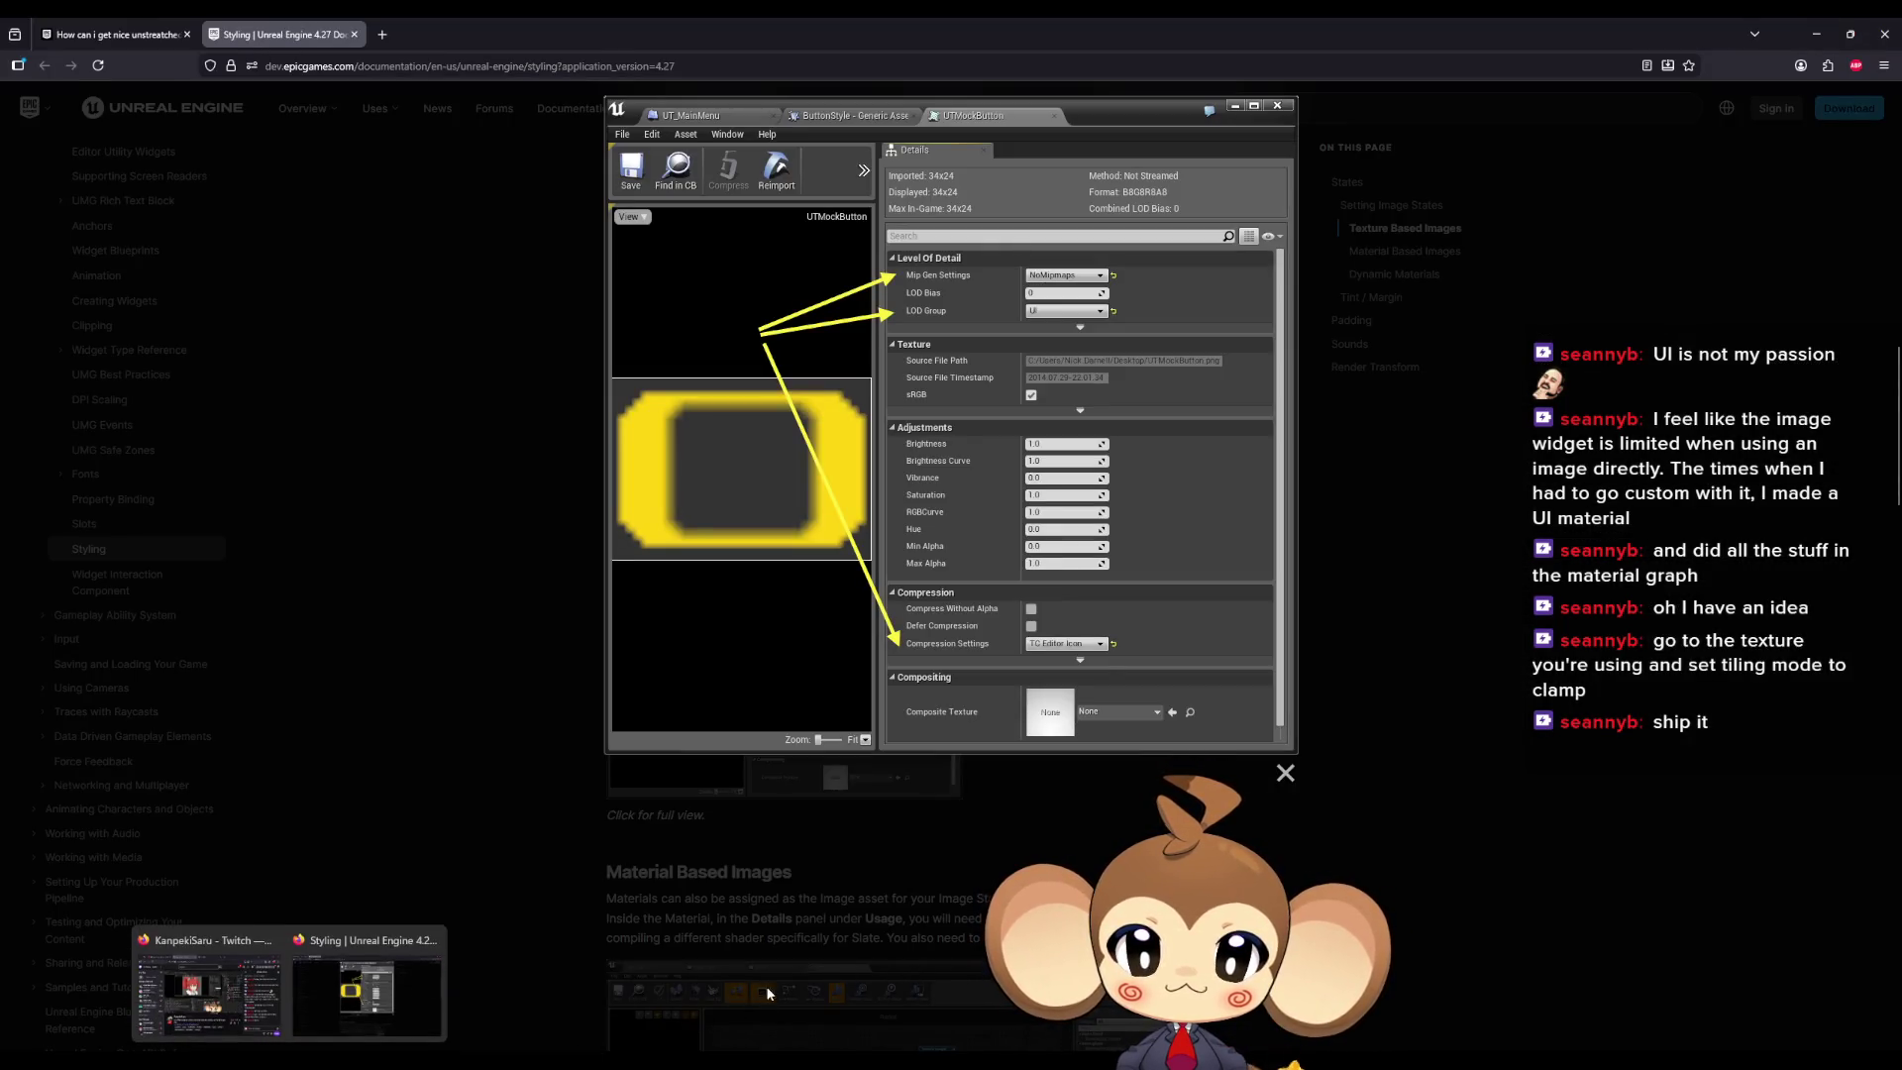
mouse_move(780, 1065)
click(858, 990)
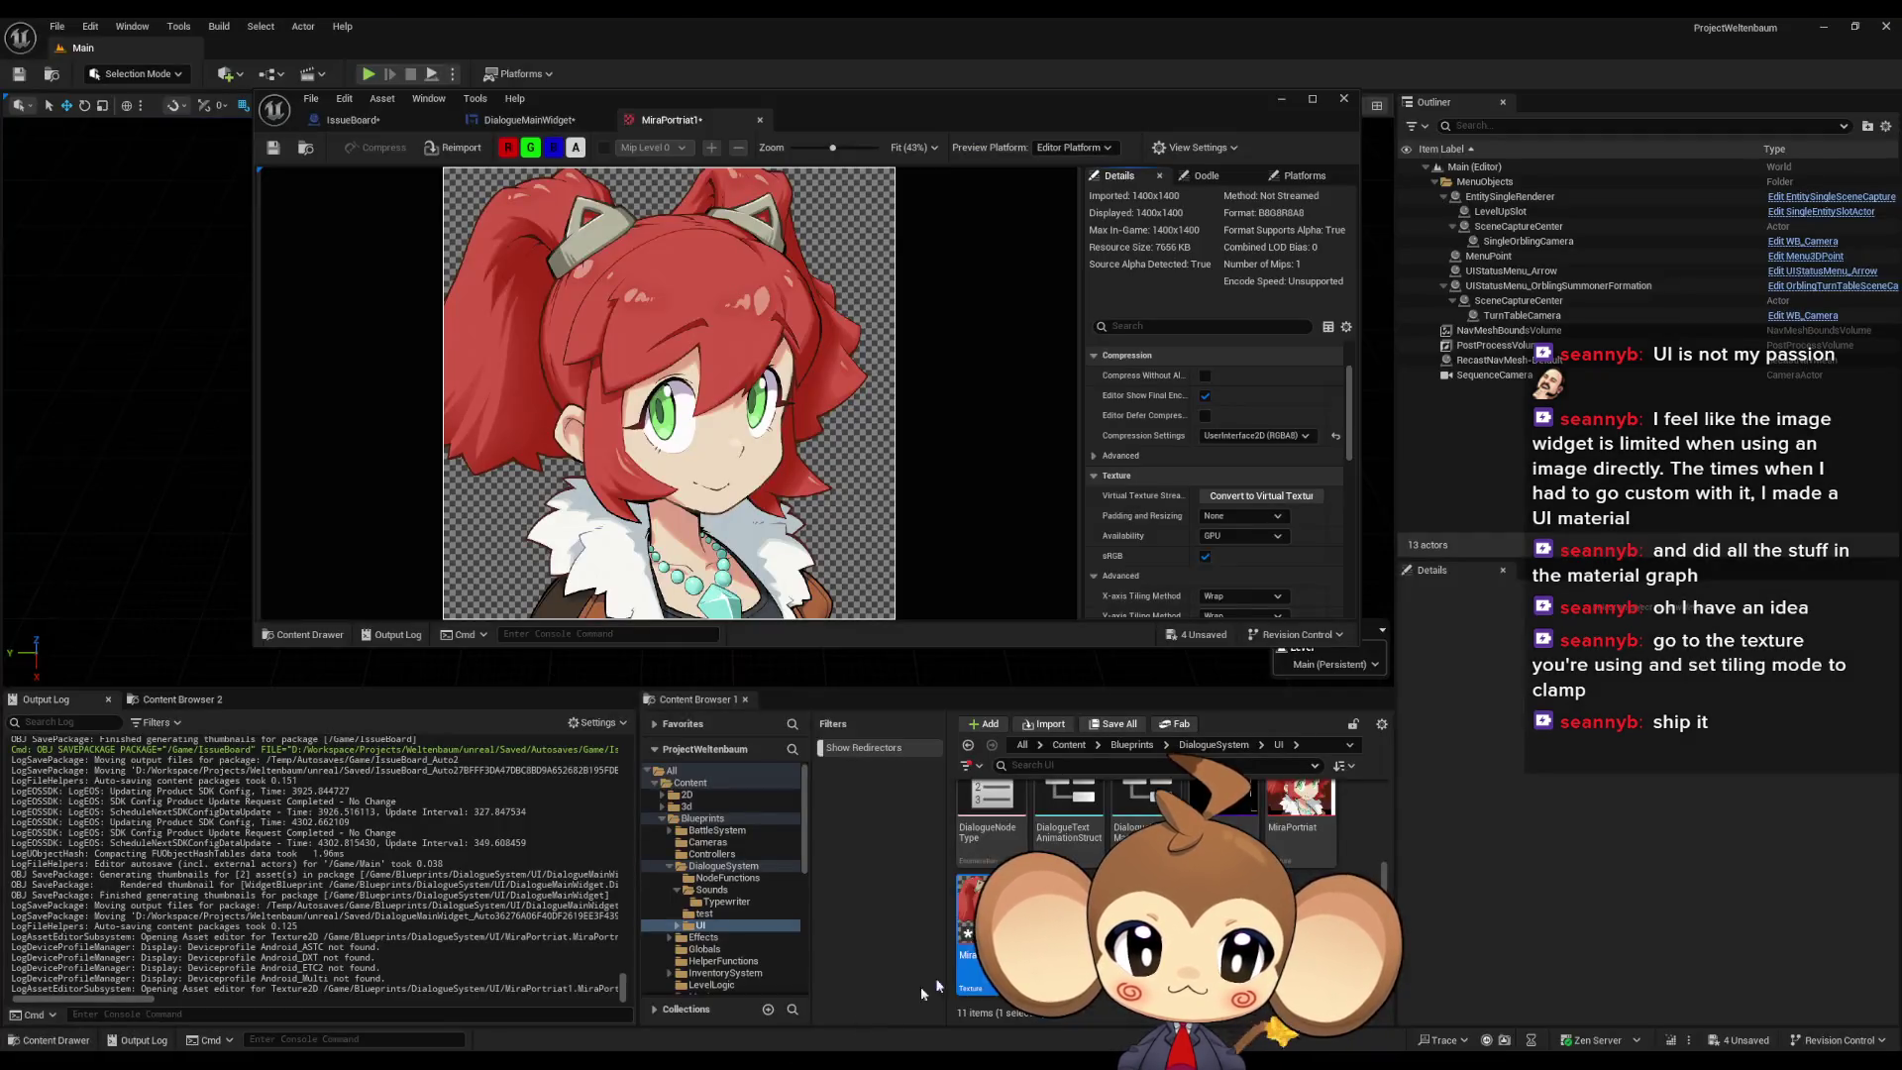
scroll(1264, 468, down, 4)
scroll(1264, 468, down, 5)
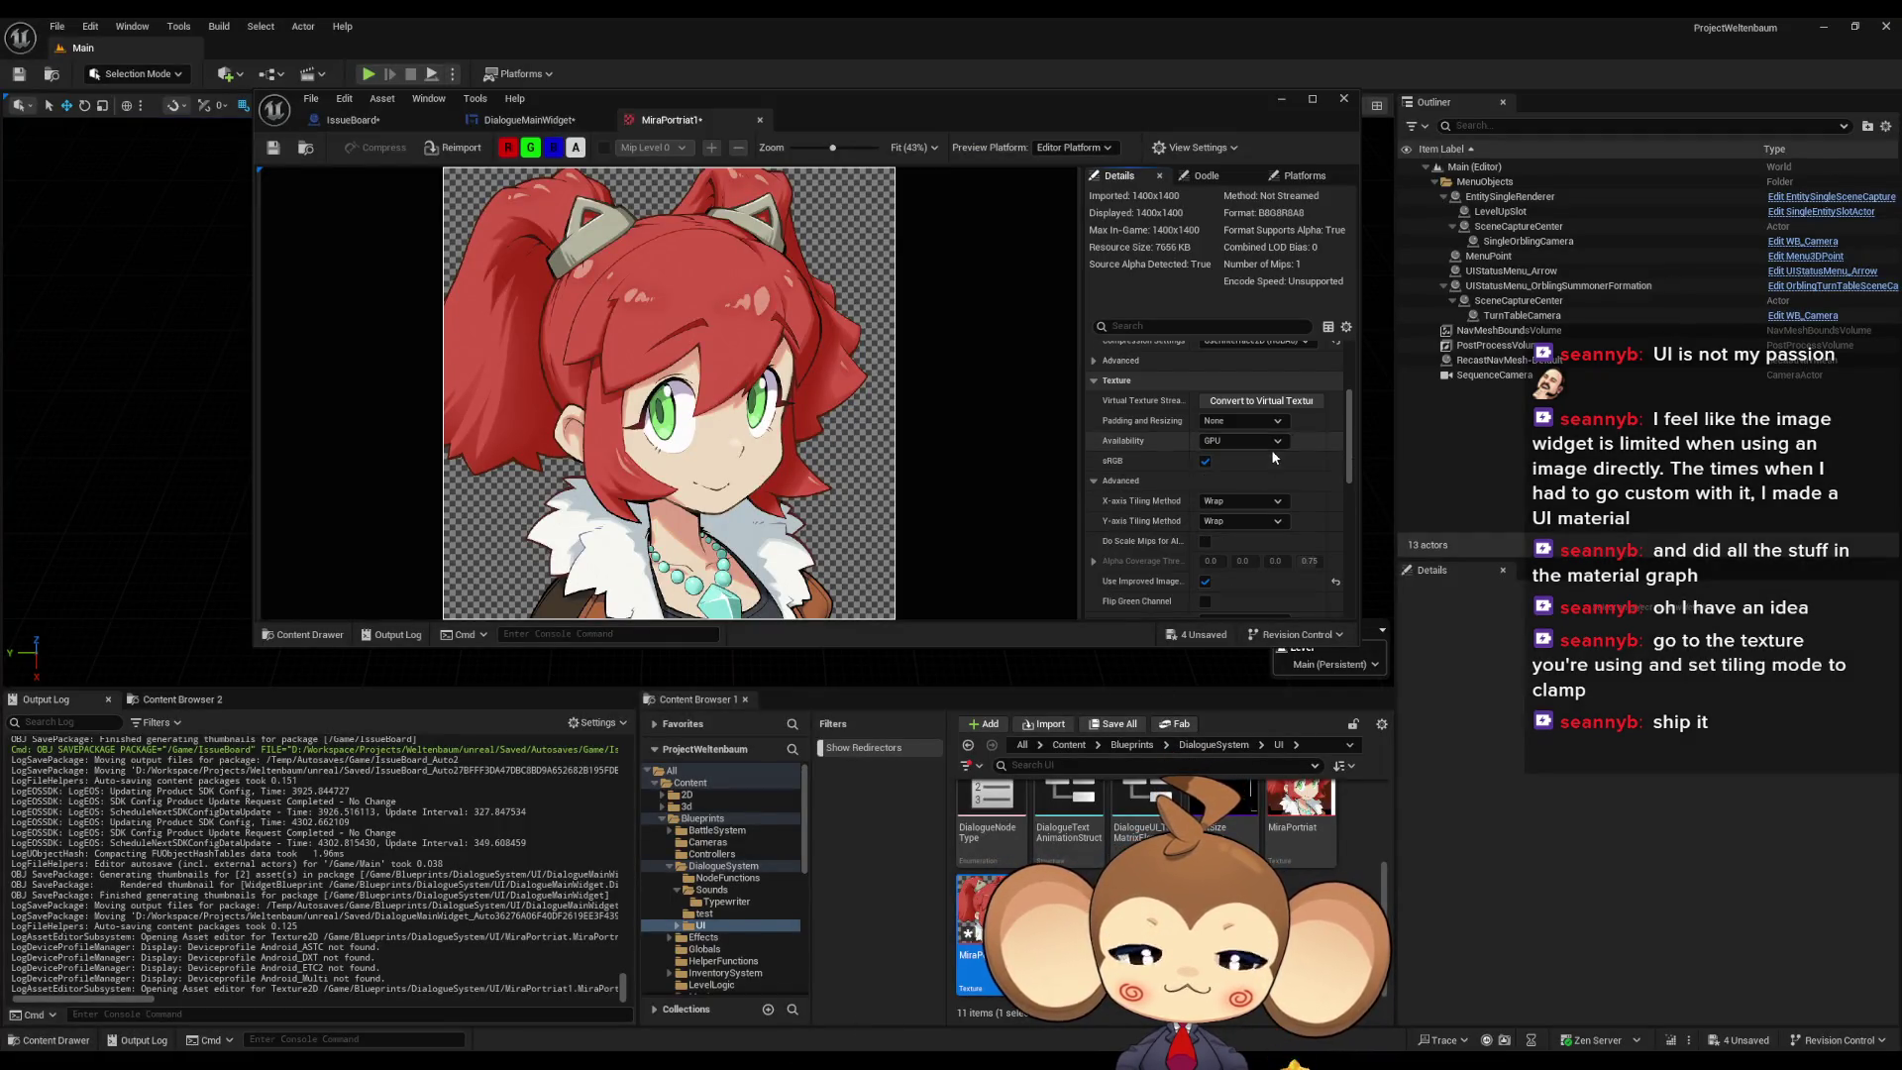
scroll(1263, 503, down, 5)
click(1235, 532)
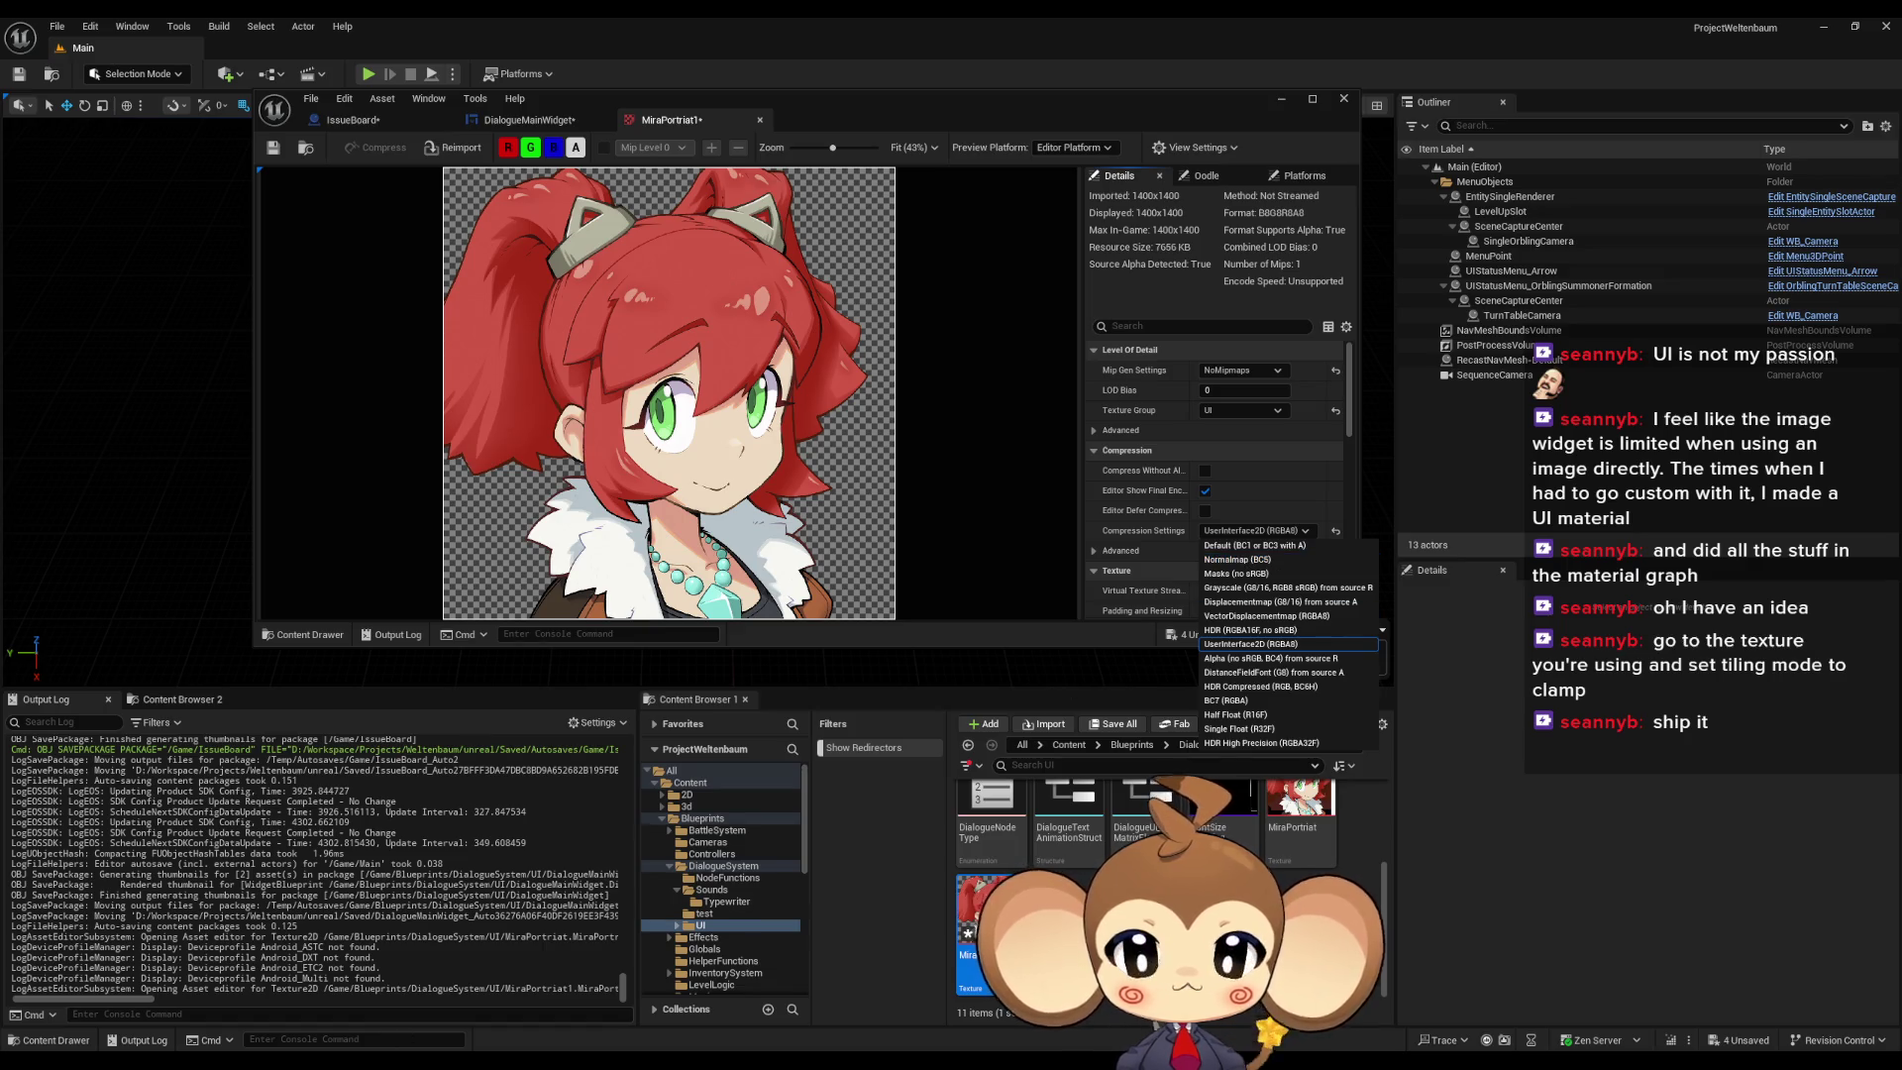
mouse_move(355, 1012)
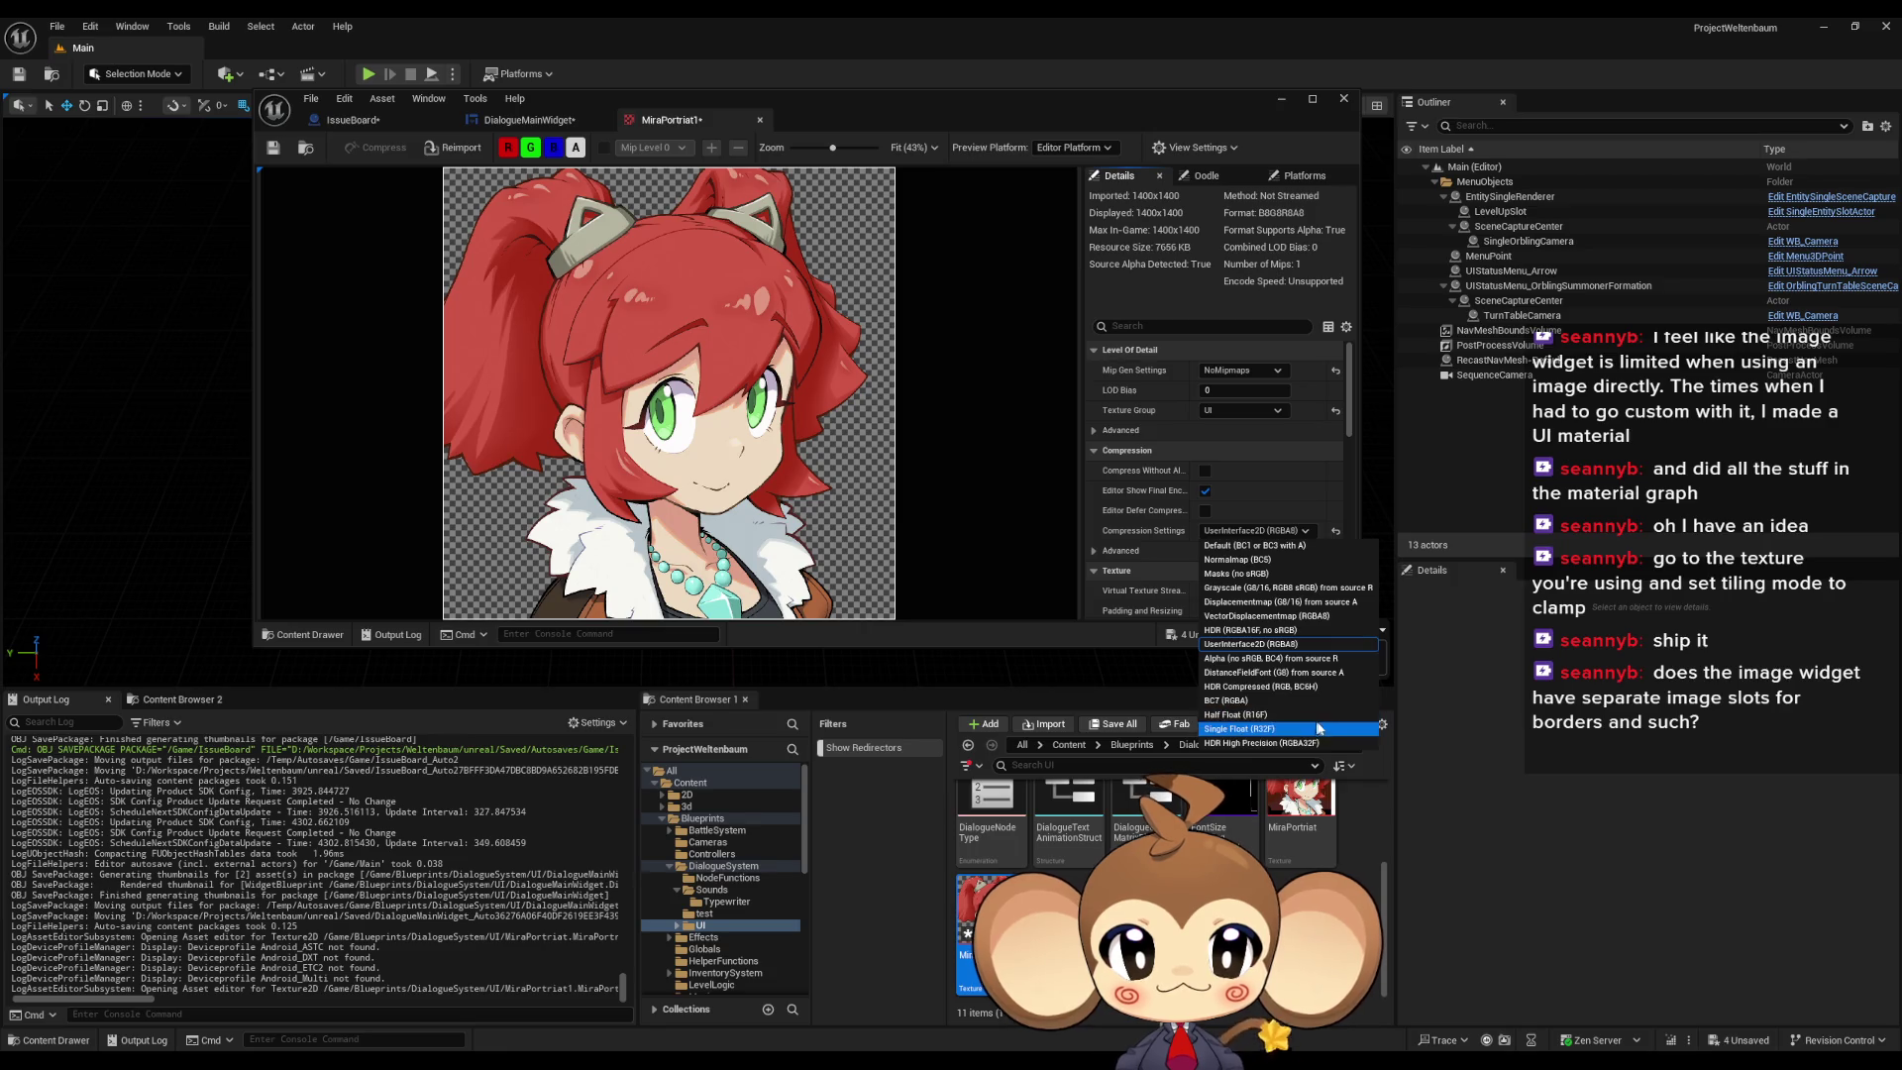
double_click(925, 107)
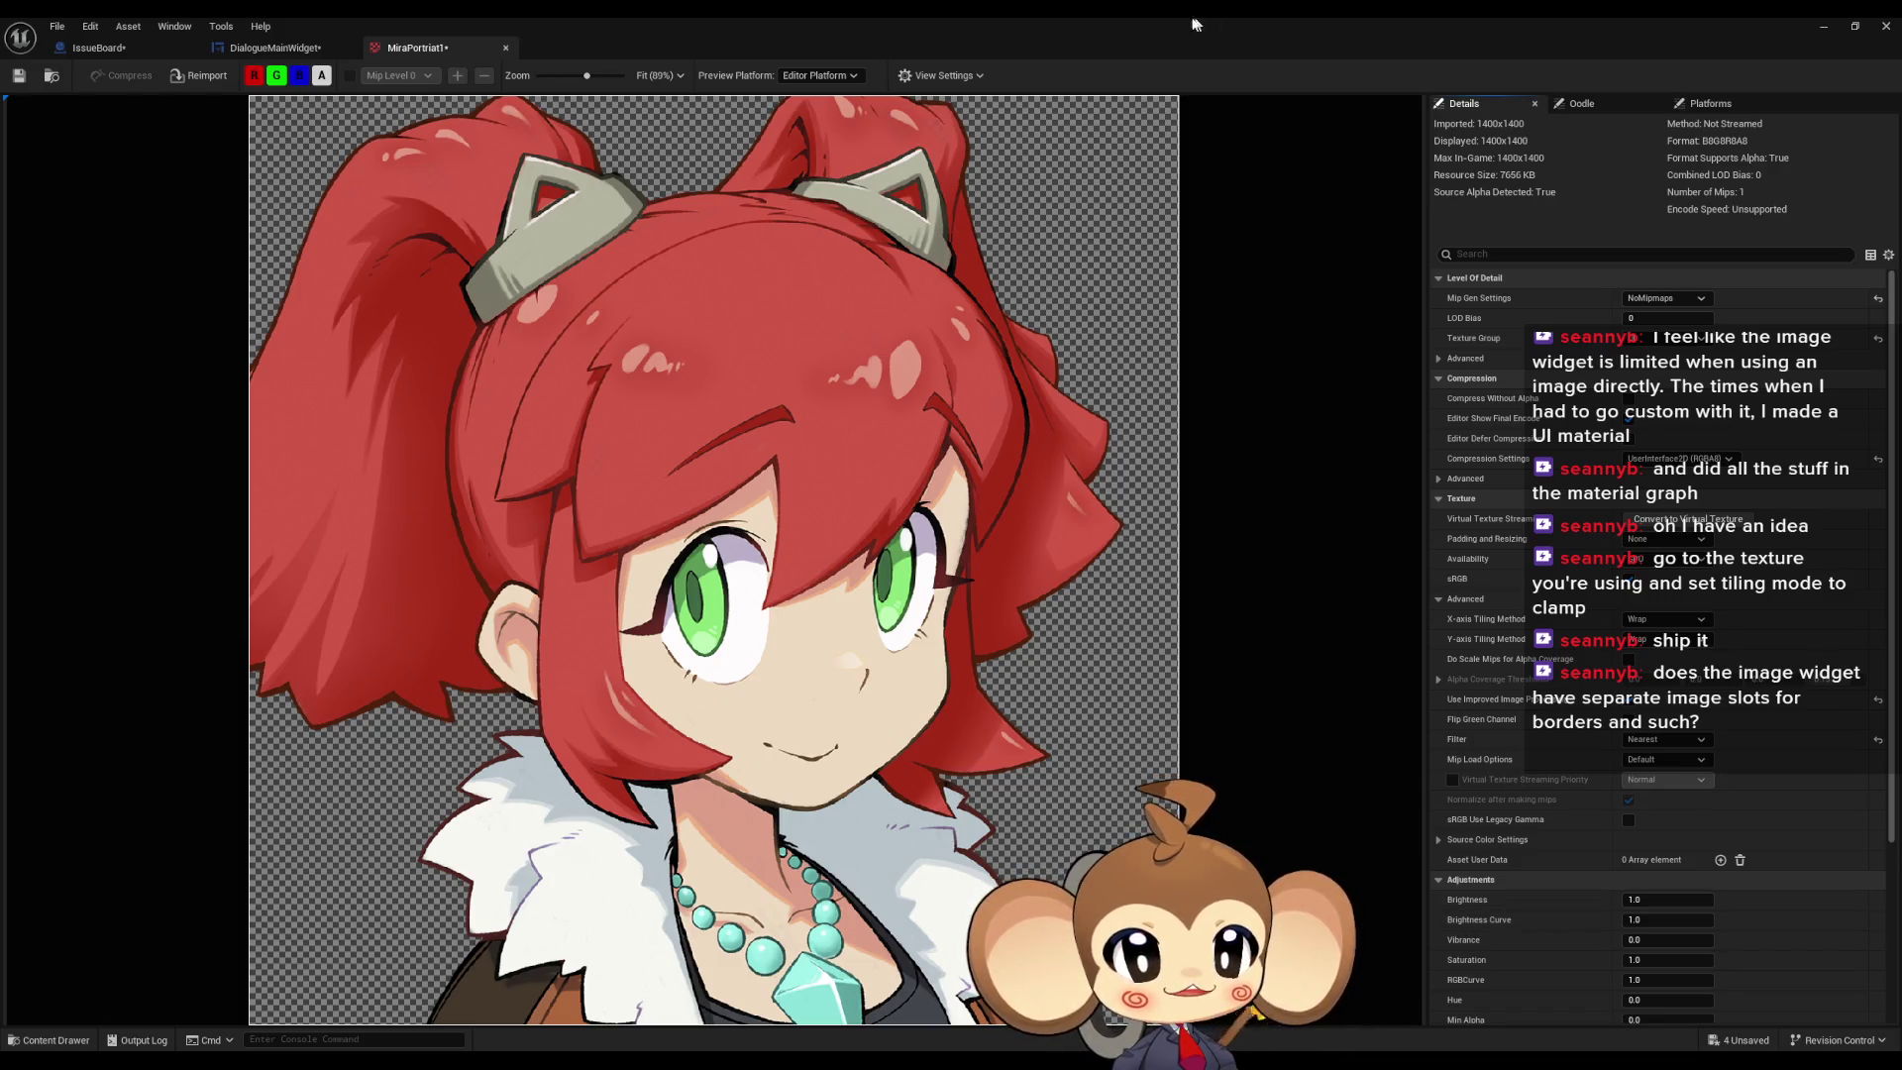
double_click(1085, 16)
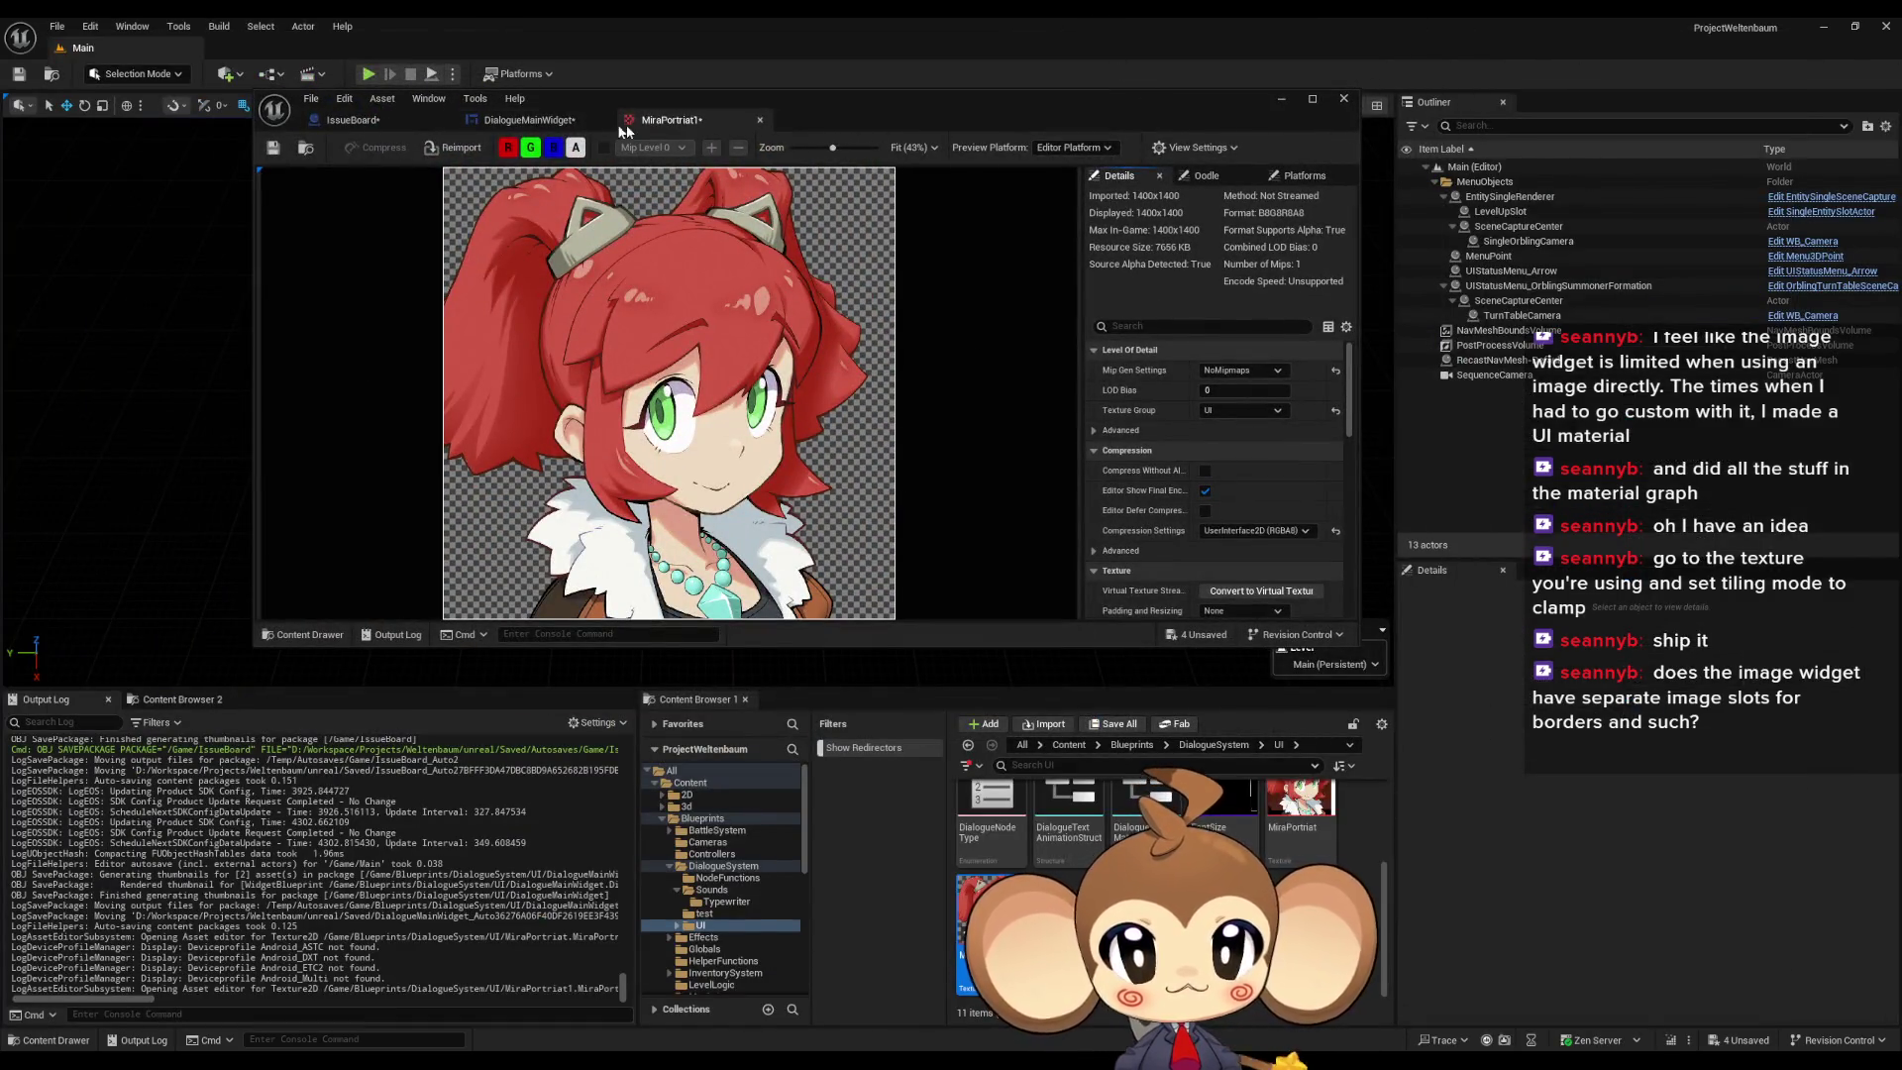
Step: In DialogueMainWidget, set PortraitFrame's Brush Image to MiraPortrait1 at 1400×1400
click(529, 120)
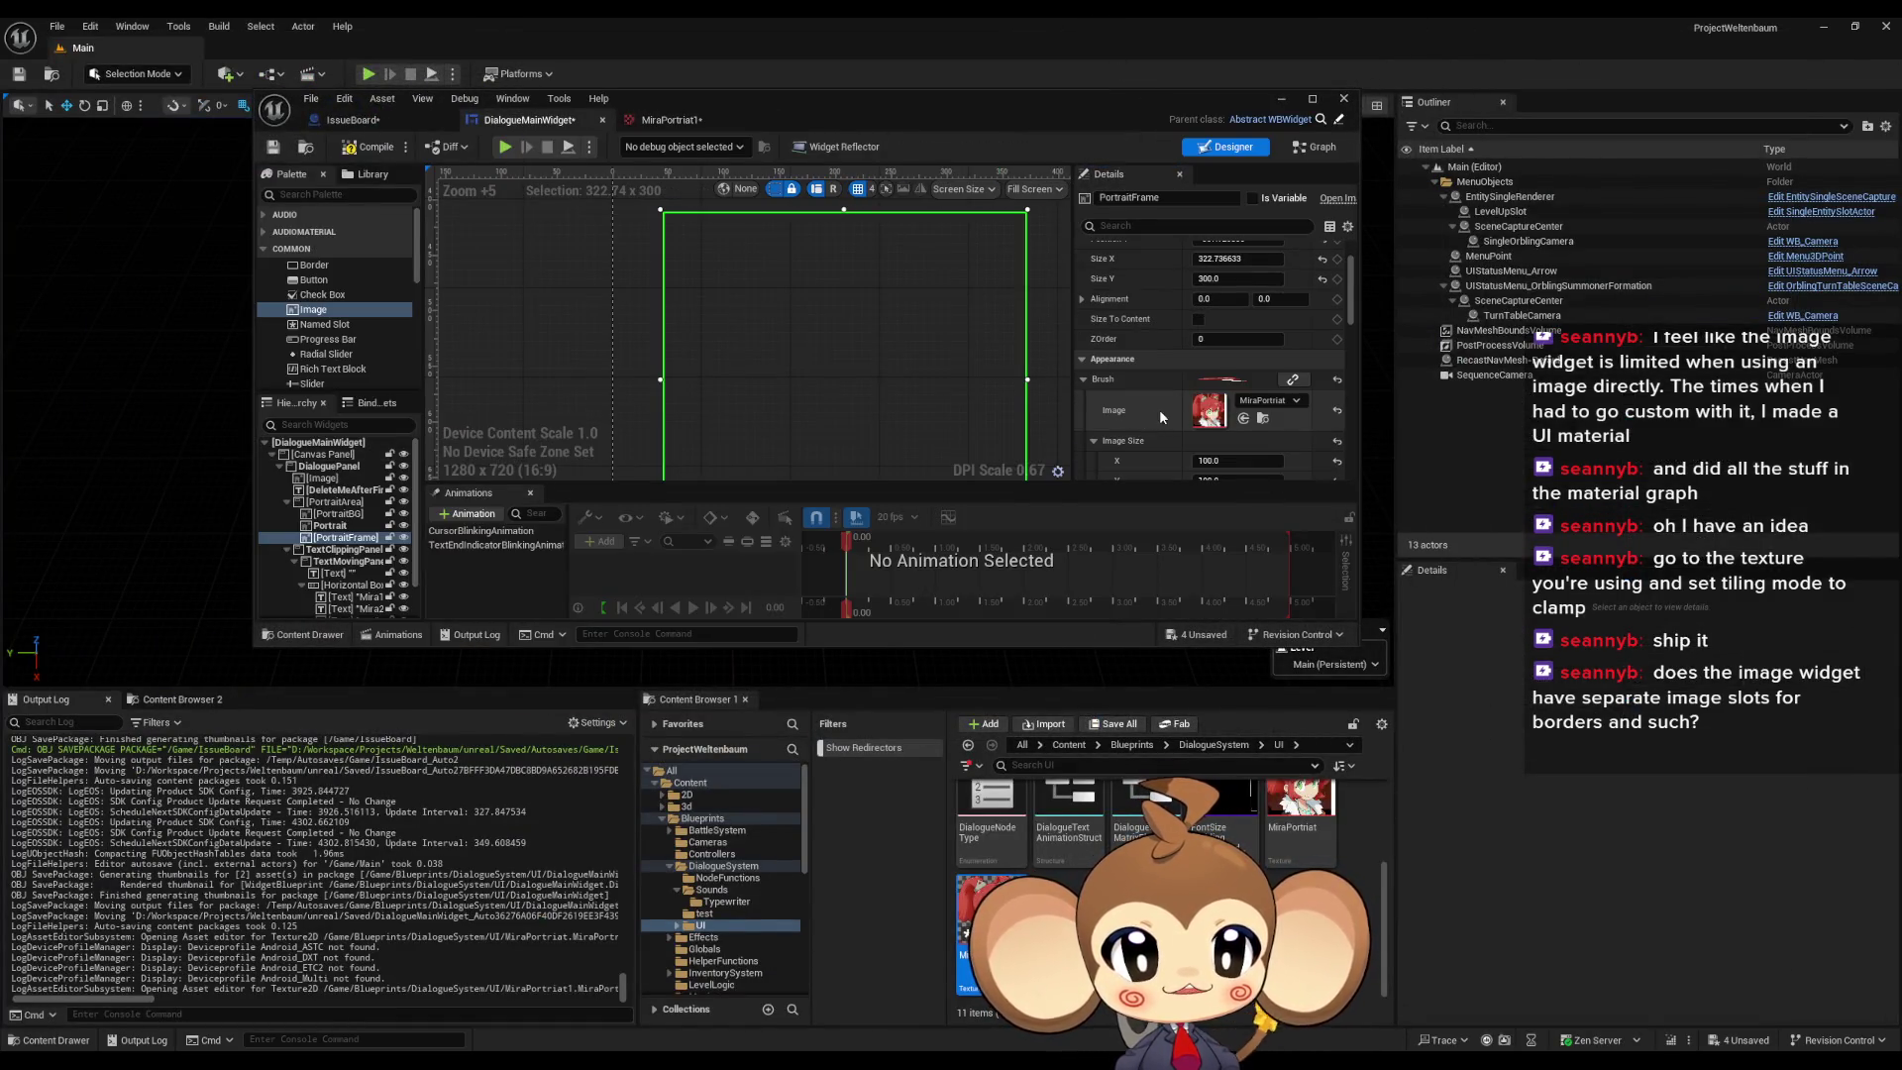
scroll(1160, 411, down, 2)
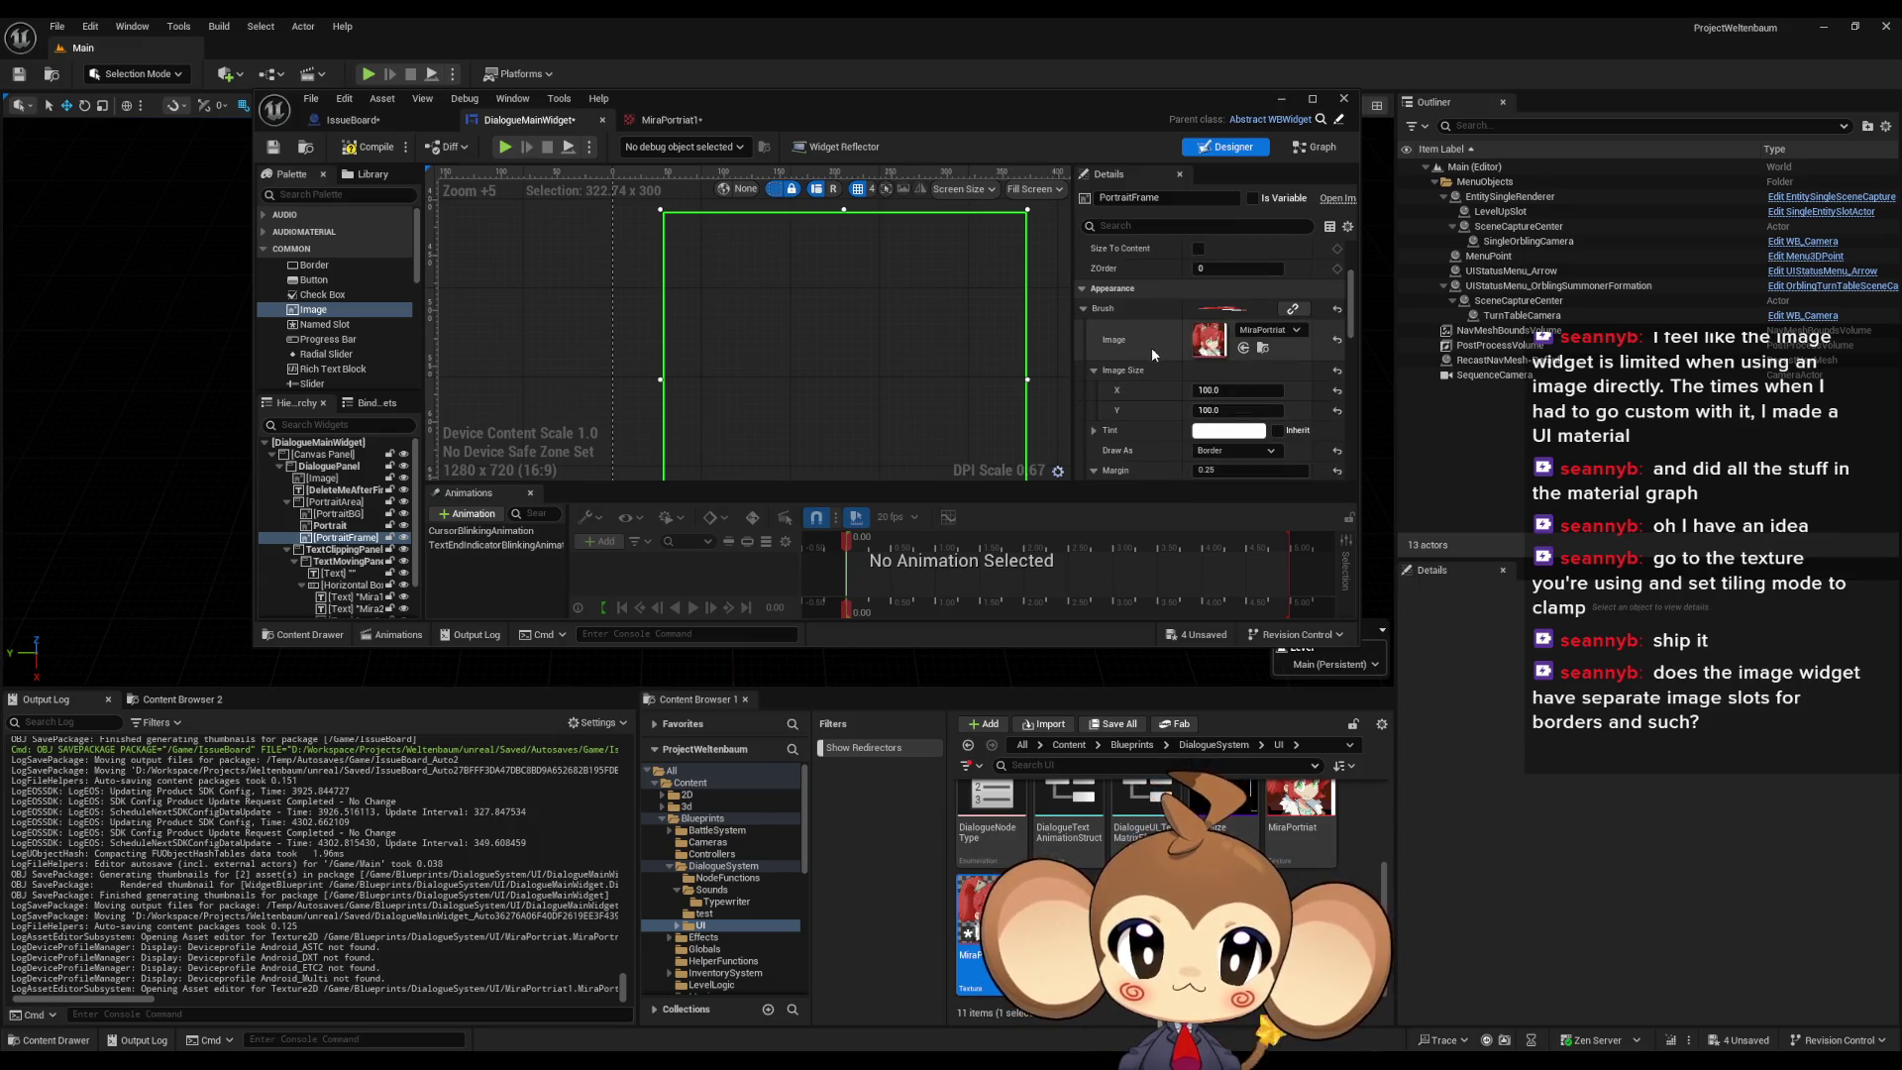
click(1243, 348)
scroll(889, 296, down, 3)
scroll(878, 388, up, 3)
scroll(879, 387, down, 4)
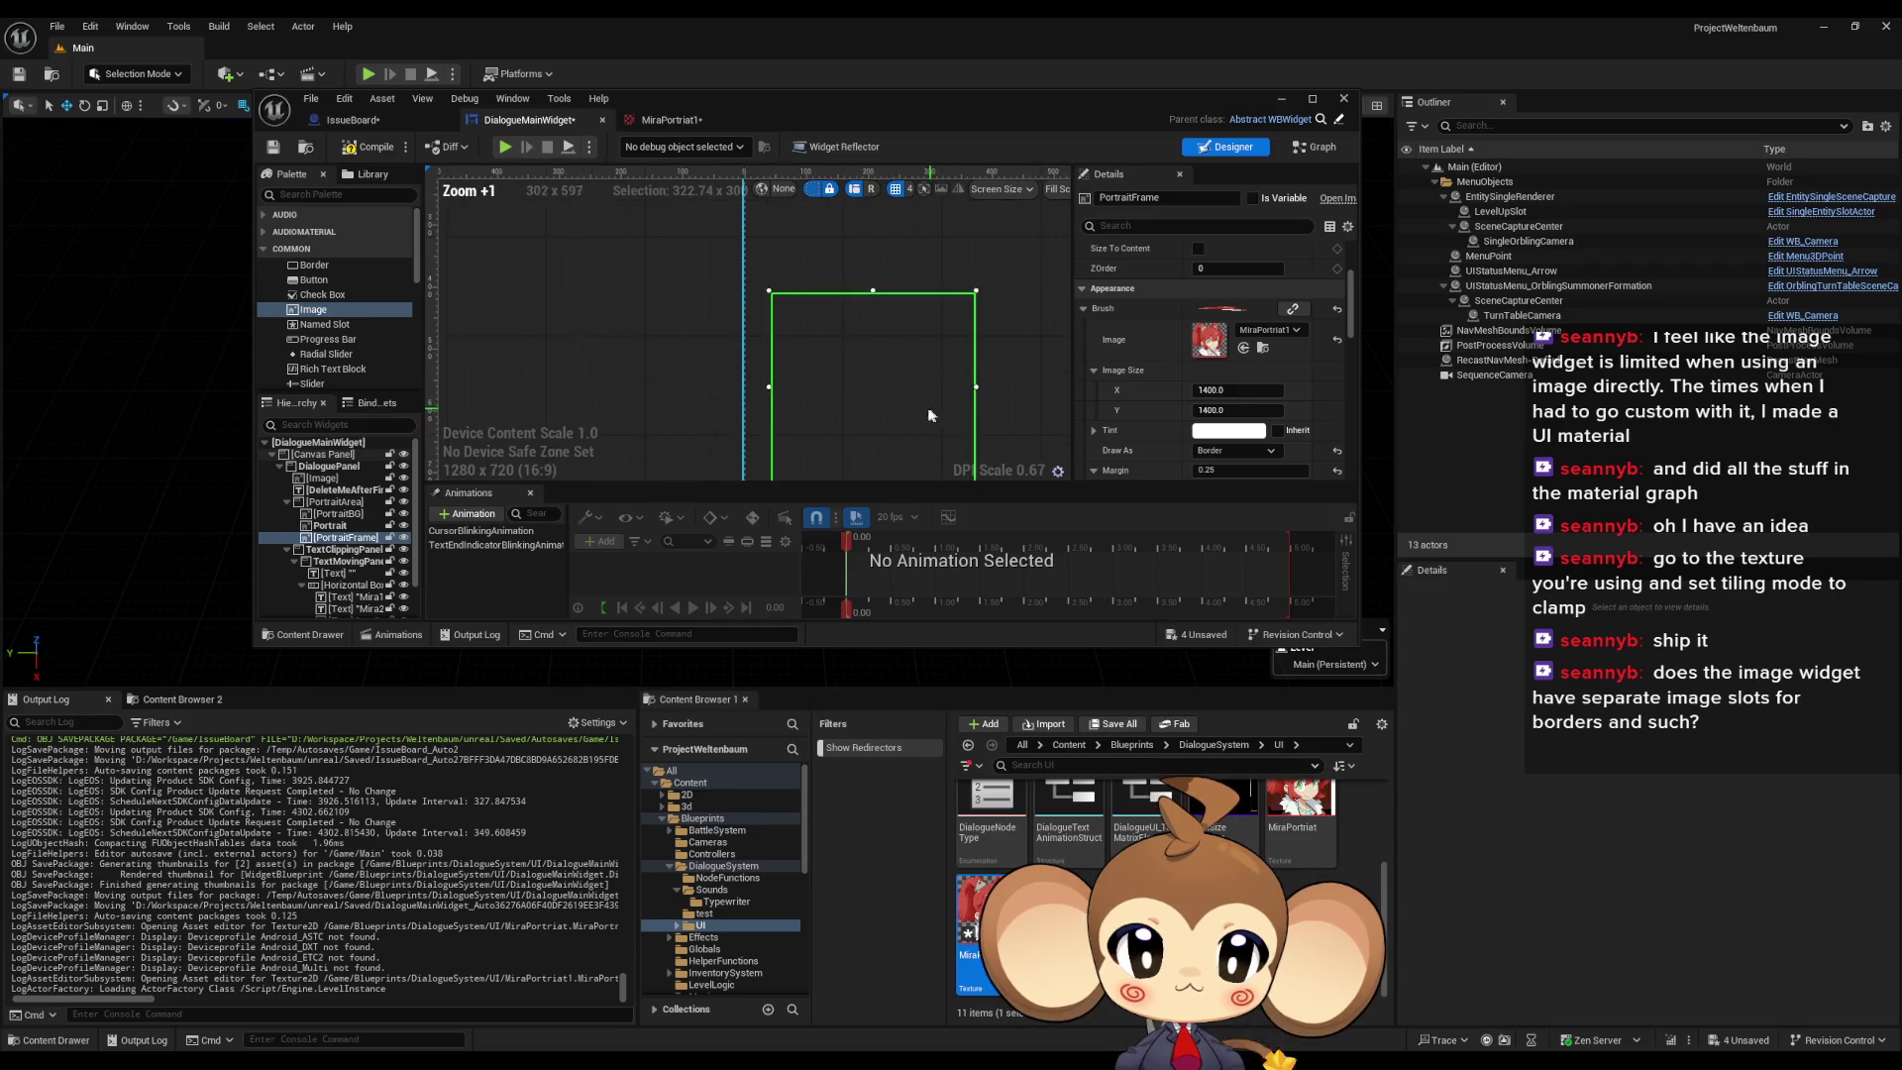
scroll(901, 357, up, 4)
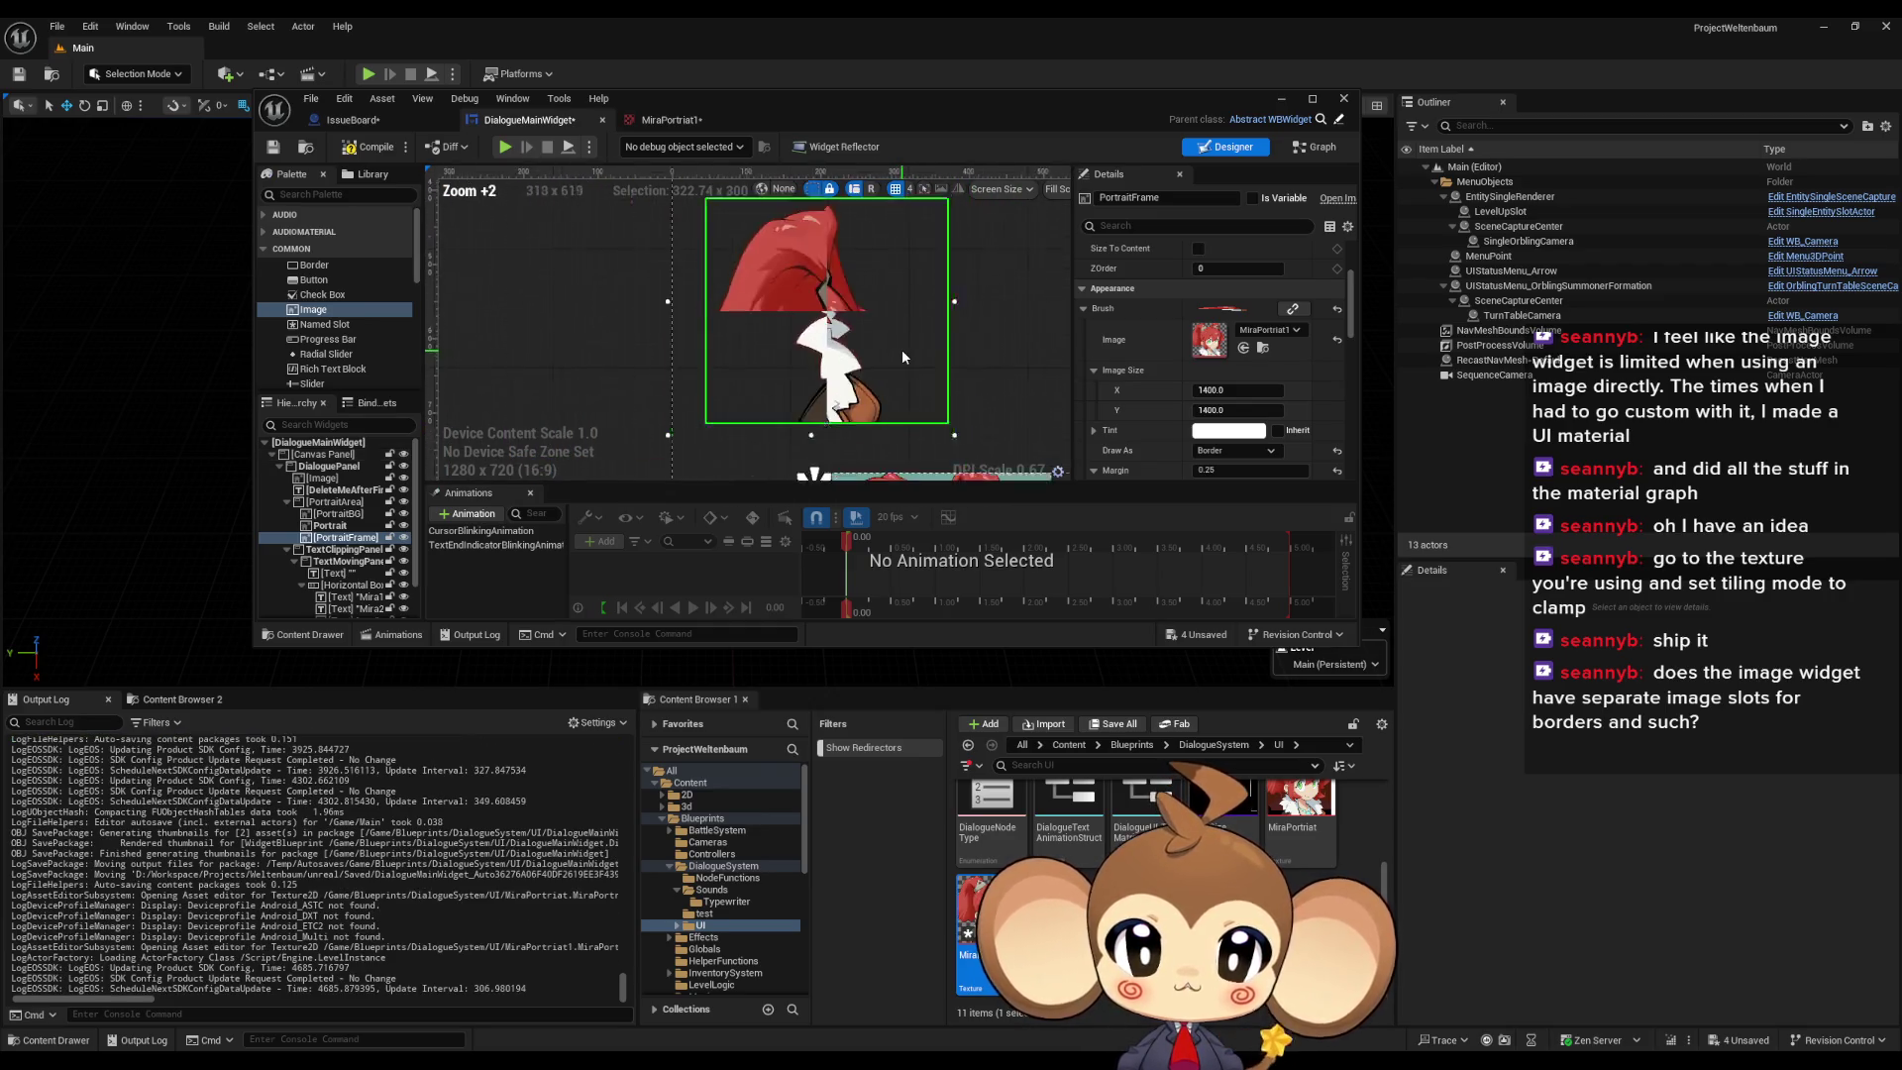
scroll(912, 368, down, 1)
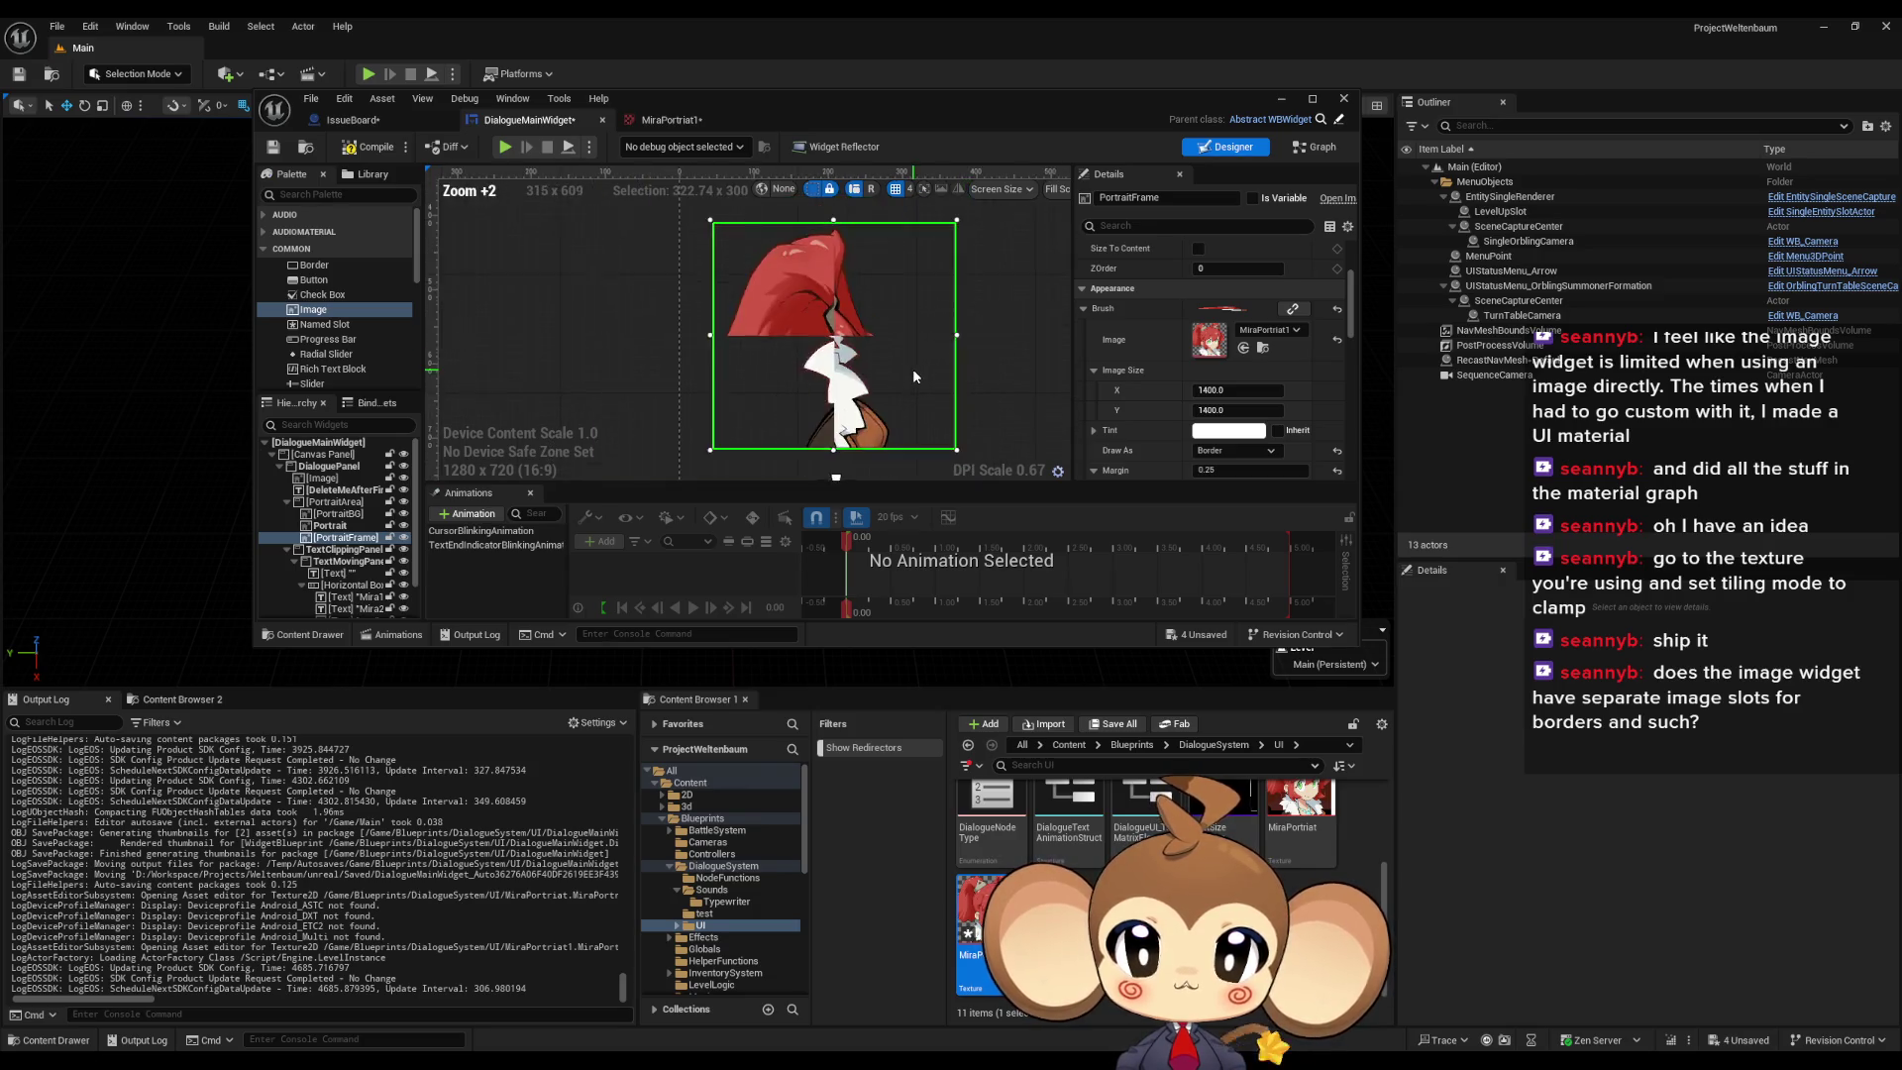
Step: Pan across the updated portrait frame, then reopen the MiraPortrait1 texture editor
drag(893, 378, 824, 354)
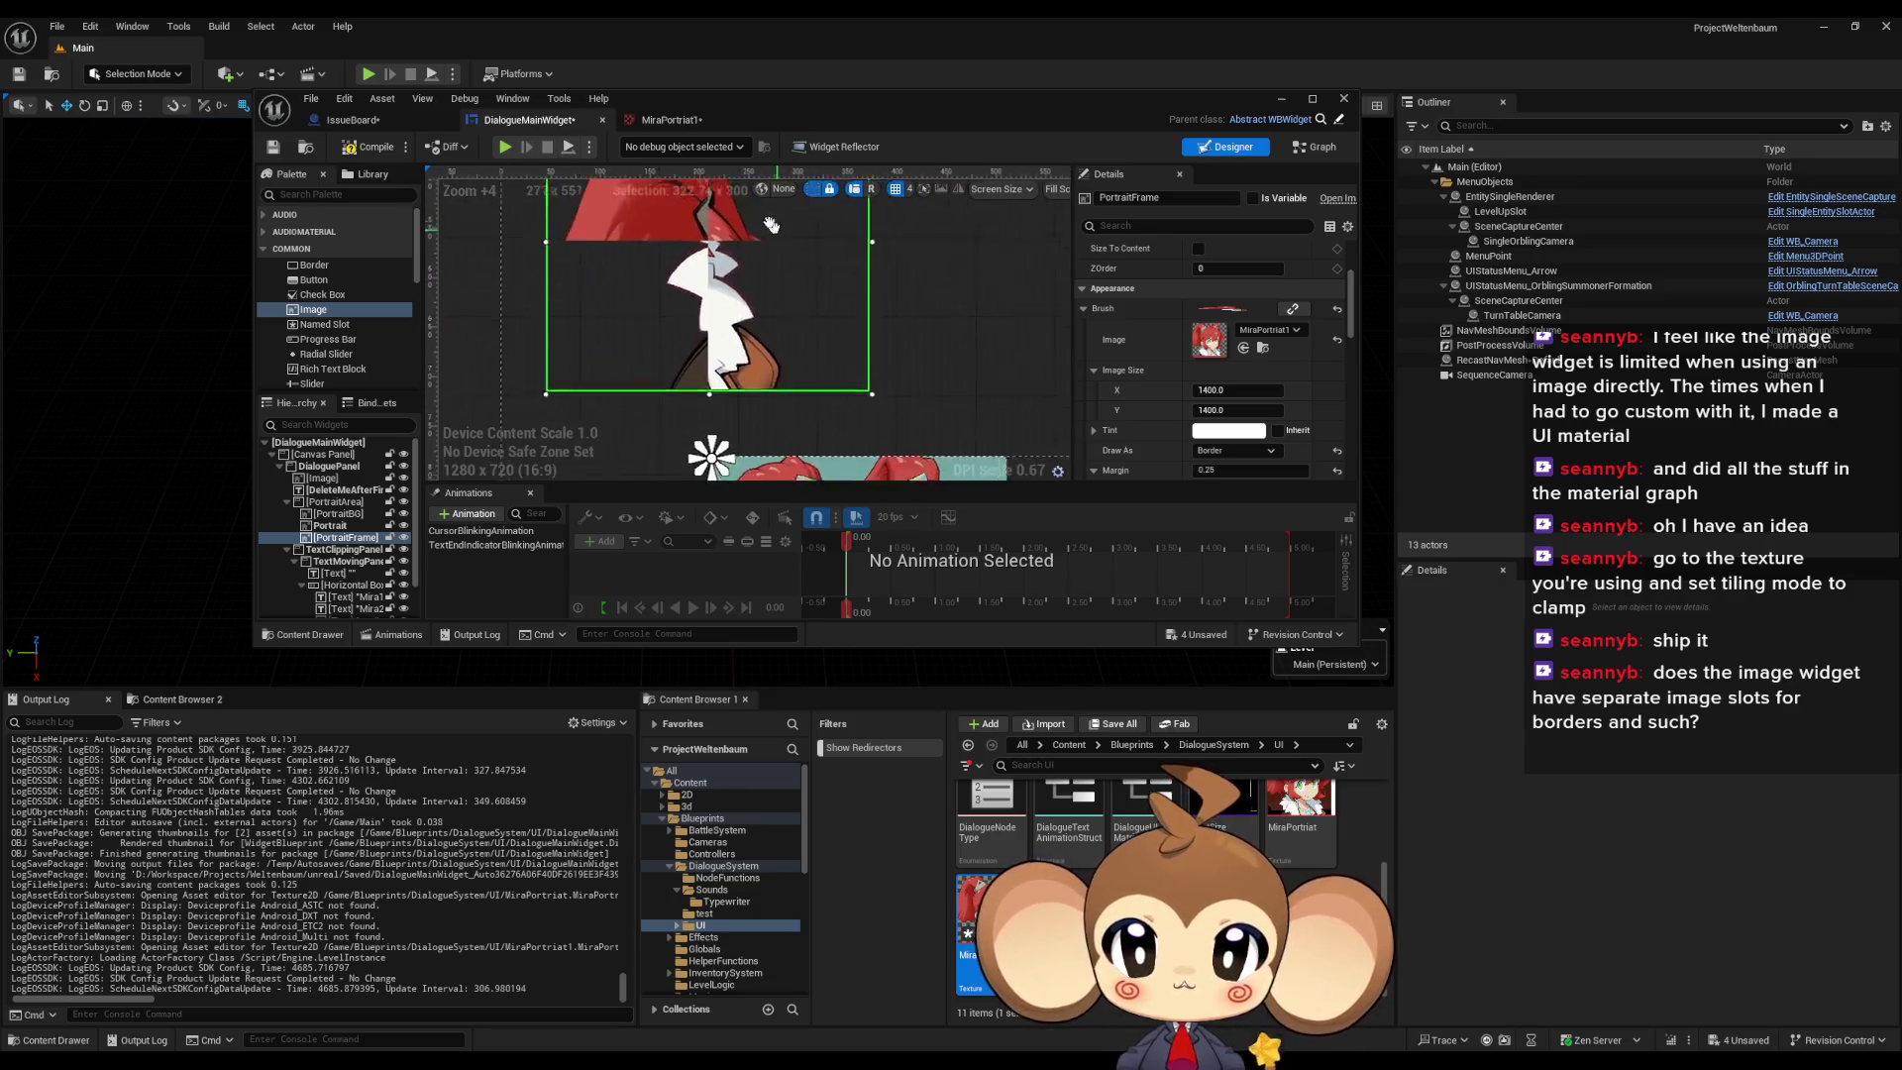
mouse_move(669, 239)
mouse_down()
mouse_move(637, 425)
mouse_move(879, 374)
mouse_move(663, 455)
mouse_move(919, 315)
mouse_move(849, 297)
mouse_move(723, 327)
mouse_move(793, 248)
mouse_move(684, 201)
mouse_up()
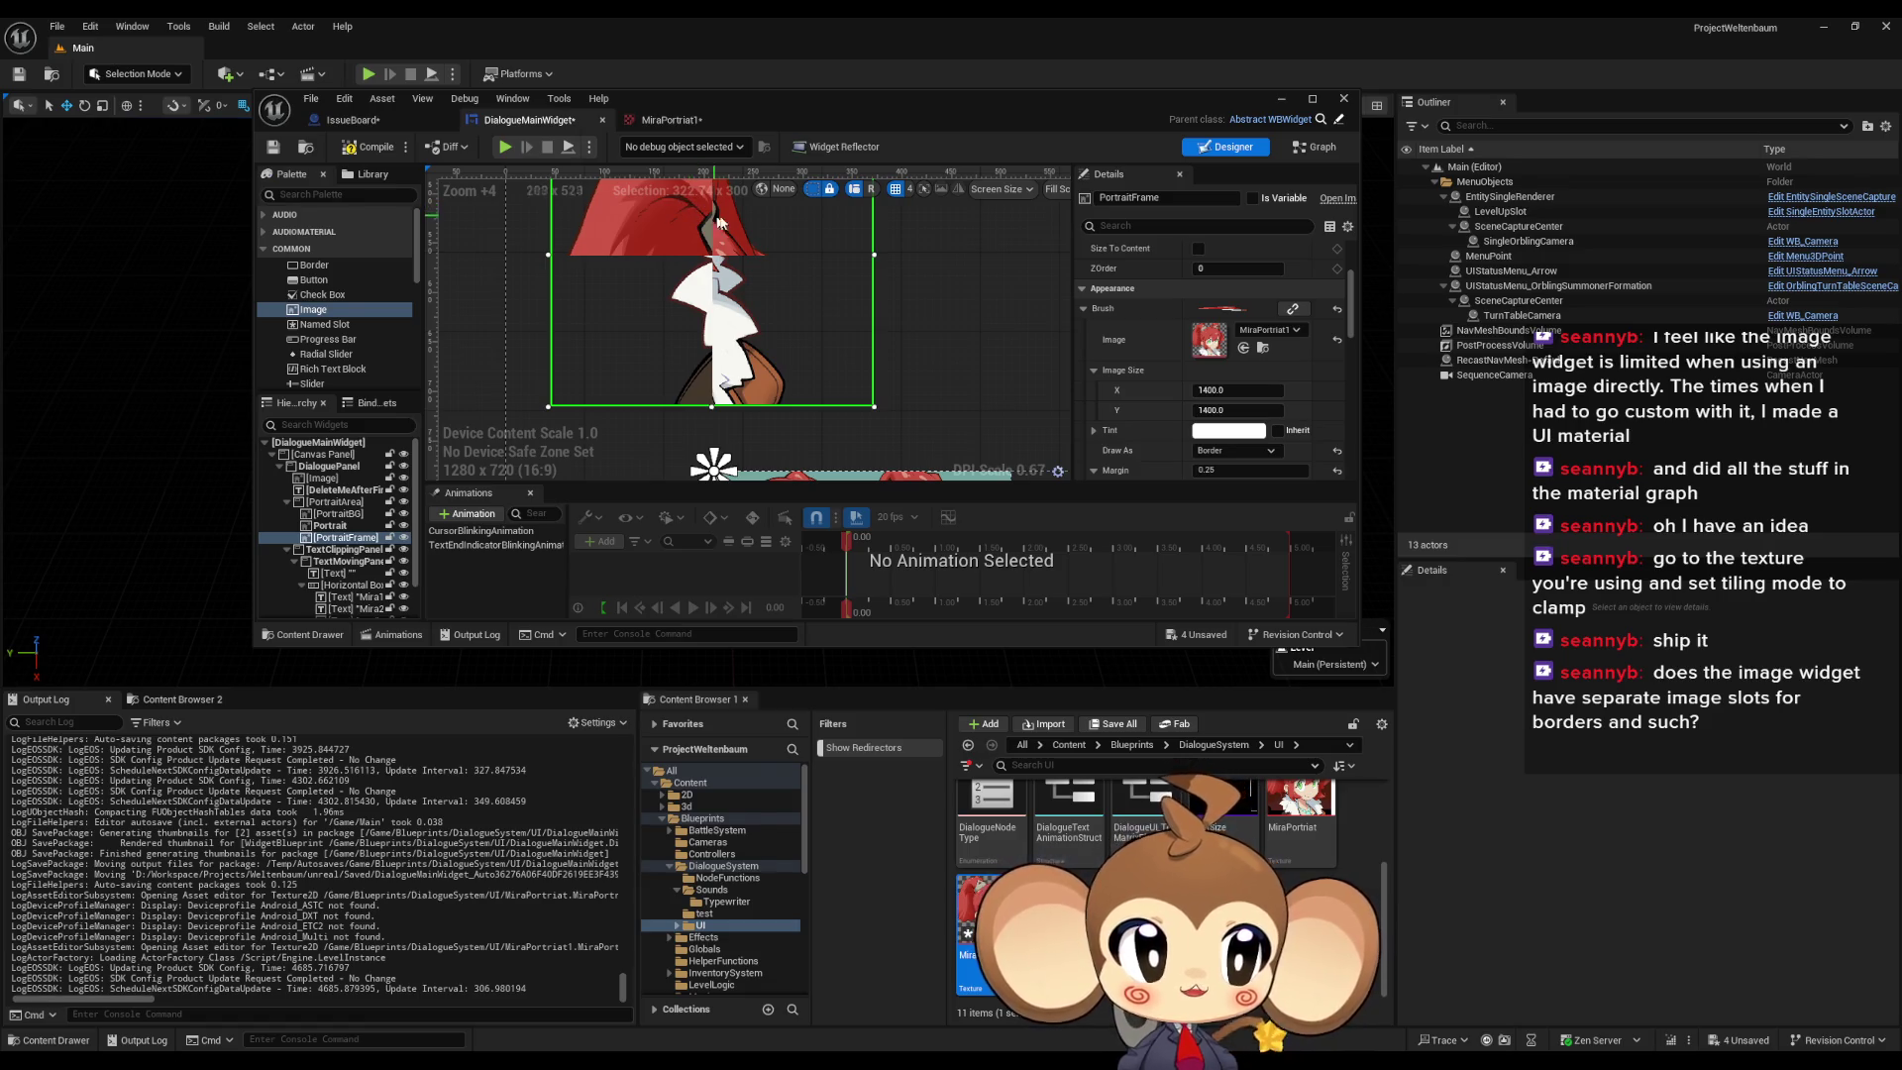
scroll(1248, 450, down, 4)
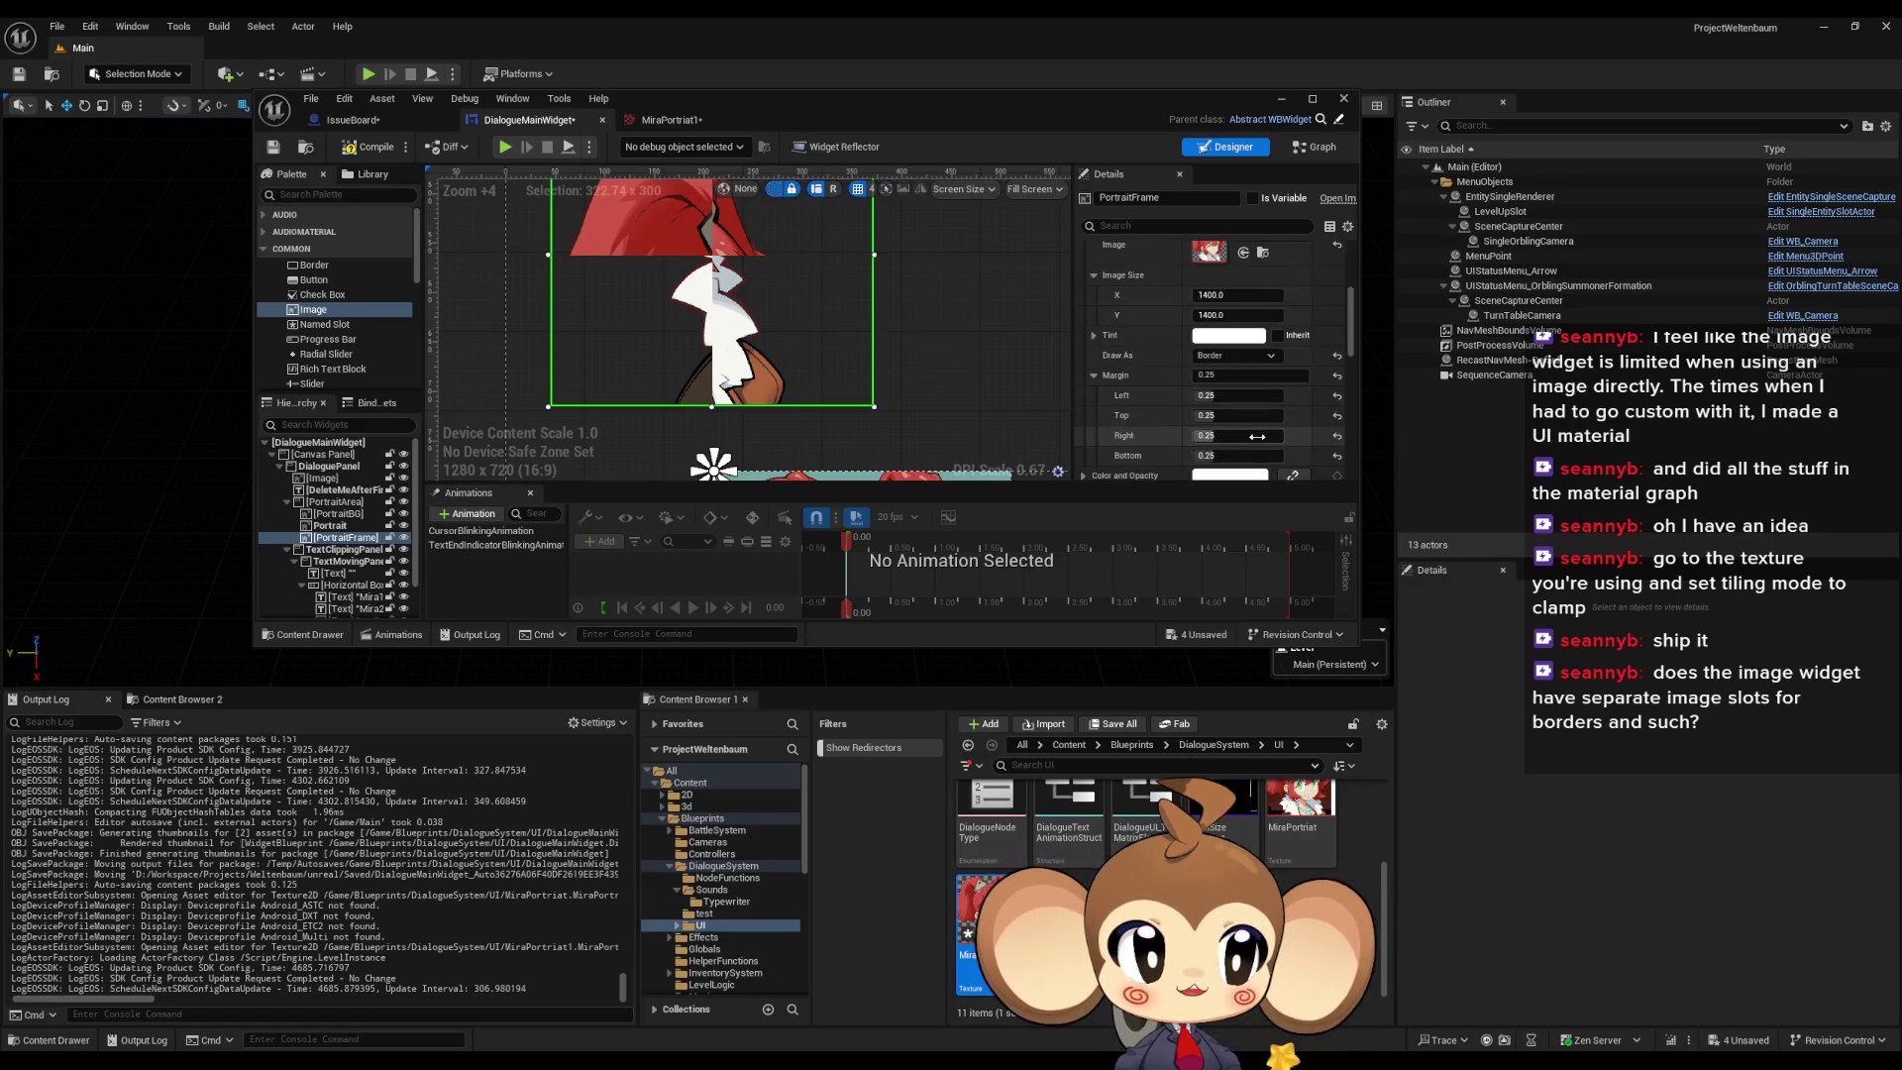
scroll(1261, 429, up, 2)
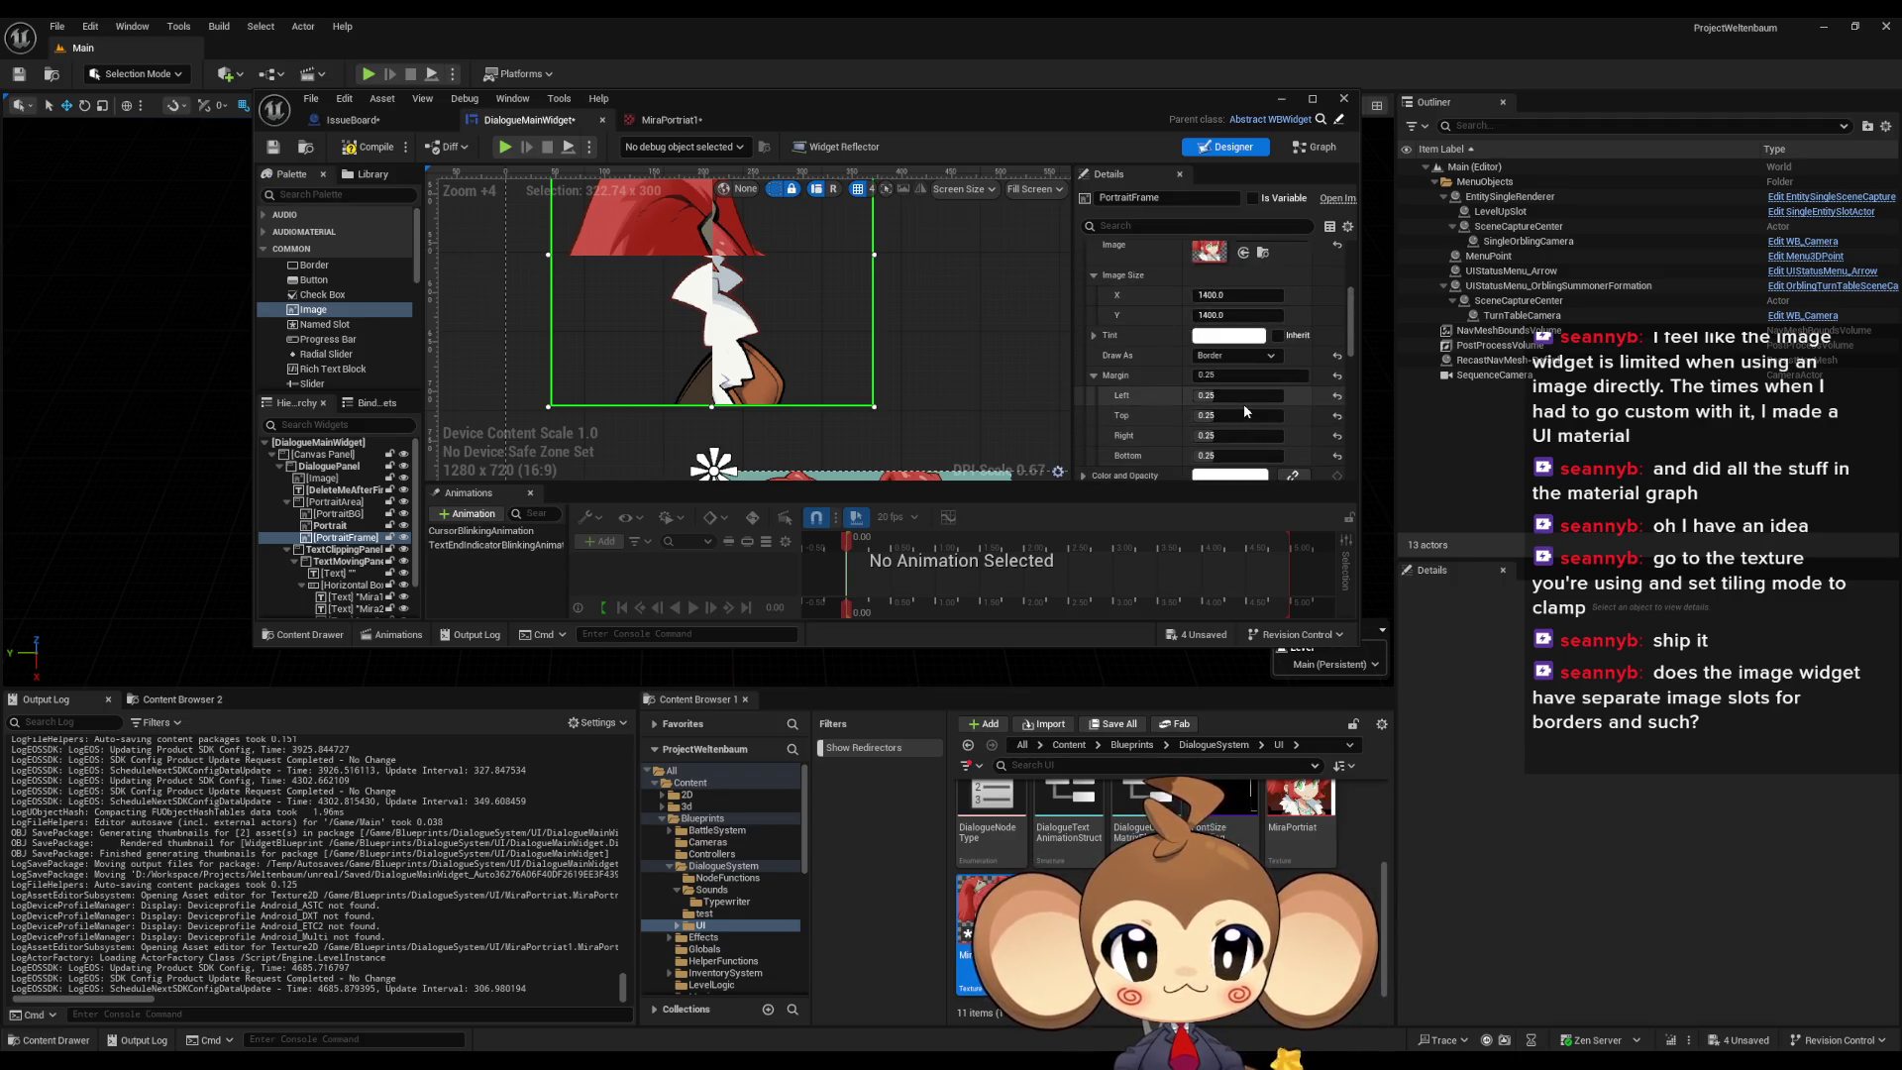
scroll(1250, 404, up, 3)
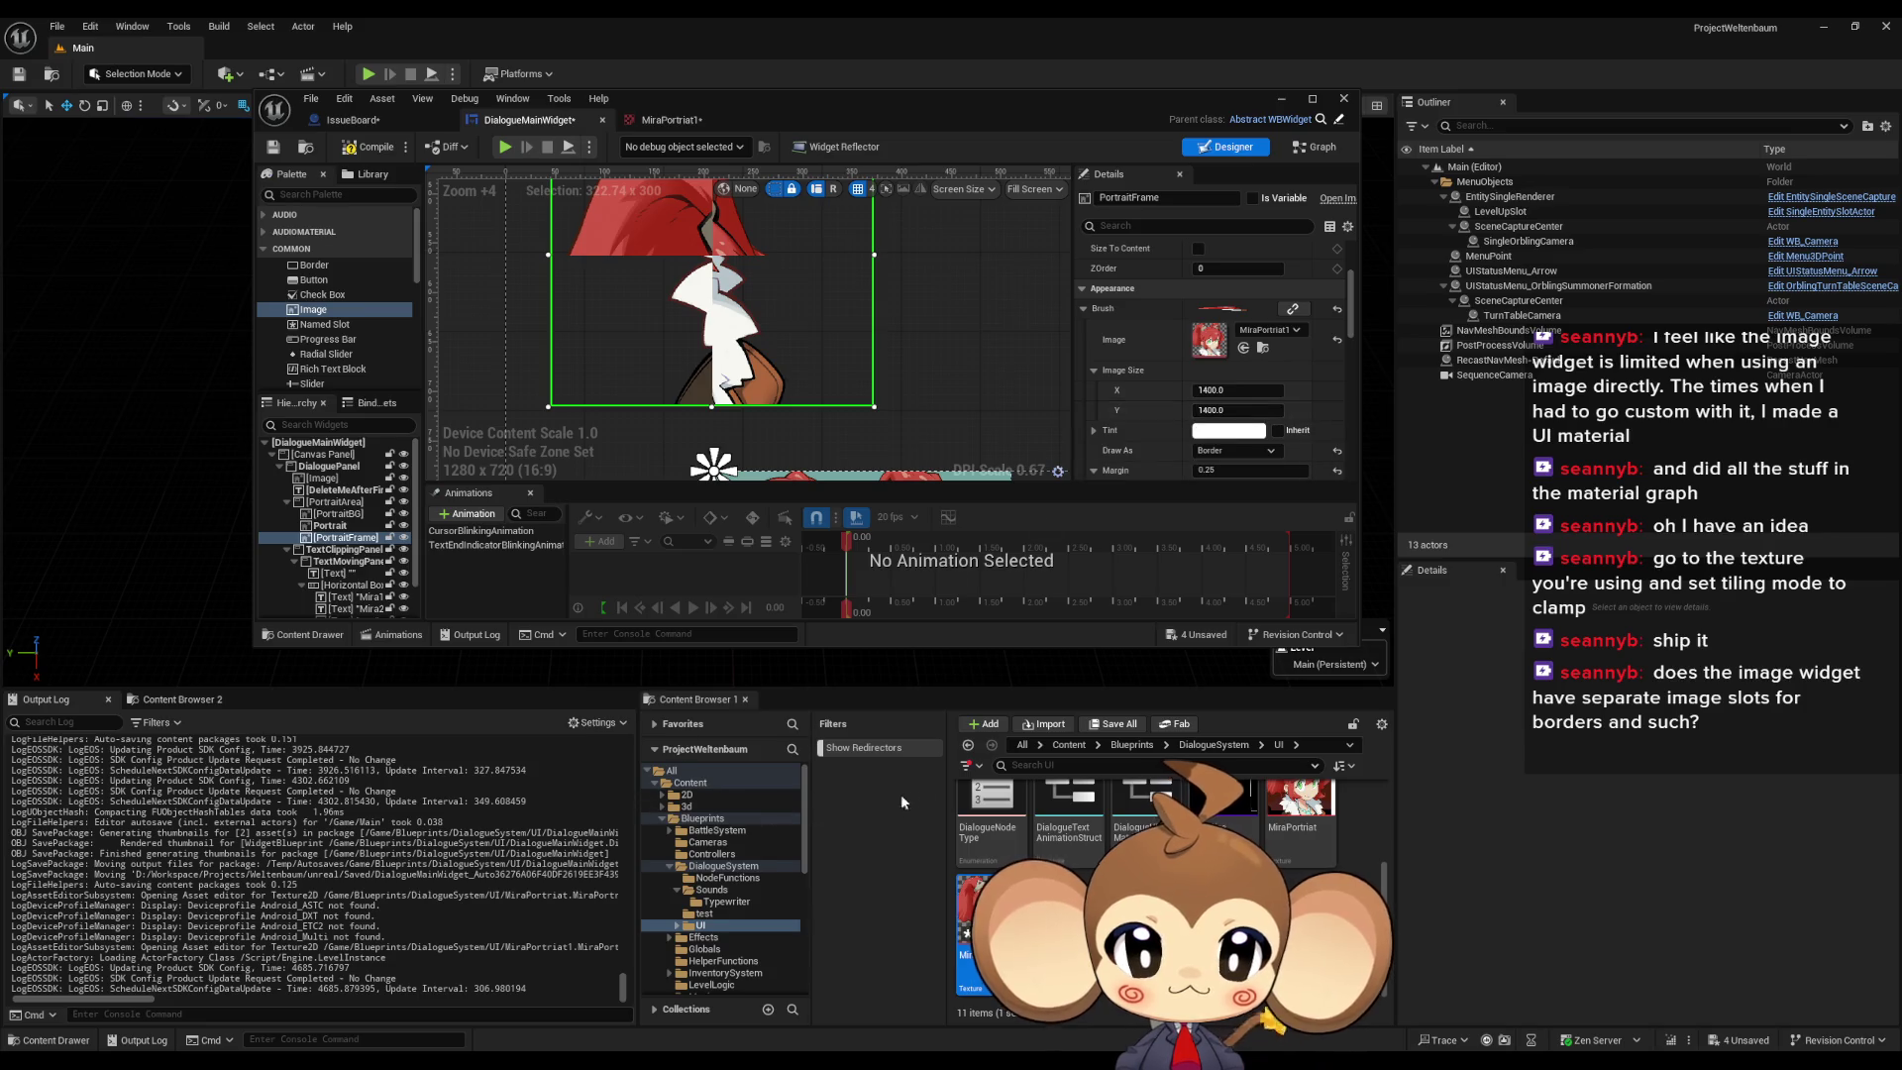
double_click(976, 921)
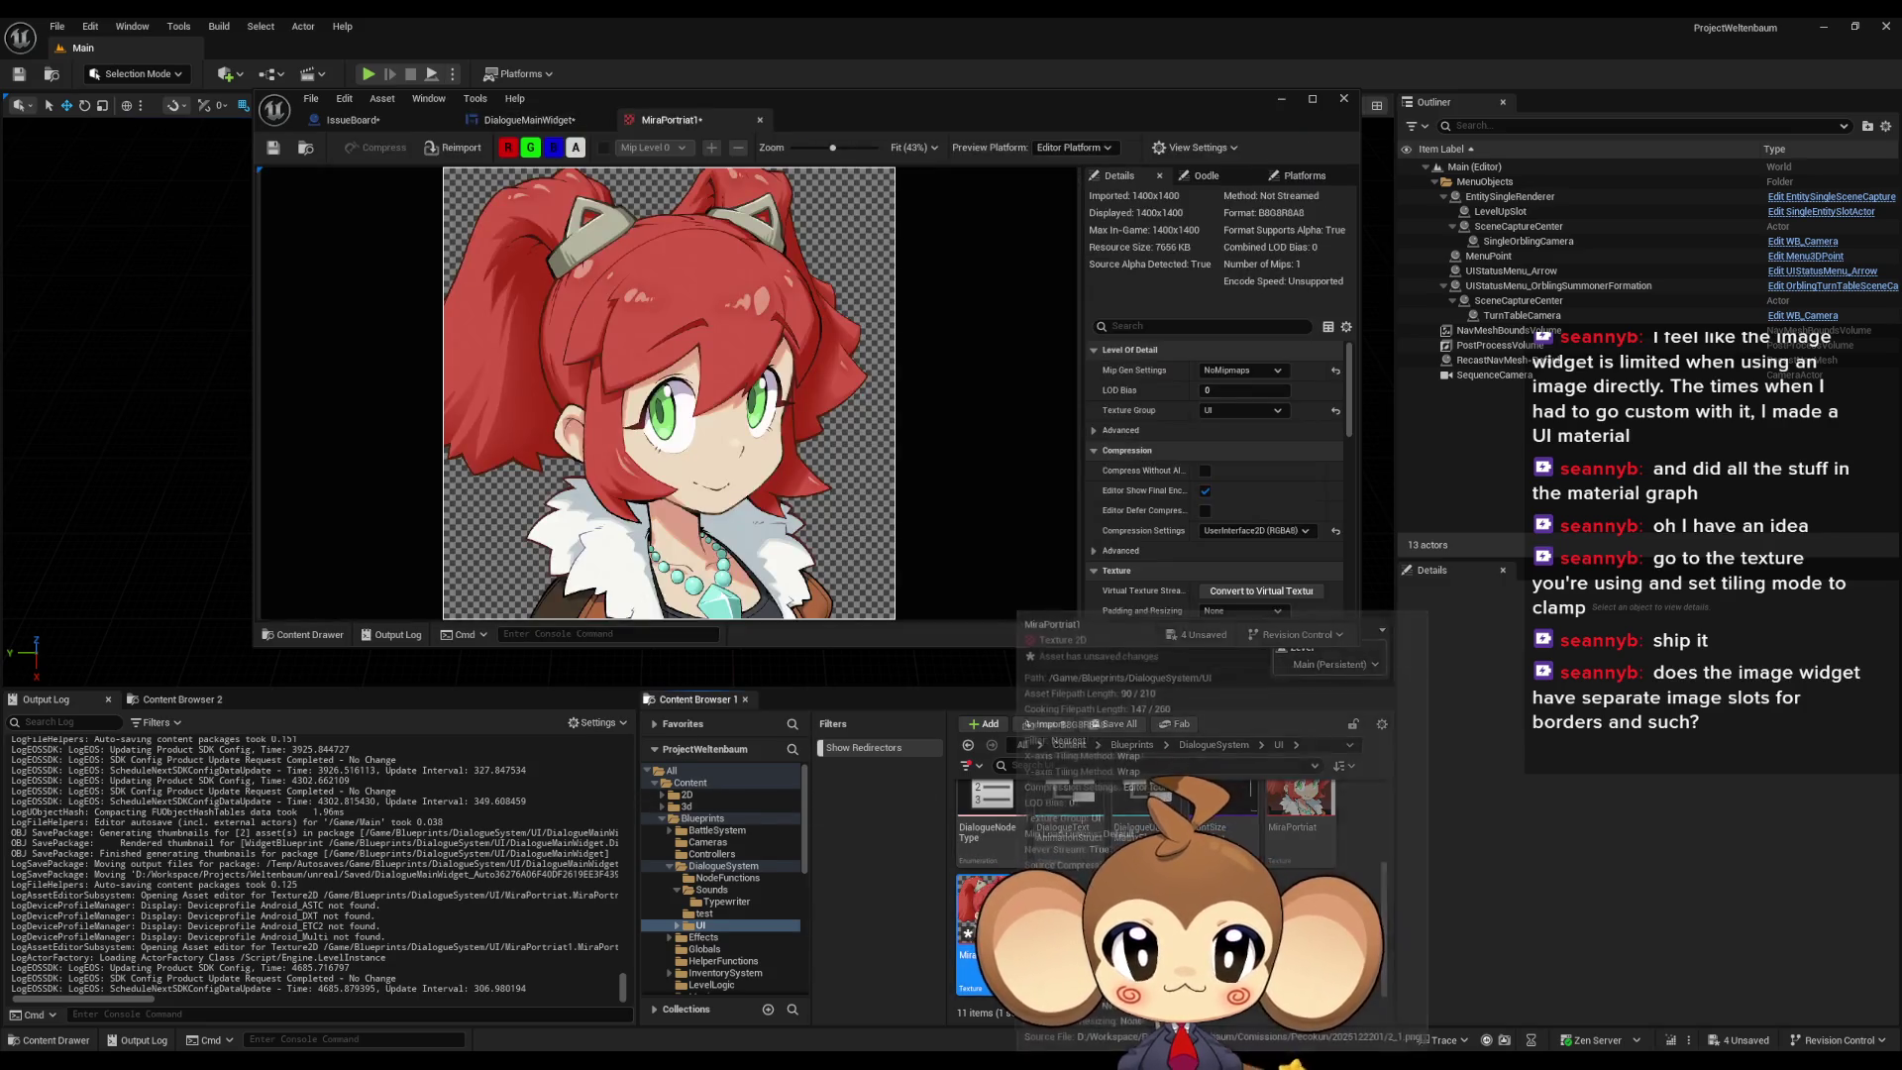
Step: Check MiraPortrait1's Compression Settings options, then return to the Styling documentation
click(1286, 535)
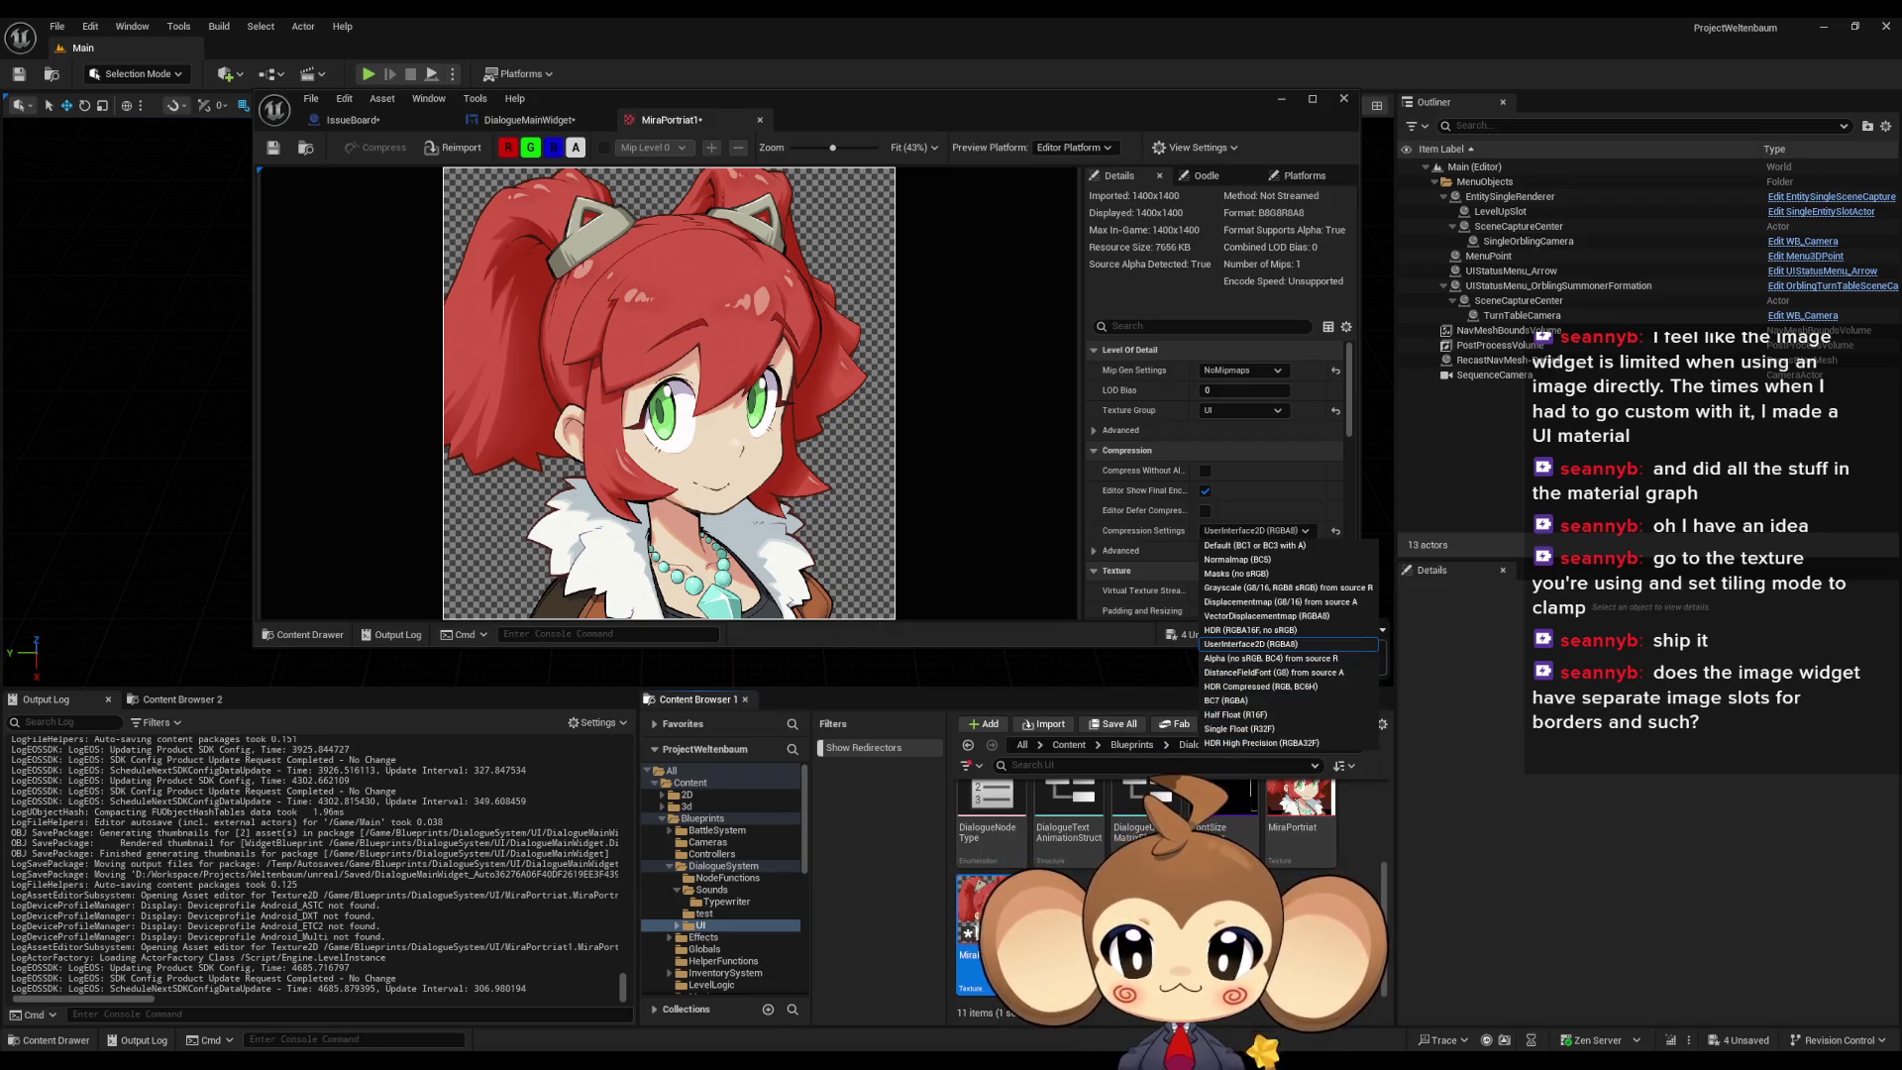
click(426, 1010)
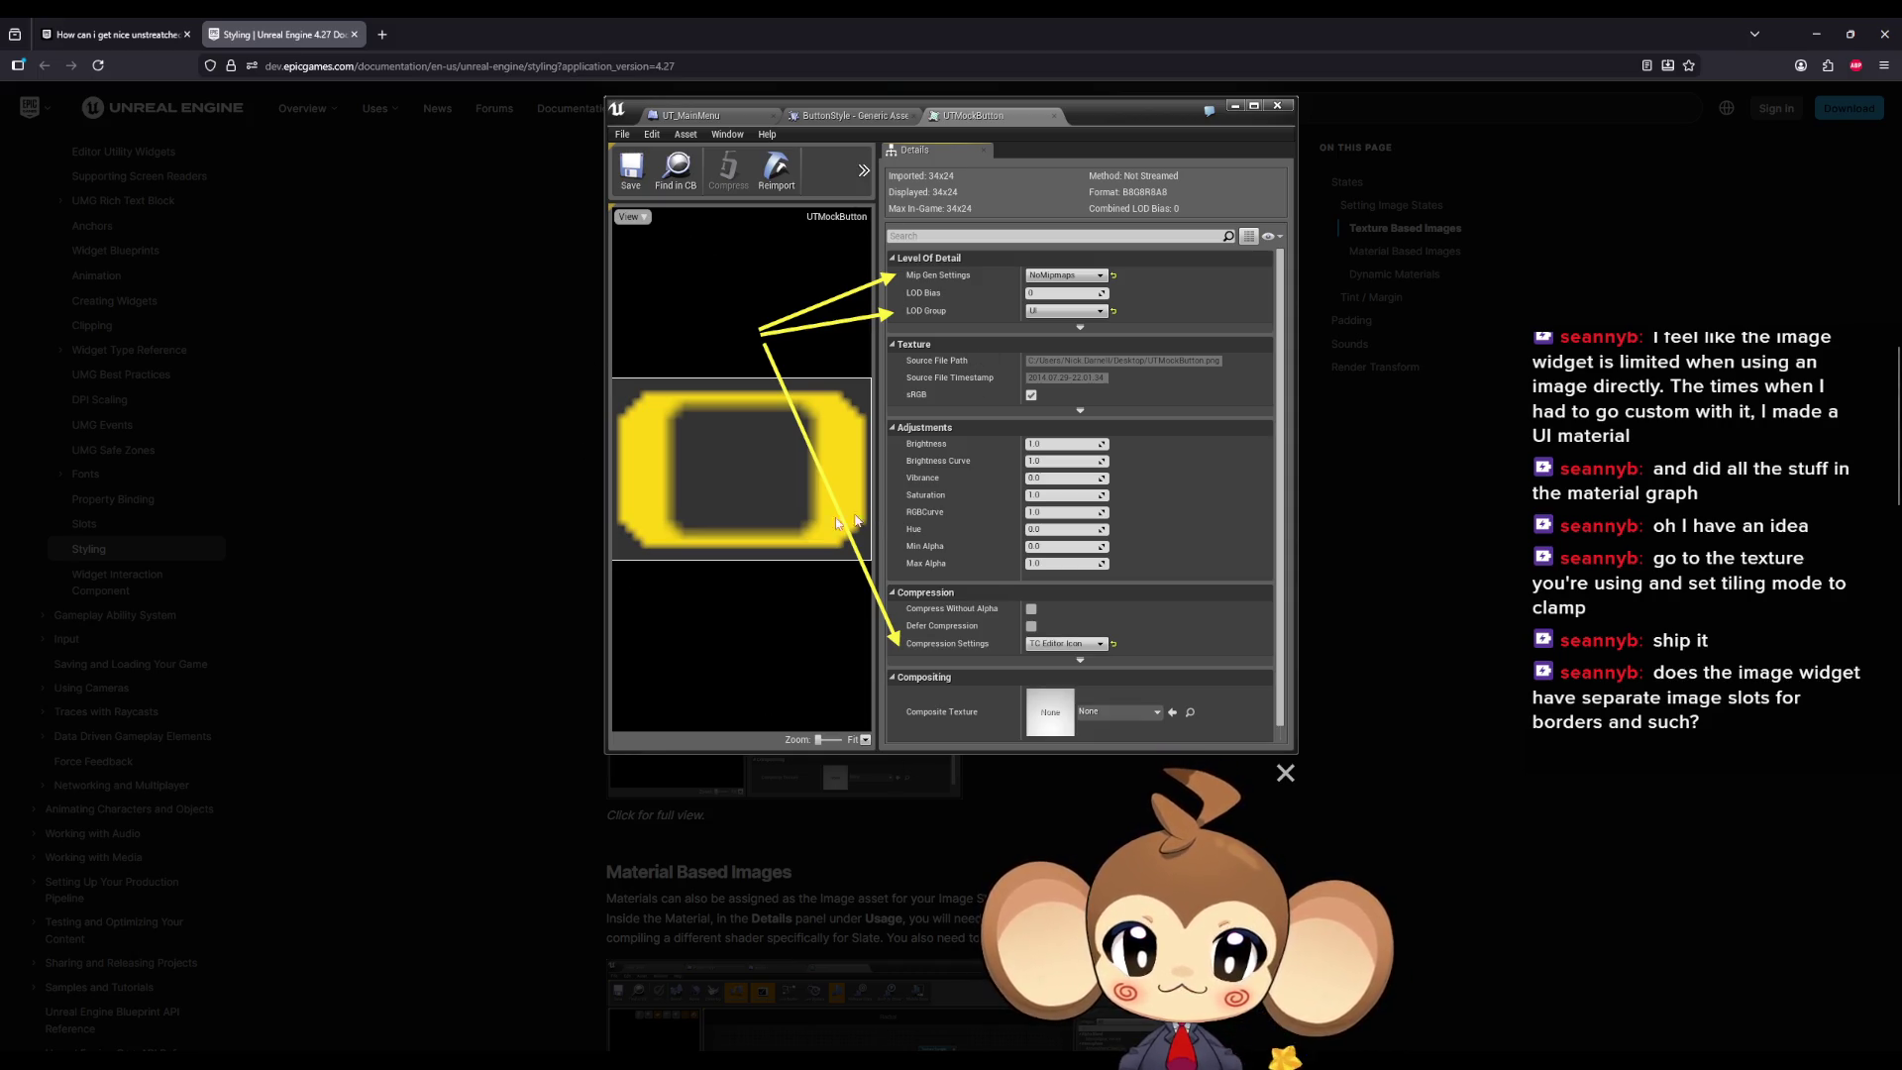
Step: Close the enlarged screenshot and browse the Epic products list at the top of the page
click(1497, 557)
scroll(1482, 597, up, 15)
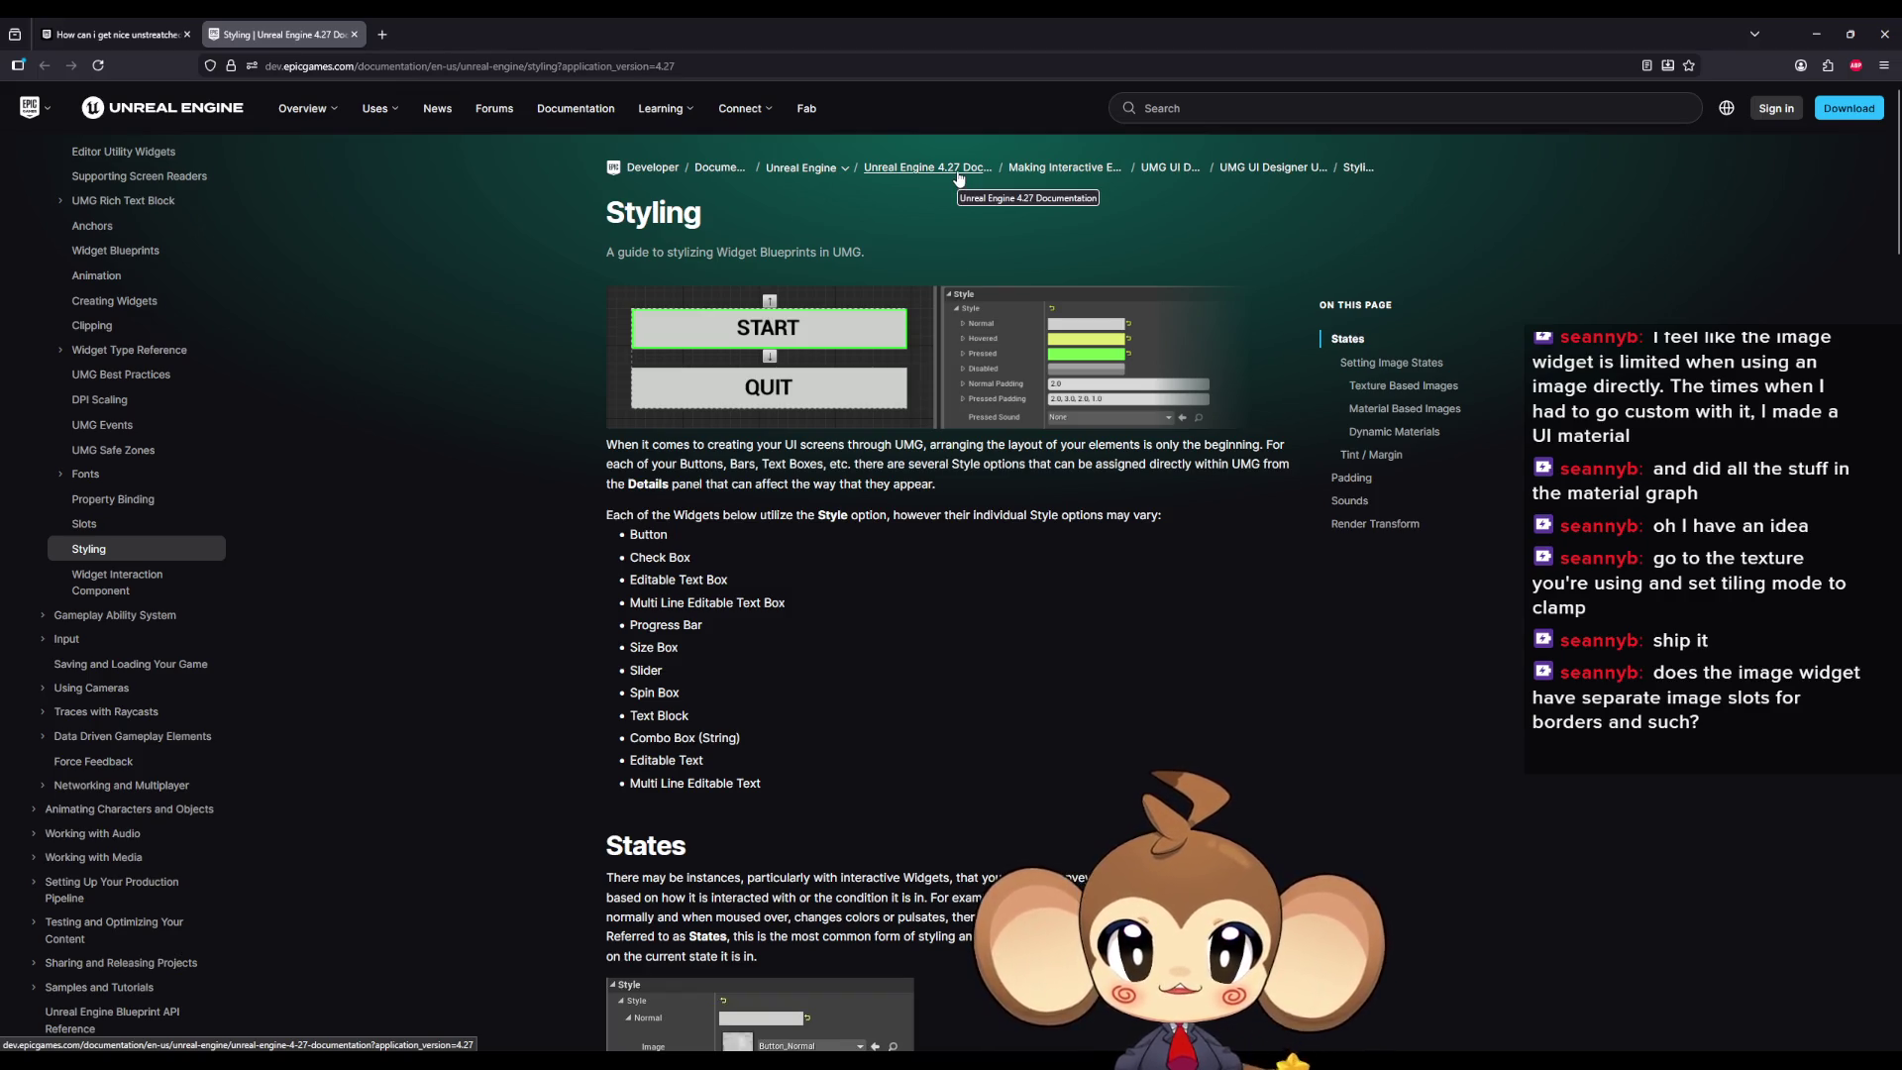
click(808, 169)
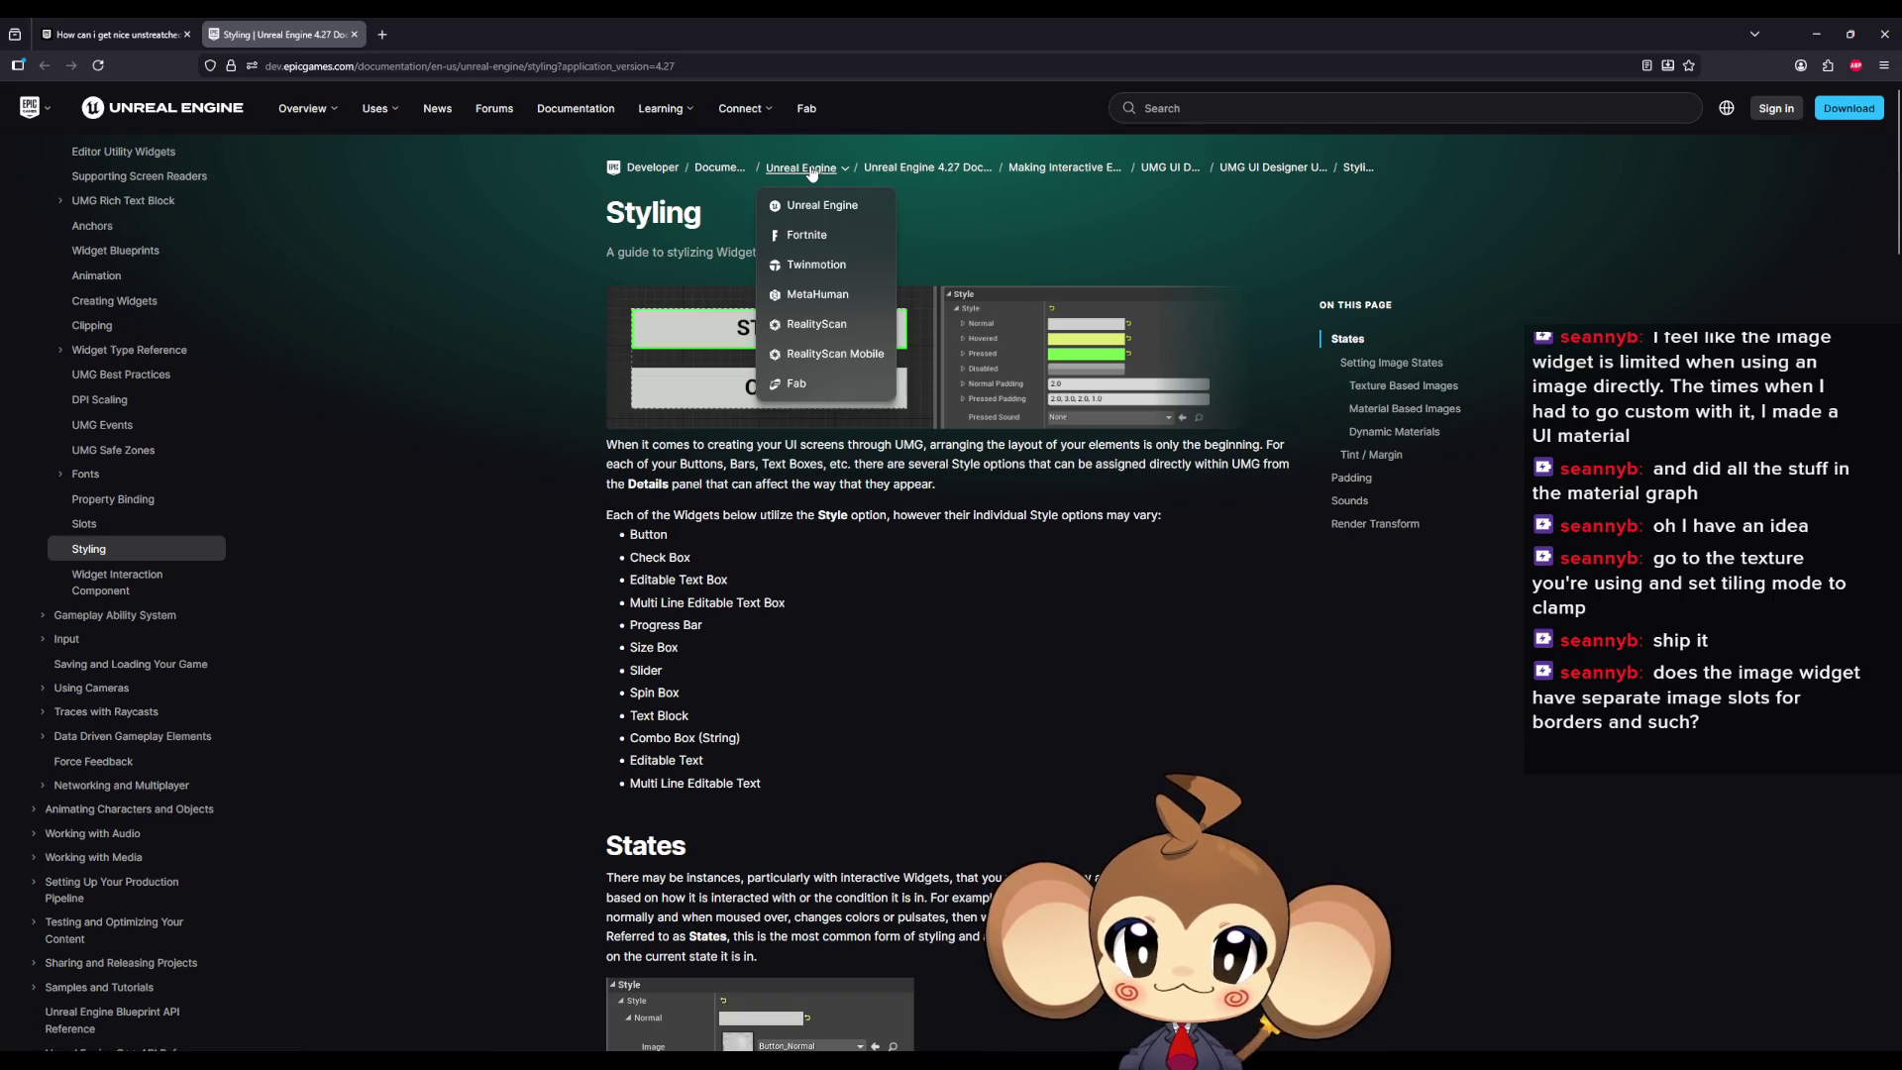
mouse_move(807, 172)
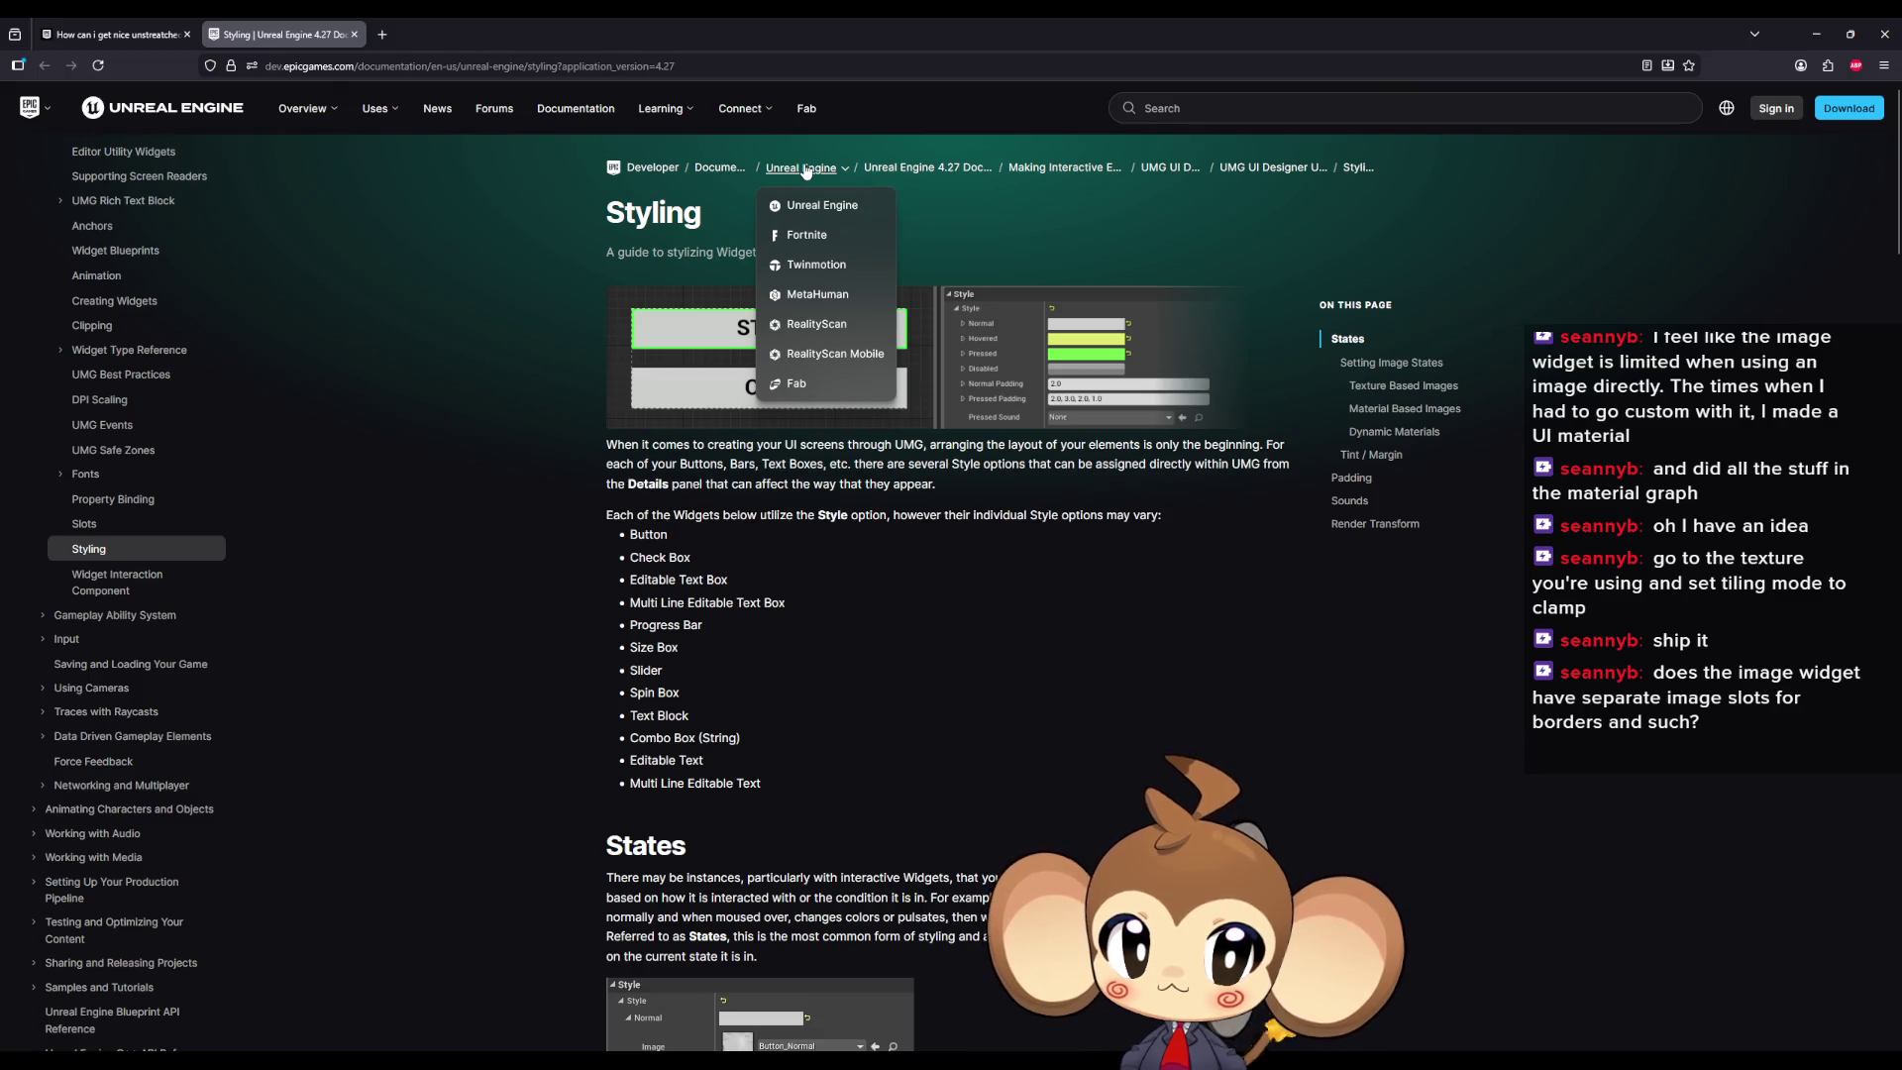
Step: Search the developer docs for 'umg' and open the UMG Styling page from the results
click(1230, 115)
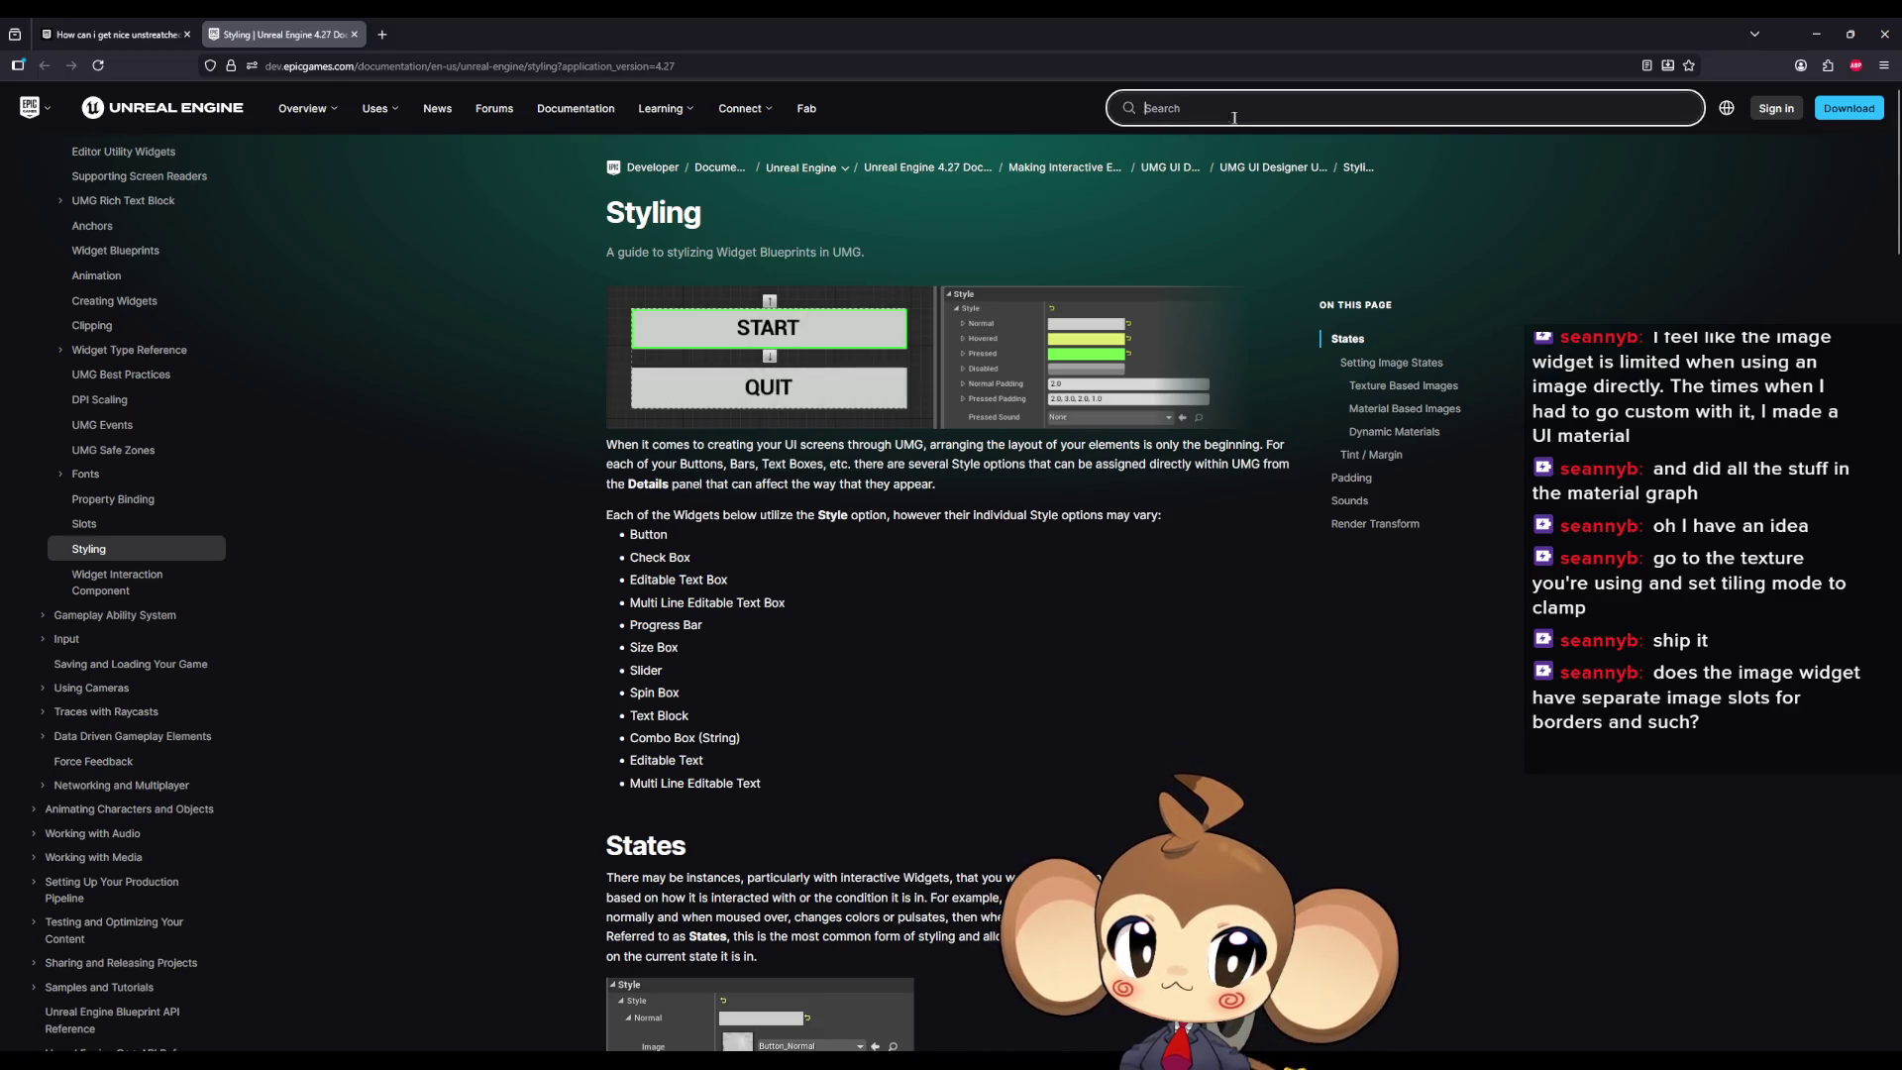
text(umg)
key(Return)
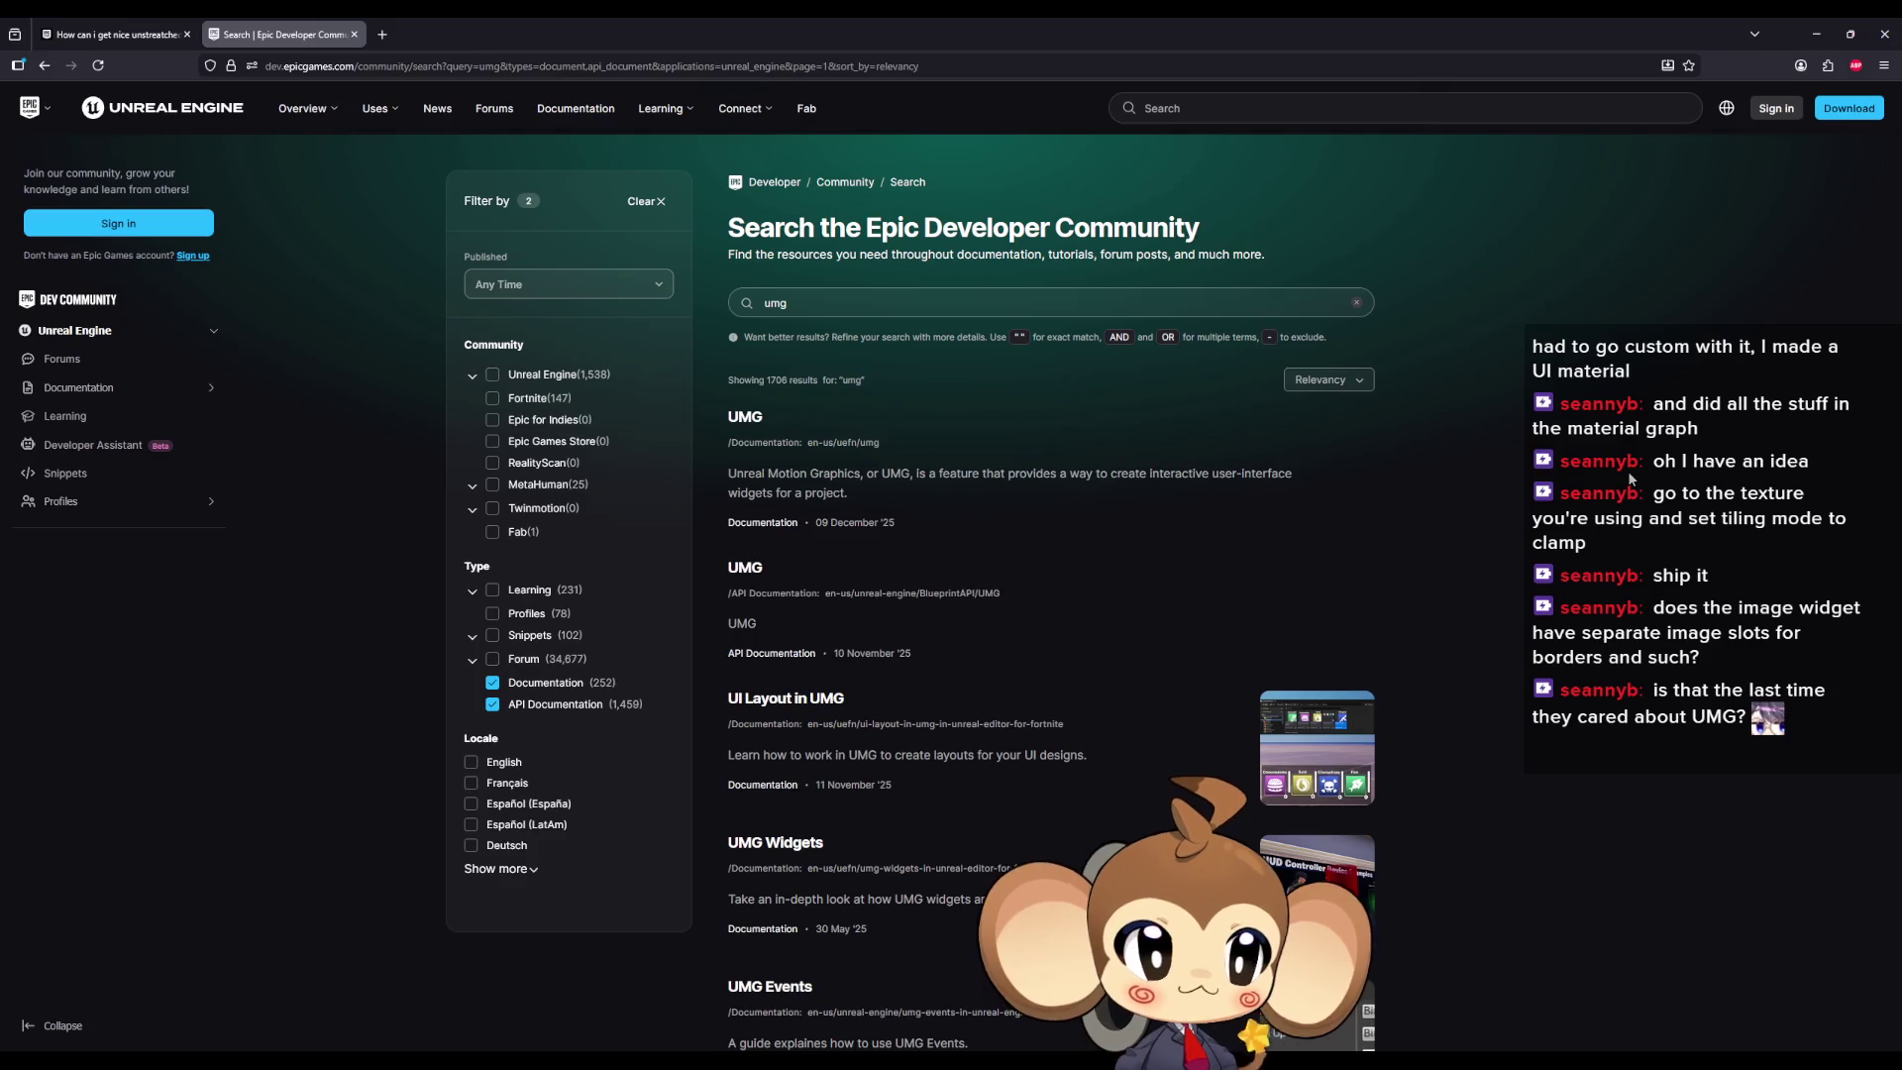
scroll(1614, 505, down, 1)
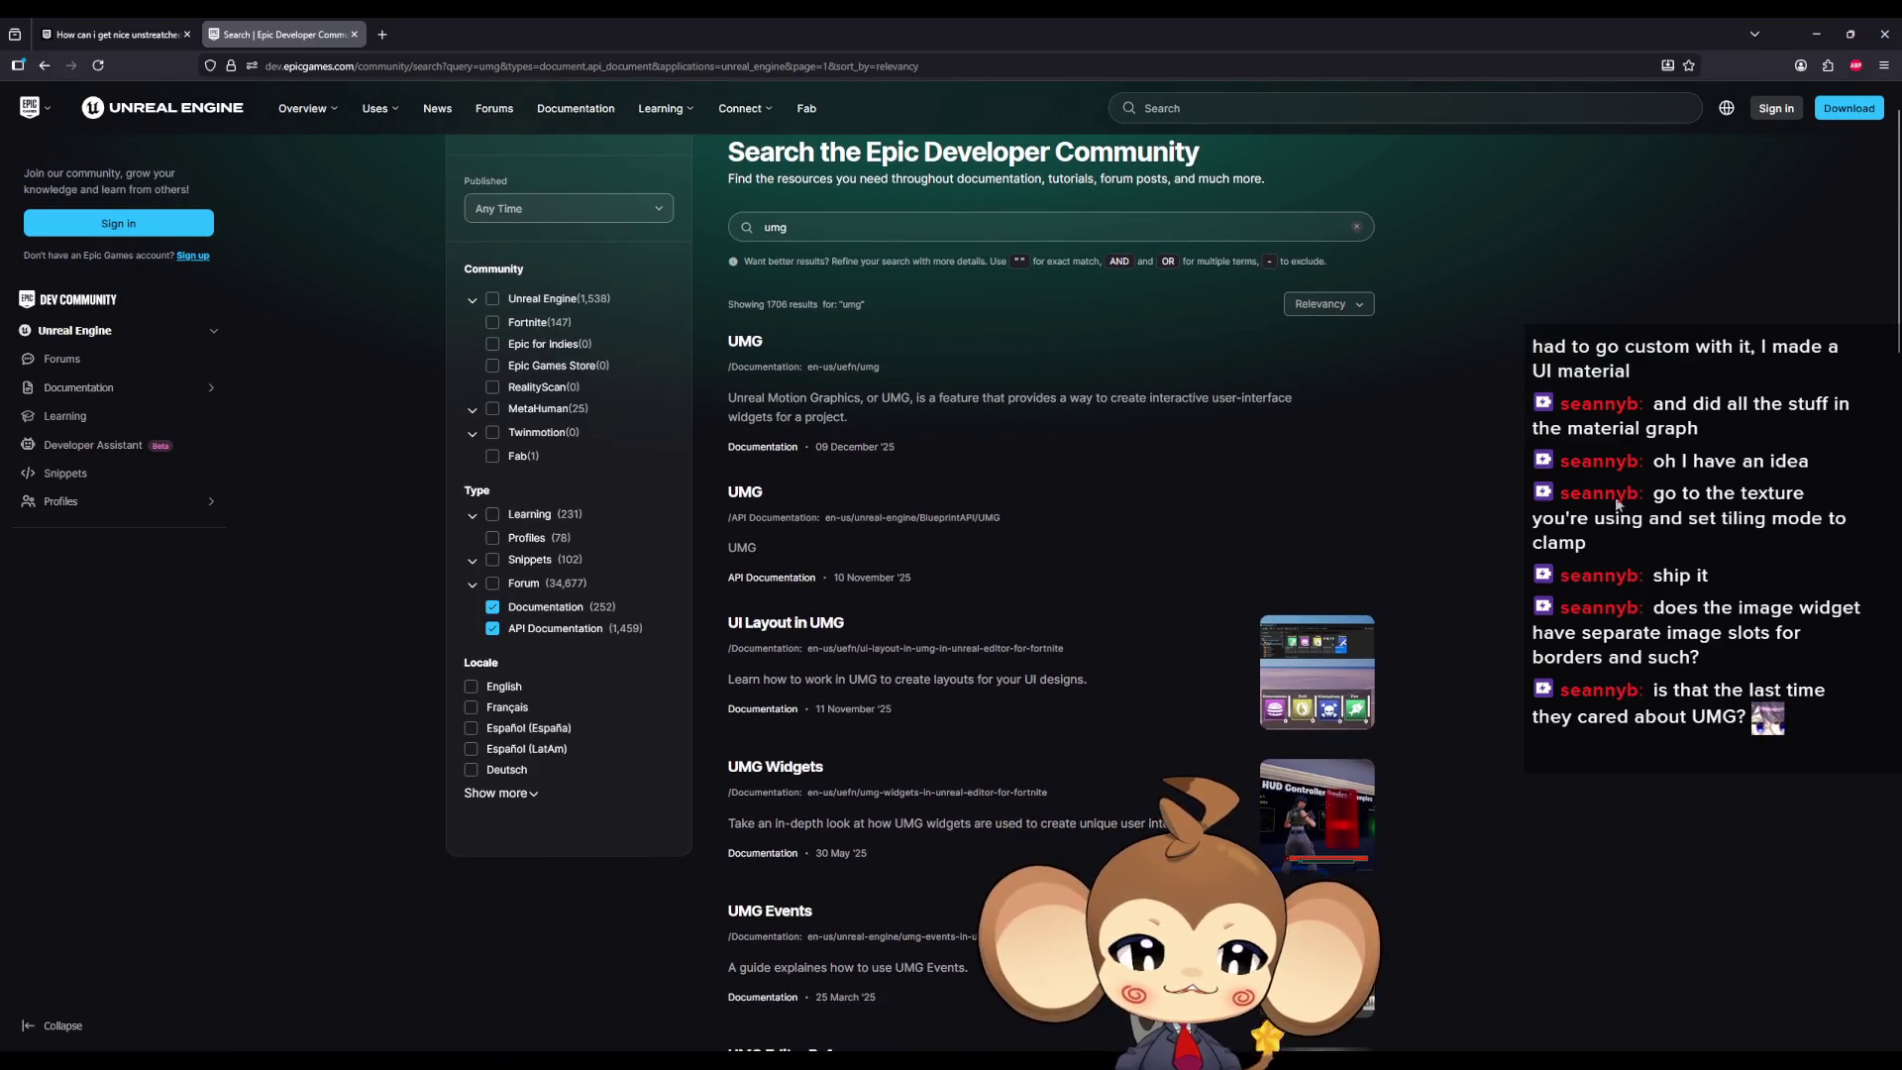
scroll(1614, 505, down, 1)
scroll(1602, 535, down, 3)
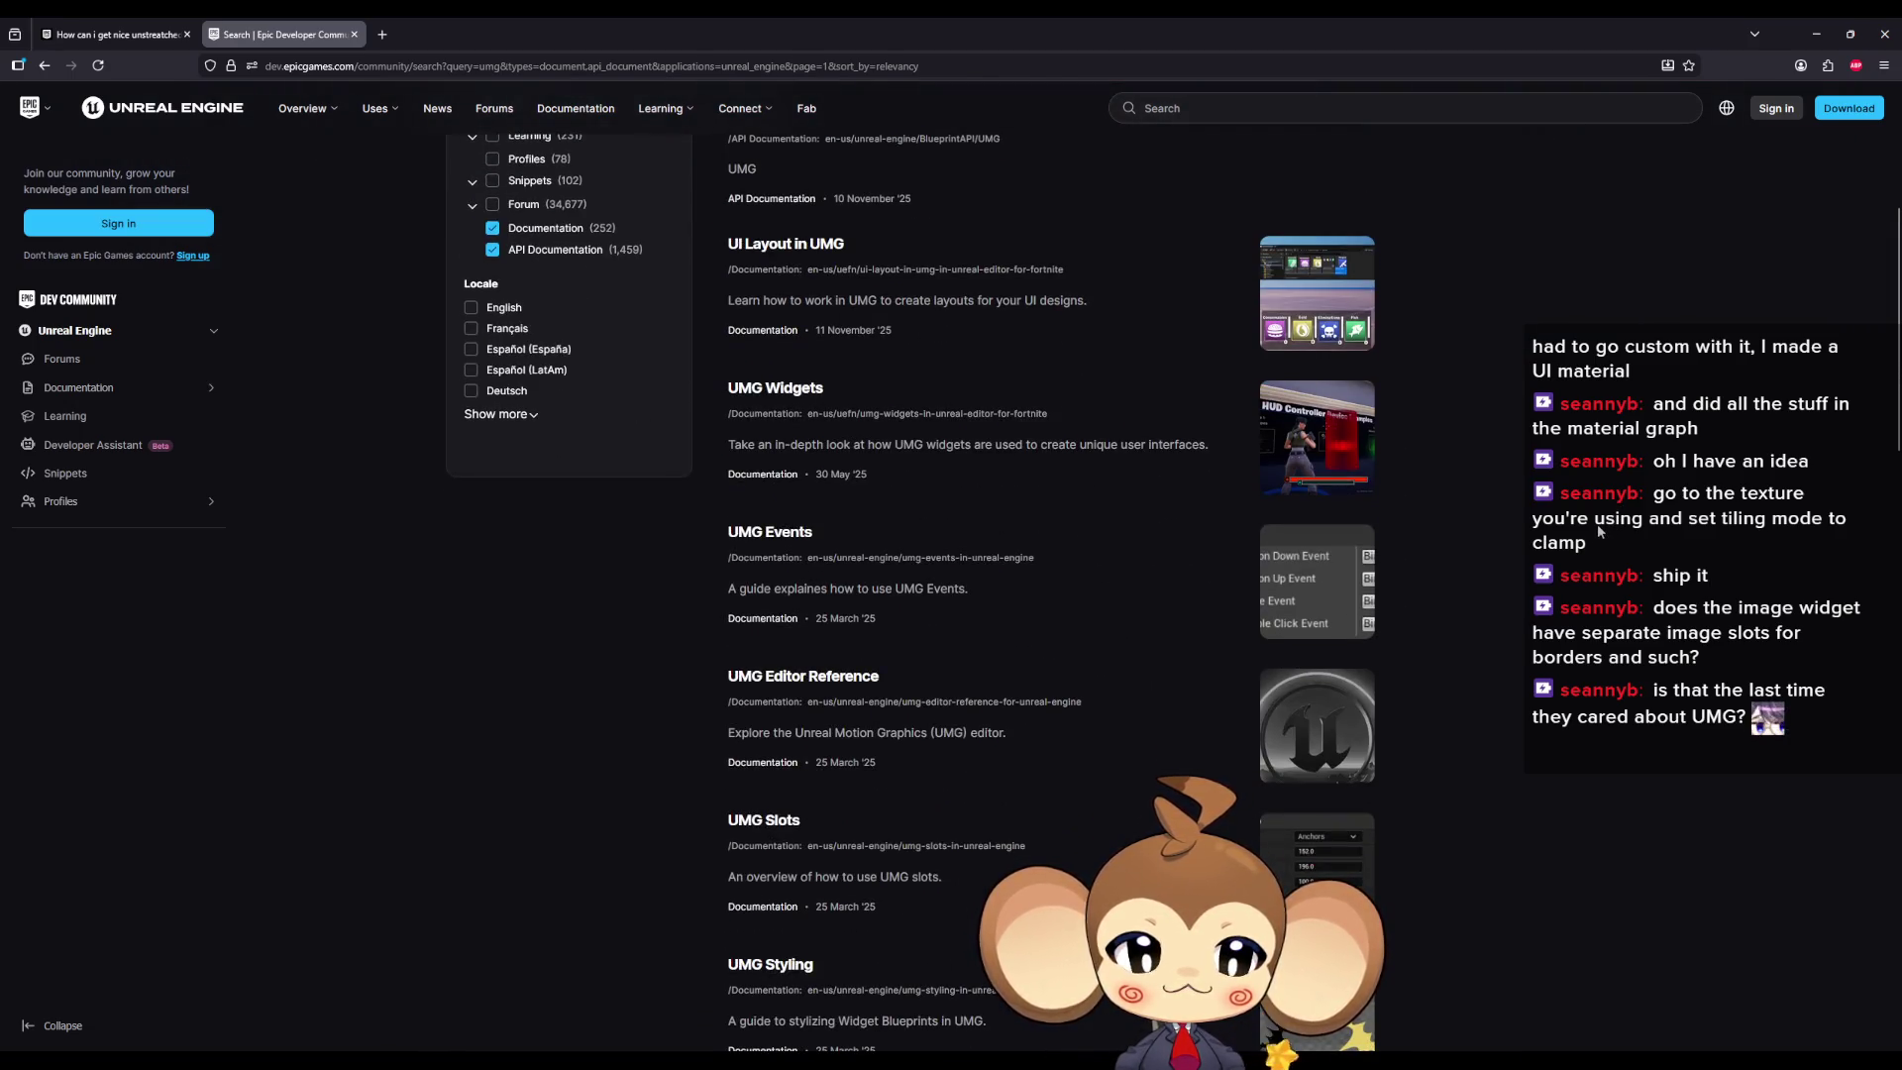
scroll(1595, 525, down, 2)
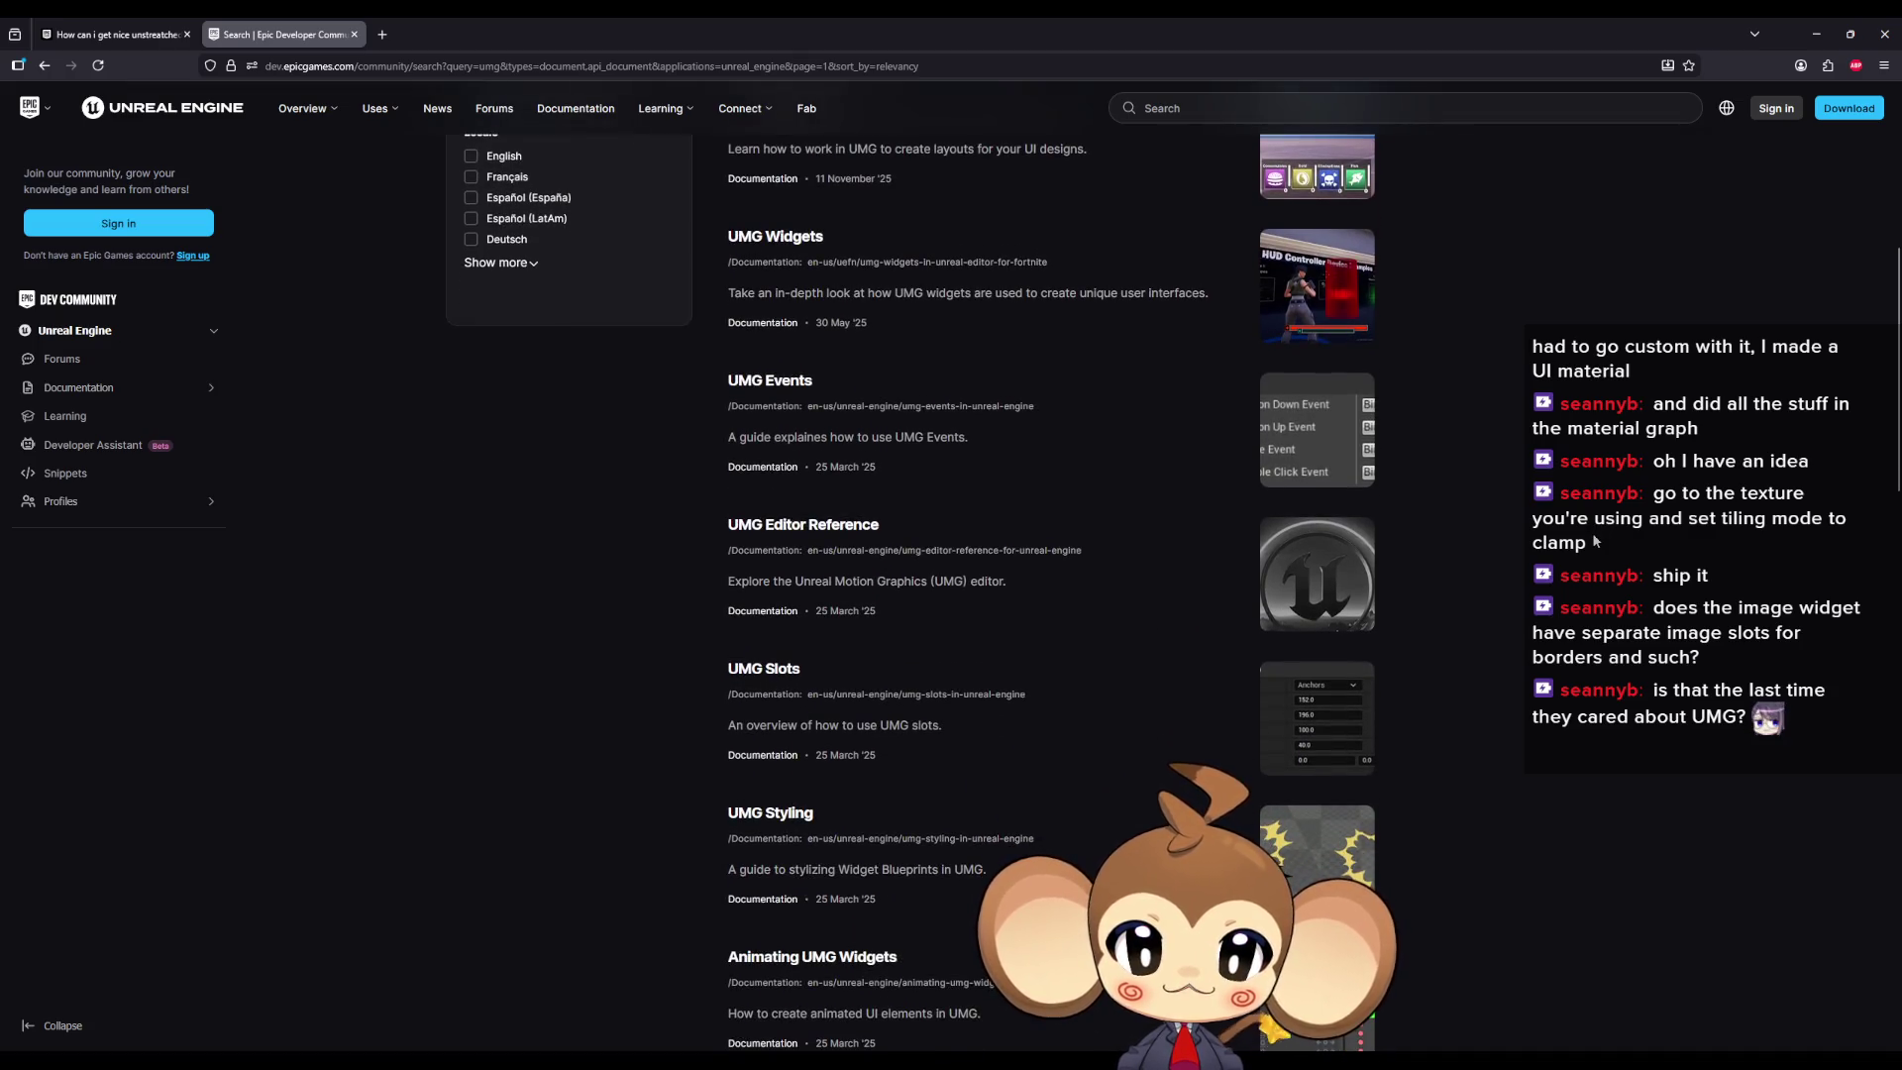
scroll(1591, 540, down, 1)
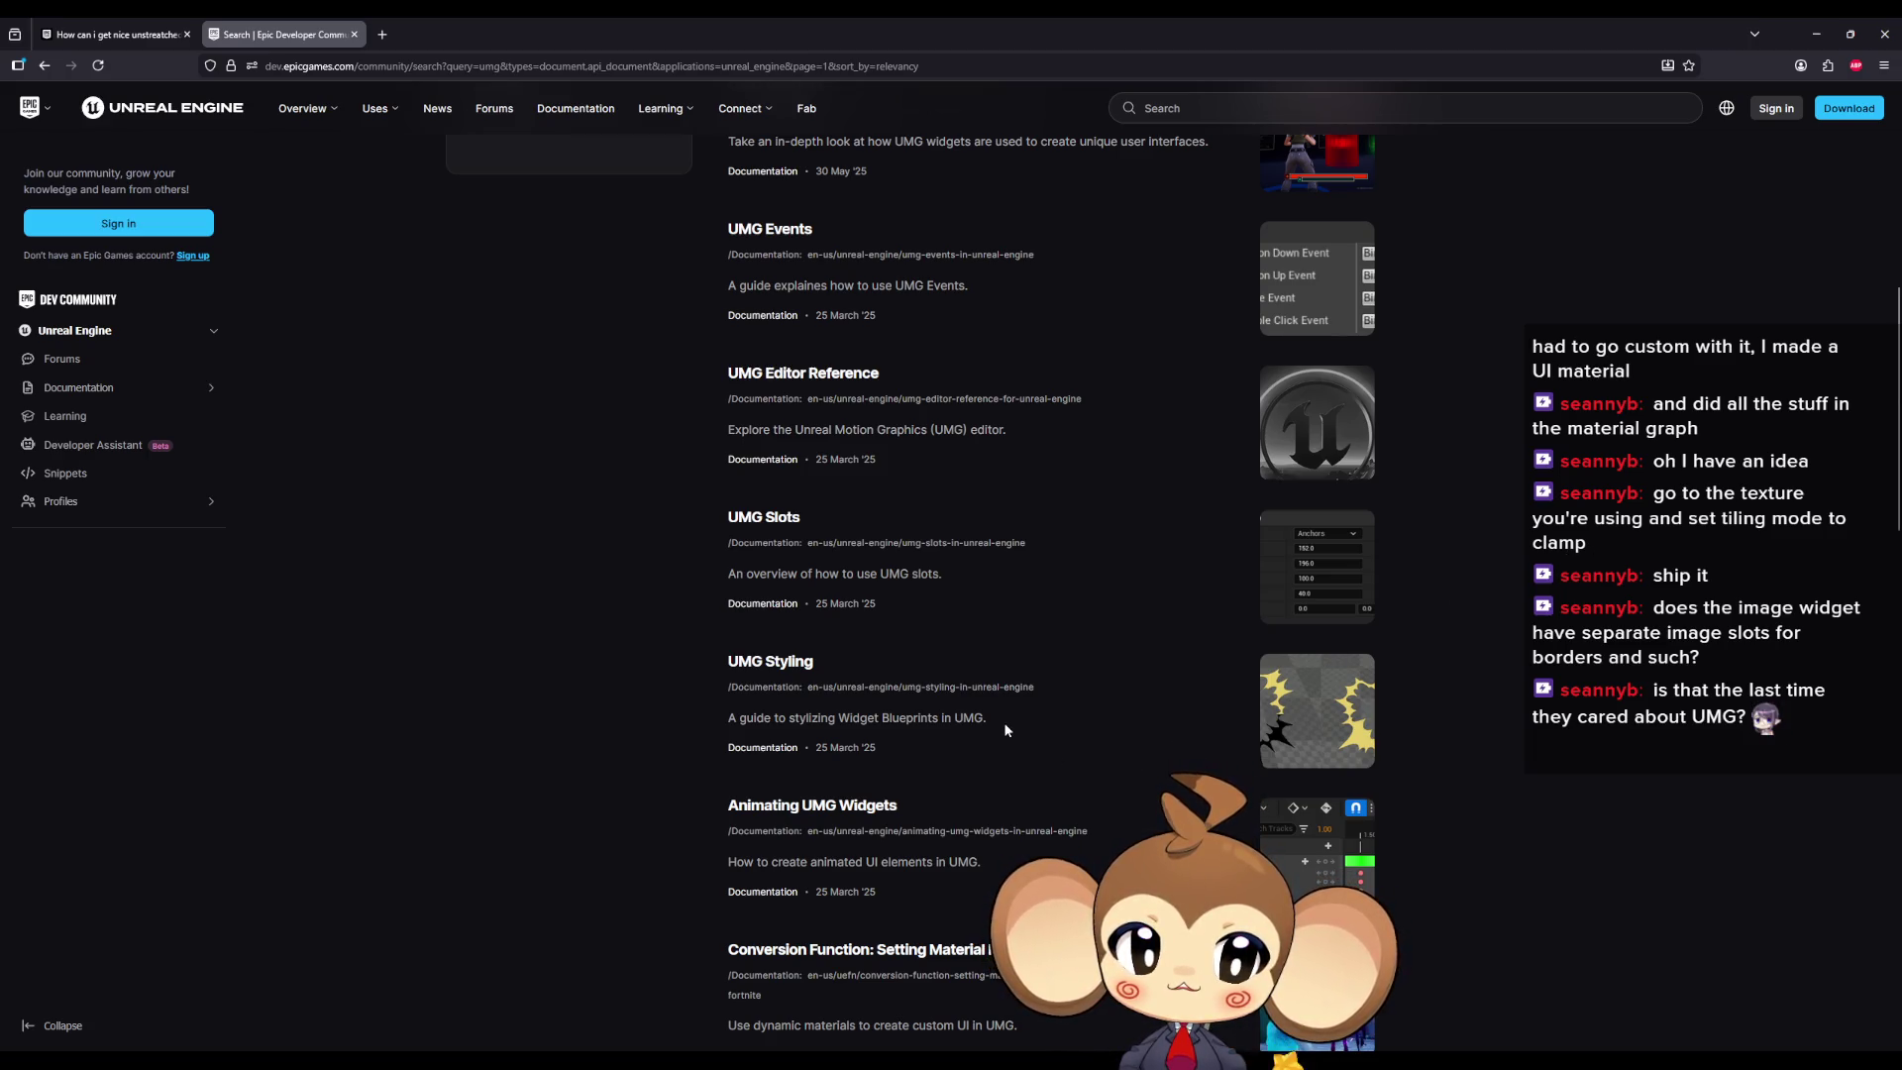
click(792, 664)
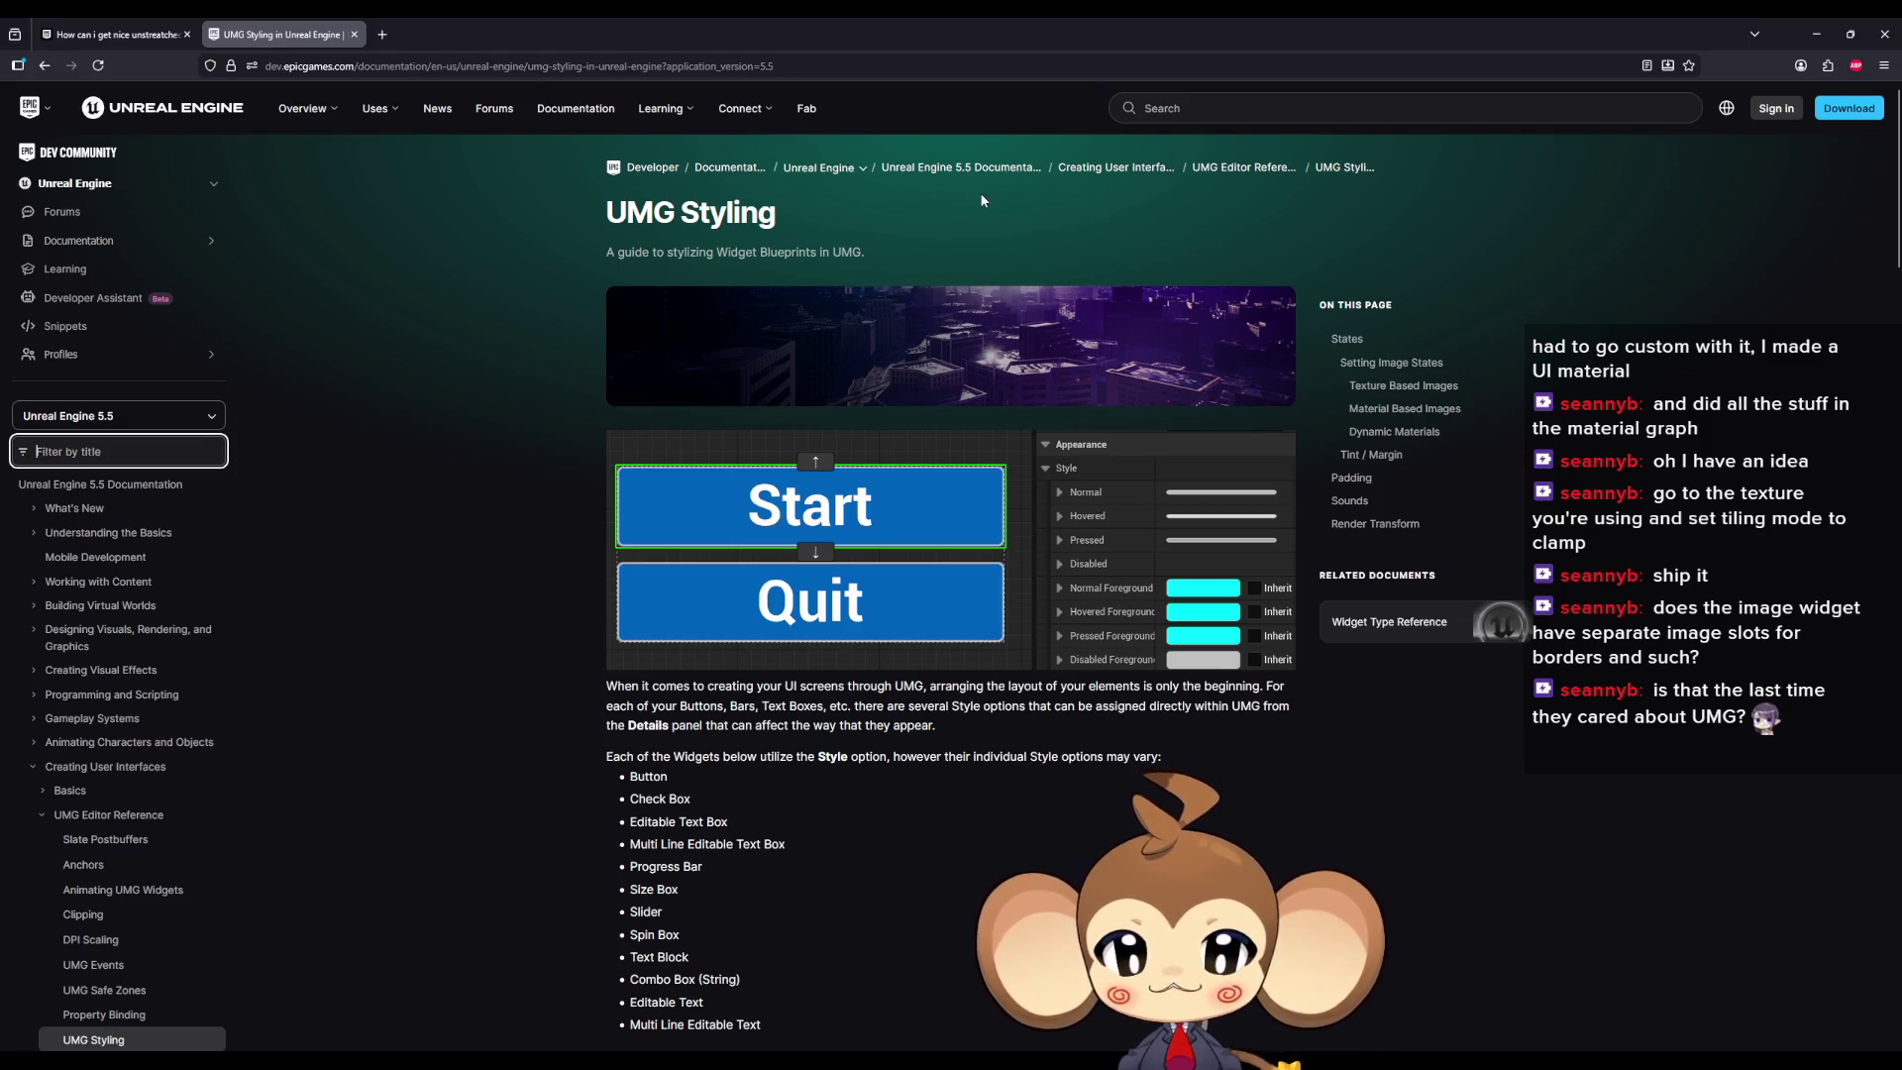
Step: Scroll to Texture Based Images, enlarge its example screenshot, then close it
scroll(1060, 284, down, 3)
scroll(1058, 277, down, 6)
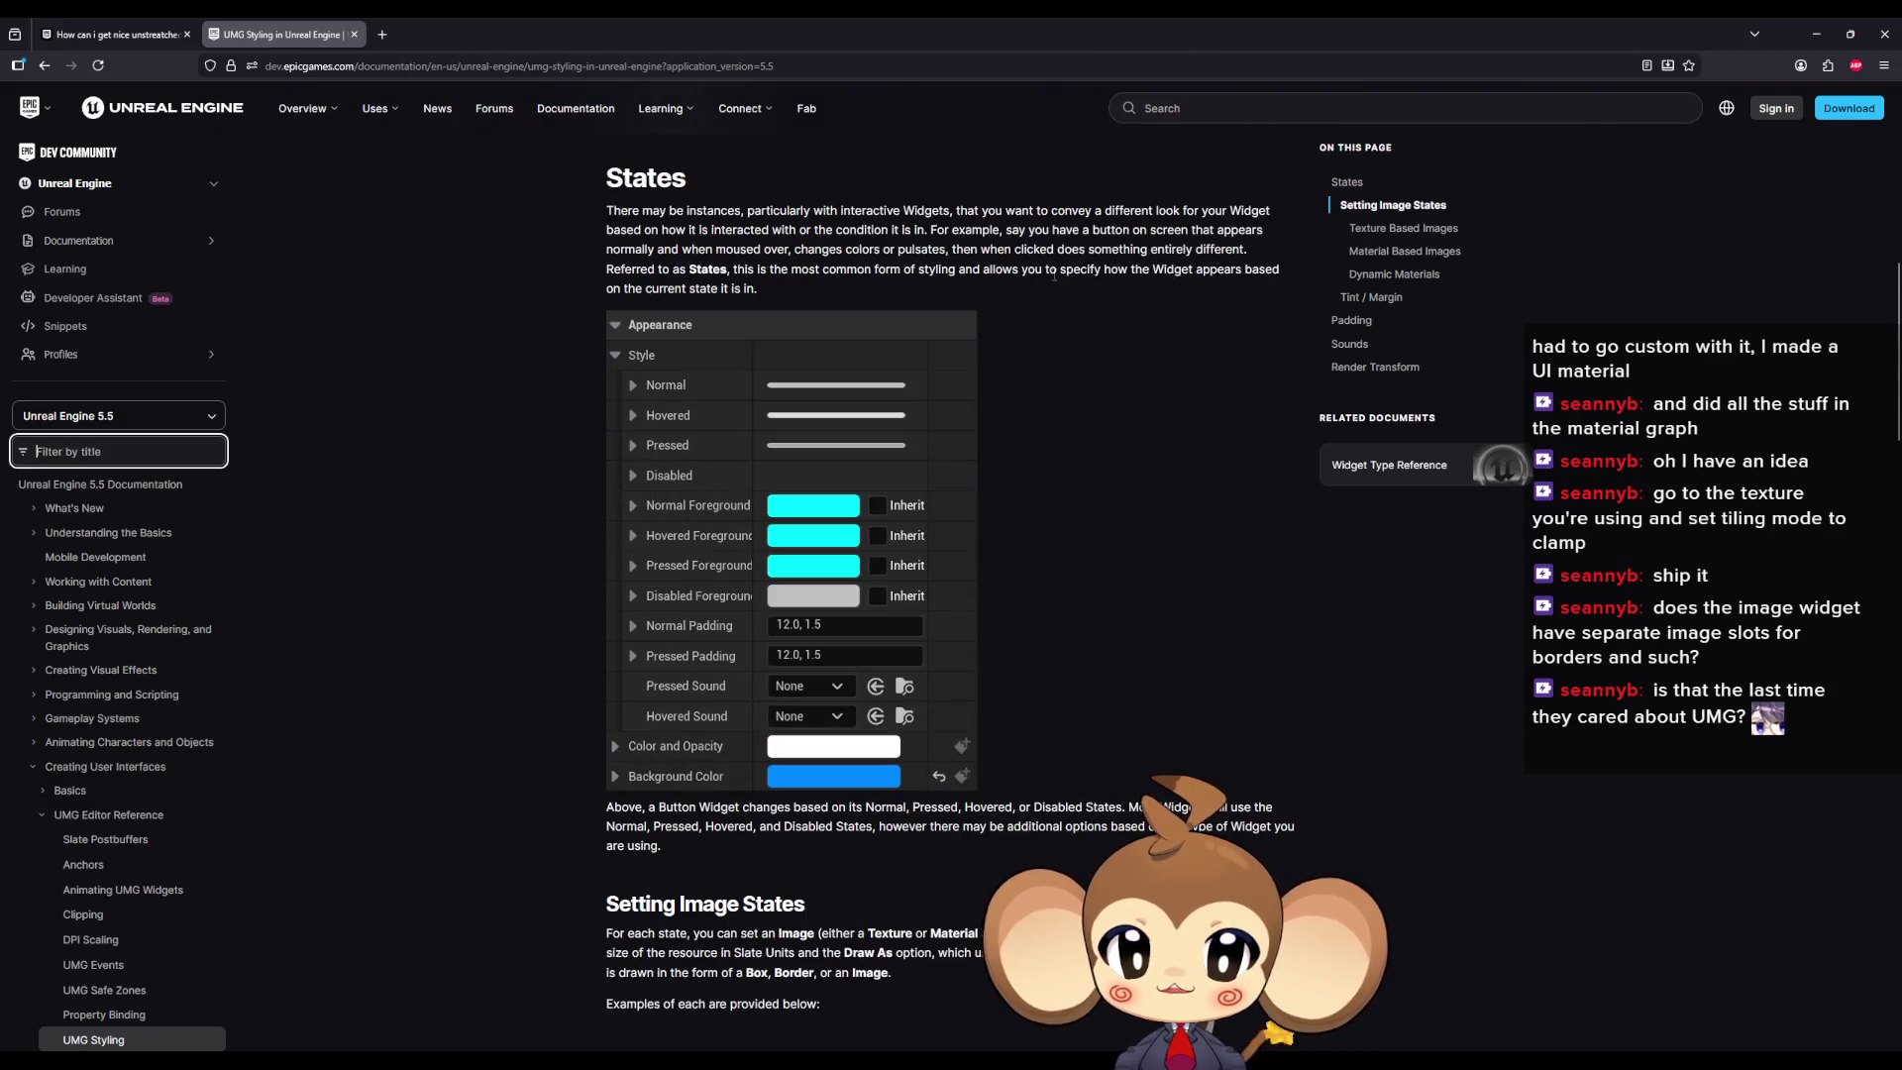
scroll(1039, 260, down, 3)
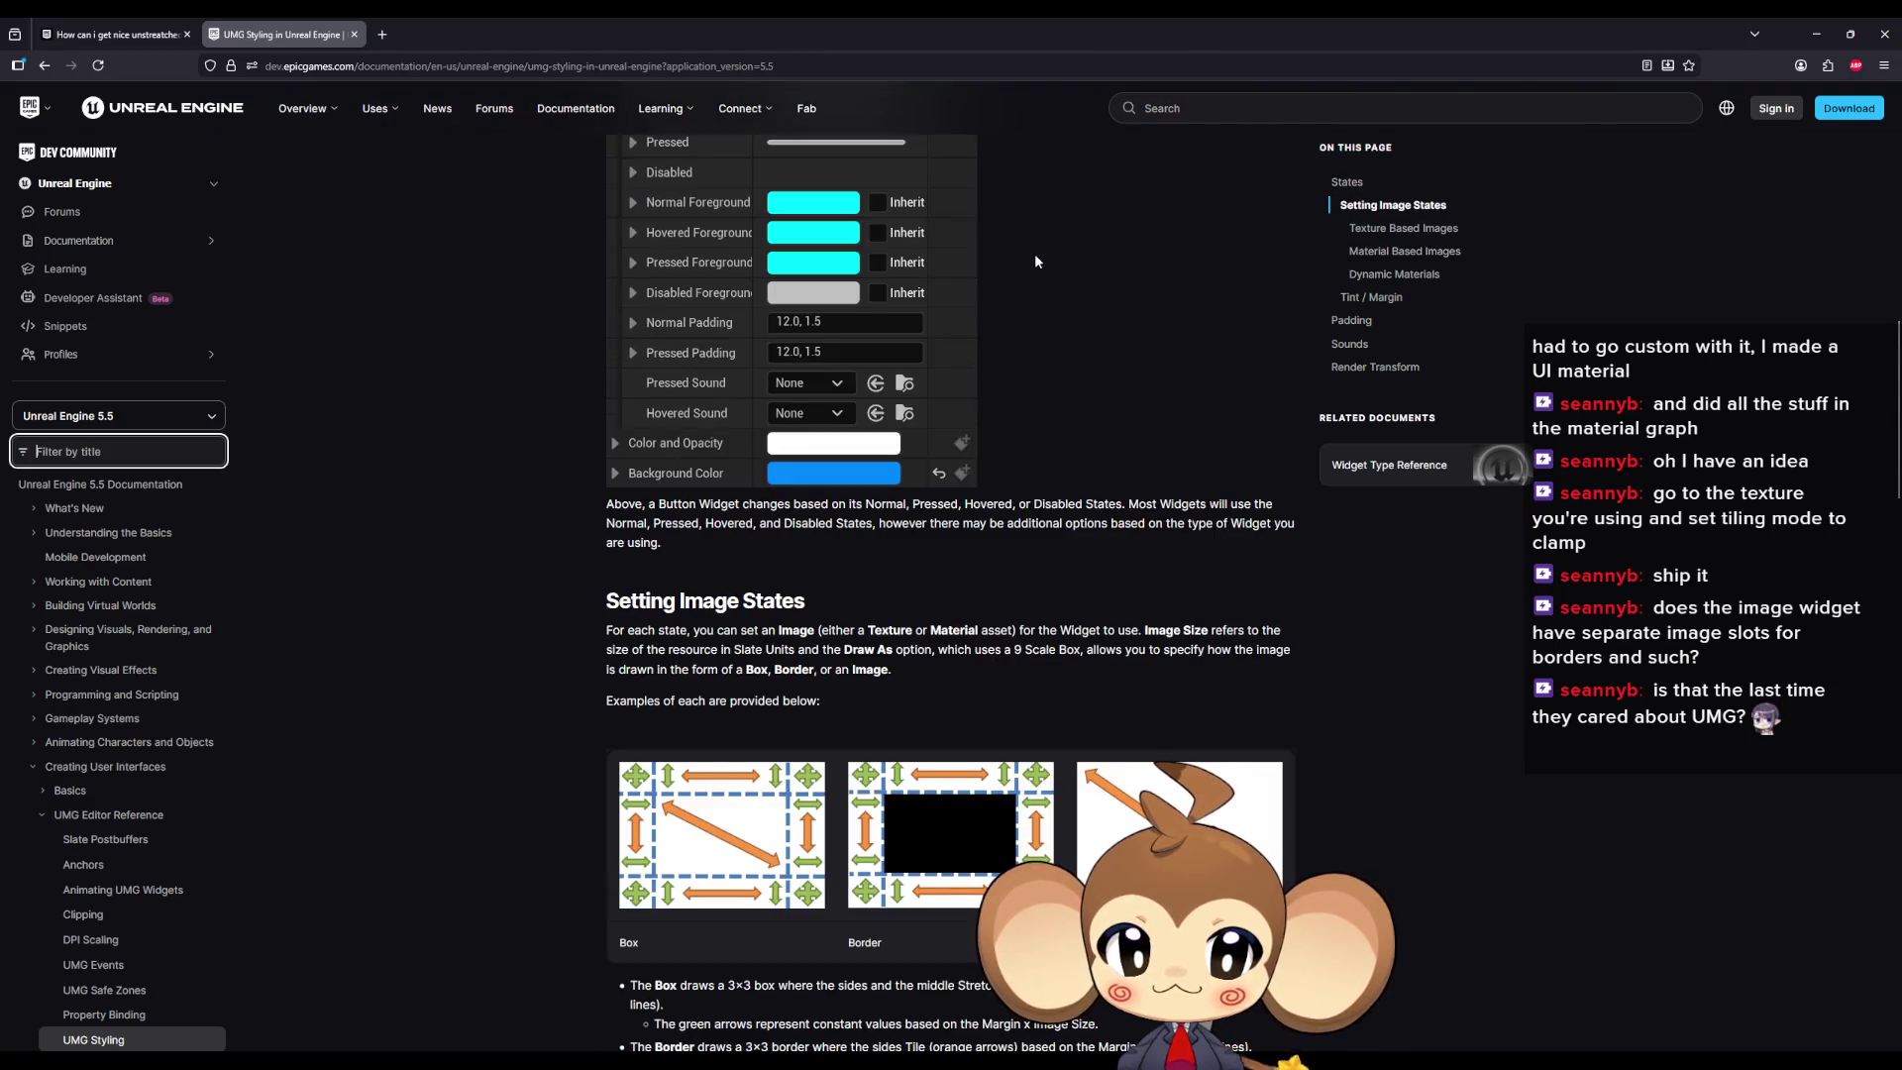
scroll(1035, 260, up, 2)
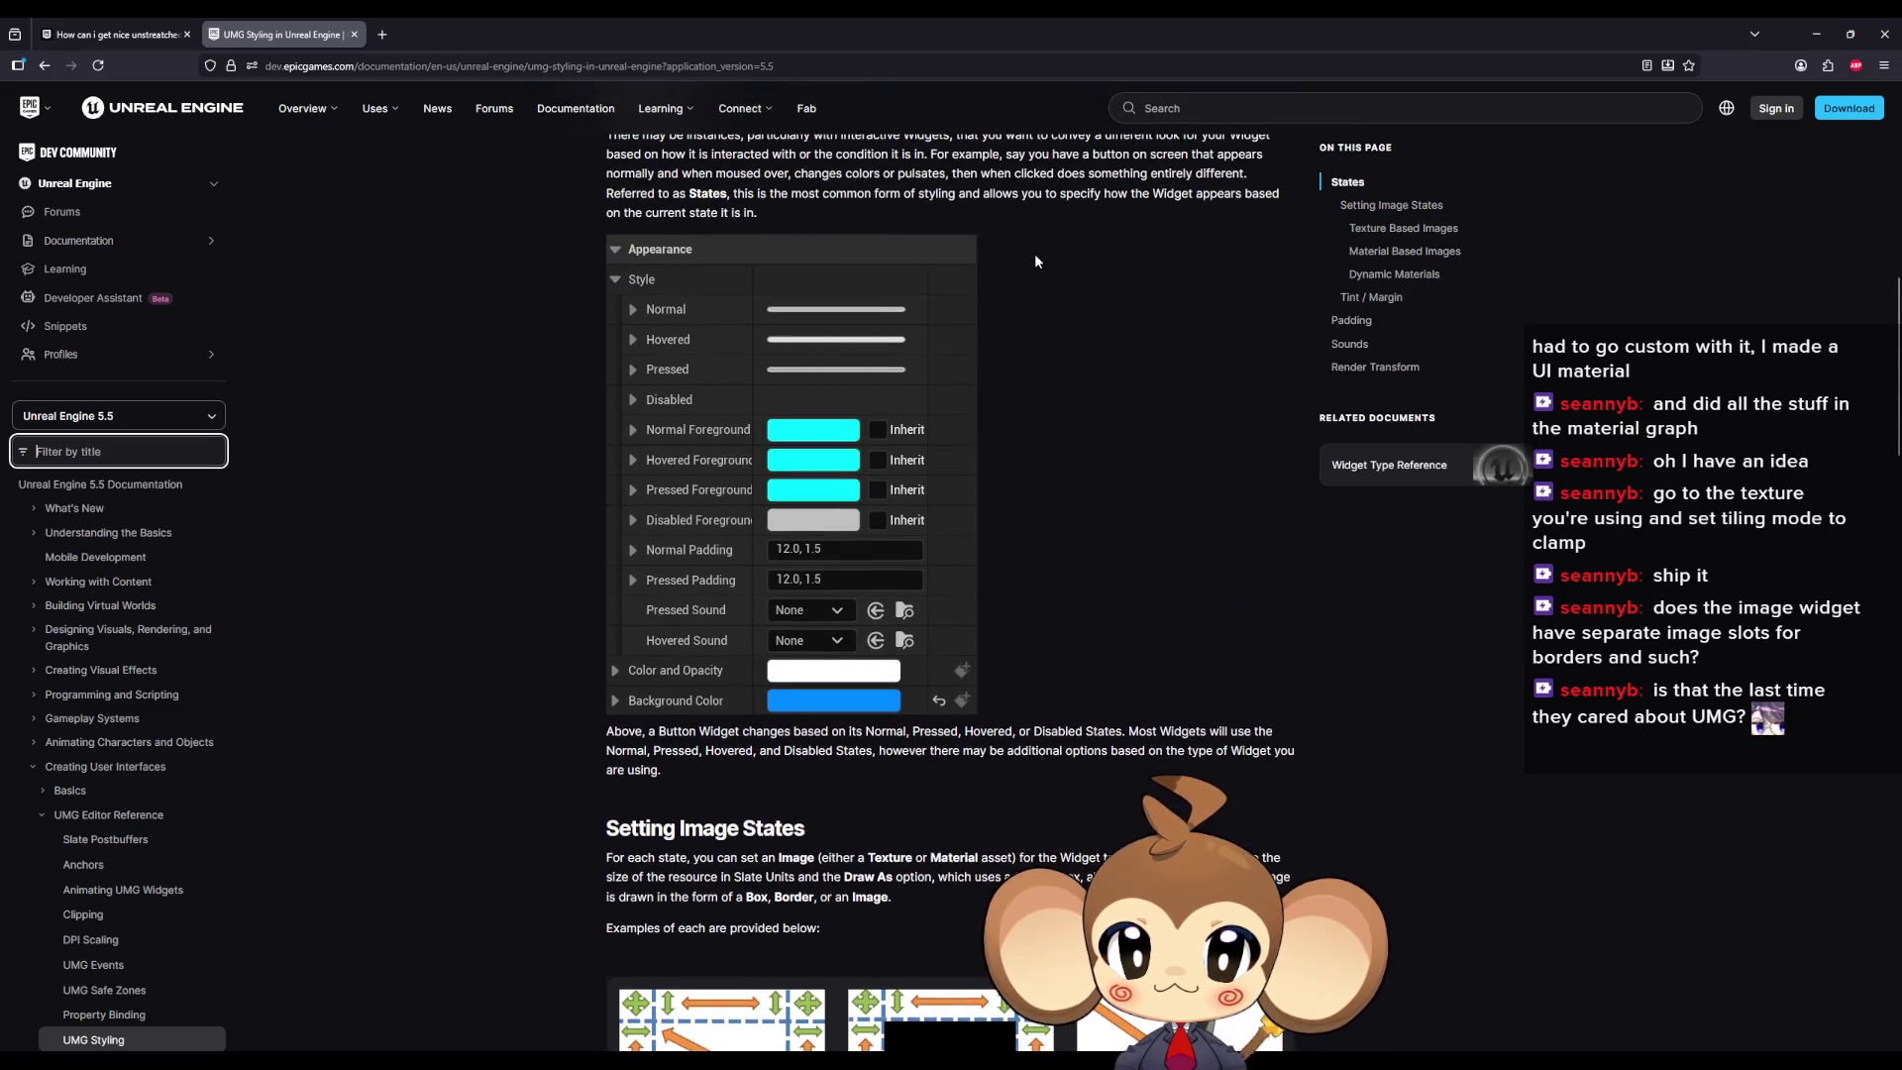
scroll(1034, 254, down, 7)
click(747, 593)
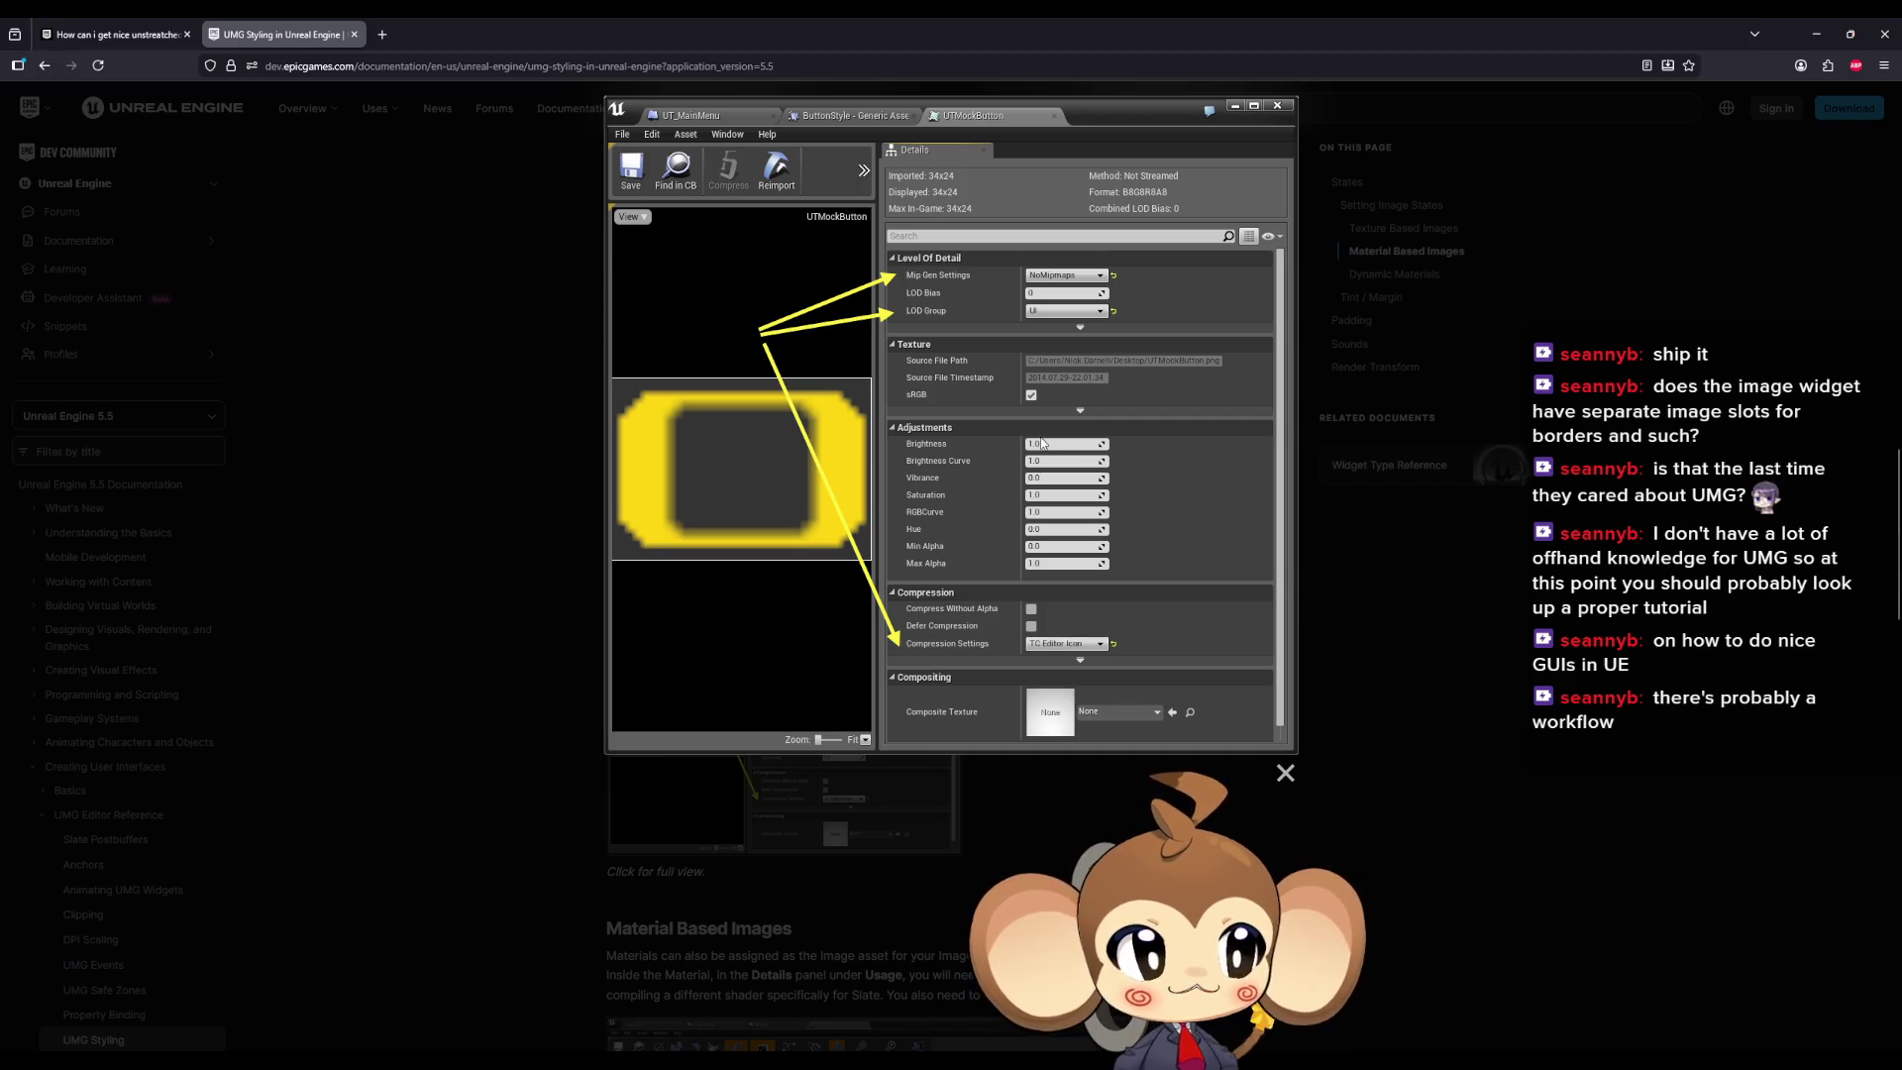
click(1453, 511)
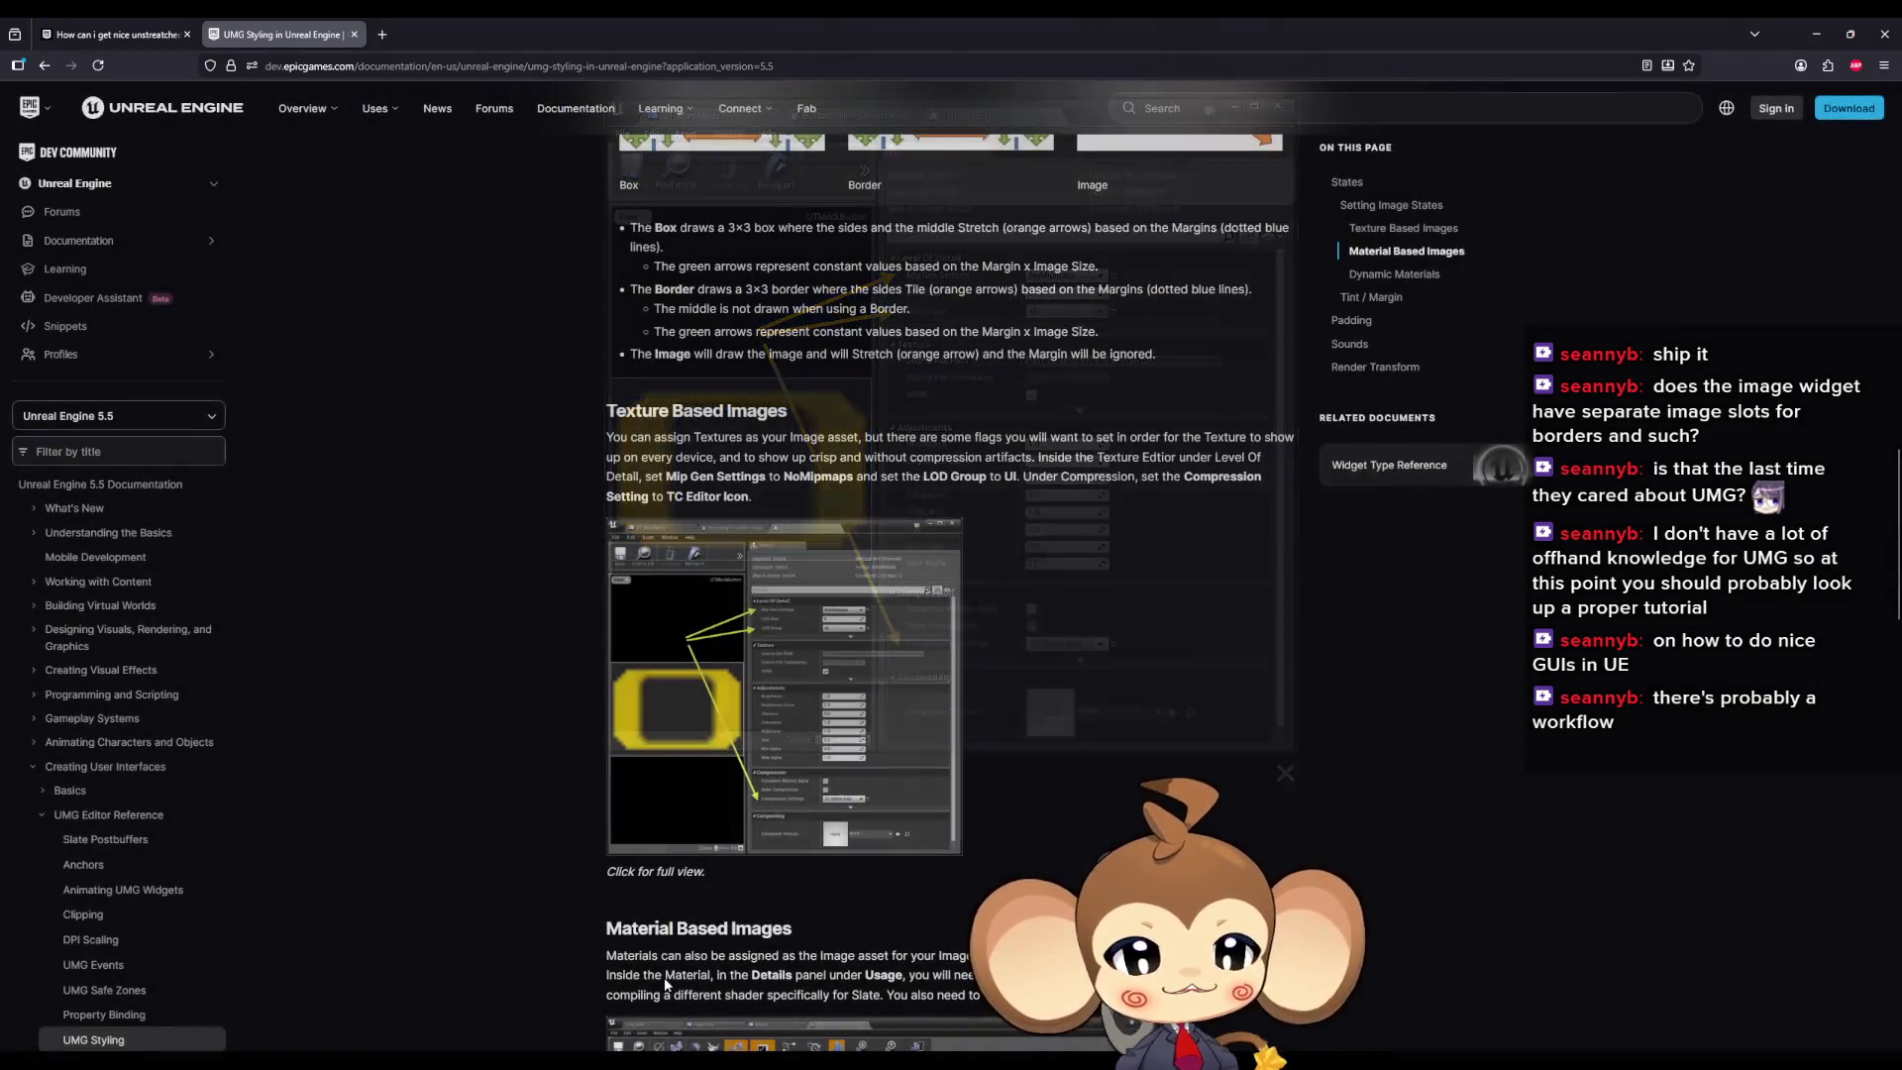
Step: Switch back to Unreal's DialogueMainWidget tab and centre the canvas on PortraitFrame
key(alt+Tab)
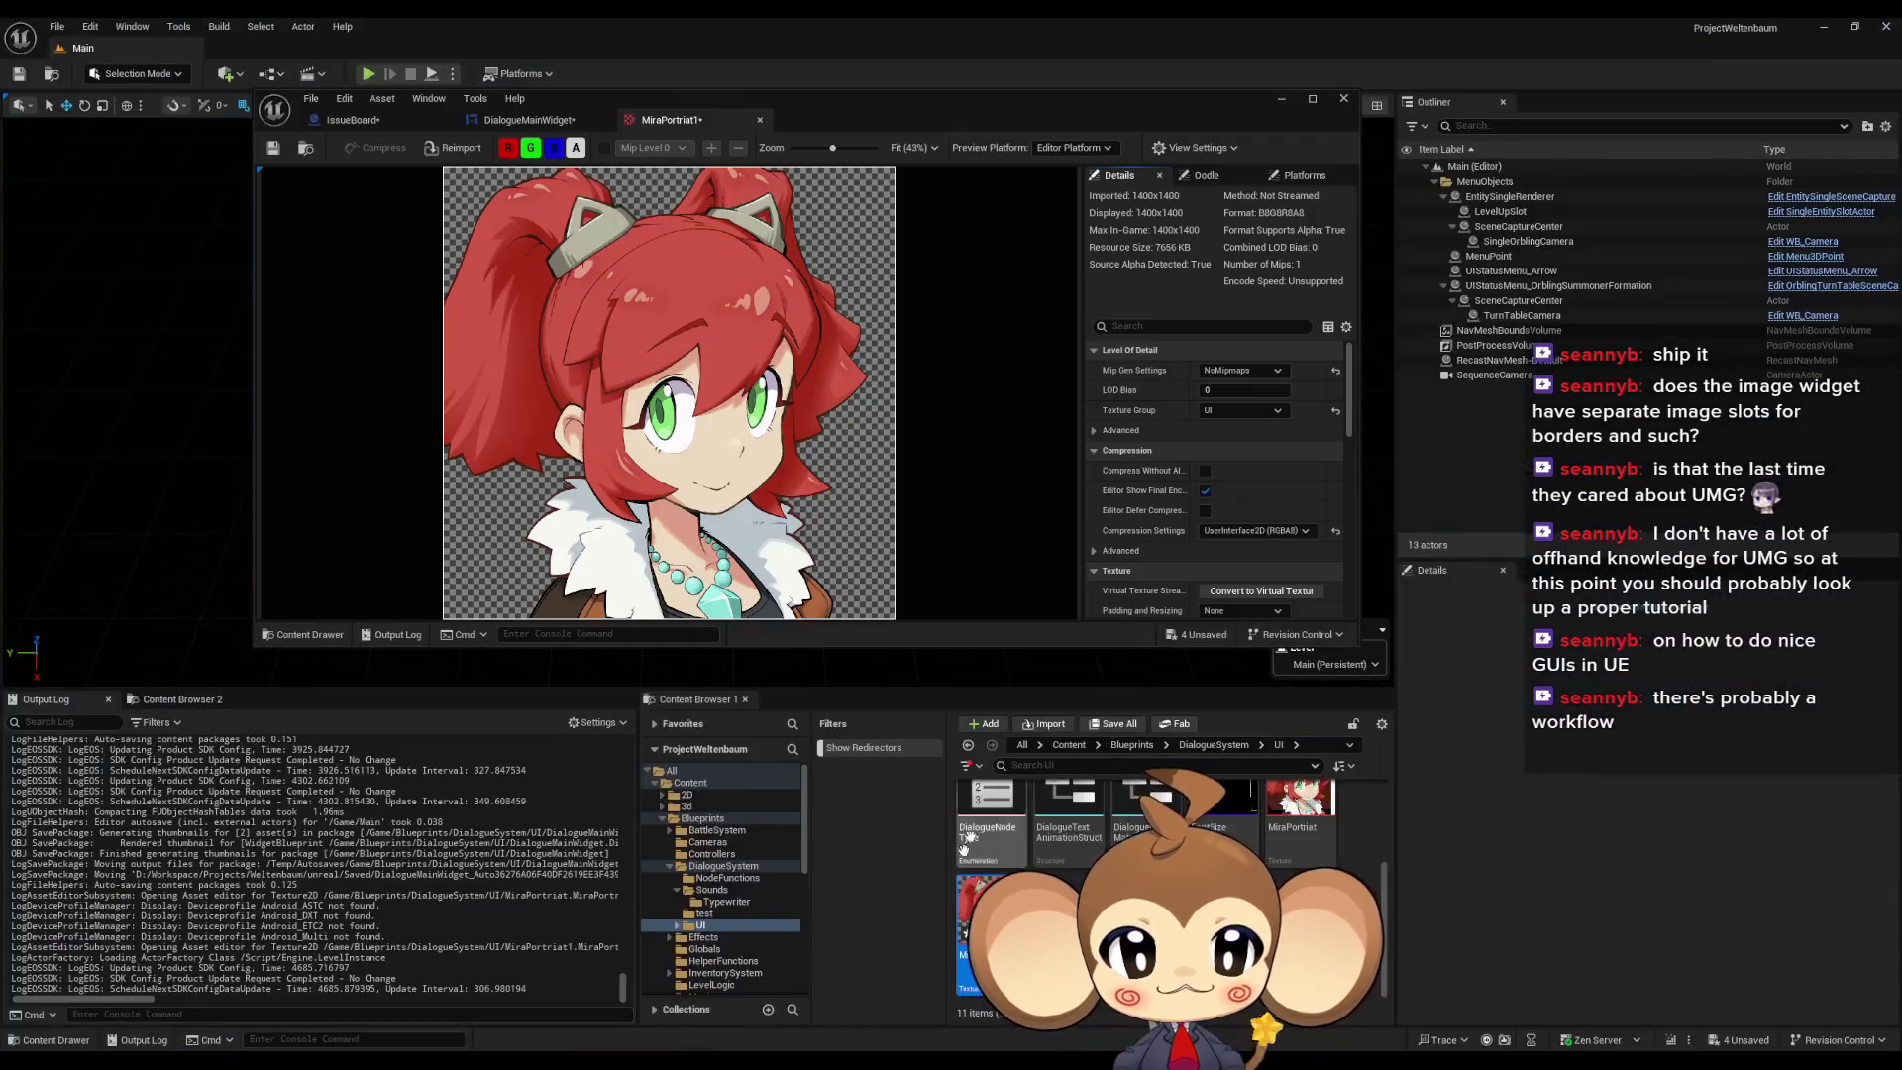
click(525, 120)
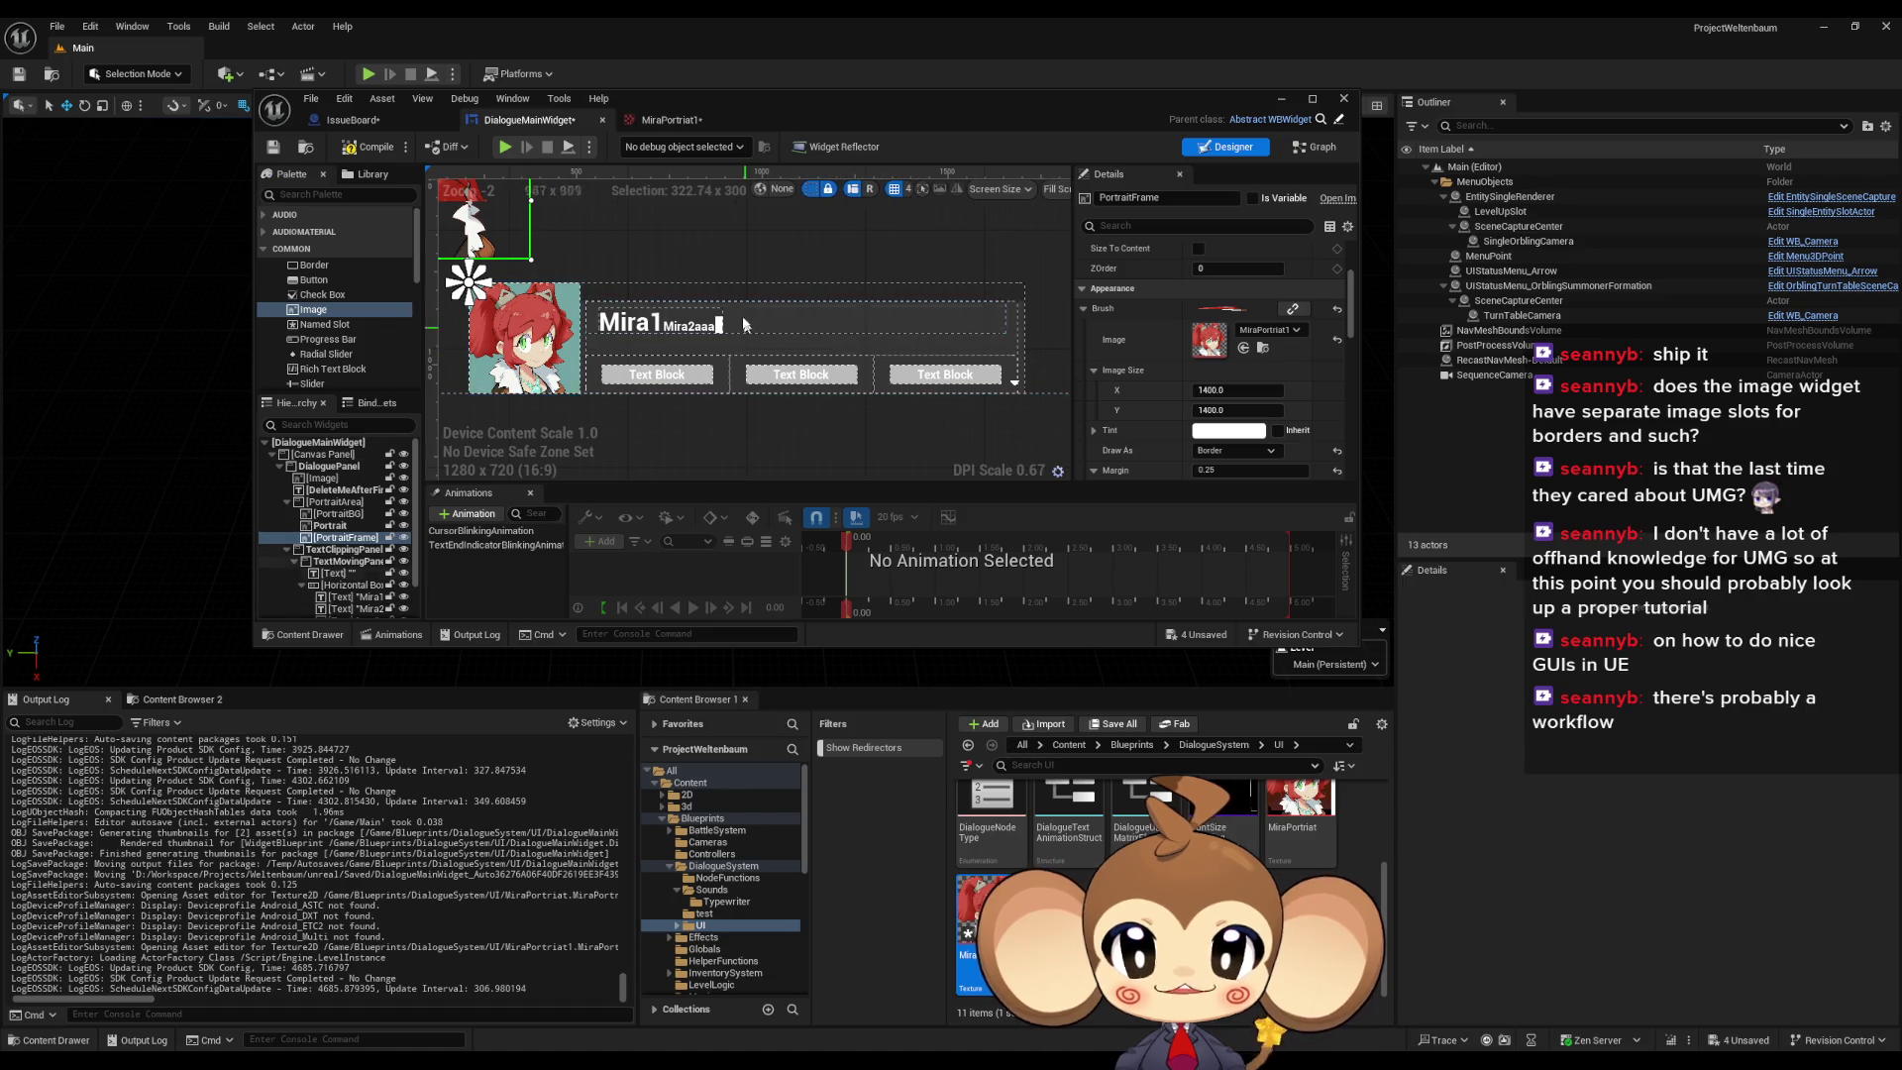
drag(884, 368, 872, 397)
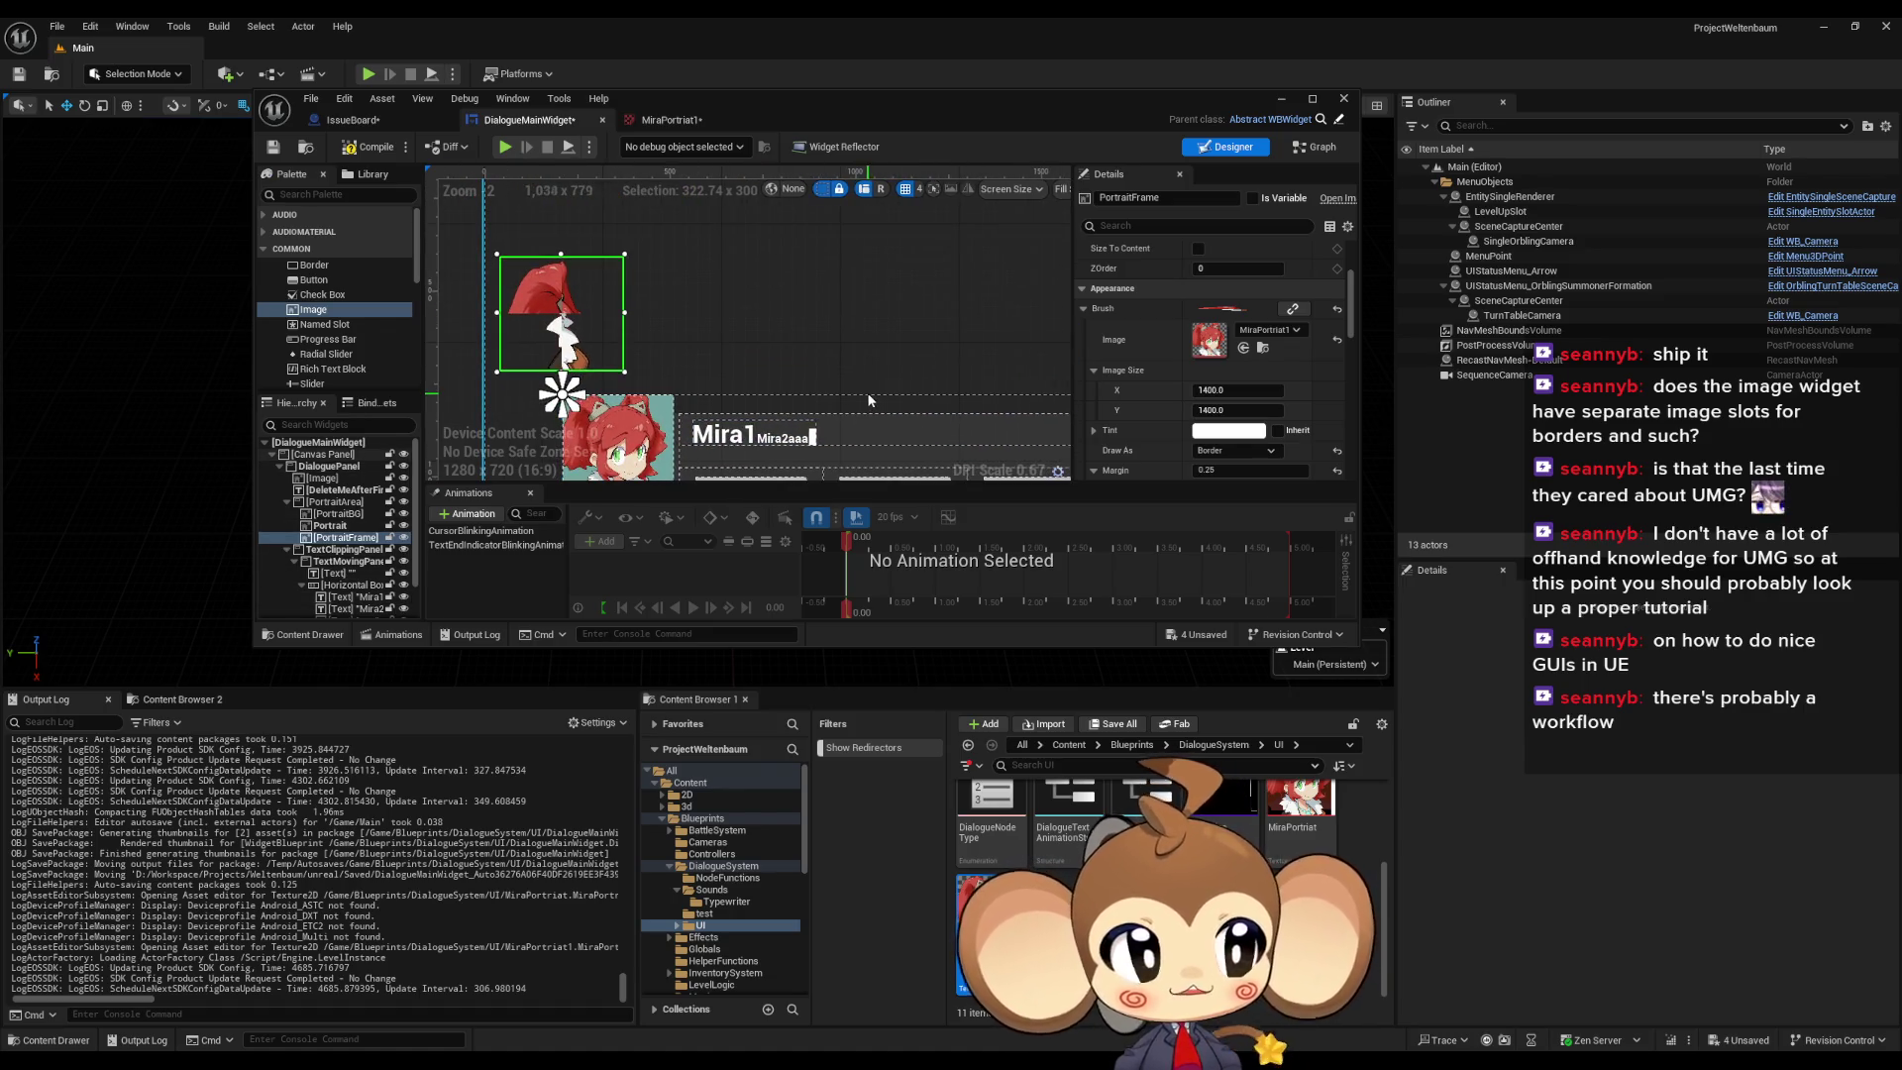
scroll(882, 361, up, 3)
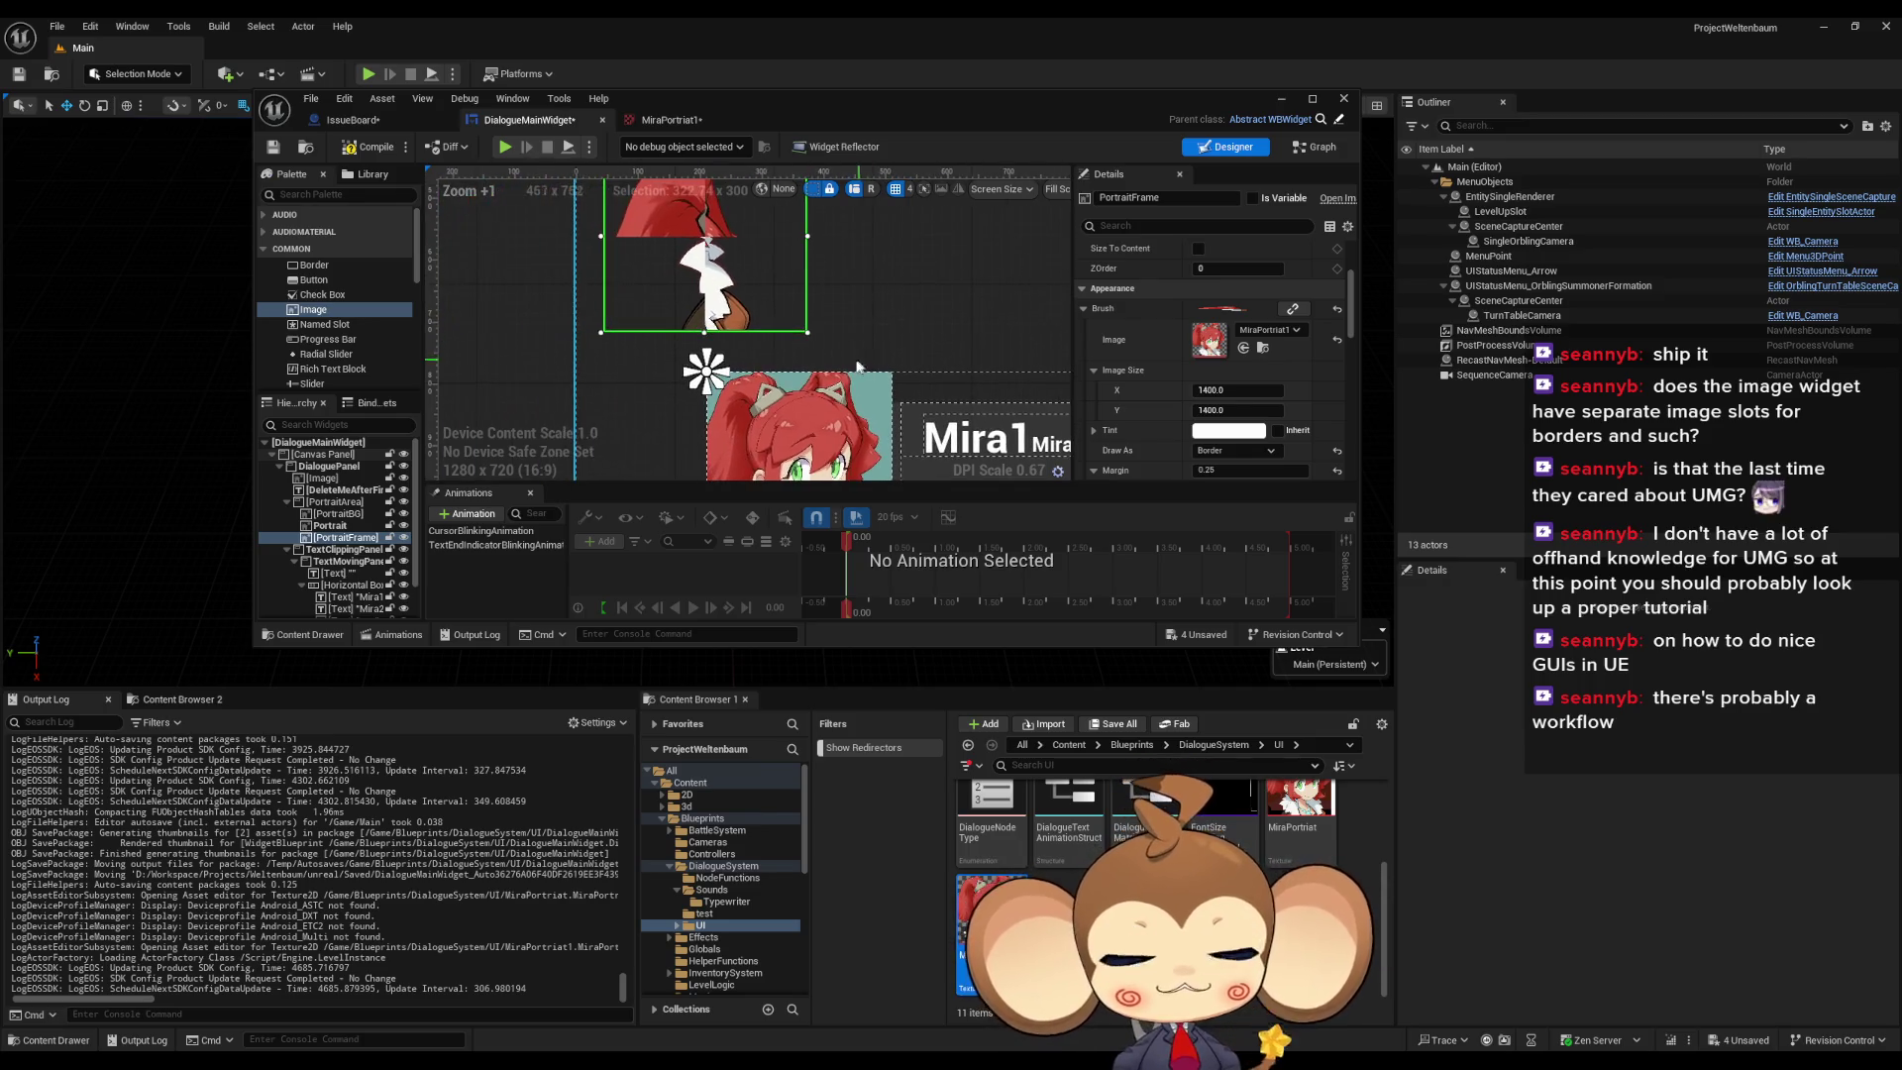
mouse_move(830, 370)
mouse_down()
mouse_move(842, 412)
mouse_move(821, 442)
mouse_move(795, 373)
mouse_up()
scroll(1194, 426, down, 1)
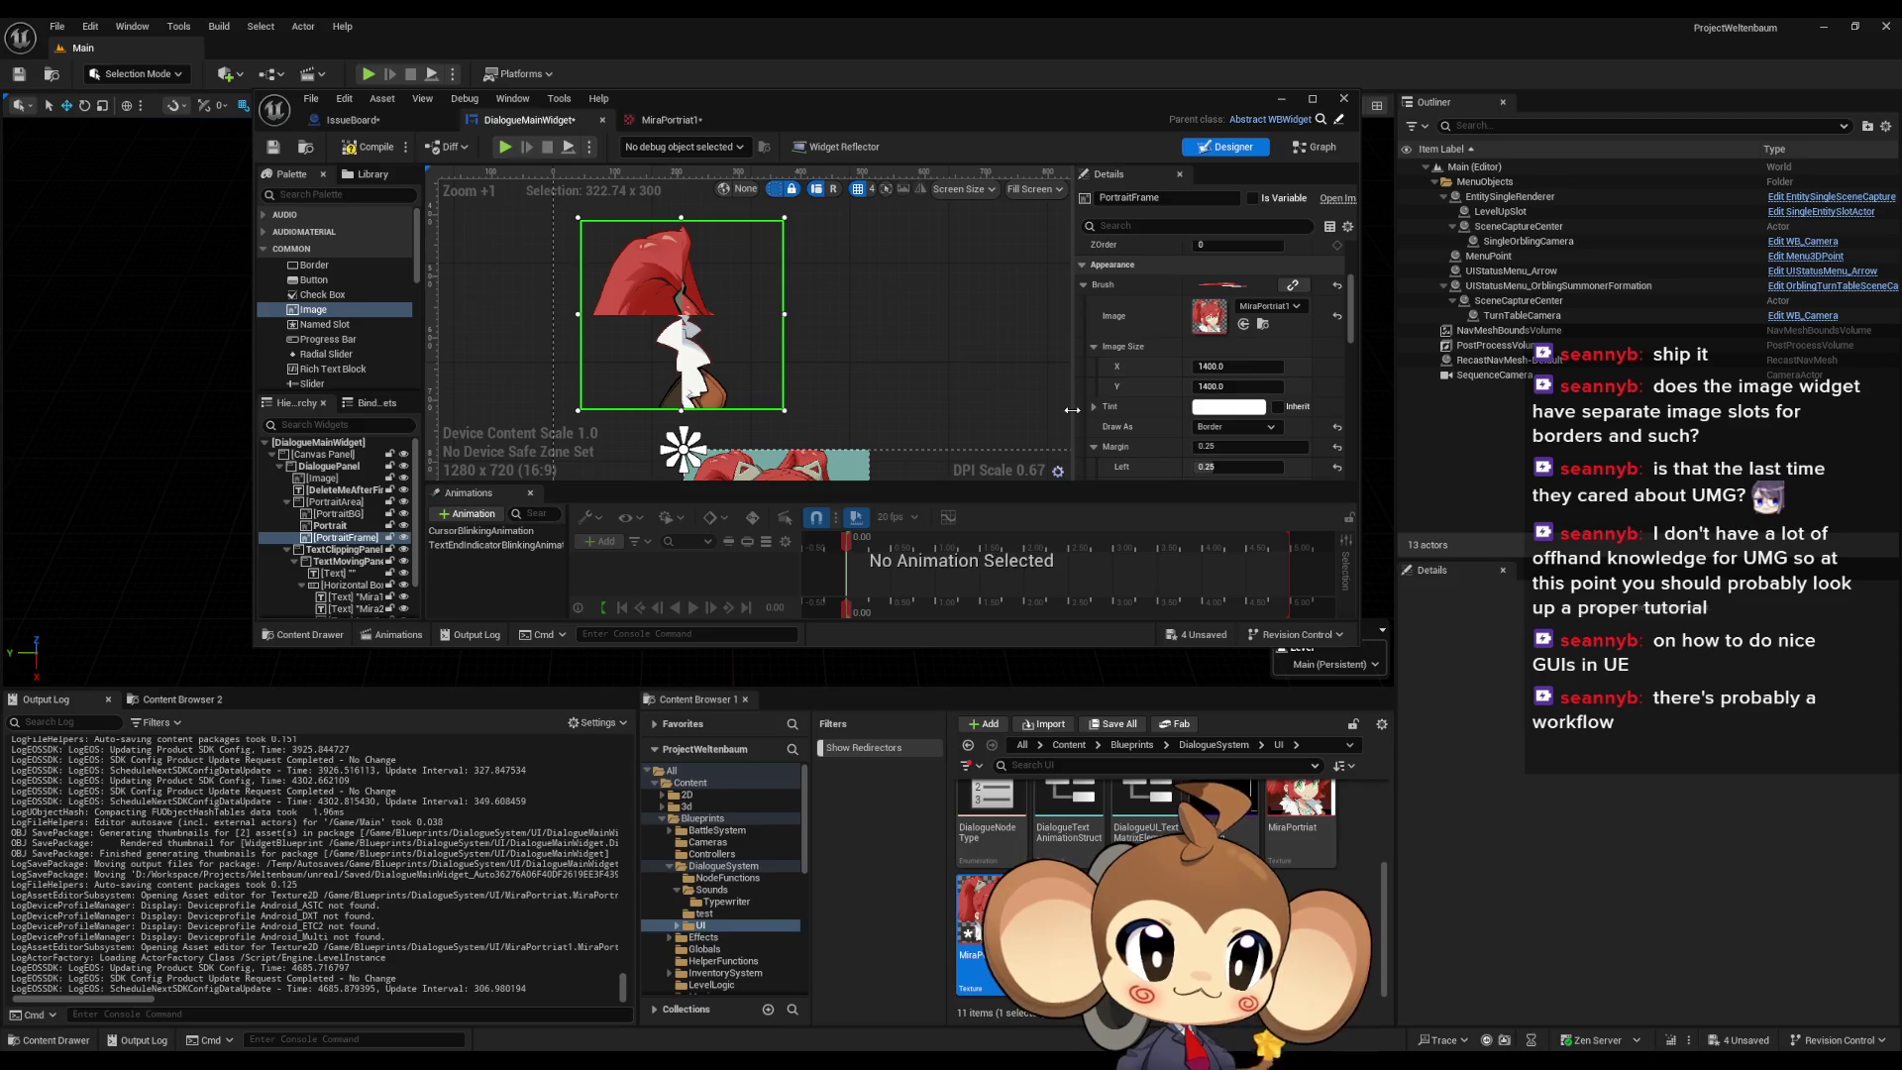
drag(911, 373, 909, 346)
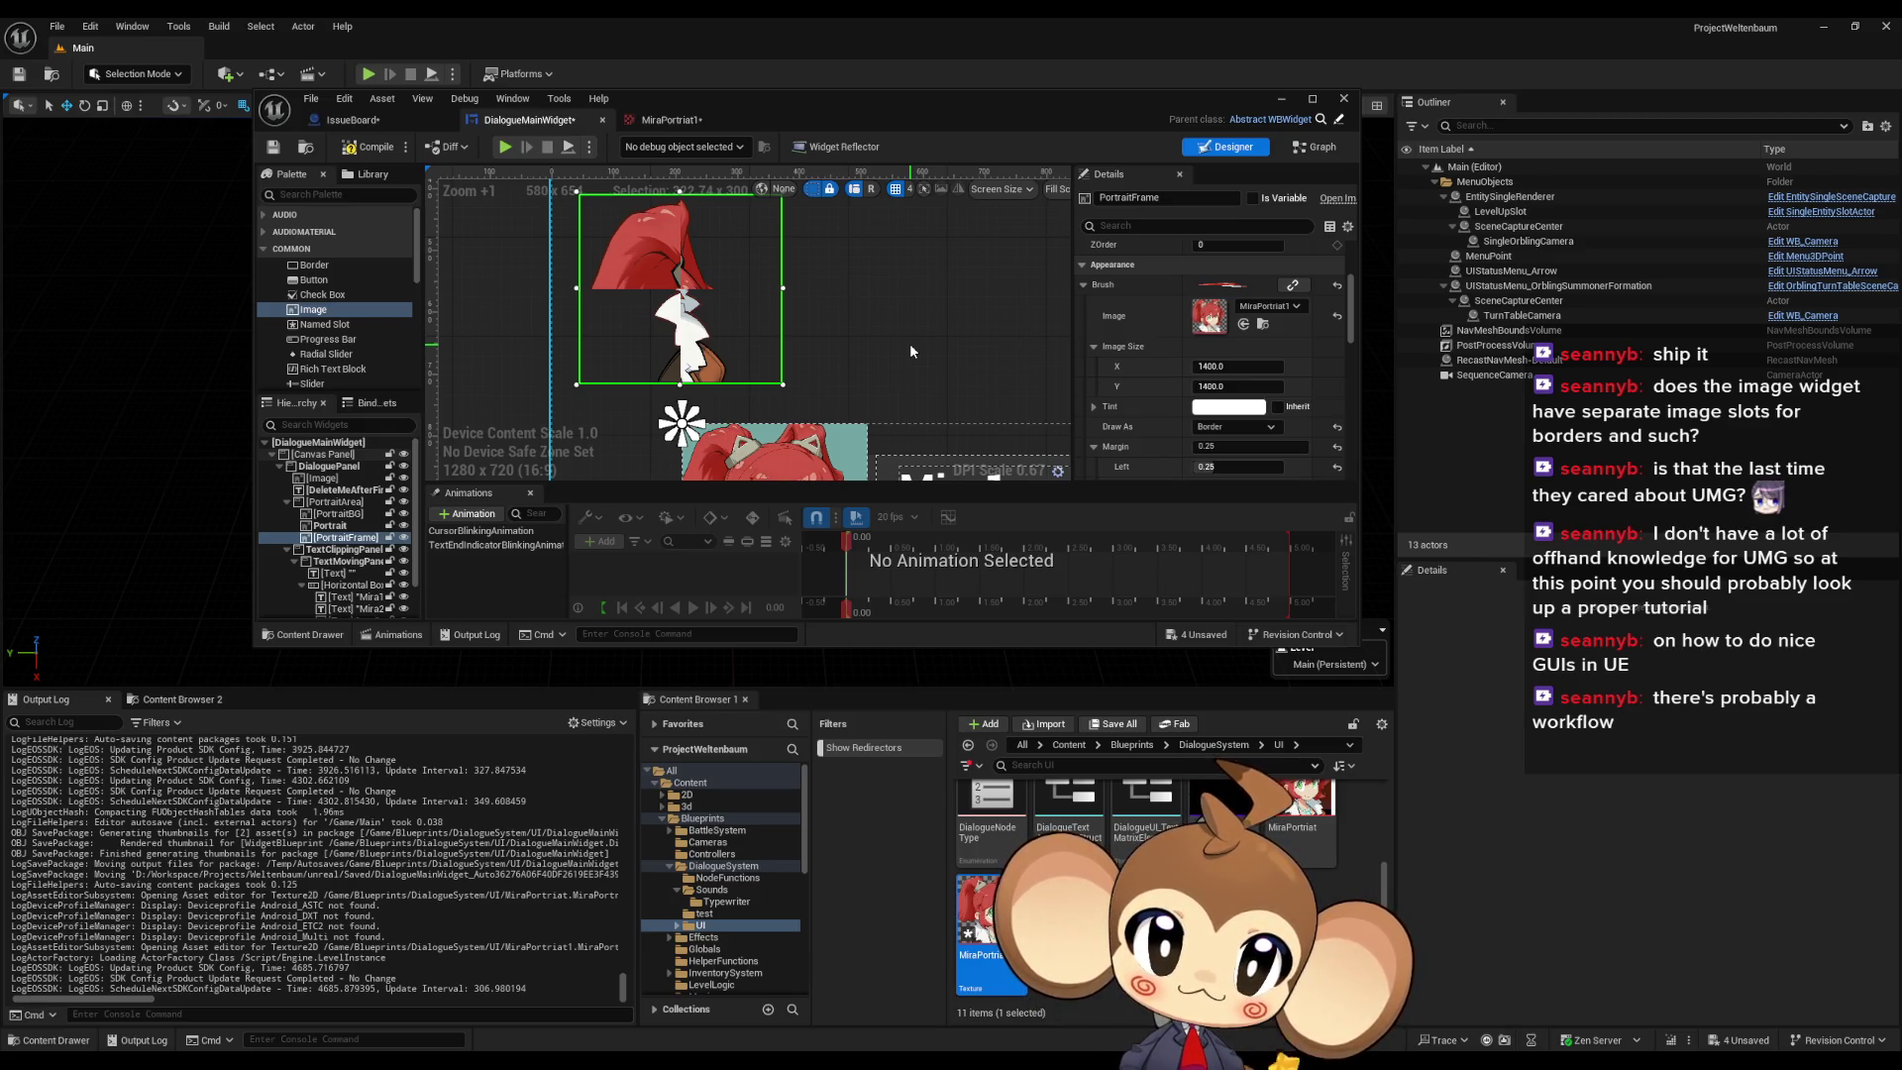
Step: Open MiraPortrait1, scroll to its compression and tiling settings, and maximize the editor
double_click(969, 896)
scroll(1275, 451, down, 3)
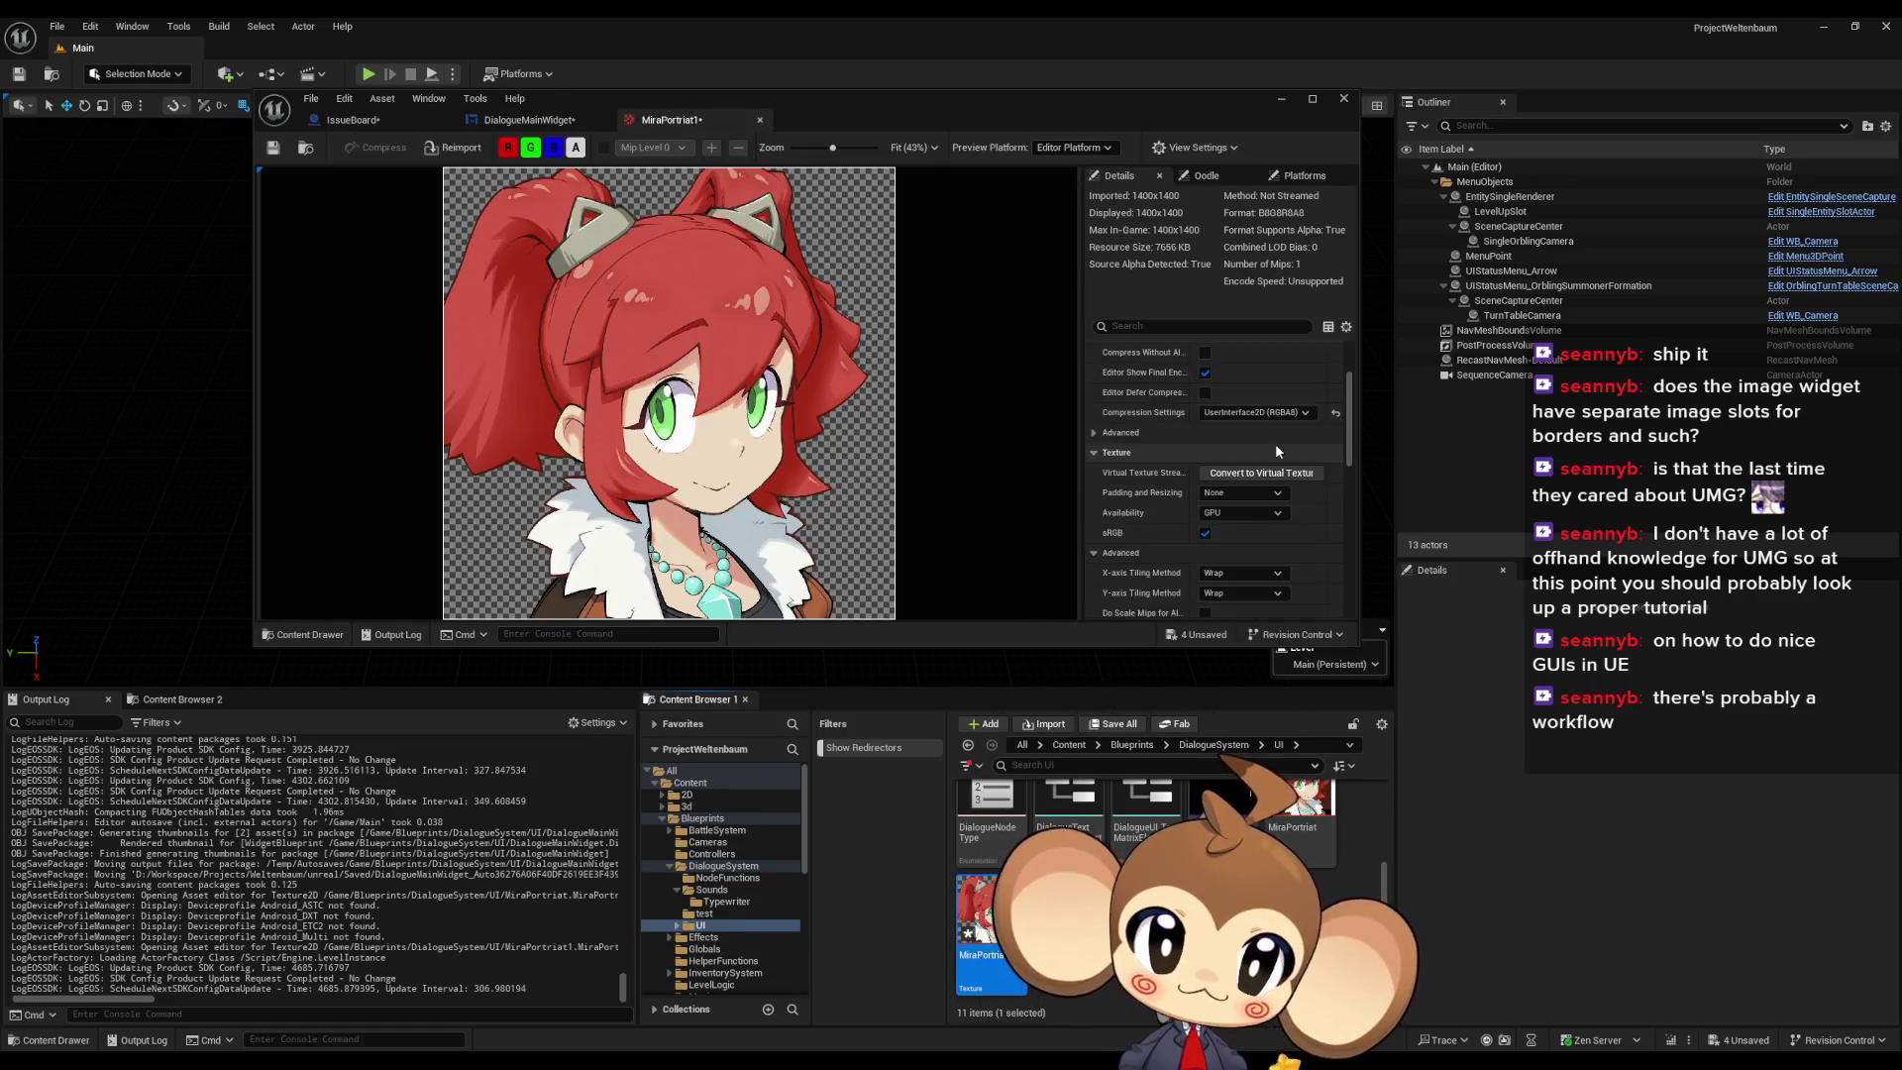
scroll(1274, 452, down, 1)
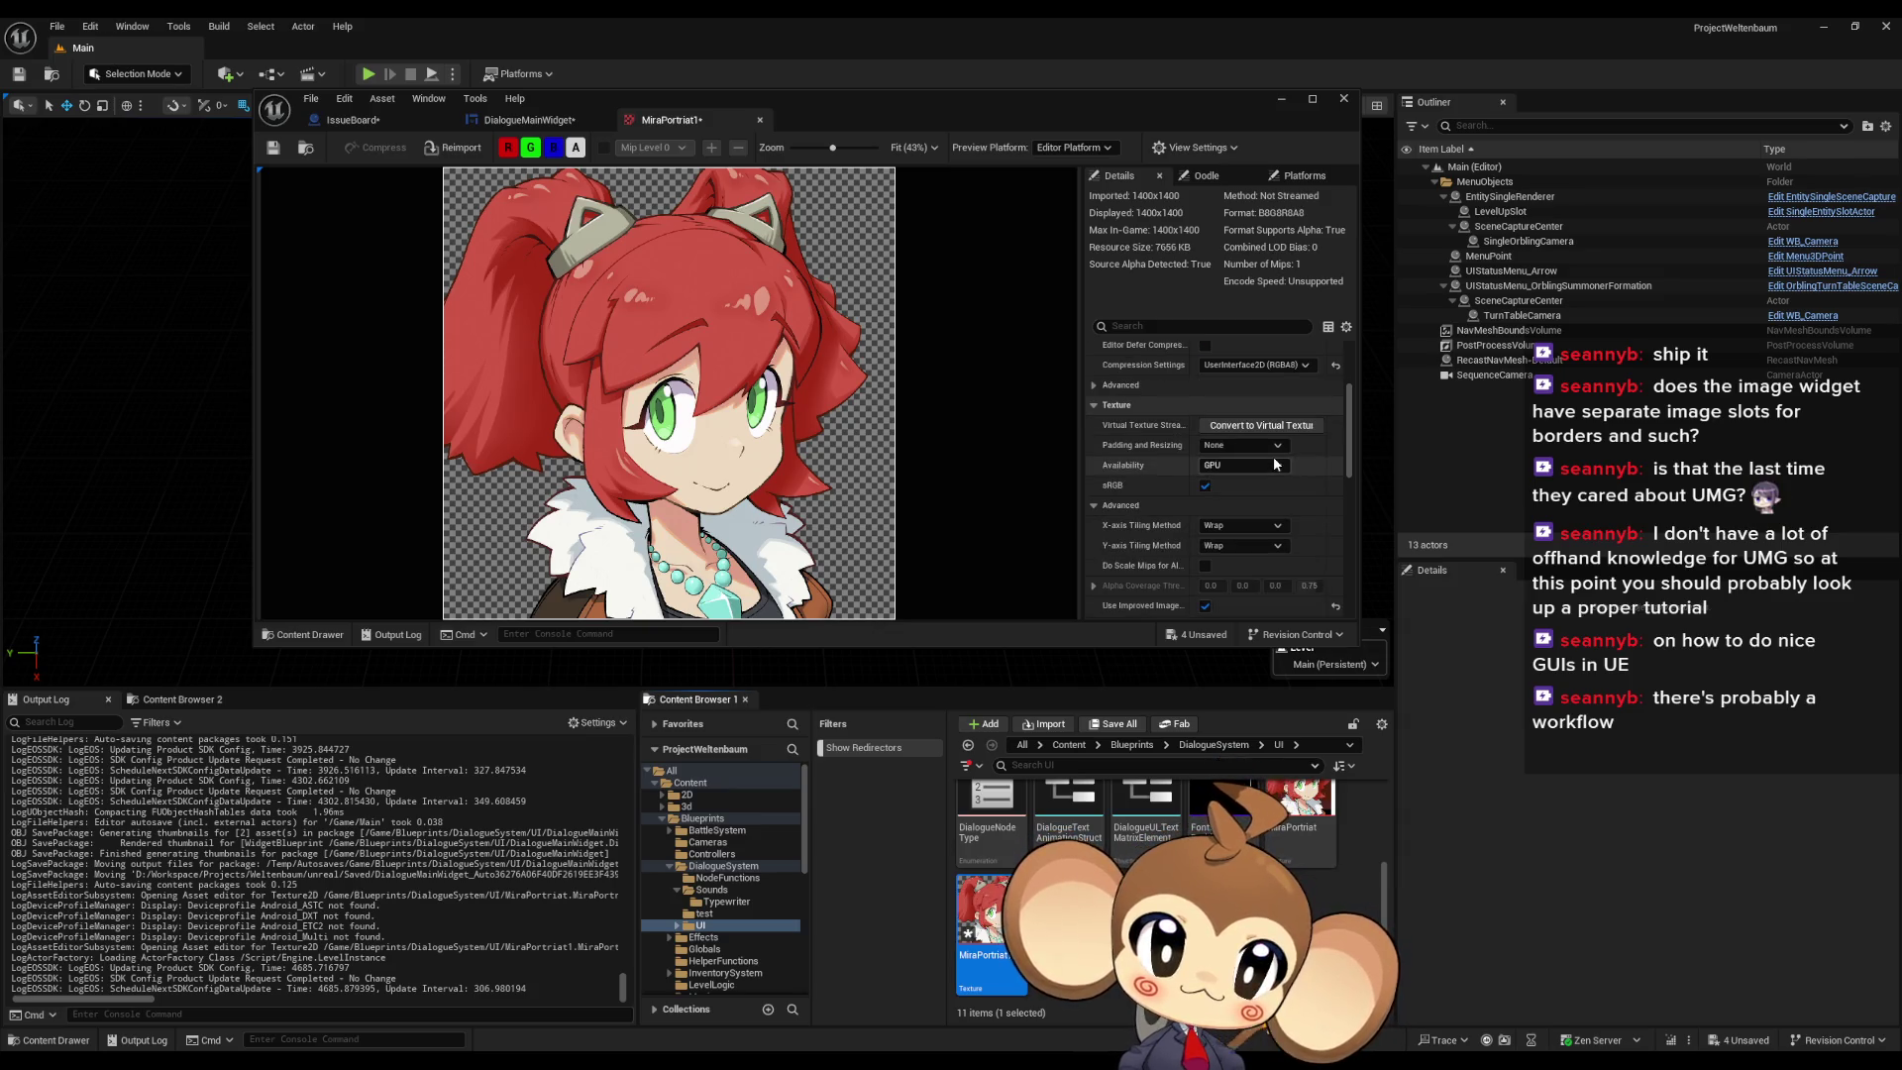
scroll(1275, 462, down, 3)
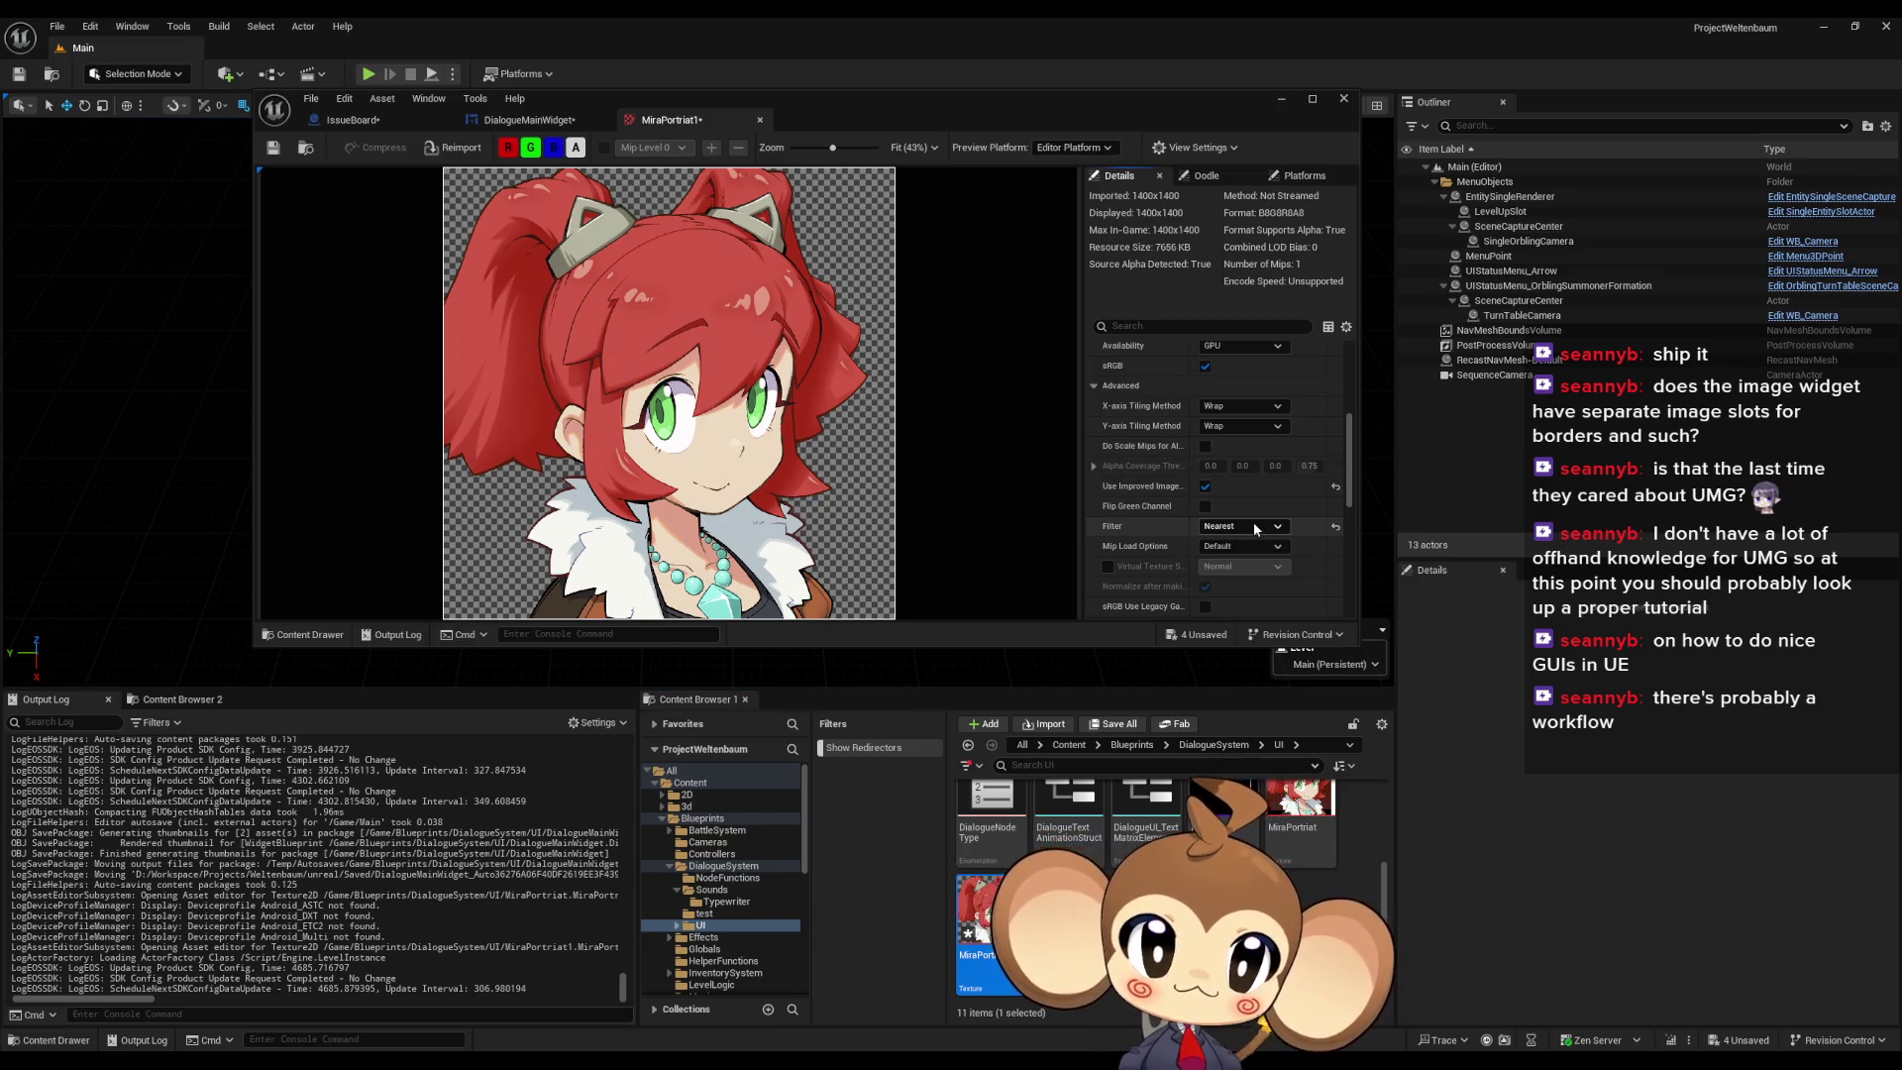
double_click(908, 122)
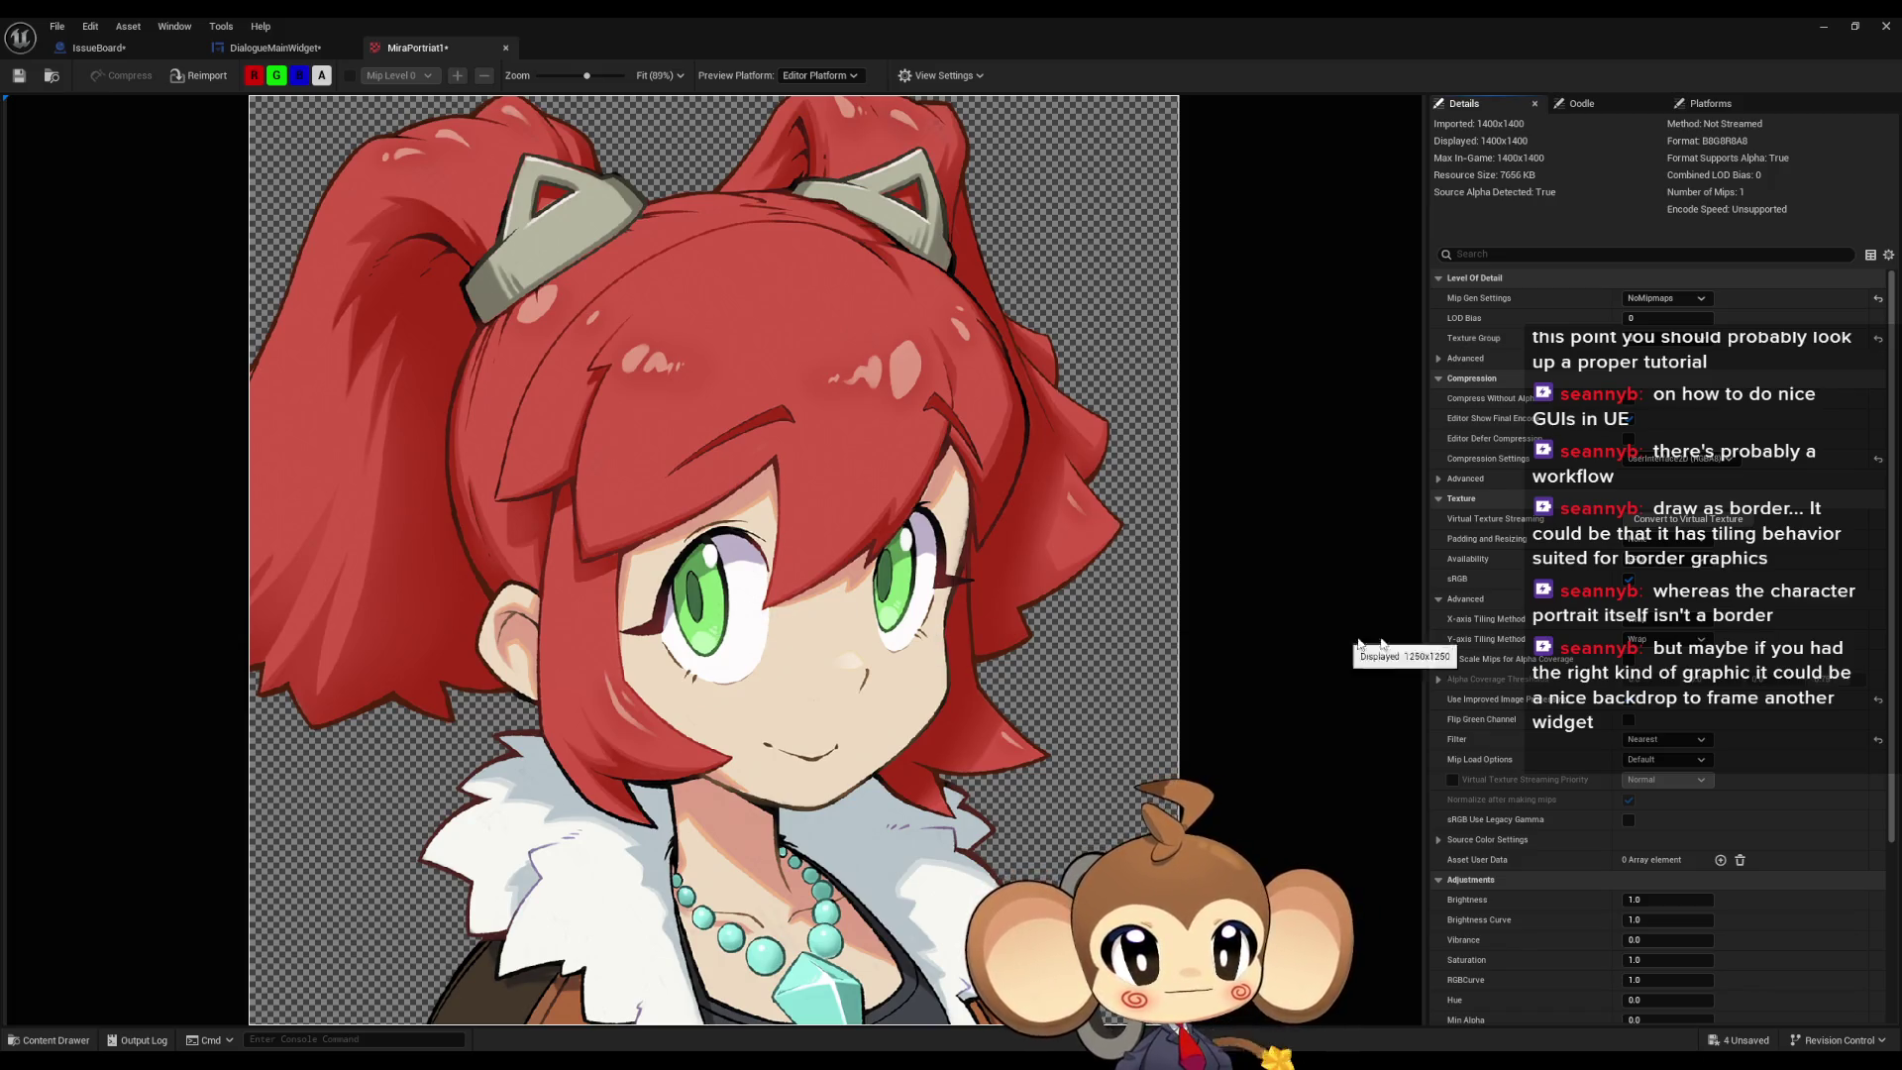
Step: Expand MiraPortrait1's Compression > Advanced settings and bring up the UMG Styling docs in a restored window
click(1441, 479)
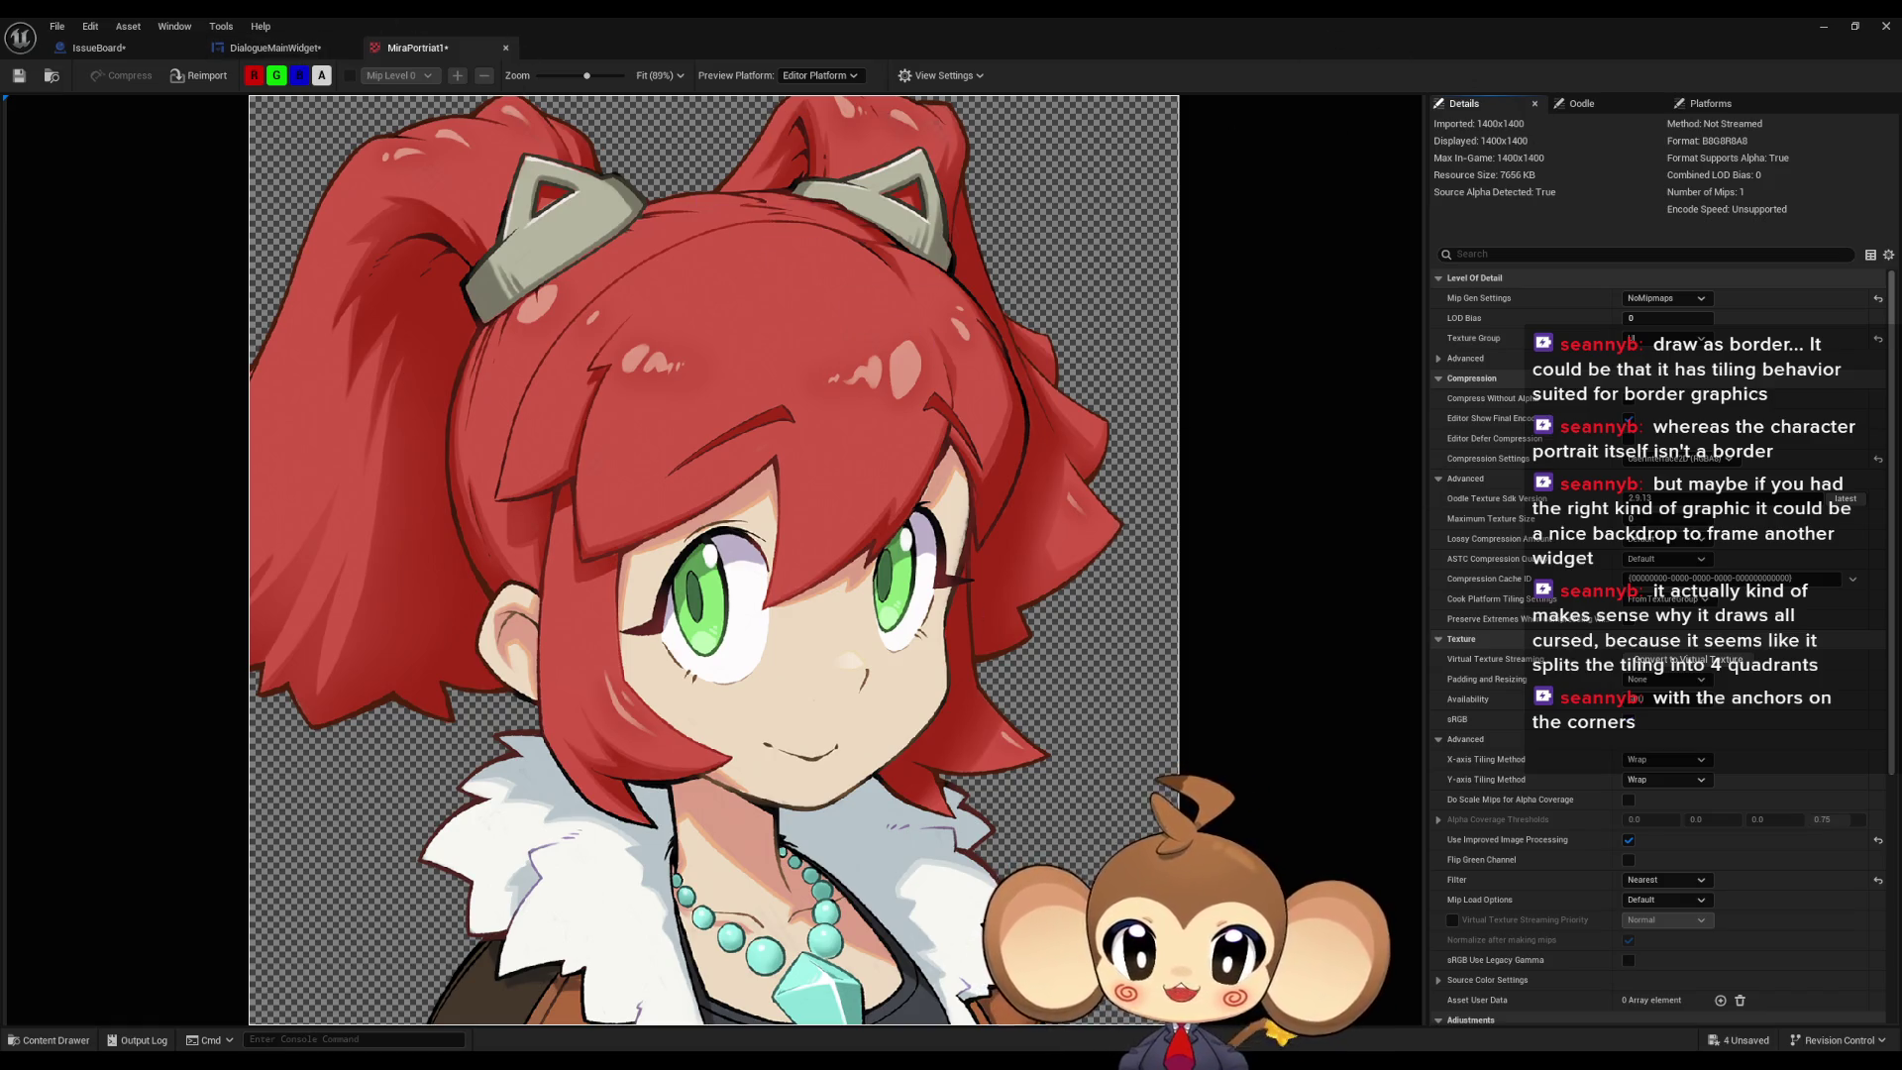
mouse_move(290, 1060)
click(372, 998)
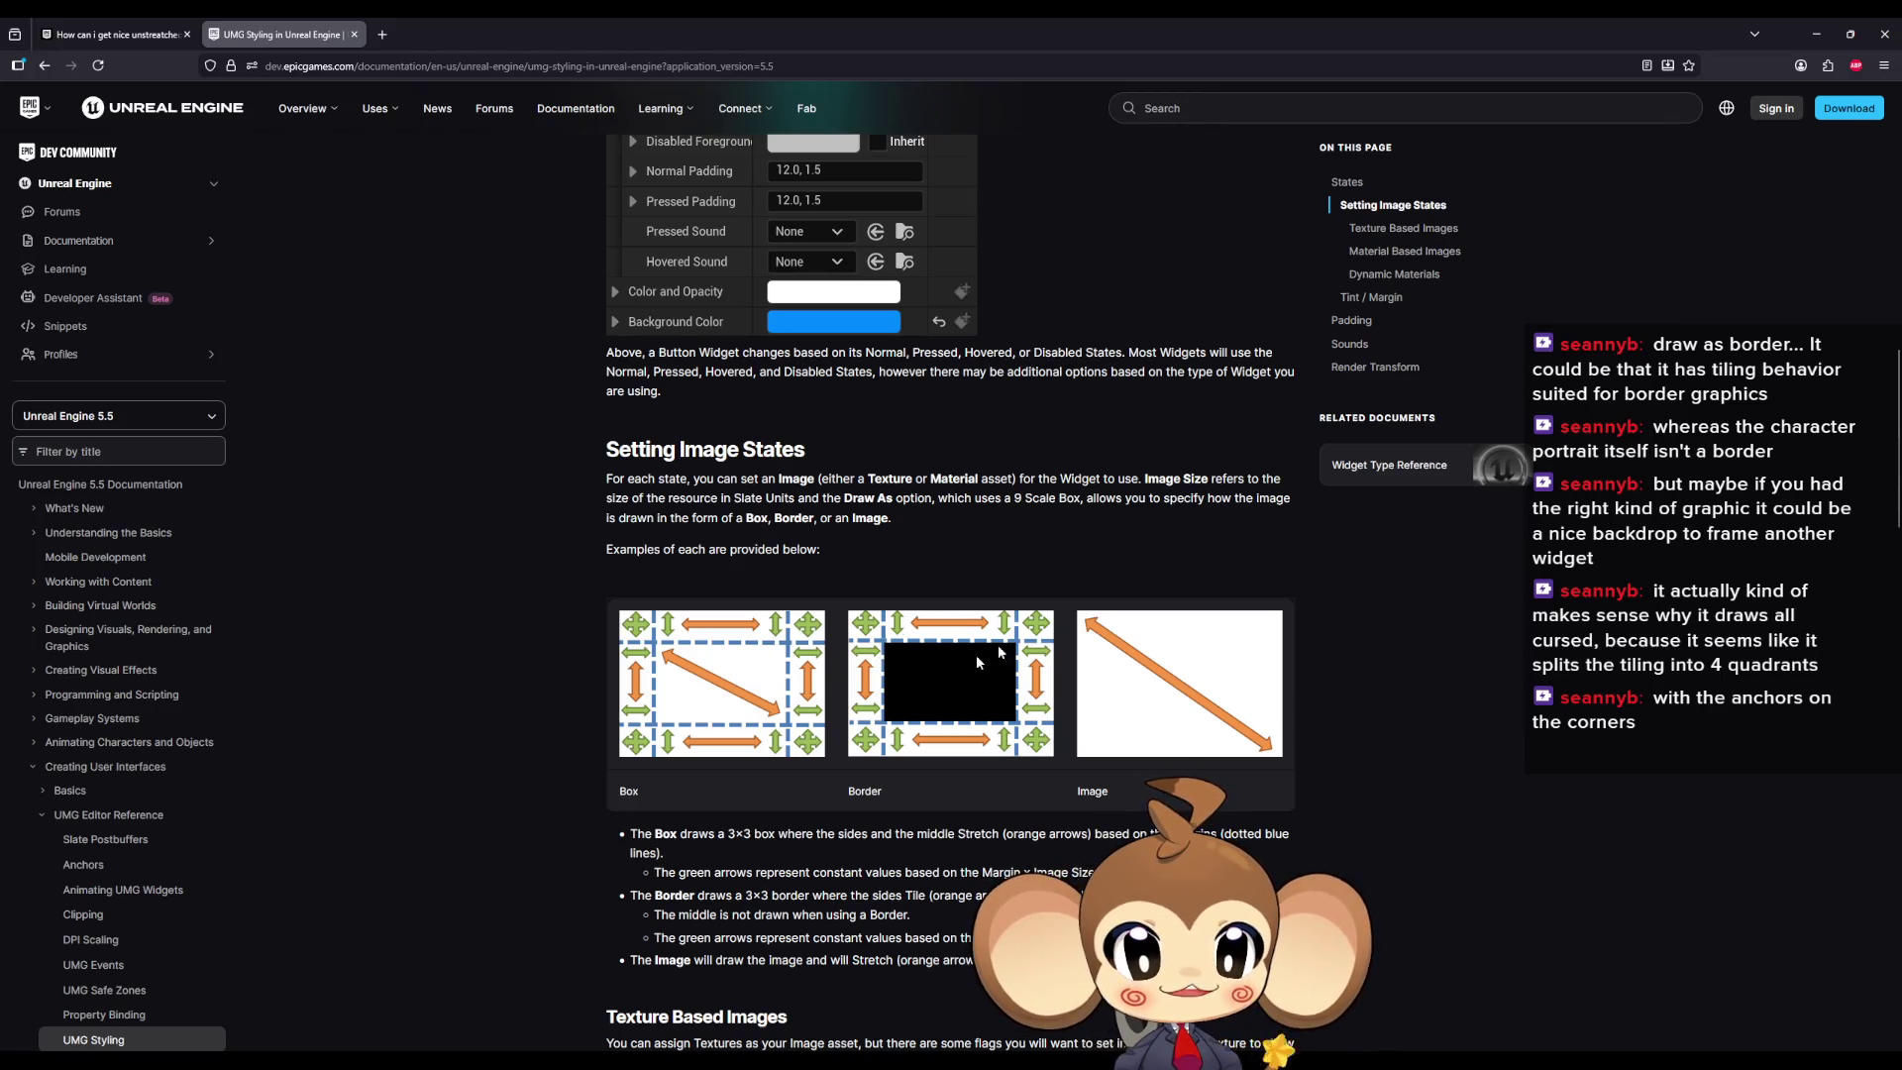
double_click(1091, 18)
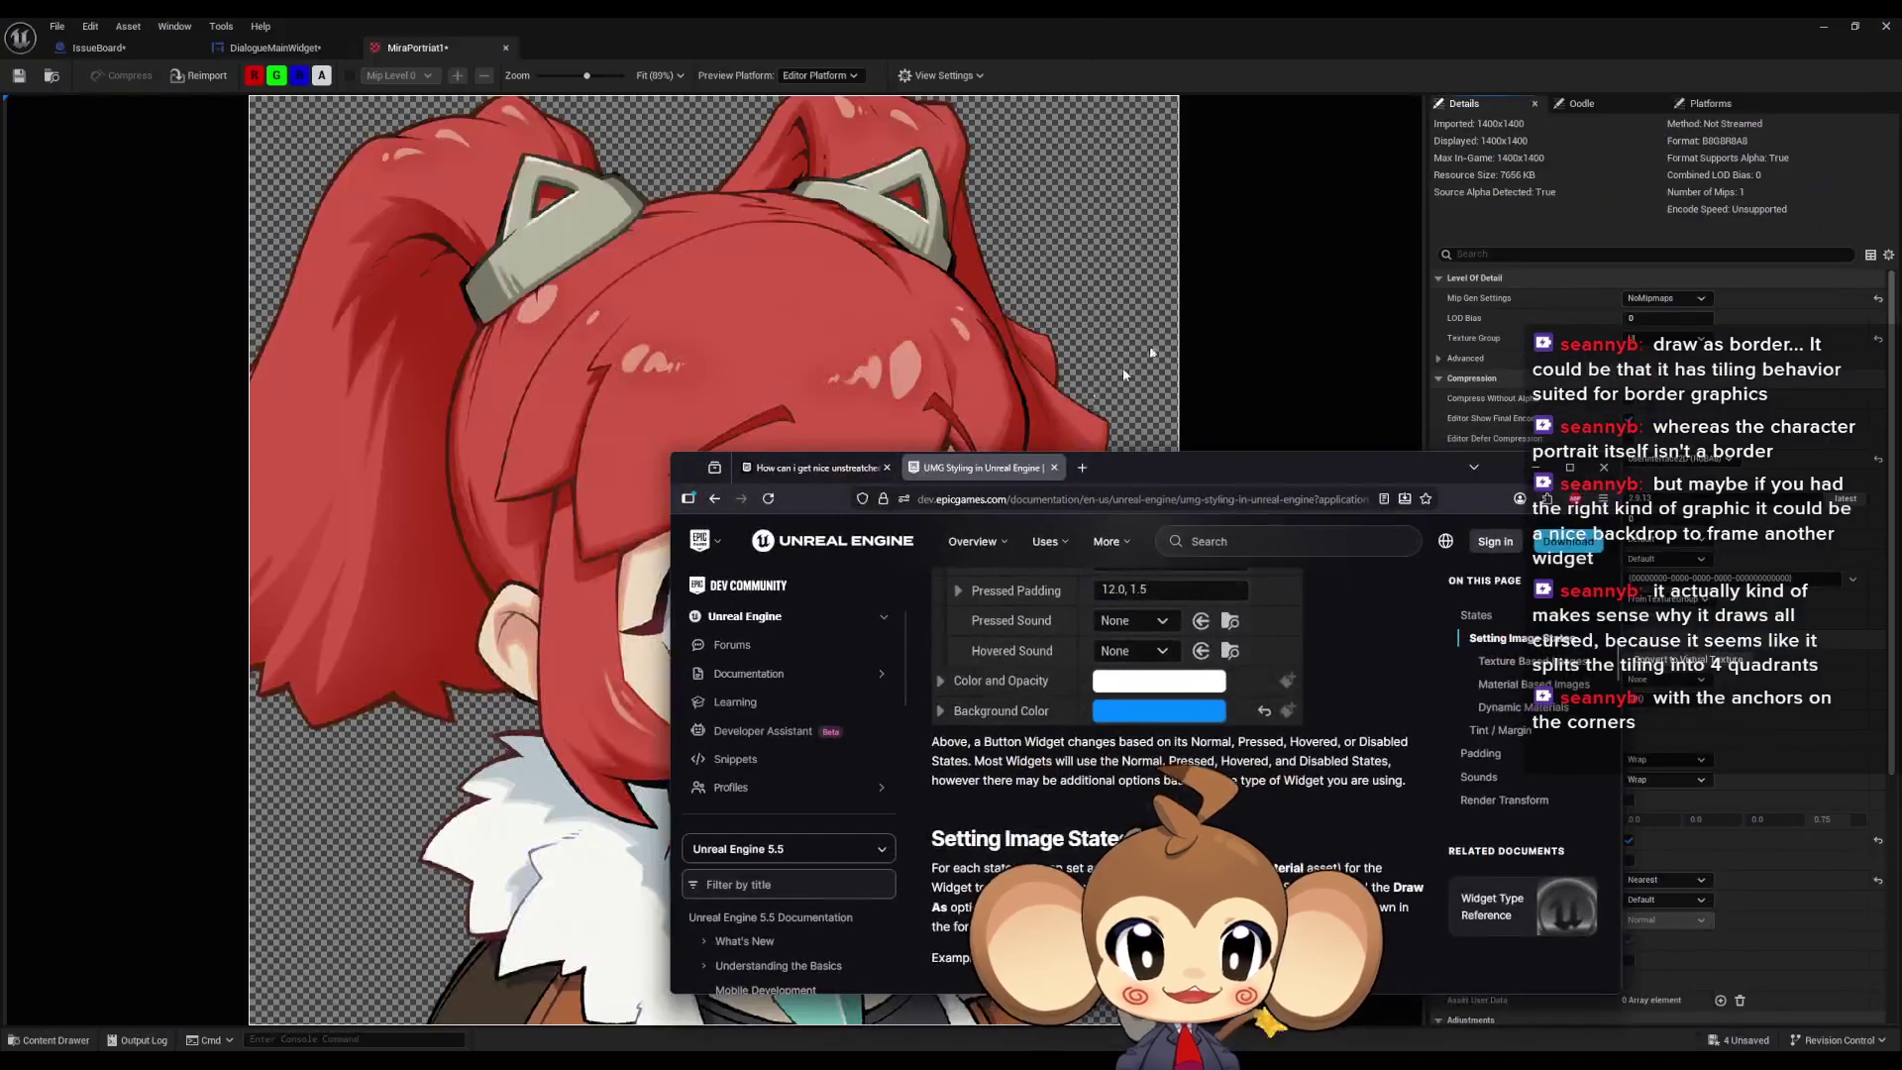
Step: Back in DialogueMainWidget, zoom the canvas and scrub PortraitFrame's Border margin values
click(275, 47)
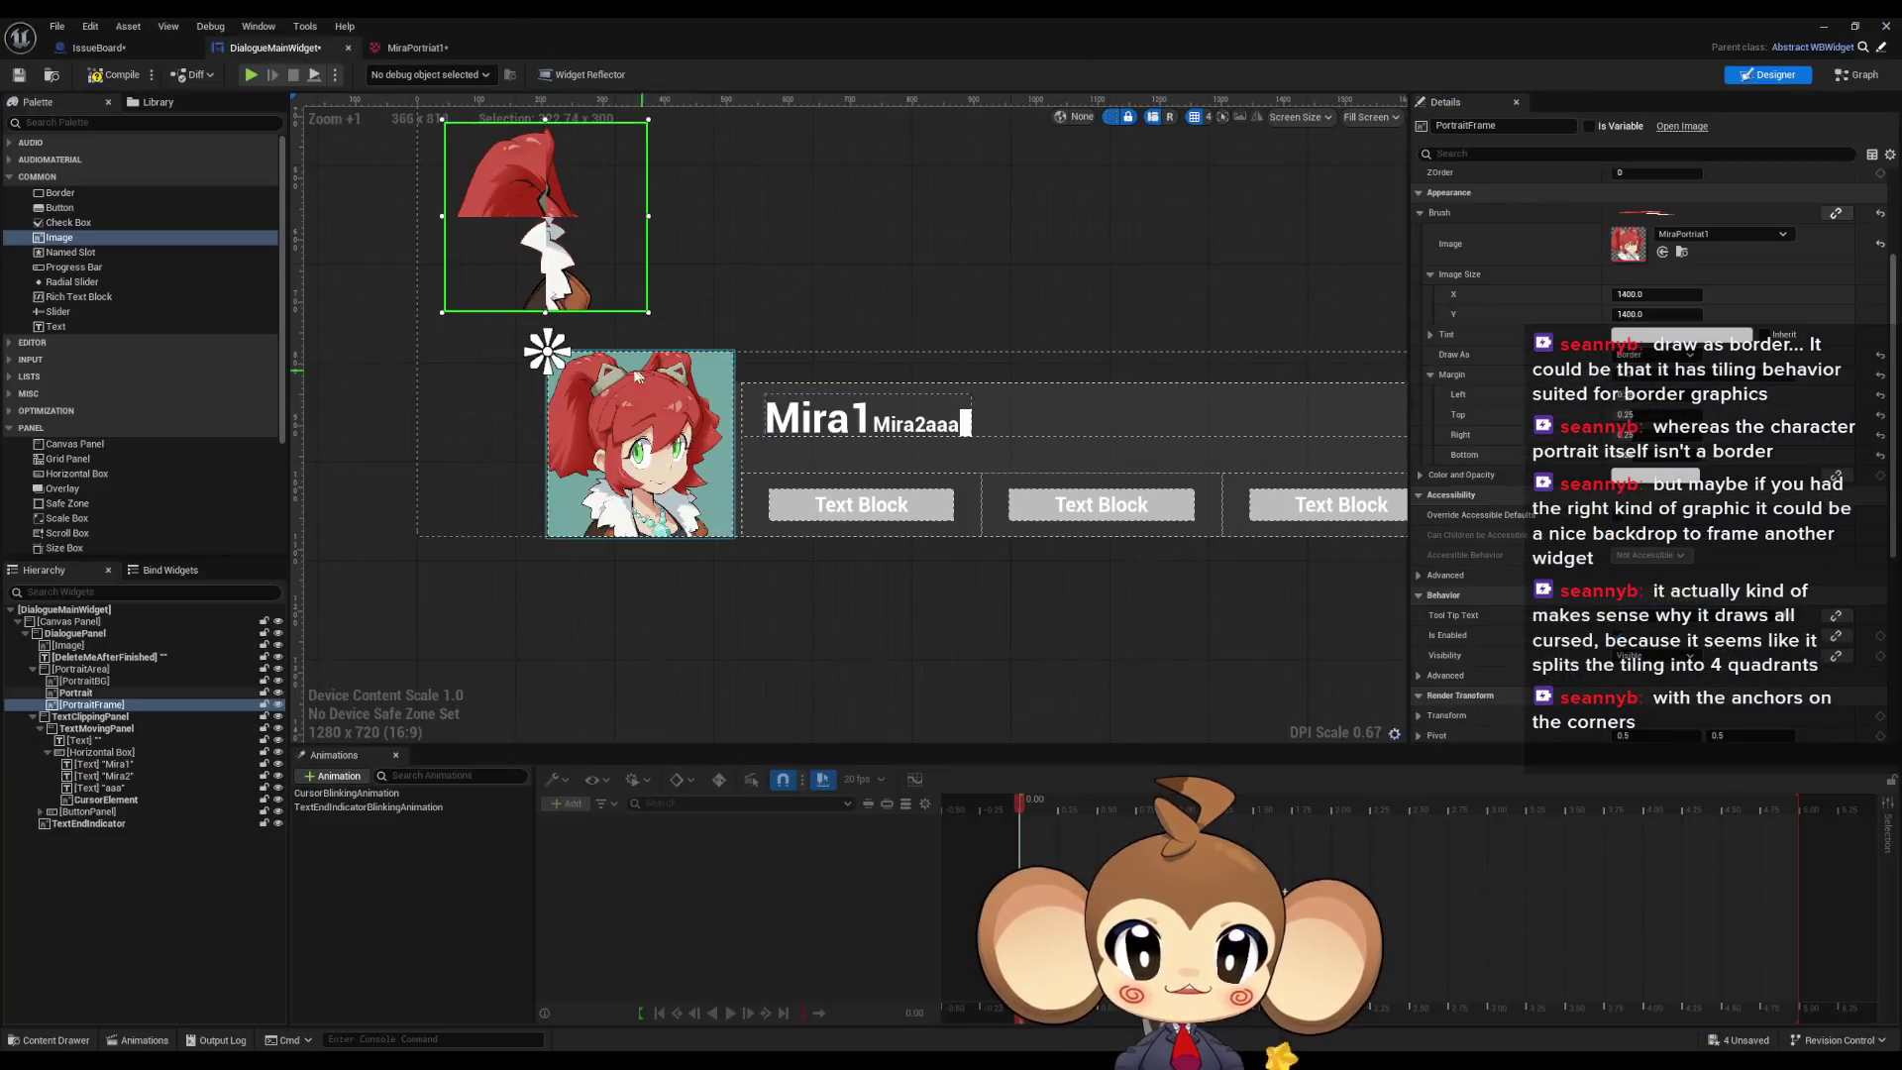
scroll(616, 280, up, 5)
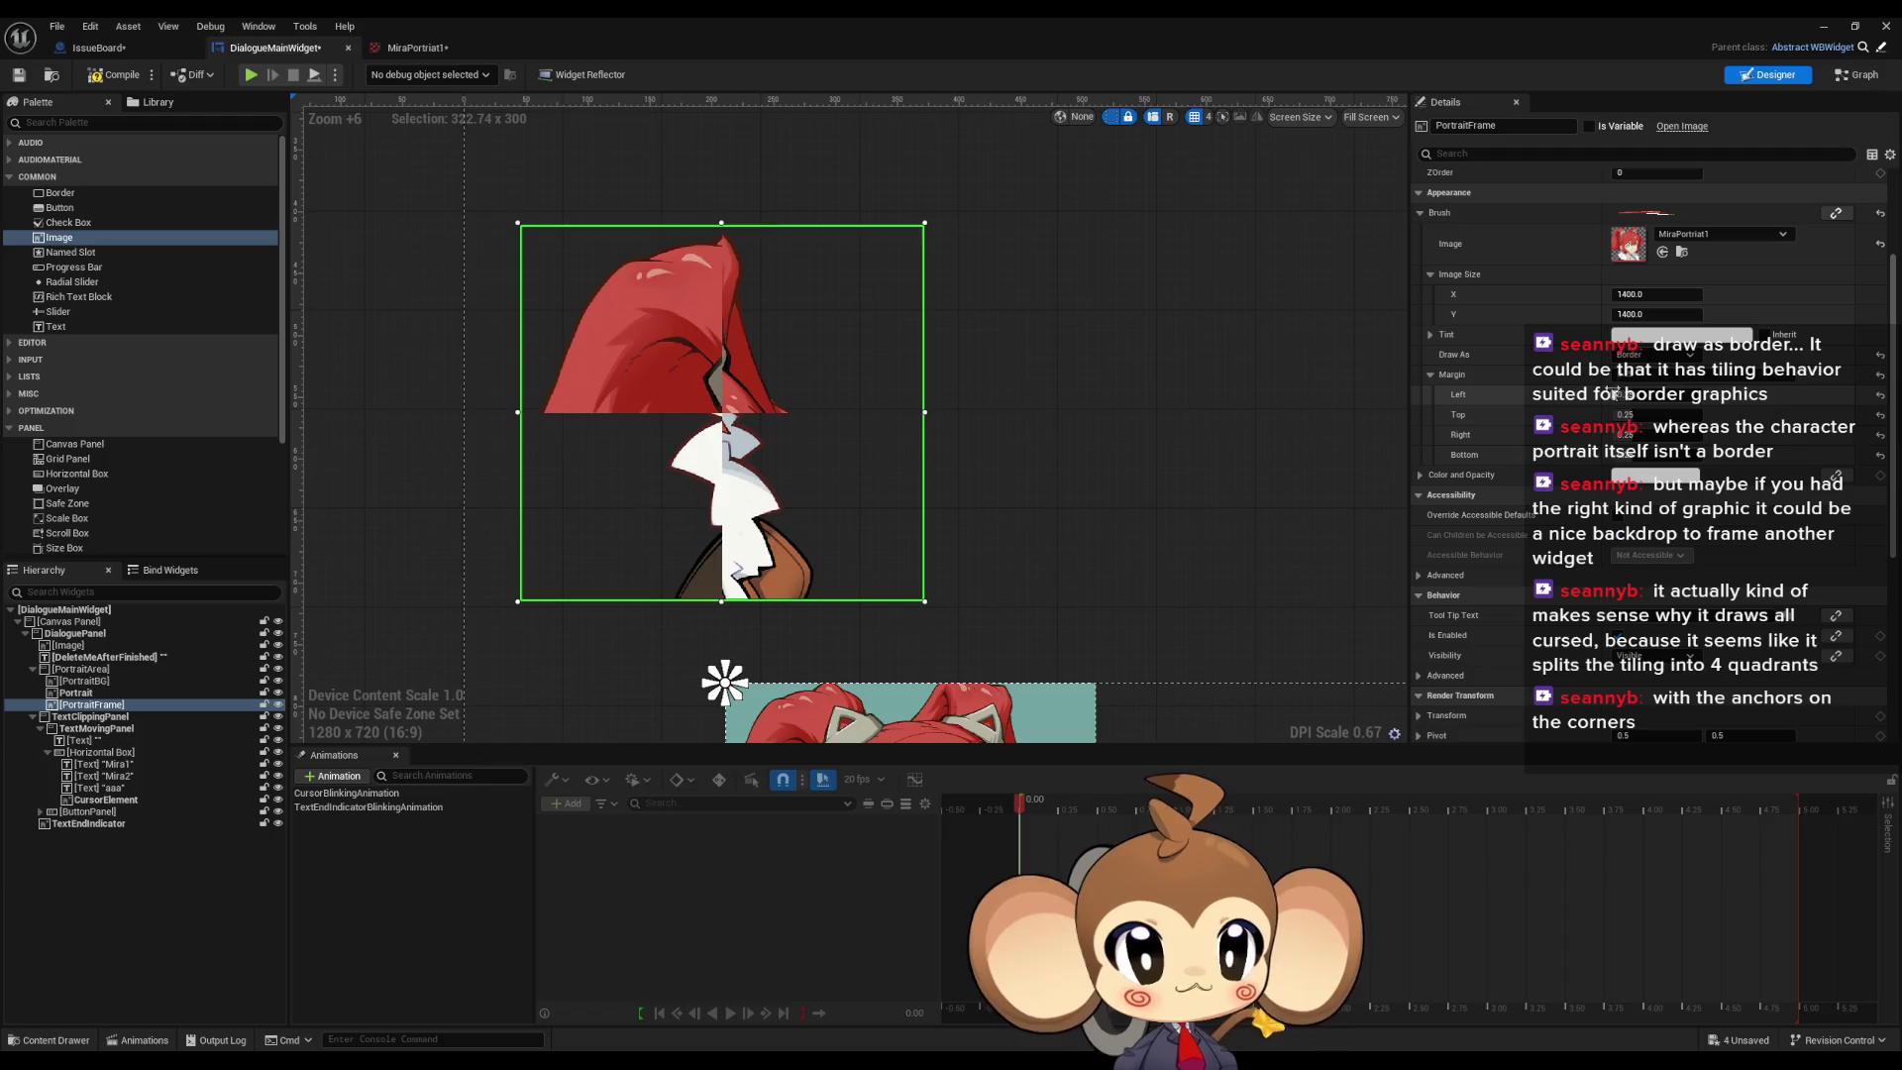
mouse_move(1644, 394)
mouse_down()
mouse_move(1714, 414)
mouse_move(1654, 414)
mouse_move(1696, 414)
mouse_move(1655, 414)
mouse_move(1668, 454)
mouse_up()
Step: Set PortraitFrame's Margin Left to 0 and scrub Margin Right down to 0.304003
mouse_move(1654, 434)
mouse_down()
mouse_move(1674, 433)
mouse_move(1630, 394)
mouse_up()
scroll(998, 446, down, 16)
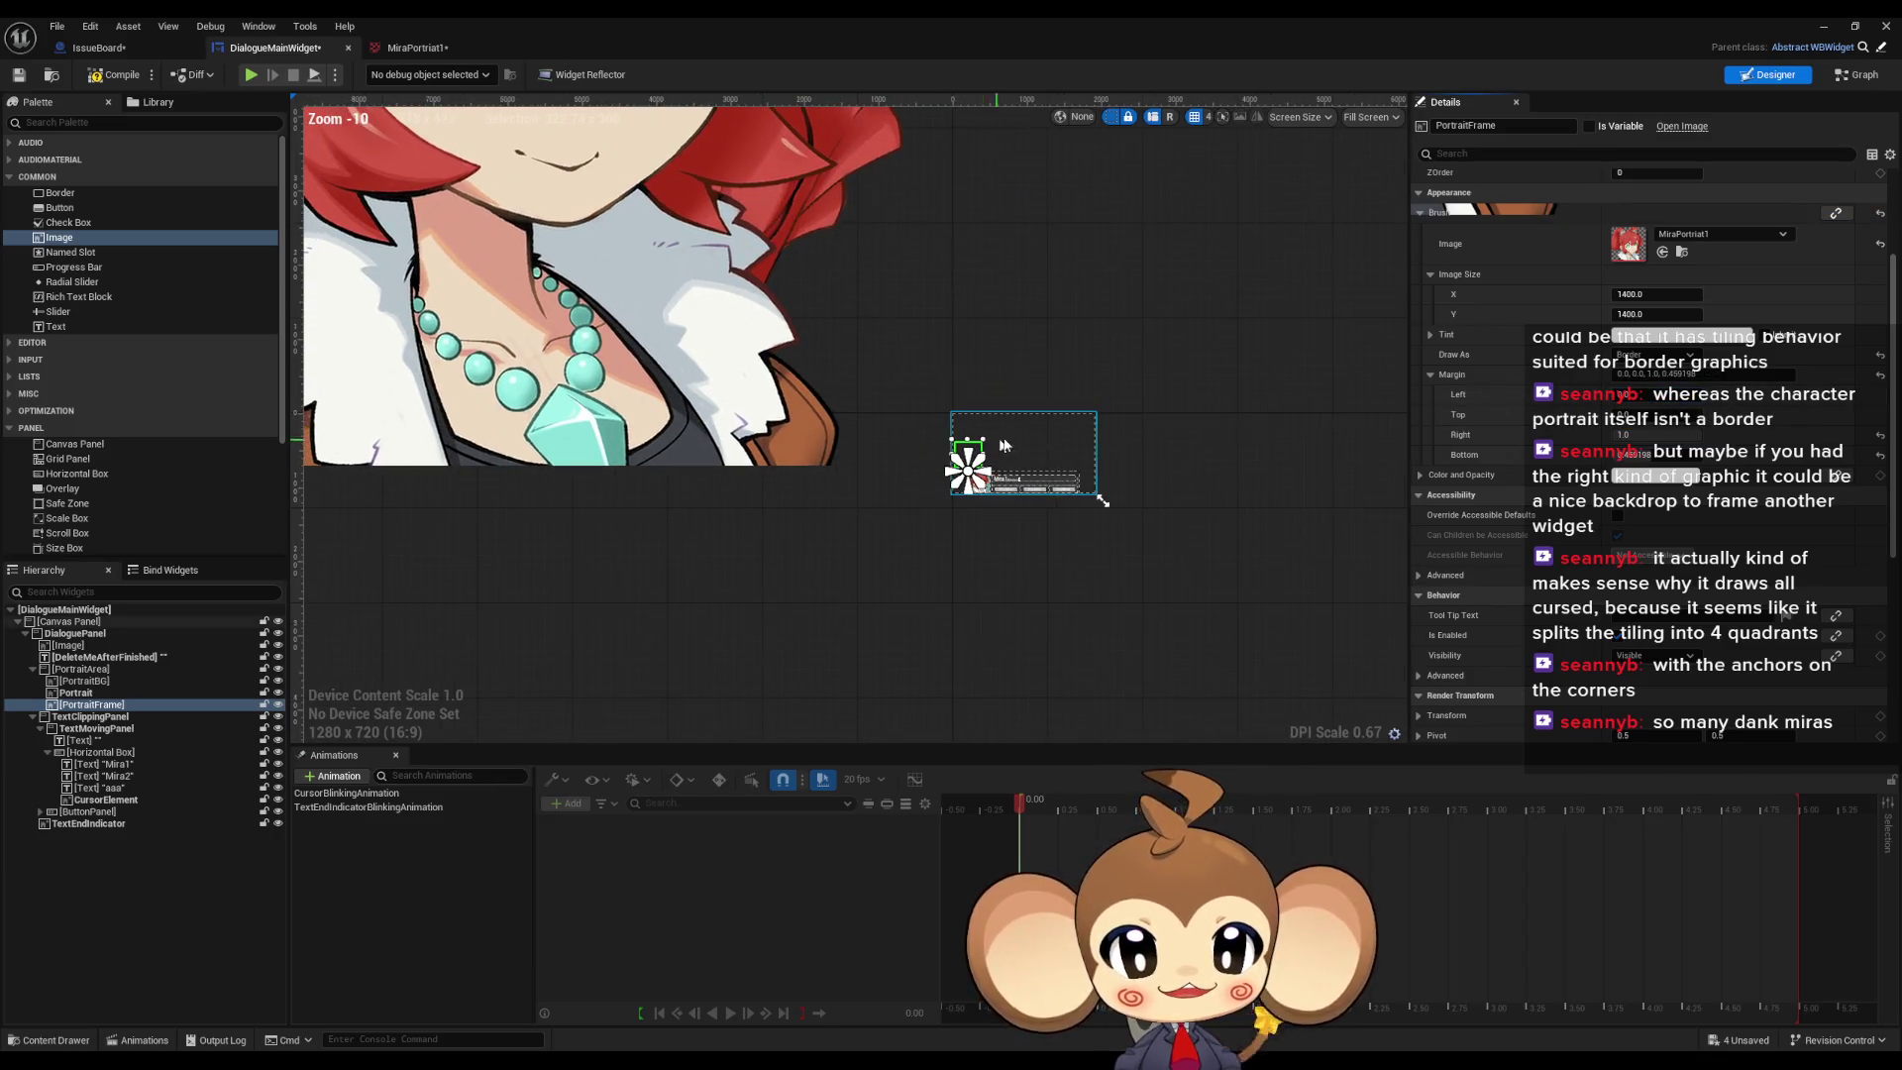
scroll(999, 446, up, 10)
scroll(969, 459, down, 7)
scroll(966, 510, down, 3)
scroll(971, 525, up, 9)
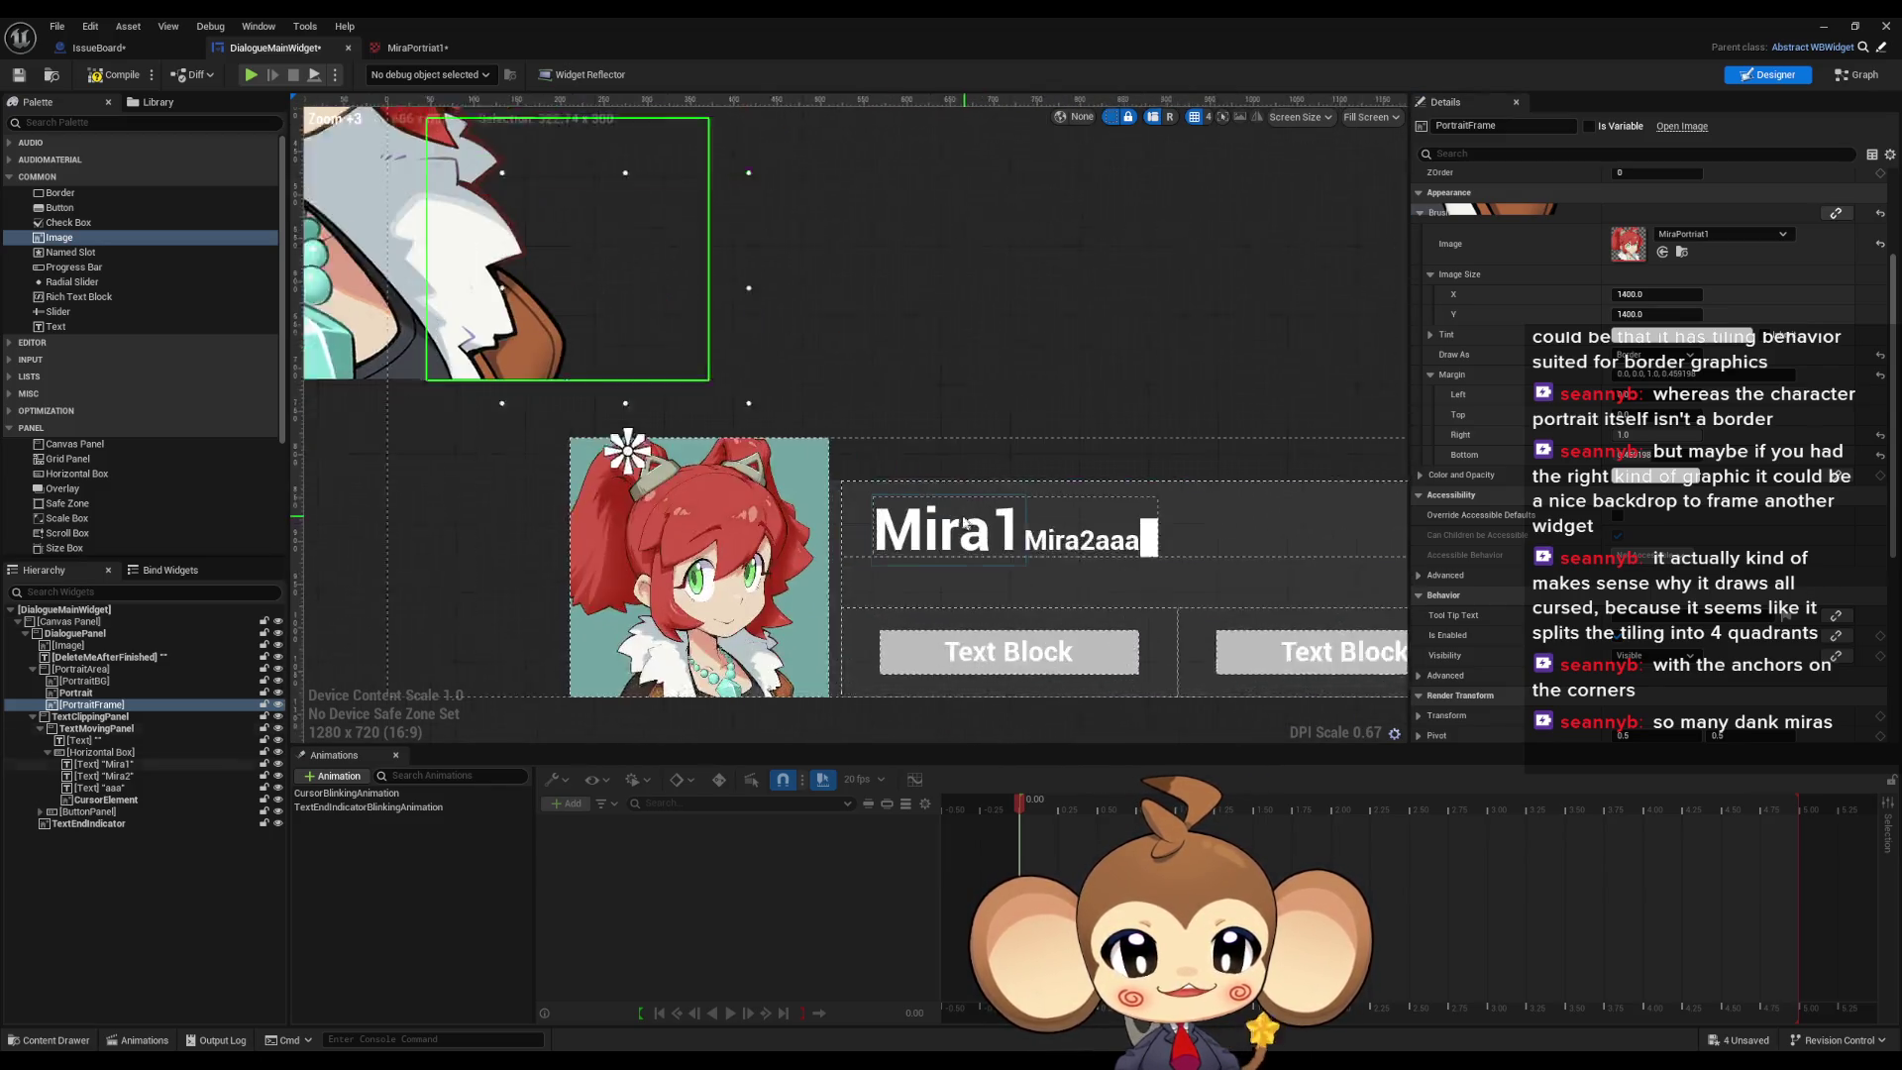
scroll(971, 525, down, 4)
scroll(941, 532, down, 2)
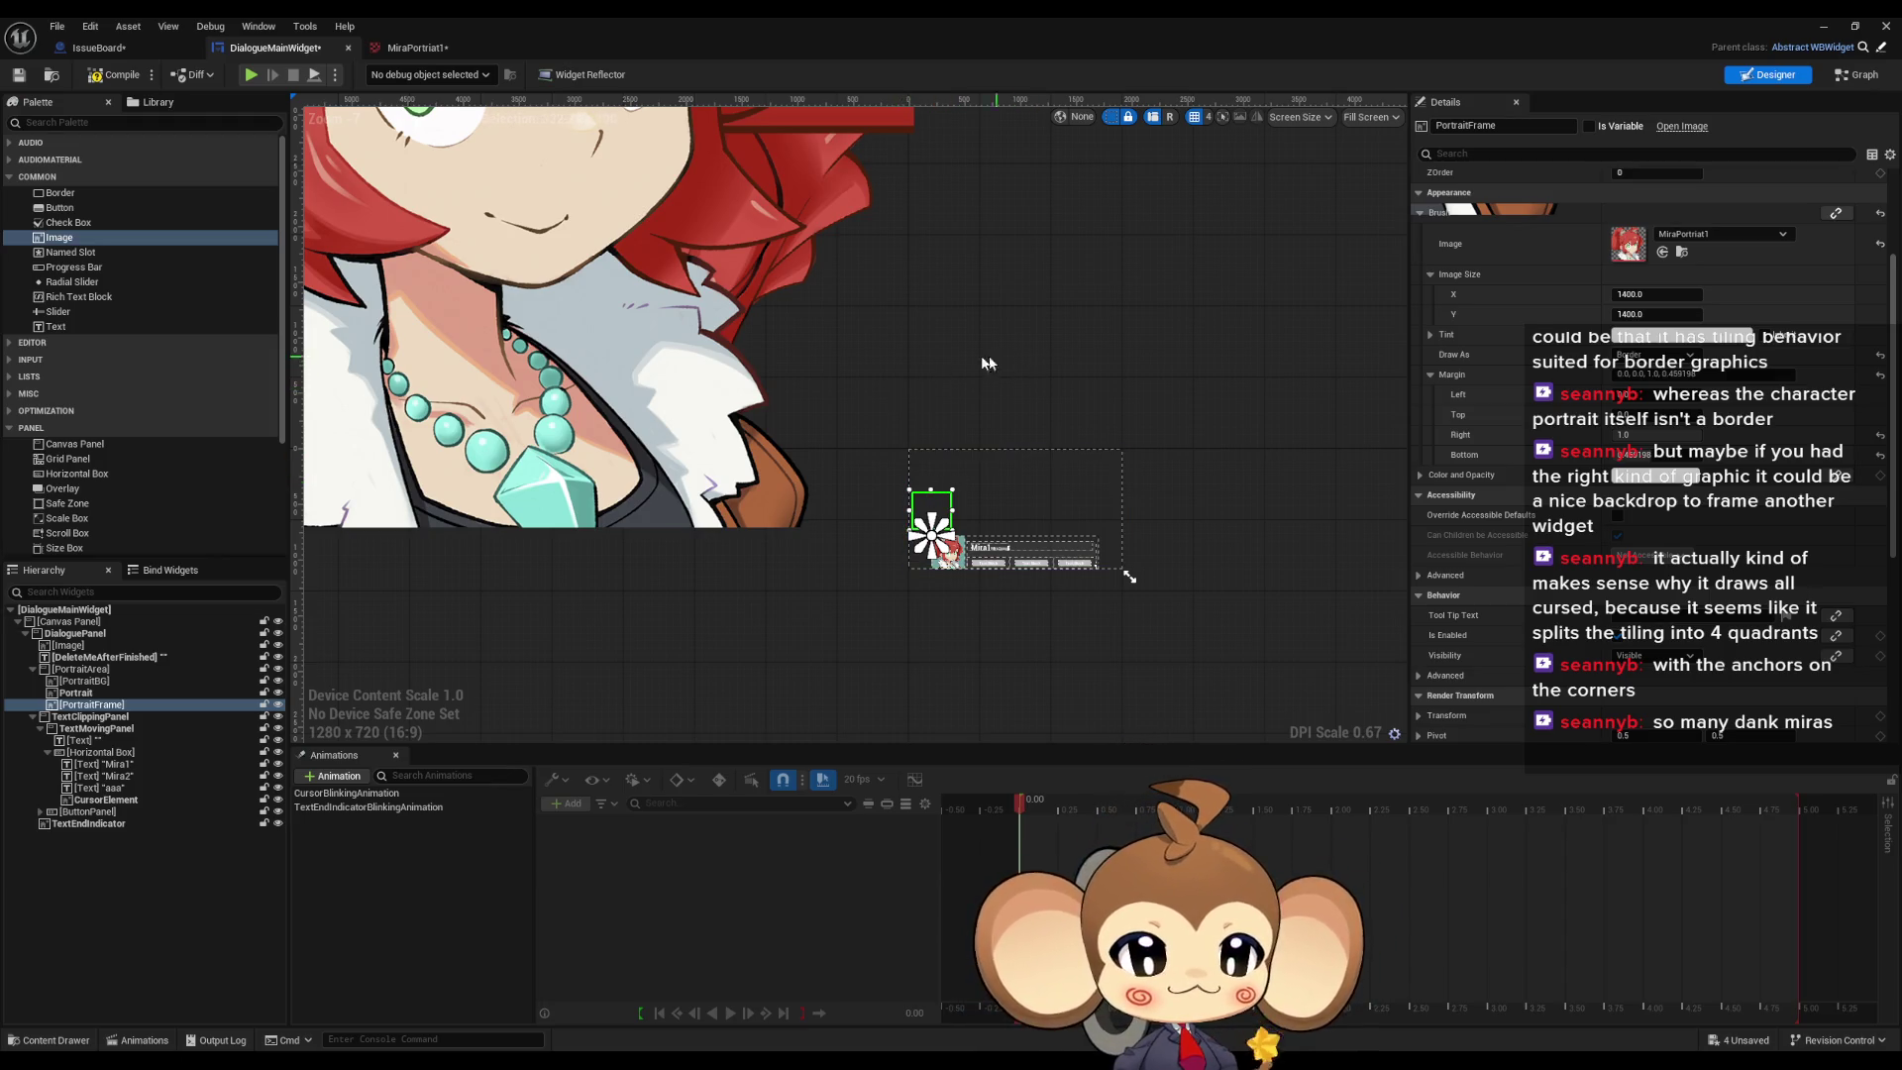
scroll(1006, 427, up, 5)
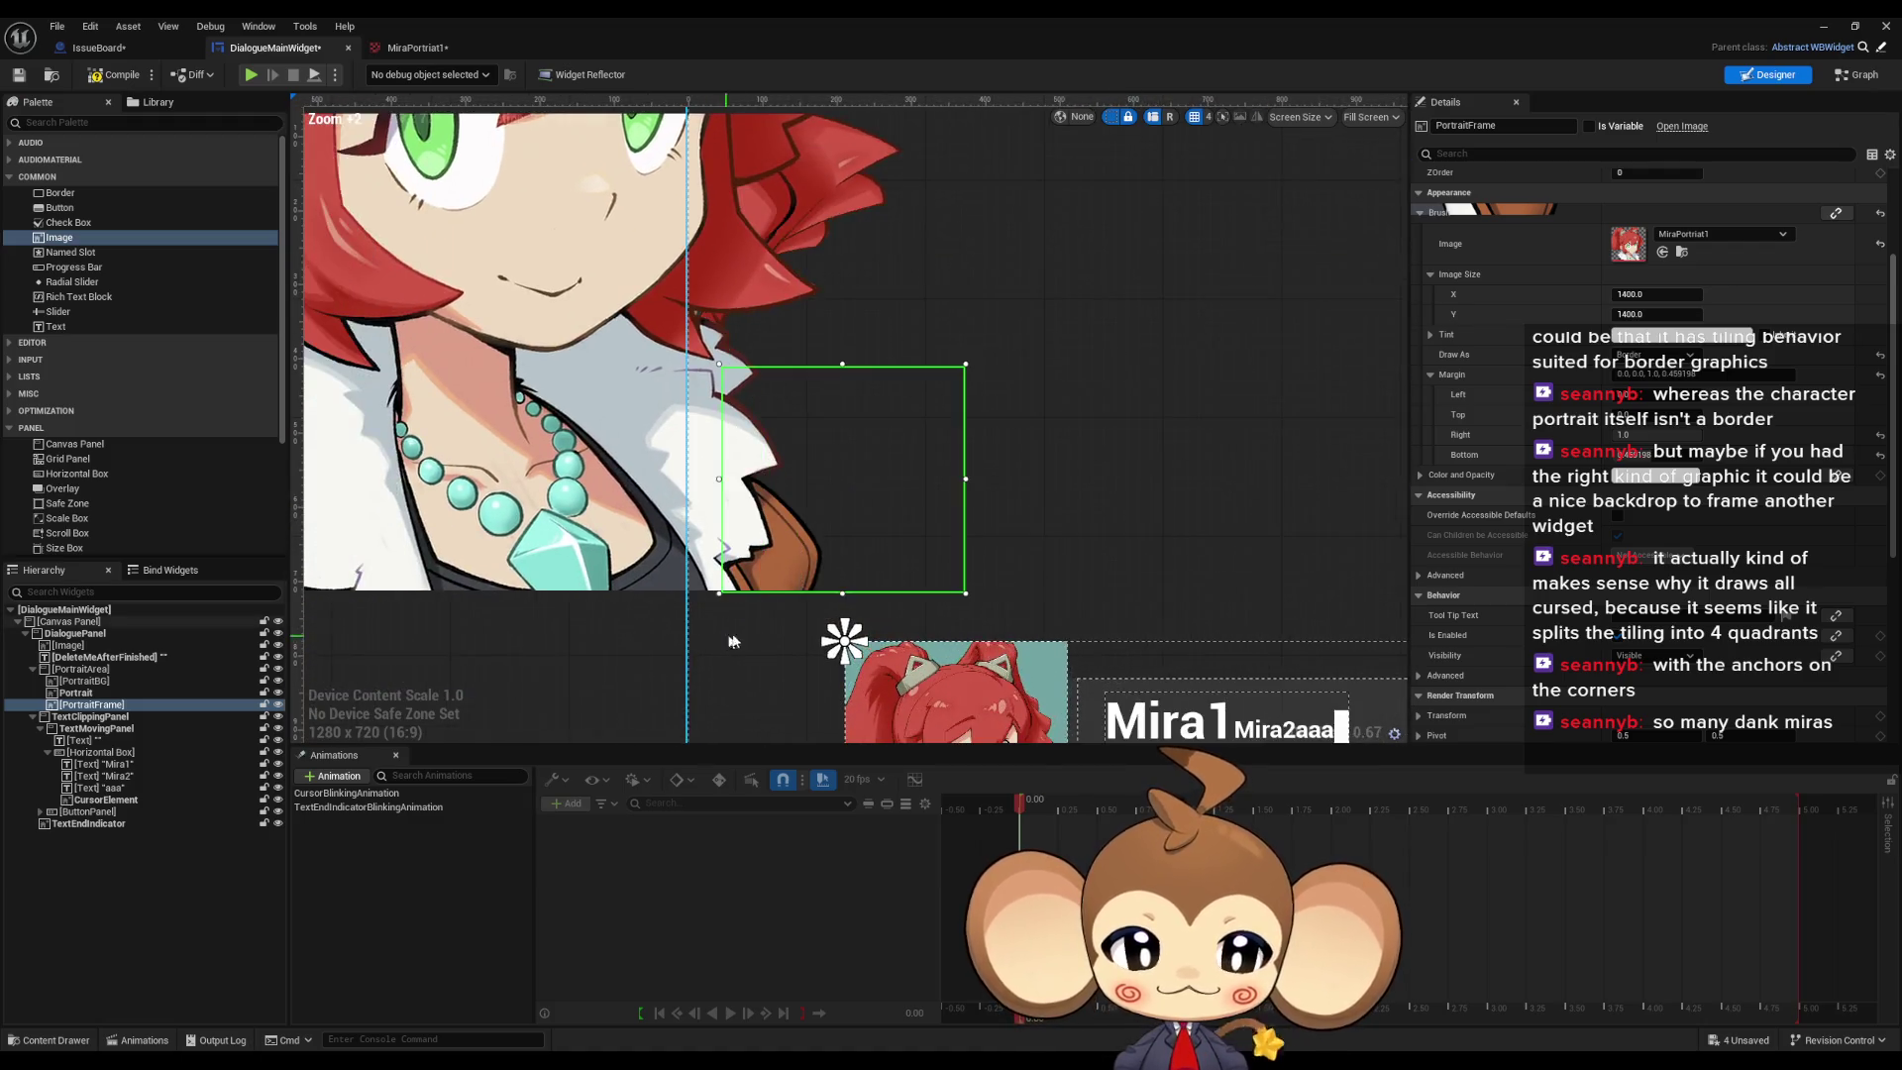
mouse_move(1657, 434)
mouse_down()
mouse_move(1615, 434)
mouse_move(1655, 455)
mouse_move(1635, 456)
mouse_move(1718, 454)
mouse_move(1645, 454)
mouse_move(1638, 434)
mouse_move(1669, 434)
mouse_move(1656, 394)
mouse_up()
scroll(1034, 535, up, 5)
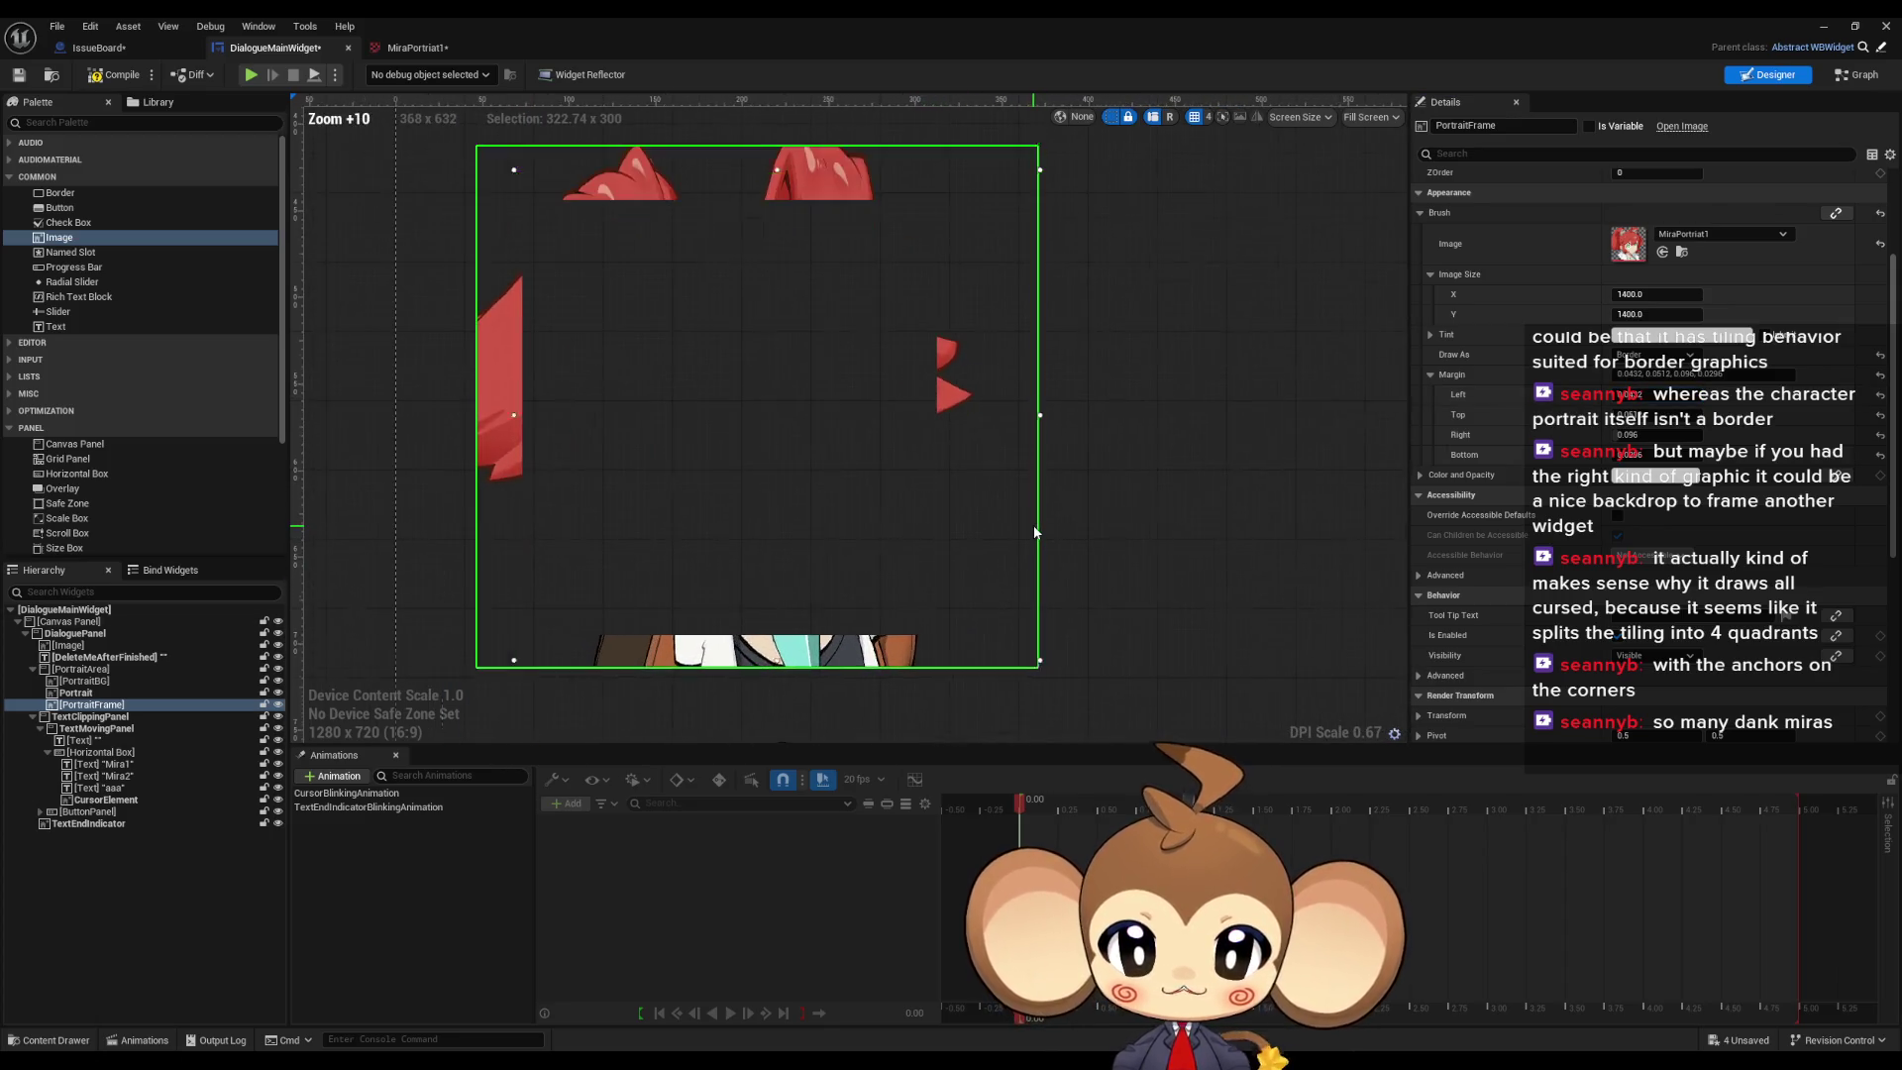
Step: Set PortraitFrame's Margin Left, Right and Bottom to 0.05
scroll(1014, 529, up, 3)
scroll(1014, 529, down, 4)
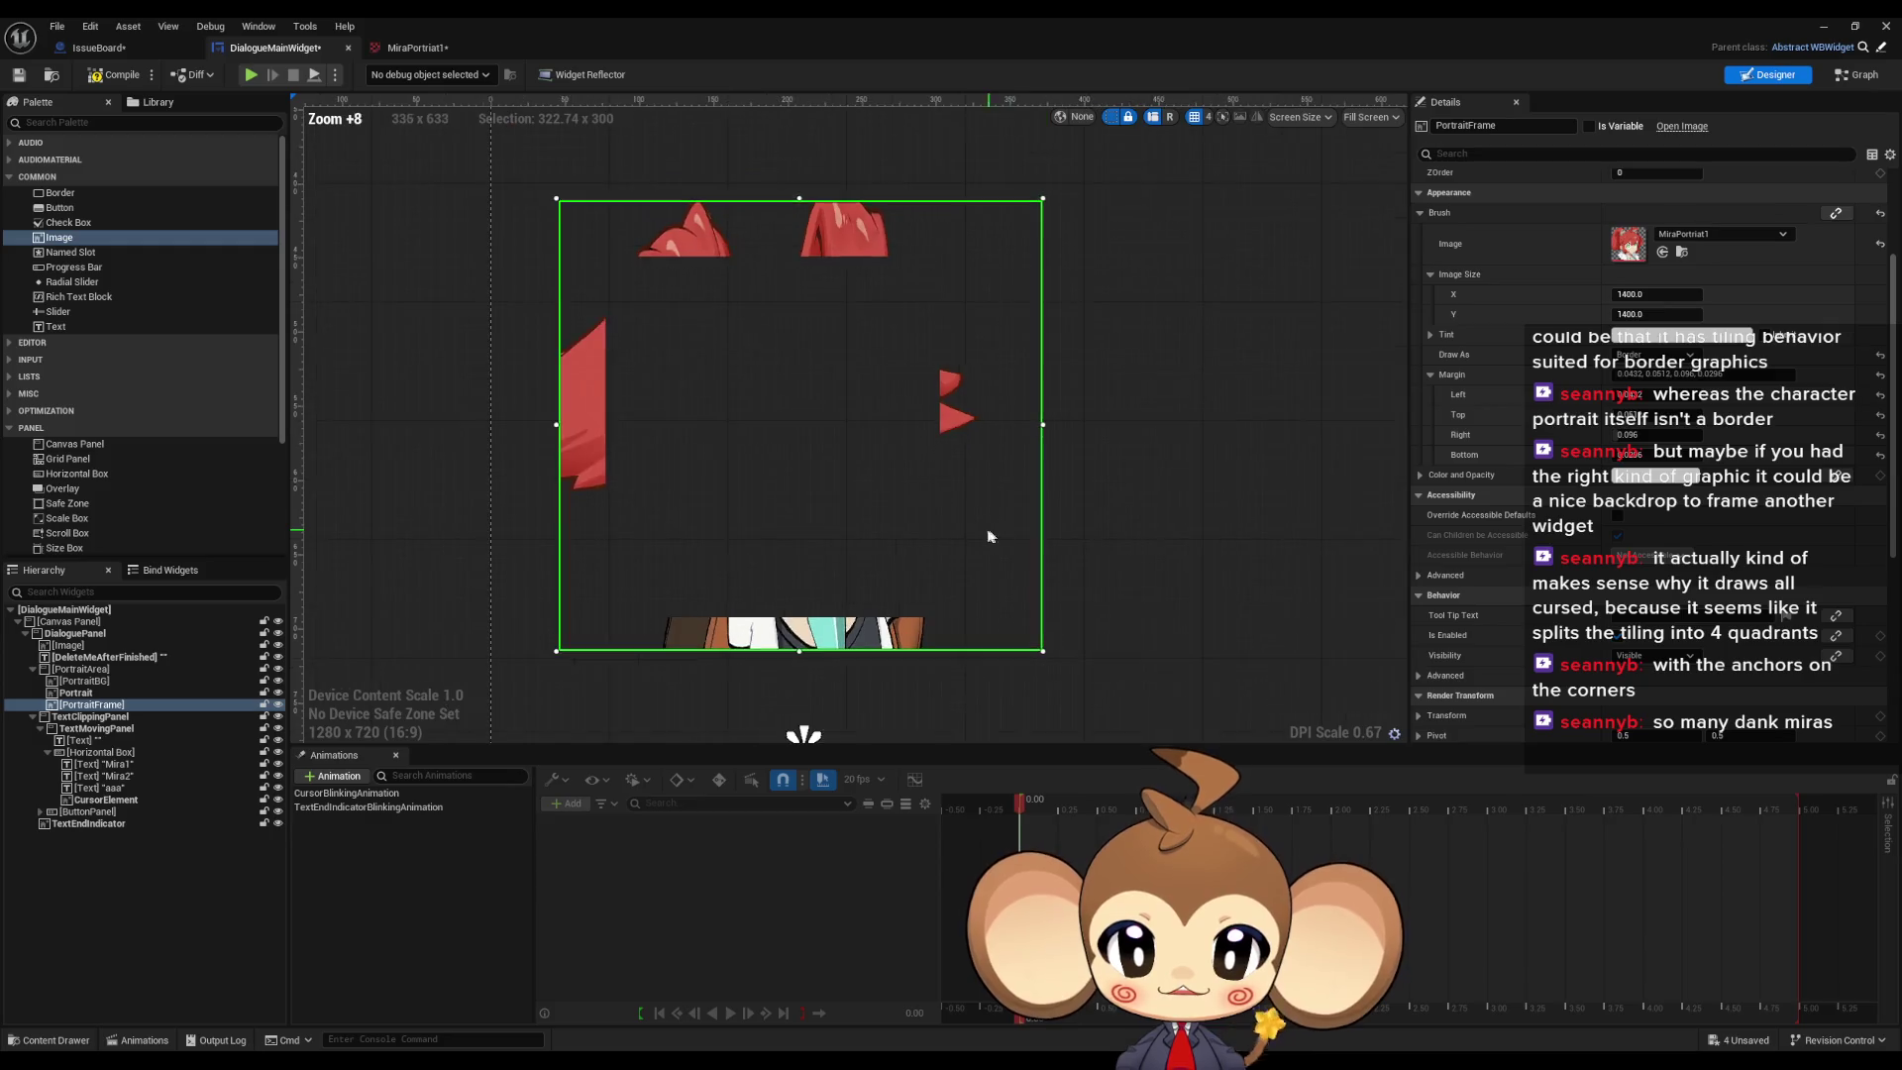
scroll(981, 532, up, 4)
scroll(980, 532, down, 4)
scroll(1114, 574, up, 5)
scroll(1113, 582, down, 4)
scroll(1090, 593, up, 7)
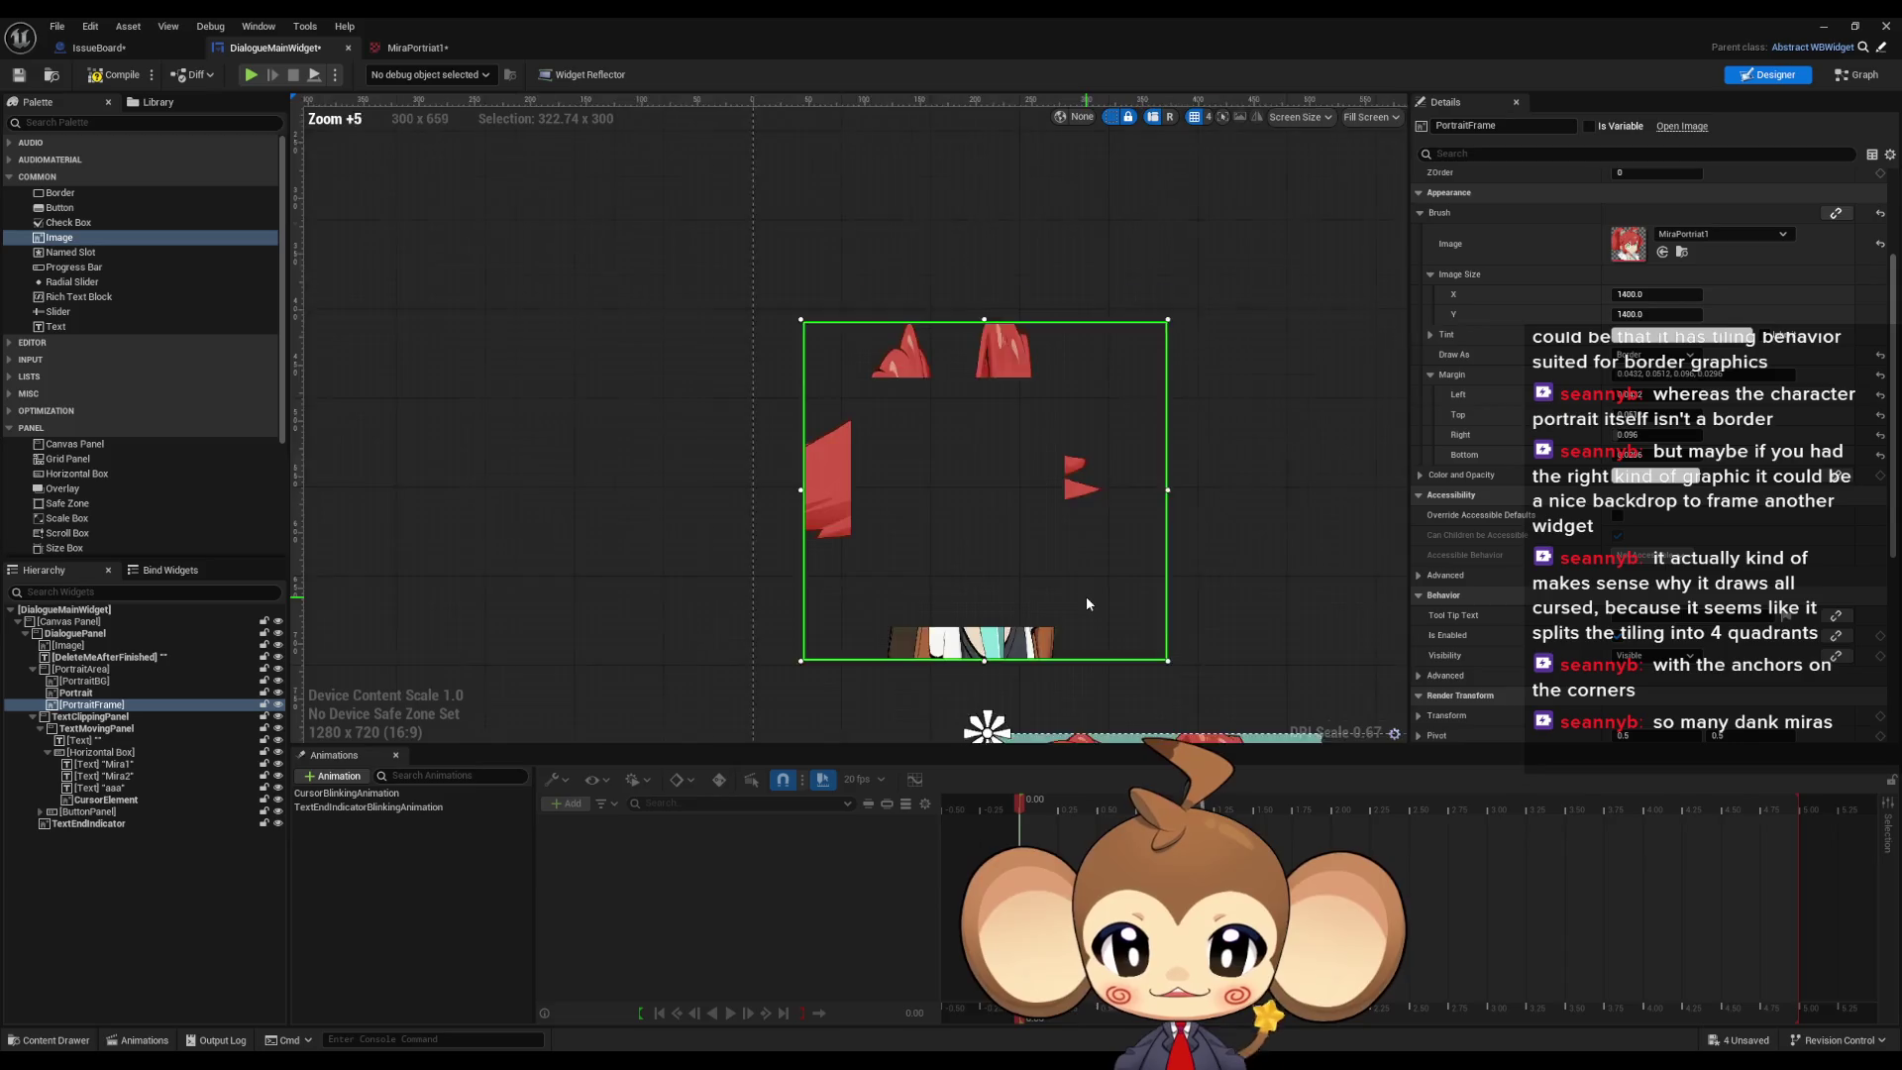
scroll(1085, 595, down, 2)
scroll(1024, 566, up, 4)
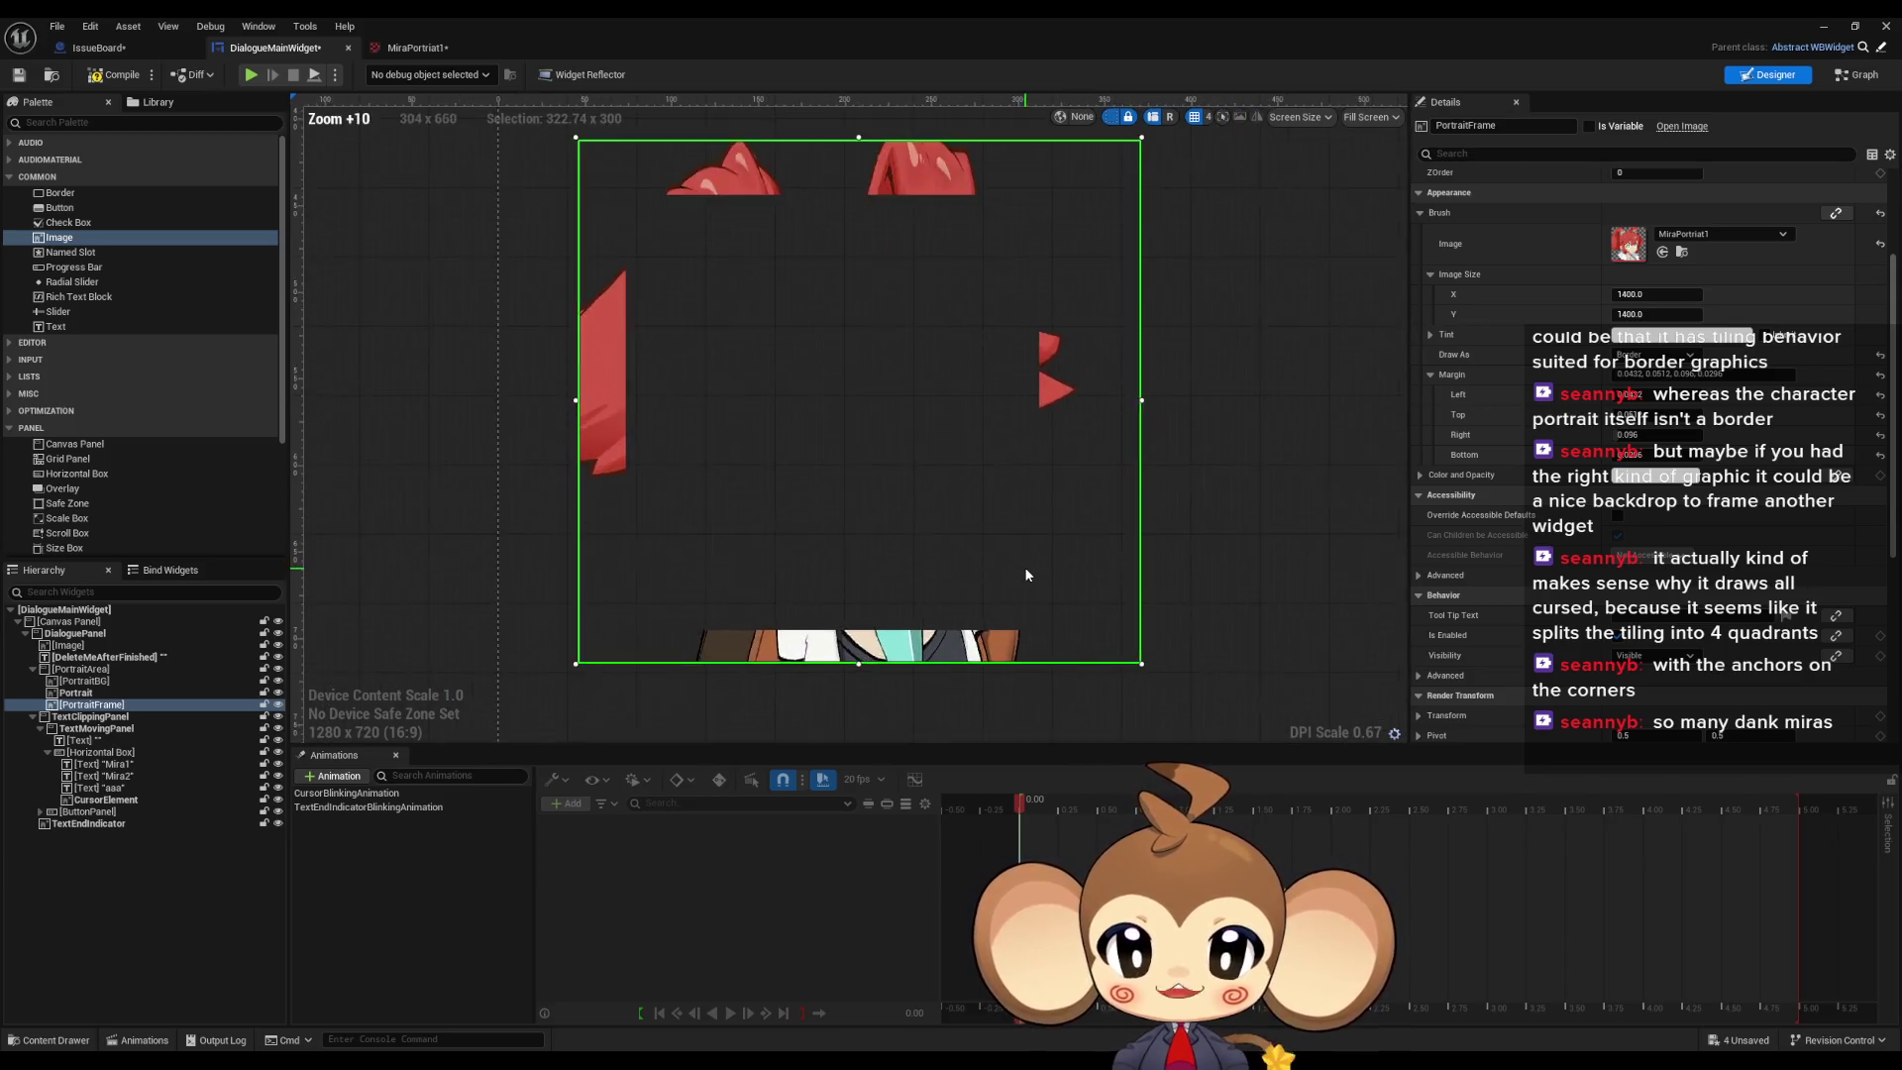
mouse_move(982, 545)
mouse_down()
mouse_move(1068, 776)
mouse_move(1078, 617)
mouse_up()
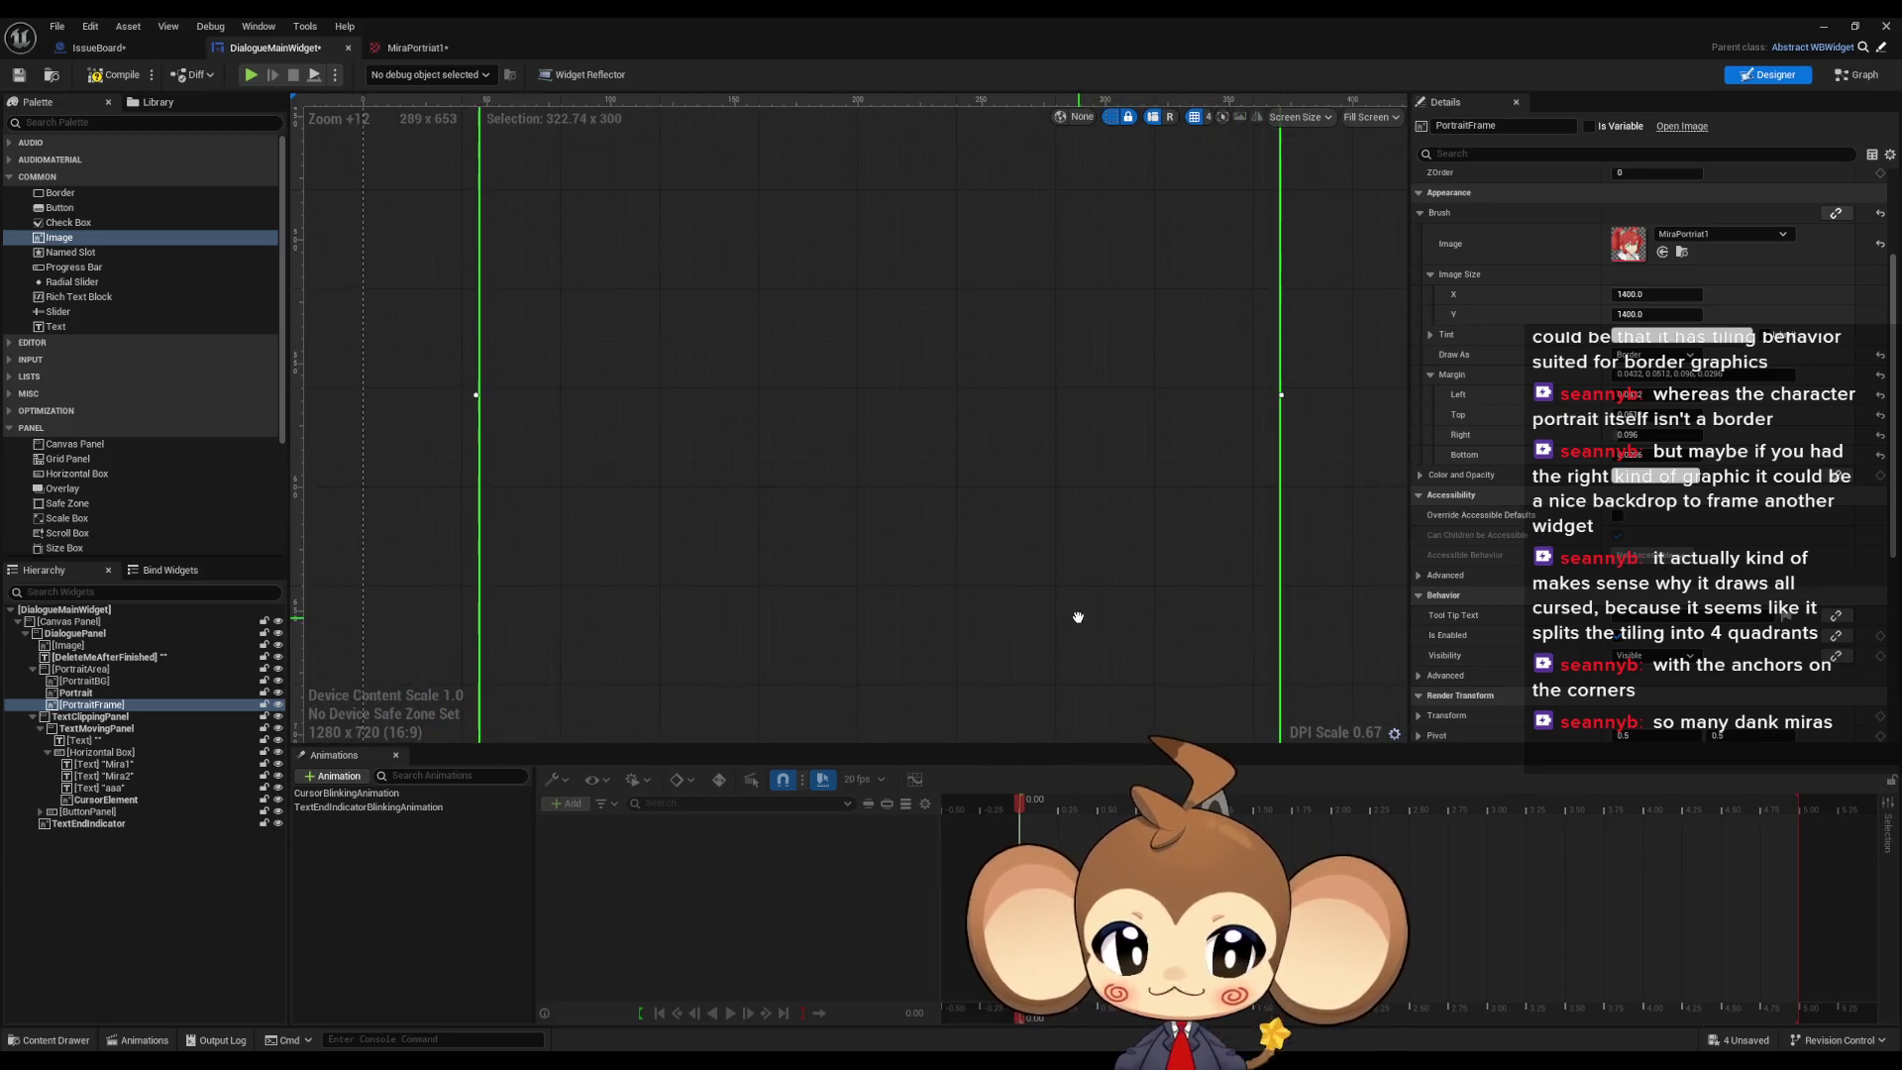
scroll(1079, 618, down, 4)
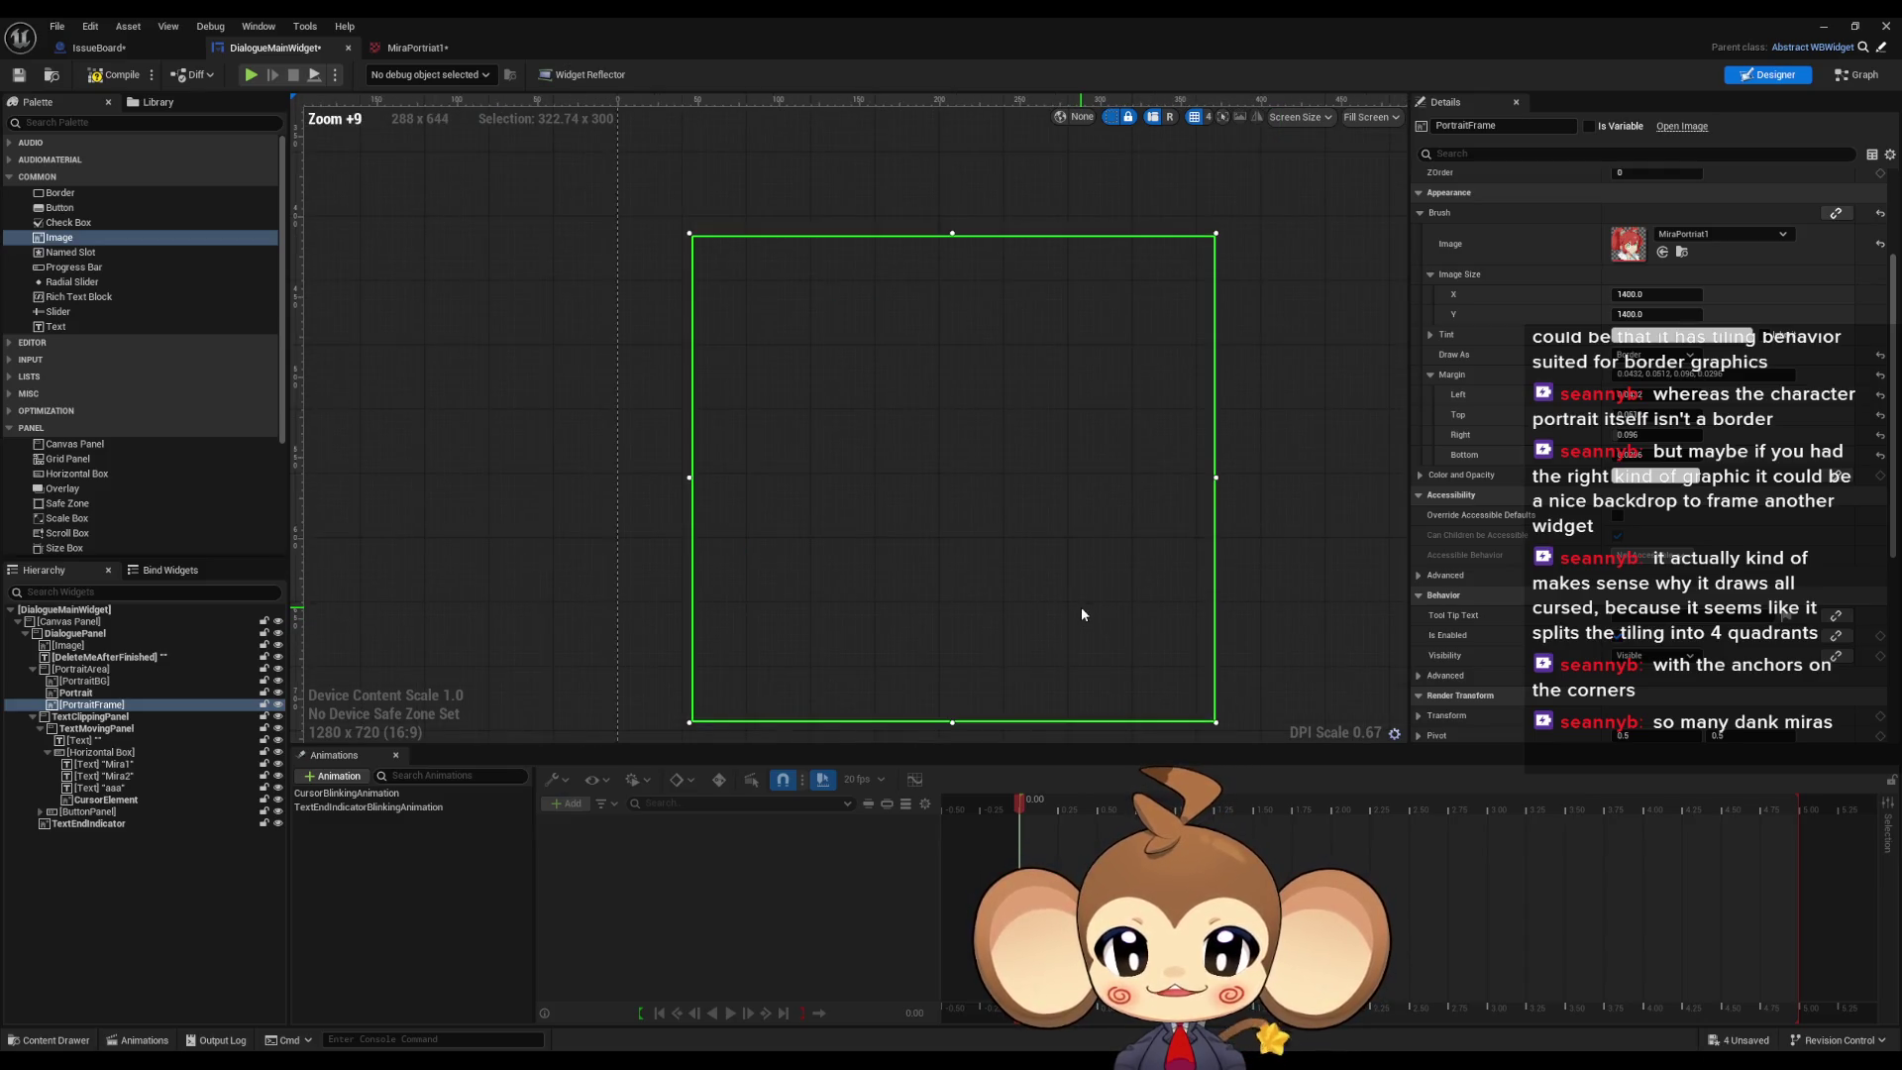
scroll(1082, 614, up, 1)
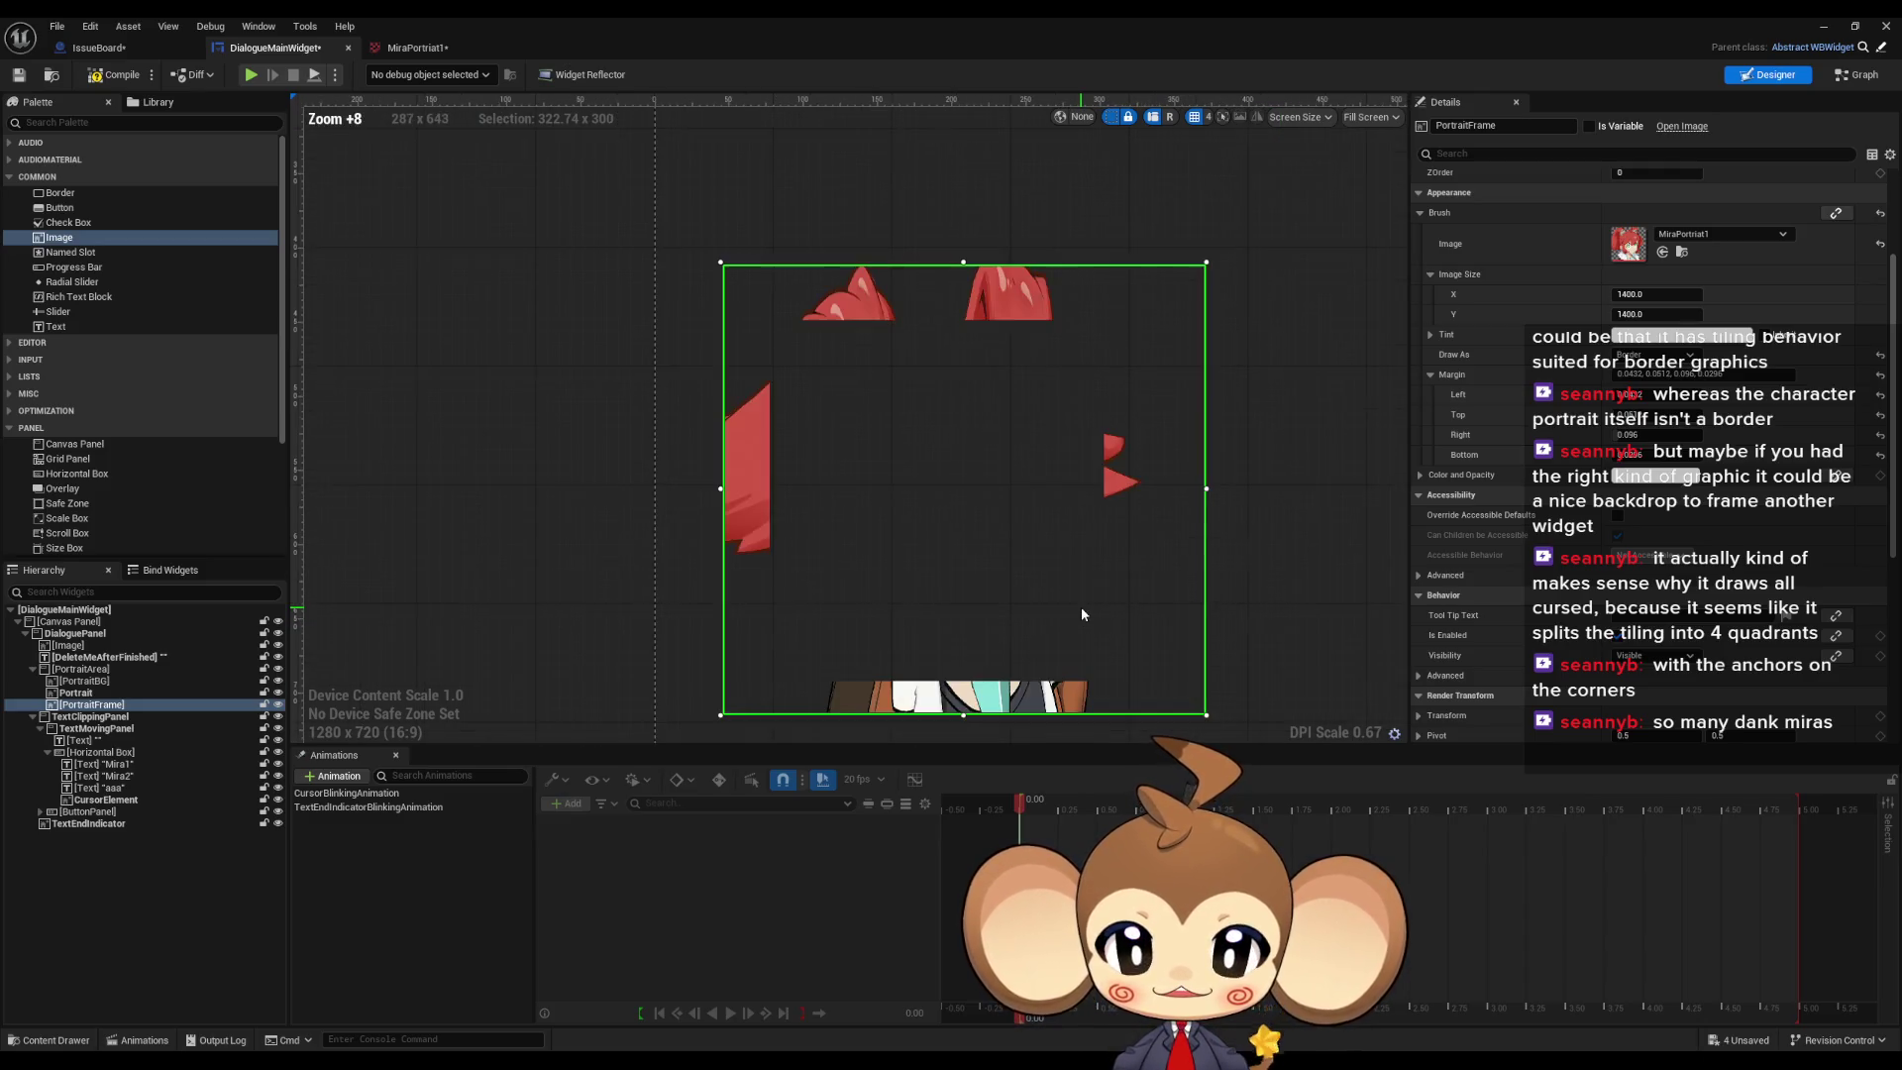
scroll(1091, 570, down, 1)
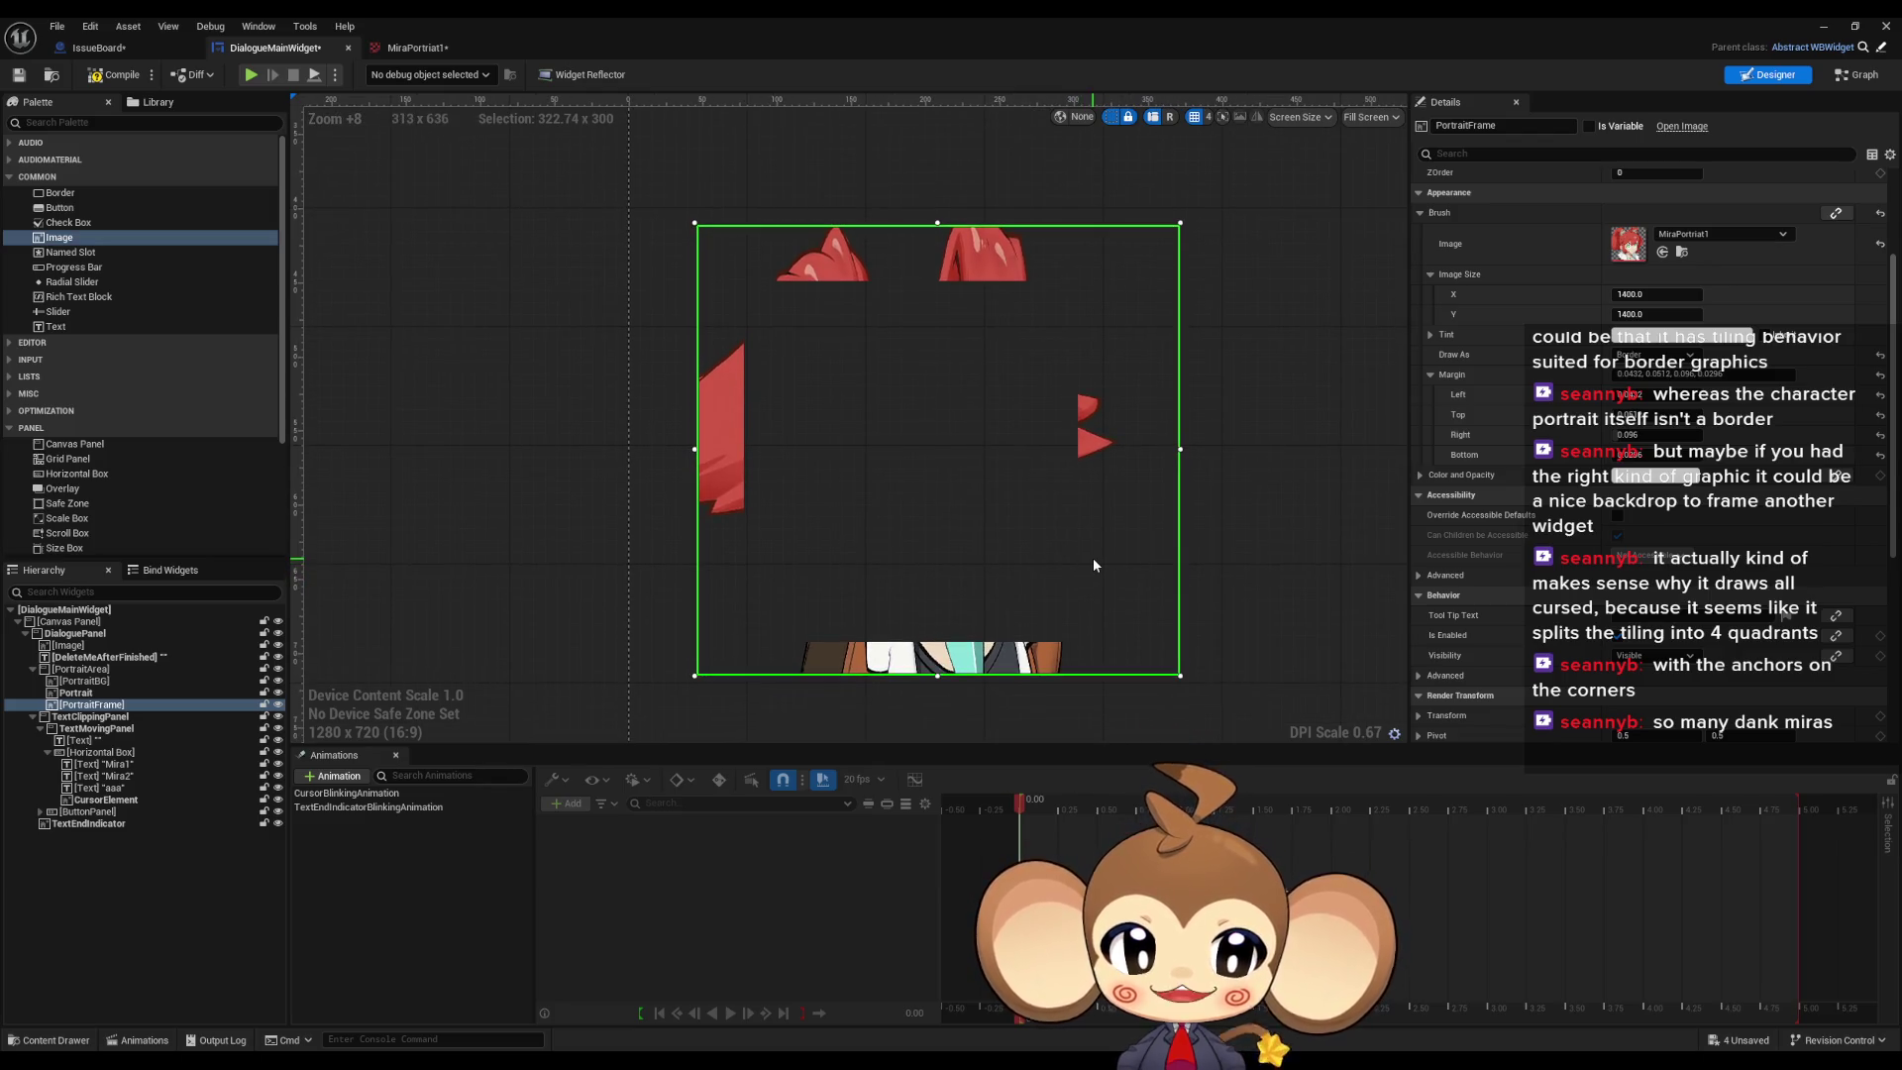
scroll(1091, 561, down, 9)
scroll(935, 482, down, 5)
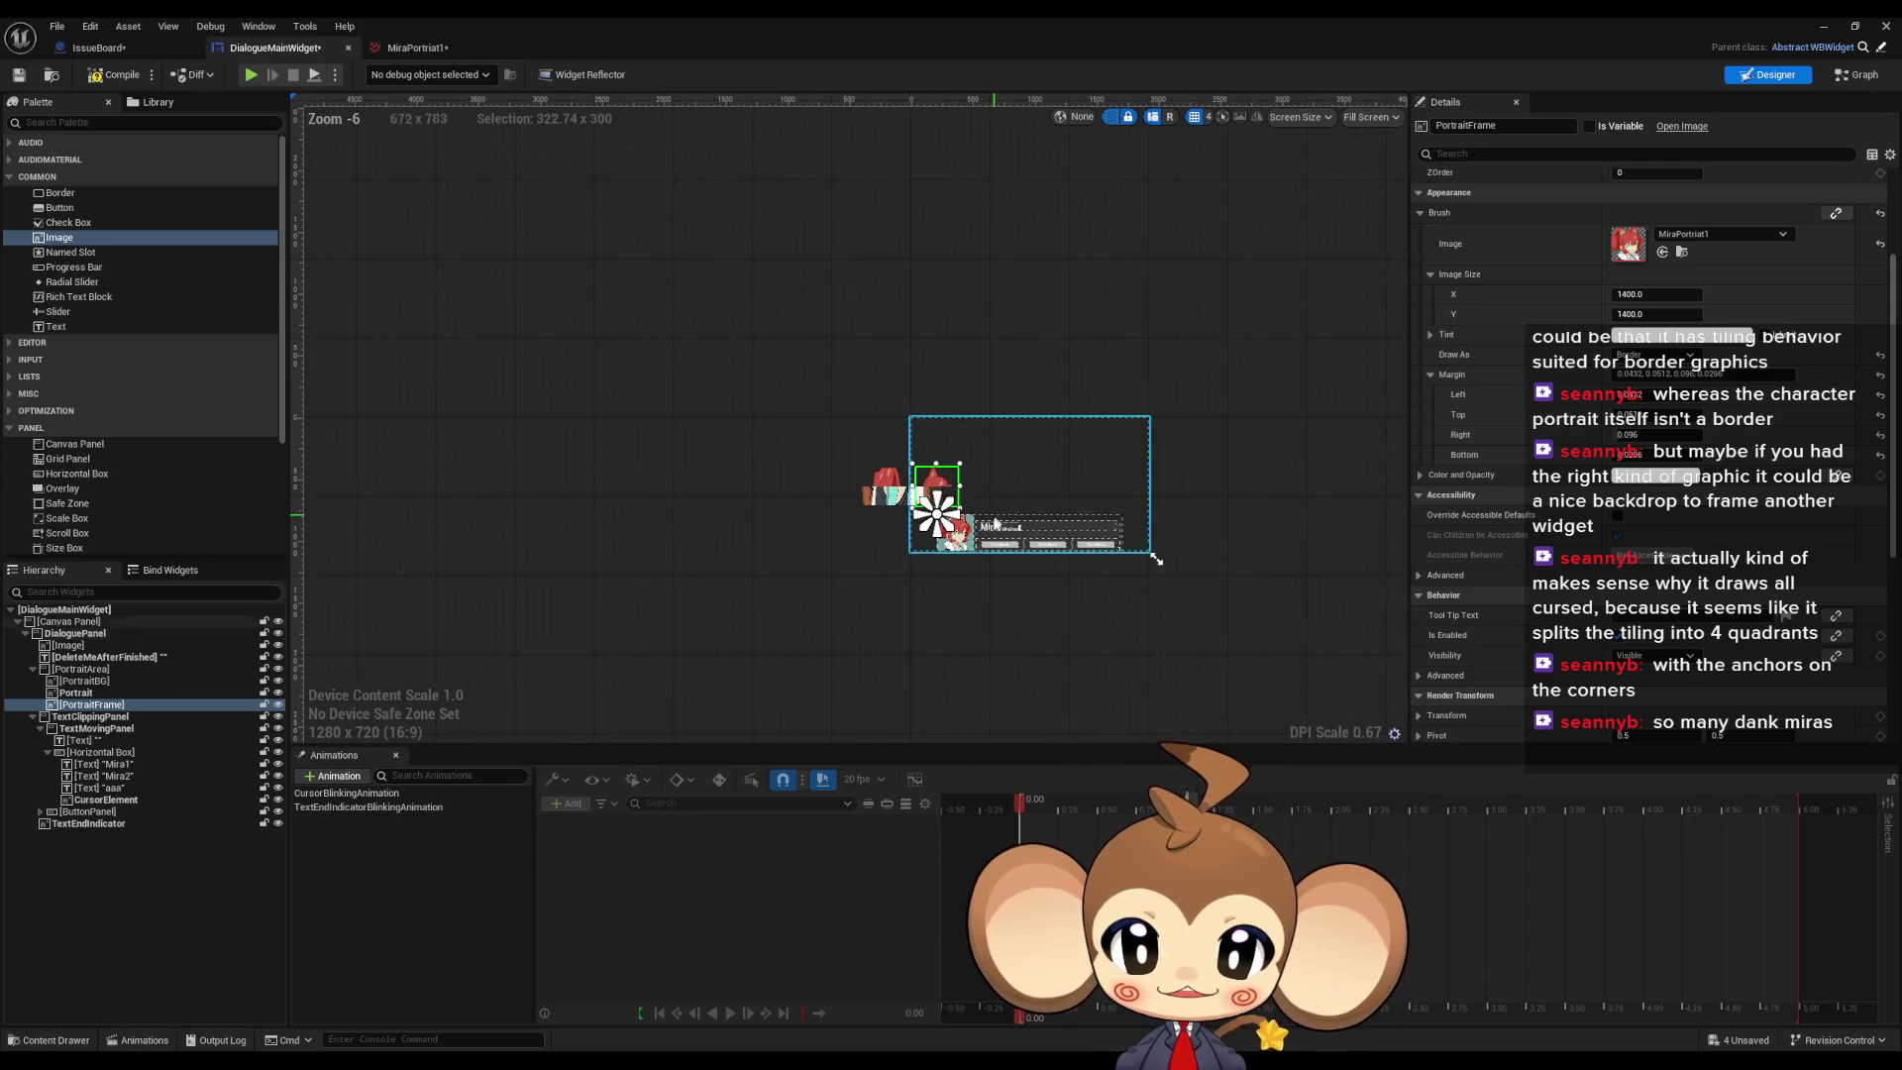
scroll(995, 522, down, 4)
scroll(994, 528, up, 11)
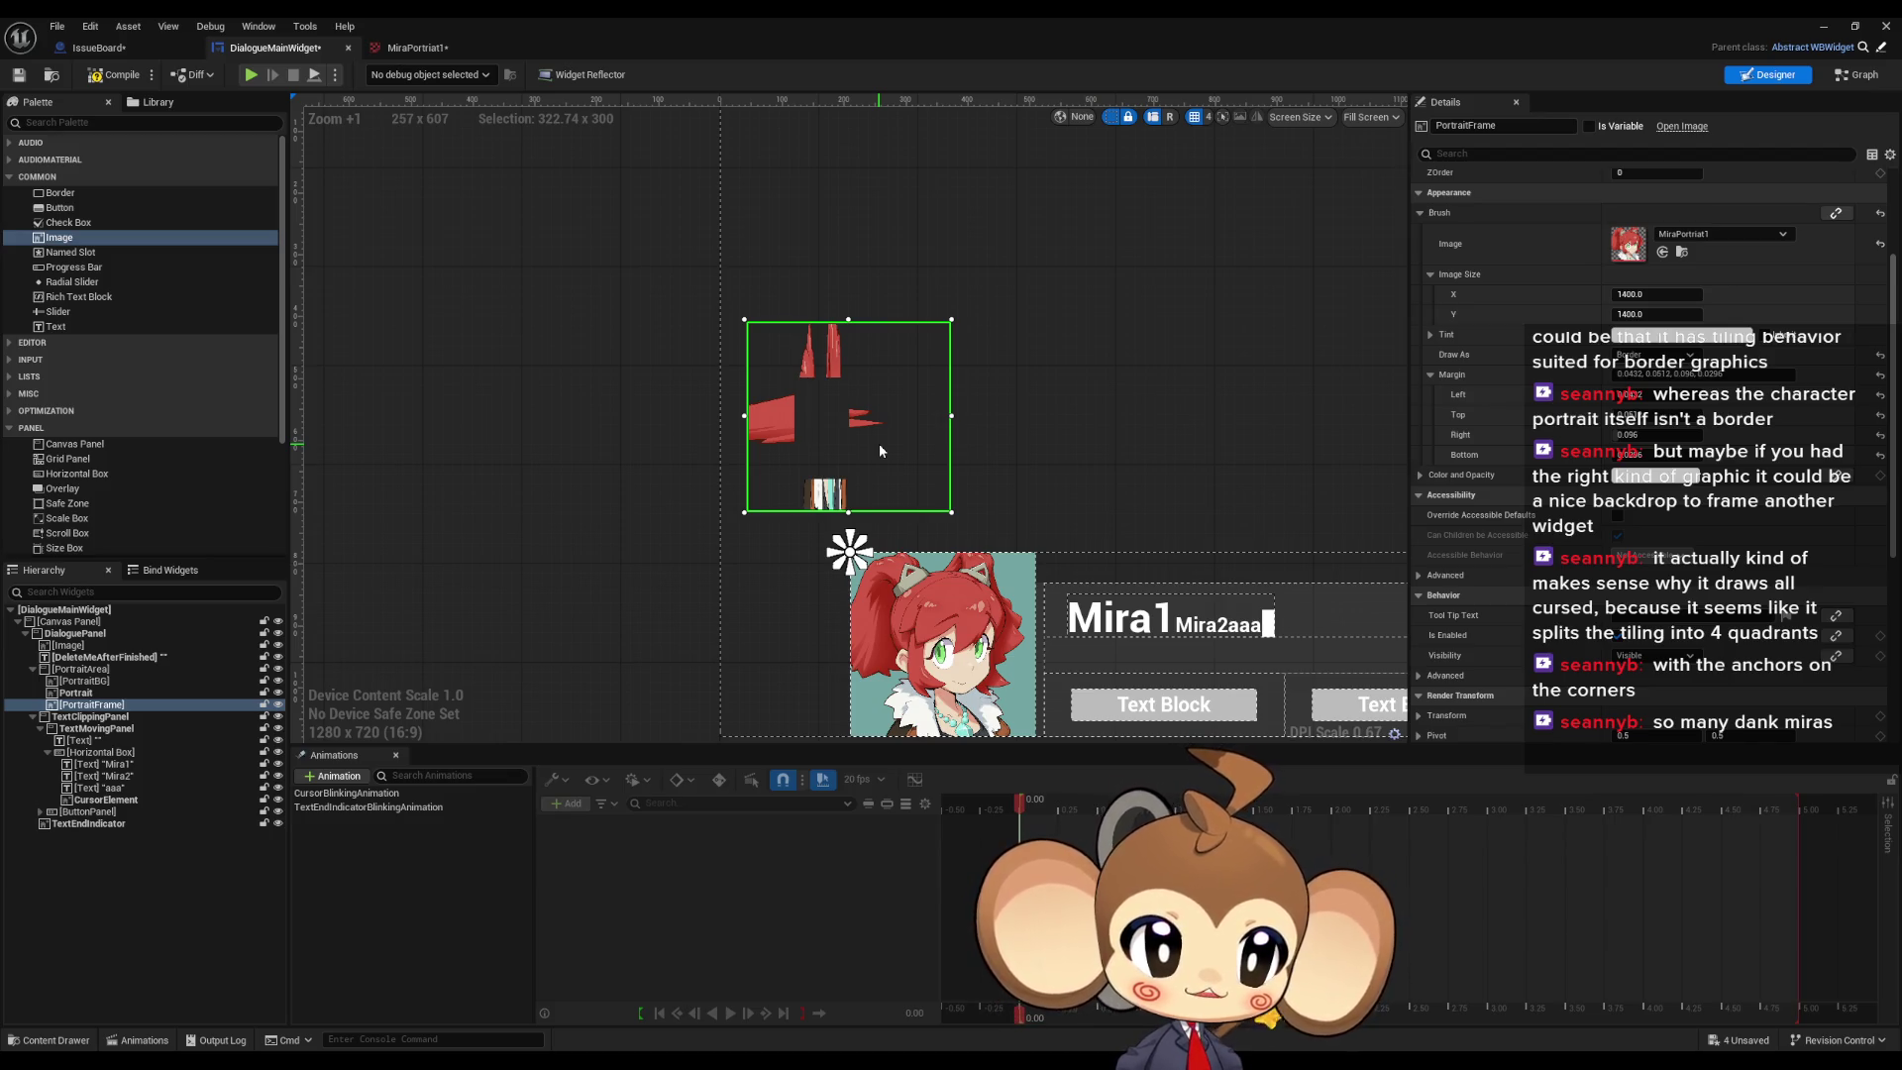
scroll(880, 451, up, 3)
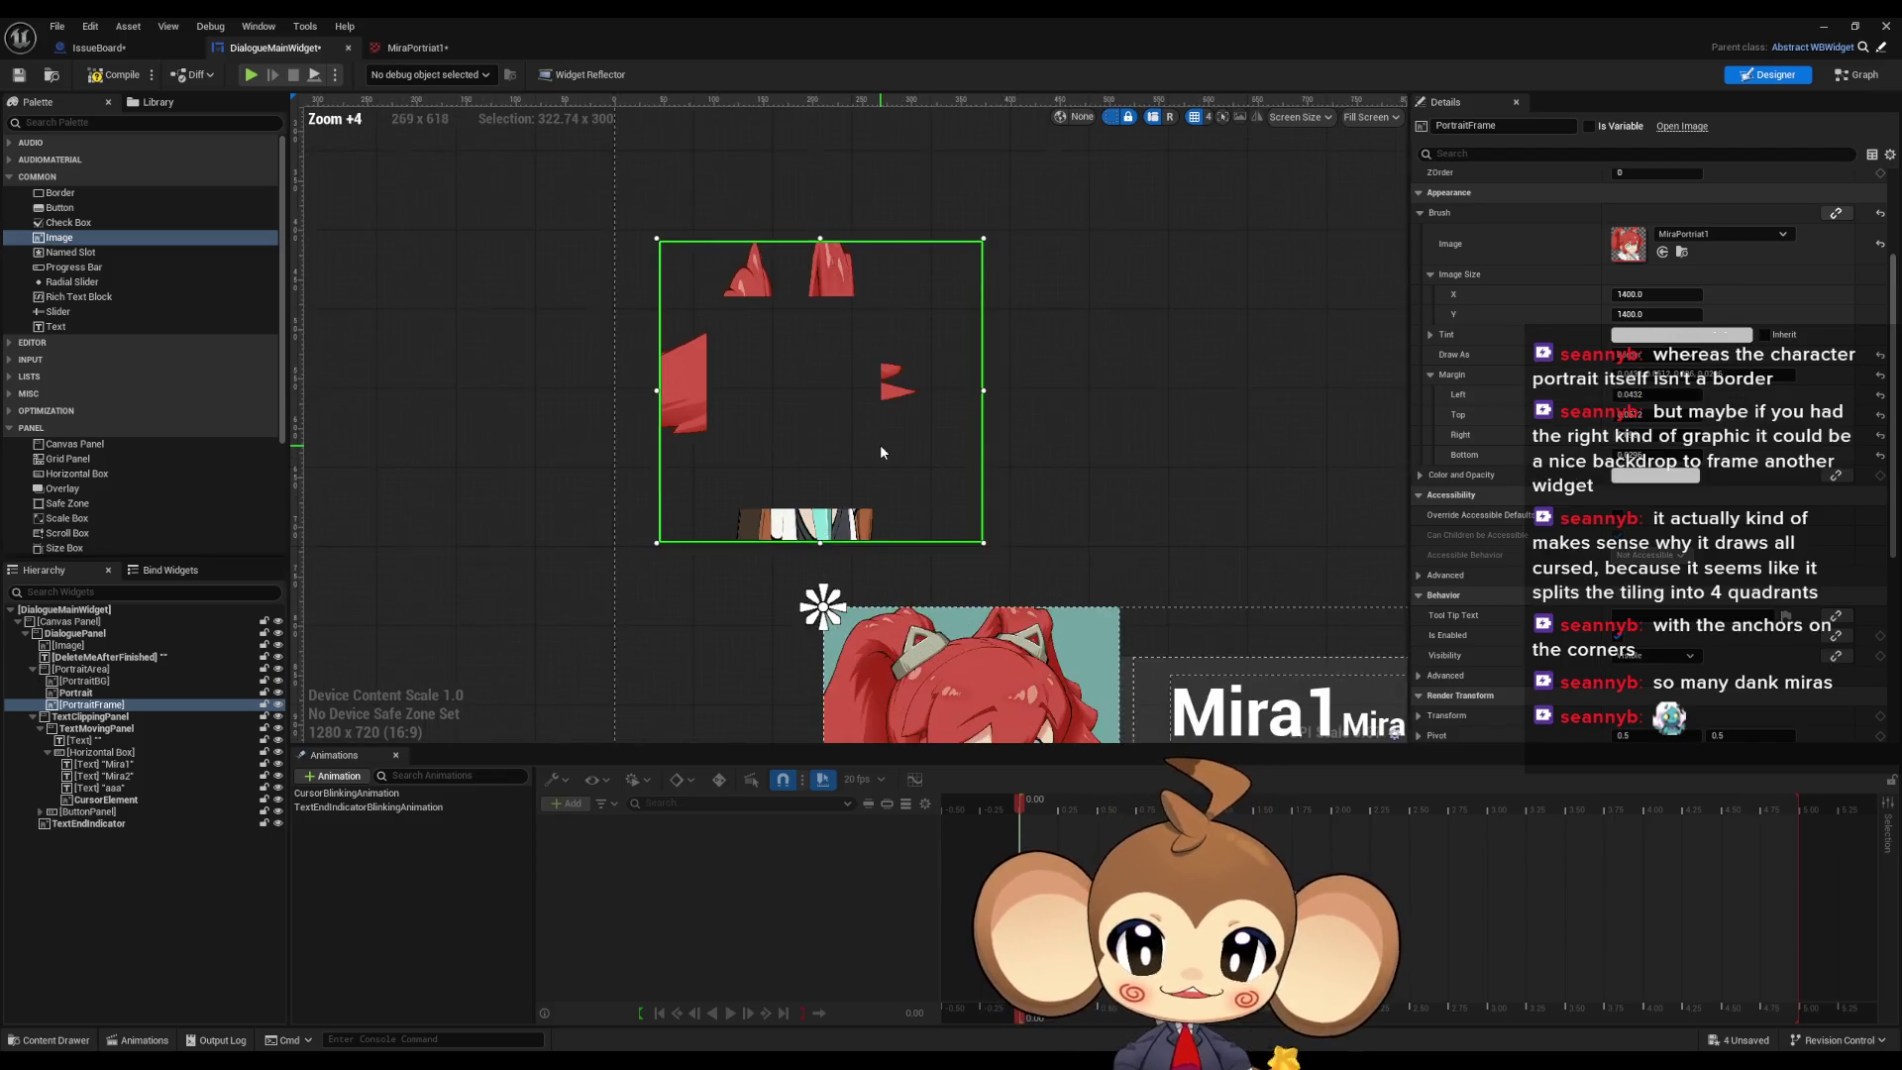
scroll(882, 452, up, 5)
scroll(884, 456, down, 3)
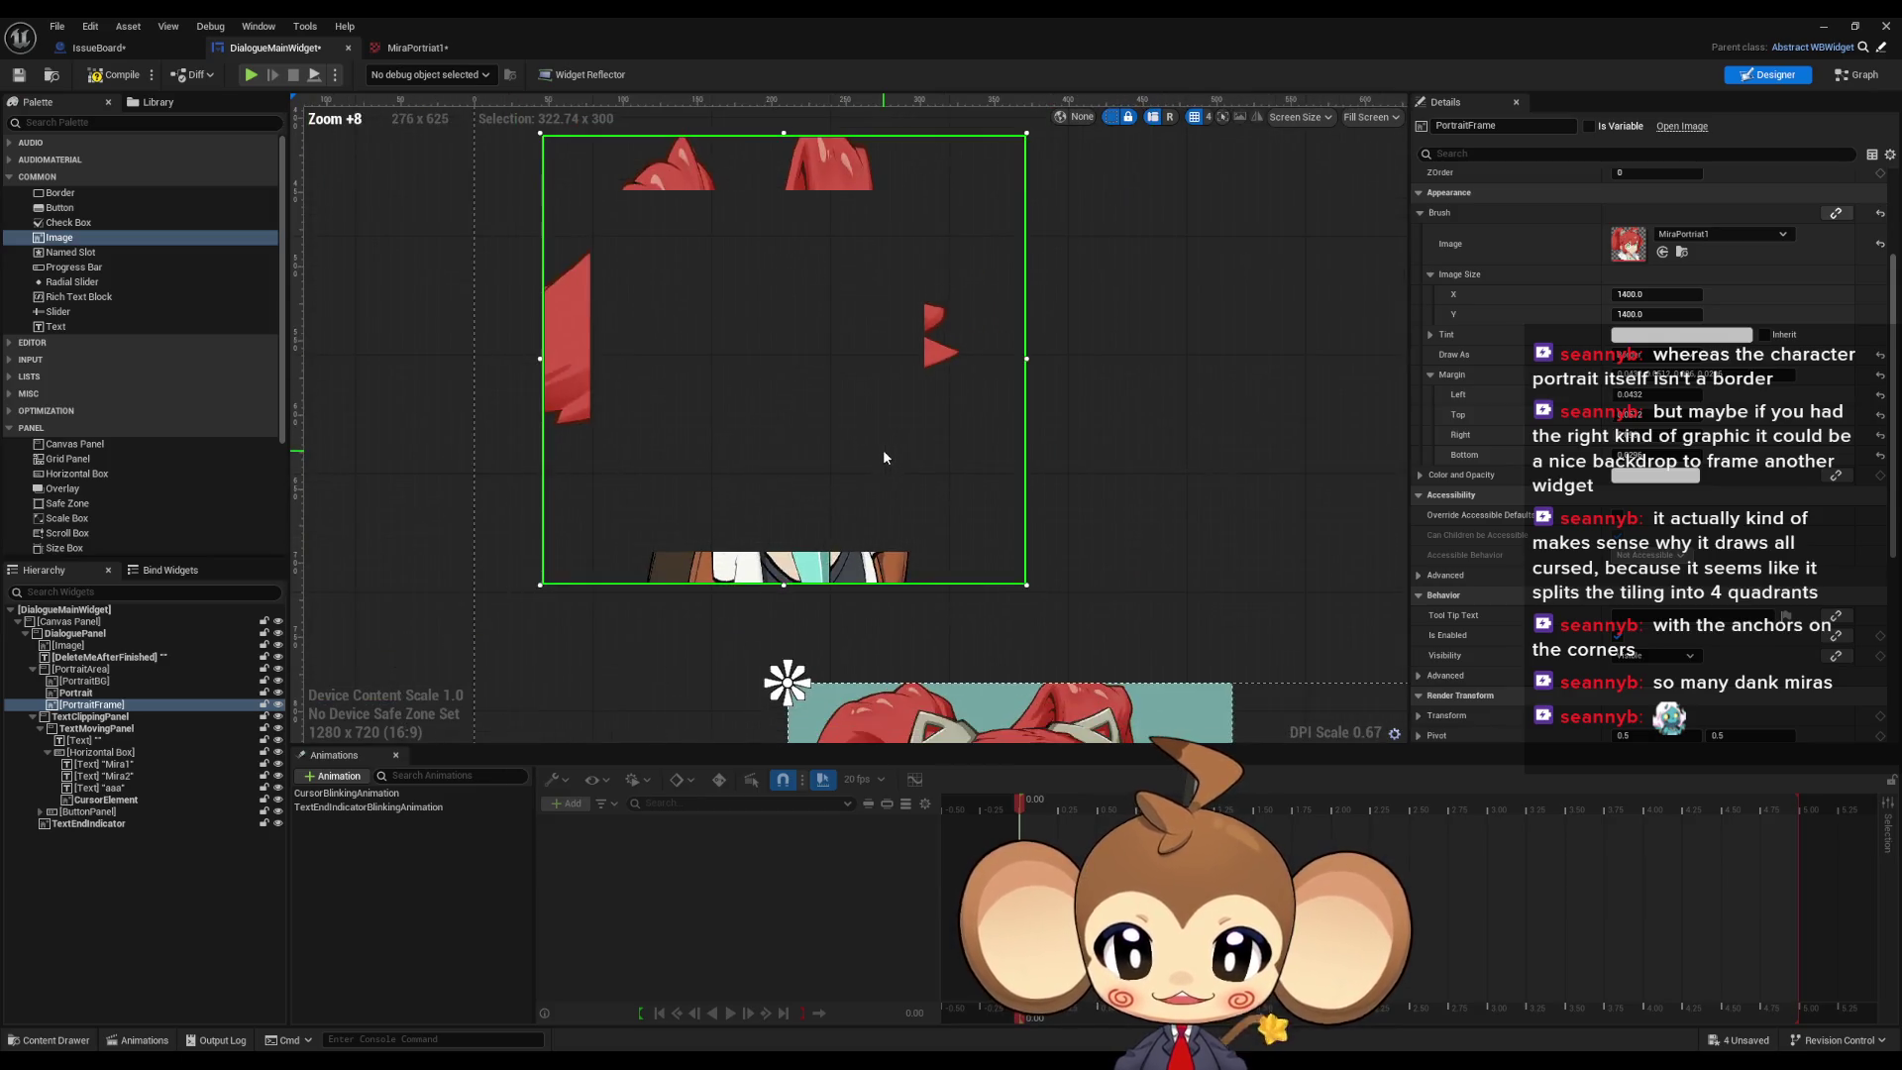
scroll(883, 457, down, 2)
scroll(884, 457, up, 3)
scroll(884, 458, down, 3)
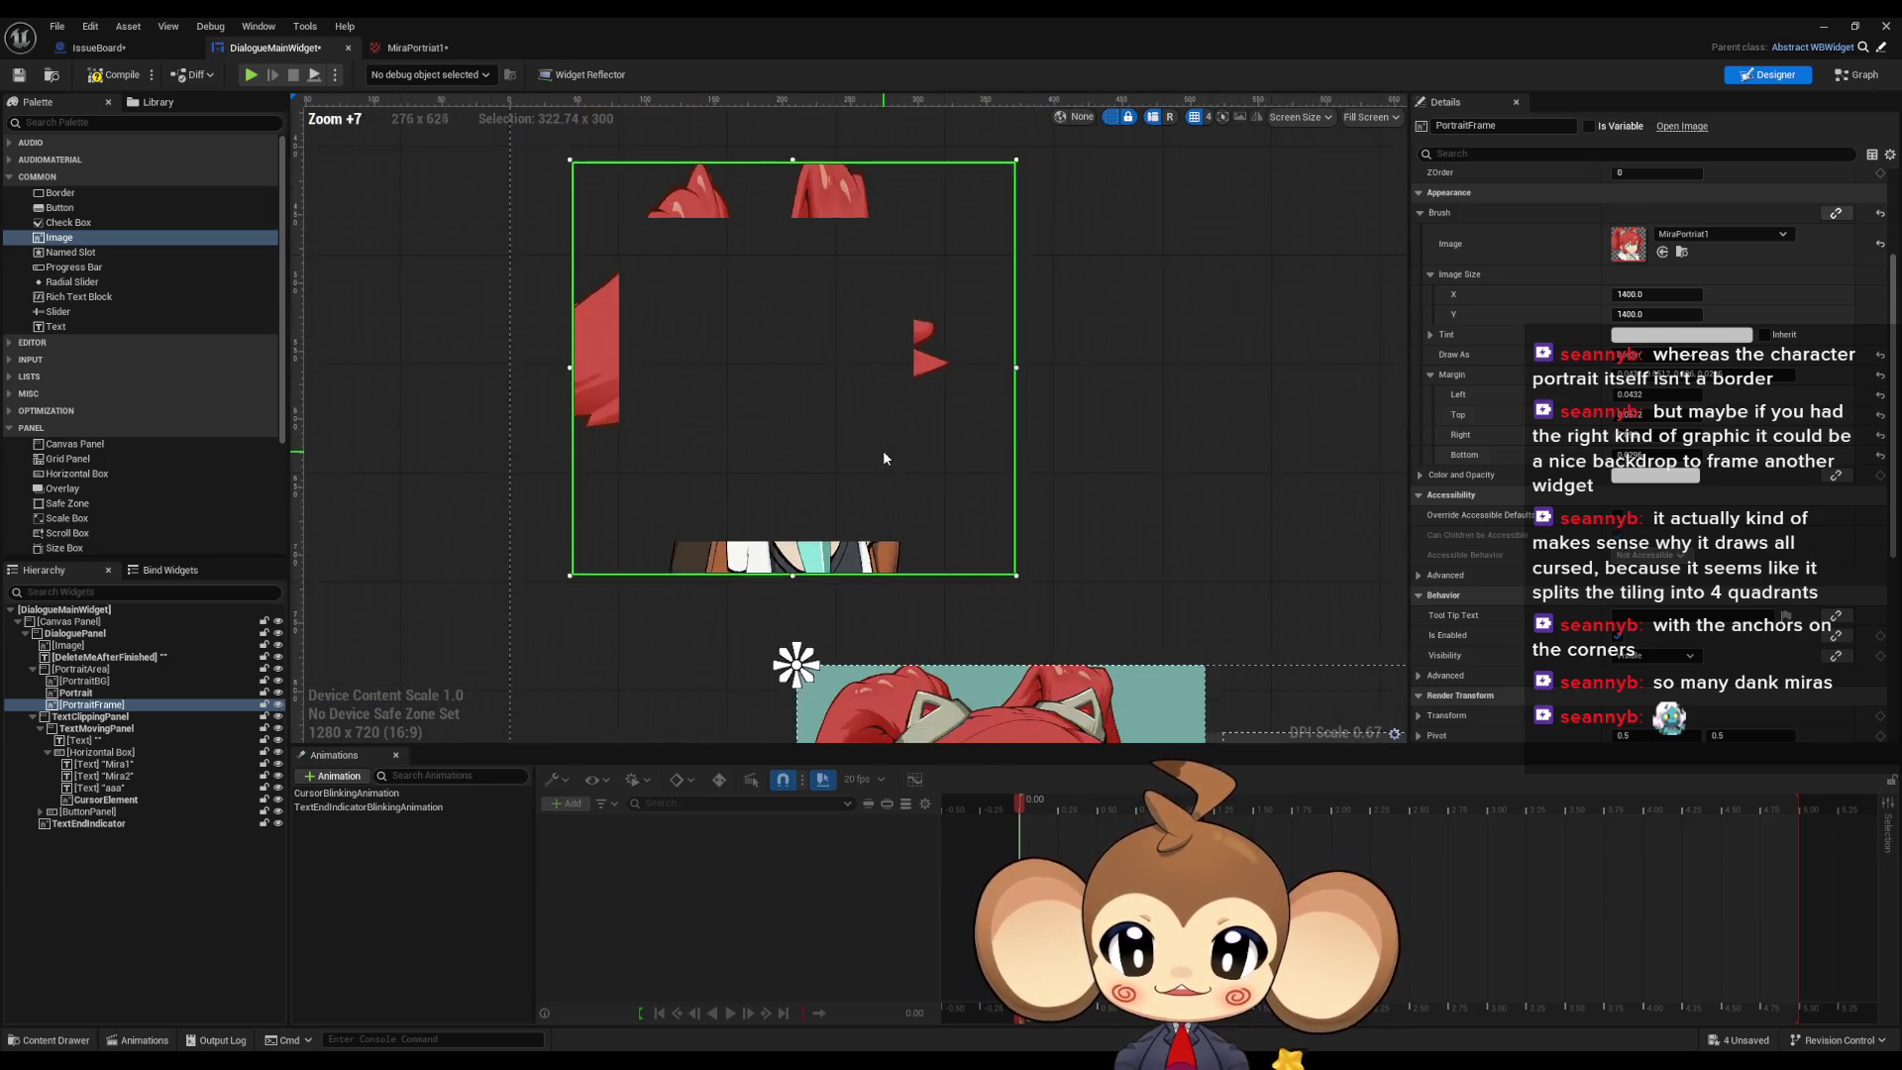
scroll(883, 458, up, 5)
scroll(883, 458, down, 5)
scroll(884, 458, up, 5)
scroll(884, 458, down, 1)
scroll(884, 458, down, 5)
scroll(885, 458, up, 6)
scroll(885, 458, down, 6)
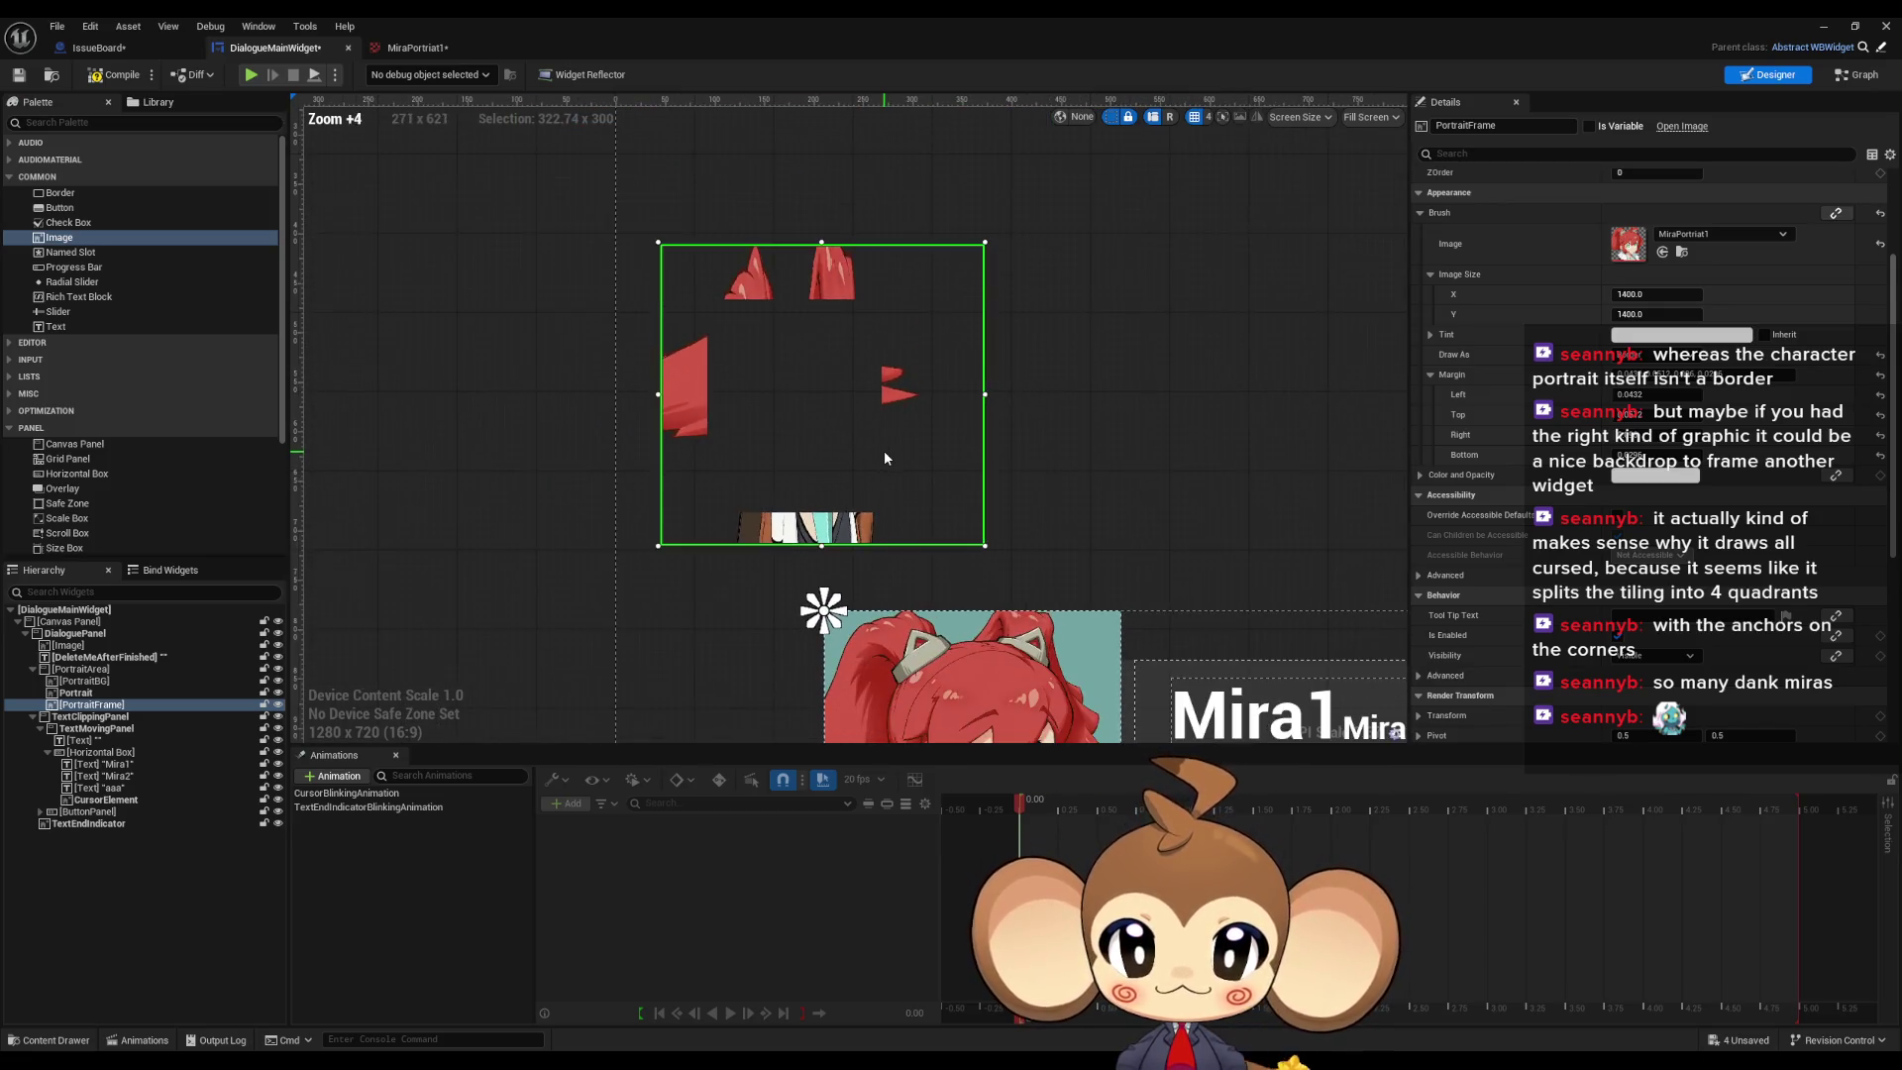
scroll(884, 458, down, 1)
scroll(885, 457, down, 3)
scroll(885, 457, up, 1)
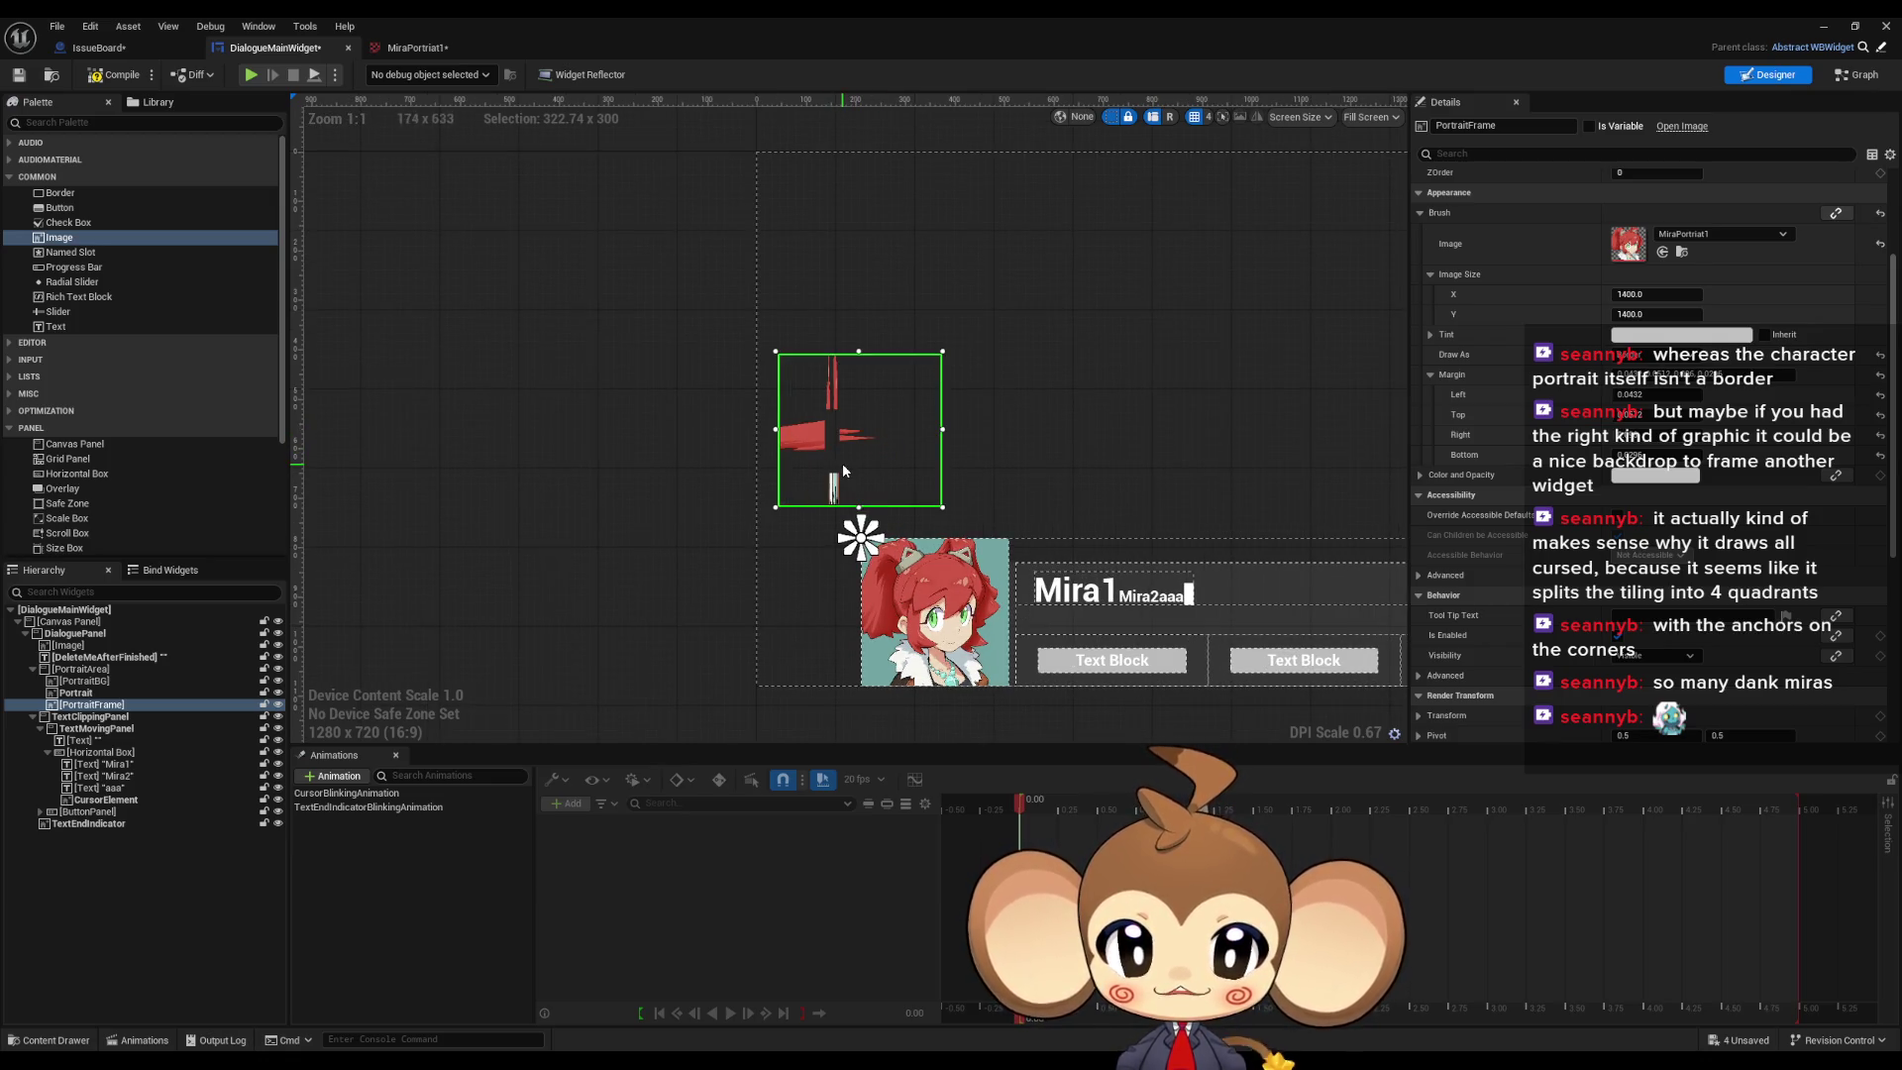
scroll(941, 480, up, 4)
scroll(975, 478, up, 1)
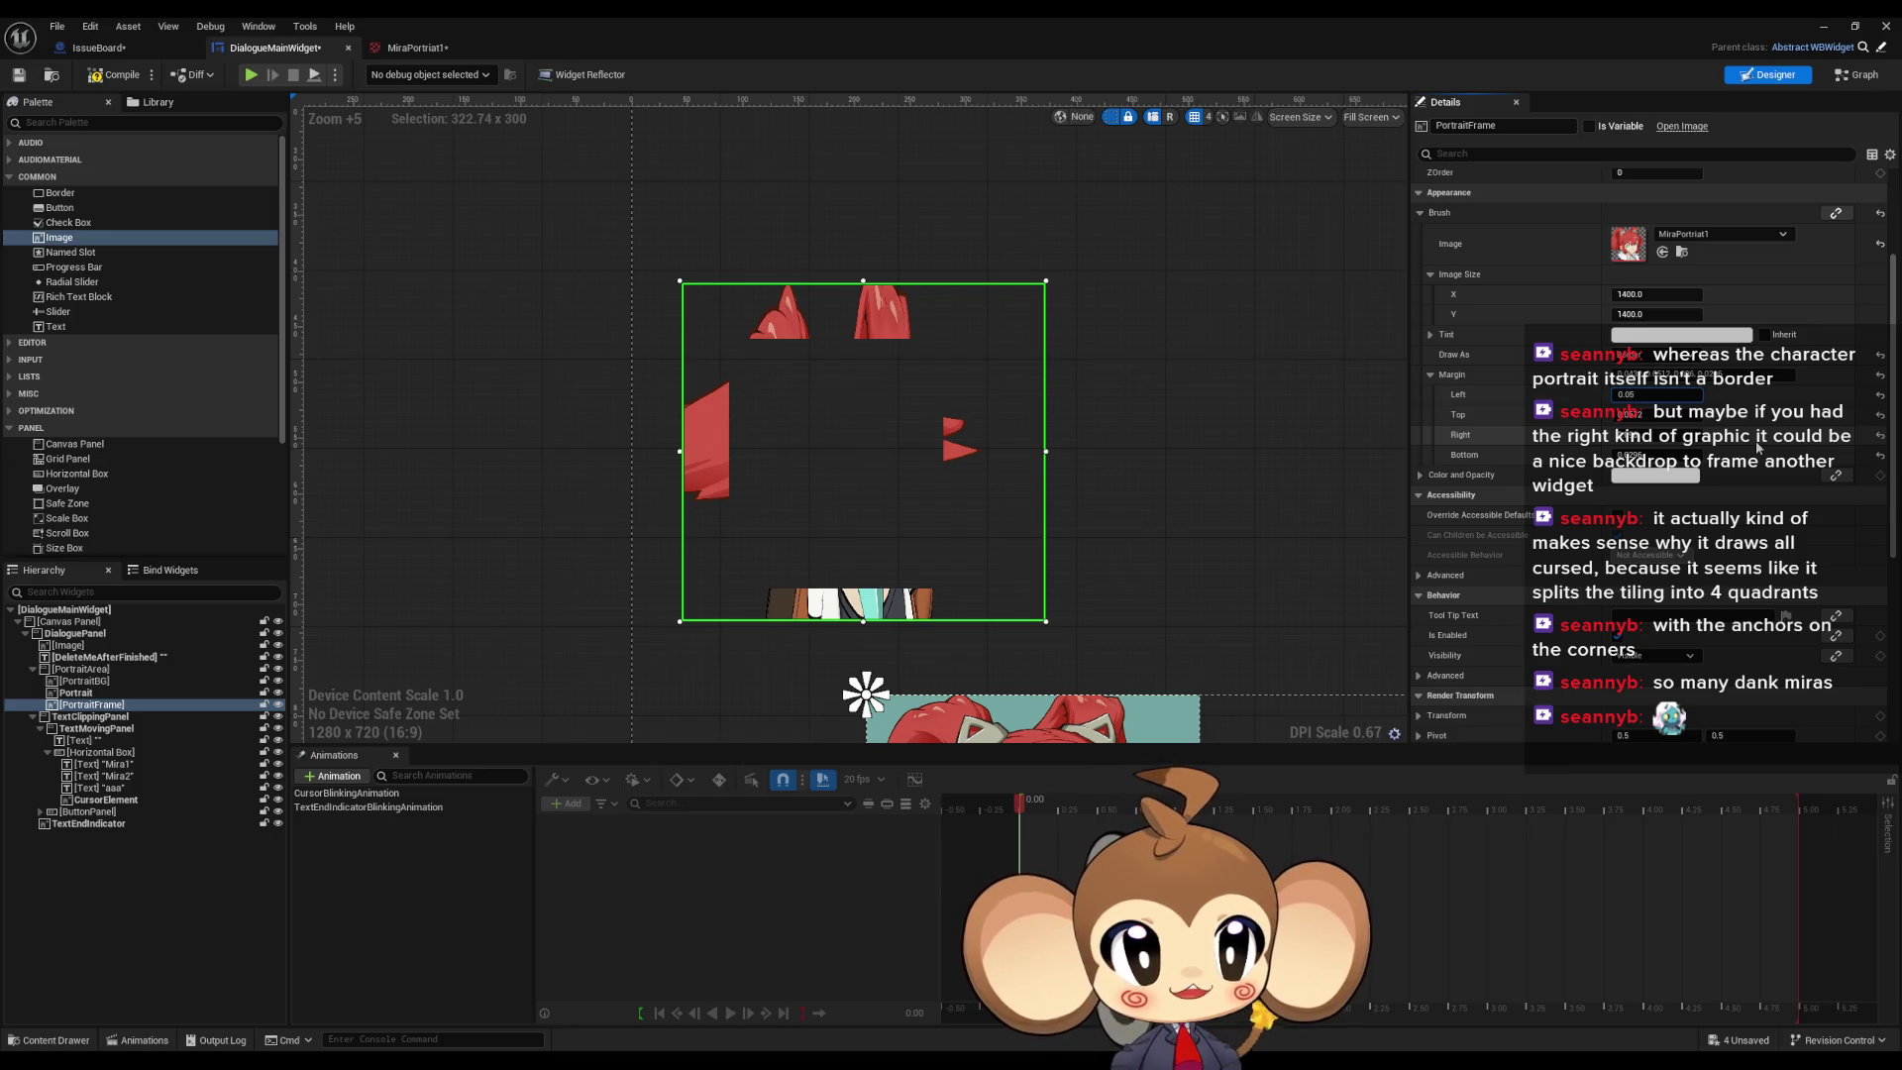
key(Tab)
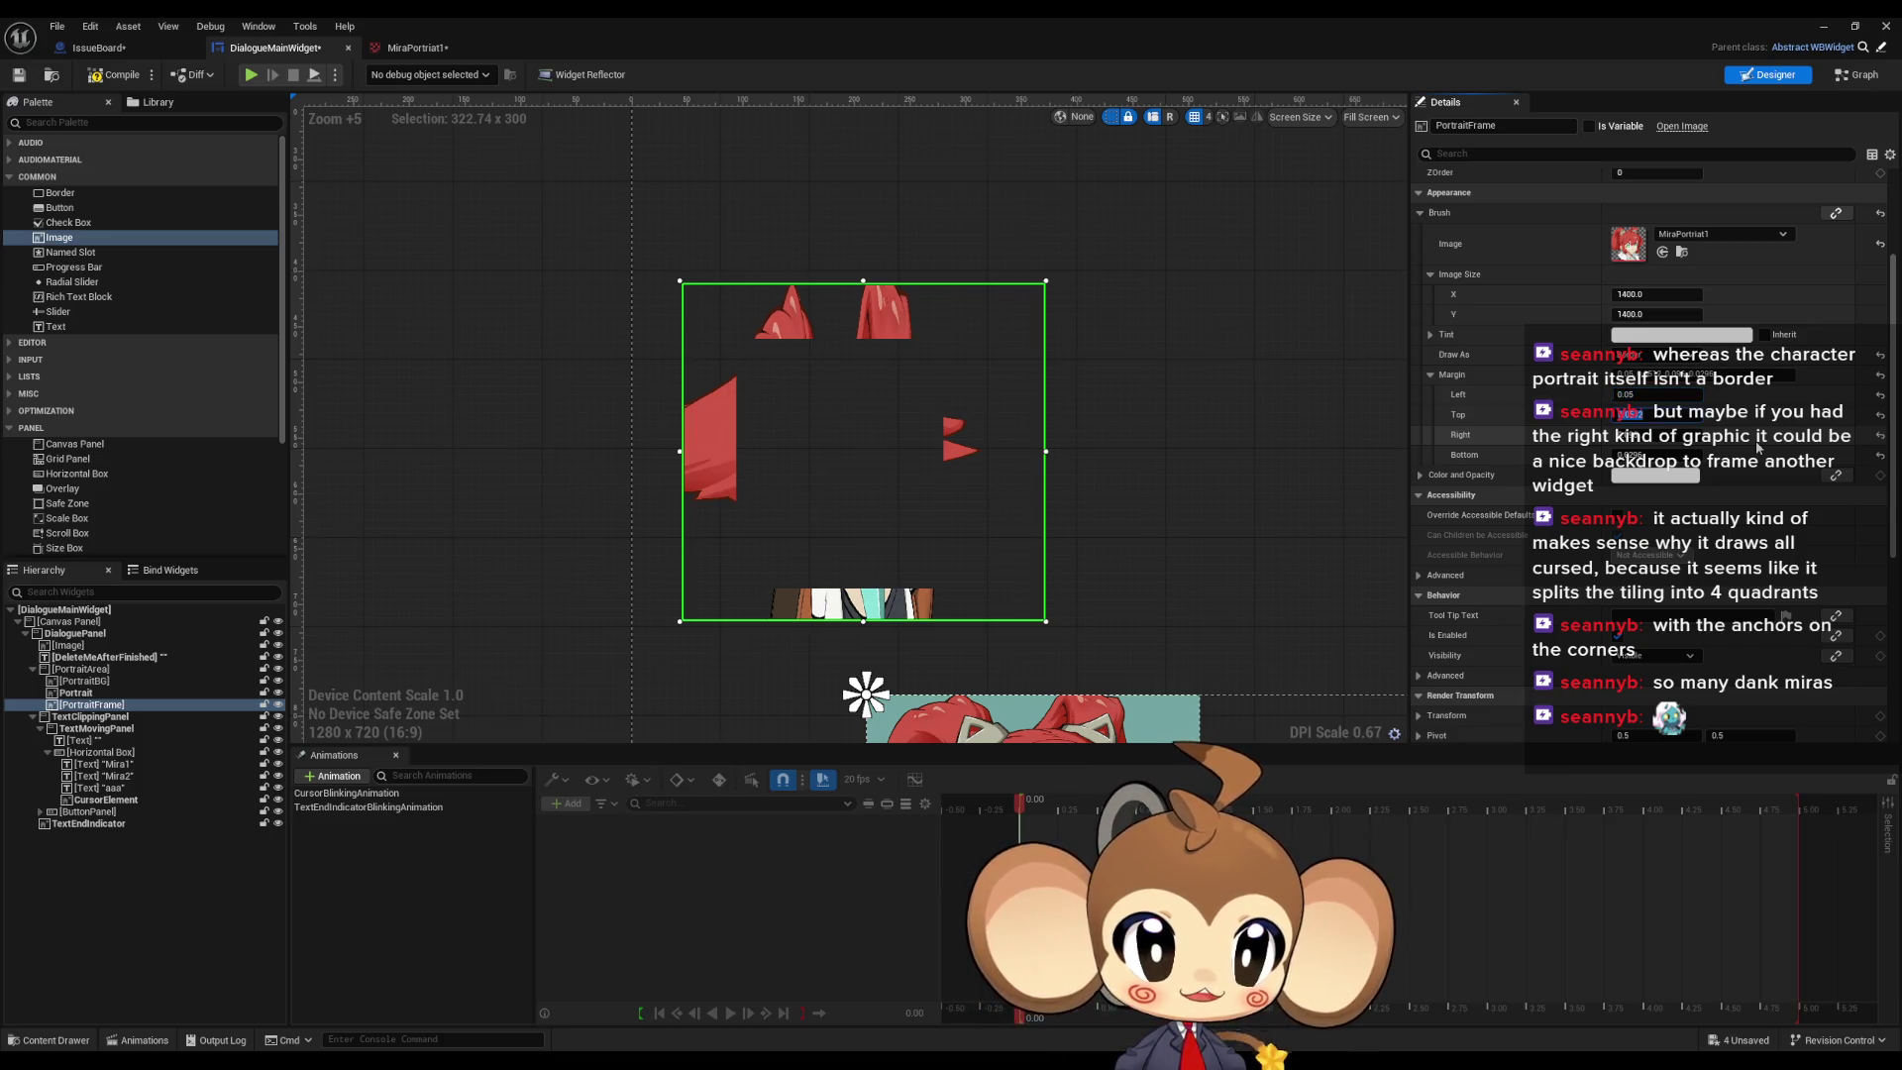
text(0.05)
key(Tab)
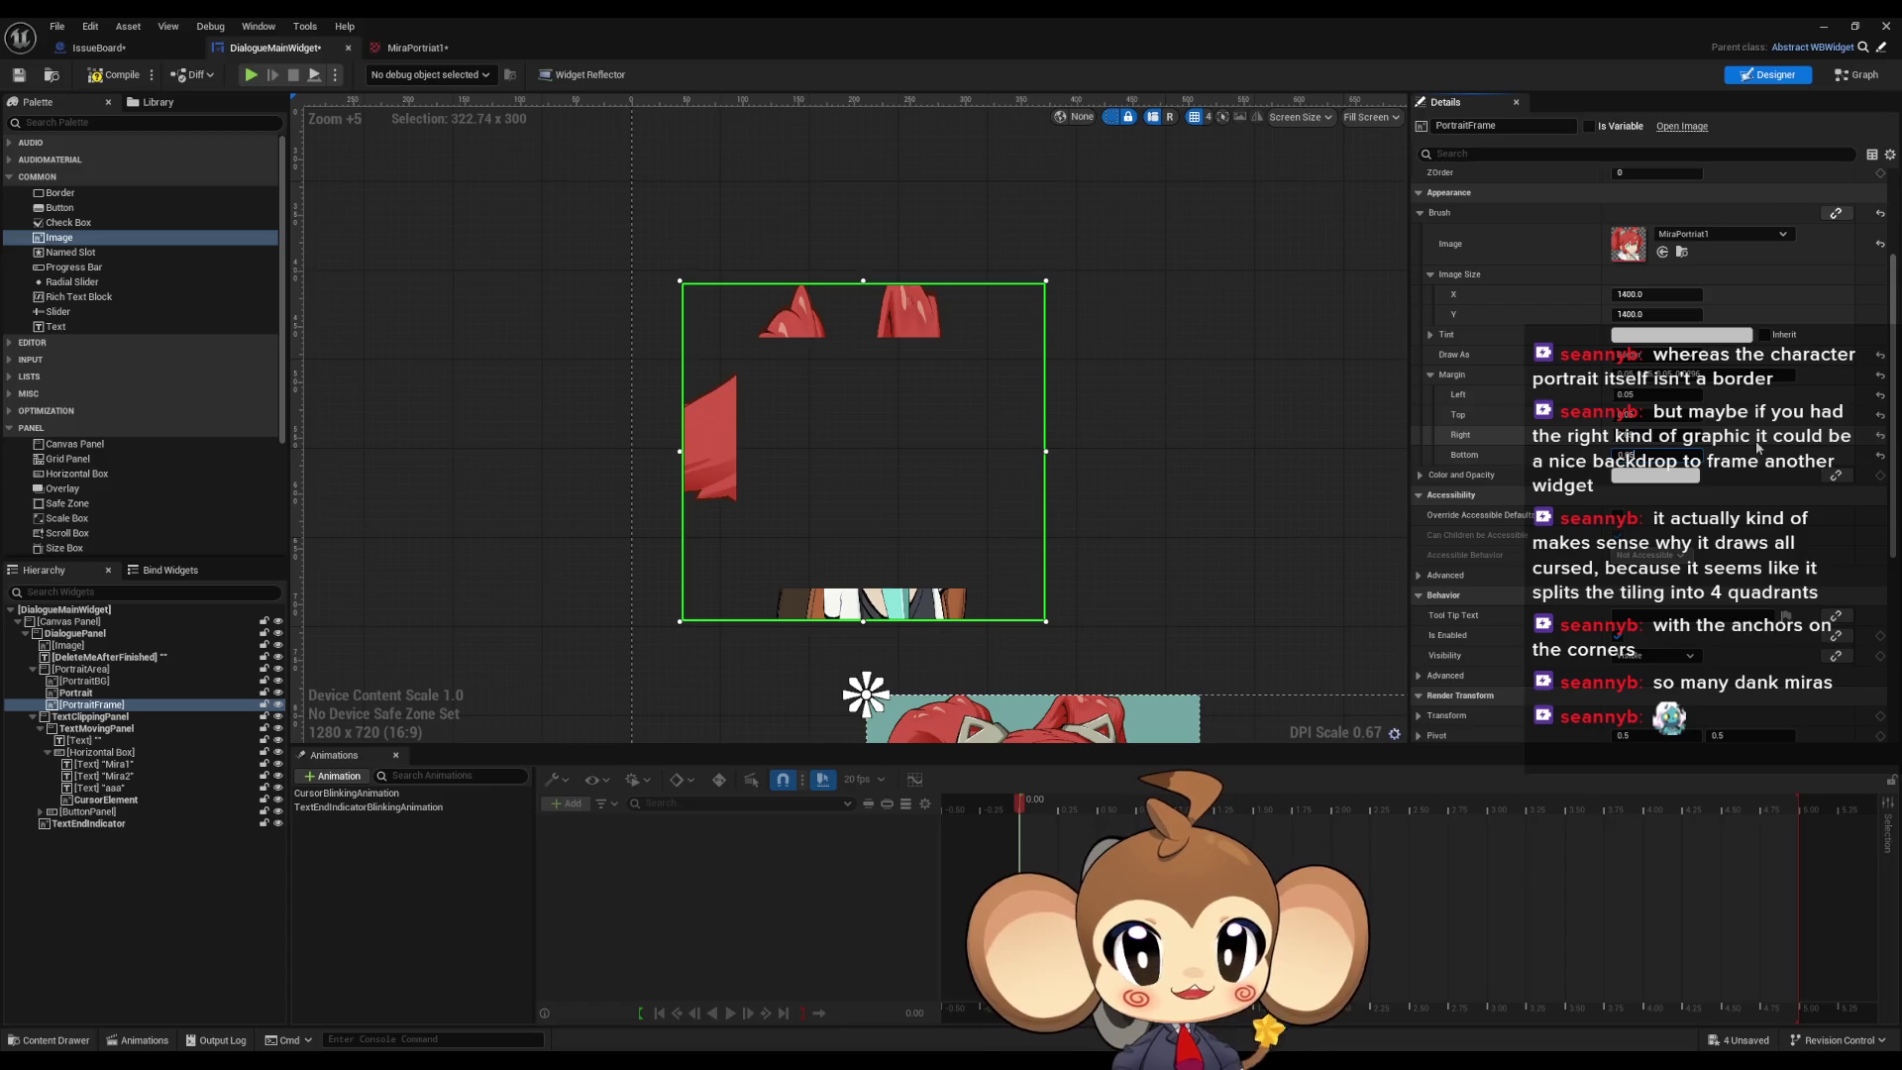
key(Return)
Step: Change PortraitFrame's Draw As to Image so one whole MiraPortrait shows
scroll(1032, 446, up, 1)
scroll(992, 468, down, 5)
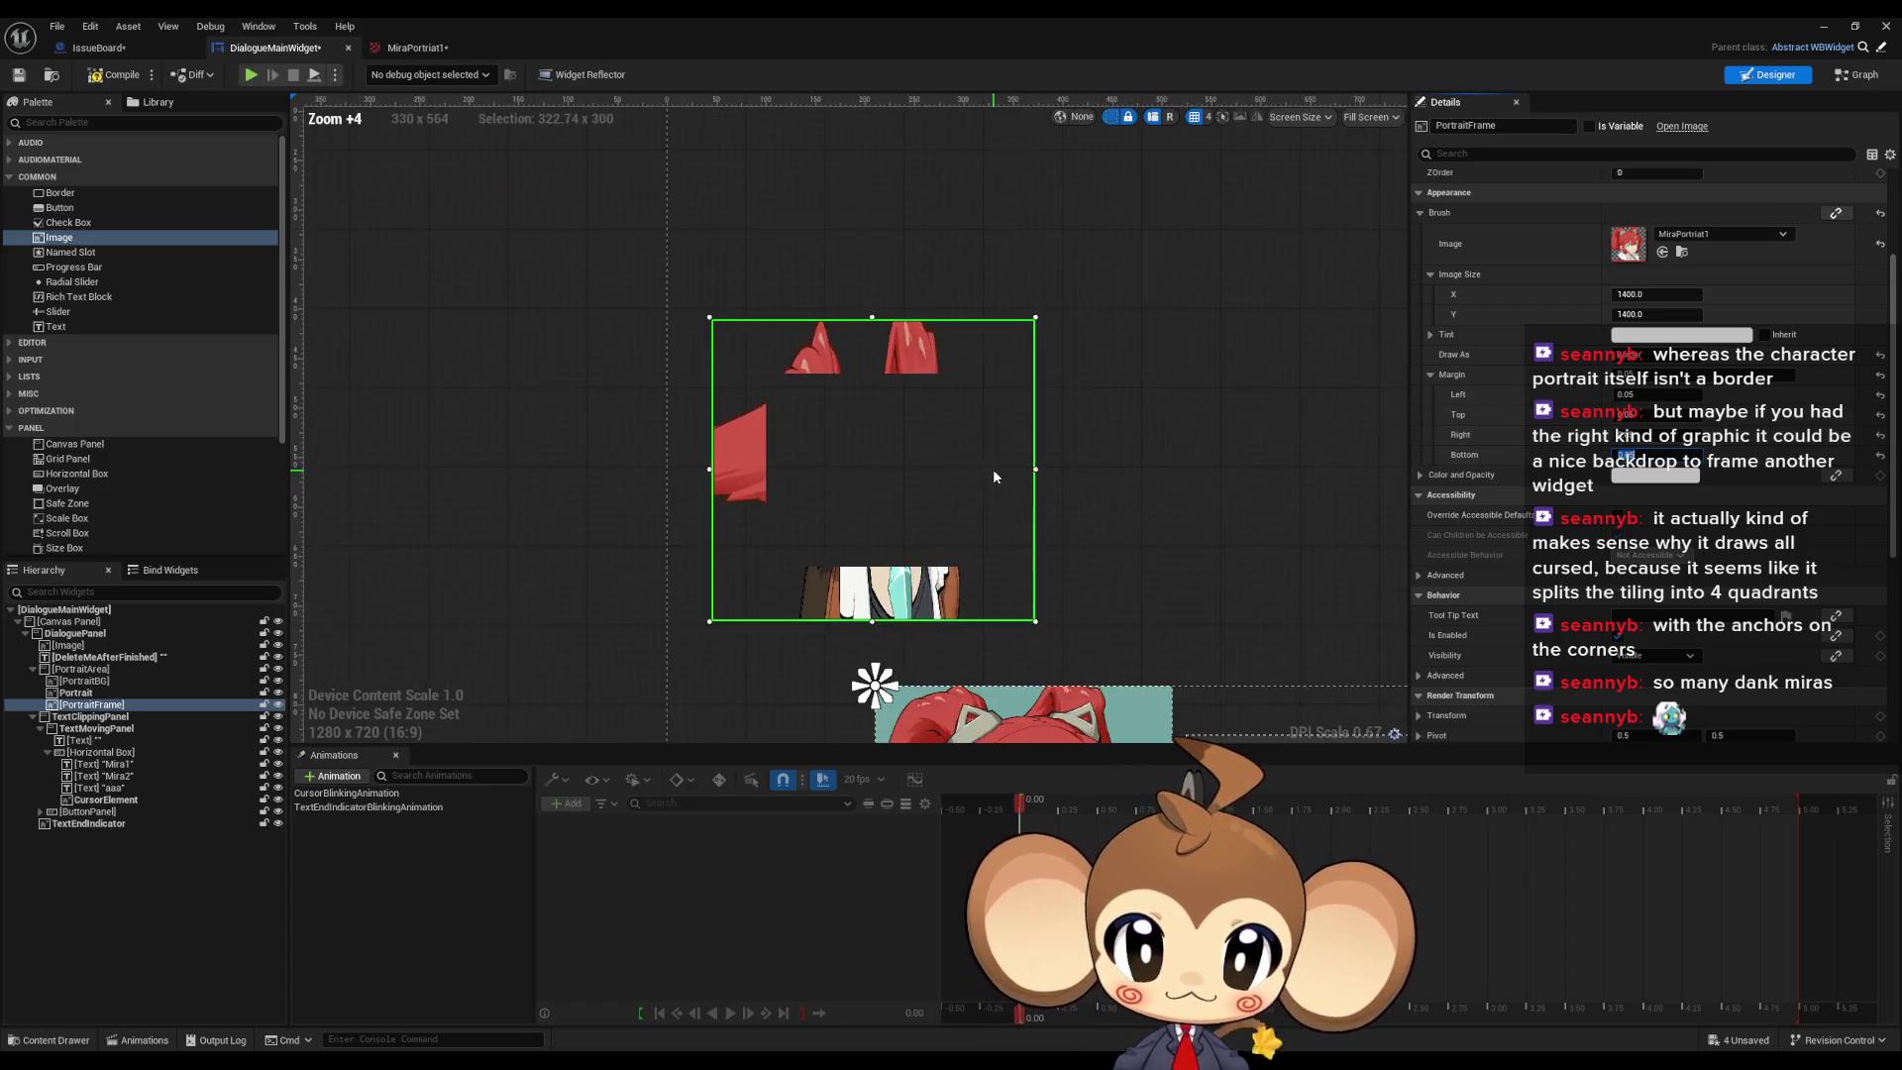
scroll(1038, 501, down, 1)
scroll(1038, 502, down, 1)
scroll(1038, 501, up, 1)
scroll(1039, 499, up, 4)
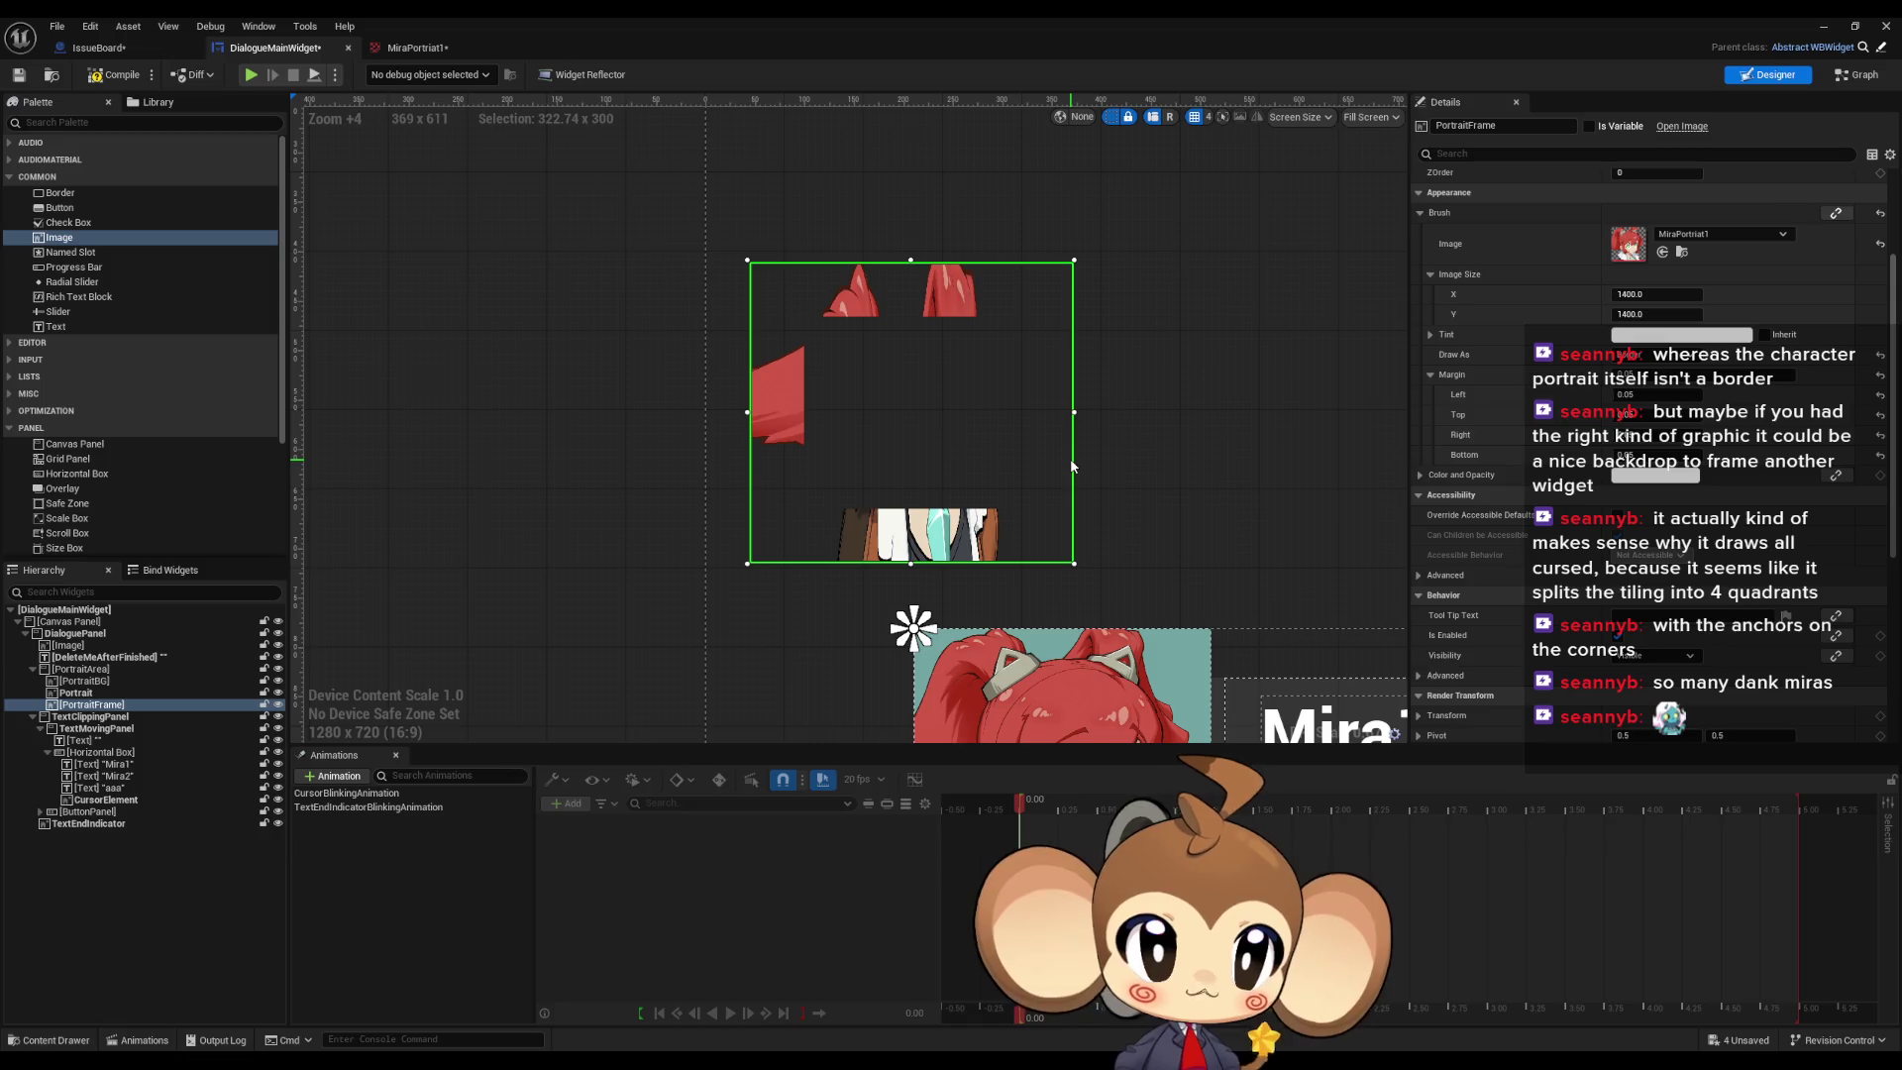
click(1653, 384)
Step: Zoom around to inspect the whole portrait, then bring up the UMG Styling docs
scroll(1252, 549, up, 5)
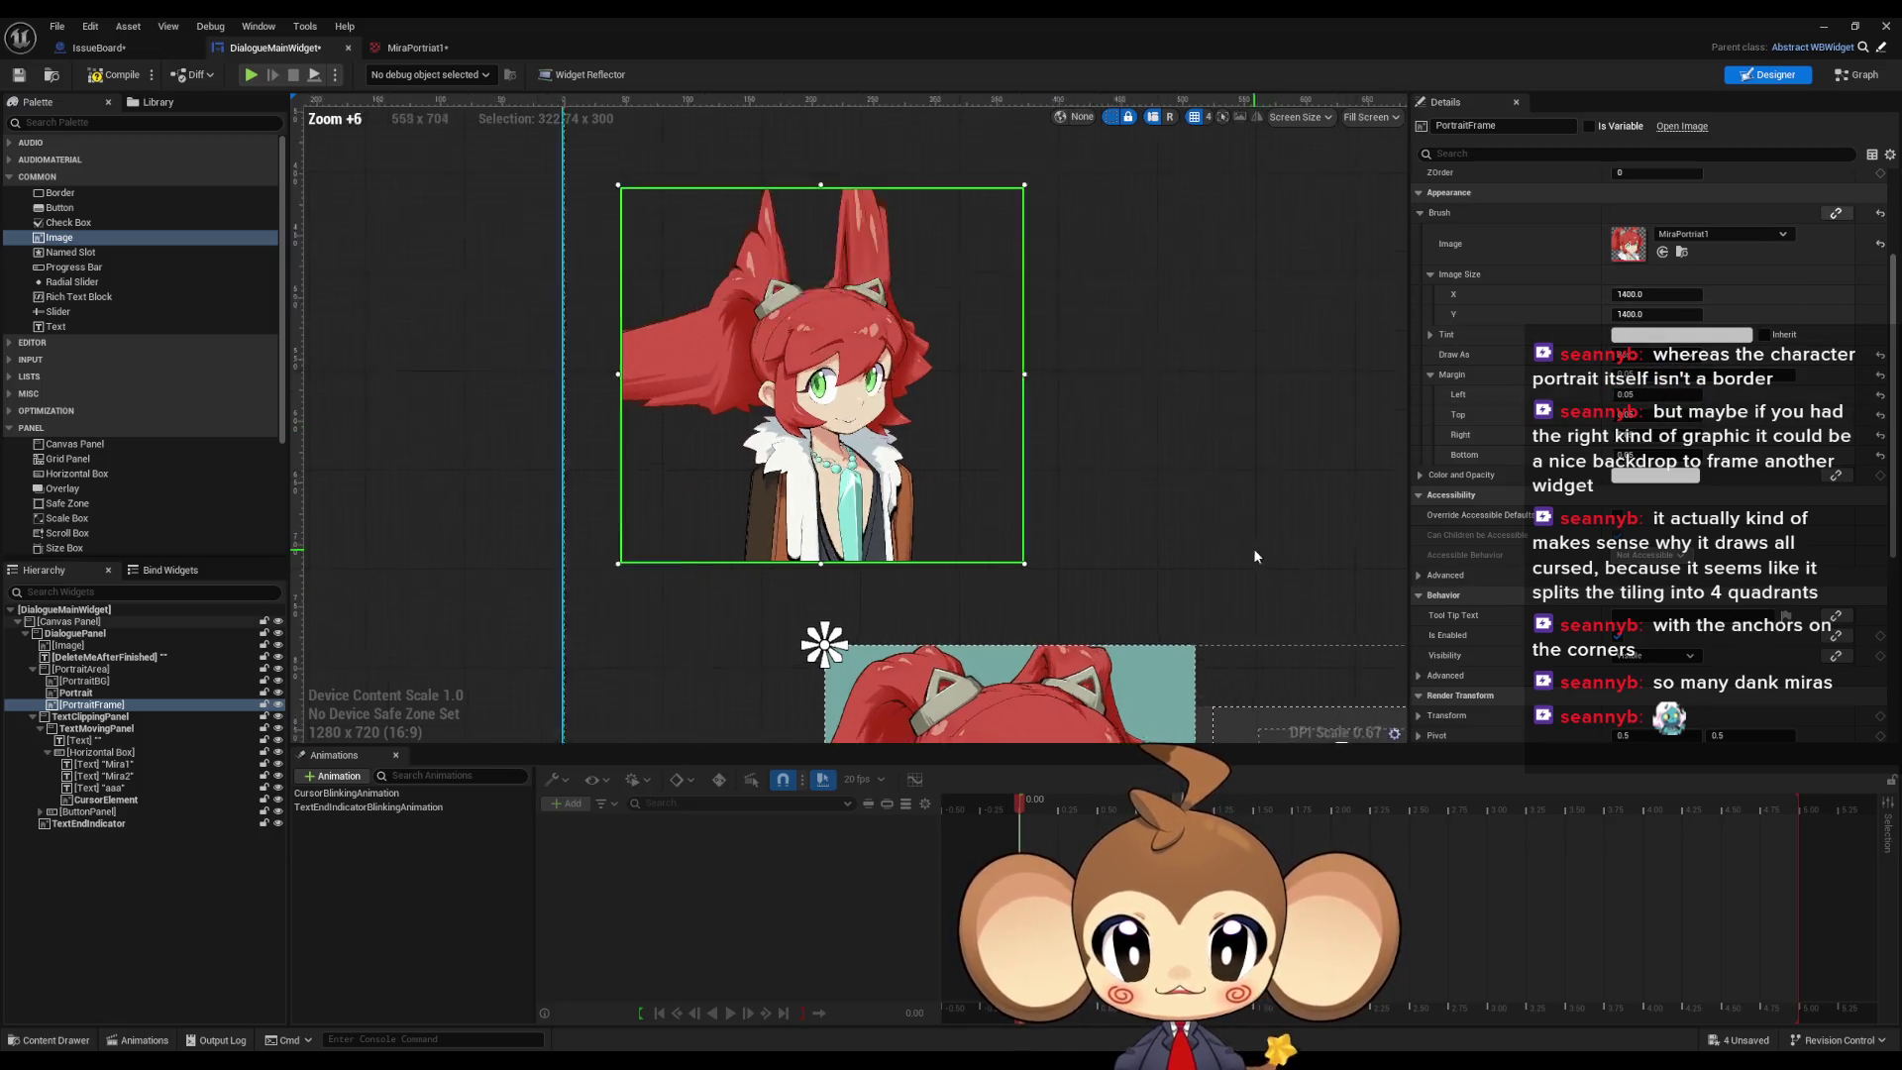
scroll(971, 570, down, 12)
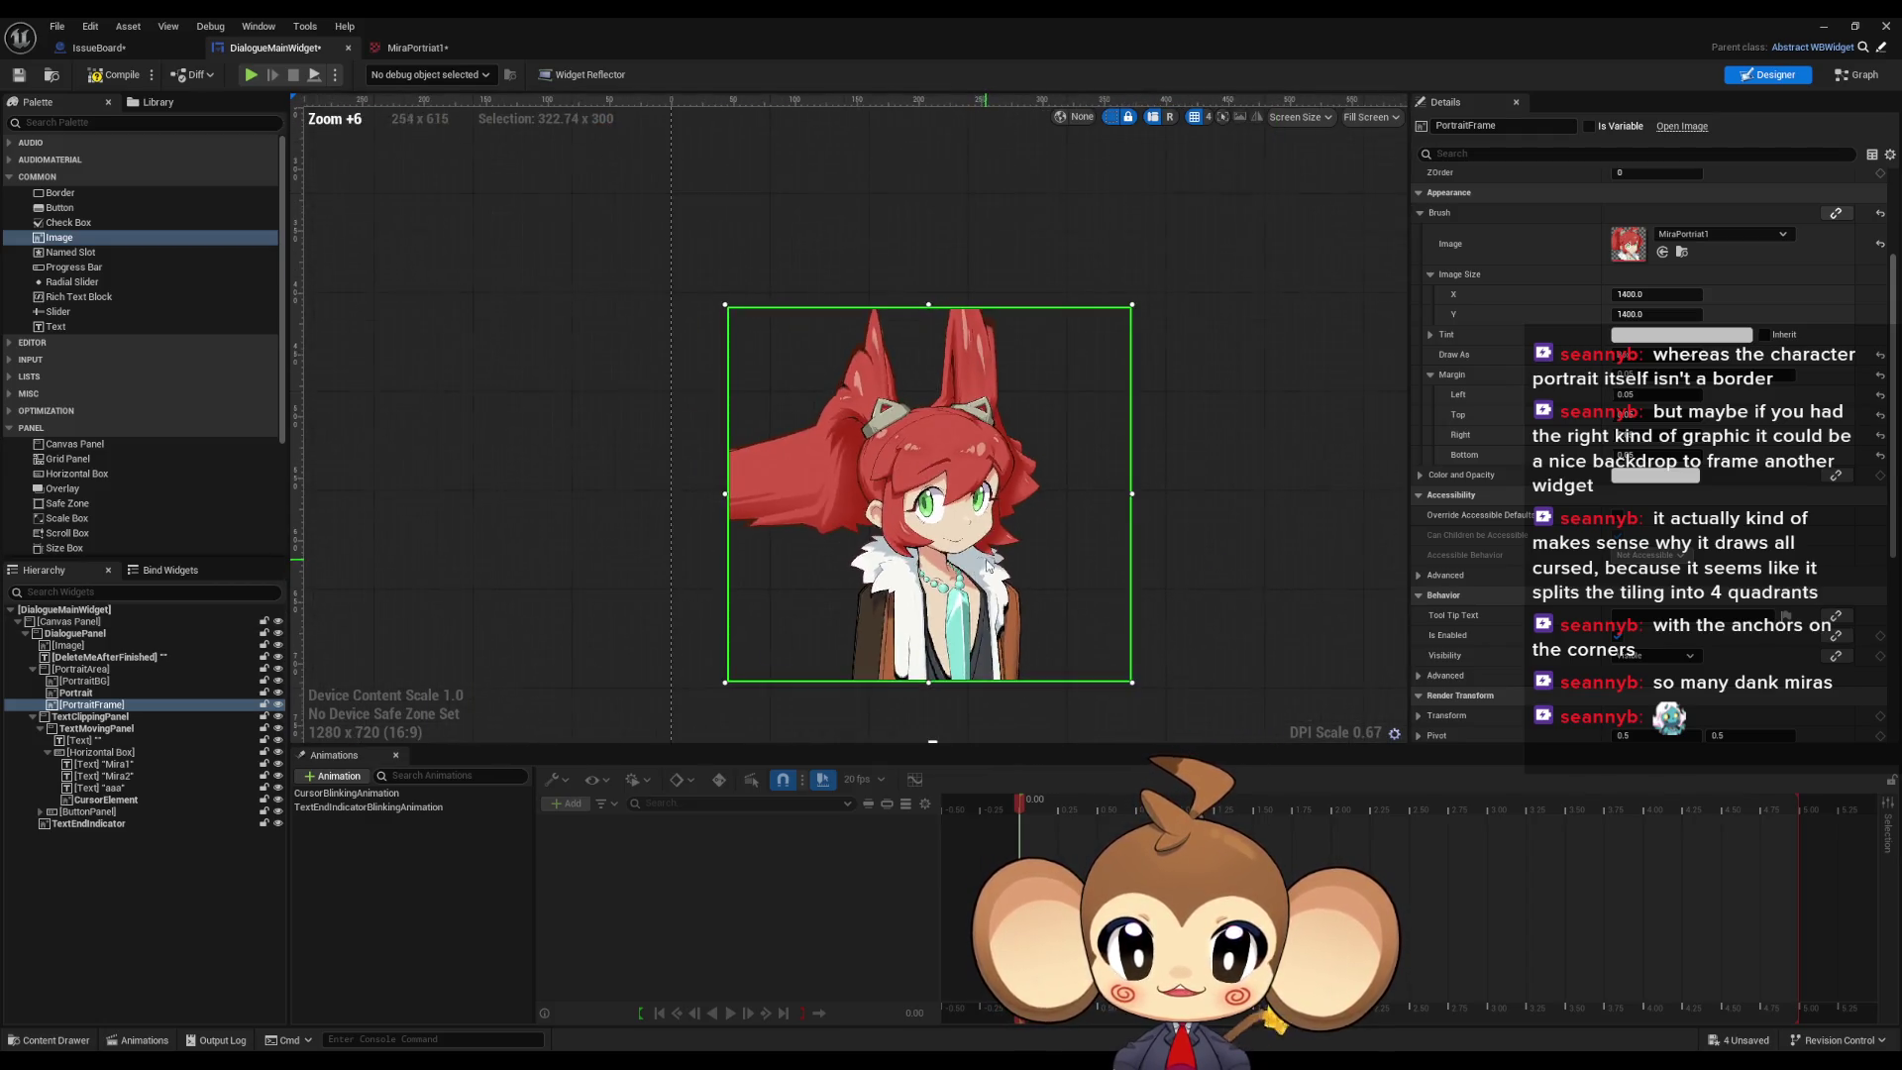
scroll(923, 532, up, 6)
scroll(923, 532, up, 1)
scroll(916, 515, down, 4)
scroll(907, 491, up, 3)
scroll(905, 479, up, 5)
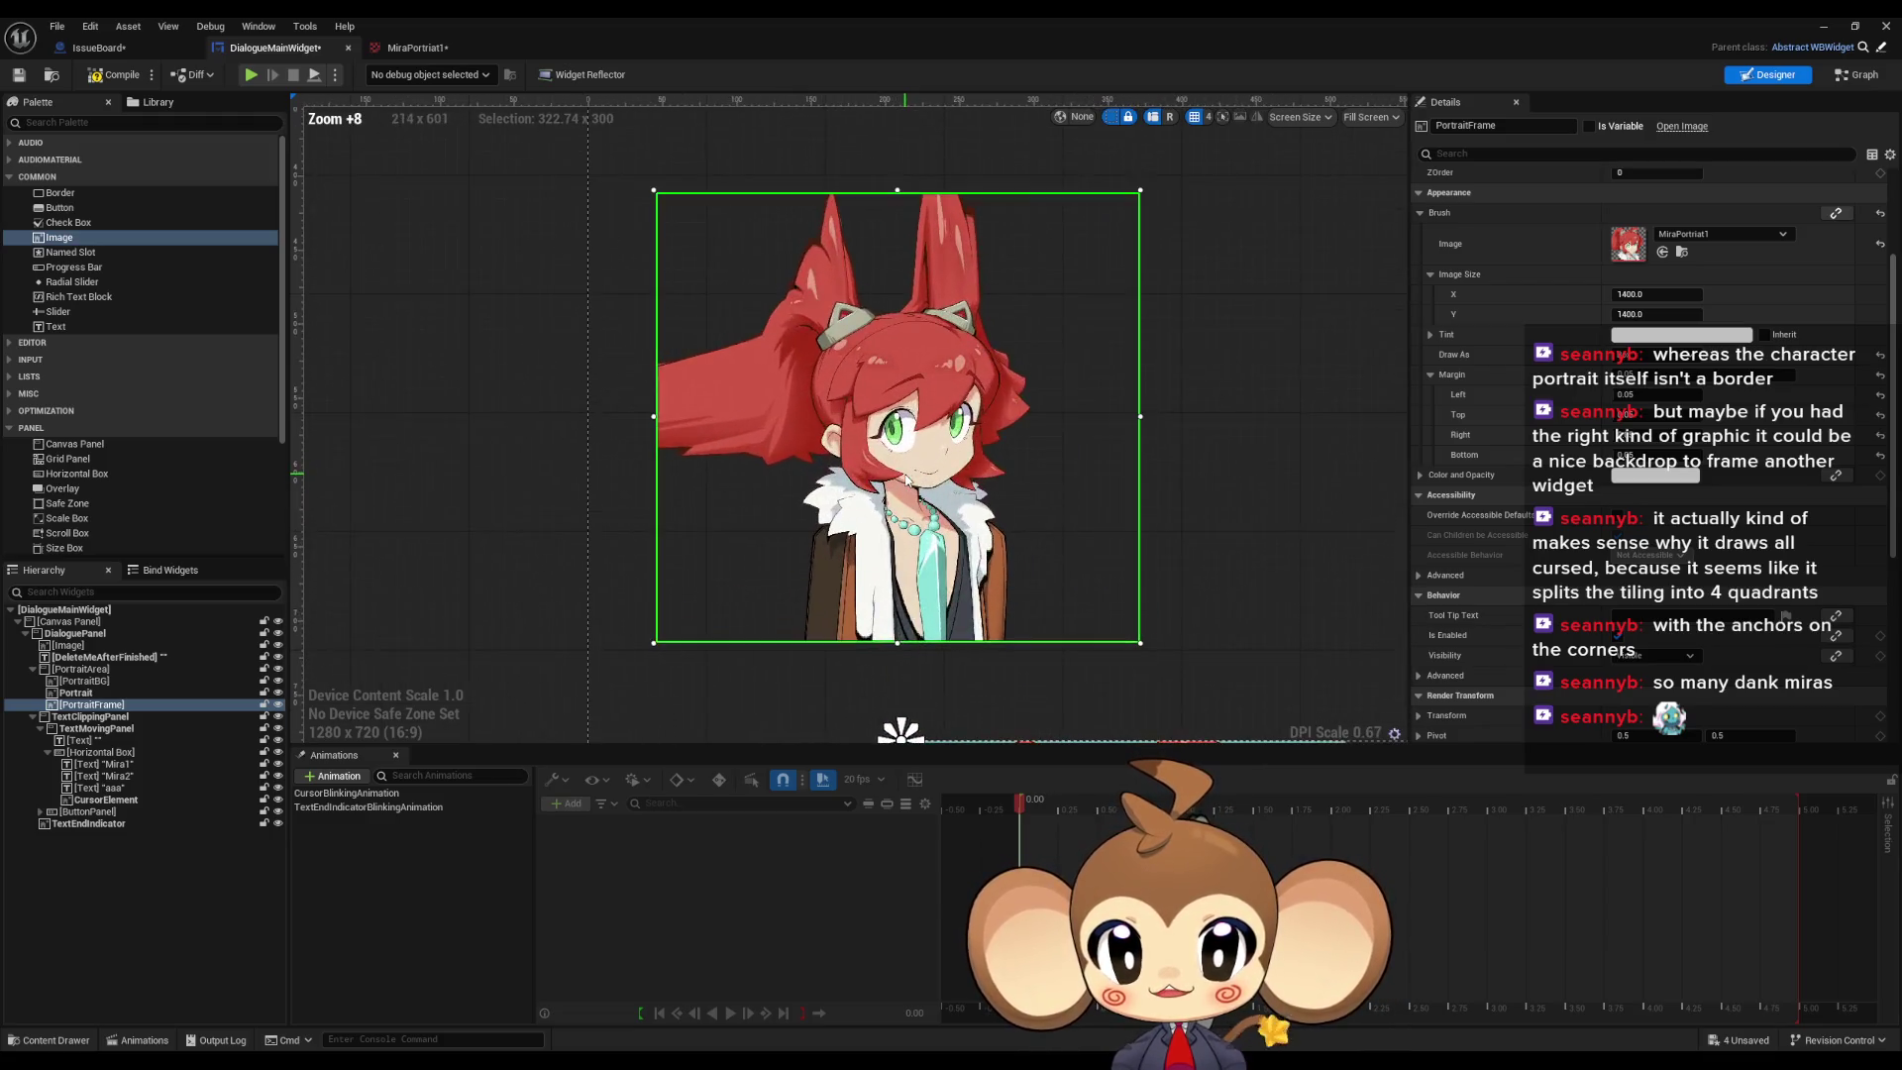
scroll(905, 480, down, 4)
scroll(906, 480, down, 4)
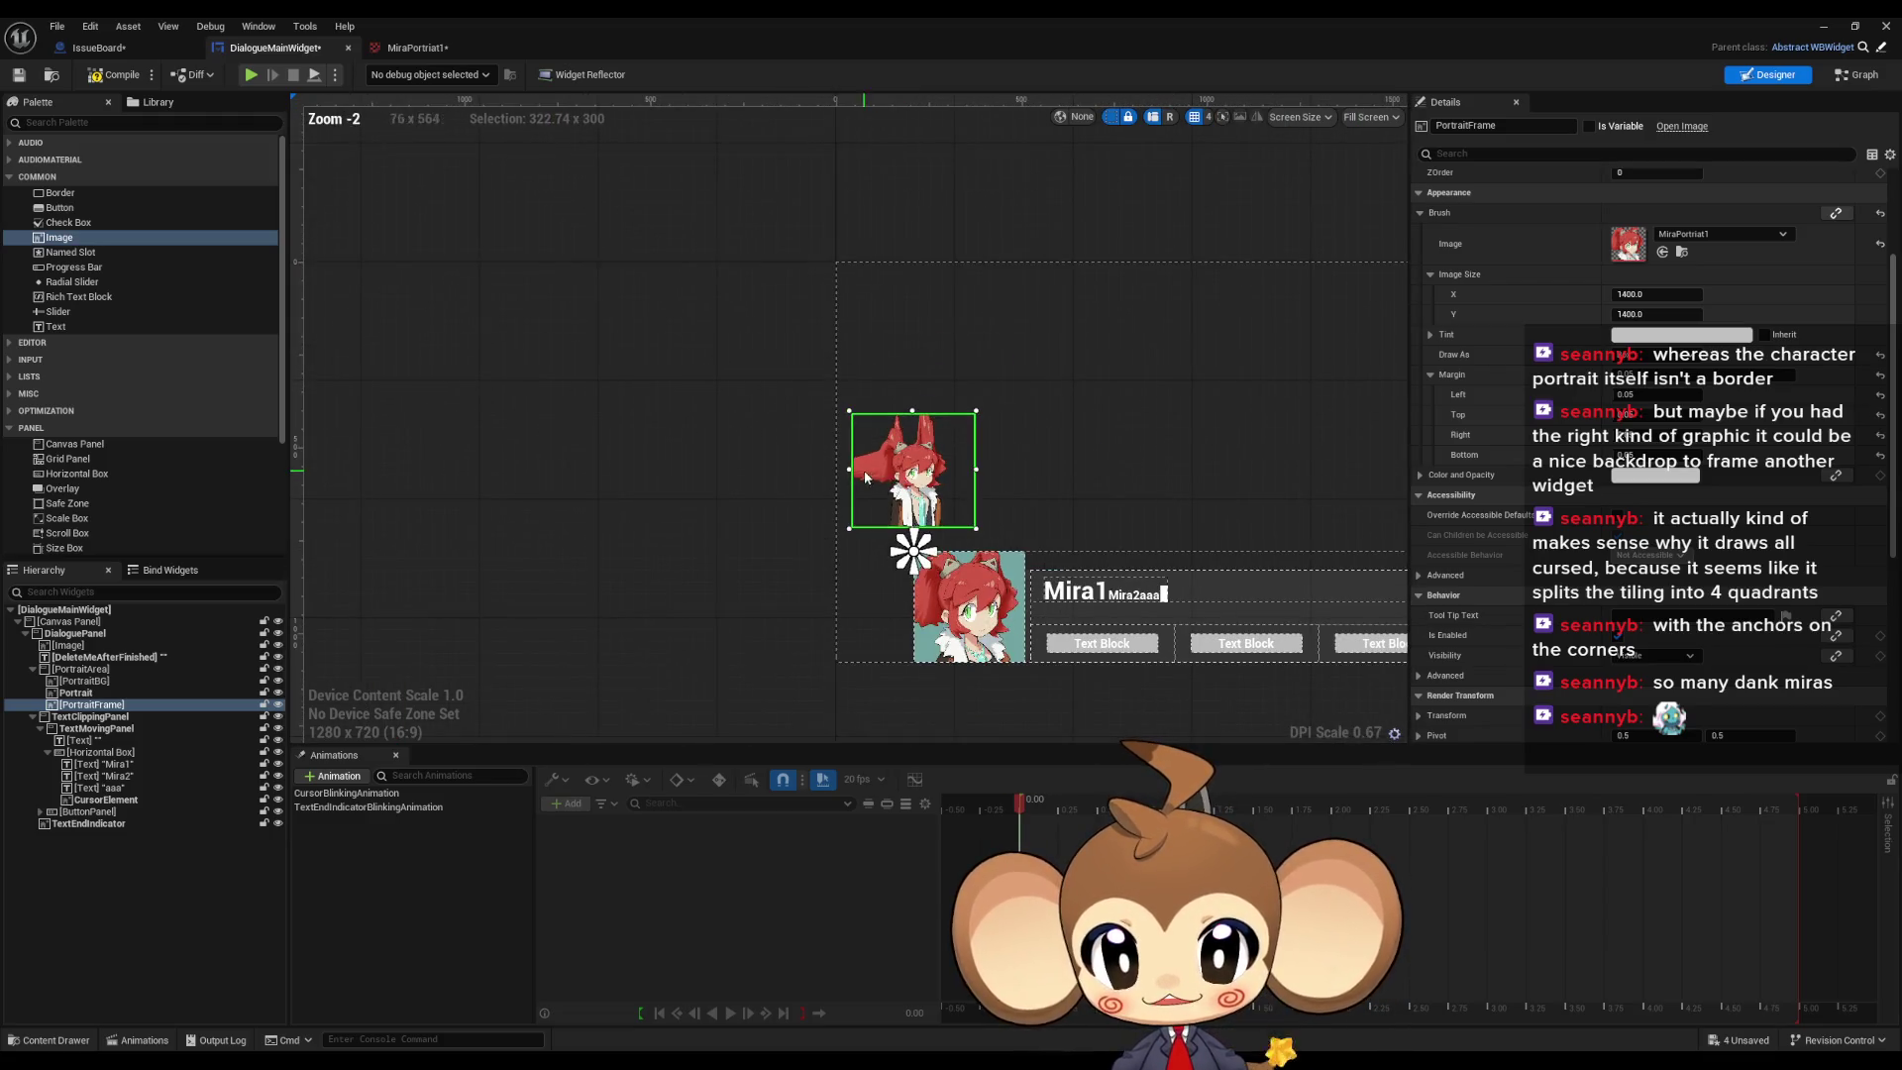
scroll(875, 478, up, 5)
scroll(908, 505, down, 2)
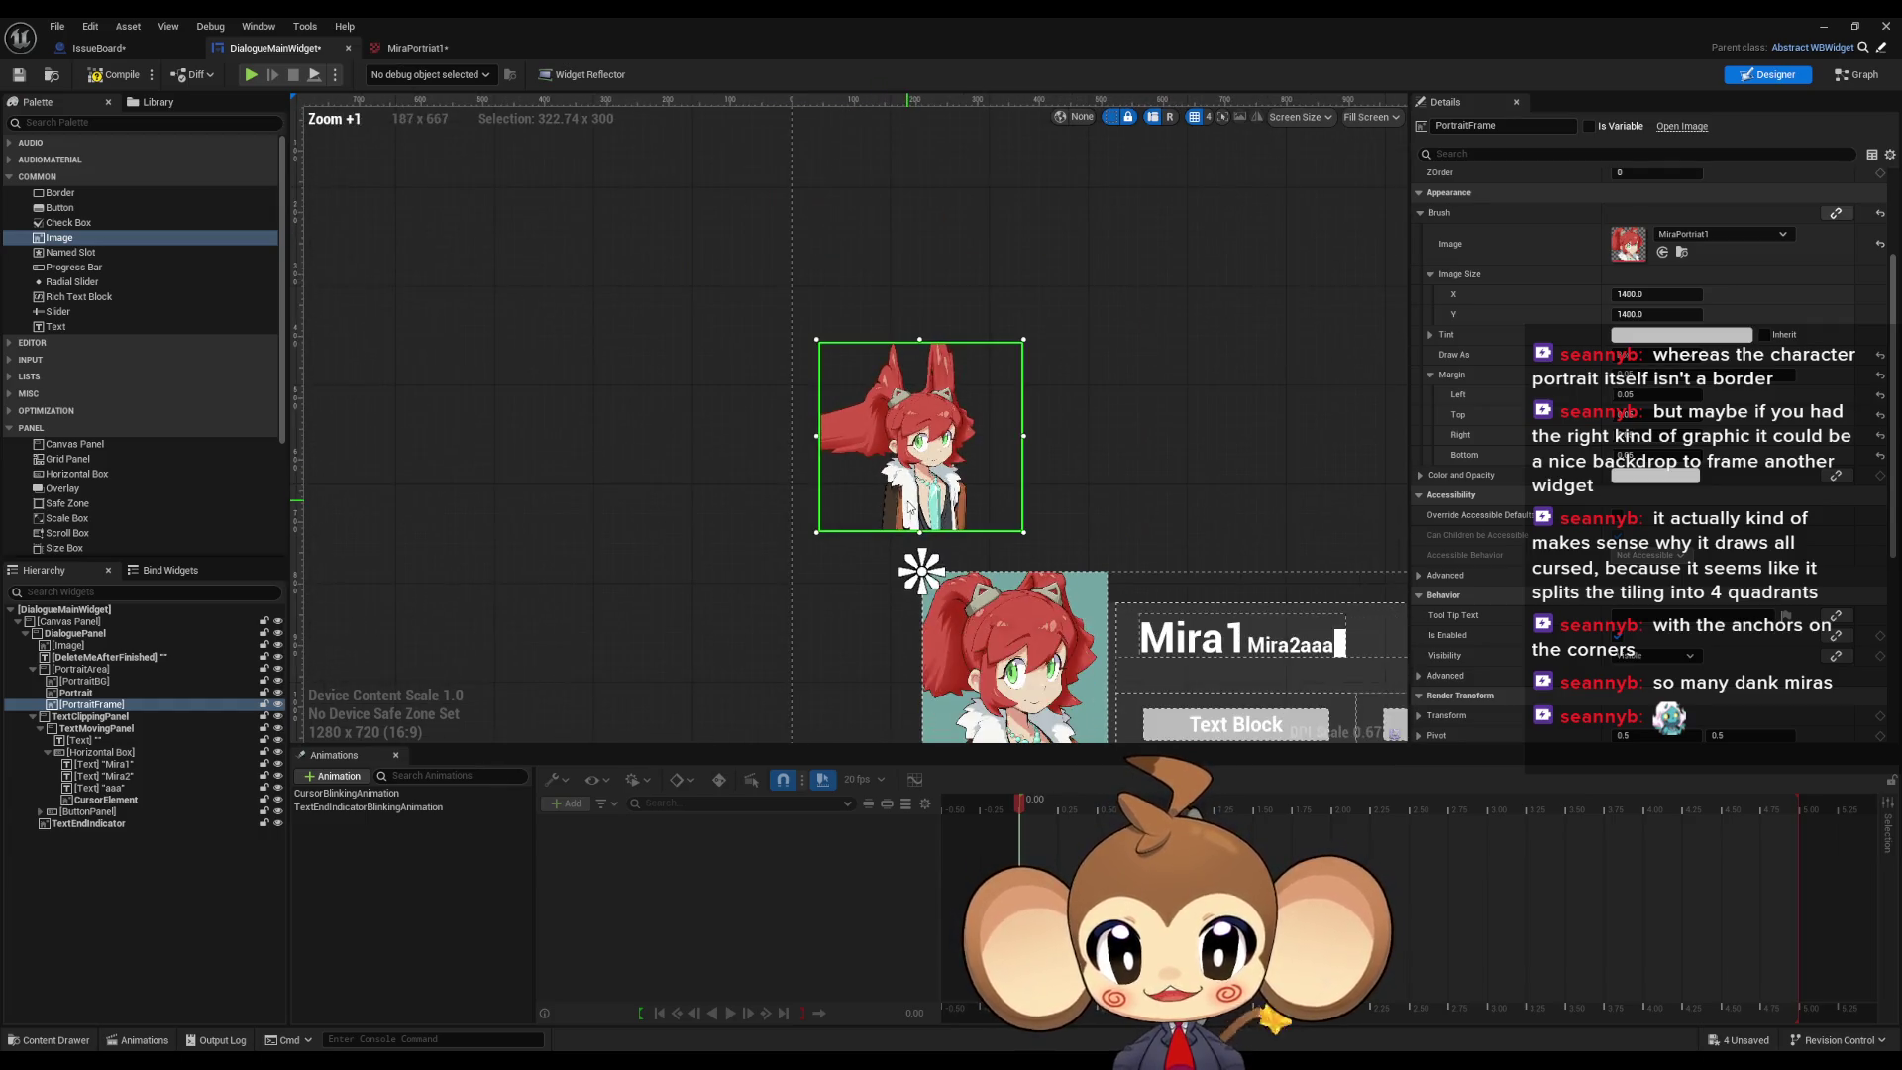
scroll(904, 492, up, 4)
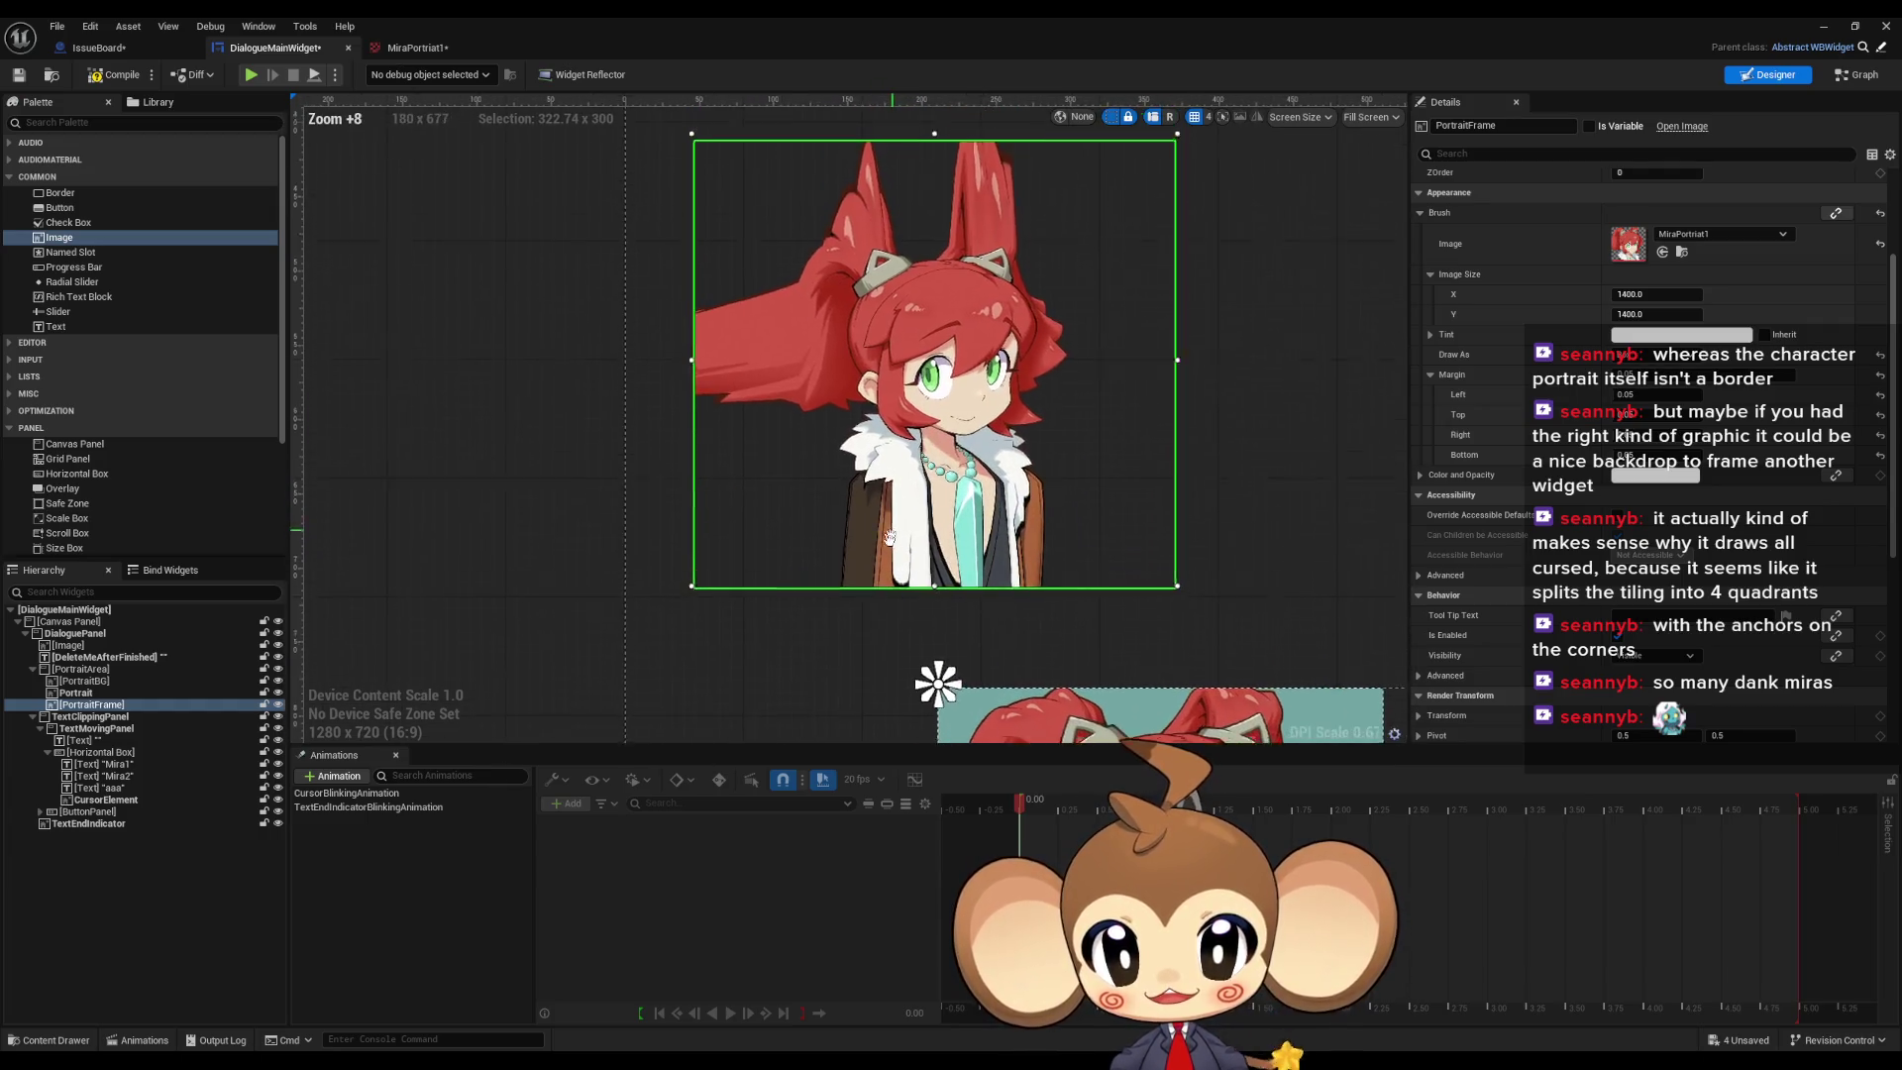
scroll(889, 544, down, 3)
scroll(888, 535, up, 2)
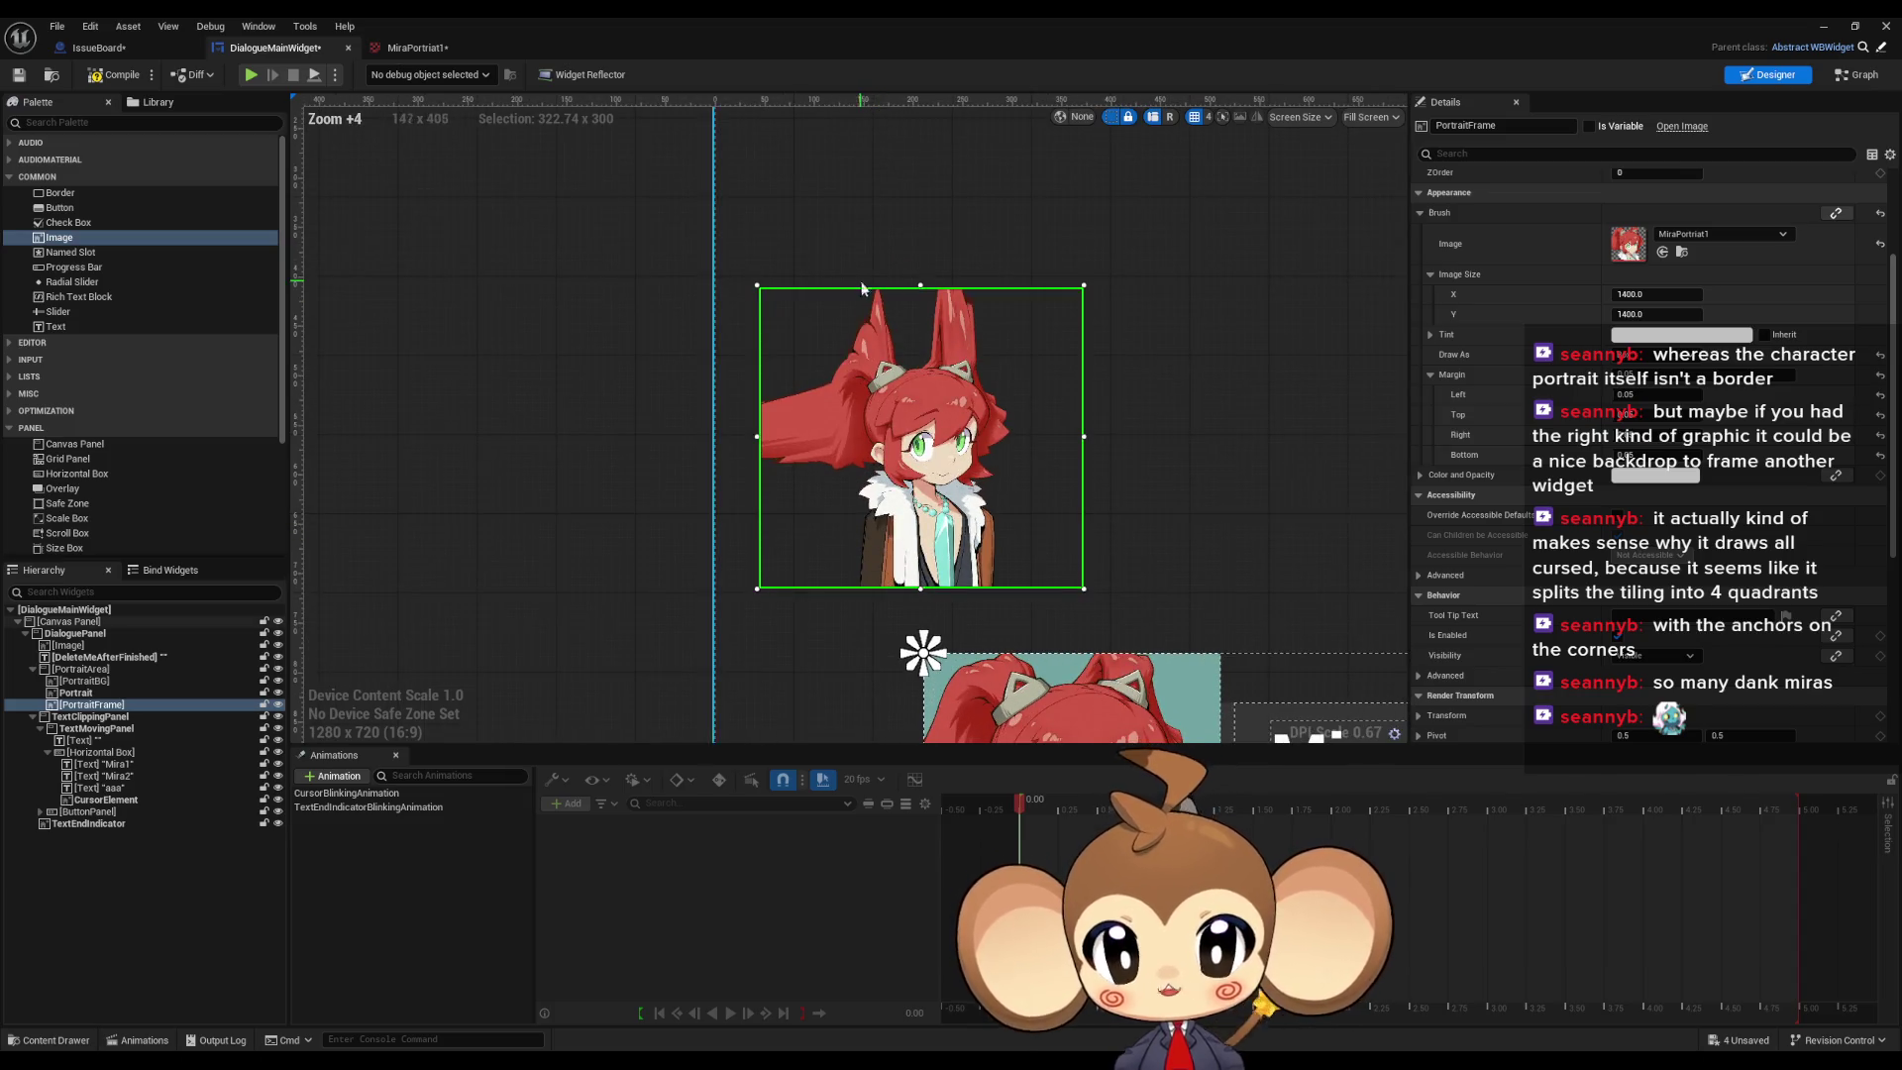
scroll(888, 315, up, 4)
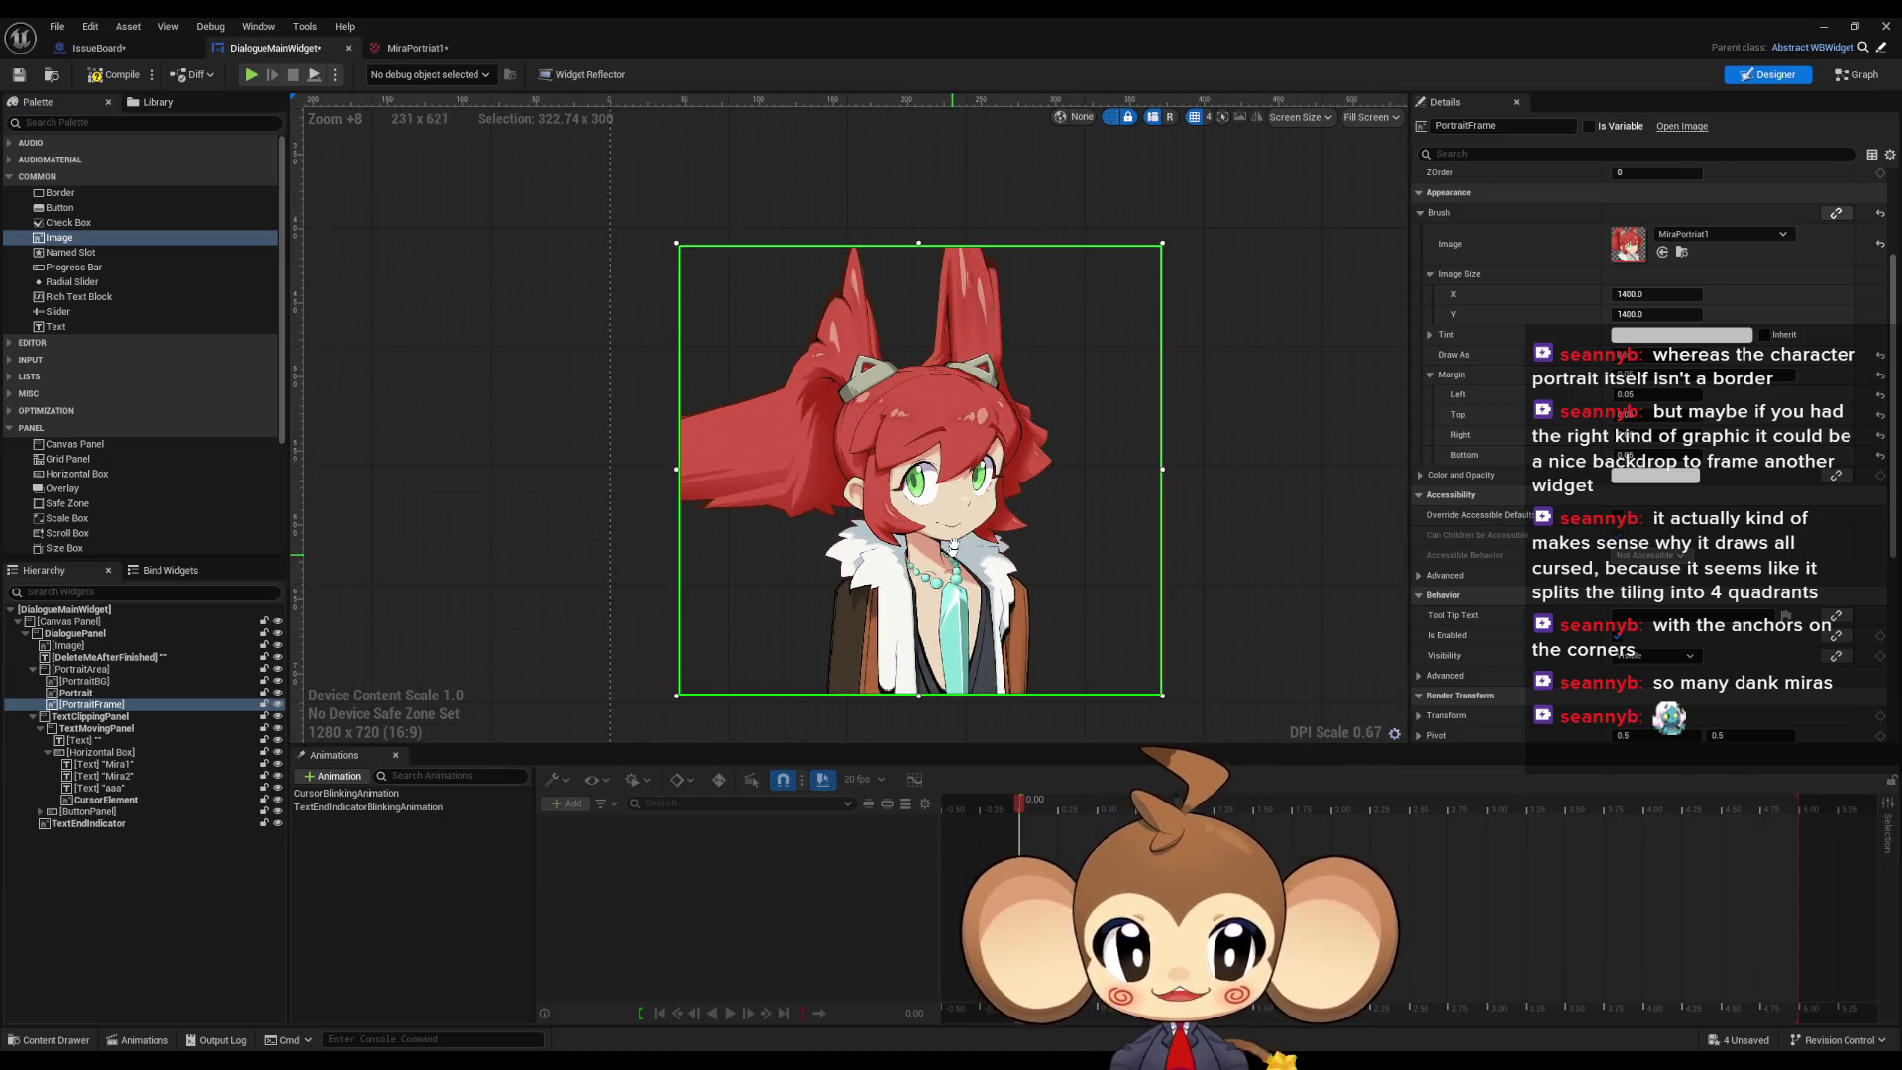
scroll(918, 445, down, 8)
scroll(959, 521, up, 3)
scroll(959, 521, up, 5)
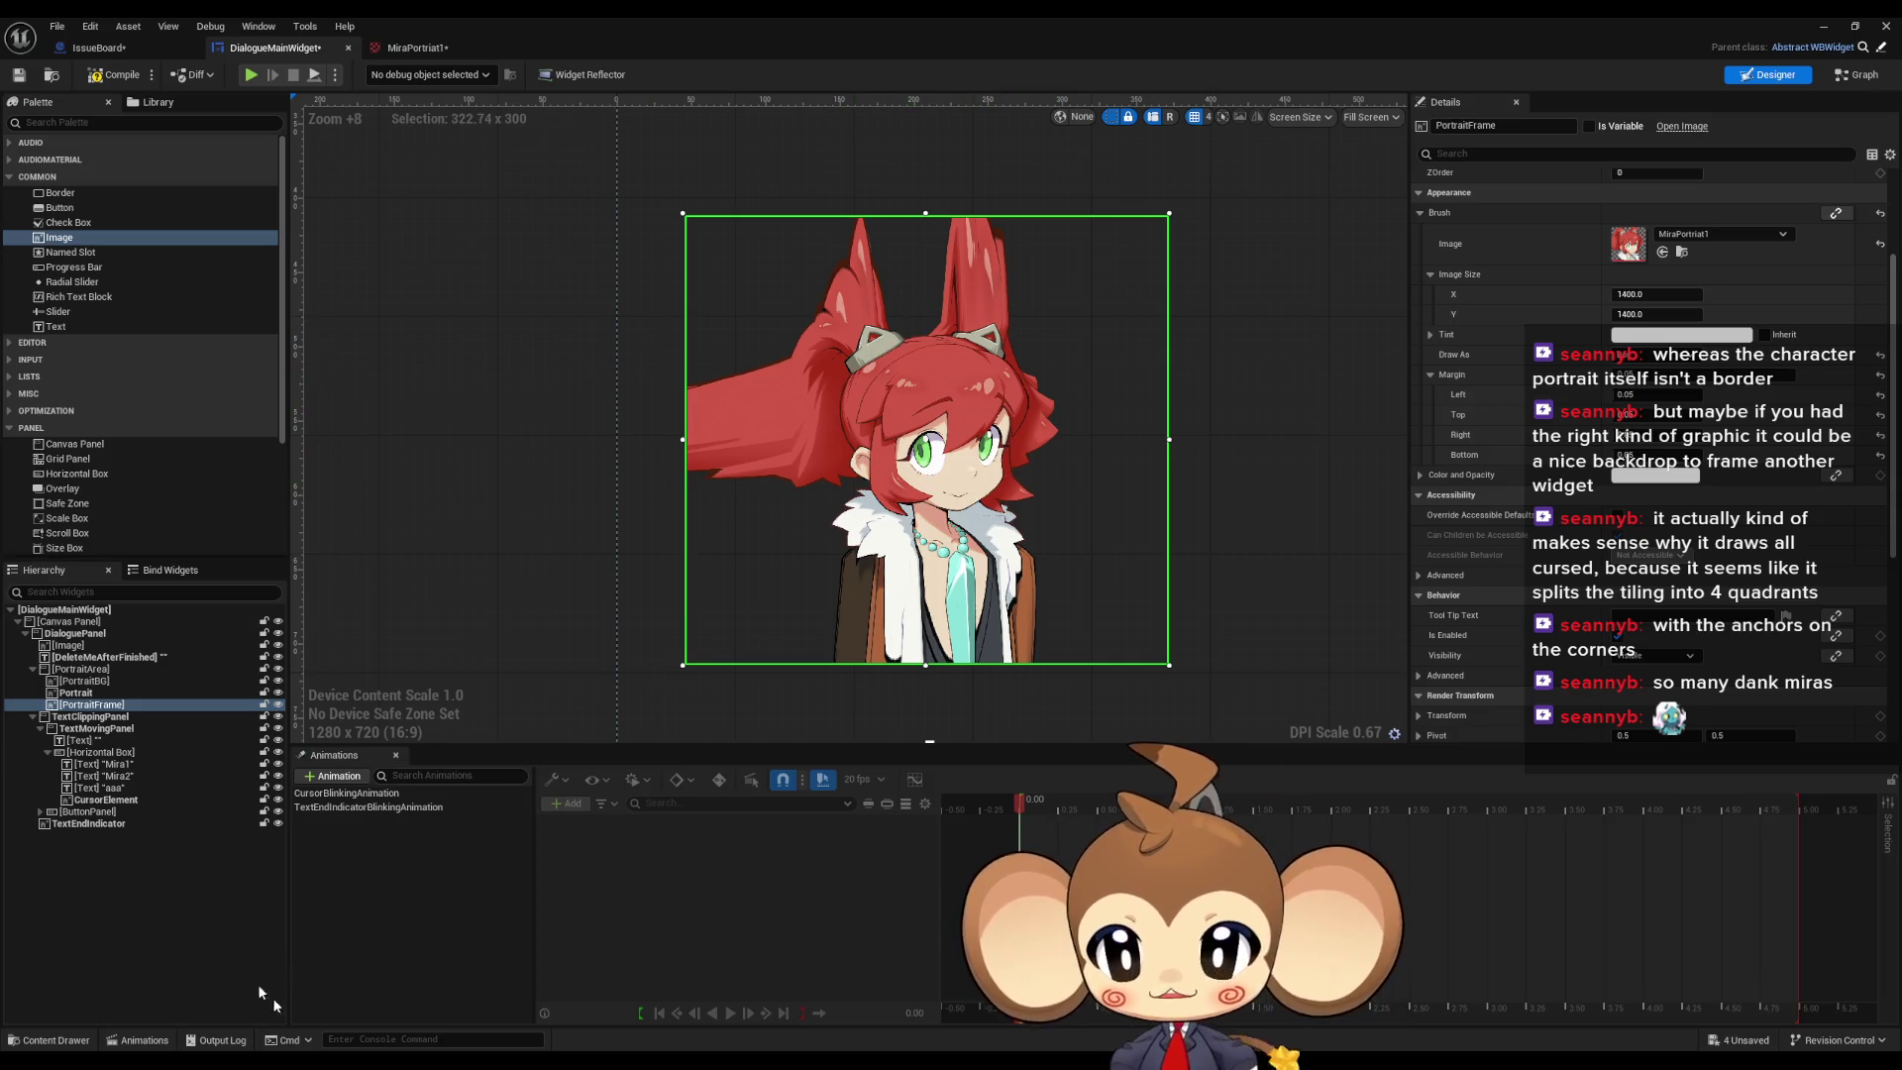
click(360, 1021)
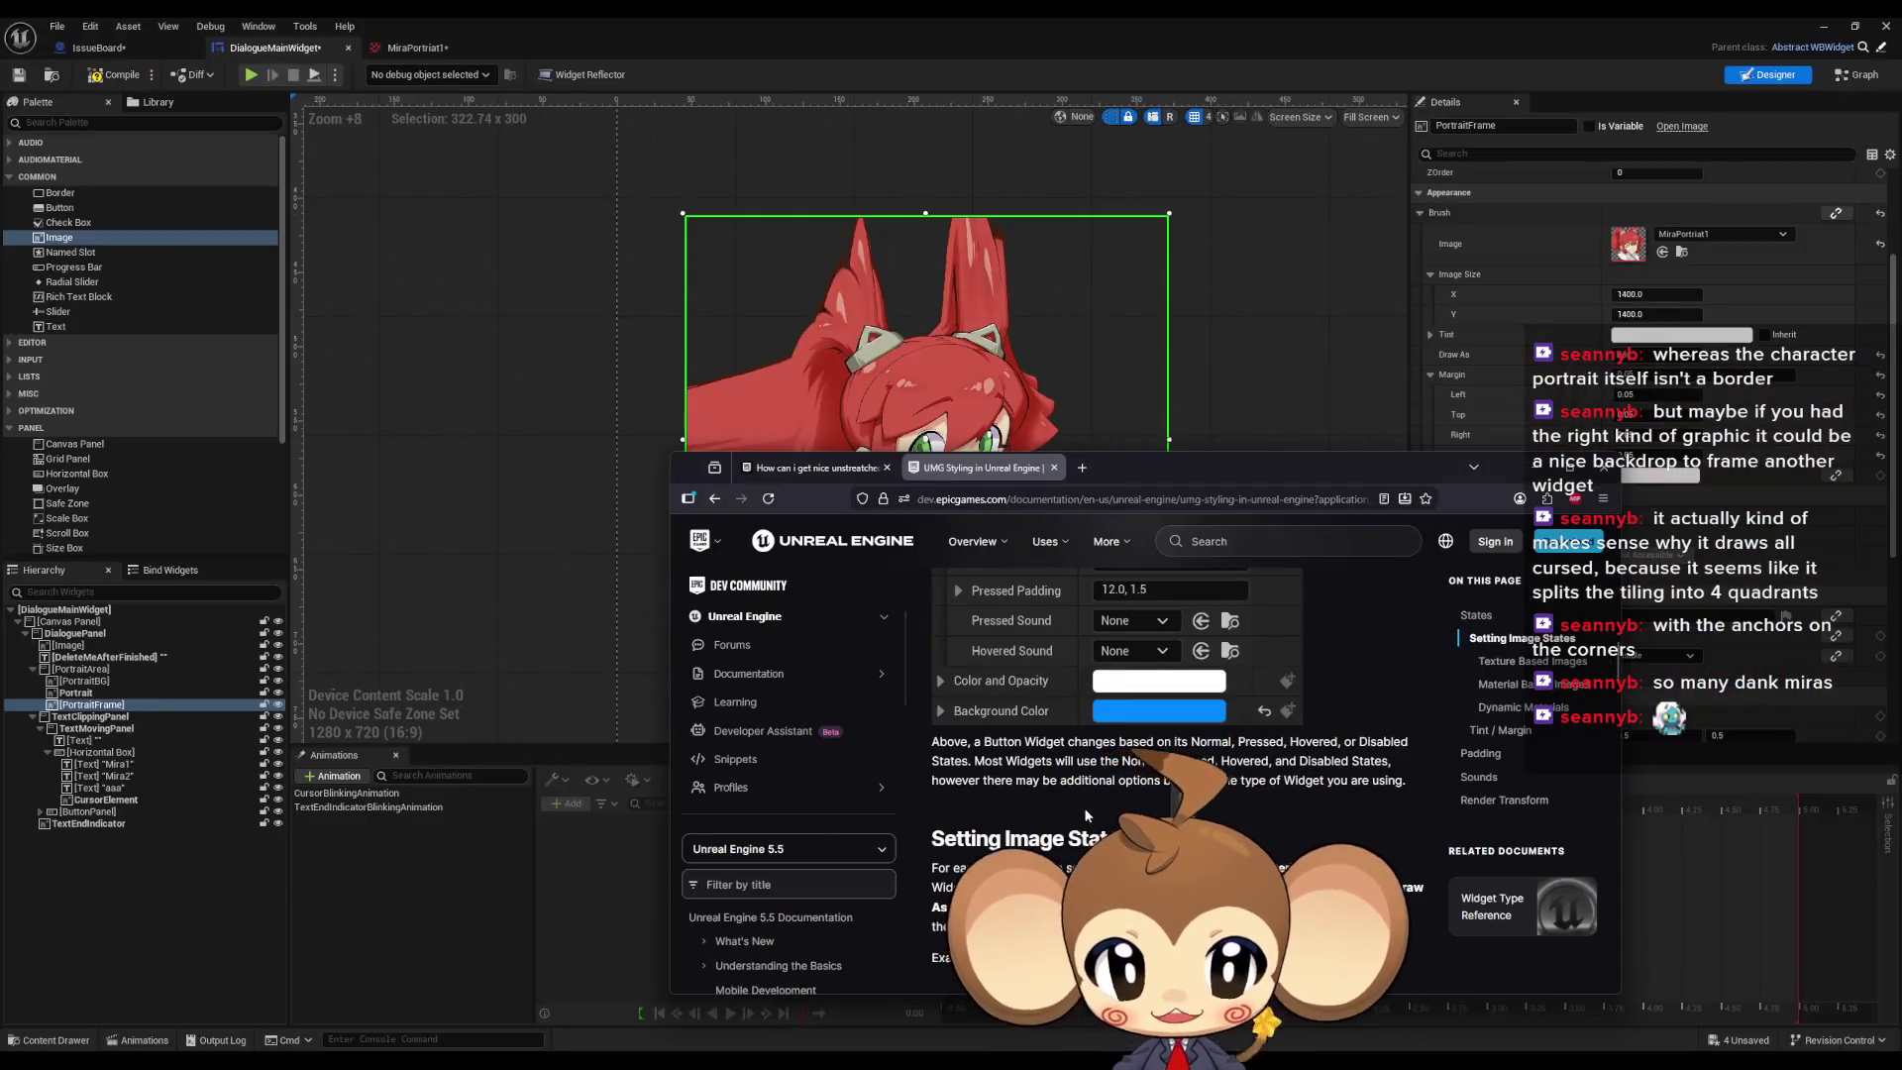
Step: Scroll the UMG Styling page to the Box, Border and Image examples and return to the editor
scroll(983, 703, down, 6)
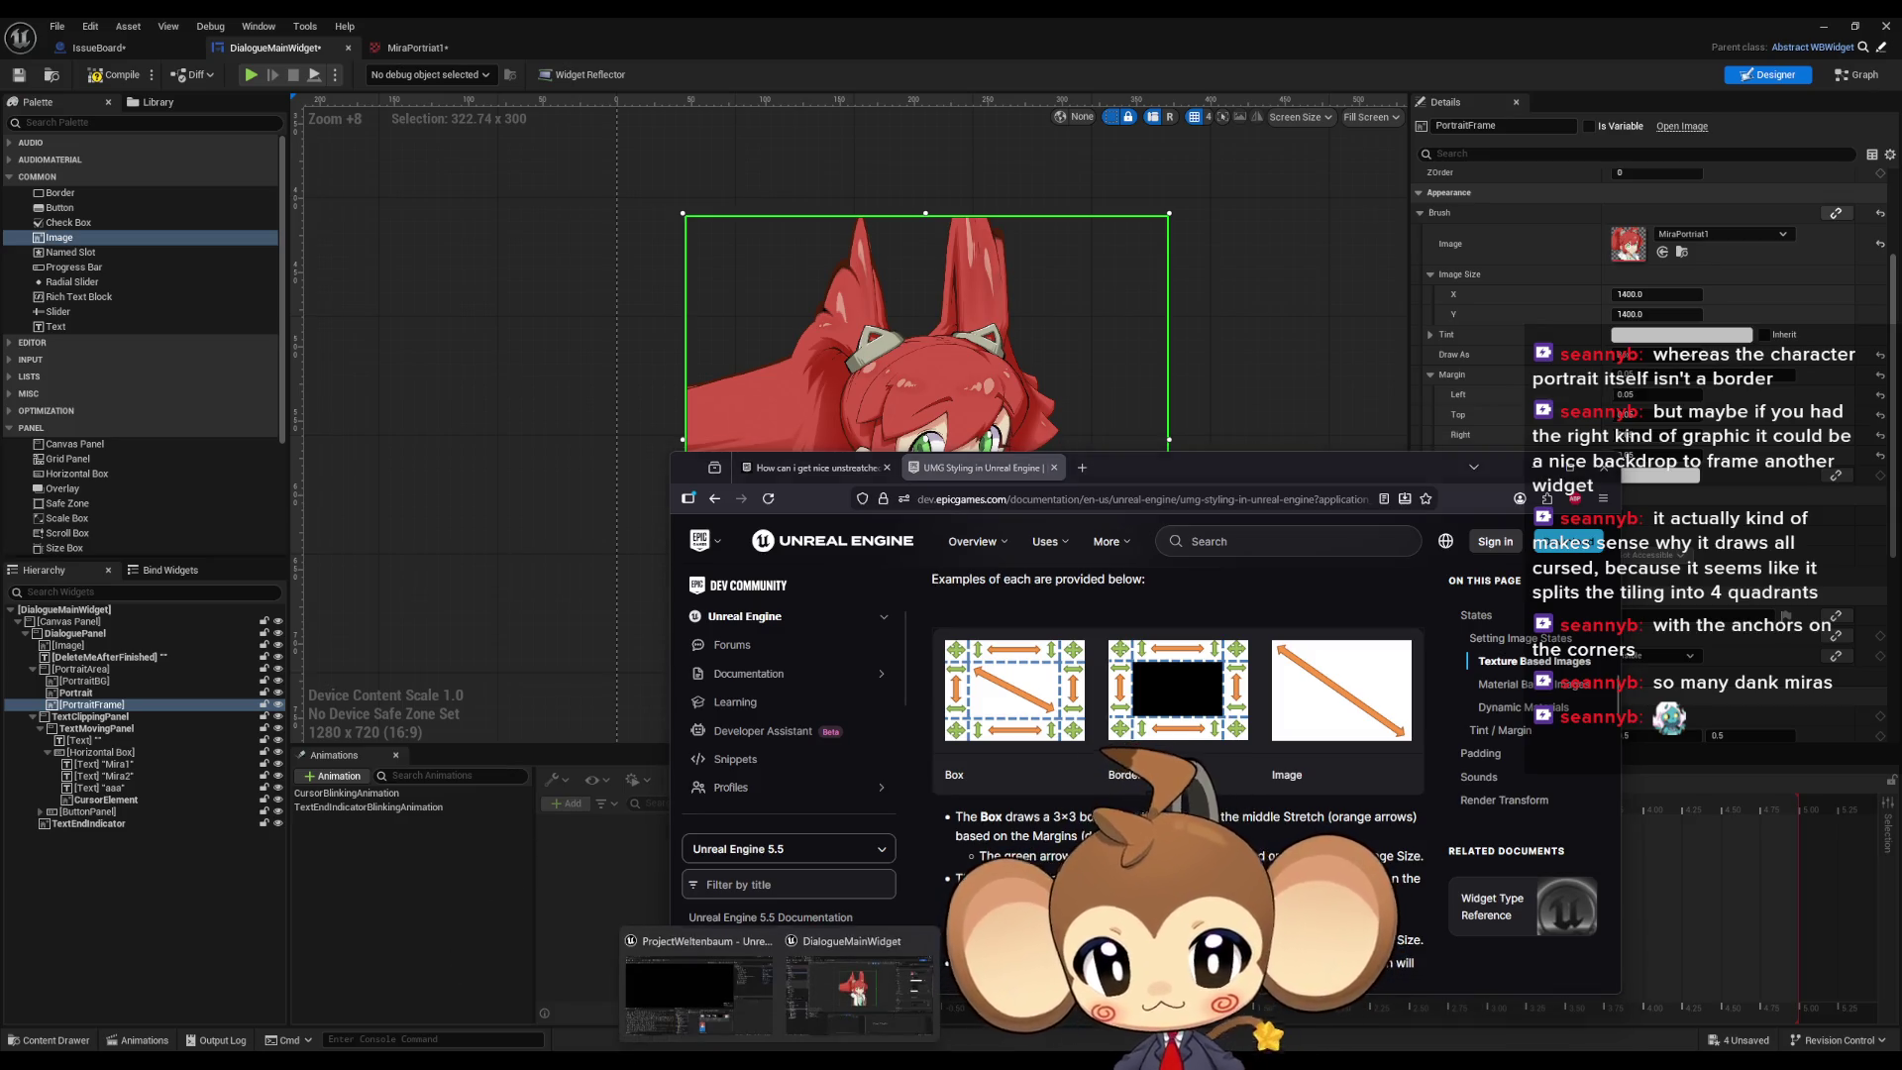
click(853, 996)
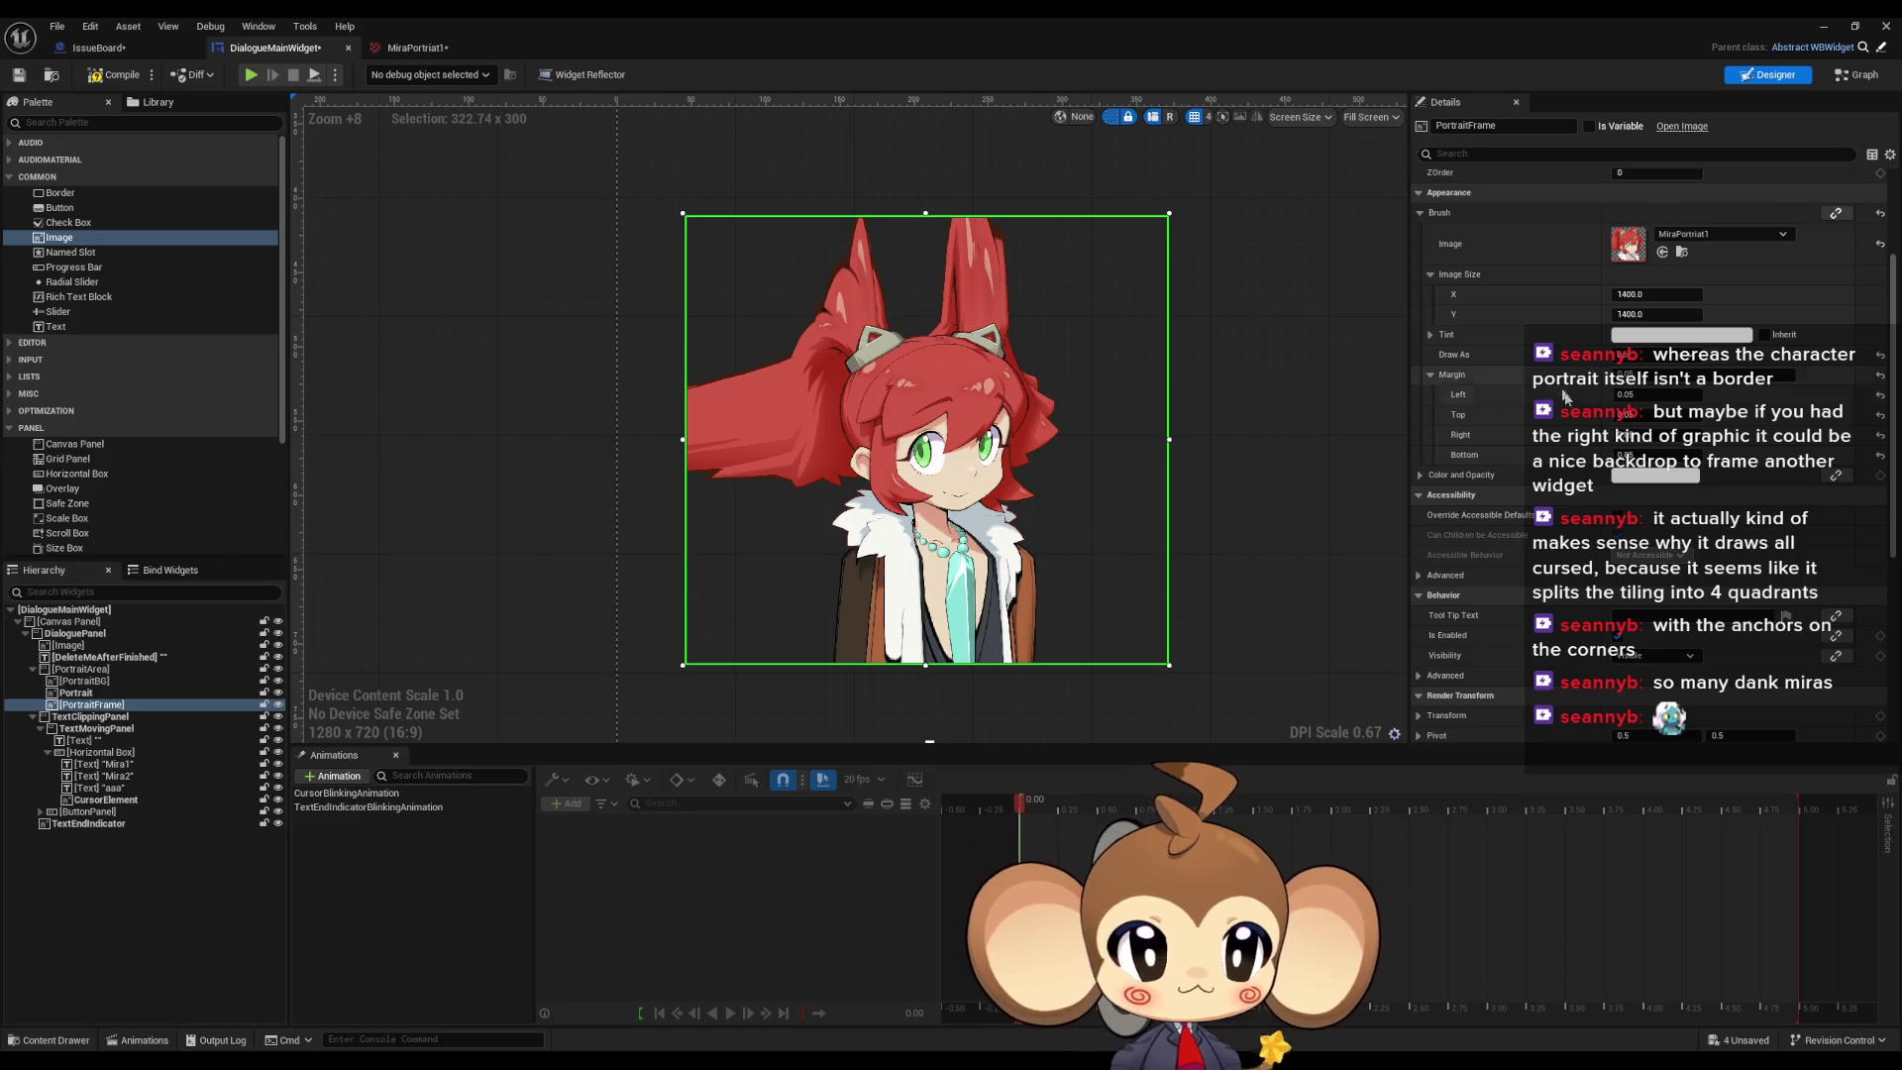
Step: Drag PortraitFrame's Margin Left and Bottom upward to around 0.2, squashing the portrait into strips
mouse_move(1626, 393)
mouse_down()
mouse_move(1703, 394)
mouse_move(1633, 393)
mouse_up()
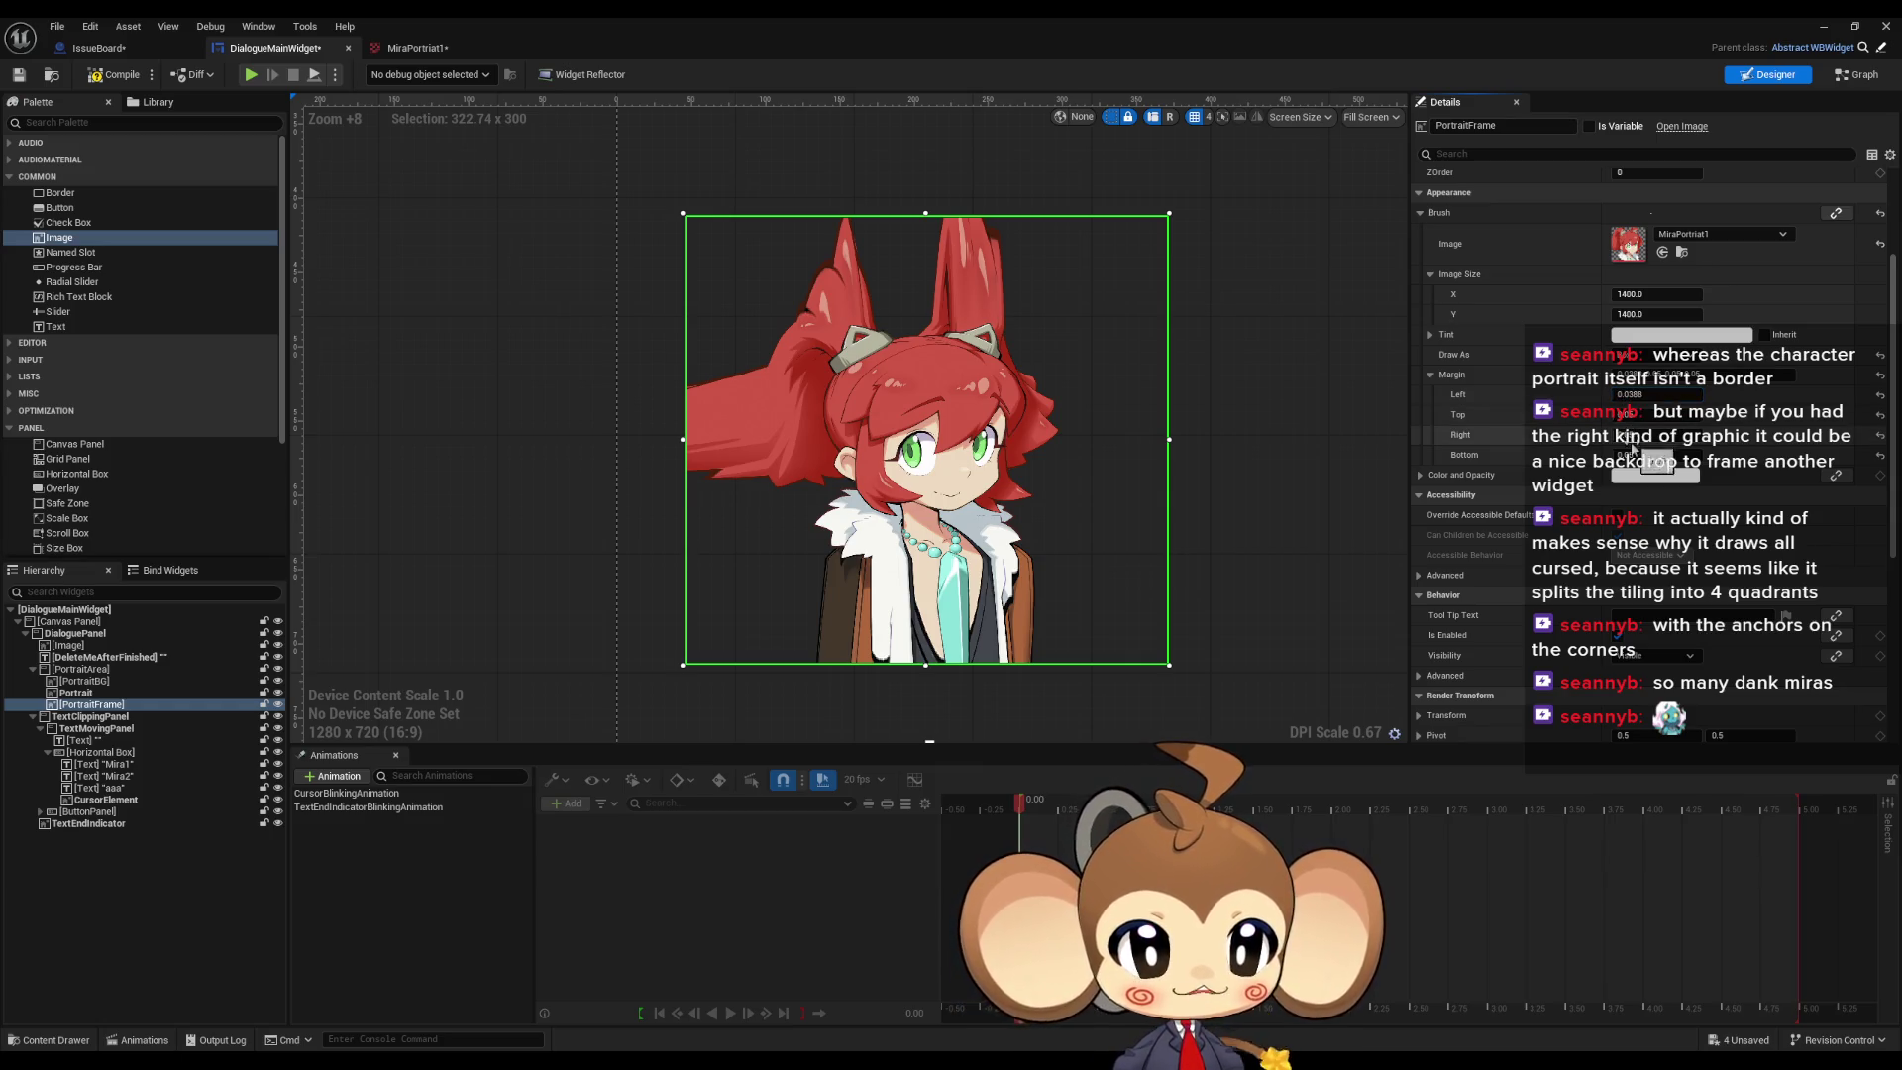
mouse_move(1626, 453)
mouse_down()
mouse_move(1647, 453)
mouse_move(1629, 454)
mouse_up()
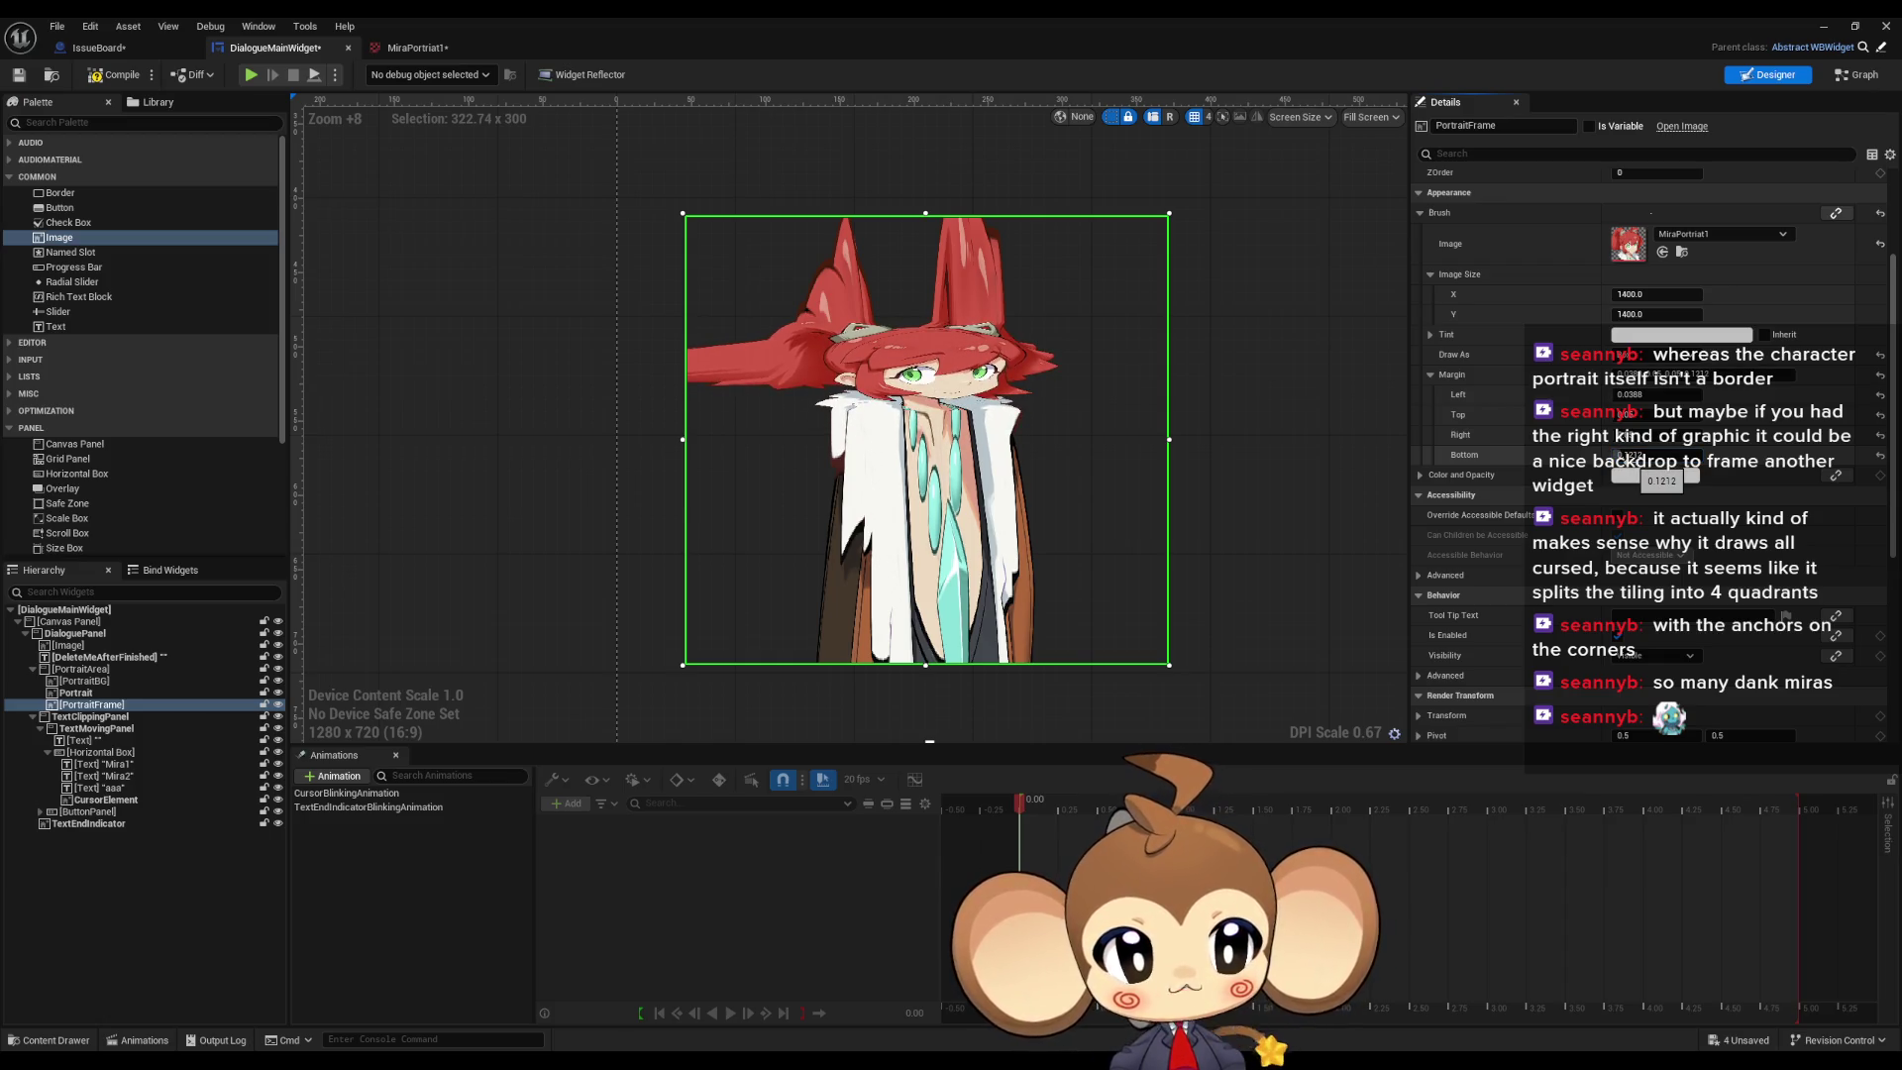
mouse_move(1629, 454)
mouse_down()
mouse_move(1683, 421)
mouse_move(1637, 453)
mouse_up()
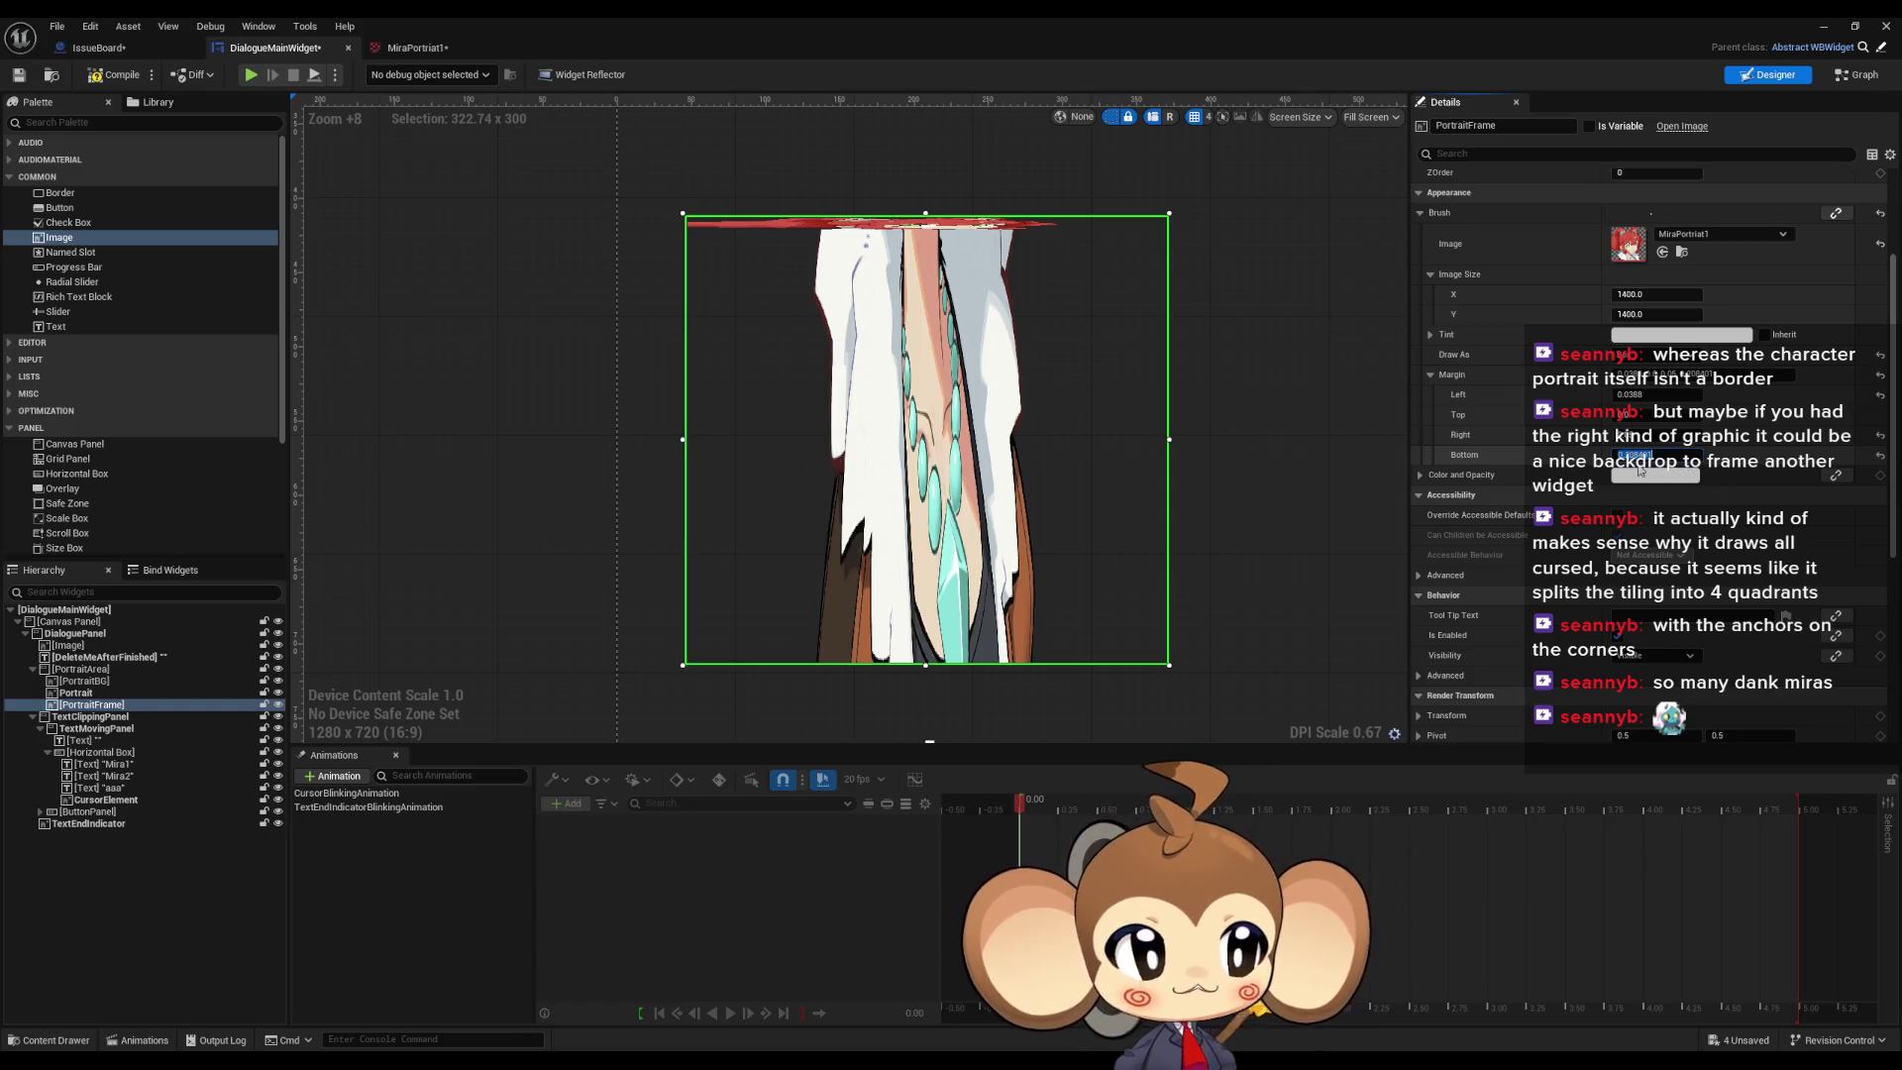
scroll(892, 436, down, 4)
scroll(887, 433, up, 5)
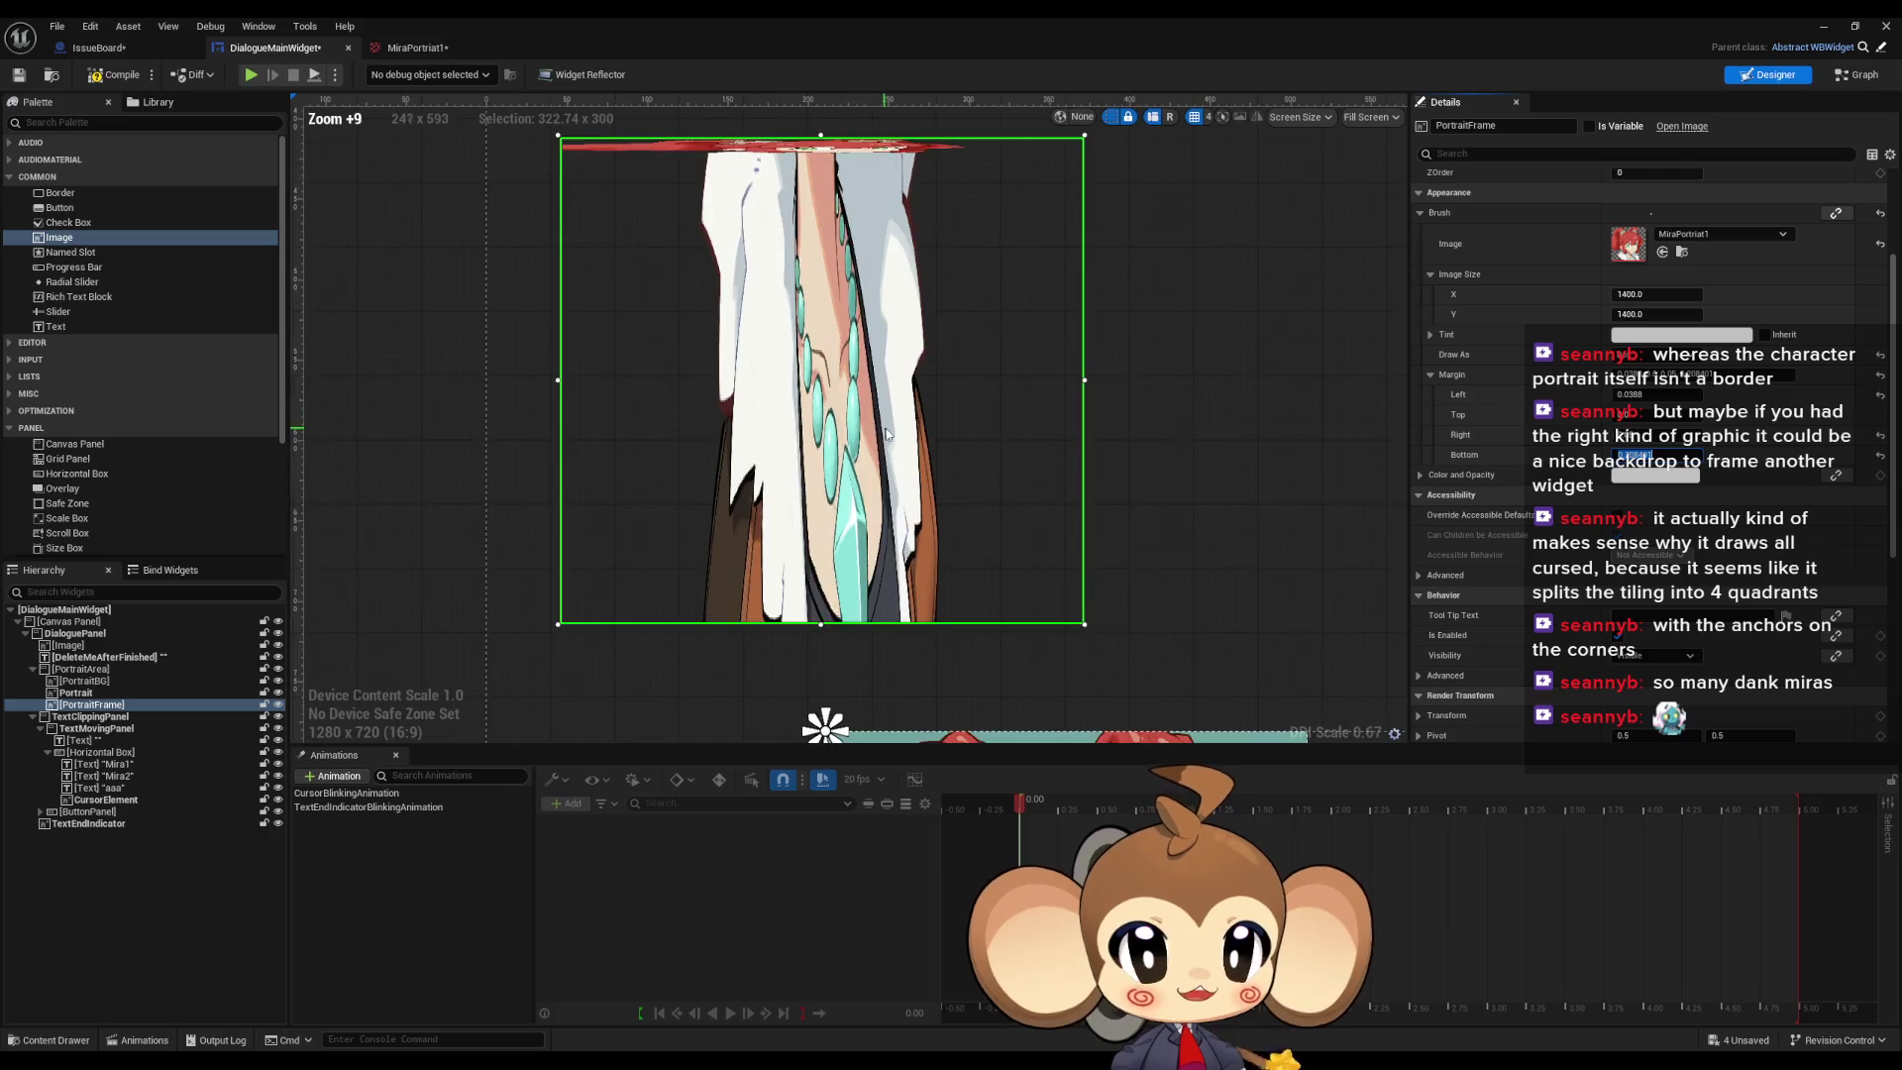
scroll(901, 431, down, 4)
scroll(916, 428, up, 4)
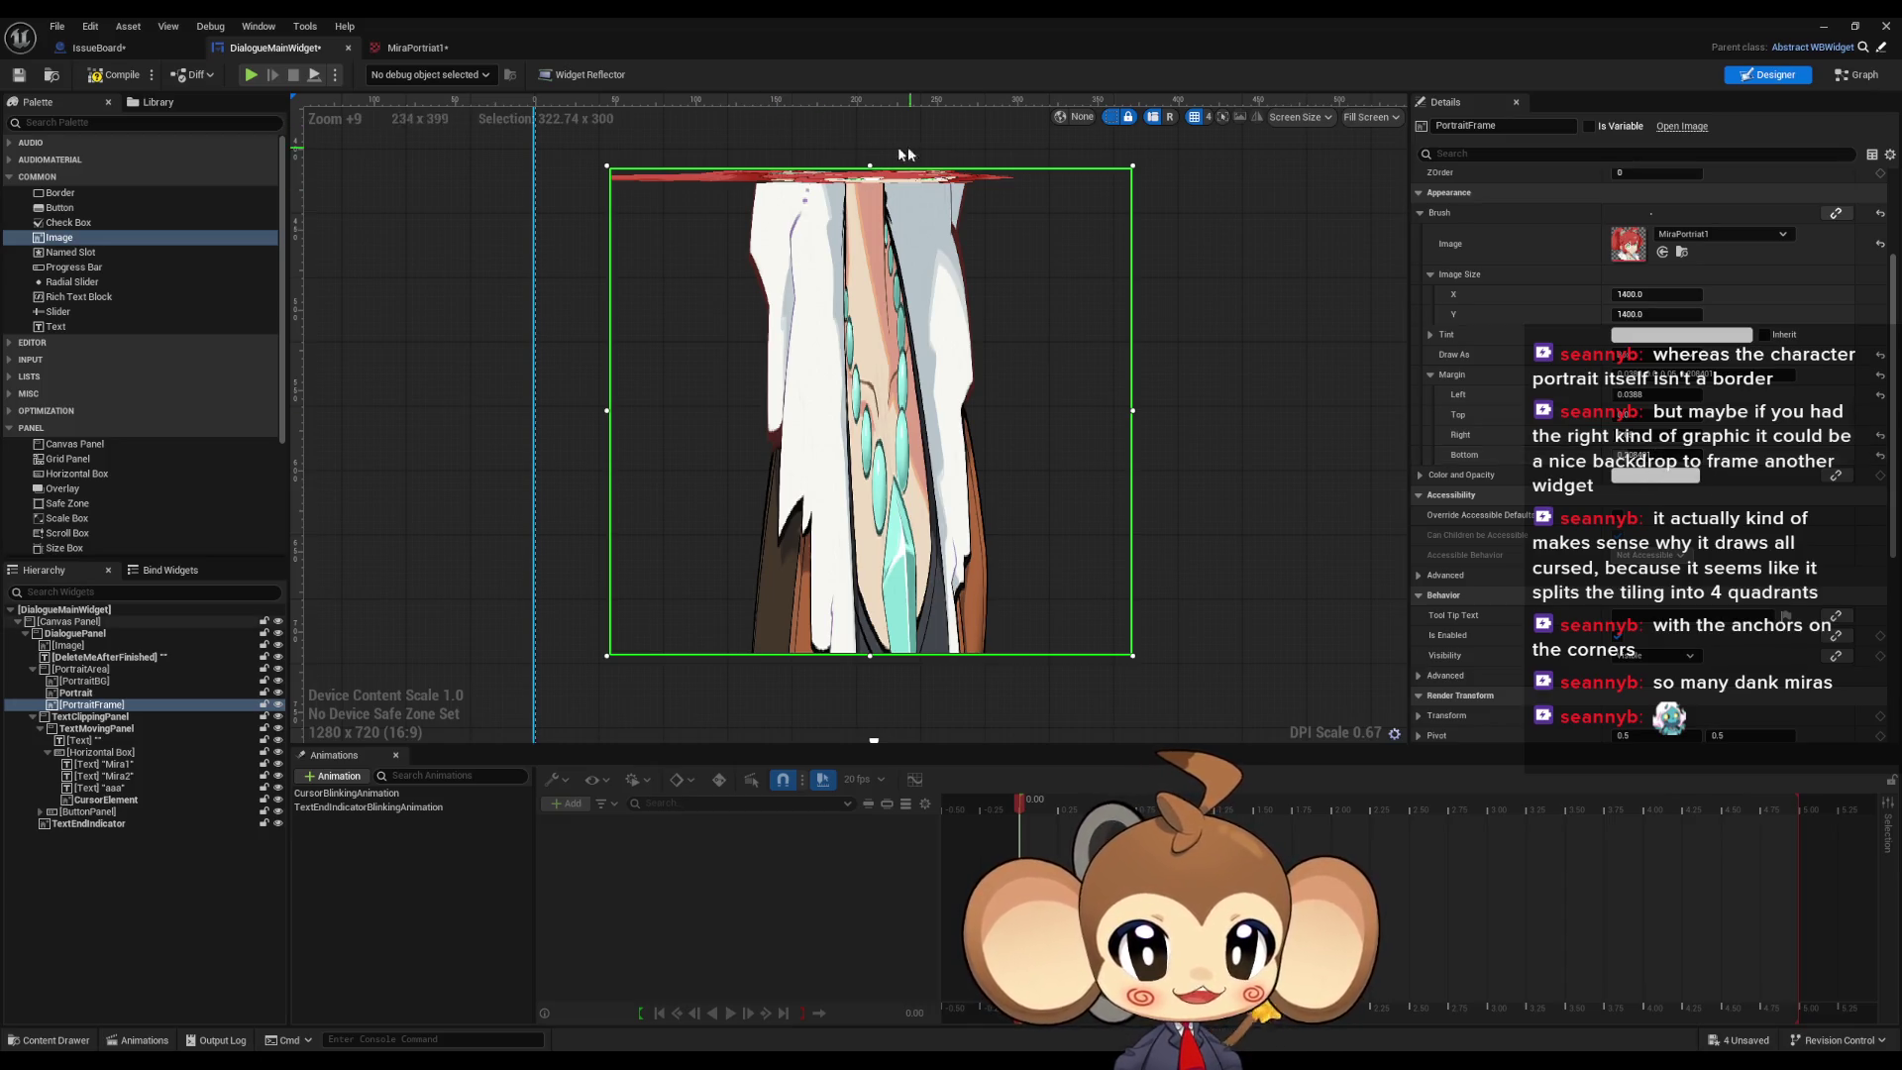
scroll(941, 376, down, 4)
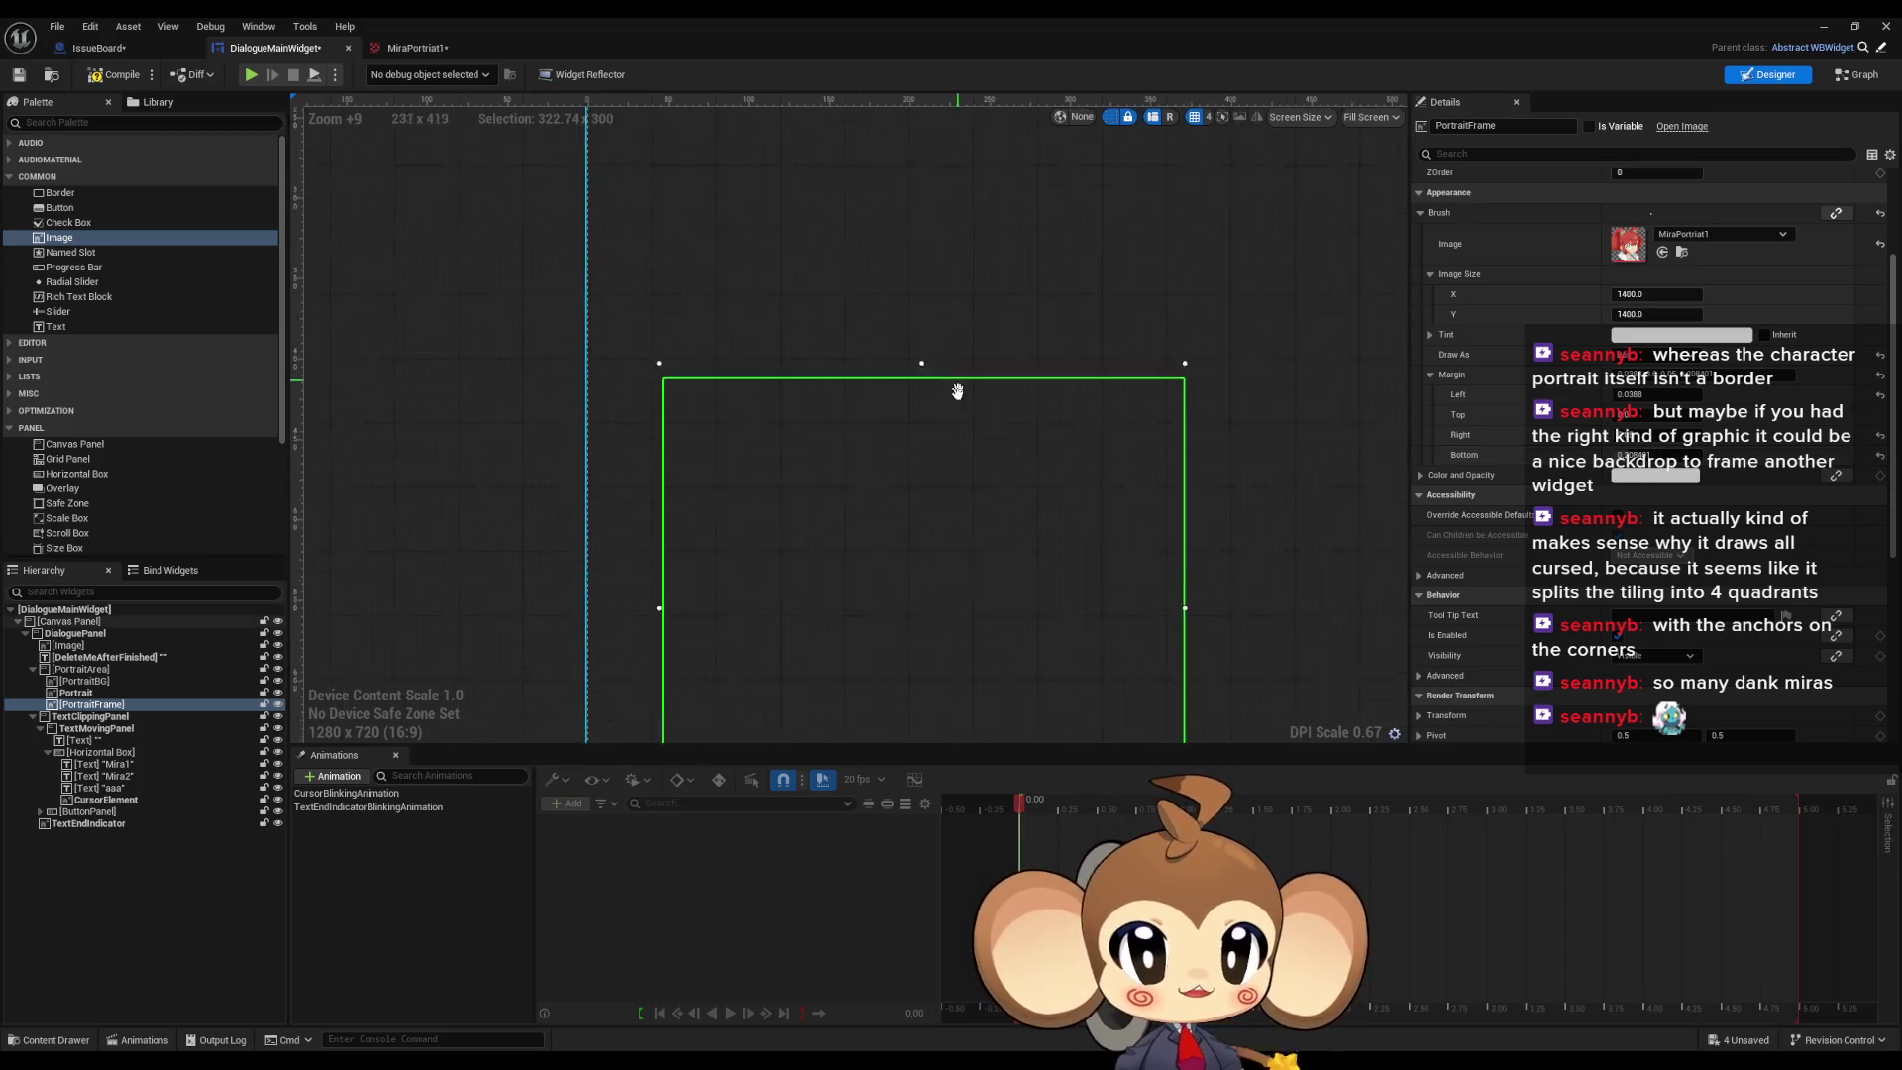
Step: Drag PortraitFrame's top, bottom and left edges outward to about 1915×1071 and lower its bottom margin
mouse_move(928, 359)
mouse_down()
mouse_move(931, 176)
mouse_move(933, 220)
mouse_move(941, 154)
mouse_move(946, 246)
mouse_move(953, 126)
mouse_up()
drag(1641, 453, 1629, 454)
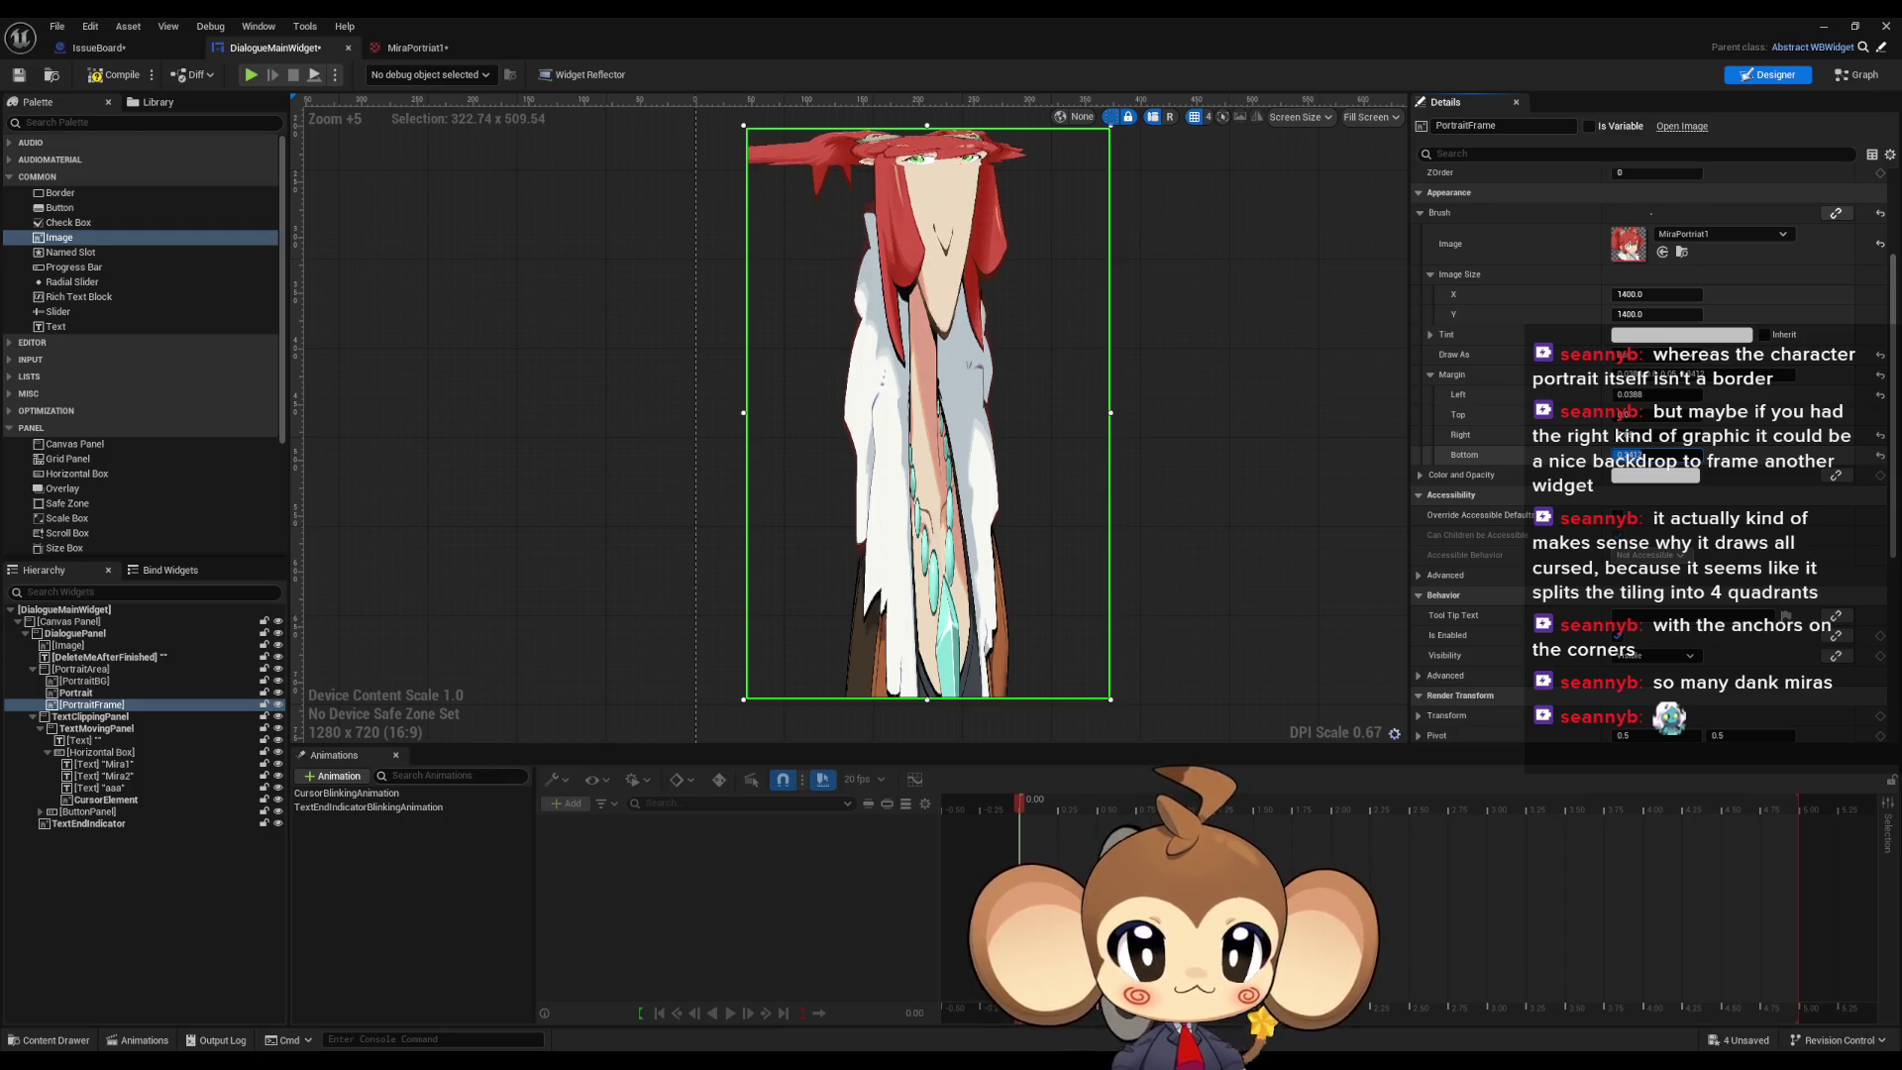
scroll(937, 347, down, 6)
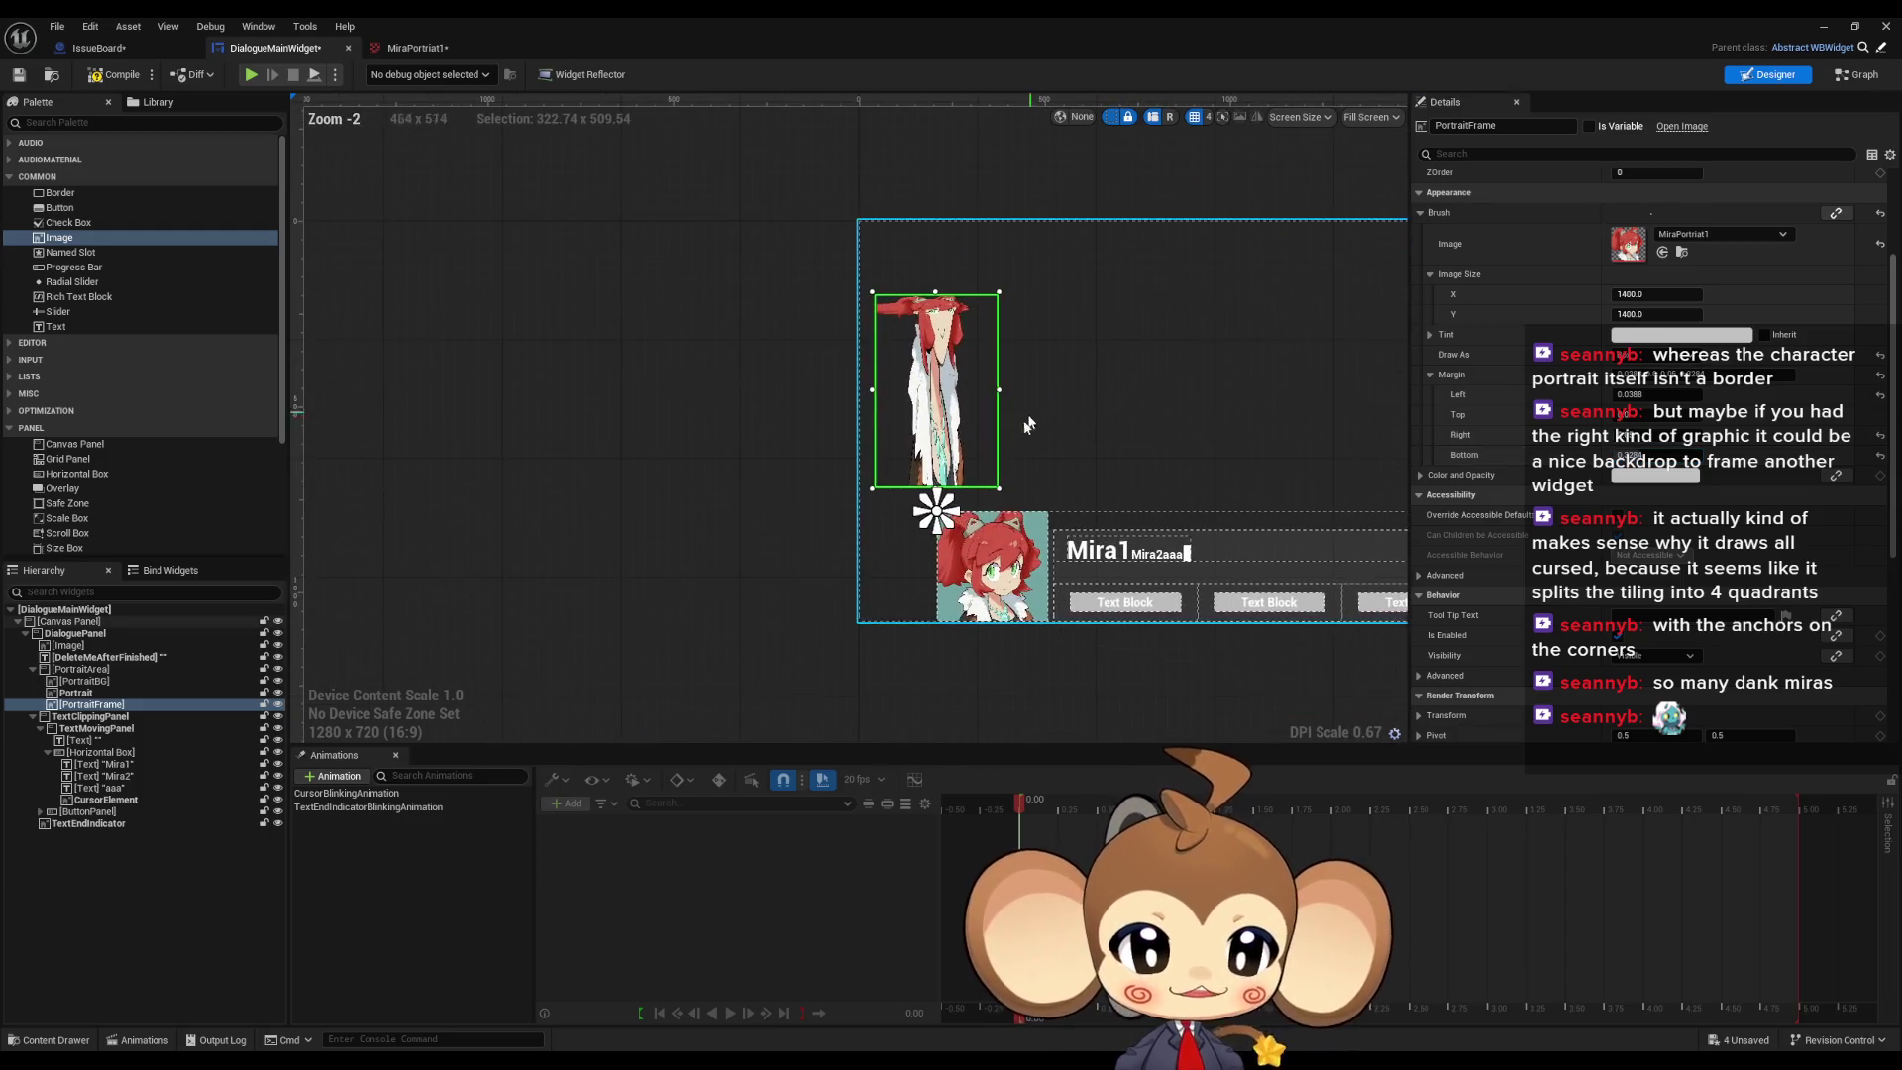
drag(933, 487, 934, 644)
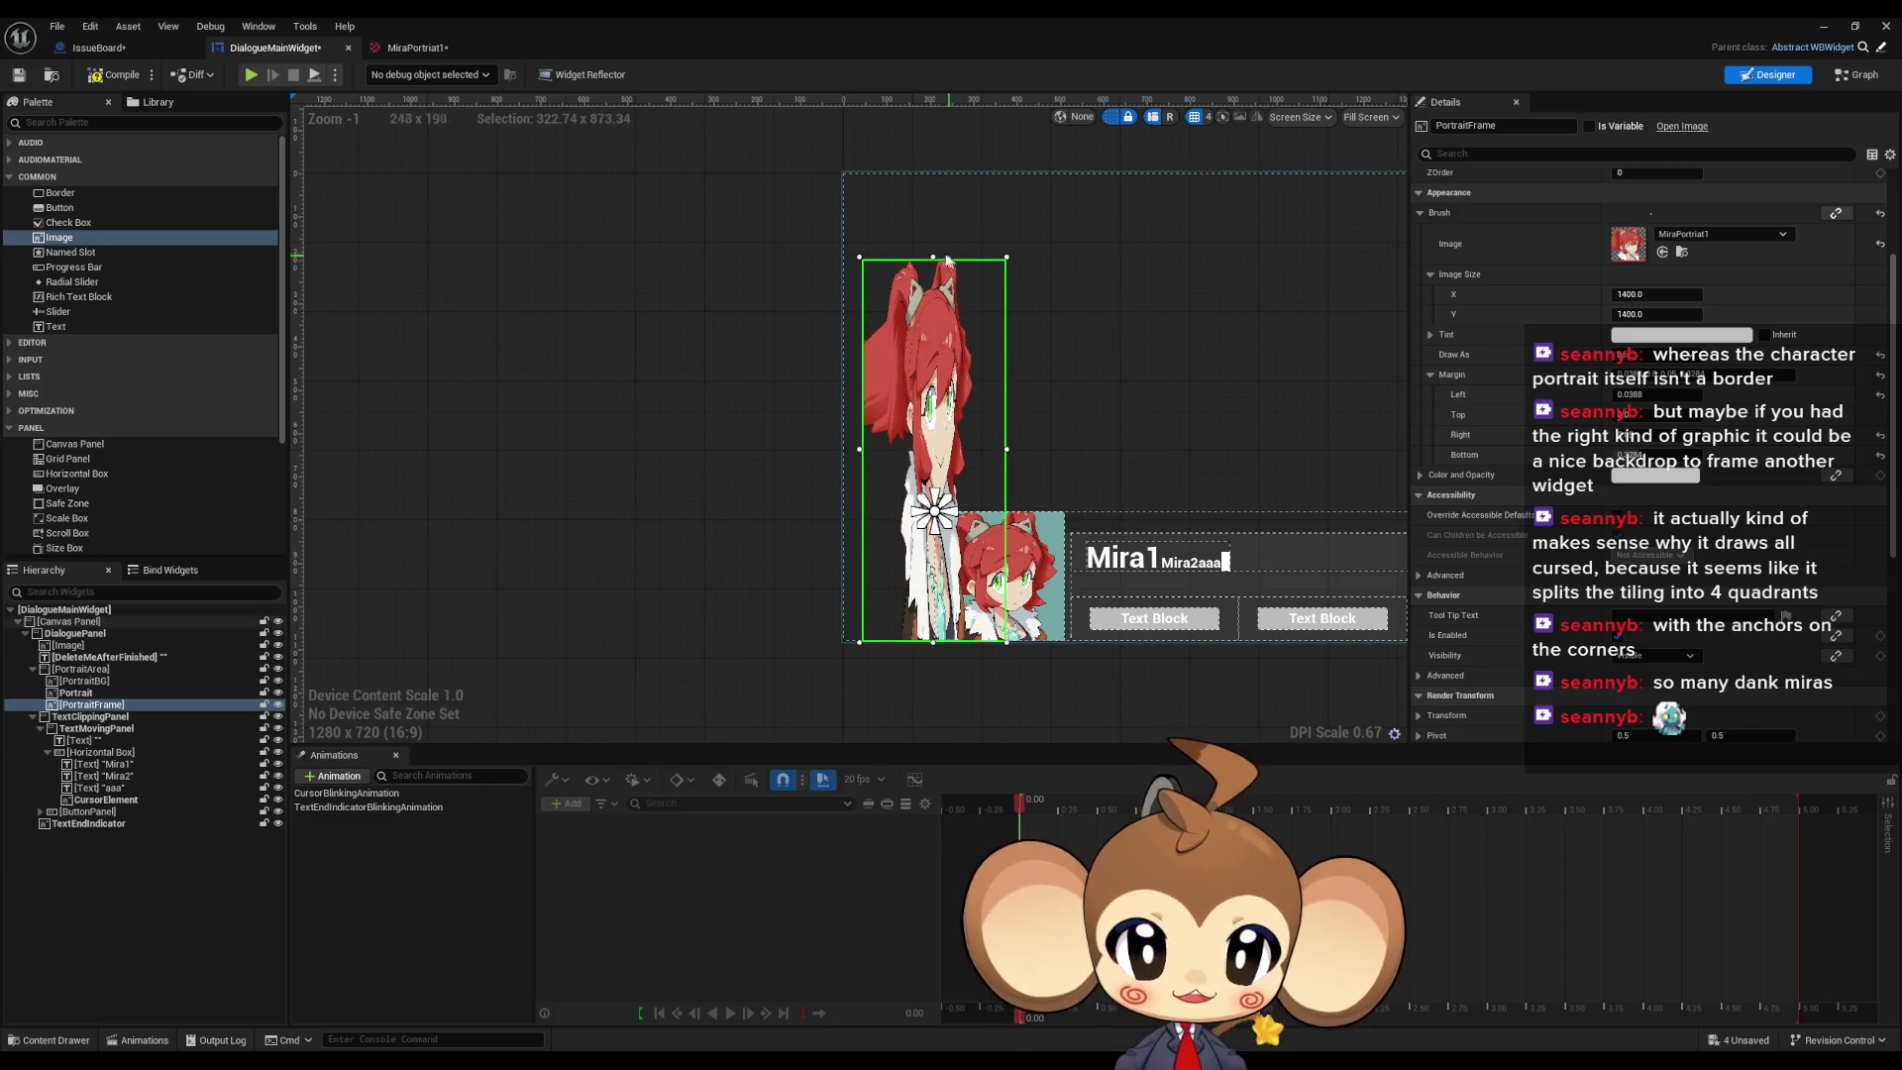
drag(938, 233, 934, 172)
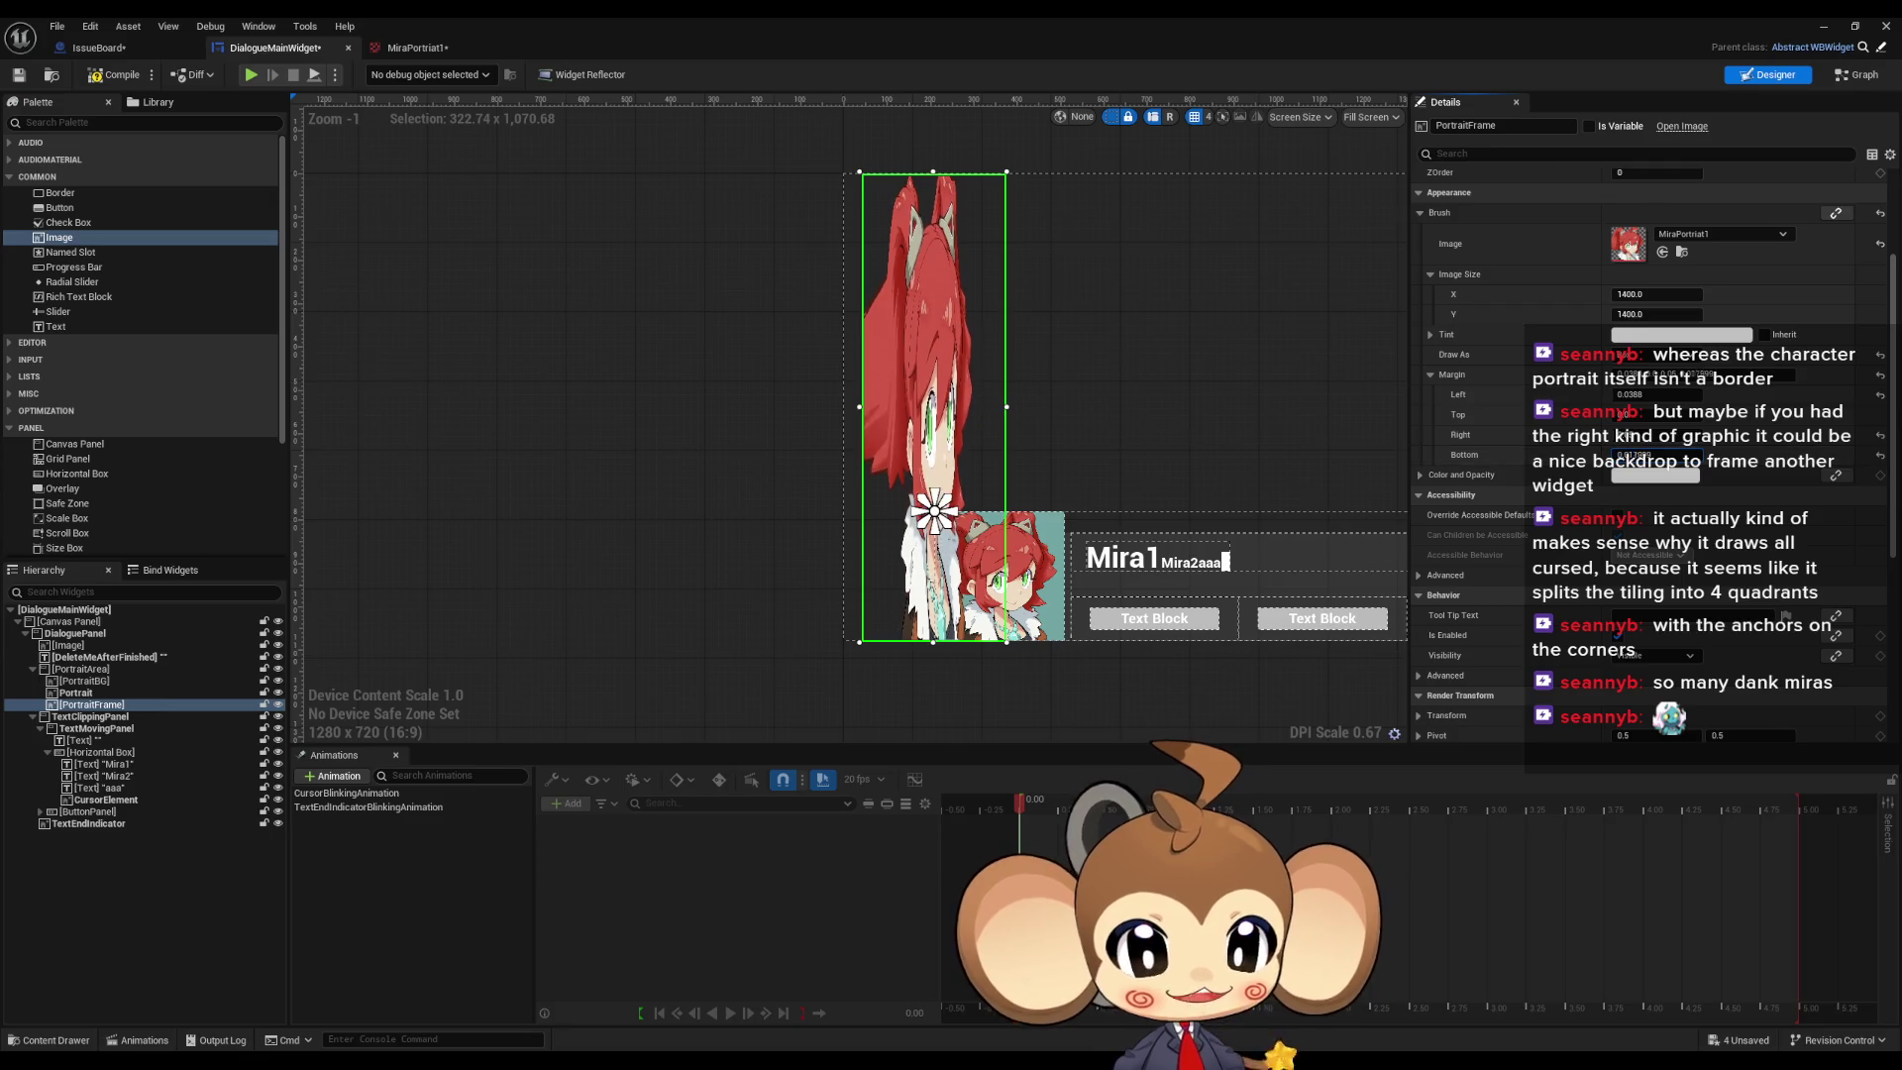
drag(1656, 455, 1694, 455)
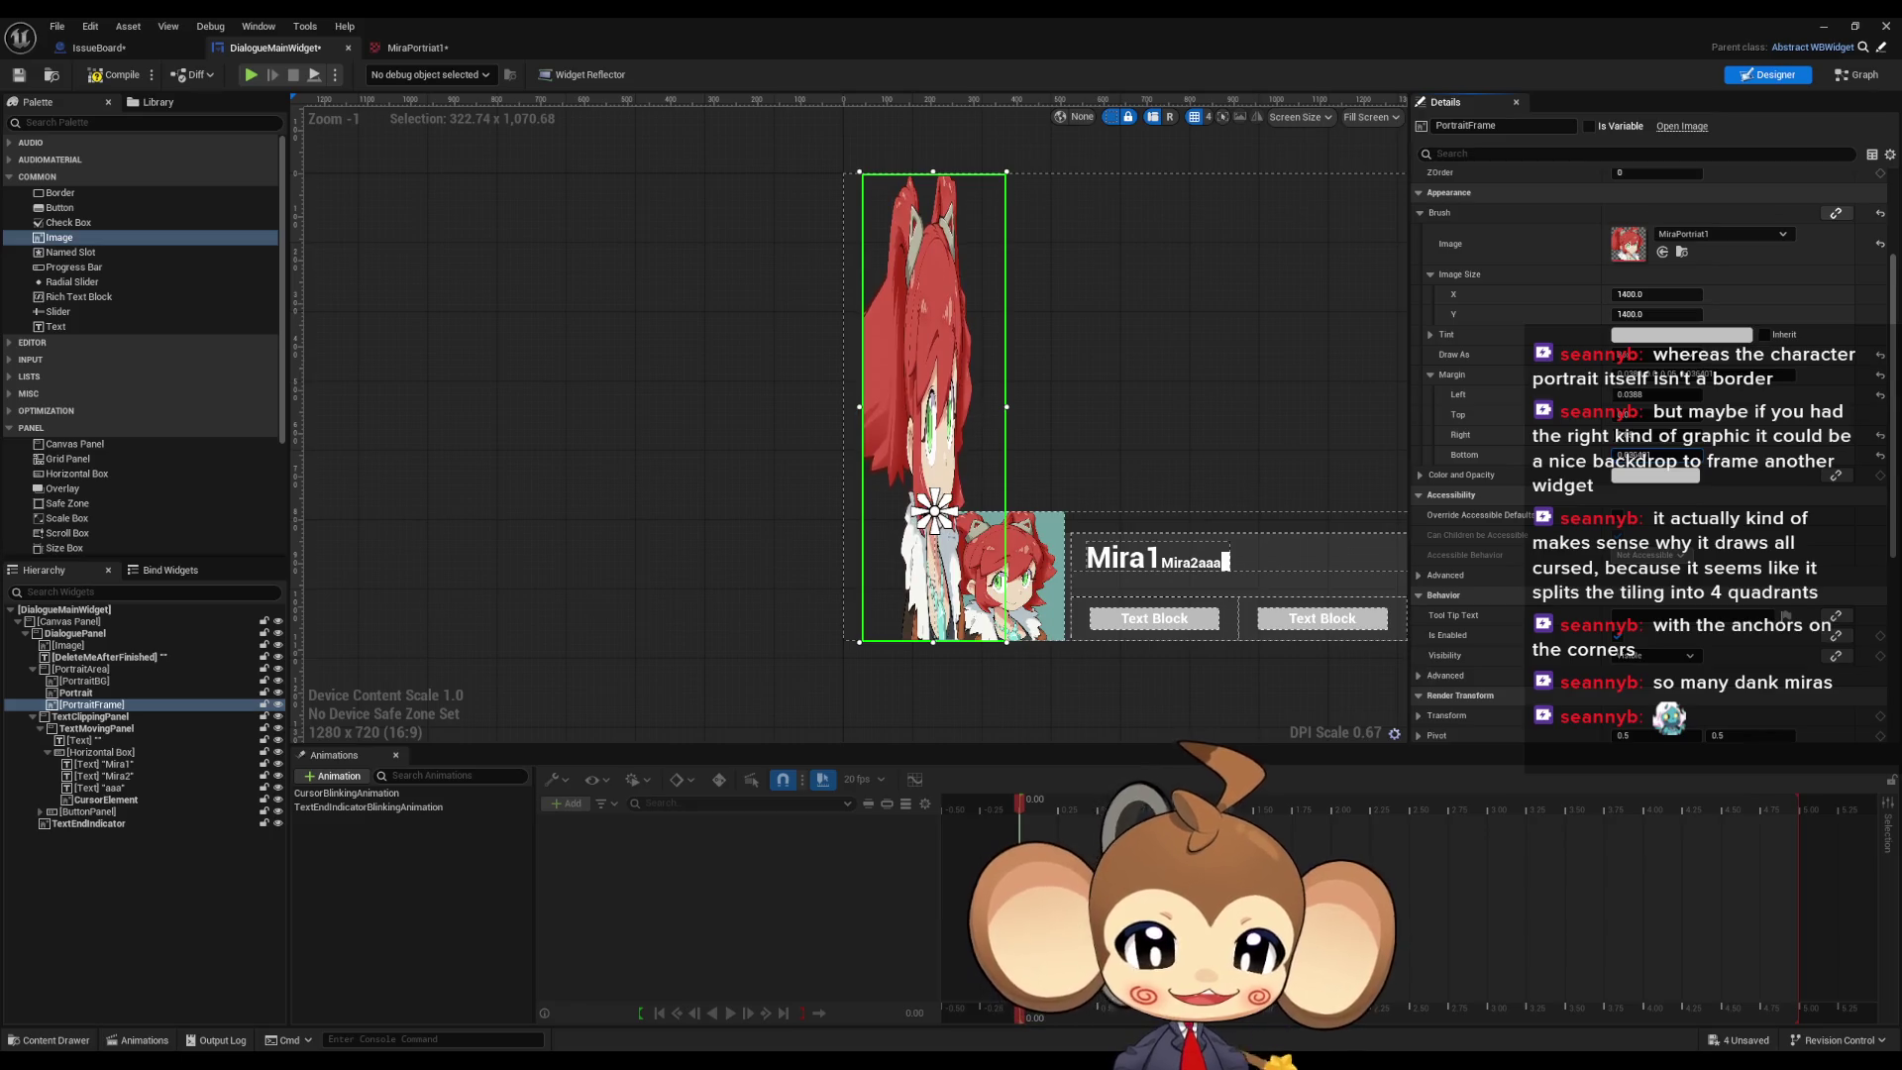
drag(1113, 414, 957, 414)
drag(704, 394, 685, 394)
mouse_move(862, 395)
mouse_down()
mouse_move(543, 384)
mouse_move(1204, 391)
mouse_up()
Step: Set PortraitFrame's Margin Left to 0 then 0.5, and drag Margin Right to 0.5
click(1656, 394)
text(0)
key(Return)
click(1656, 434)
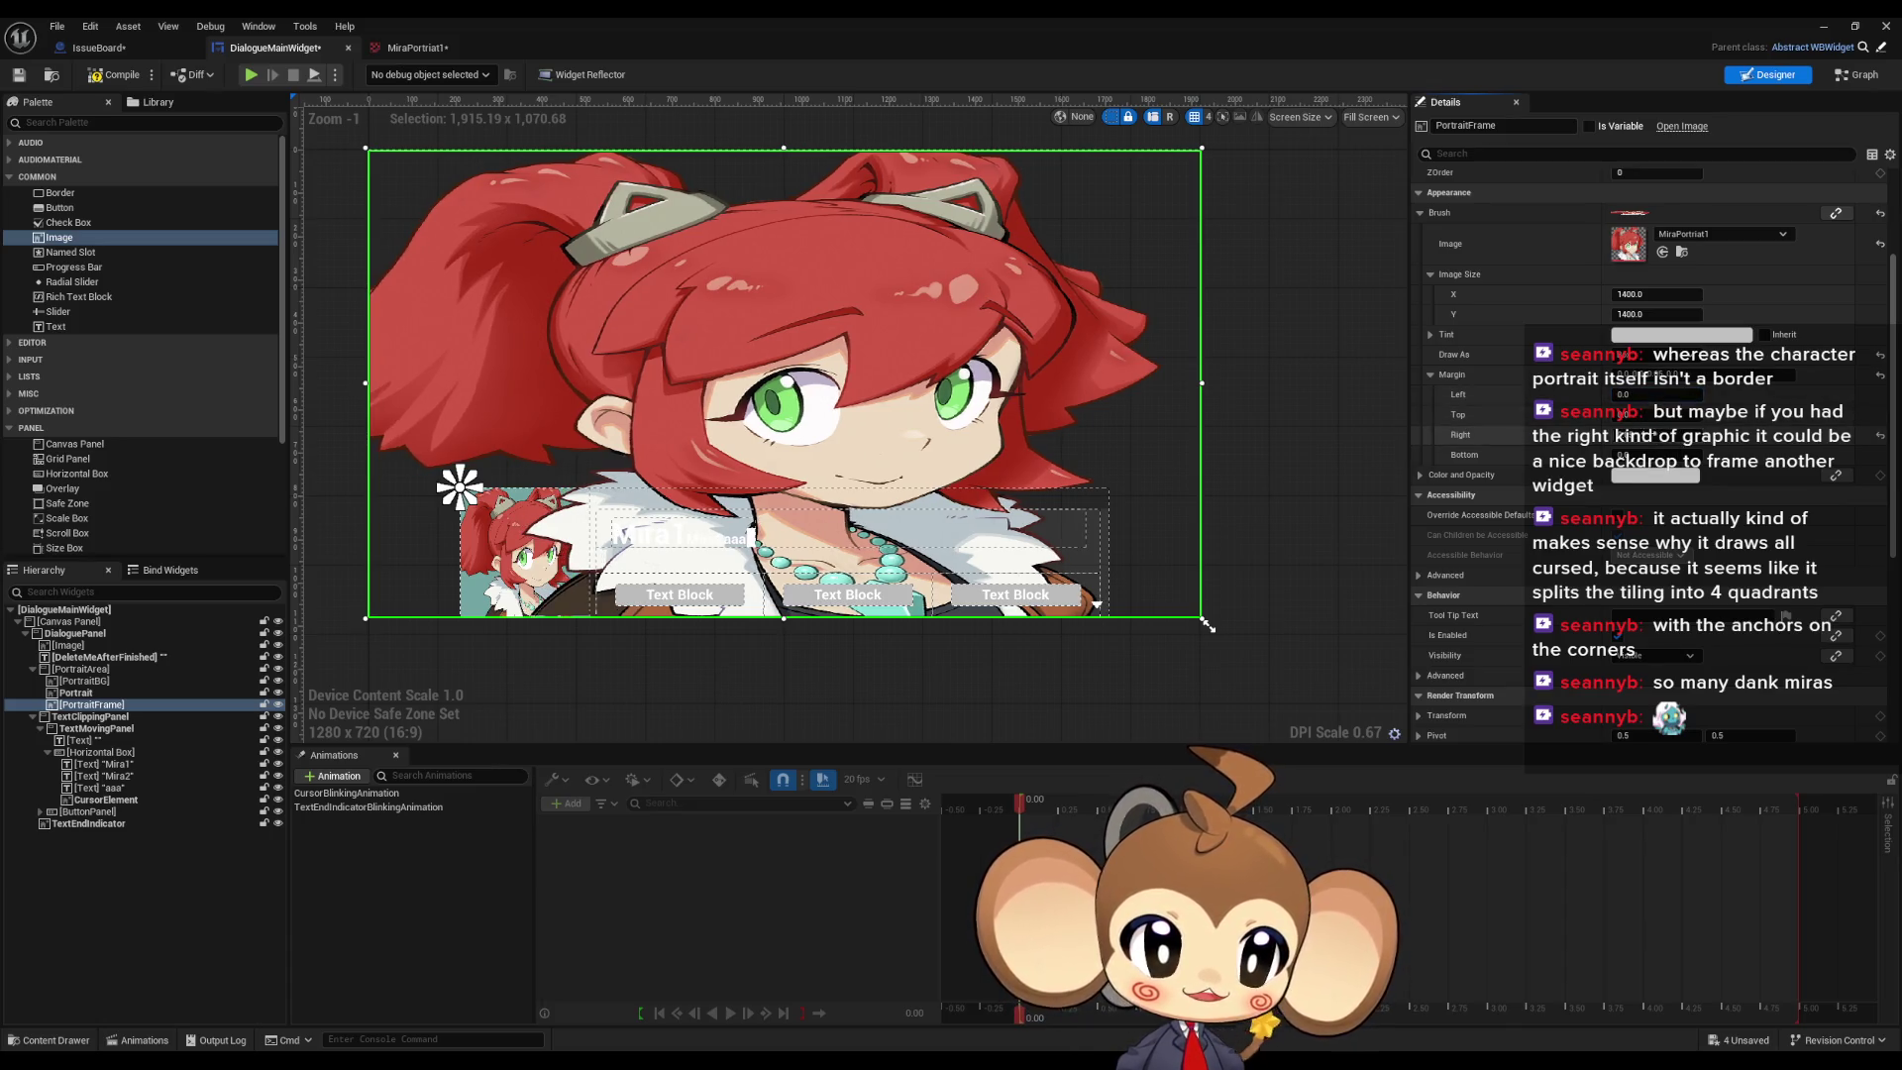
mouse_move(1656, 434)
mouse_down()
mouse_move(1733, 434)
mouse_move(1644, 434)
mouse_move(1713, 434)
mouse_move(1645, 434)
mouse_move(1664, 394)
mouse_move(1803, 394)
mouse_move(1738, 395)
mouse_move(1759, 395)
mouse_up()
text(0)
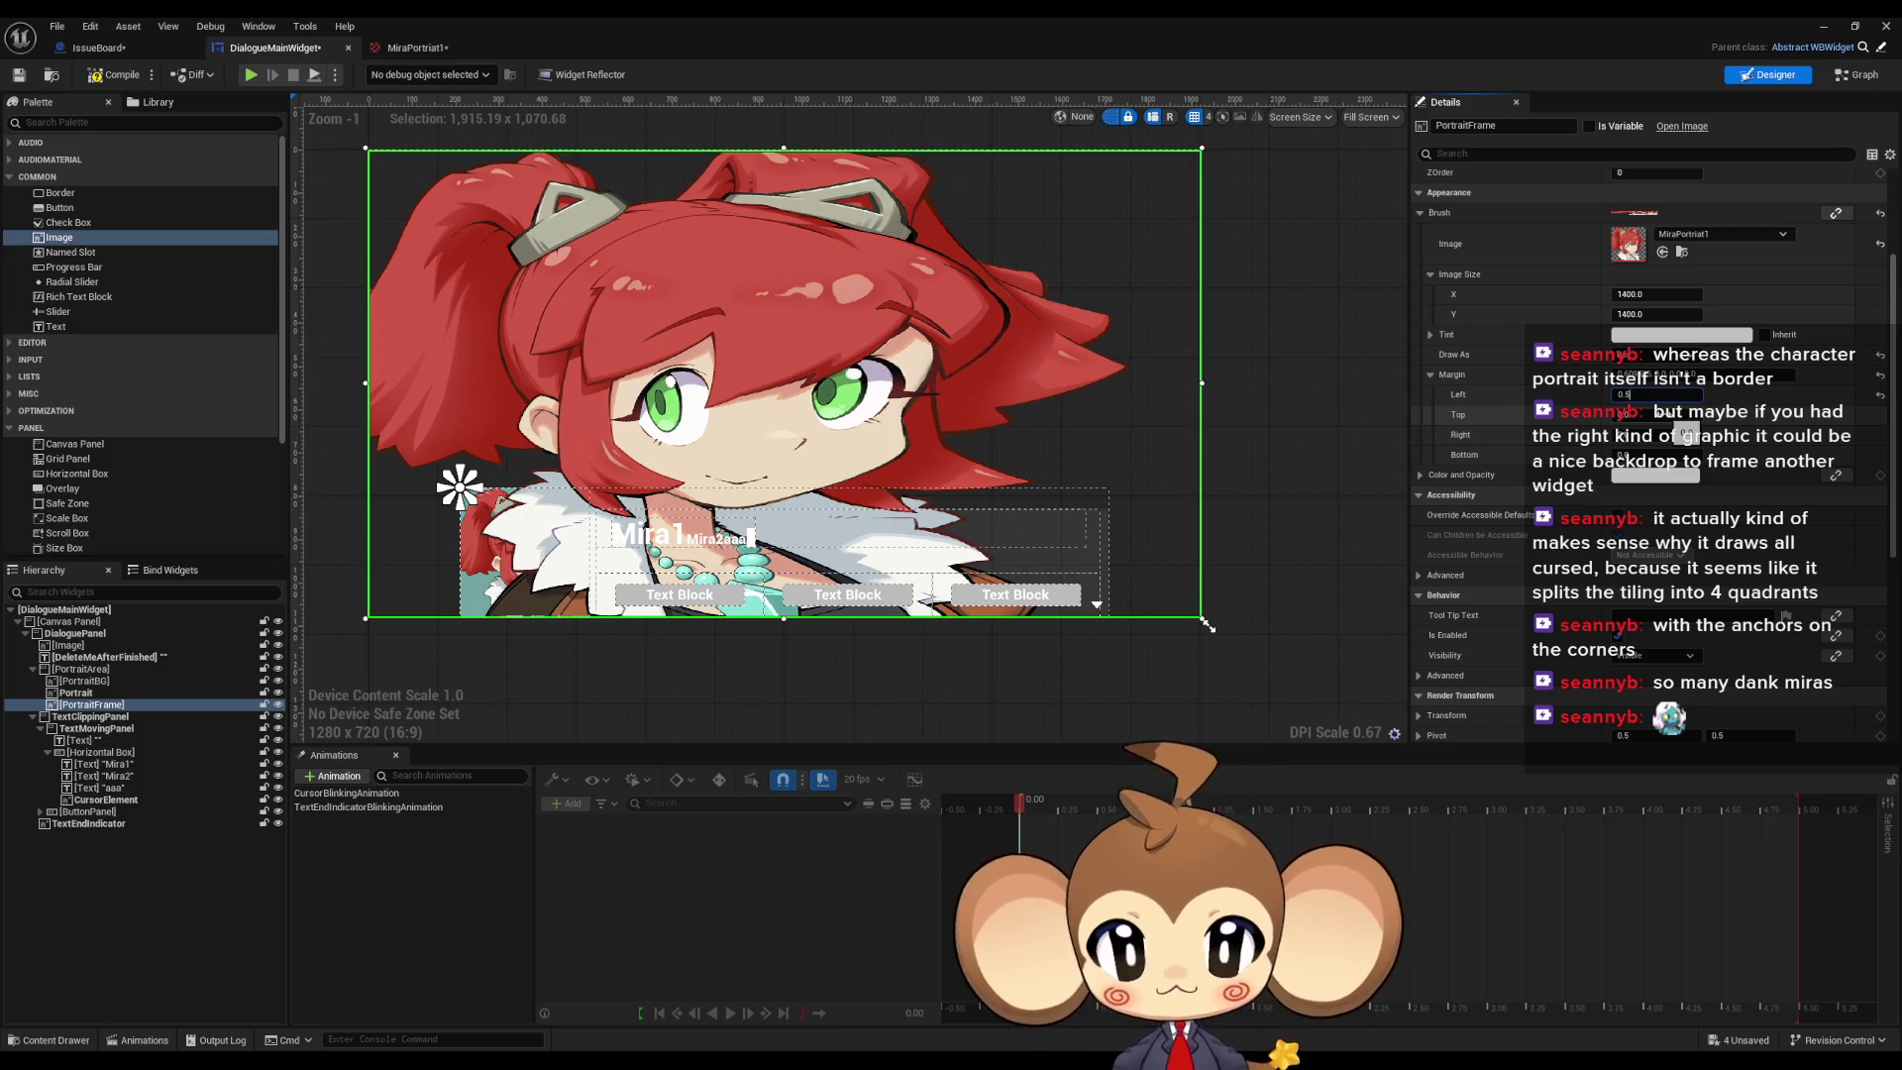
key(Return)
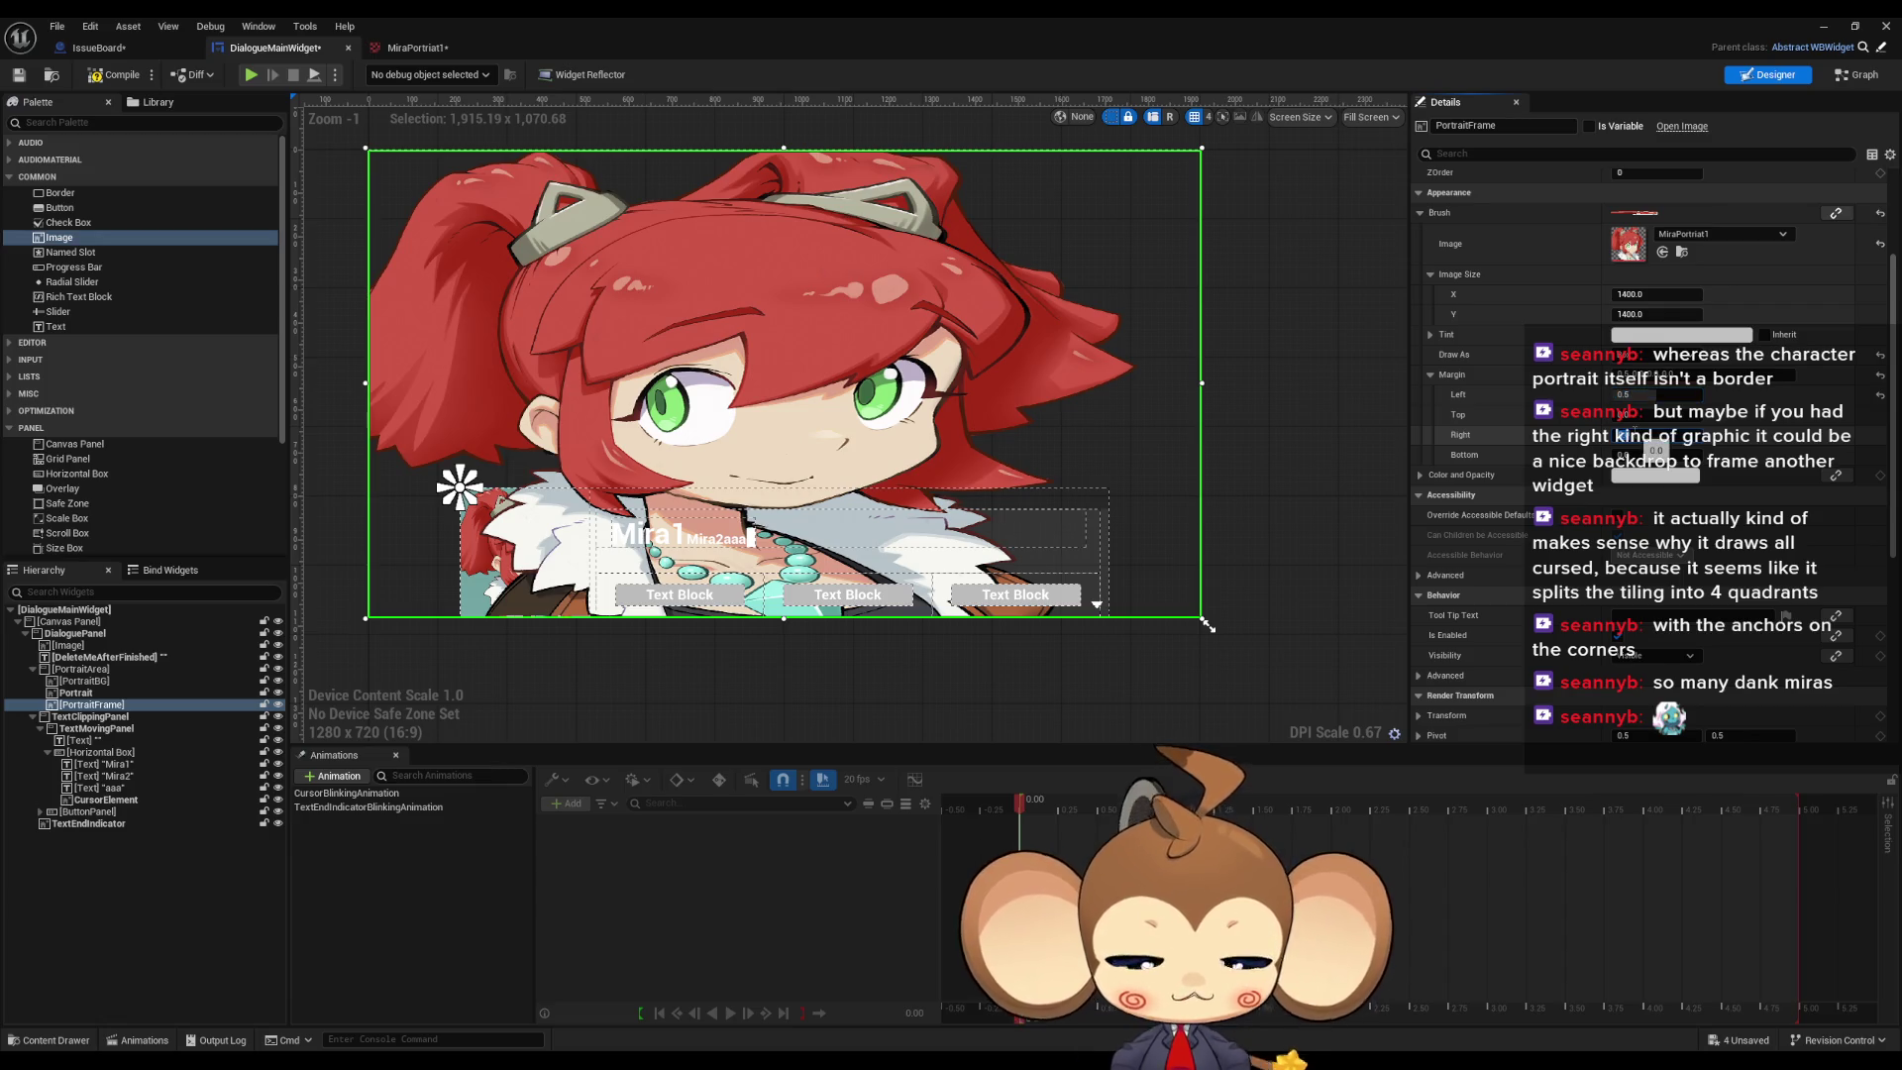
drag(1625, 436, 1629, 436)
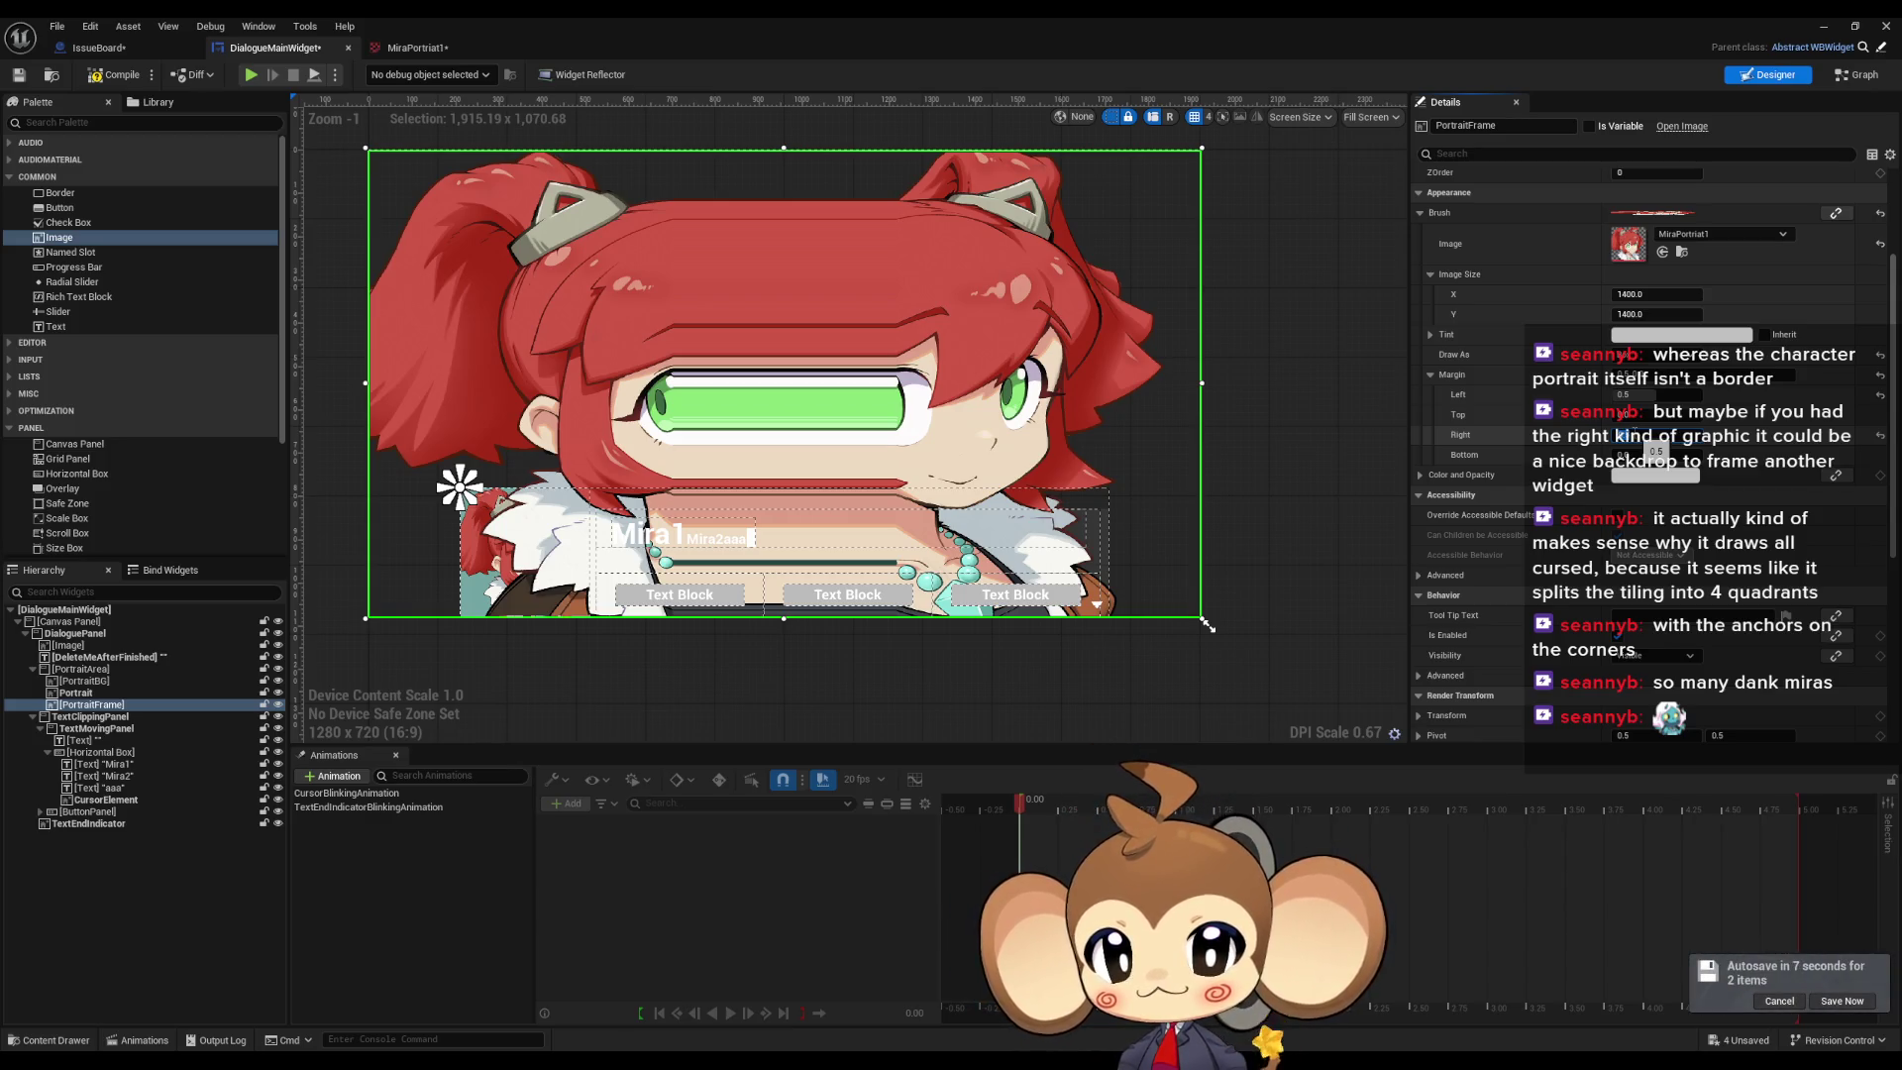
Step: Recentre the canvas and take a region screenshot of the stretched portrait
drag(793, 683, 857, 714)
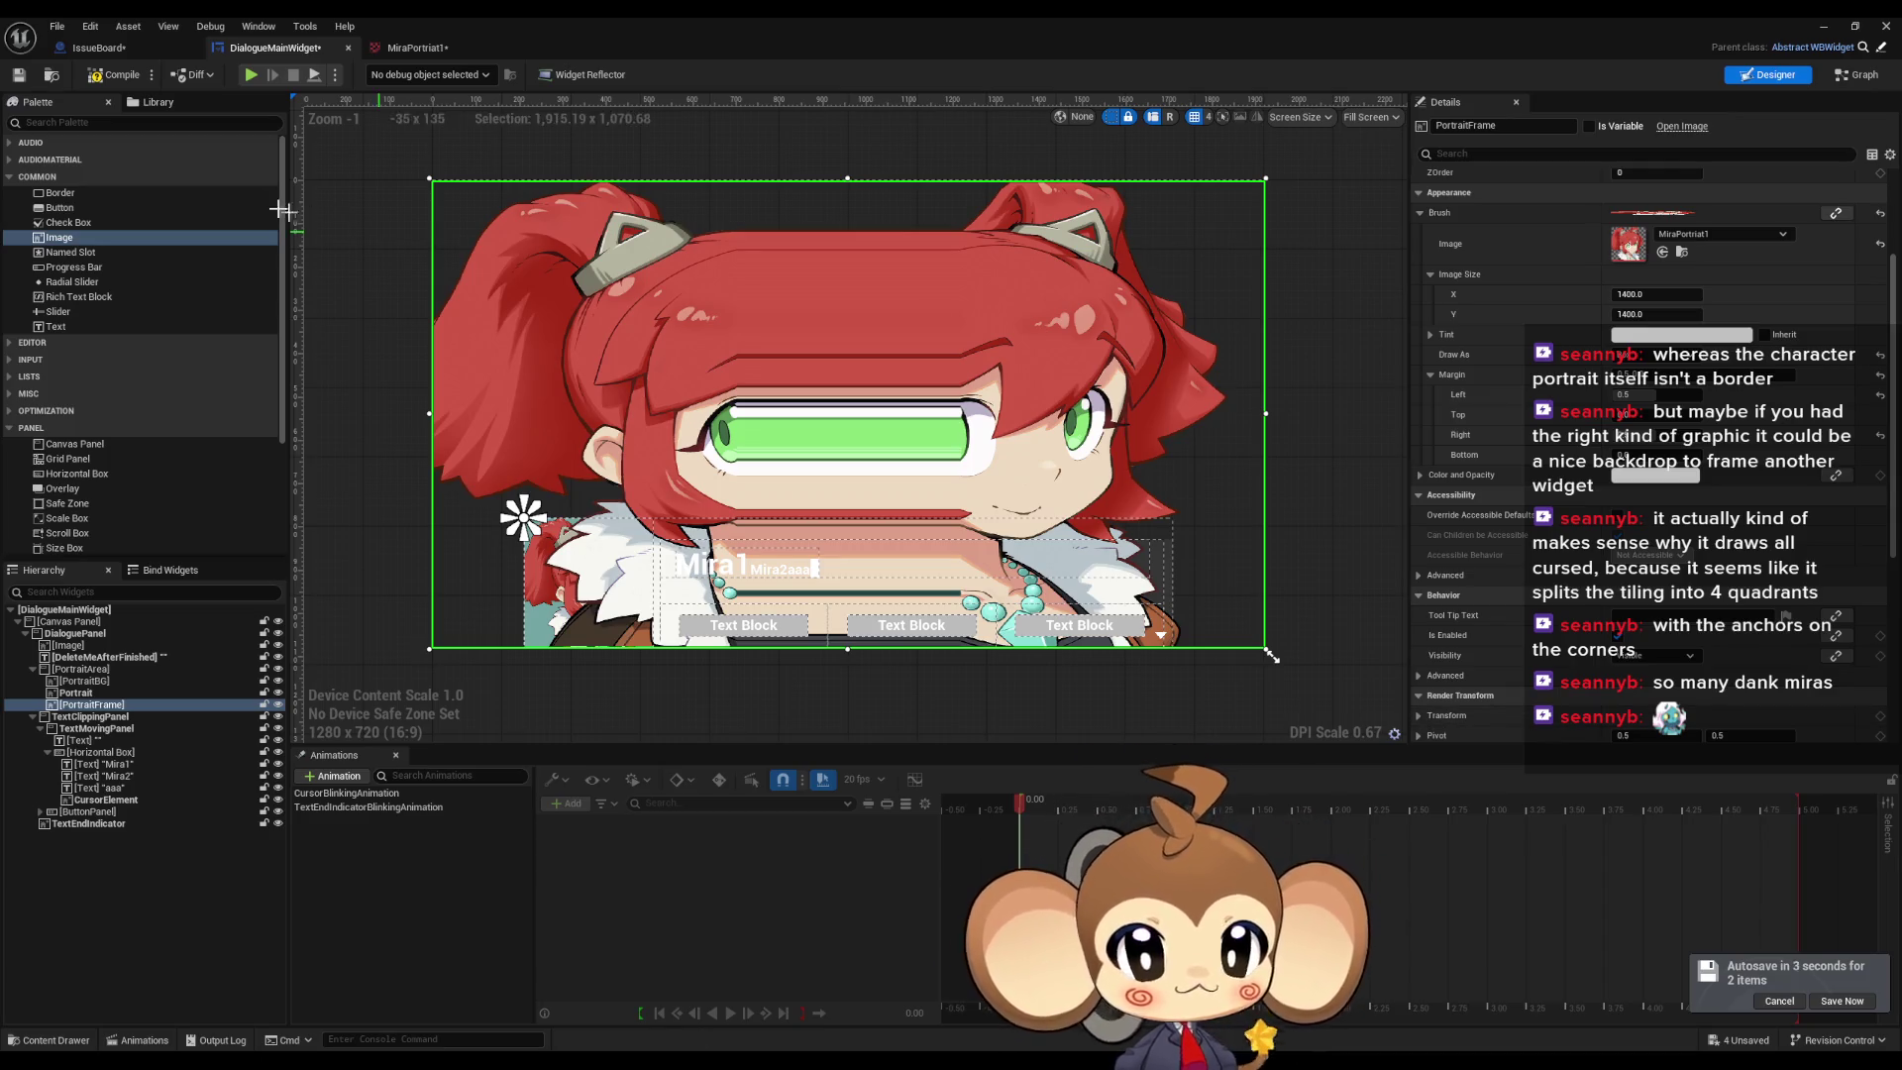
key(Print)
mouse_move(418, 168)
mouse_down()
mouse_move(862, 370)
mouse_move(1276, 658)
mouse_up()
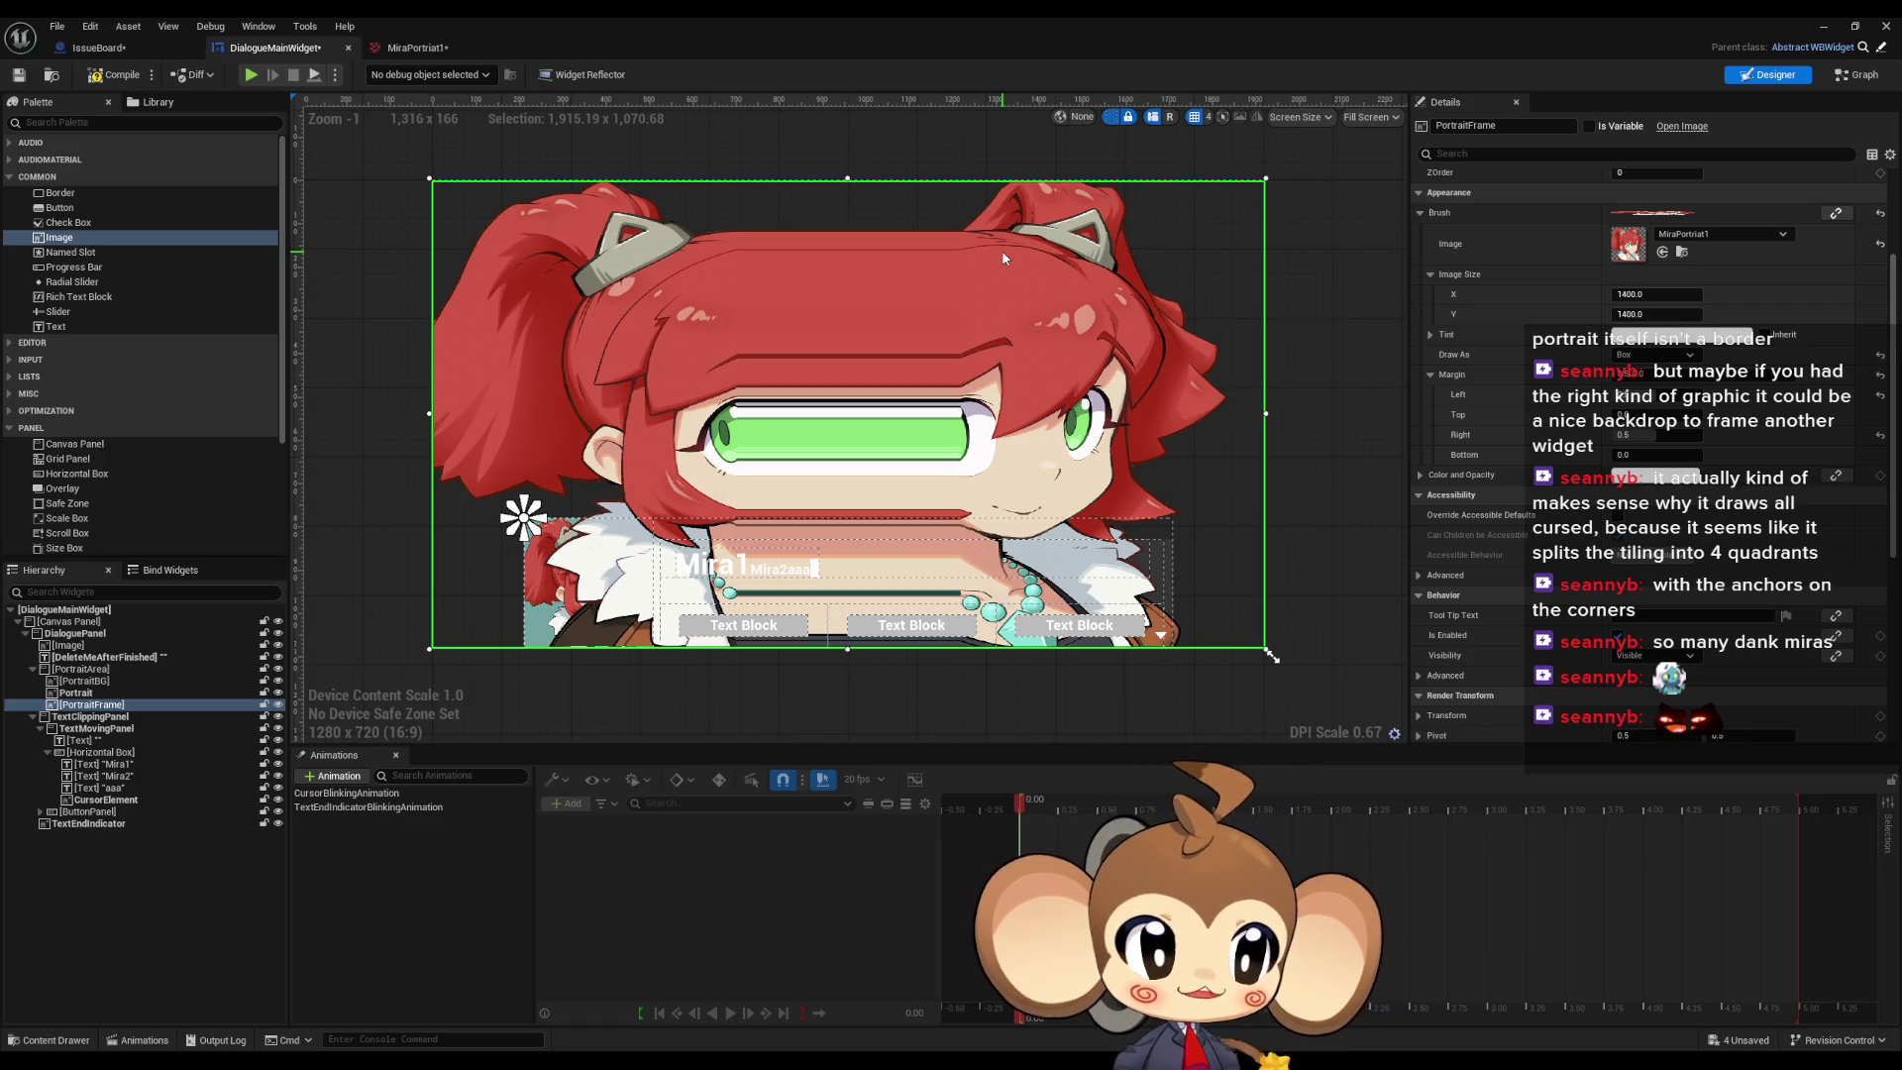
Step: Switch PortraitFrame's Draw As to Border and adjust its Left margin
click(1652, 355)
click(1645, 396)
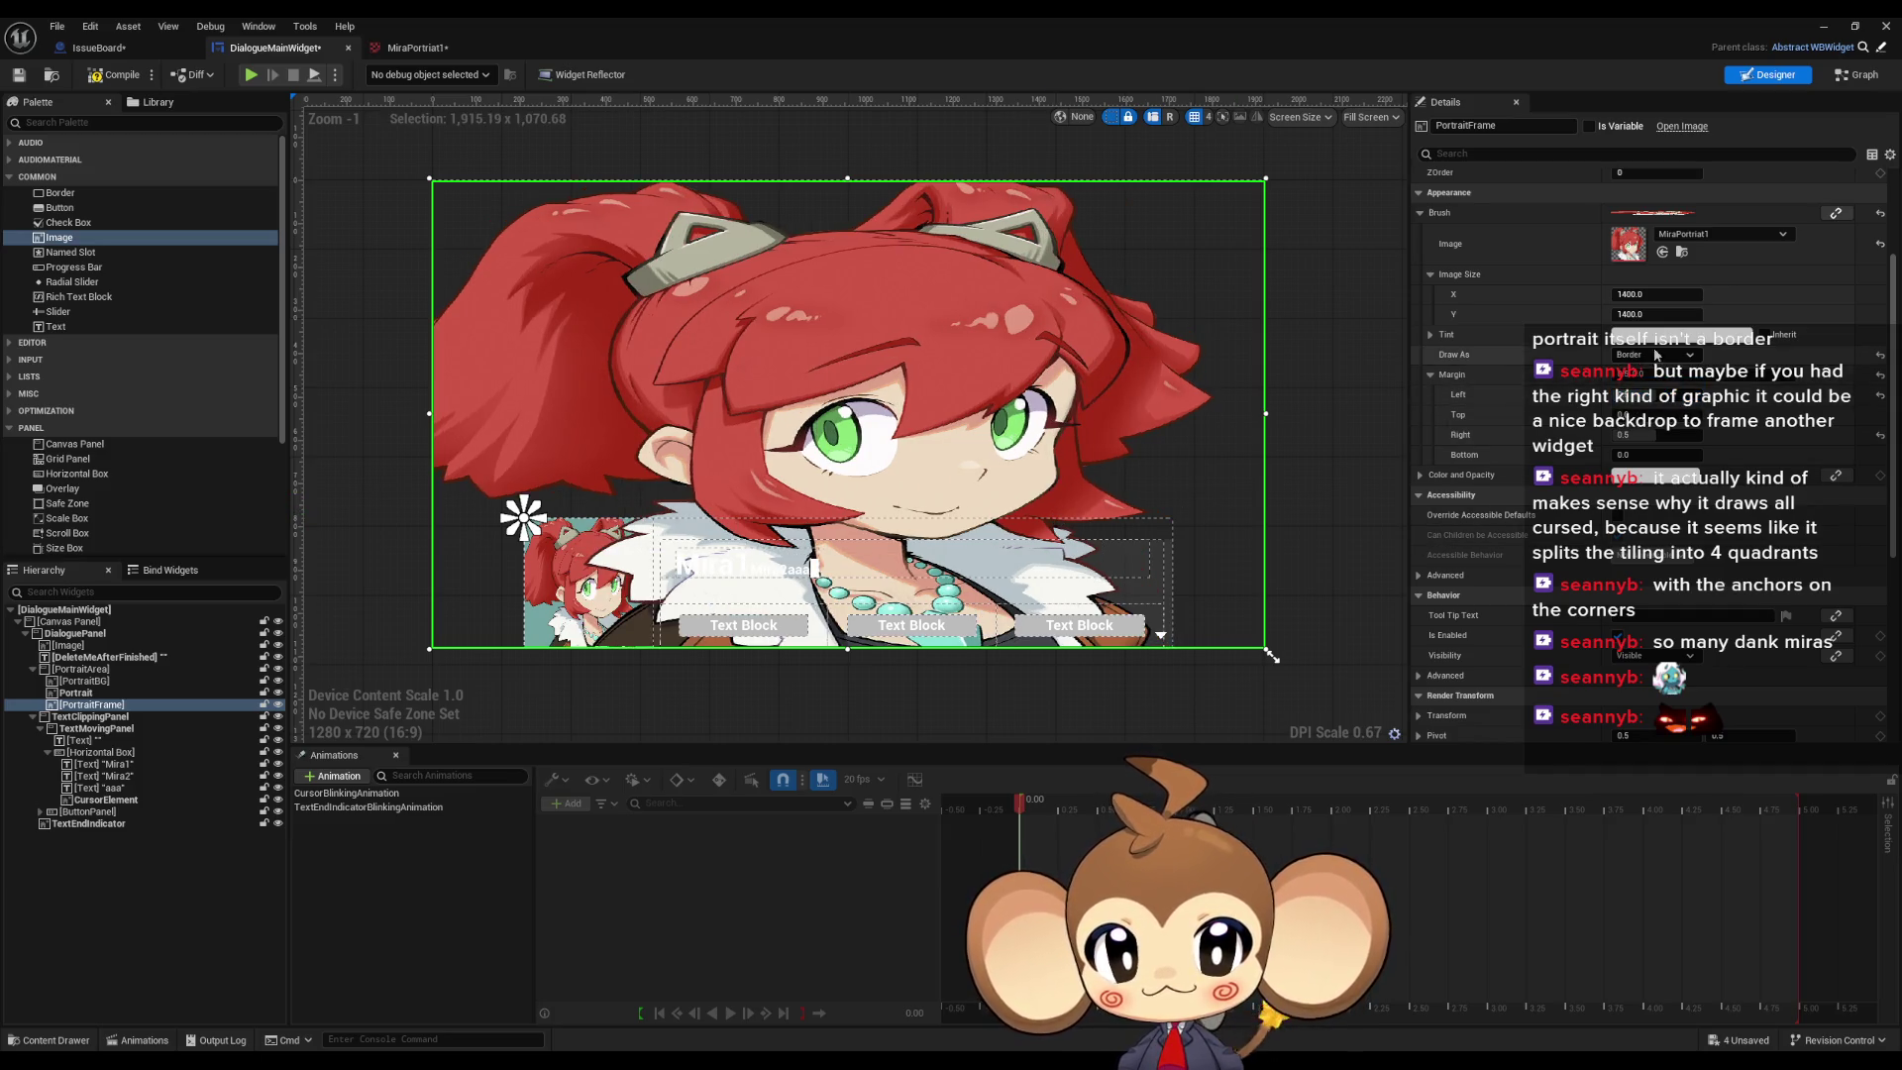
mouse_move(1644, 394)
mouse_down()
mouse_move(1672, 394)
mouse_move(1664, 435)
mouse_move(1606, 436)
mouse_up()
Step: Zoom the canvas to inspect the 9-slice and re-enter the Left margin value
scroll(1036, 449, down, 2)
scroll(1036, 448, up, 5)
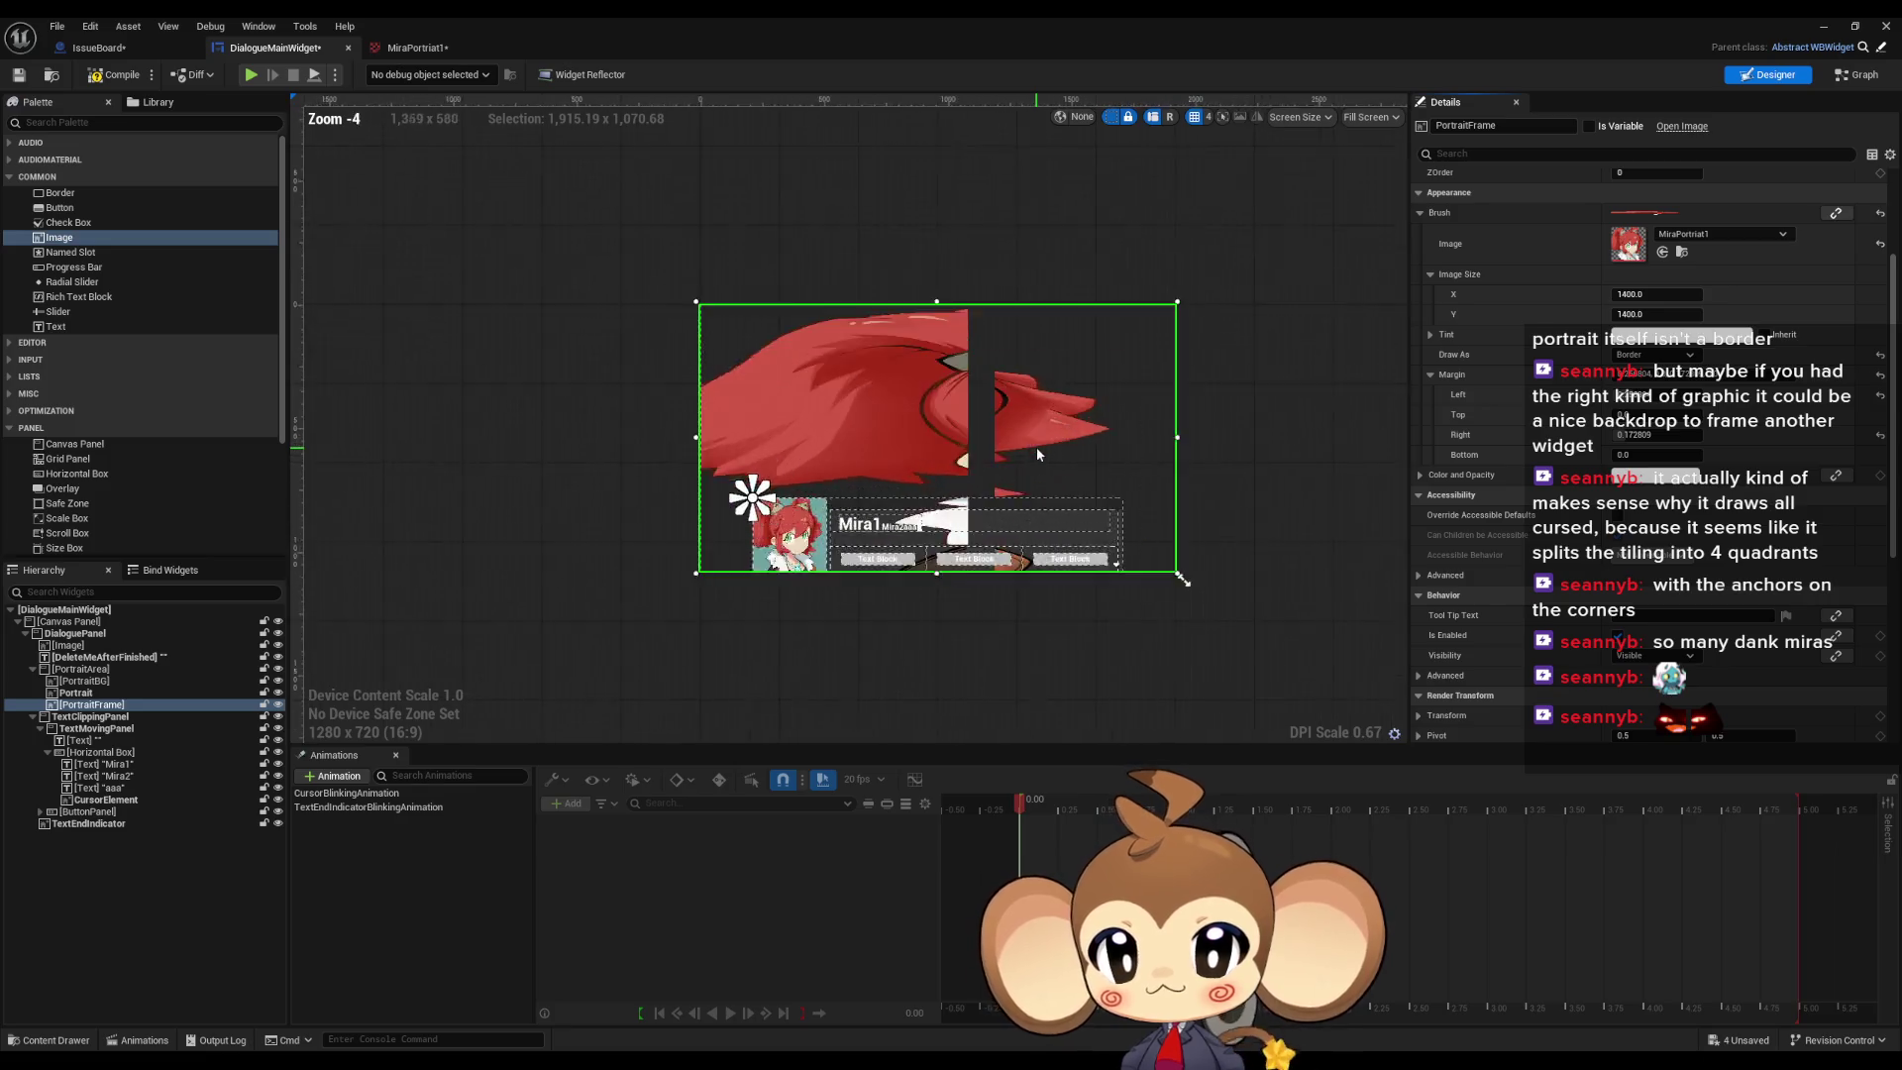
scroll(943, 429, down, 4)
scroll(947, 427, up, 5)
scroll(948, 426, down, 4)
scroll(948, 426, up, 4)
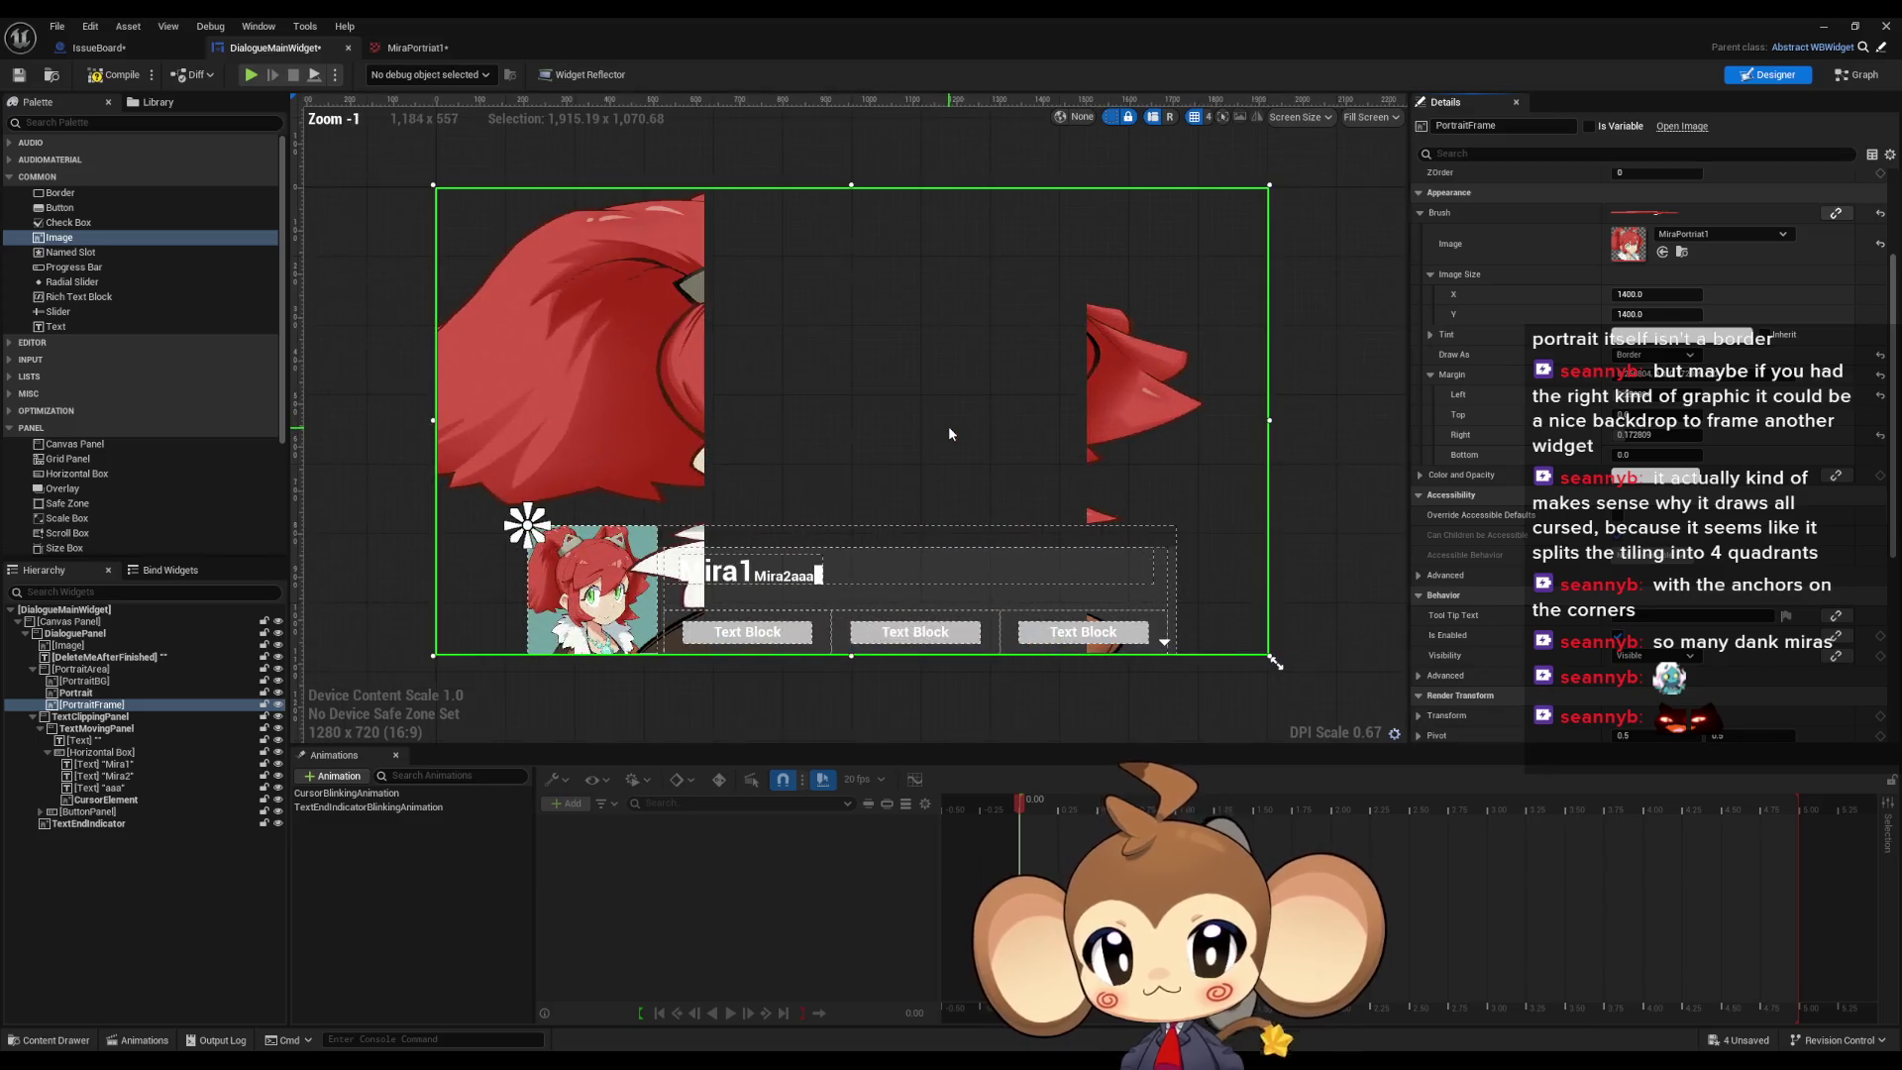
scroll(988, 426, down, 5)
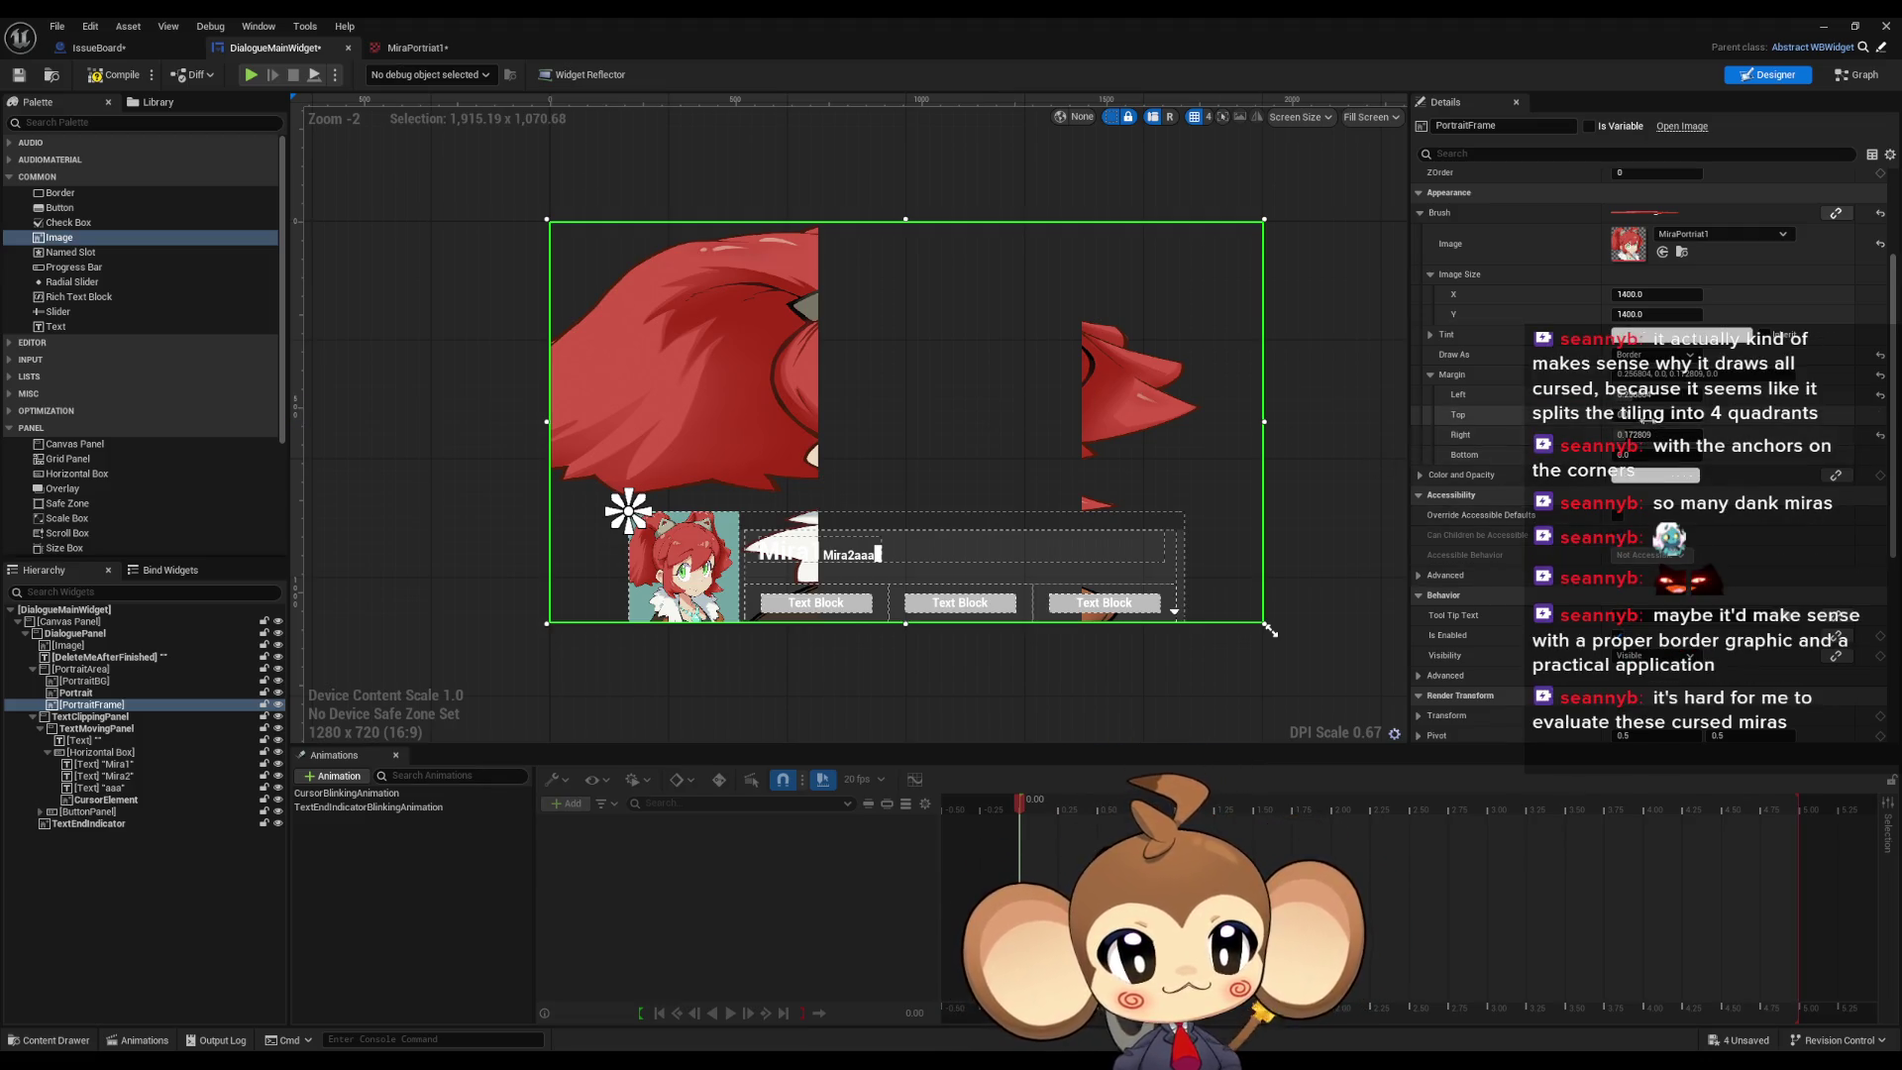
click(1645, 398)
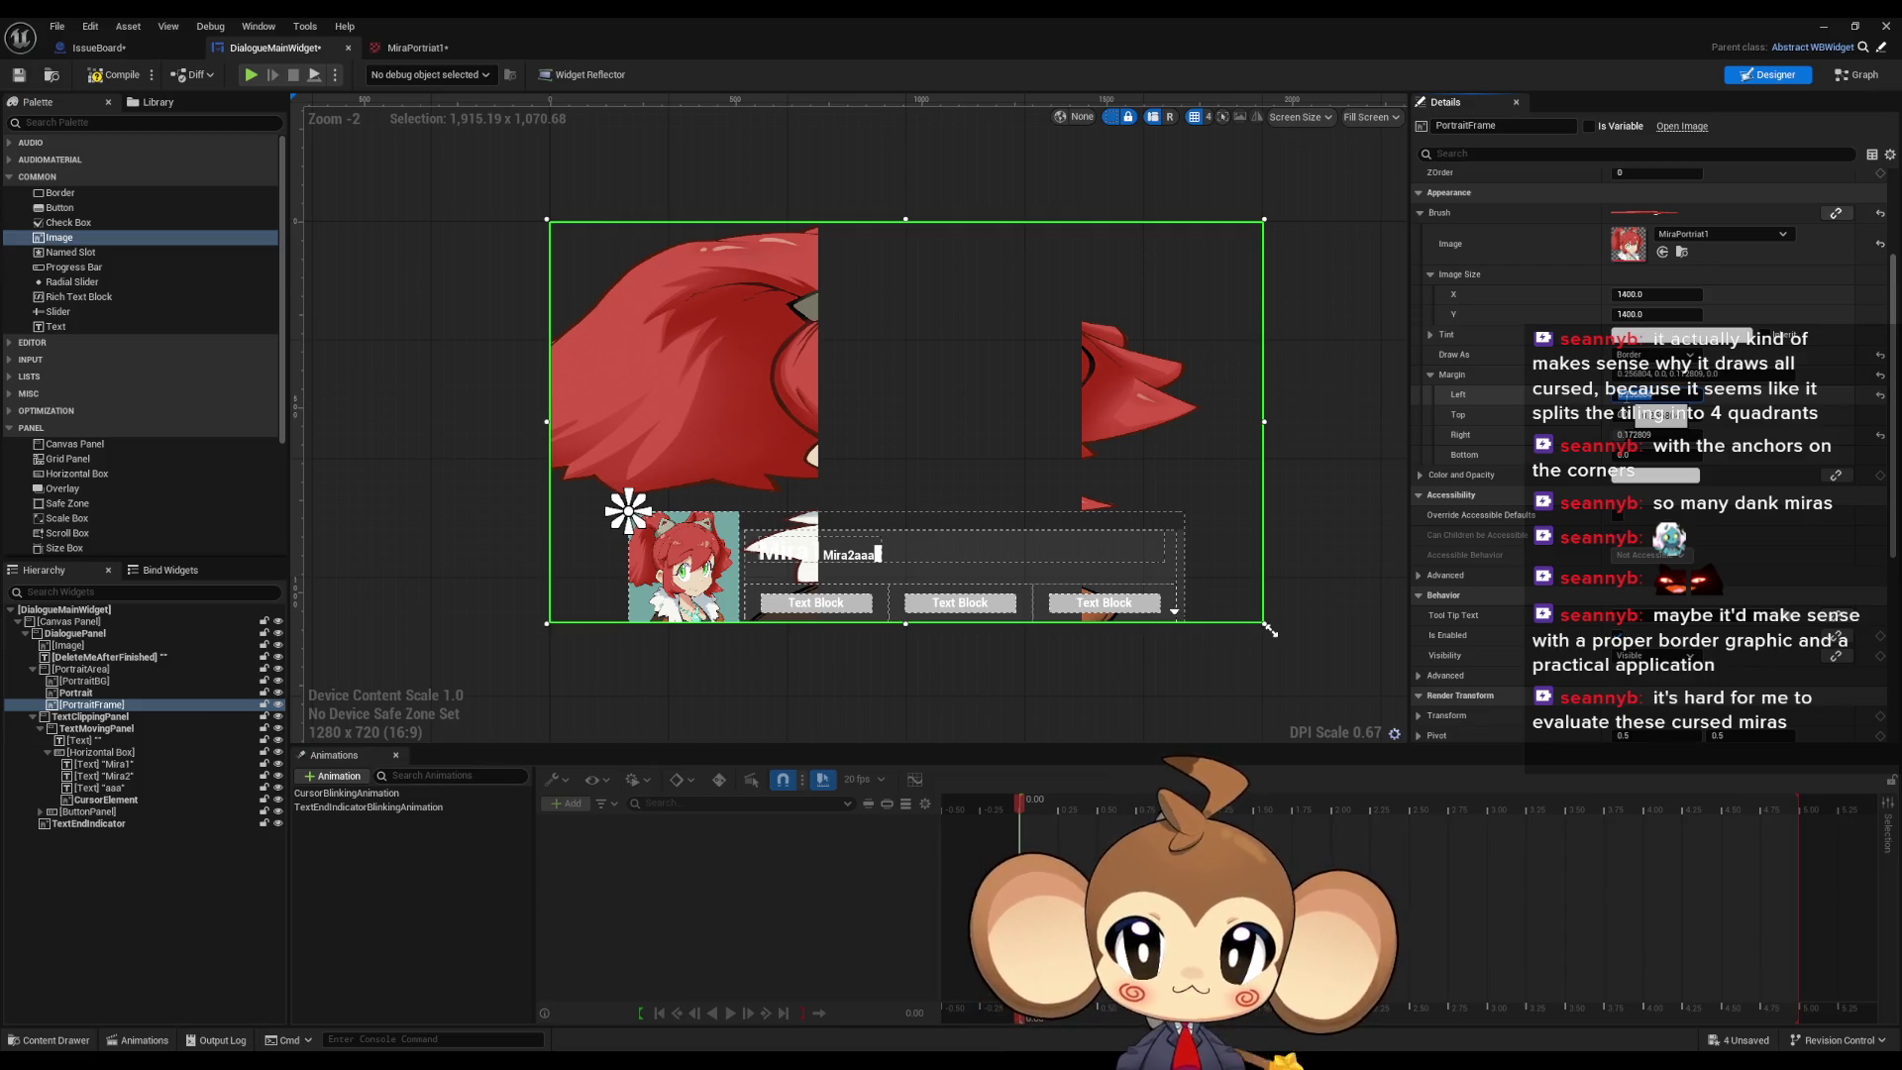
key(Return)
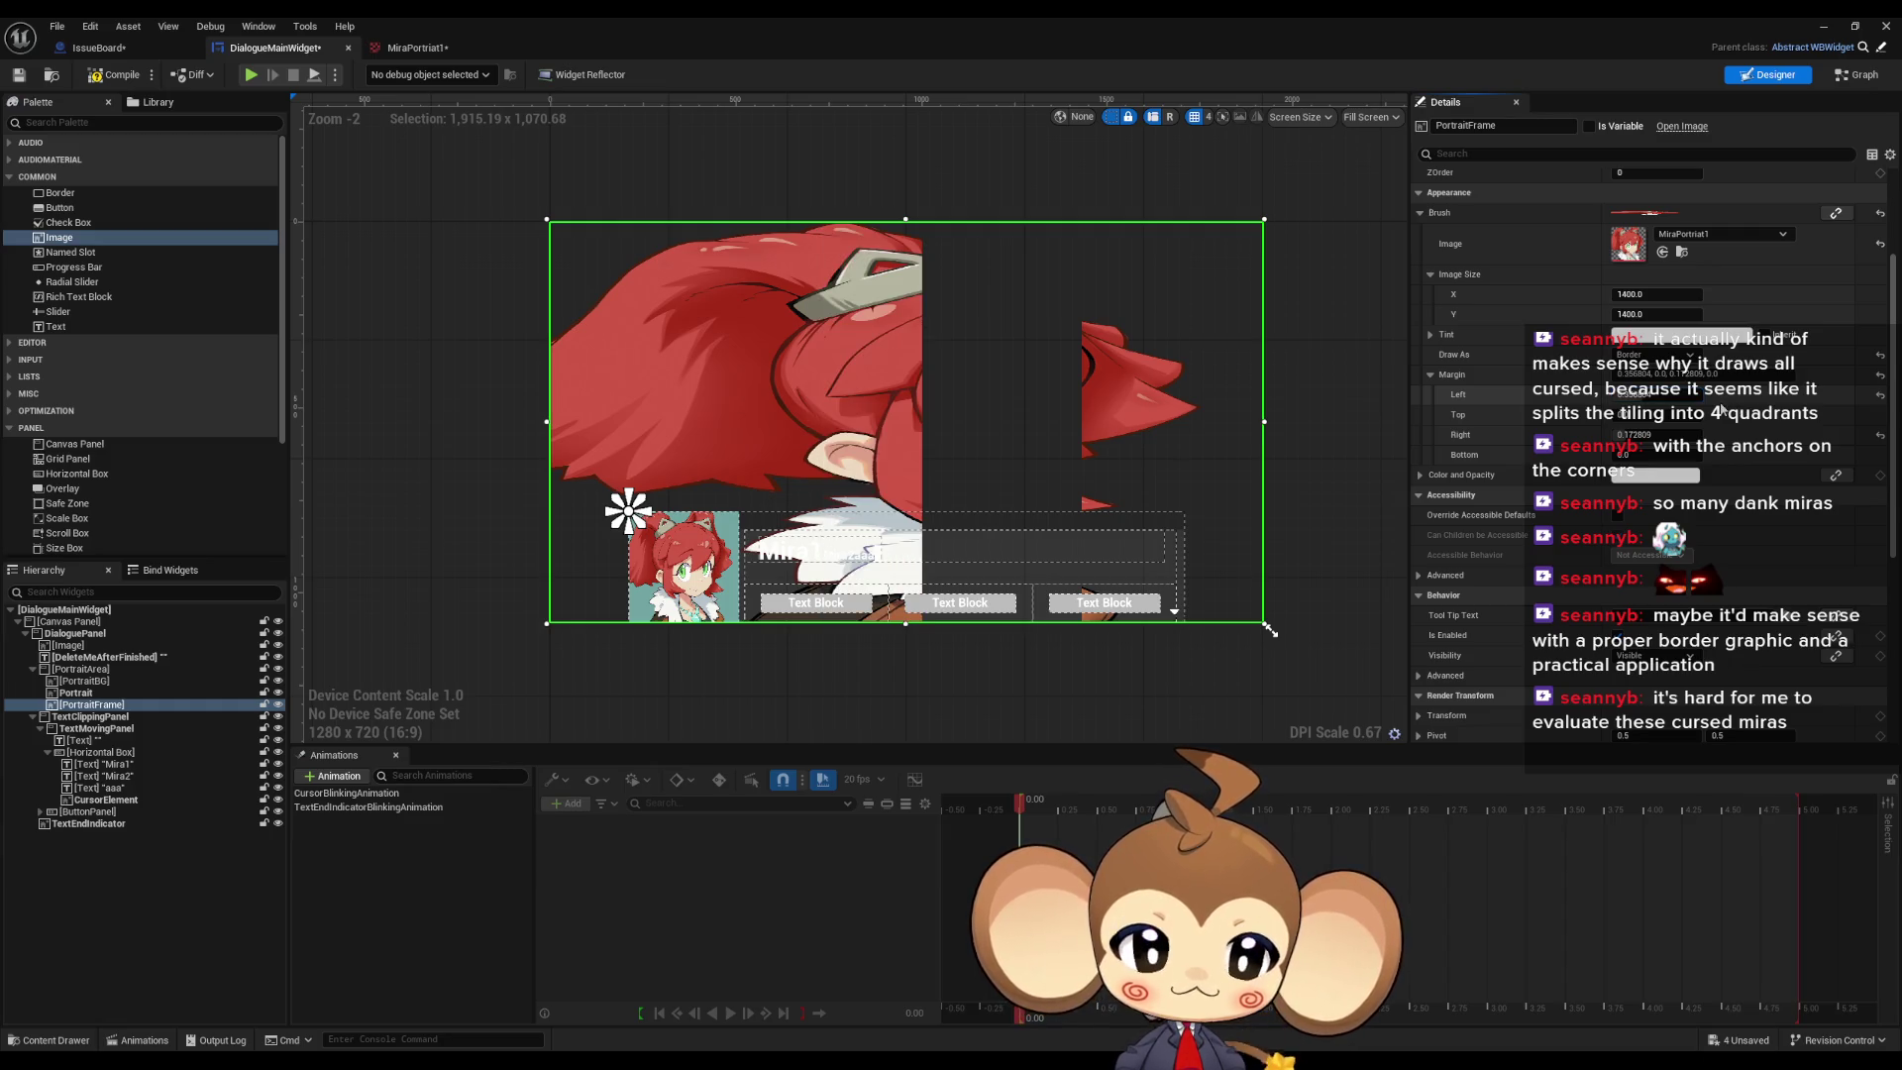
scroll(1534, 551, up, 1)
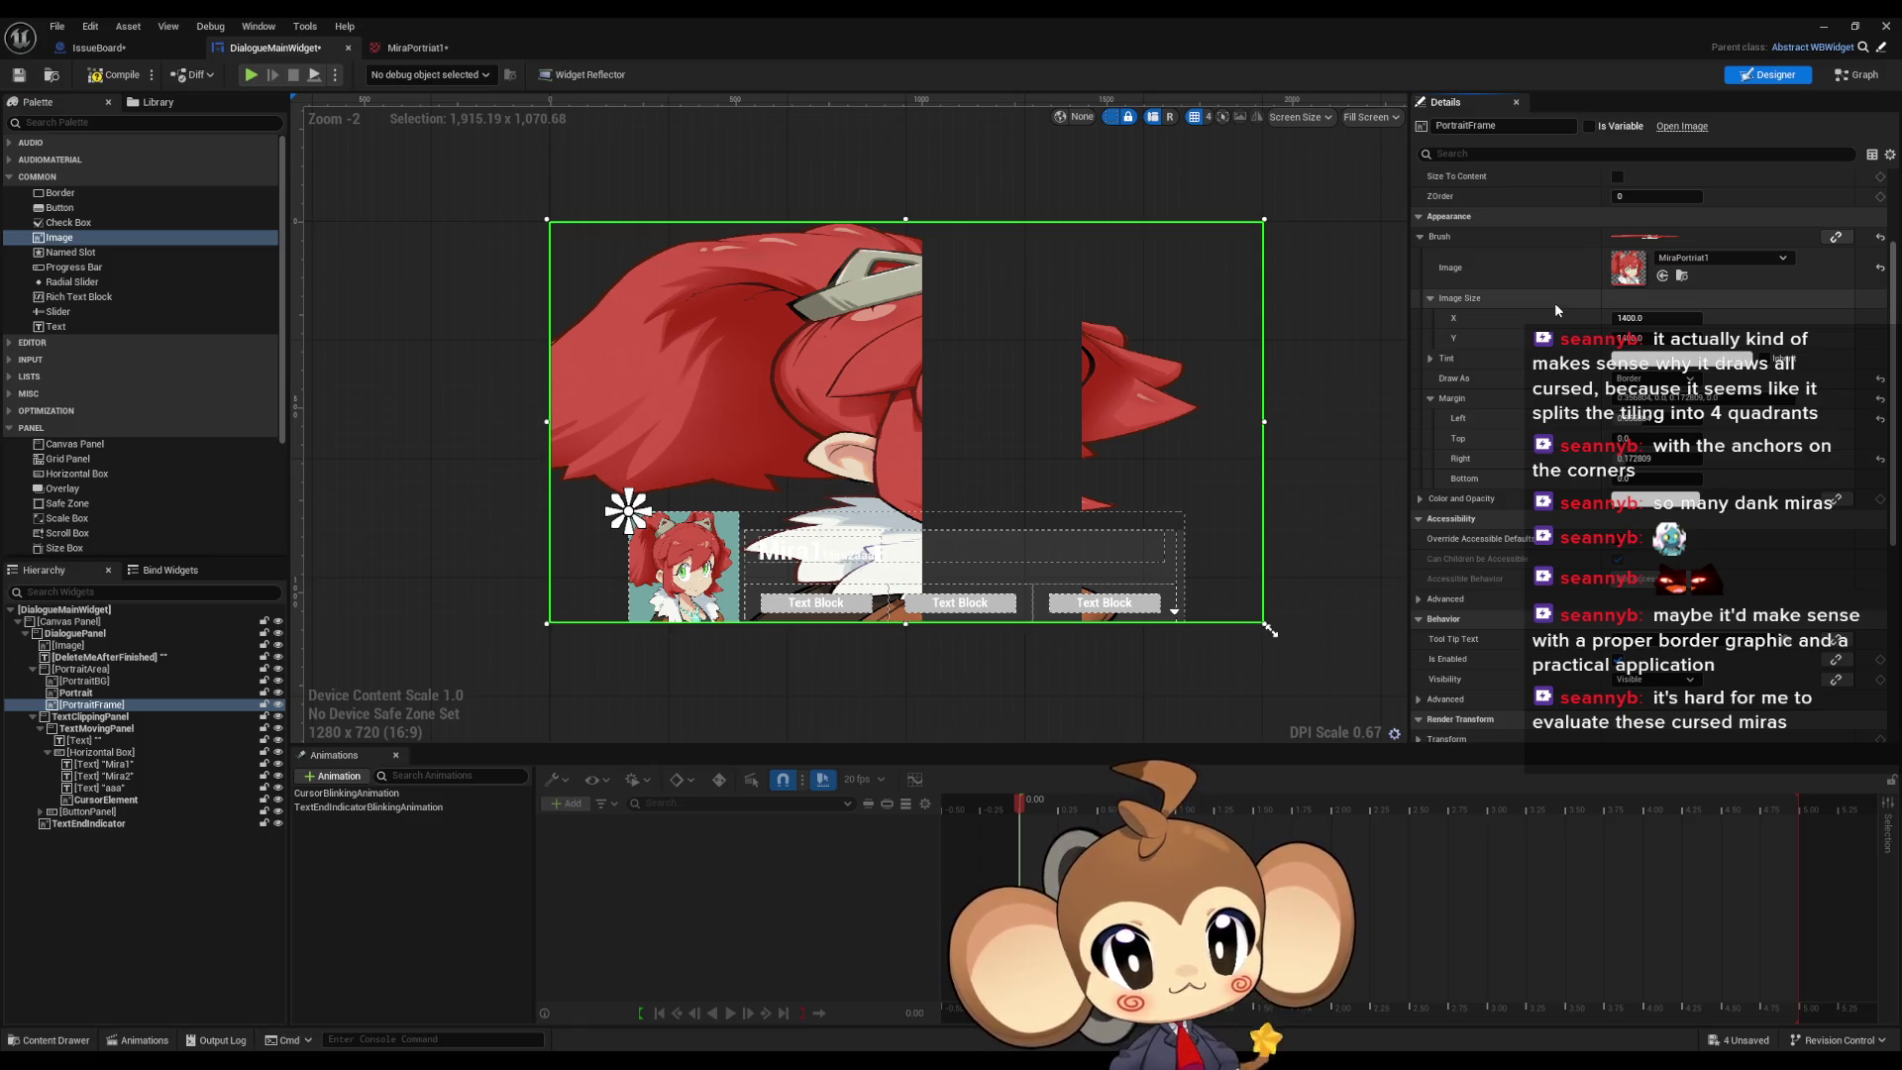
Step: Switch PortraitFrame's Draw As back to Box and enter 0.5 for Left, Right and Top margins
click(1653, 378)
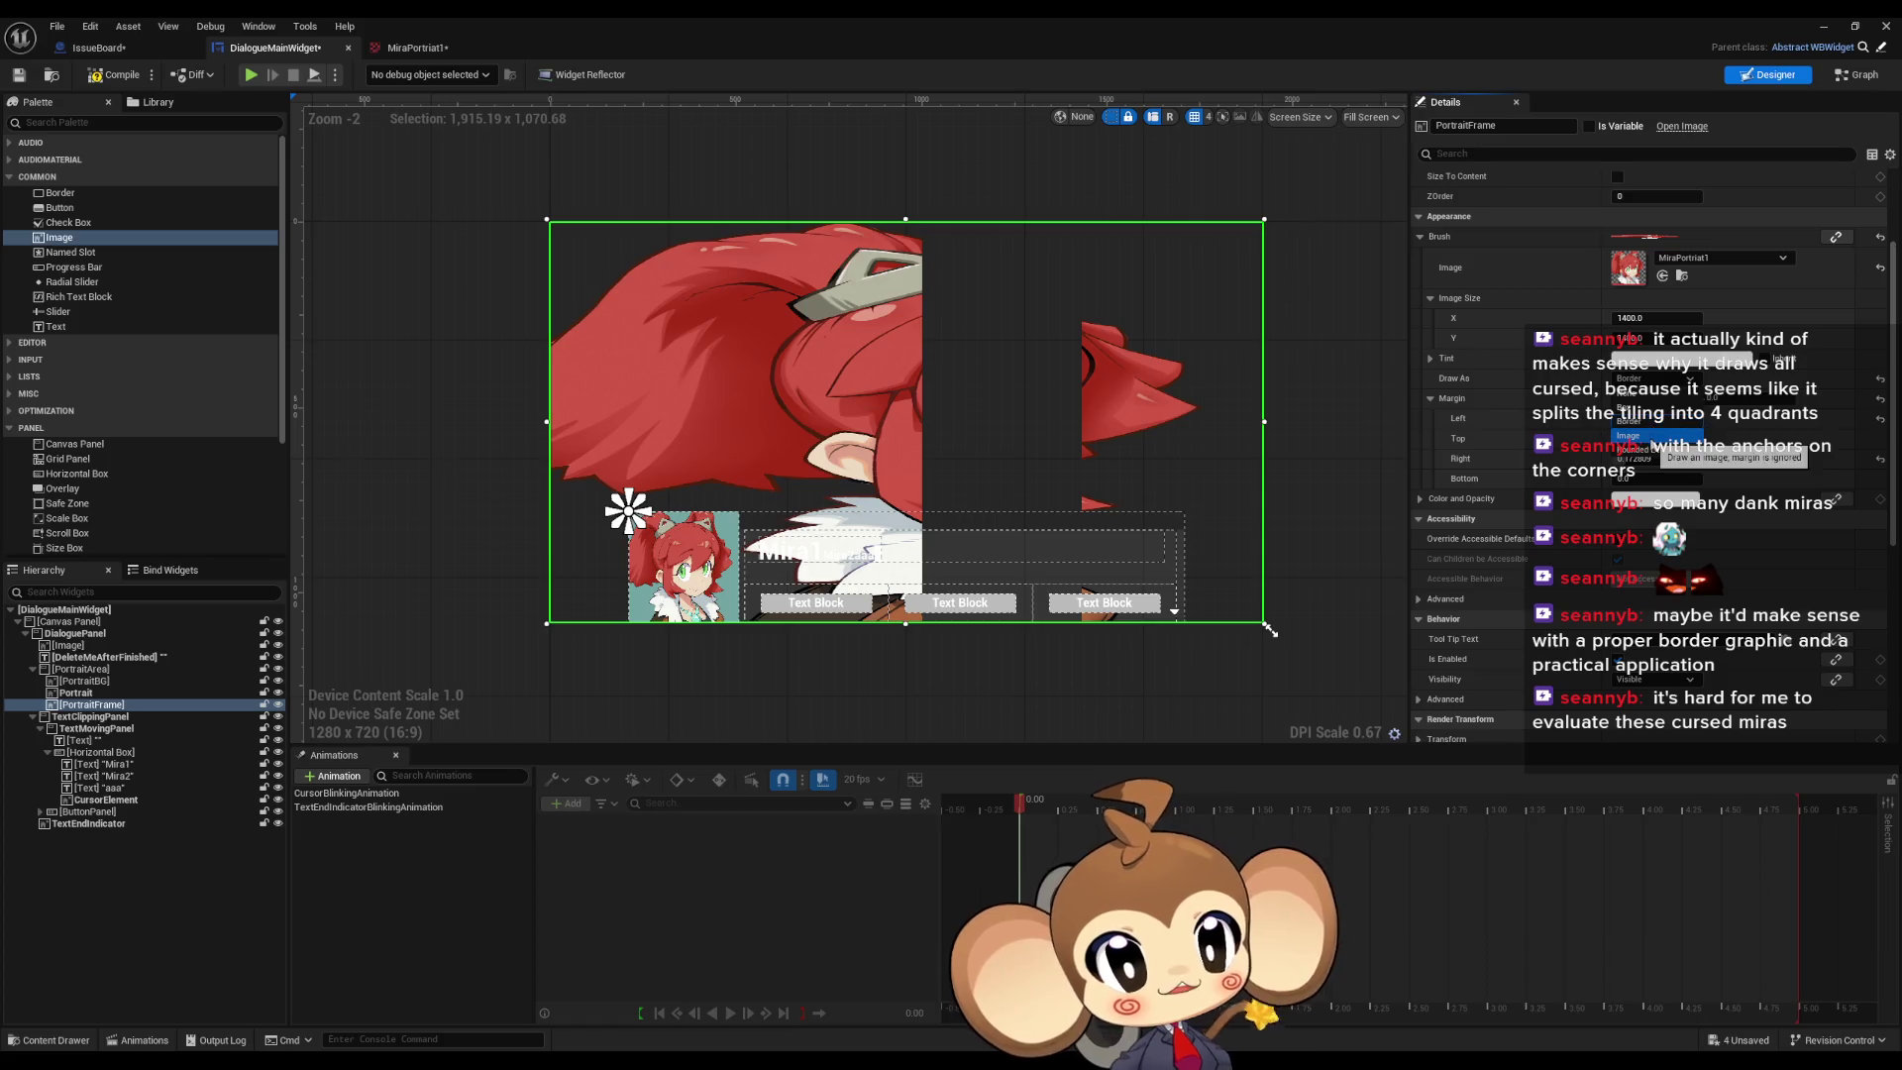
click(1629, 407)
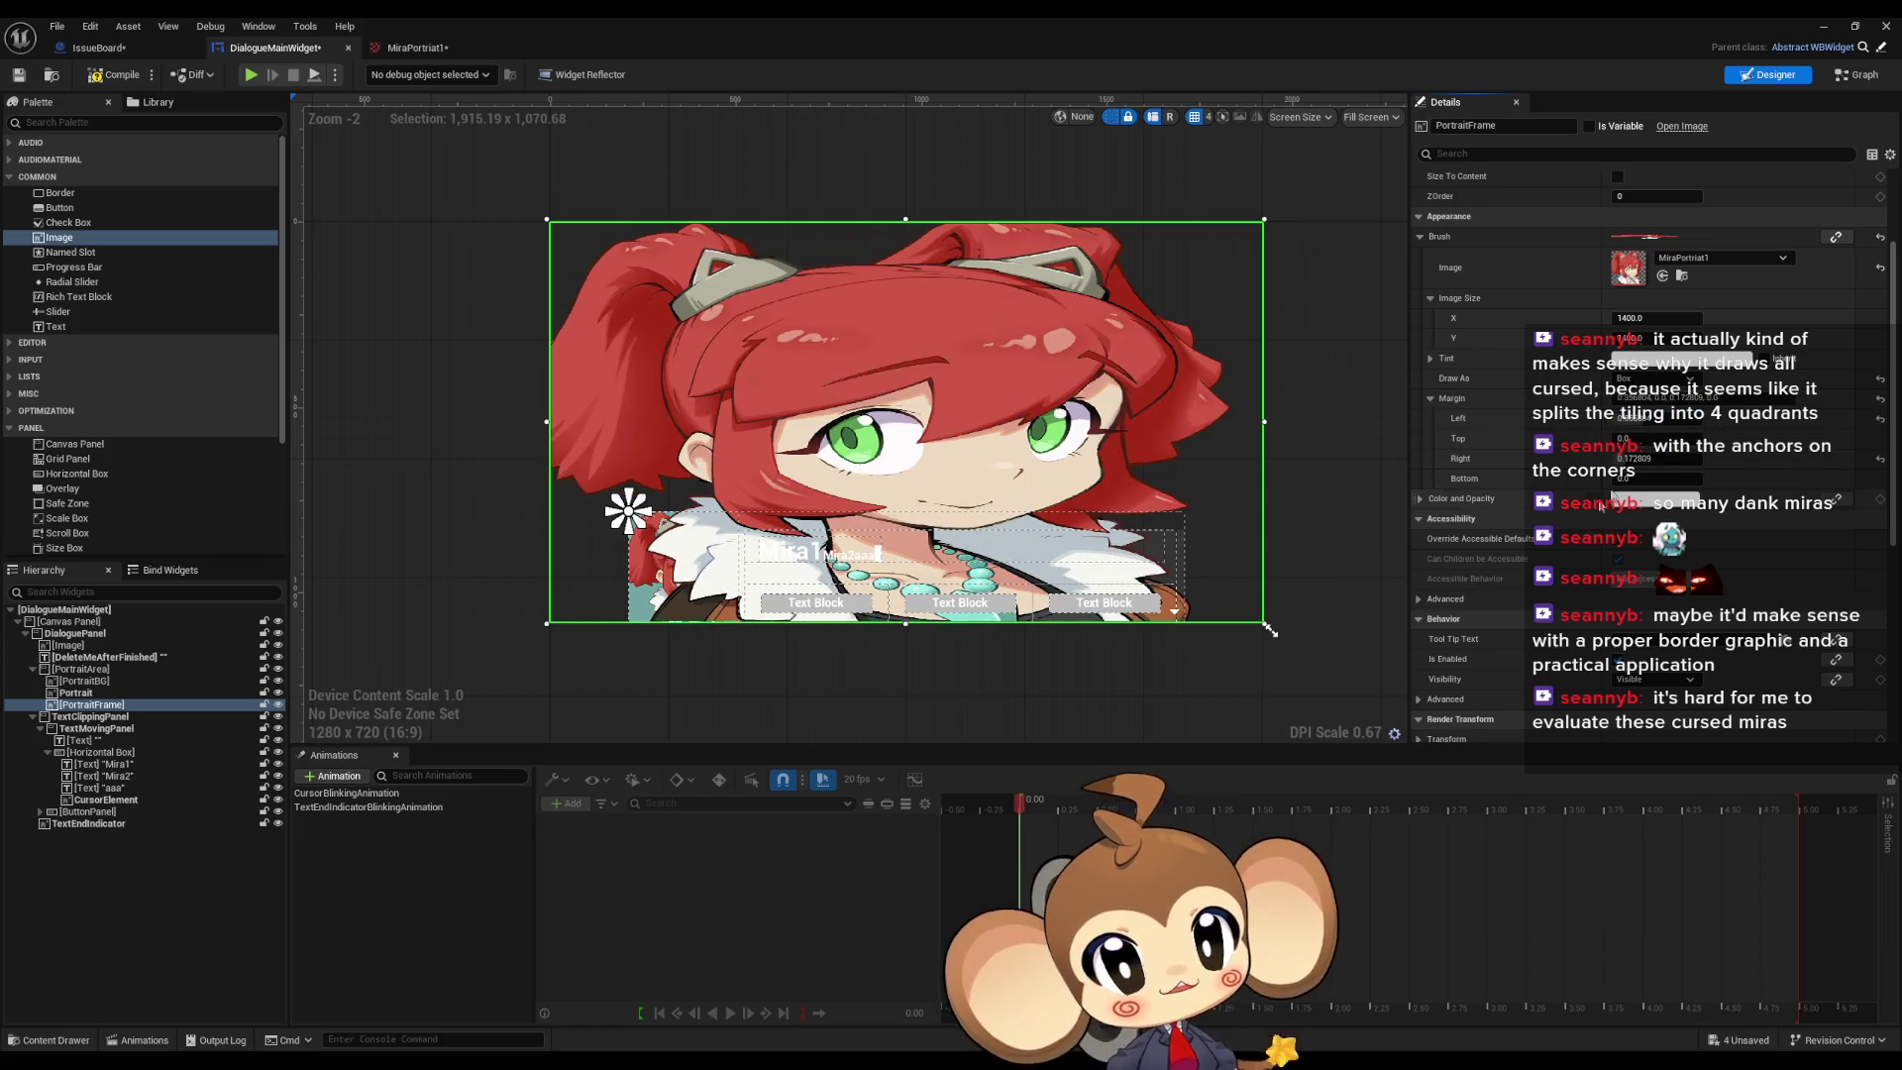
click(1653, 418)
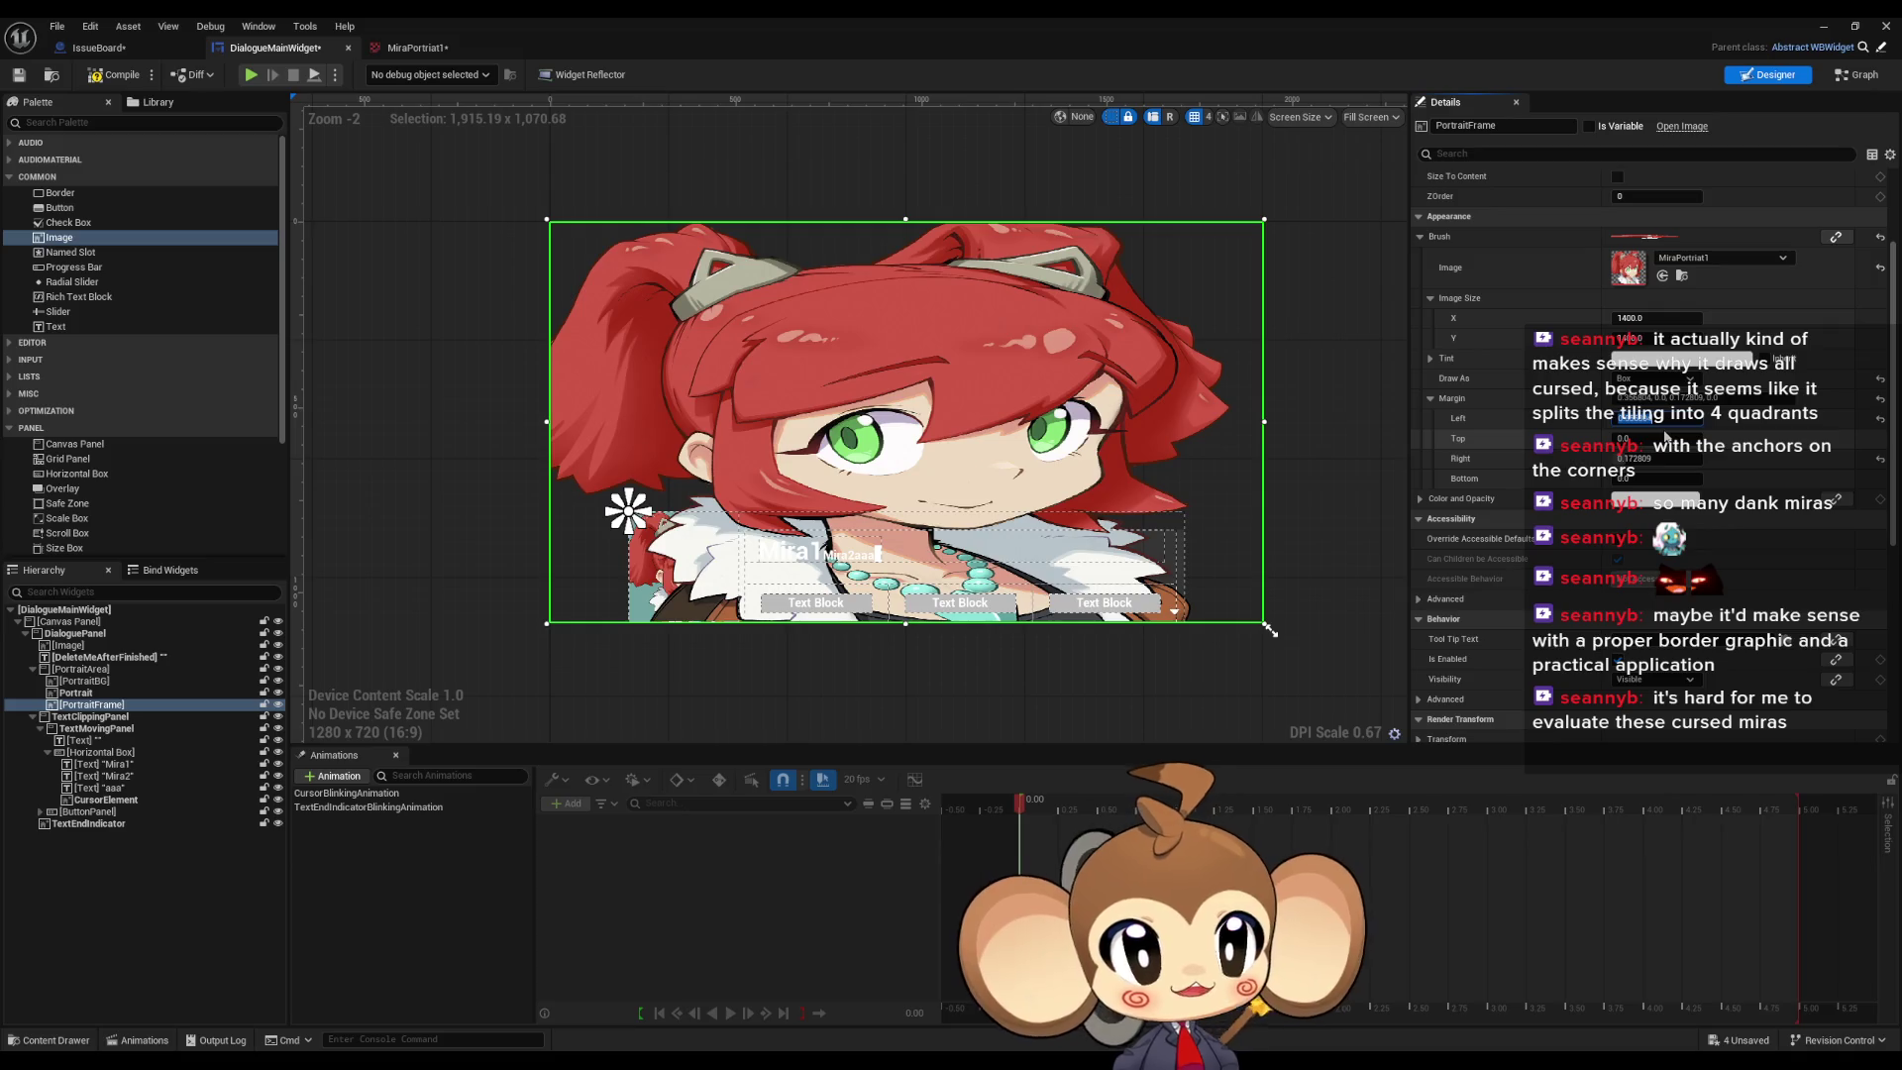
text(0.5)
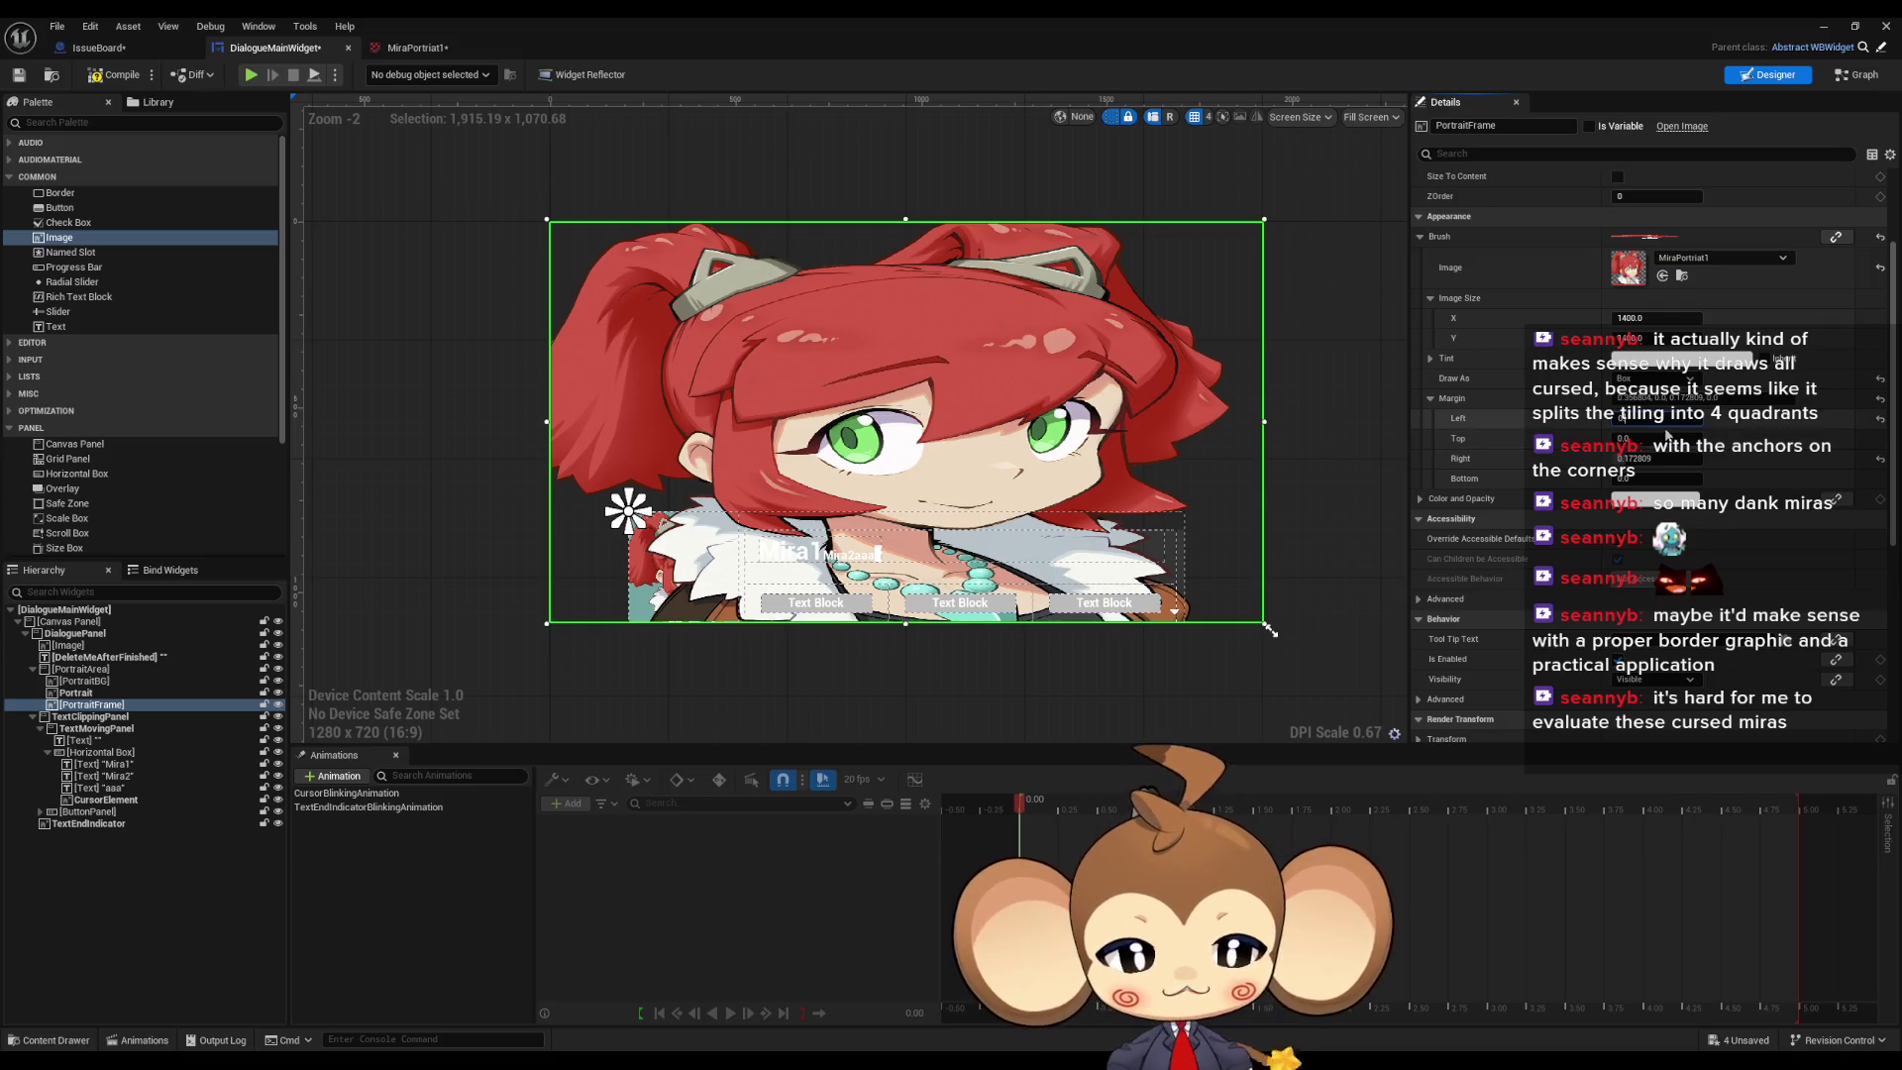
key(Tab)
key(Tab)
text(0.5)
key(Return)
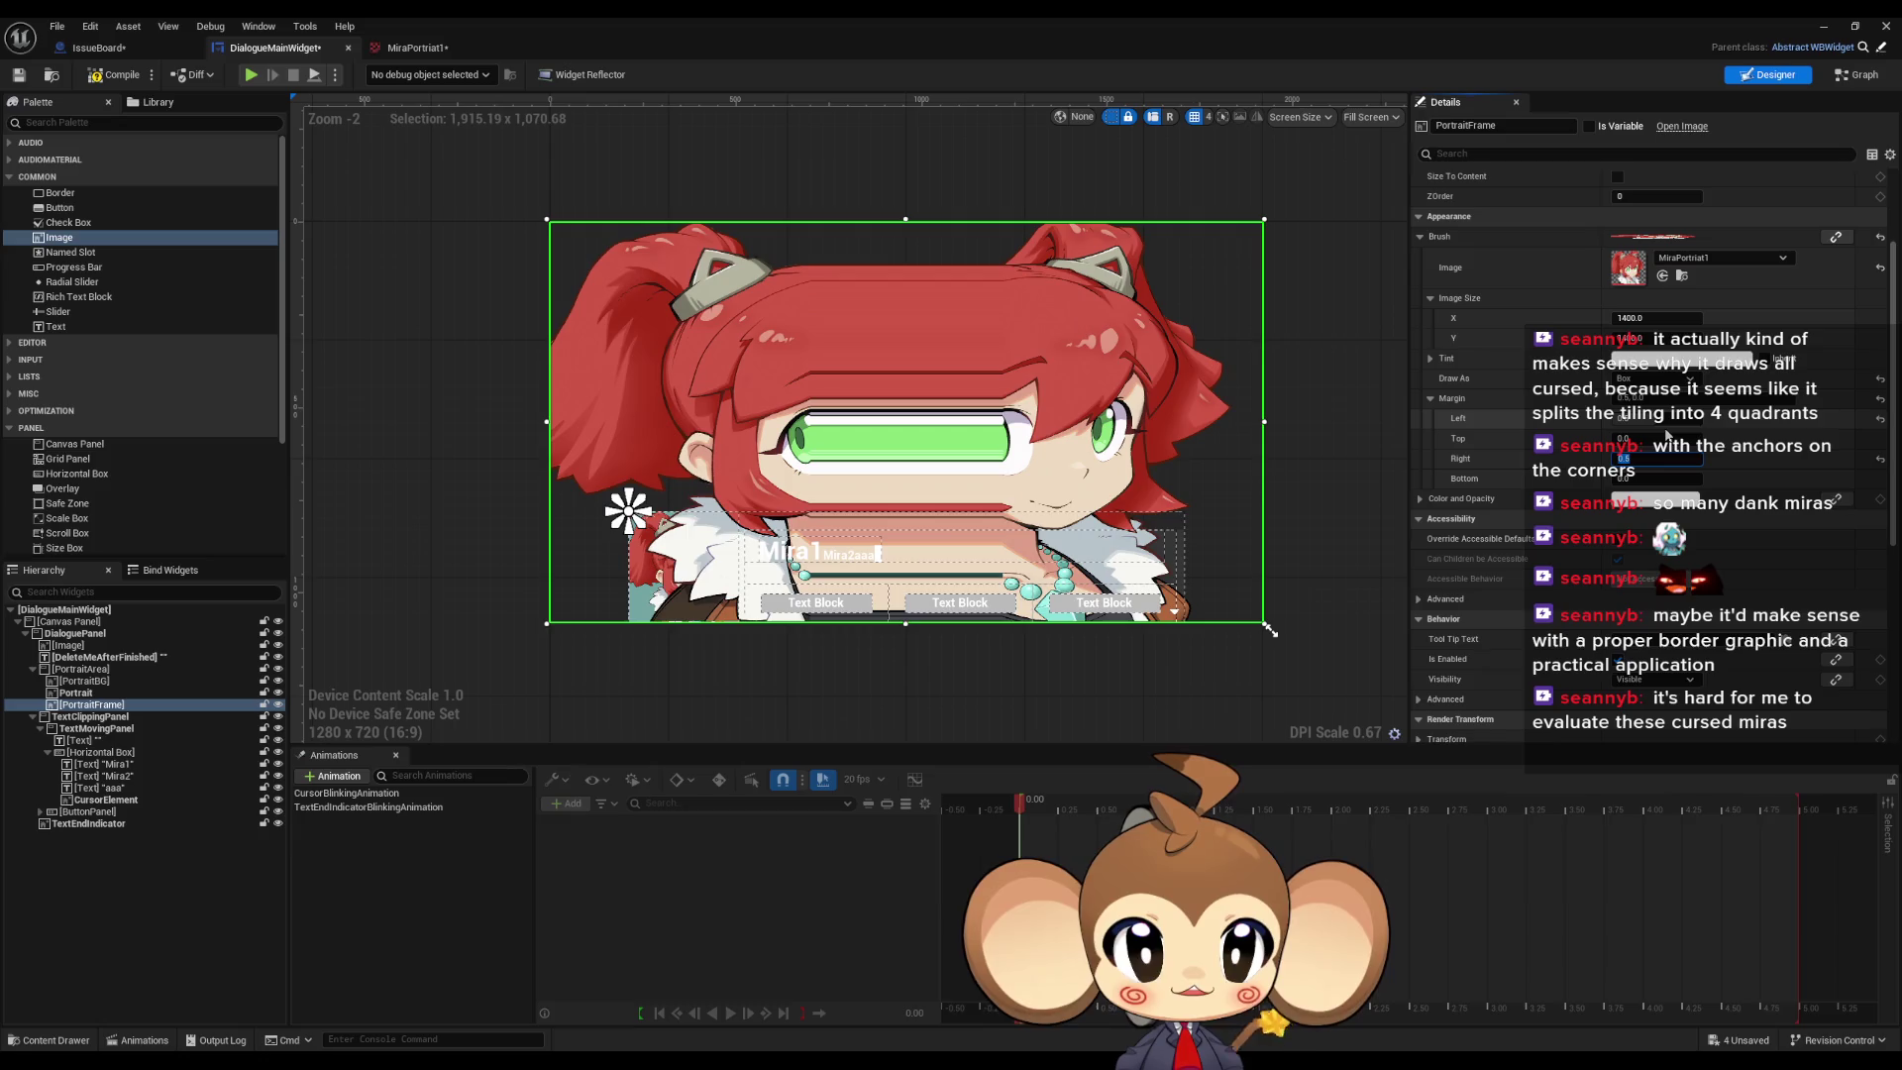
click(1667, 437)
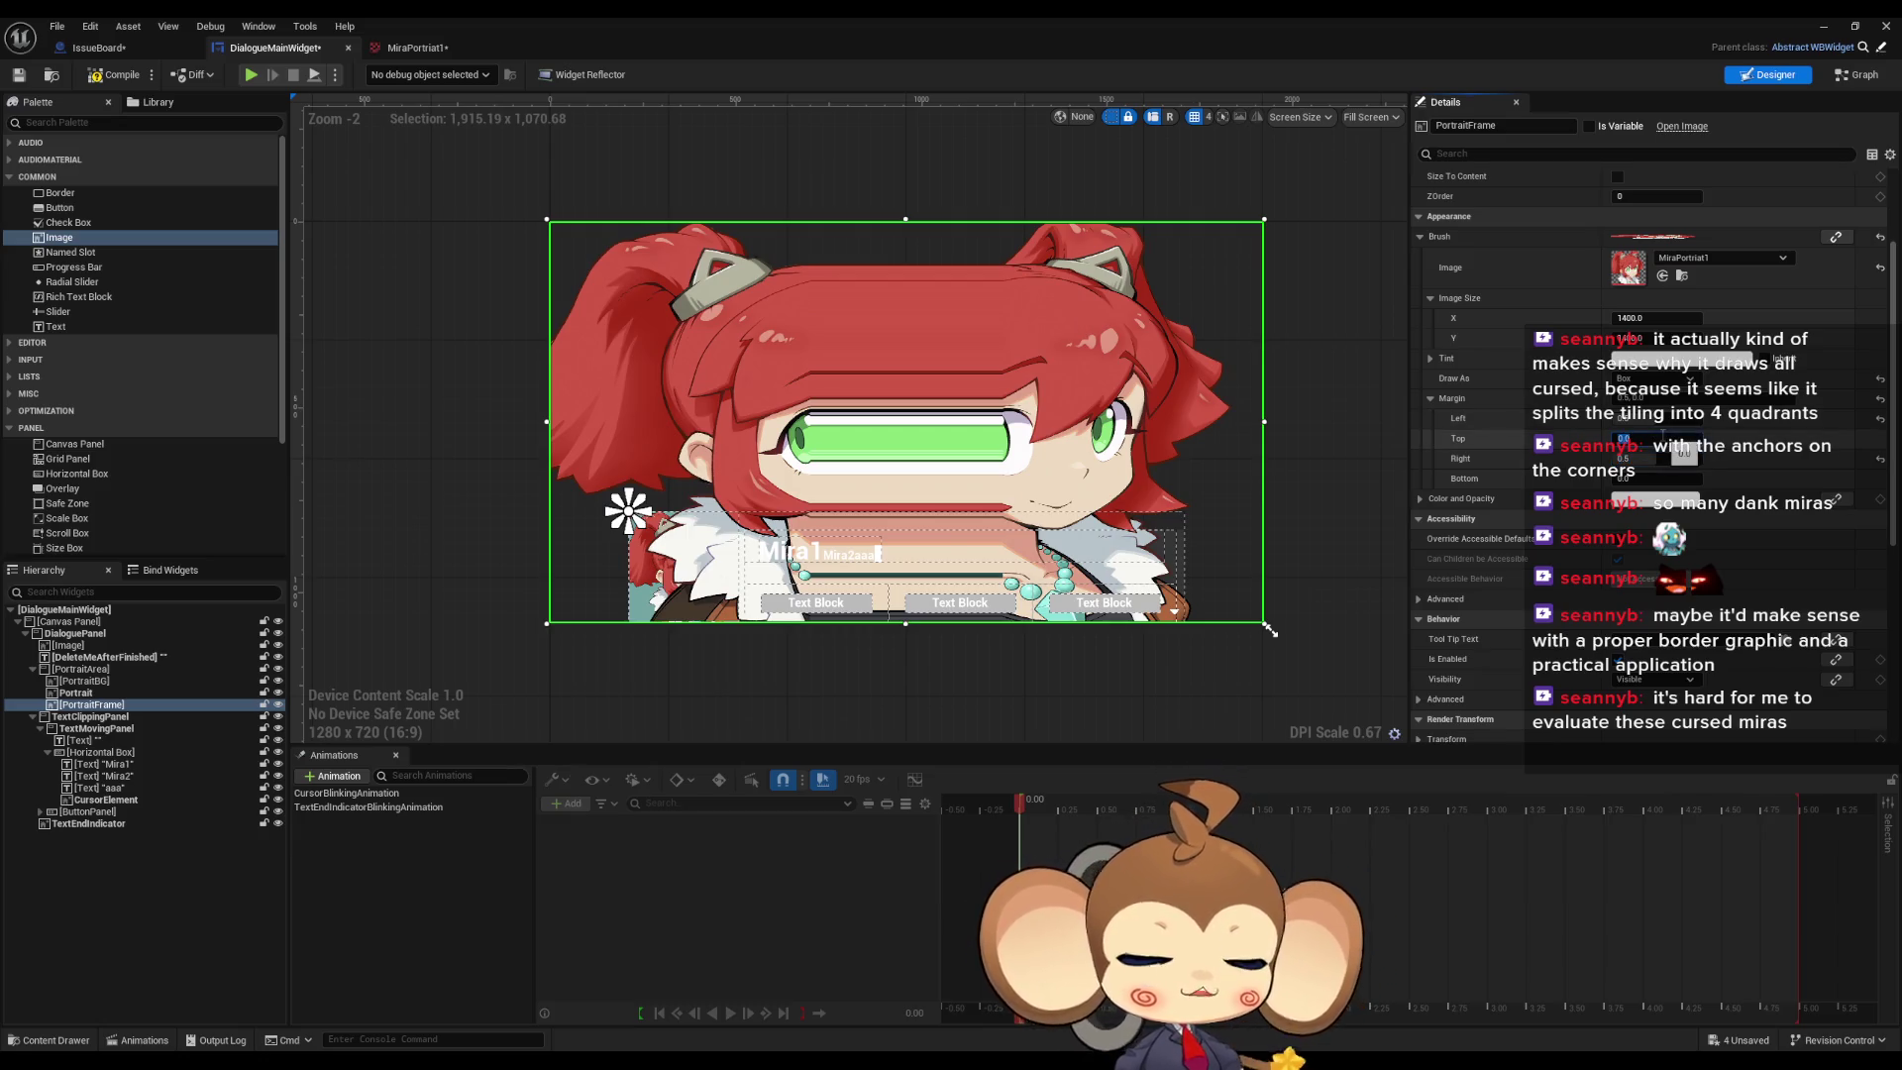
text(.5)
key(Tab)
key(Tab)
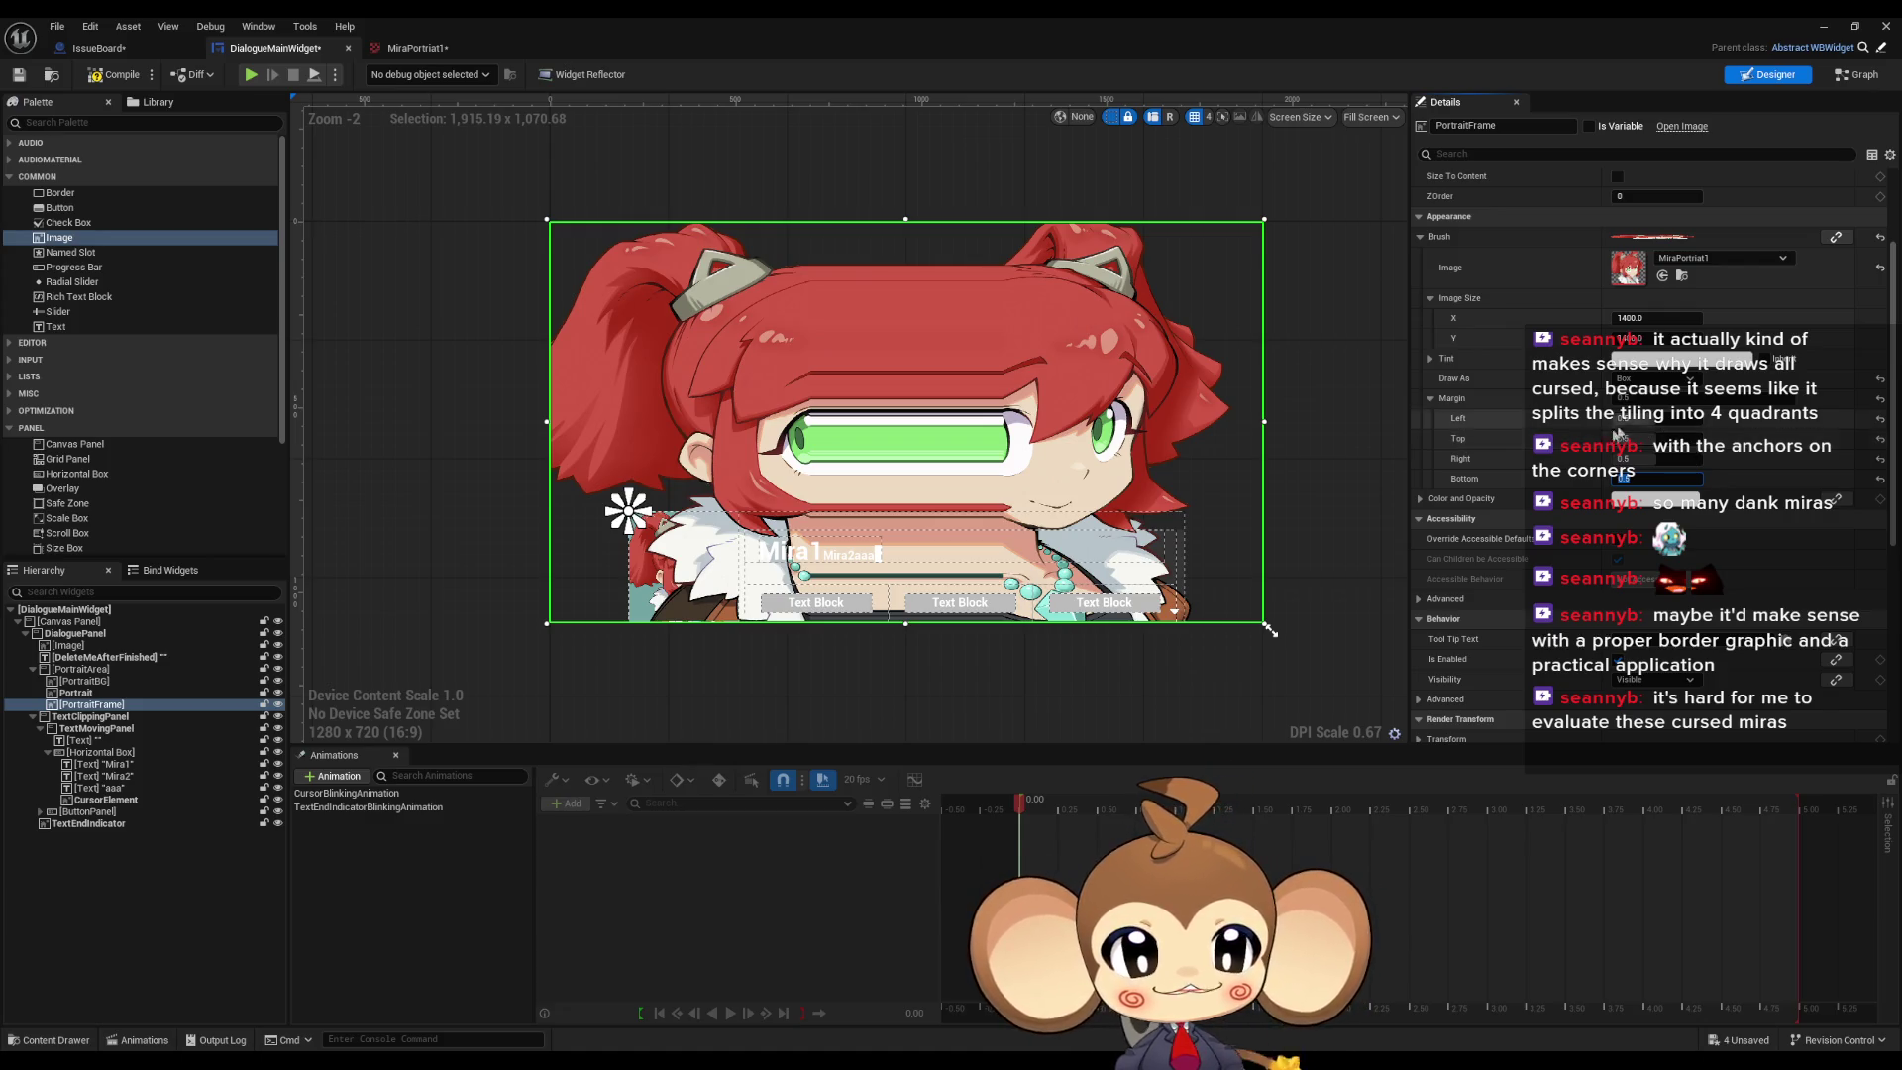
key(Return)
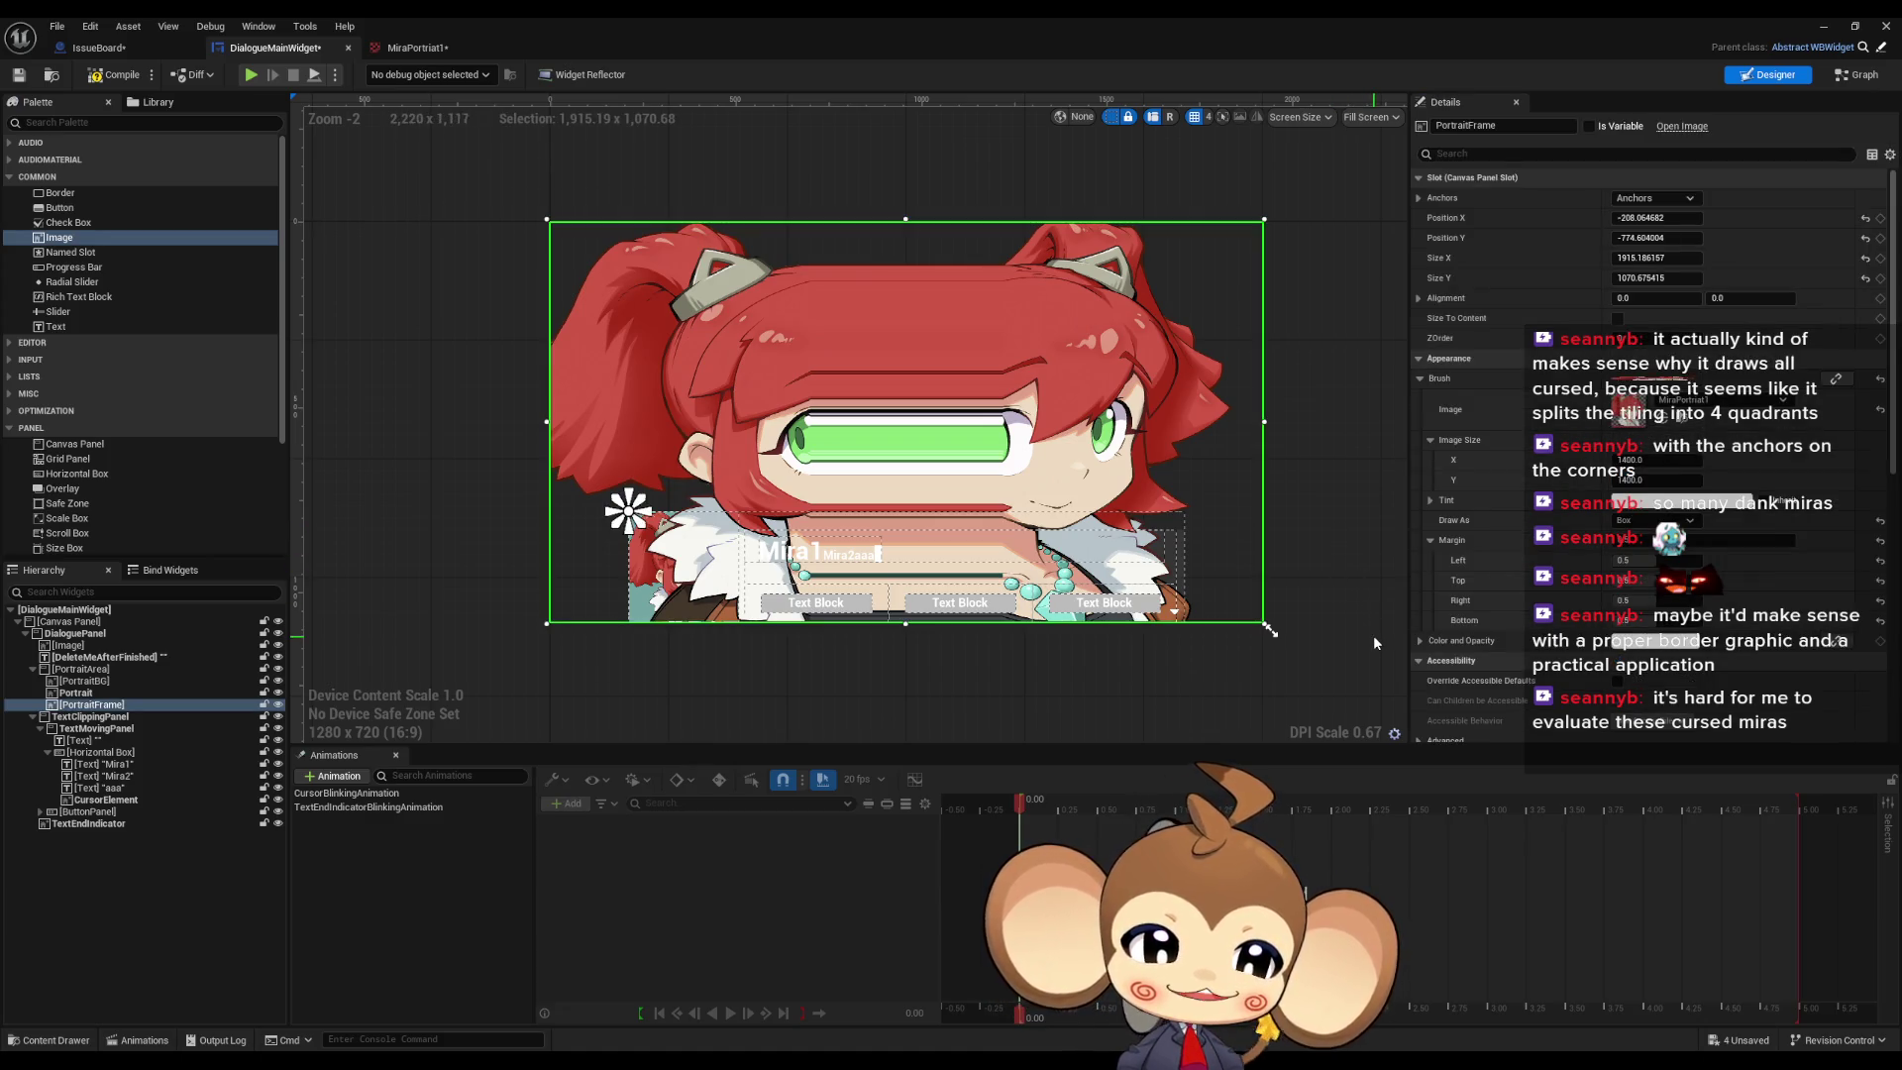
drag(1363, 658, 1394, 662)
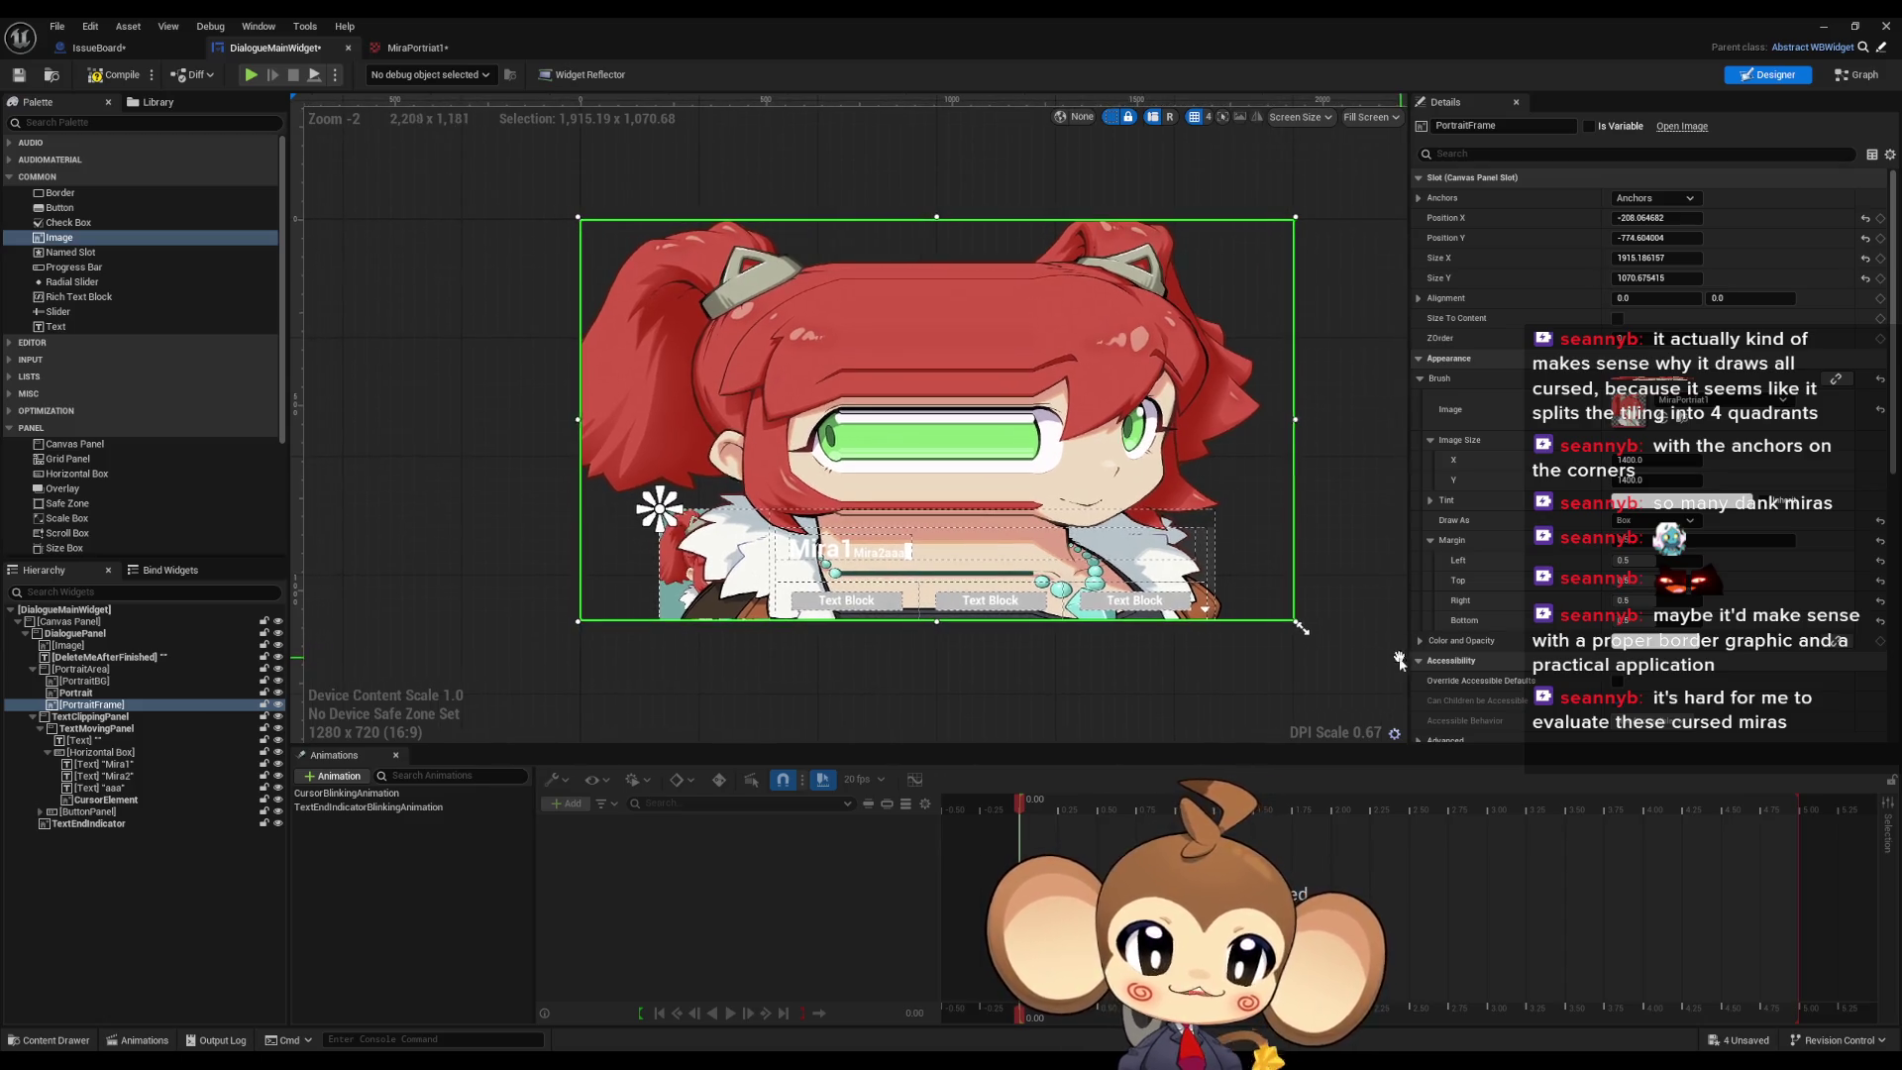
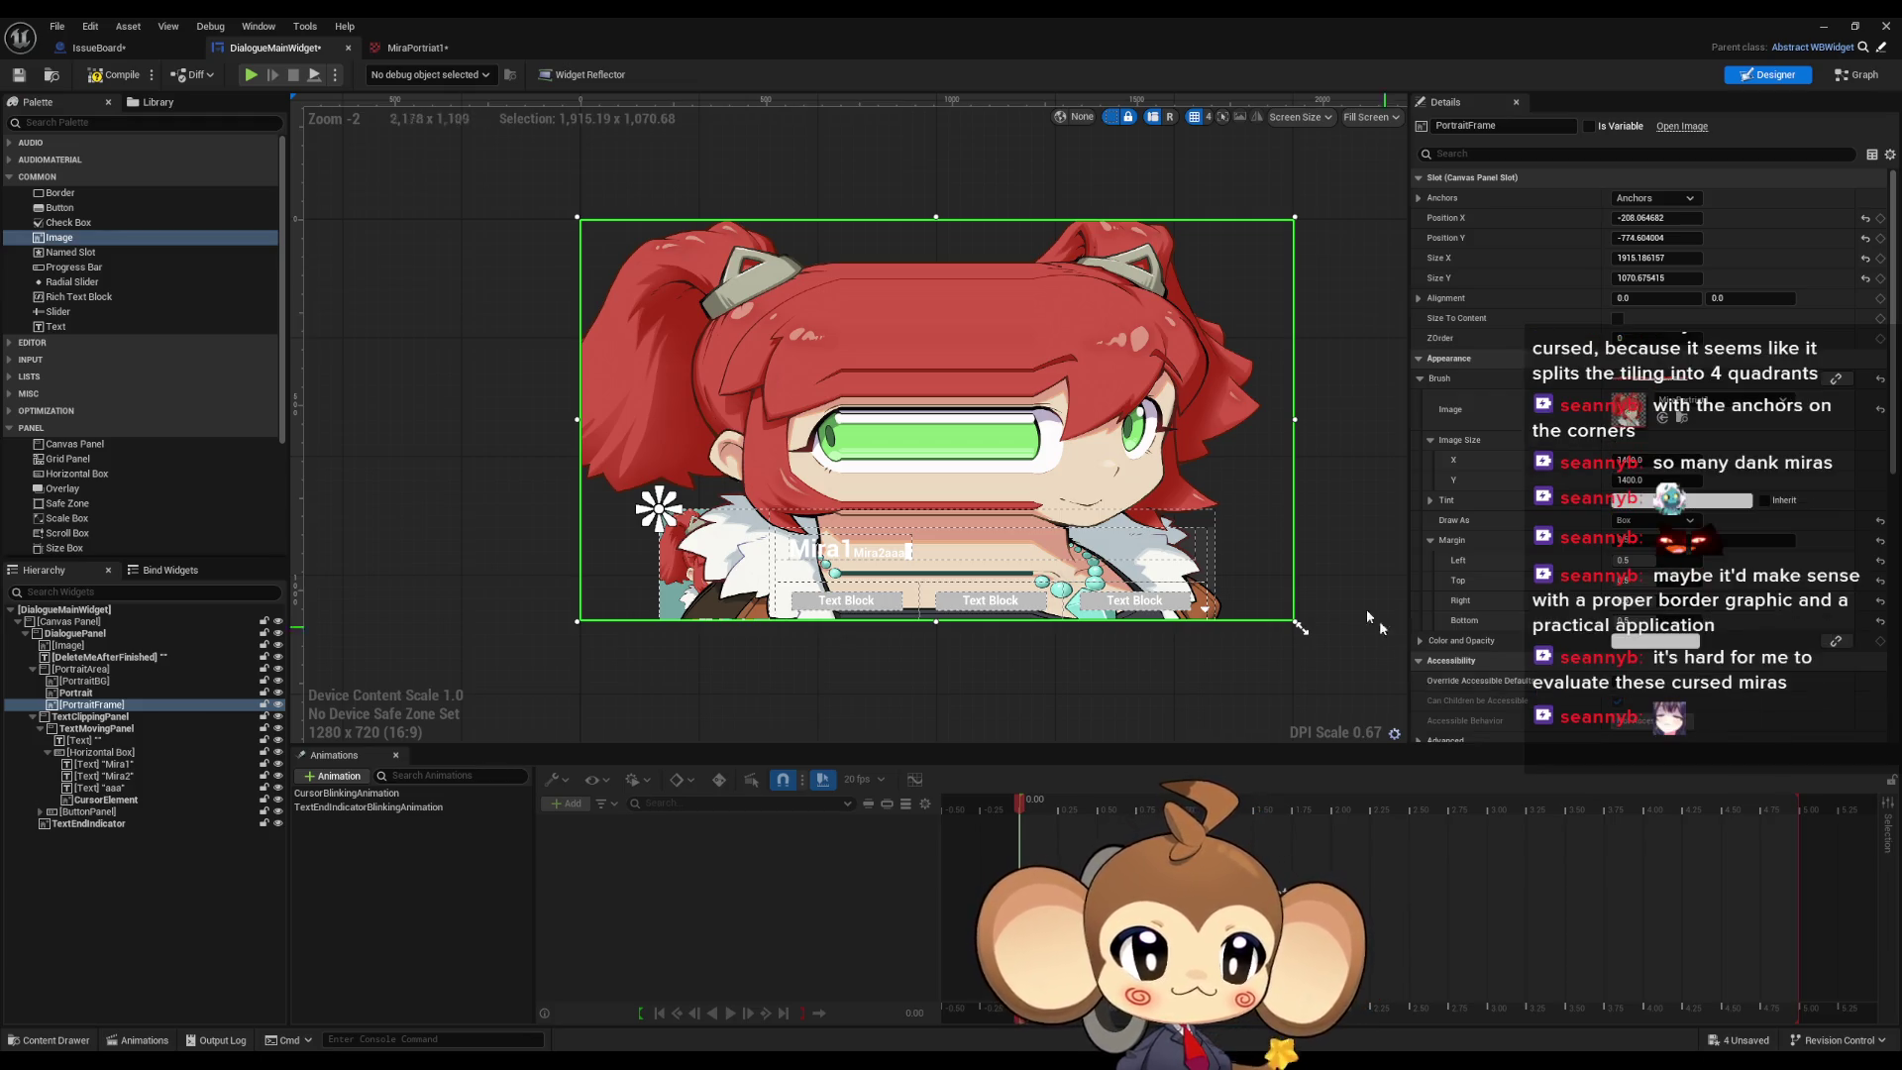
Step: Shrink the PortraitFrame toward the top-left by dragging its corner handle
mouse_move(1295, 621)
mouse_down()
mouse_move(1084, 511)
mouse_move(733, 374)
mouse_move(1523, 414)
mouse_move(1505, 593)
mouse_move(1261, 585)
mouse_move(1189, 644)
mouse_move(1202, 969)
mouse_move(1302, 628)
mouse_up()
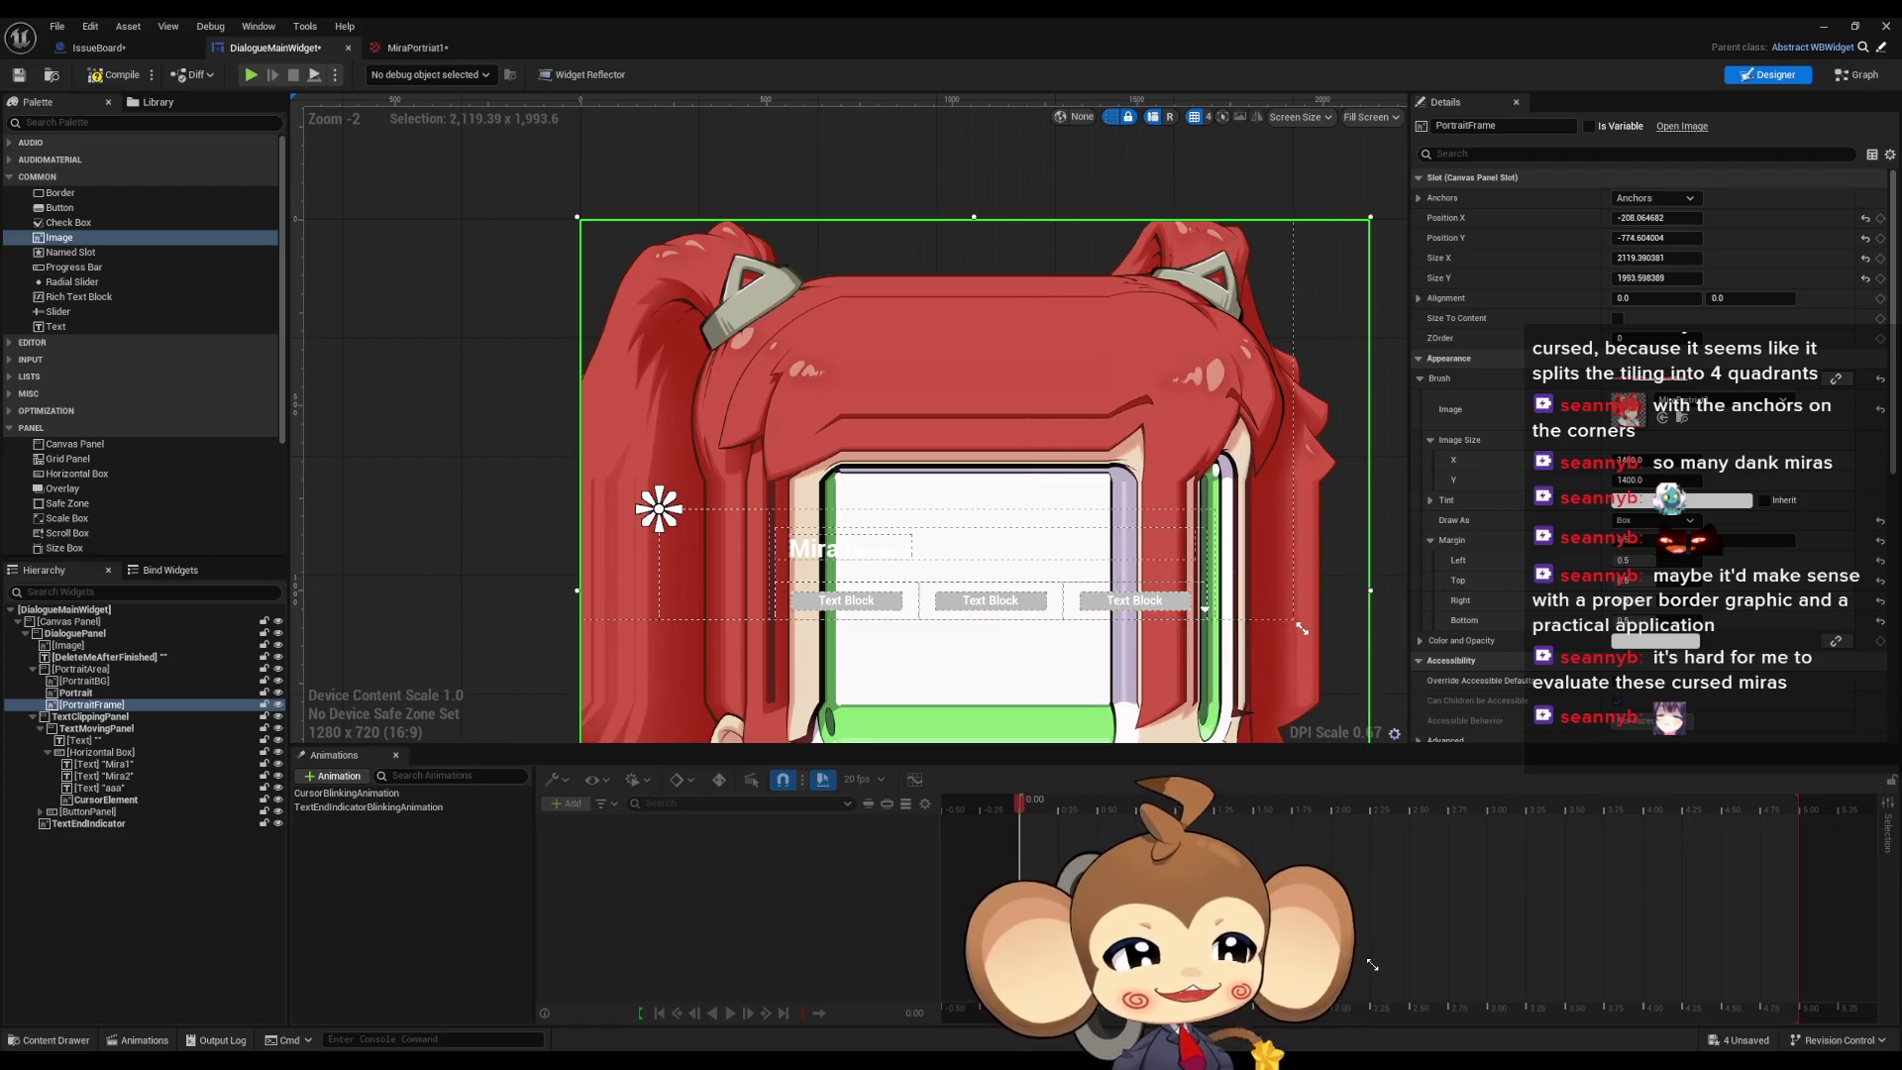
mouse_move(1349, 939)
mouse_down()
mouse_move(1265, 750)
mouse_move(1139, 718)
mouse_move(1002, 639)
mouse_move(1144, 717)
mouse_move(1399, 924)
mouse_up()
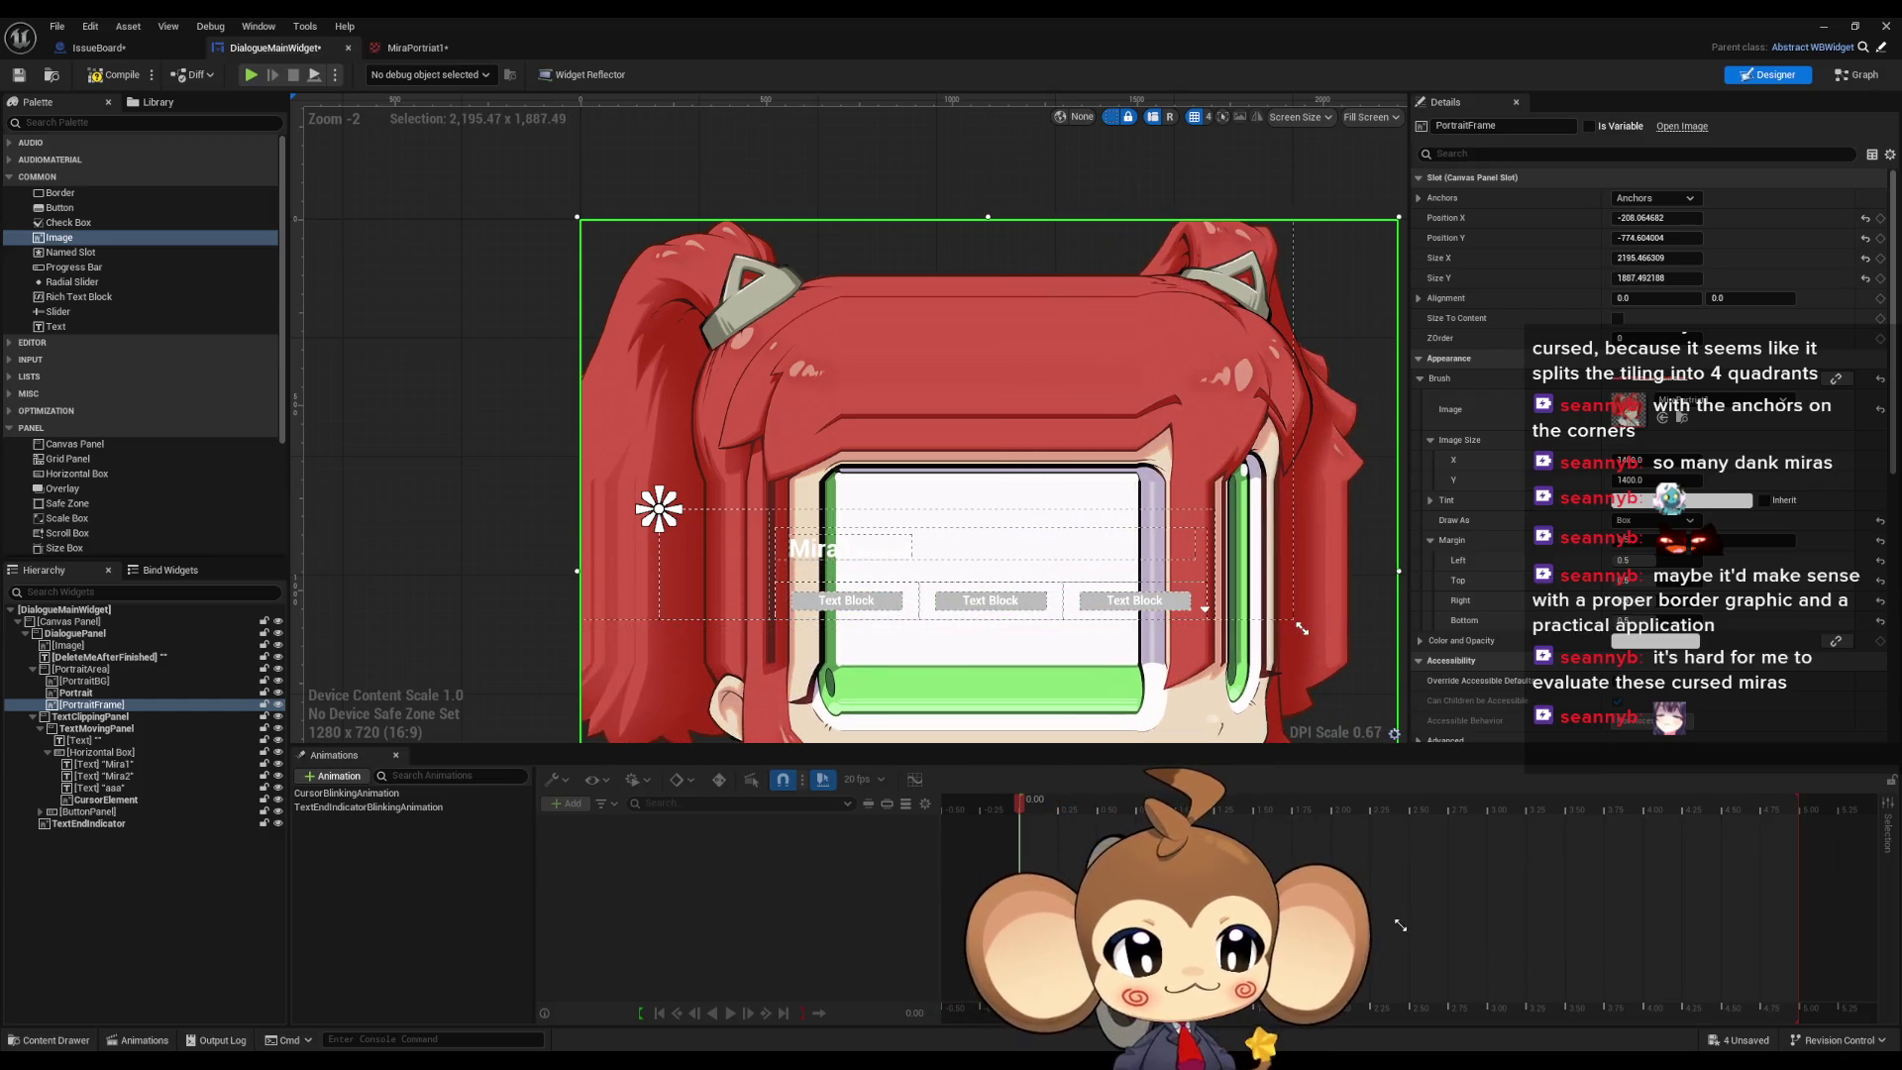
mouse_move(1400, 924)
mouse_down()
mouse_move(990, 634)
mouse_move(941, 531)
mouse_move(1341, 844)
mouse_up()
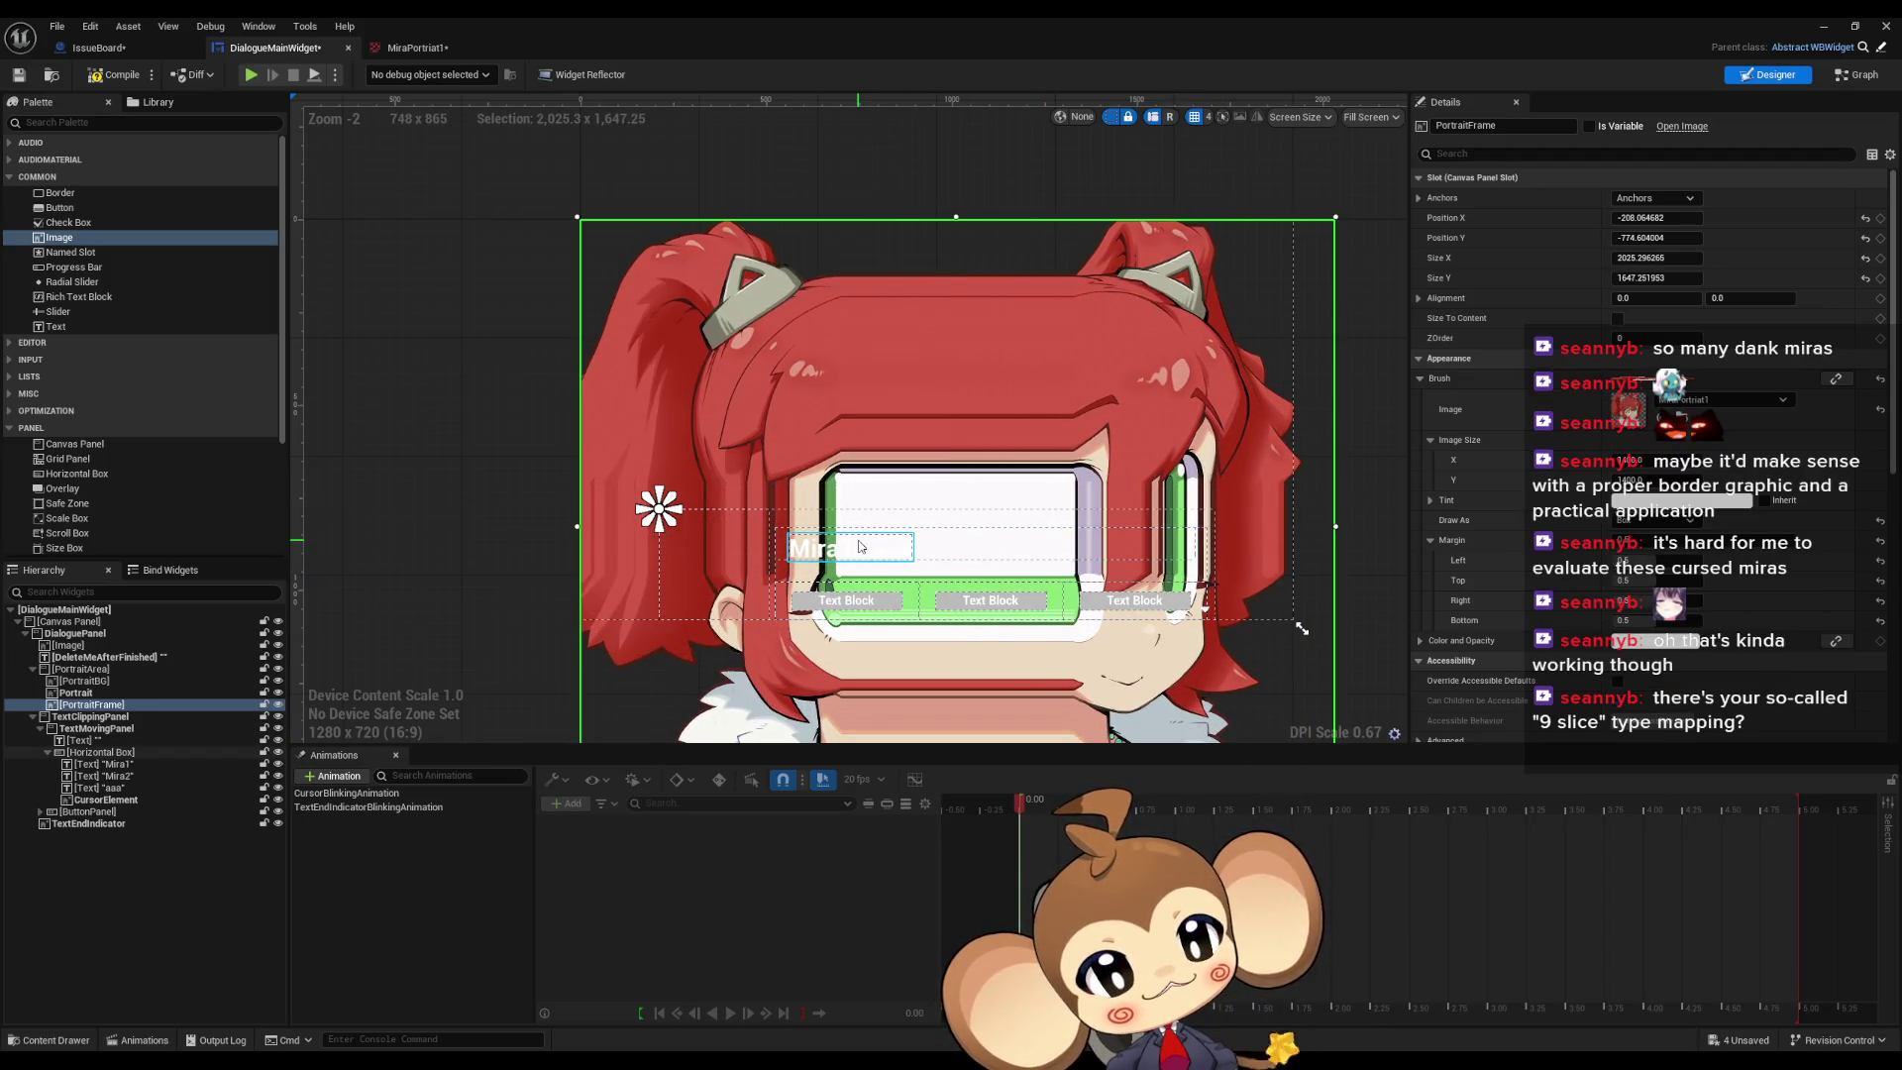
Step: Set the PortraitFrame brush's Draw As mode to Border
click(1640, 520)
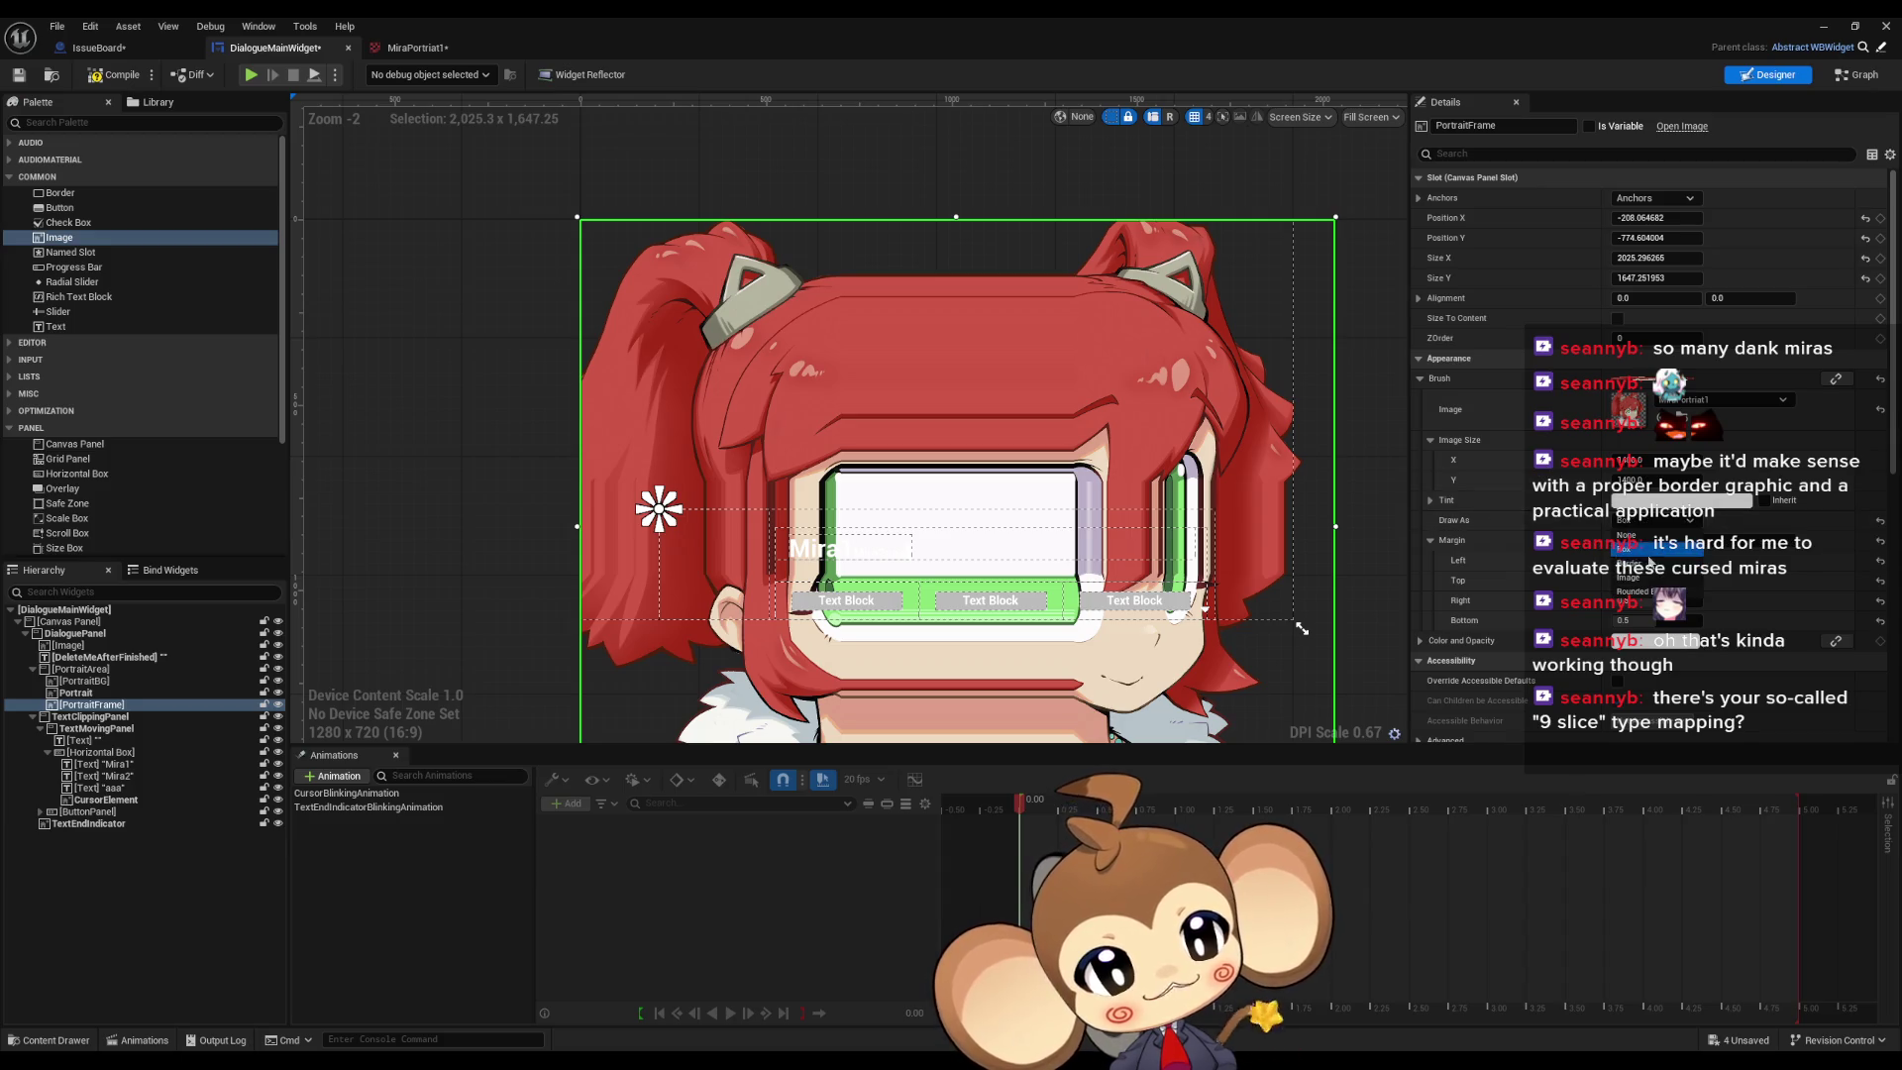
click(1634, 562)
drag(1222, 513, 1184, 443)
scroll(1201, 599, down, 3)
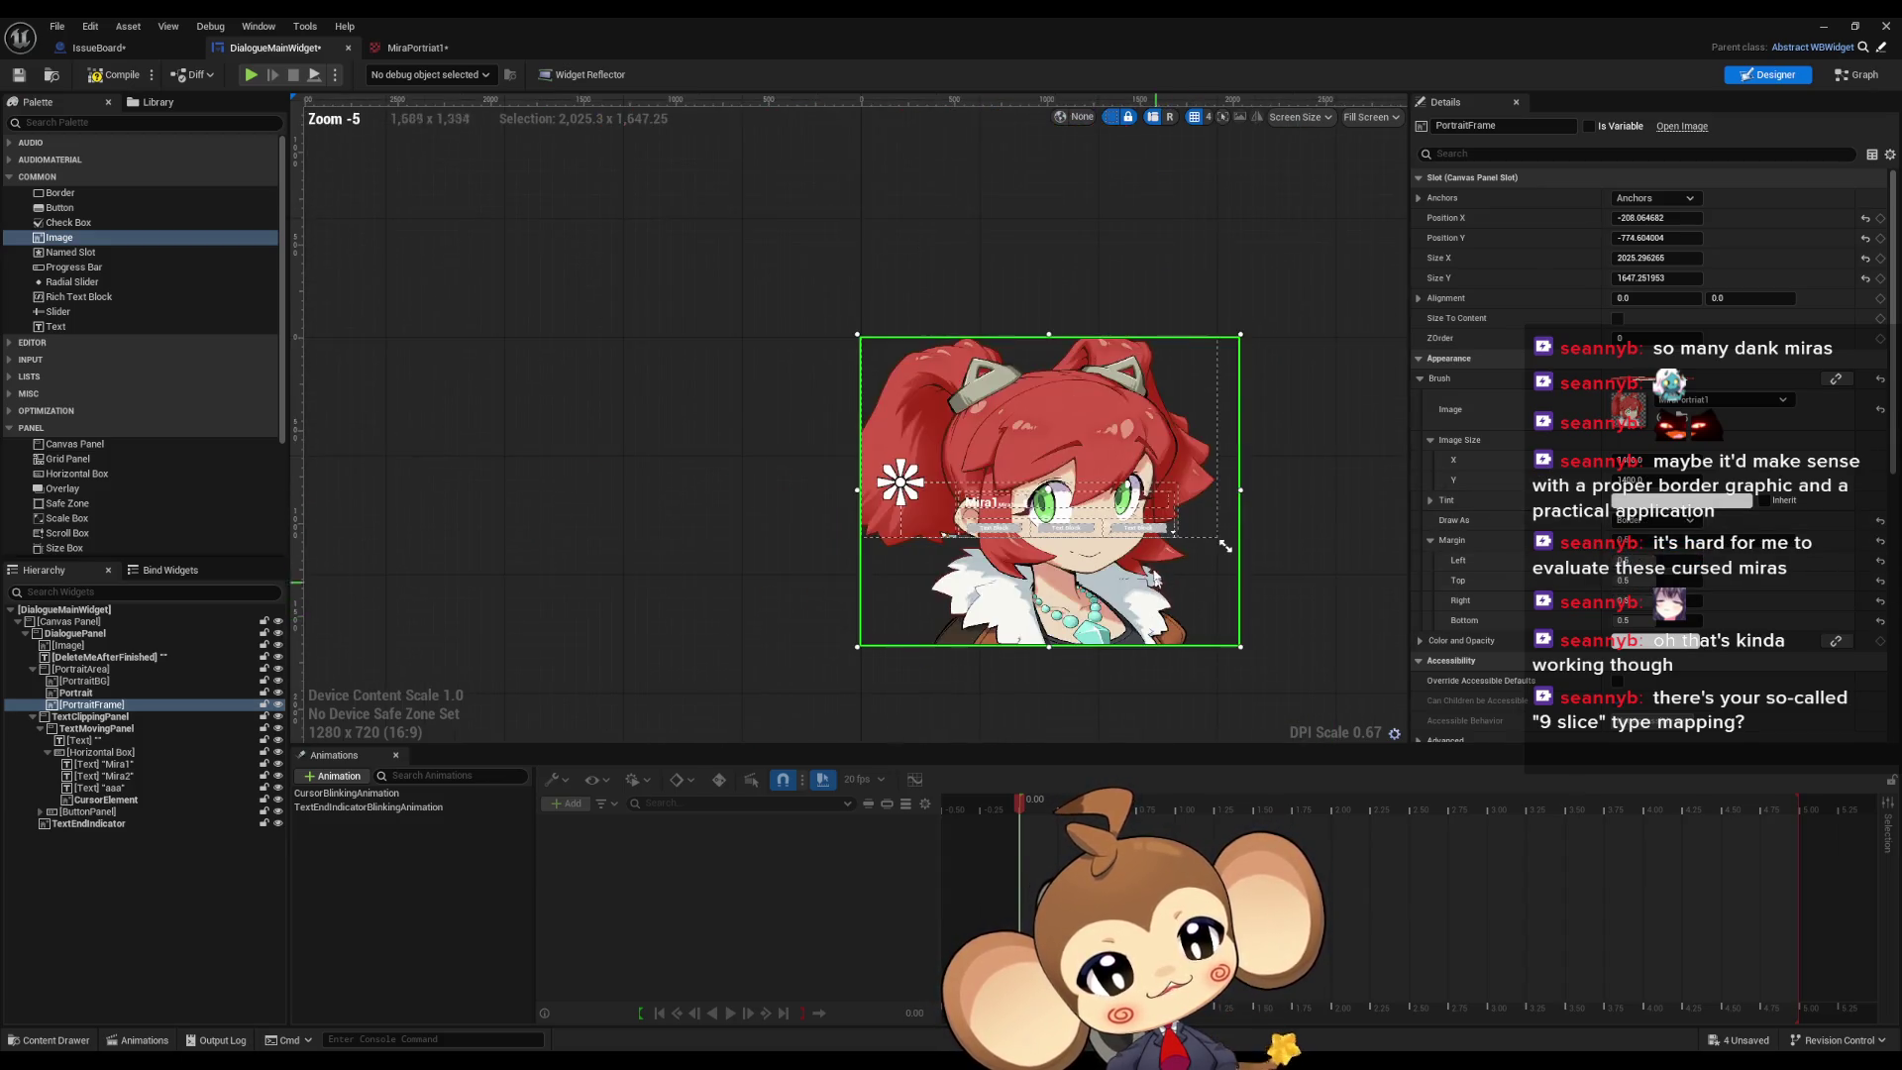
Step: Resize the PortraitFrame and switch its brush Draw As mode to Box
mouse_move(1217, 622)
mouse_down()
mouse_move(1203, 758)
mouse_move(1020, 555)
mouse_move(1030, 466)
mouse_move(1239, 555)
mouse_move(1139, 476)
mouse_move(1114, 486)
mouse_move(1129, 468)
mouse_move(1204, 475)
mouse_move(1143, 474)
mouse_move(1181, 501)
mouse_move(1098, 502)
mouse_up()
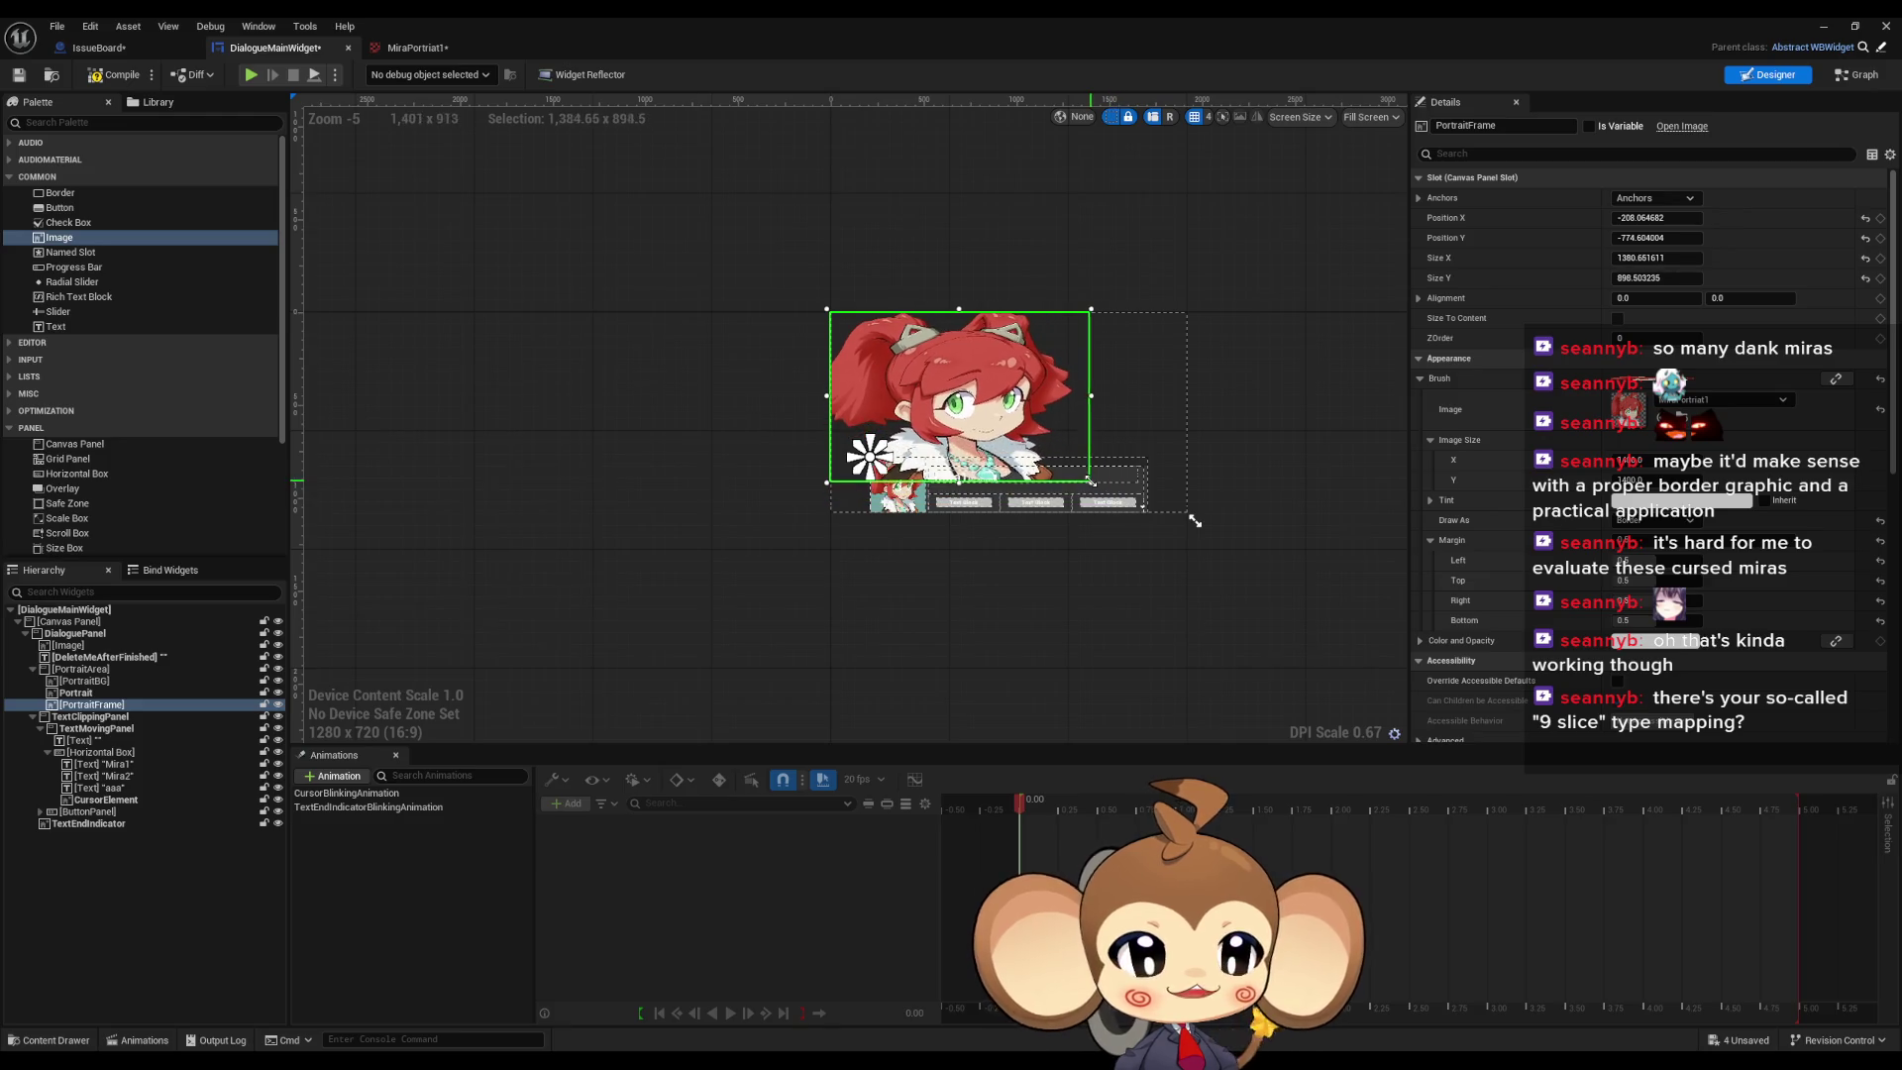
scroll(1098, 501, up, 4)
click(1664, 521)
click(1645, 550)
scroll(1115, 501, down, 2)
scroll(1115, 501, down, 2)
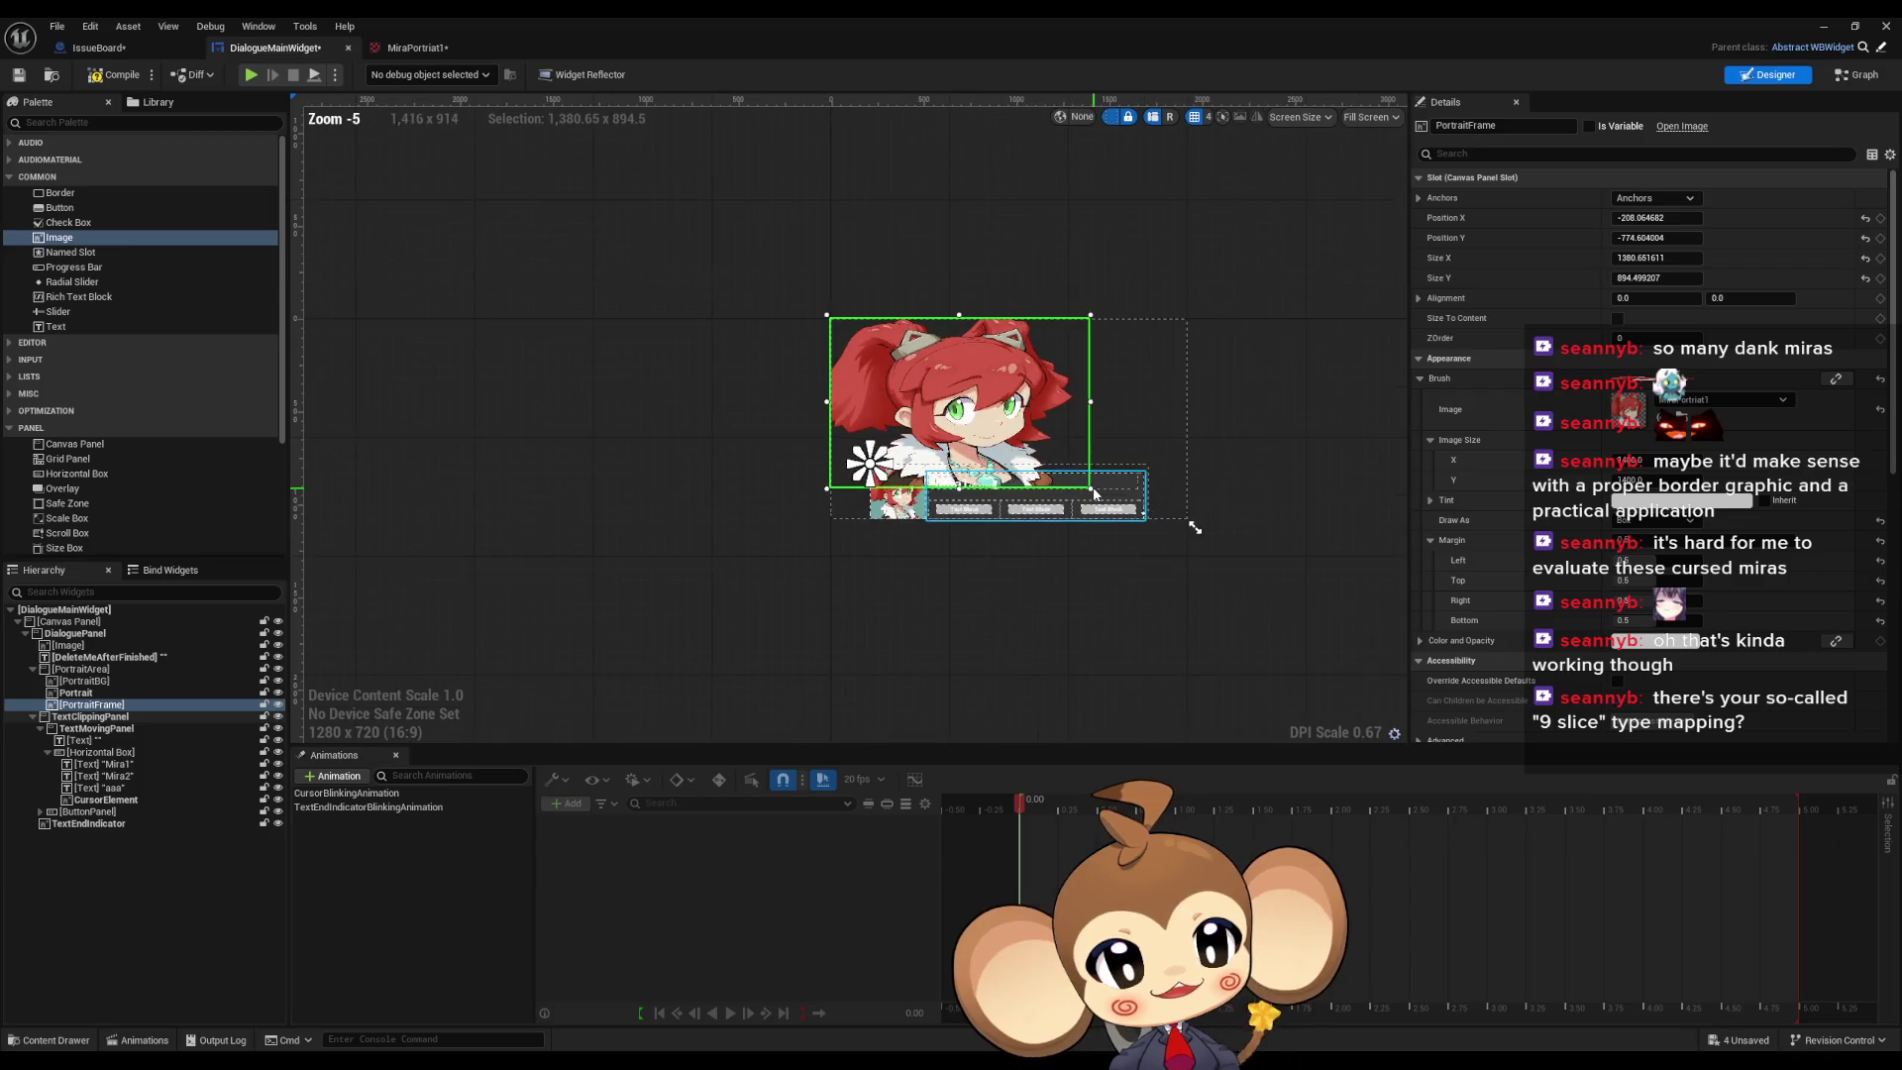
Step: Enlarge the PortraitFrame to about 2586 × 2076, undo, then raise the Left margin
mouse_move(1086, 483)
mouse_down()
mouse_move(1288, 635)
mouse_move(1294, 705)
mouse_move(1347, 706)
mouse_move(1316, 707)
mouse_up()
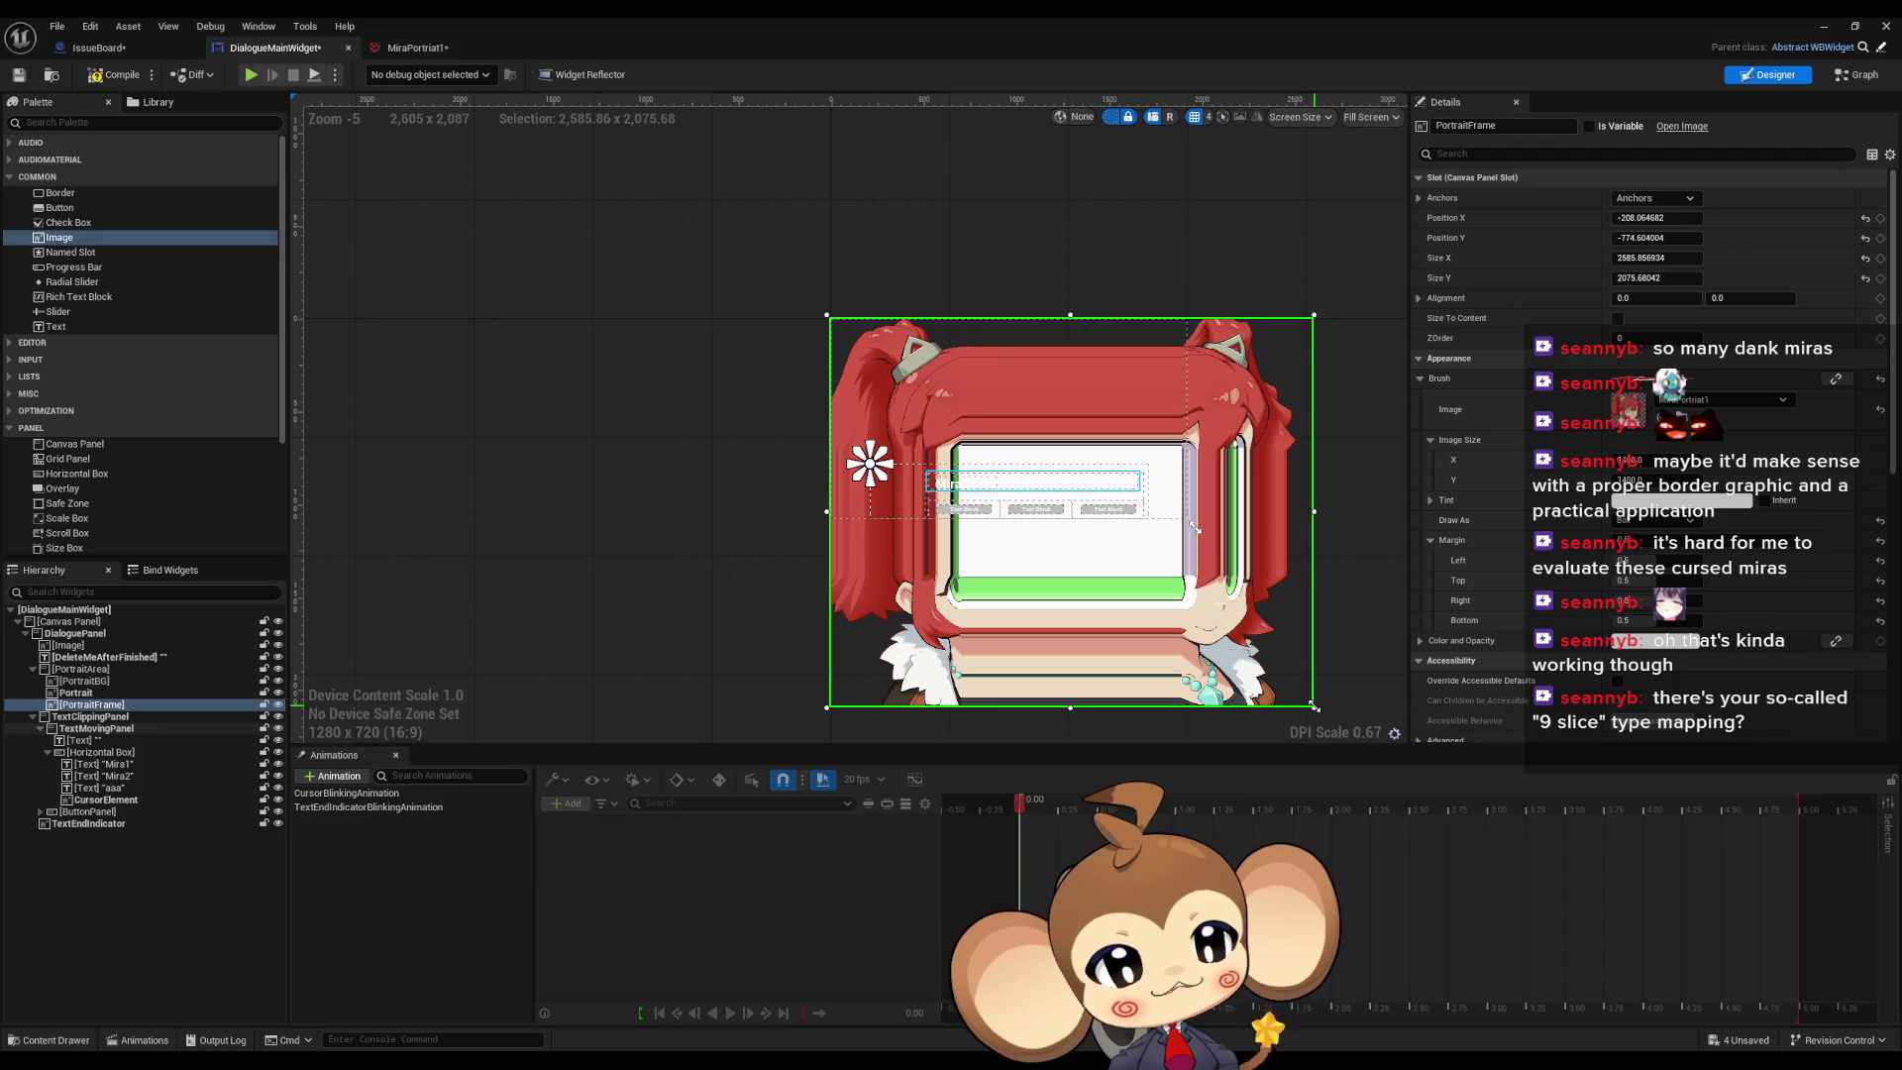
scroll(1250, 576, up, 1)
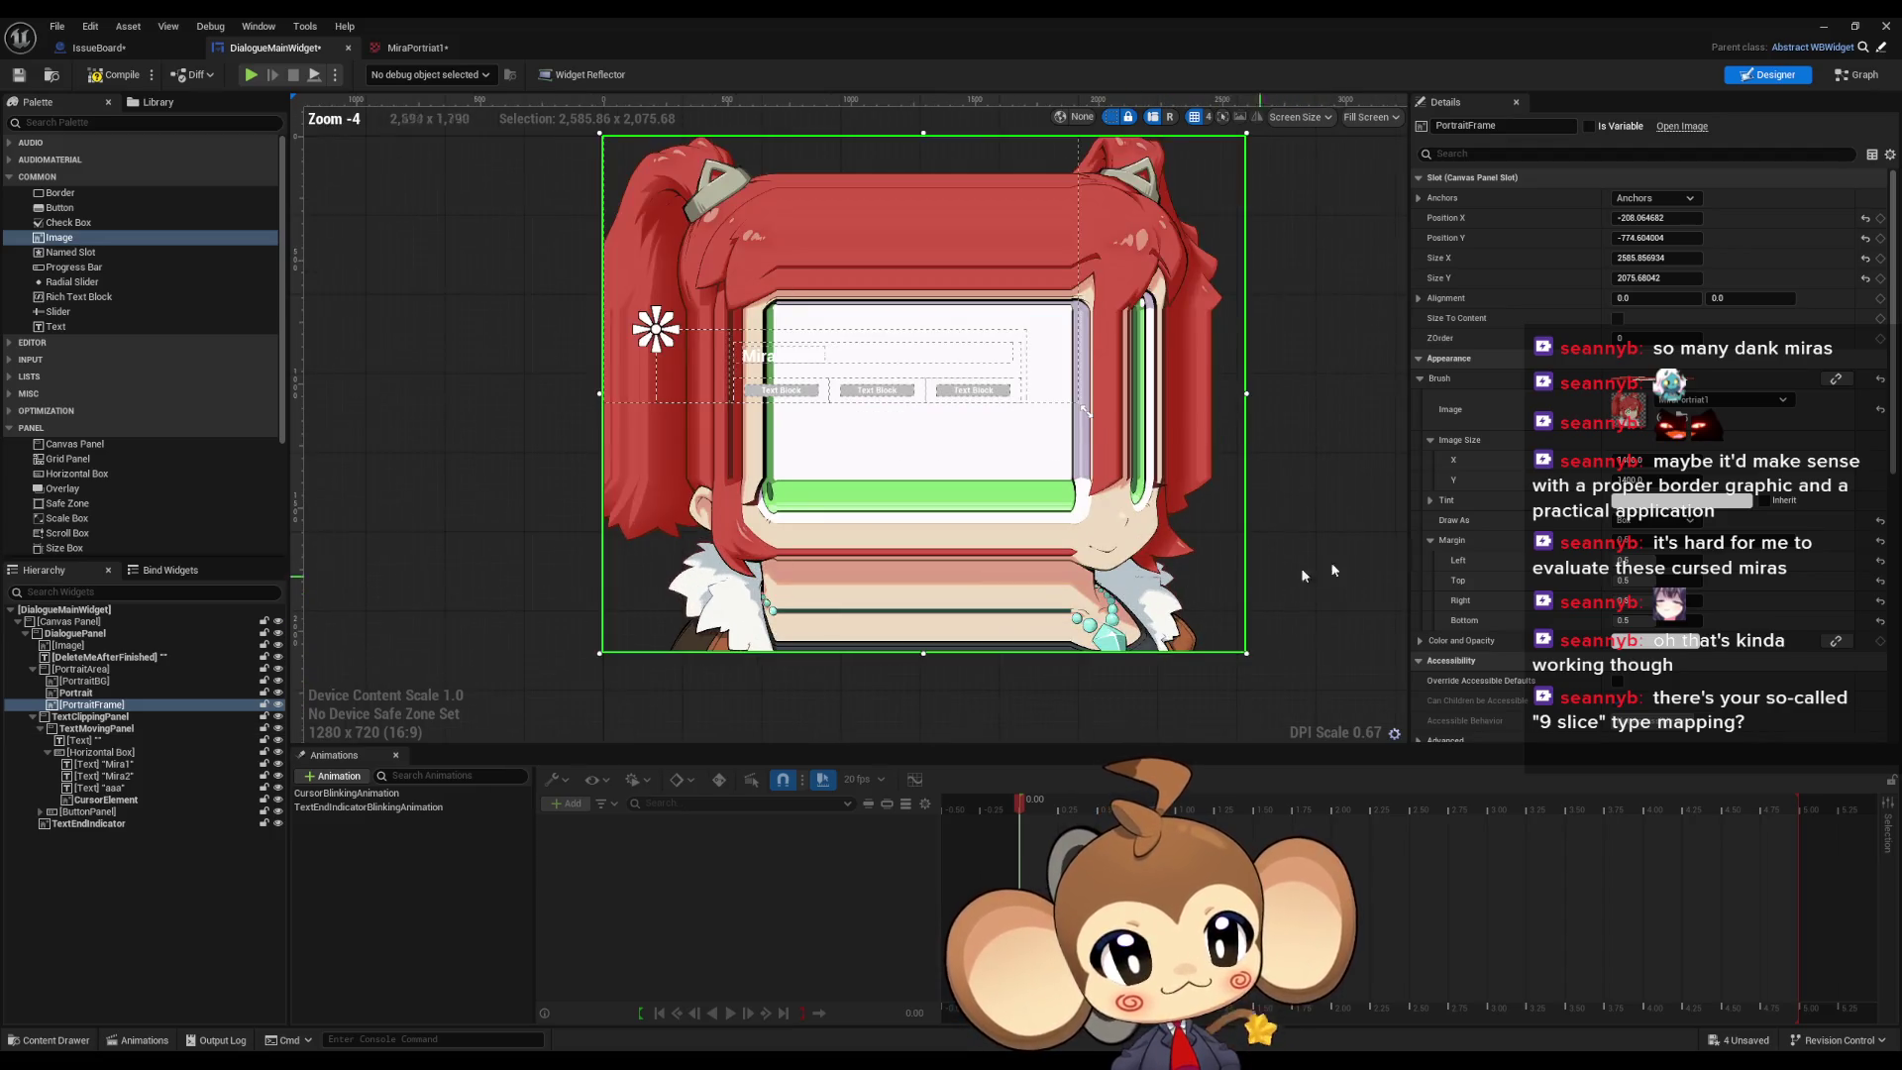
scroll(1179, 540, down, 1)
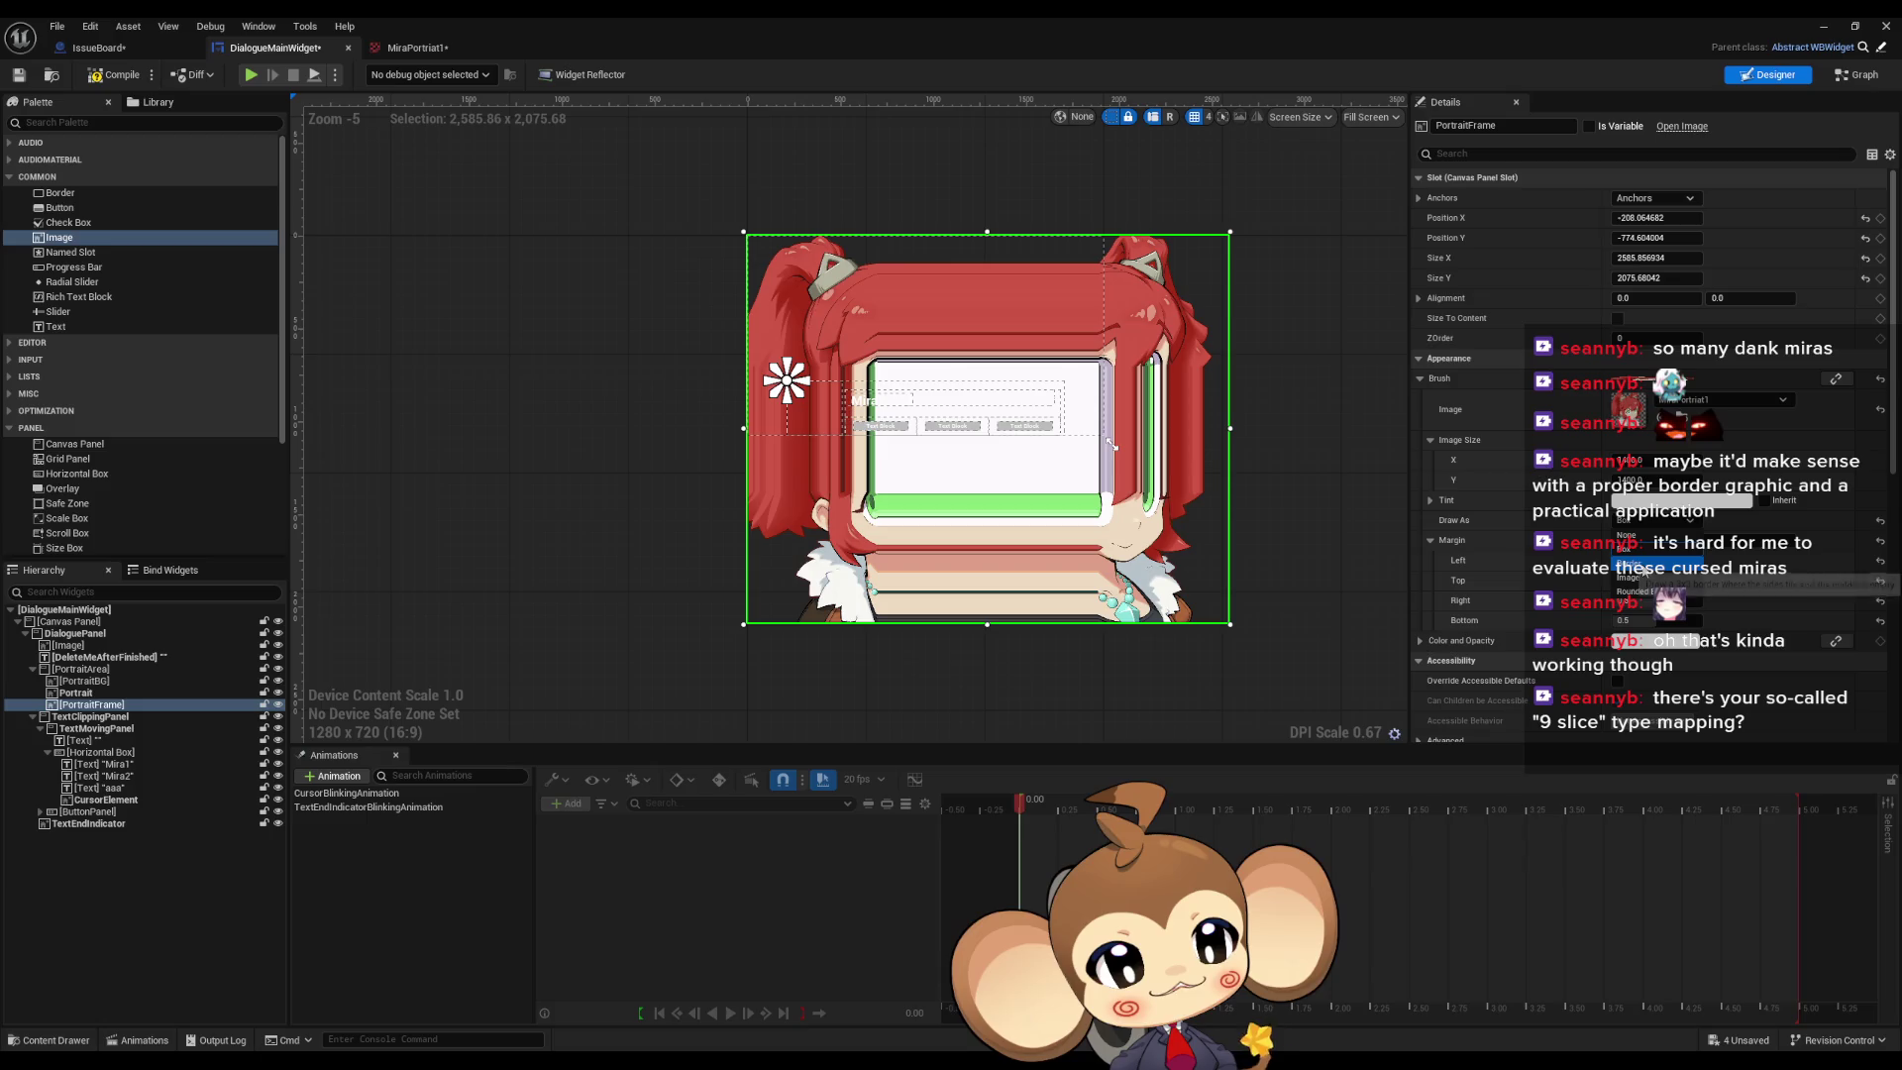
key(ctrl+z)
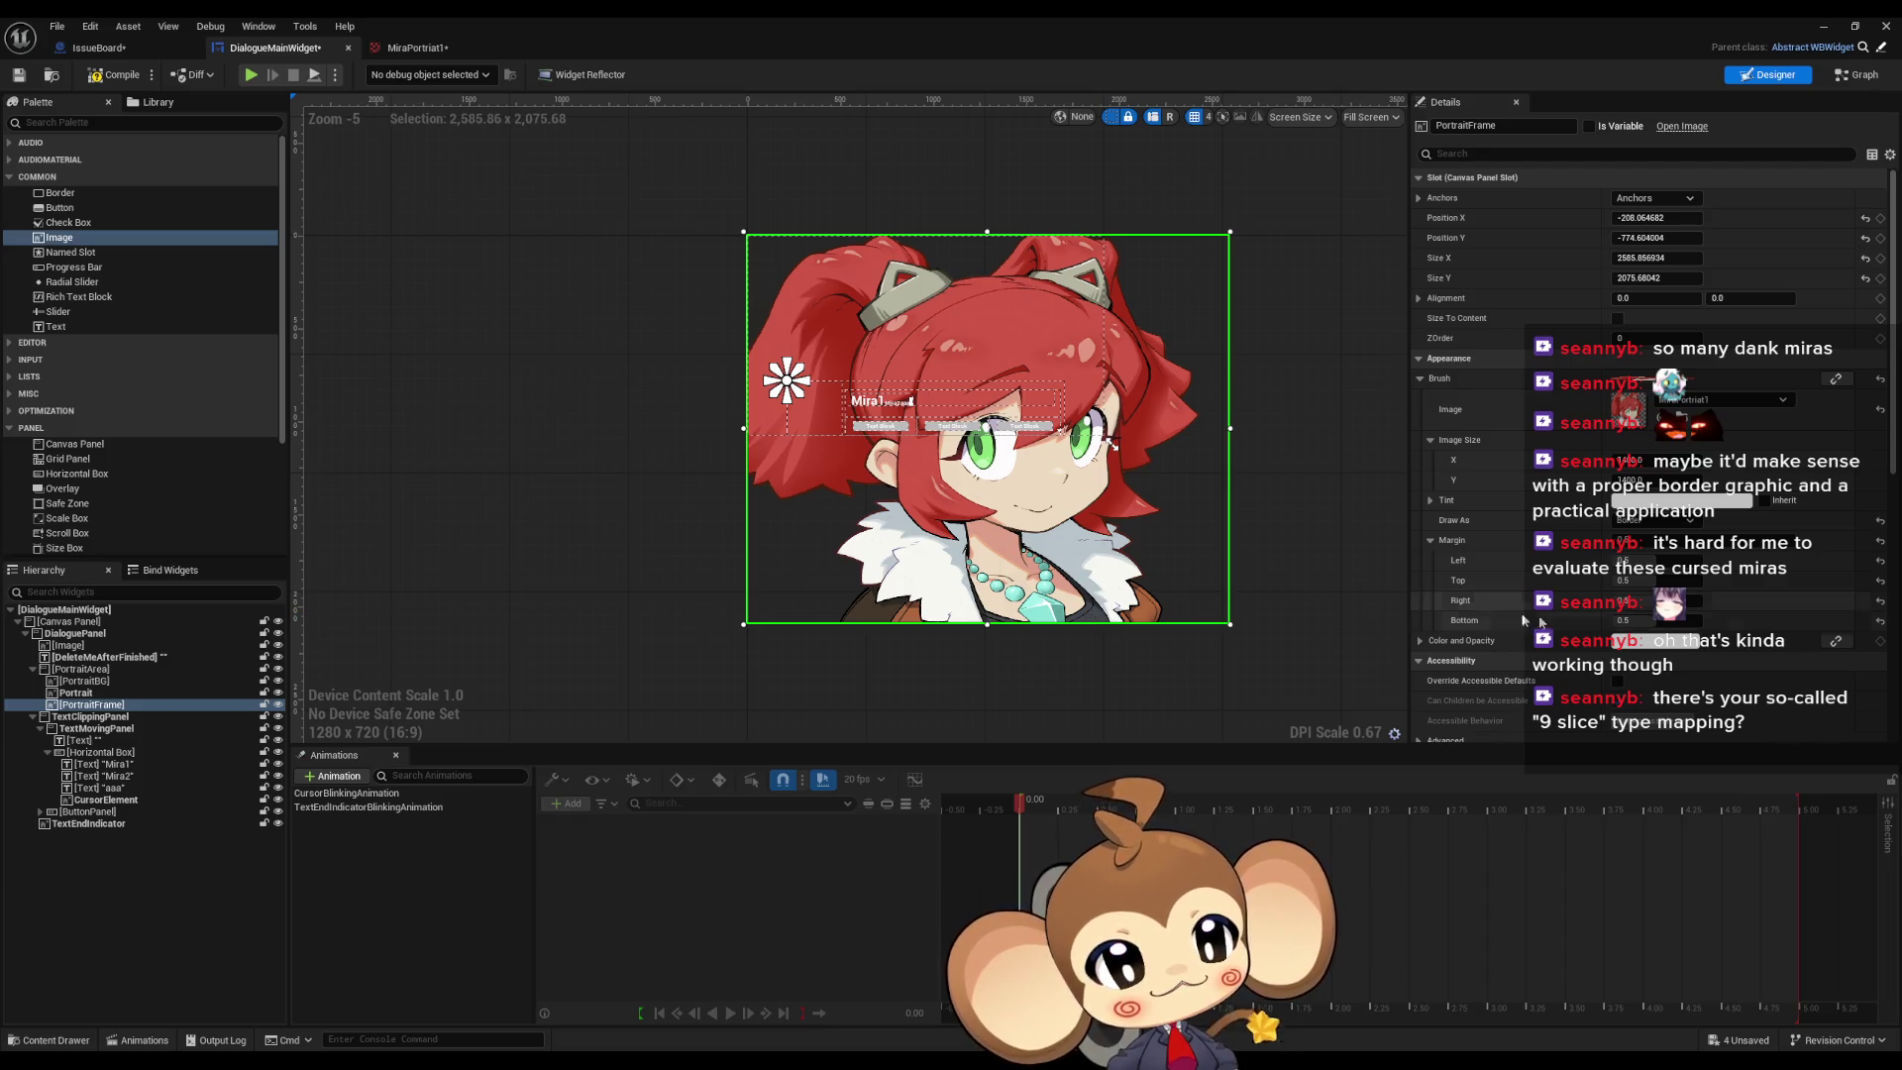
mouse_move(1649, 560)
mouse_down()
mouse_move(1738, 560)
mouse_move(1684, 559)
mouse_move(1724, 559)
mouse_move(1655, 600)
mouse_move(1547, 600)
mouse_up()
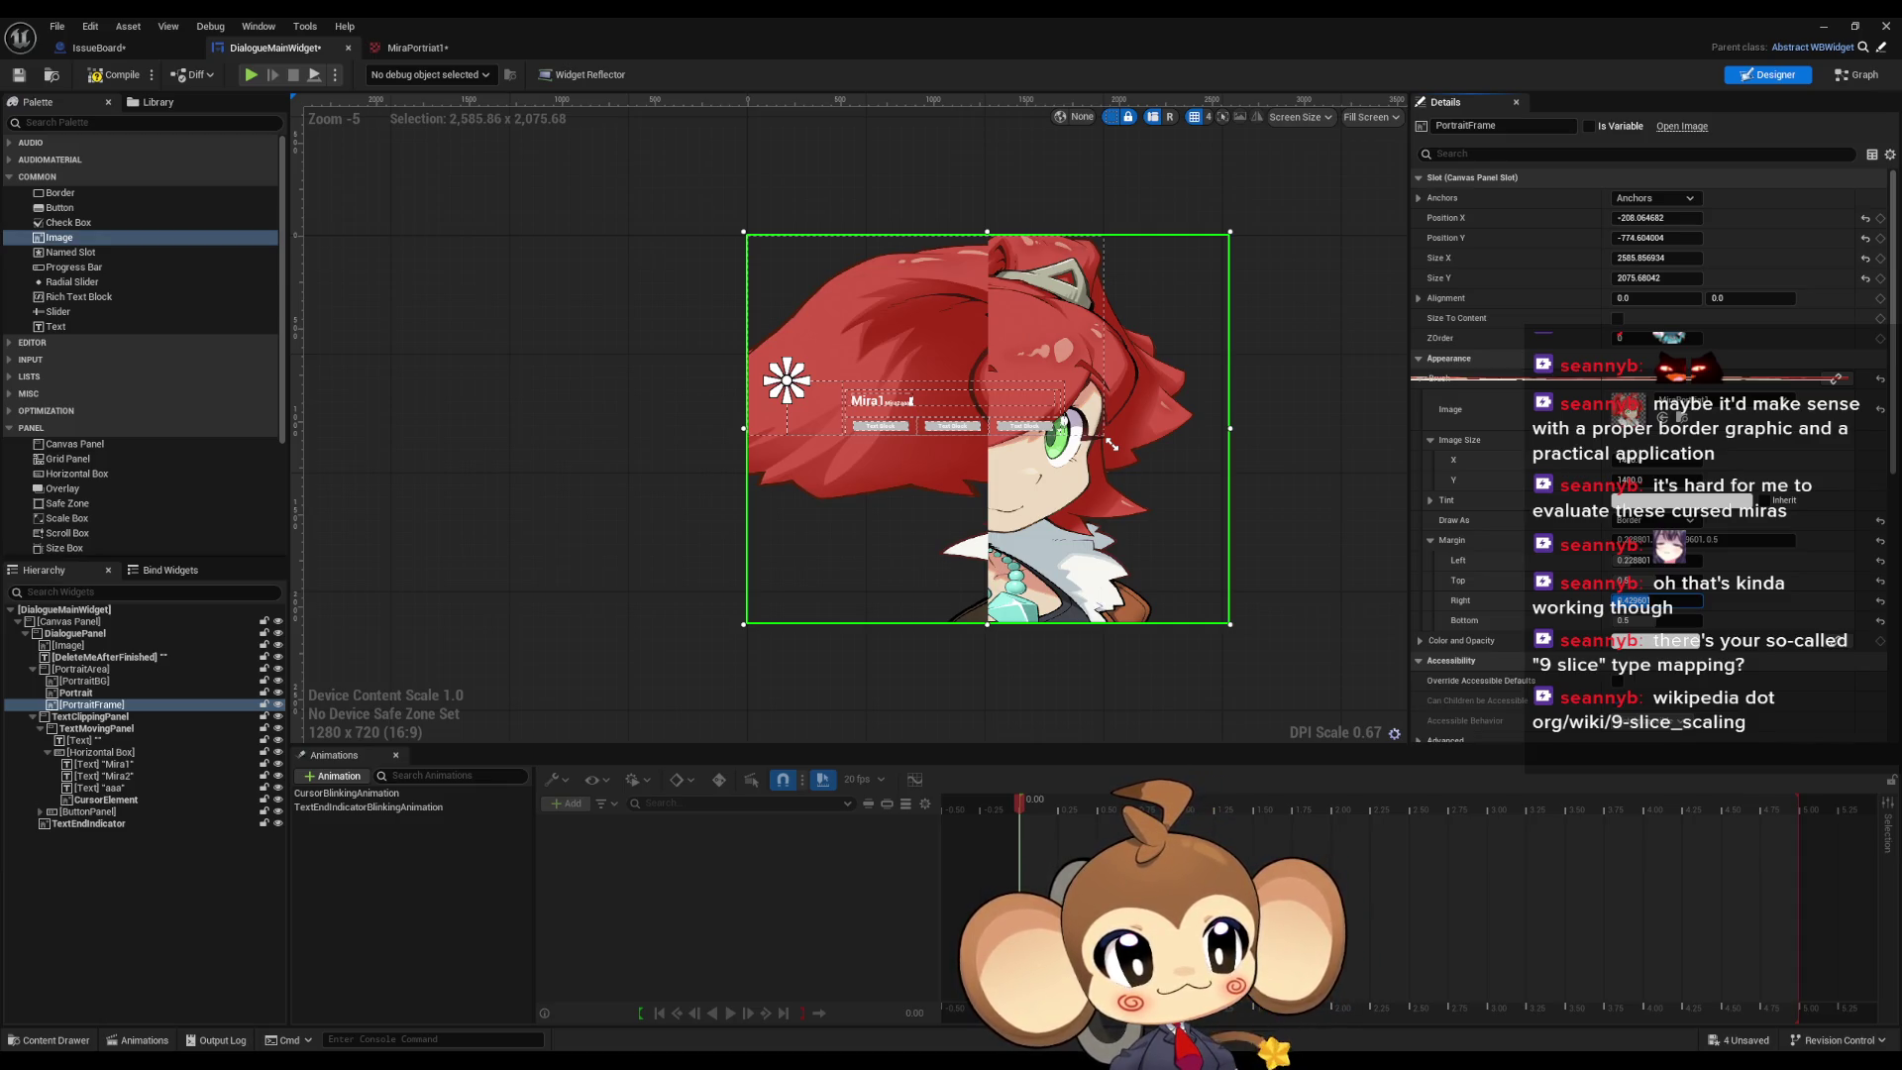
Step: Finish the Left margin adjustment and bring up the 9-slice scaling article
drag(1548, 600, 1547, 600)
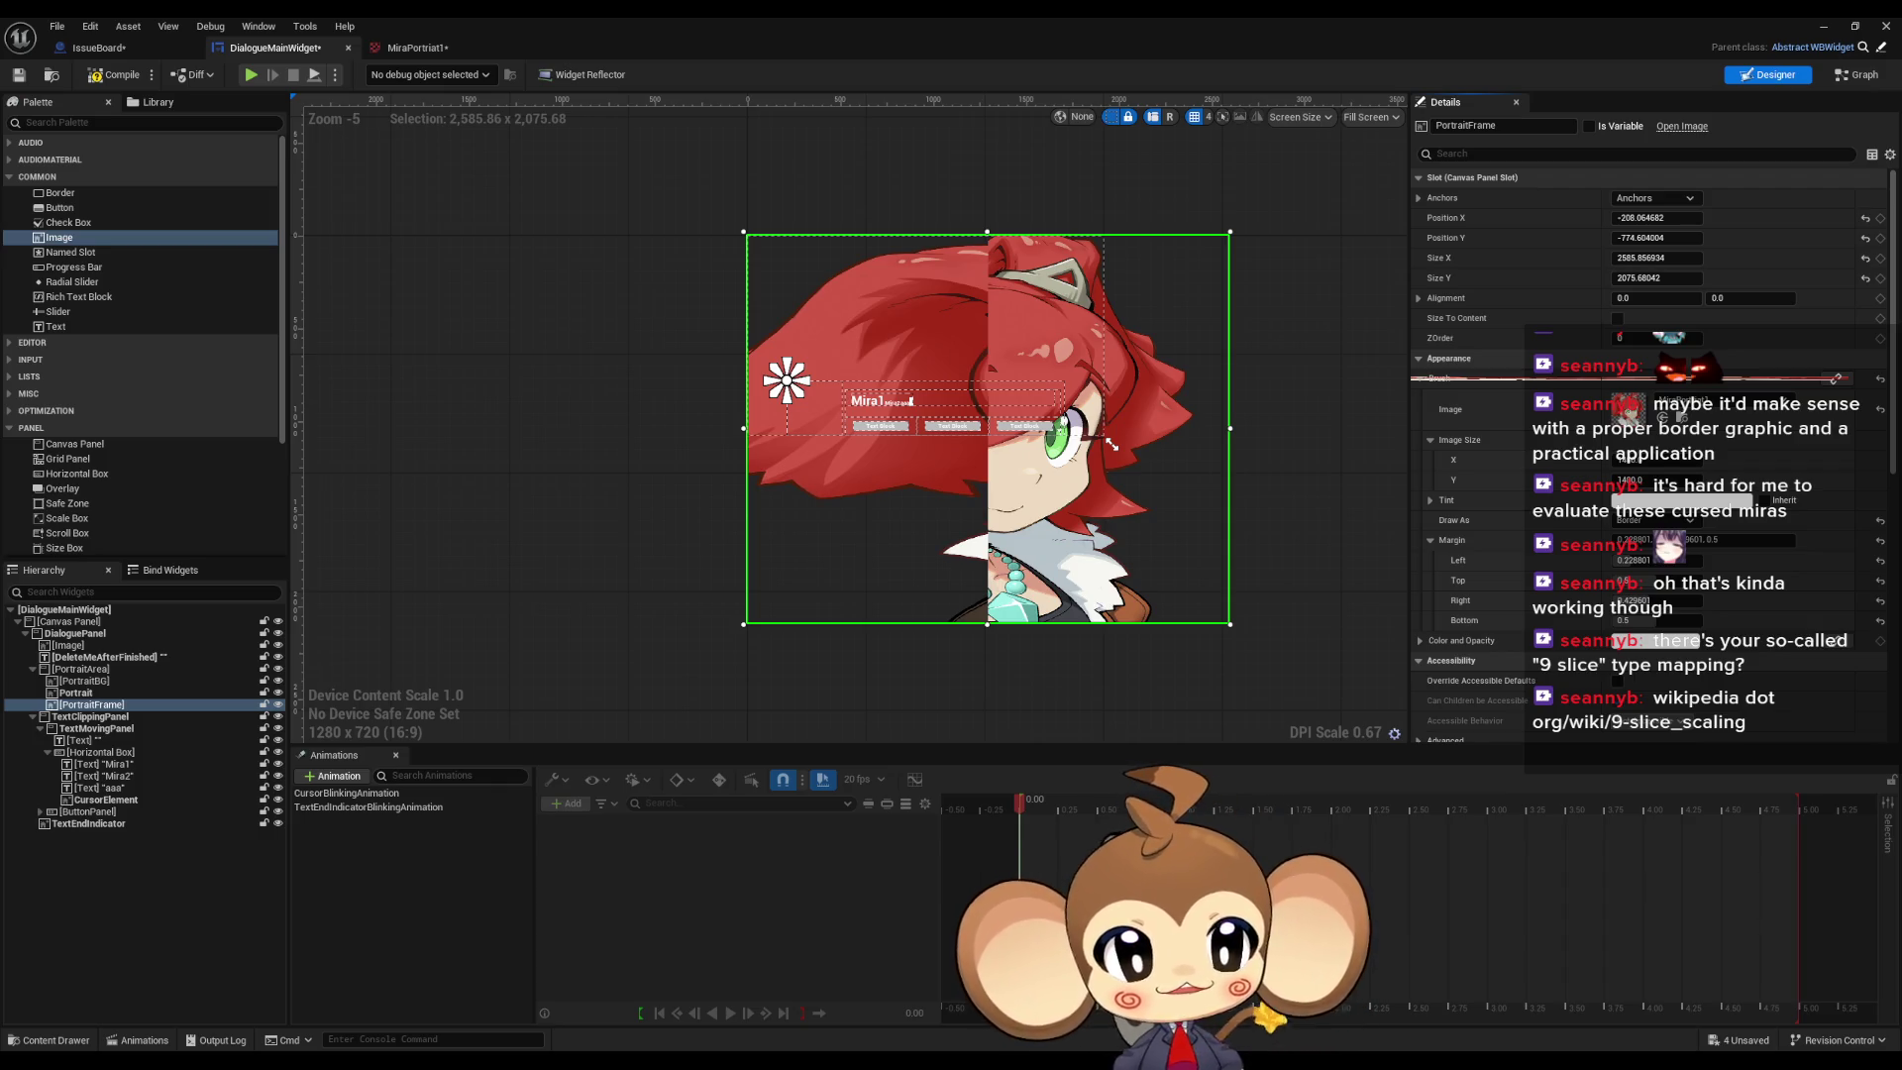
key(alt+Tab)
mouse_move(1133, 194)
mouse_down()
mouse_move(1096, 249)
mouse_move(977, 264)
mouse_up()
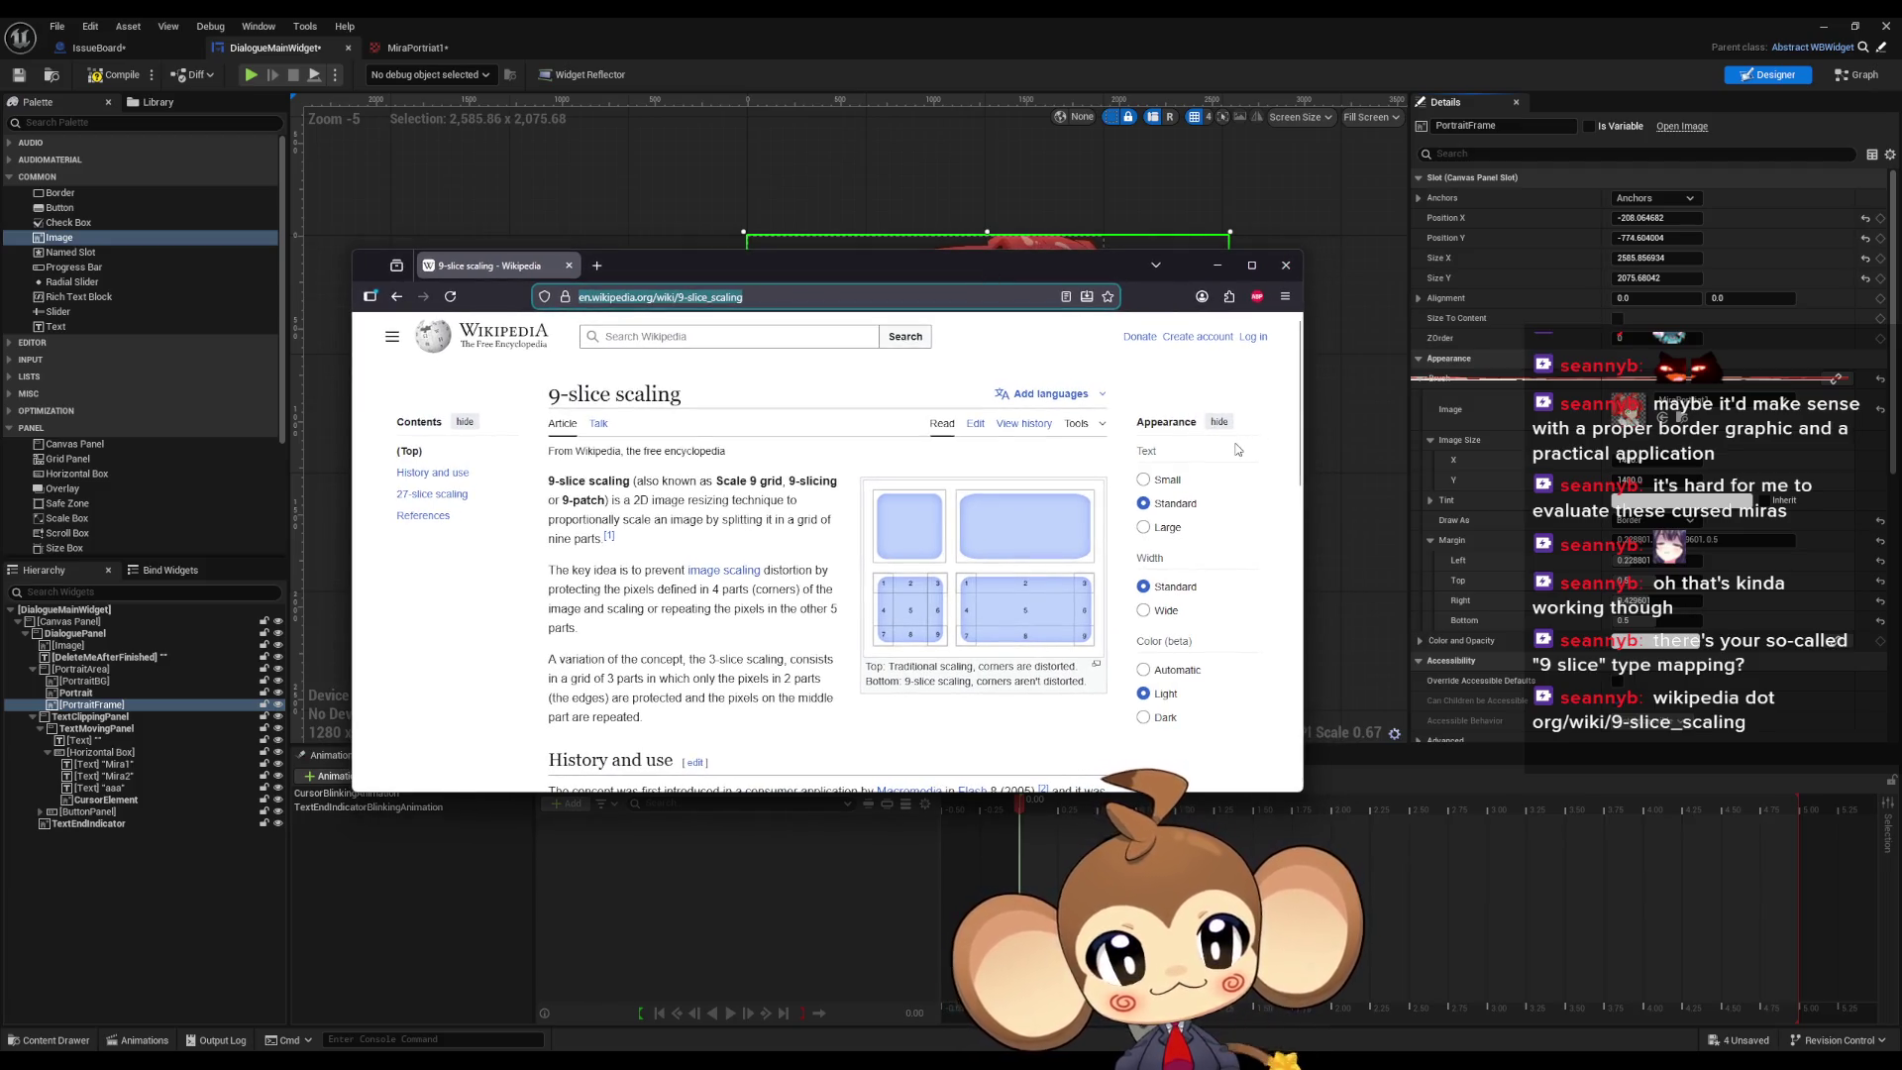
scroll(1132, 453, down, 3)
scroll(1132, 454, down, 3)
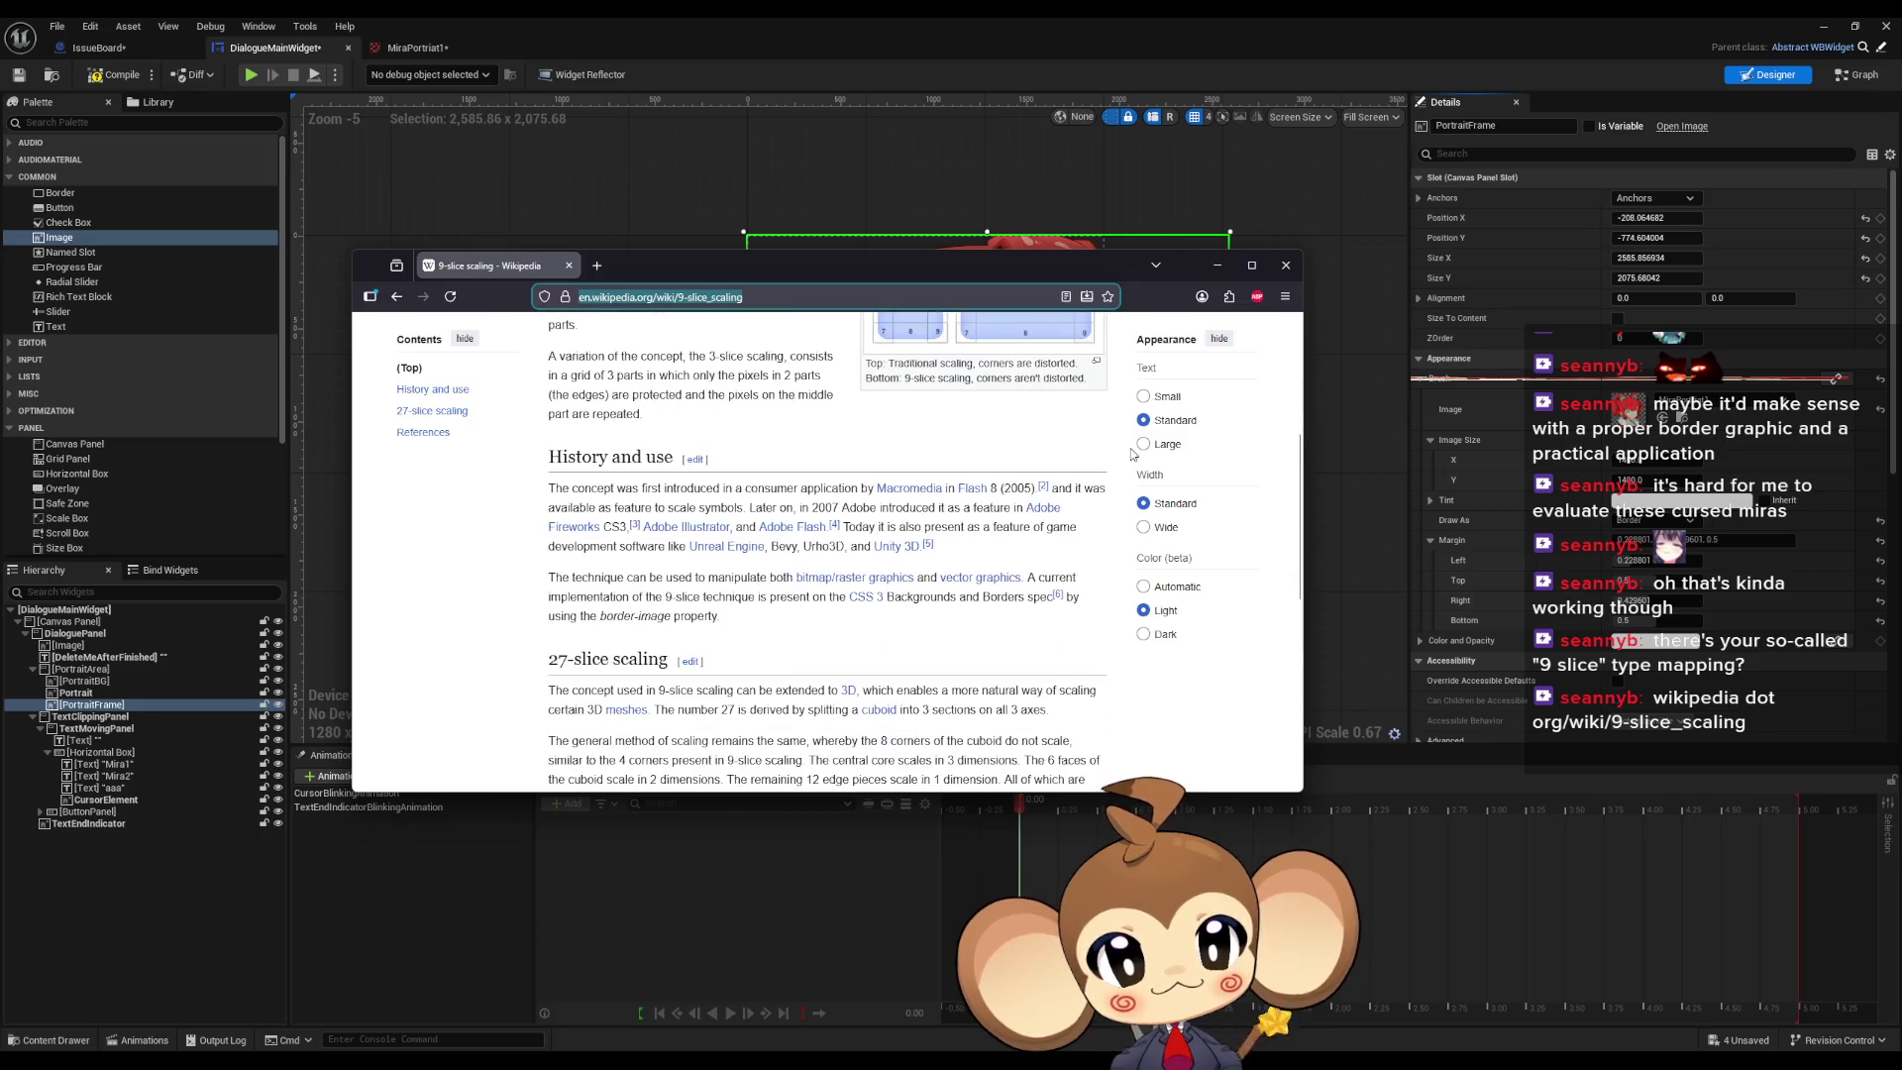
scroll(1132, 454, down, 3)
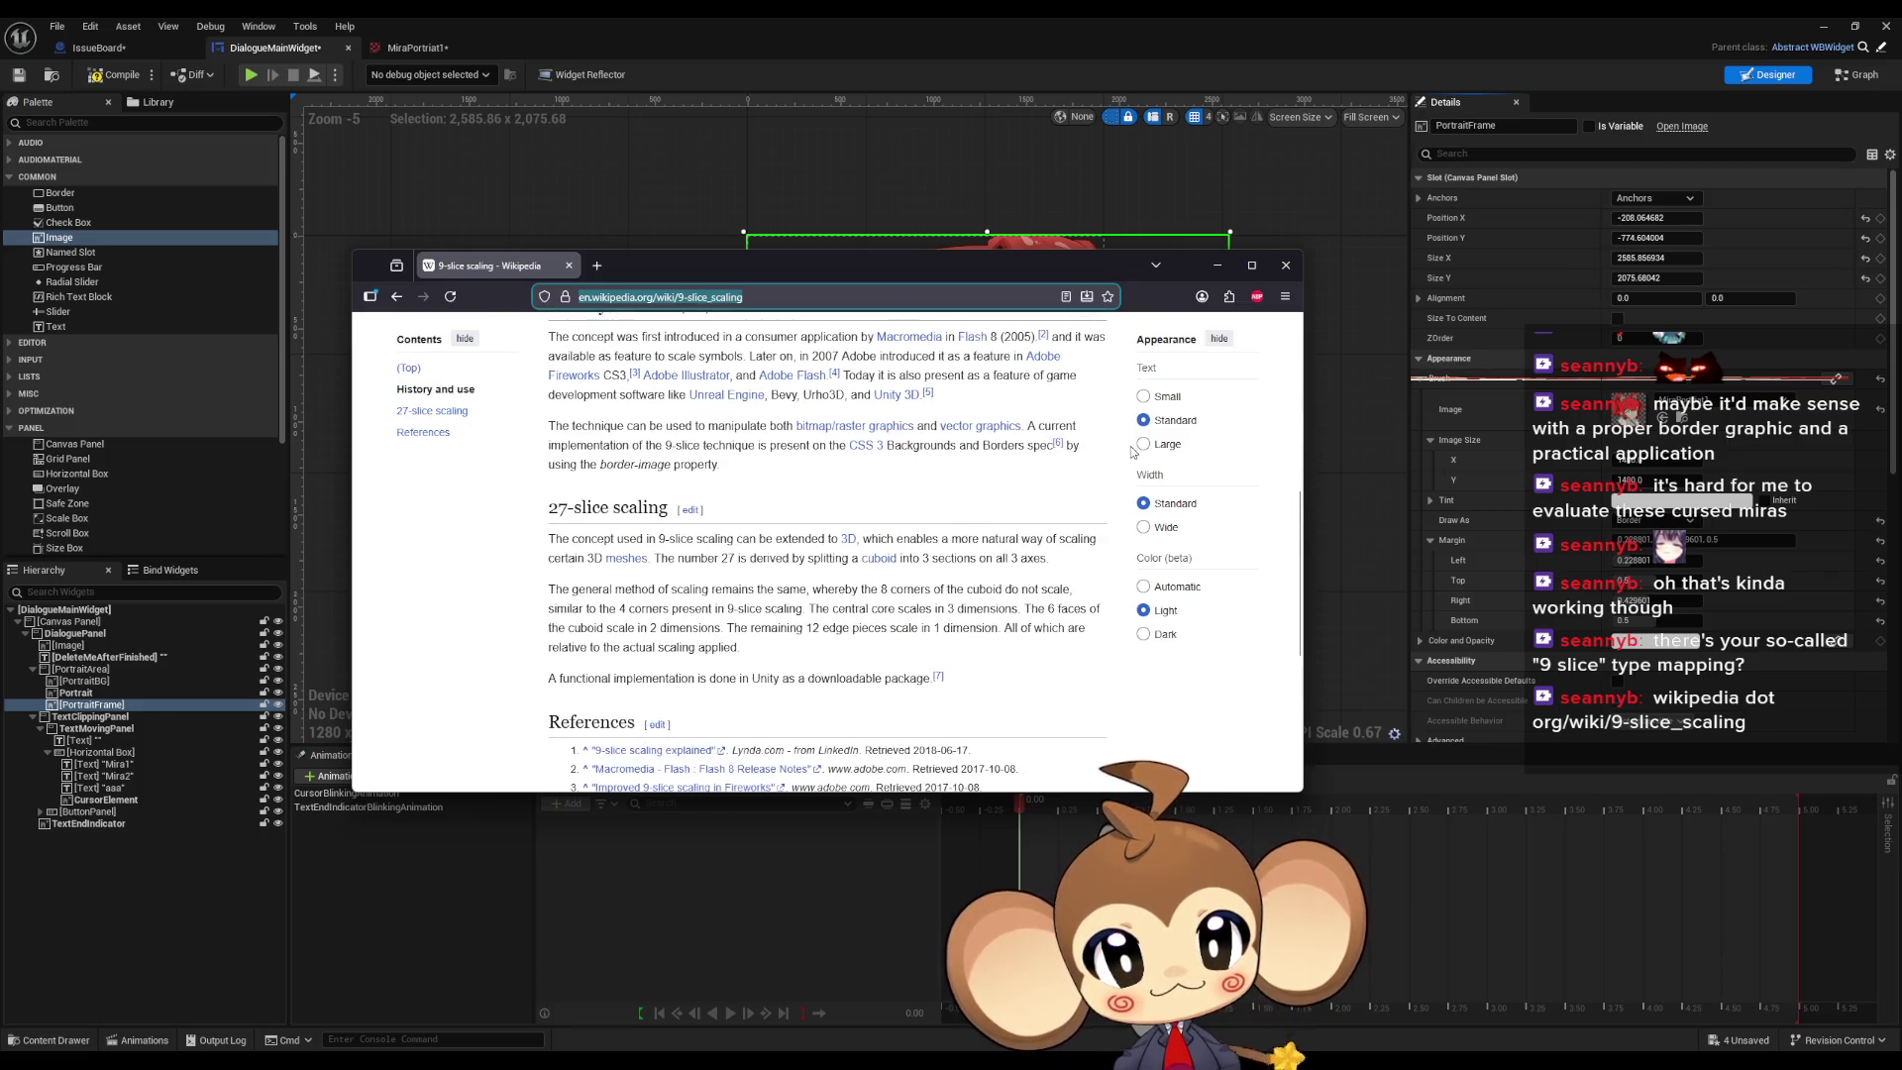
scroll(1132, 452, down, 5)
scroll(1132, 452, up, 12)
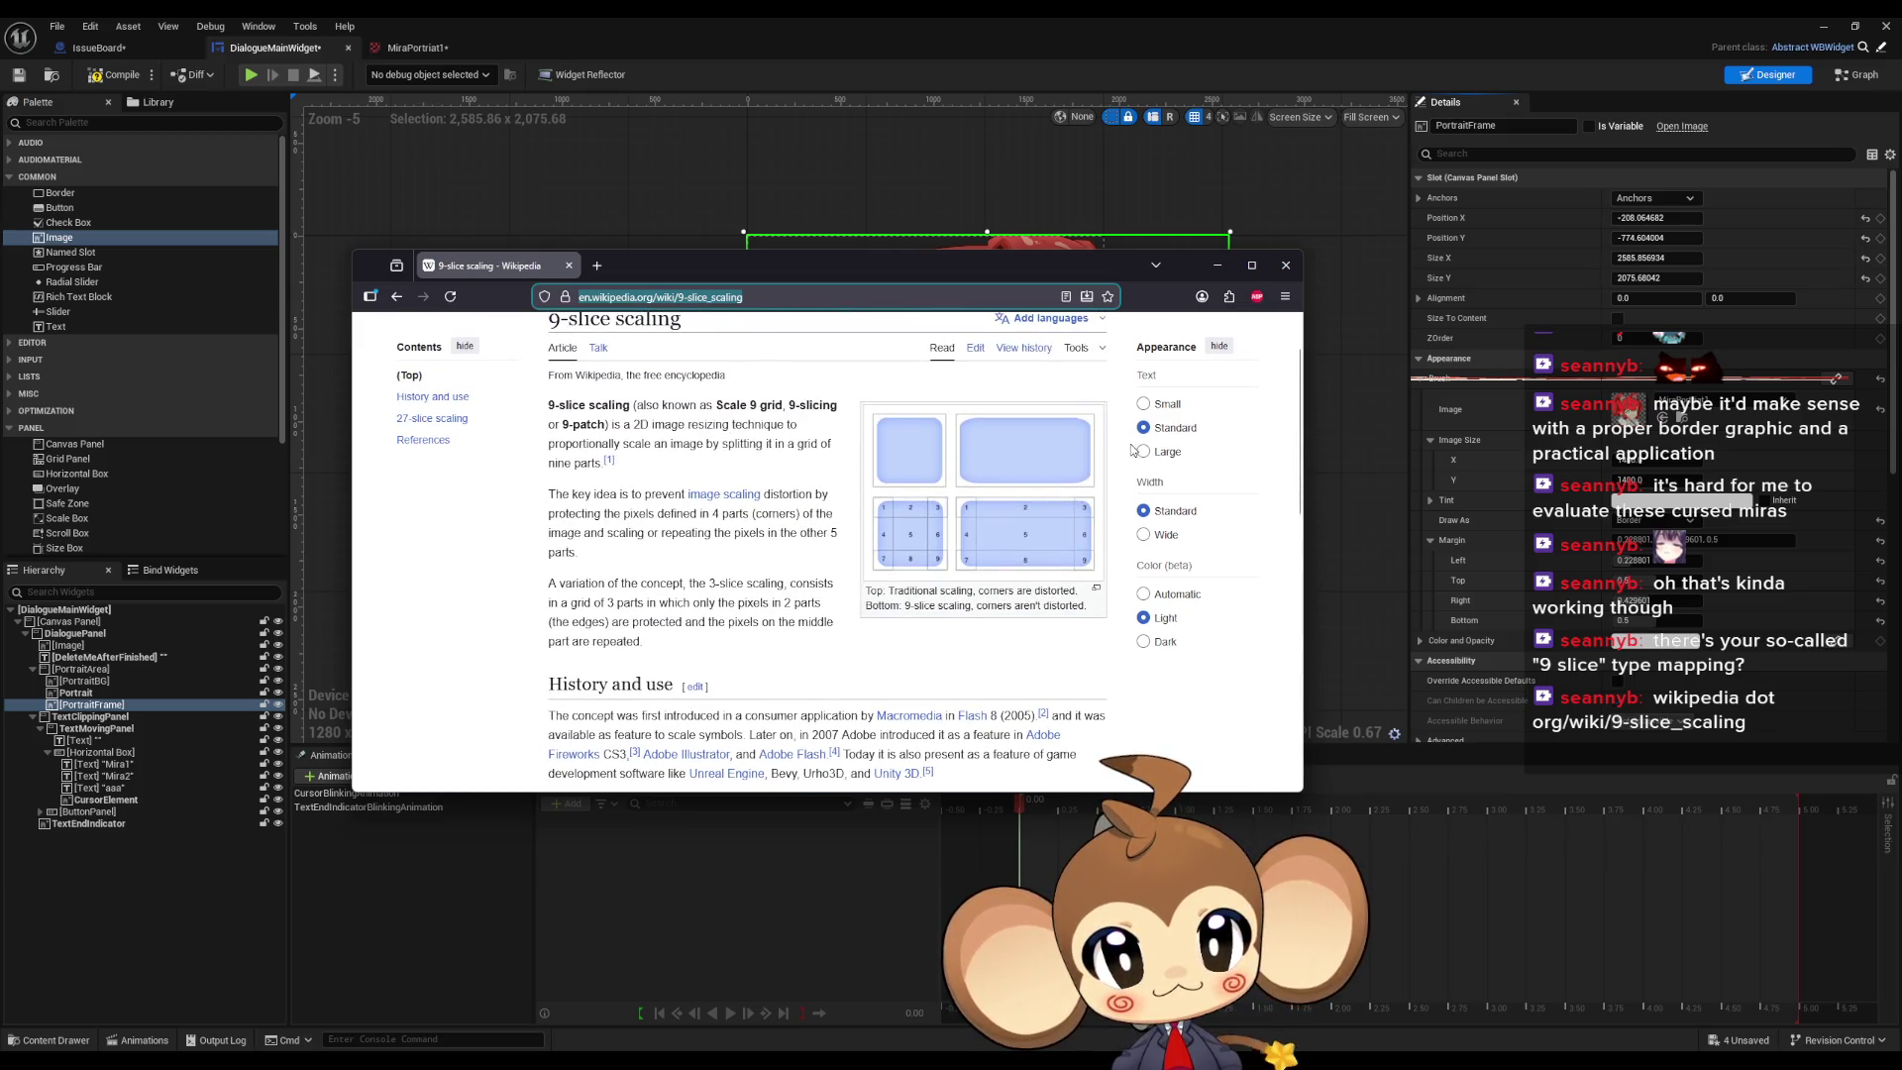
click(658, 495)
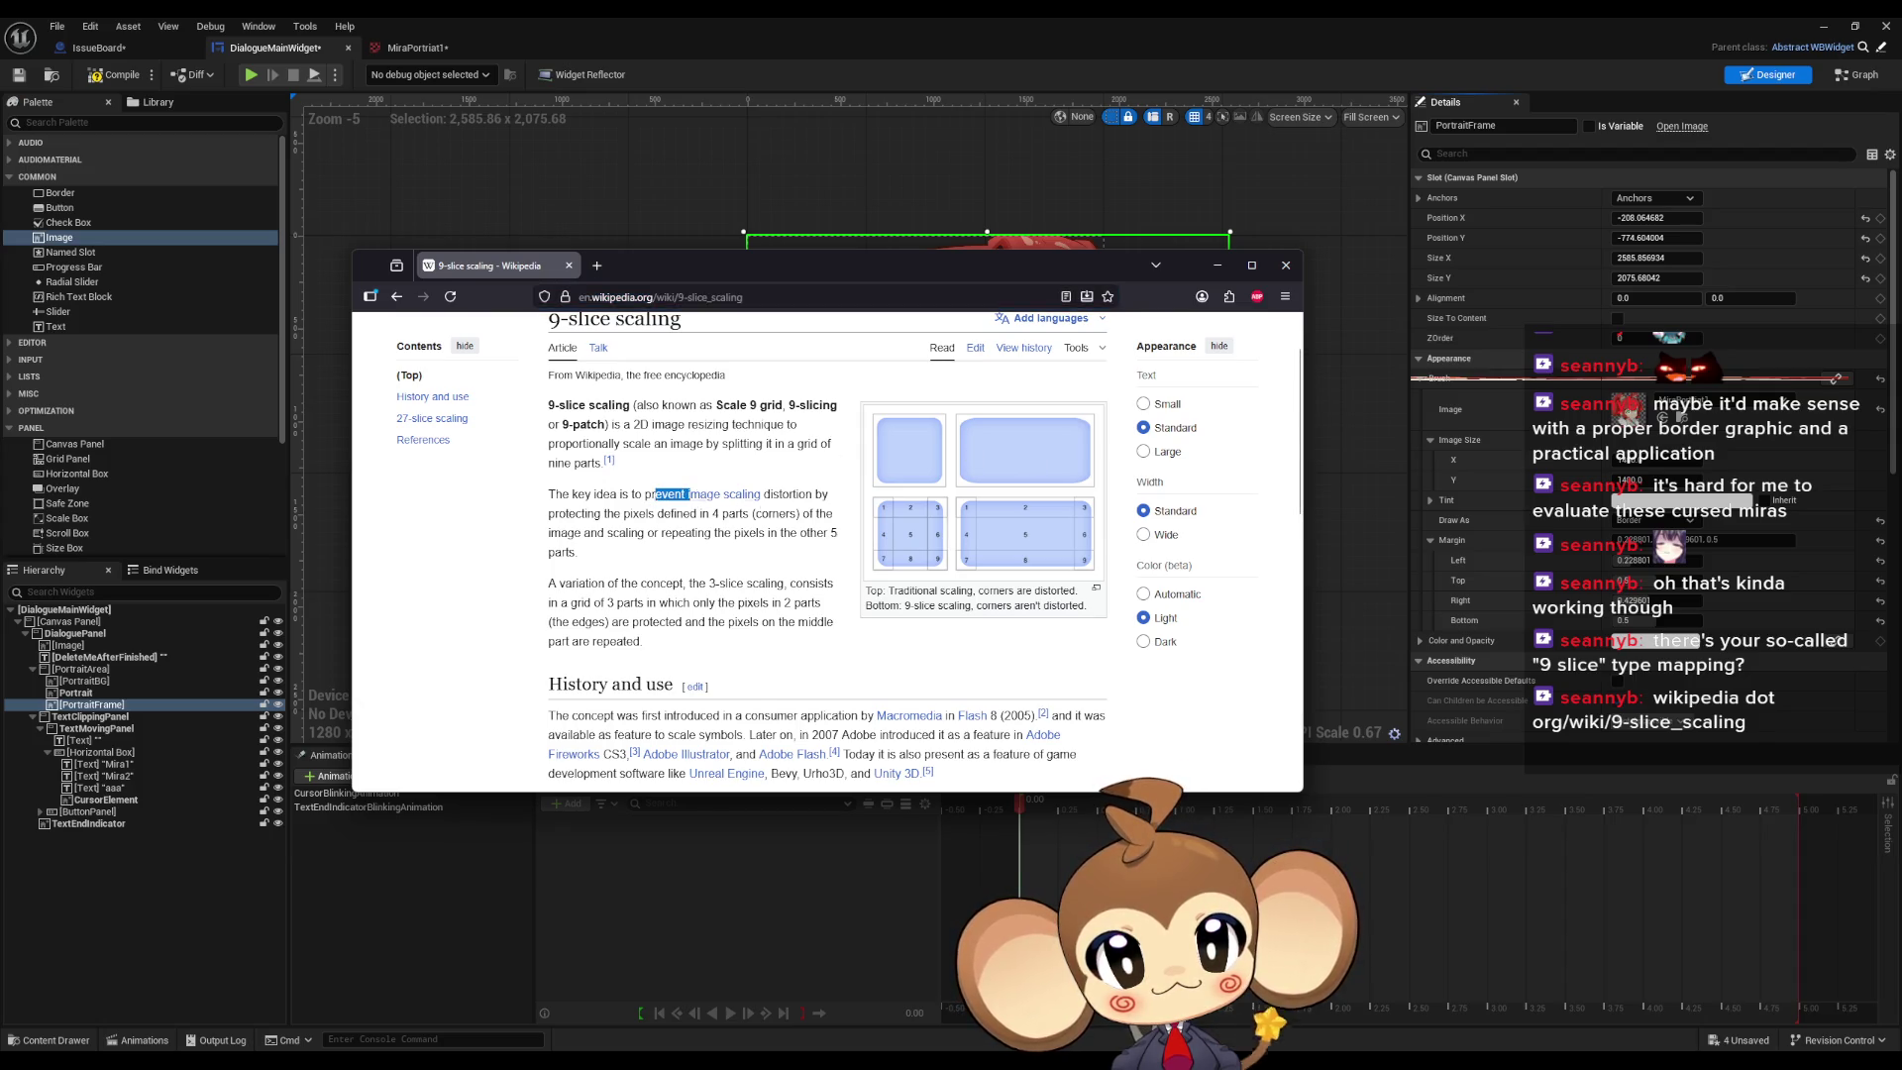
drag(558, 513, 647, 513)
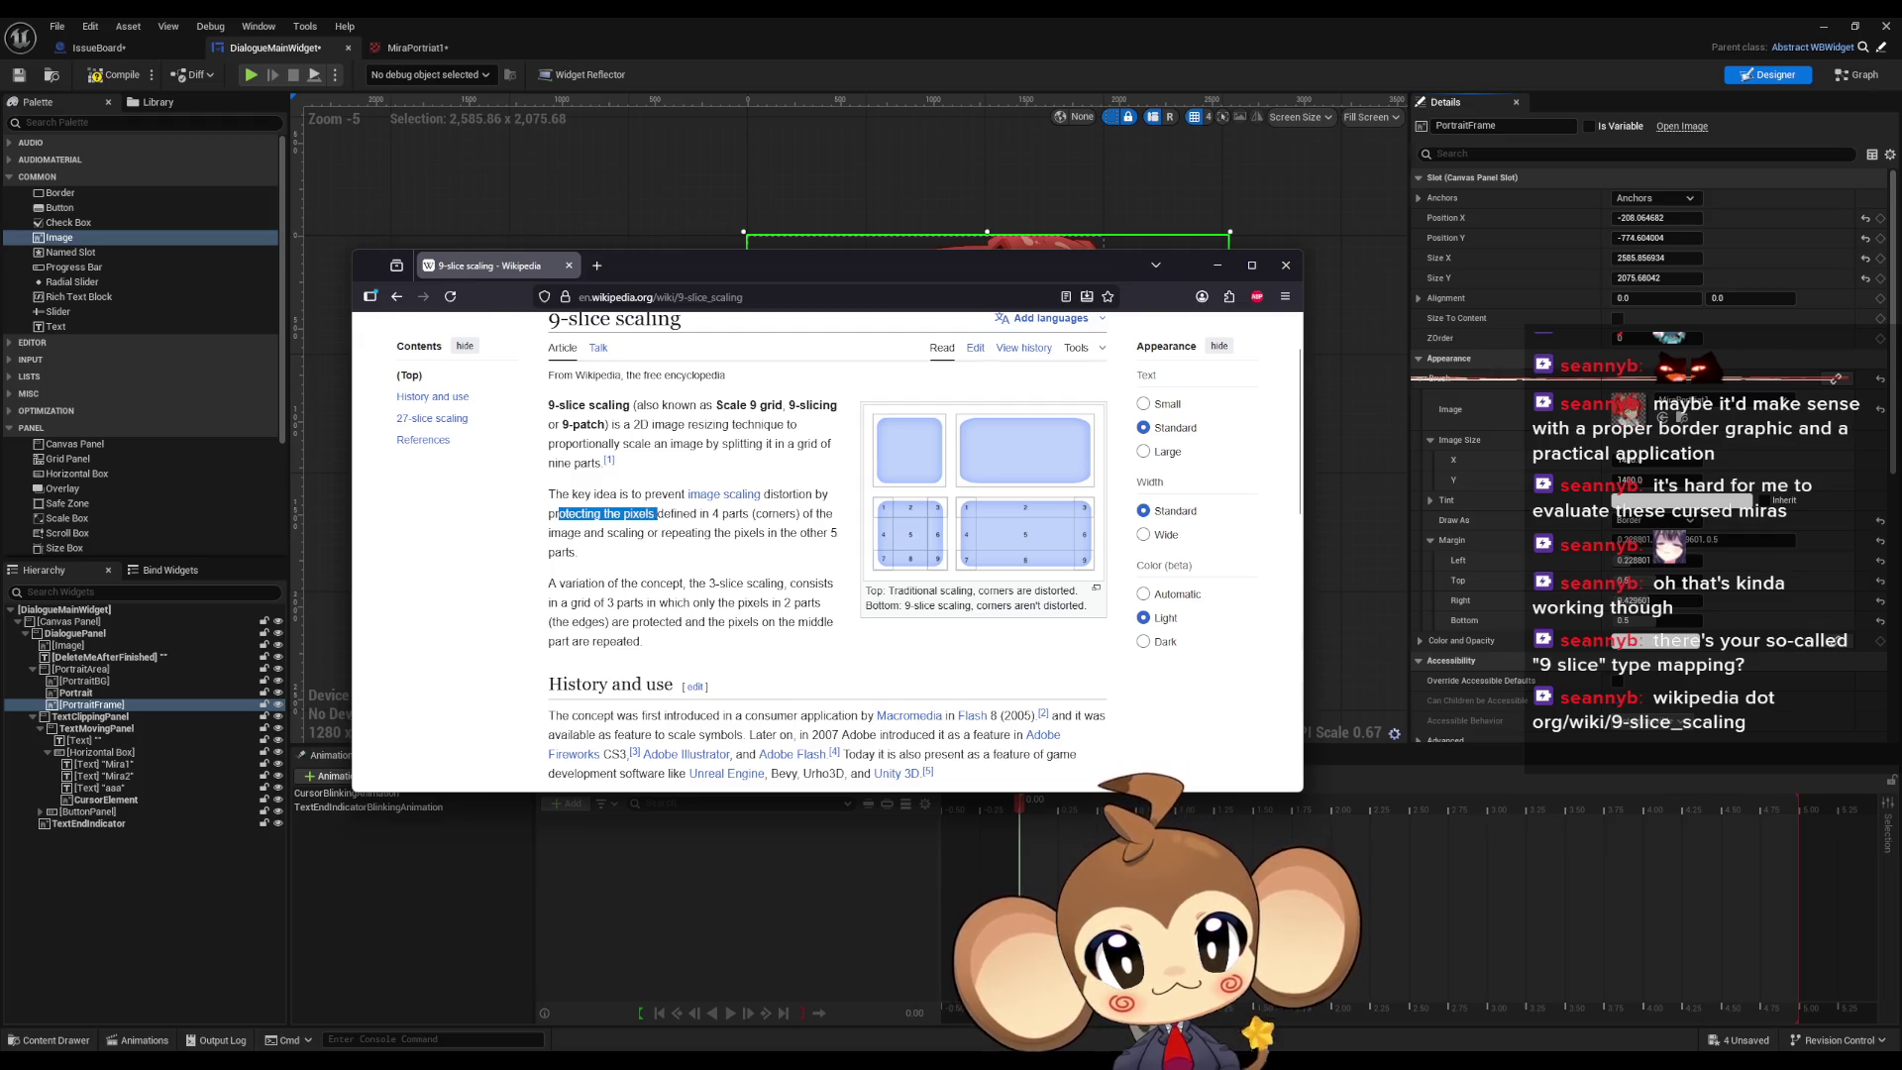
drag(698, 513, 834, 515)
drag(590, 533, 769, 535)
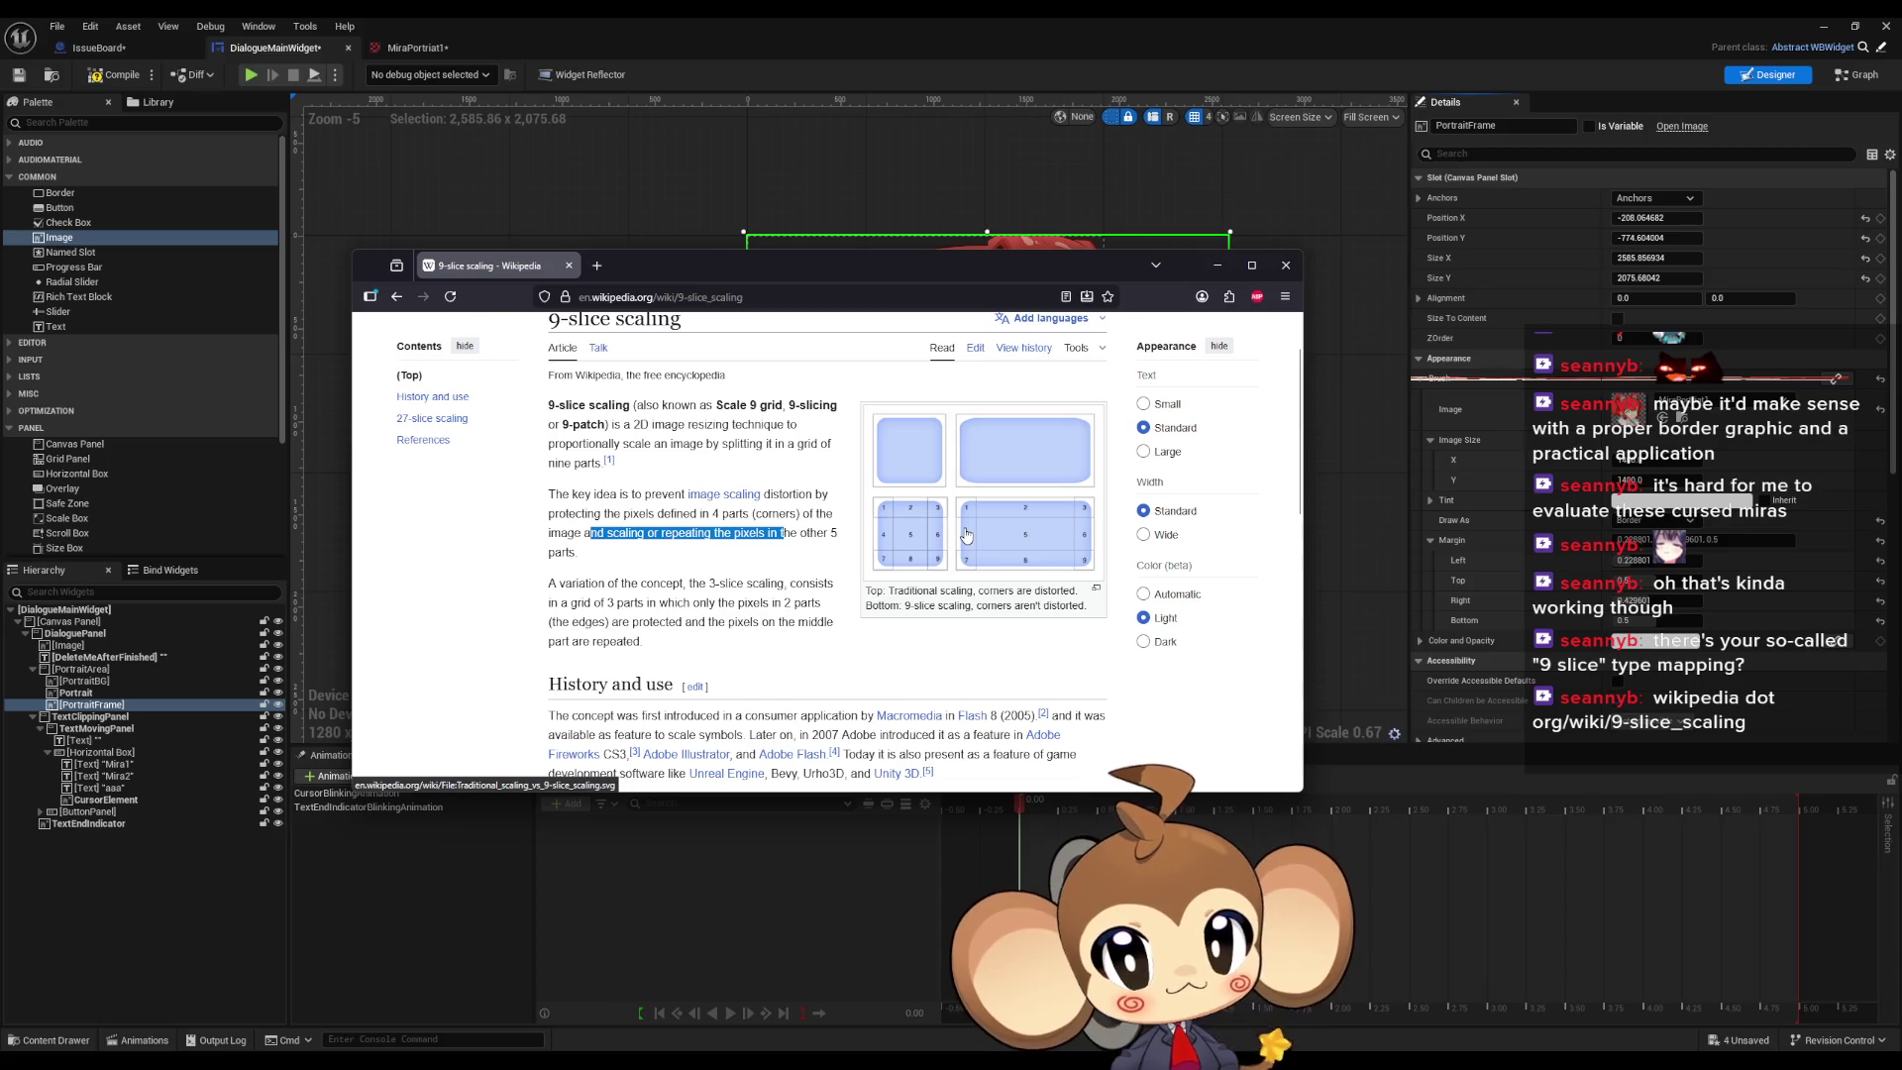
click(1287, 265)
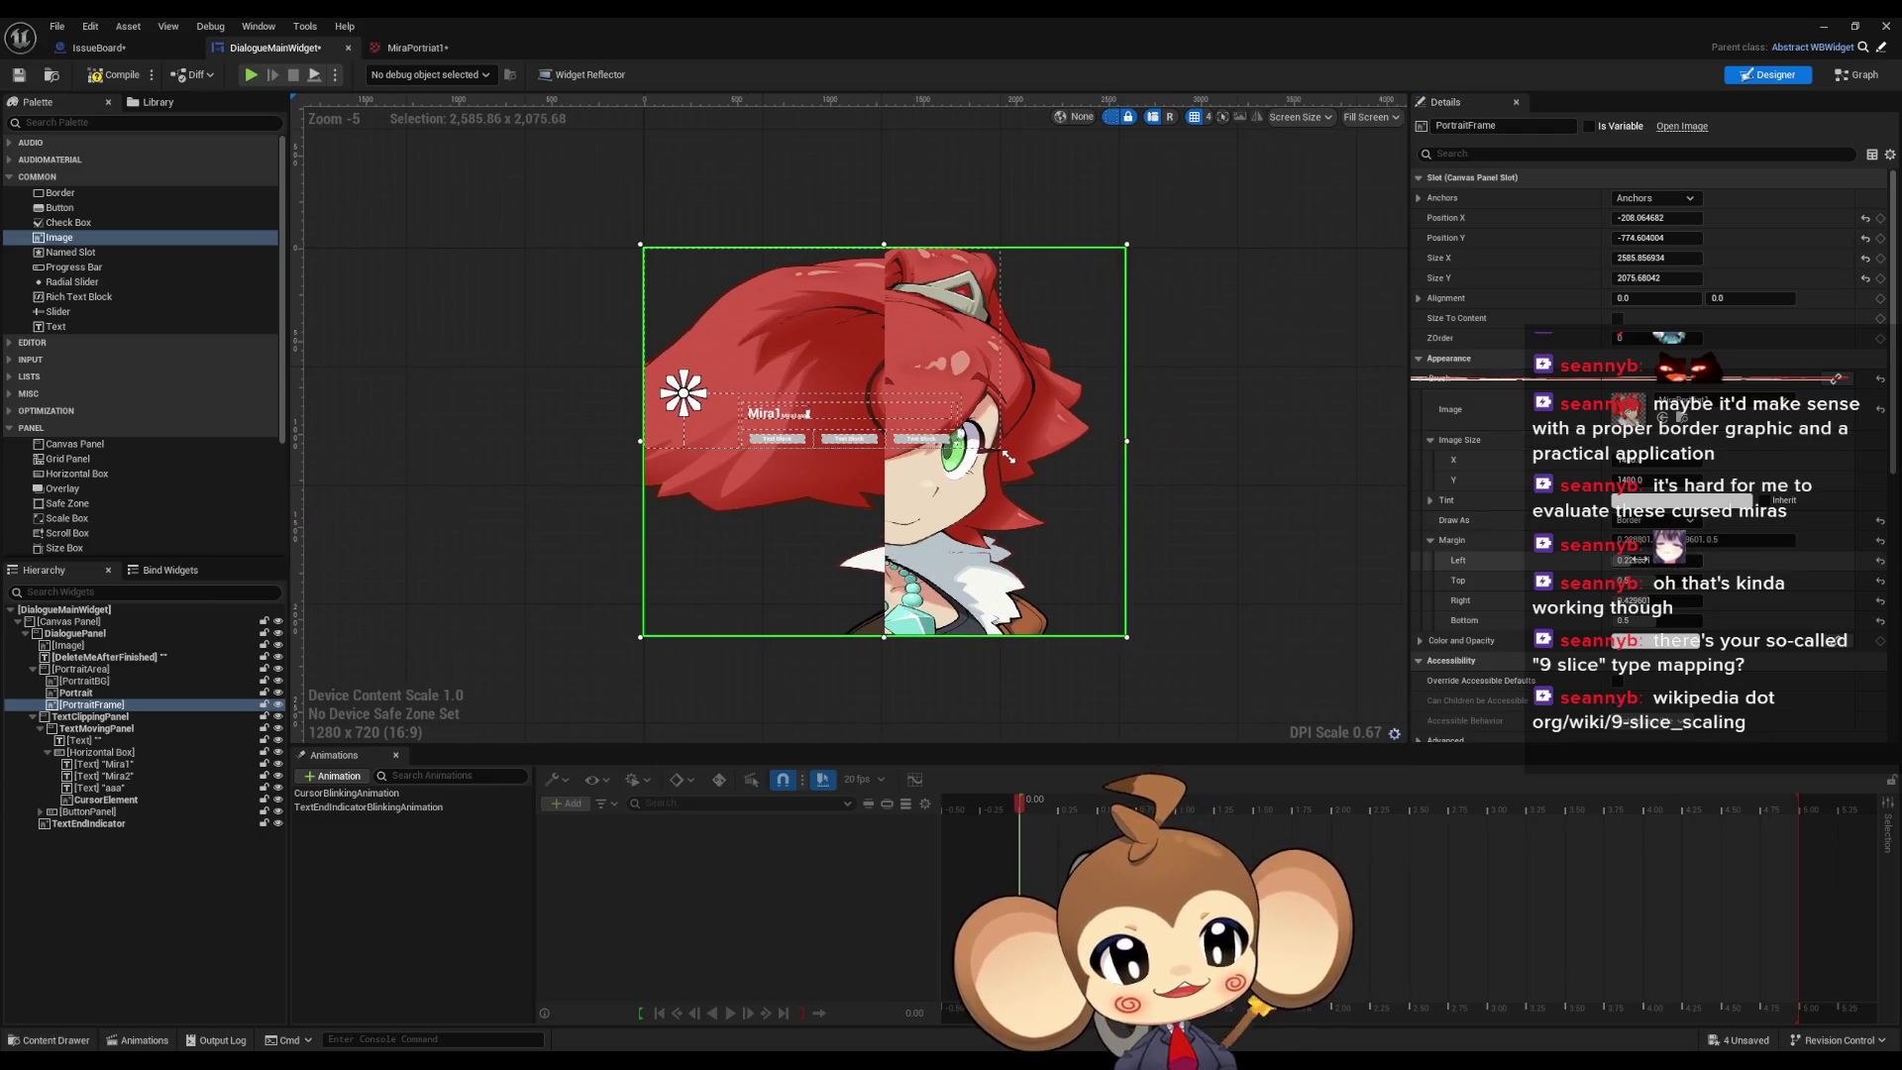
Step: Set the PortraitFrame brush to draw as Box and raise its Left margin
click(1652, 520)
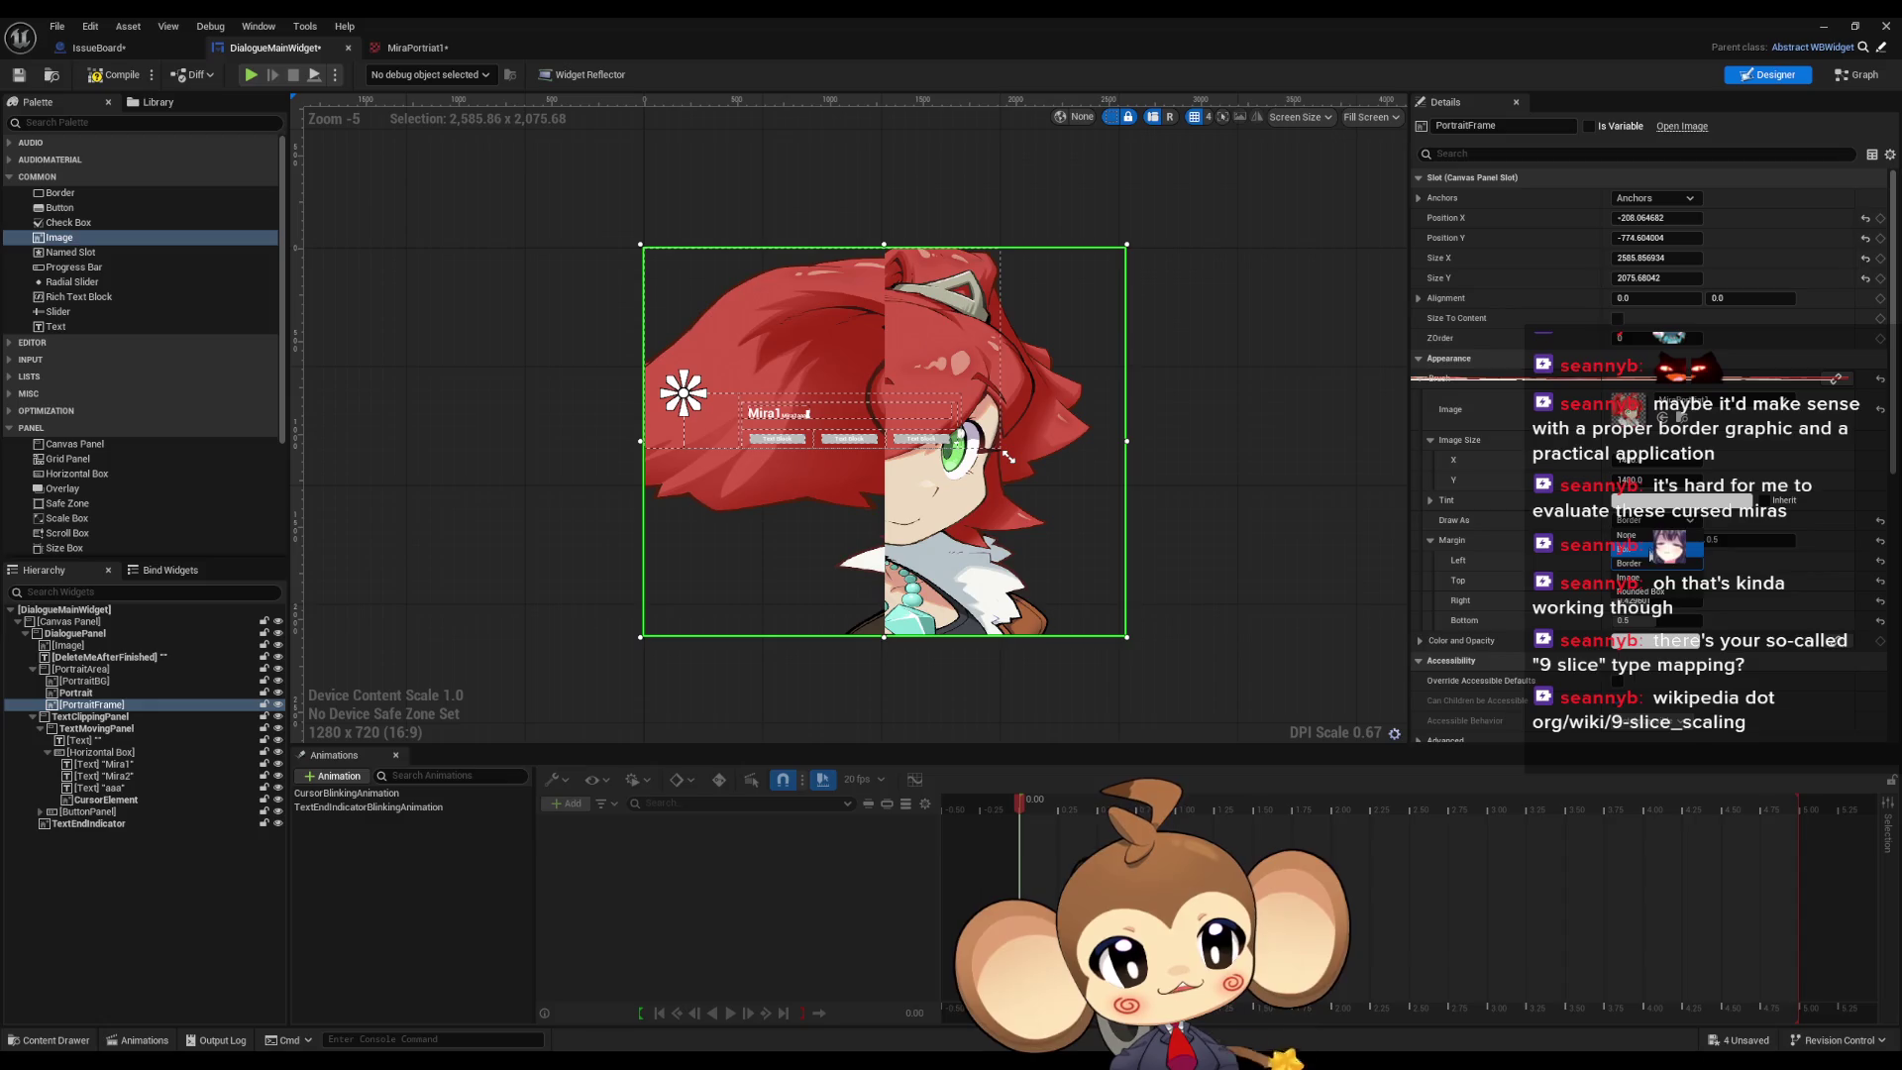
click(1642, 547)
mouse_move(1643, 559)
mouse_down()
mouse_move(1729, 560)
mouse_move(1623, 581)
mouse_up()
Step: Enter 0.05 for the brush's Left, Top and Bottom margins
click(1646, 560)
text(0.05)
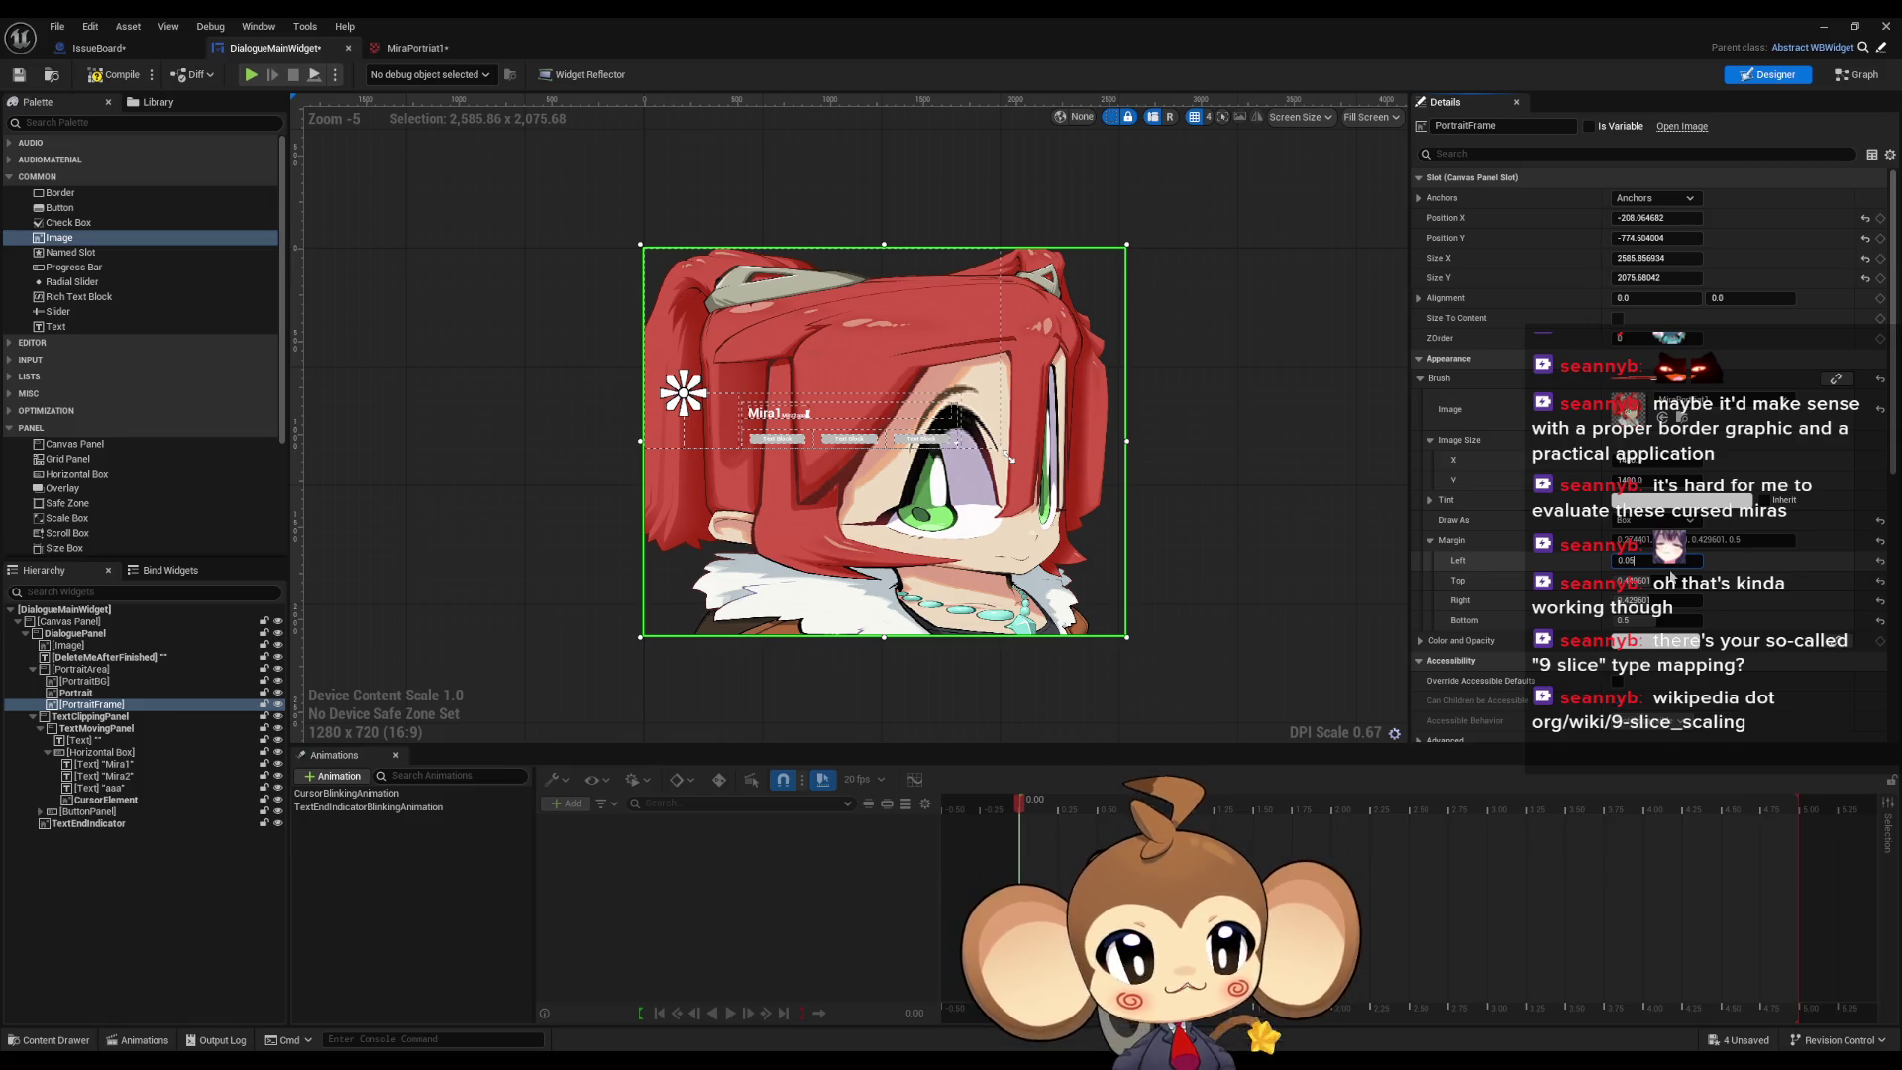
key(Tab)
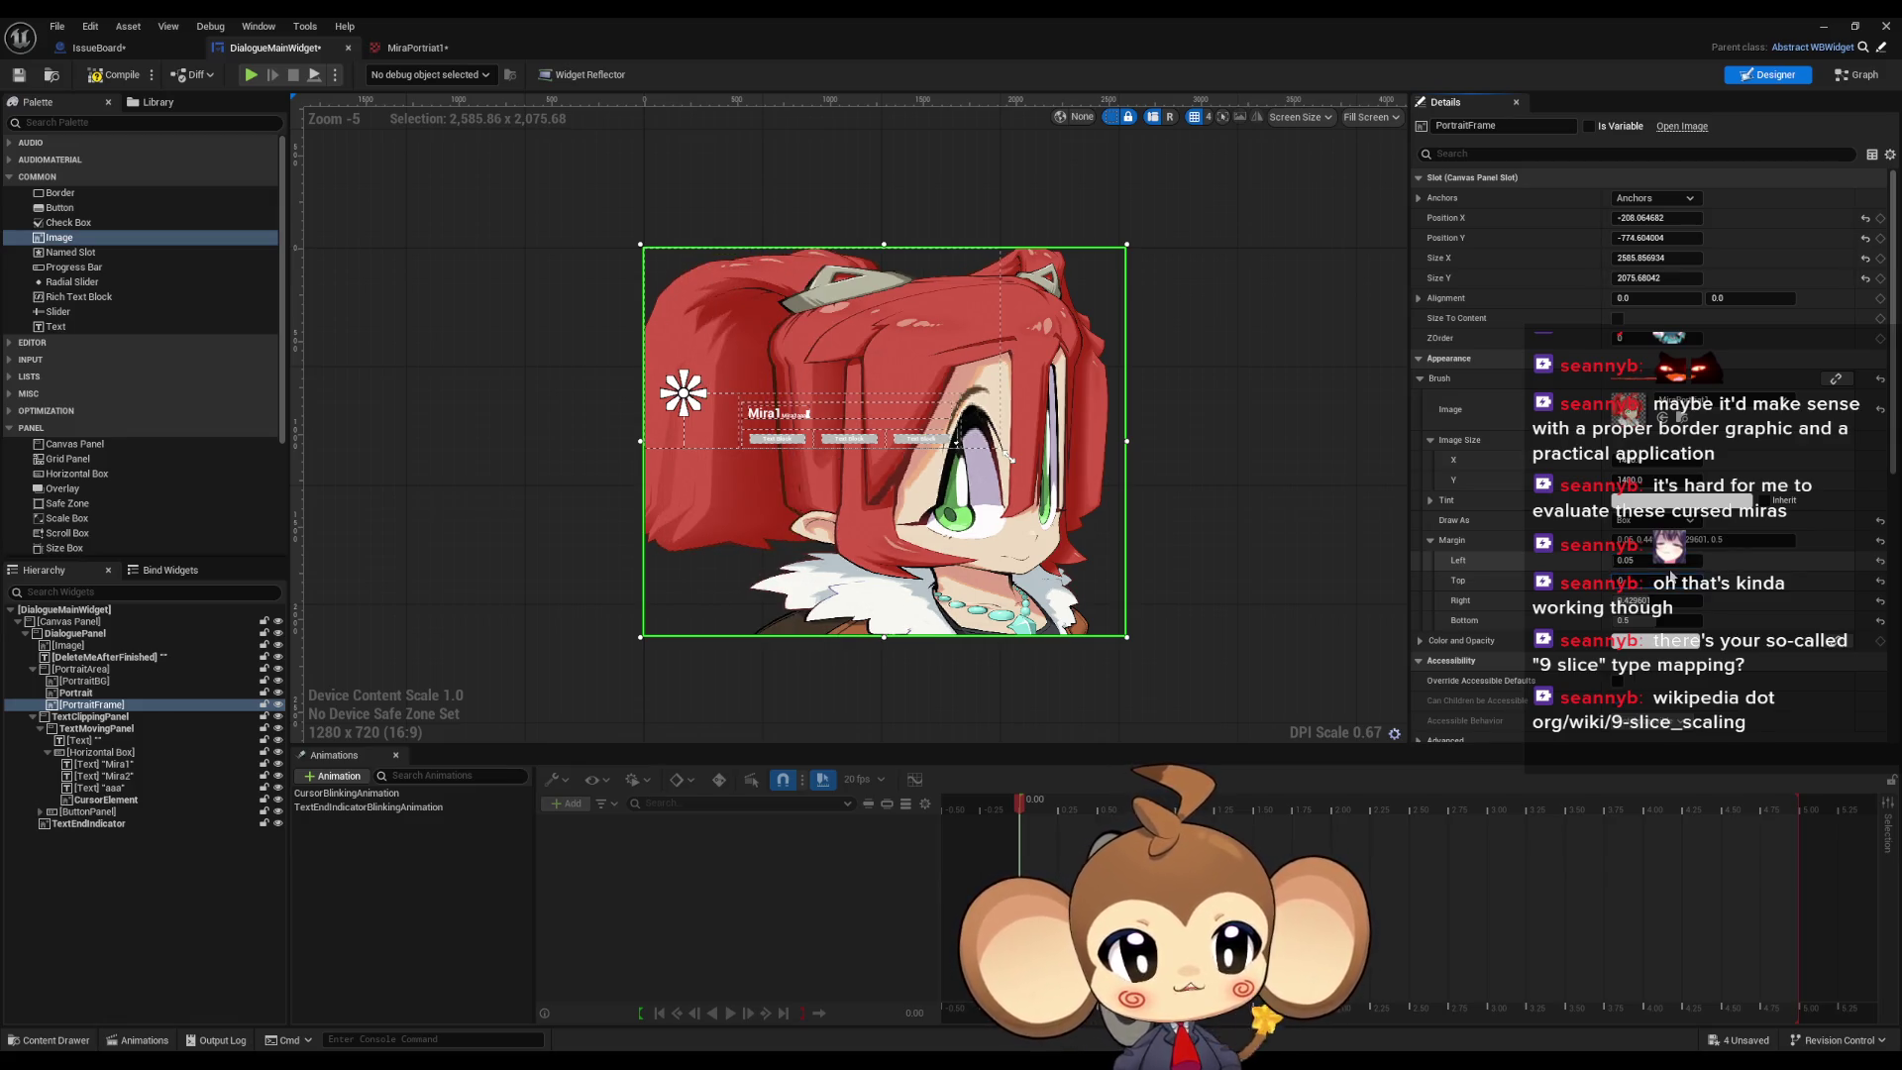
text(5)
key(Tab)
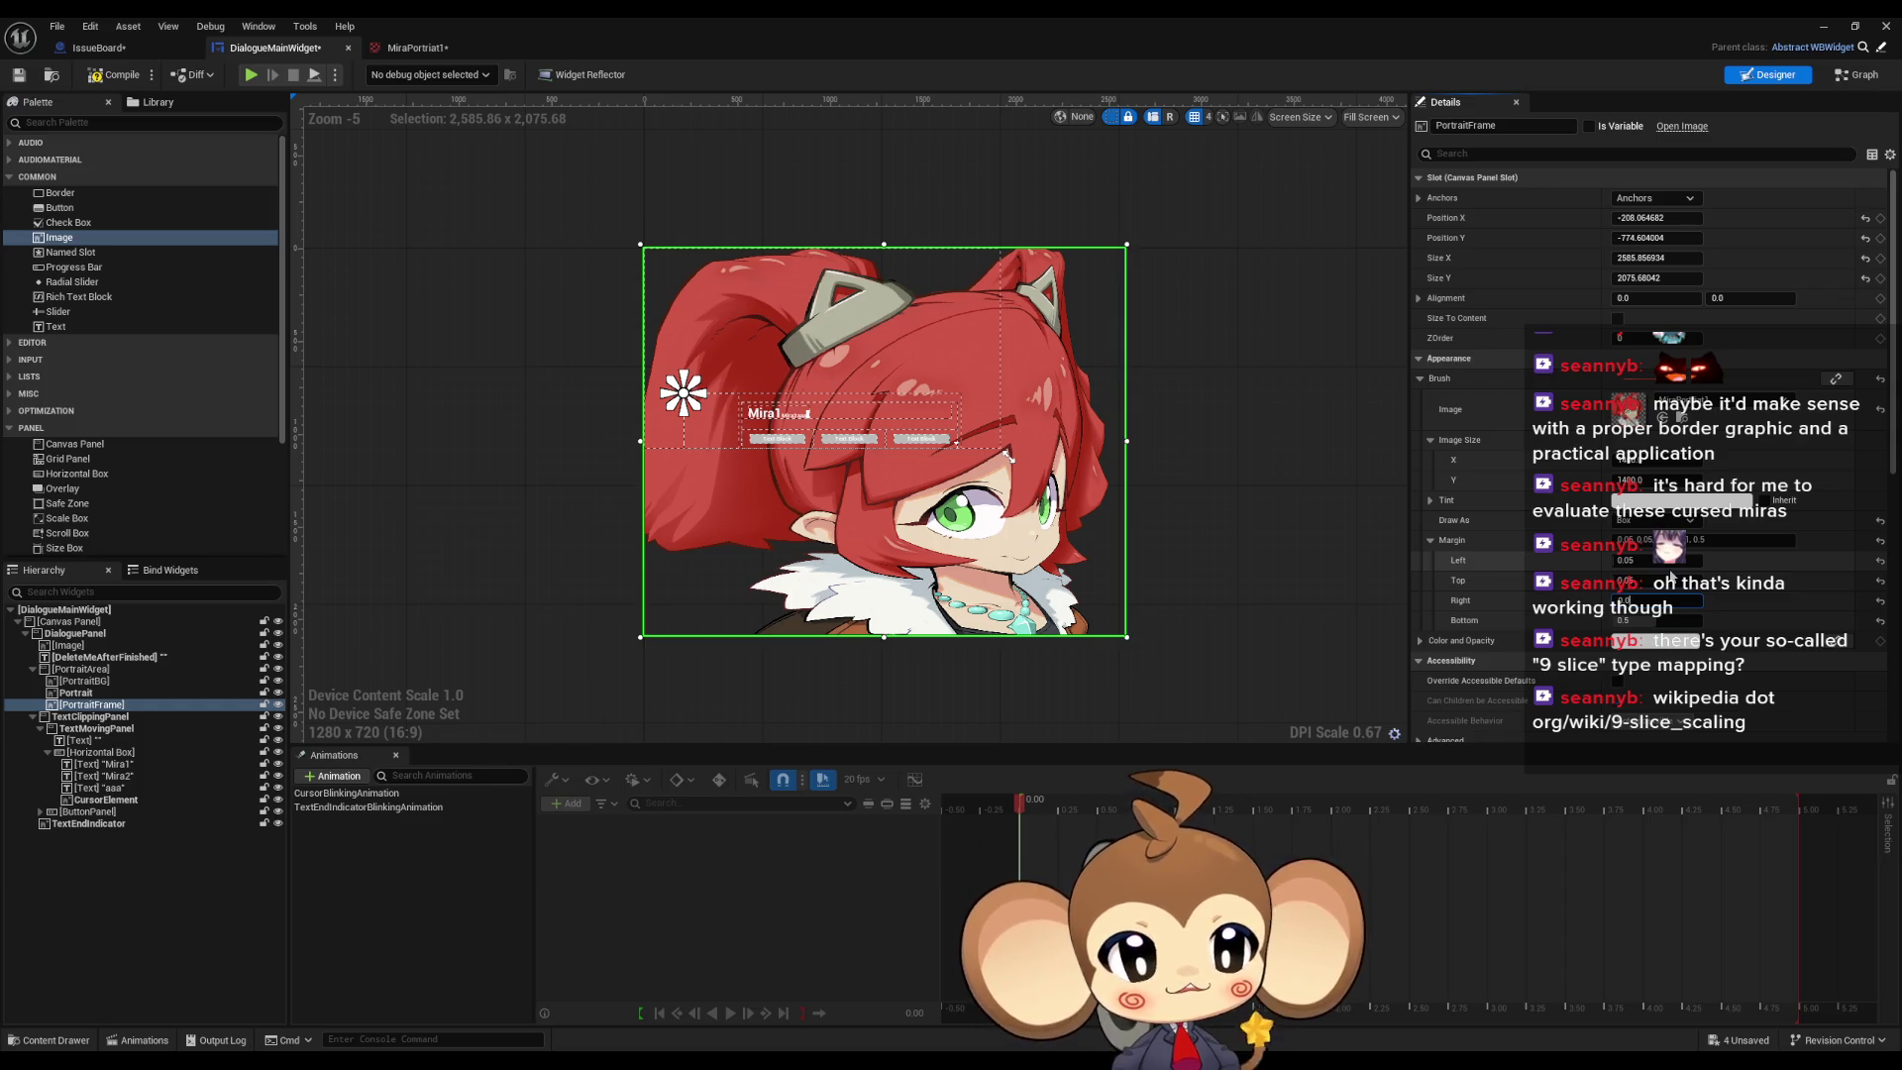
key(Tab)
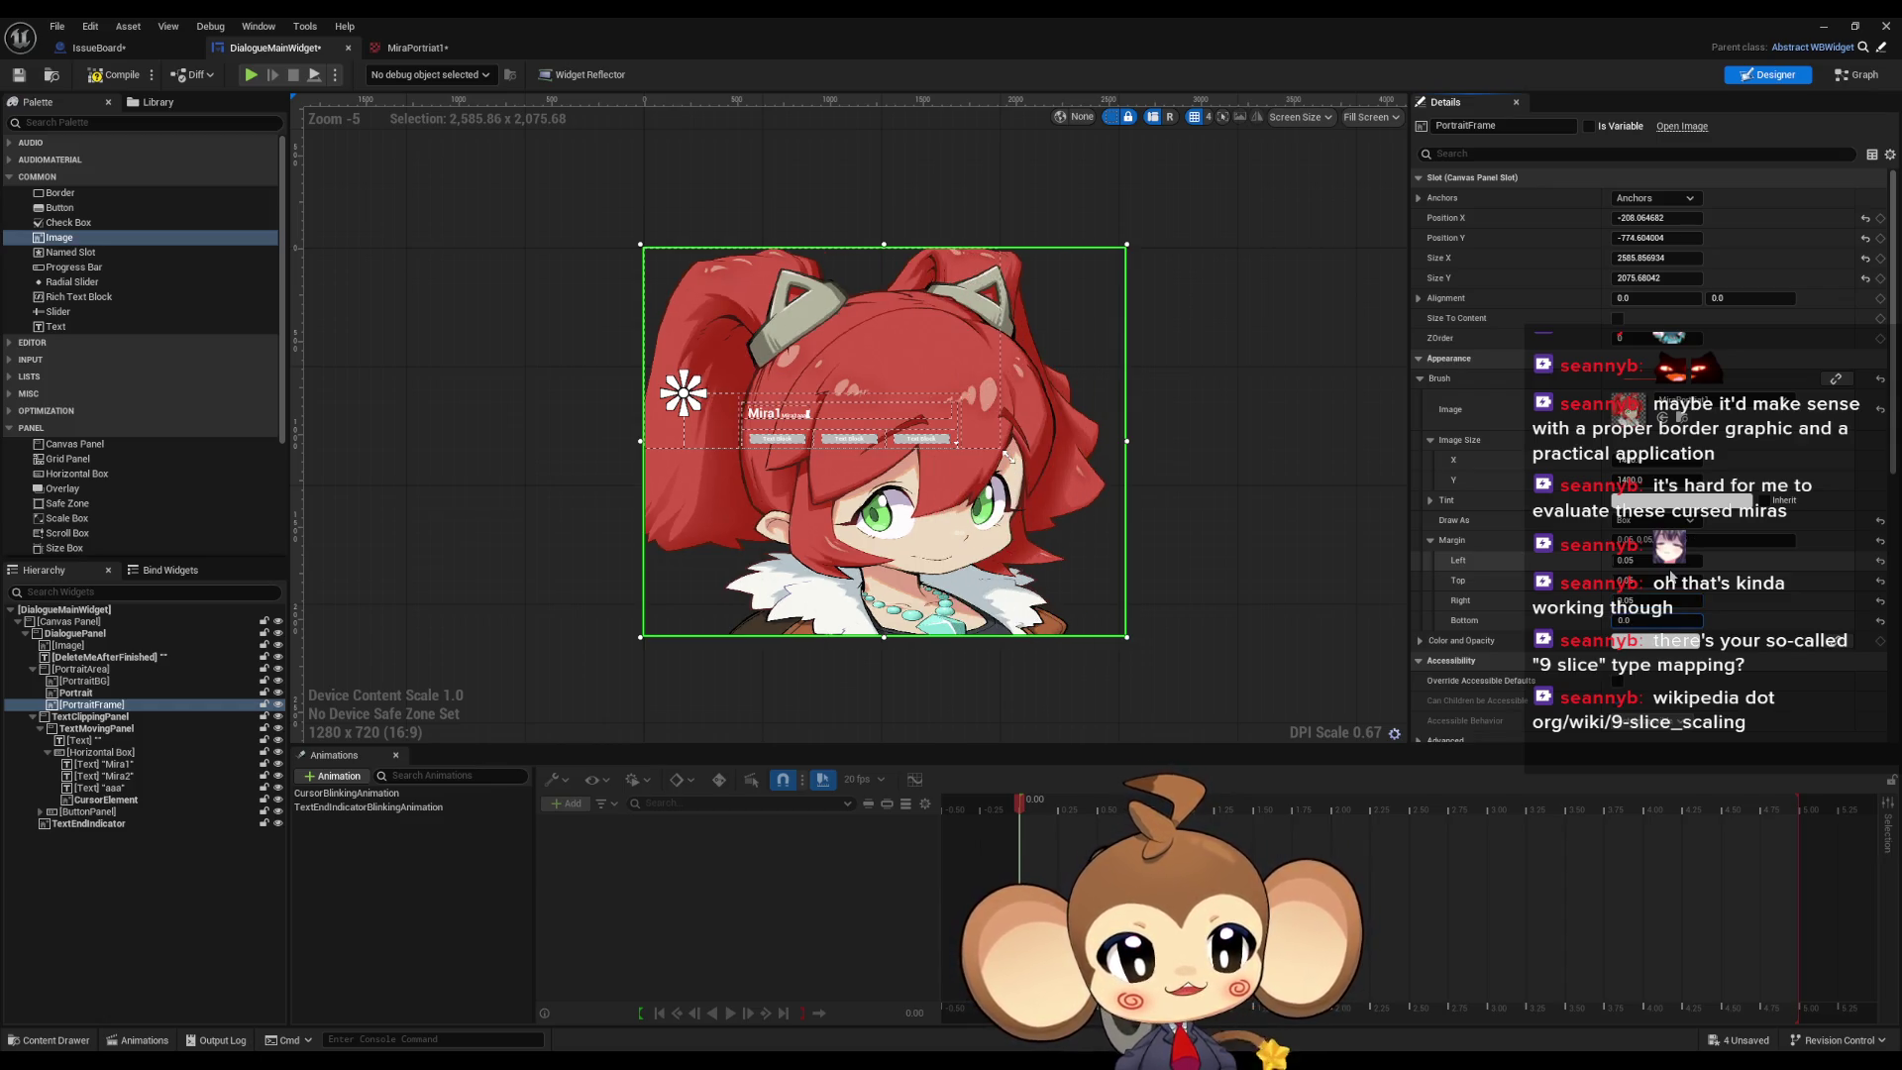
text(5)
key(Return)
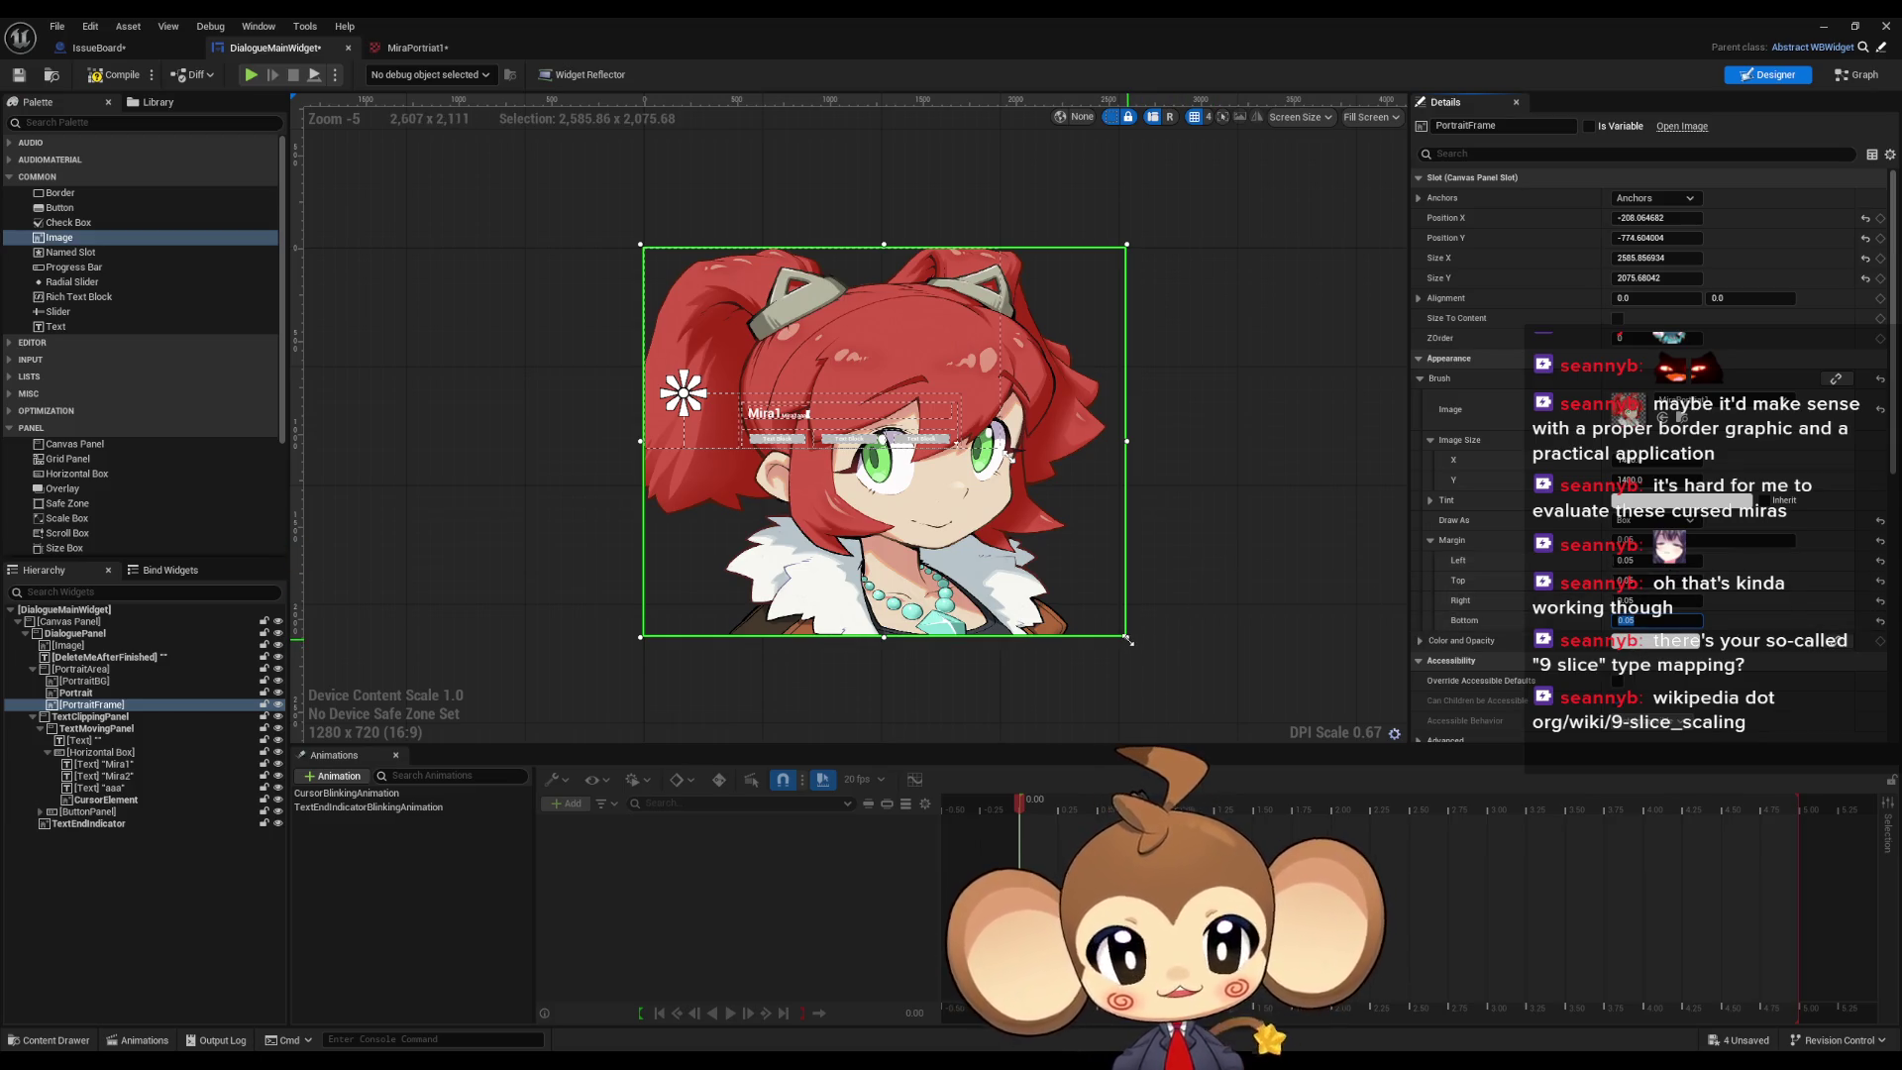
Step: Resize the PortraitFrame and set the Left and Top margins to 0.5
mouse_move(1126, 639)
mouse_down()
mouse_move(897, 485)
mouse_move(1317, 760)
mouse_move(960, 545)
mouse_move(1041, 601)
mouse_up()
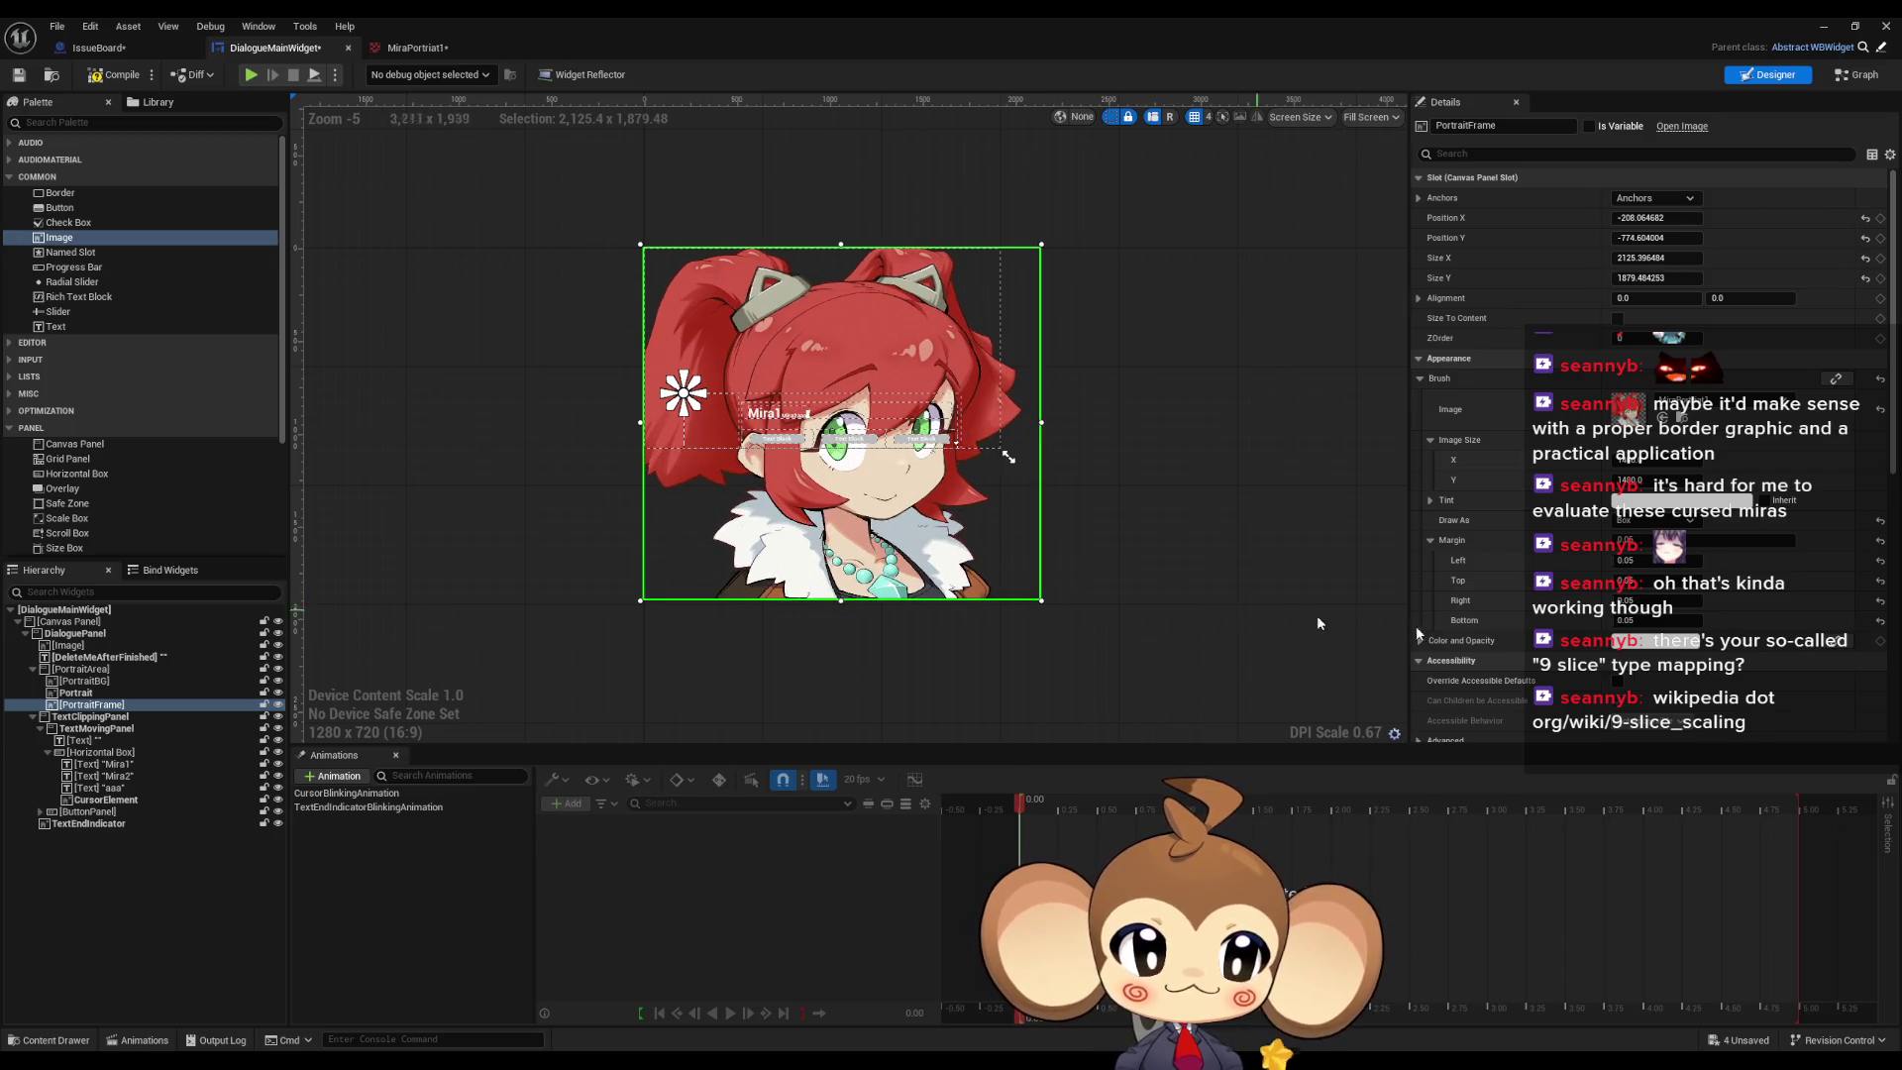
click(1650, 559)
text(0.5)
key(Return)
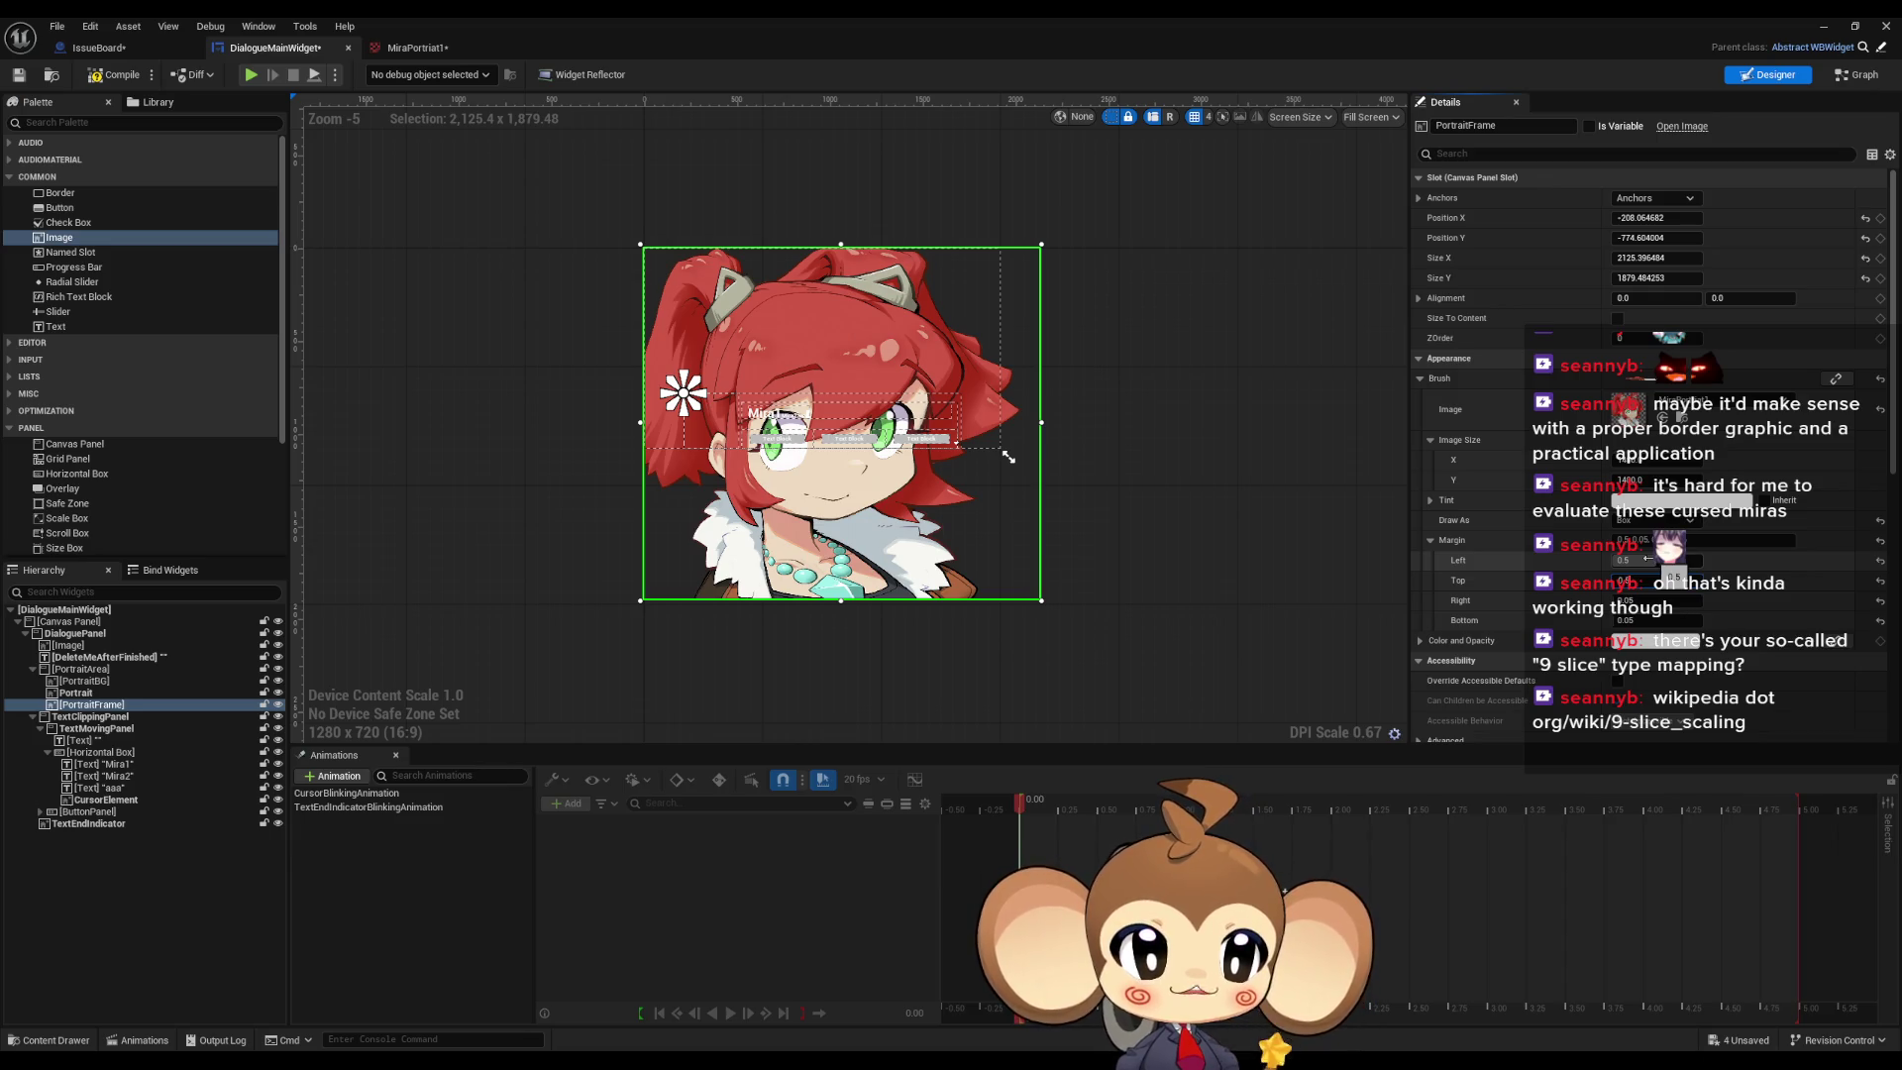
key(Tab)
key(Tab)
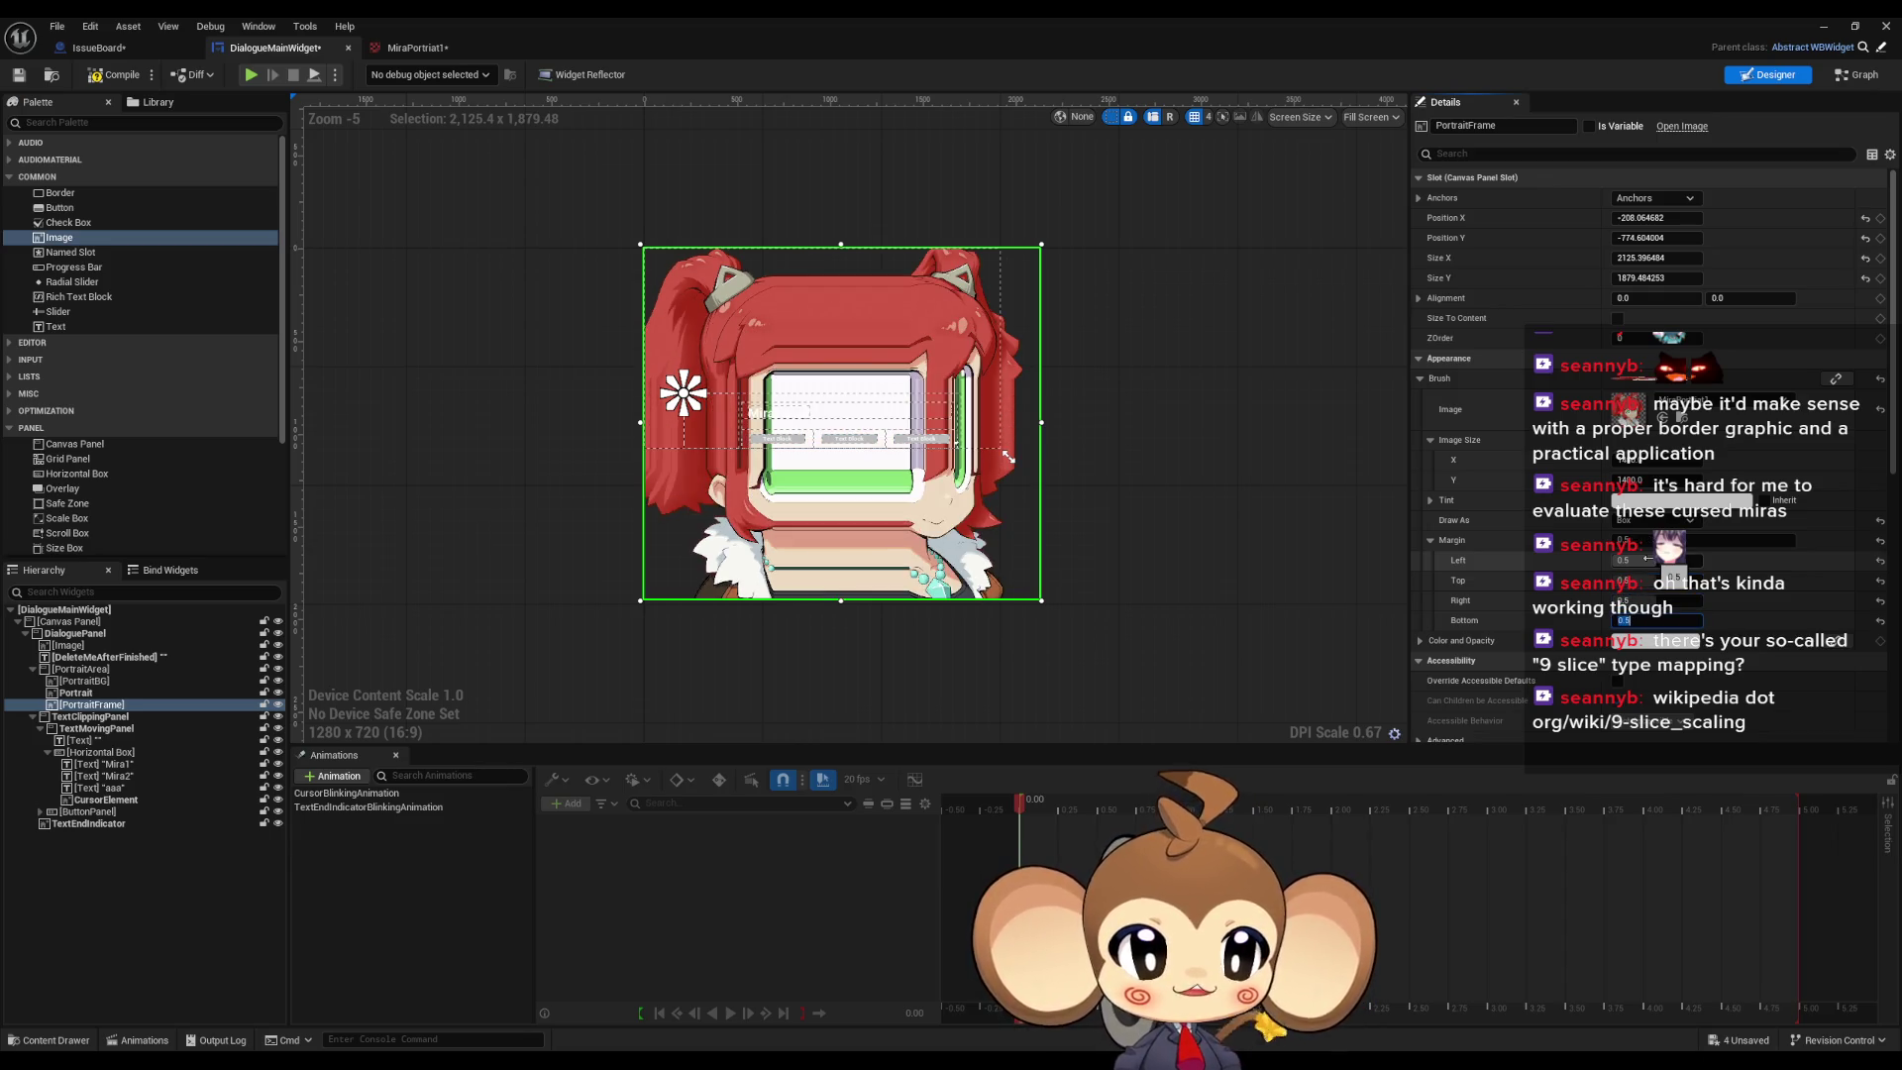
Step: Enlarge the PortraitFrame to about 2710 × 2320, then shrink it back to about 2594 × 1920
mouse_move(1043, 603)
mouse_down()
mouse_move(1193, 713)
mouse_move(1280, 741)
mouse_move(1151, 685)
mouse_up()
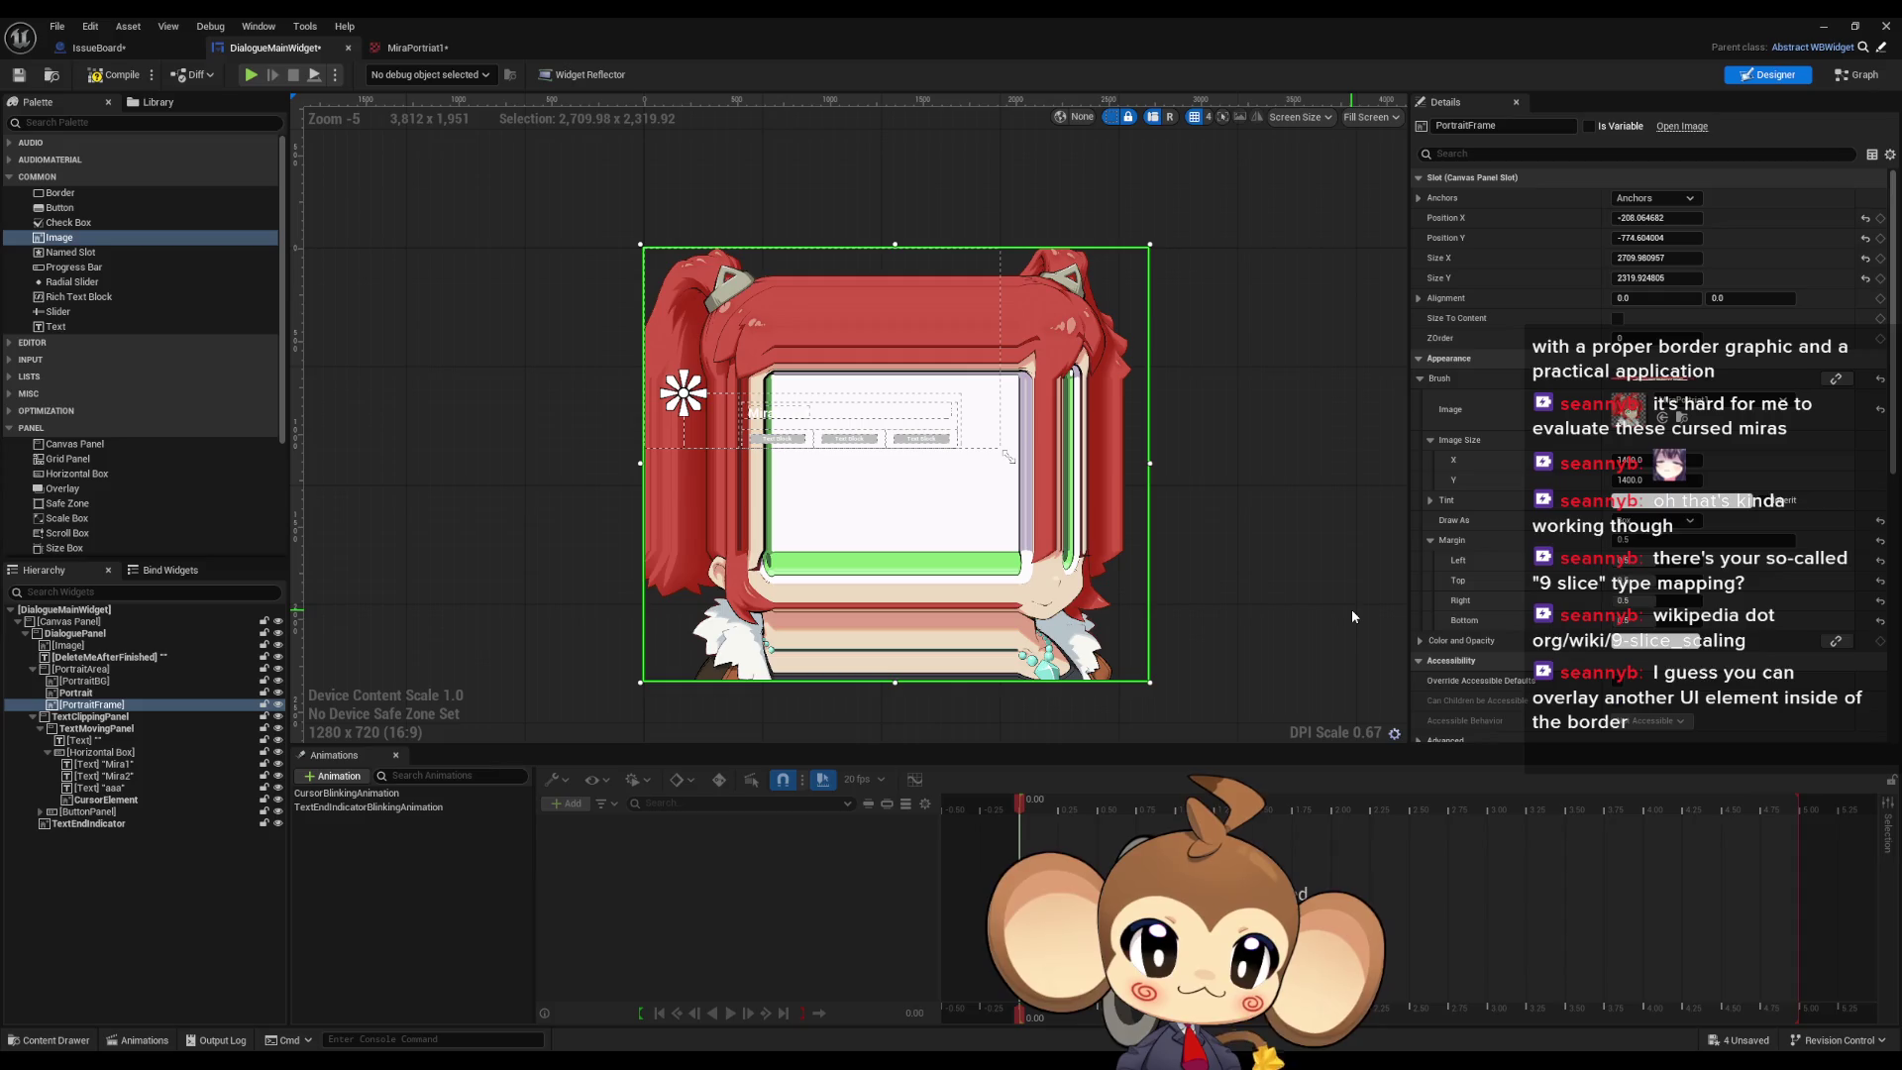
mouse_move(1149, 681)
mouse_down()
mouse_move(1005, 580)
mouse_move(832, 381)
mouse_move(960, 502)
mouse_move(896, 583)
mouse_move(834, 411)
mouse_move(762, 339)
mouse_move(819, 437)
mouse_move(999, 540)
mouse_move(870, 353)
mouse_move(1120, 528)
mouse_move(1143, 565)
mouse_move(1129, 607)
mouse_up()
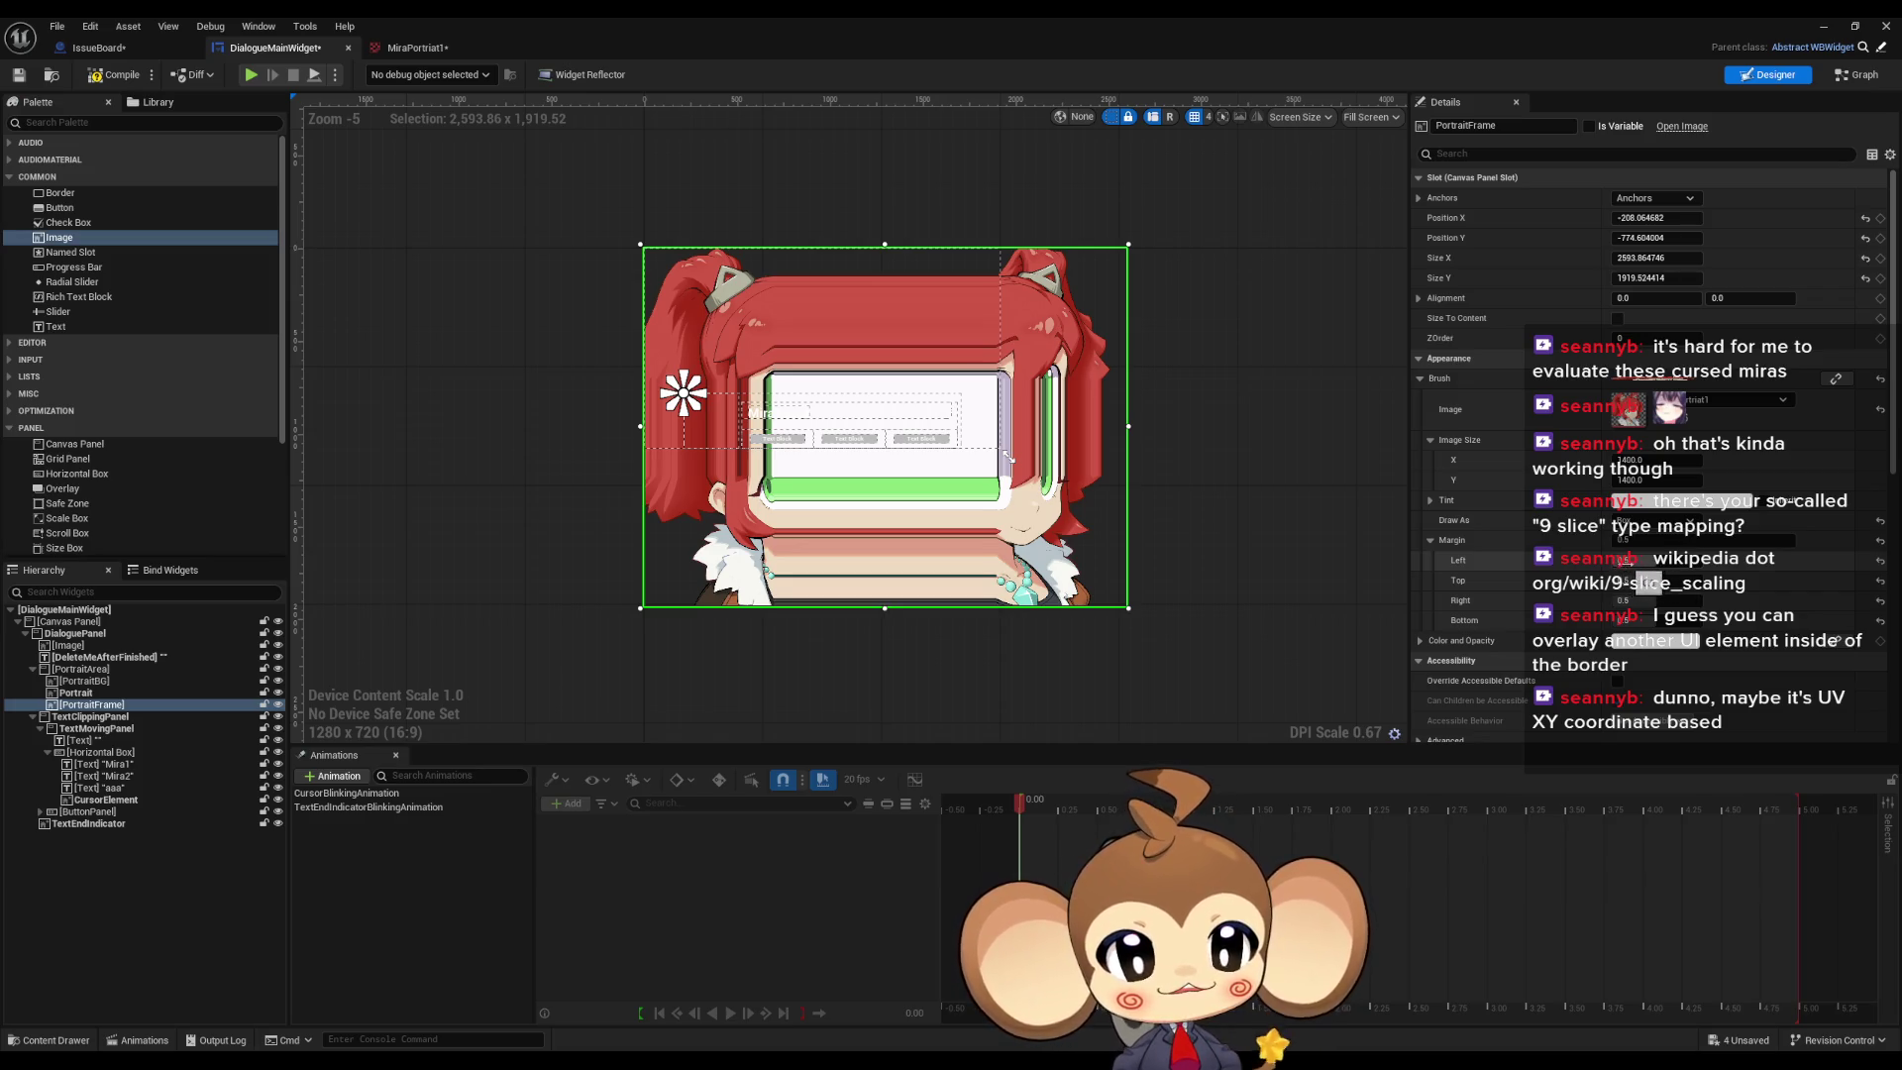
mouse_move(1080, 536)
mouse_down()
mouse_move(1357, 705)
mouse_move(1309, 632)
mouse_up()
Step: Zoom to the frame's upper area and drag an Image widget from the Palette
scroll(1129, 583, up, 2)
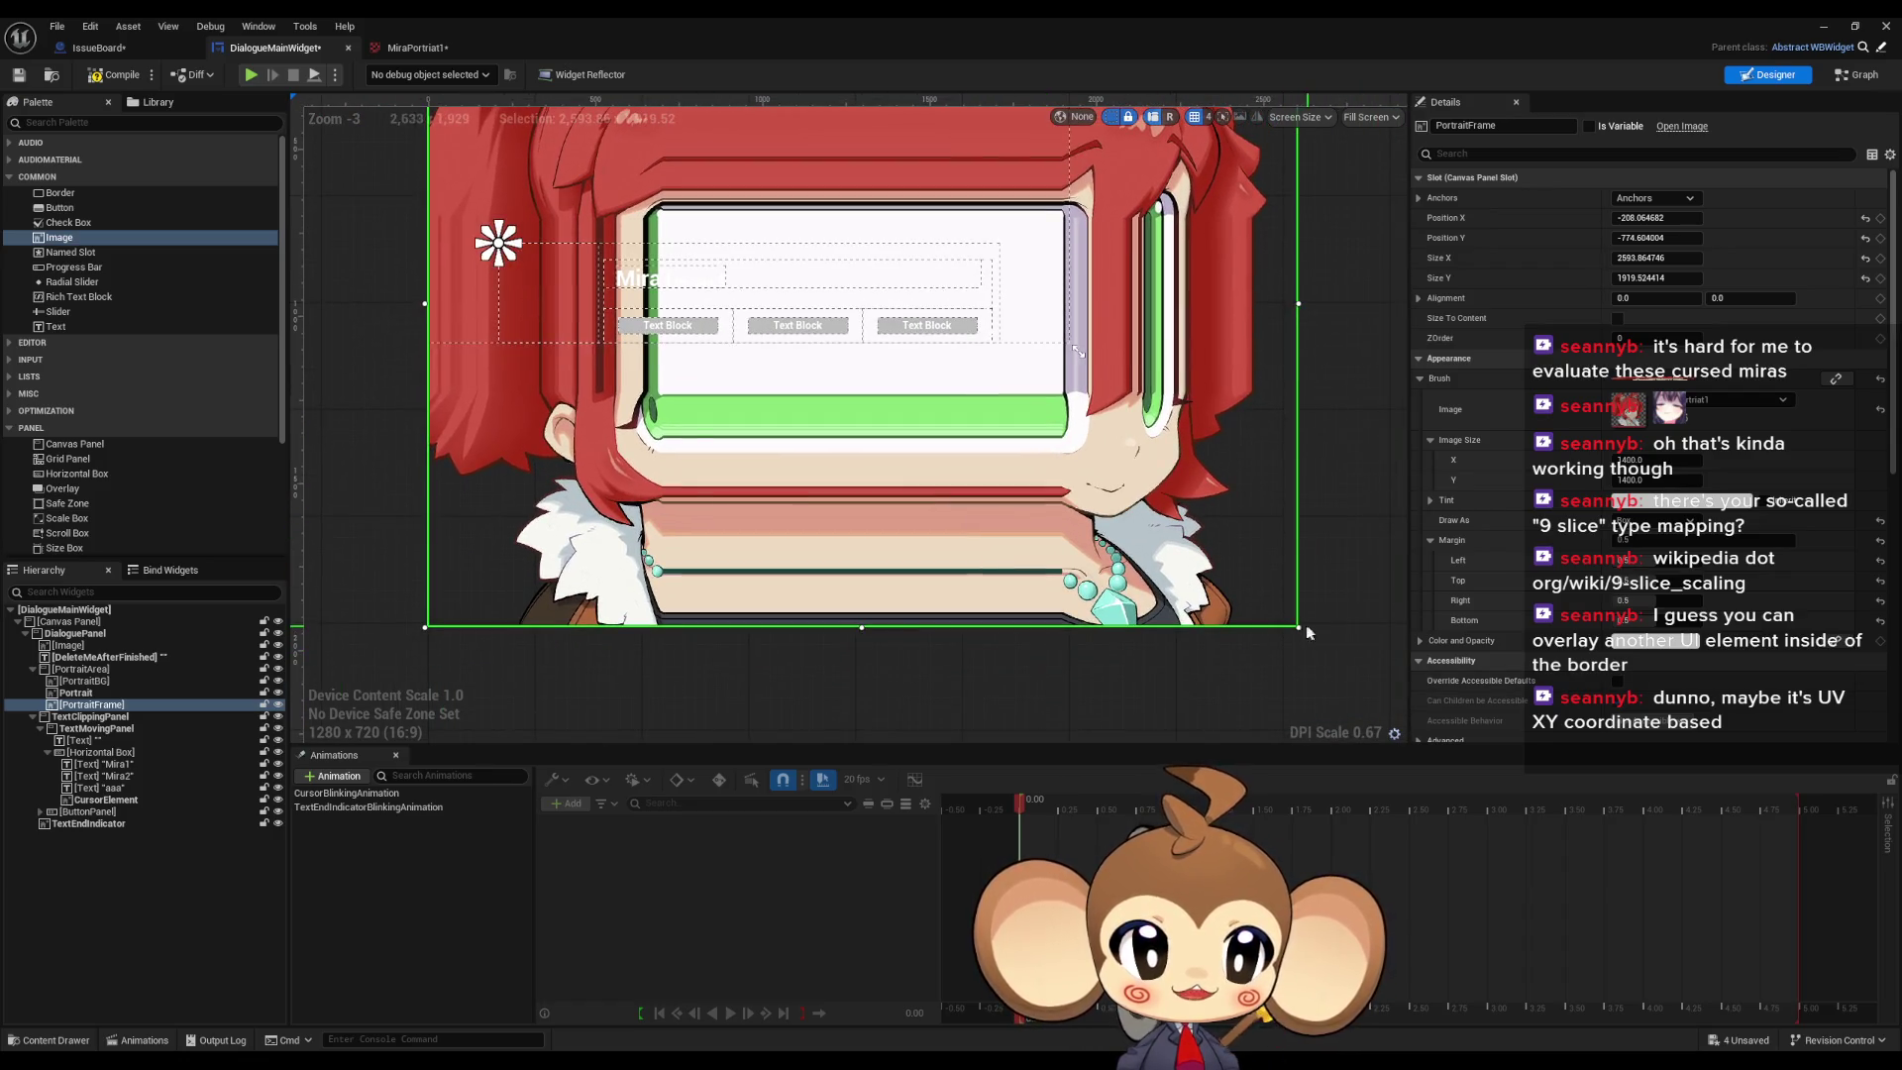
mouse_move(996, 514)
mouse_down()
mouse_move(1157, 637)
mouse_move(1050, 548)
mouse_move(1276, 659)
mouse_up()
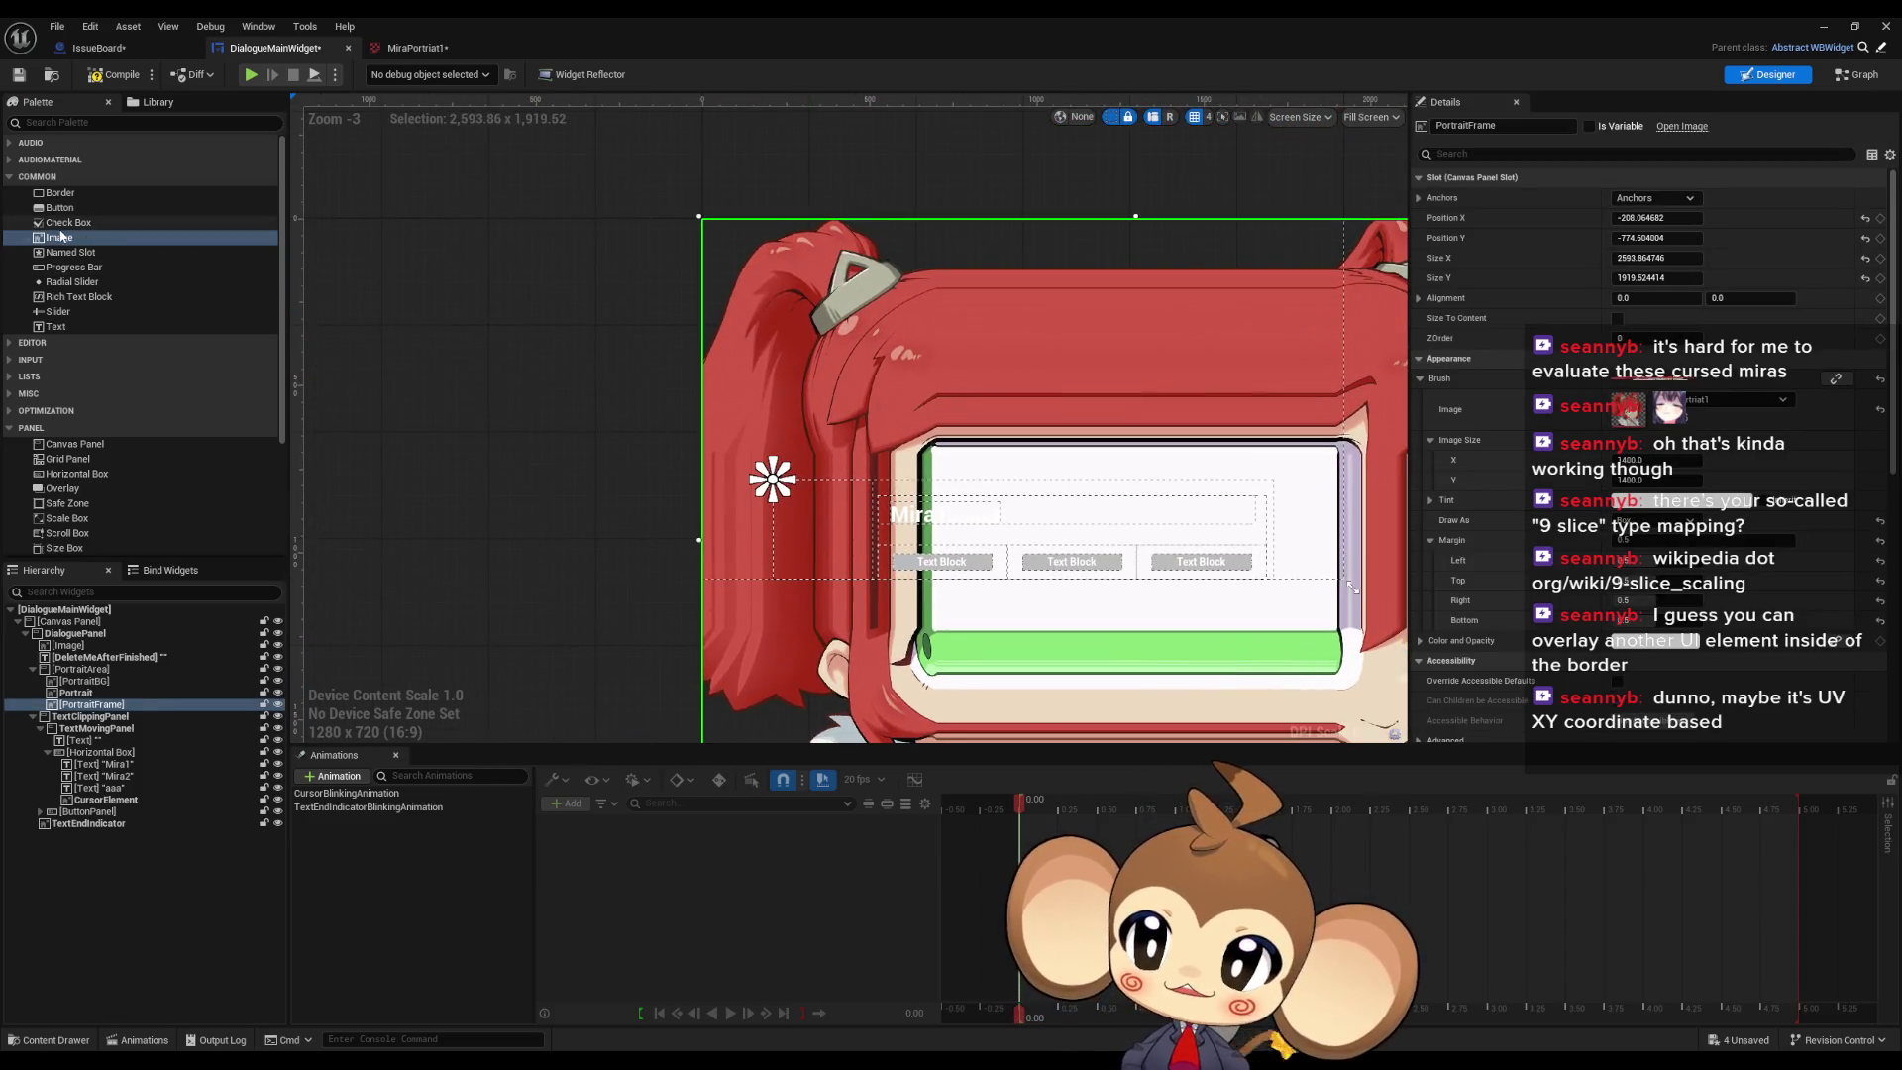
mouse_move(62, 237)
mouse_down()
mouse_move(287, 644)
mouse_move(90, 707)
mouse_move(74, 677)
mouse_move(85, 722)
mouse_up()
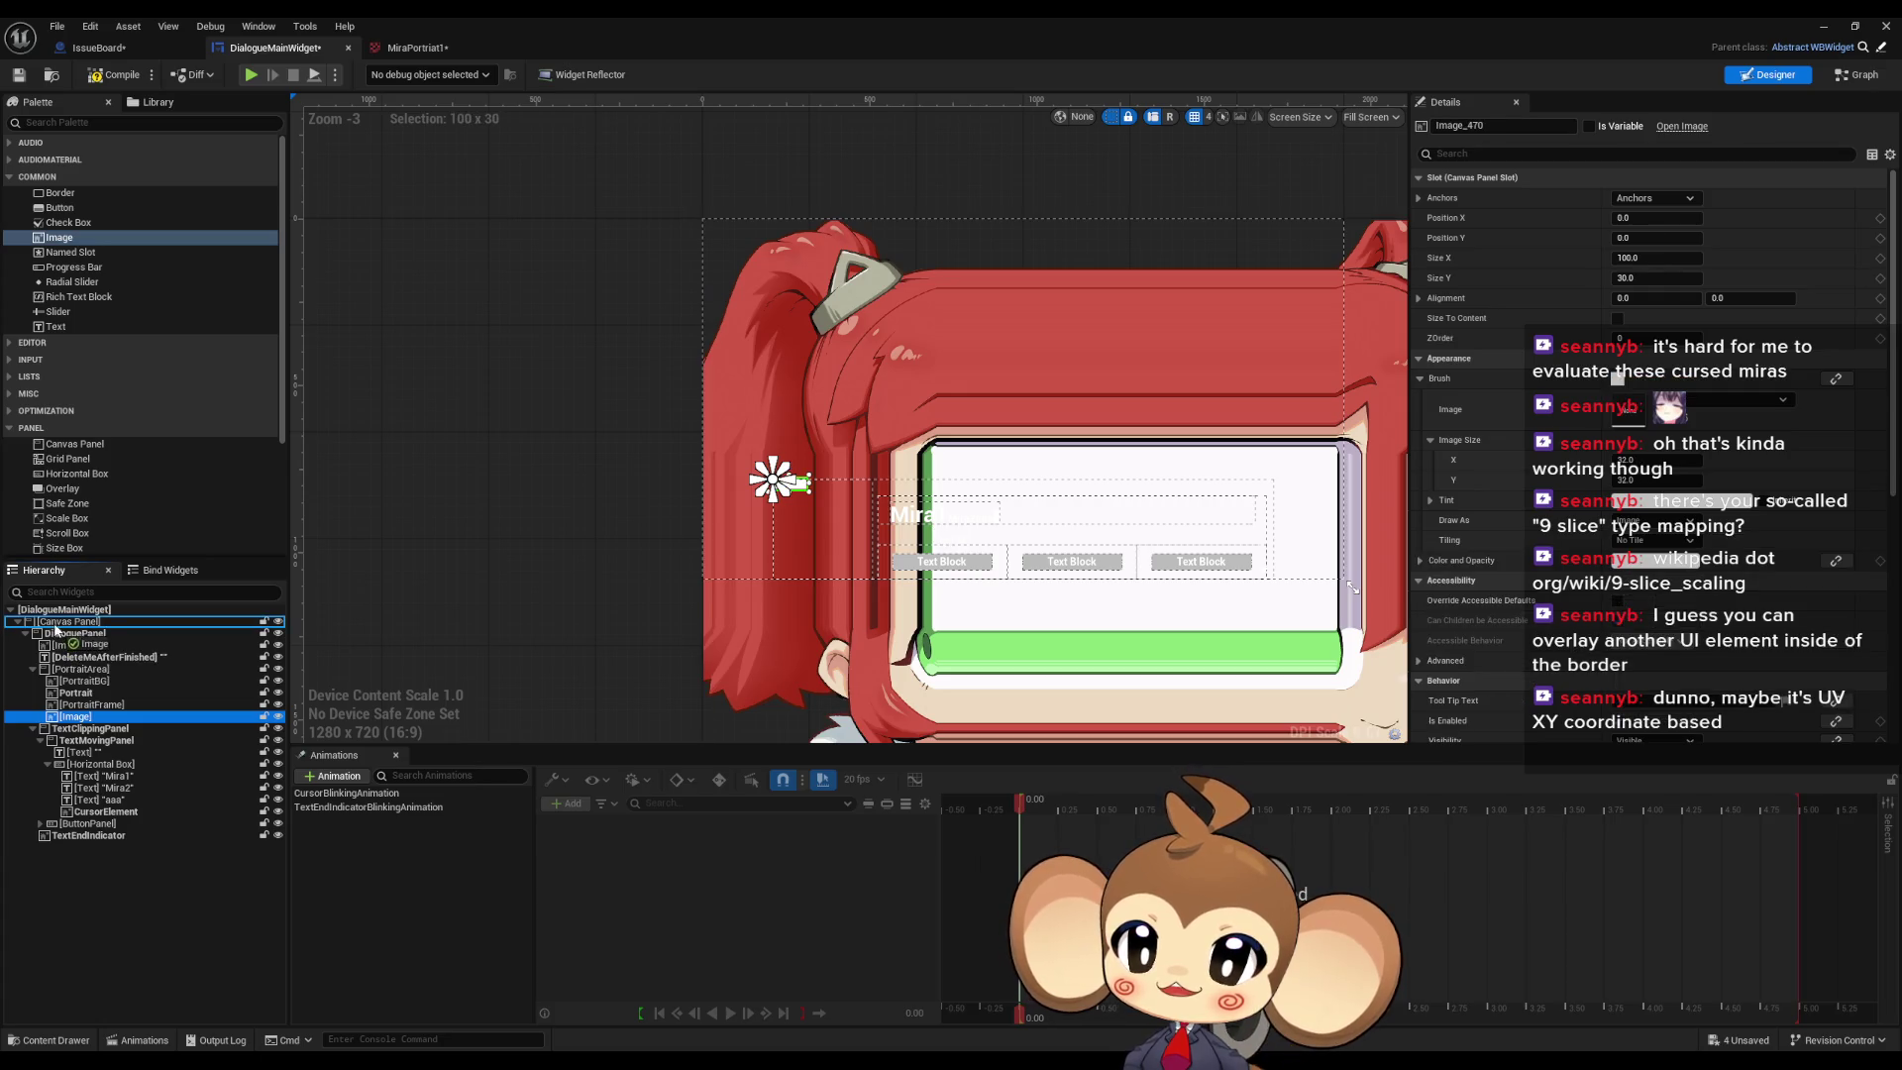
Step: Drop the new Image into the Canvas Panel and size it 500 × 500
drag(57, 628, 59, 626)
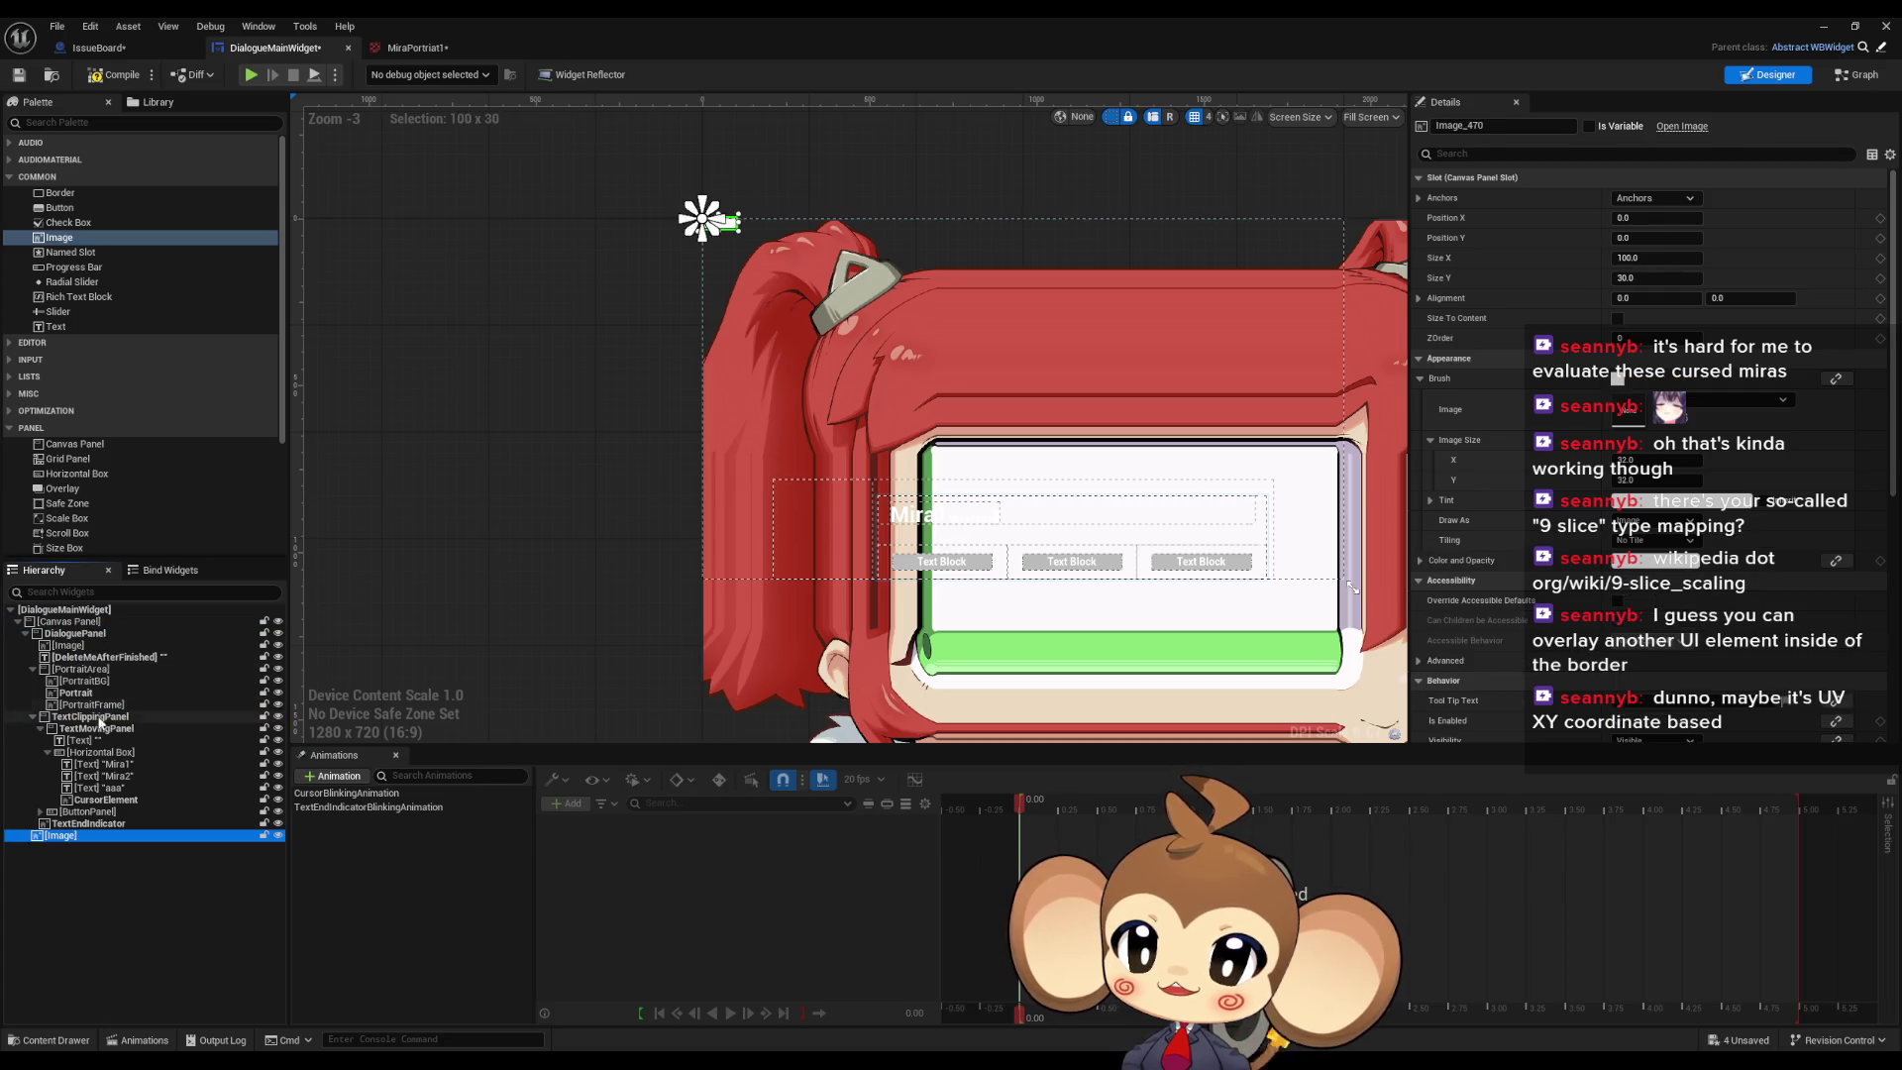
click(1652, 260)
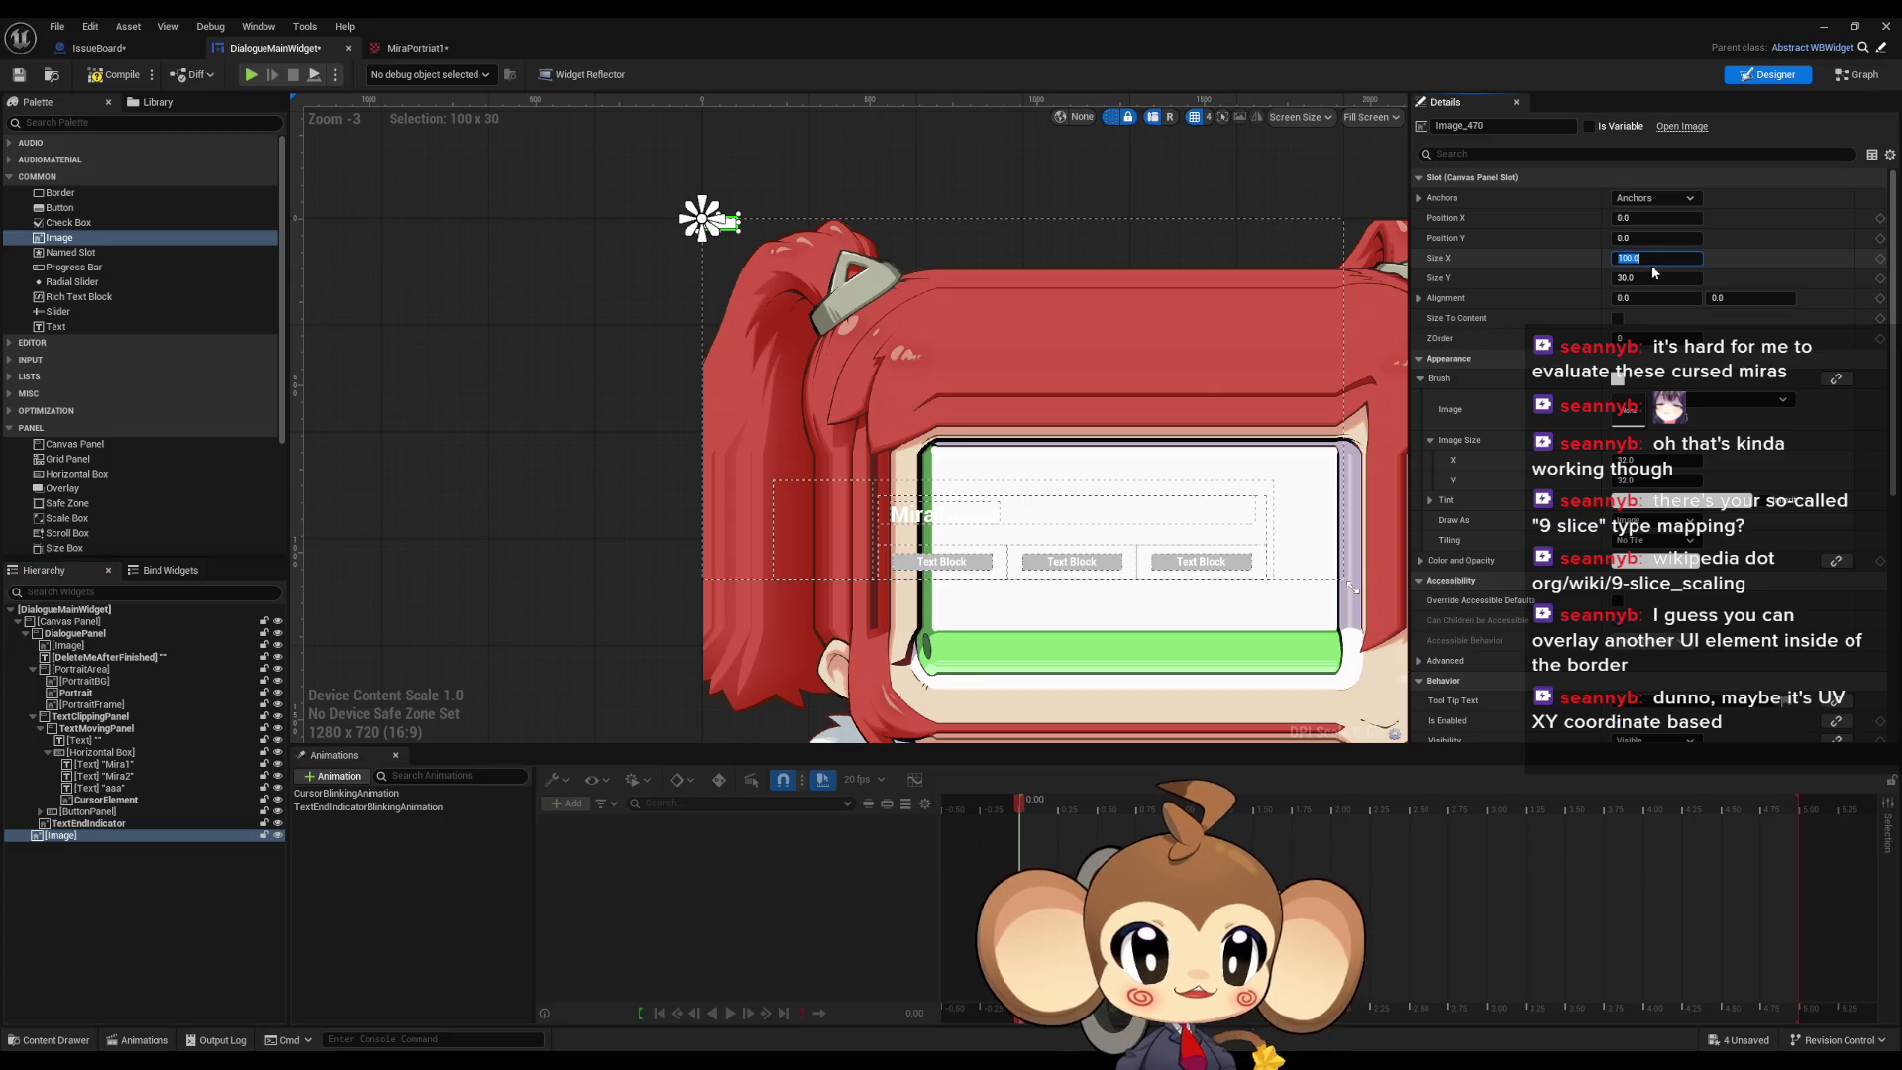
text(500)
key(Tab)
text(500)
key(Return)
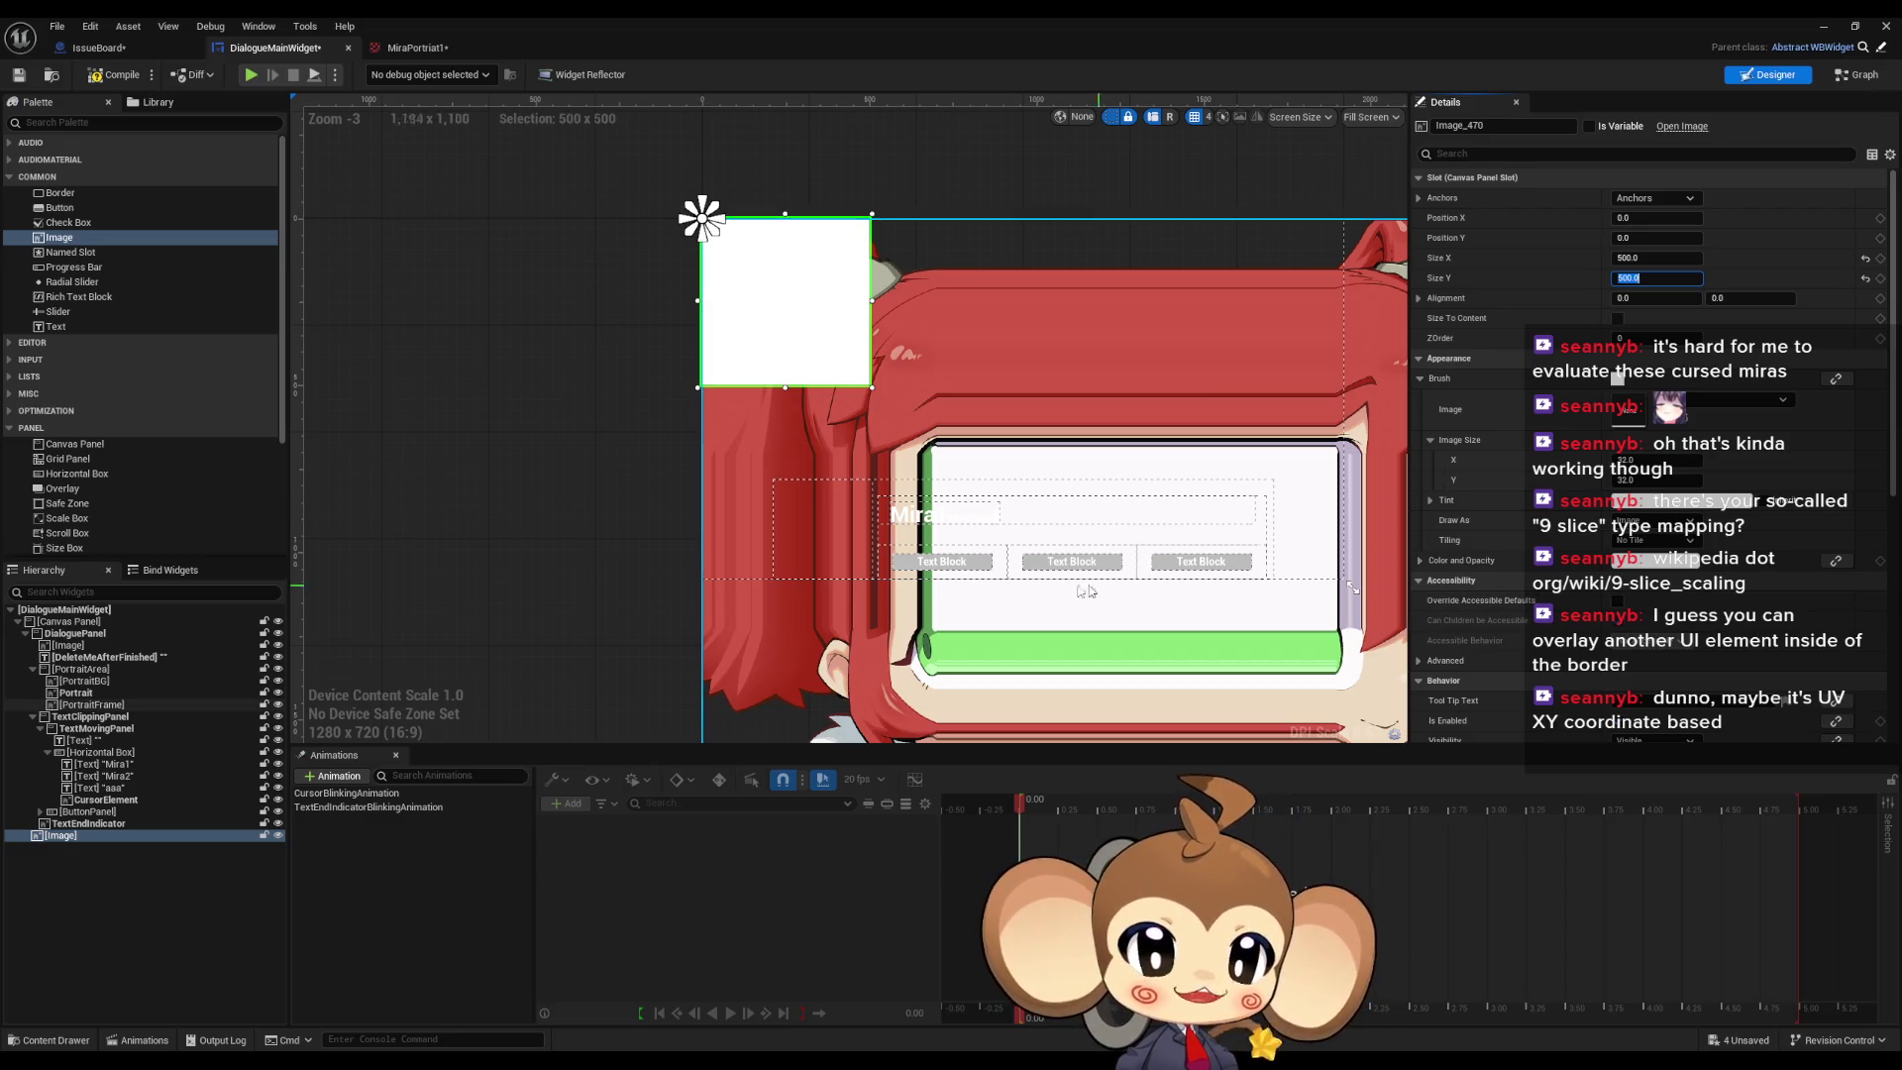
mouse_move(983, 645)
mouse_down()
mouse_move(949, 602)
mouse_move(936, 525)
mouse_up()
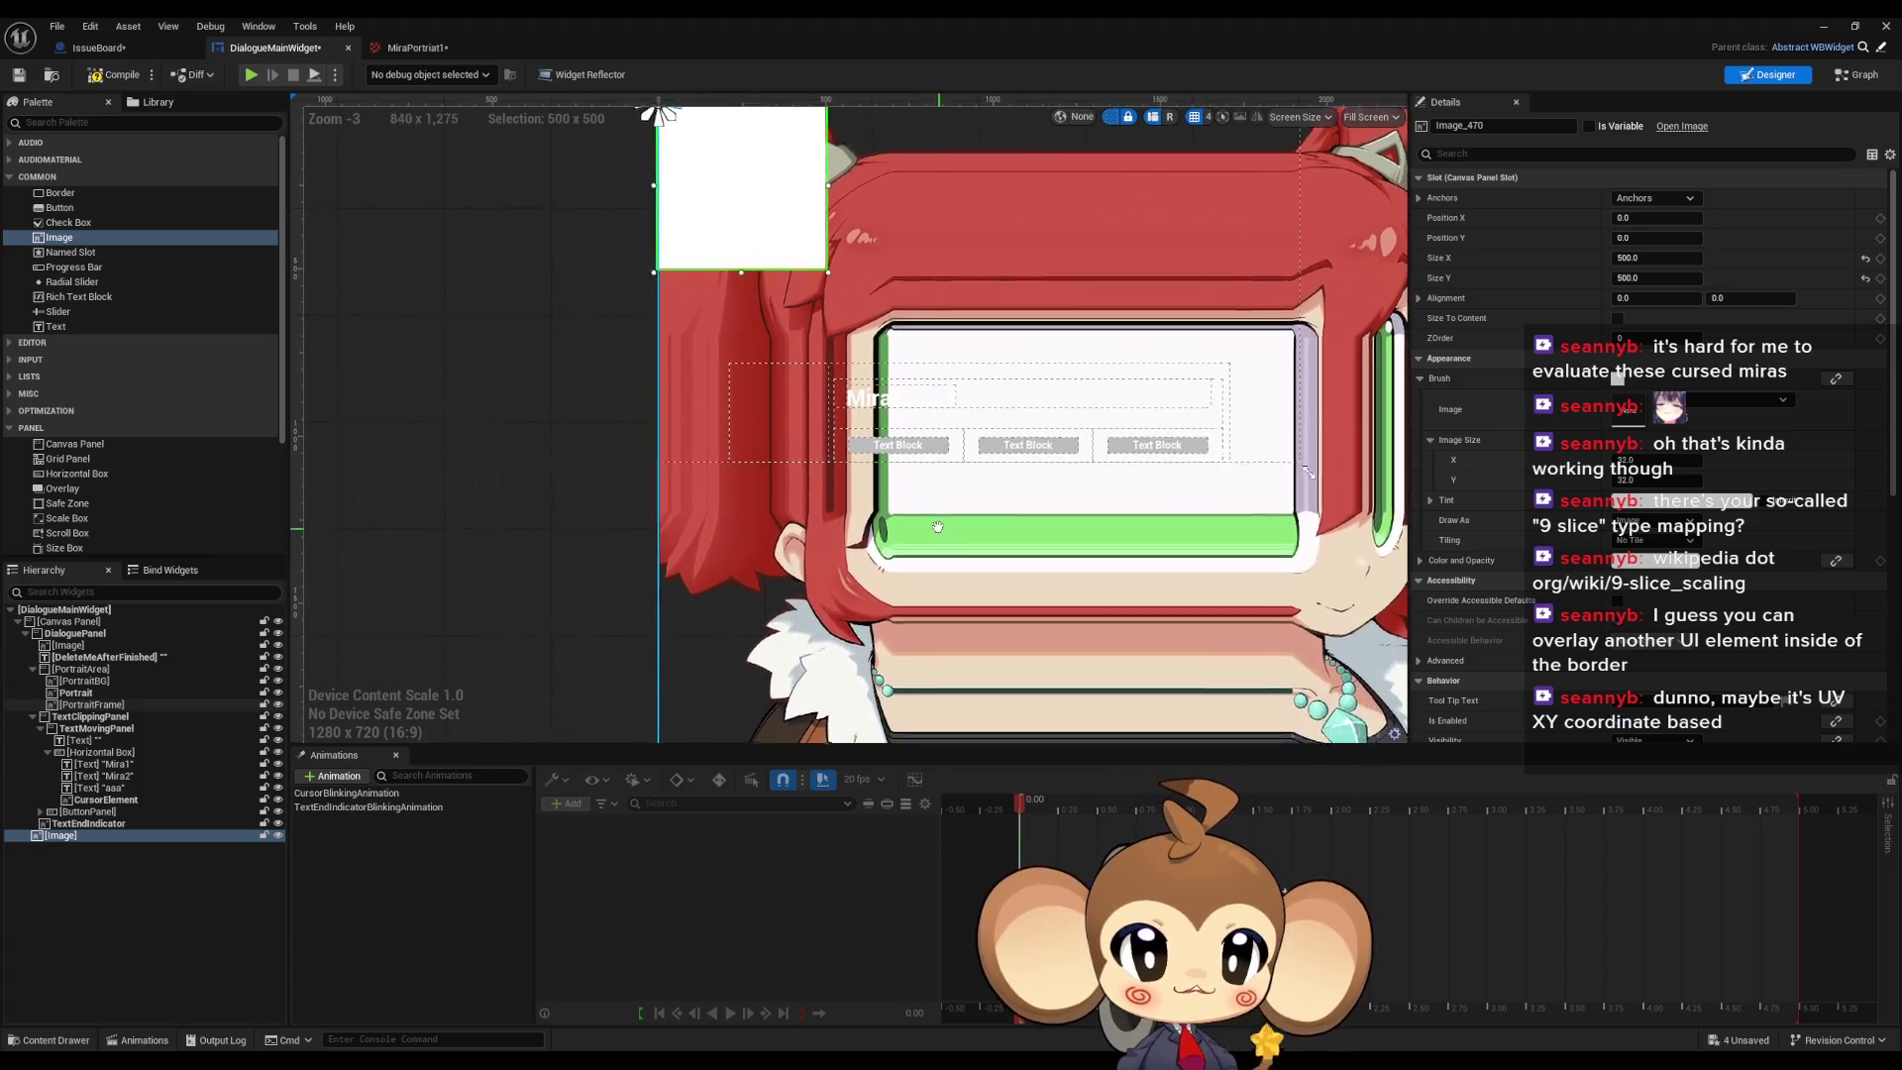
click(878, 362)
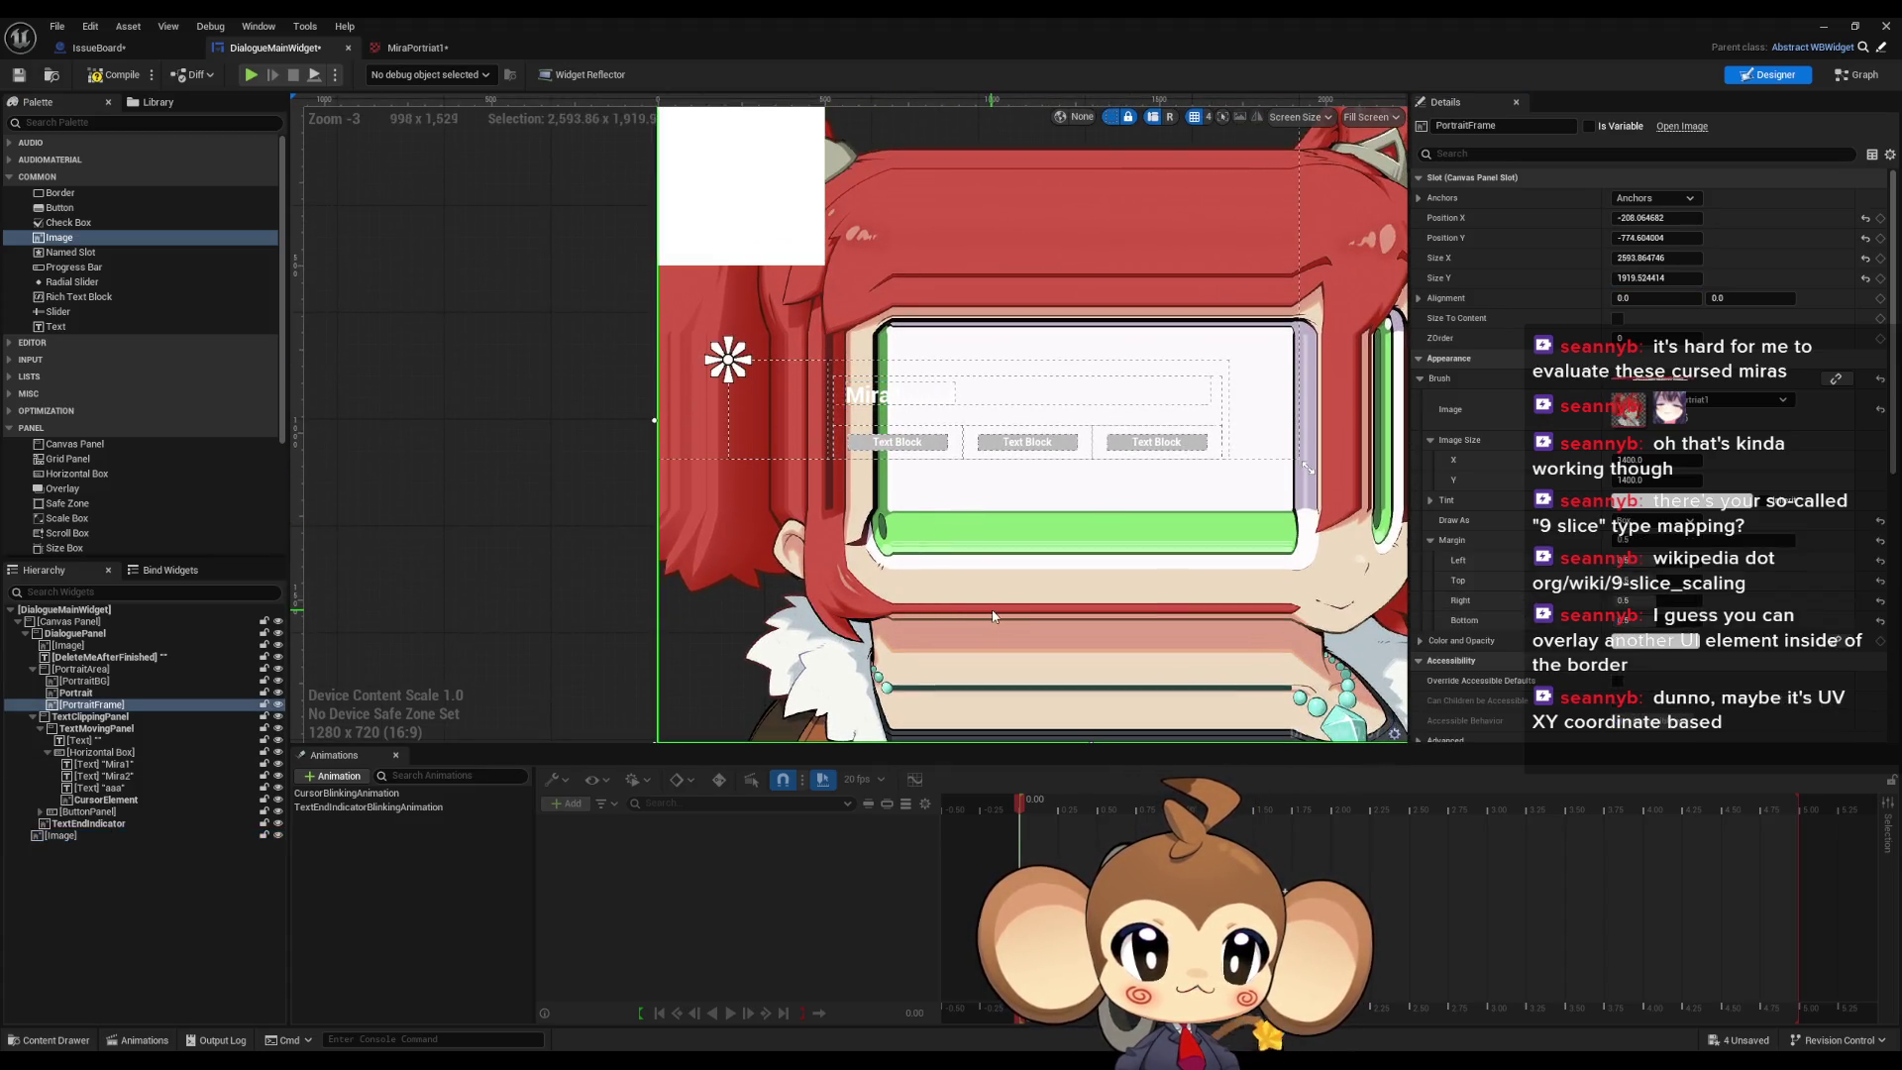
Step: Reselect the white Image_470 and set its Size X and Size Y to 700
scroll(901, 370, up, 2)
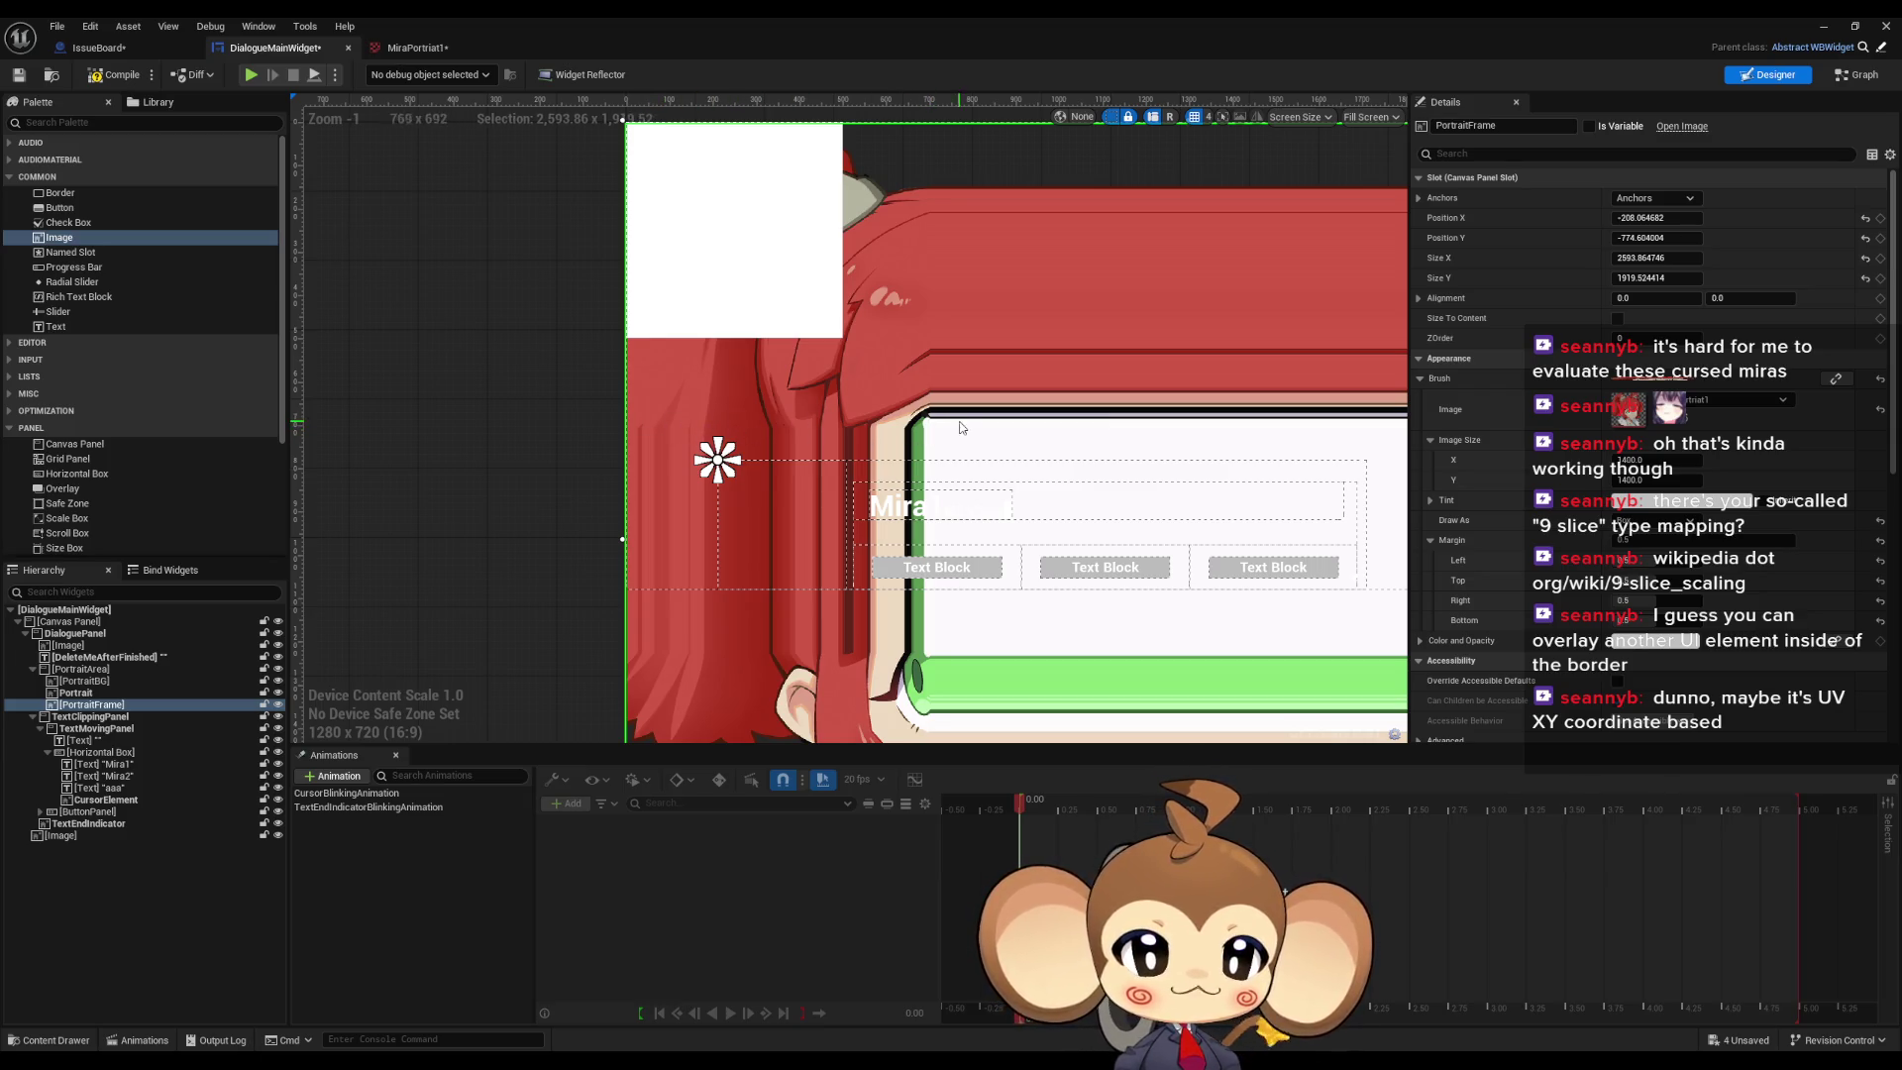
click(832, 317)
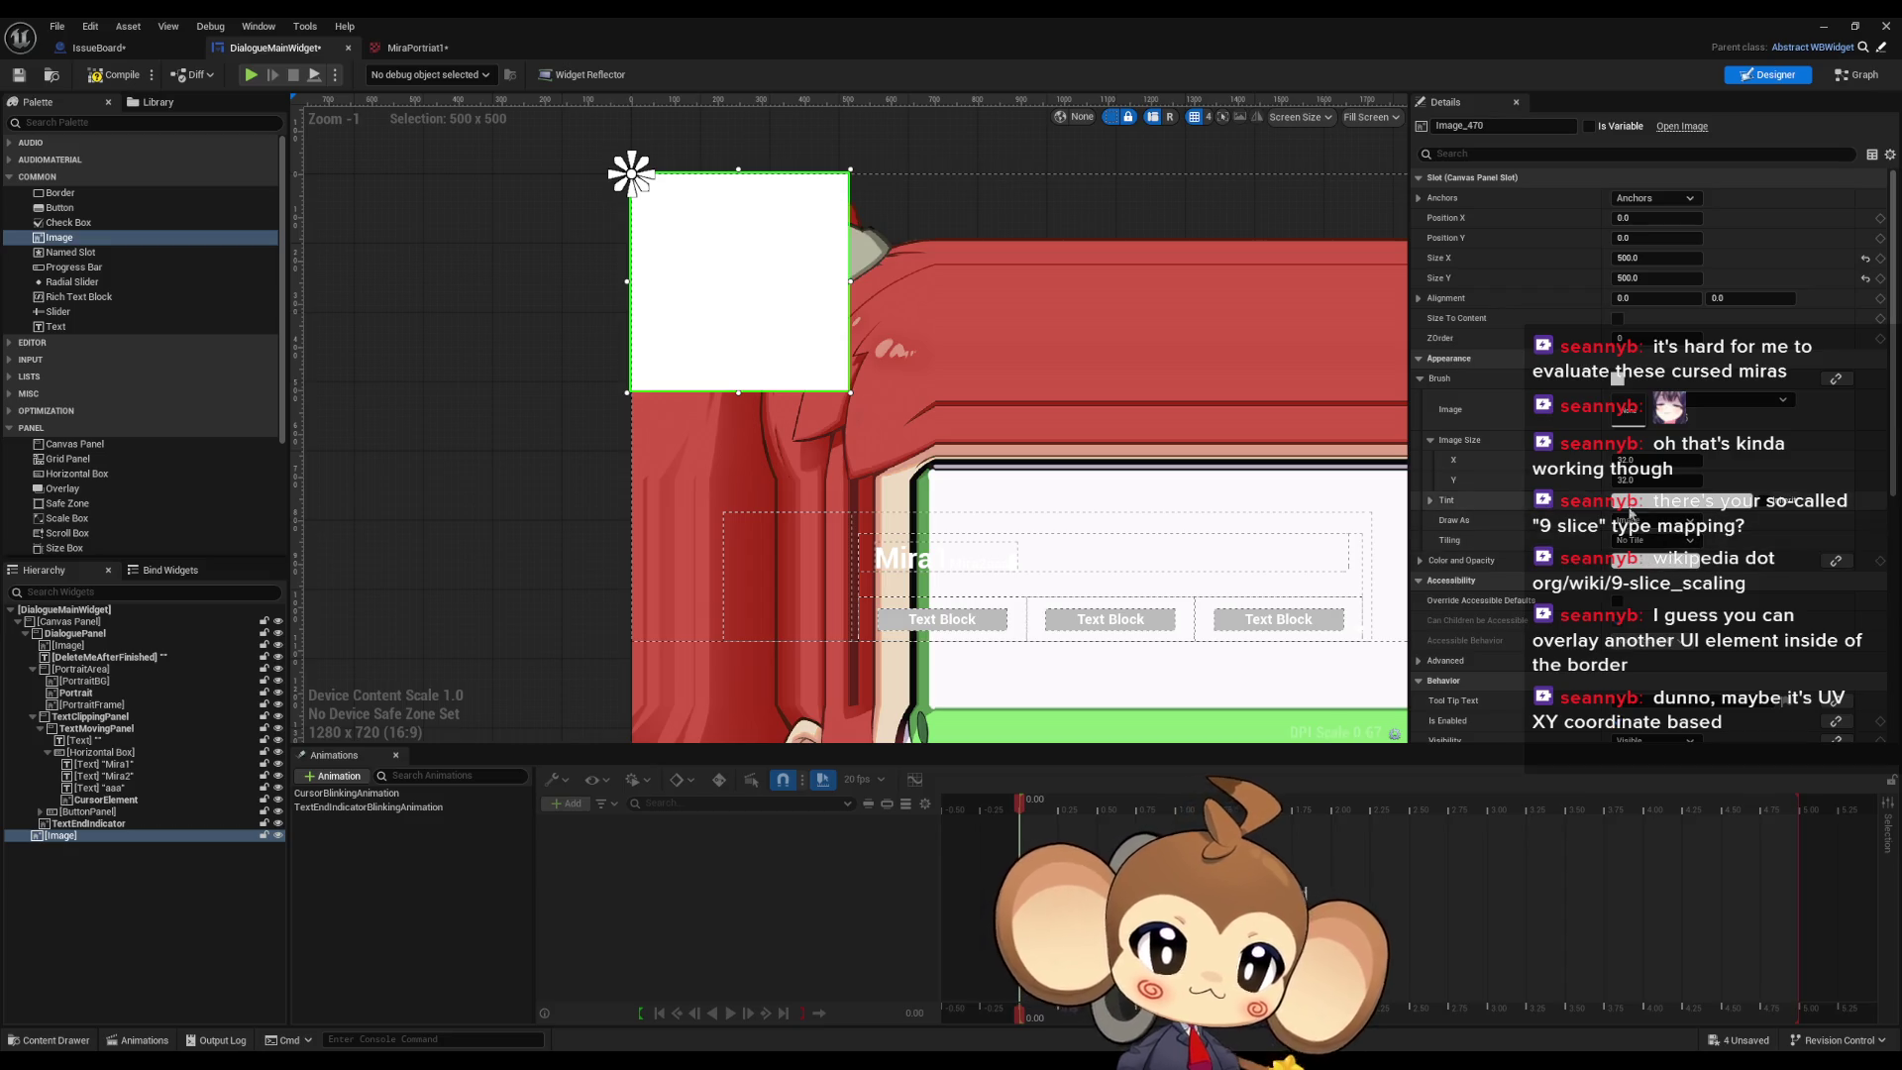
key(ctrl+z)
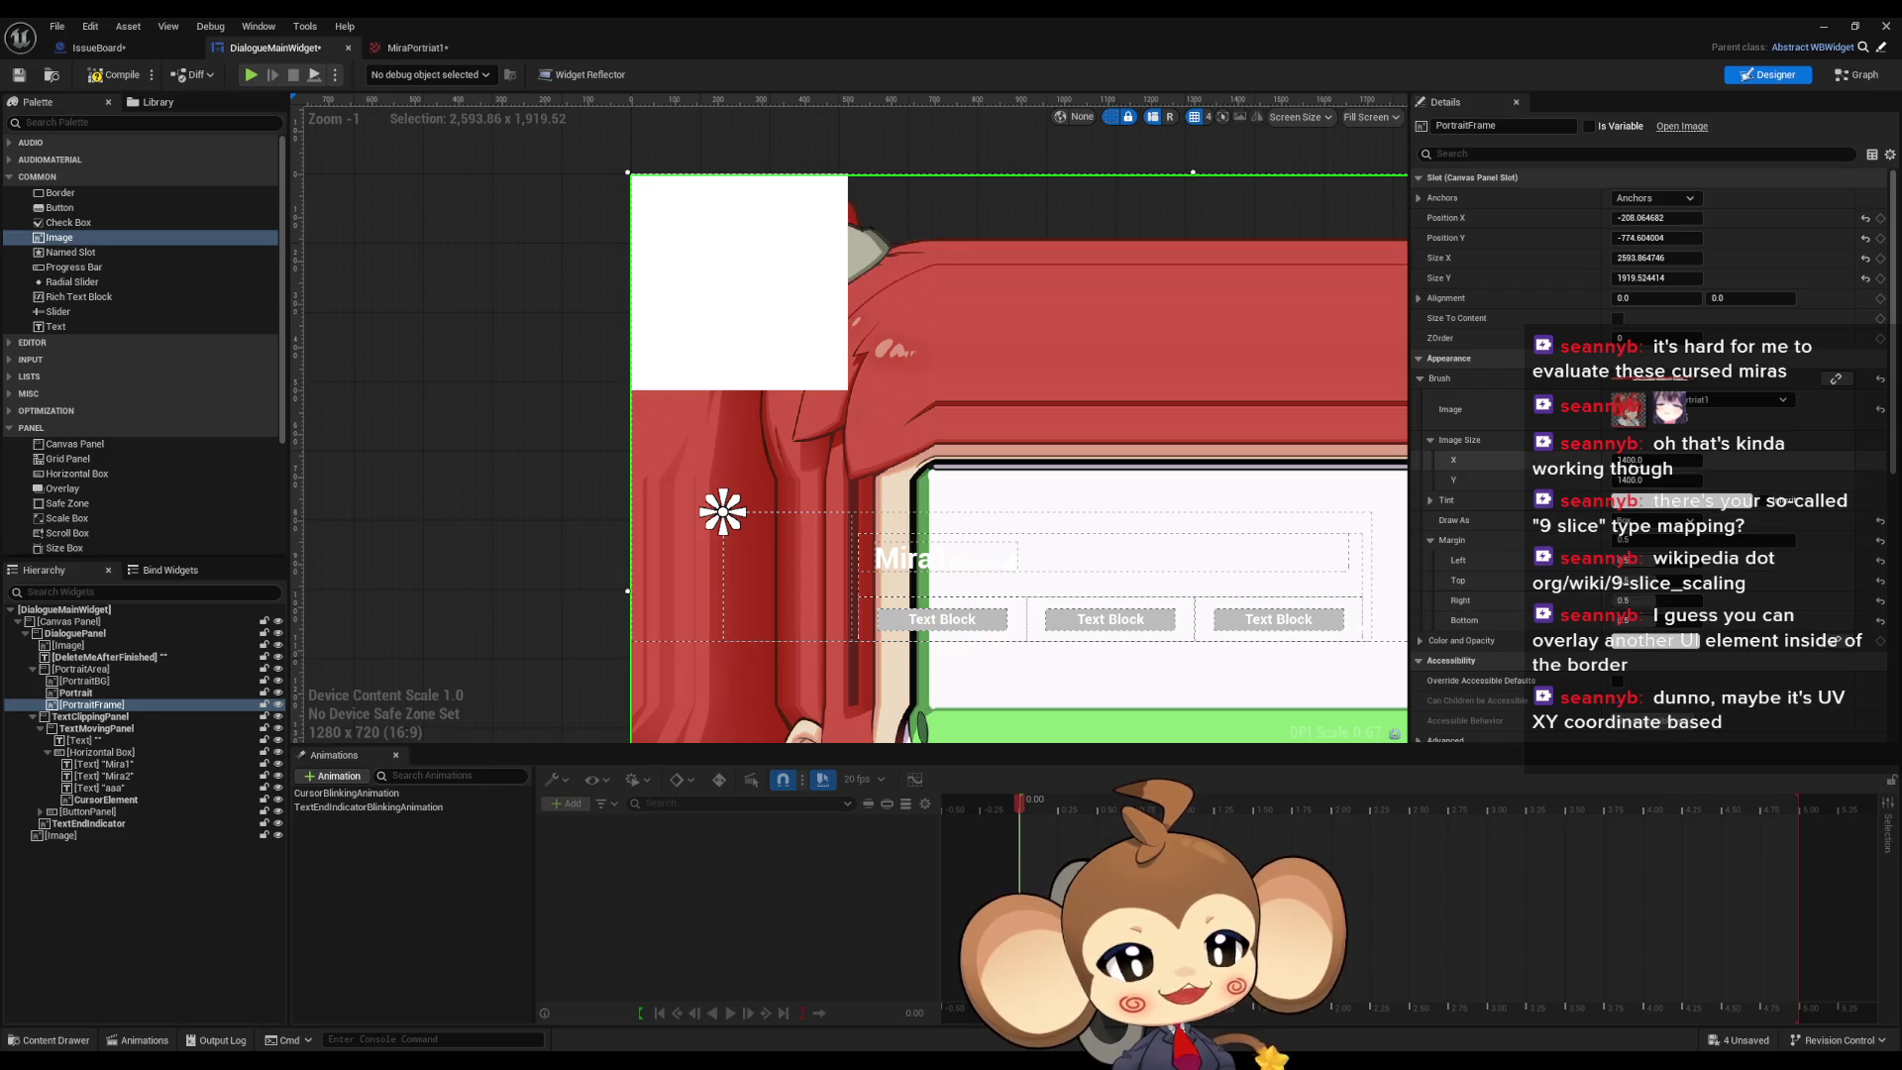
click(637, 183)
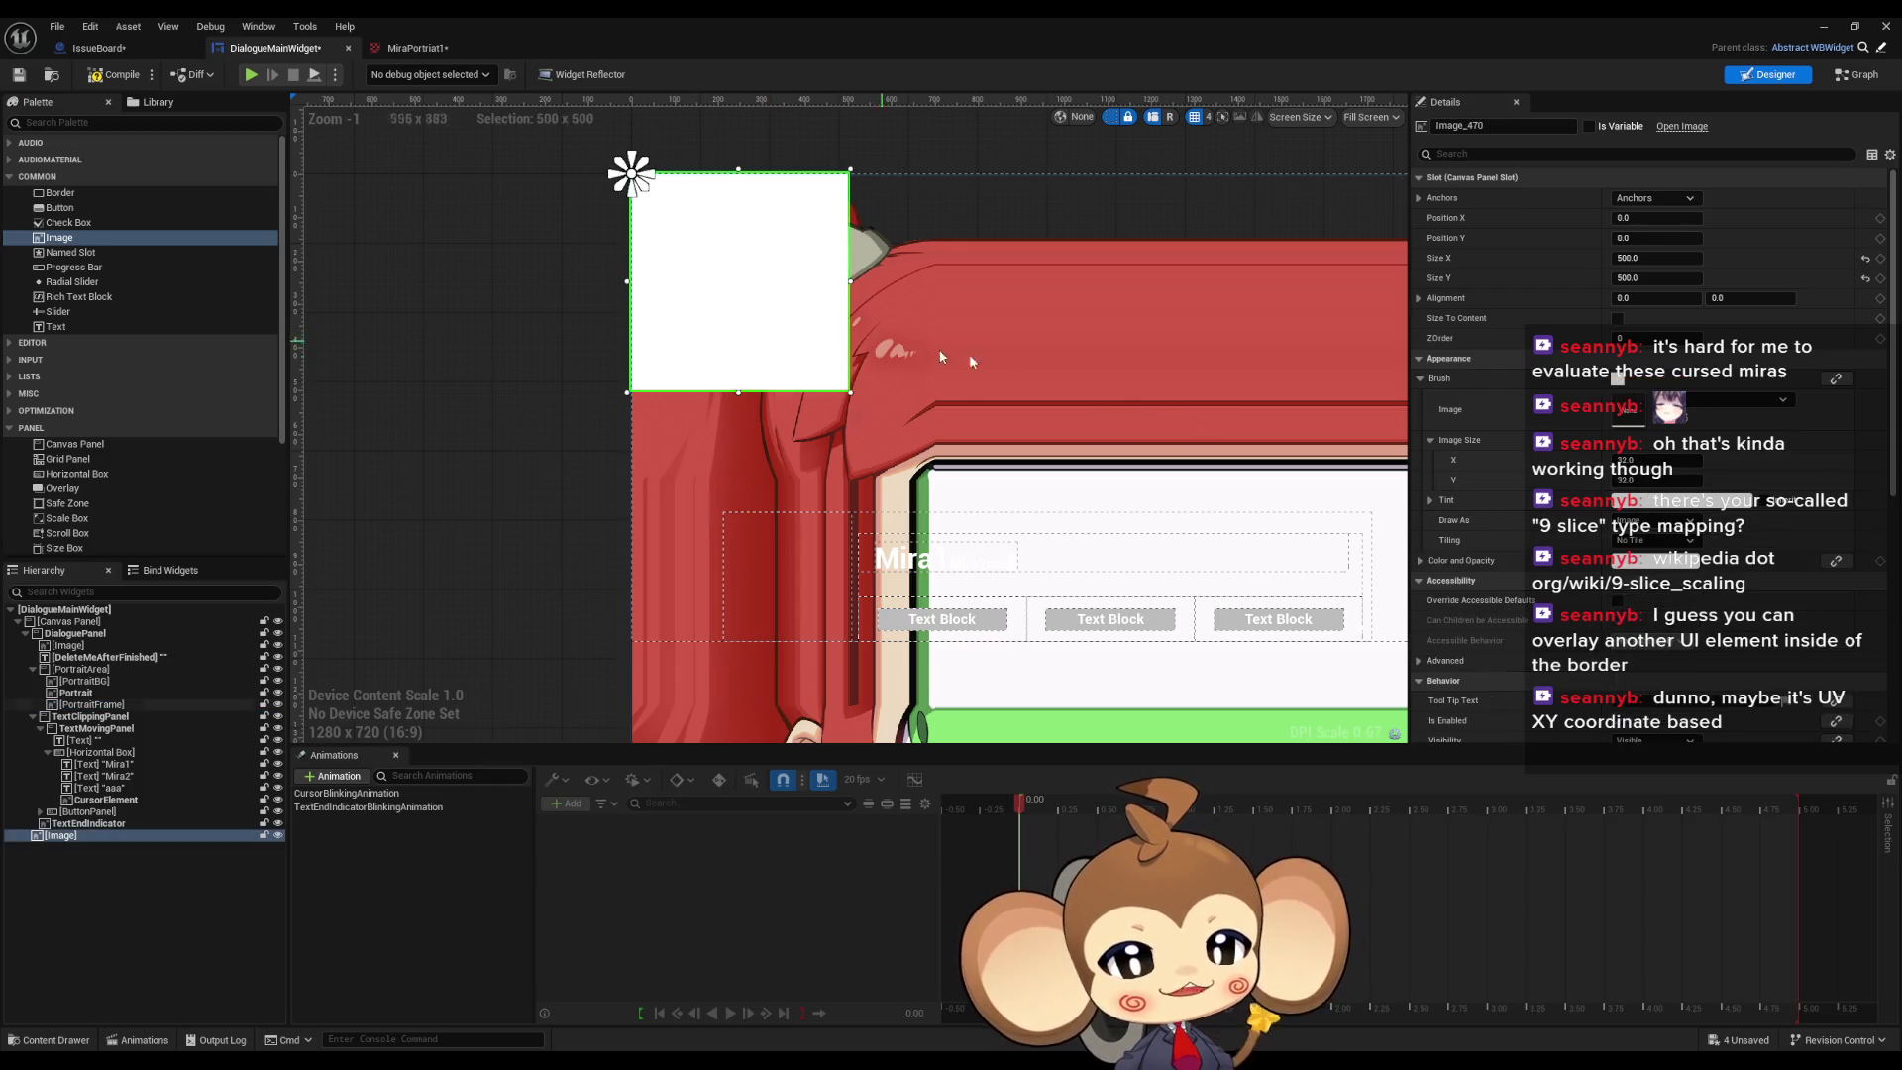
click(1652, 259)
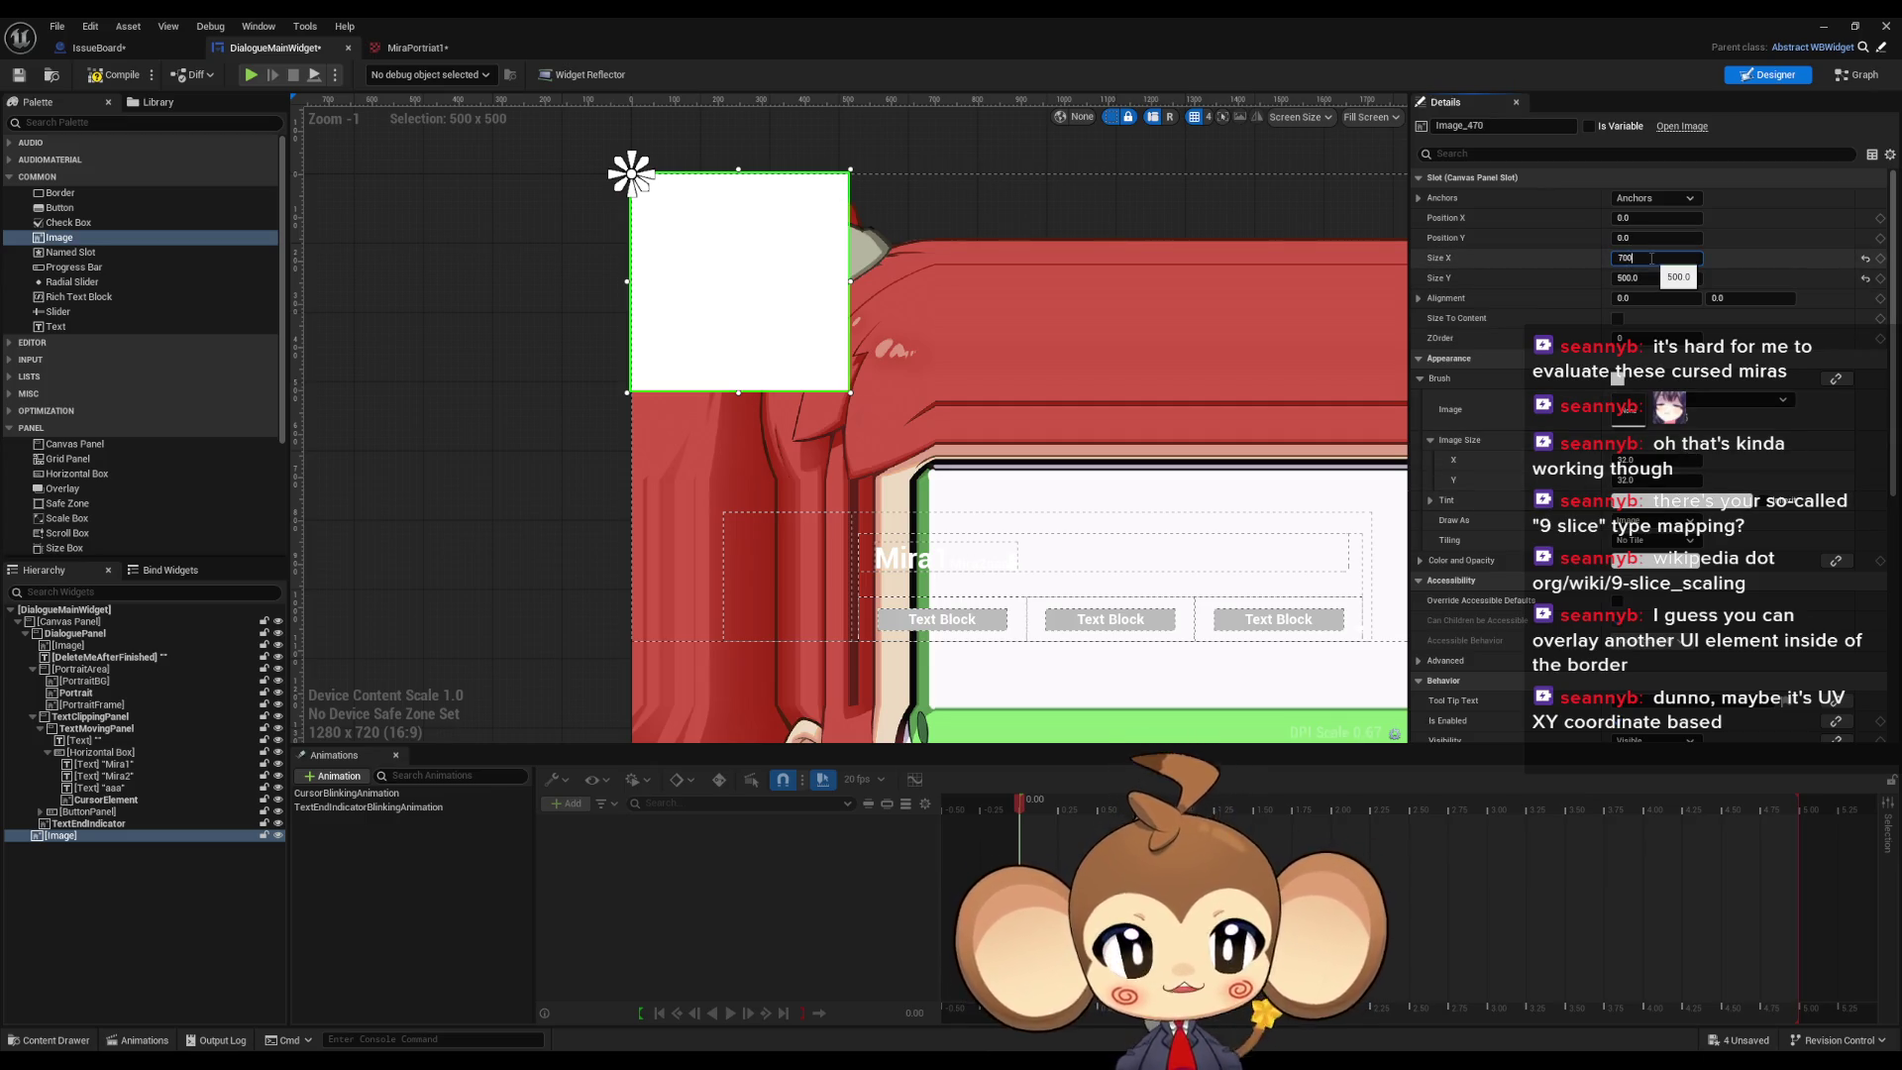
key(Tab)
text(700)
key(Return)
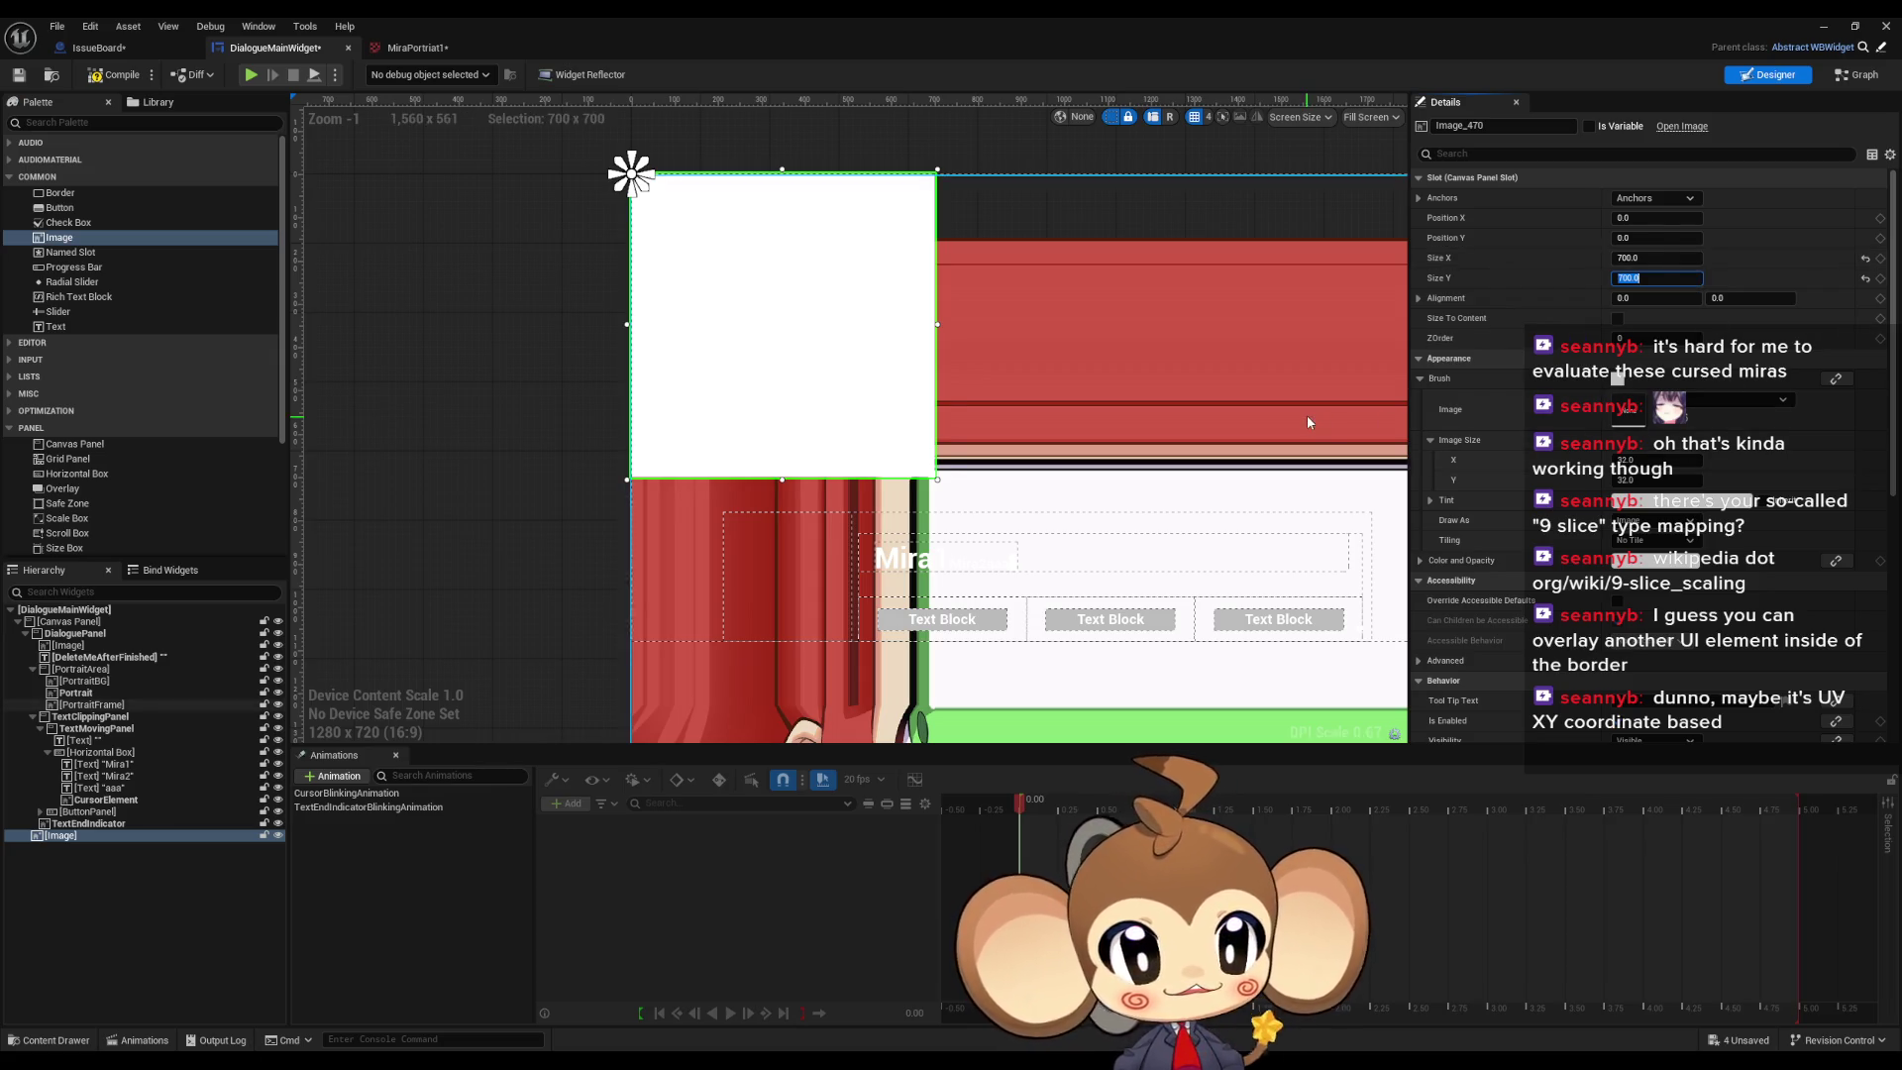
click(715, 510)
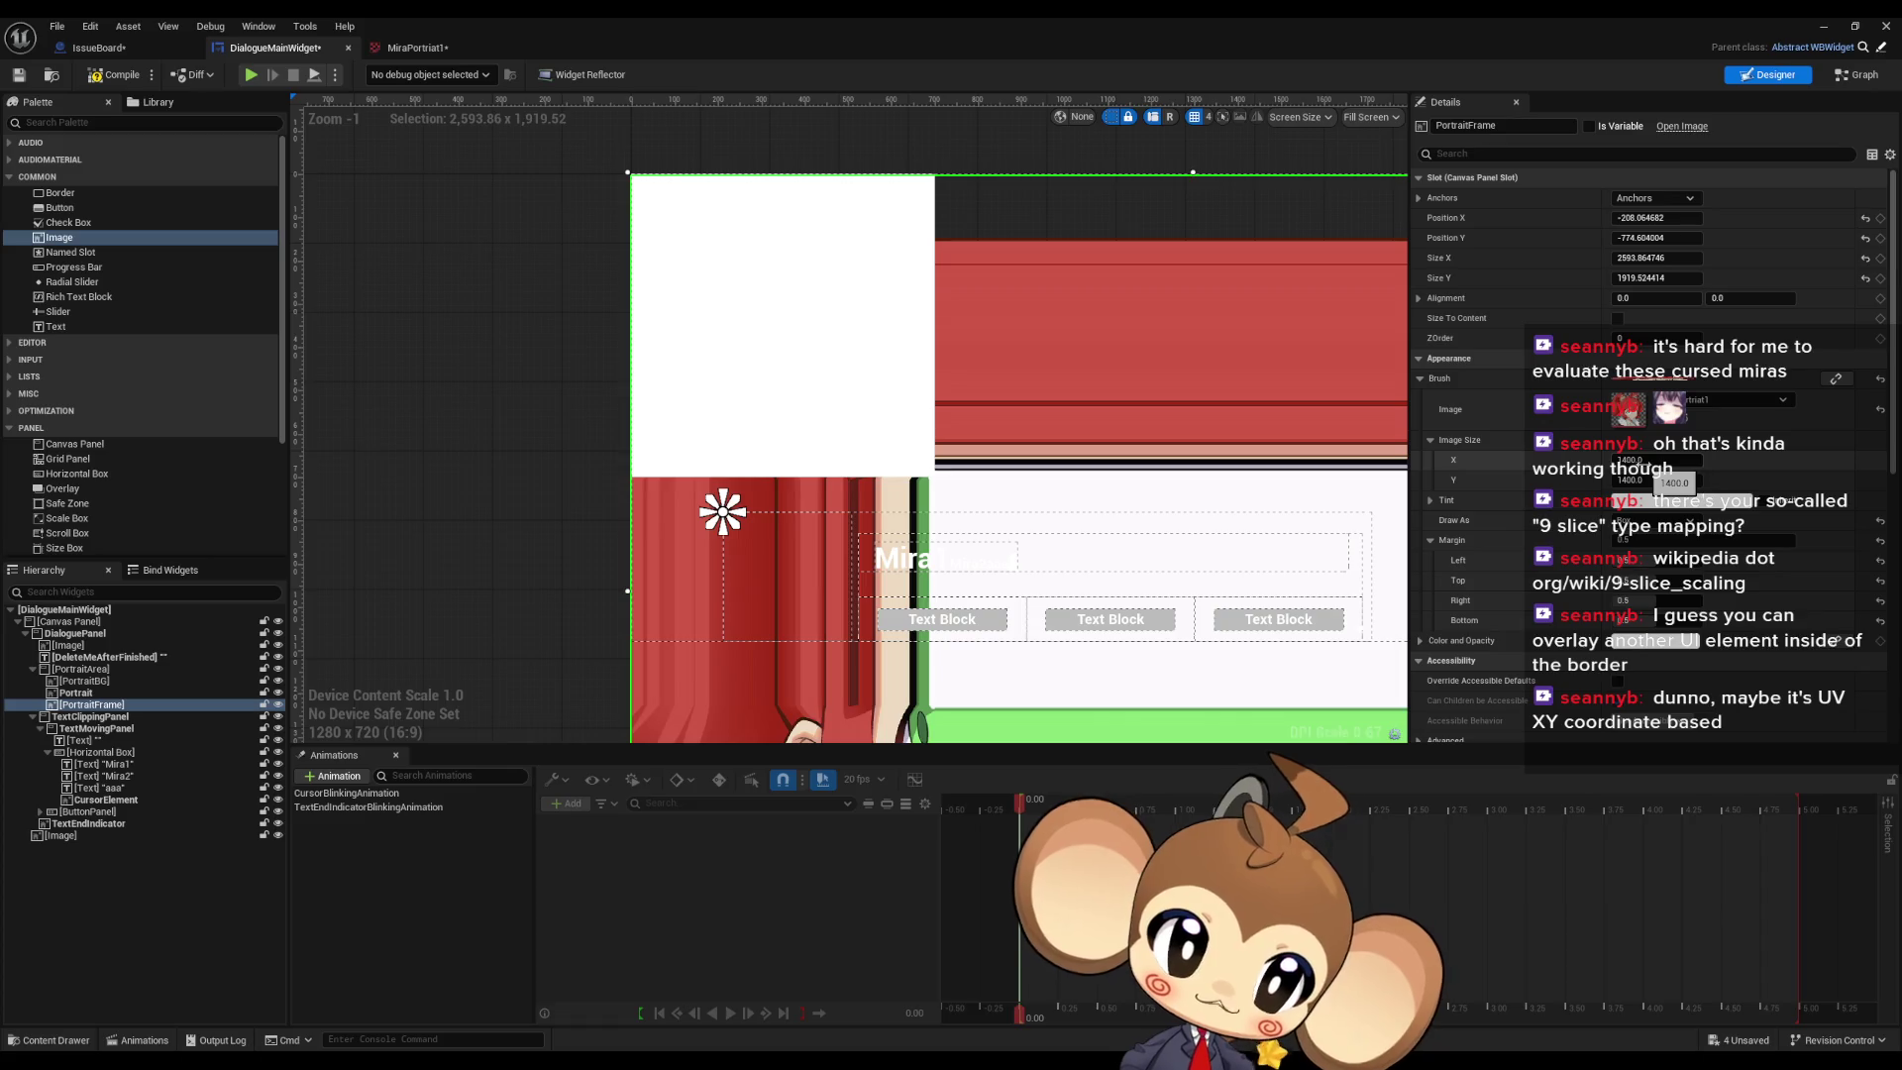
Step: Drag the PortraitFrame brush's Left margin down to about 0.001
scroll(968, 390, down, 3)
scroll(967, 390, up, 3)
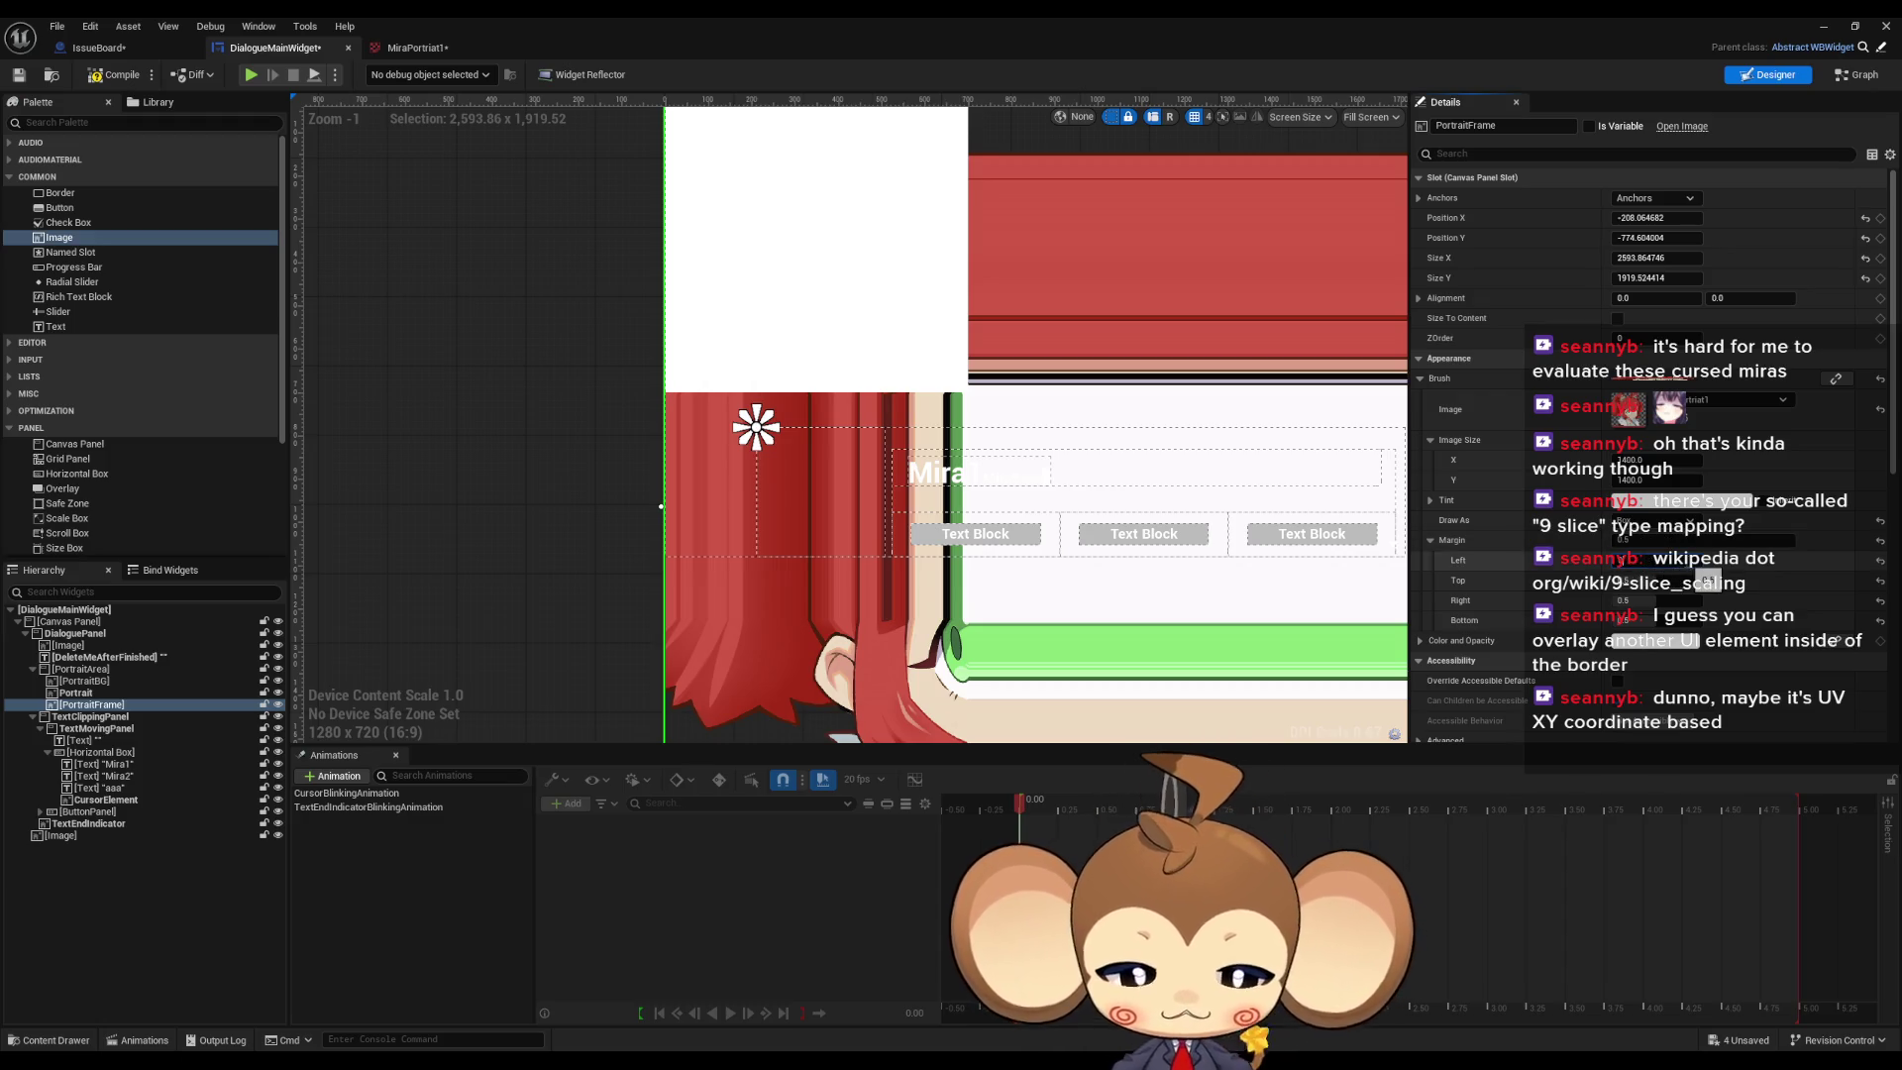
drag(1665, 560, 1625, 560)
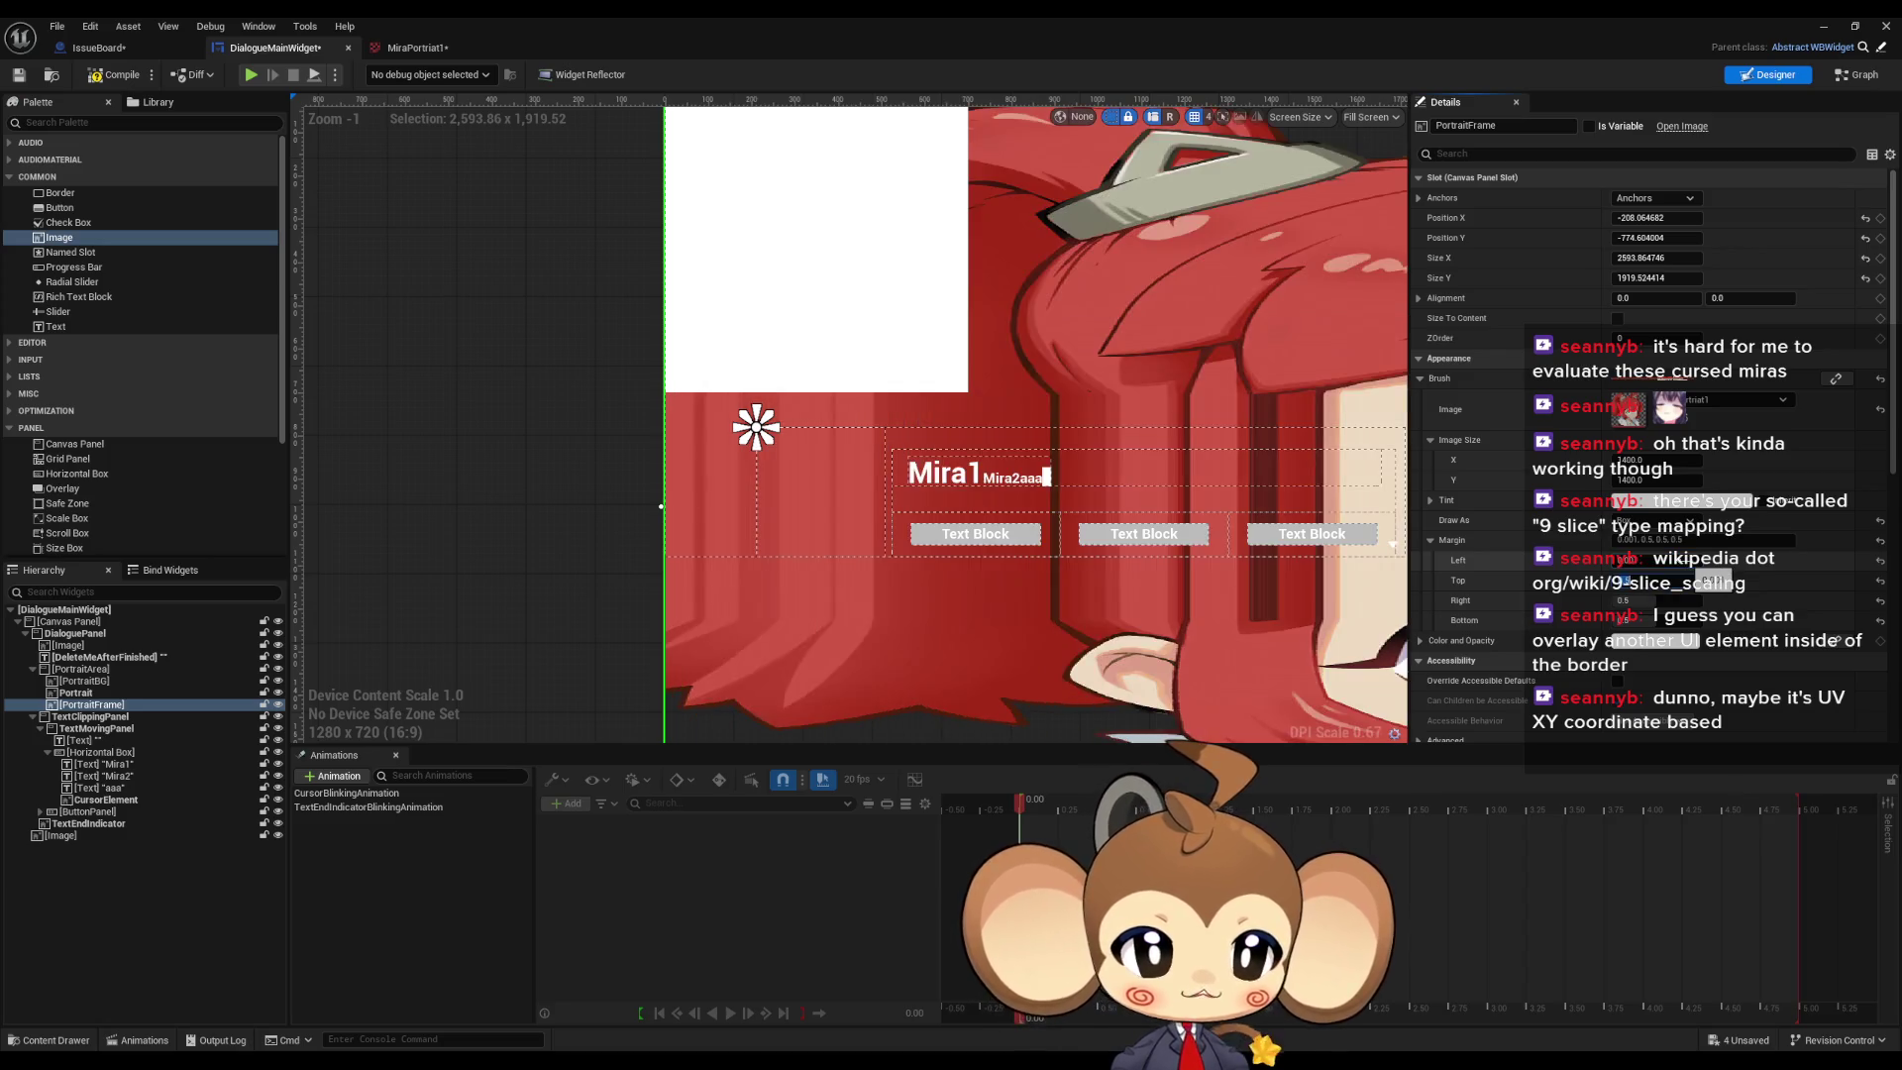
Step: Set the Top and Right margins to 0.001 and draw the frame as Border
key(Tab)
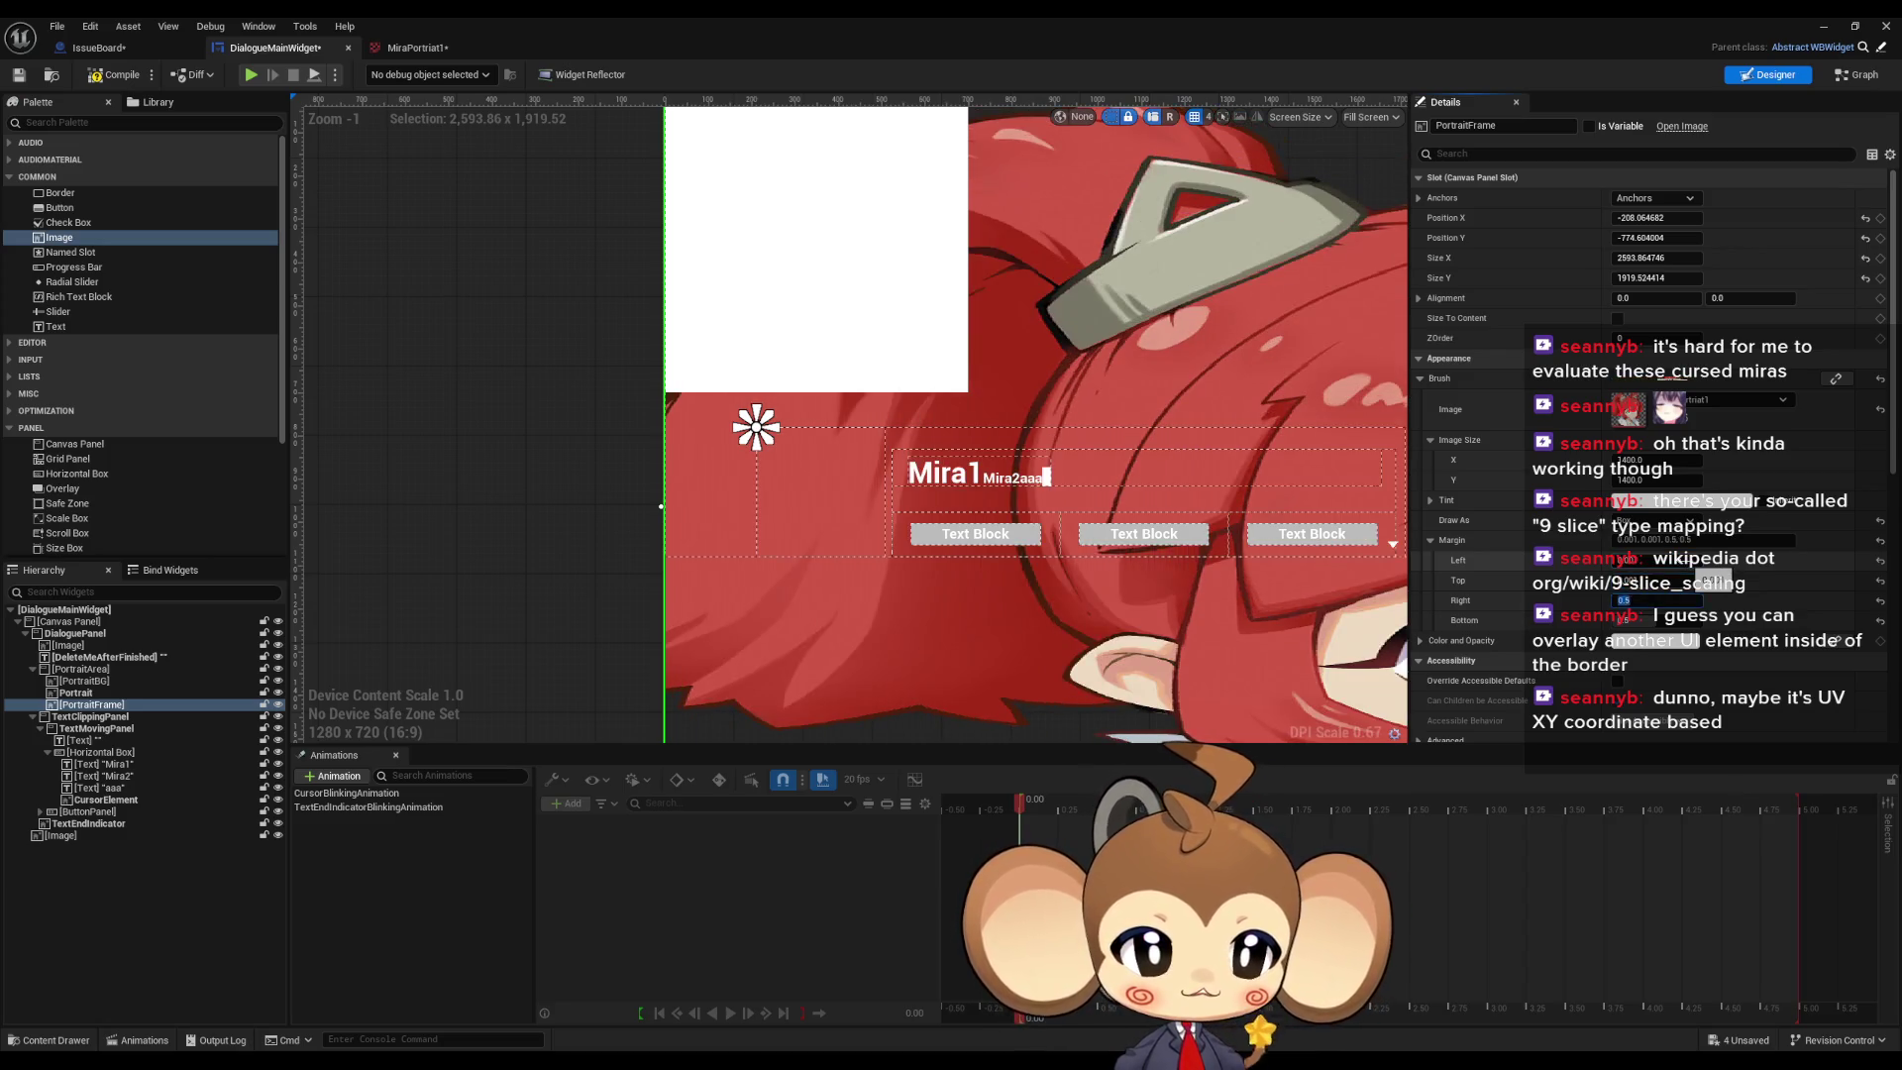
key(Tab)
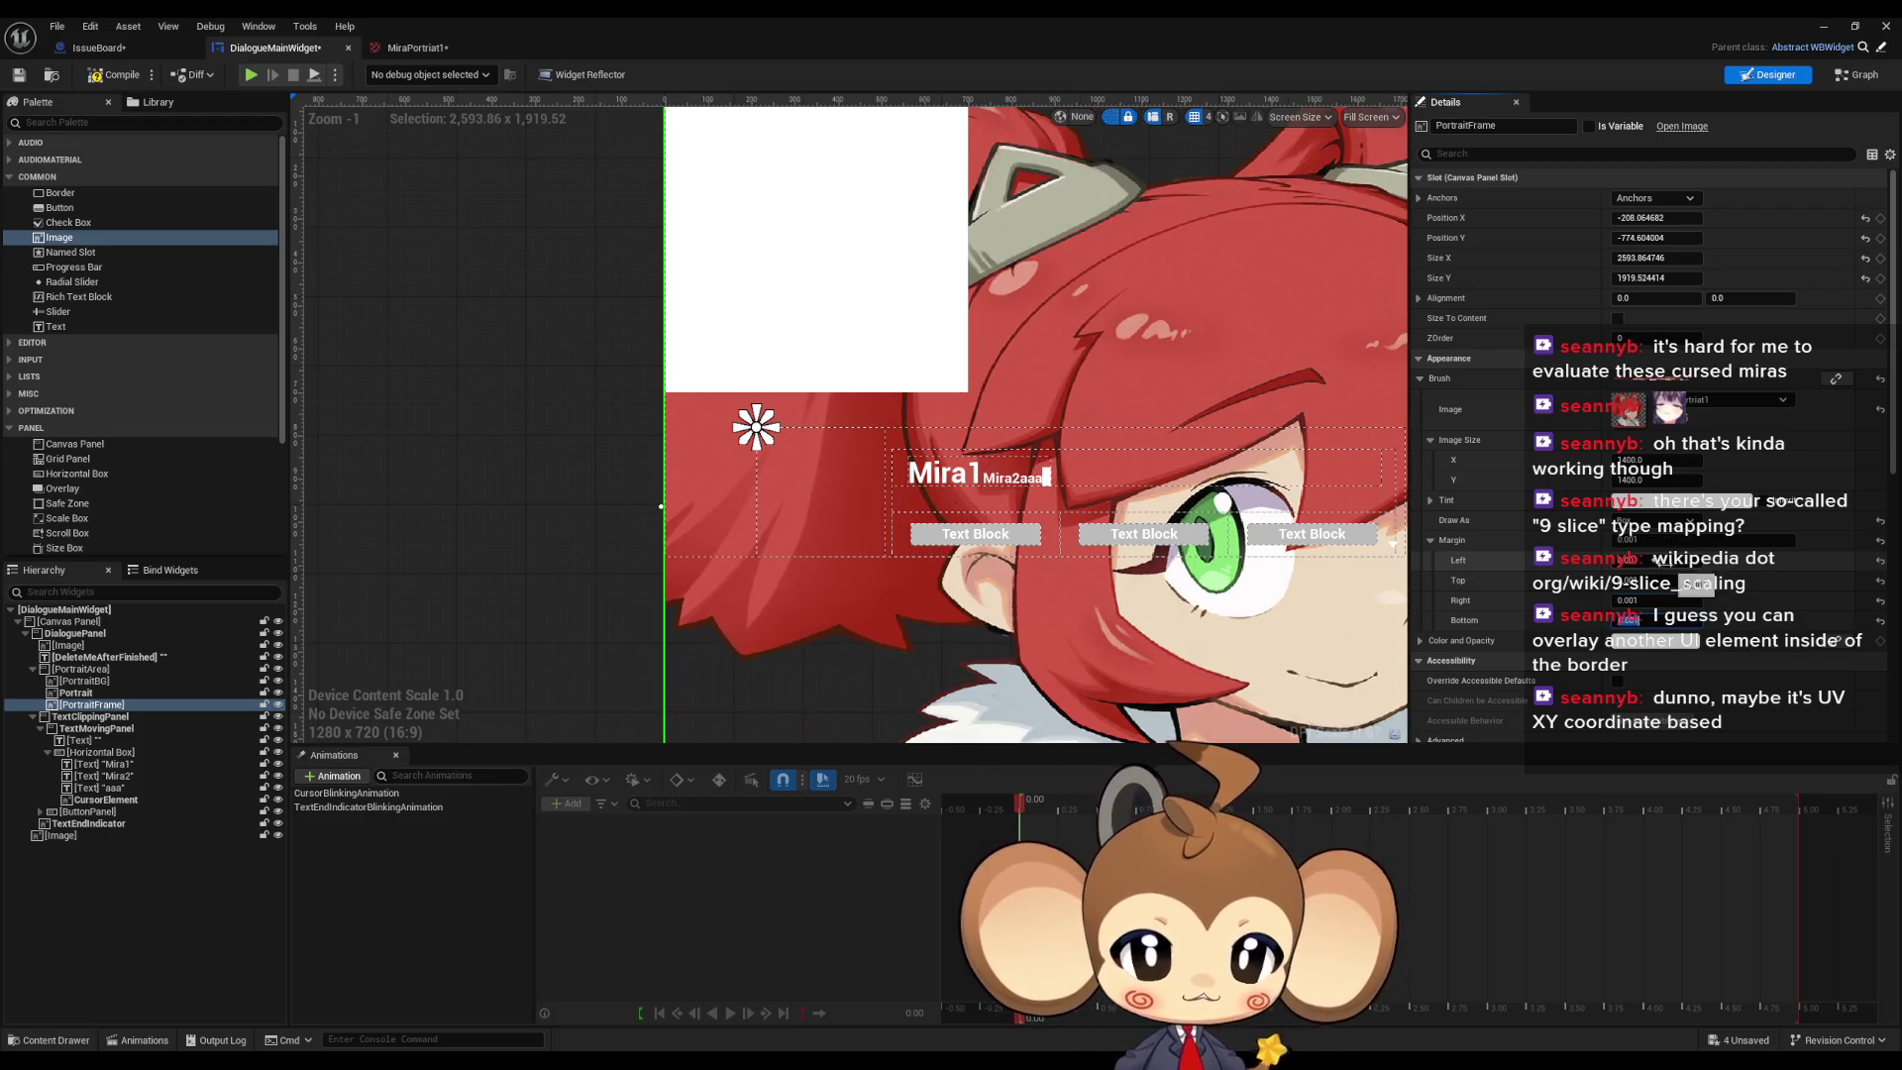
click(1665, 520)
click(1647, 563)
Step: Zoom and pan the designer to bring the dialogue widget back into view
scroll(1011, 495, down, 5)
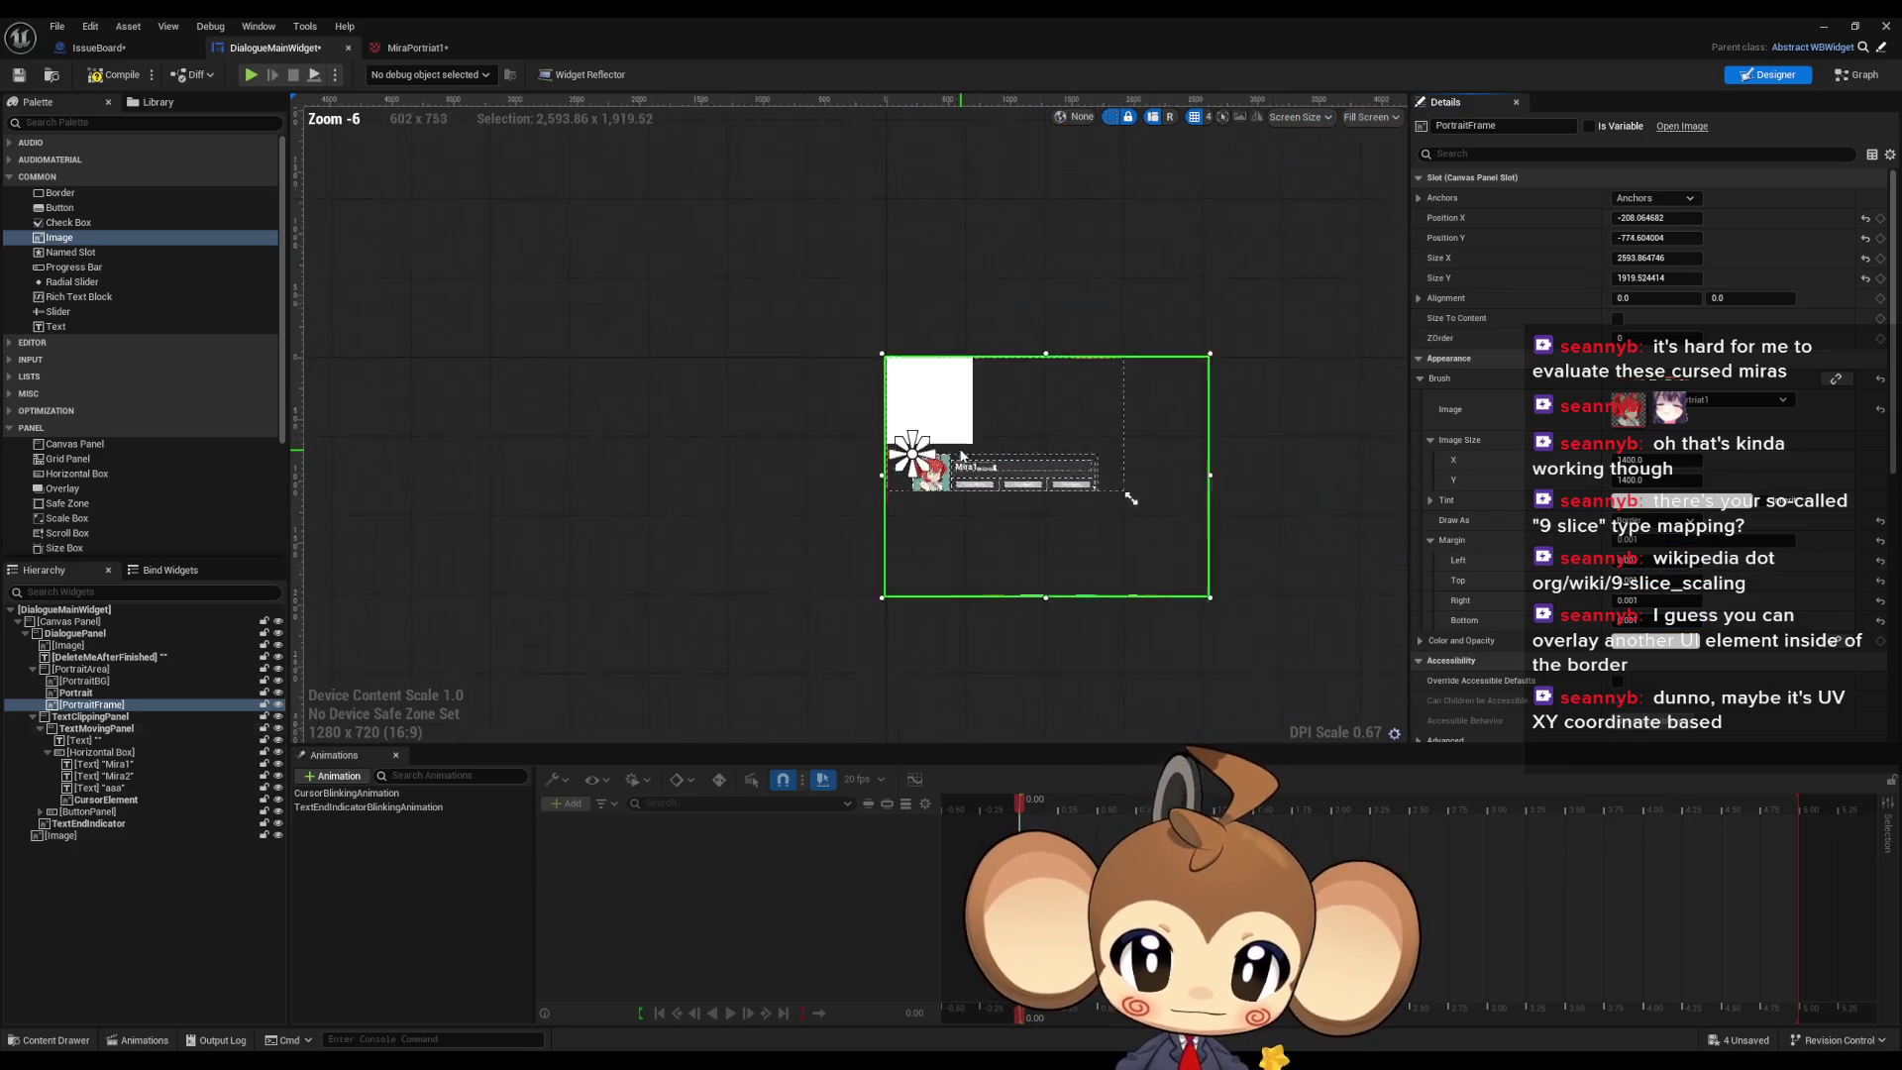
scroll(978, 511, up, 4)
scroll(966, 569, up, 4)
scroll(991, 599, down, 5)
scroll(763, 416, up, 14)
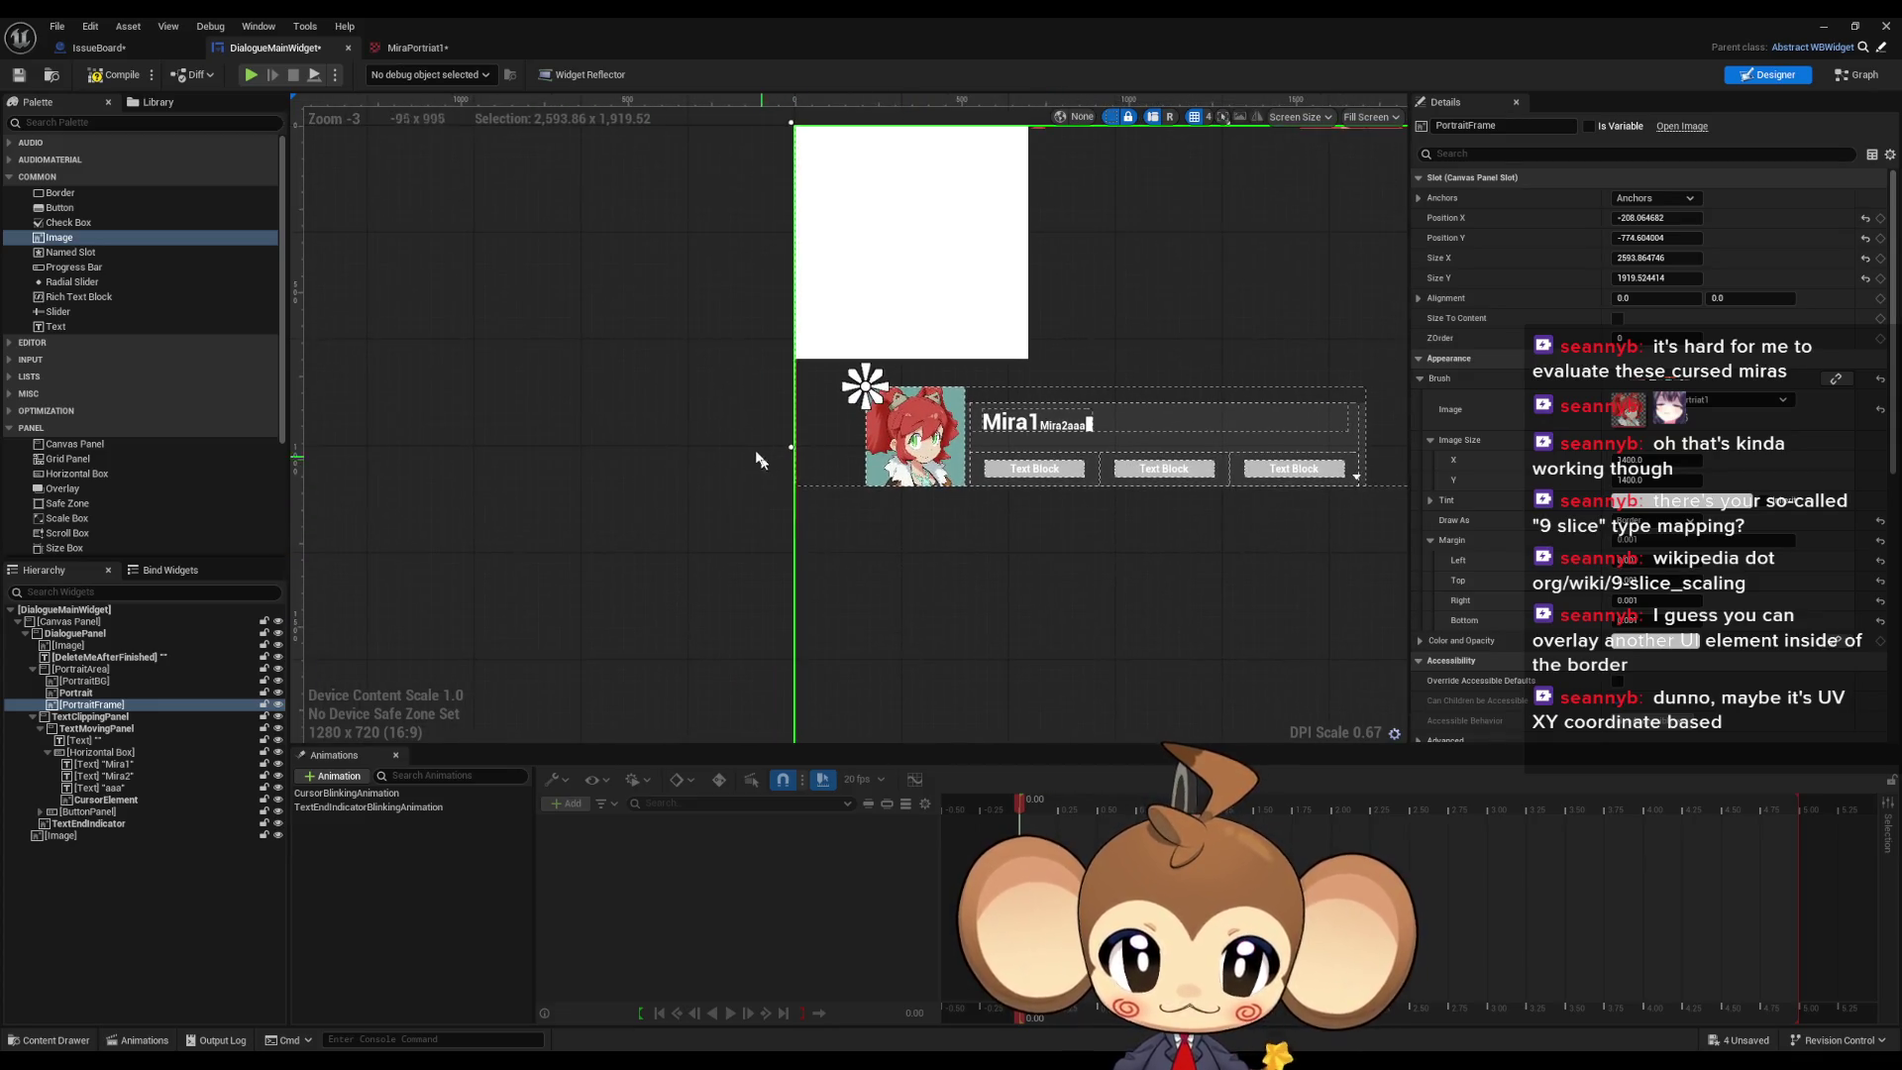
scroll(783, 406, up, 1)
scroll(778, 424, down, 6)
scroll(801, 450, down, 7)
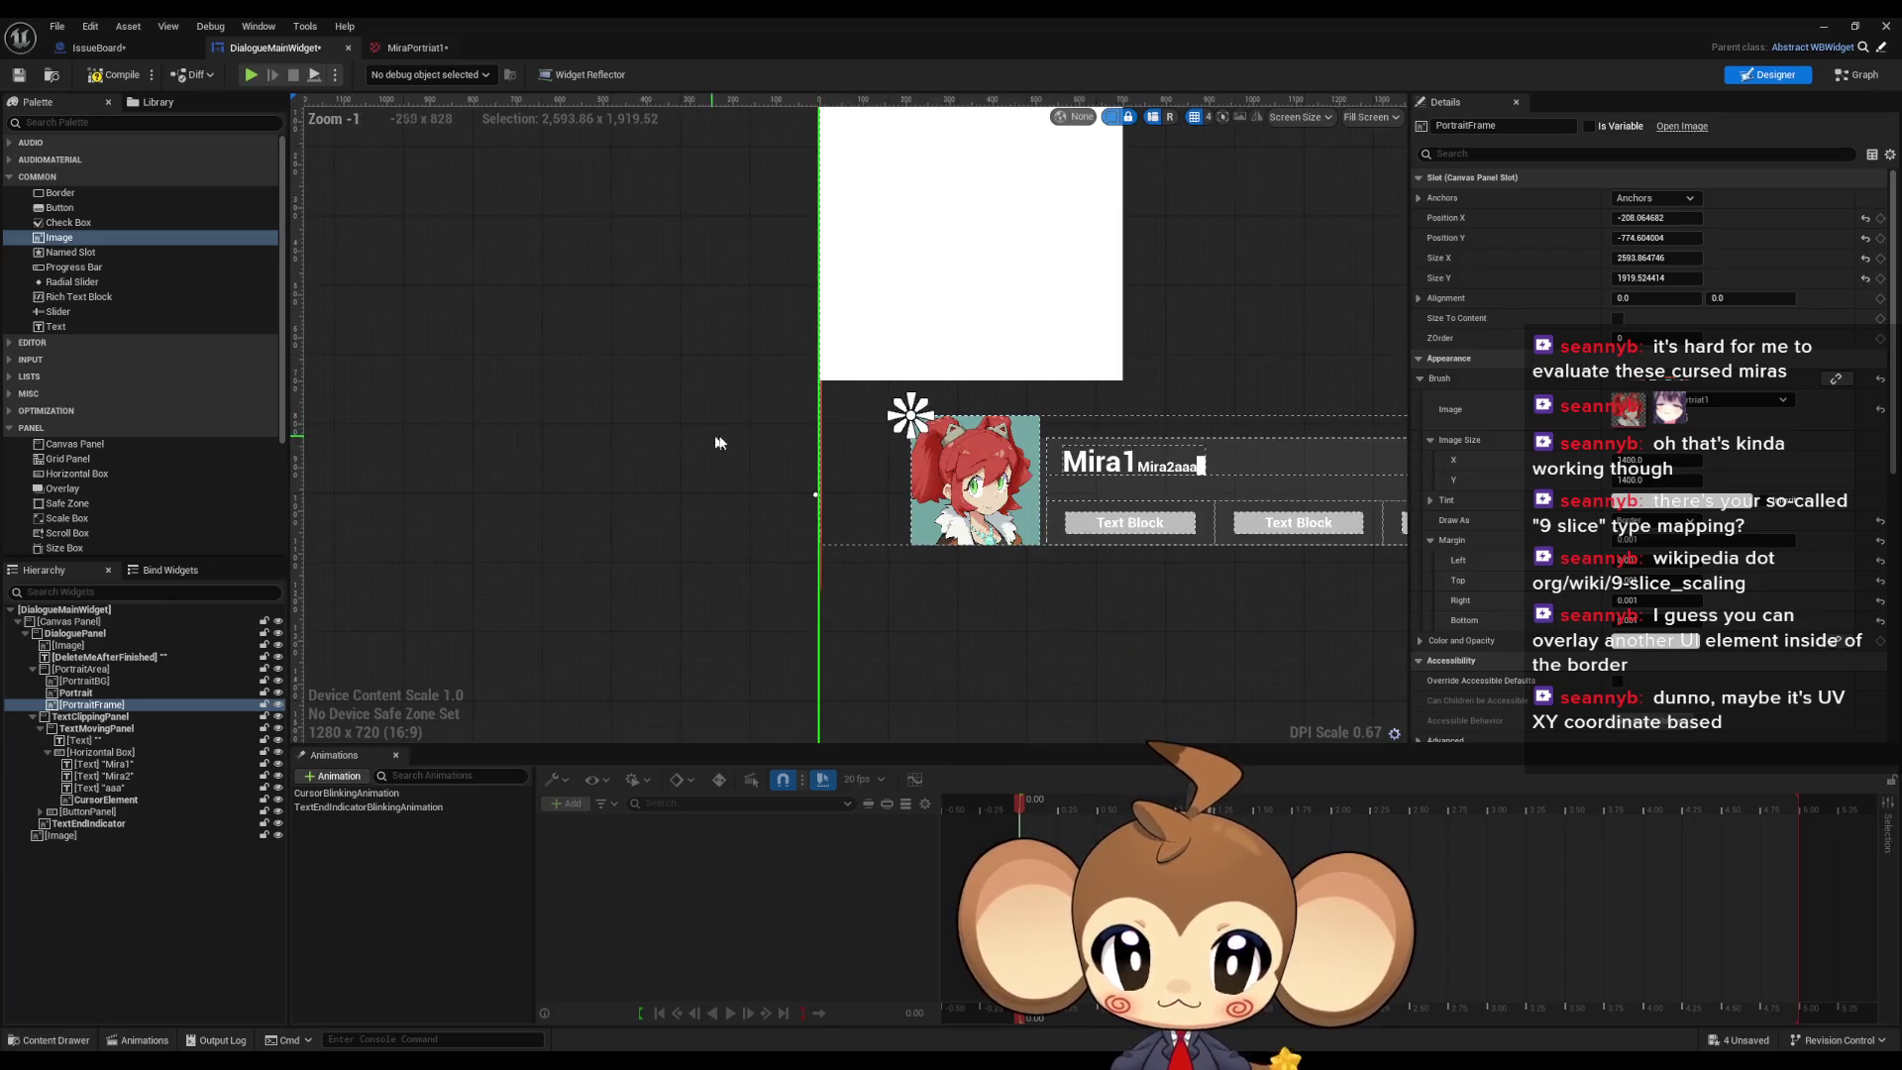
mouse_move(998, 425)
mouse_down()
mouse_move(825, 421)
mouse_move(711, 455)
mouse_up()
Step: Set the PortraitFrame's Size X and Size Y to 100
click(1684, 258)
text(100)
key(Tab)
text(100)
key(Return)
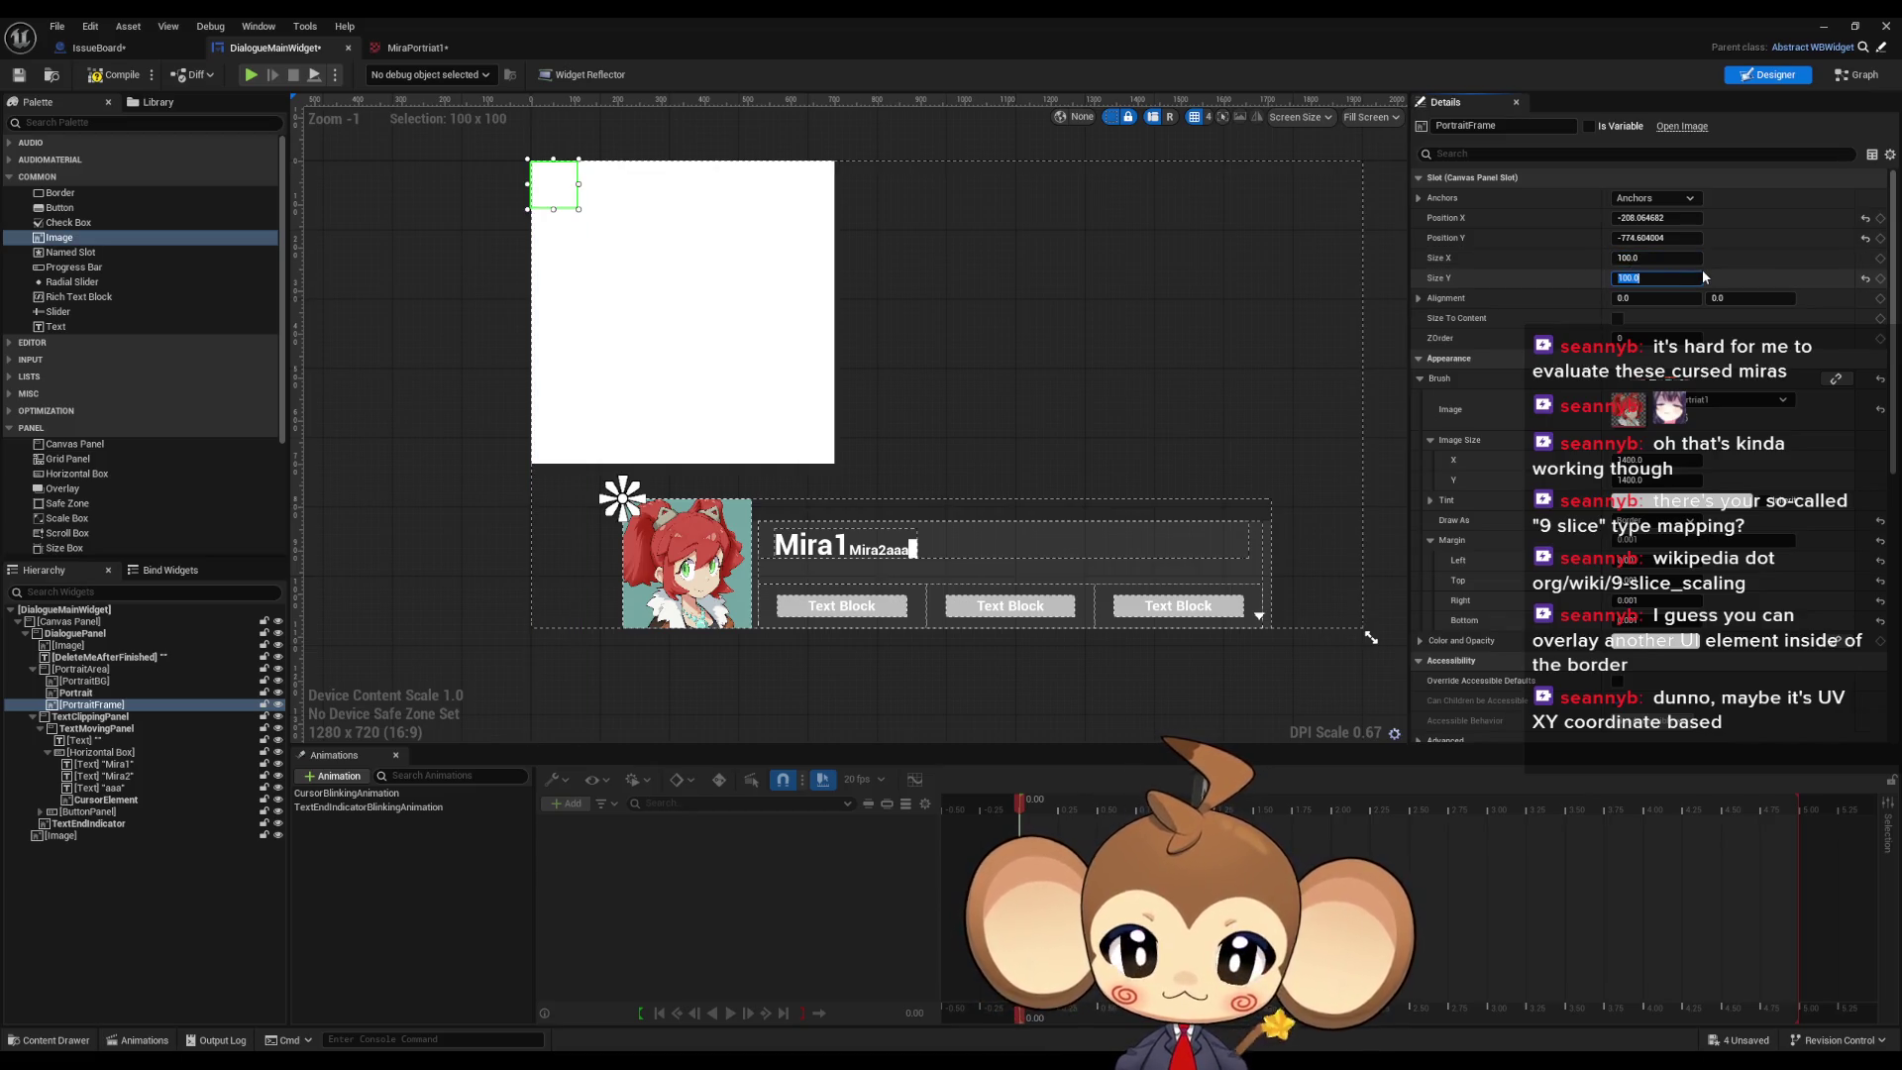
Step: Delete the white 700 × 700 placeholder image Image_470
click(714, 376)
key(Delete)
scroll(711, 285, up, 2)
scroll(649, 291, down, 5)
scroll(650, 293, up, 5)
mouse_move(657, 288)
mouse_down()
mouse_move(718, 433)
mouse_move(867, 488)
mouse_up()
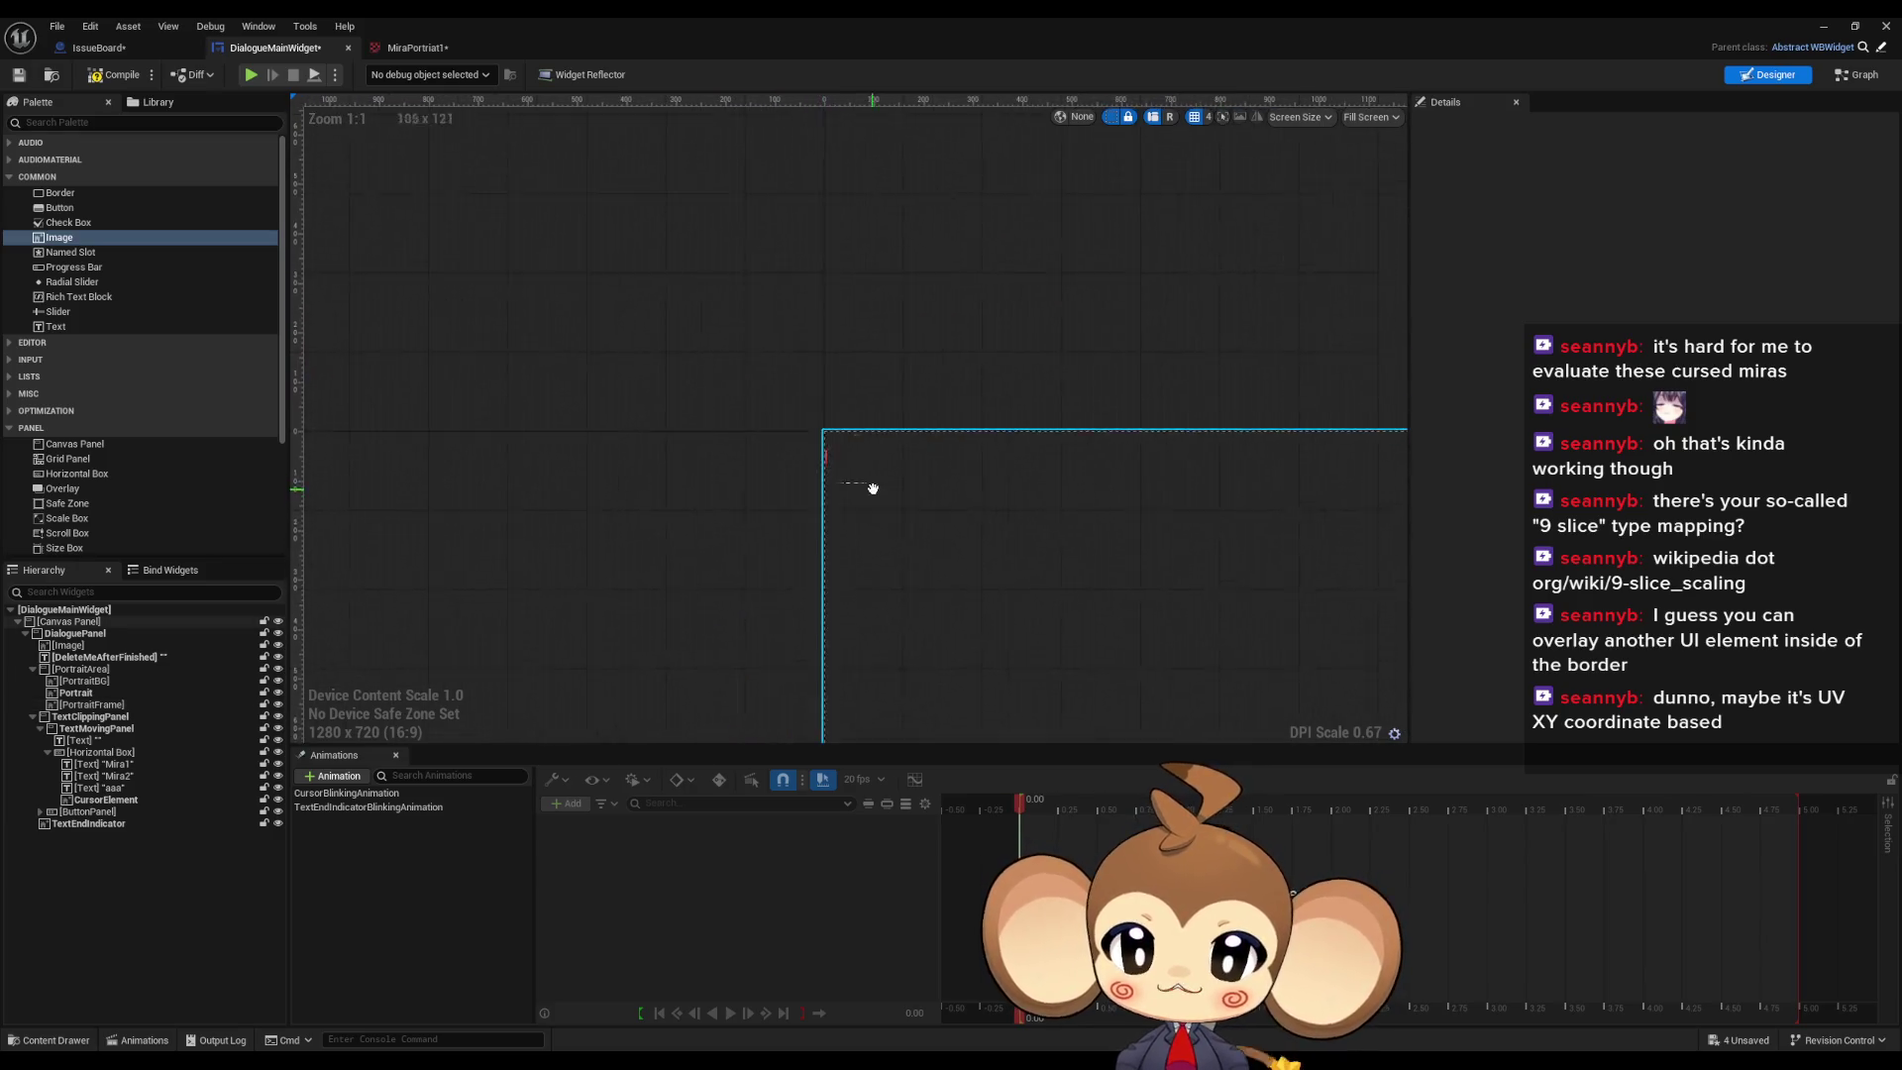
scroll(853, 460, up, 6)
Step: Reselect the PortraitFrame in the Hierarchy and set its Position X and Y to 0
click(768, 399)
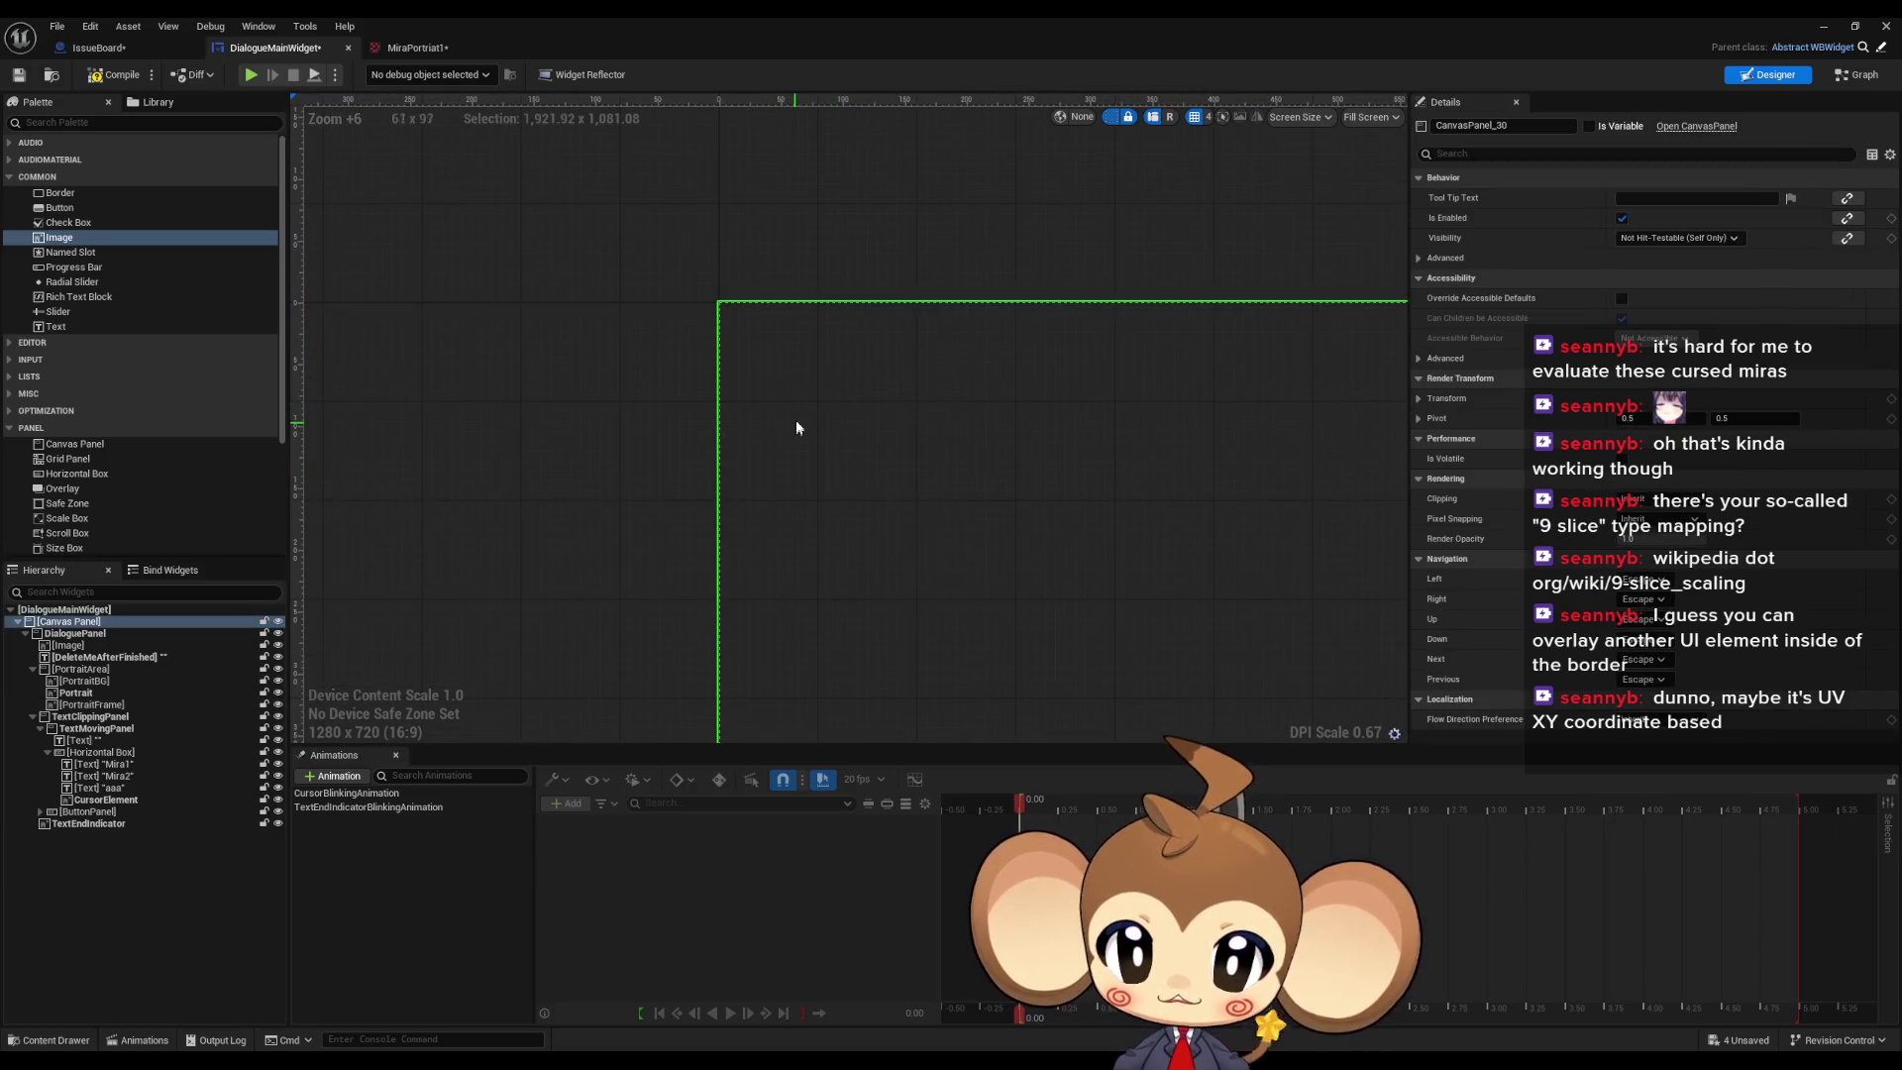
click(79, 823)
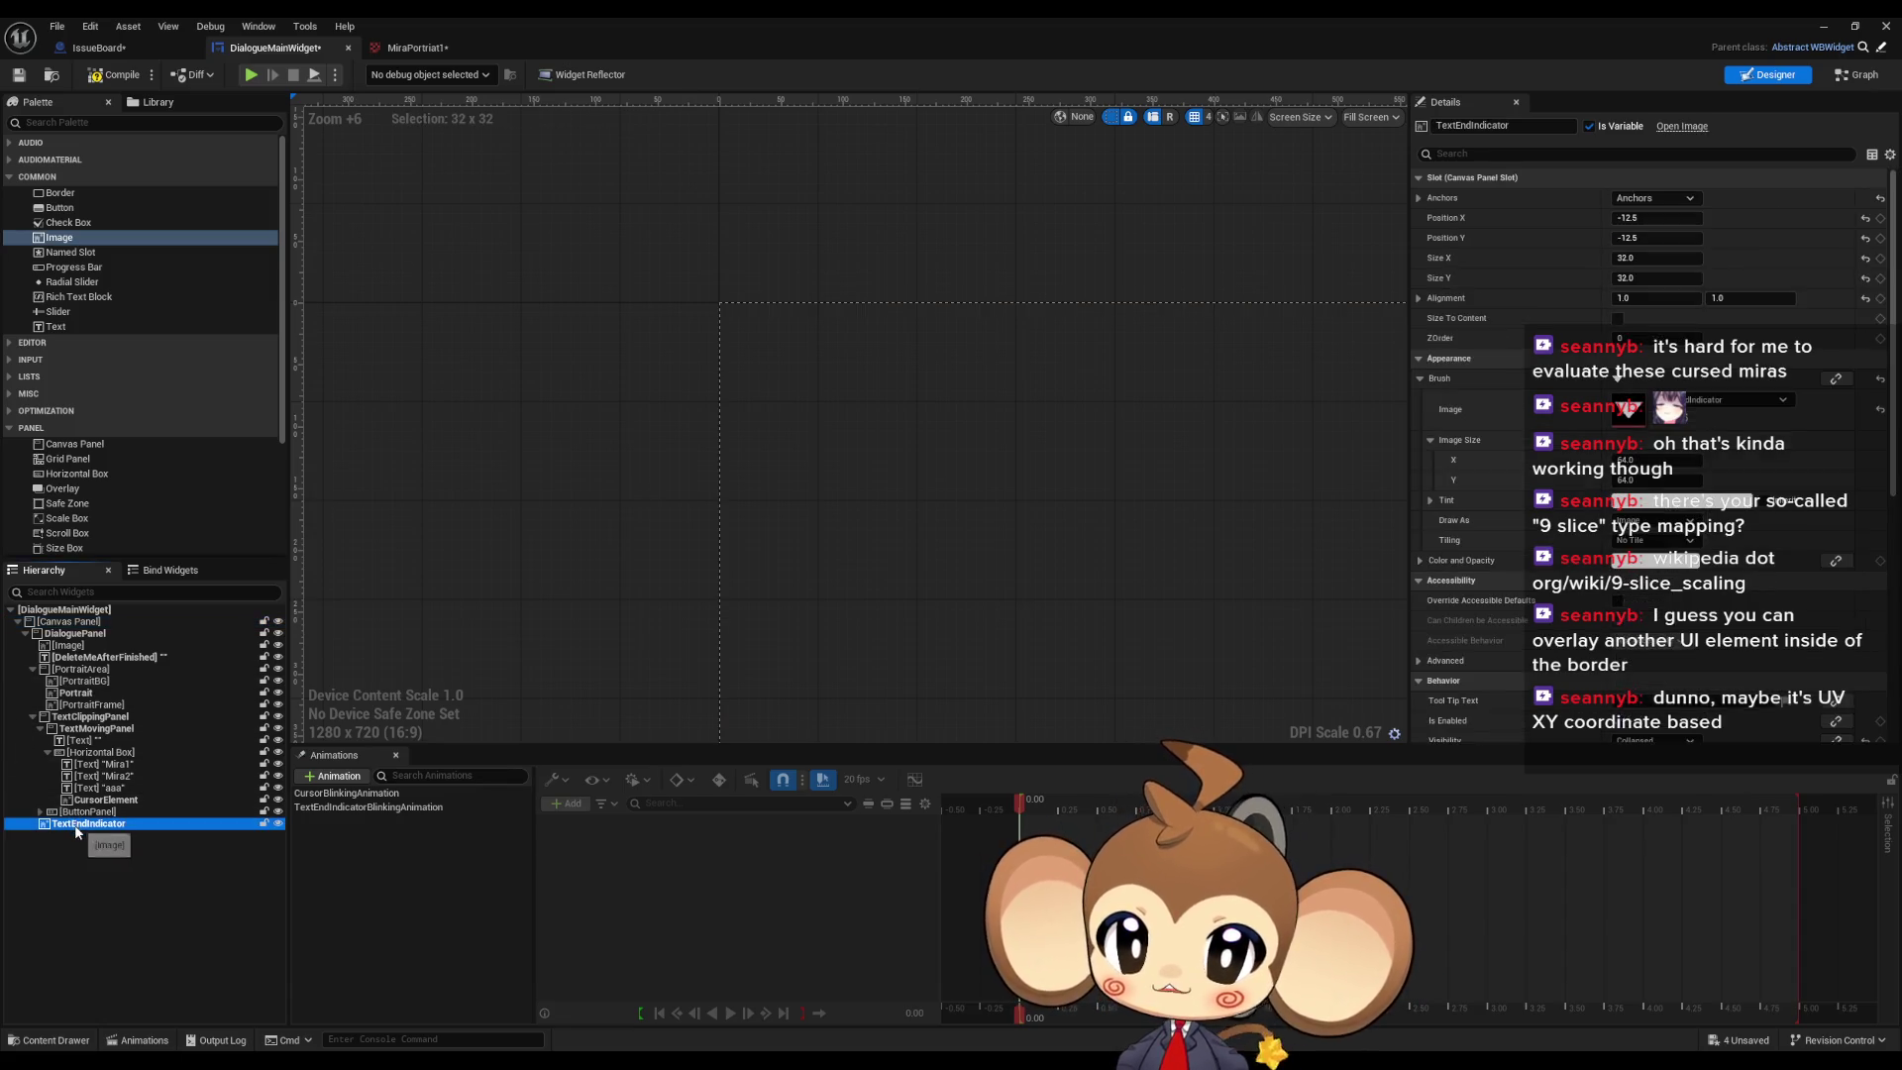
click(91, 706)
scroll(925, 399, down, 4)
click(1655, 218)
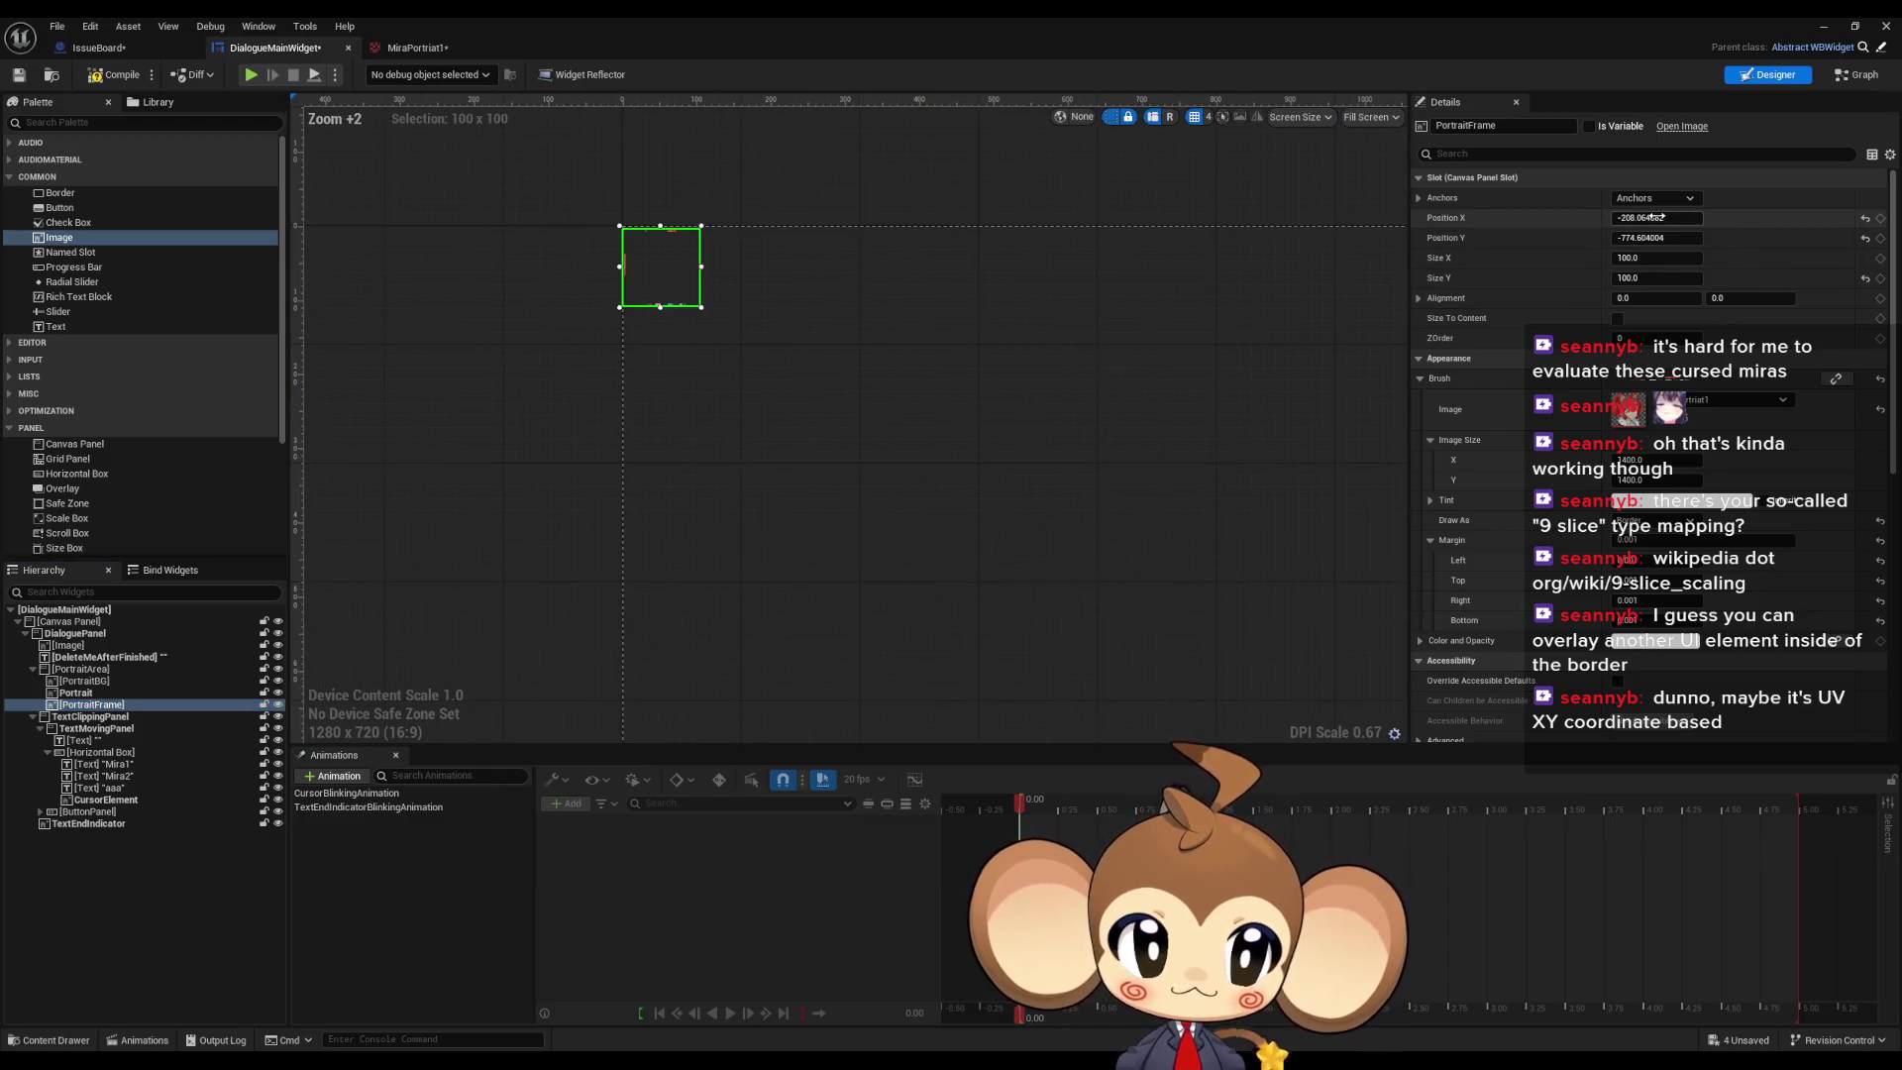
key(Tab)
text(0)
key(Return)
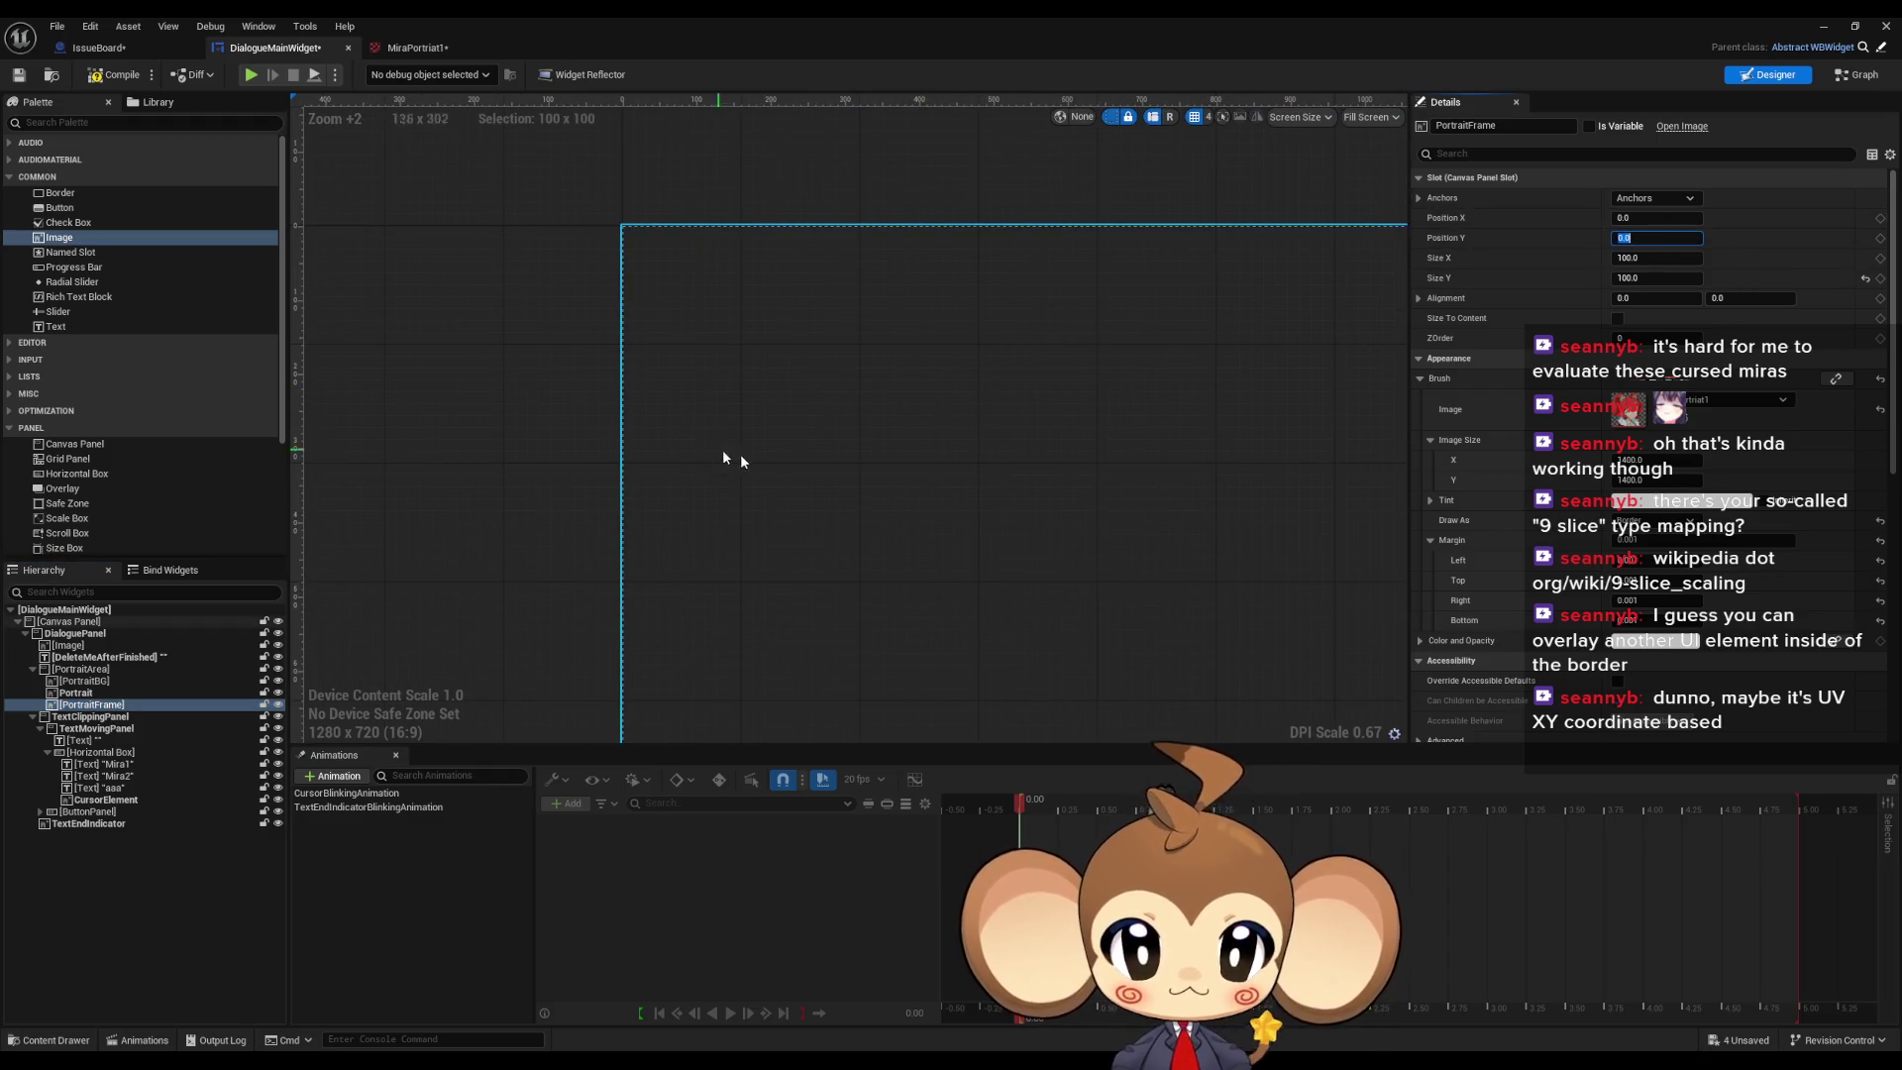
scroll(1078, 503, up, 9)
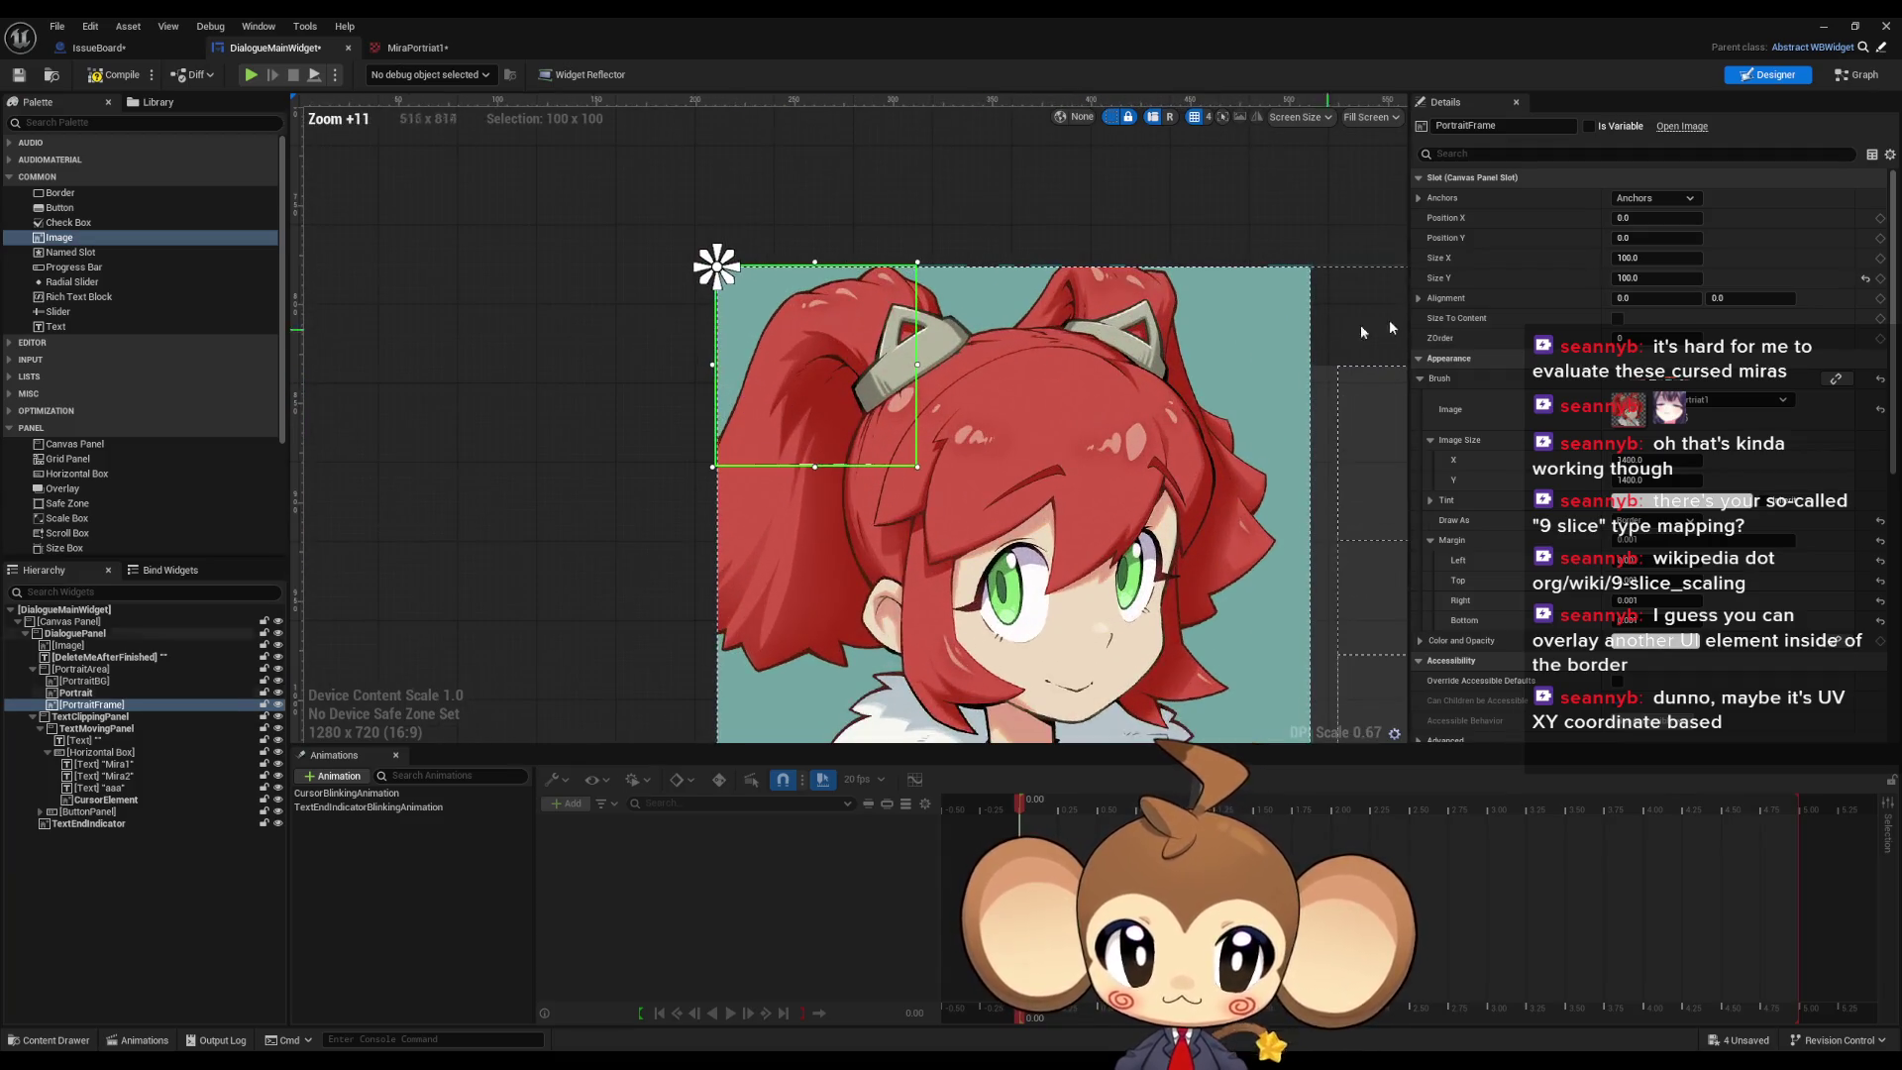
scroll(1079, 340, down, 6)
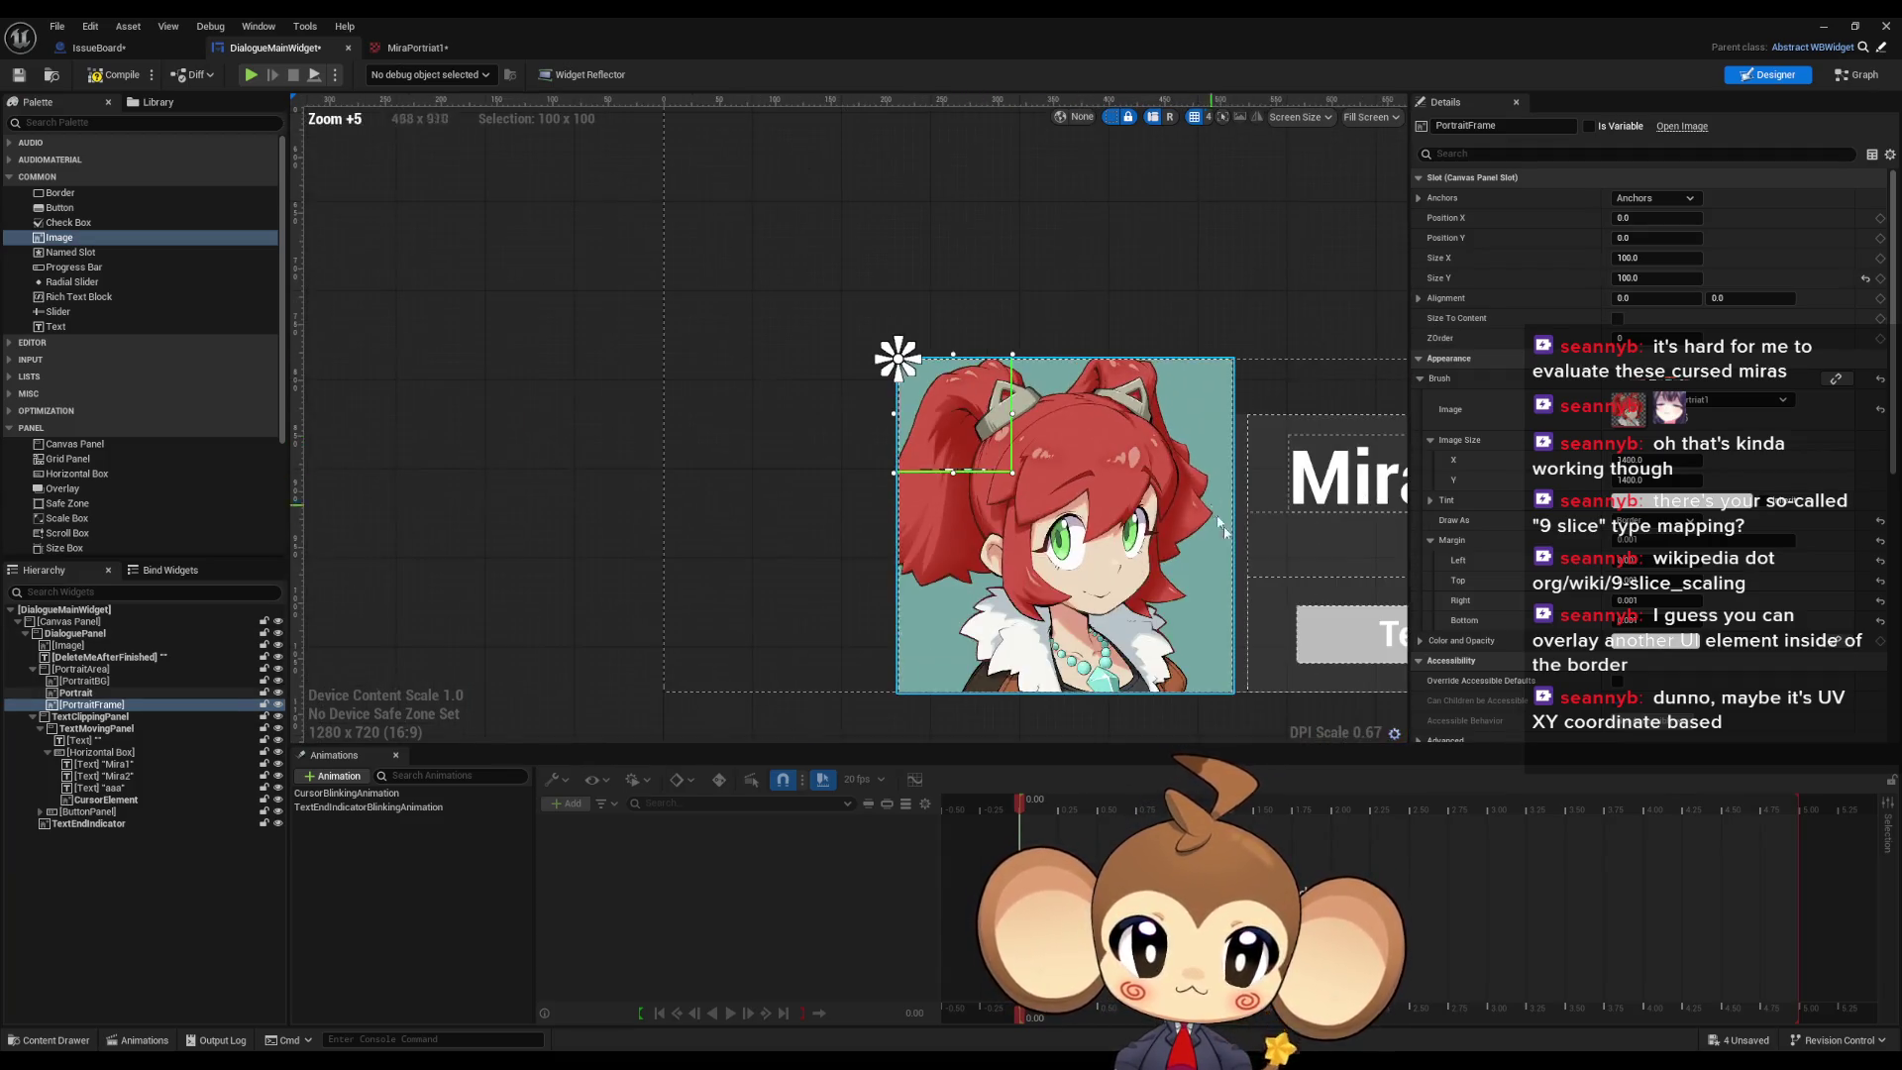
scroll(985, 461, down, 3)
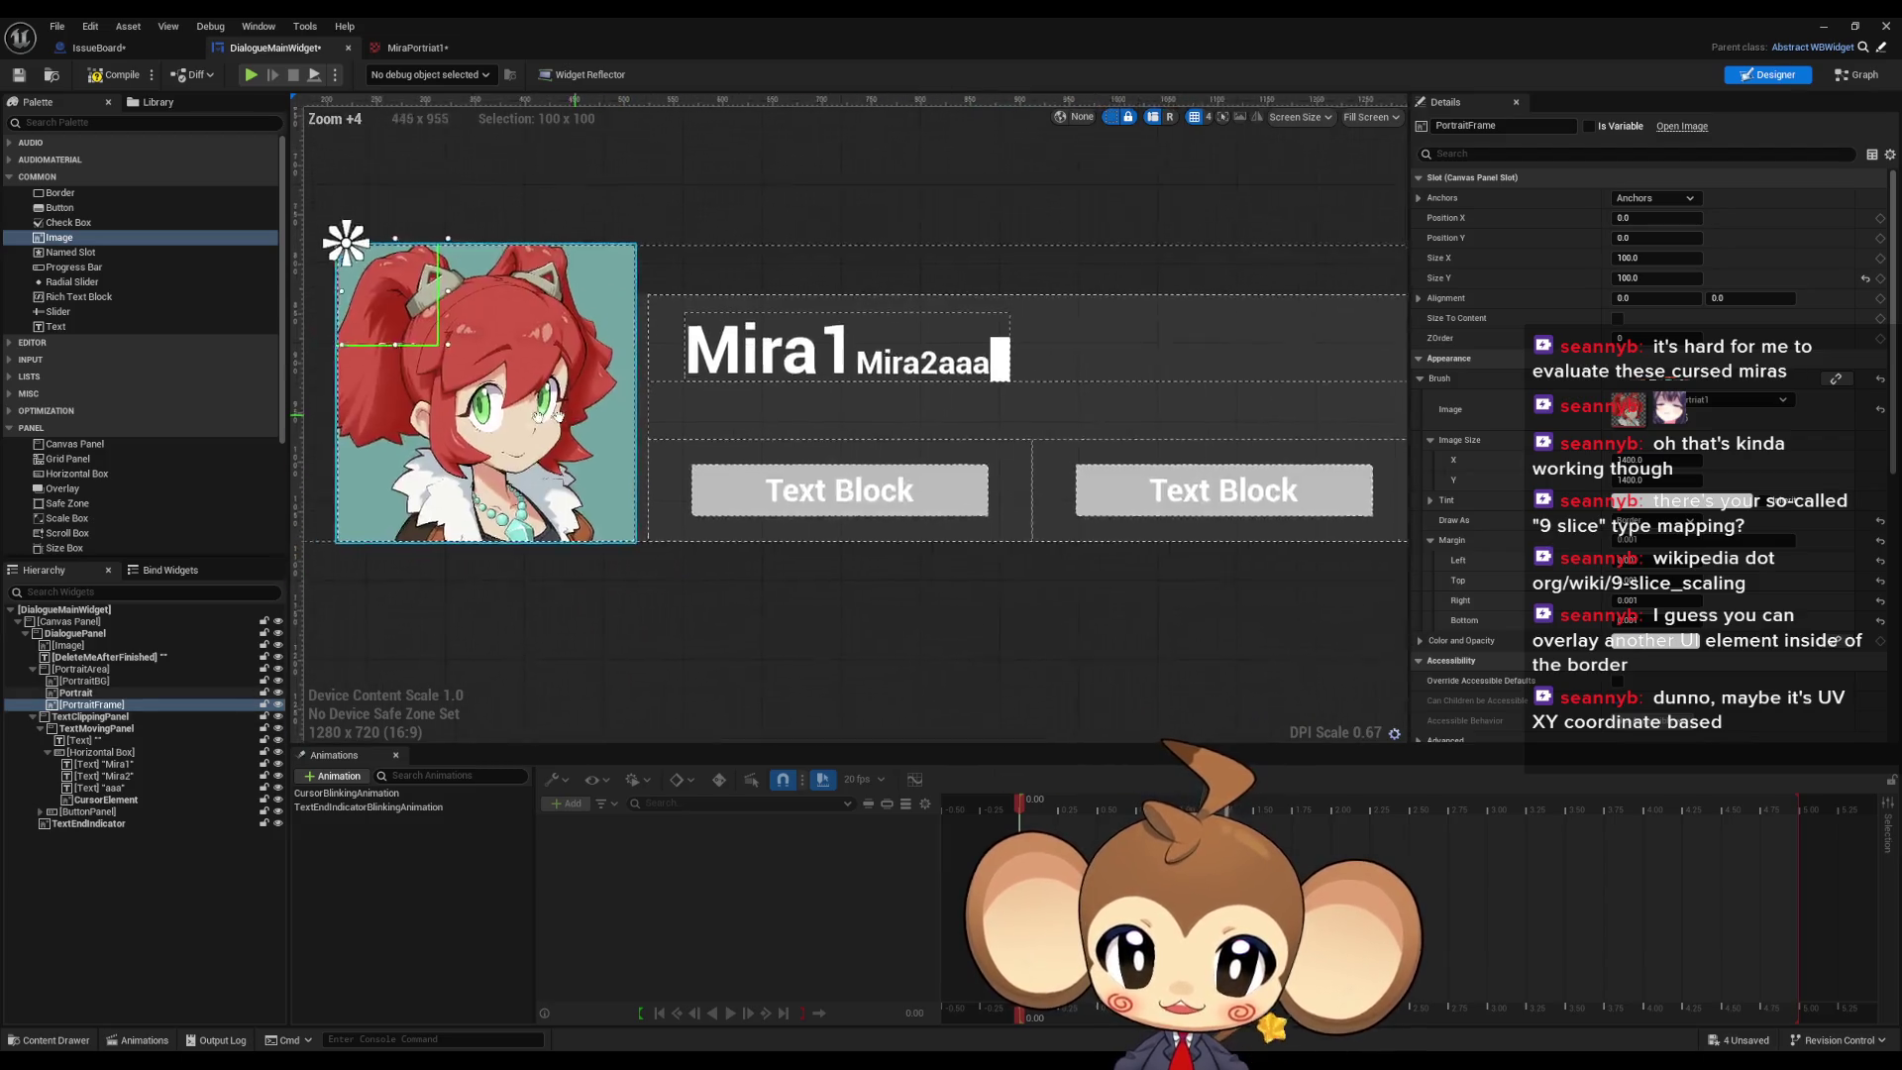
scroll(999, 453, up, 2)
scroll(832, 377, up, 5)
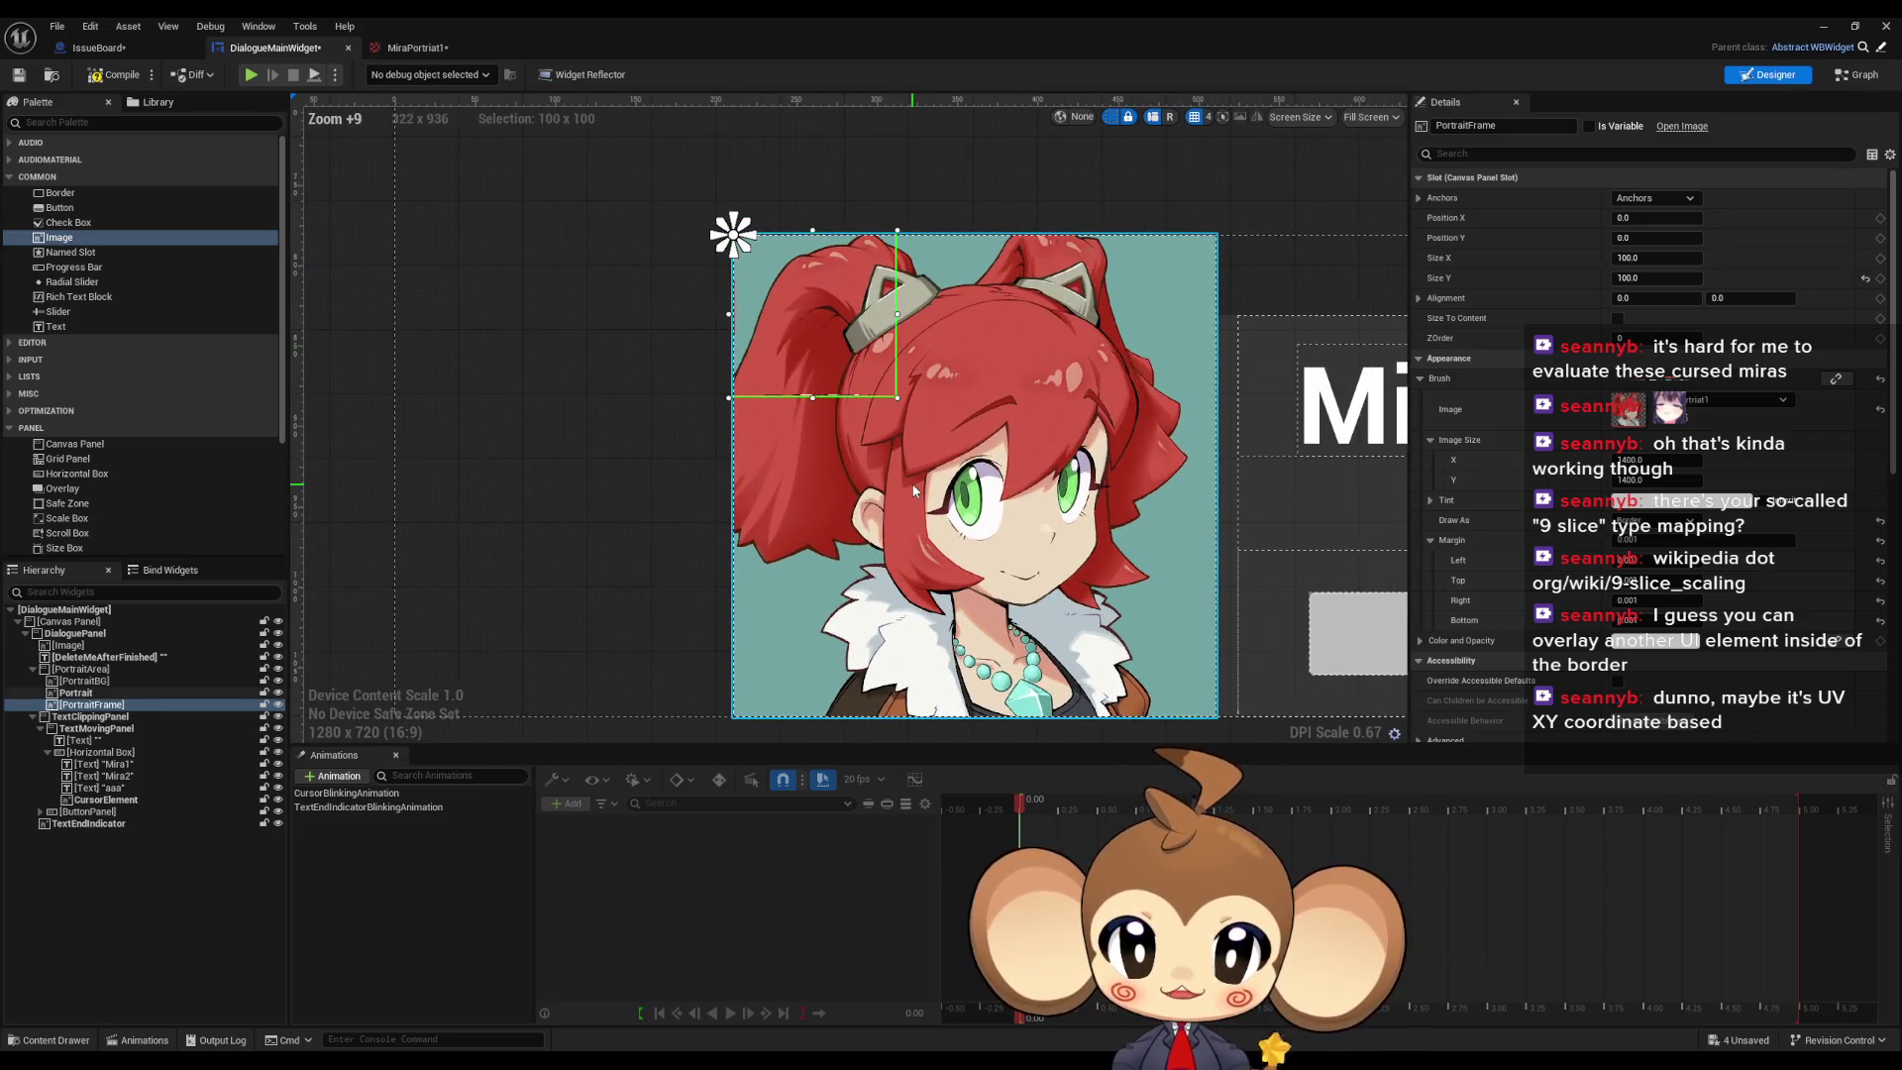